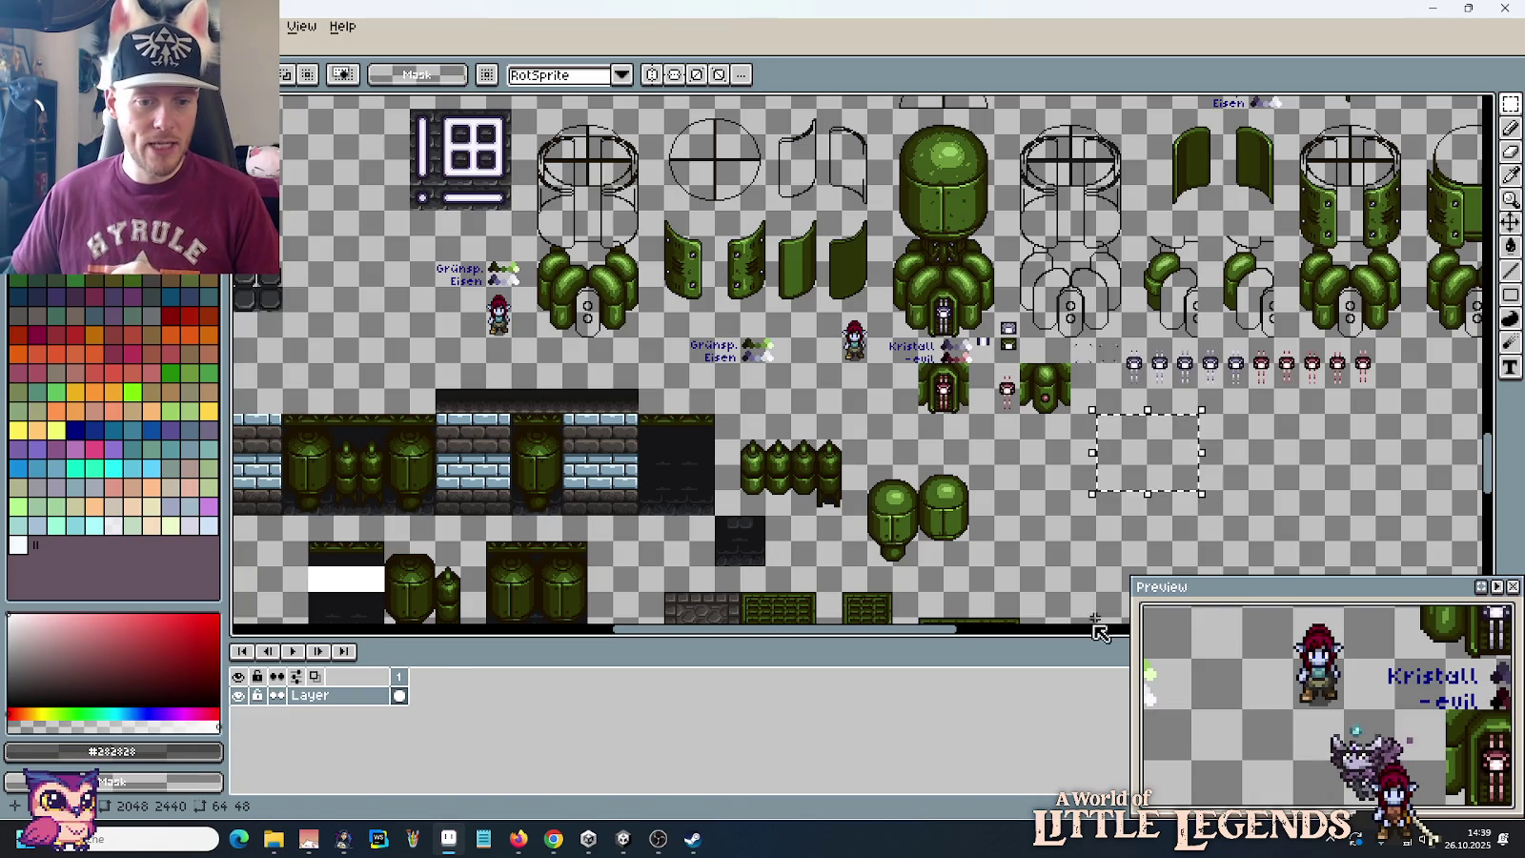
Step: Check the Unity palace scene, inspect the dome machine's neck, then open a new Chrome tab
{"action": "left_click", "coordinate": [623, 839]}
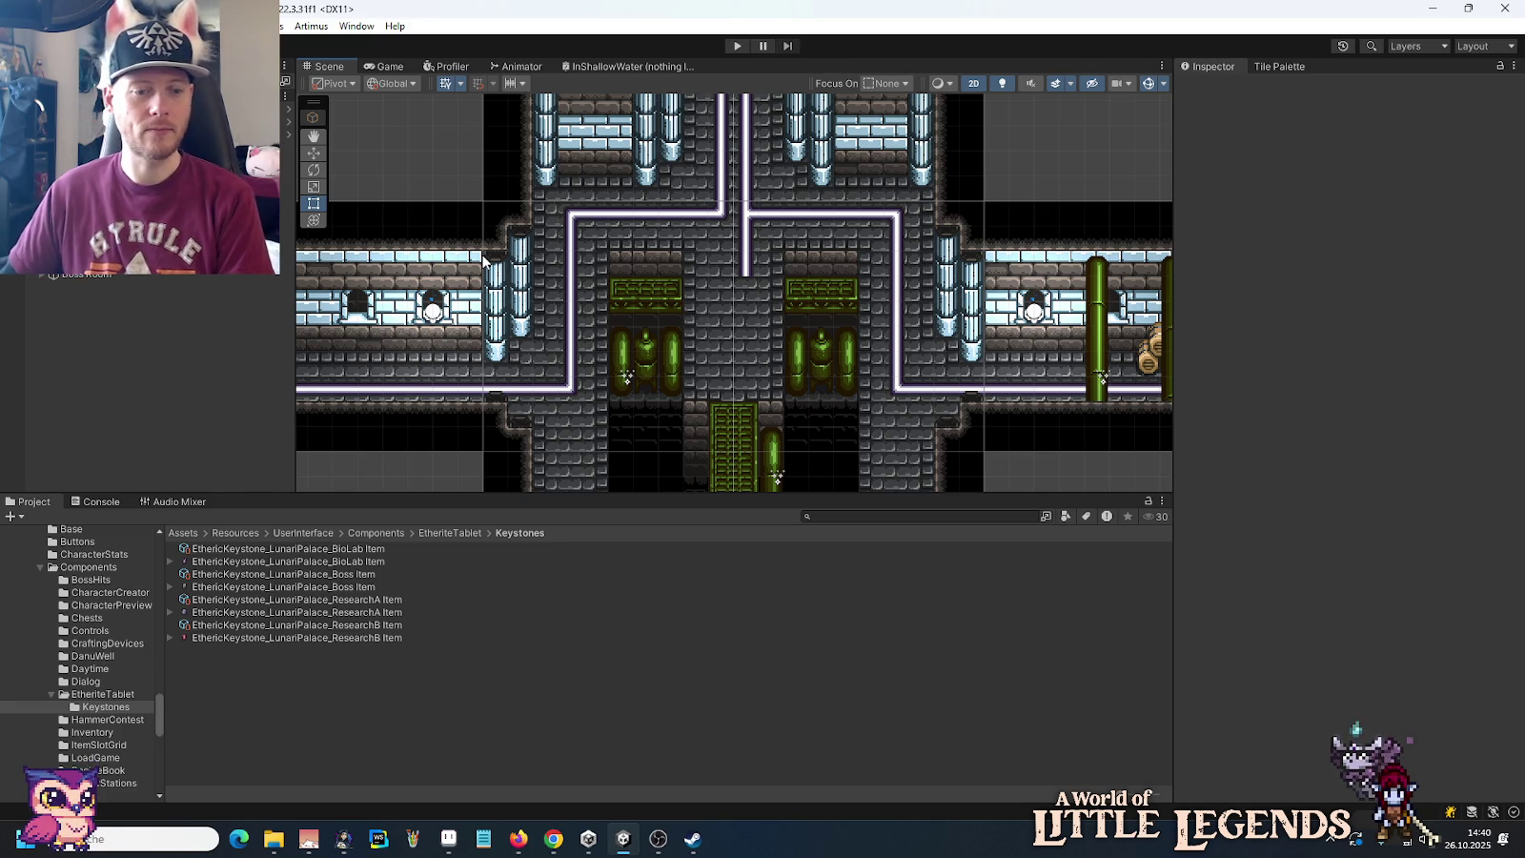
{"action": "left_click", "coordinate": [448, 839]}
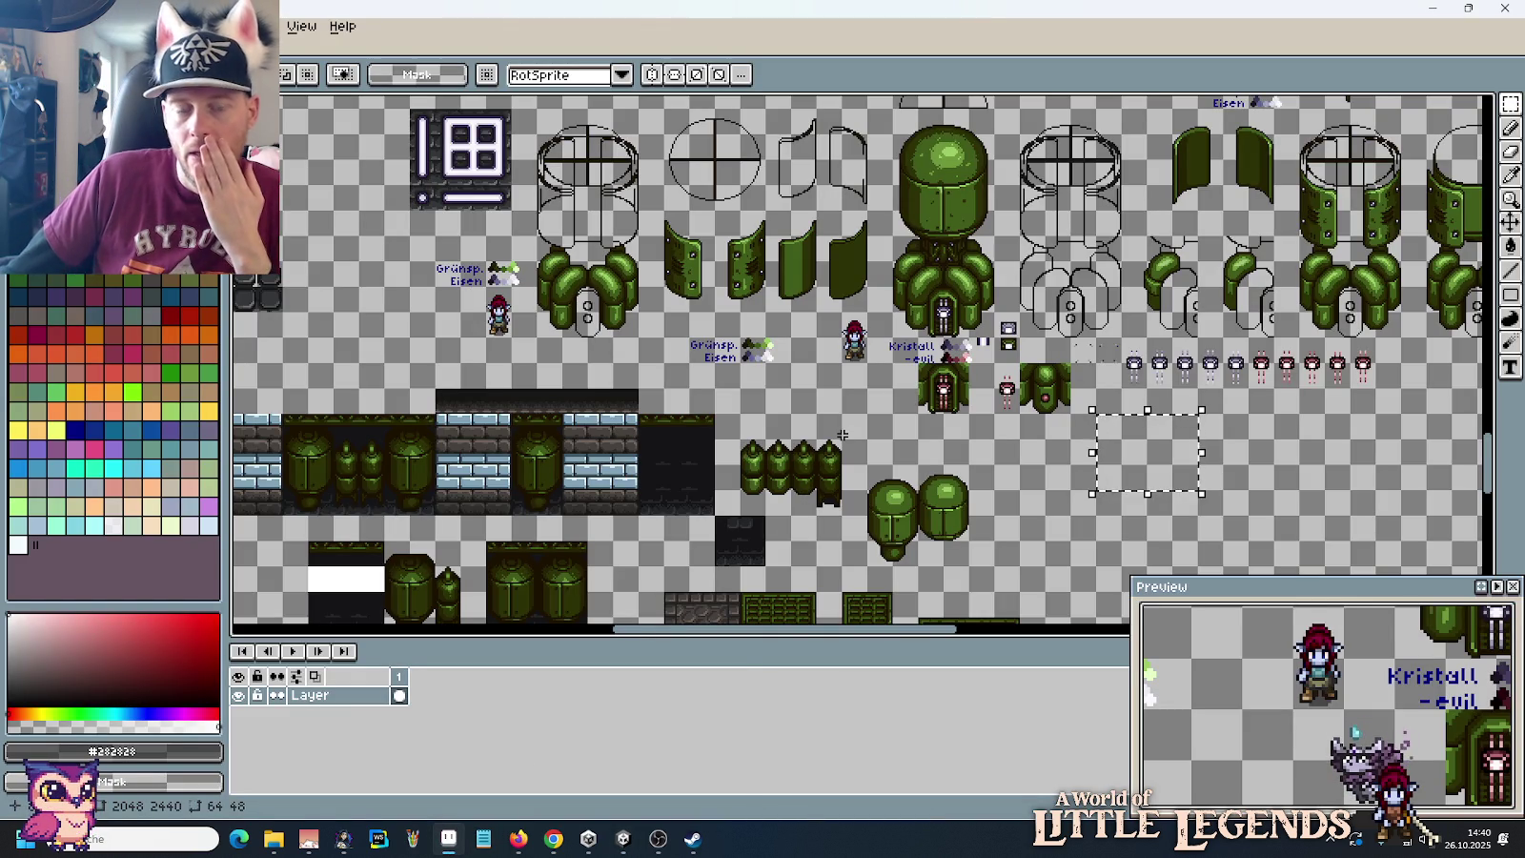
{"action": "left_click_drag", "start_coordinate": [922, 222], "coordinate": [972, 281]}
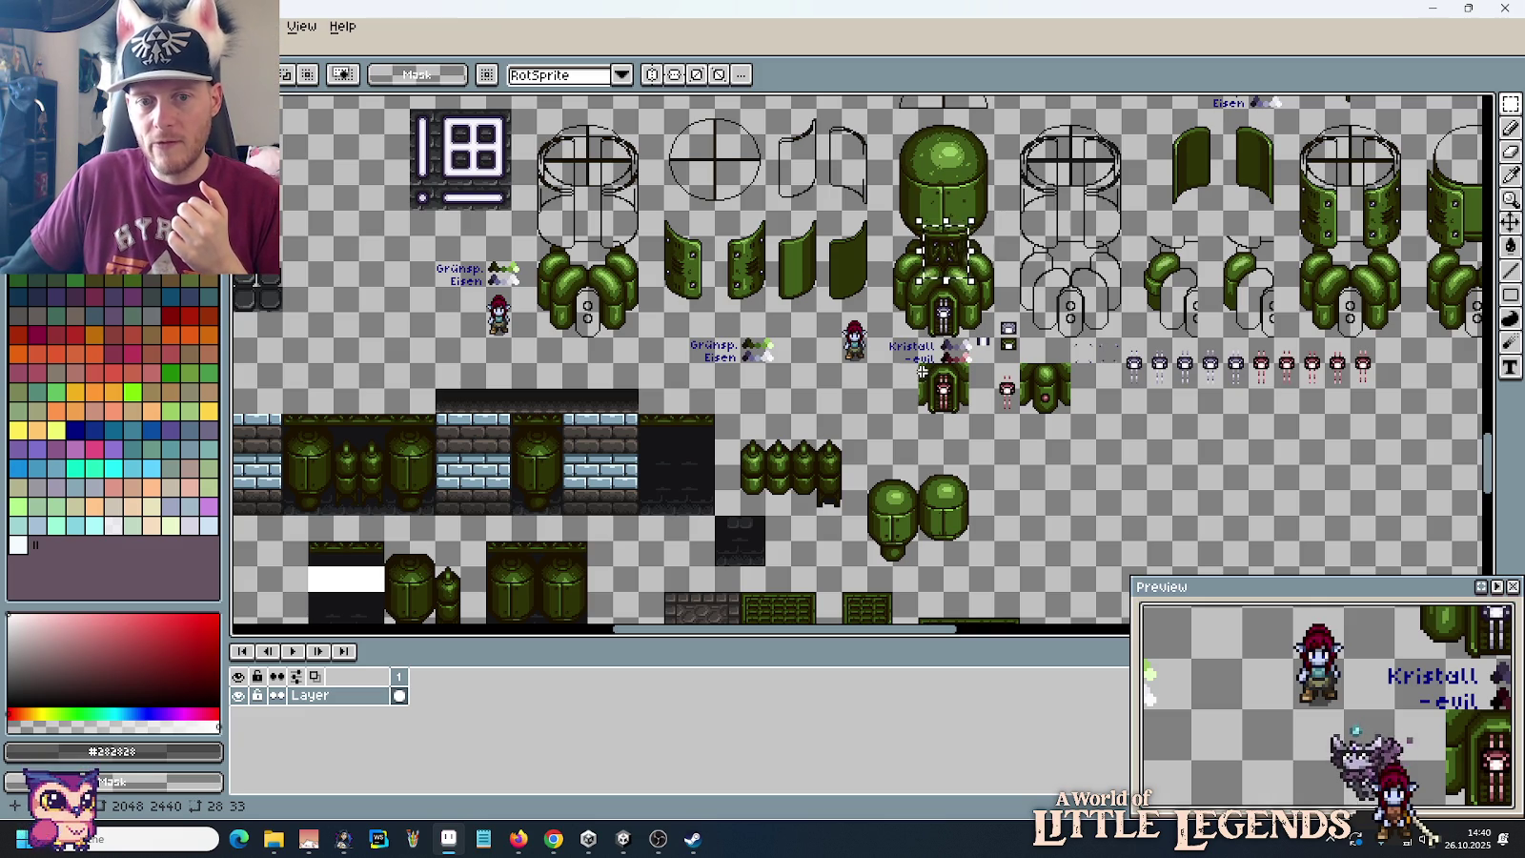
{"action": "left_click", "coordinate": [942, 314]}
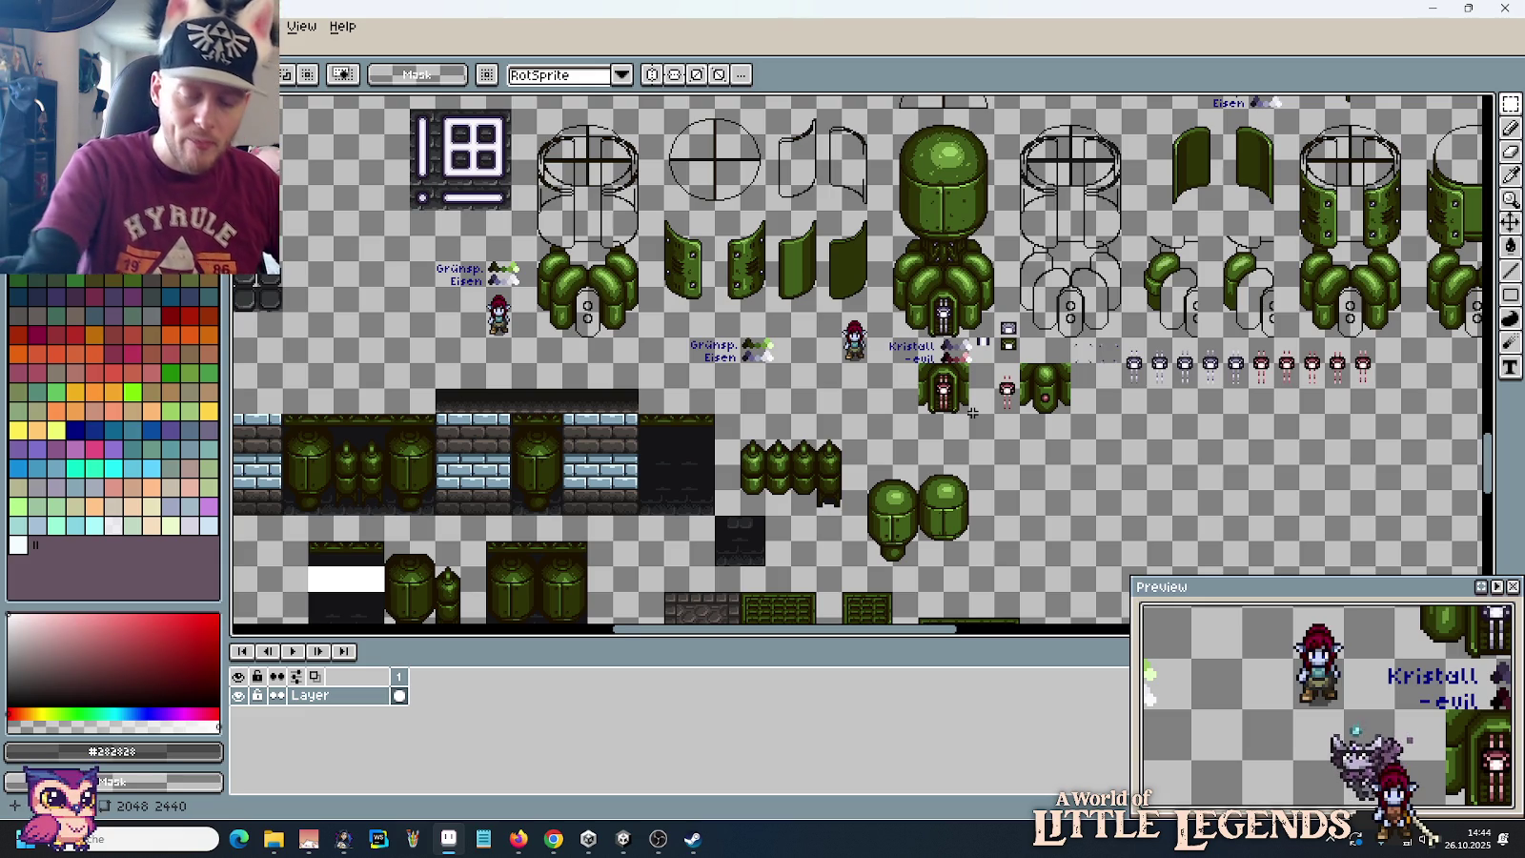
{"action": "left_click", "coordinate": [554, 839]}
{"action": "left_click", "coordinate": [1362, 14]}
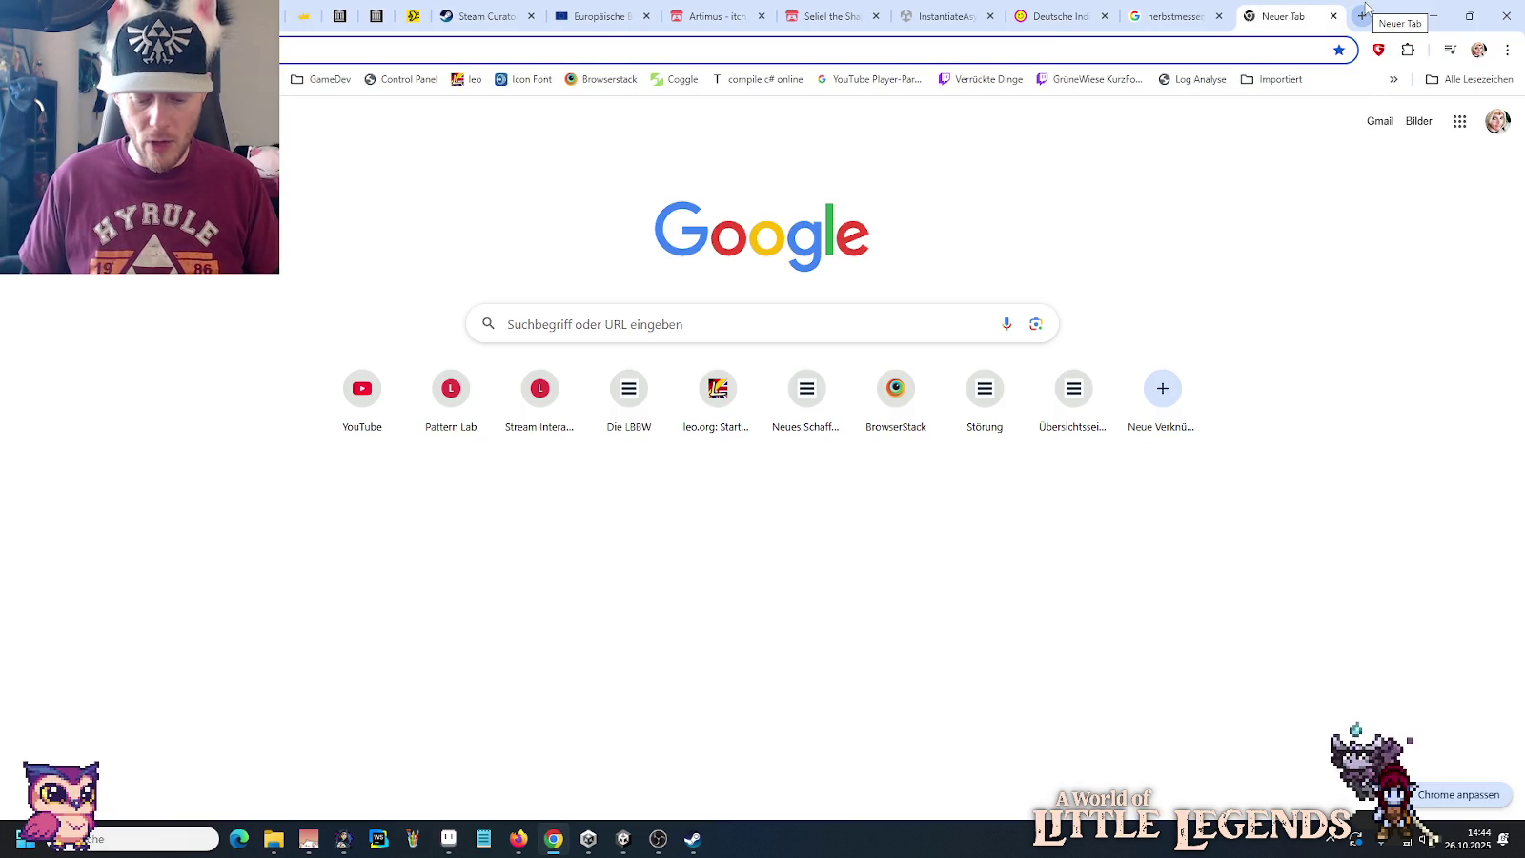
Step: Search Google for 'secret of evermore machine' and show only image results
{"action": "type", "text": "evermore"}
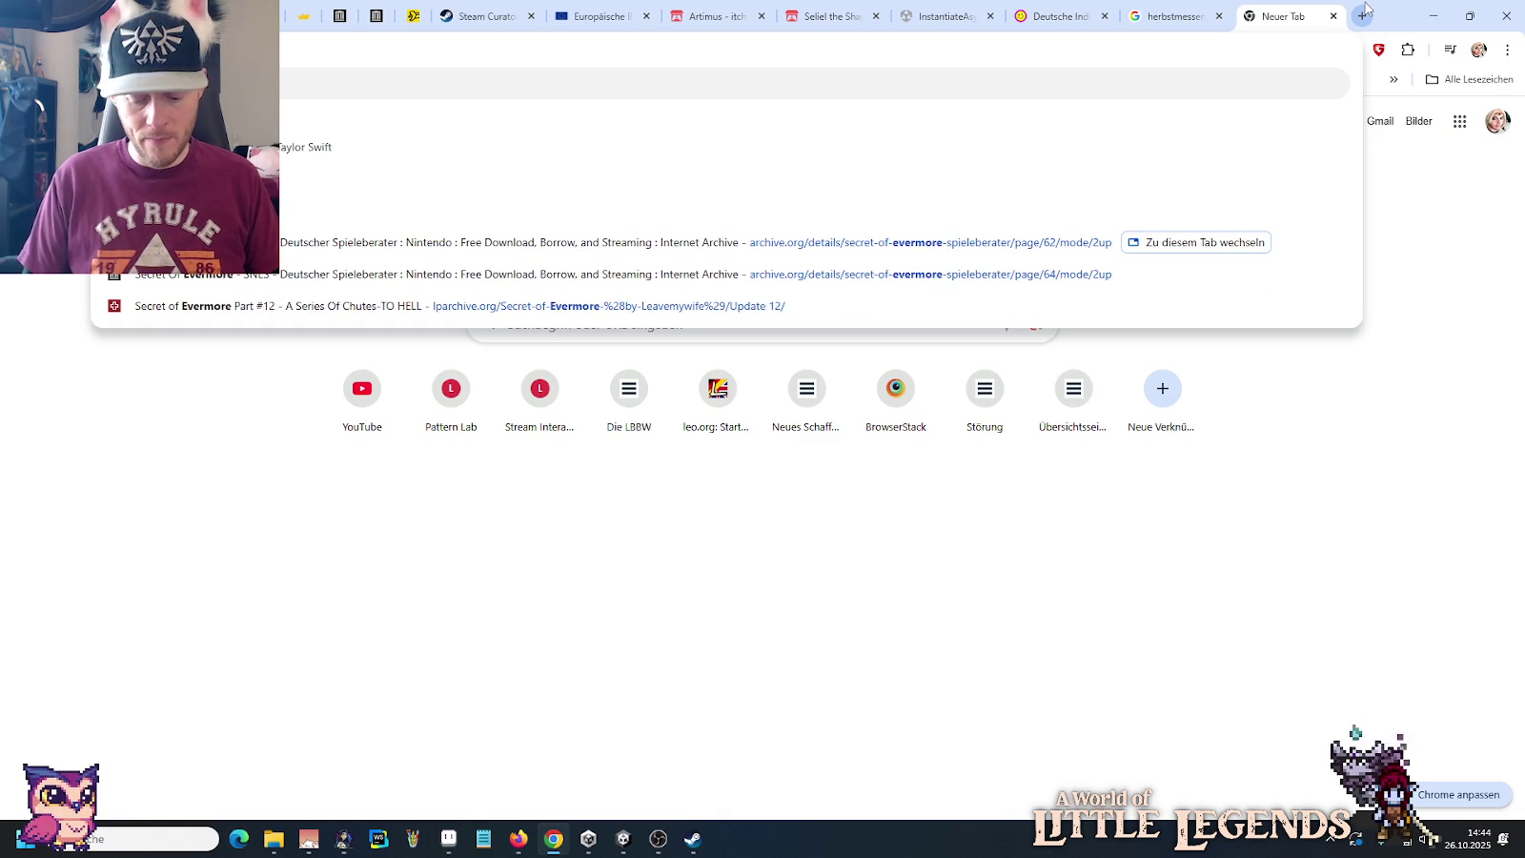
{"action": "type", "text": " machine"}
{"action": "key", "text": "Return"}
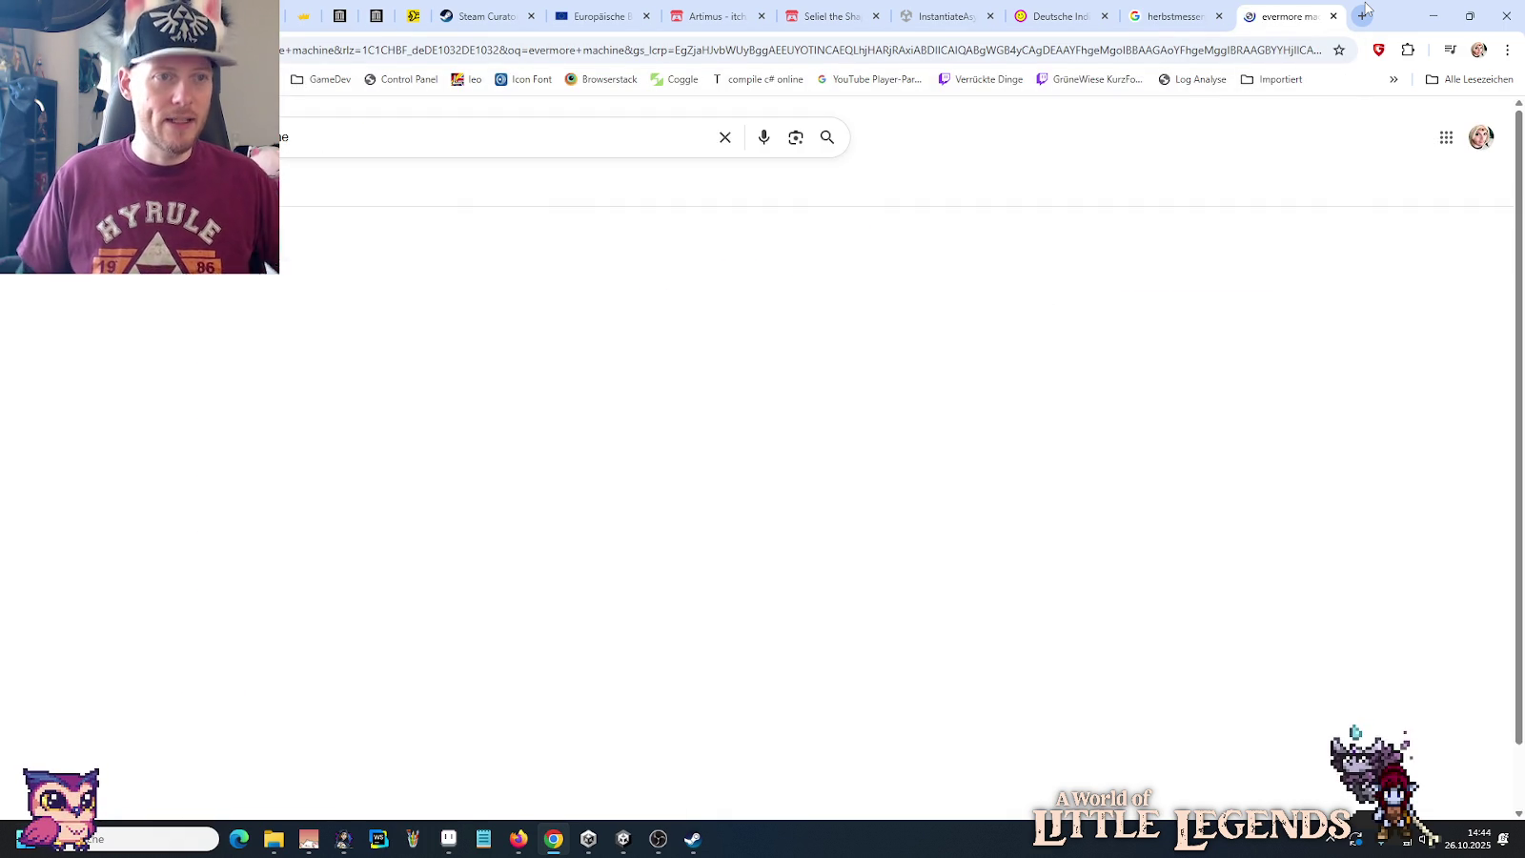
{"action": "left_click", "coordinate": [548, 133]}
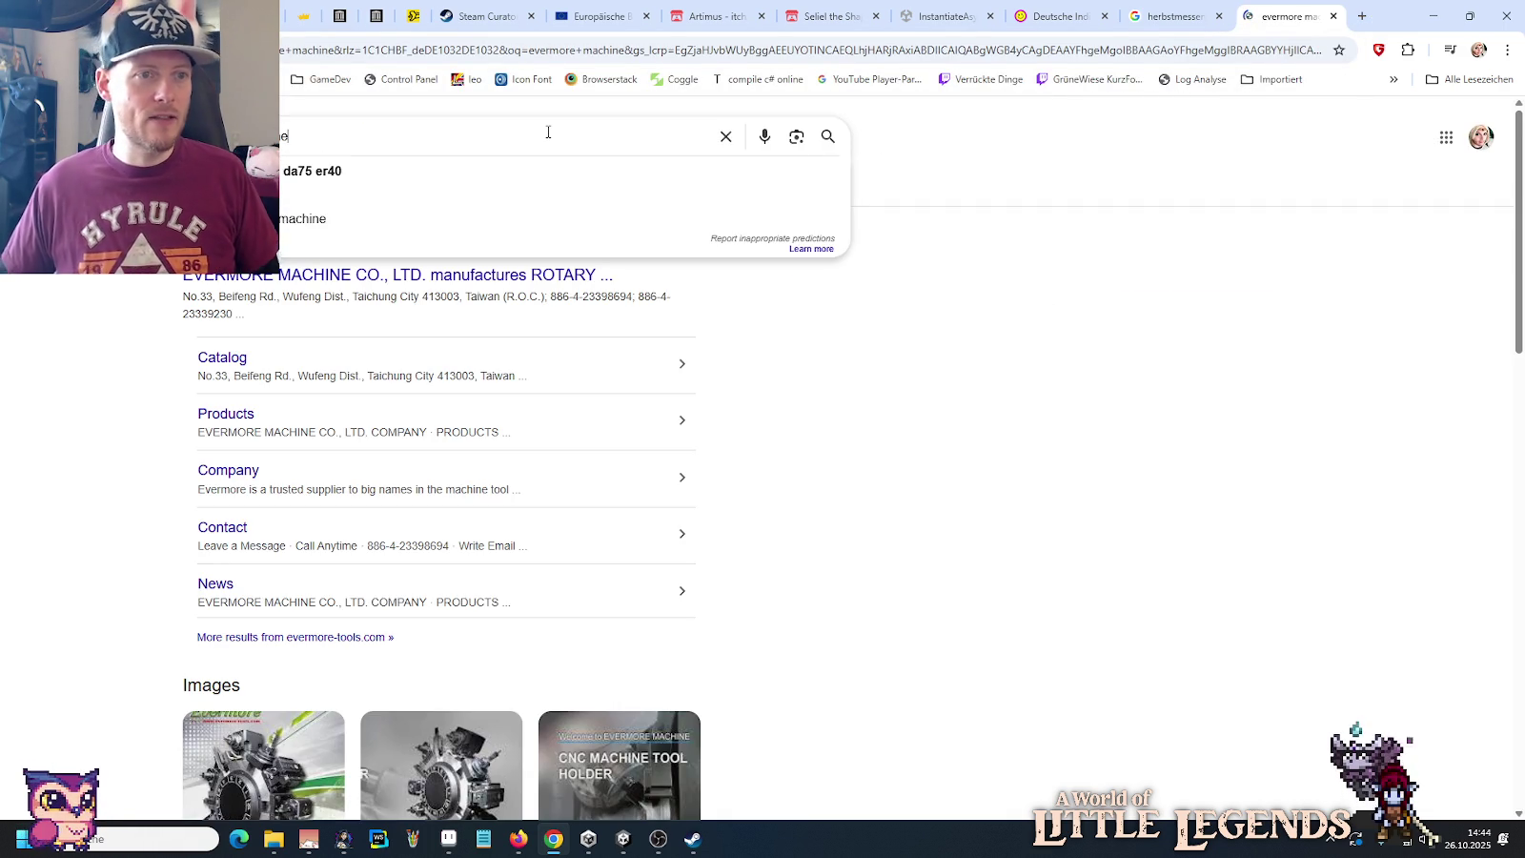
{"action": "type", "text": "machine"}
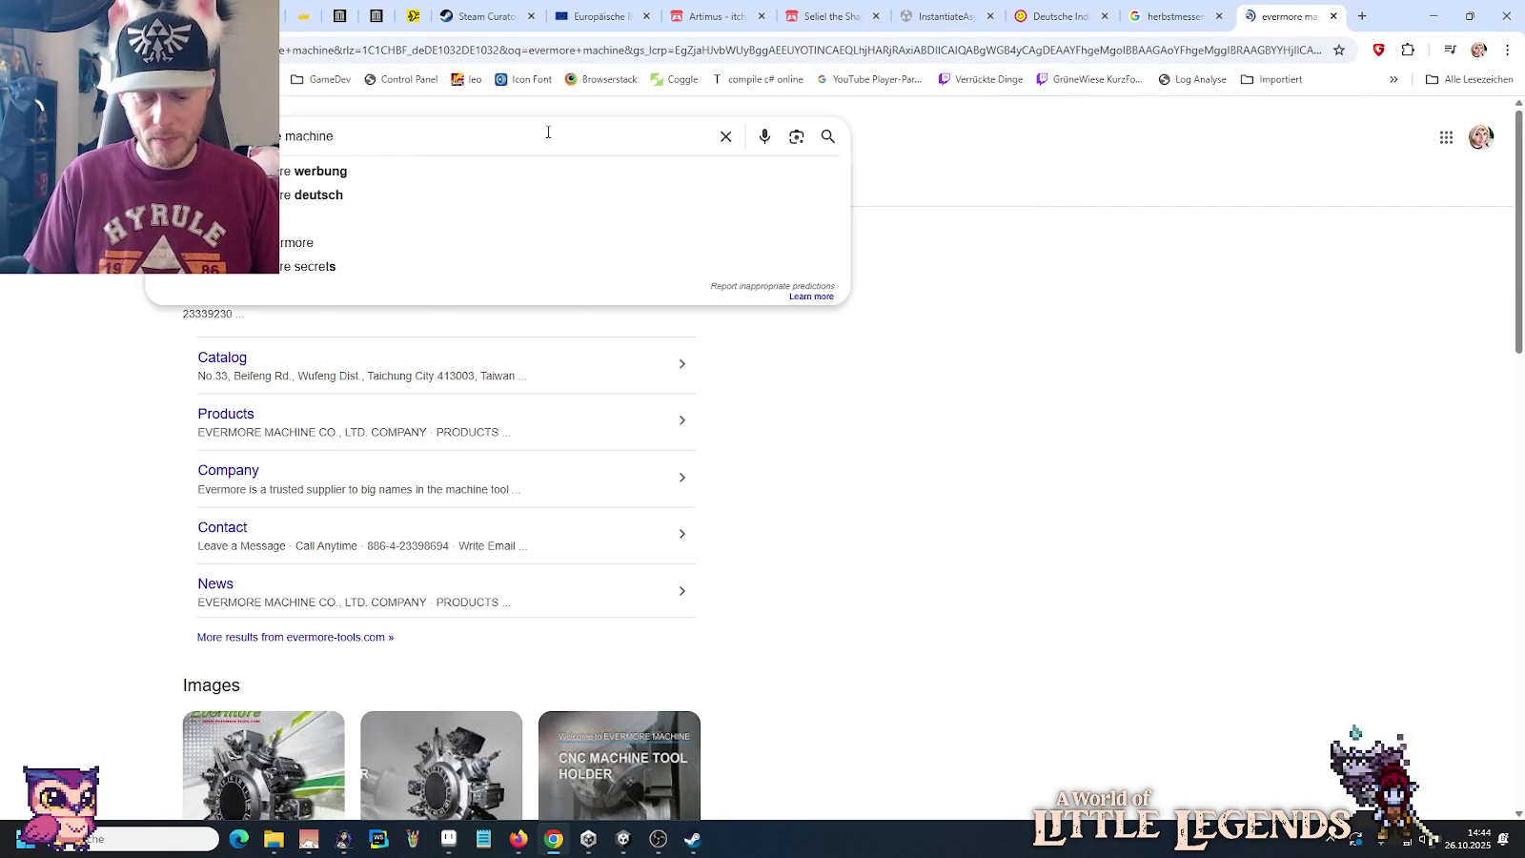
{"action": "key", "text": "Return"}
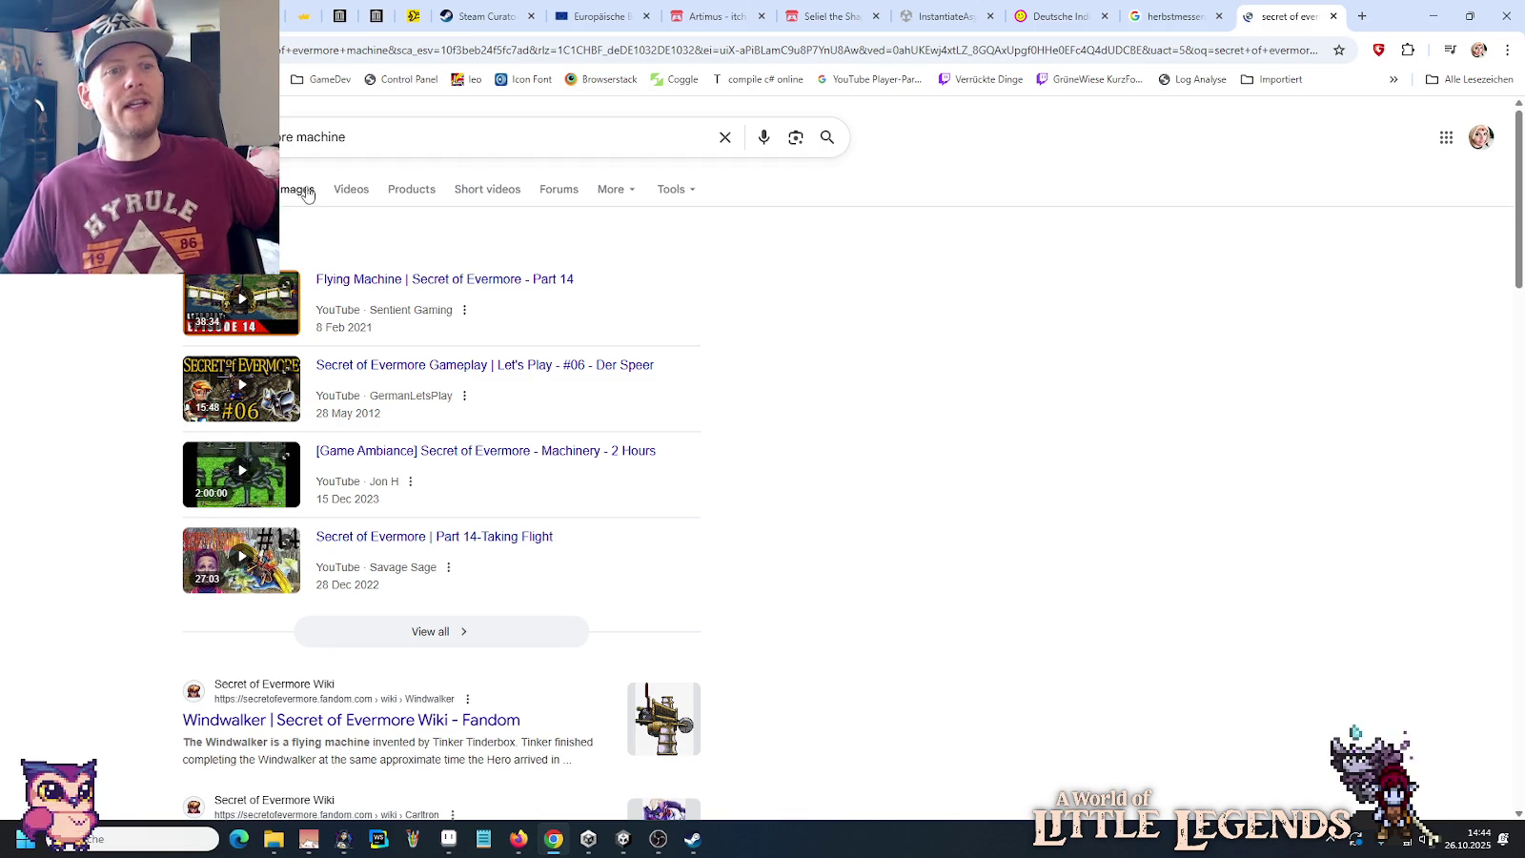
{"action": "left_click", "coordinate": [297, 188]}
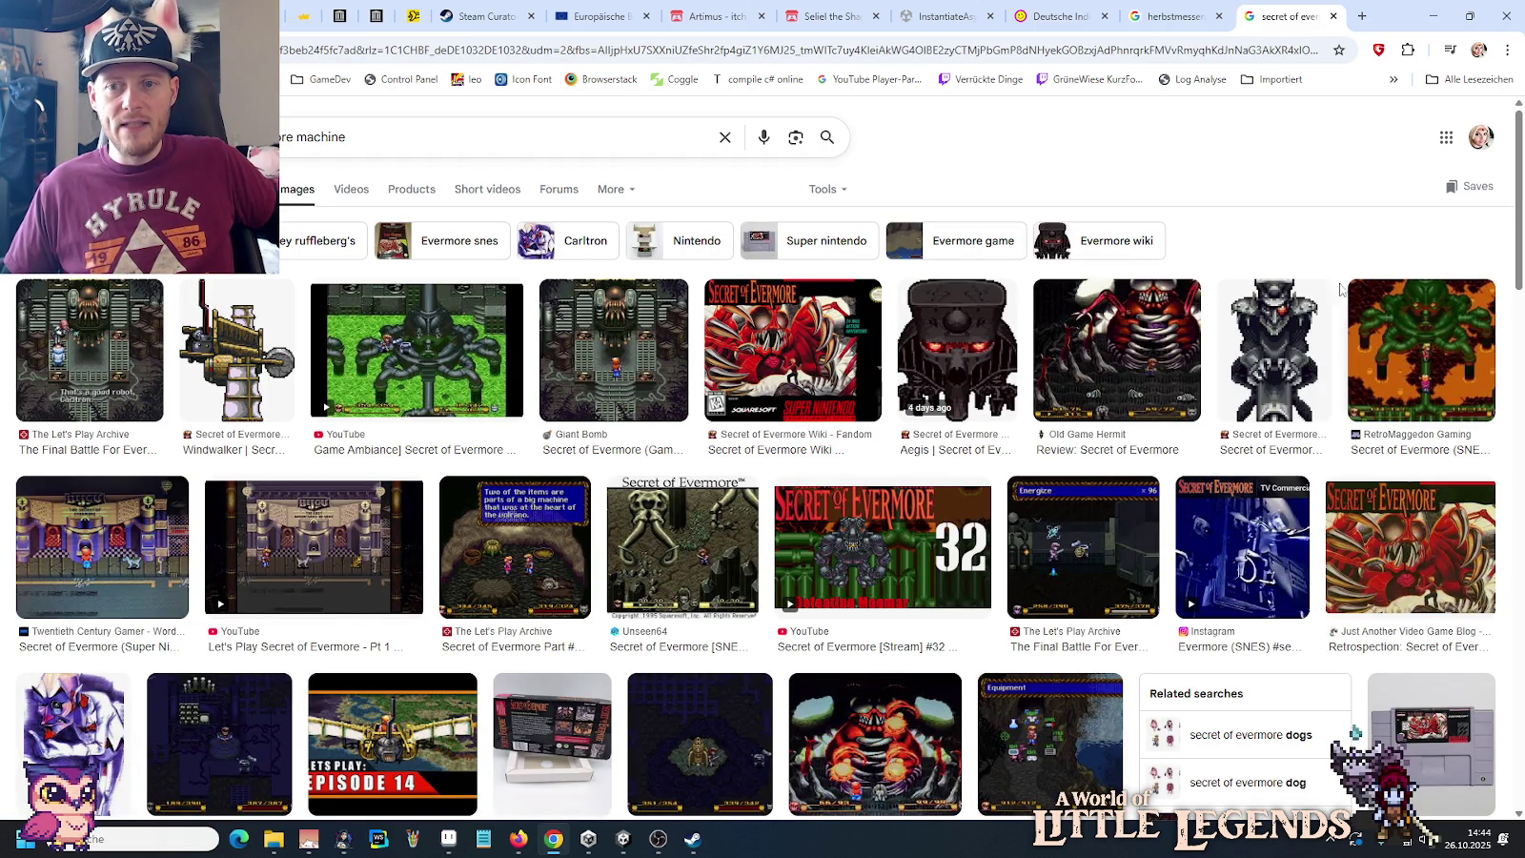
Step: Preview the RetroMaggedon, Twinkle Tale and Giant Bomb machine screenshots, then switch to Unity
{"action": "left_click", "coordinate": [1389, 328]}
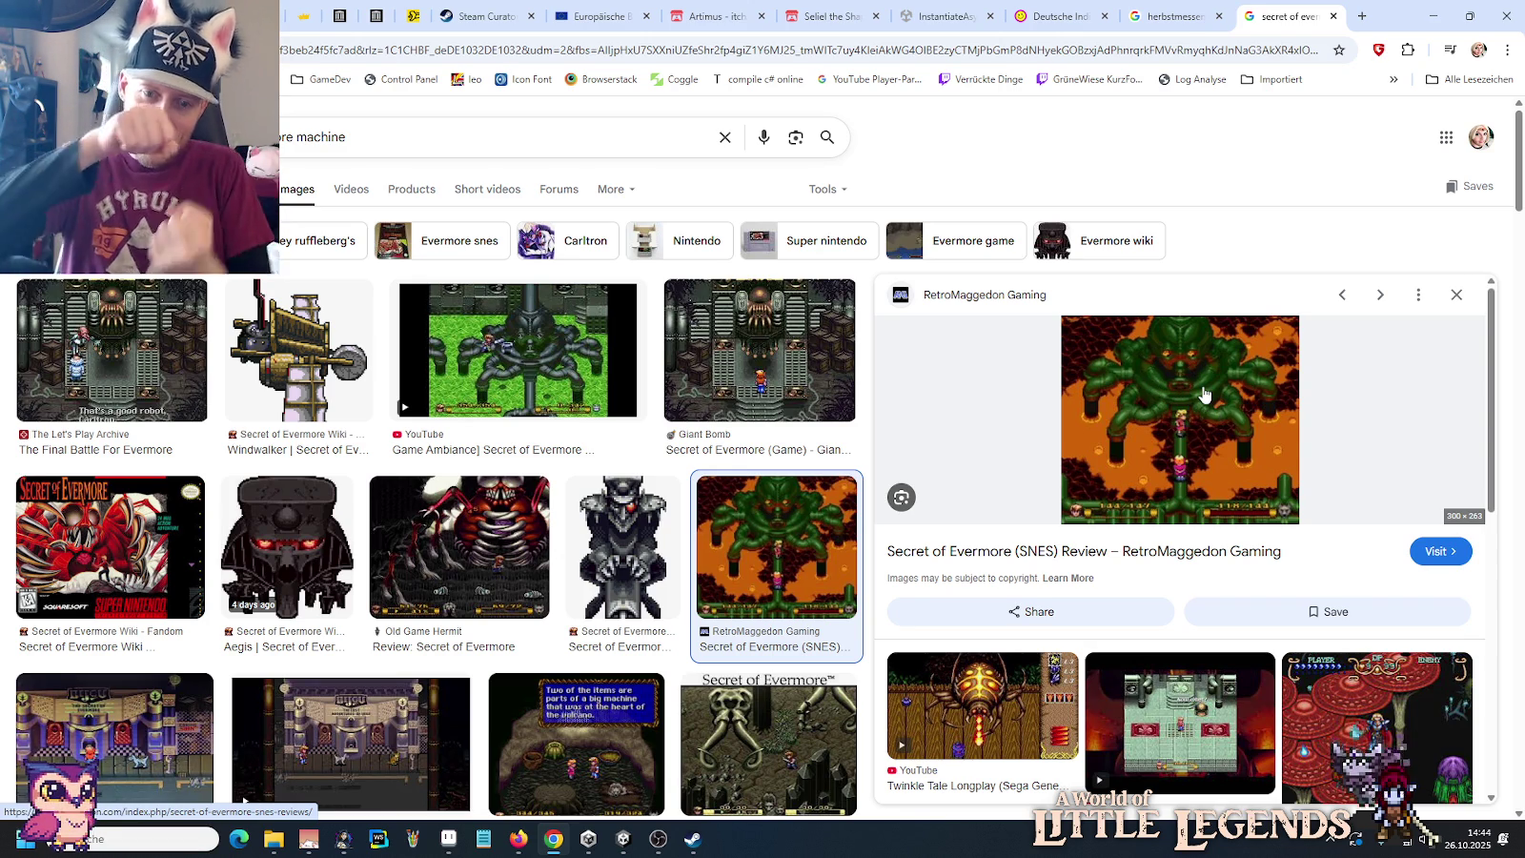
{"action": "mouse_move", "coordinate": [1180, 419]}
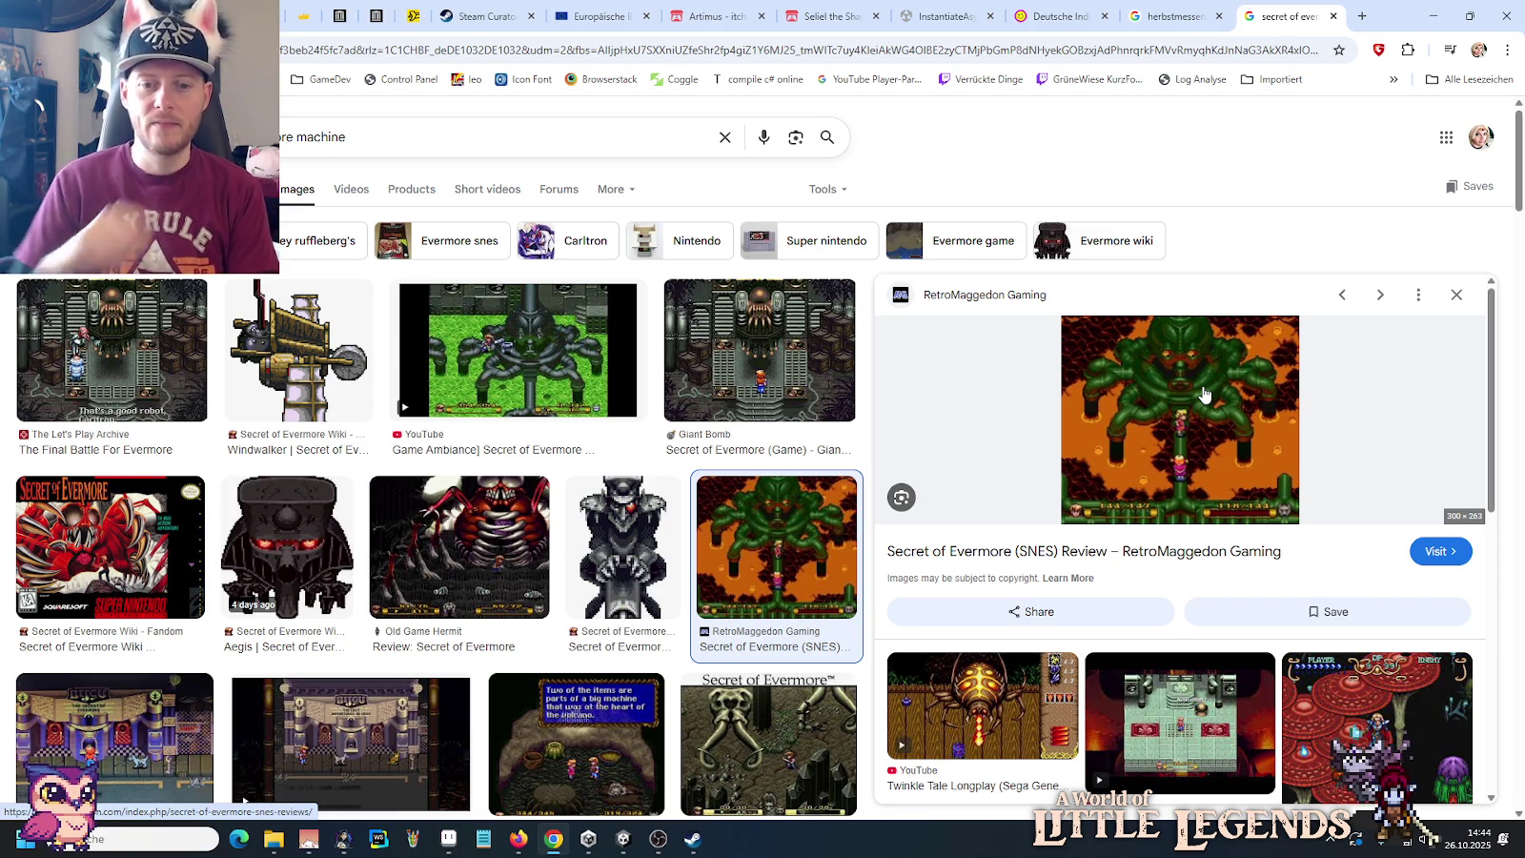
{"action": "left_click", "coordinate": [950, 677]}
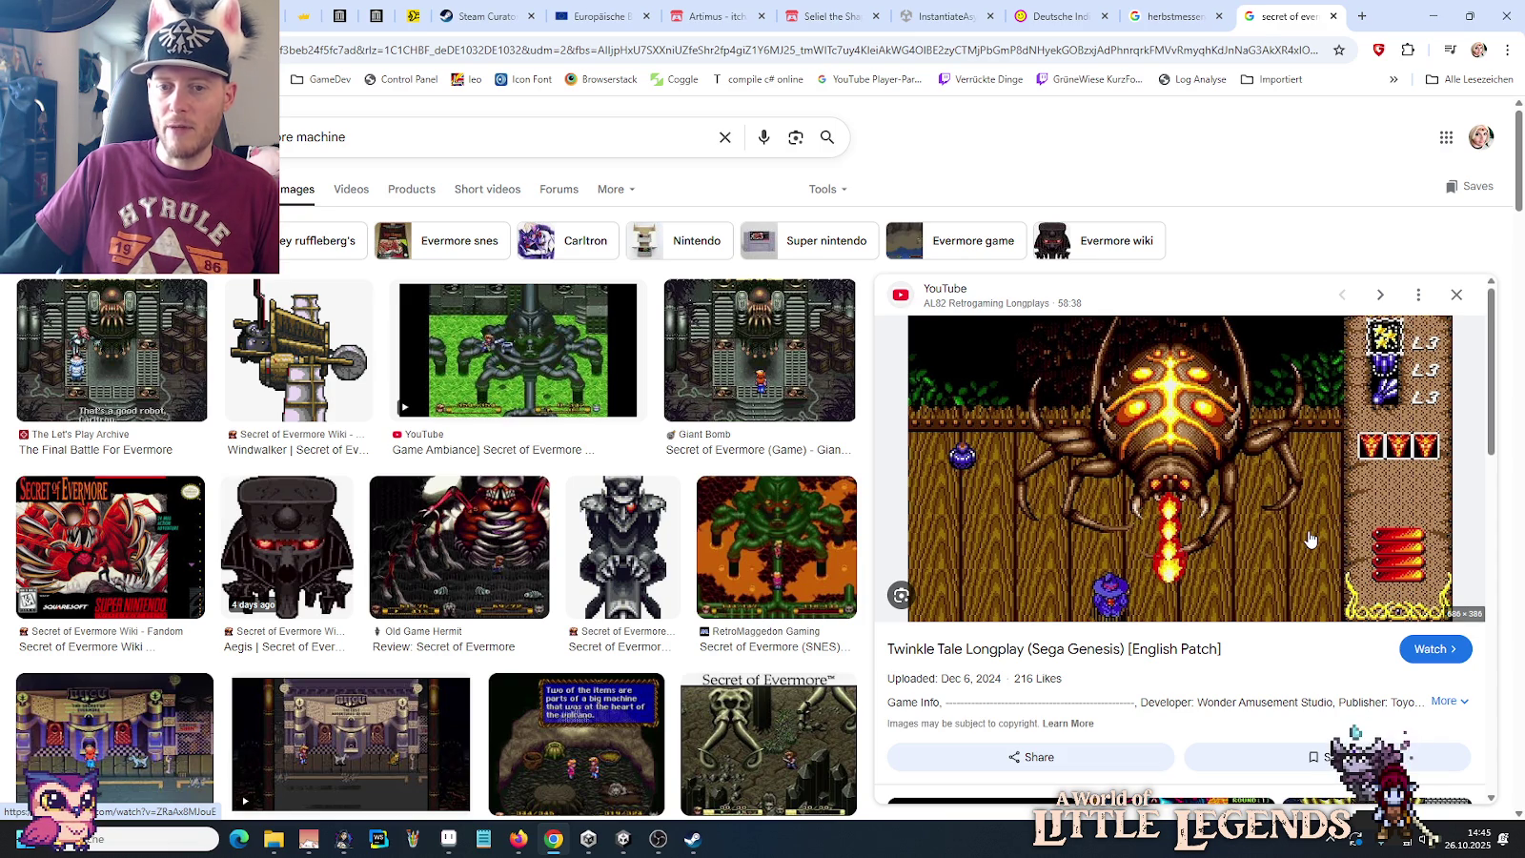
{"action": "key", "text": "alt+Left"}
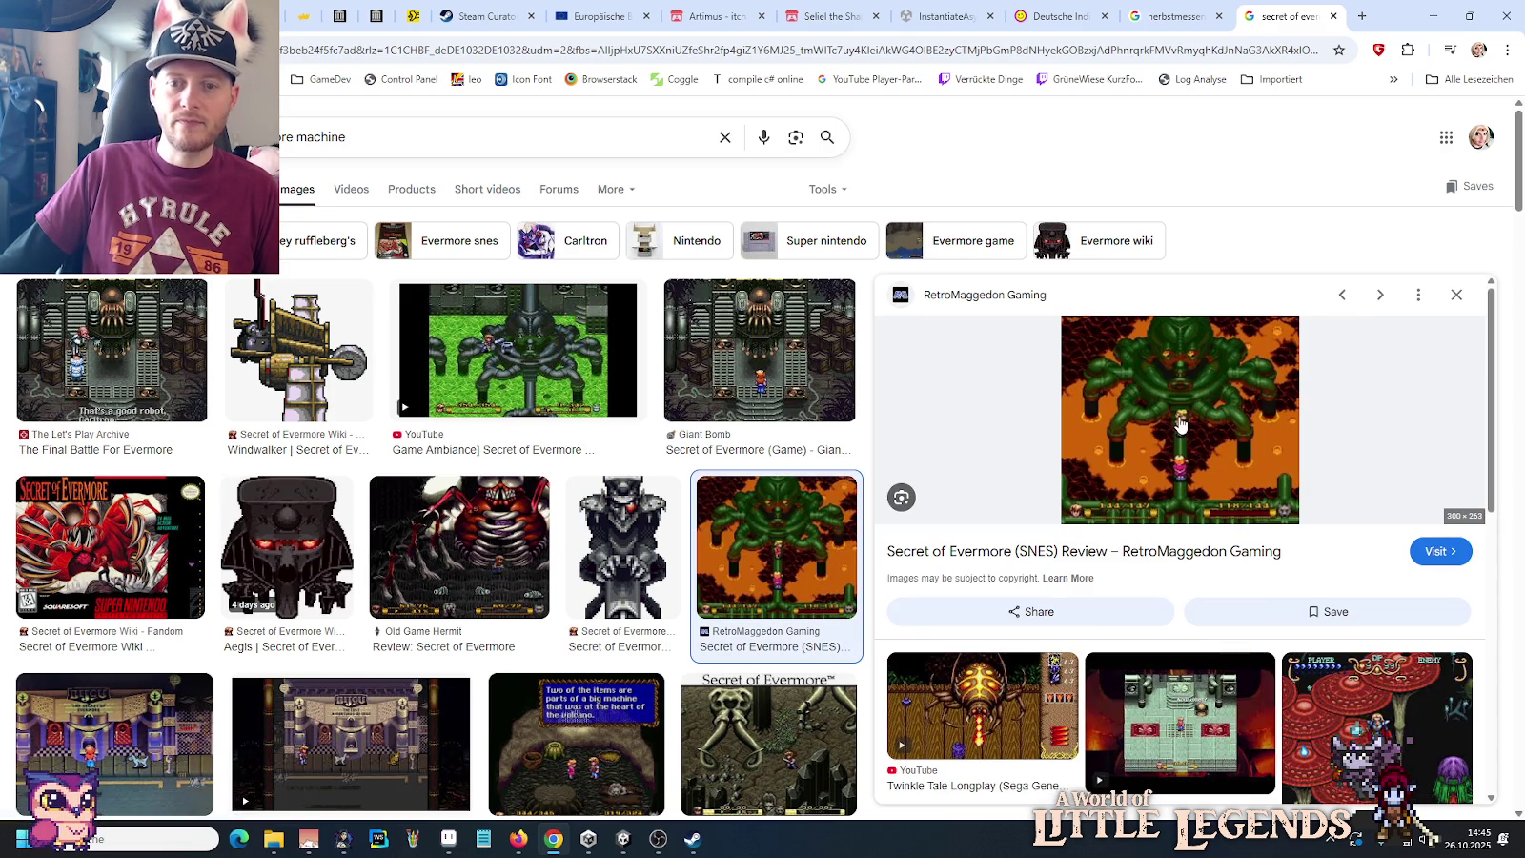
{"action": "mouse_move", "coordinate": [1180, 419]}
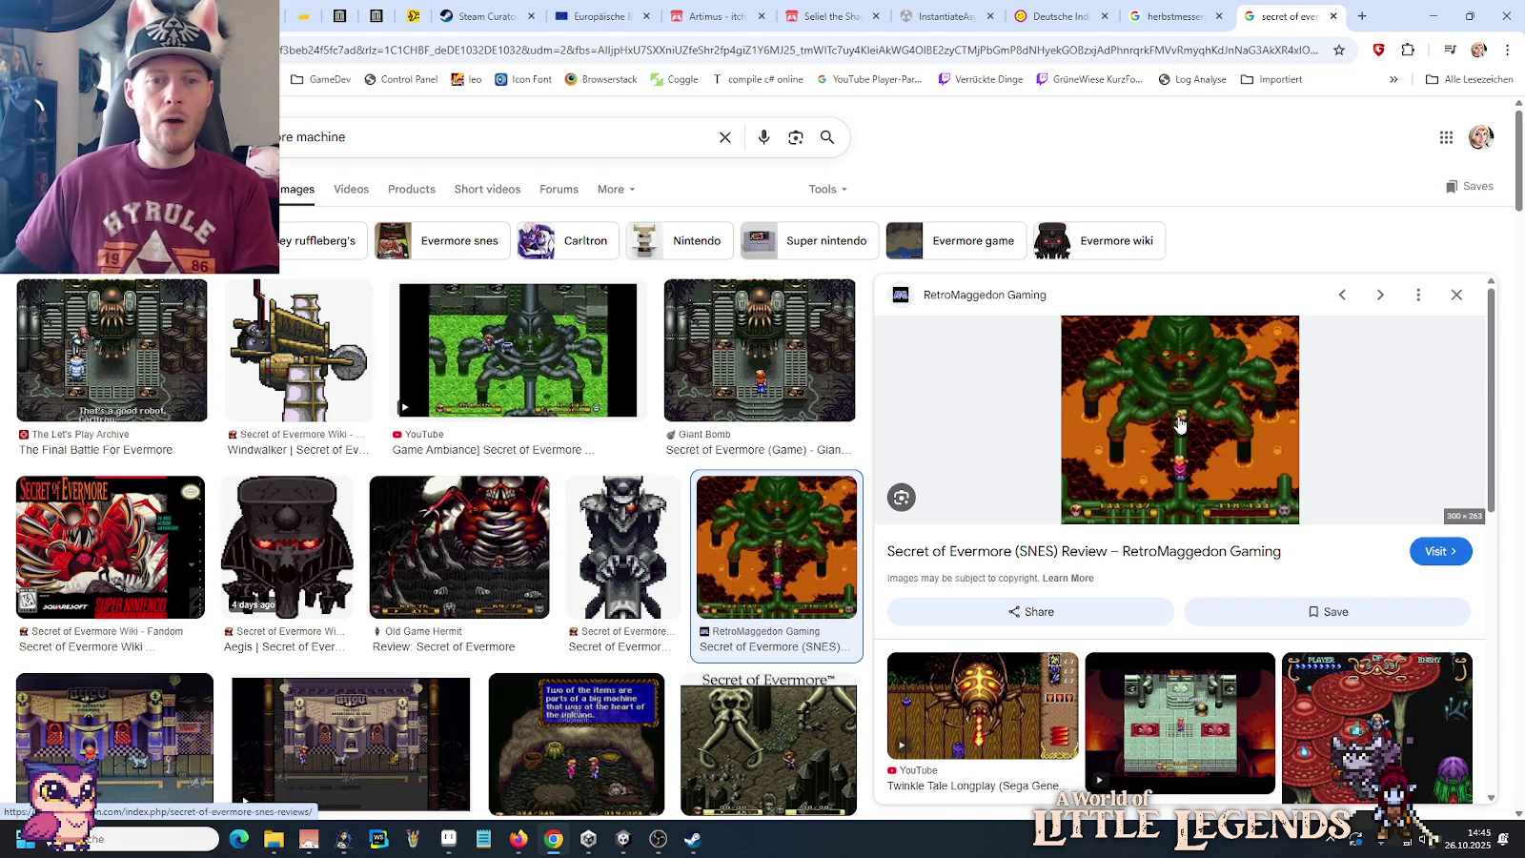
{"action": "left_click", "coordinate": [809, 360]}
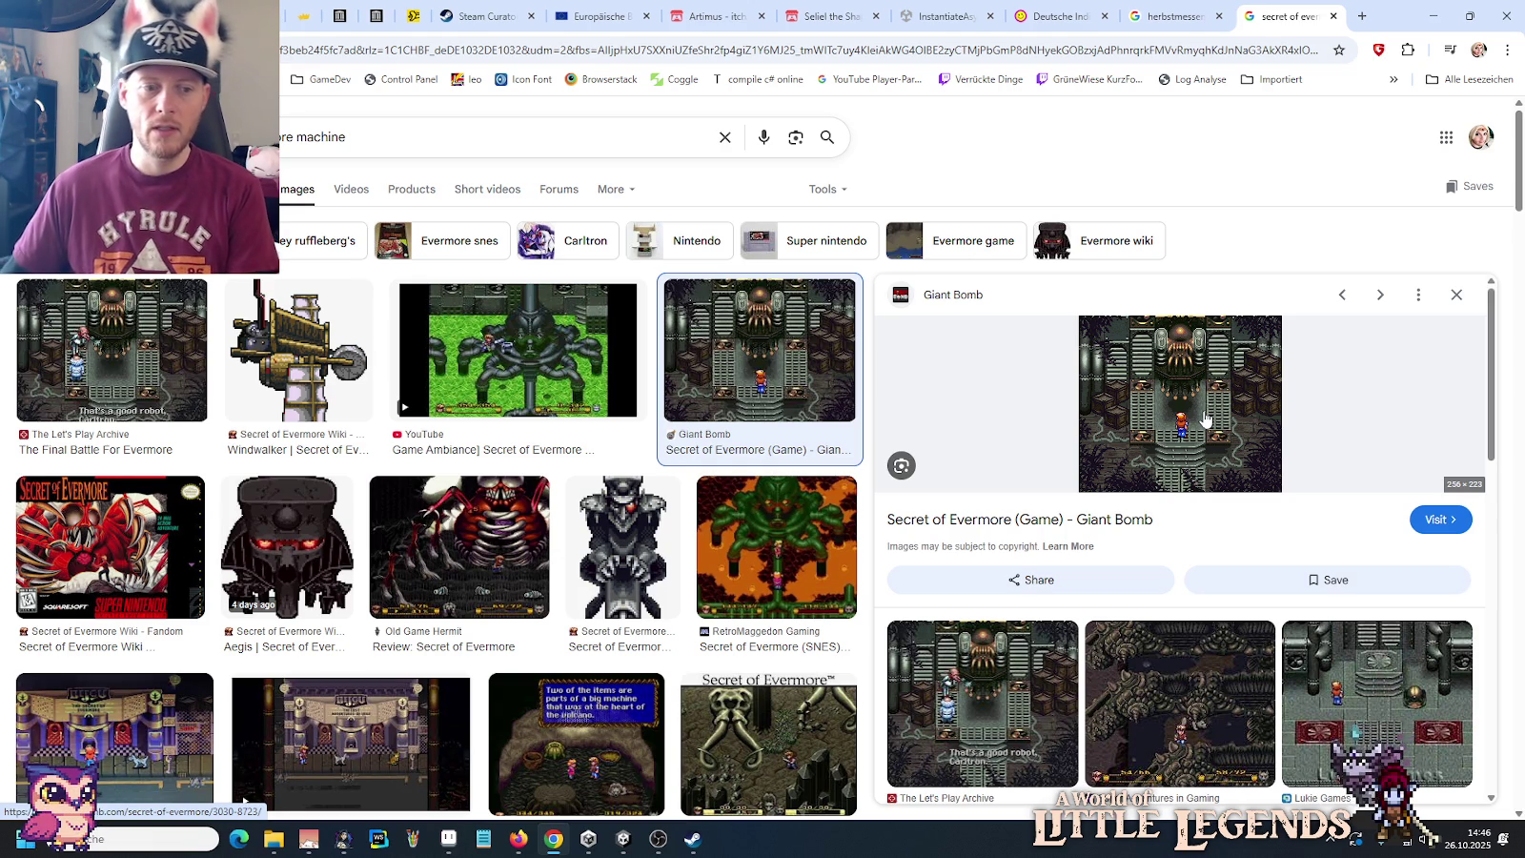
{"action": "key", "text": "alt+Tab"}
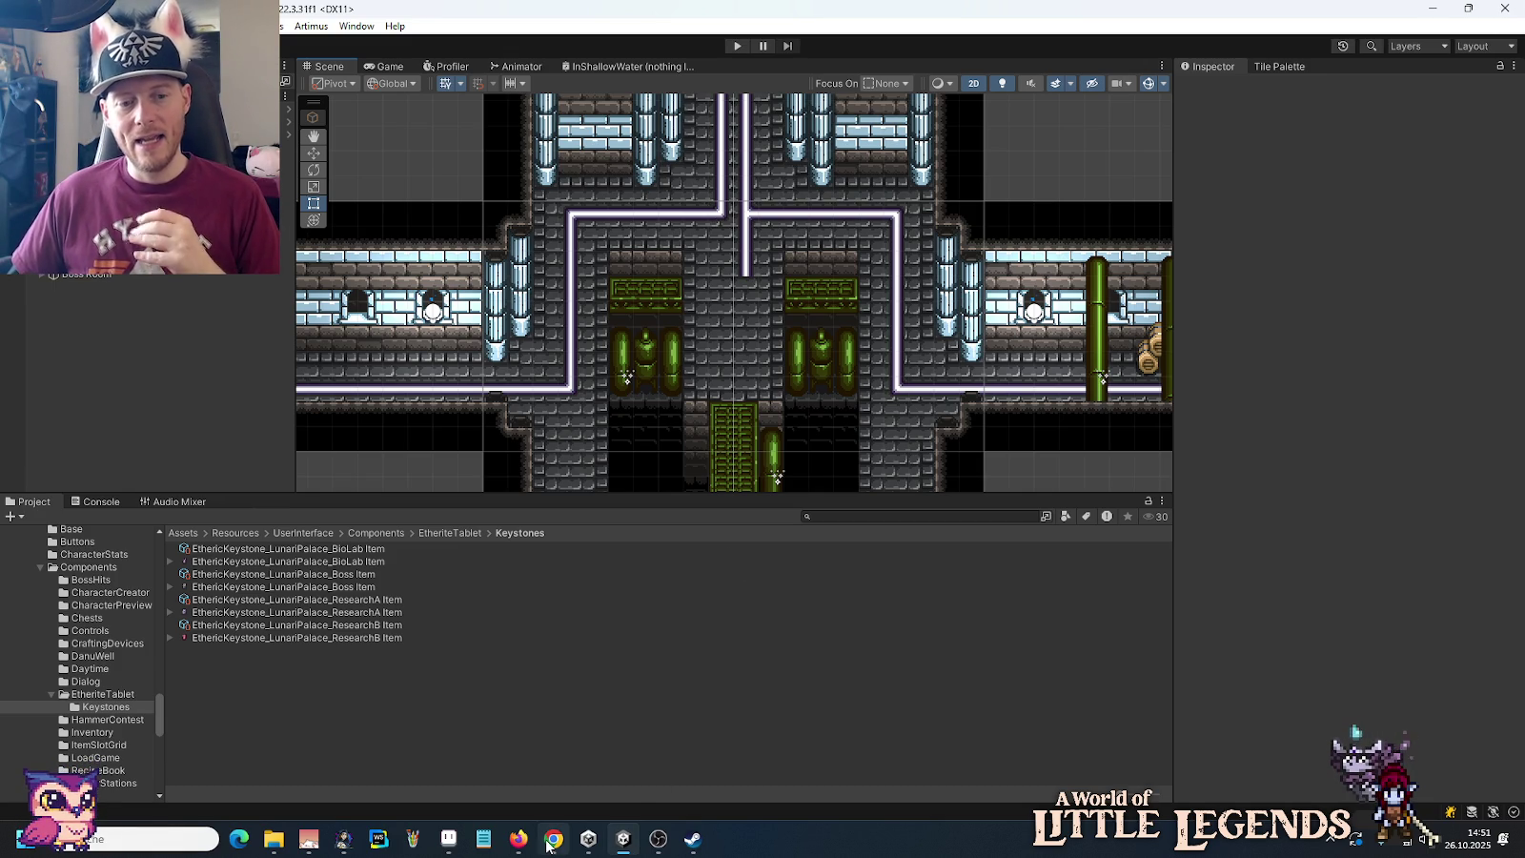
Step: Bring the Giant Bomb Secret of Evermore preview in Chrome back in front of Unity
{"action": "left_click", "coordinate": [587, 840]}
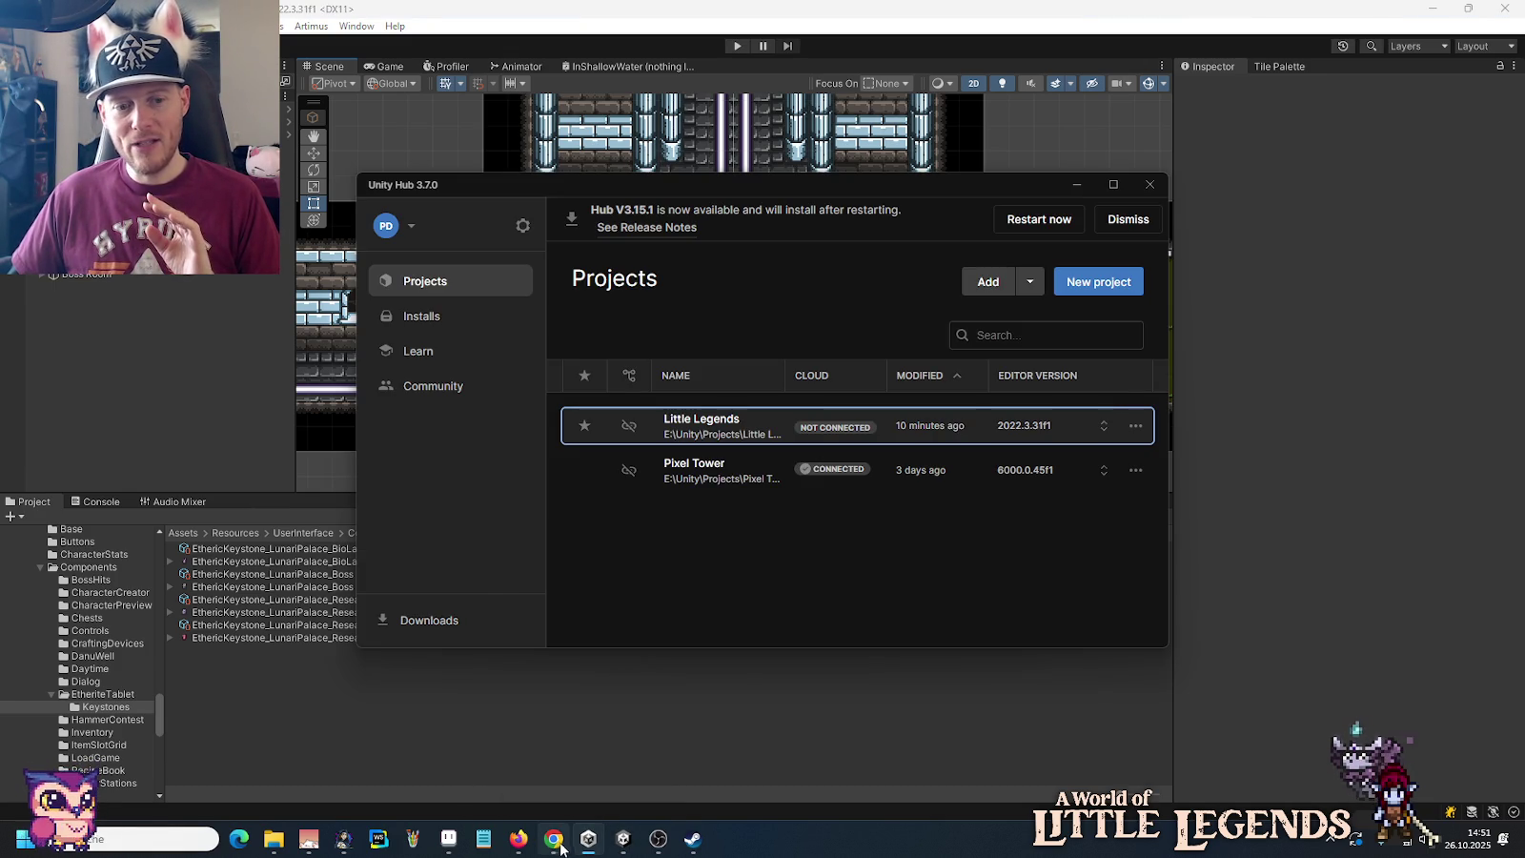
{"action": "left_click", "coordinate": [556, 844]}
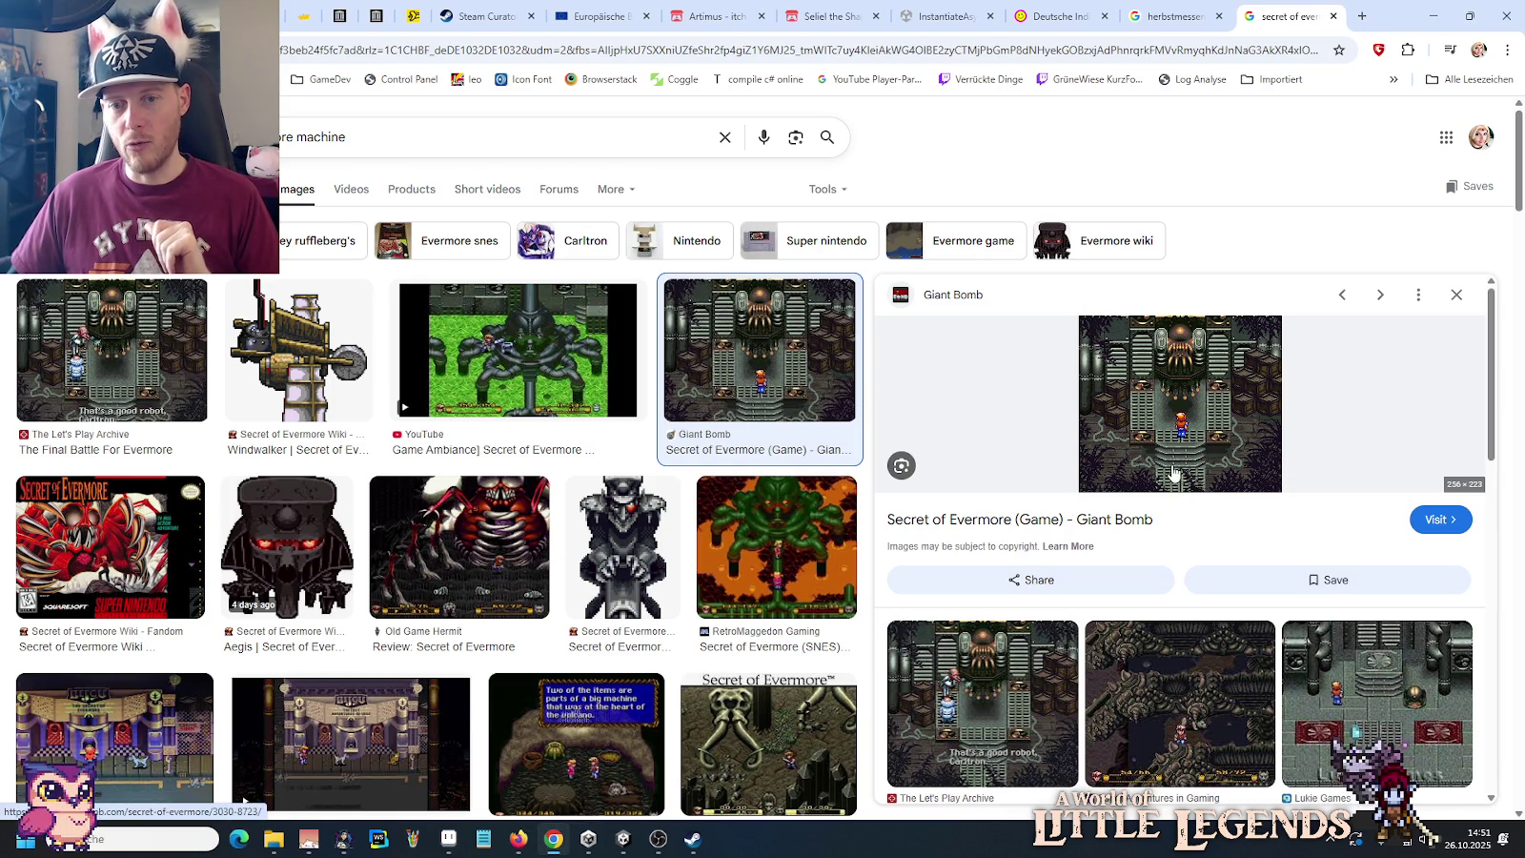
{"action": "right_click", "coordinate": [1185, 437]}
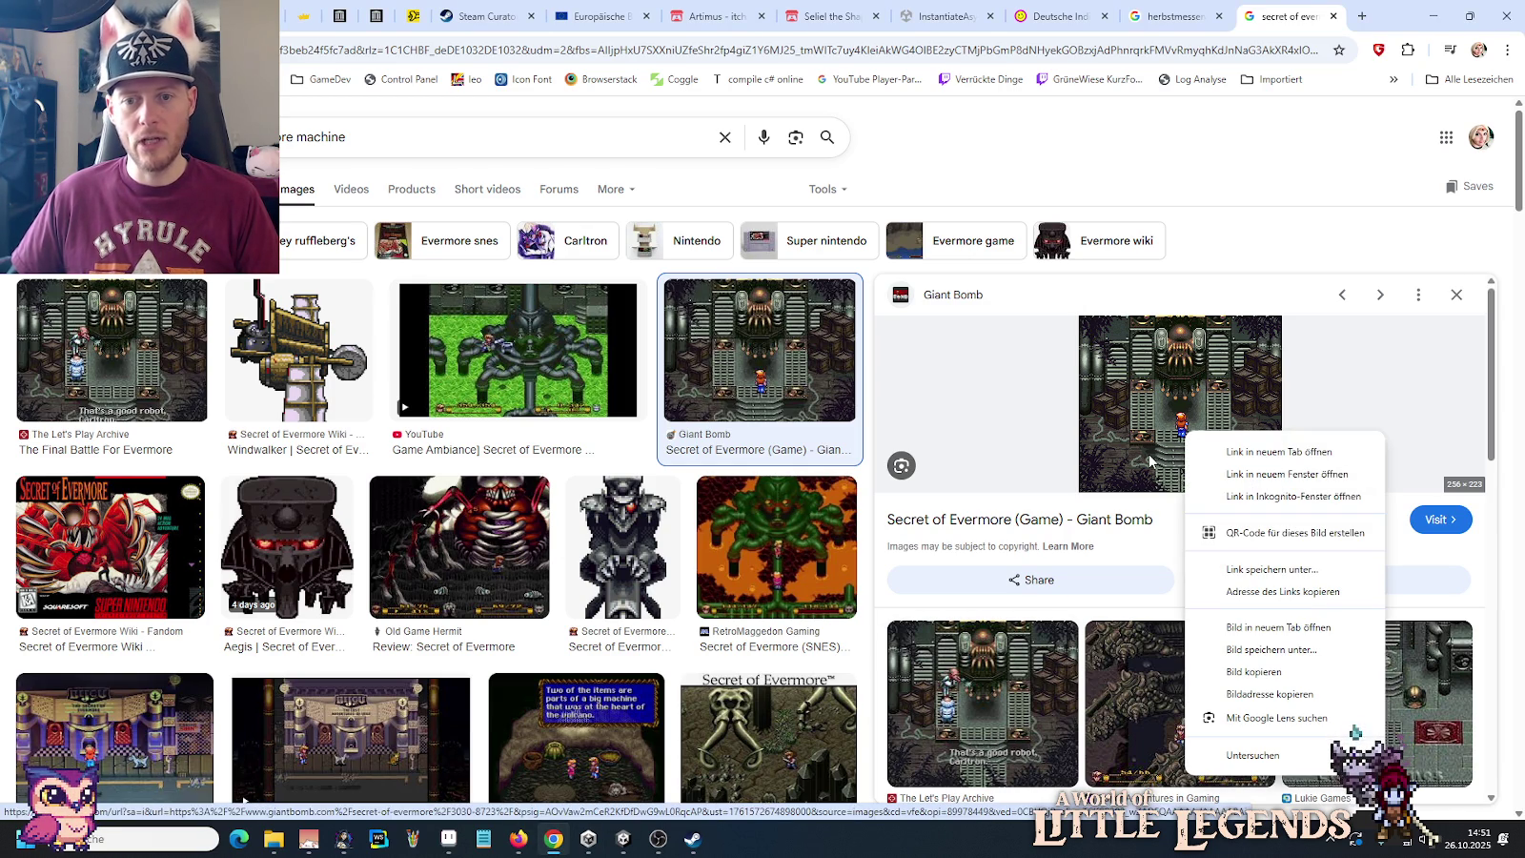
Step: Copy the Giant Bomb machine-room screenshot and bring up a blank Paint canvas
{"action": "left_click", "coordinate": [1203, 678]}
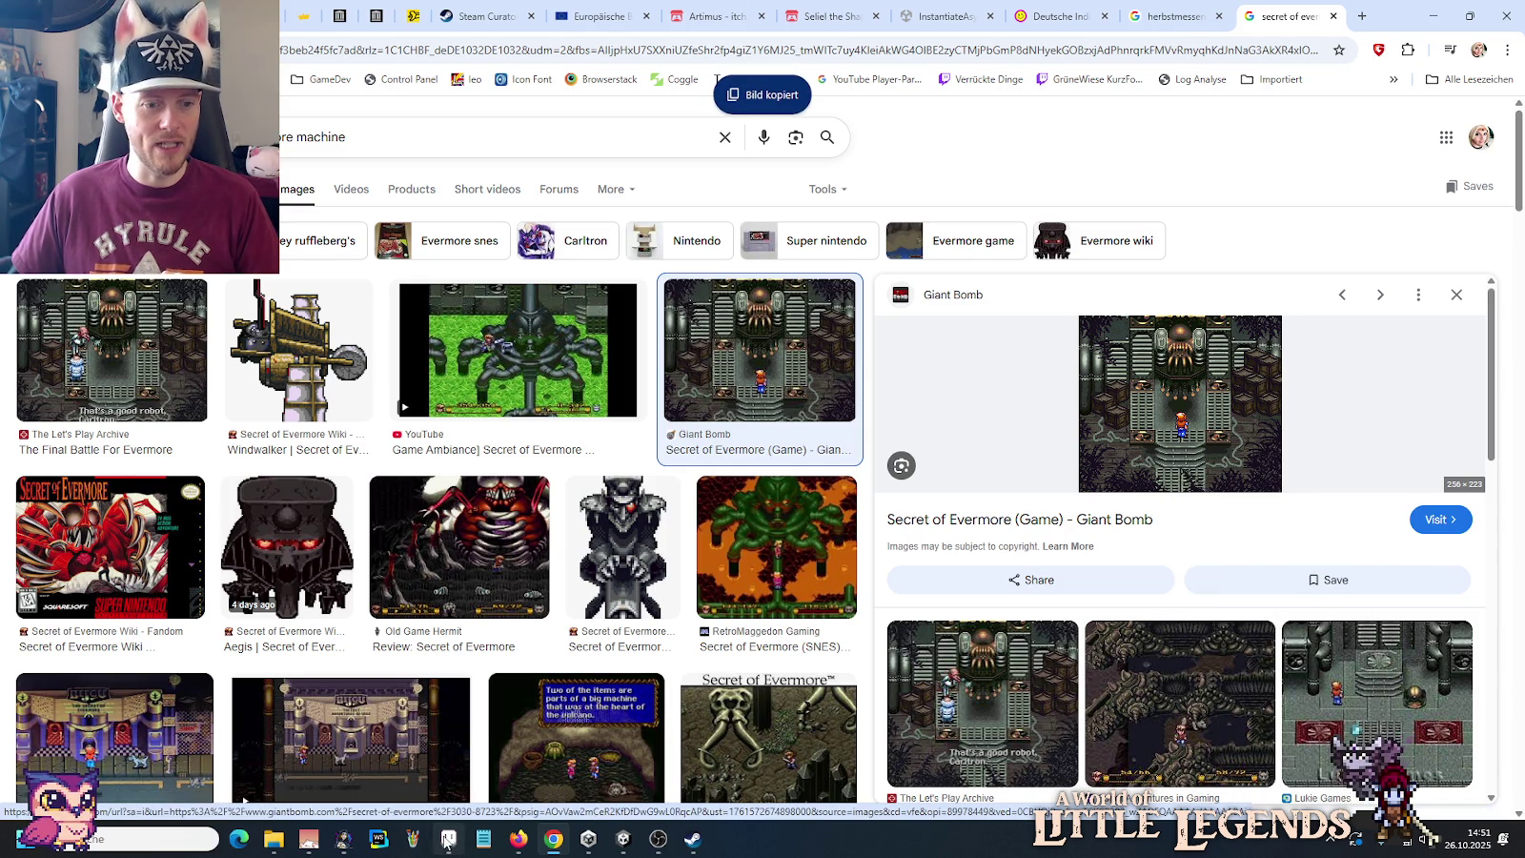
{"action": "left_click", "coordinate": [412, 839]}
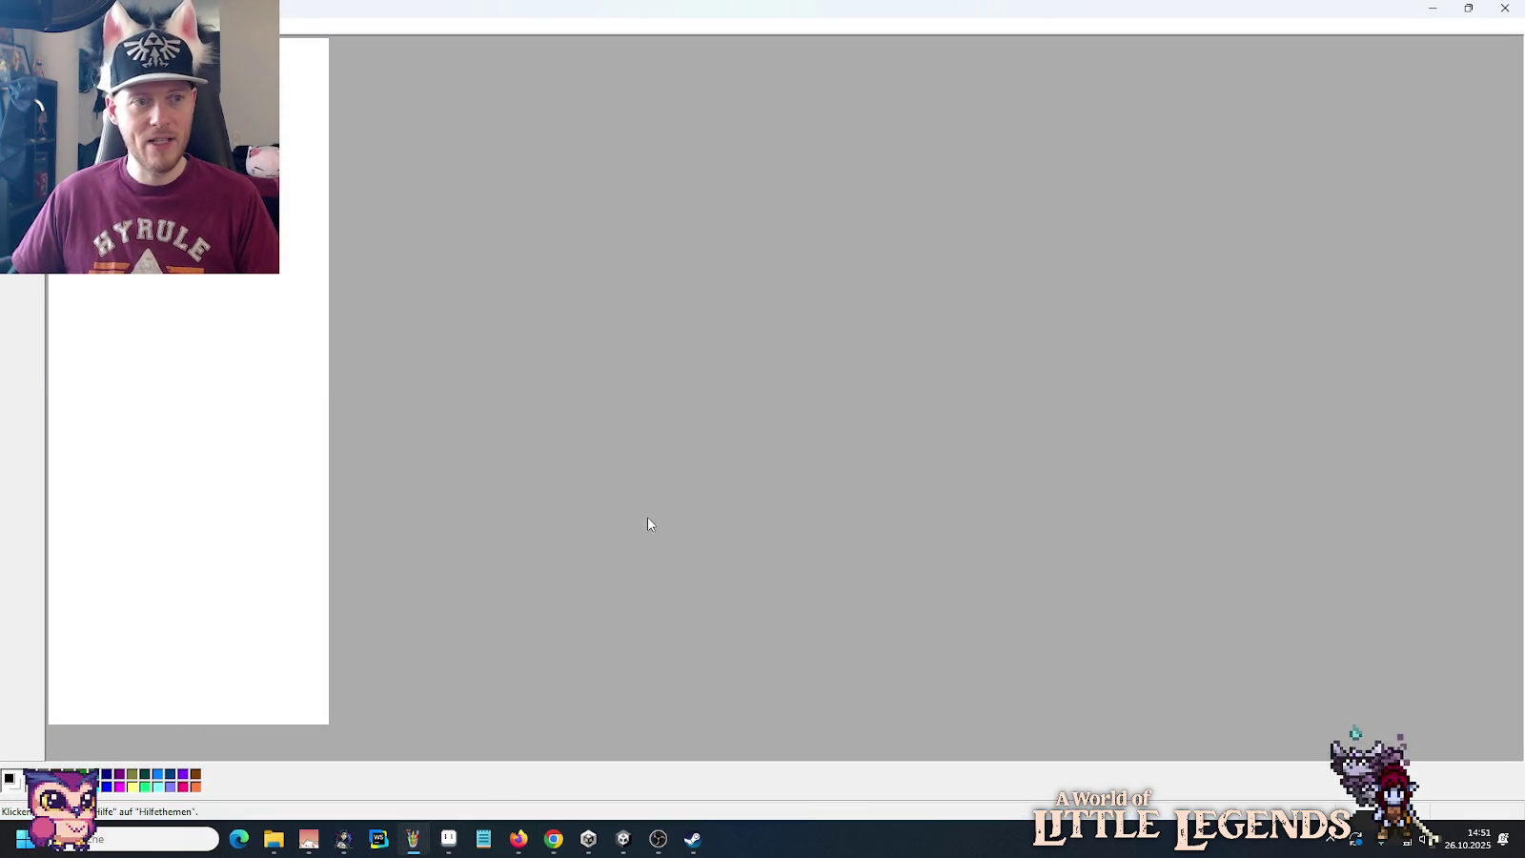
Step: Paste the machine-room screenshot into Paint and magnify it for a closer look
{"action": "key", "text": "ctrl+v"}
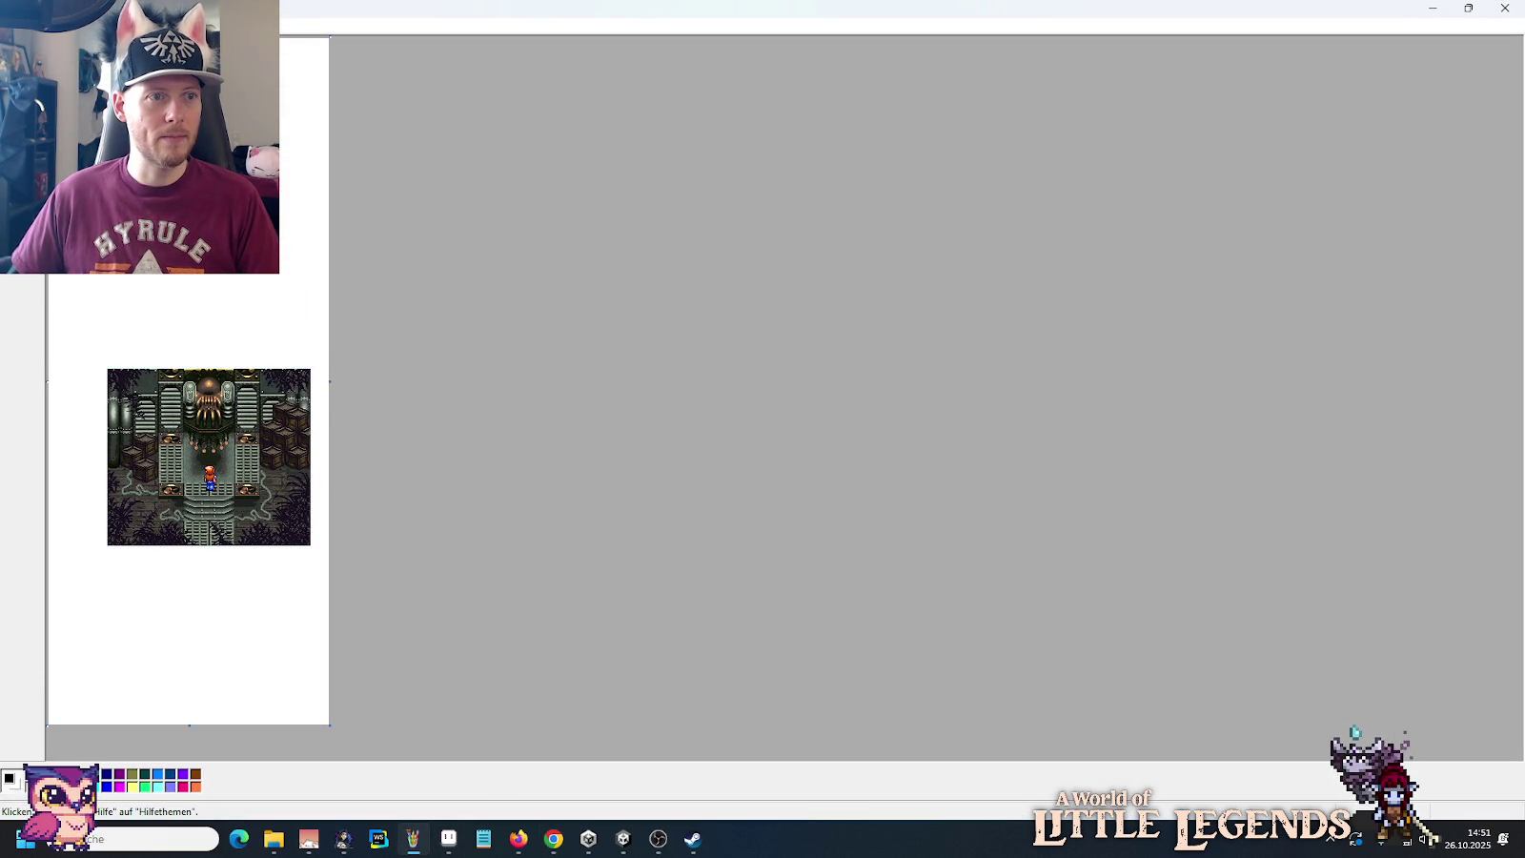
{"action": "left_click", "coordinate": [230, 524]}
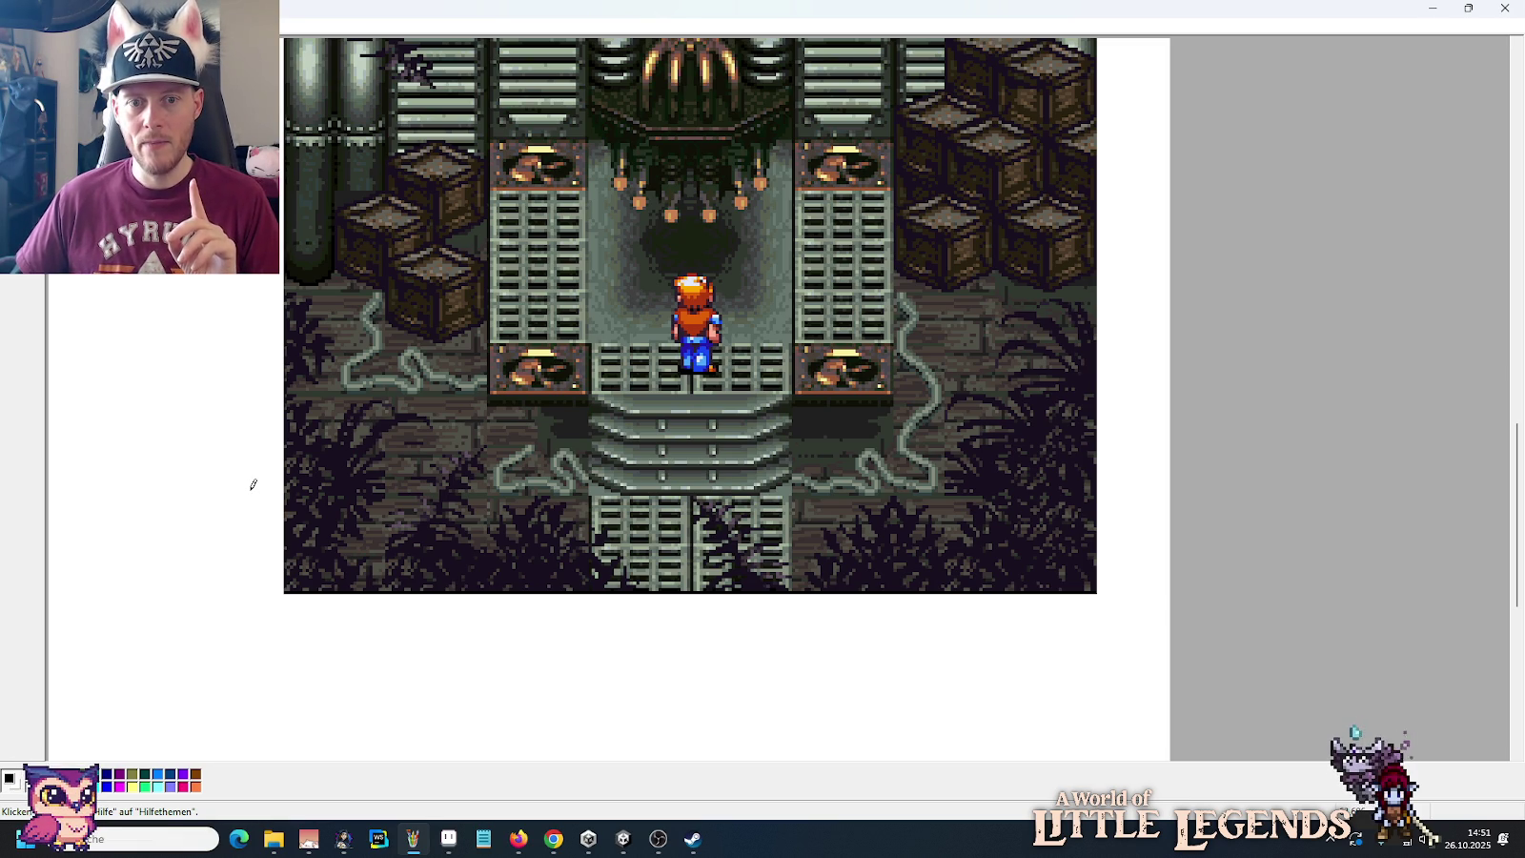
{"action": "left_click", "coordinate": [274, 839]}
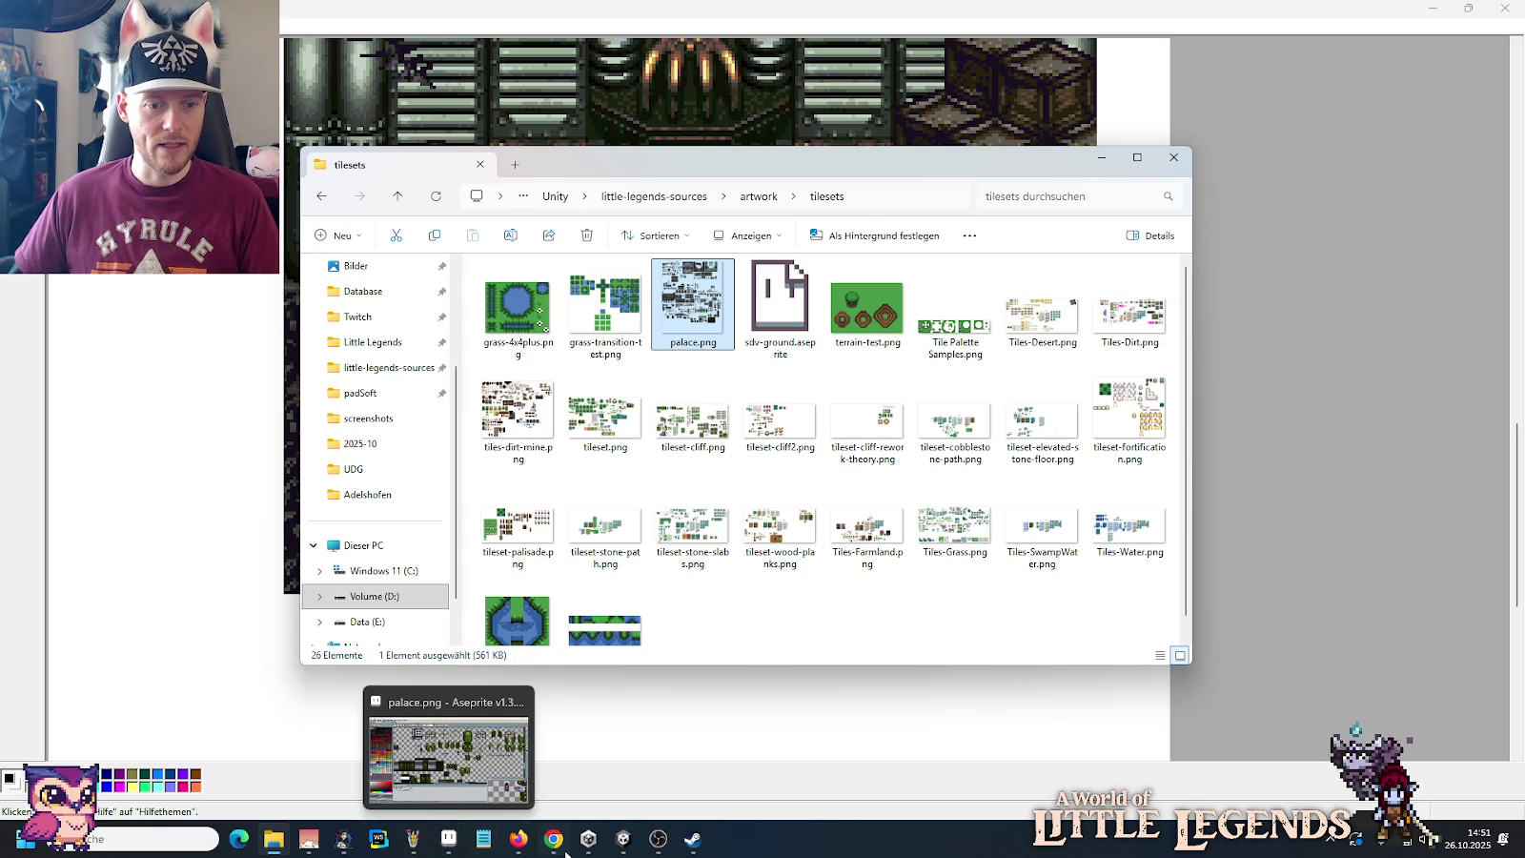
Step: Glance at Unity, then bring the palace.png green machine tileset back in Aseprite
{"action": "left_click", "coordinate": [623, 839]}
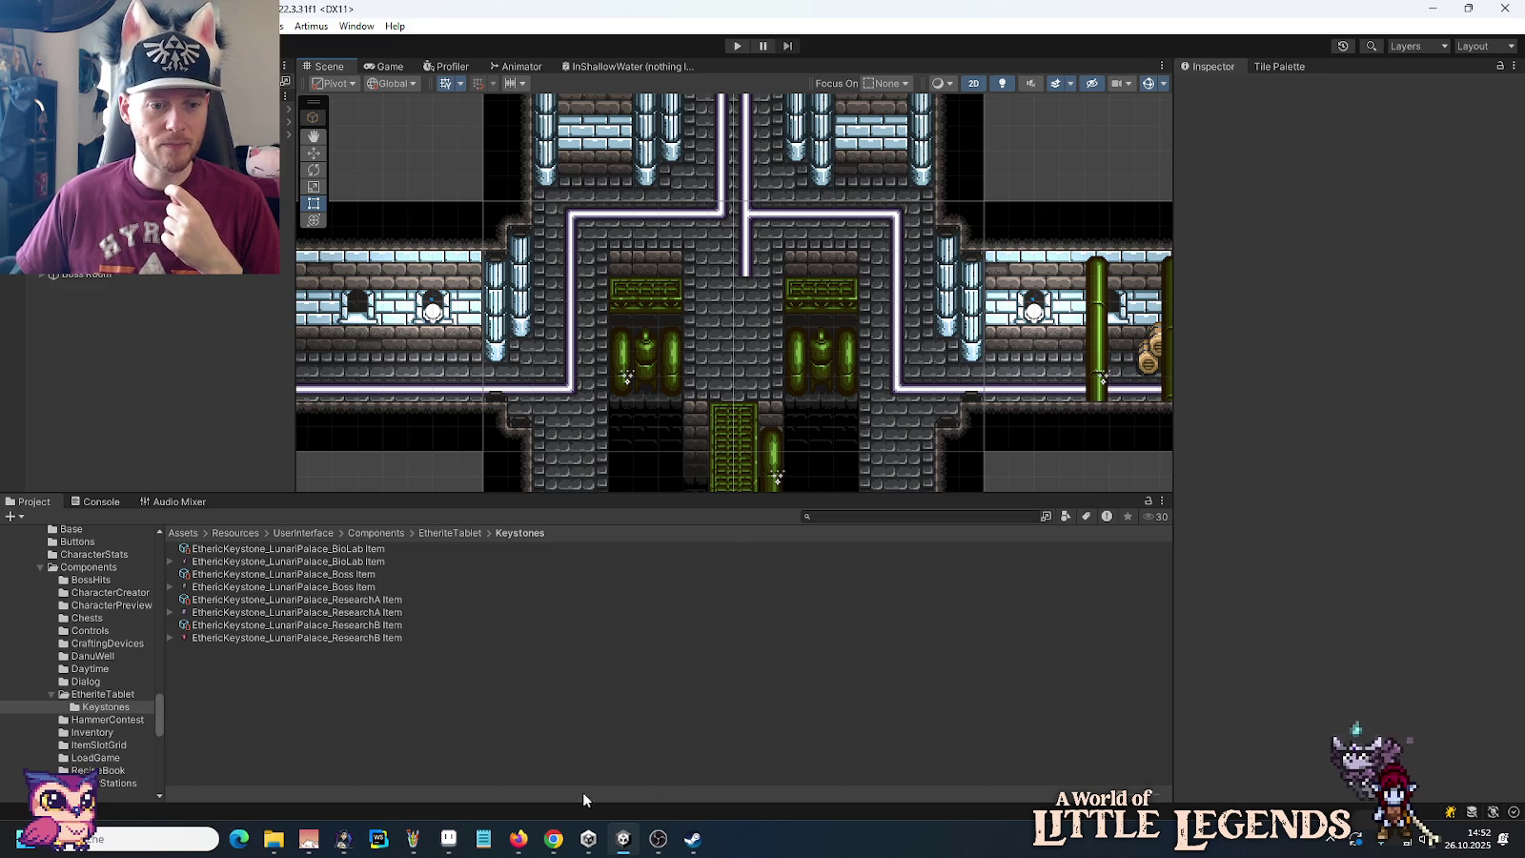
{"action": "mouse_move", "coordinate": [448, 839]}
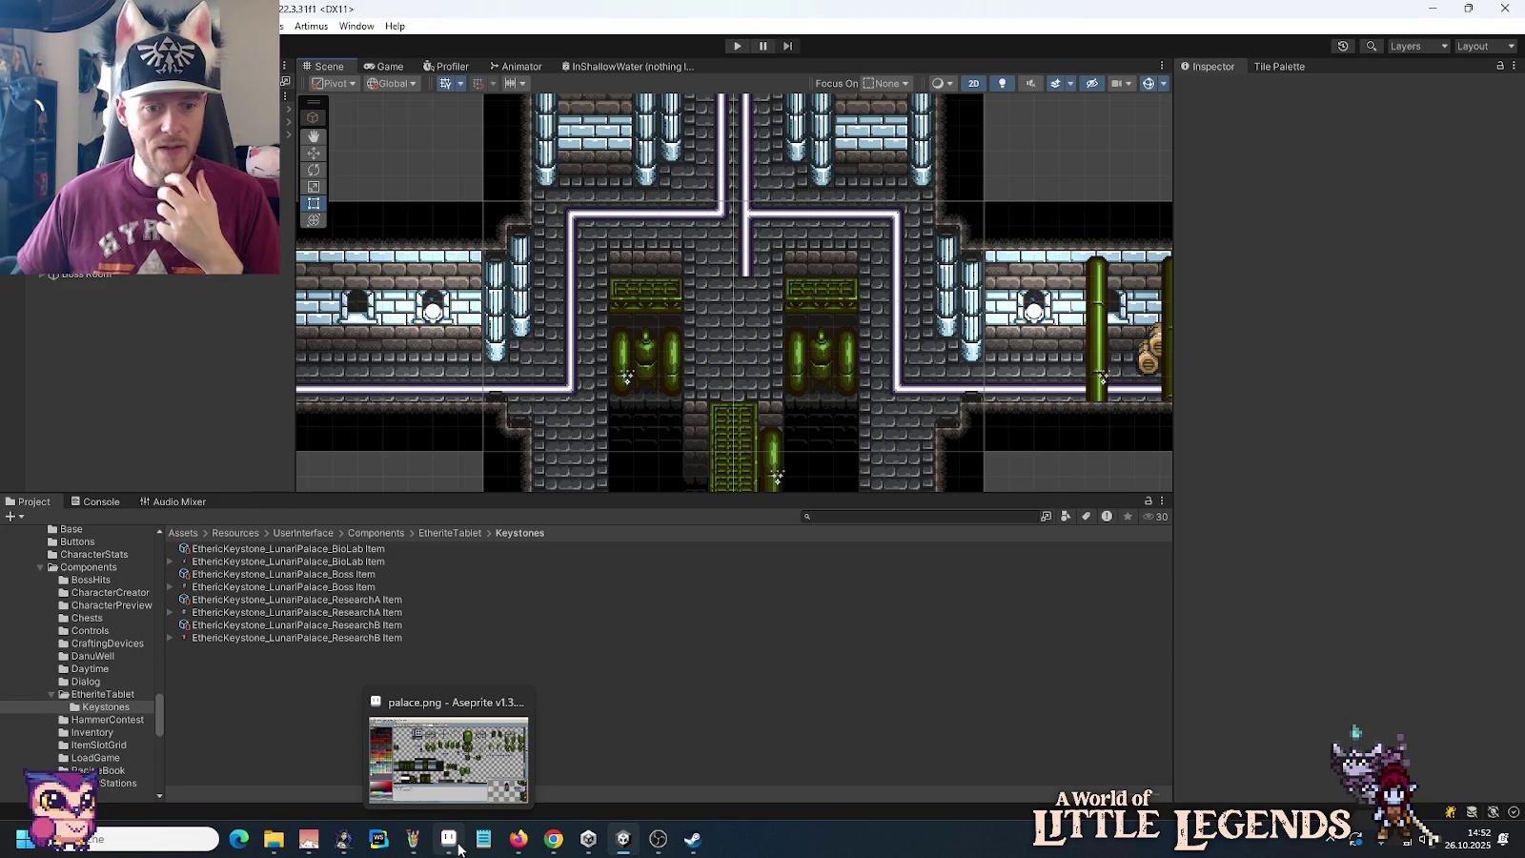
{"action": "left_click", "coordinate": [459, 848]}
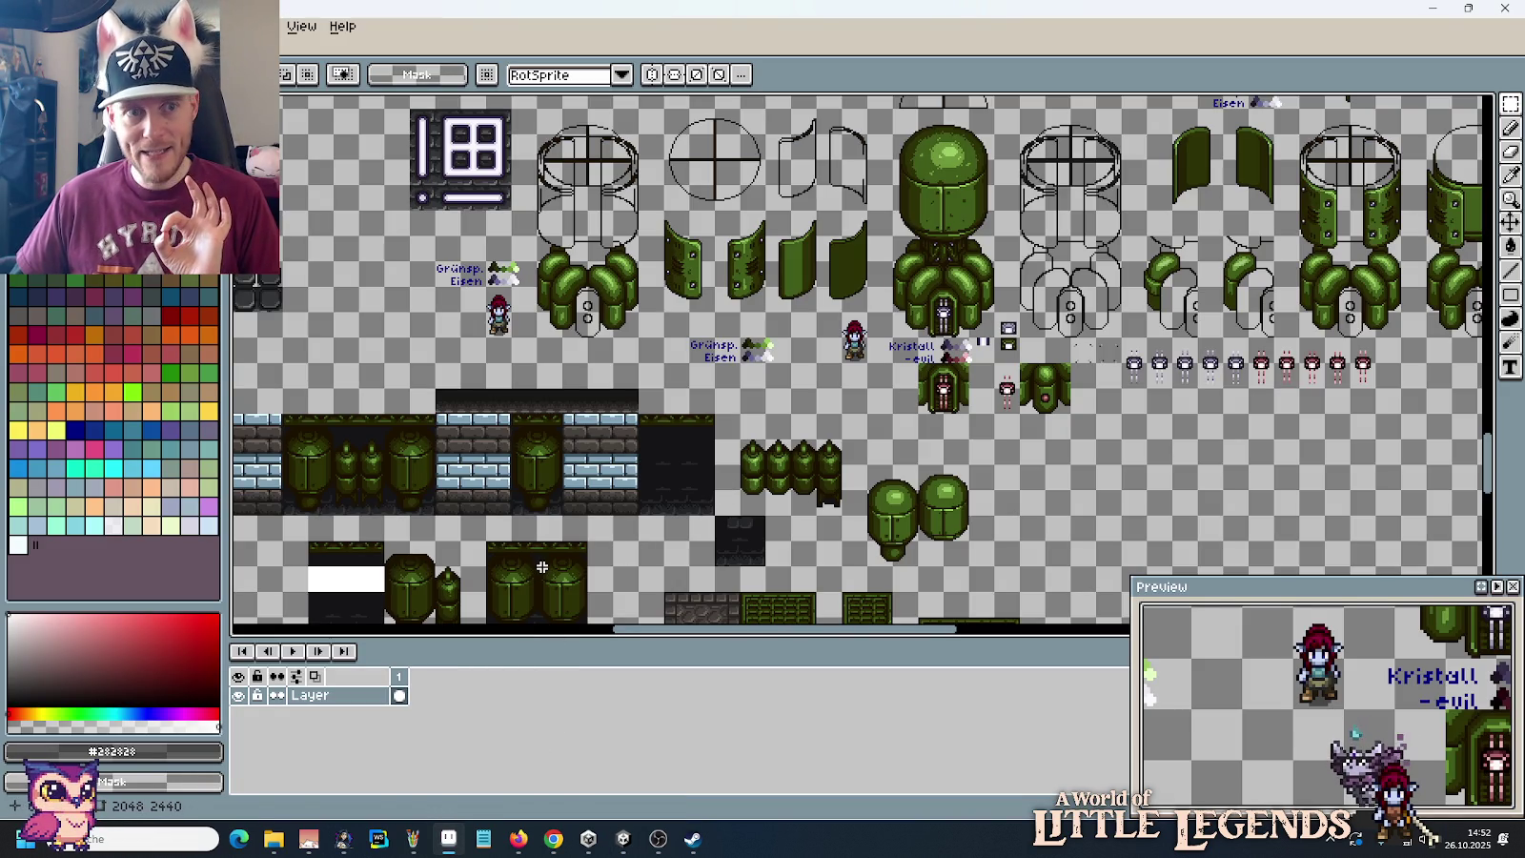
{"action": "mouse_move", "coordinate": [273, 839]}
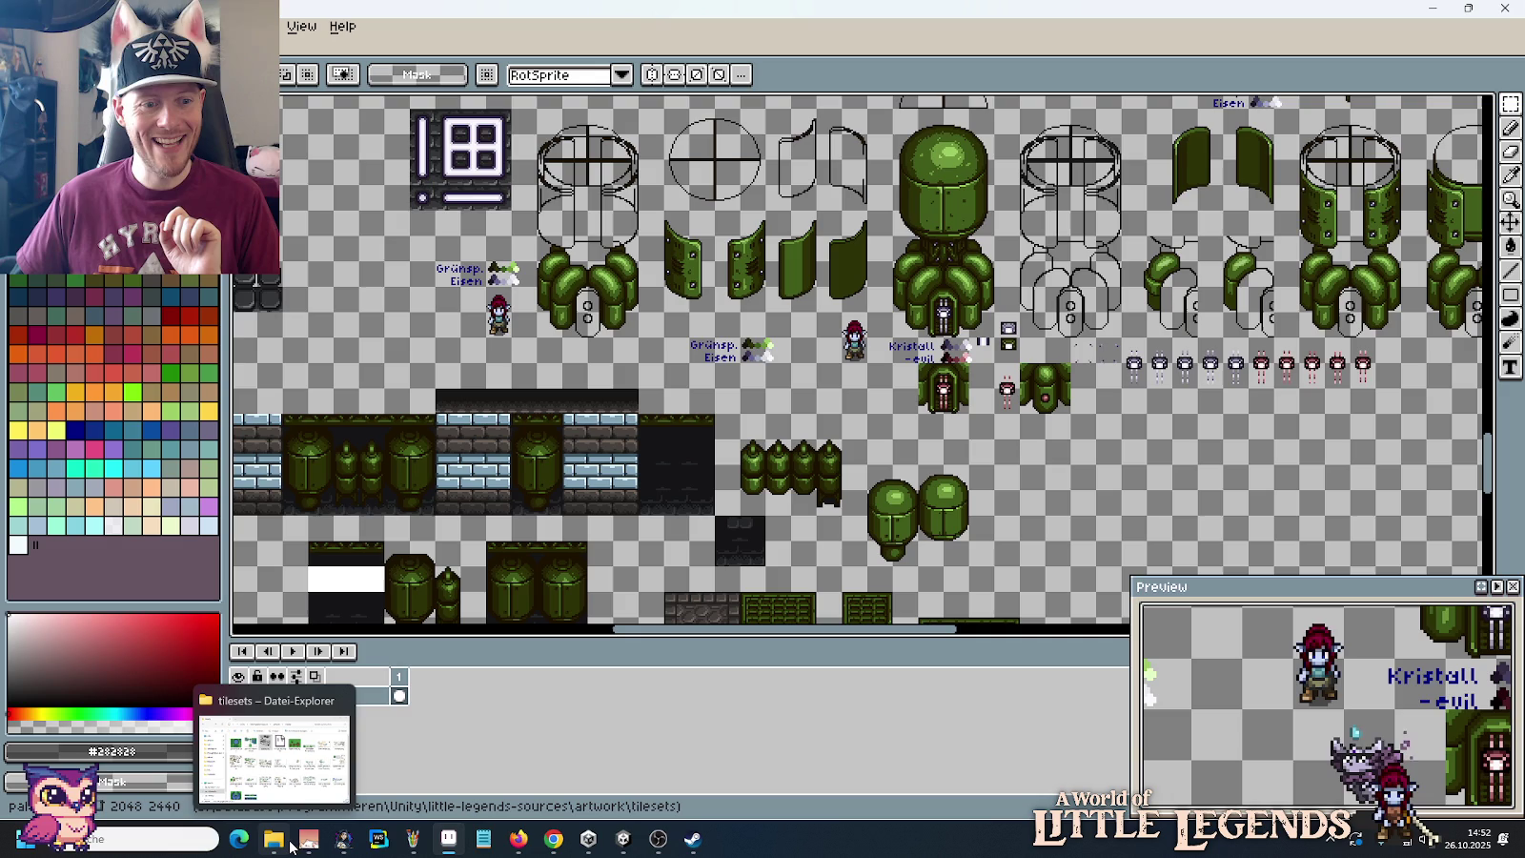
Step: Open wh-theatre.png from the artwork buildings folder in Aseprite by dragging it in
{"action": "left_click", "coordinate": [287, 844]}
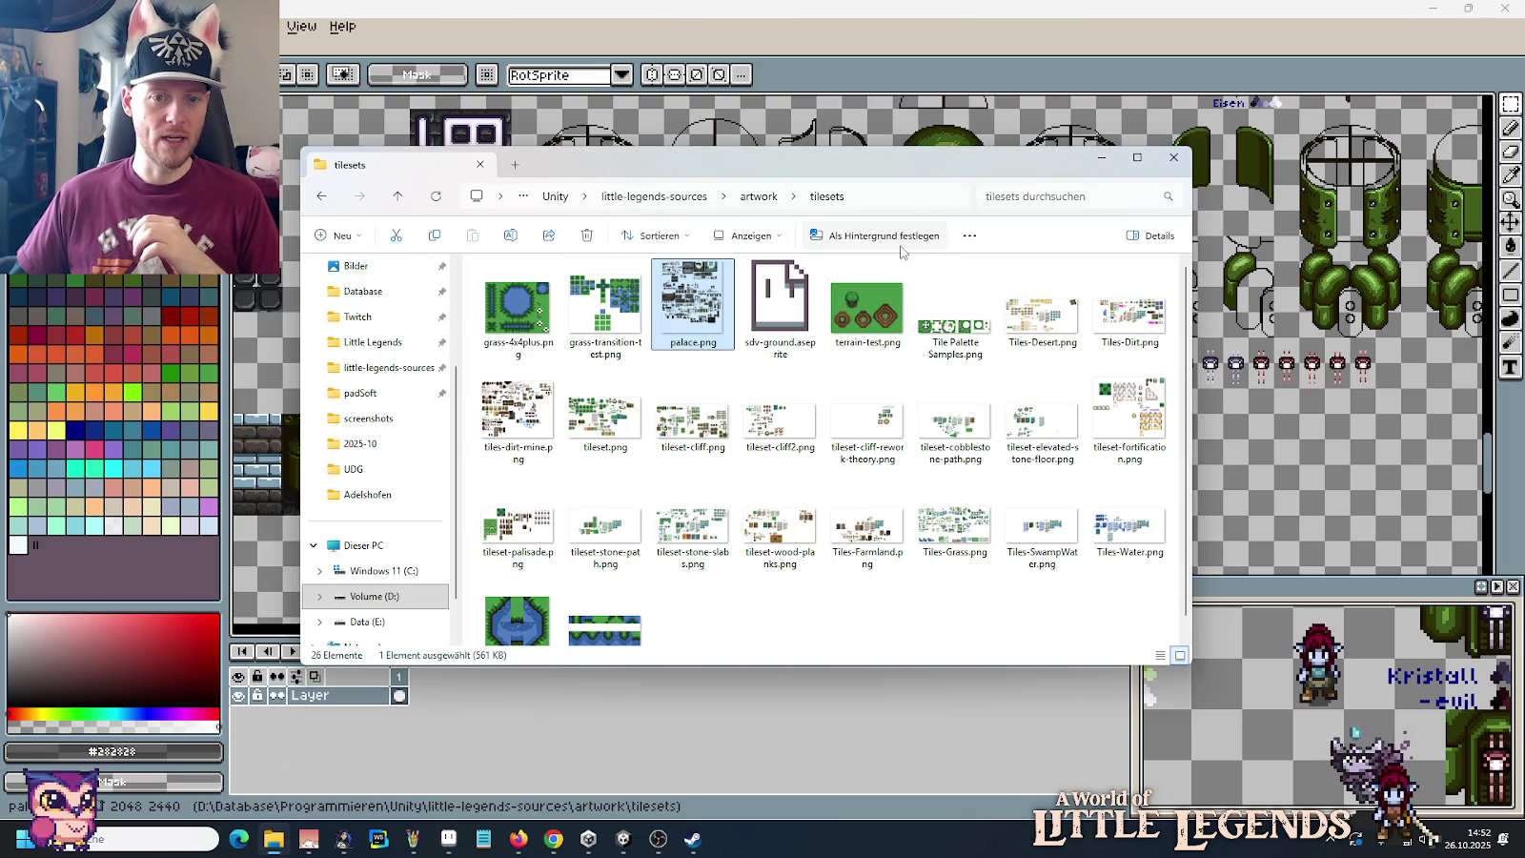
{"action": "left_click", "coordinate": [762, 196]}
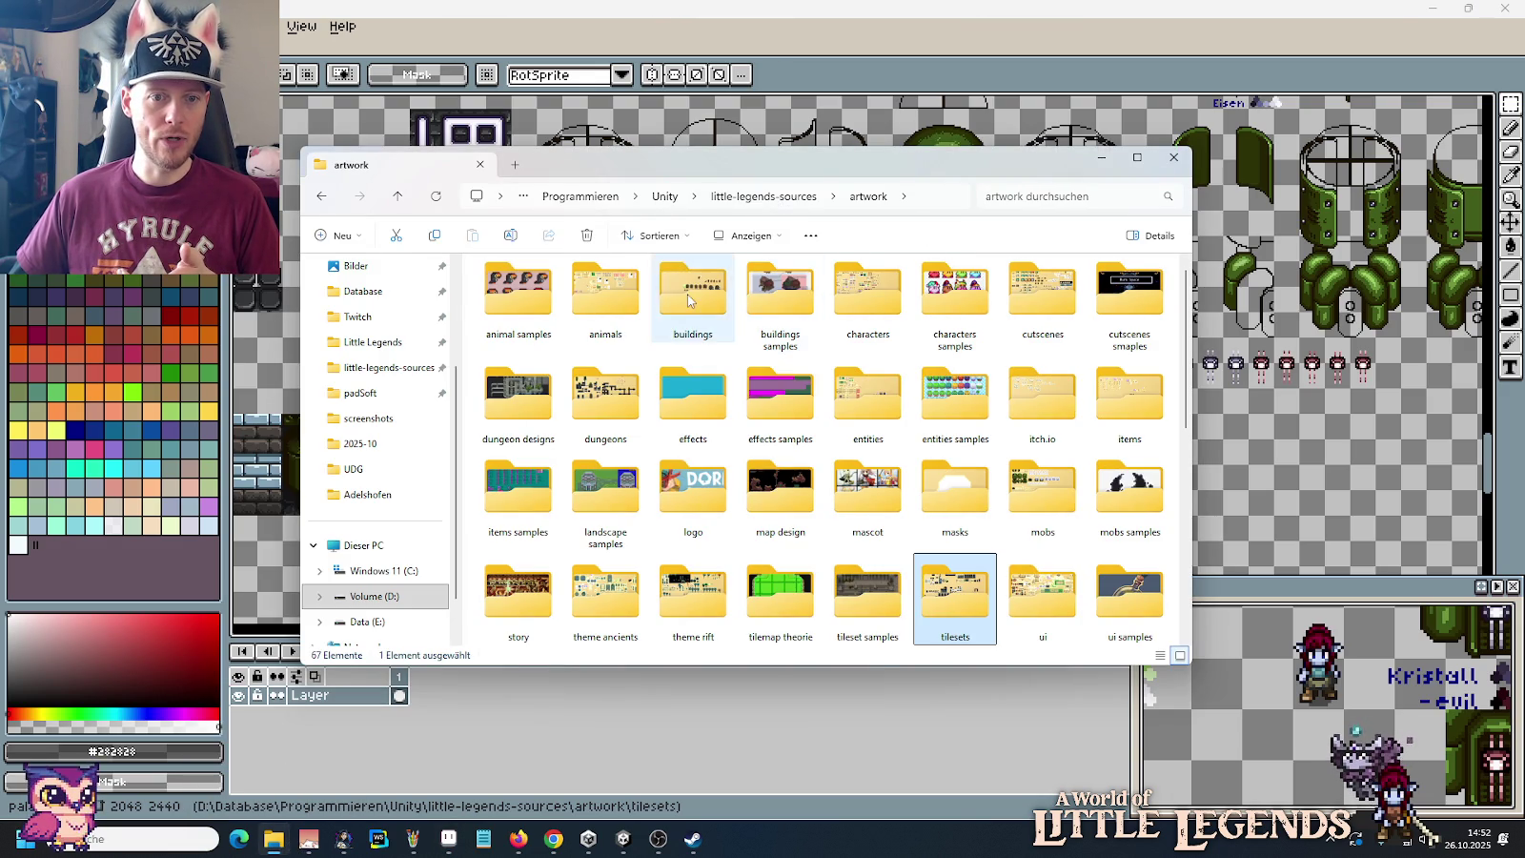
{"action": "double_click", "coordinate": [688, 301]}
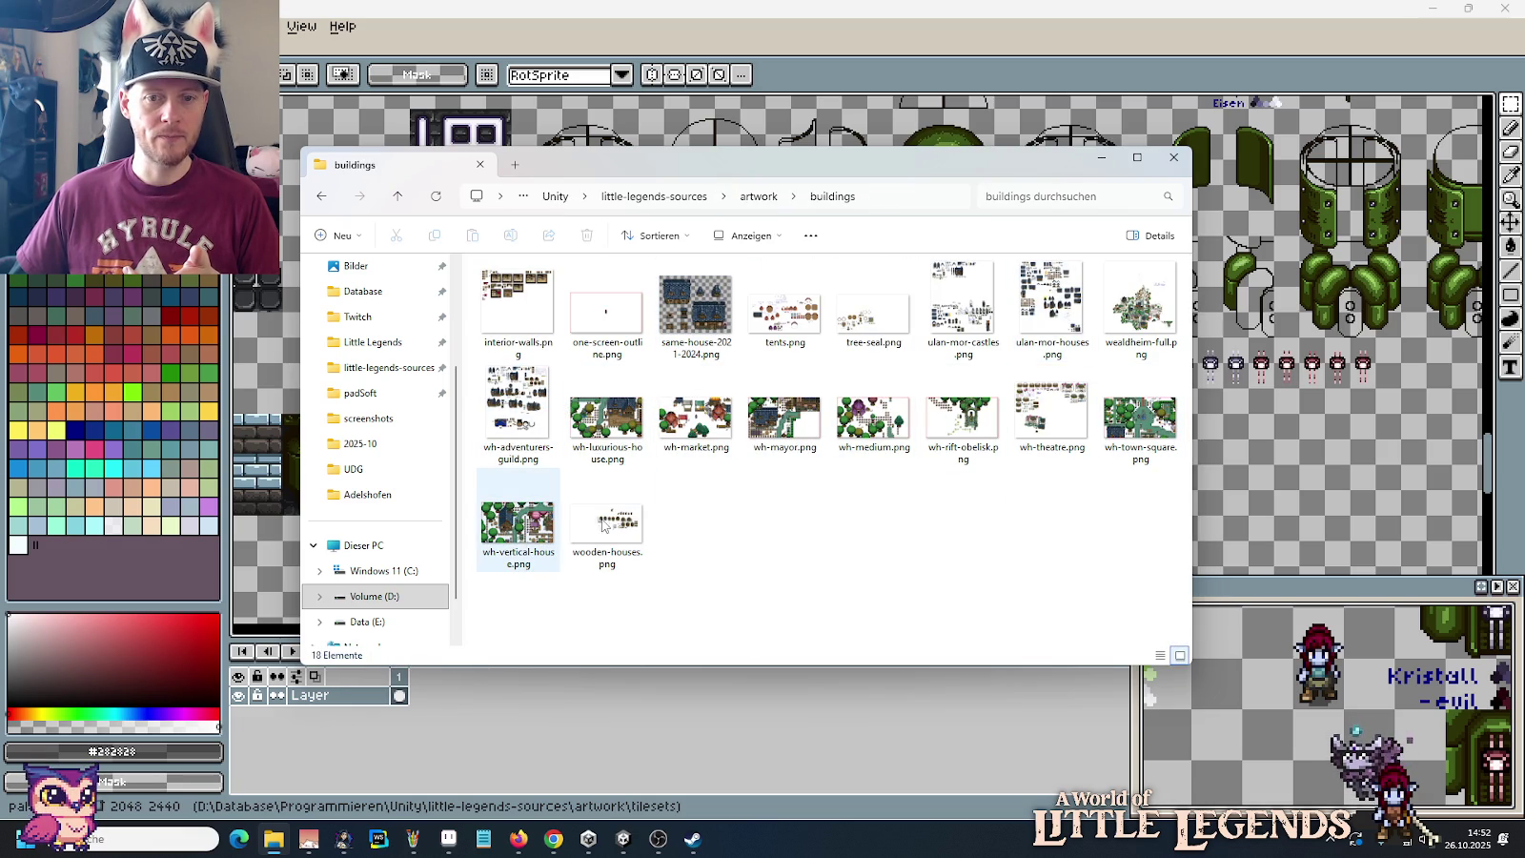
{"action": "left_click_drag", "start_coordinate": [1051, 410], "coordinate": [1008, 64]}
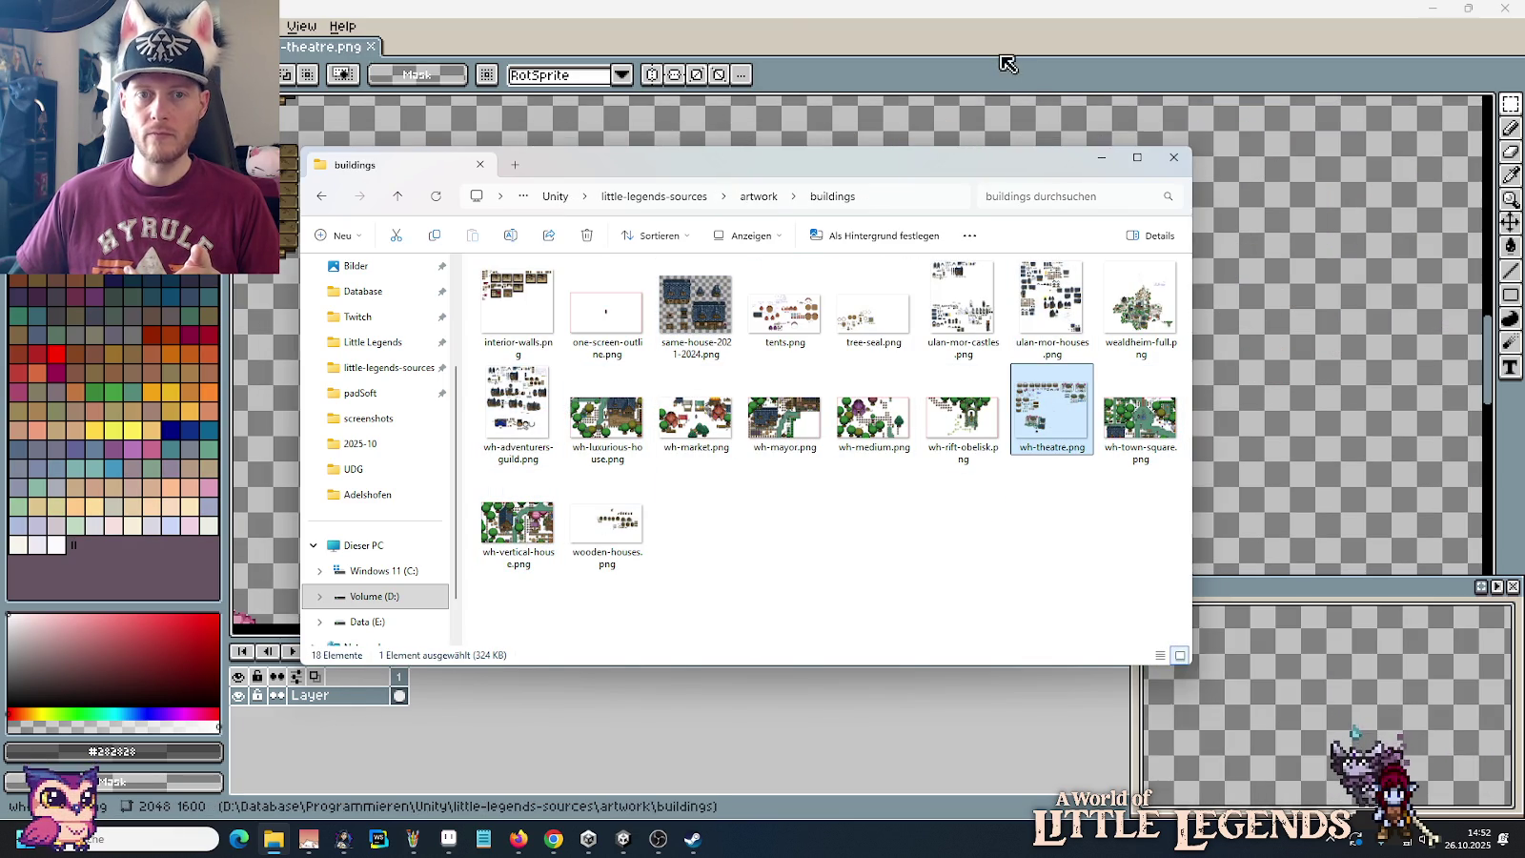
Step: Zoom and pan around the theatre sheet's stages and props
{"action": "scroll", "coordinate": [953, 333], "scroll_direction": "down", "scroll_amount": 2}
{"action": "scroll", "coordinate": [772, 431], "scroll_direction": "up", "scroll_amount": 1}
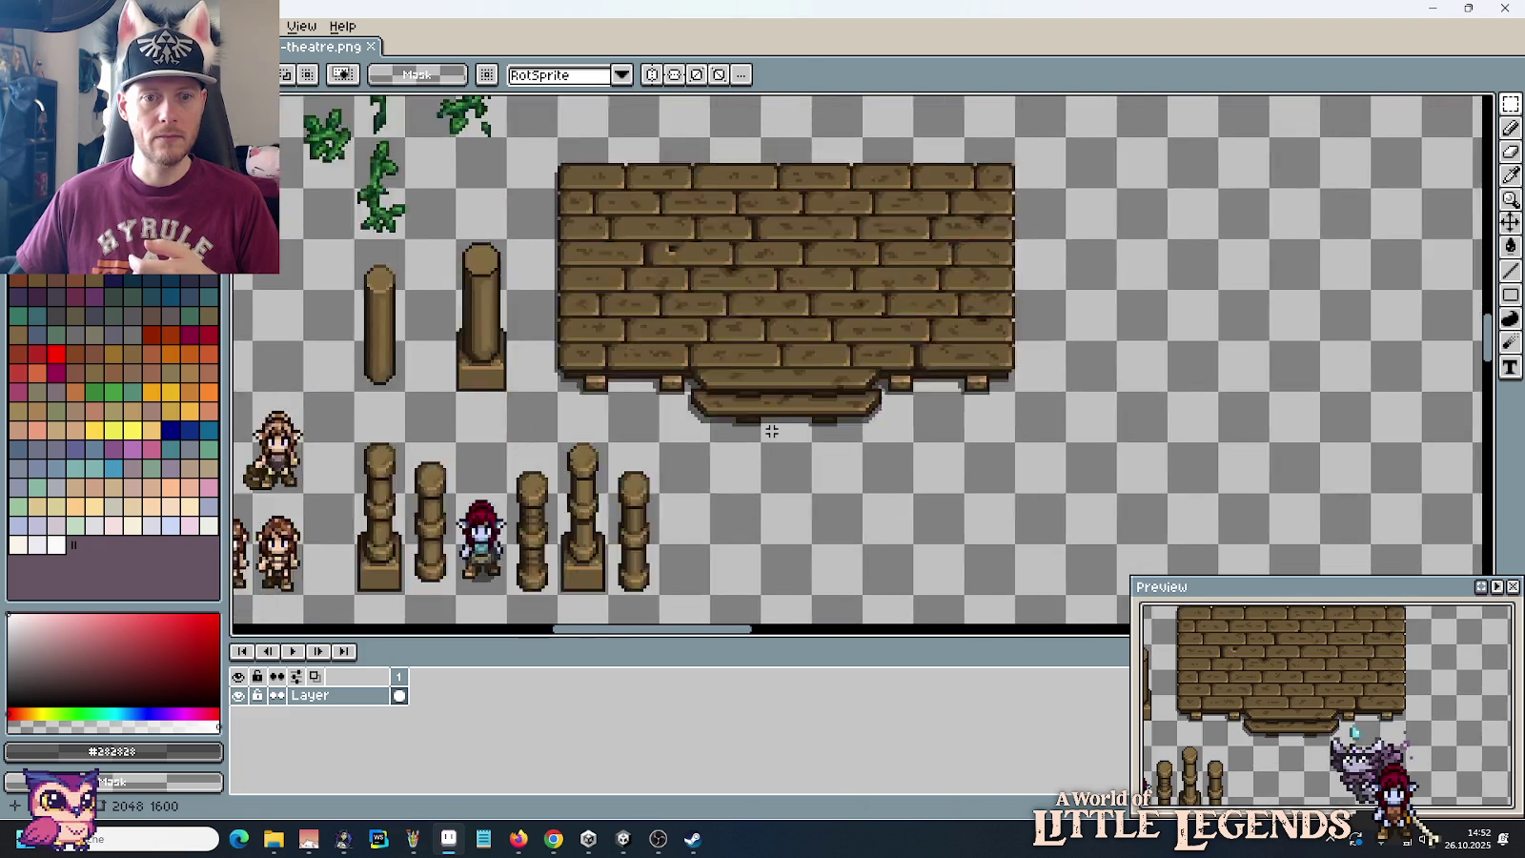
{"action": "scroll", "coordinate": [772, 430], "scroll_direction": "up", "scroll_amount": 1}
{"action": "scroll", "coordinate": [921, 427], "scroll_direction": "down", "scroll_amount": 1}
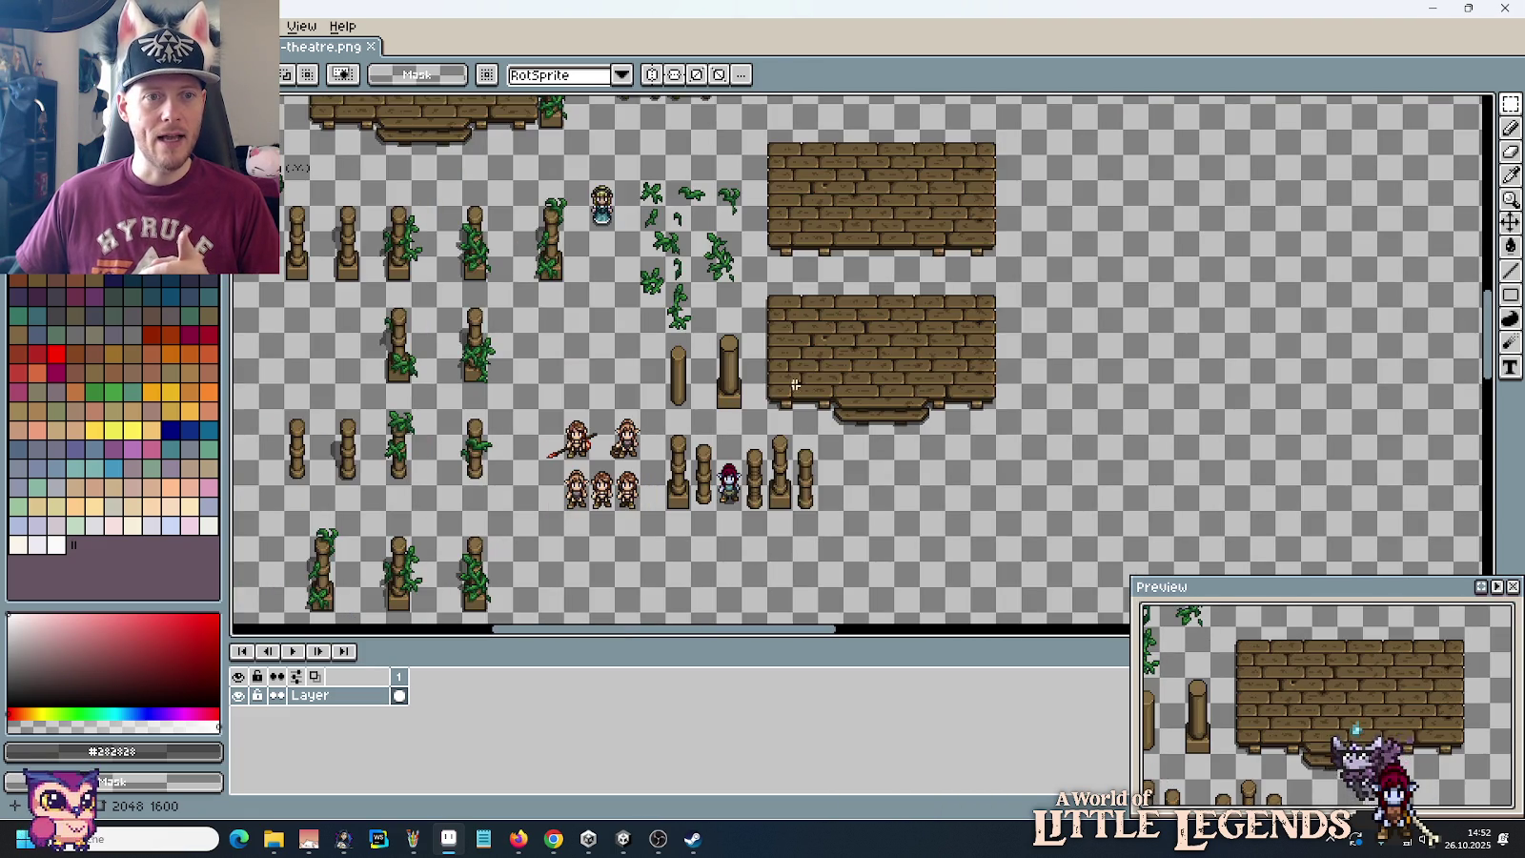
{"action": "left_click_drag", "start_coordinate": [925, 429], "coordinate": [692, 322]}
{"action": "scroll", "coordinate": [692, 323], "scroll_direction": "down", "scroll_amount": 1}
{"action": "scroll", "coordinate": [857, 362], "scroll_direction": "down", "scroll_amount": 1}
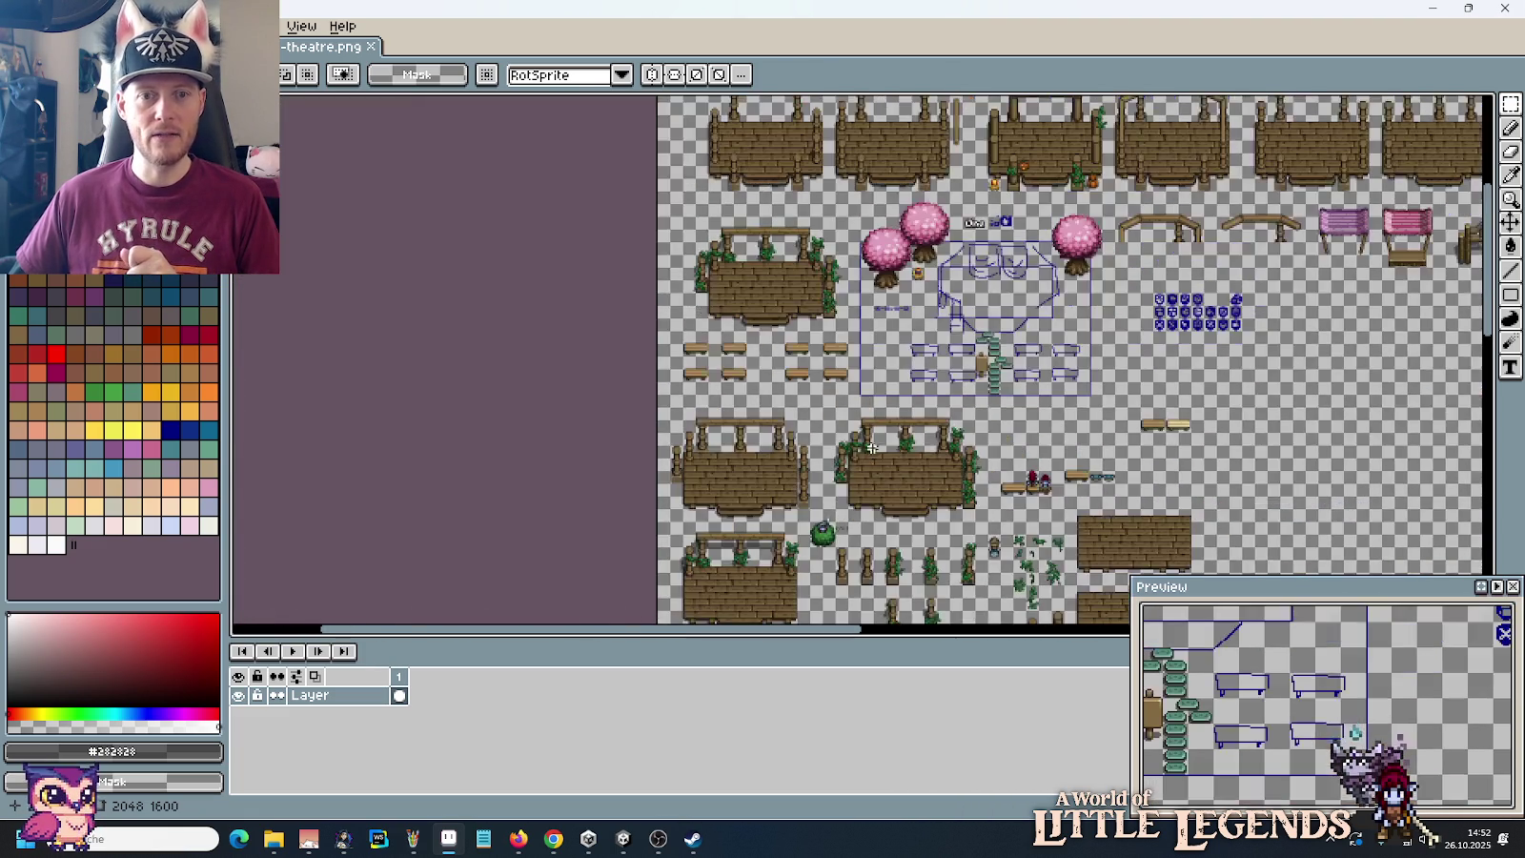
{"action": "scroll", "coordinate": [1161, 404], "scroll_direction": "up", "scroll_amount": 1}
{"action": "scroll", "coordinate": [782, 379], "scroll_direction": "right", "scroll_amount": 3}
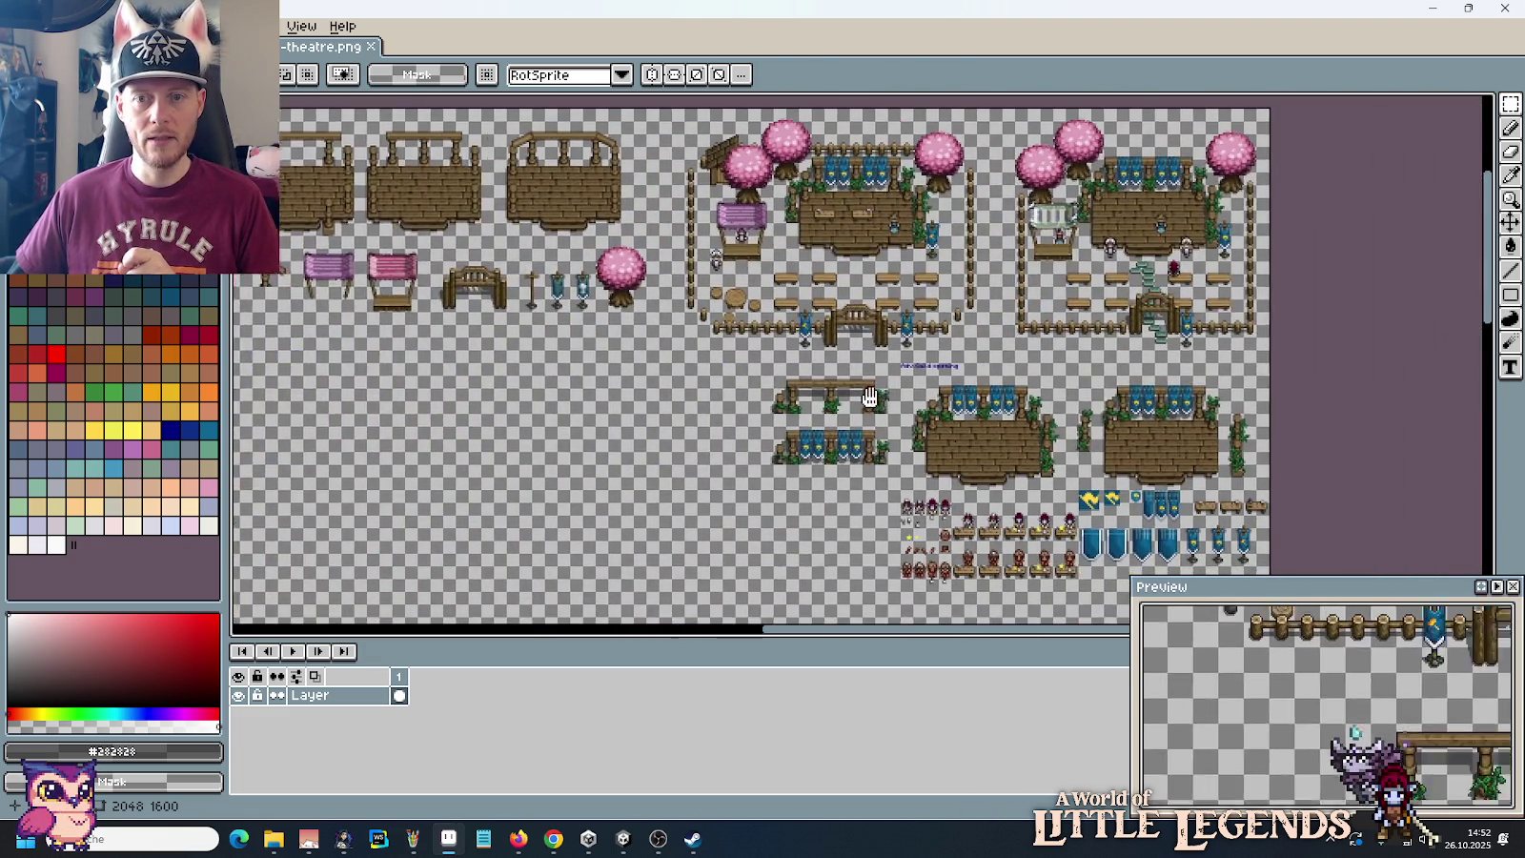
{"action": "scroll", "coordinate": [740, 393], "scroll_direction": "right", "scroll_amount": 3}
{"action": "scroll", "coordinate": [741, 394], "scroll_direction": "up", "scroll_amount": 3}
{"action": "scroll", "coordinate": [856, 360], "scroll_direction": "left", "scroll_amount": 2}
{"action": "scroll", "coordinate": [604, 344], "scroll_direction": "up", "scroll_amount": 2}
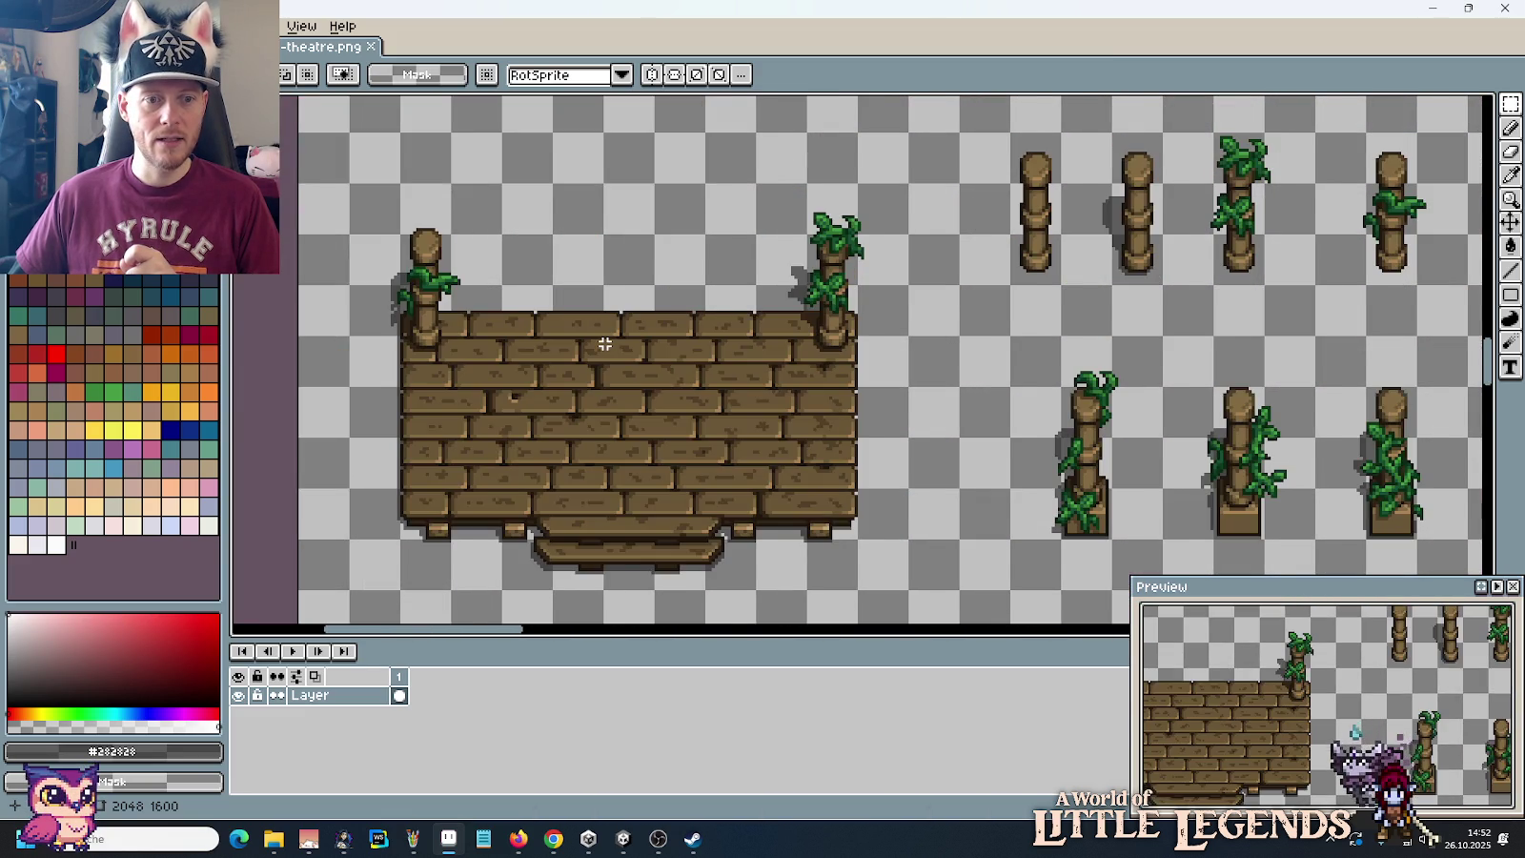
{"action": "scroll", "coordinate": [604, 344], "scroll_direction": "down", "scroll_amount": 2}
Step: Frame both brick platforms and the stage, and select the stage's lower front step
{"action": "mouse_move", "coordinate": [862, 389]}
{"action": "left_mouse_down"}
{"action": "mouse_move", "coordinate": [783, 211]}
{"action": "mouse_move", "coordinate": [788, 538]}
{"action": "left_mouse_up"}
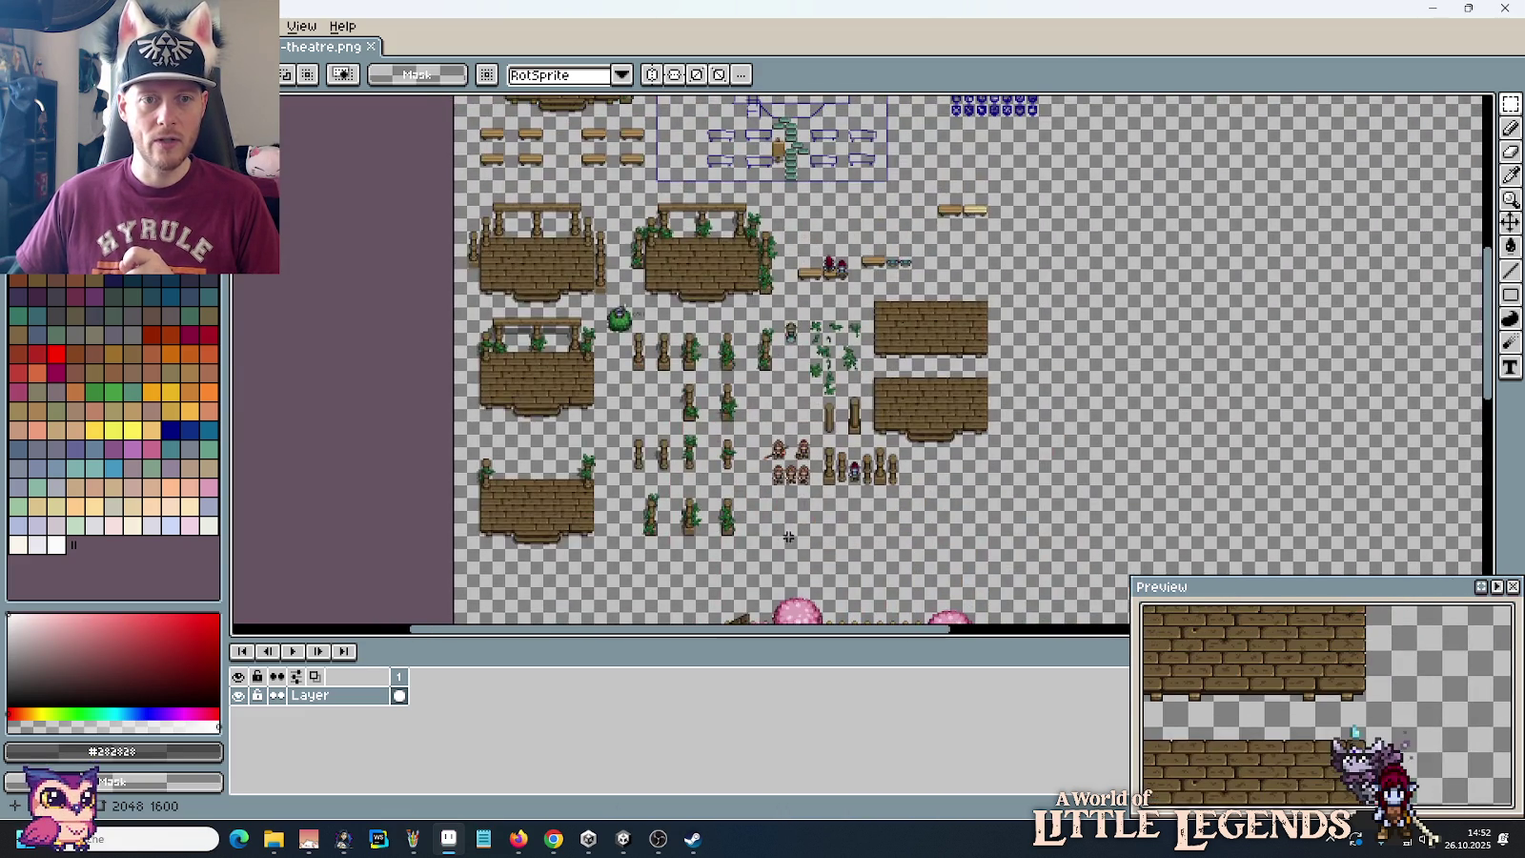
{"action": "scroll", "coordinate": [844, 350], "scroll_direction": "up", "scroll_amount": 1}
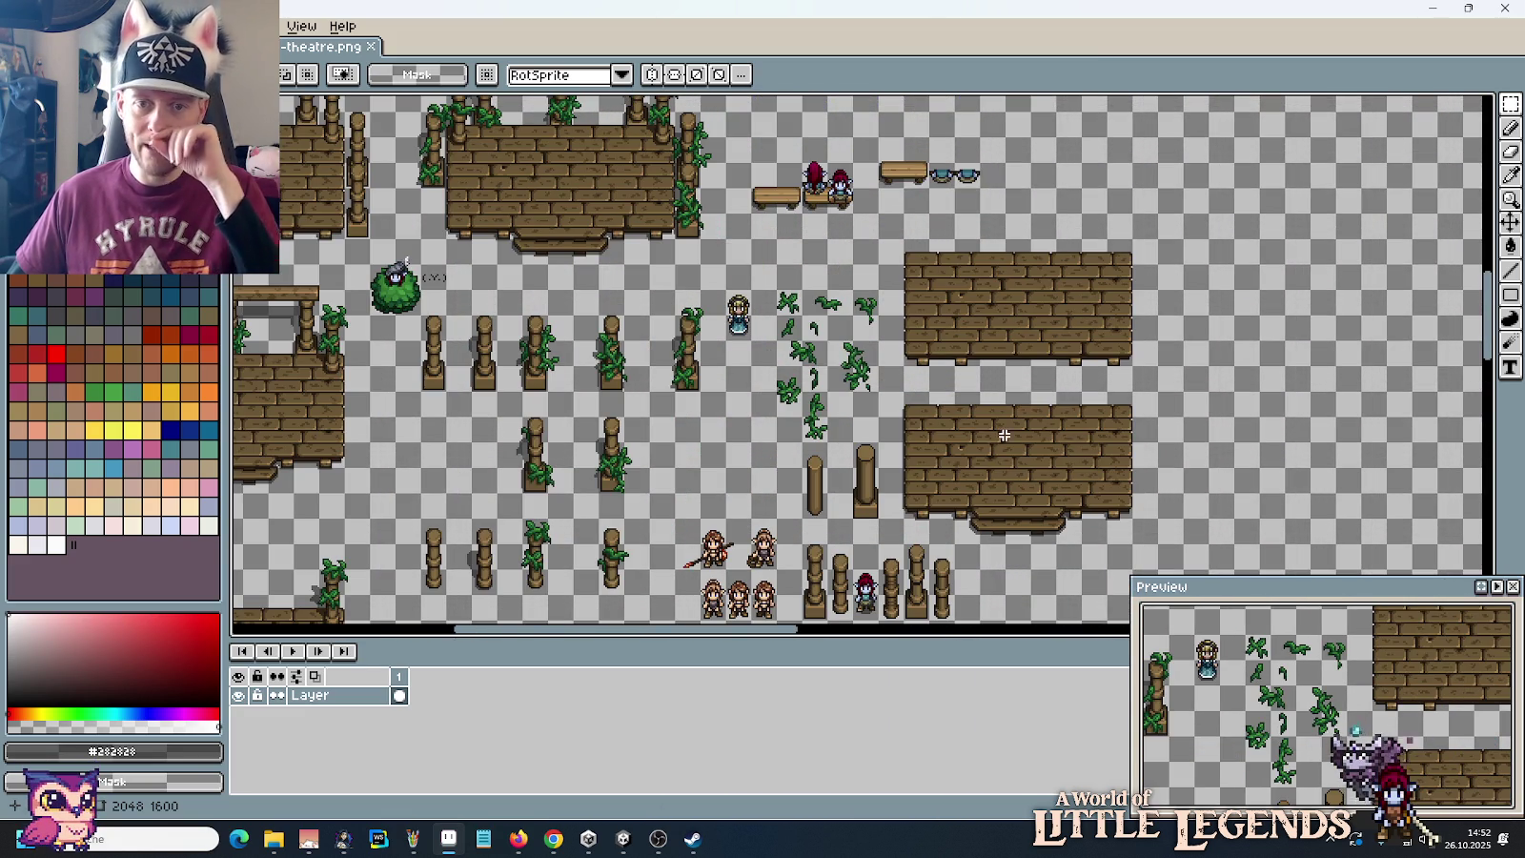
{"action": "scroll", "coordinate": [980, 374], "scroll_direction": "up", "scroll_amount": 2}
{"action": "scroll", "coordinate": [981, 375], "scroll_direction": "down", "scroll_amount": 1}
{"action": "mouse_move", "coordinate": [981, 375]}
{"action": "left_mouse_down"}
{"action": "mouse_move", "coordinate": [1014, 418]}
{"action": "mouse_move", "coordinate": [974, 506]}
{"action": "mouse_move", "coordinate": [980, 319]}
{"action": "left_mouse_up"}
{"action": "scroll", "coordinate": [1000, 512], "scroll_direction": "up", "scroll_amount": 1}
{"action": "scroll", "coordinate": [1004, 527], "scroll_direction": "up", "scroll_amount": 1}
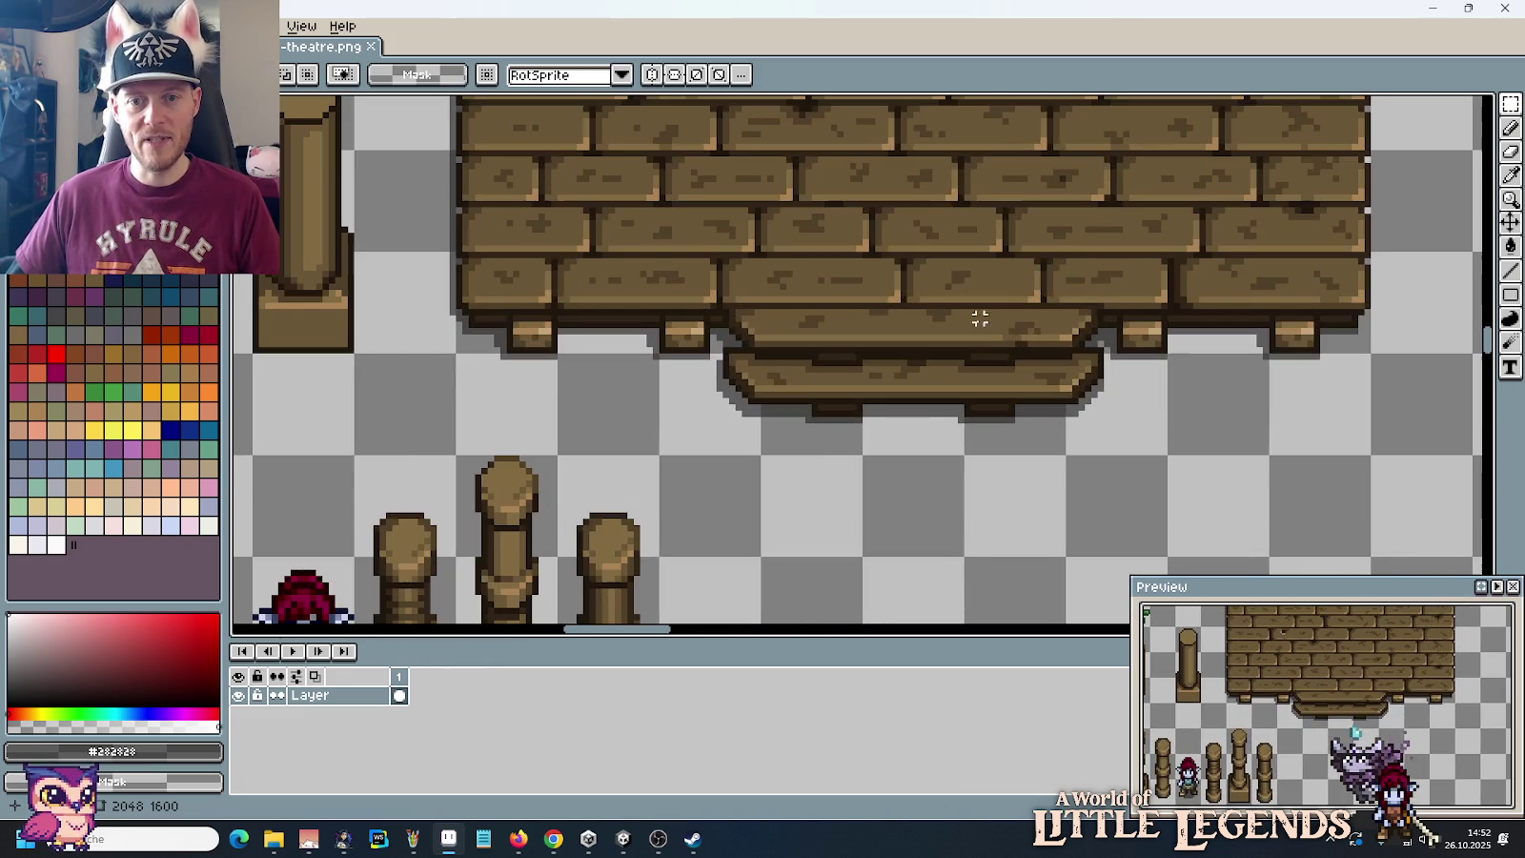
{"action": "mouse_move", "coordinate": [1101, 305]}
{"action": "left_mouse_down"}
{"action": "mouse_move", "coordinate": [751, 476]}
{"action": "mouse_move", "coordinate": [727, 457]}
{"action": "left_mouse_up"}
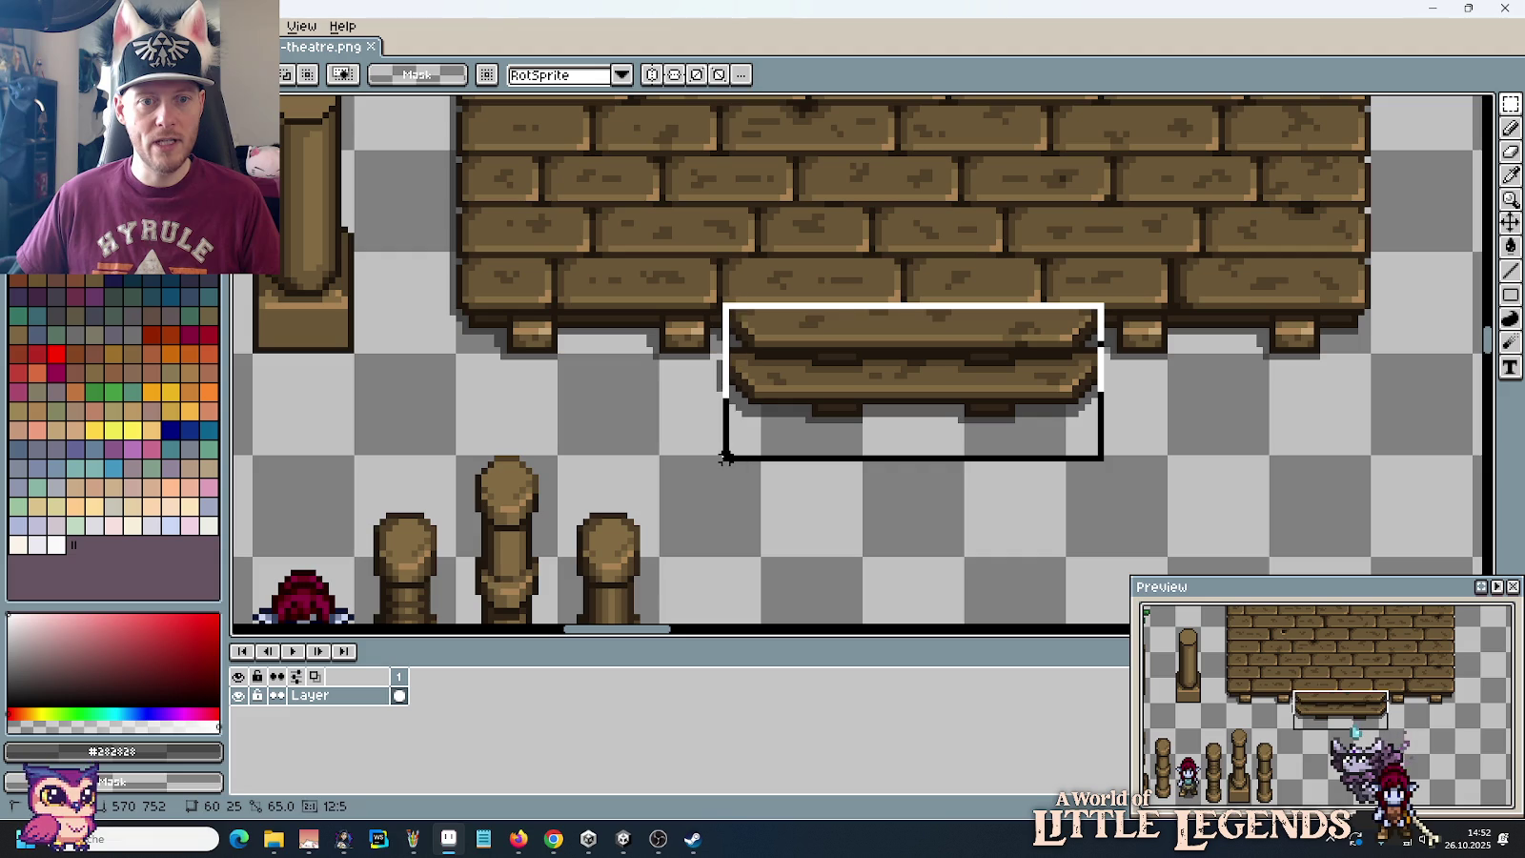
Step: Duplicate the stage's front step into a copy placed below the stage
{"action": "left_click_drag", "start_coordinate": [726, 458], "coordinate": [714, 465]}
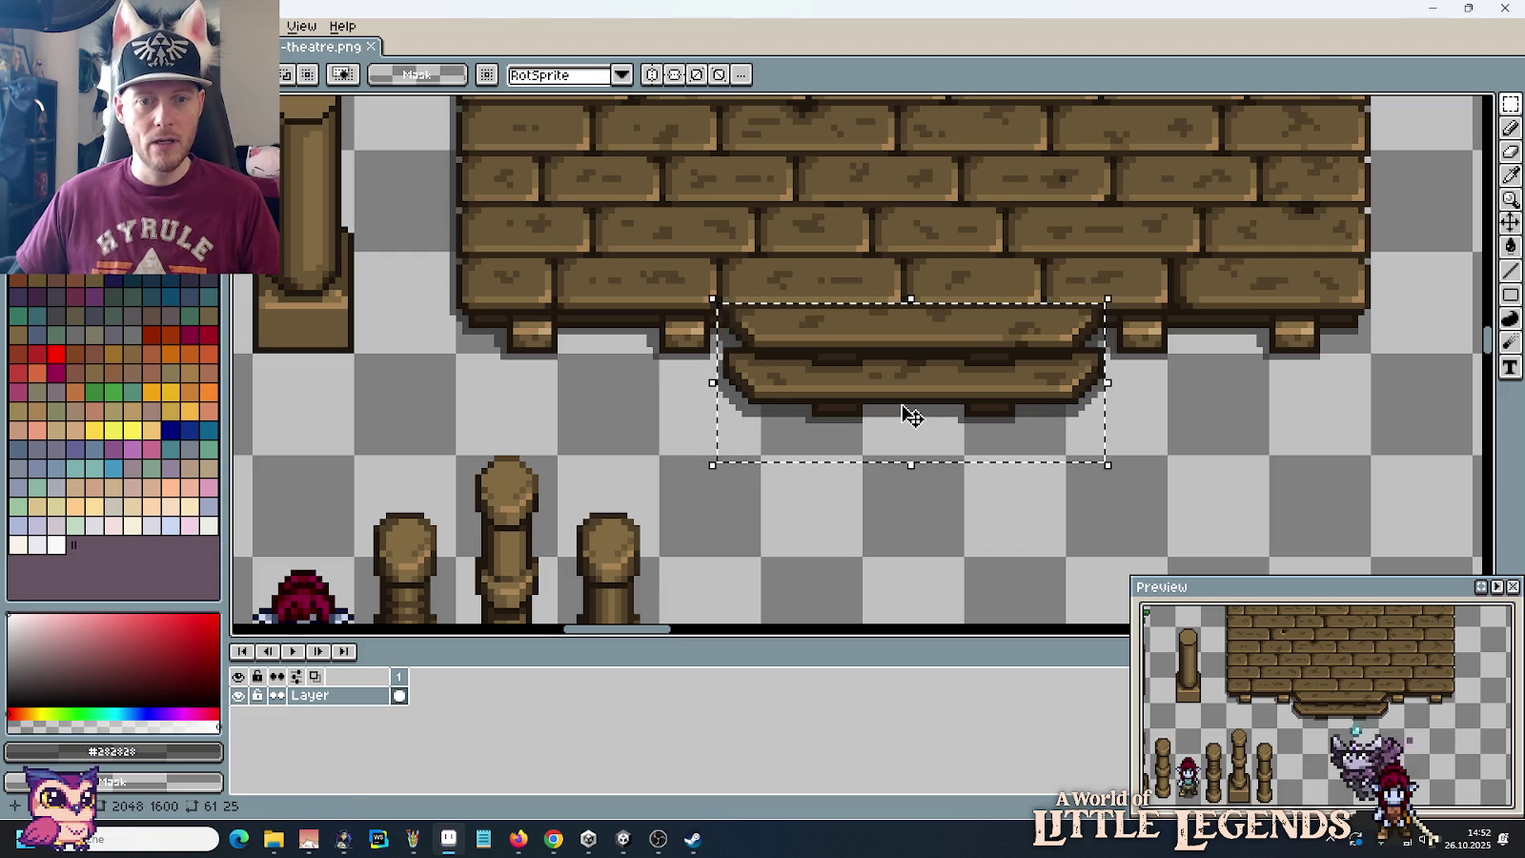
{"action": "left_click_drag", "start_coordinate": [910, 415], "coordinate": [954, 566]}
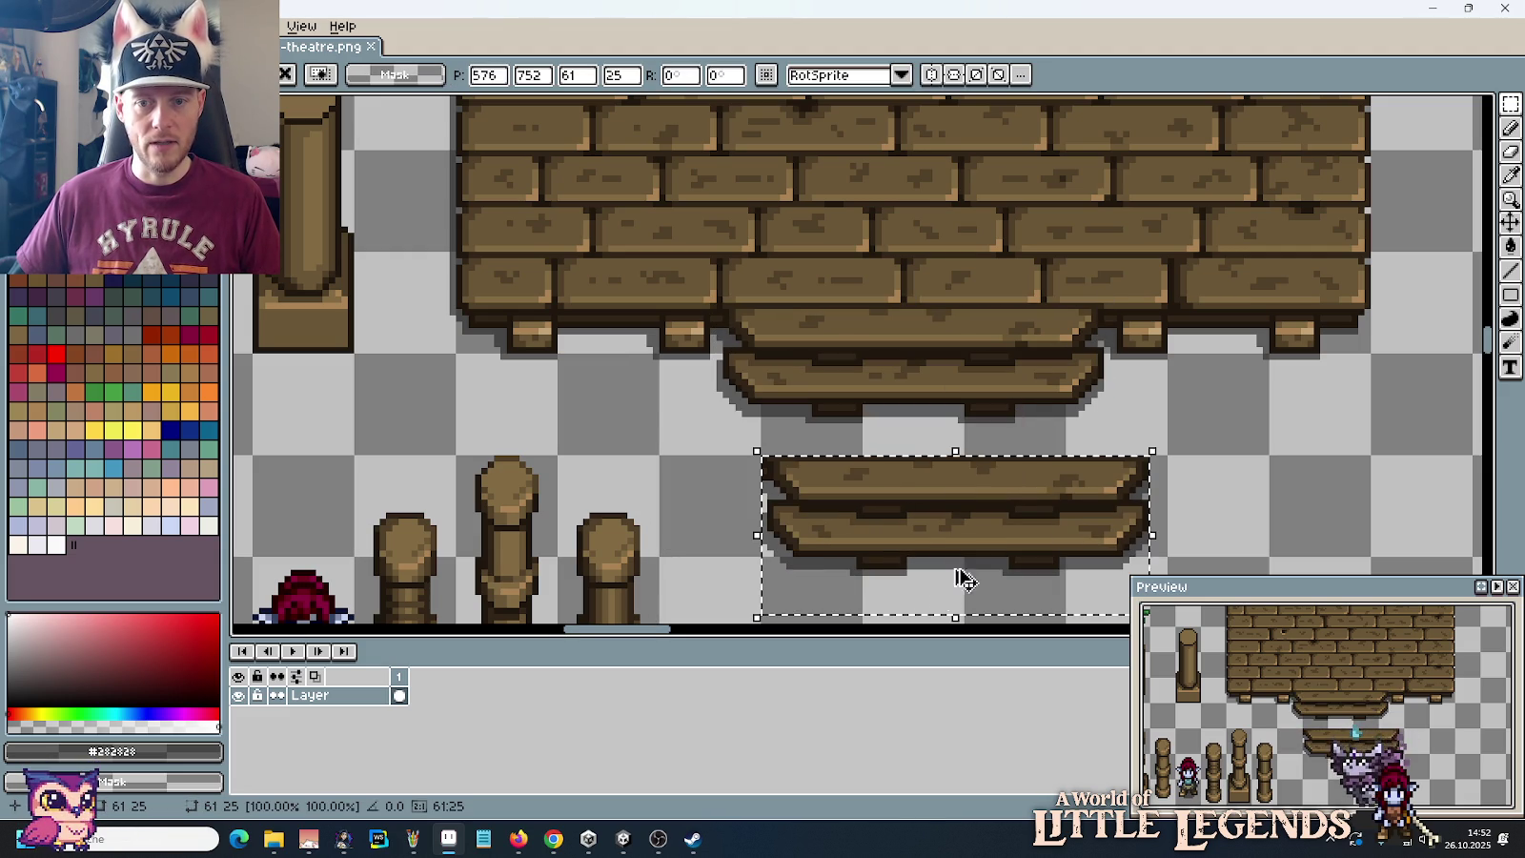
{"action": "left_click_drag", "start_coordinate": [1239, 481], "coordinate": [1270, 290]}
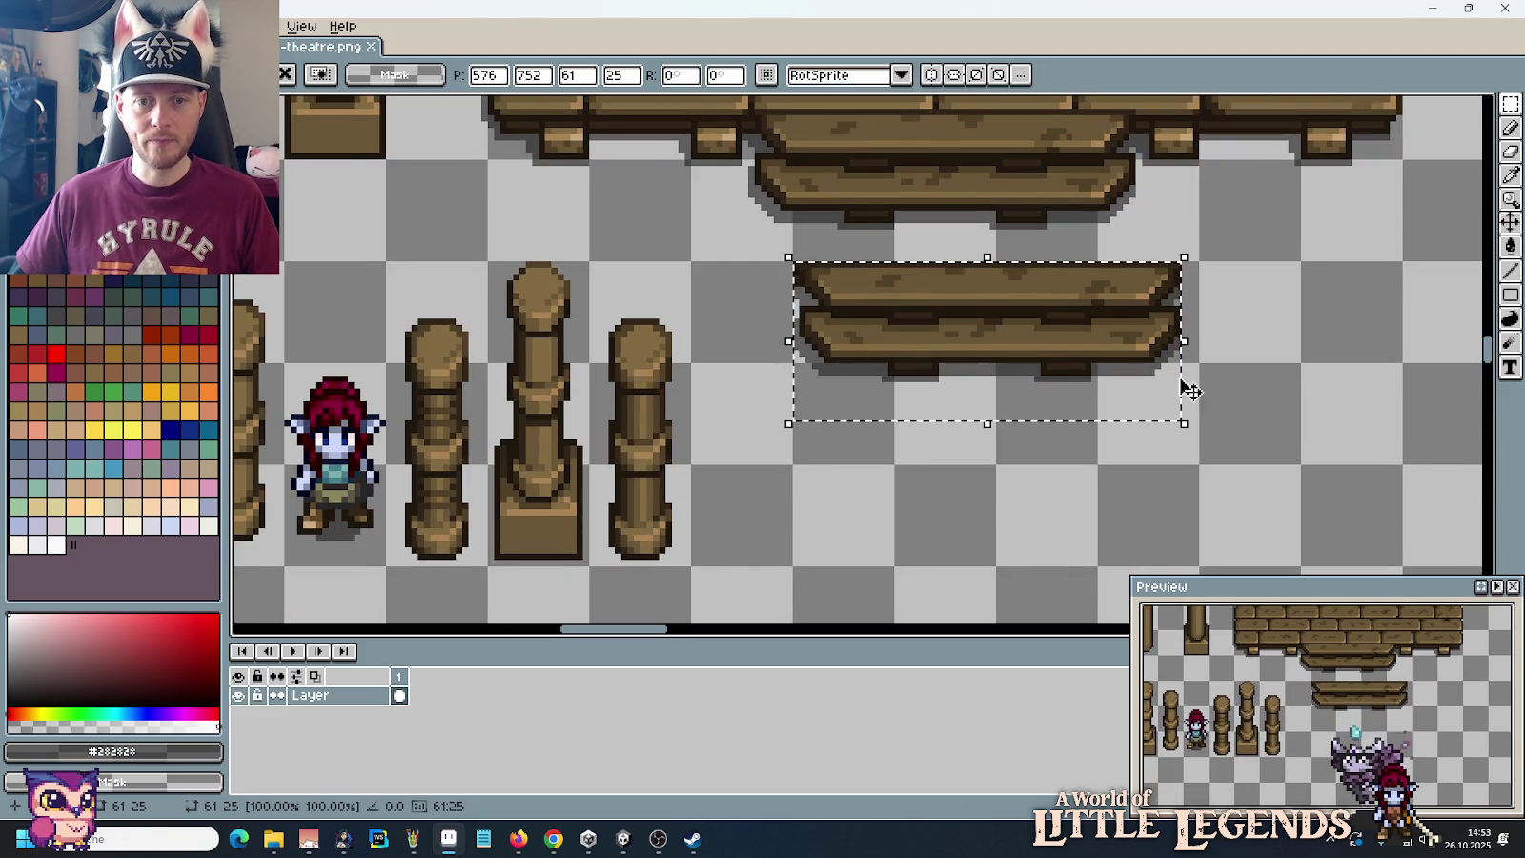
{"action": "key", "text": "ctrl+d"}
Step: Darken the stray light pixels on the copied step's left edge with the outline colour
{"action": "scroll", "coordinate": [1087, 296], "scroll_direction": "up", "scroll_amount": 1}
{"action": "scroll", "coordinate": [1077, 300], "scroll_direction": "up", "scroll_amount": 1}
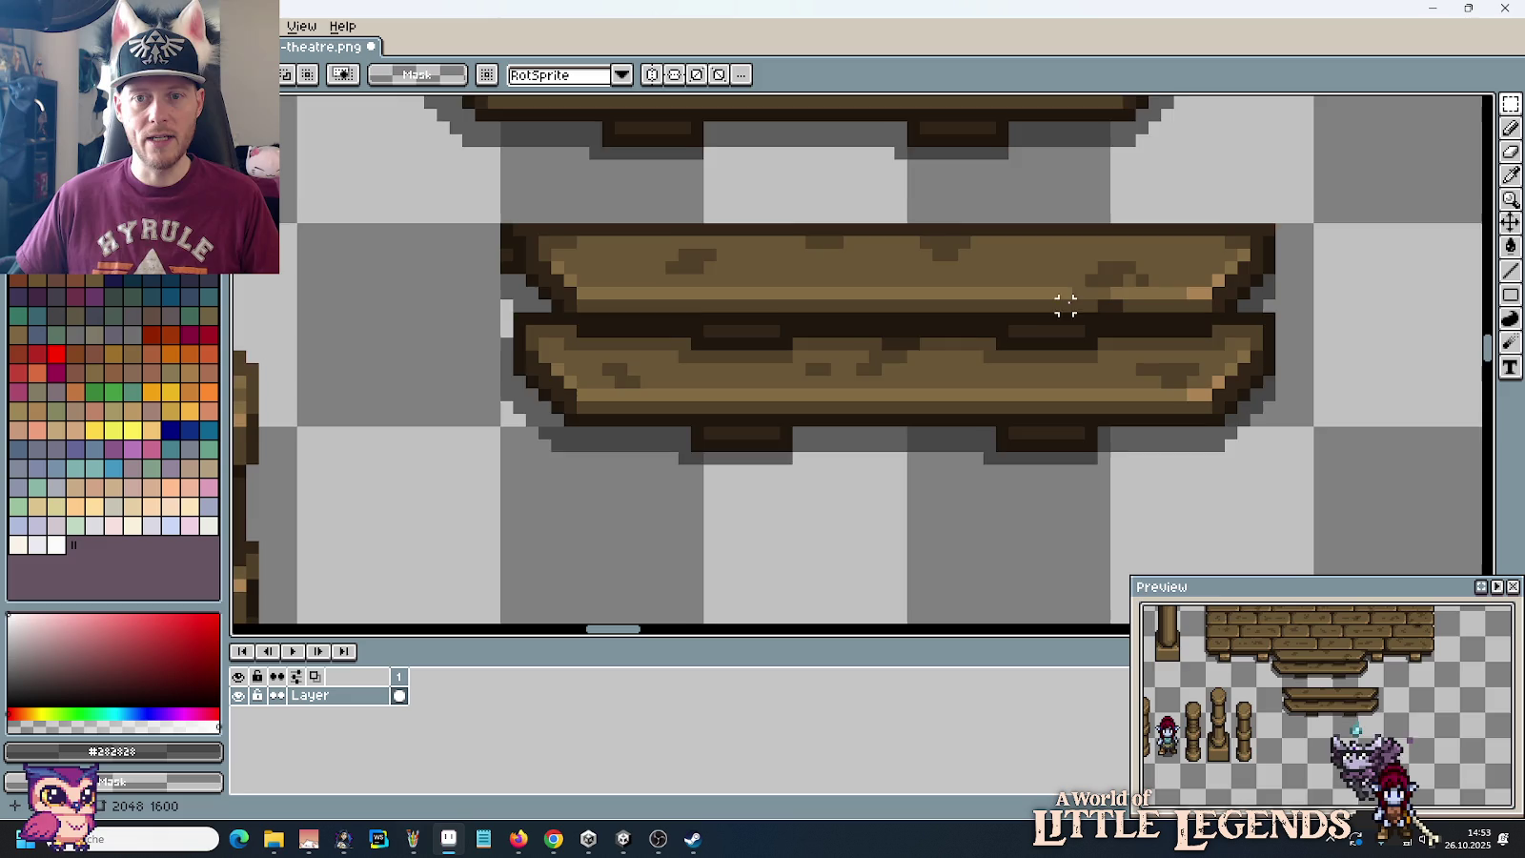
{"action": "left_click_drag", "start_coordinate": [1065, 304], "coordinate": [1096, 350]}
{"action": "key", "text": "b"}
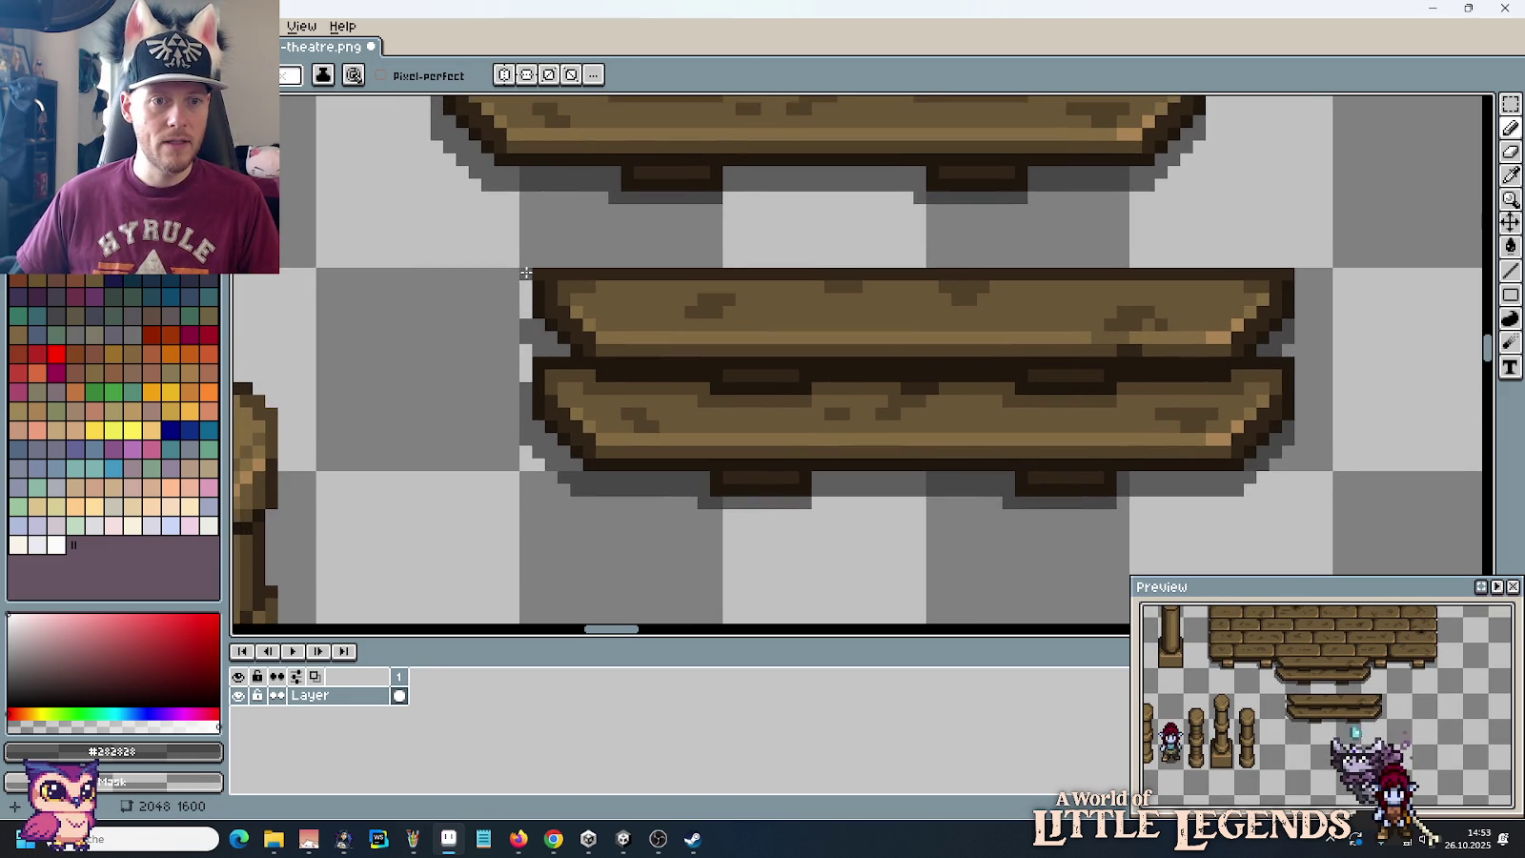
{"action": "key", "text": "alt"}
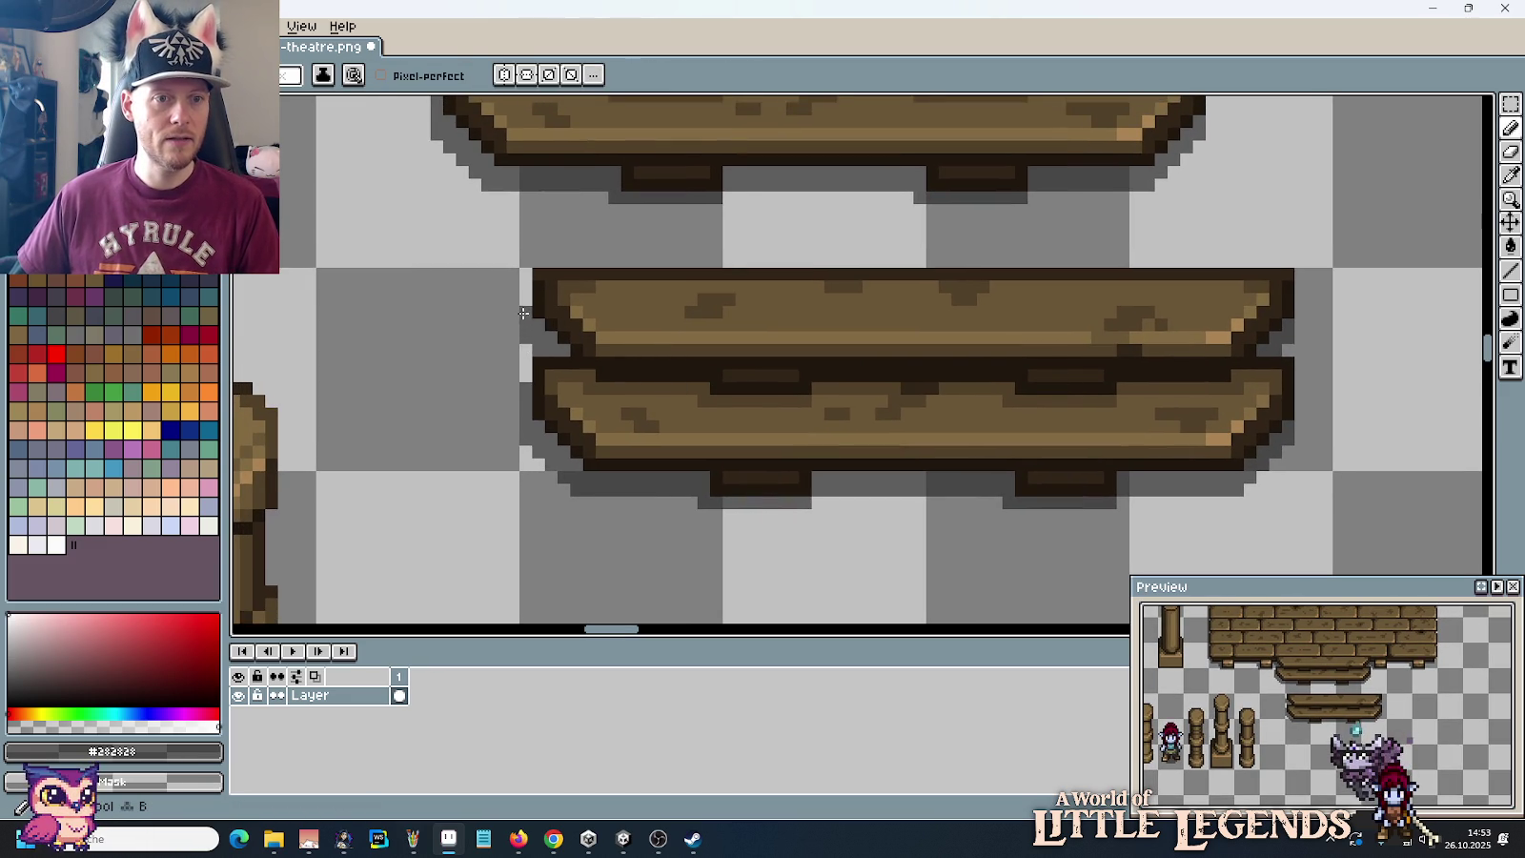
{"action": "left_click_drag", "start_coordinate": [527, 280], "coordinate": [529, 311]}
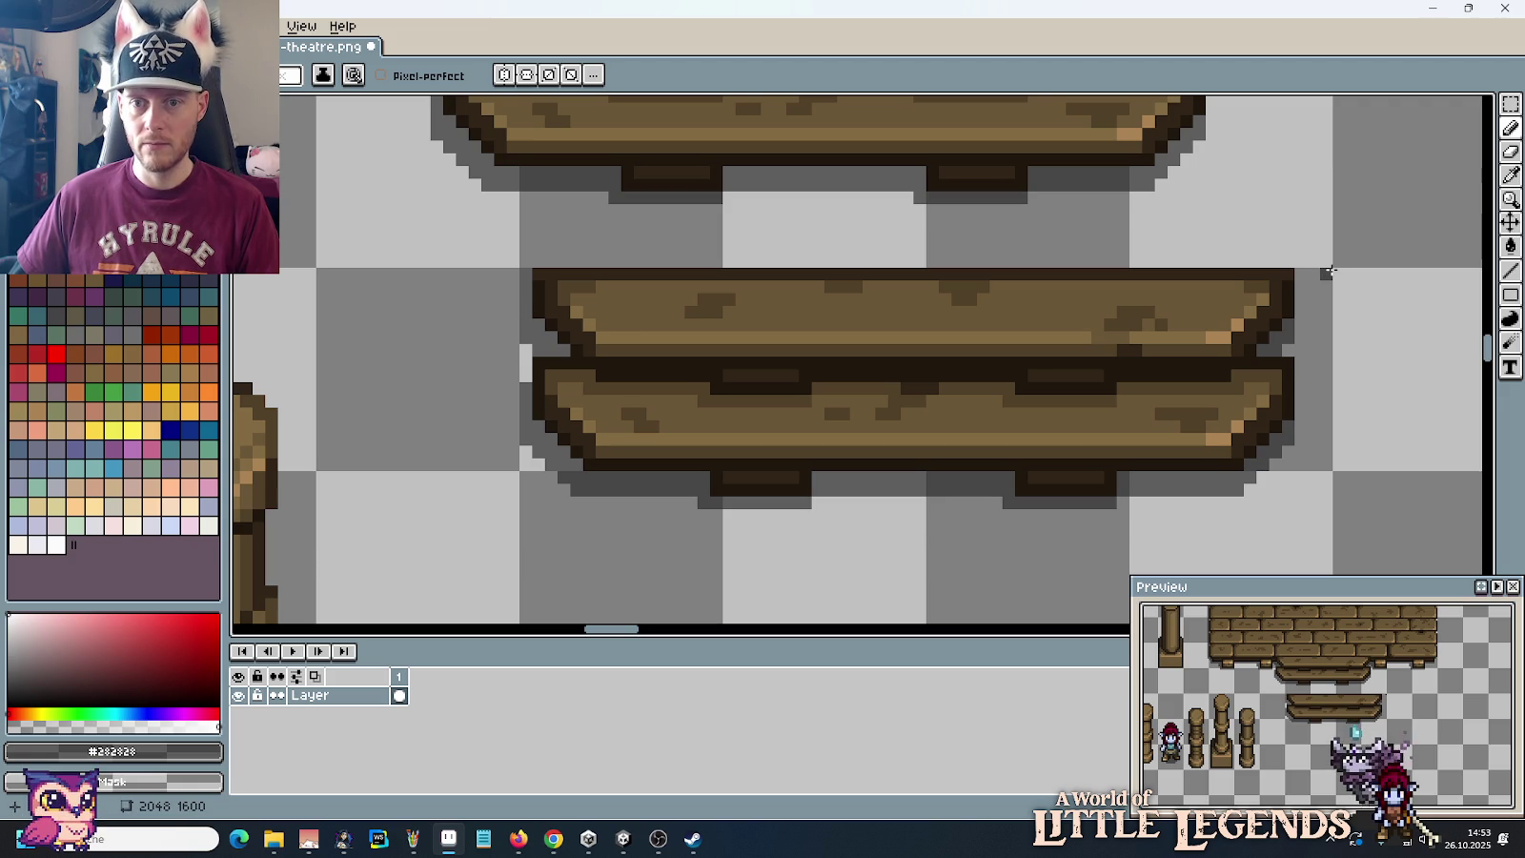
{"action": "scroll", "coordinate": [1304, 274], "scroll_direction": "down", "scroll_amount": 4}
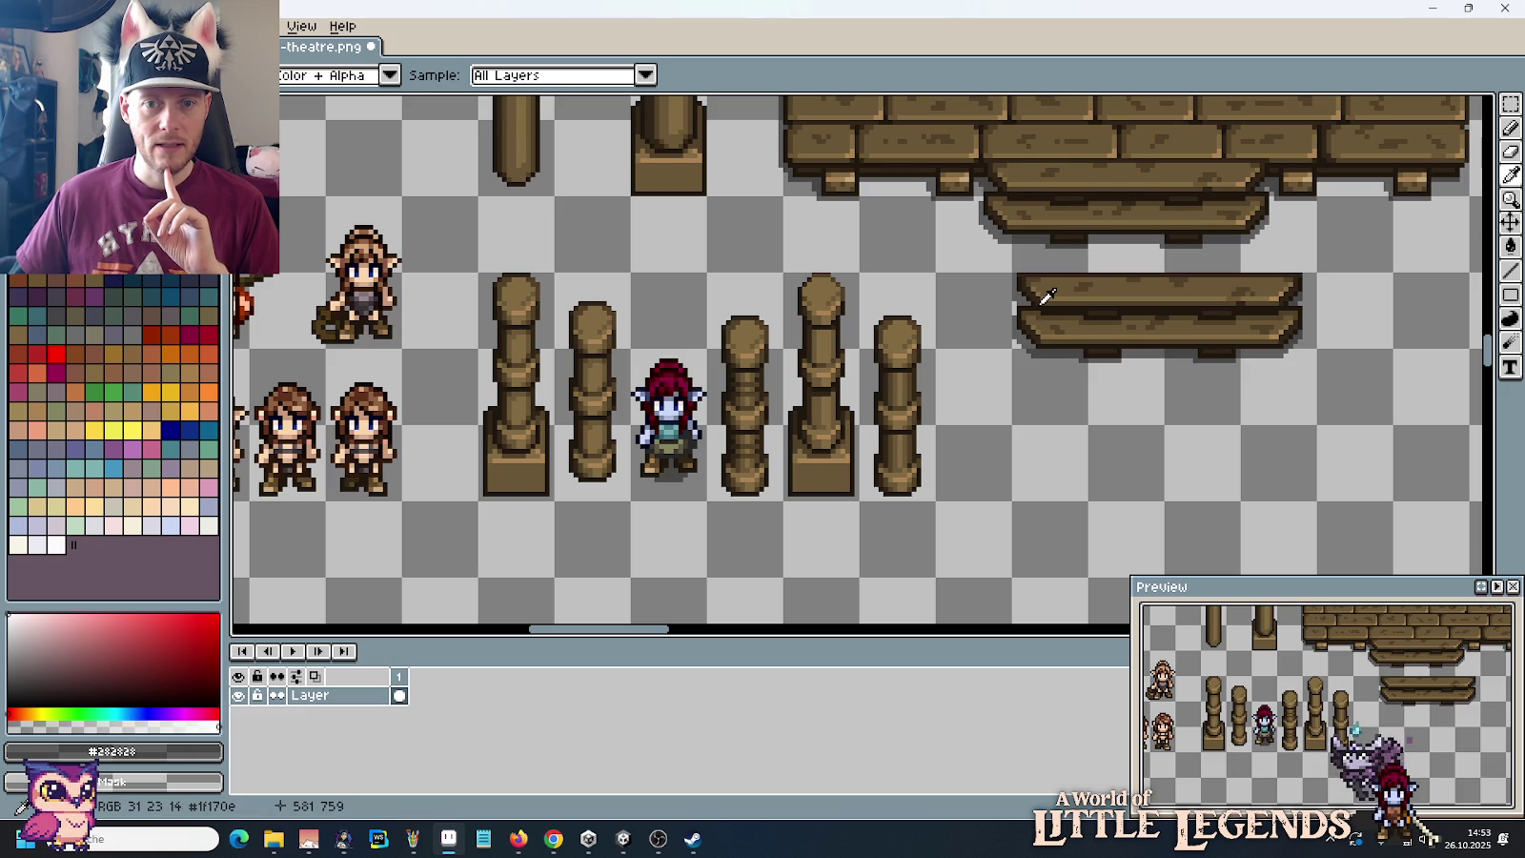
Step: Paste the finished bench into an empty area of the palace.png tileset, then return to Unity
{"action": "key", "text": "m"}
{"action": "left_click_drag", "start_coordinate": [1014, 422], "coordinate": [1316, 274]}
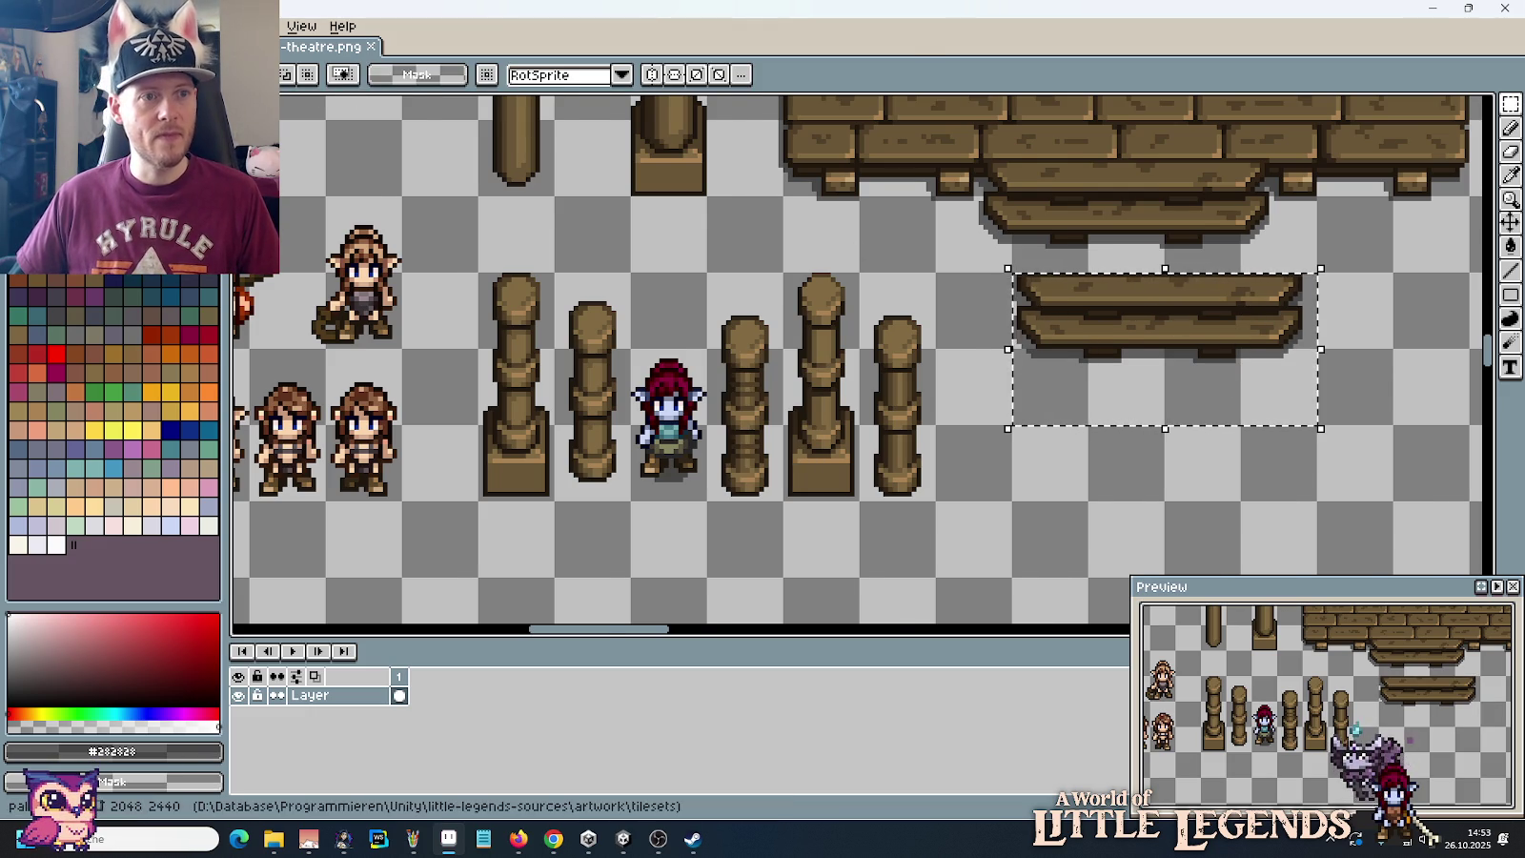
{"action": "left_click", "coordinate": [248, 45]}
{"action": "scroll", "coordinate": [963, 310], "scroll_direction": "down", "scroll_amount": 3}
{"action": "scroll", "coordinate": [964, 309], "scroll_direction": "right", "scroll_amount": 5}
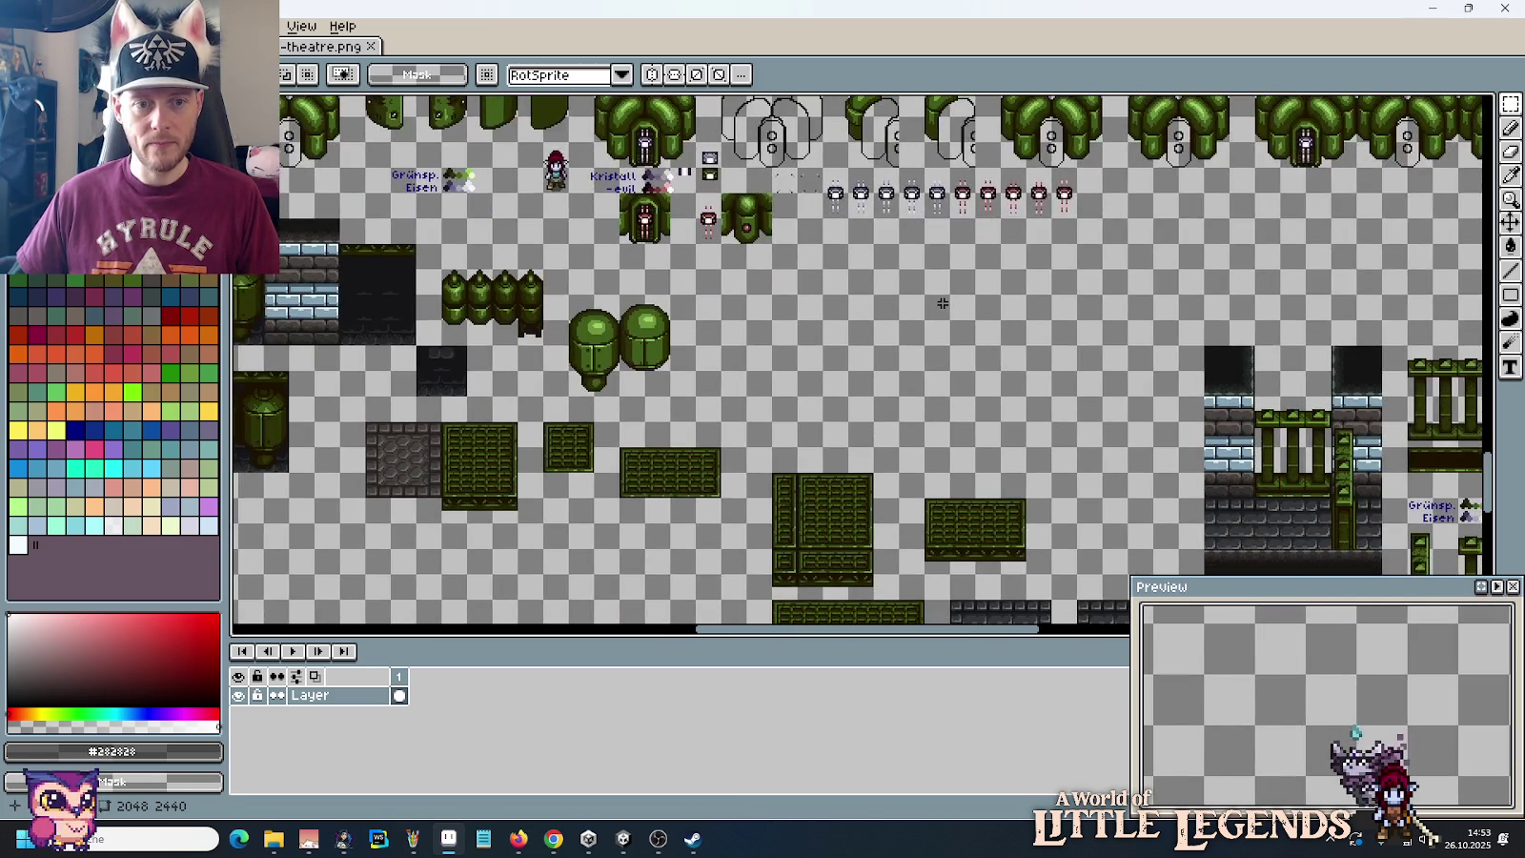
{"action": "scroll", "coordinate": [941, 303], "scroll_direction": "up", "scroll_amount": 1}
{"action": "key", "text": "ctrl+v"}
{"action": "left_click_drag", "start_coordinate": [891, 354], "coordinate": [856, 379]}
{"action": "key", "text": "Return"}
{"action": "key", "text": "alt+Tab"}
{"action": "key", "text": "alt+Tab"}
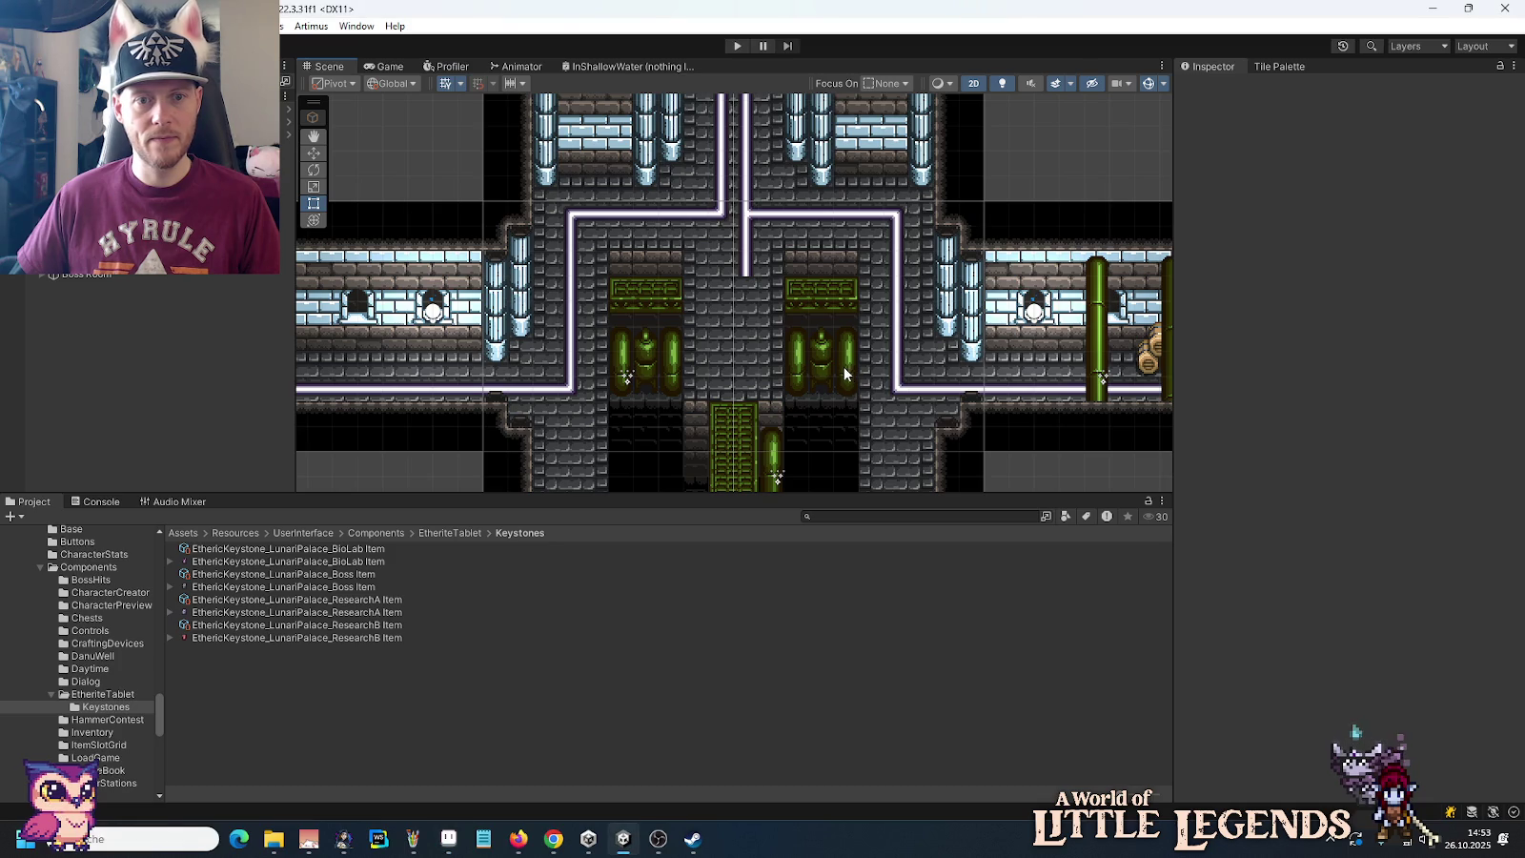
{"action": "key", "text": "alt+Tab"}
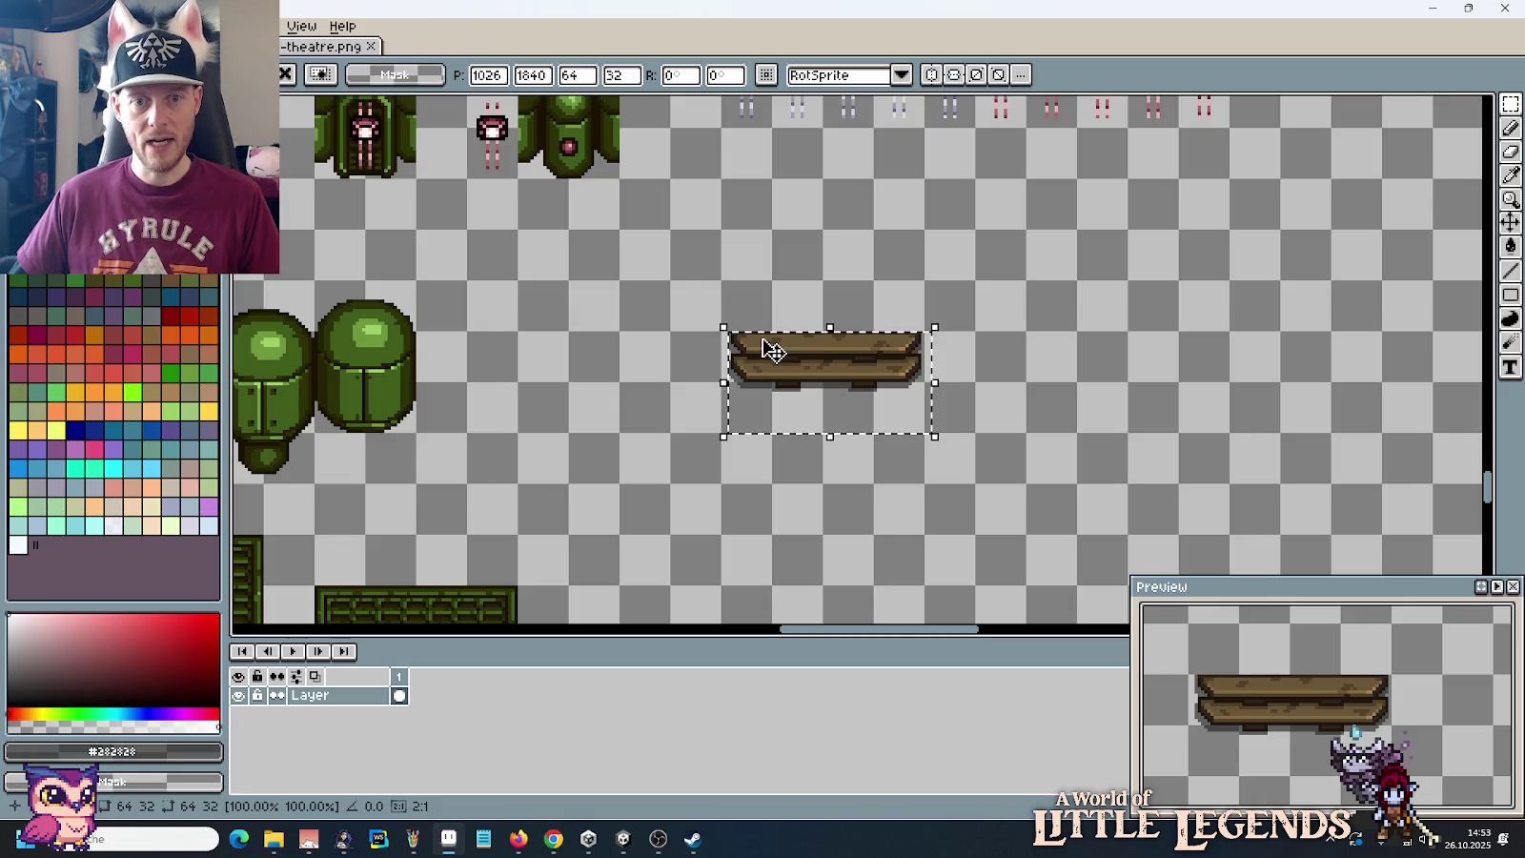
Step: Return to the tileset, make a first marquee around the bench, then clear it
{"action": "left_click", "coordinate": [1018, 358]}
{"action": "scroll", "coordinate": [1018, 357], "scroll_direction": "down", "scroll_amount": 3}
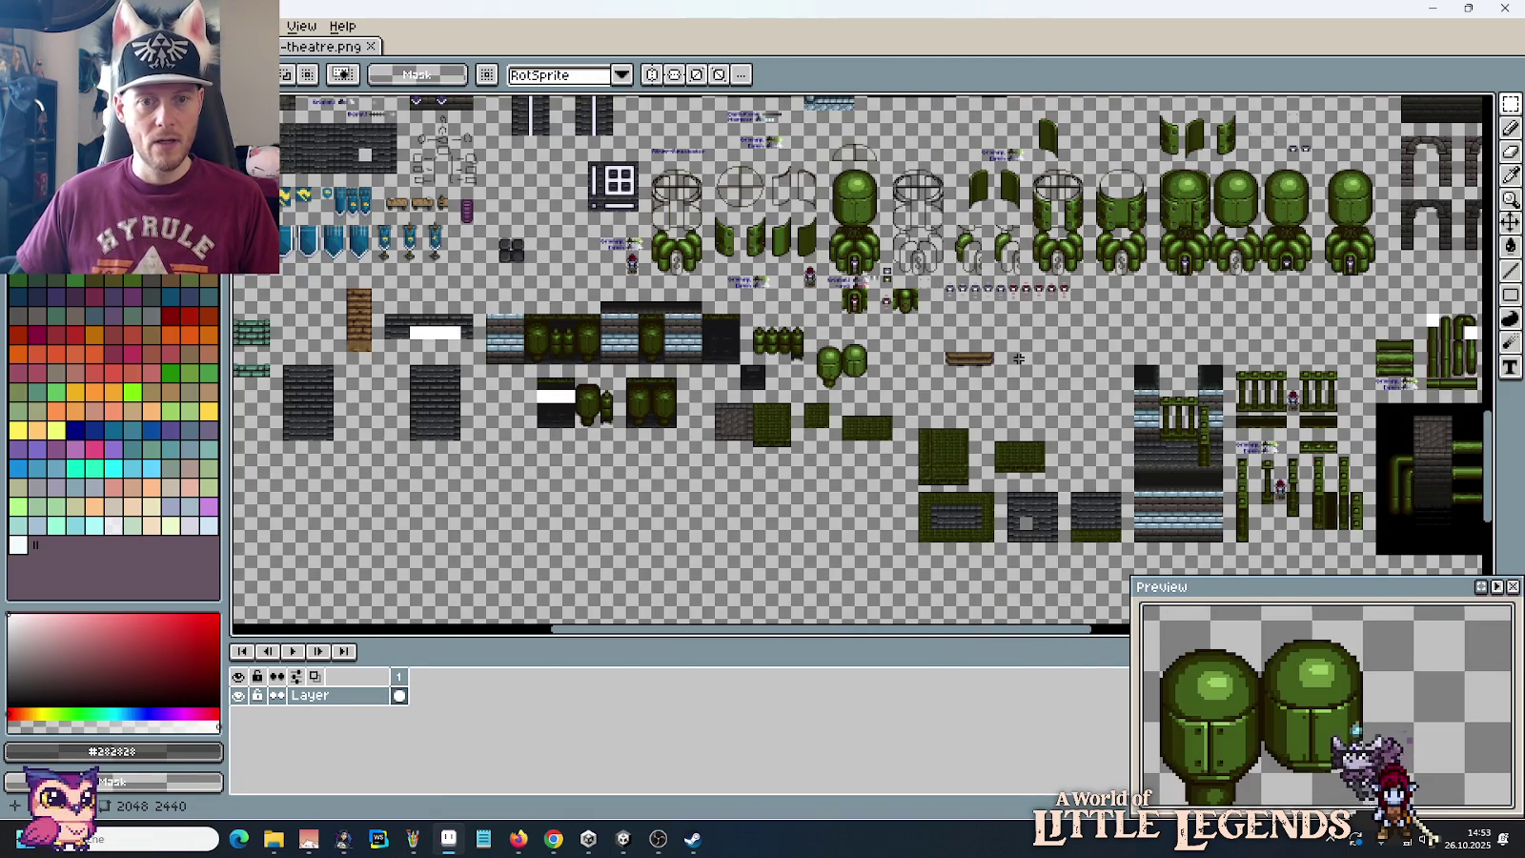
{"action": "scroll", "coordinate": [1010, 358], "scroll_direction": "up", "scroll_amount": 4}
{"action": "scroll", "coordinate": [1009, 358], "scroll_direction": "down", "scroll_amount": 2}
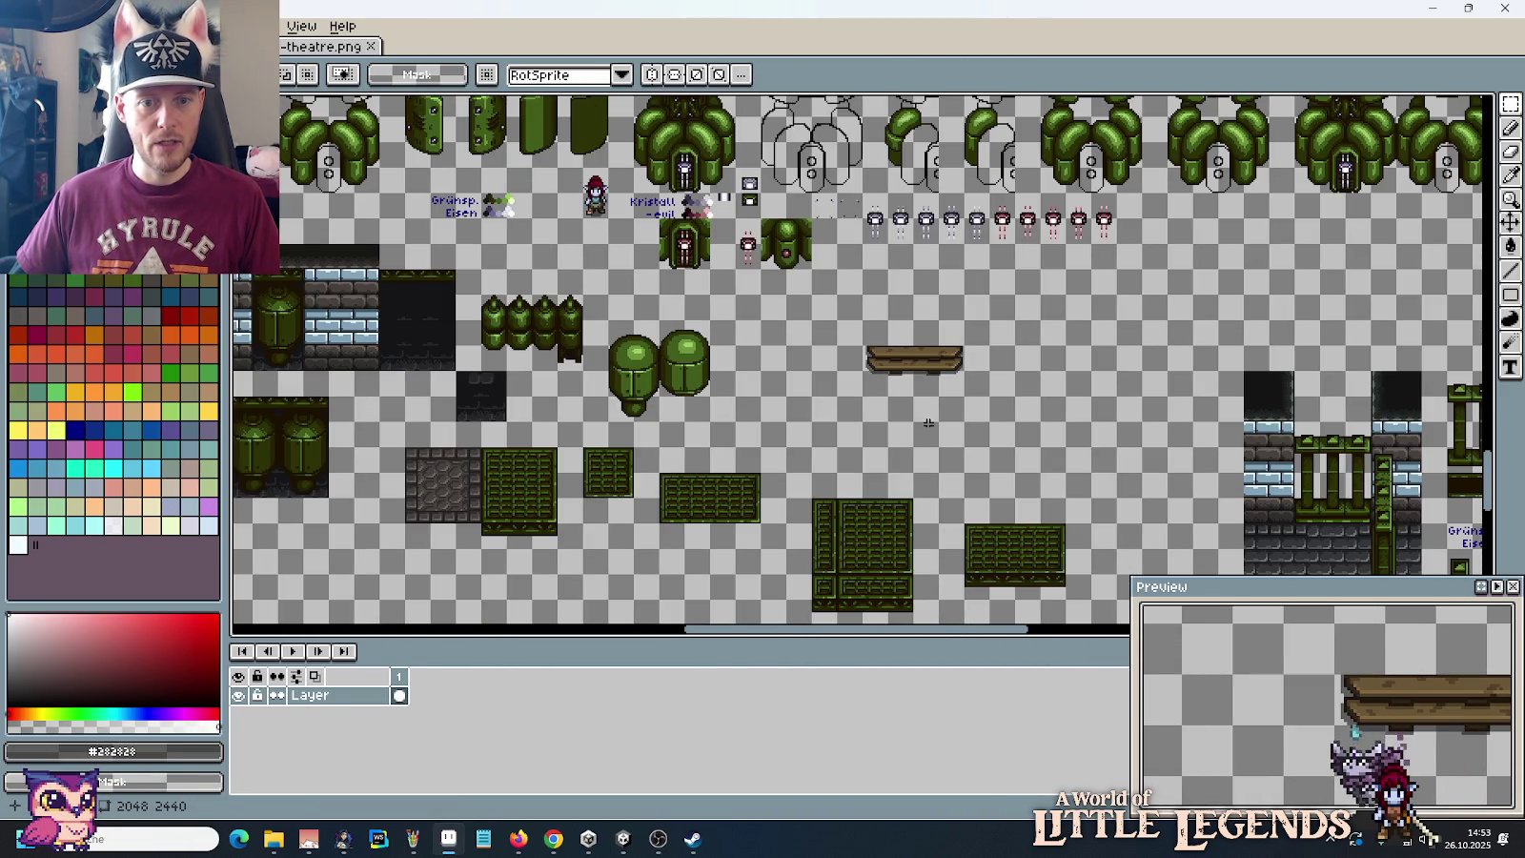
{"action": "scroll", "coordinate": [929, 422], "scroll_direction": "down", "scroll_amount": 2}
{"action": "scroll", "coordinate": [871, 354], "scroll_direction": "up", "scroll_amount": 2}
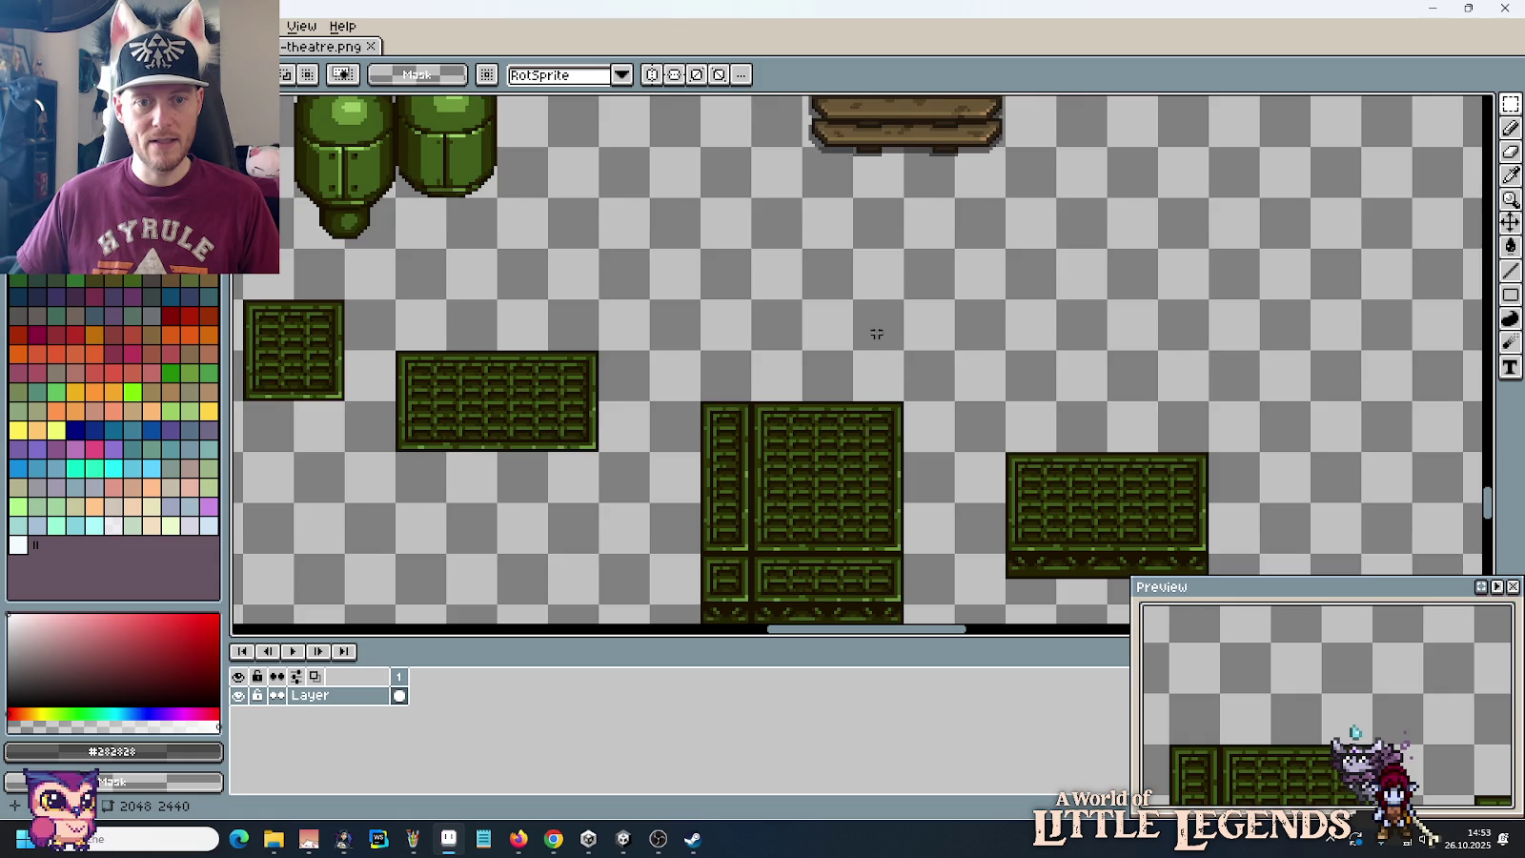
{"action": "scroll", "coordinate": [875, 334], "scroll_direction": "up", "scroll_amount": 3}
{"action": "scroll", "coordinate": [974, 245], "scroll_direction": "up", "scroll_amount": 2}
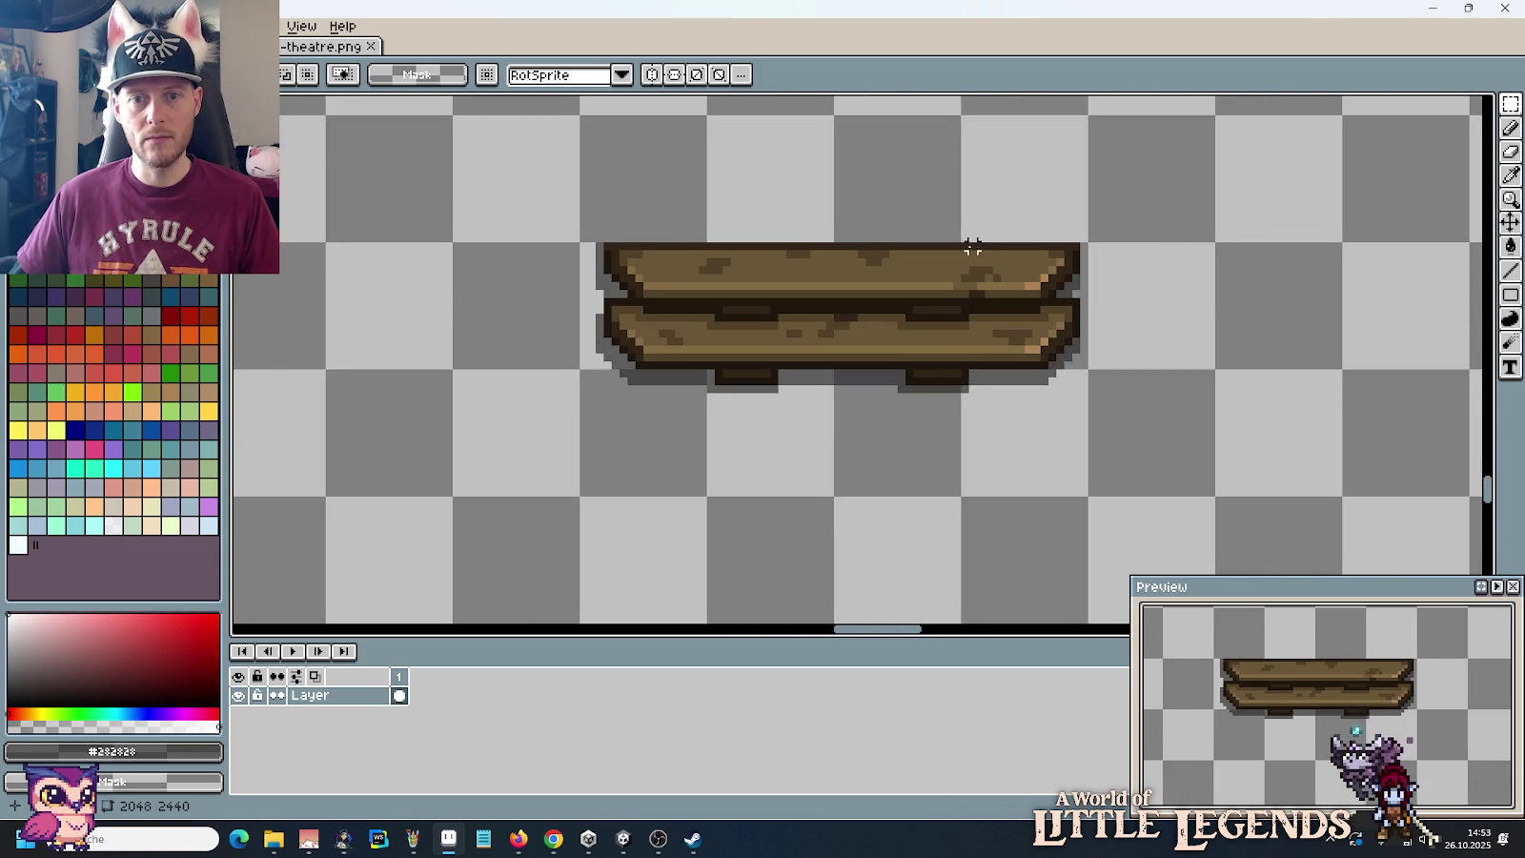
{"action": "left_click_drag", "start_coordinate": [1081, 242], "coordinate": [670, 386]}
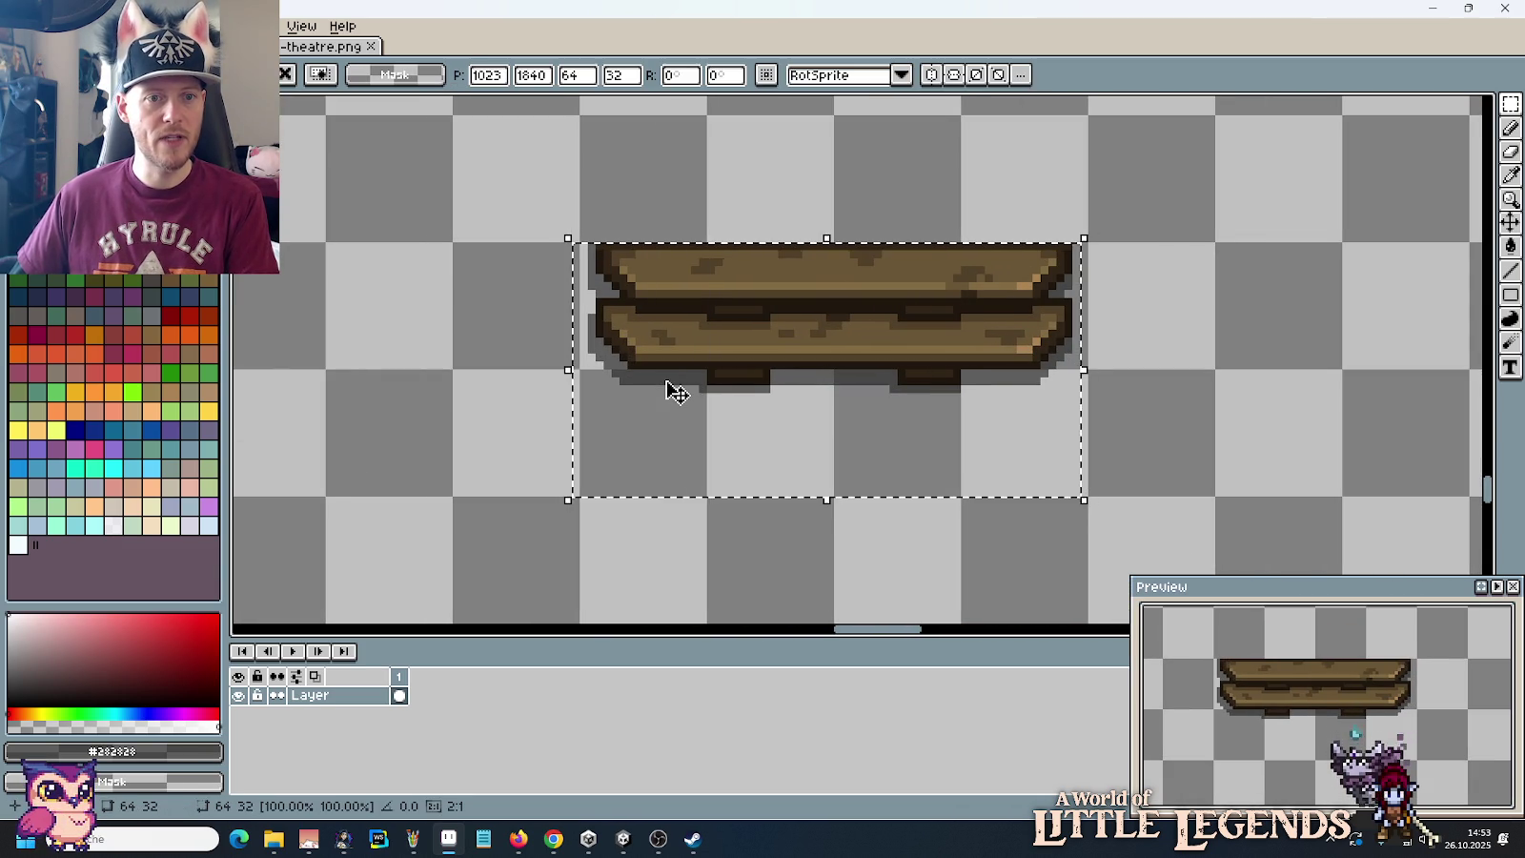
{"action": "left_click", "coordinate": [1098, 346]}
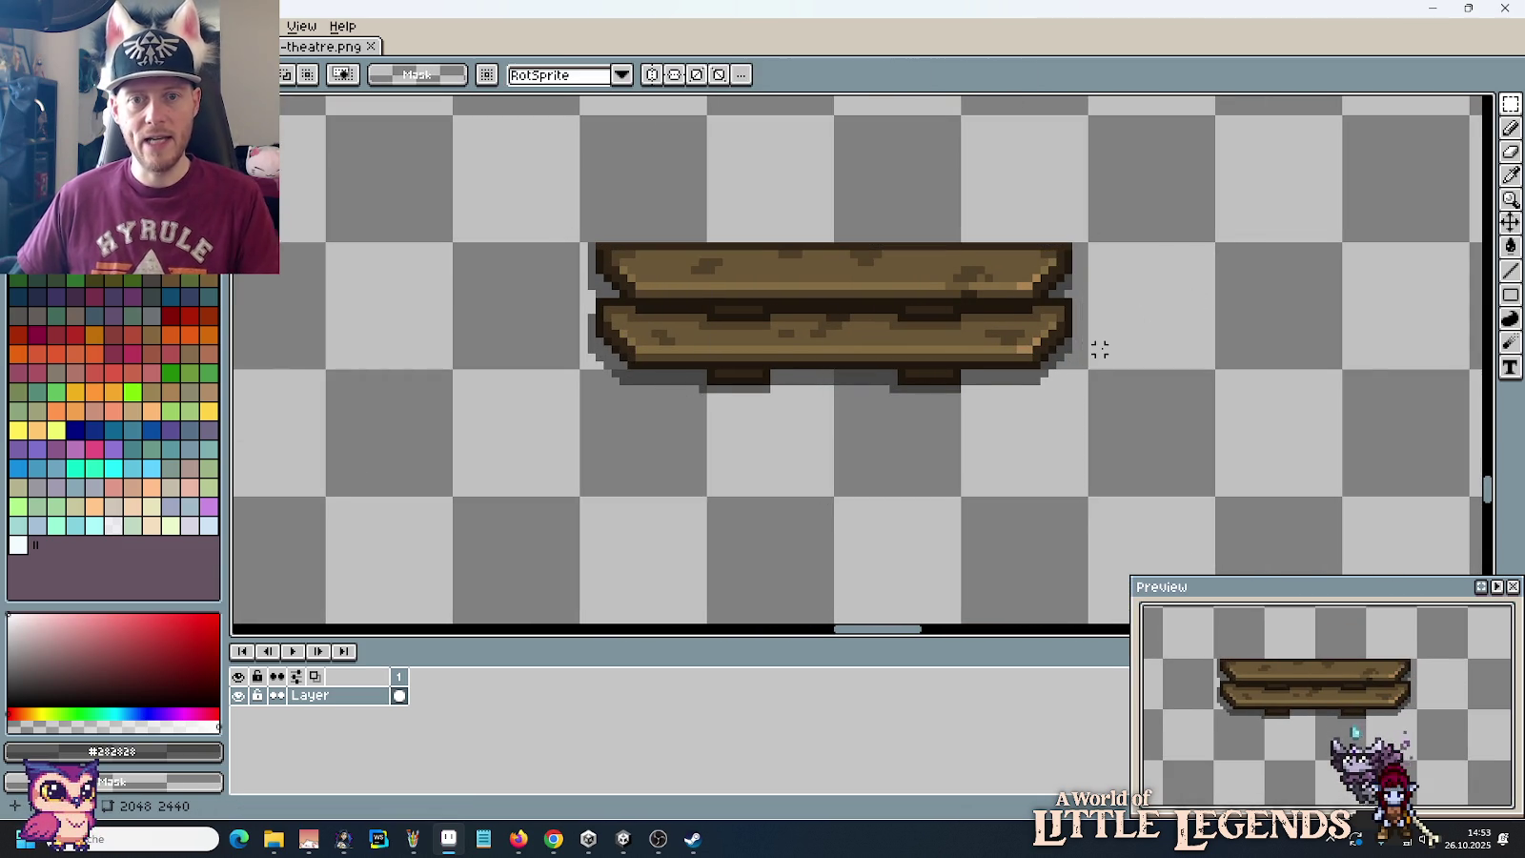
Step: Select the whole 64×32 bench and move it down-left into empty space above the crates
{"action": "scroll", "coordinate": [1098, 346], "scroll_direction": "down", "scroll_amount": 1}
{"action": "scroll", "coordinate": [1072, 377], "scroll_direction": "down", "scroll_amount": 1}
{"action": "left_click_drag", "start_coordinate": [1083, 428], "coordinate": [875, 321]}
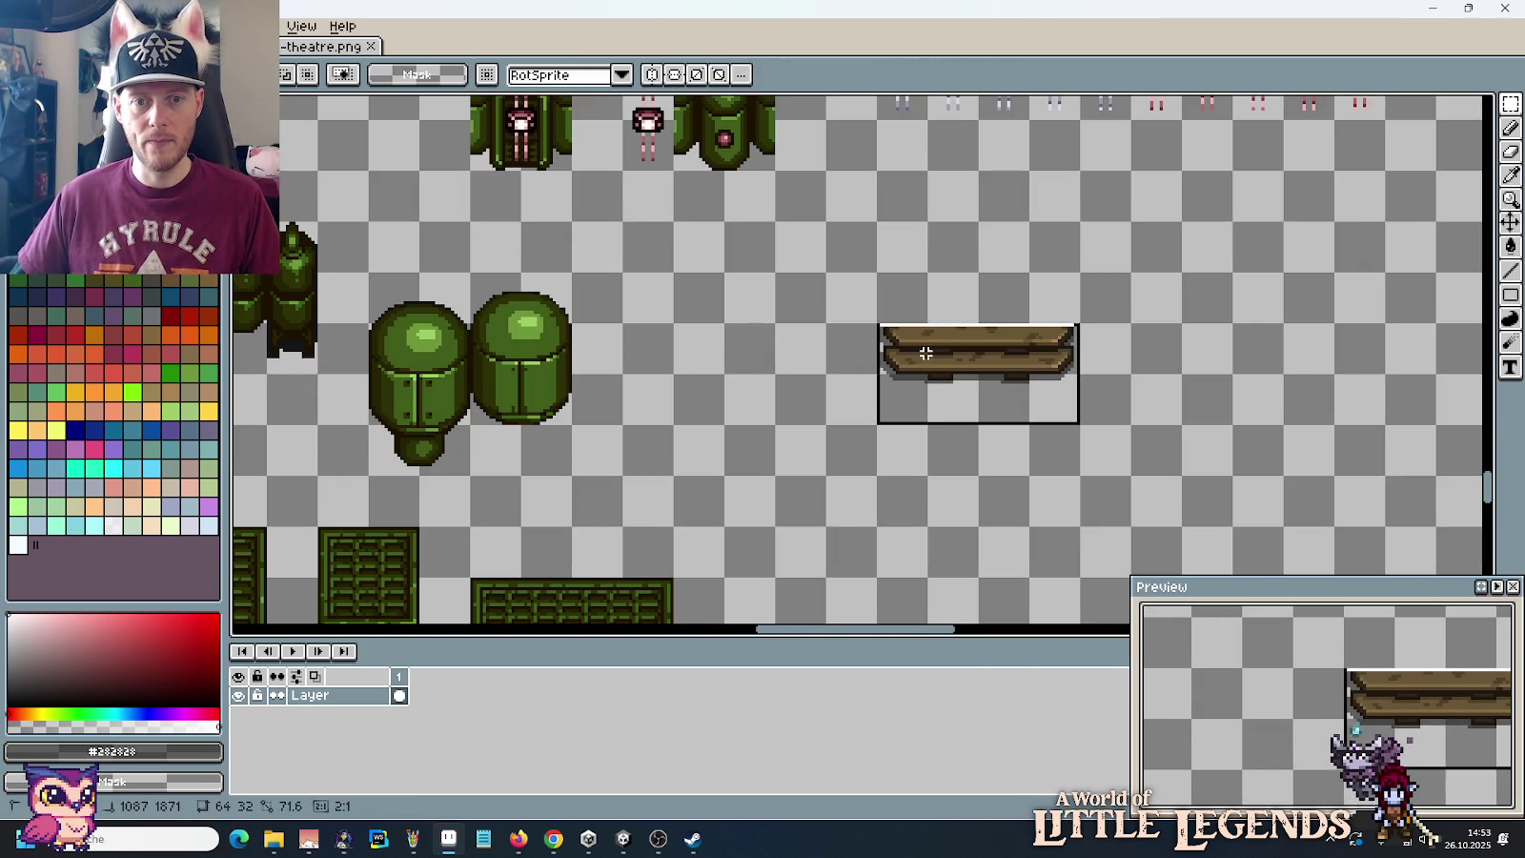
{"action": "scroll", "coordinate": [958, 395], "scroll_direction": "down", "scroll_amount": 2}
{"action": "left_click_drag", "start_coordinate": [902, 262], "coordinate": [841, 343]}
{"action": "left_click", "coordinate": [885, 401]}
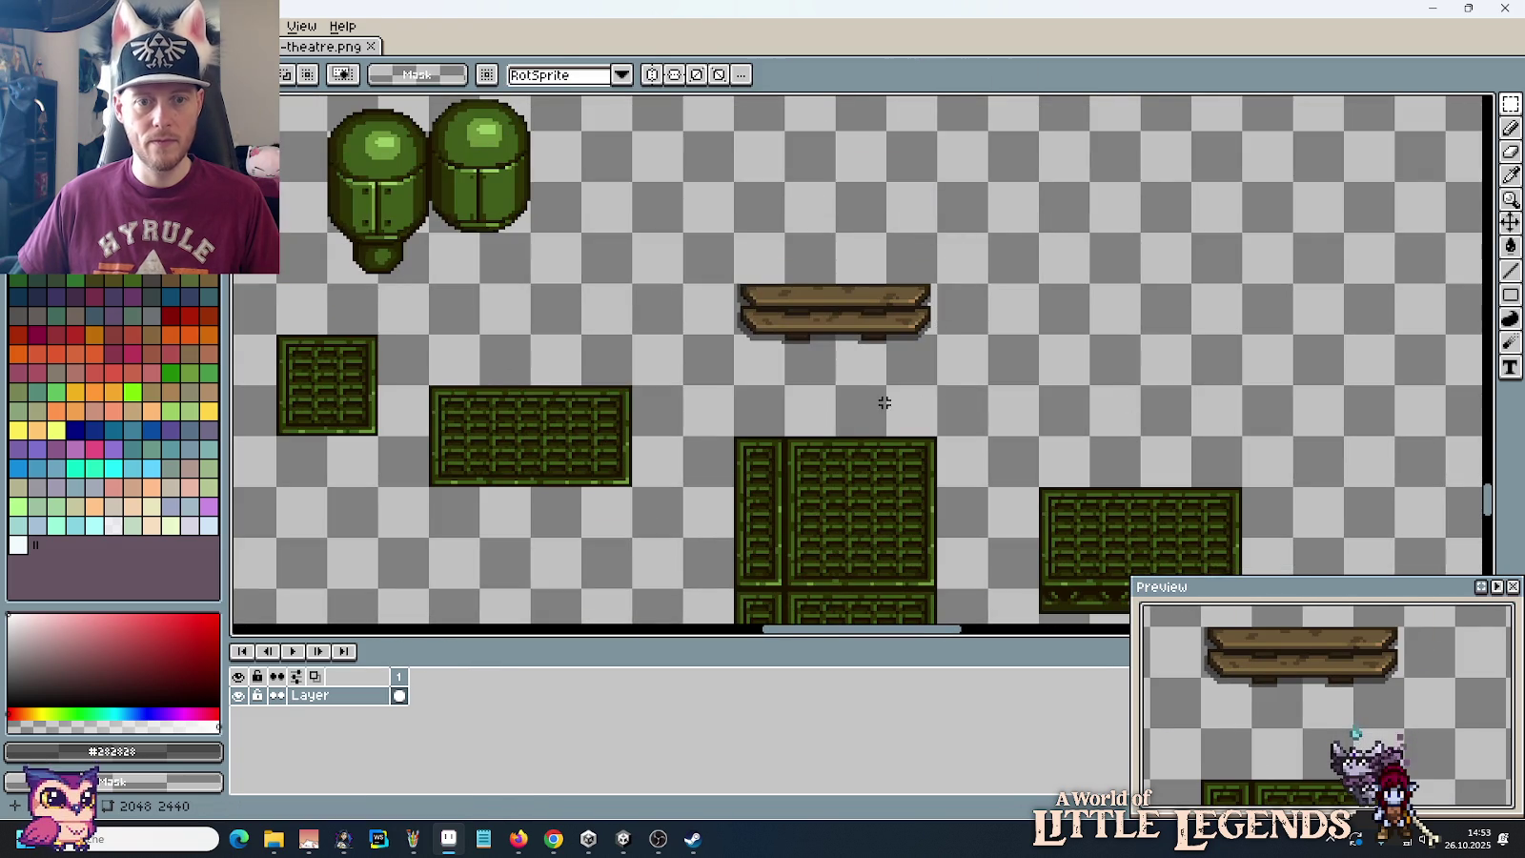
Step: Zoom and pan to frame the moved bench beside the green crate tiles
{"action": "scroll", "coordinate": [884, 401], "scroll_direction": "up", "scroll_amount": 1}
{"action": "scroll", "coordinate": [884, 401], "scroll_direction": "down", "scroll_amount": 1}
{"action": "left_click_drag", "start_coordinate": [881, 401], "coordinate": [912, 314]}
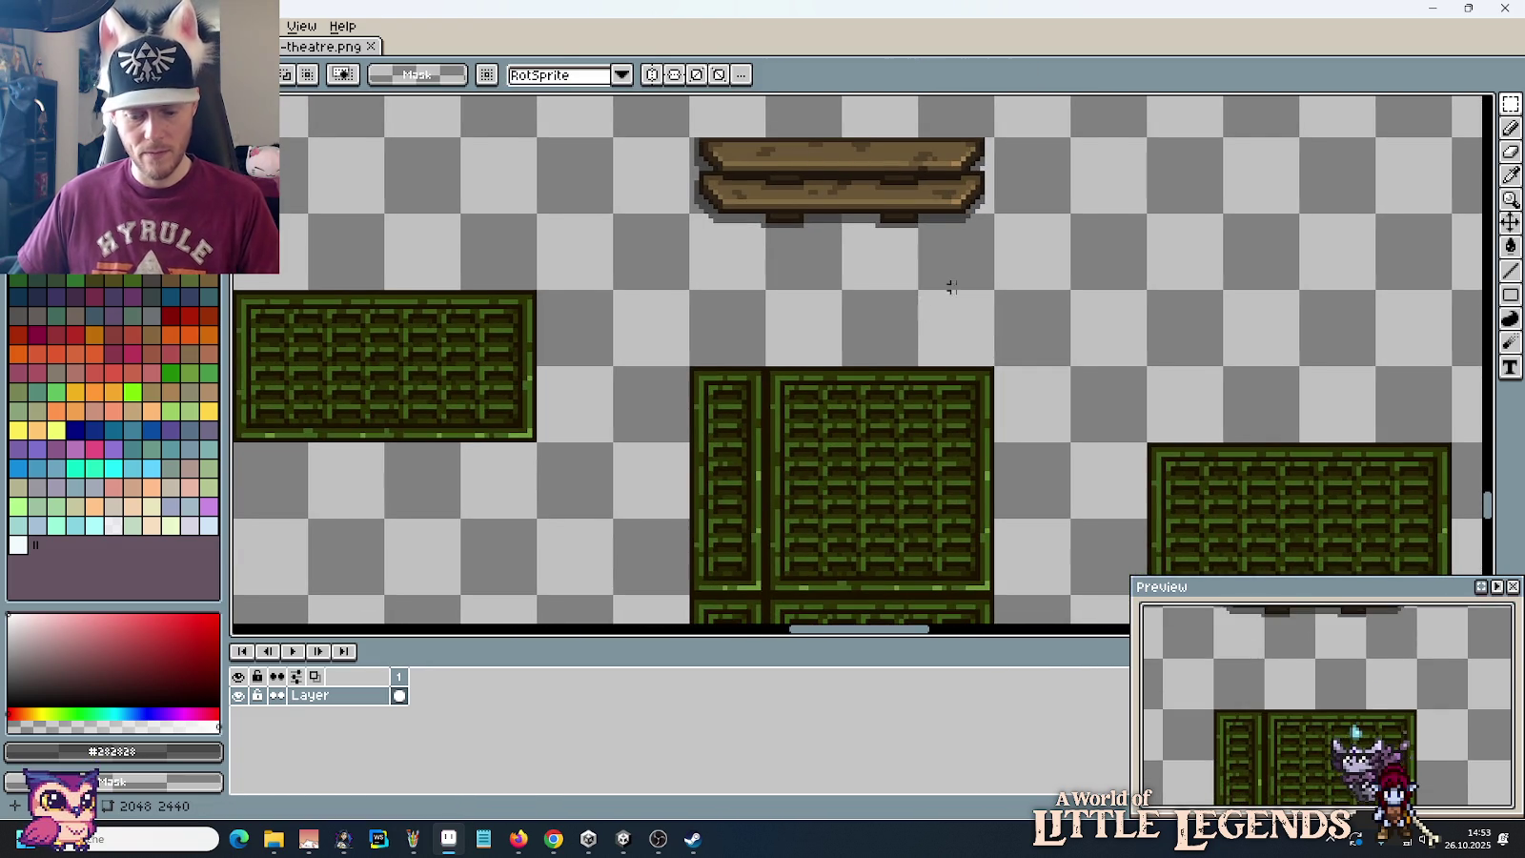
{"action": "left_click_drag", "start_coordinate": [958, 265], "coordinate": [982, 348]}
{"action": "scroll", "coordinate": [982, 348], "scroll_direction": "up", "scroll_amount": 1}
Step: Replace the bench's dark brown #312517 outline with the crates' dark green #2c3206
{"action": "key", "text": "i"}
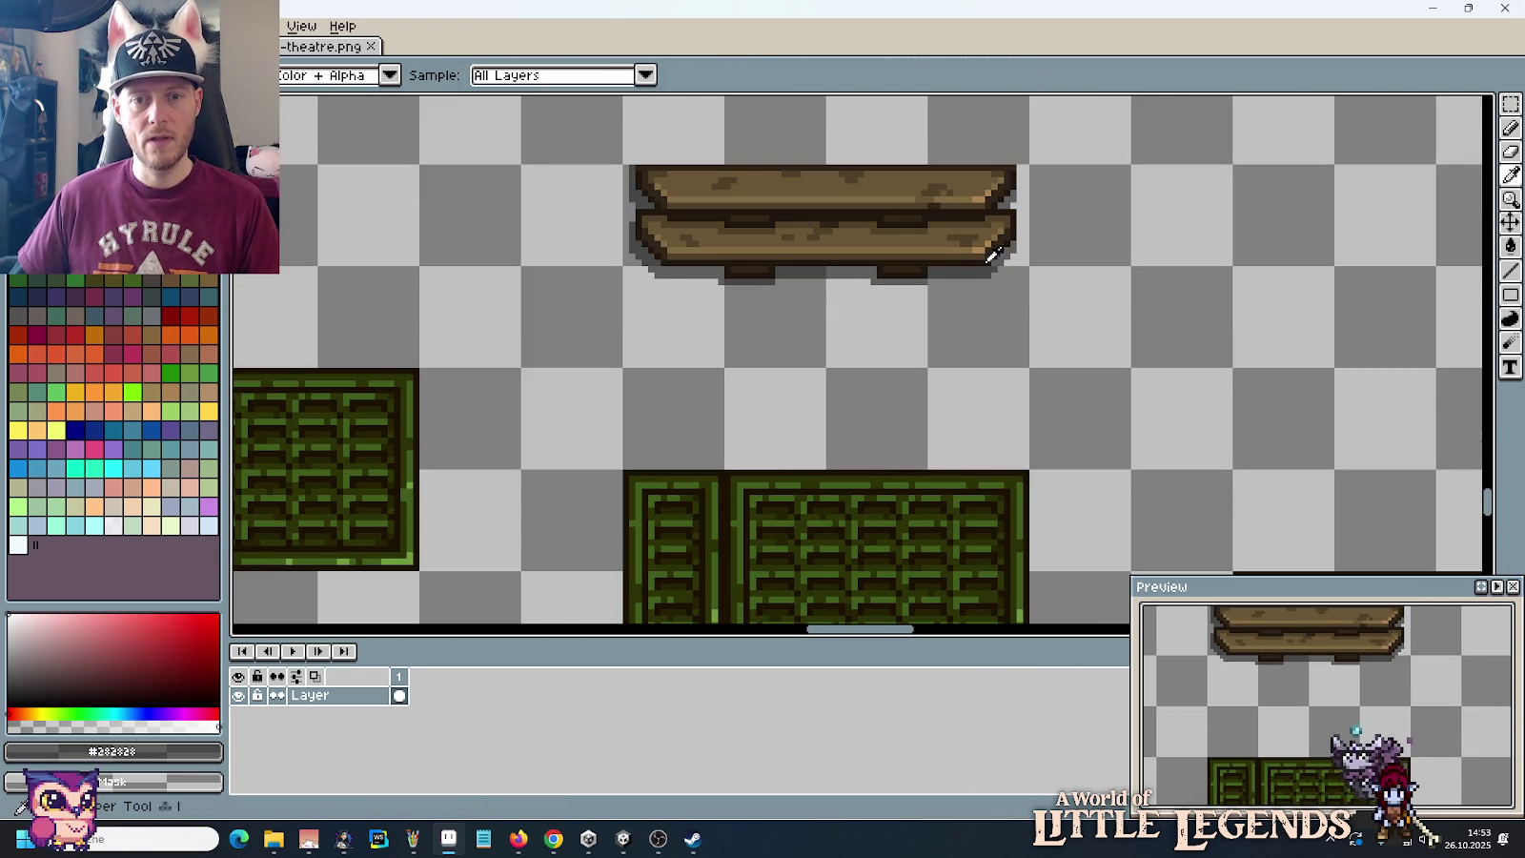
{"action": "left_click", "coordinate": [989, 258]}
{"action": "right_click", "coordinate": [943, 469]}
{"action": "key", "text": "b"}
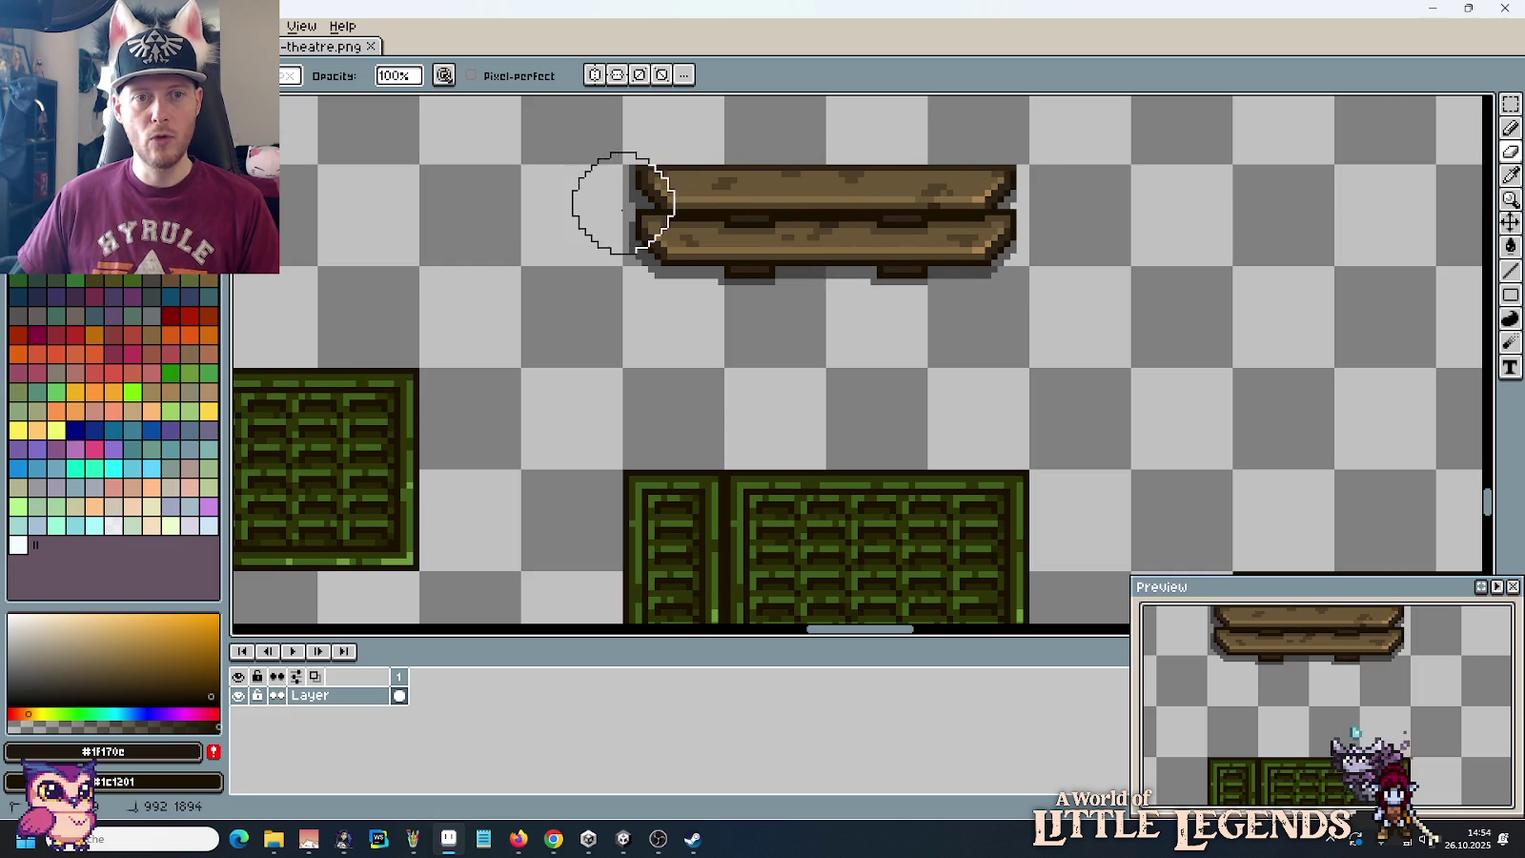
{"action": "key", "text": "i"}
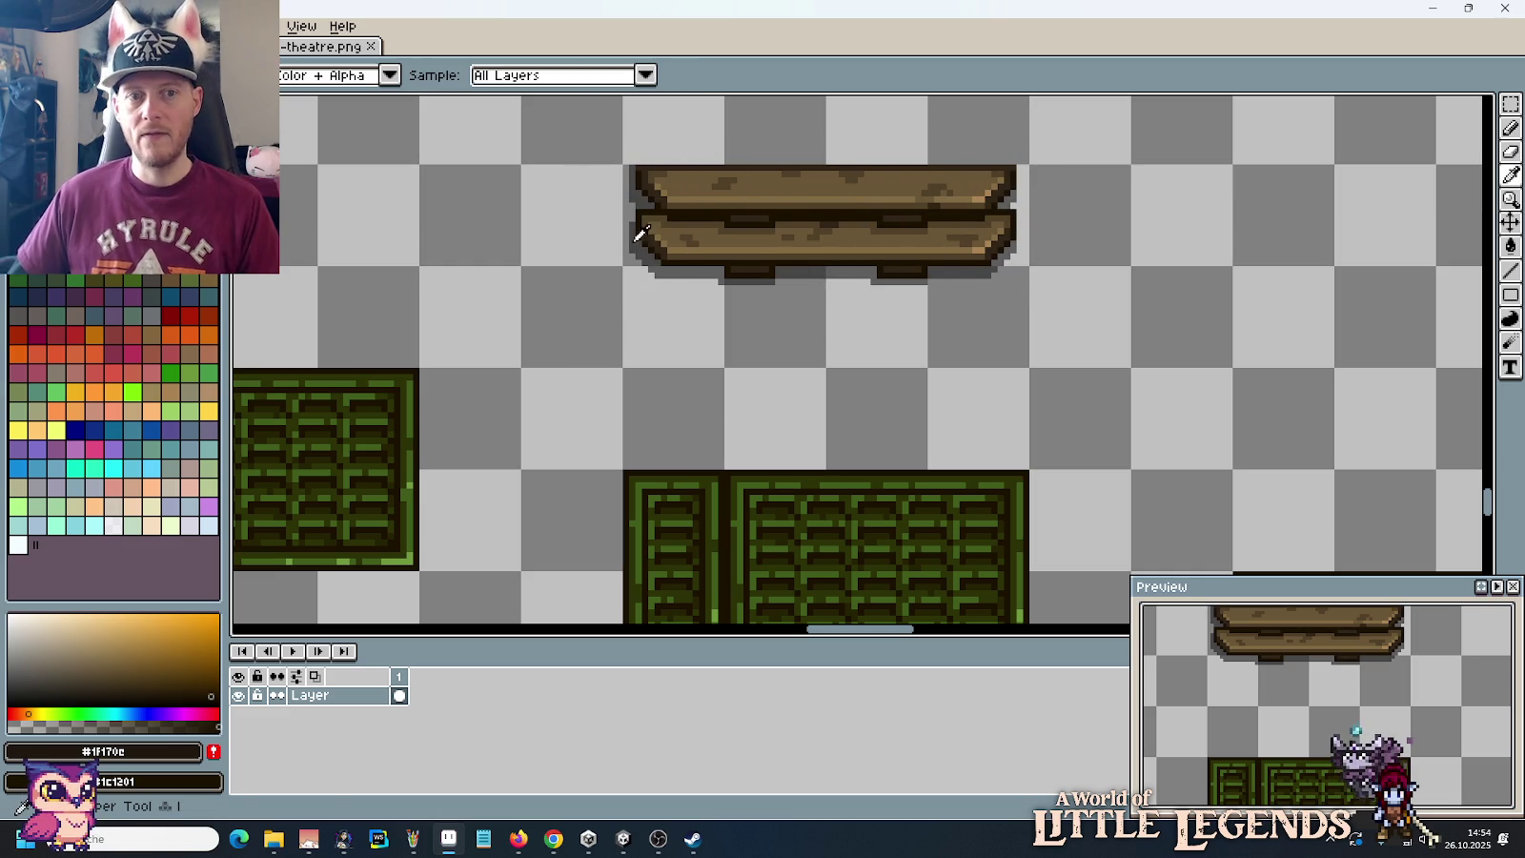
{"action": "left_click", "coordinate": [655, 233]}
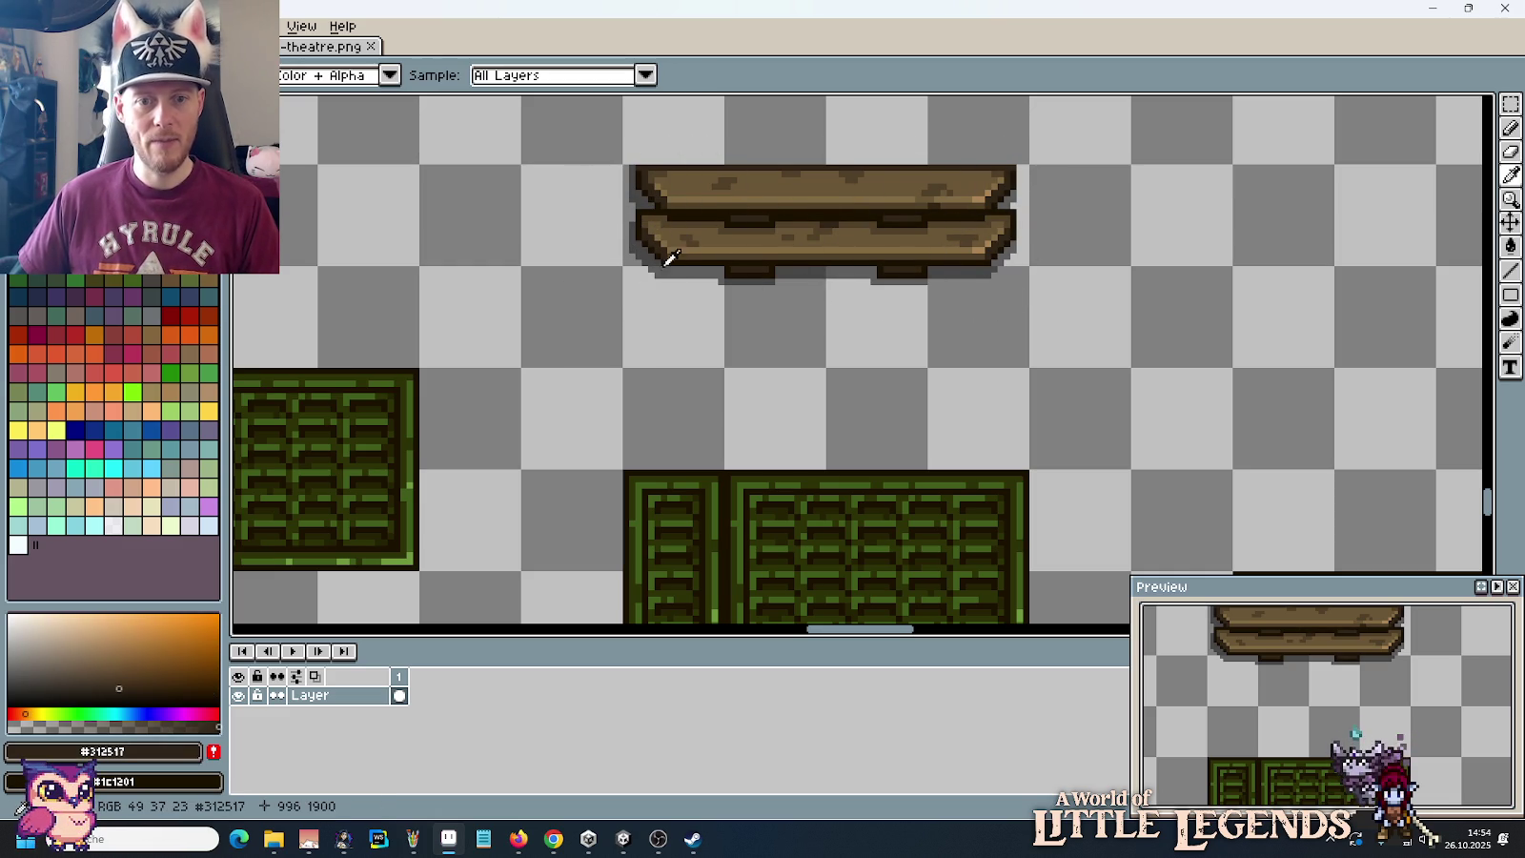
{"action": "right_click", "coordinate": [882, 474]}
{"action": "key", "text": "e"}
{"action": "left_click_drag", "start_coordinate": [698, 246], "coordinate": [916, 261]}
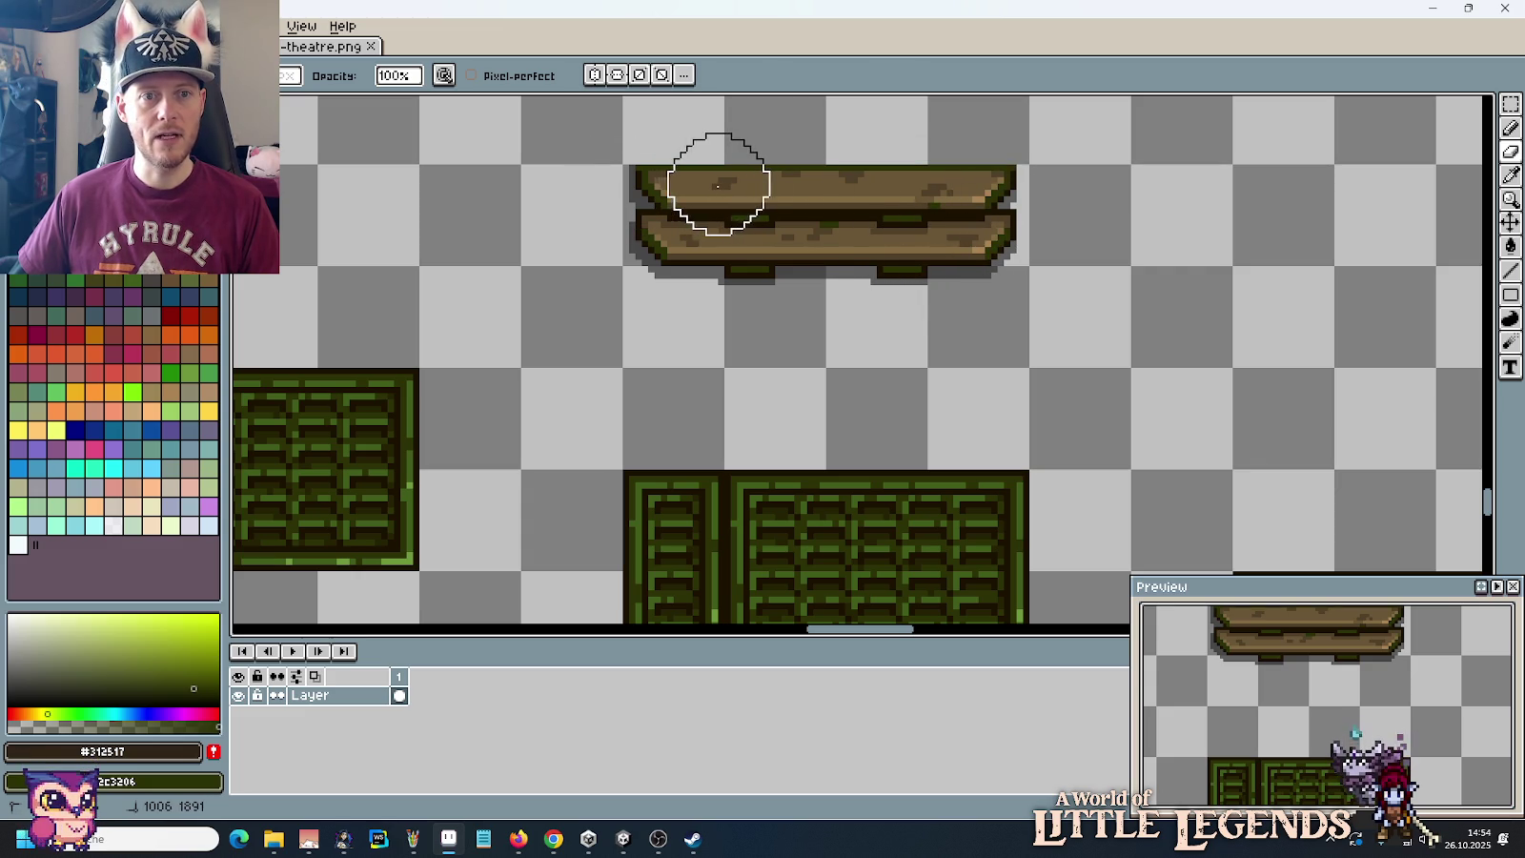
Step: Replace the planks' mid brown #514028 with moss green #405d1b
{"action": "key", "text": "i"}
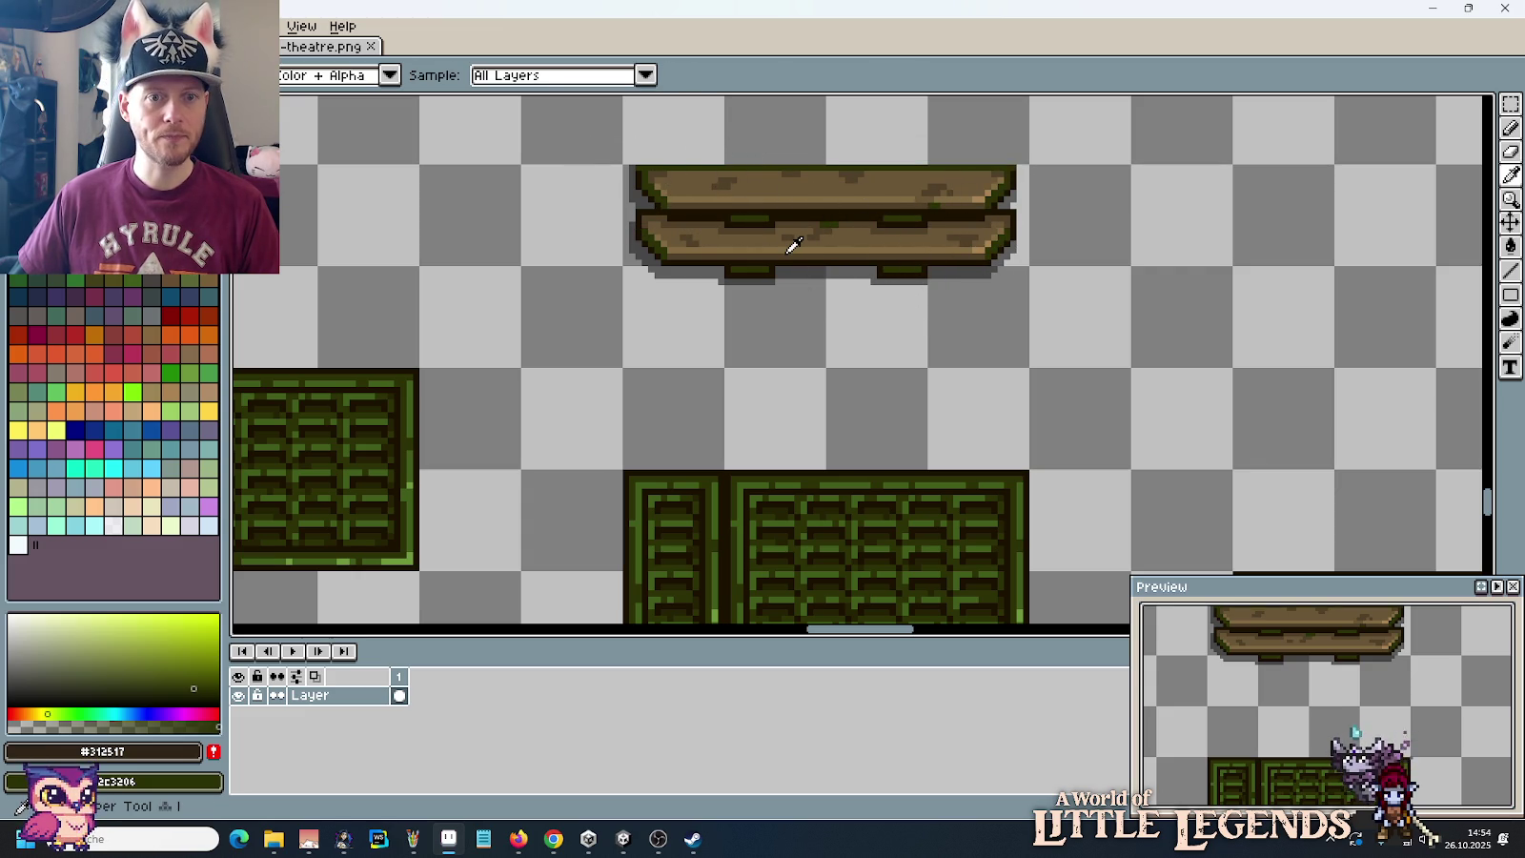
{"action": "left_click", "coordinate": [647, 212]}
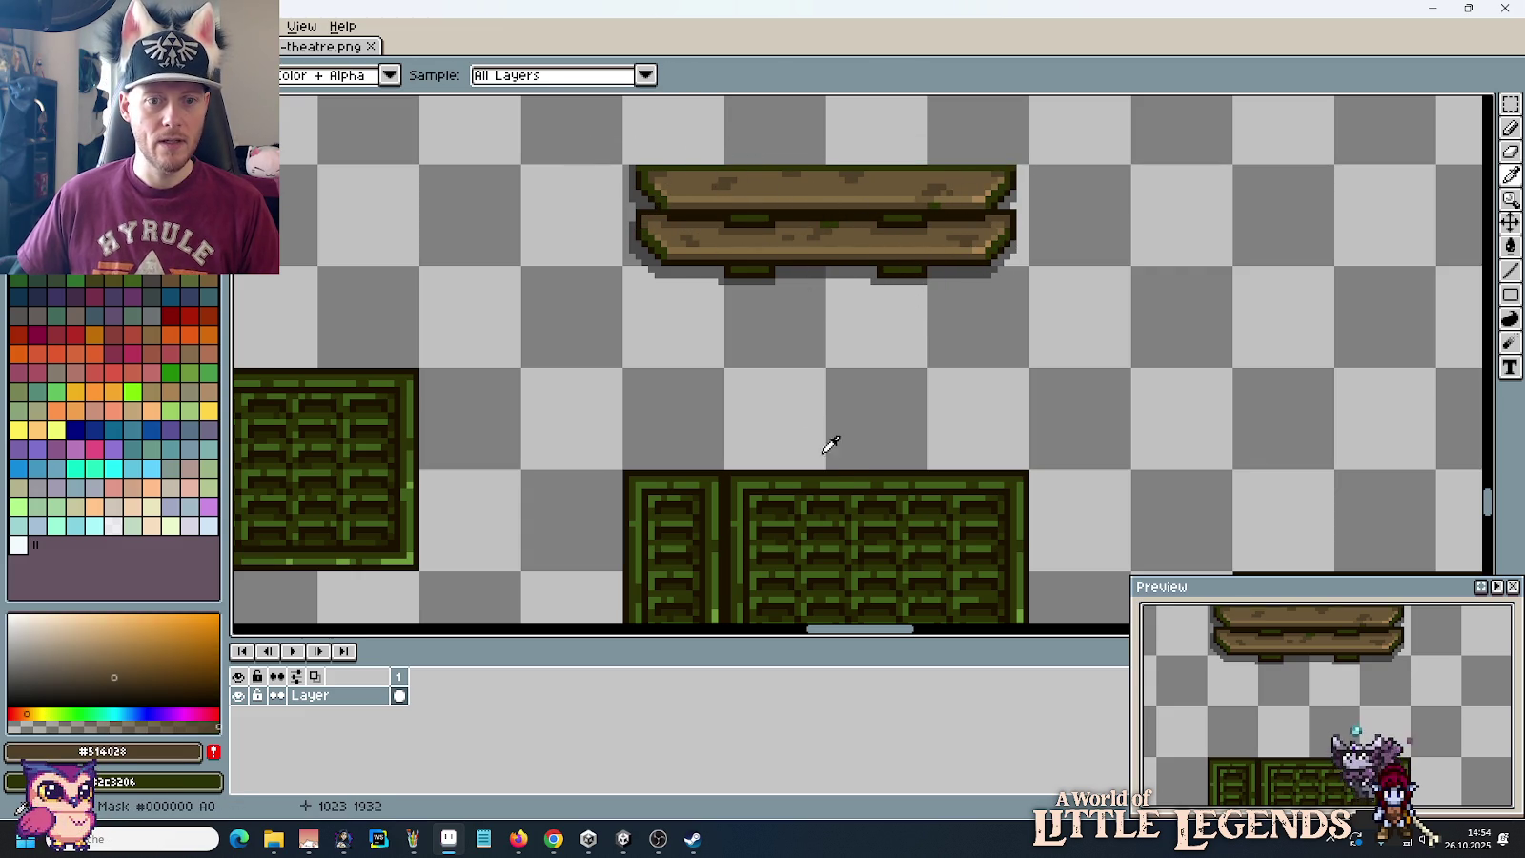
{"action": "right_click", "coordinate": [830, 476]}
{"action": "key", "text": "e"}
{"action": "mouse_move", "coordinate": [670, 204]}
{"action": "left_mouse_down"}
{"action": "mouse_move", "coordinate": [919, 191]}
{"action": "mouse_move", "coordinate": [1003, 235]}
{"action": "left_mouse_up"}
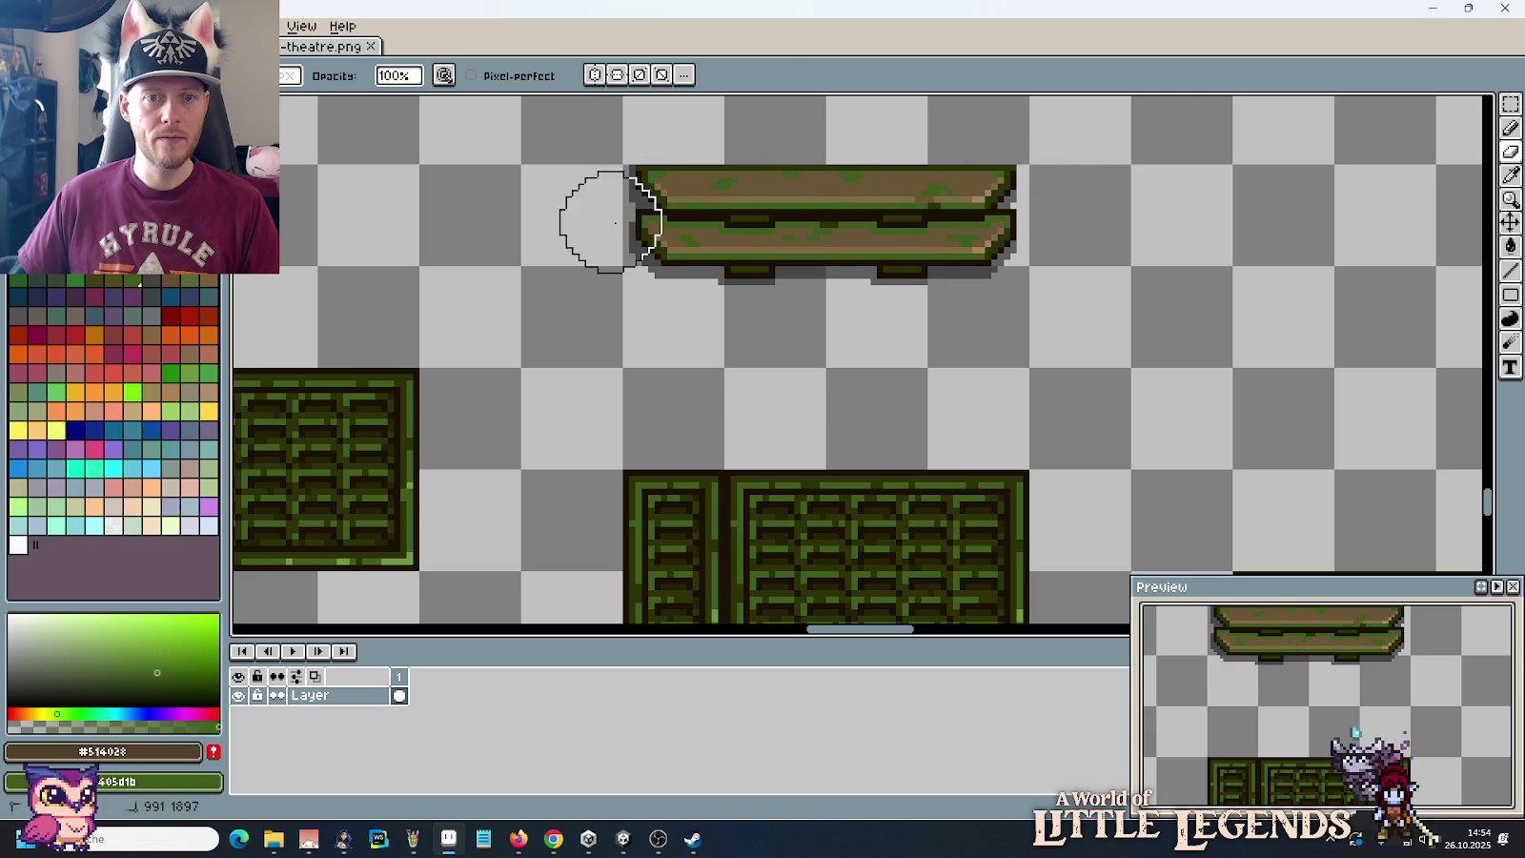
Step: Repaint the planks' lighter brown #6a5636 in moss green #405d1b
{"action": "key", "text": "i"}
{"action": "left_click", "coordinate": [864, 225]}
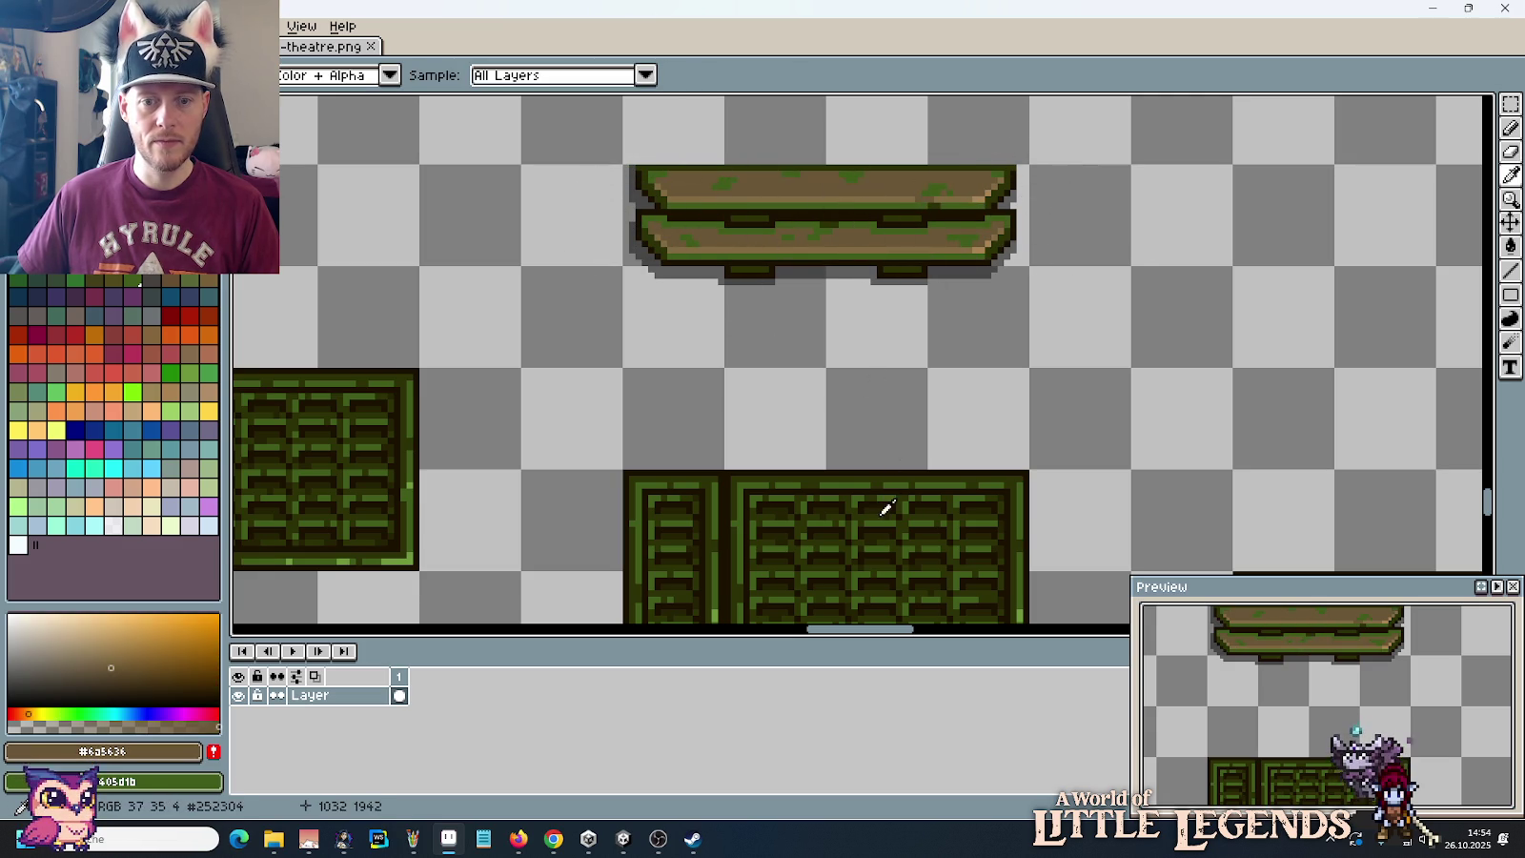
{"action": "mouse_move", "coordinate": [949, 527]}
{"action": "left_mouse_down"}
{"action": "mouse_move", "coordinate": [946, 488]}
{"action": "mouse_move", "coordinate": [943, 565]}
{"action": "left_mouse_up"}
{"action": "left_click", "coordinate": [647, 239]}
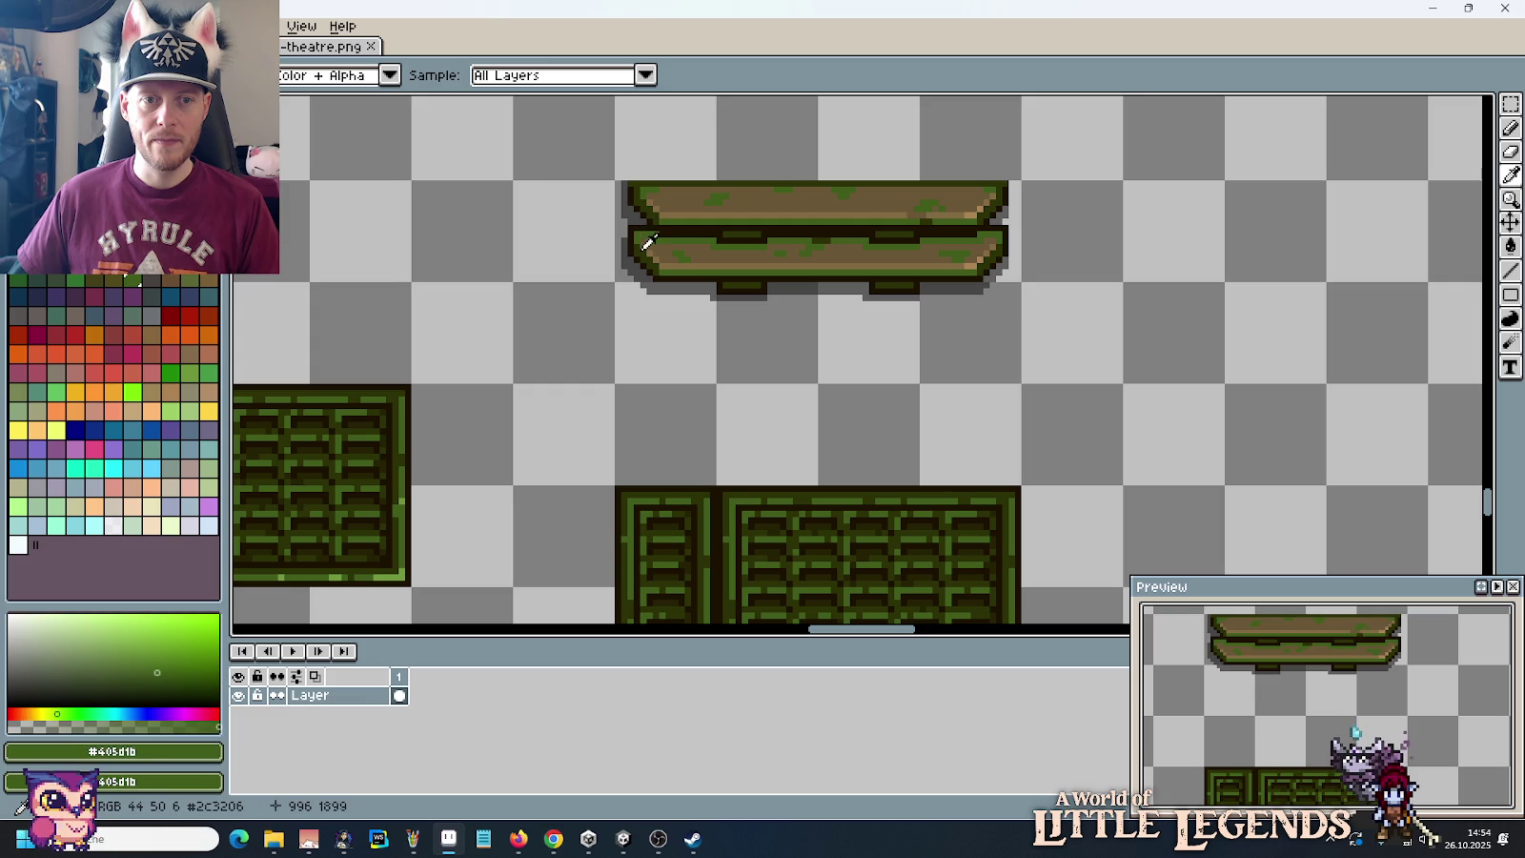
{"action": "right_click", "coordinate": [647, 238]}
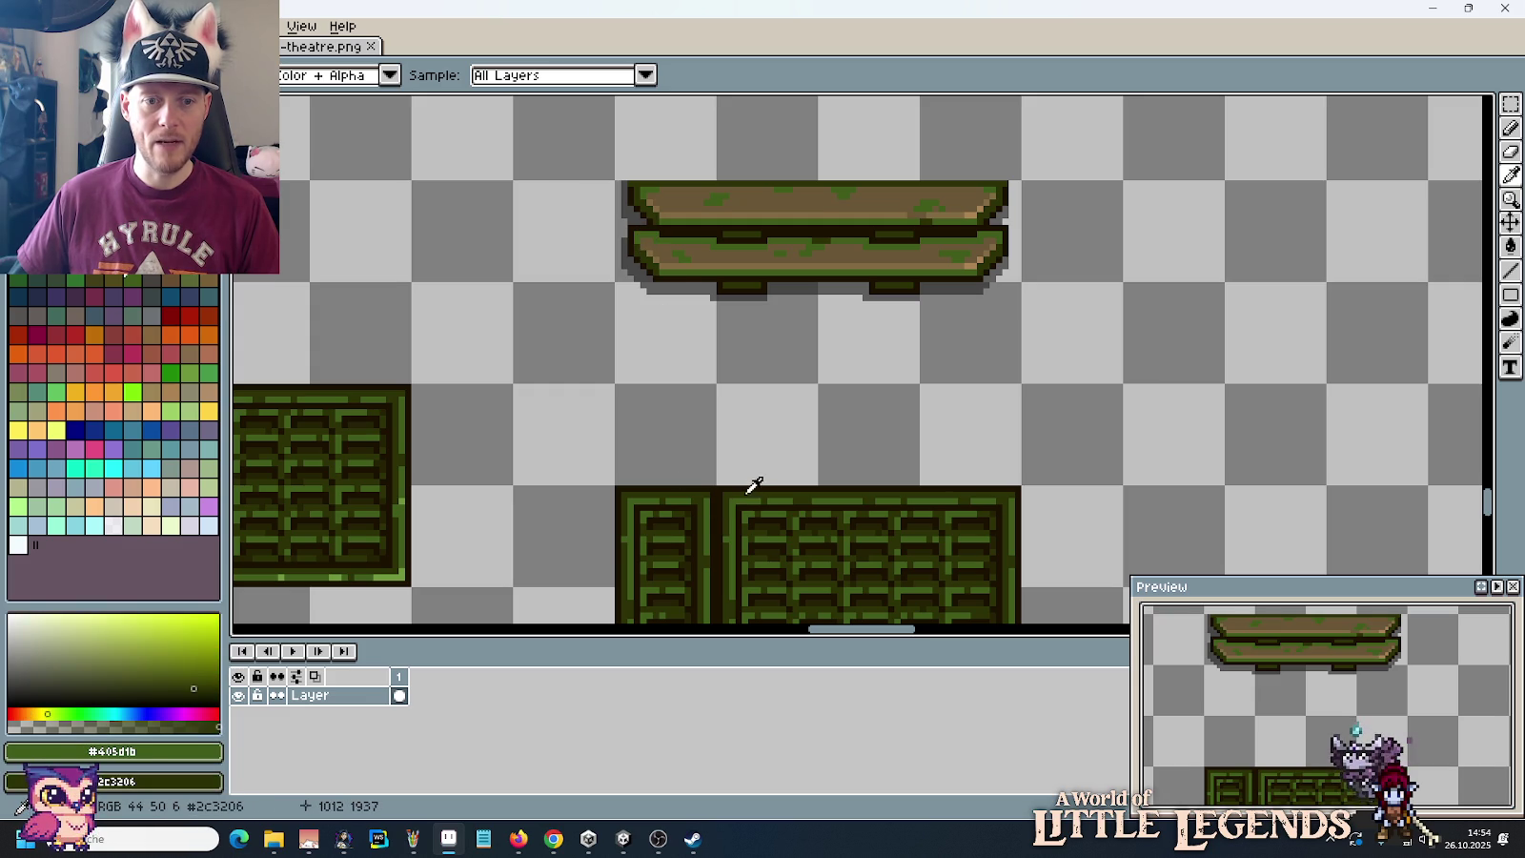
{"action": "key", "text": "b"}
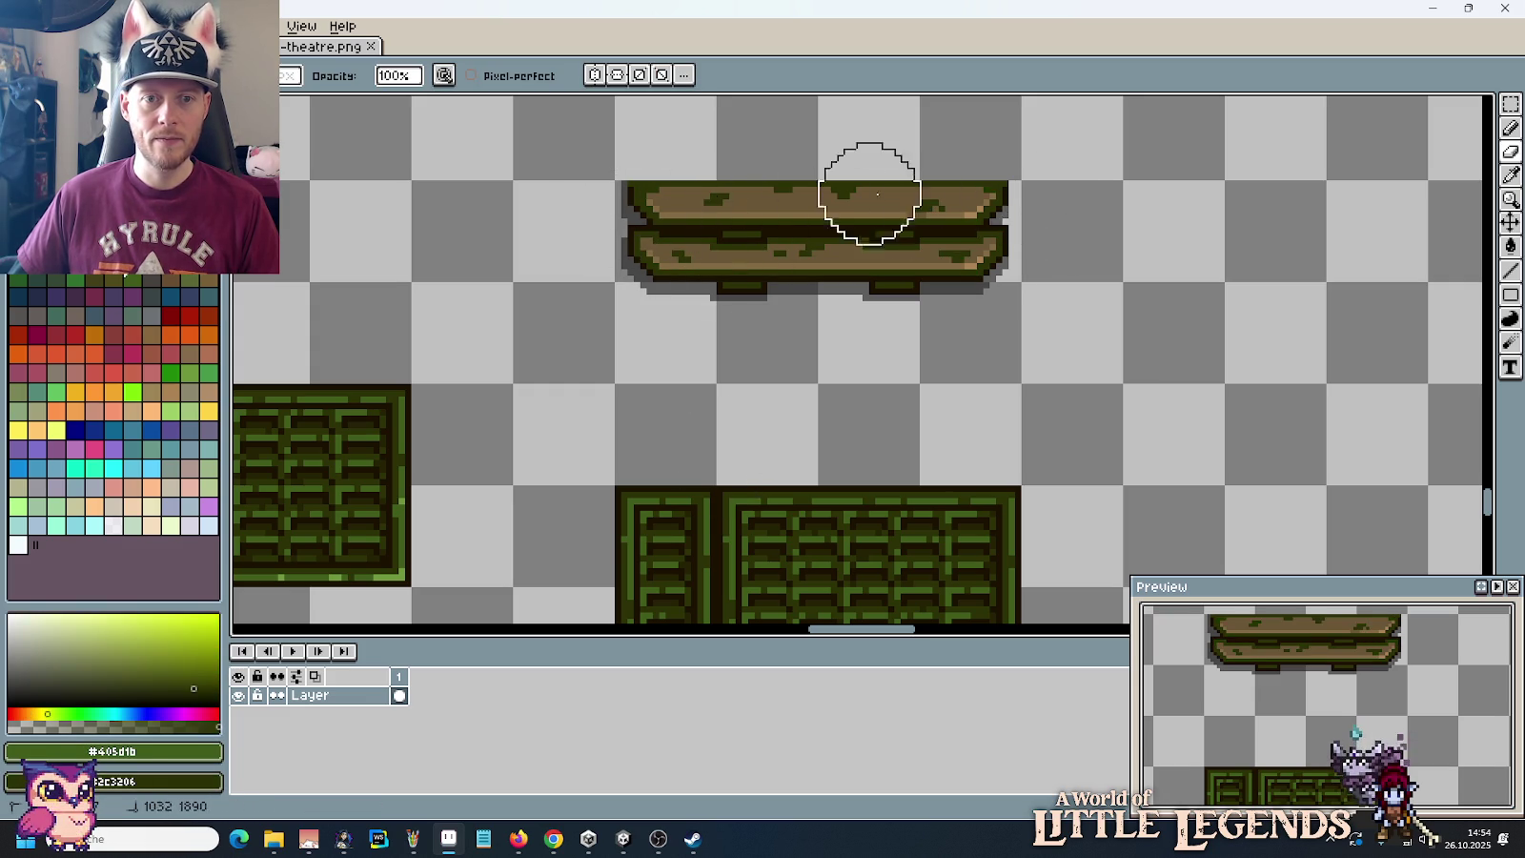
{"action": "key", "text": "i"}
{"action": "left_click", "coordinate": [851, 249]}
{"action": "right_click", "coordinate": [853, 495]}
{"action": "key", "text": "b"}
{"action": "mouse_move", "coordinate": [663, 221]}
{"action": "left_mouse_down"}
{"action": "mouse_move", "coordinate": [926, 197]}
{"action": "mouse_move", "coordinate": [927, 247]}
{"action": "left_mouse_up"}
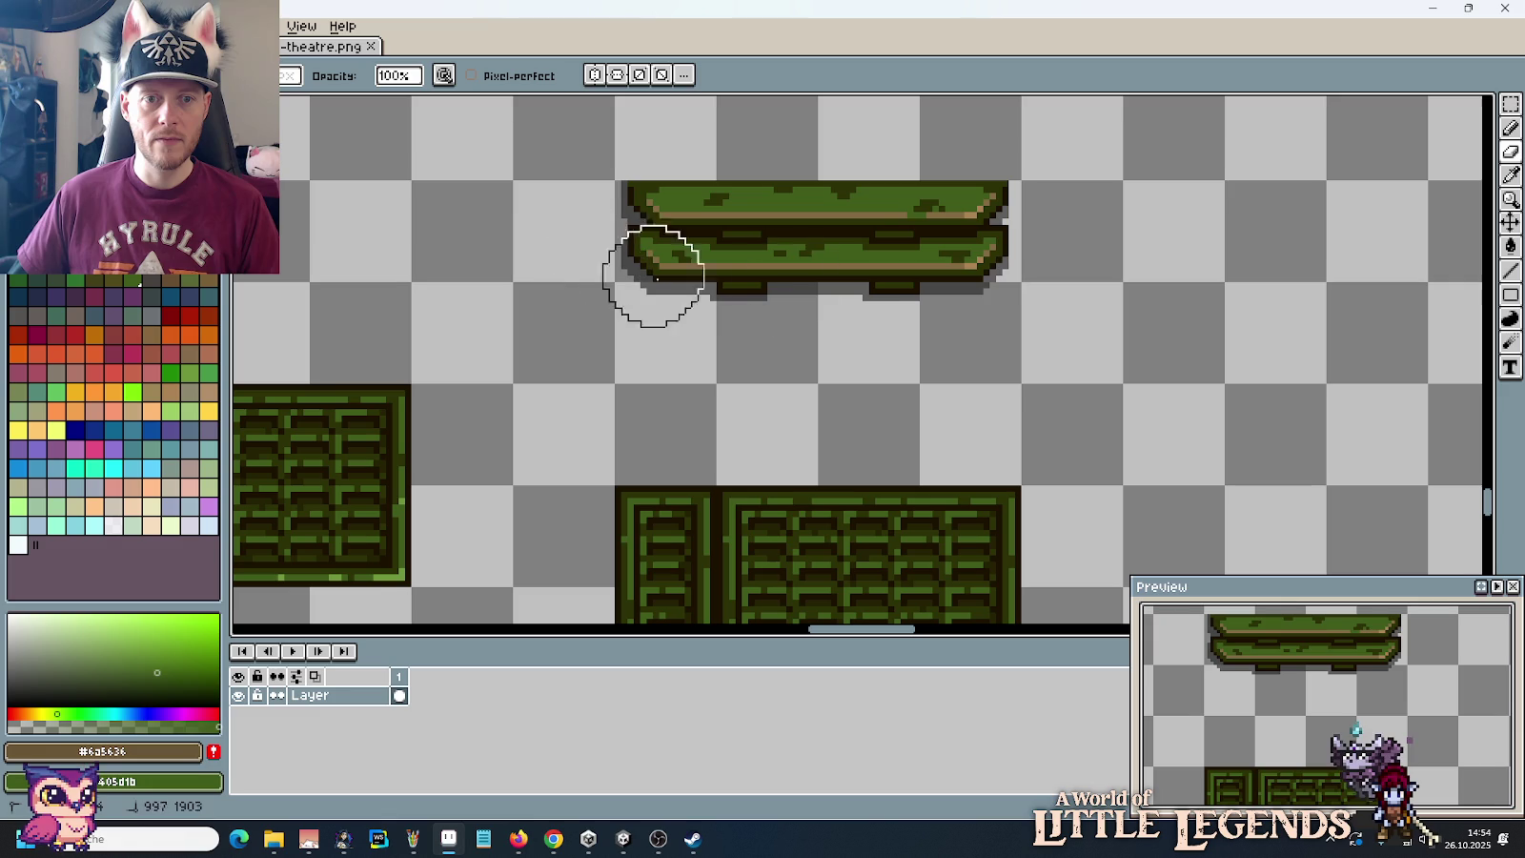
Step: Sample the planks' tan #826a42 and the crates' light green #8d963b as a replacement pair
{"action": "key", "text": "i"}
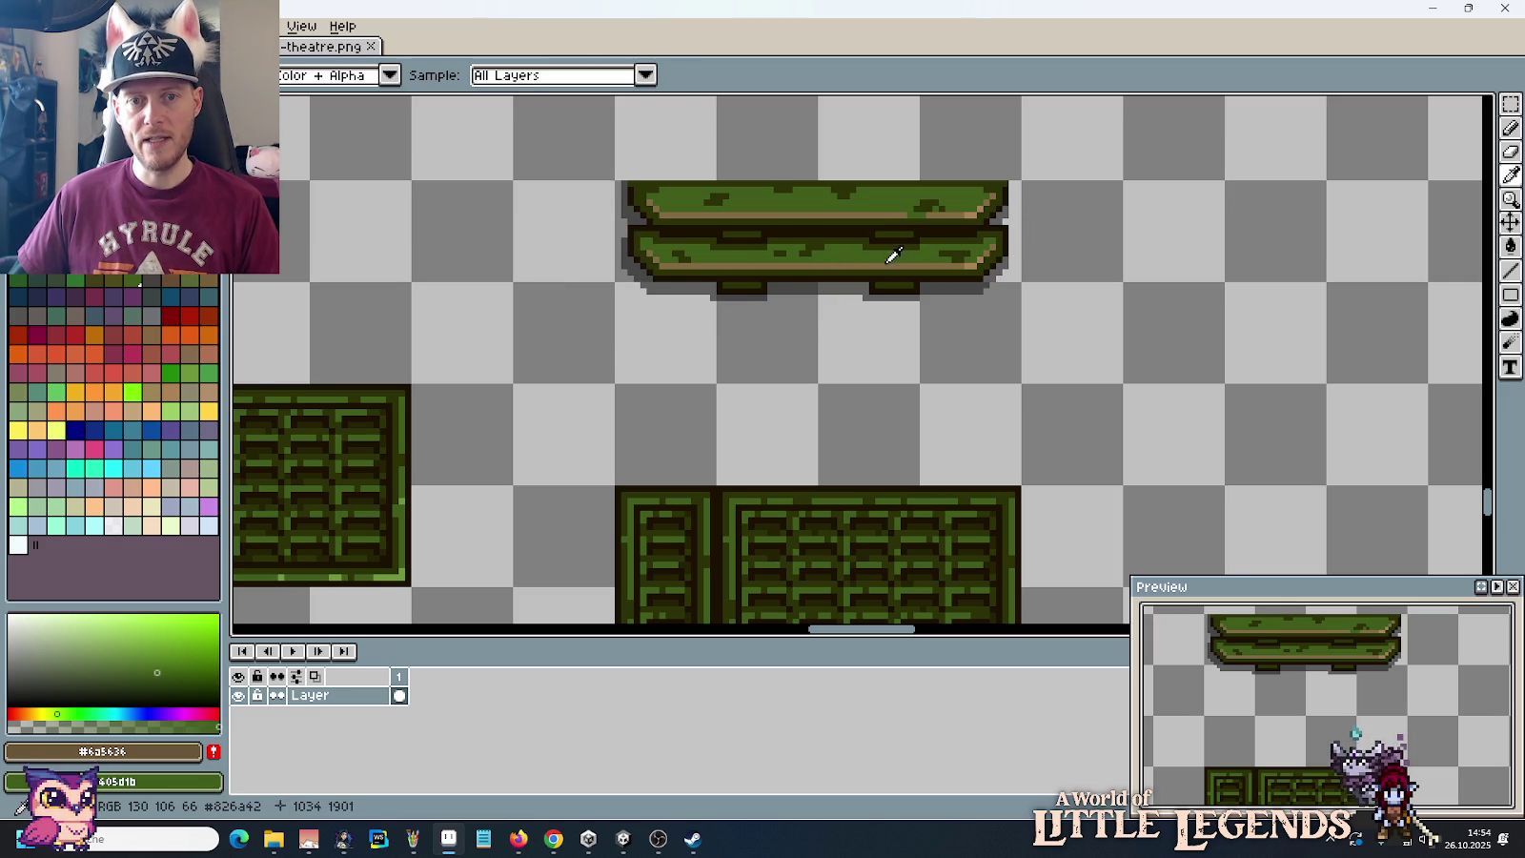
{"action": "left_click", "coordinate": [887, 255]}
{"action": "scroll", "coordinate": [816, 197], "scroll_direction": "down", "scroll_amount": 5}
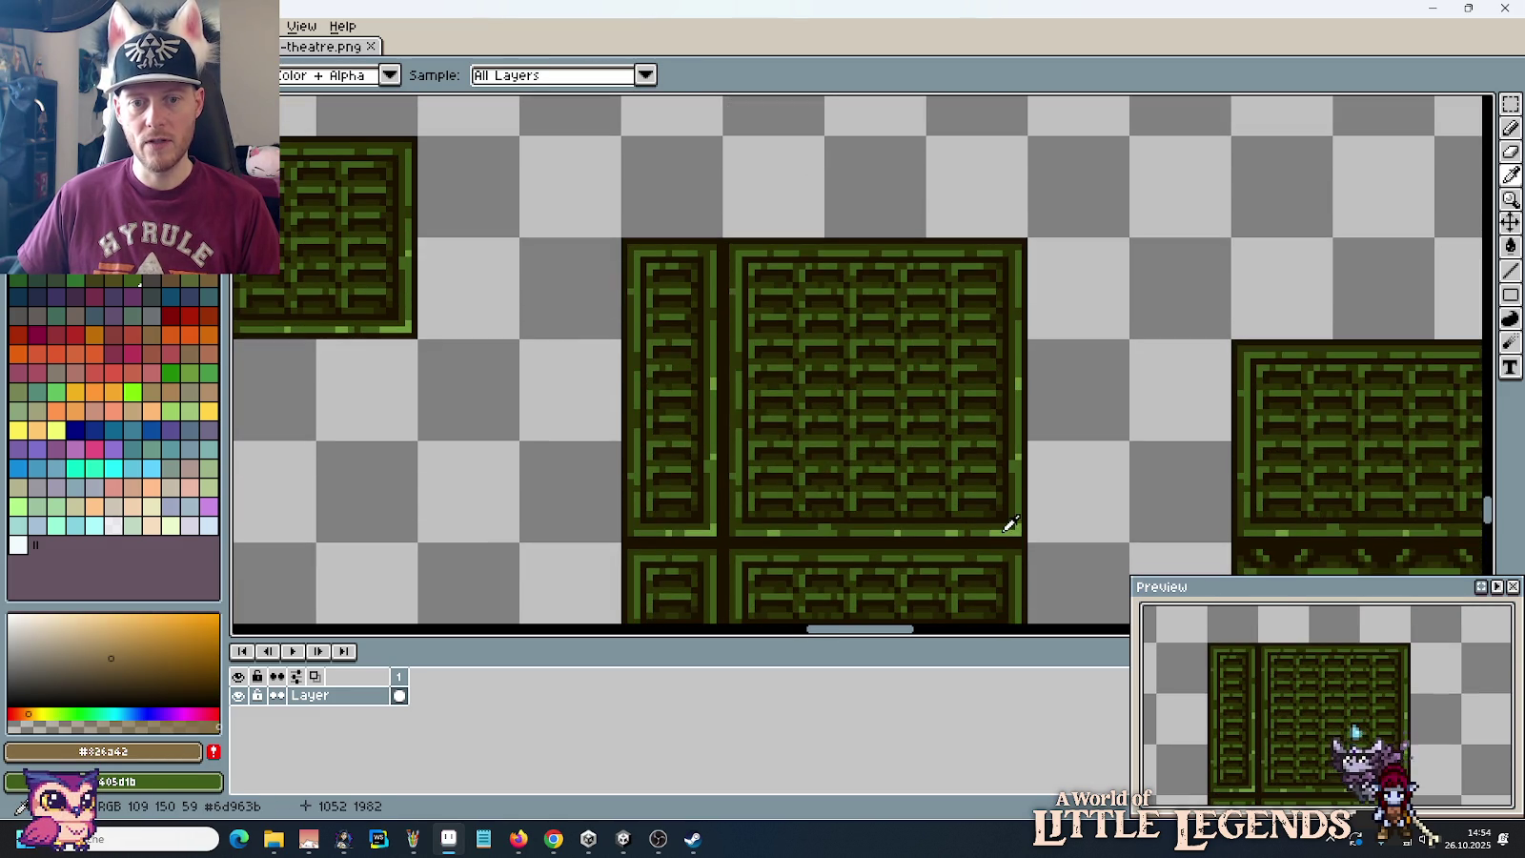
{"action": "right_click", "coordinate": [1011, 527]}
{"action": "scroll", "coordinate": [817, 187], "scroll_direction": "up", "scroll_amount": 8}
{"action": "key", "text": "b"}
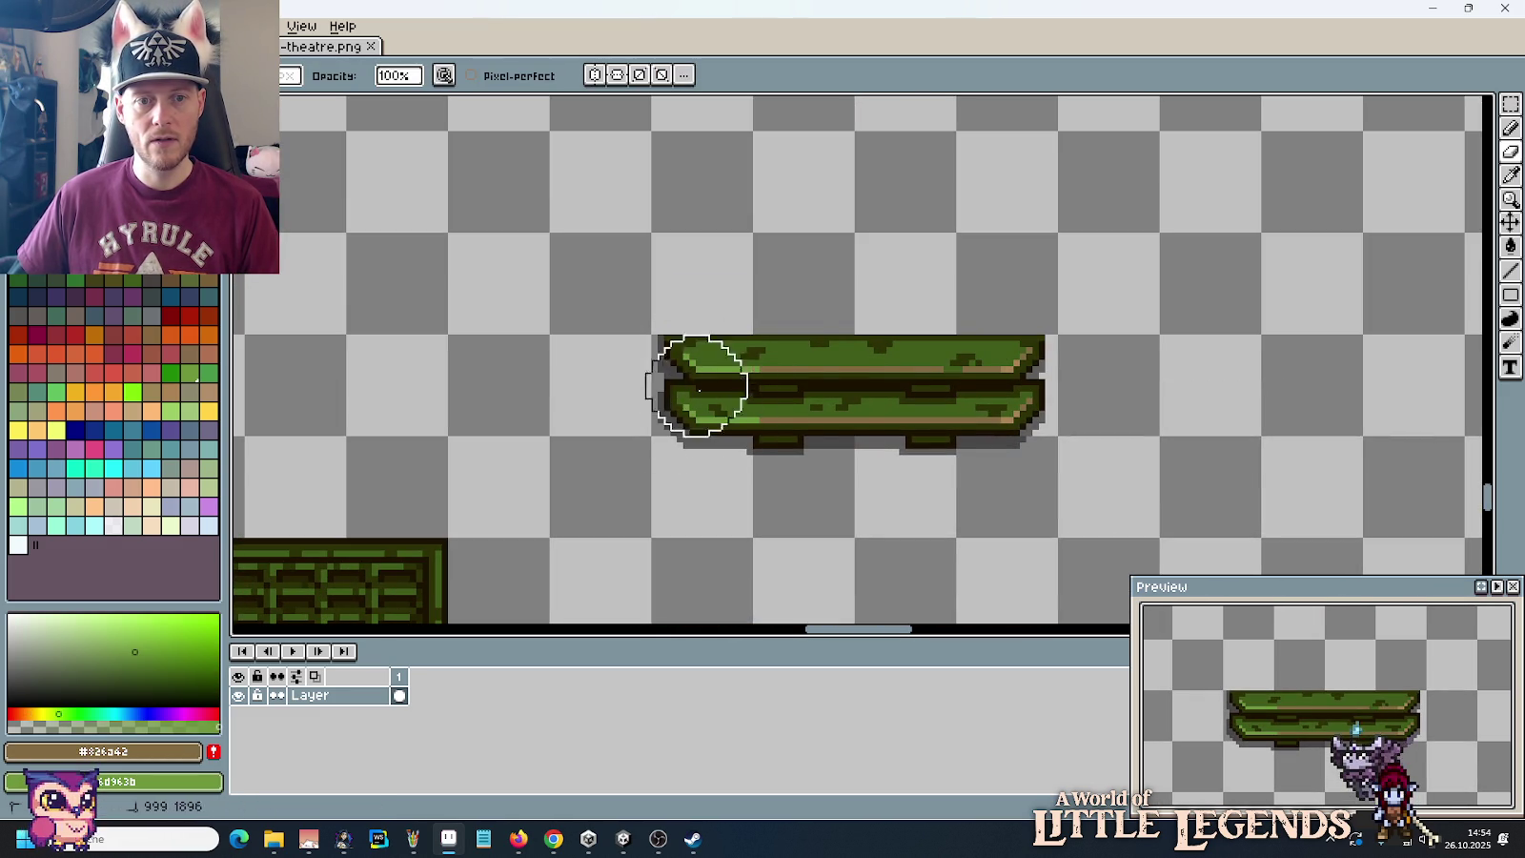
Step: Sample the bench's pale tan #aa8353 and the pod's highlight green, then frame the recoloured bench
{"action": "key", "text": "i"}
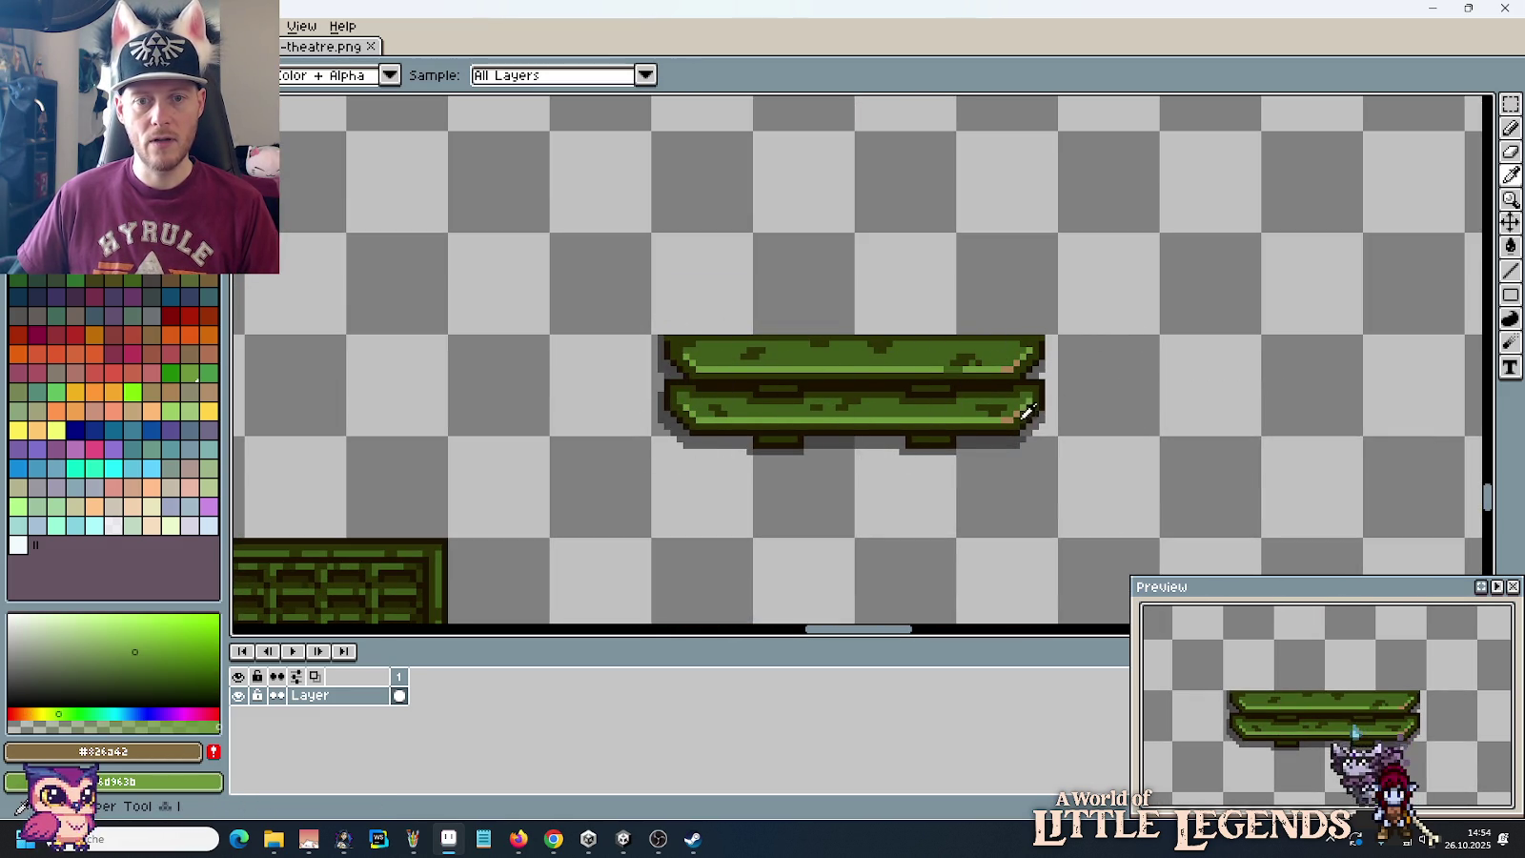
{"action": "left_click", "coordinate": [1014, 419]}
{"action": "scroll", "coordinate": [1013, 423], "scroll_direction": "down", "scroll_amount": 4}
{"action": "scroll", "coordinate": [752, 391], "scroll_direction": "up", "scroll_amount": 1}
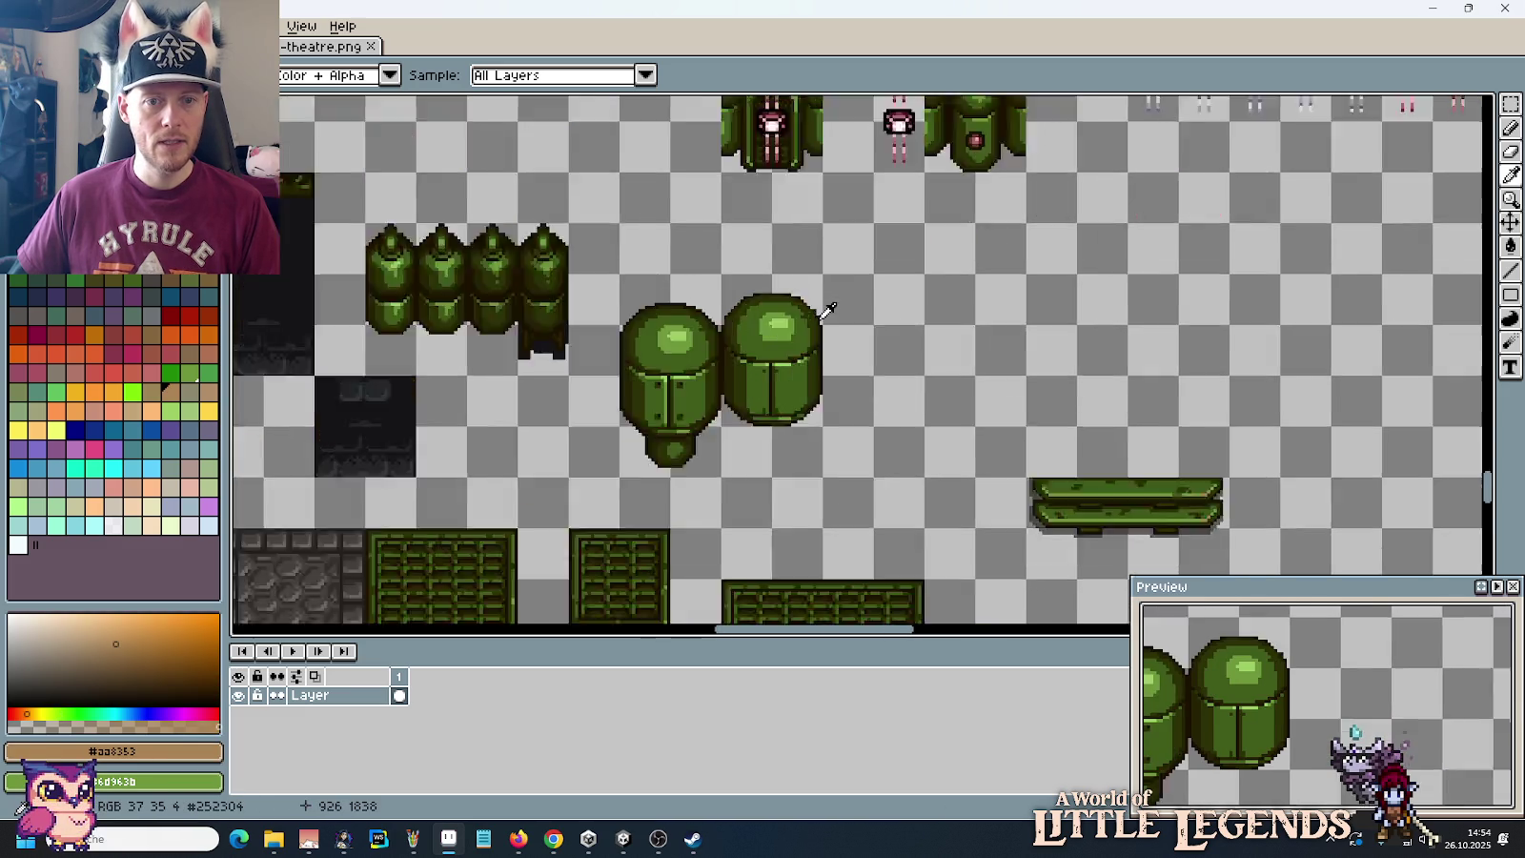
{"action": "scroll", "coordinate": [839, 324], "scroll_direction": "up", "scroll_amount": 1}
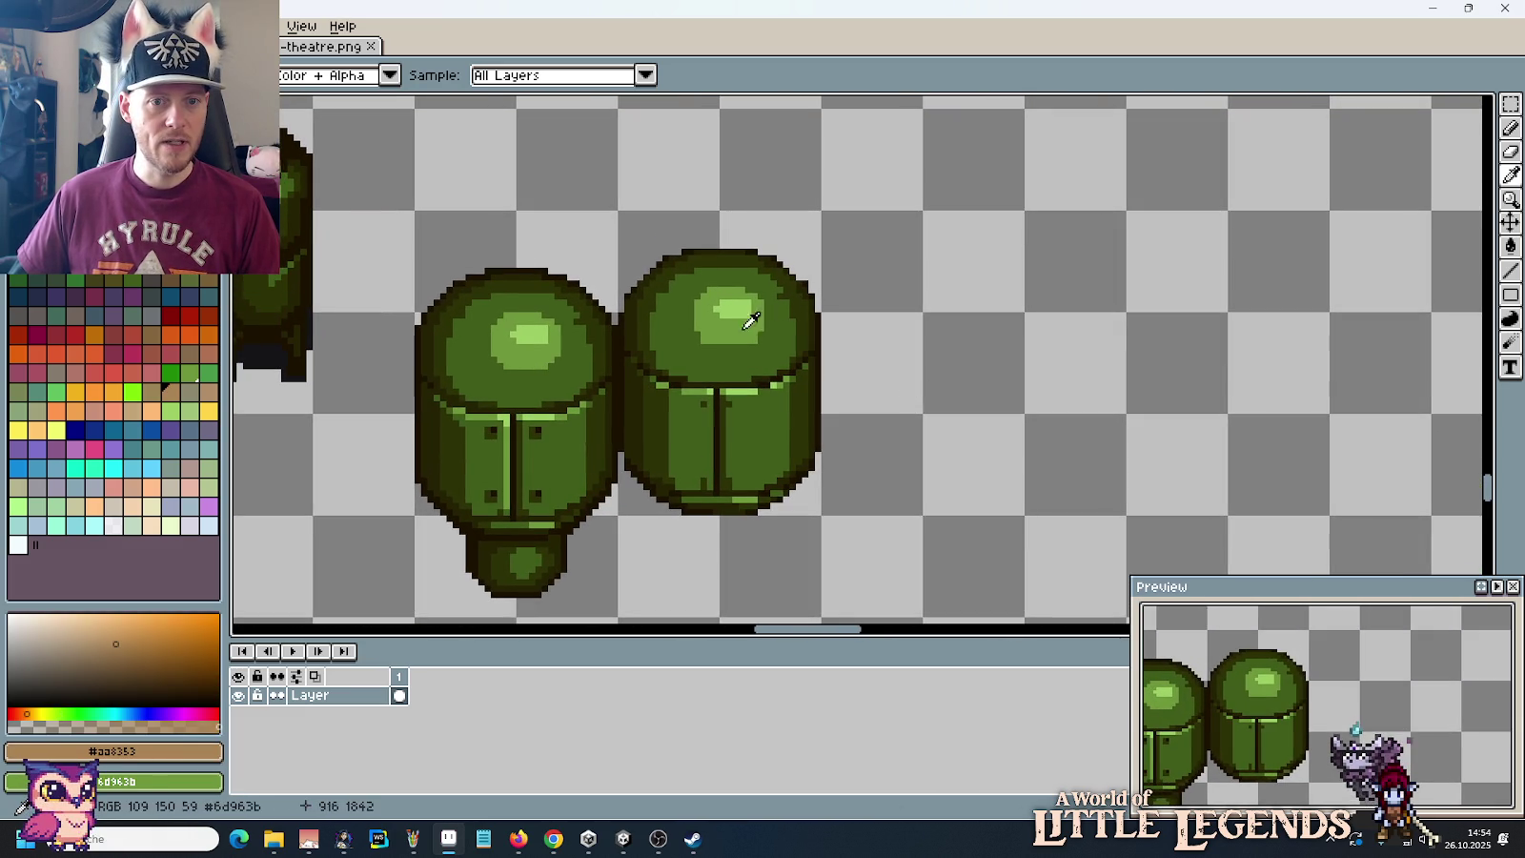
{"action": "right_click", "coordinate": [730, 345]}
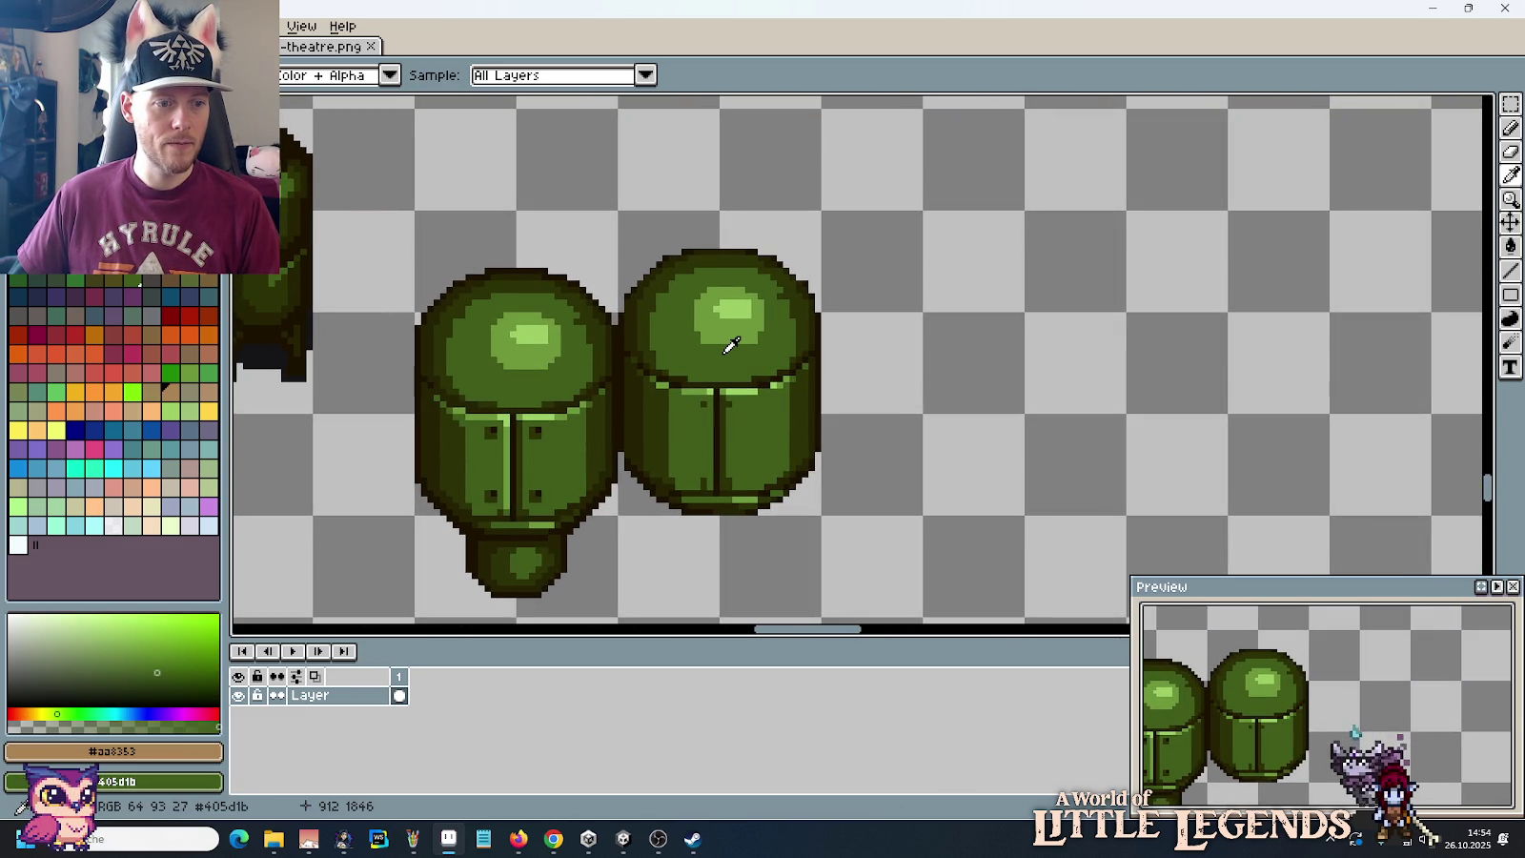
{"action": "right_click", "coordinate": [733, 310]}
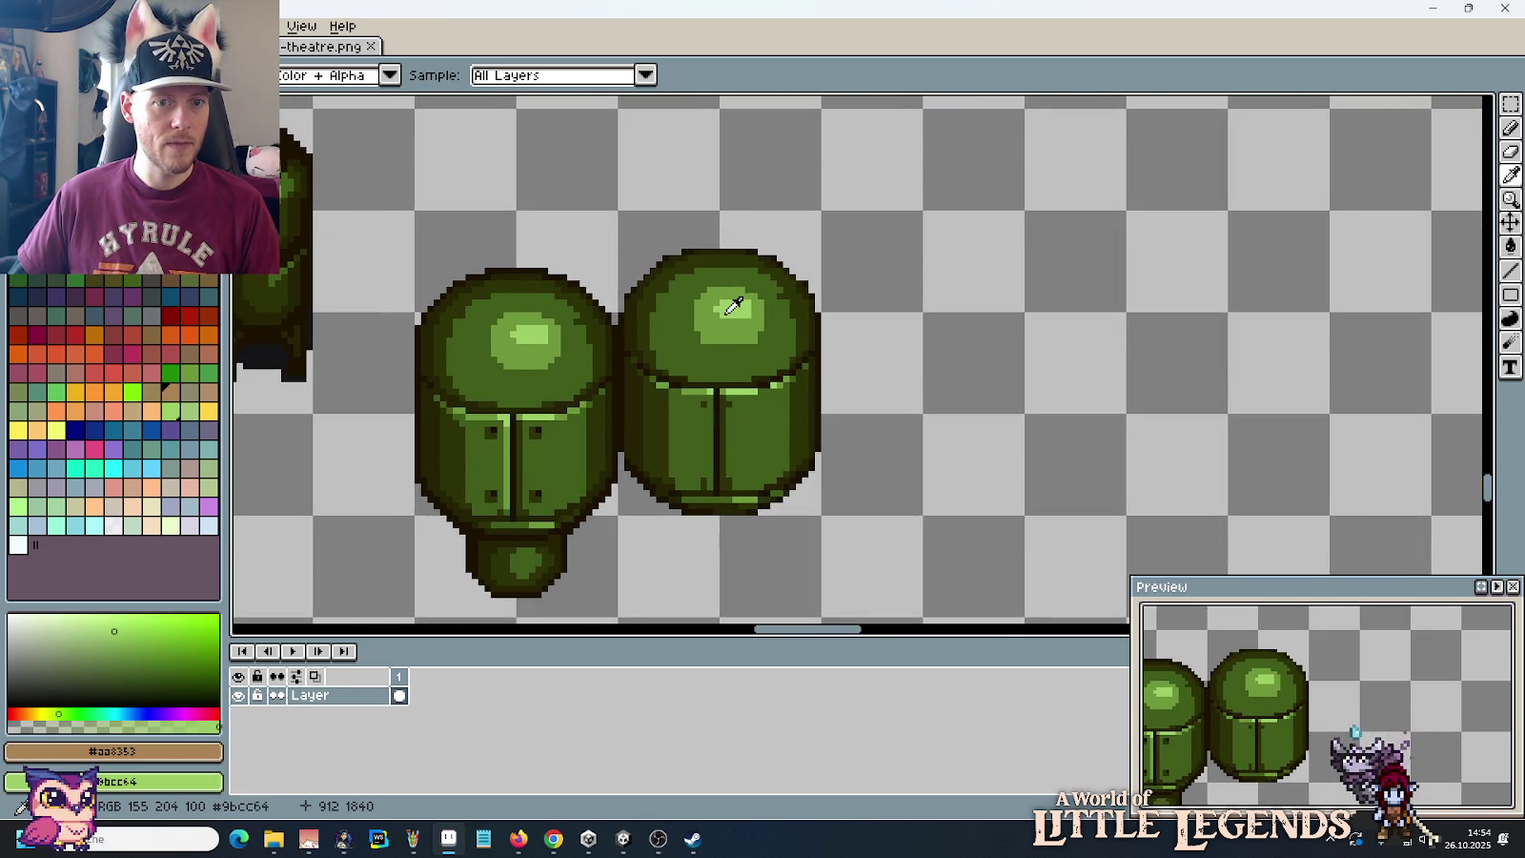
{"action": "scroll", "coordinate": [734, 315], "scroll_direction": "down", "scroll_amount": 1}
{"action": "scroll", "coordinate": [1004, 392], "scroll_direction": "up", "scroll_amount": 1}
{"action": "key", "text": "e"}
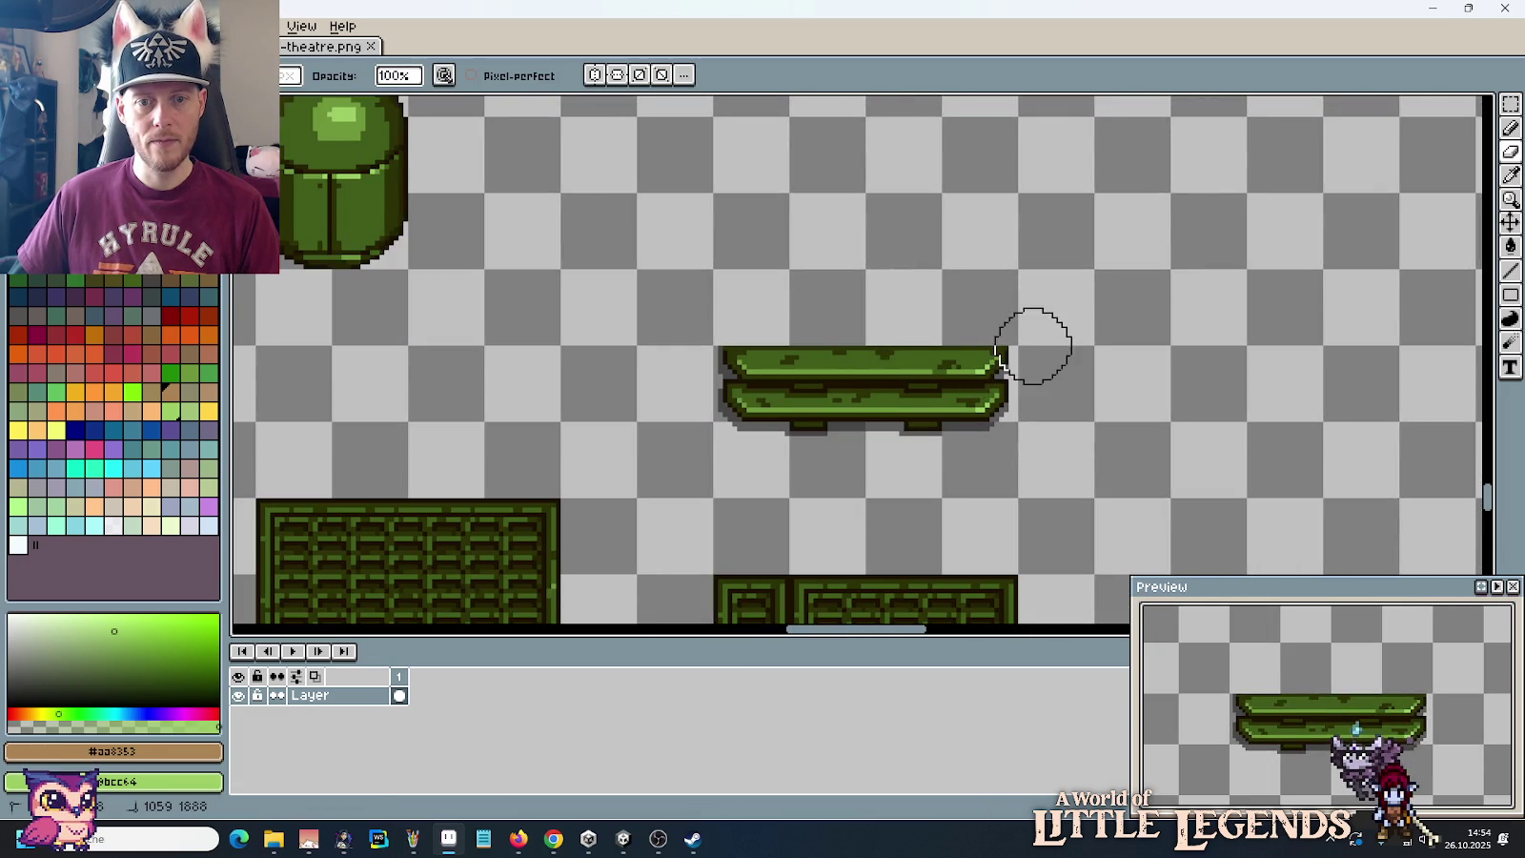
{"action": "scroll", "coordinate": [1071, 326], "scroll_direction": "down", "scroll_amount": 1}
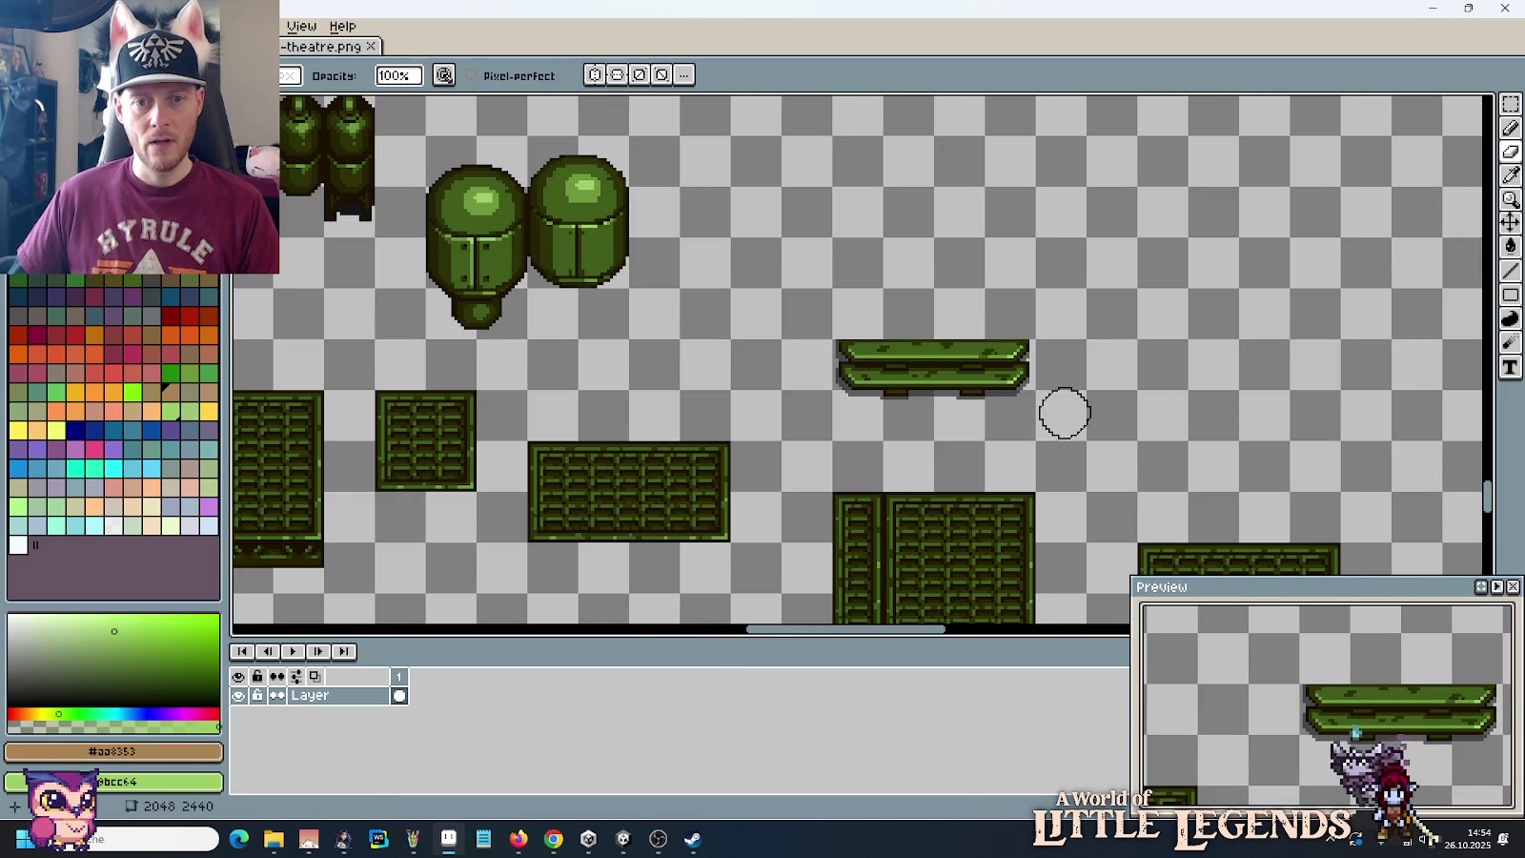
{"action": "left_click_drag", "start_coordinate": [1062, 412], "coordinate": [1037, 358]}
{"action": "key", "text": "alt+Tab"}
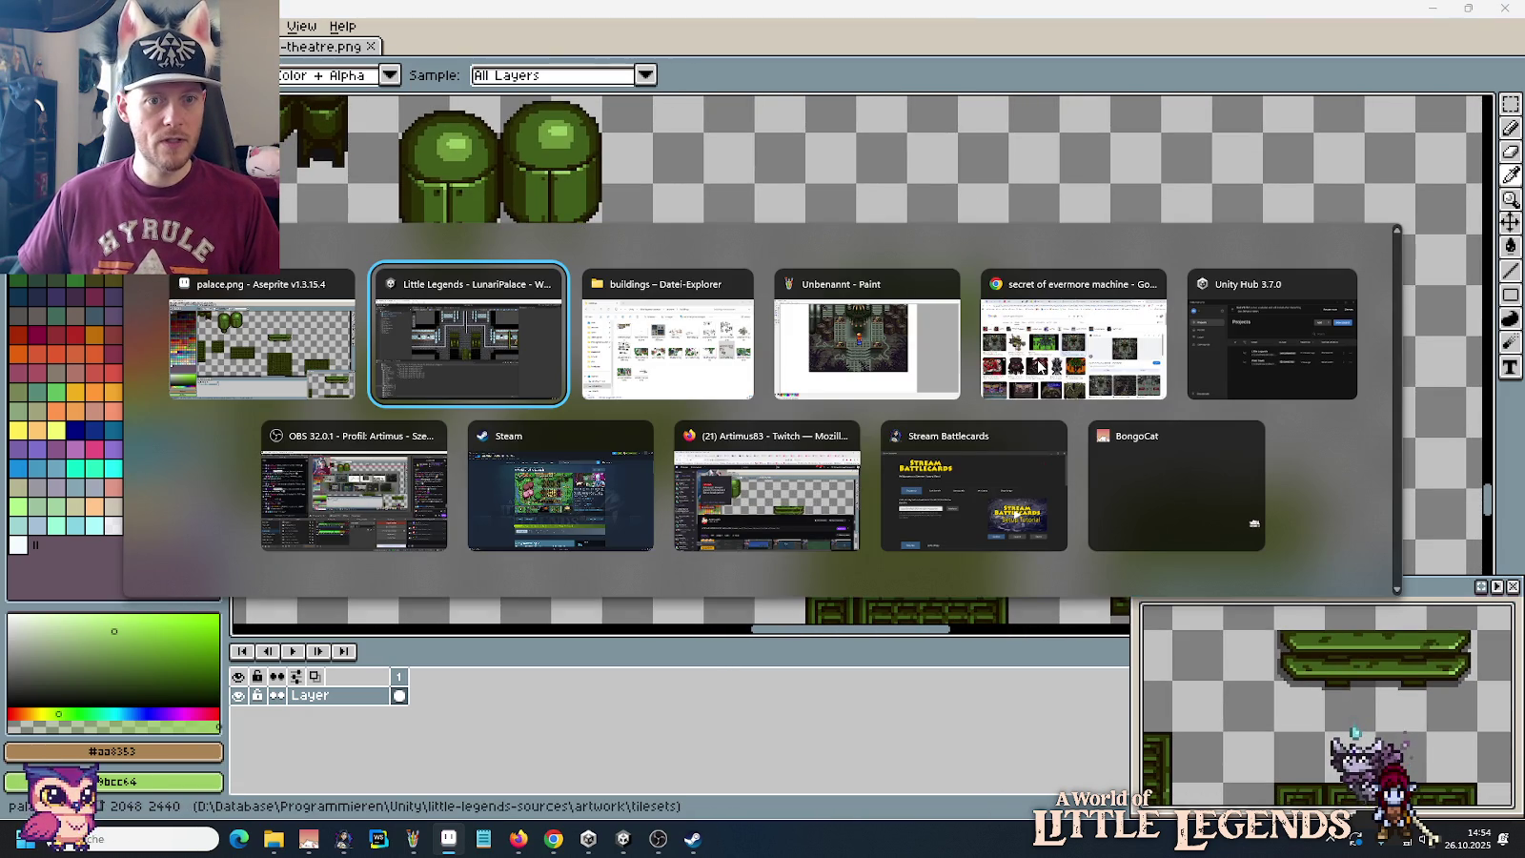
{"action": "key", "text": "alt+Tab"}
{"action": "key", "text": "alt+Tab"}
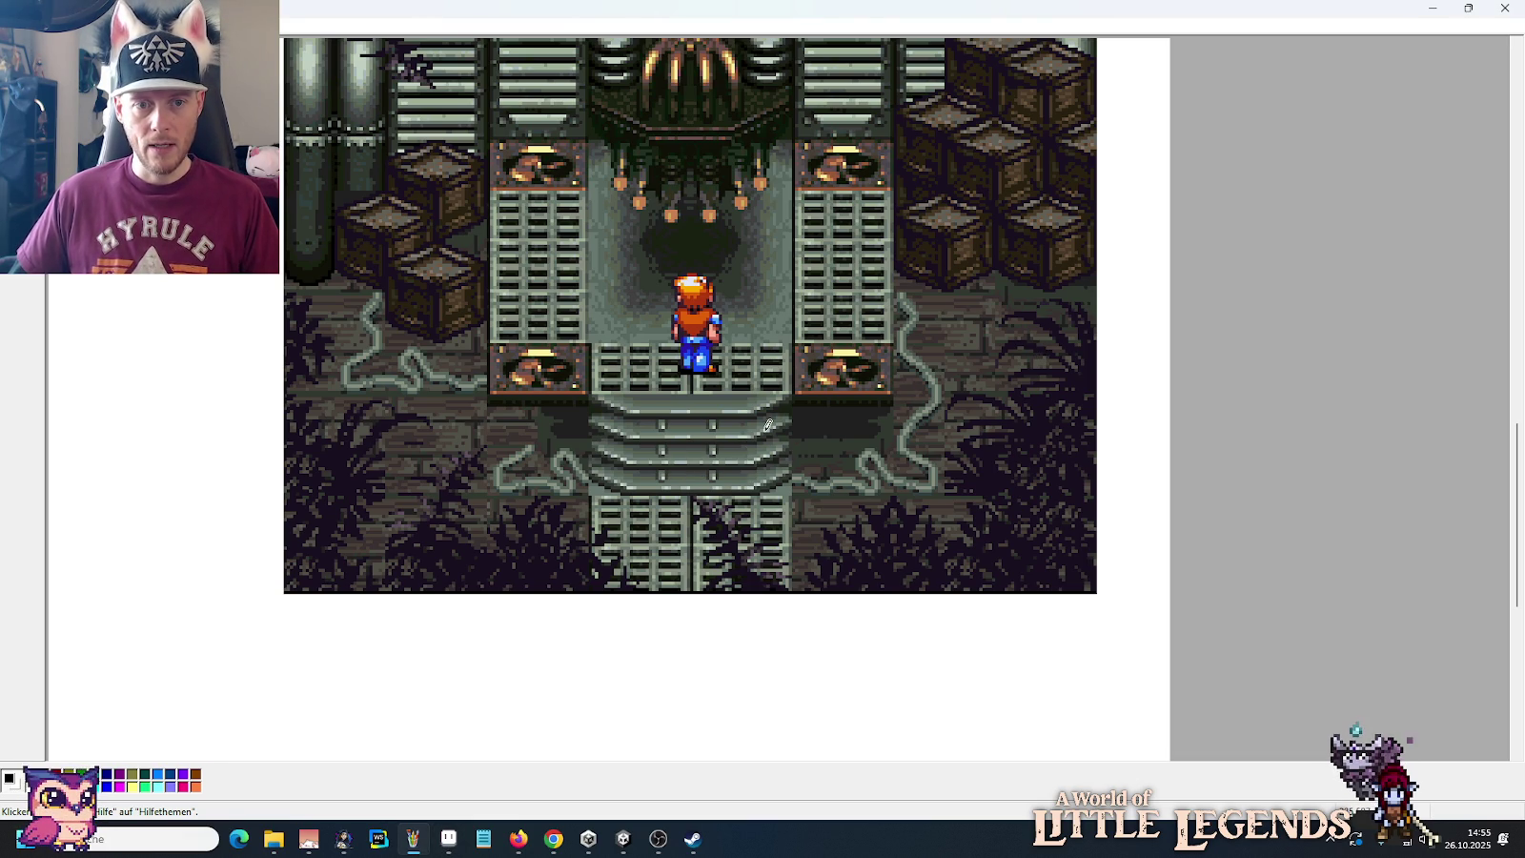
{"action": "key", "text": "alt+Tab"}
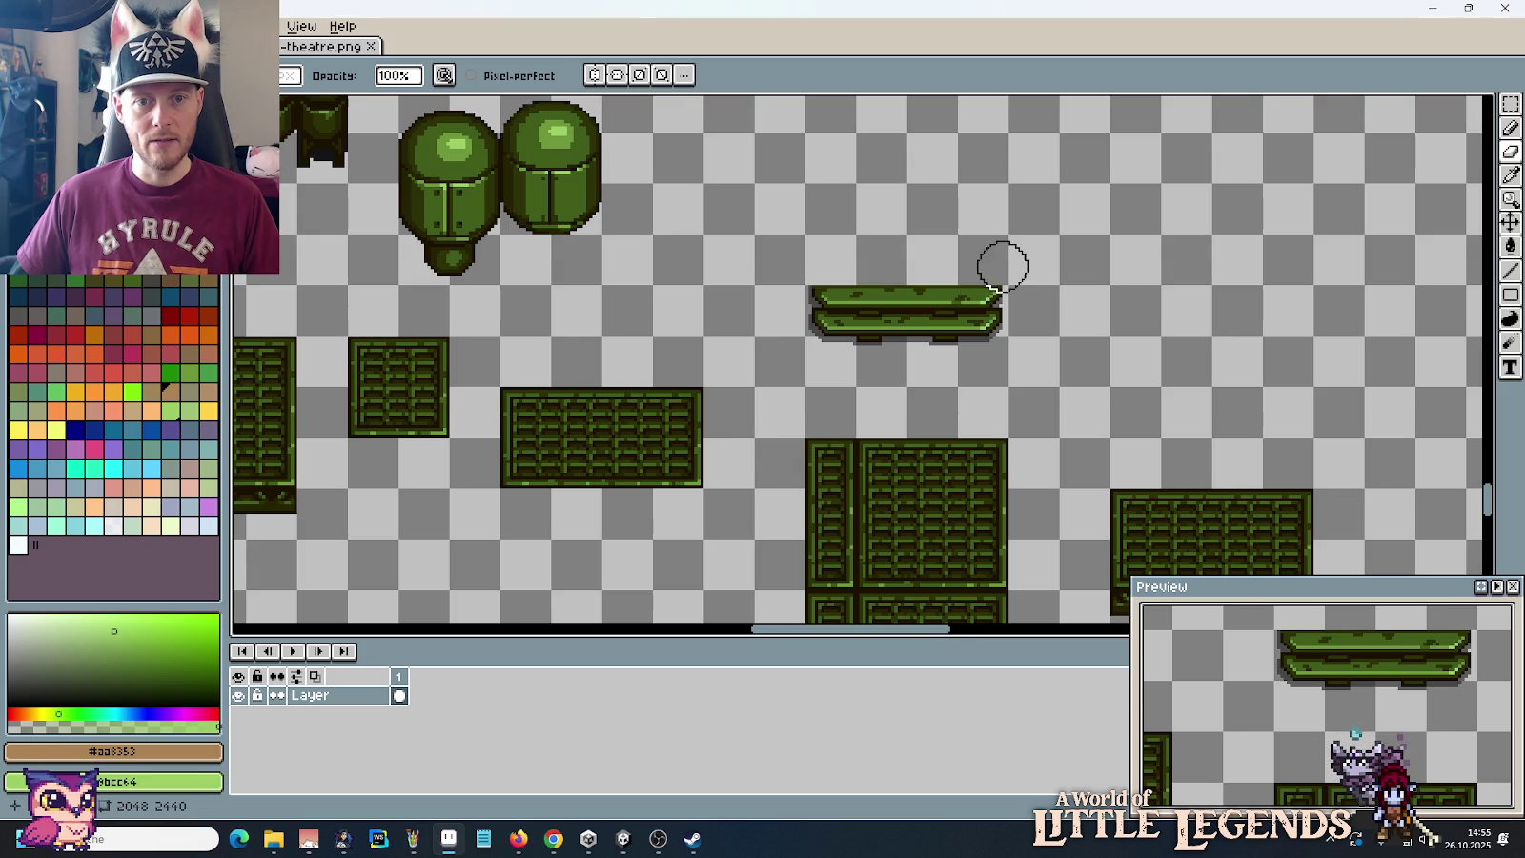
Step: Paint over the dark notches on the bench's top plank with its mid green
{"action": "left_click_drag", "start_coordinate": [1001, 262], "coordinate": [819, 343]}
{"action": "scroll", "coordinate": [819, 343], "scroll_direction": "up", "scroll_amount": 2}
{"action": "left_click_drag", "start_coordinate": [723, 357], "coordinate": [782, 279]}
{"action": "scroll", "coordinate": [630, 350], "scroll_direction": "up", "scroll_amount": 1}
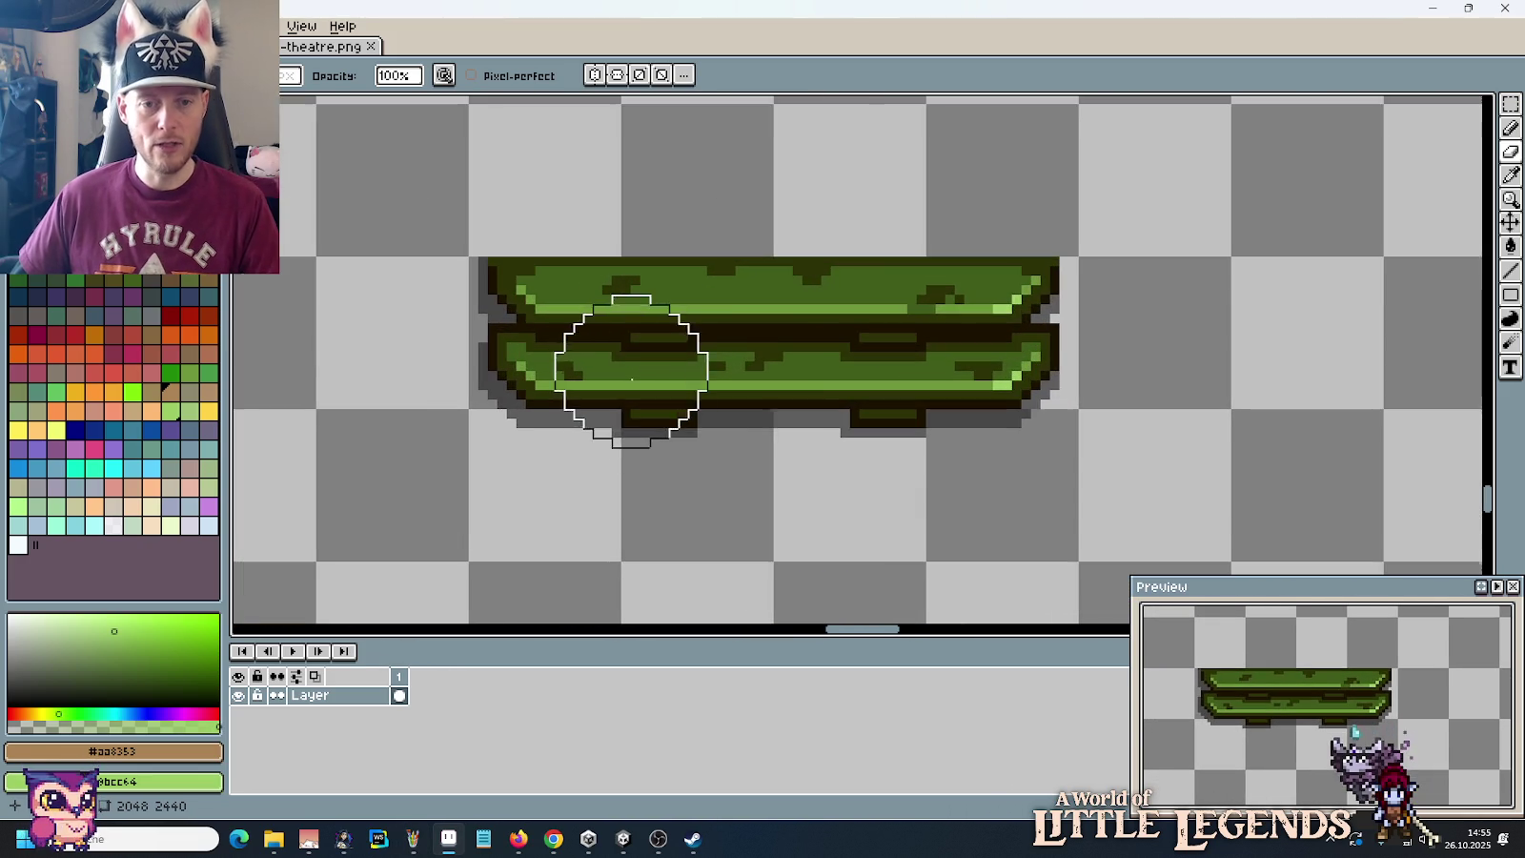
{"action": "key", "text": "i"}
{"action": "left_click", "coordinate": [799, 356]}
{"action": "key", "text": "b"}
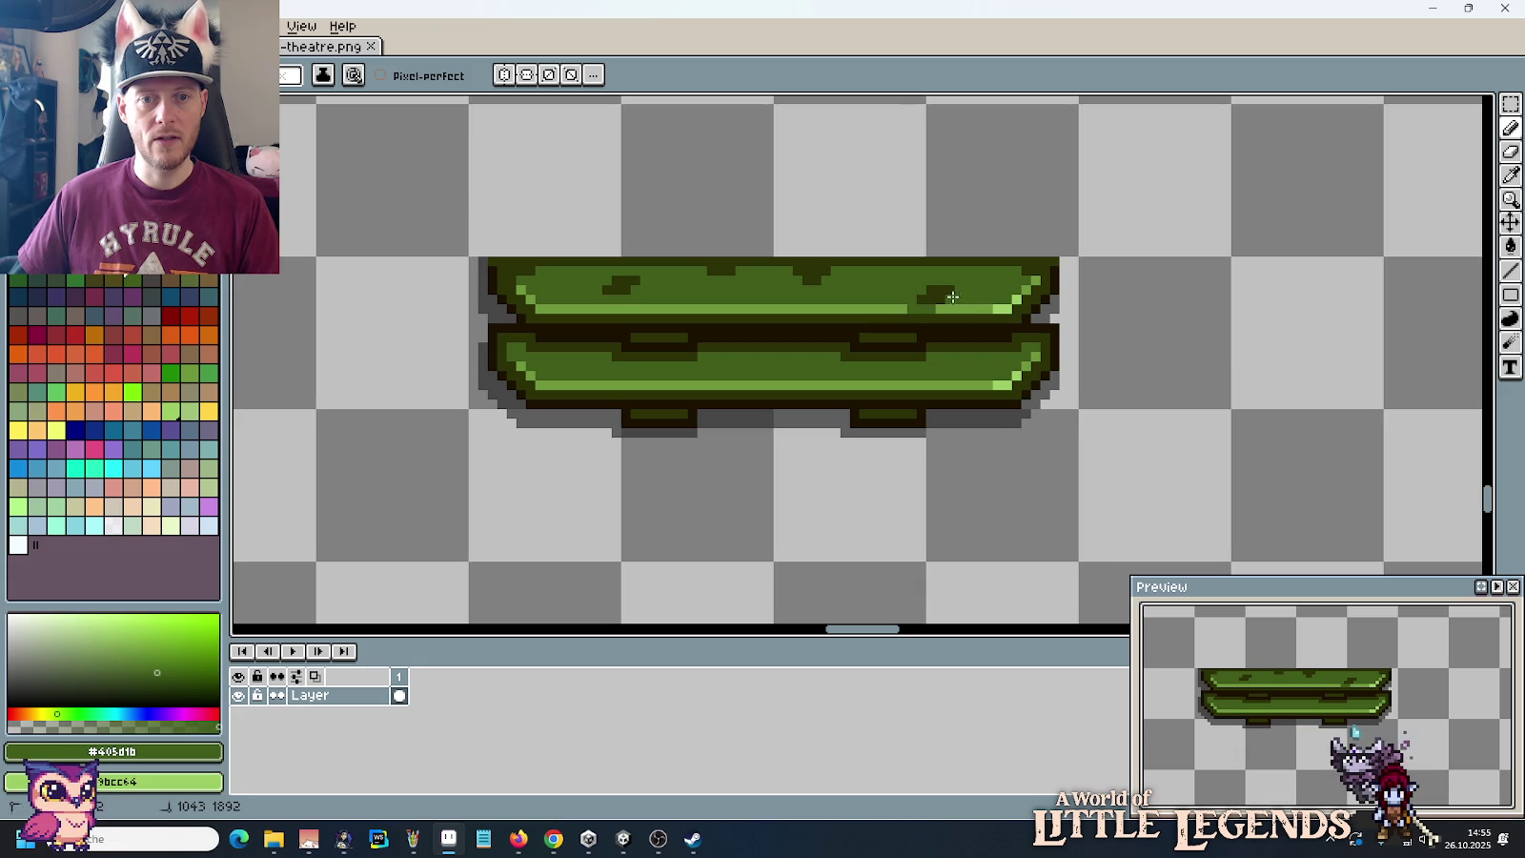
{"action": "key", "text": "i"}
{"action": "key", "text": "b"}
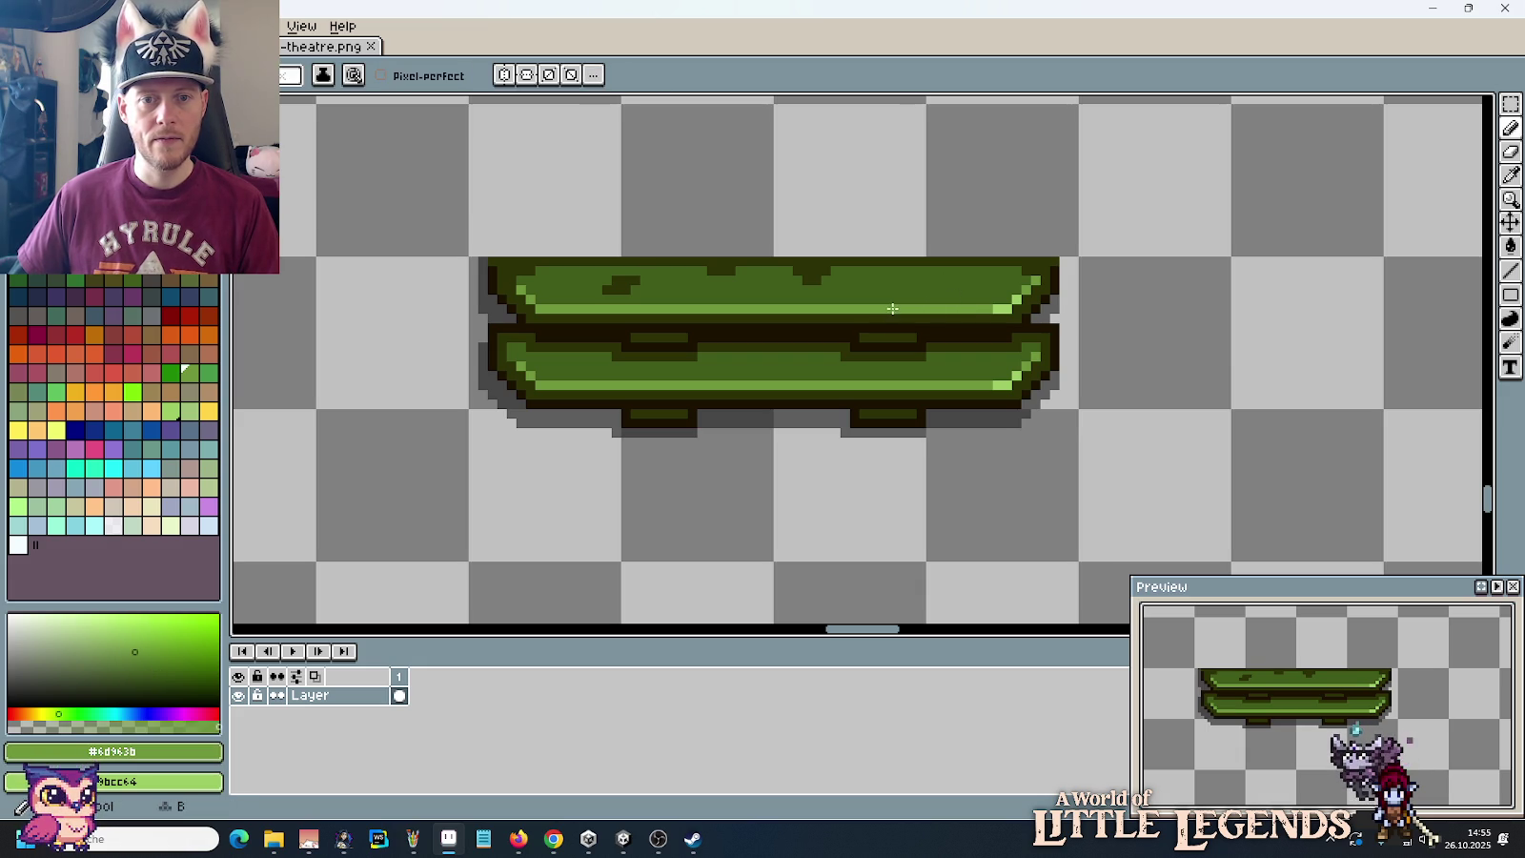
{"action": "left_click_drag", "start_coordinate": [820, 273], "coordinate": [590, 286]}
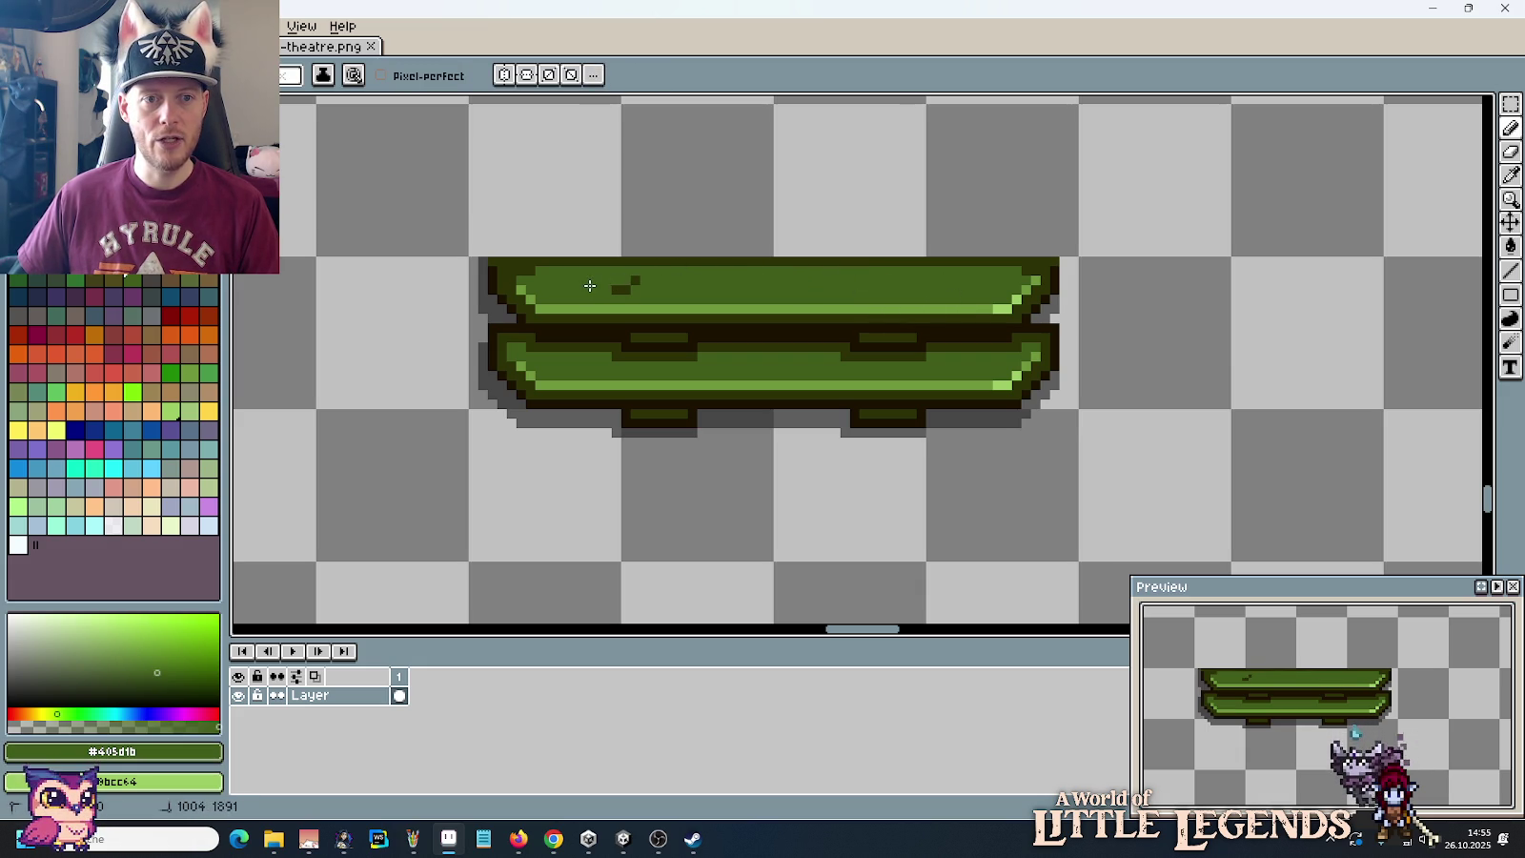
Step: Check the reference screenshot, then draw a dark outline-colour stripe along the lower plank
{"action": "left_click", "coordinate": [515, 268], "text": "alt"}
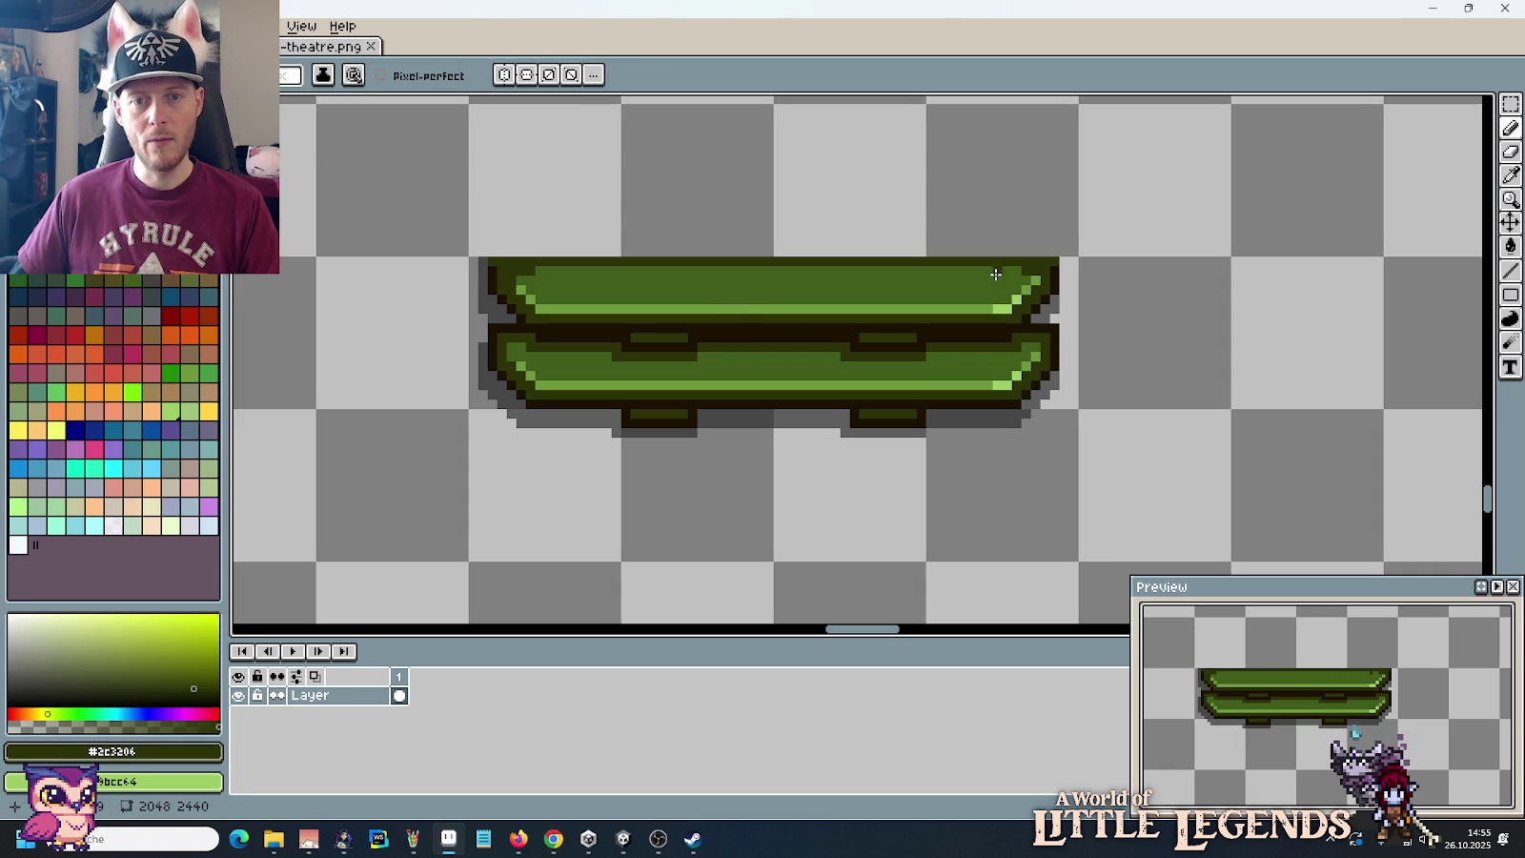
{"action": "left_click", "coordinate": [1027, 271], "text": "alt"}
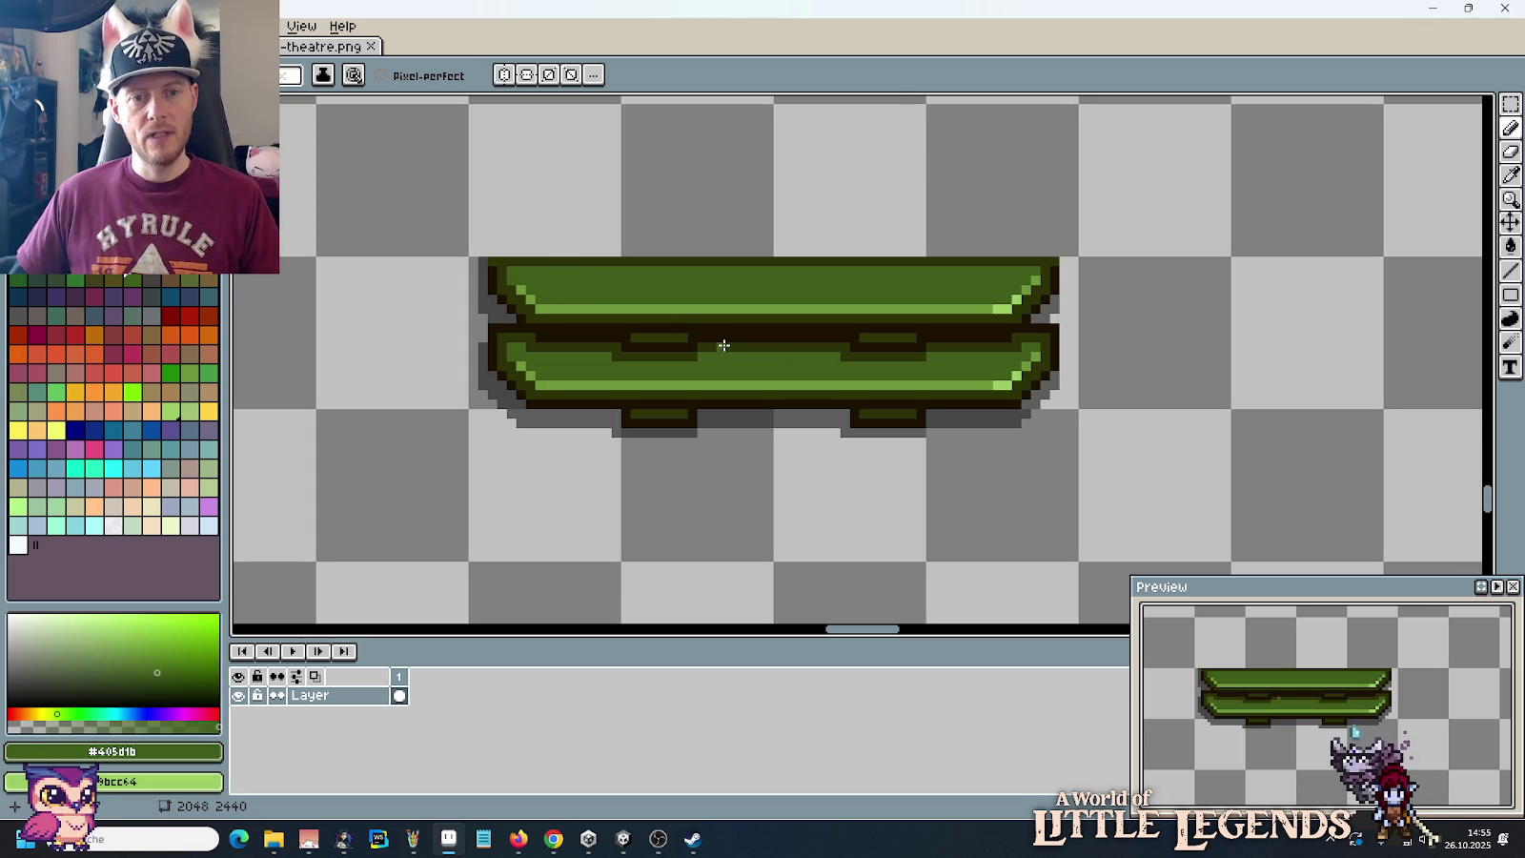
{"action": "key", "text": "alt+Tab"}
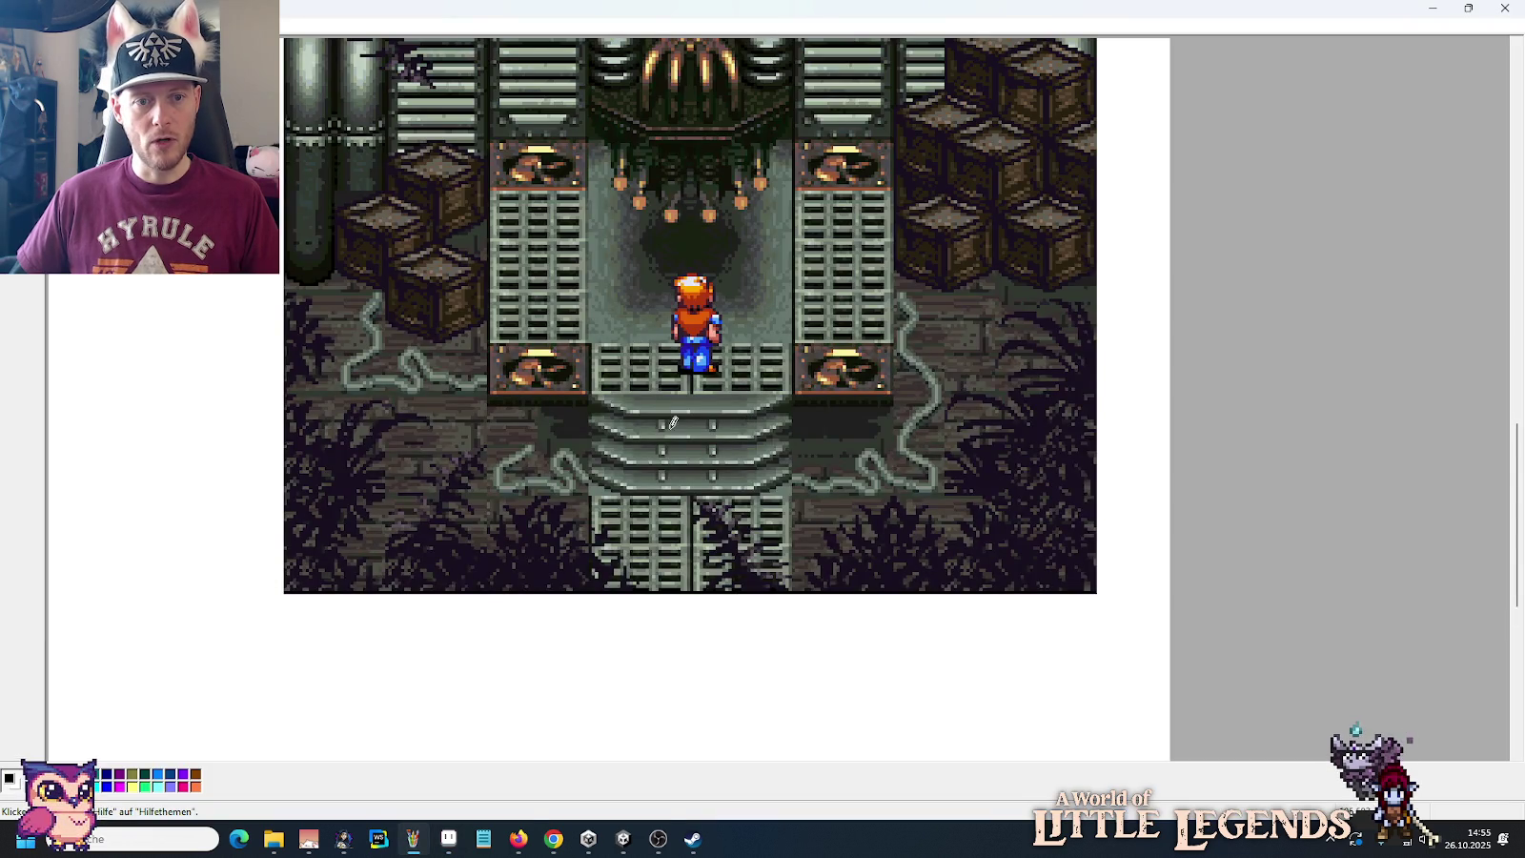
{"action": "key", "text": "alt+Tab"}
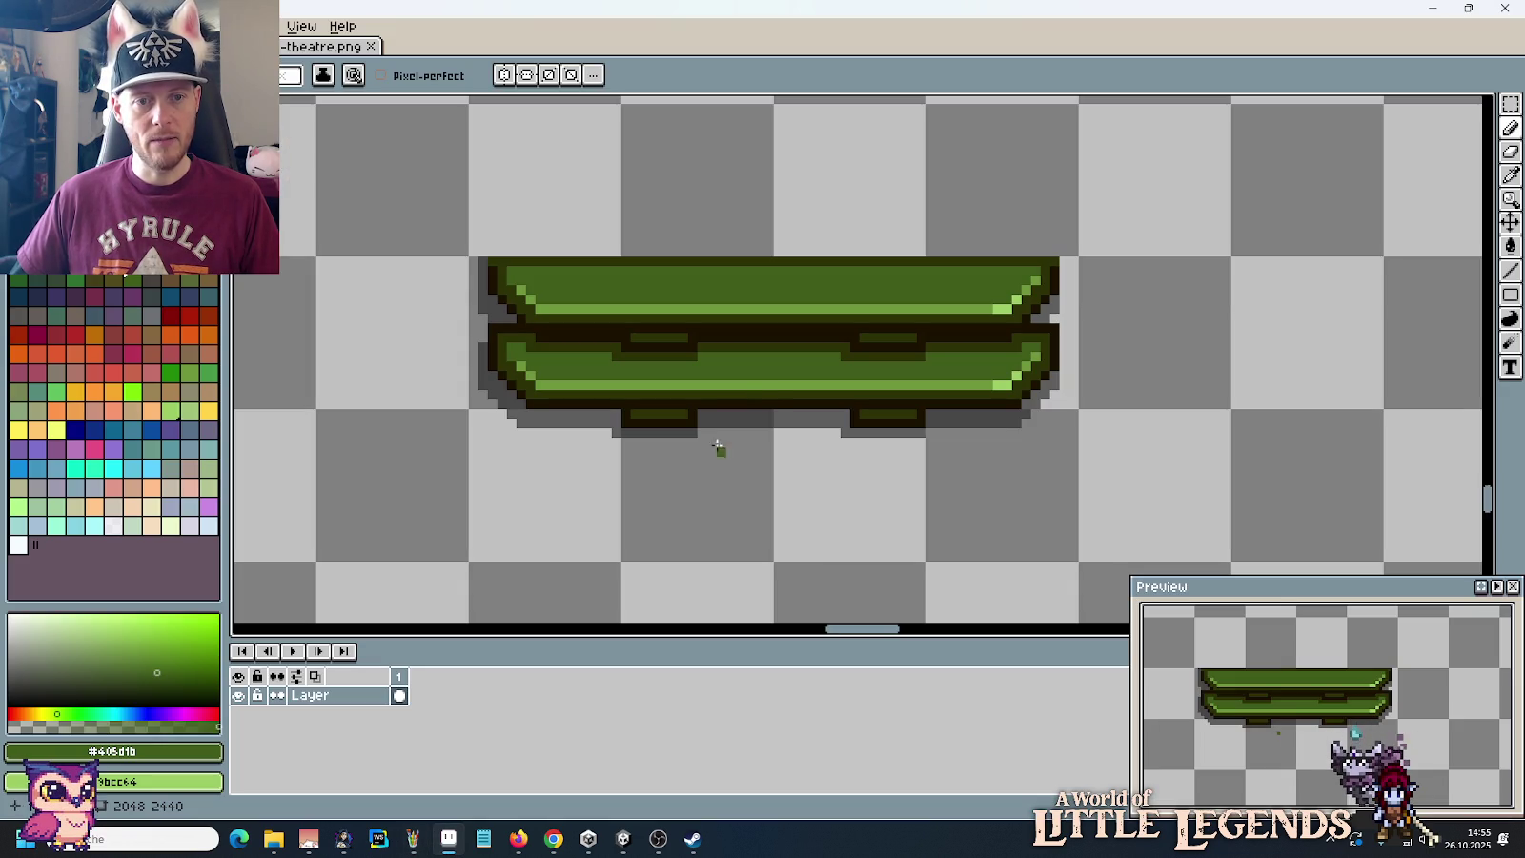
{"action": "left_click", "coordinate": [781, 339]}
{"action": "key", "text": "b"}
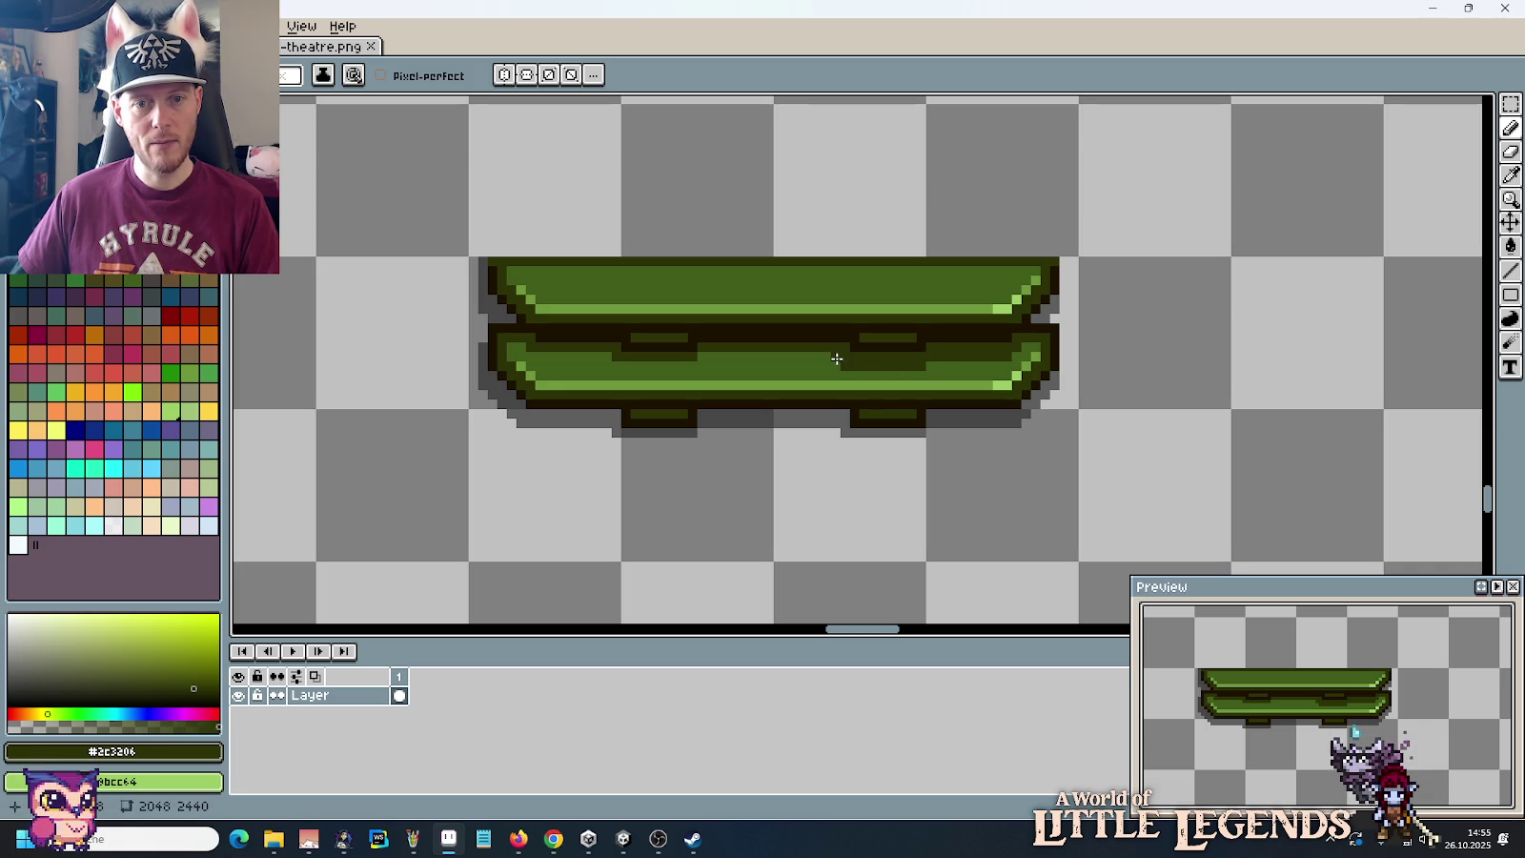
{"action": "left_click_drag", "start_coordinate": [692, 365], "coordinate": [618, 365]}
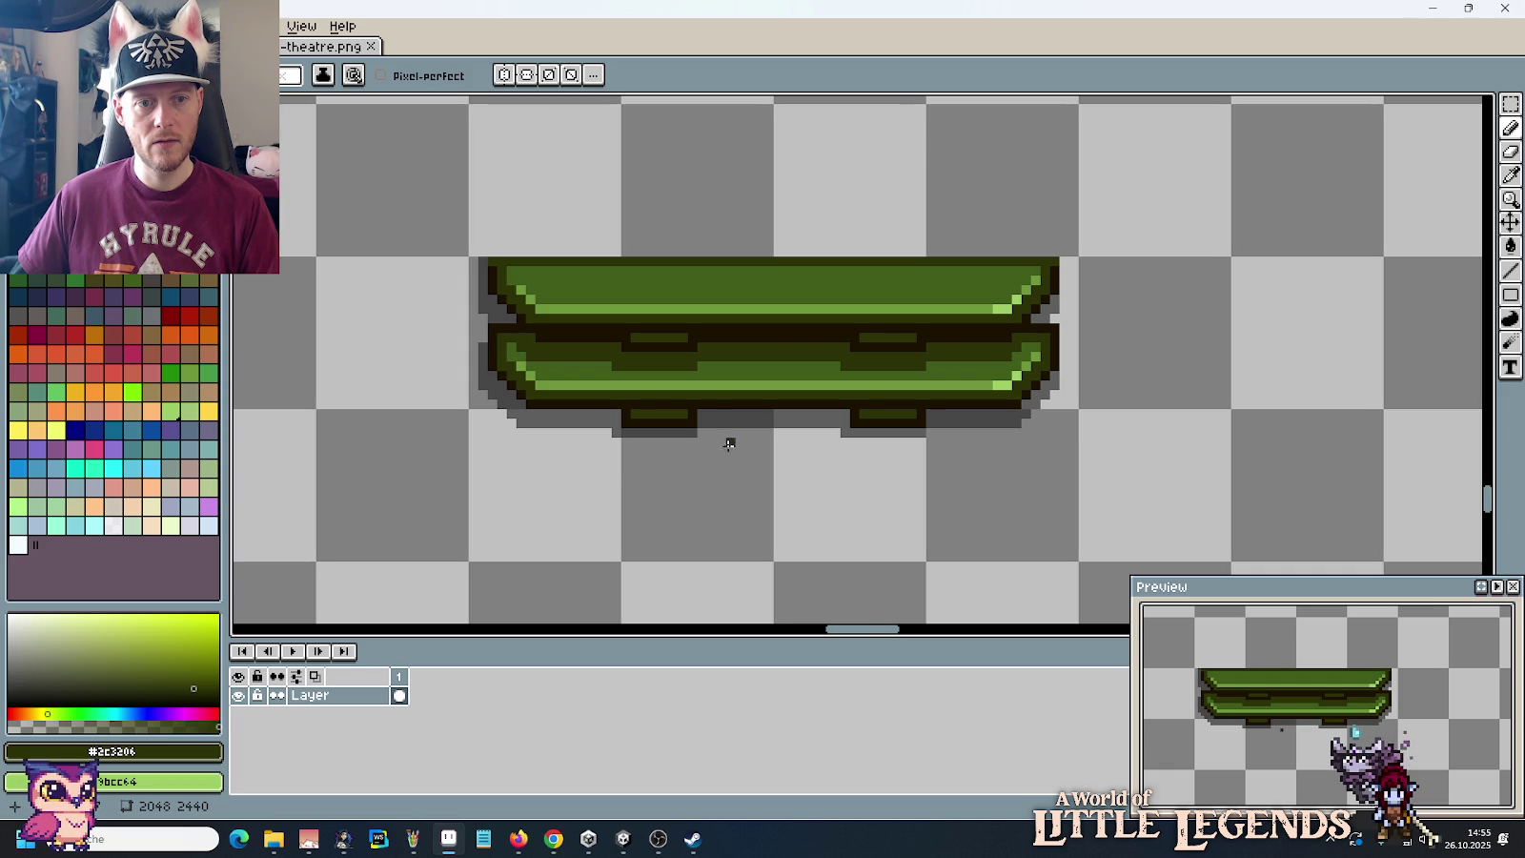
{"action": "scroll", "coordinate": [748, 476], "scroll_direction": "down", "scroll_amount": 1}
{"action": "scroll", "coordinate": [748, 475], "scroll_direction": "down", "scroll_amount": 2}
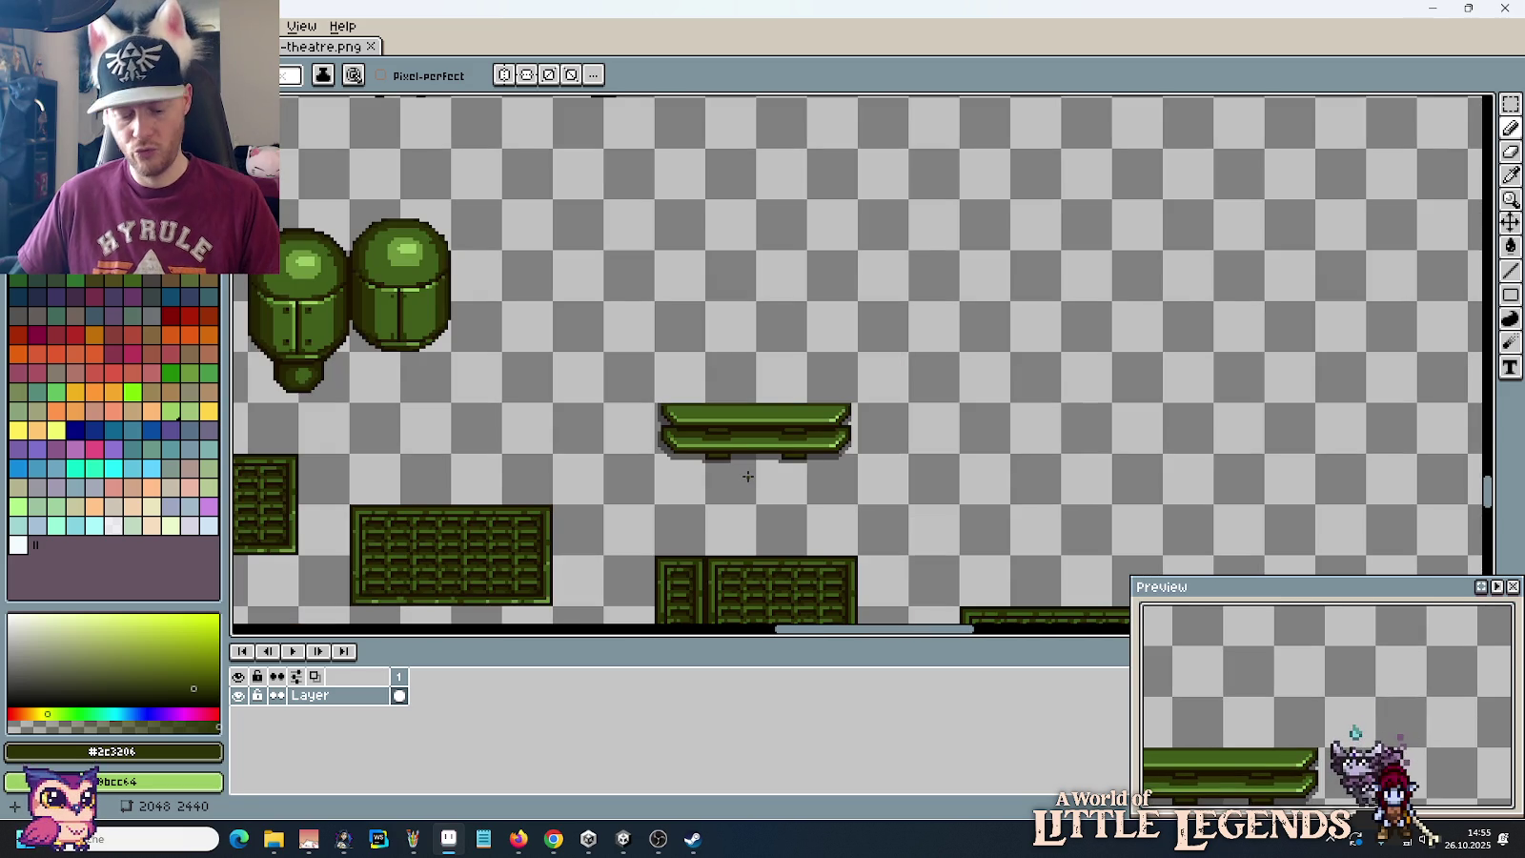
{"action": "key", "text": "m"}
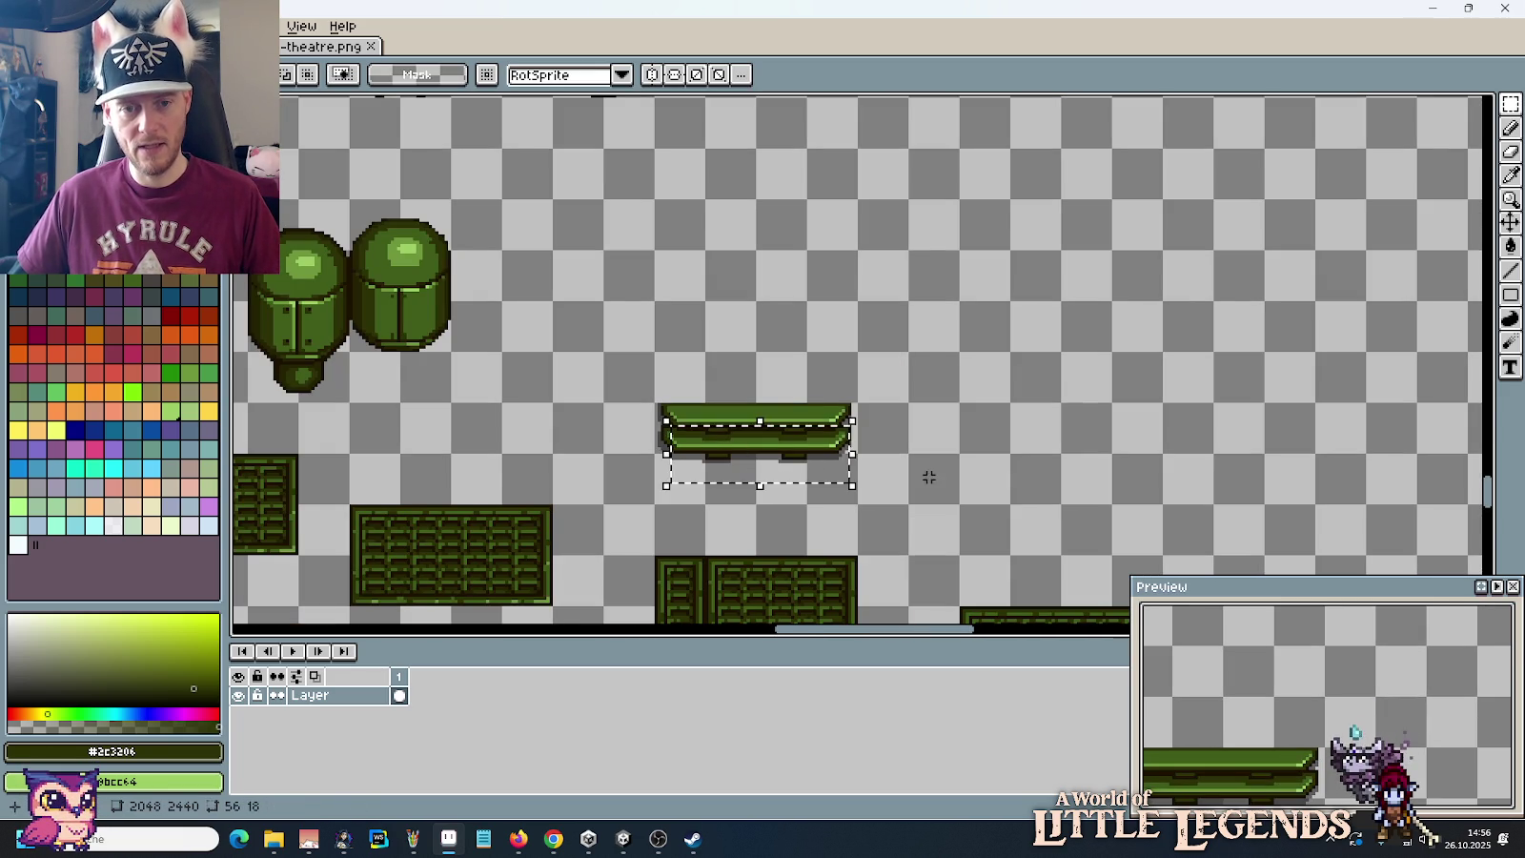
Step: Copy the green bench and paste the duplicate just to the right of the original
{"action": "left_click_drag", "start_coordinate": [849, 480], "coordinate": [687, 422]}
{"action": "key", "text": "ctrl+z"}
{"action": "key", "text": "ctrl+y"}
{"action": "key", "text": "ctrl+z"}
{"action": "key", "text": "ctrl+z"}
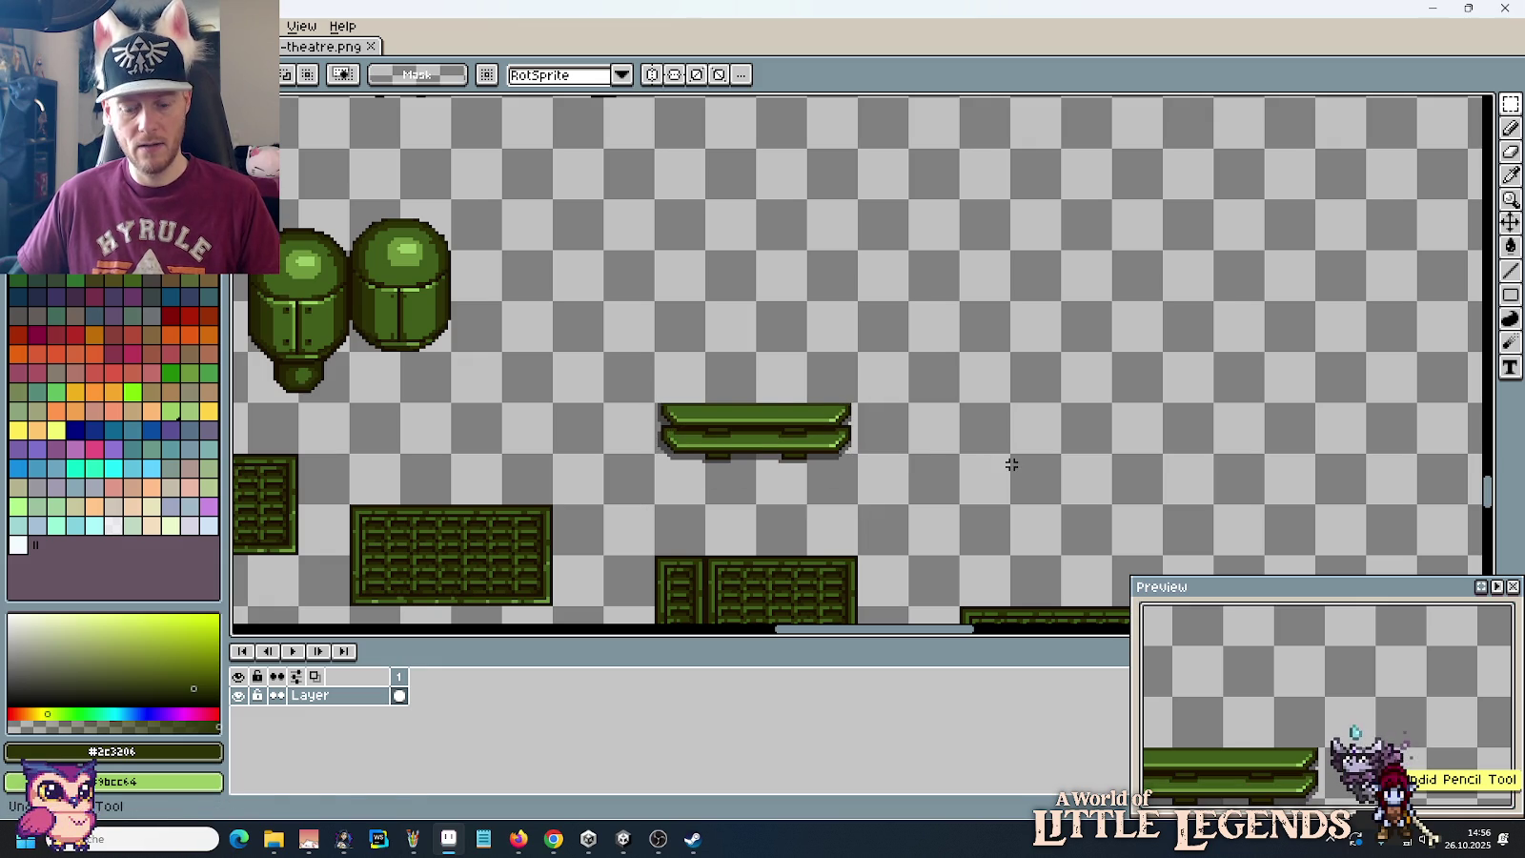
{"action": "key", "text": "ctrl+v"}
{"action": "left_click_drag", "start_coordinate": [787, 462], "coordinate": [1037, 464]}
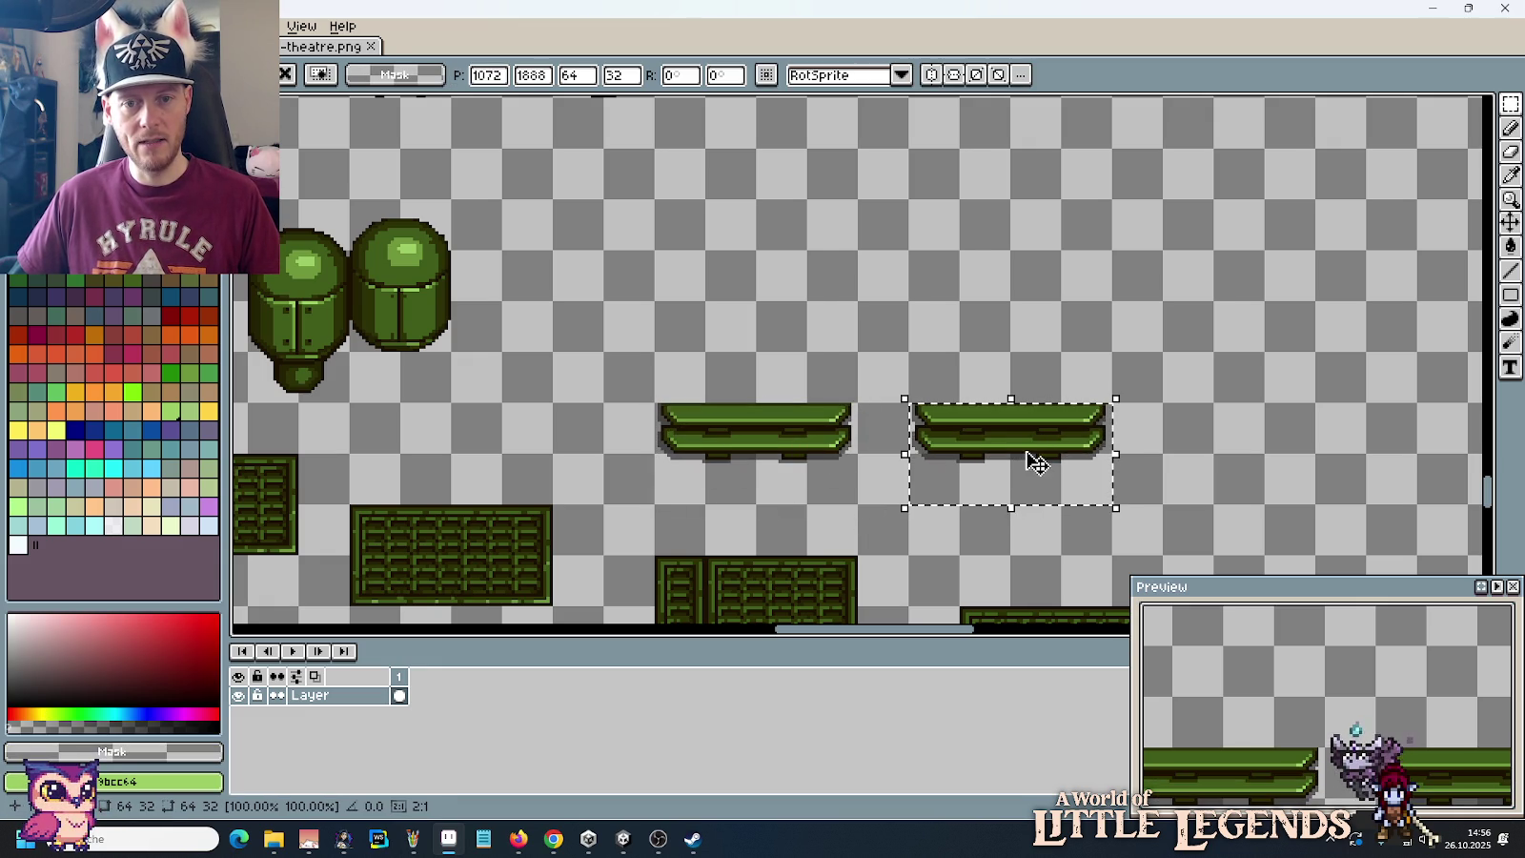
{"action": "left_click", "coordinate": [1183, 464]}
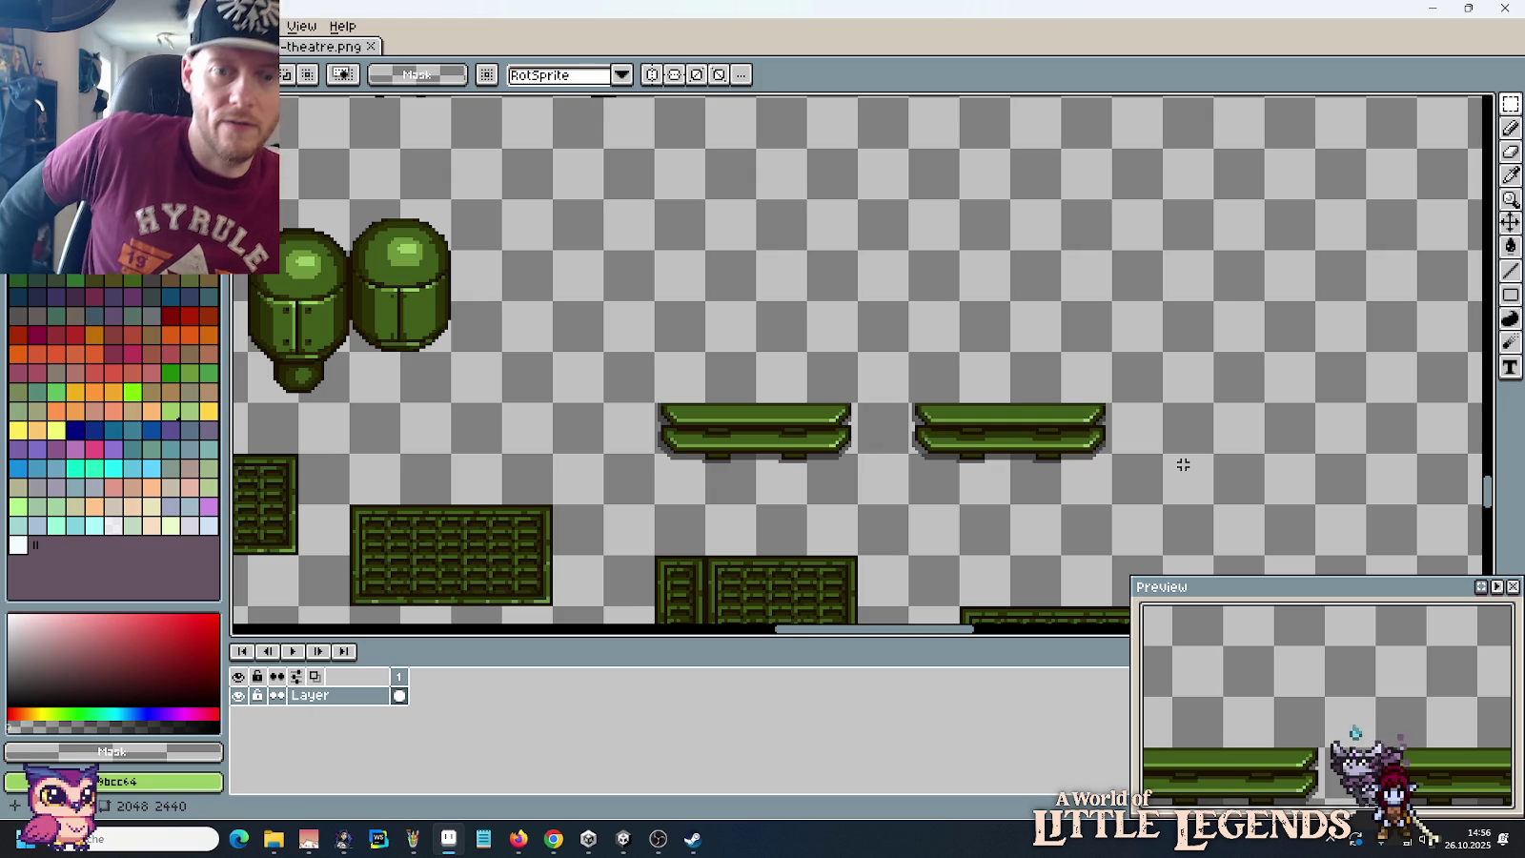
{"action": "scroll", "coordinate": [1088, 416], "scroll_direction": "up", "scroll_amount": 2}
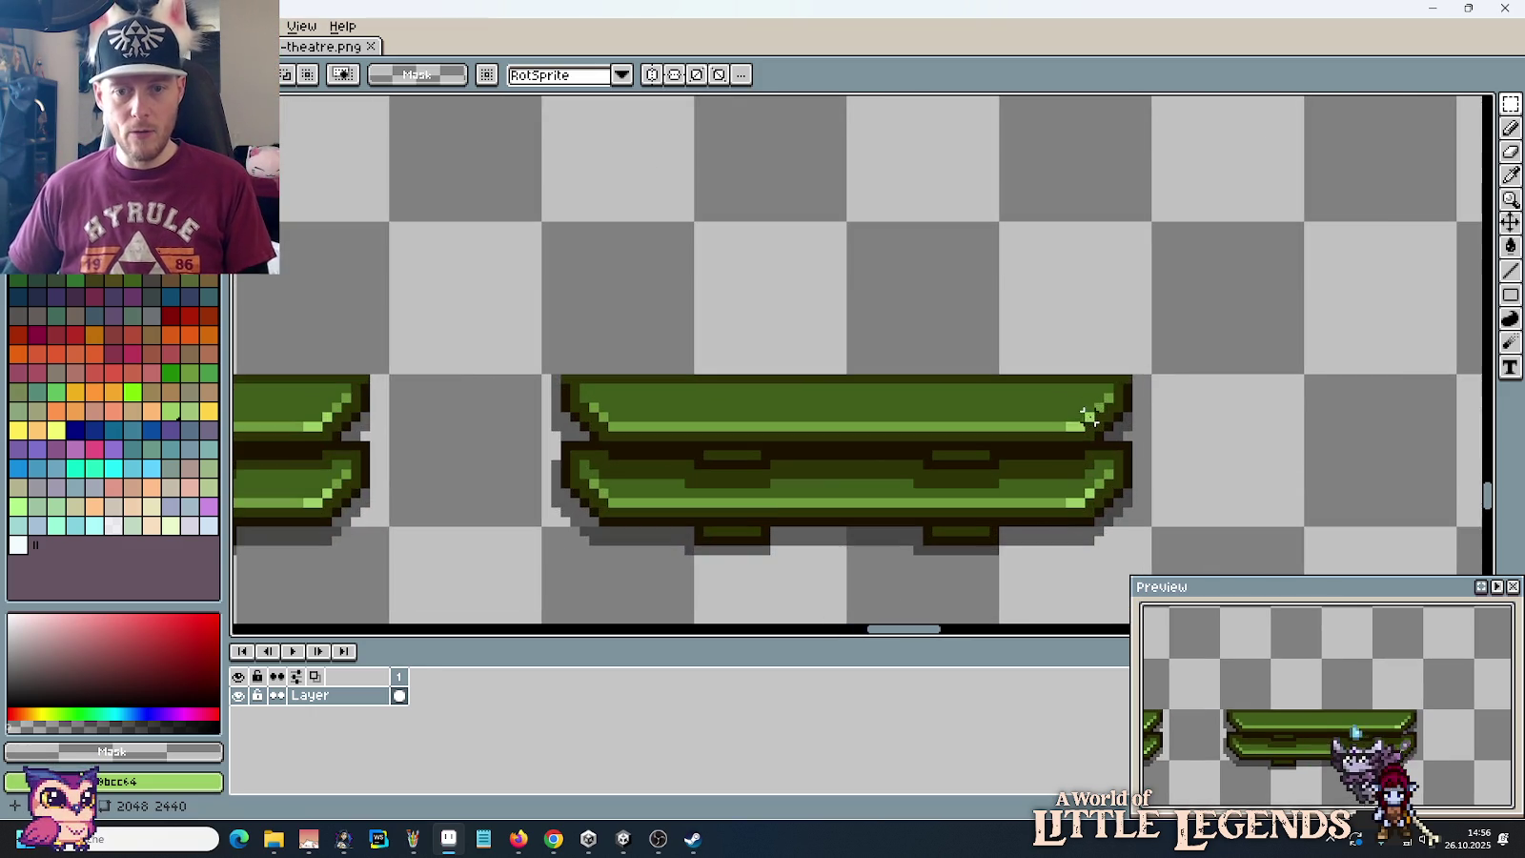
Step: Pick the bench's mid green and centre the view on the copied bench
{"action": "key", "text": "i"}
{"action": "left_click", "coordinate": [1050, 474]}
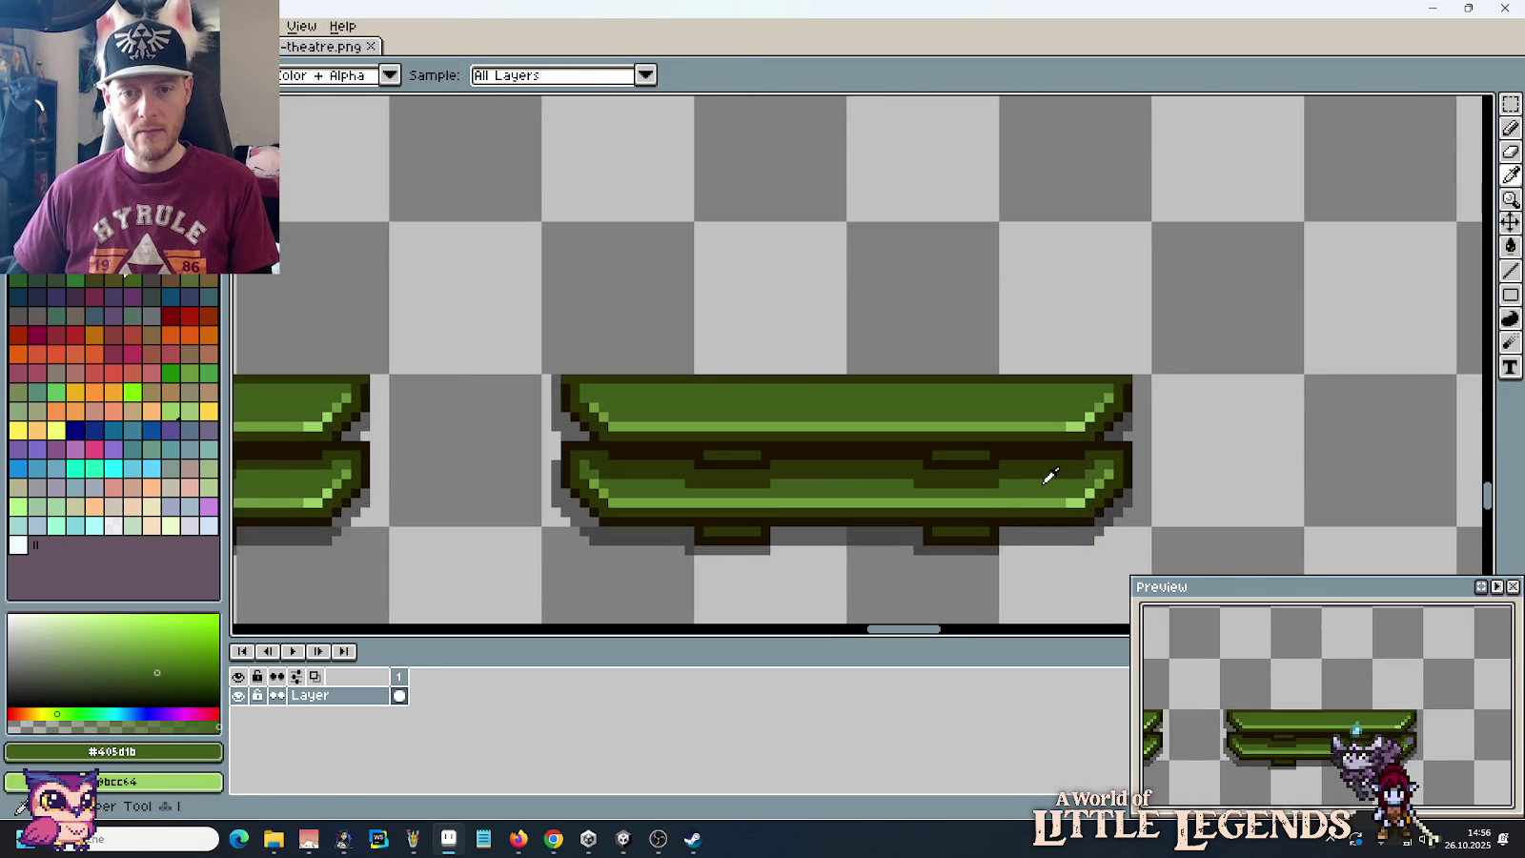
{"action": "key", "text": "b"}
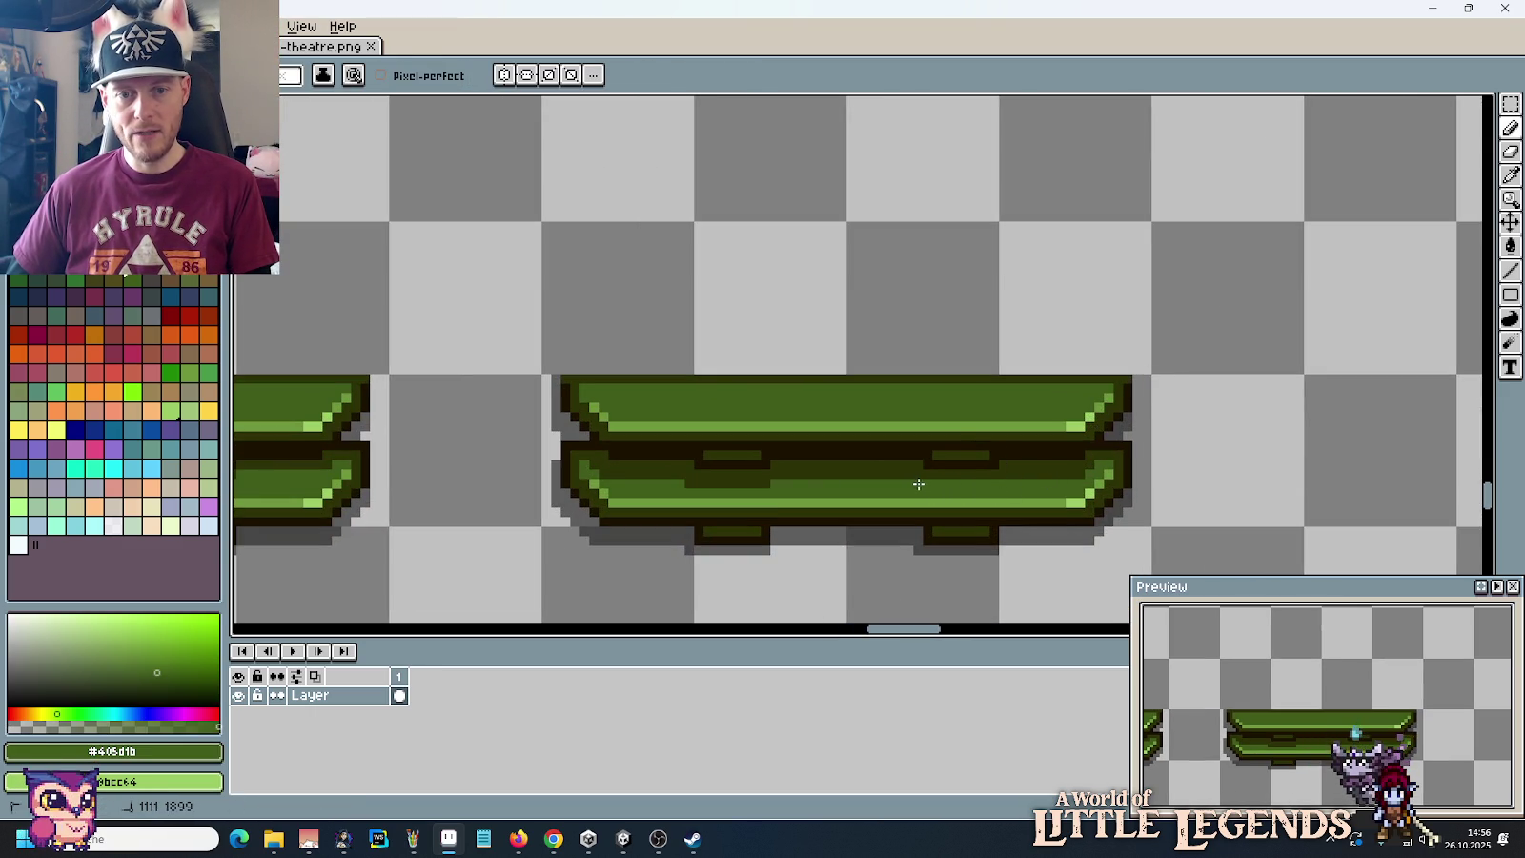
{"action": "scroll", "coordinate": [890, 489], "scroll_direction": "down", "scroll_amount": 2}
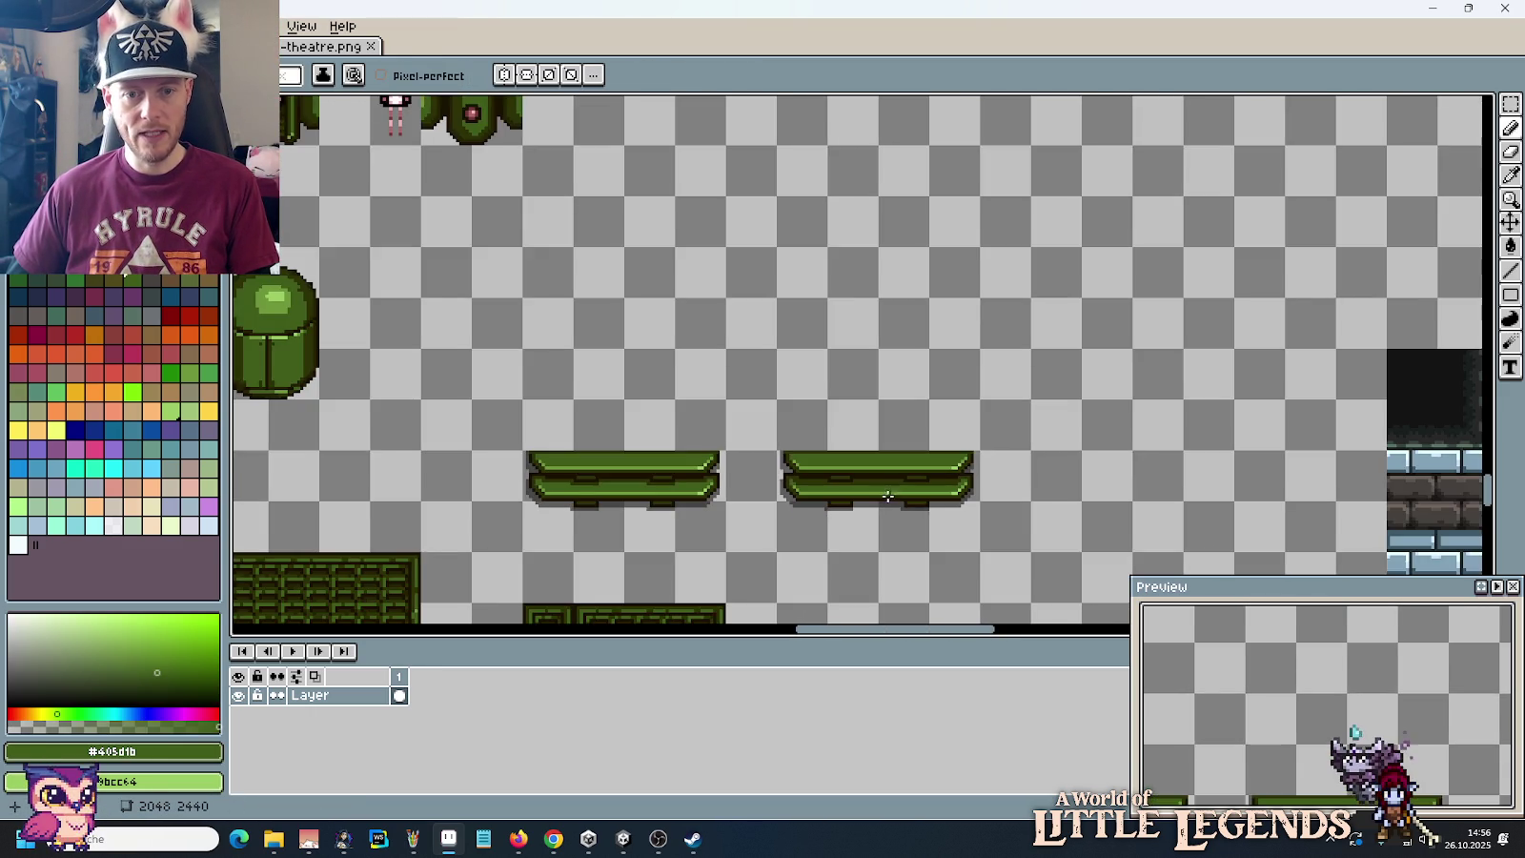
{"action": "left_click_drag", "start_coordinate": [888, 496], "coordinate": [996, 463]}
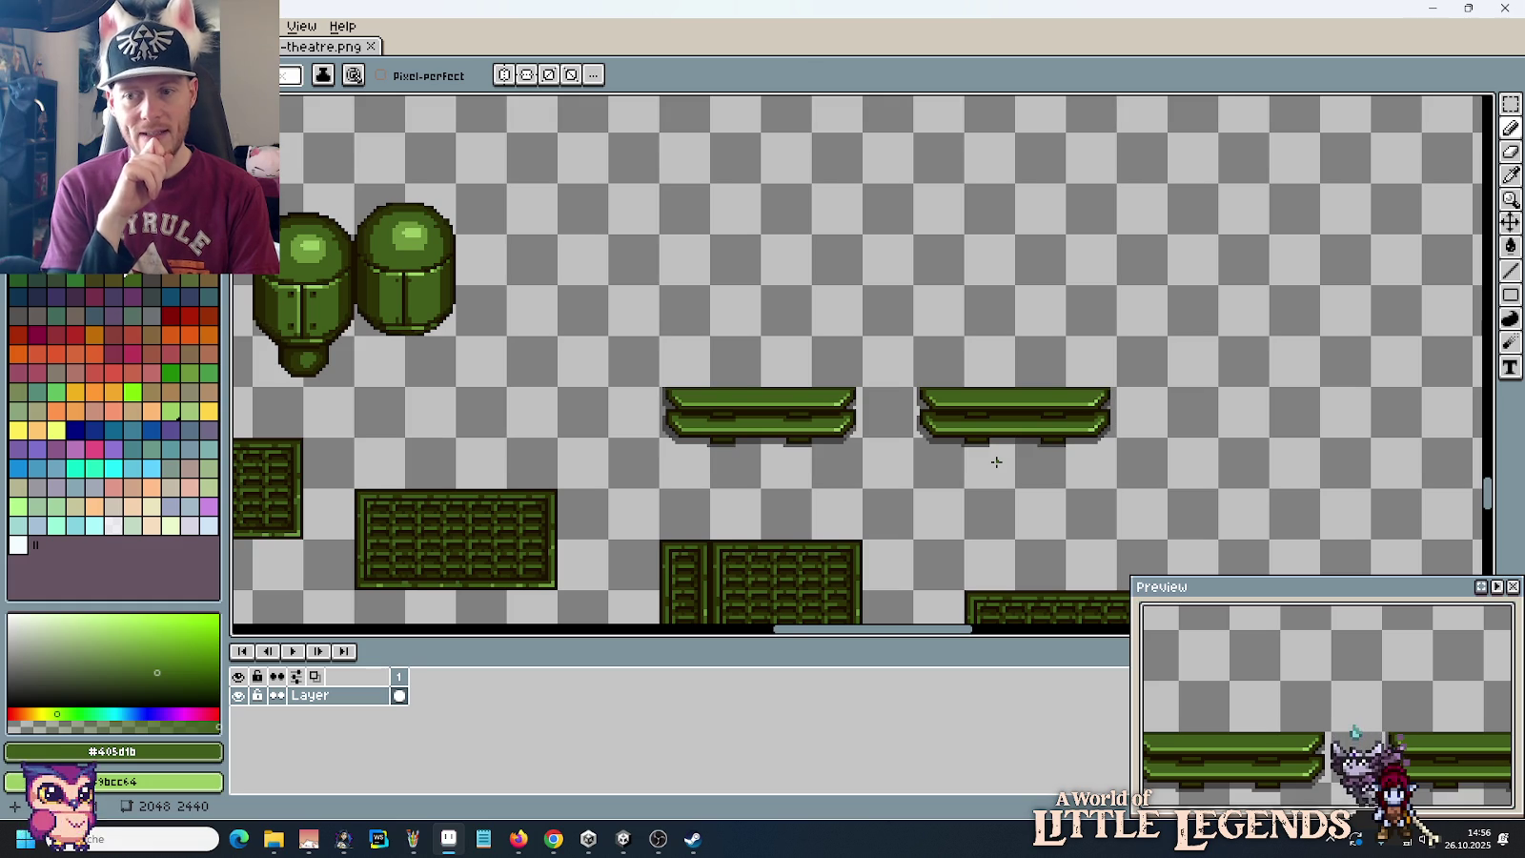
{"action": "scroll", "coordinate": [996, 461], "scroll_direction": "up", "scroll_amount": 2}
{"action": "scroll", "coordinate": [996, 462], "scroll_direction": "up", "scroll_amount": 3}
{"action": "scroll", "coordinate": [996, 461], "scroll_direction": "down", "scroll_amount": 1}
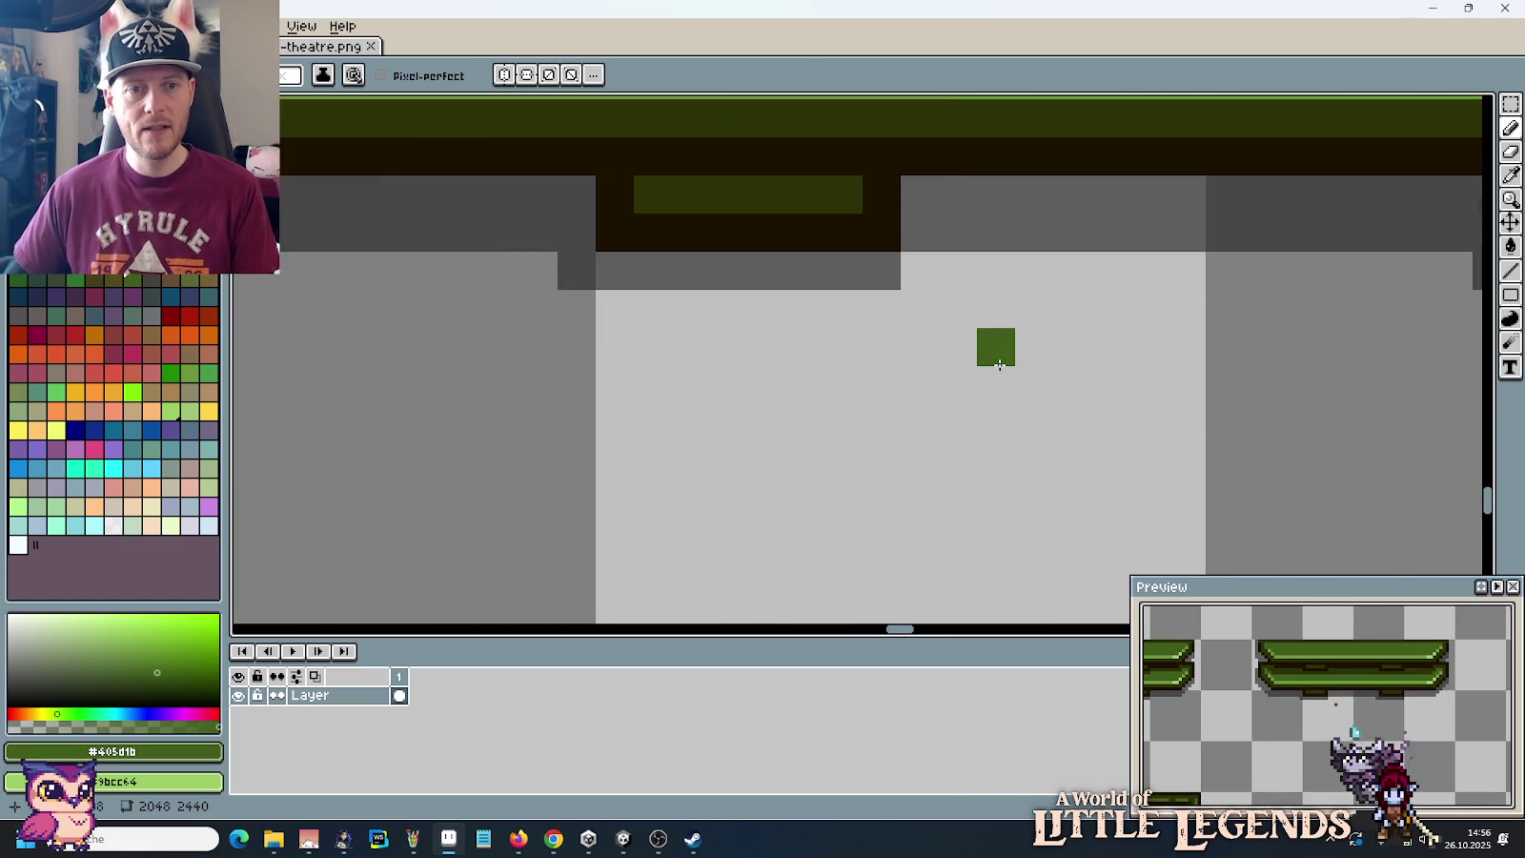
{"action": "scroll", "coordinate": [994, 344], "scroll_direction": "down", "scroll_amount": 1}
{"action": "mouse_move", "coordinate": [994, 340]}
{"action": "left_mouse_down"}
{"action": "mouse_move", "coordinate": [977, 333]}
{"action": "mouse_move", "coordinate": [924, 390]}
{"action": "left_mouse_up"}
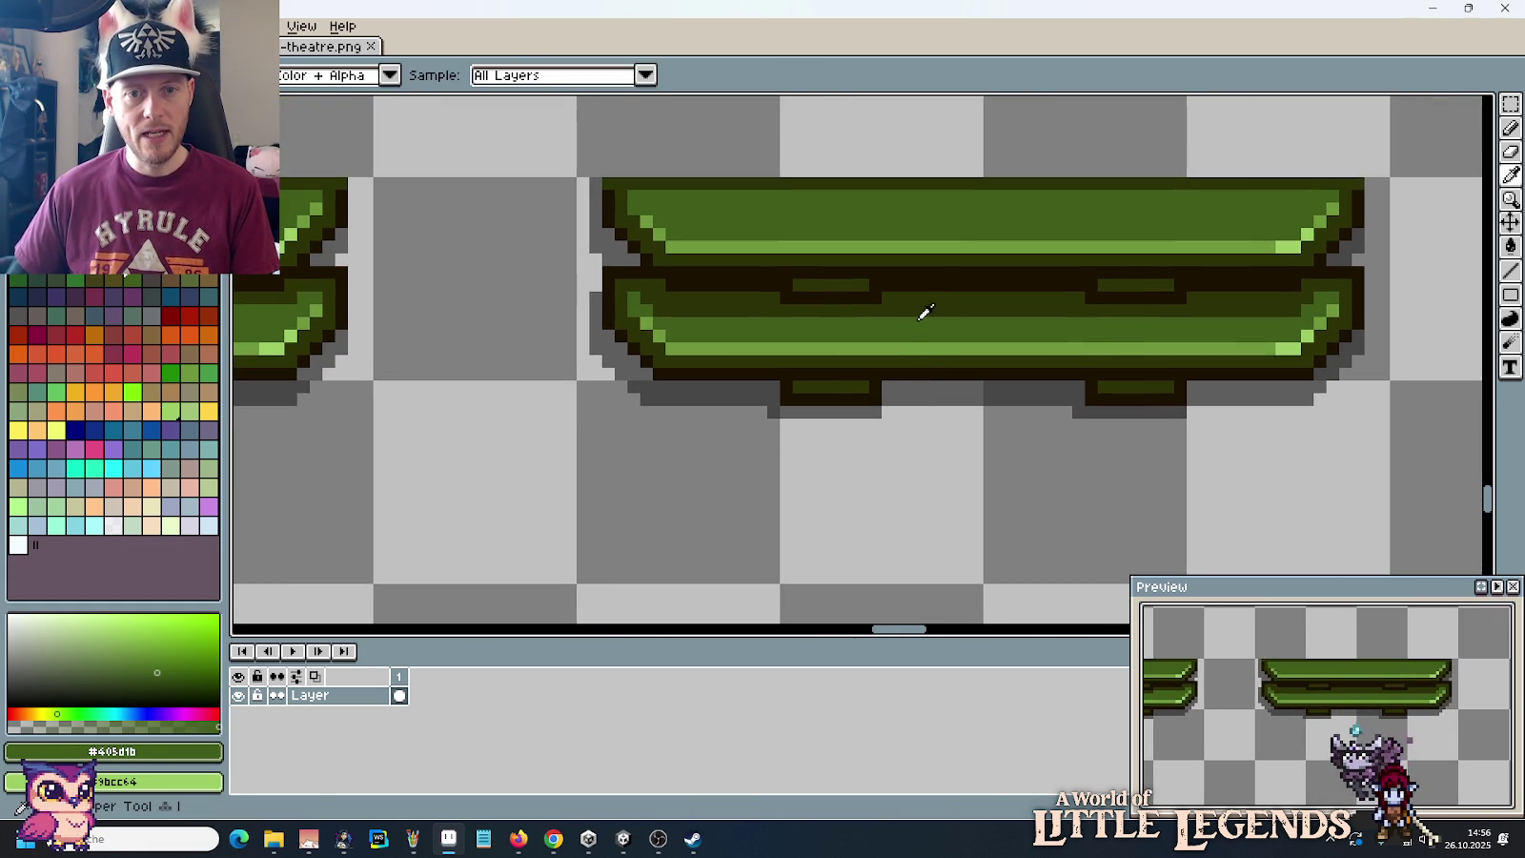
Step: Draw a dark brown base between the copied bench's legs and extend the grey shadow row beneath
{"action": "left_click", "coordinate": [920, 273], "text": "alt"}
{"action": "left_click_drag", "start_coordinate": [666, 381], "coordinate": [1071, 387]}
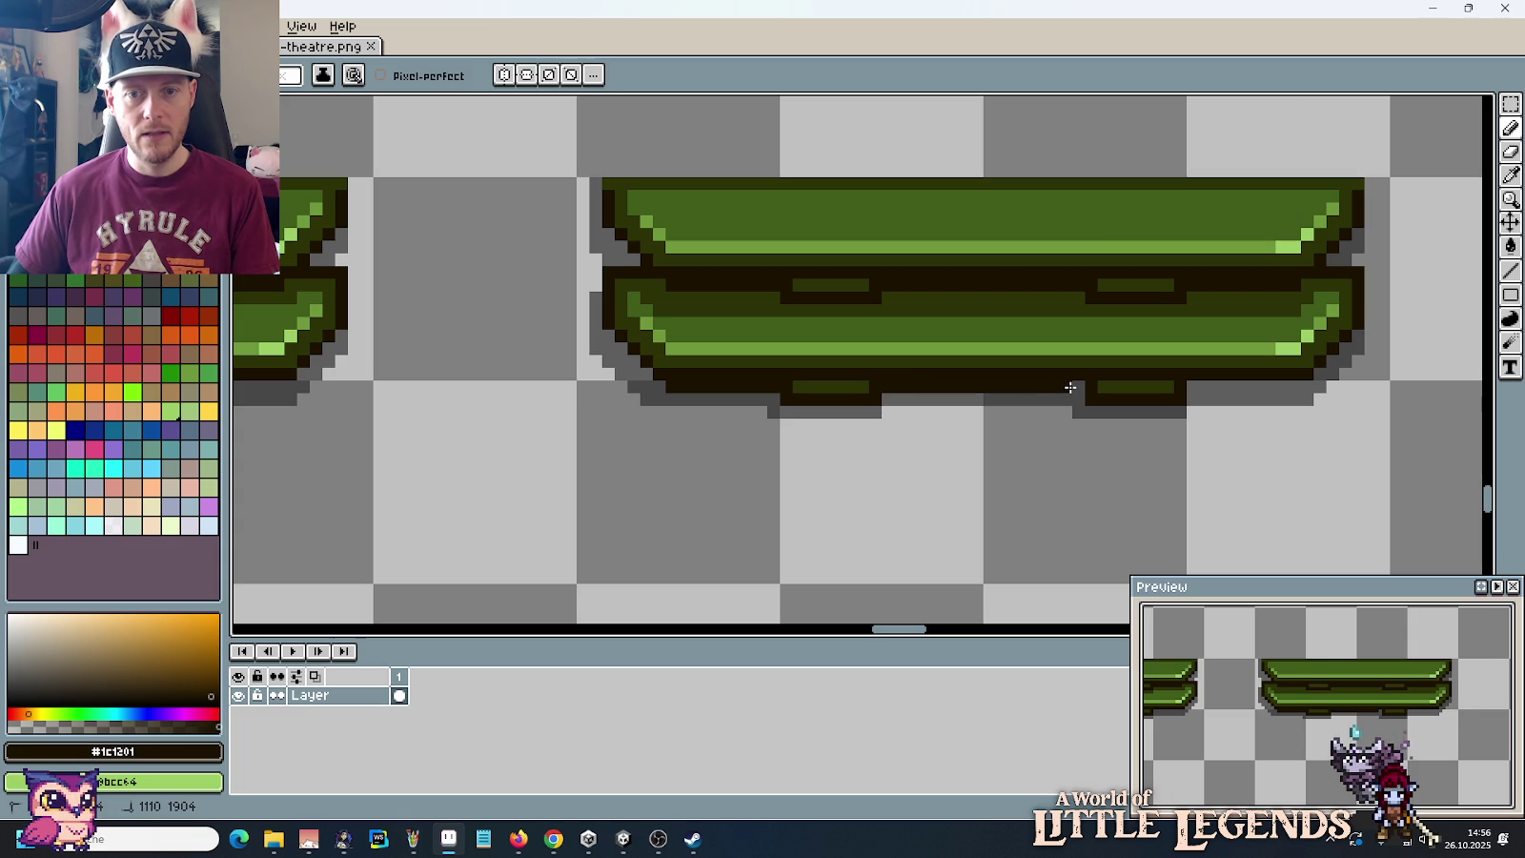
{"action": "mouse_move", "coordinate": [1196, 387]}
{"action": "left_mouse_down"}
{"action": "mouse_move", "coordinate": [1296, 387]}
{"action": "mouse_move", "coordinate": [1256, 412]}
{"action": "mouse_move", "coordinate": [891, 412]}
{"action": "left_mouse_up"}
{"action": "left_click", "coordinate": [1293, 398], "text": "alt"}
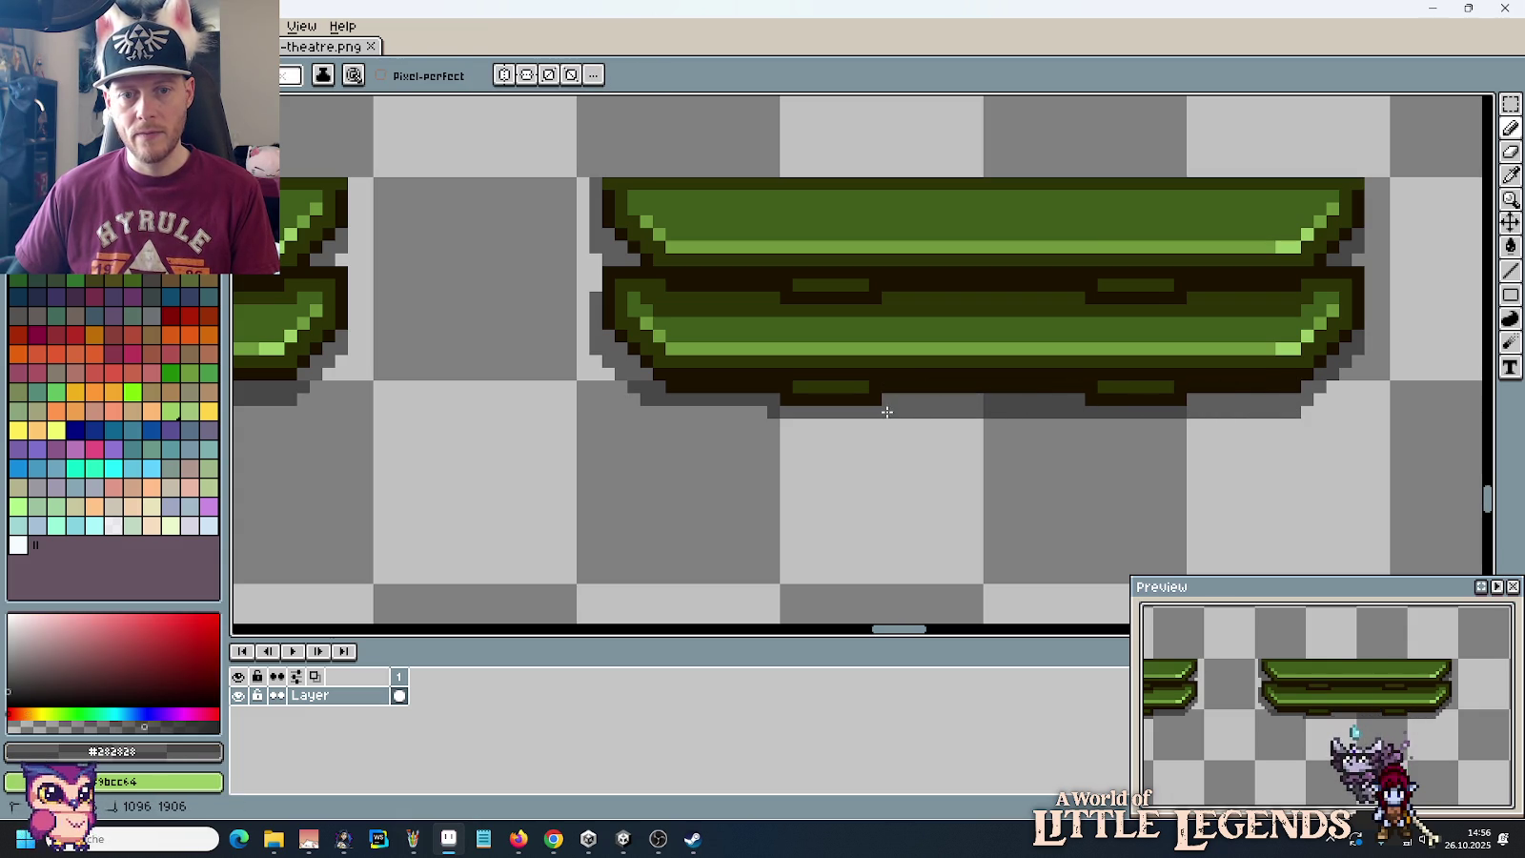
{"action": "left_click_drag", "start_coordinate": [759, 411], "coordinate": [658, 411]}
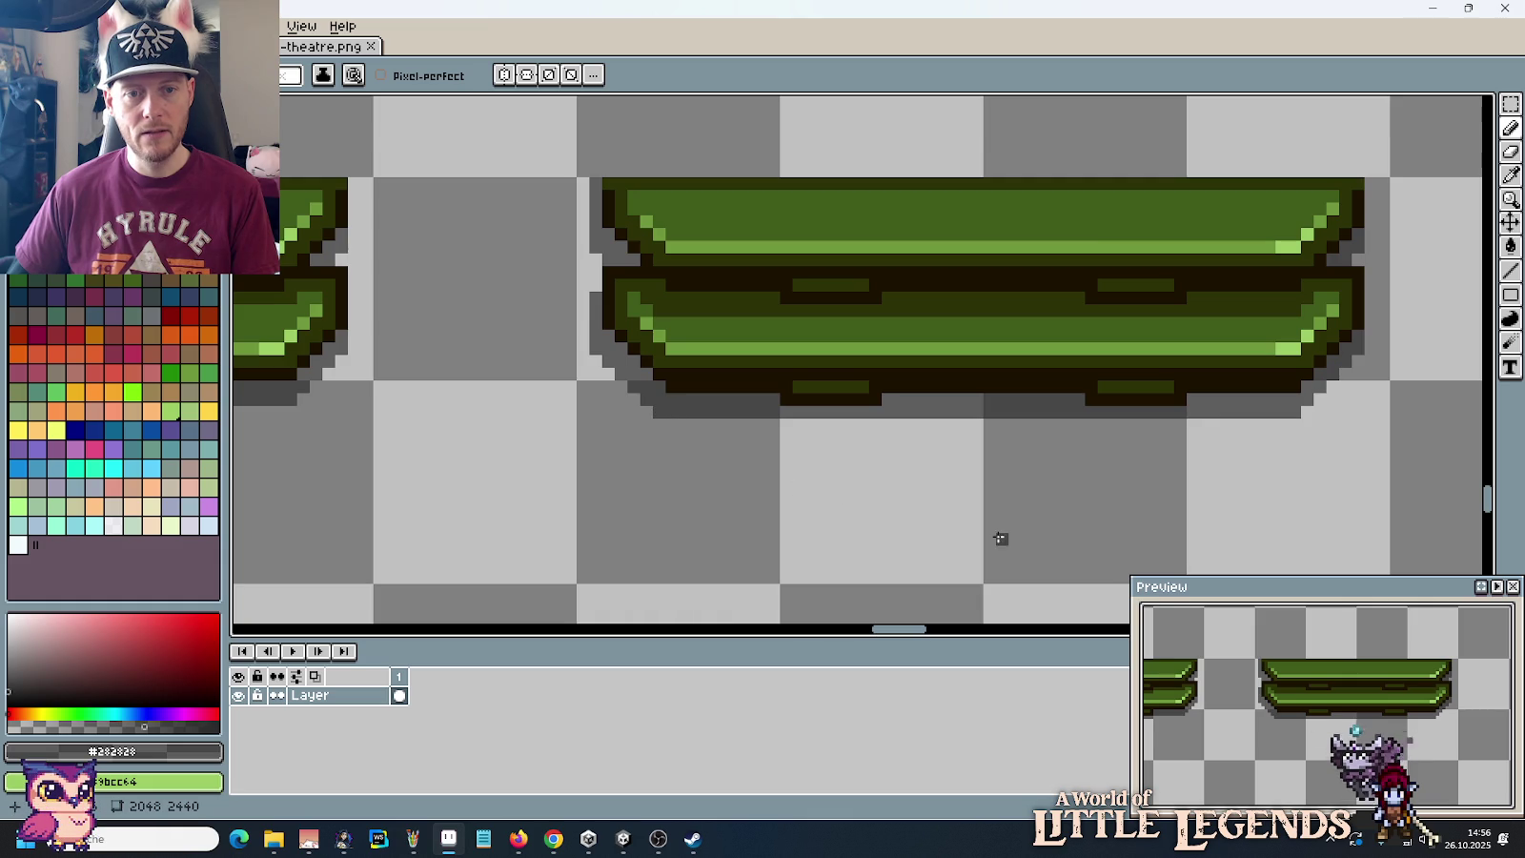
{"action": "scroll", "coordinate": [996, 534], "scroll_direction": "down", "scroll_amount": 4}
{"action": "left_click_drag", "start_coordinate": [923, 542], "coordinate": [1007, 432]}
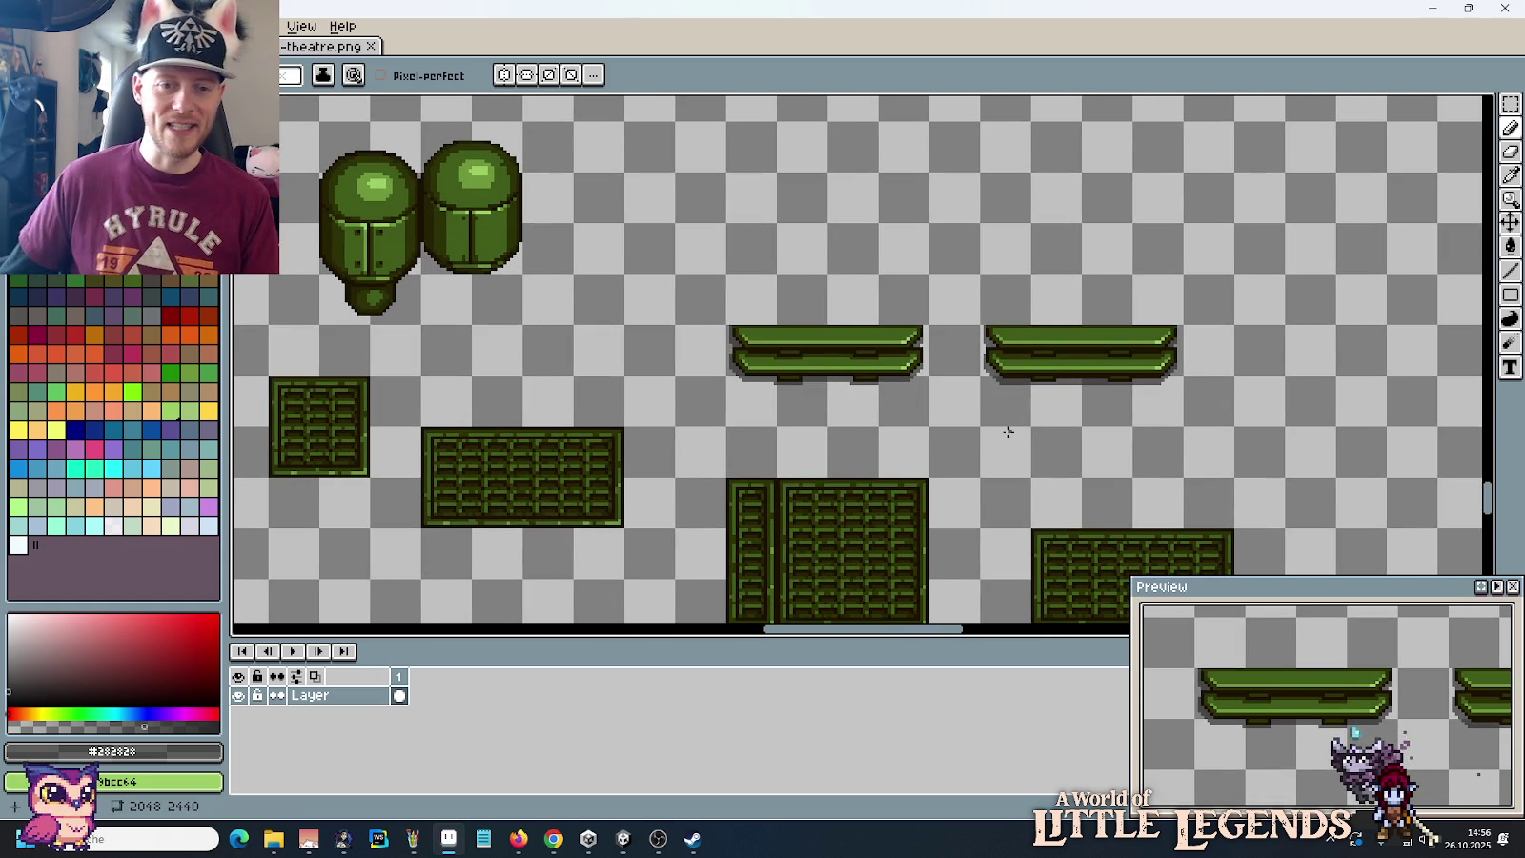
Step: Sample bench greens #9bcc64 and #6d963b, ending on dark olive #2c3206 as the drawing colour
{"action": "scroll", "coordinate": [1061, 372], "scroll_direction": "up", "scroll_amount": 2}
{"action": "left_click", "coordinate": [1268, 363], "text": "alt"}
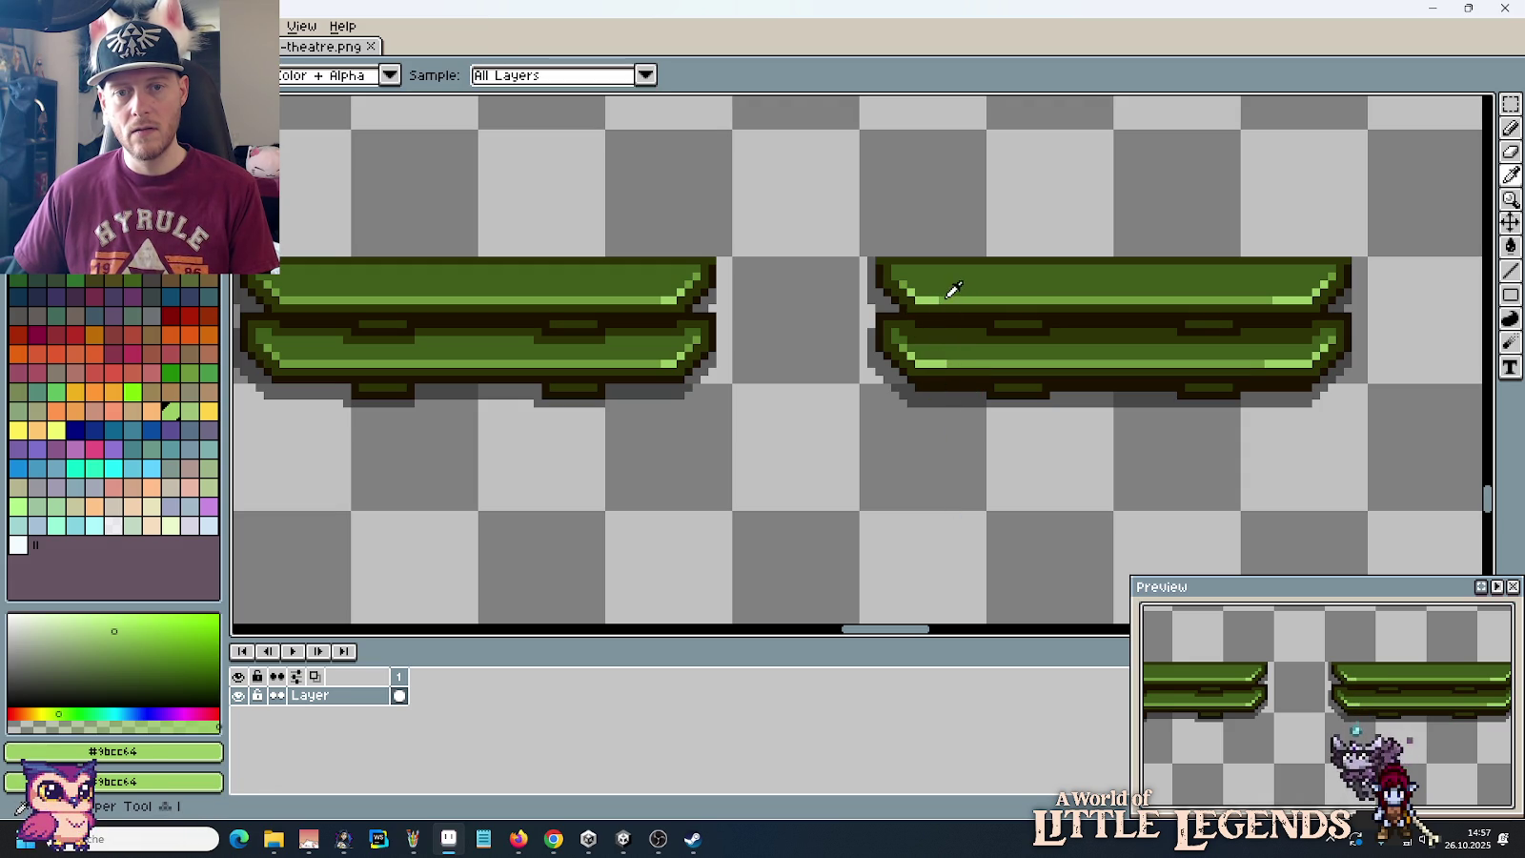
{"action": "left_click", "coordinate": [949, 286], "text": "alt"}
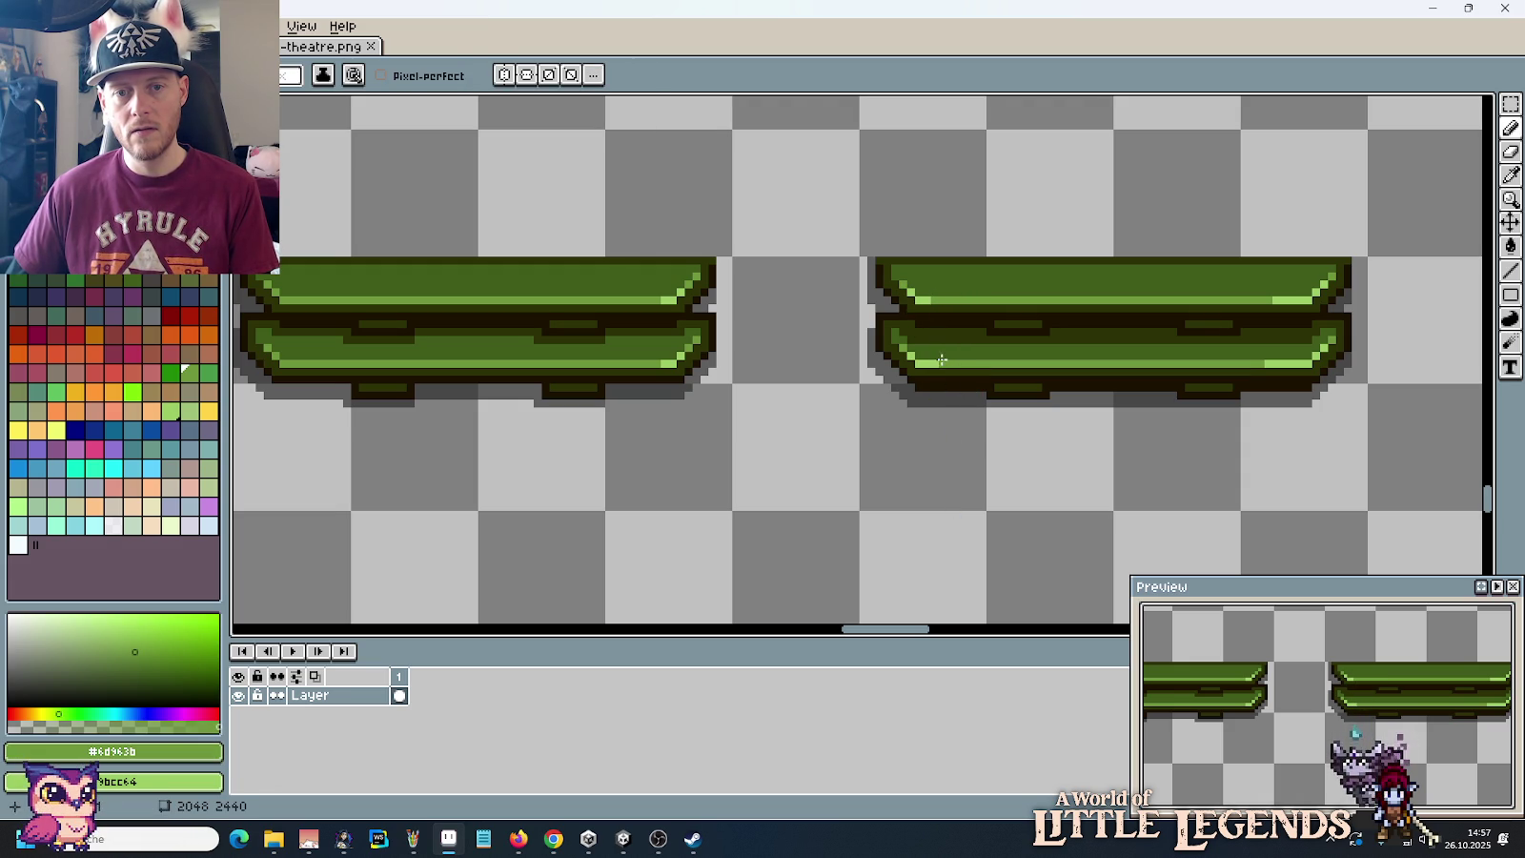
{"action": "scroll", "coordinate": [959, 497], "scroll_direction": "down", "scroll_amount": 3}
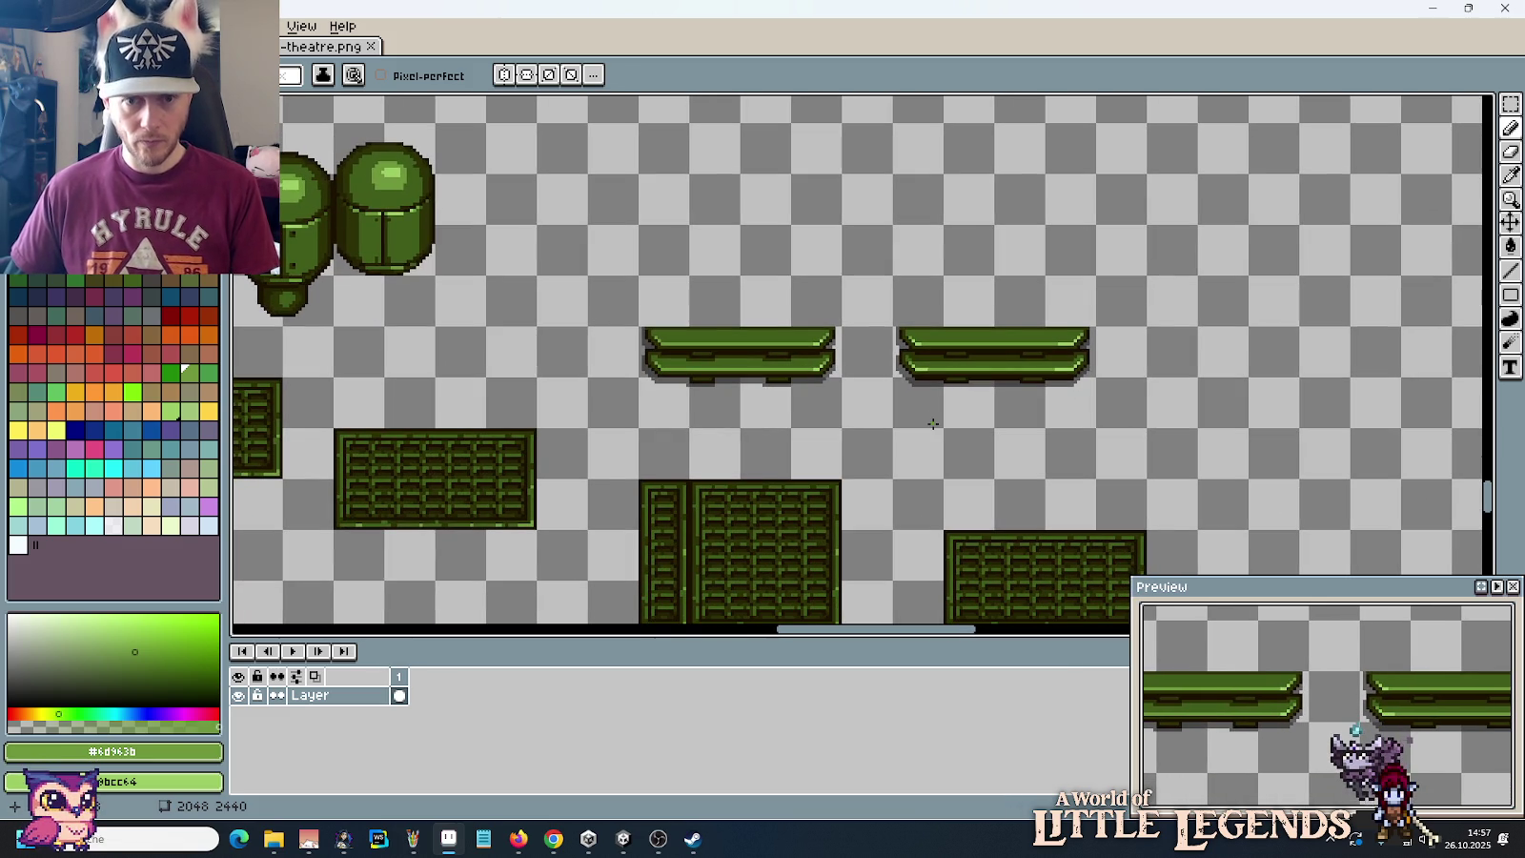
{"action": "scroll", "coordinate": [933, 416], "scroll_direction": "up", "scroll_amount": 2}
{"action": "scroll", "coordinate": [929, 410], "scroll_direction": "up", "scroll_amount": 1}
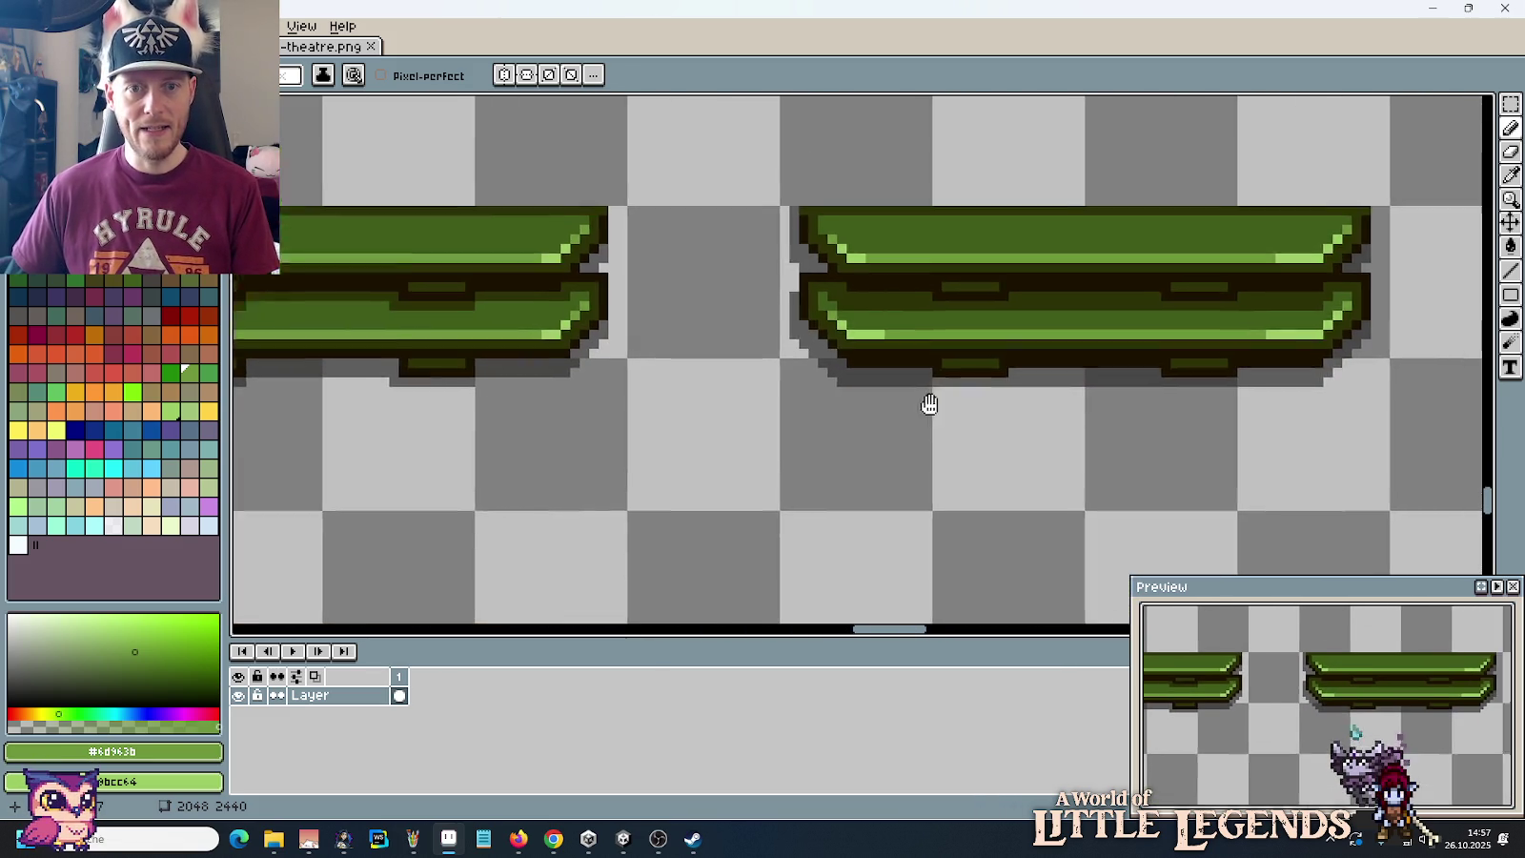
{"action": "scroll", "coordinate": [915, 419], "scroll_direction": "up", "scroll_amount": 1}
{"action": "left_click", "coordinate": [815, 420]}
{"action": "scroll", "coordinate": [810, 415], "scroll_direction": "down", "scroll_amount": 2}
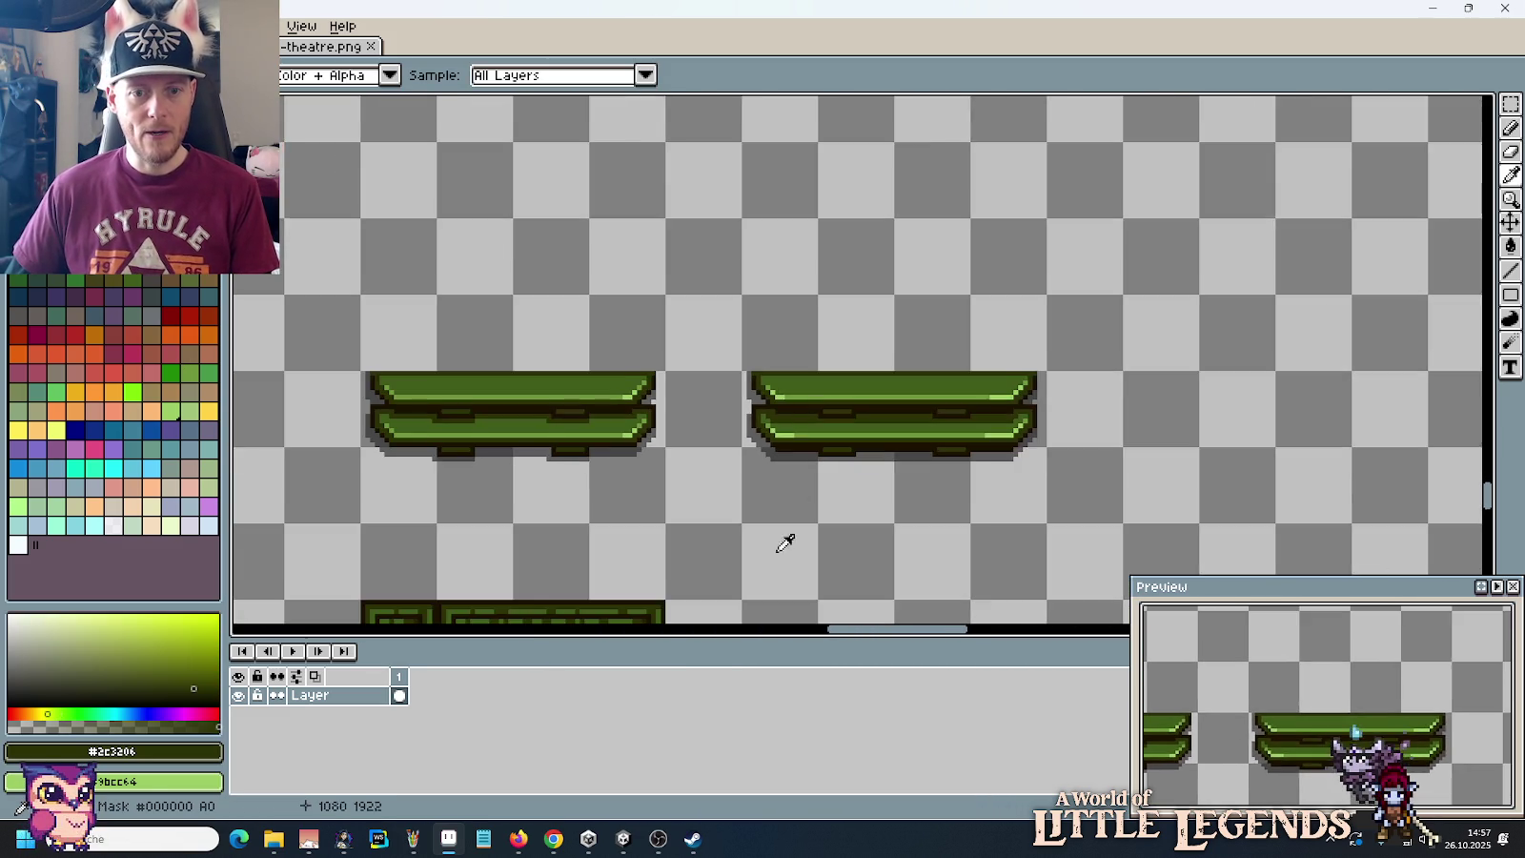
{"action": "left_click_drag", "start_coordinate": [783, 537], "coordinate": [878, 232]}
{"action": "scroll", "coordinate": [1075, 398], "scroll_direction": "up", "scroll_amount": 1}
{"action": "scroll", "coordinate": [1079, 405], "scroll_direction": "up", "scroll_amount": 1}
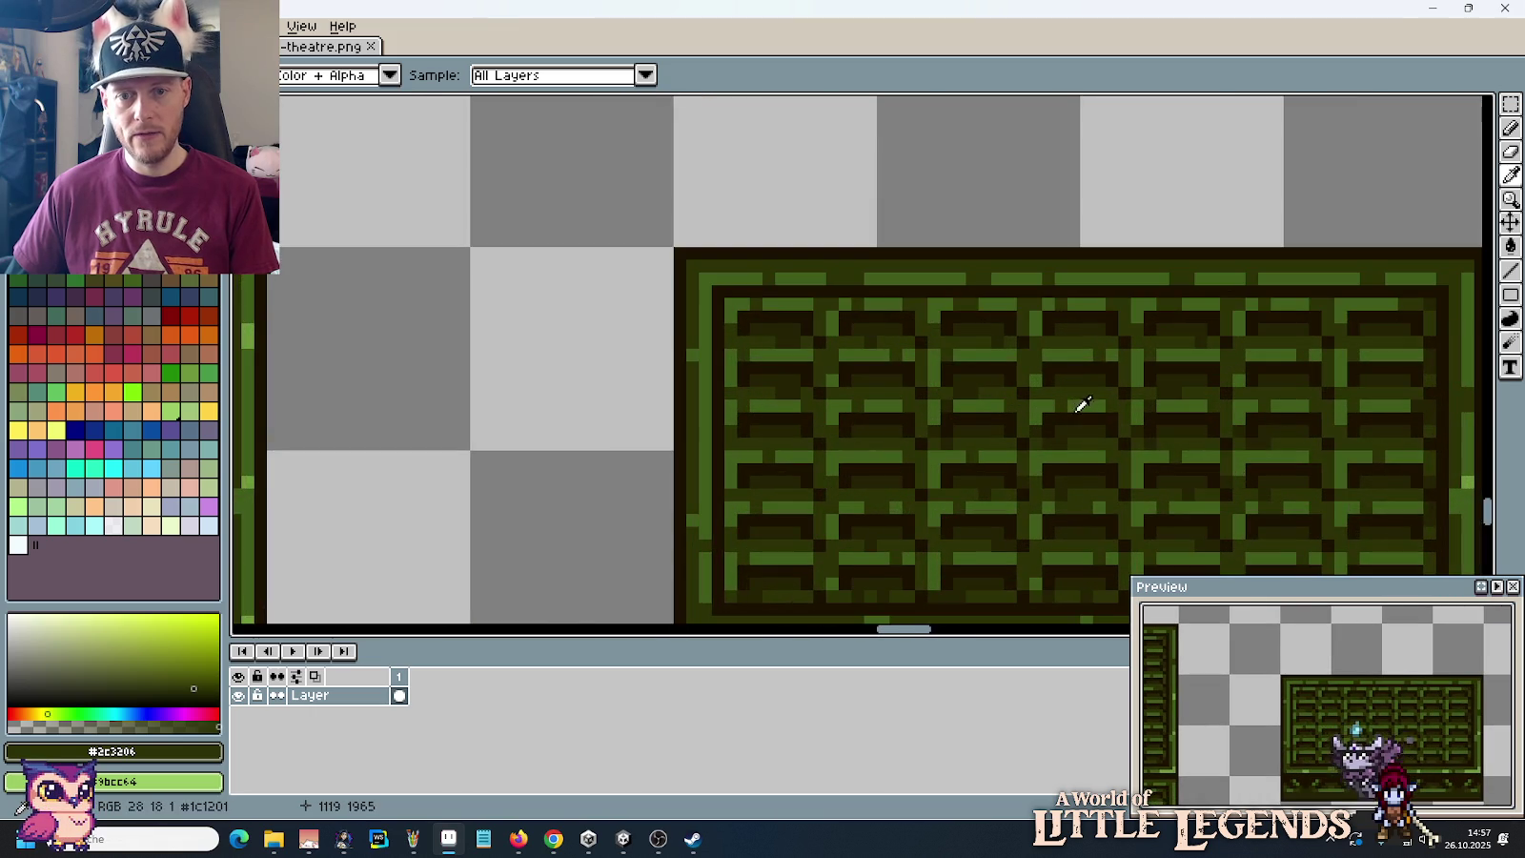
Step: Move the 8x4 block from the bench top onto the background above the right green bench
{"action": "key", "text": "m"}
{"action": "left_click_drag", "start_coordinate": [1032, 400], "coordinate": [1117, 444]}
{"action": "scroll", "coordinate": [1123, 446], "scroll_direction": "down", "scroll_amount": 1}
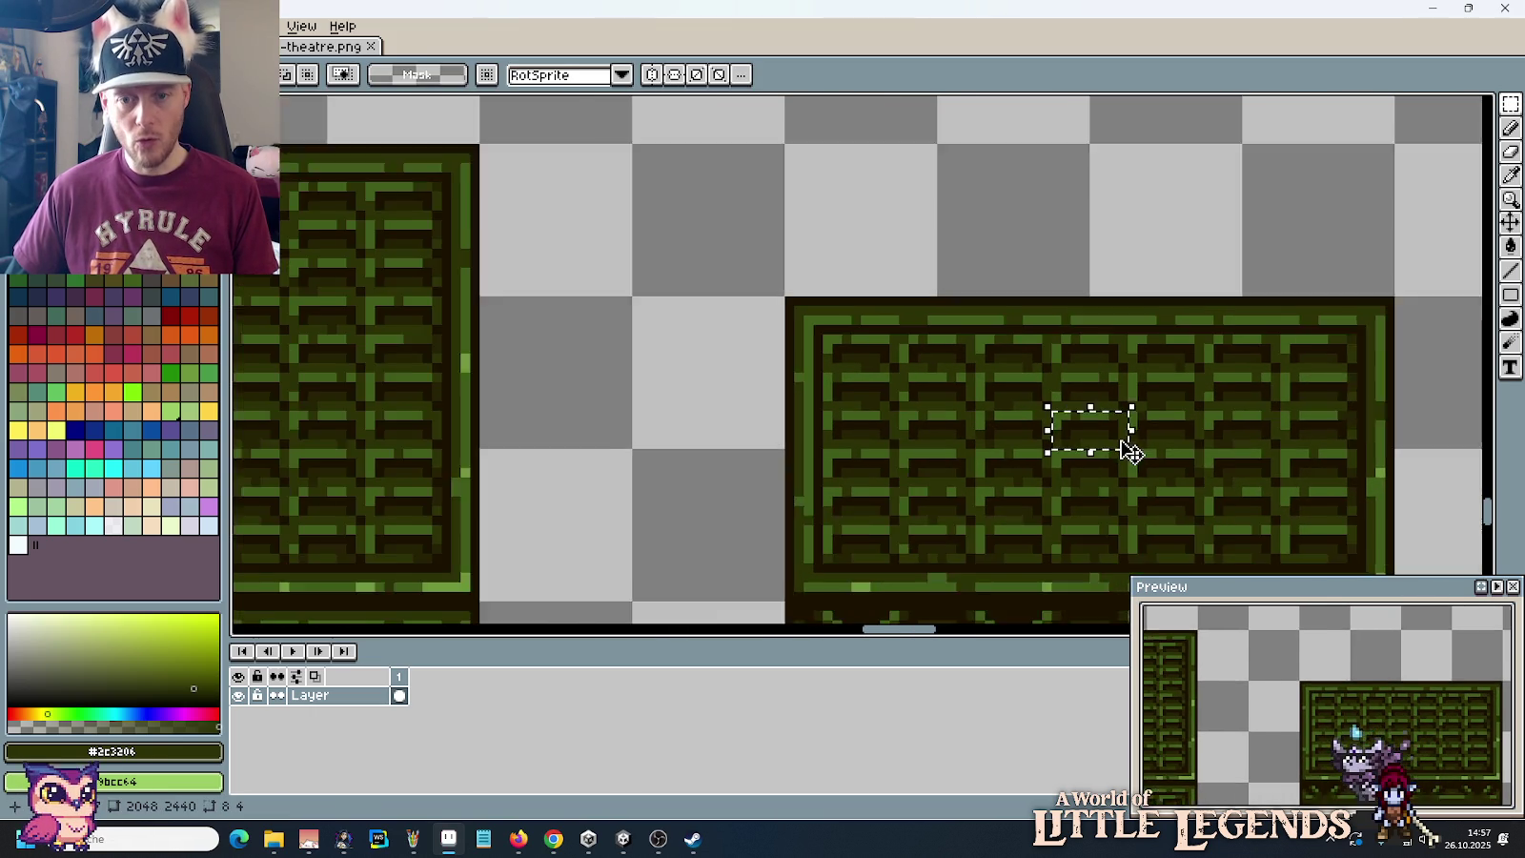
{"action": "scroll", "coordinate": [1048, 362], "scroll_direction": "down", "scroll_amount": 1}
{"action": "scroll", "coordinate": [917, 228], "scroll_direction": "up", "scroll_amount": 3}
{"action": "scroll", "coordinate": [918, 228], "scroll_direction": "up", "scroll_amount": 2}
{"action": "scroll", "coordinate": [926, 292], "scroll_direction": "up", "scroll_amount": 2}
{"action": "mouse_move", "coordinate": [939, 339]}
{"action": "left_mouse_down"}
{"action": "mouse_move", "coordinate": [903, 321]}
{"action": "mouse_move", "coordinate": [957, 172]}
{"action": "left_mouse_up"}
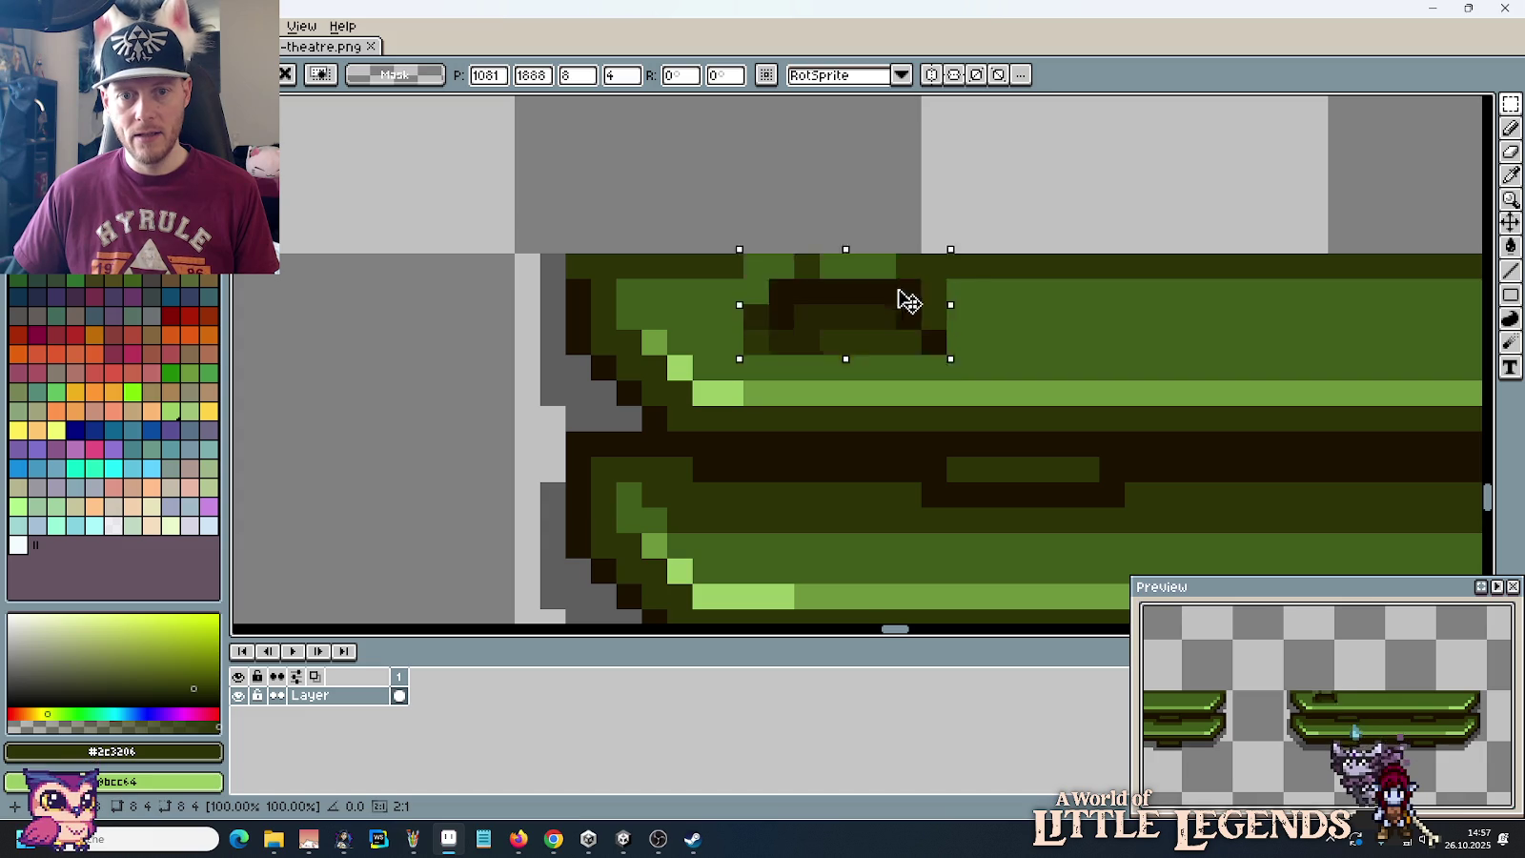
{"action": "left_click", "coordinate": [1086, 187]}
Step: Copy the 6x3 dark inset down onto the bench's top plank, one row lower
{"action": "mouse_move", "coordinate": [832, 164]}
{"action": "left_mouse_down"}
{"action": "mouse_move", "coordinate": [962, 219]}
{"action": "mouse_move", "coordinate": [868, 373]}
{"action": "left_mouse_up"}
{"action": "key", "text": "Return"}
{"action": "scroll", "coordinate": [974, 339], "scroll_direction": "down", "scroll_amount": 3}
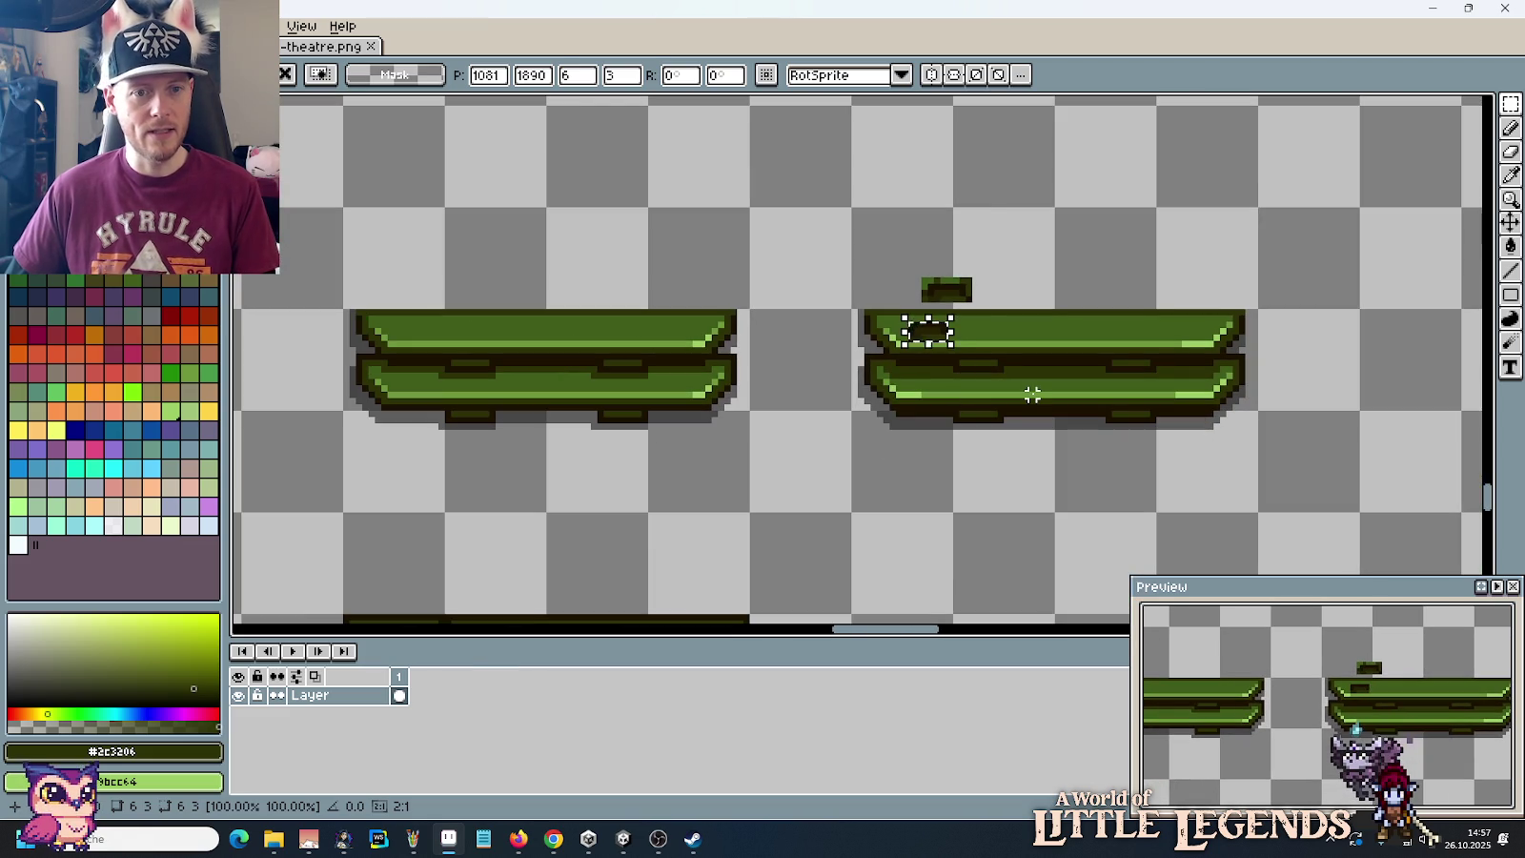
{"action": "key", "text": "ctrl+d"}
{"action": "scroll", "coordinate": [994, 326], "scroll_direction": "up", "scroll_amount": 1}
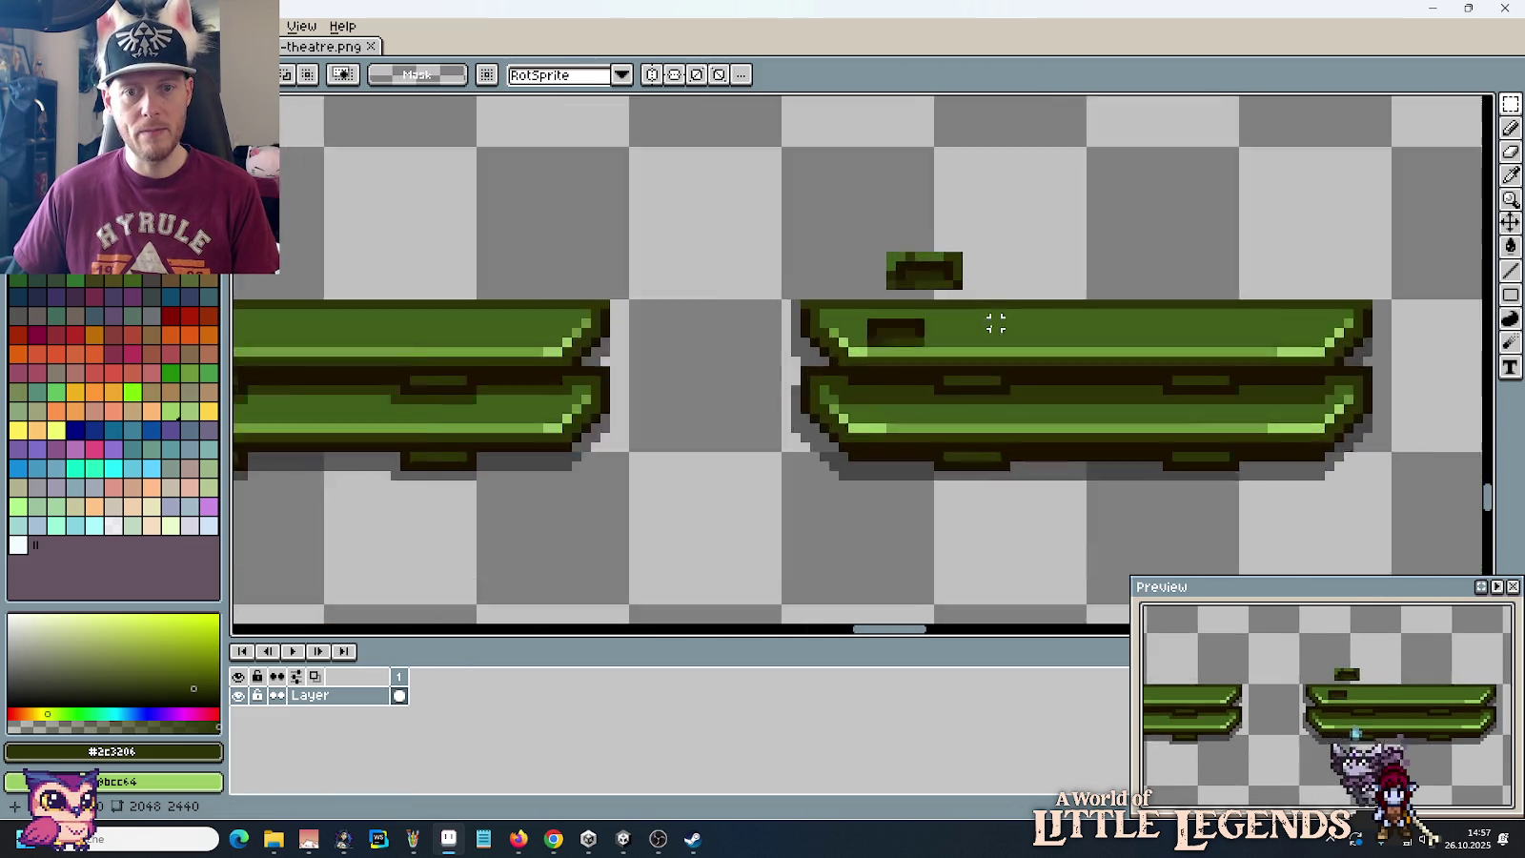
{"action": "scroll", "coordinate": [994, 323], "scroll_direction": "up", "scroll_amount": 2}
{"action": "scroll", "coordinate": [885, 330], "scroll_direction": "up", "scroll_amount": 1}
Step: Pencil a dark pixel on the inset and a short #252304 bar between the two benches
{"action": "key", "text": "b"}
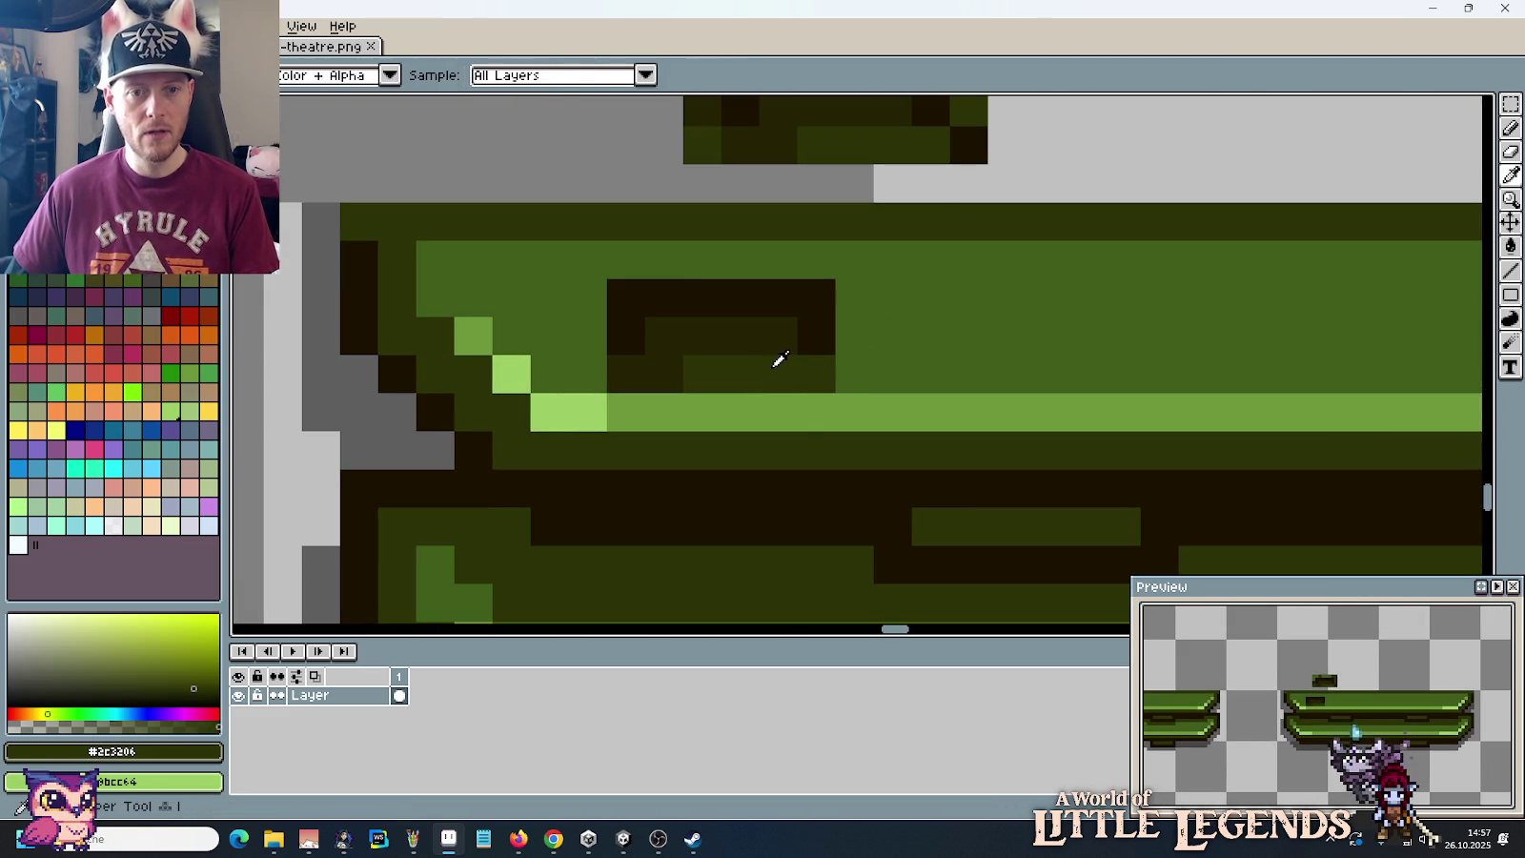
{"action": "left_click", "coordinate": [943, 345]}
{"action": "left_click", "coordinate": [745, 333], "text": "alt"}
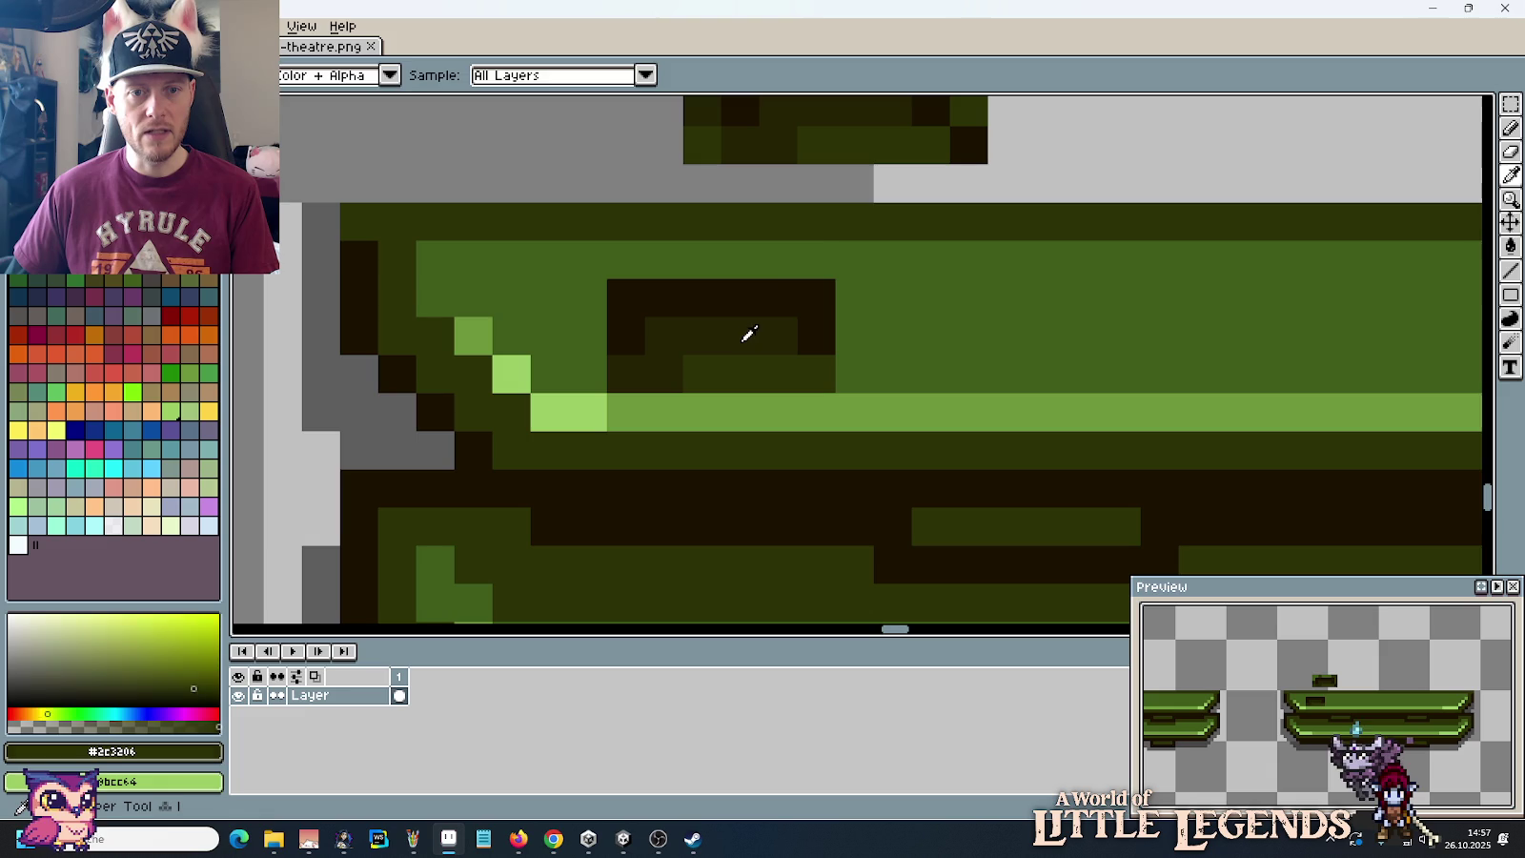
{"action": "scroll", "coordinate": [823, 224], "scroll_direction": "down", "scroll_amount": 2}
{"action": "scroll", "coordinate": [822, 224], "scroll_direction": "down", "scroll_amount": 1}
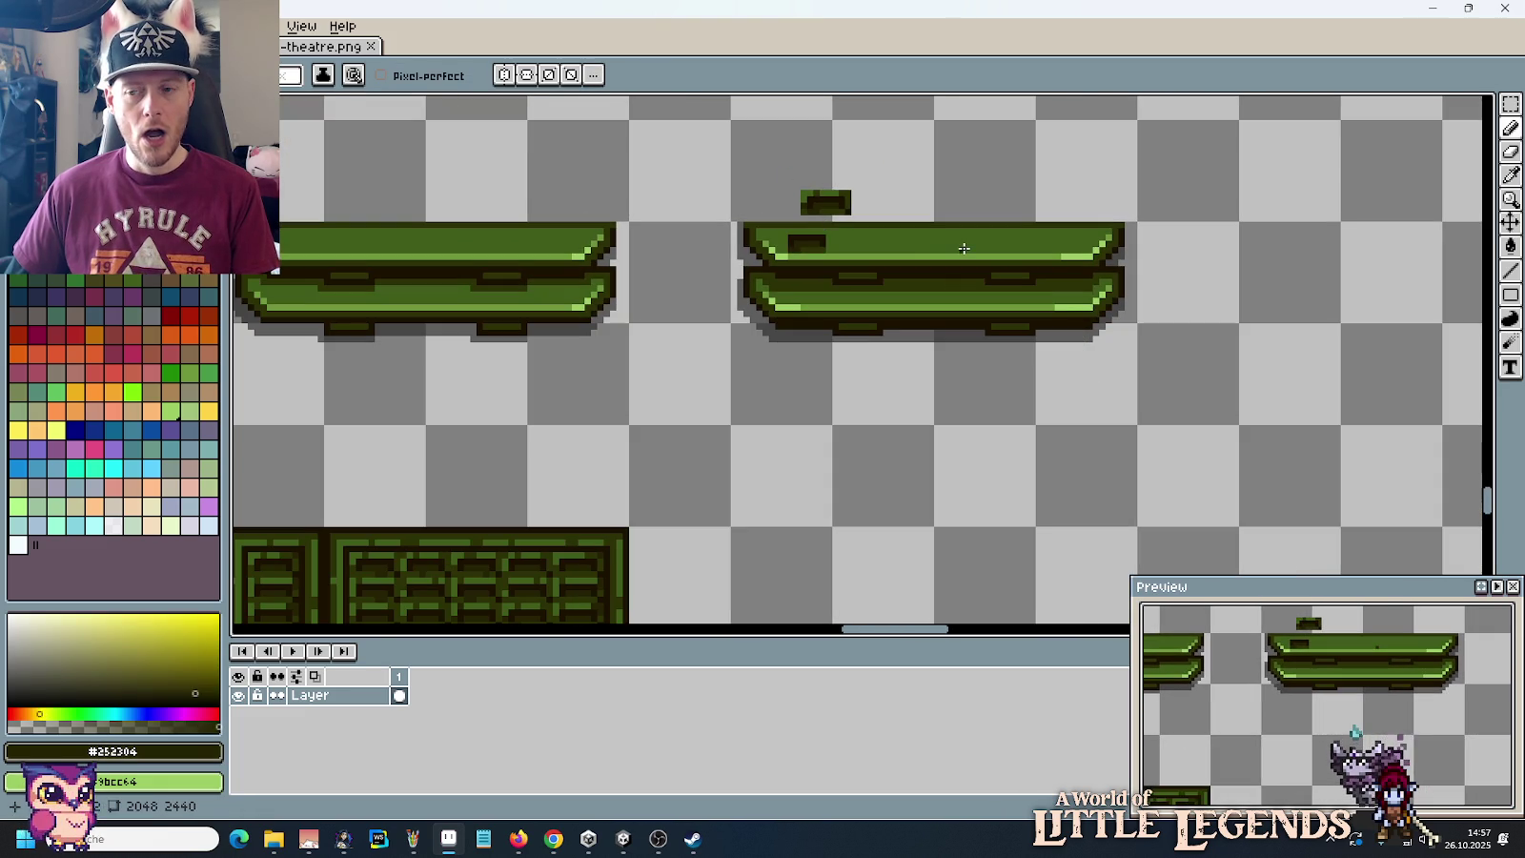
{"action": "left_click", "coordinate": [690, 233]}
{"action": "scroll", "coordinate": [690, 234], "scroll_direction": "up", "scroll_amount": 2}
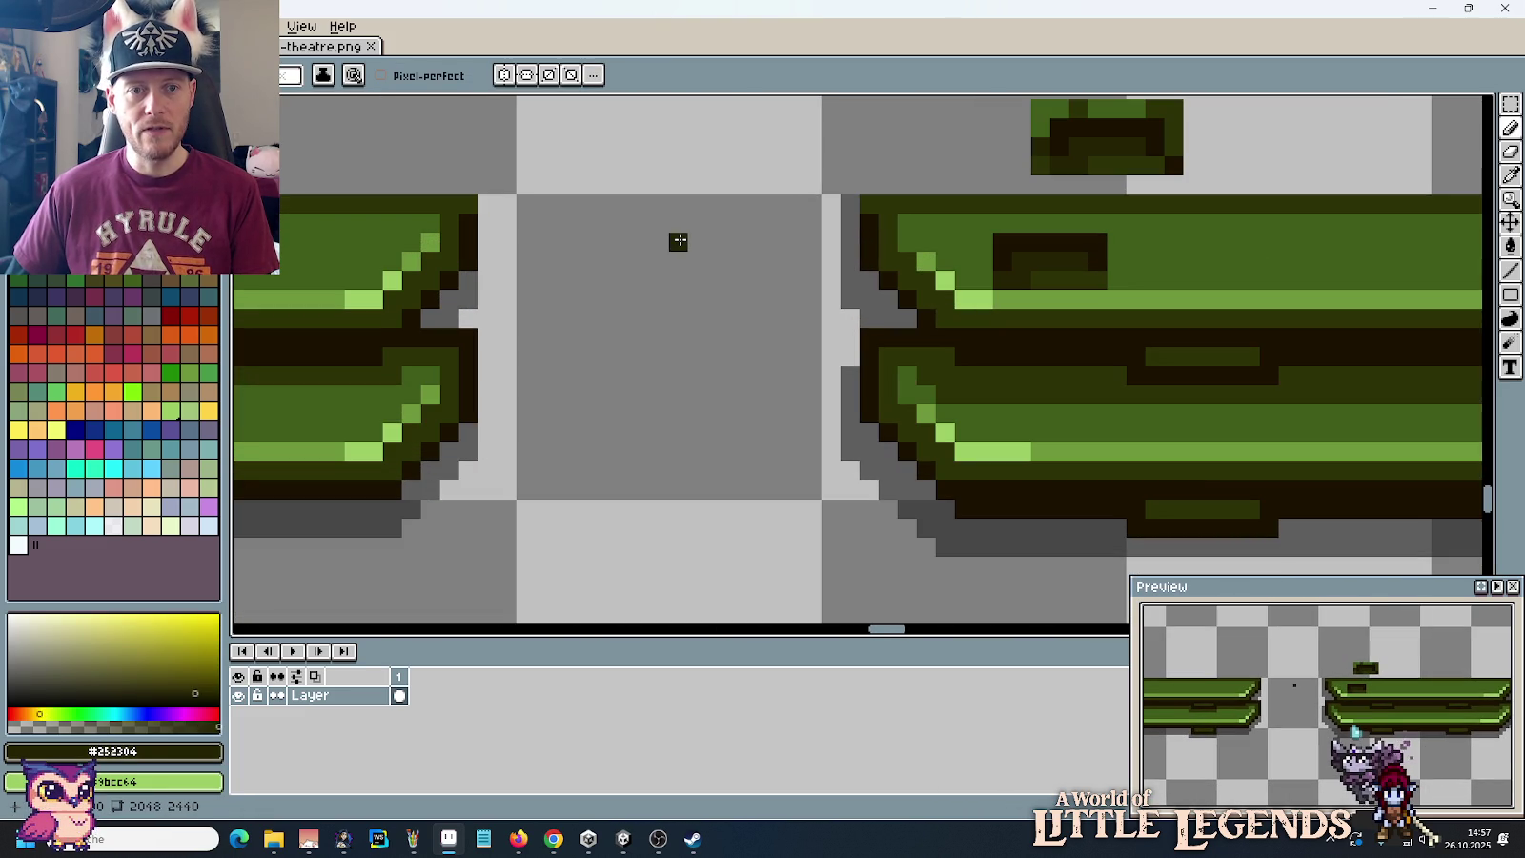
{"action": "left_click_drag", "start_coordinate": [678, 244], "coordinate": [700, 255]}
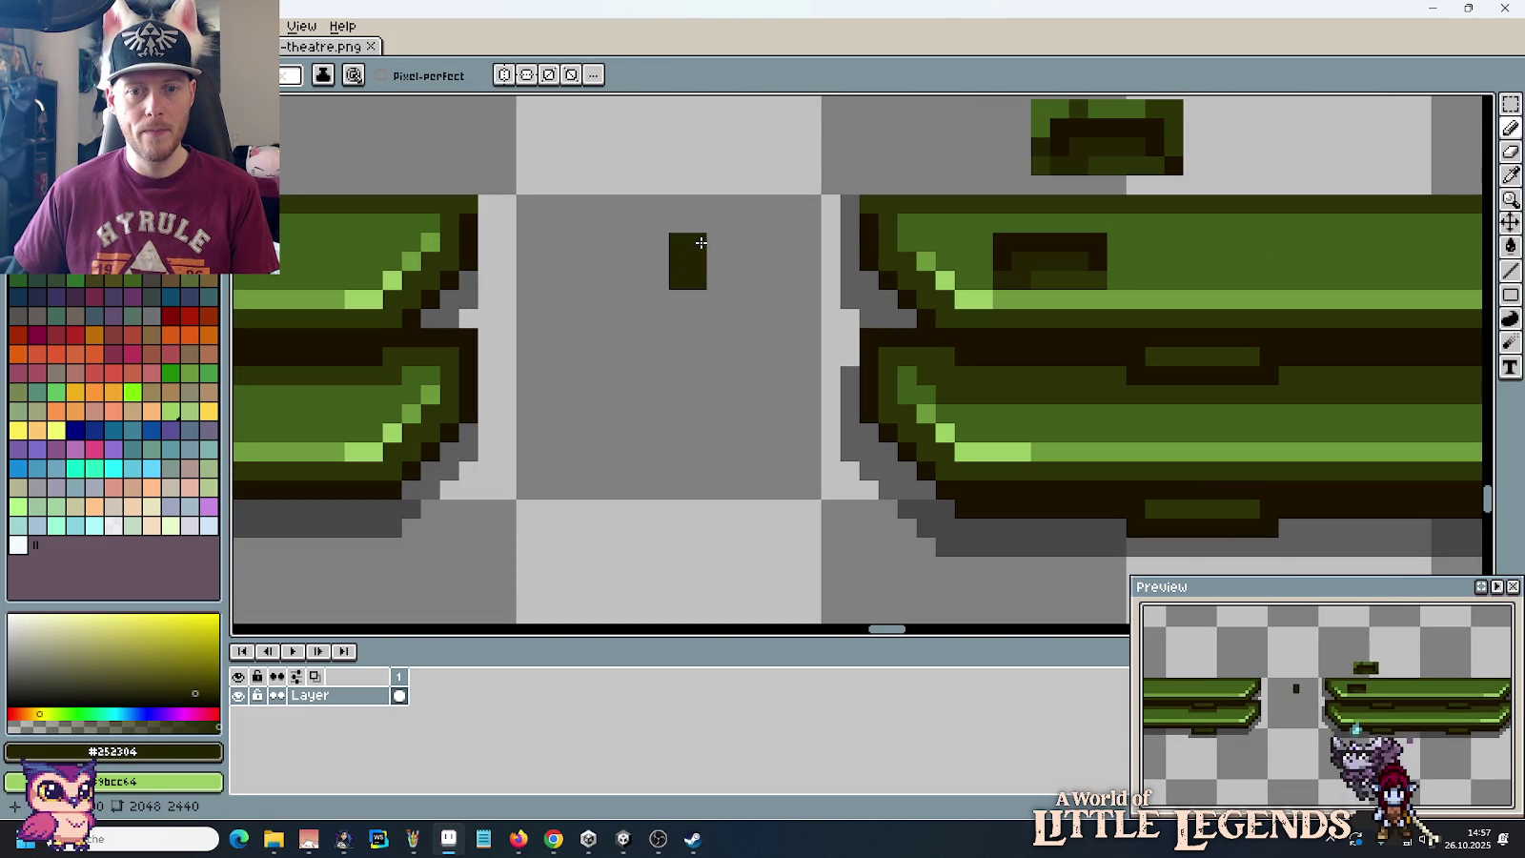
{"action": "scroll", "coordinate": [701, 243], "scroll_direction": "down", "scroll_amount": 3}
{"action": "scroll", "coordinate": [699, 245], "scroll_direction": "down", "scroll_amount": 1}
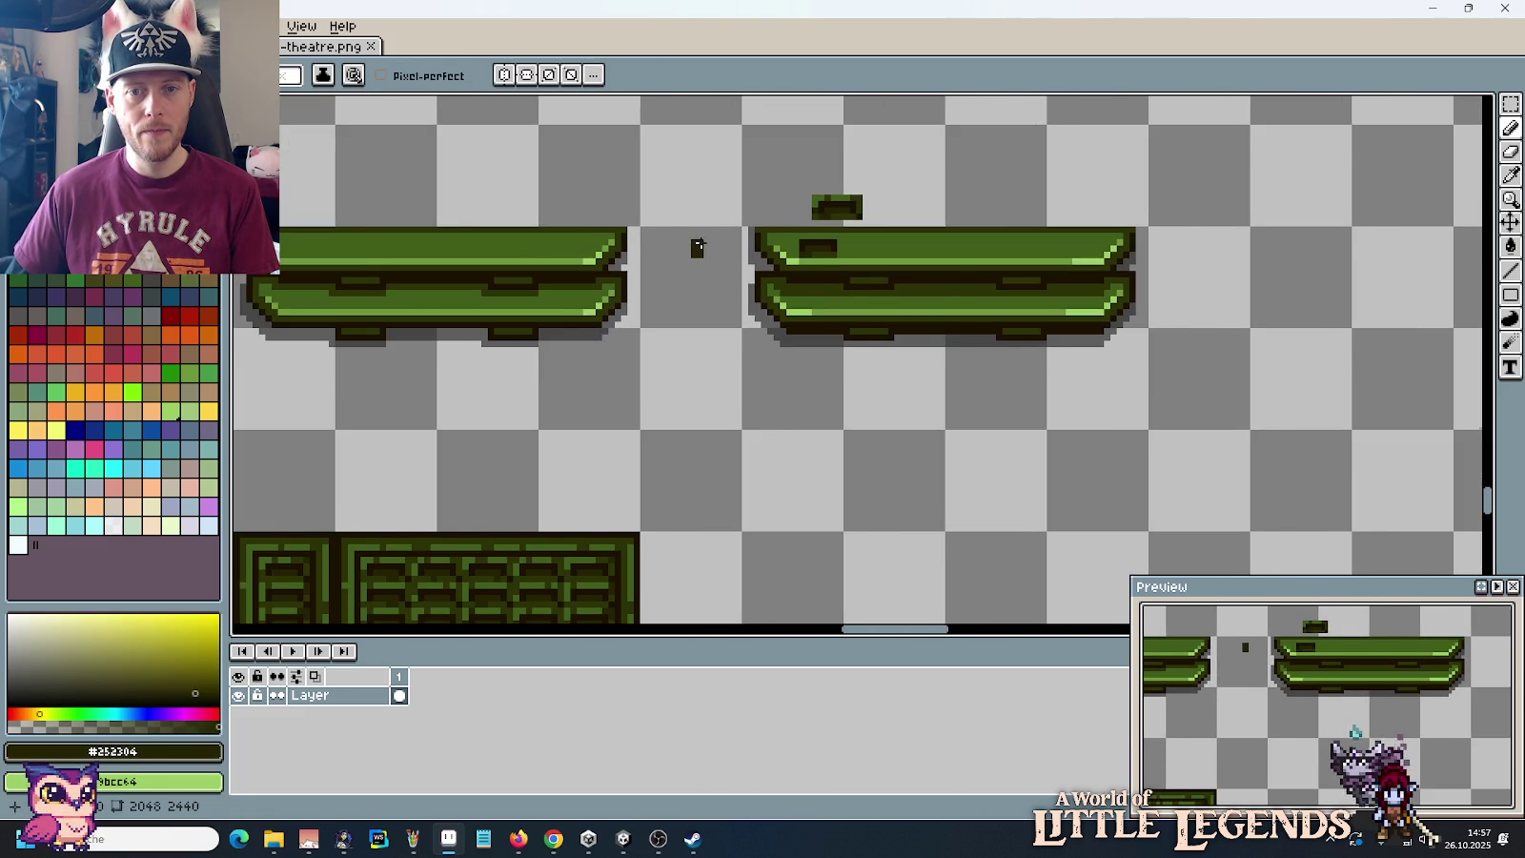
{"action": "scroll", "coordinate": [697, 246], "scroll_direction": "down", "scroll_amount": 2}
{"action": "left_click_drag", "start_coordinate": [701, 242], "coordinate": [772, 423]}
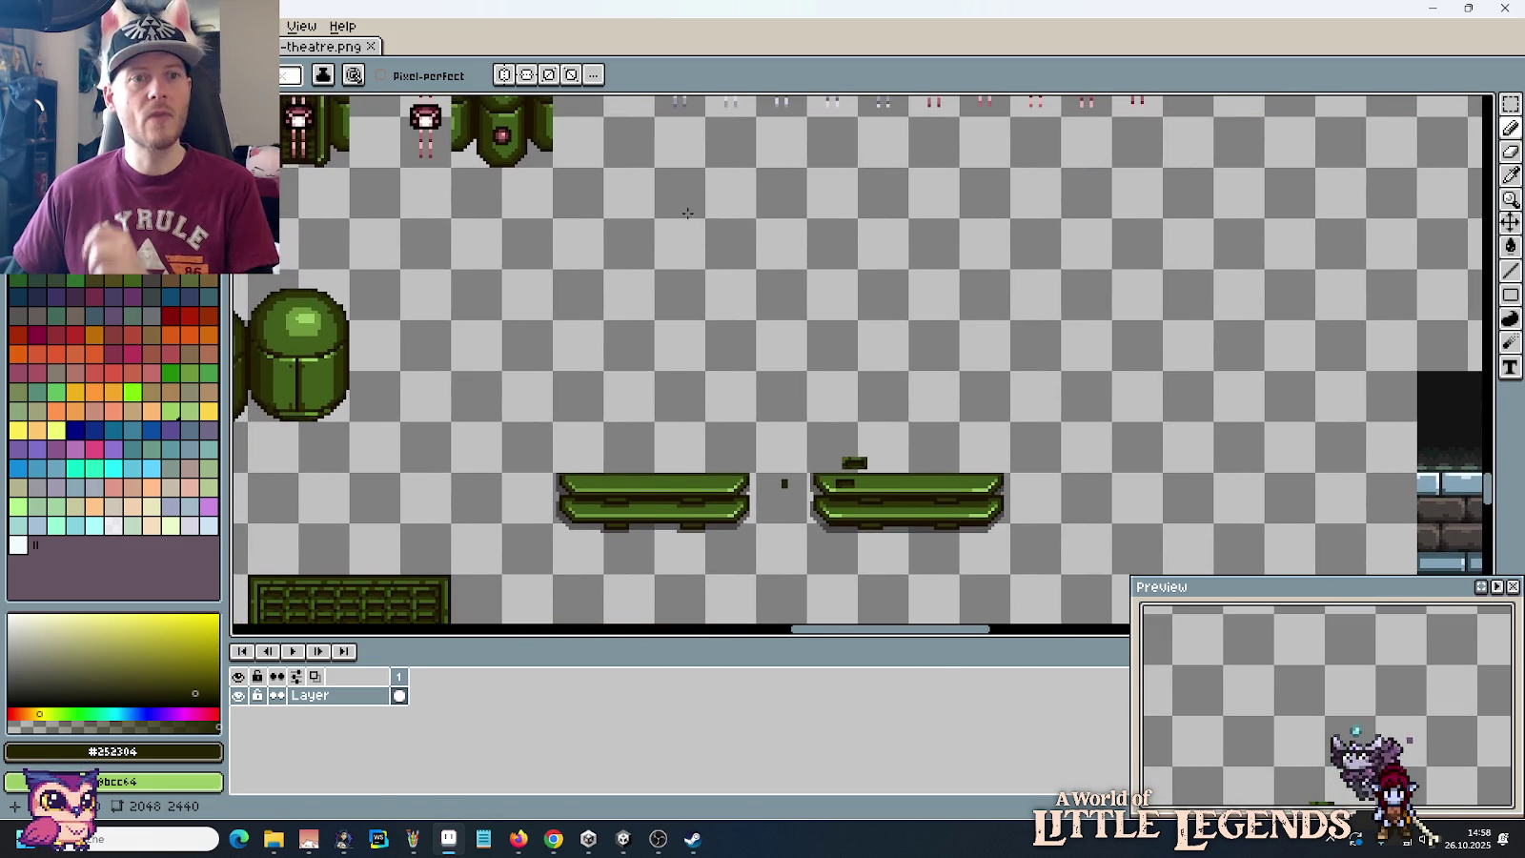
Step: Paste the brown wooden bench from the buildings sheet to the right of the green benches
{"action": "left_click", "coordinate": [281, 52]}
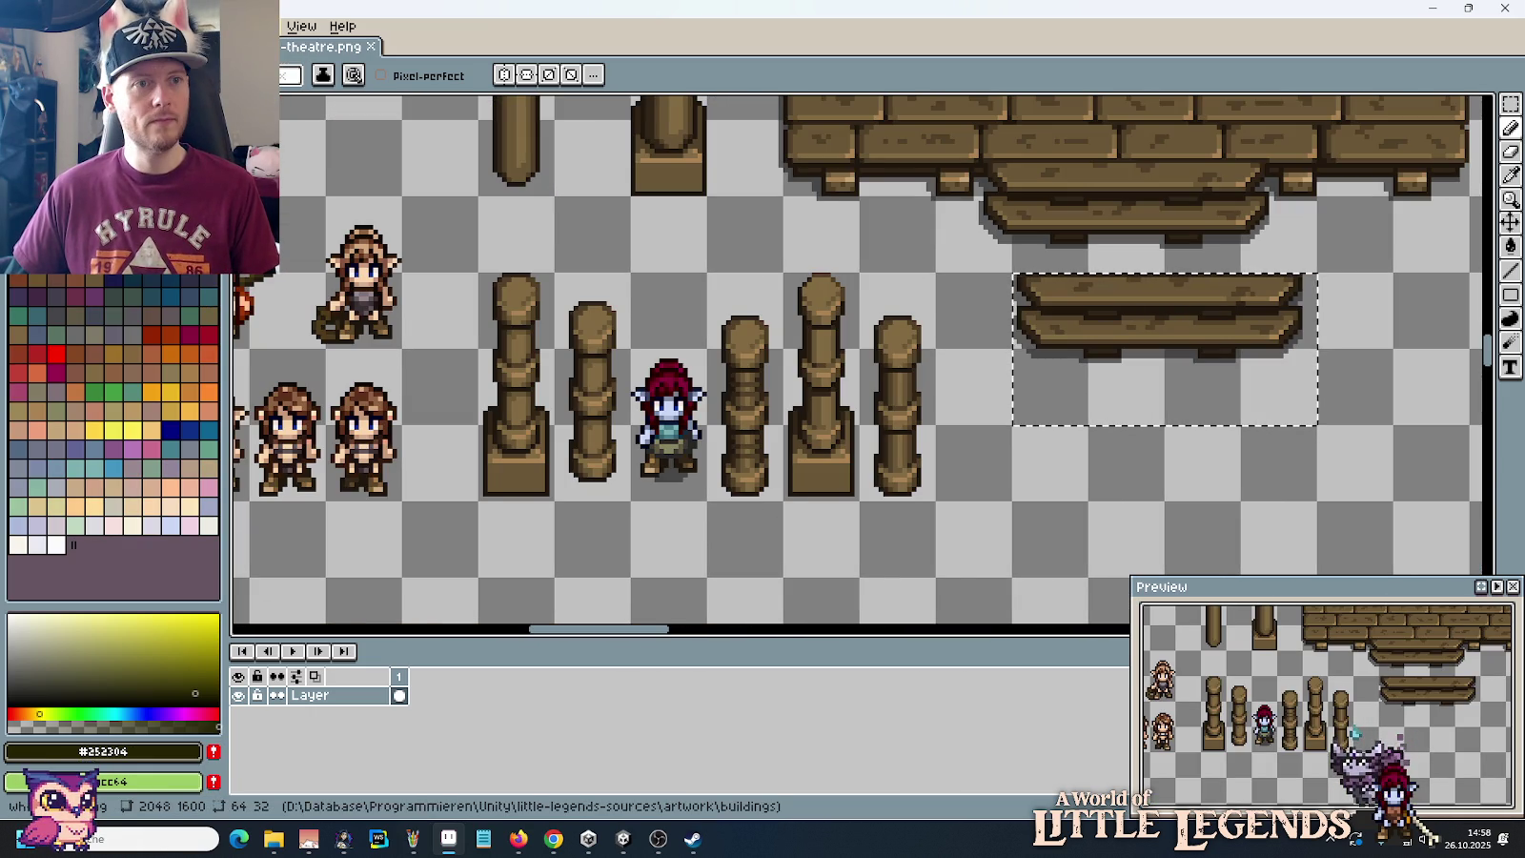
{"action": "left_click", "coordinate": [283, 51]}
{"action": "key", "text": "ctrl+v"}
{"action": "left_click_drag", "start_coordinate": [905, 394], "coordinate": [1126, 537]}
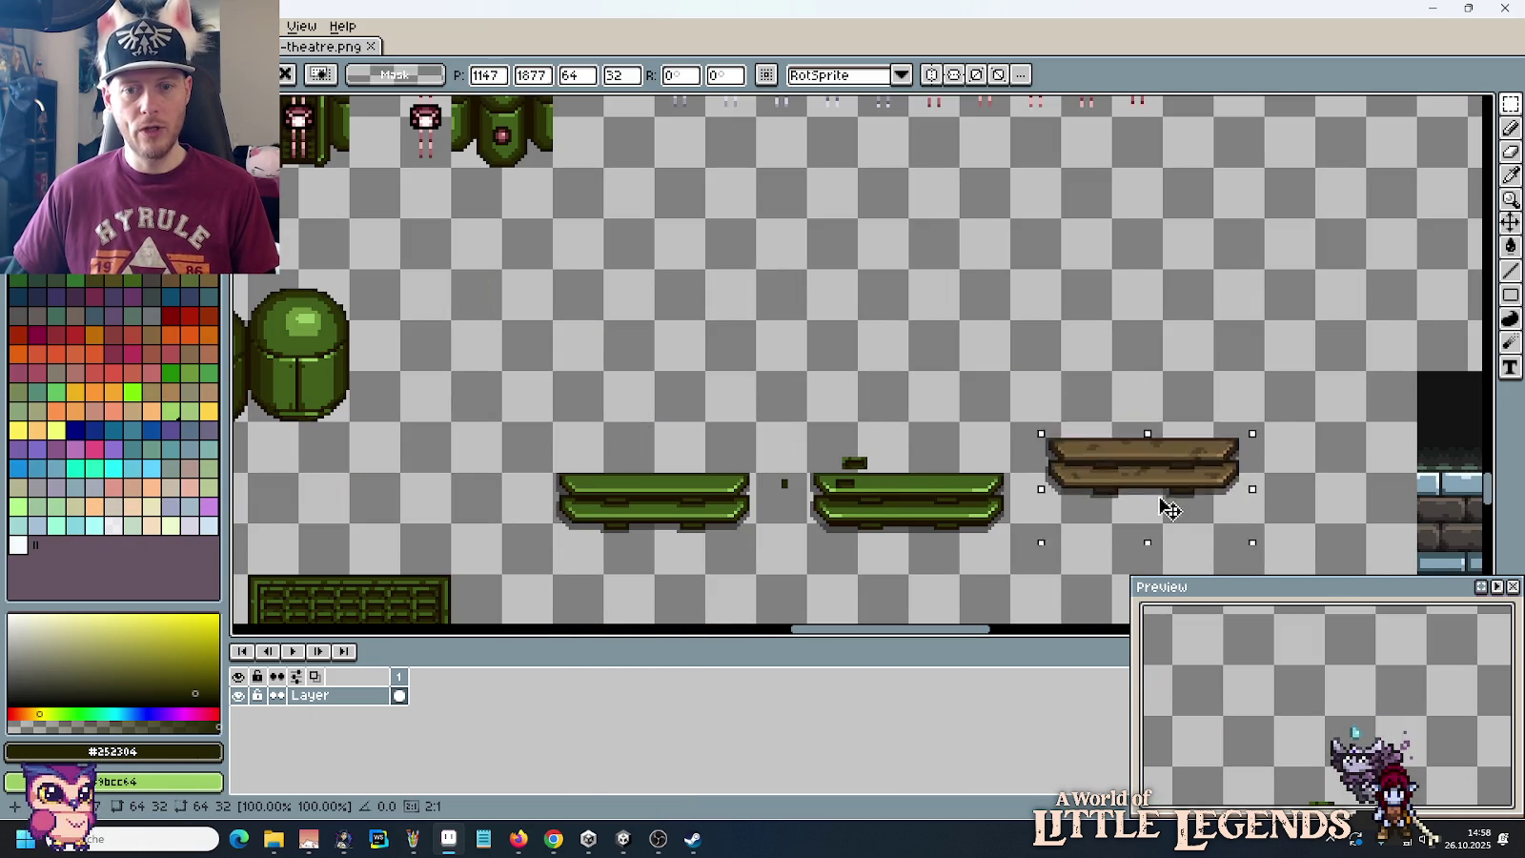
{"action": "scroll", "coordinate": [854, 473], "scroll_direction": "up", "scroll_amount": 3}
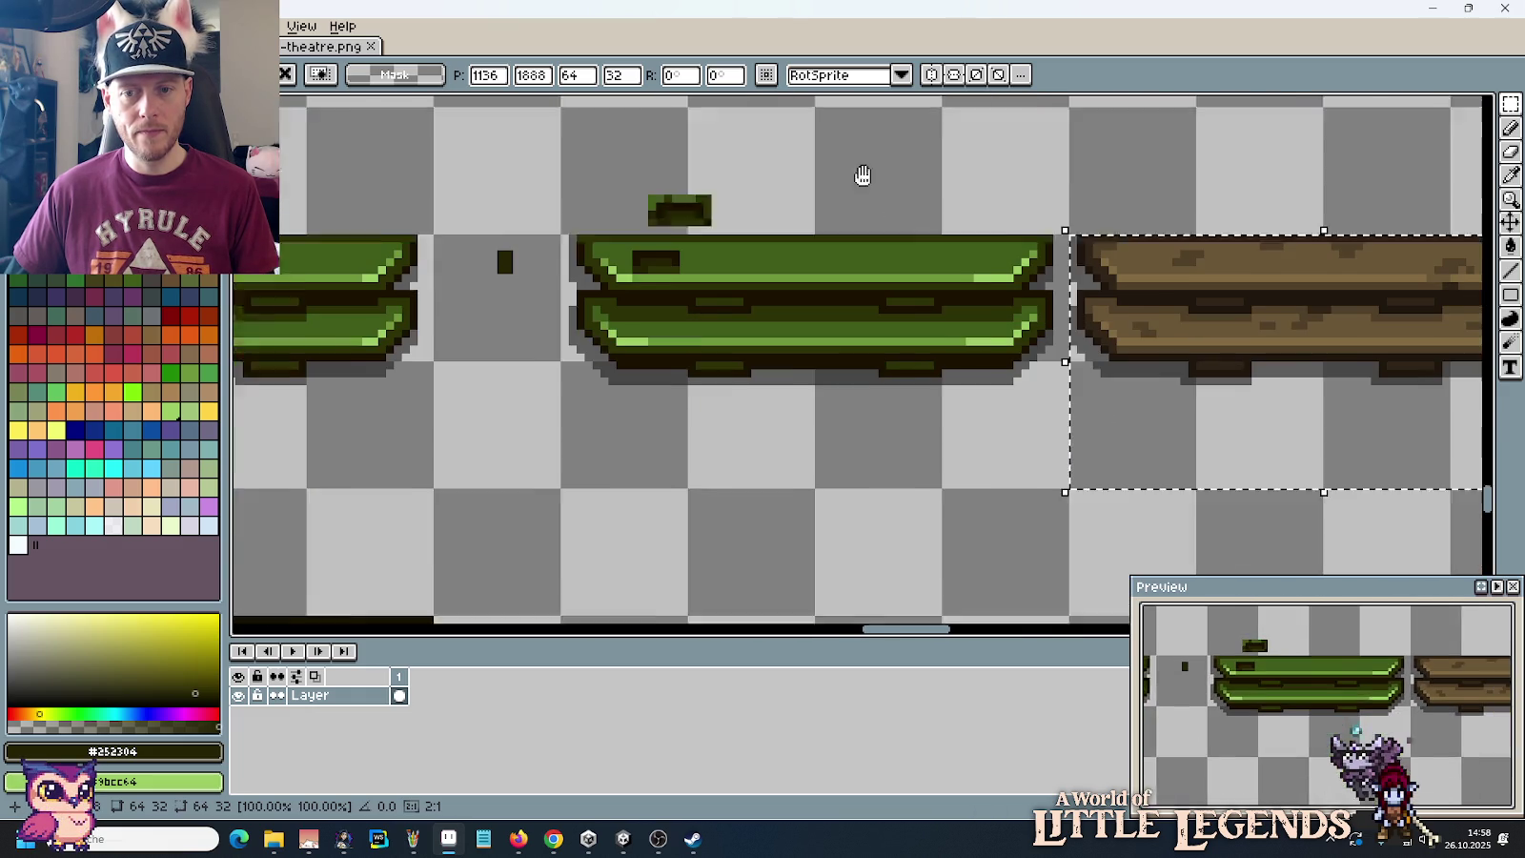
{"action": "key", "text": "Return"}
{"action": "scroll", "coordinate": [840, 154], "scroll_direction": "up", "scroll_amount": 1}
{"action": "scroll", "coordinate": [842, 158], "scroll_direction": "up", "scroll_amount": 1}
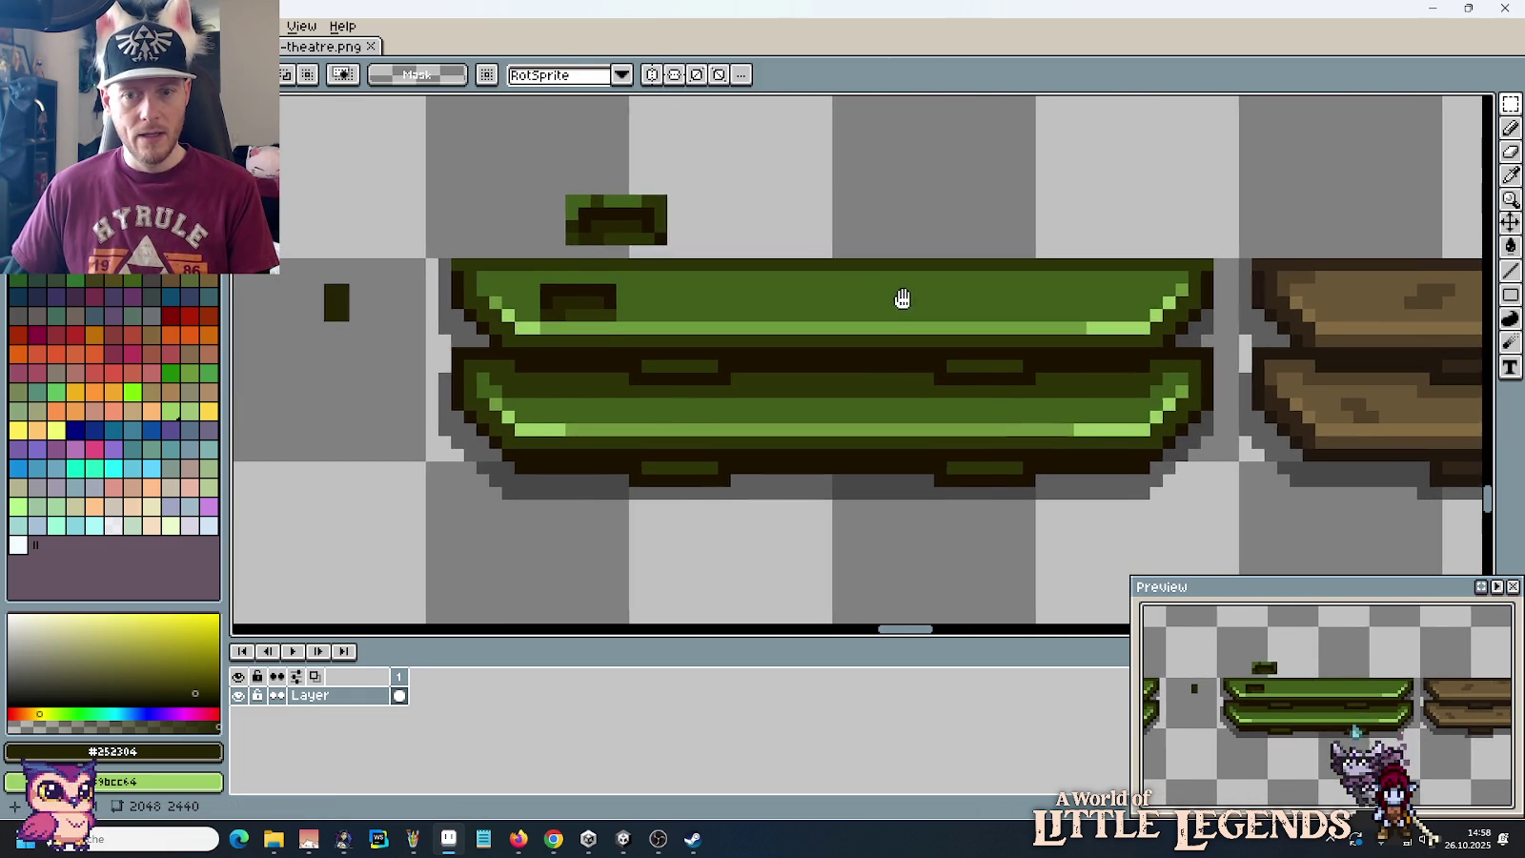
{"action": "key", "text": "i"}
{"action": "key", "text": "b"}
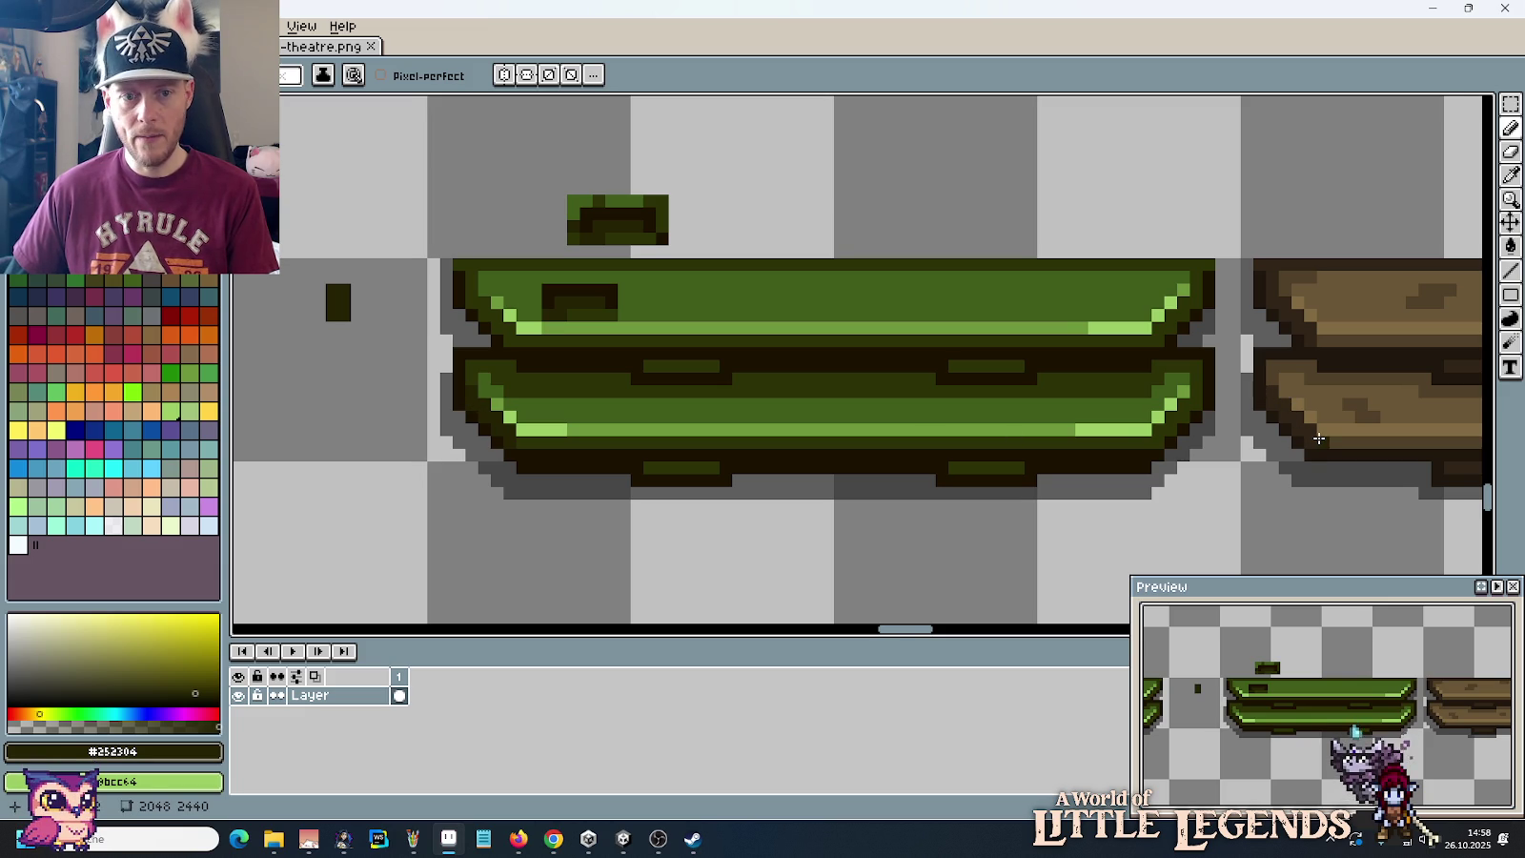
Step: Sample the dark outline colour #252304 near the green and brown benches
{"action": "left_click_drag", "start_coordinate": [1318, 437], "coordinate": [950, 414]}
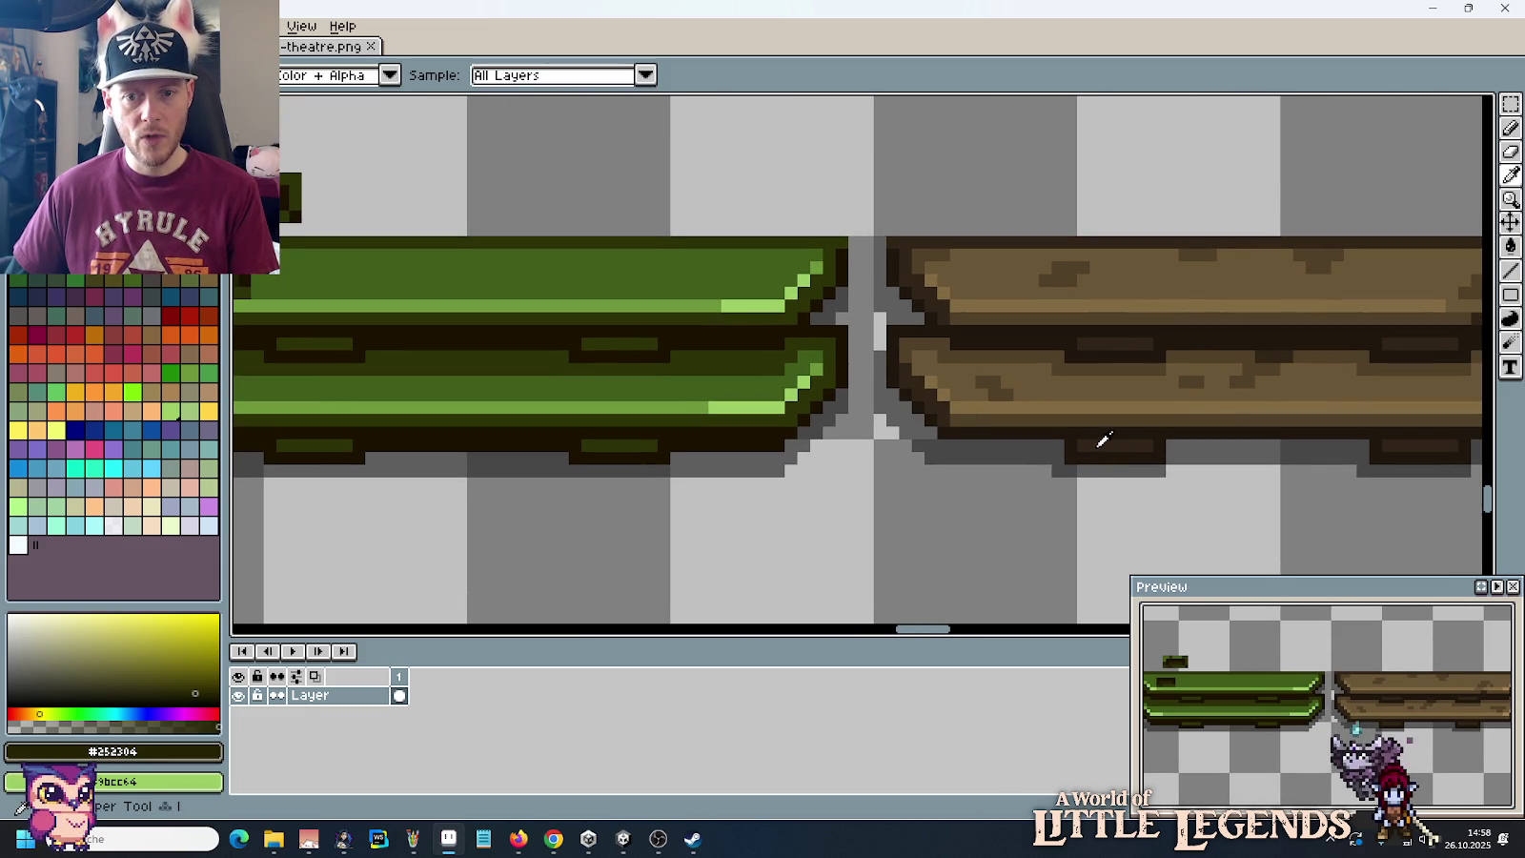
{"action": "left_click", "coordinate": [960, 418], "text": "alt"}
{"action": "scroll", "coordinate": [938, 417], "scroll_direction": "right", "scroll_amount": 5}
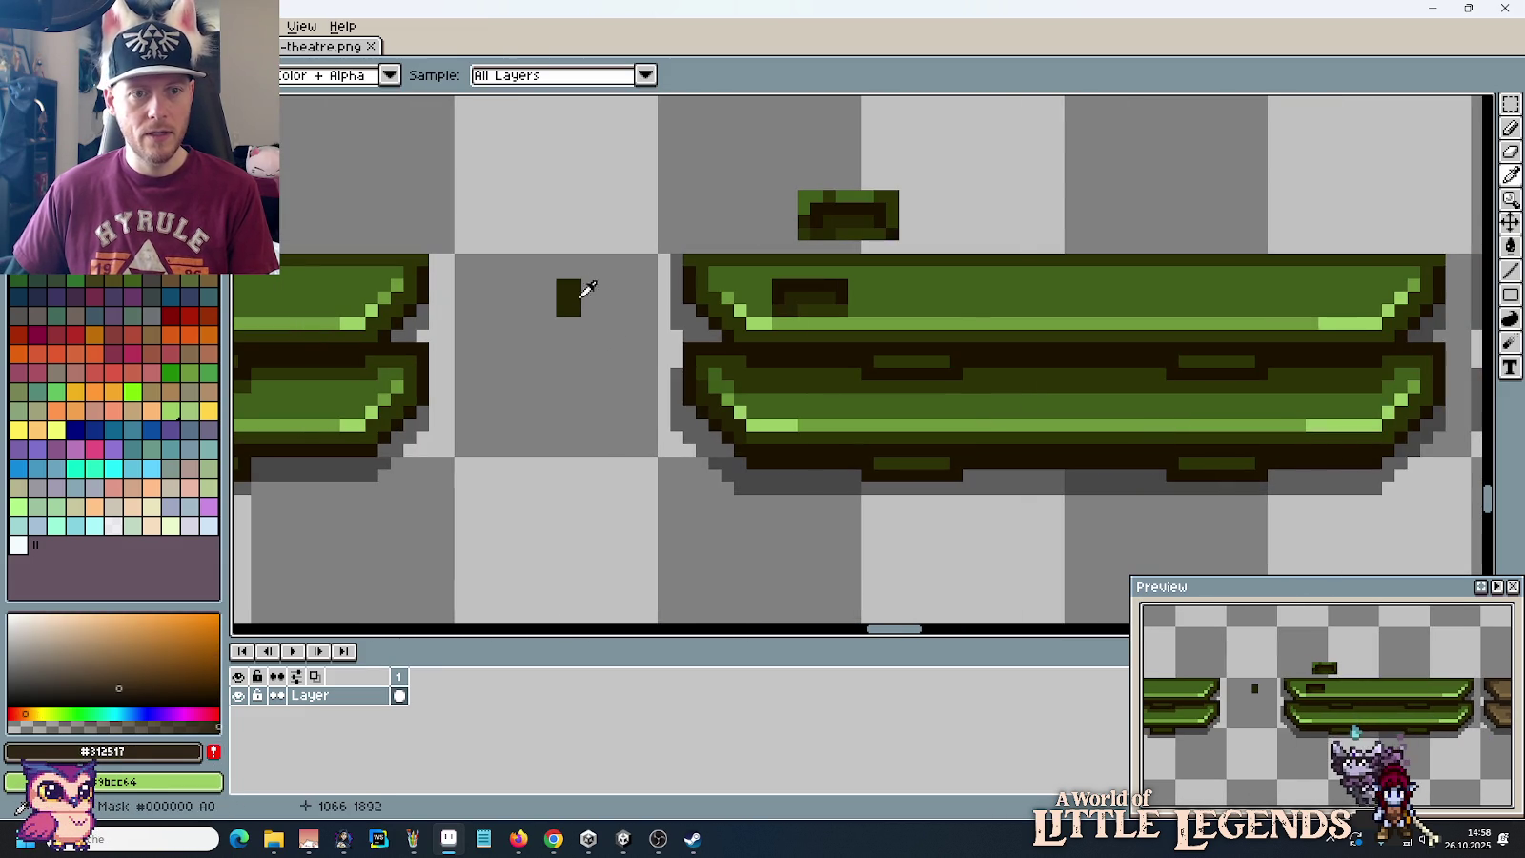
{"action": "left_click", "coordinate": [899, 362], "text": "alt"}
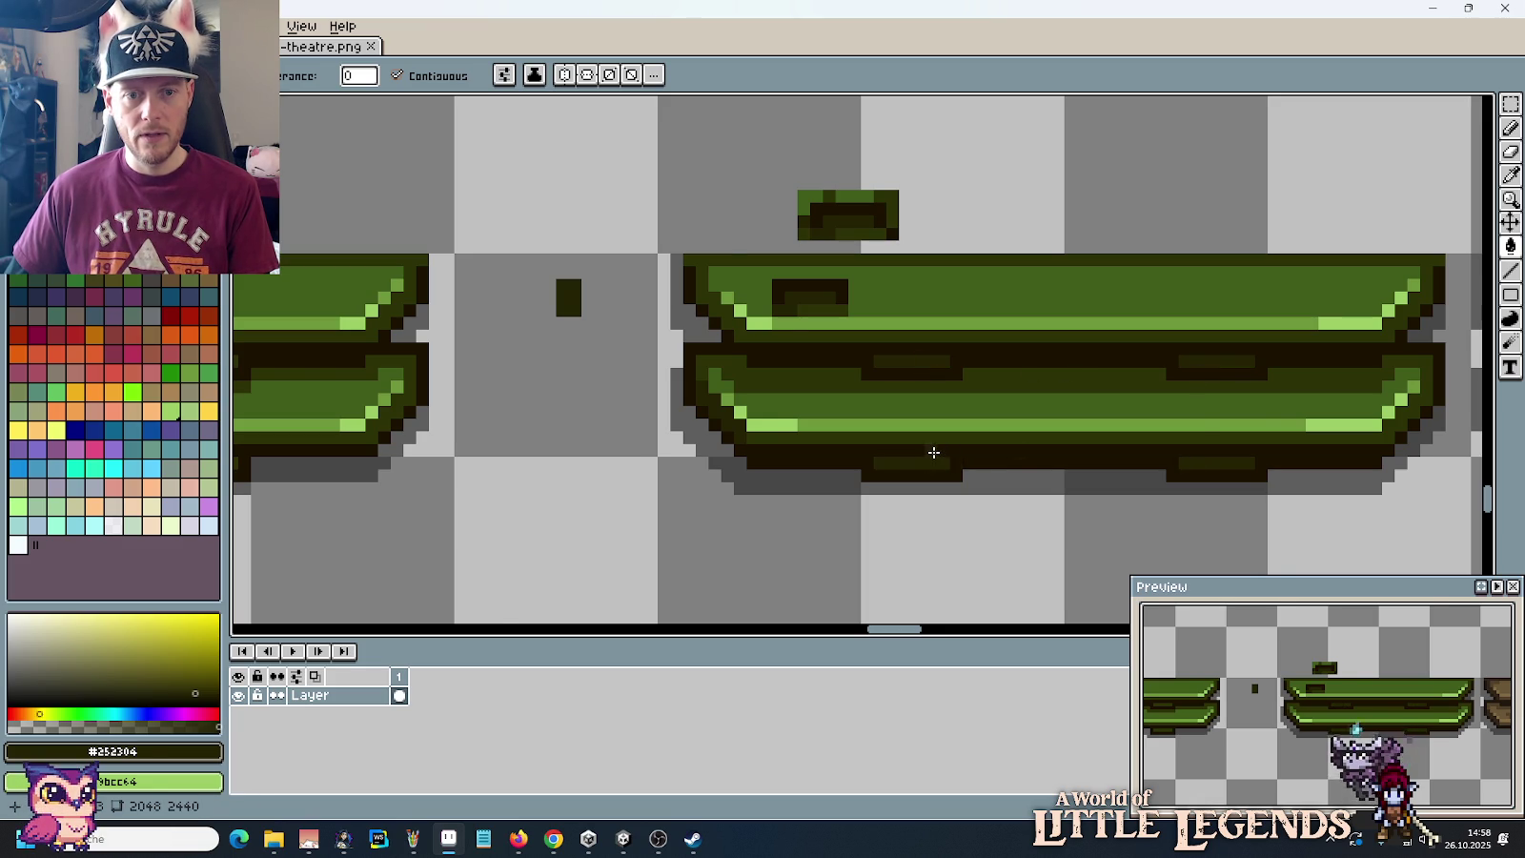
{"action": "scroll", "coordinate": [932, 451], "scroll_direction": "down", "scroll_amount": 3}
{"action": "scroll", "coordinate": [1041, 420], "scroll_direction": "up", "scroll_amount": 2}
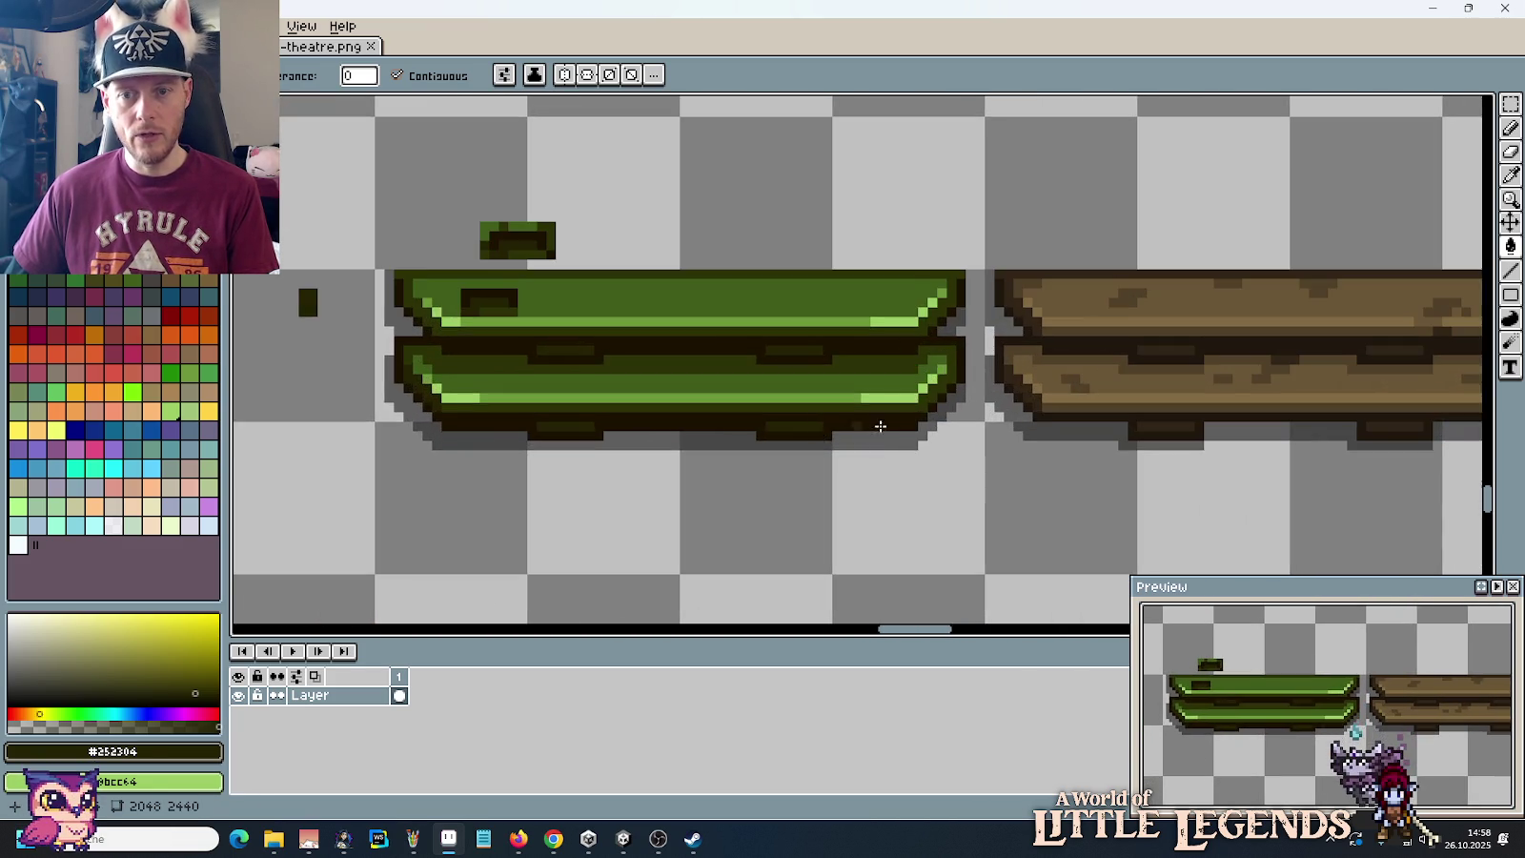
{"action": "left_click_drag", "start_coordinate": [1044, 415], "coordinate": [886, 433]}
{"action": "scroll", "coordinate": [563, 318], "scroll_direction": "up", "scroll_amount": 2}
{"action": "scroll", "coordinate": [657, 297], "scroll_direction": "left", "scroll_amount": 4}
{"action": "key", "text": "b"}
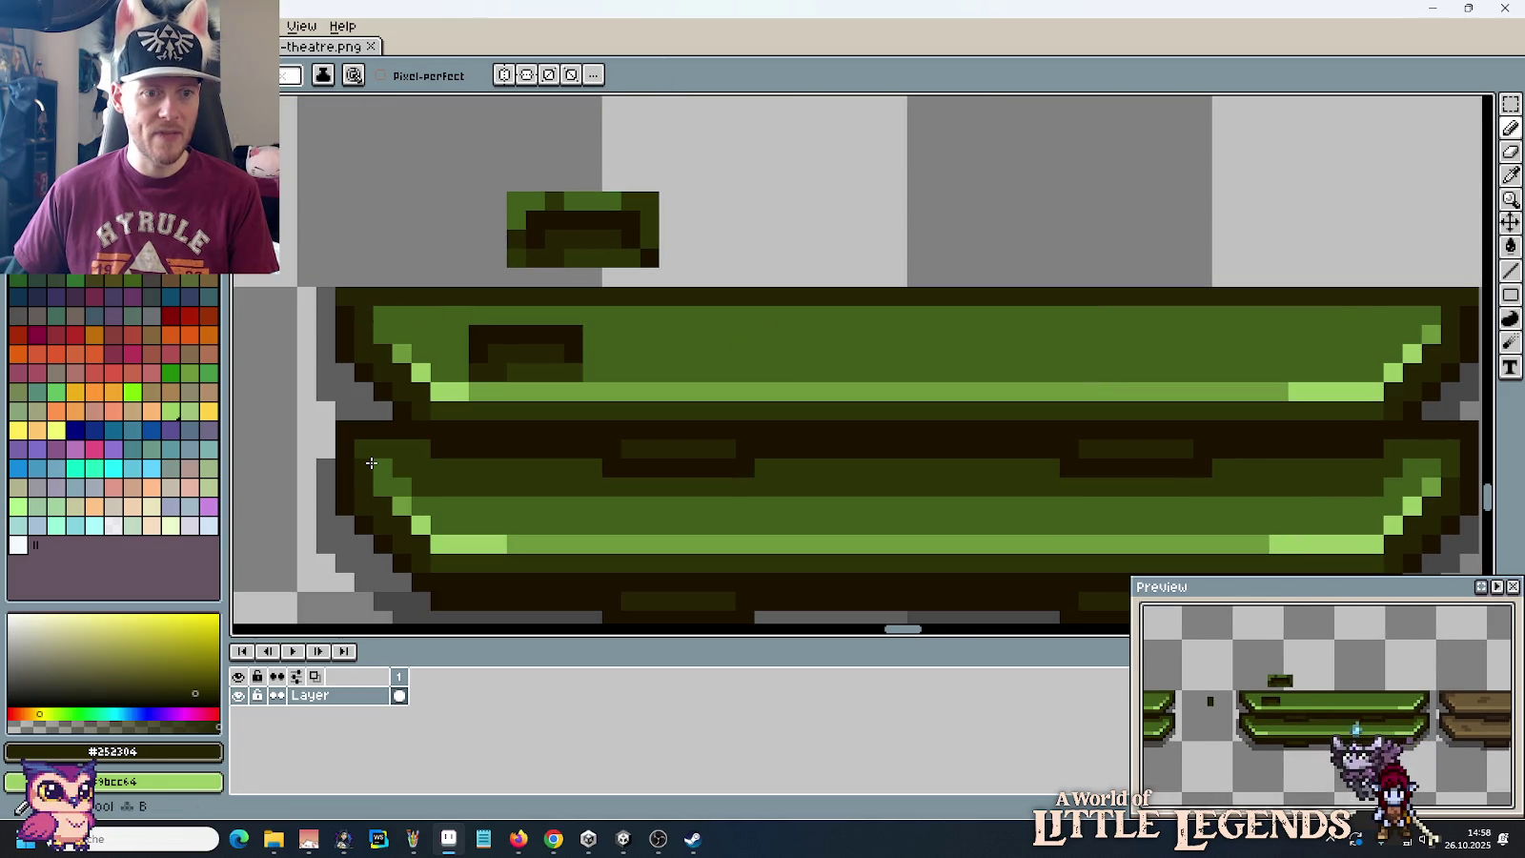
Step: Paint dark trim pixels at the left and right ends of the bench's lower plank
{"action": "left_click", "coordinate": [382, 461]}
{"action": "left_click_drag", "start_coordinate": [367, 451], "coordinate": [419, 448]}
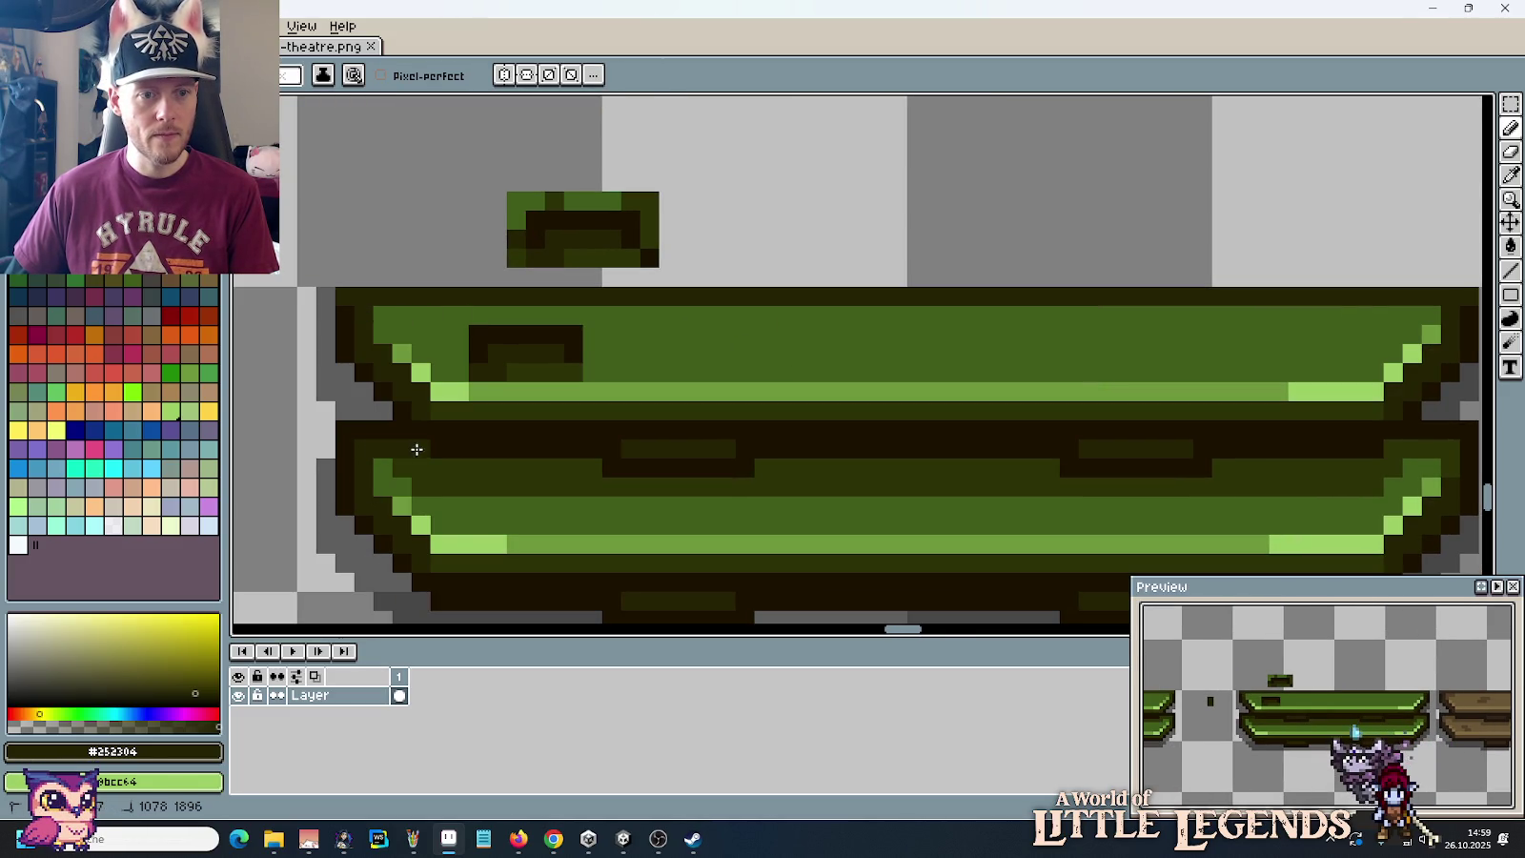
{"action": "left_click_drag", "start_coordinate": [1392, 449], "coordinate": [1454, 448]}
{"action": "left_click", "coordinate": [1450, 467]}
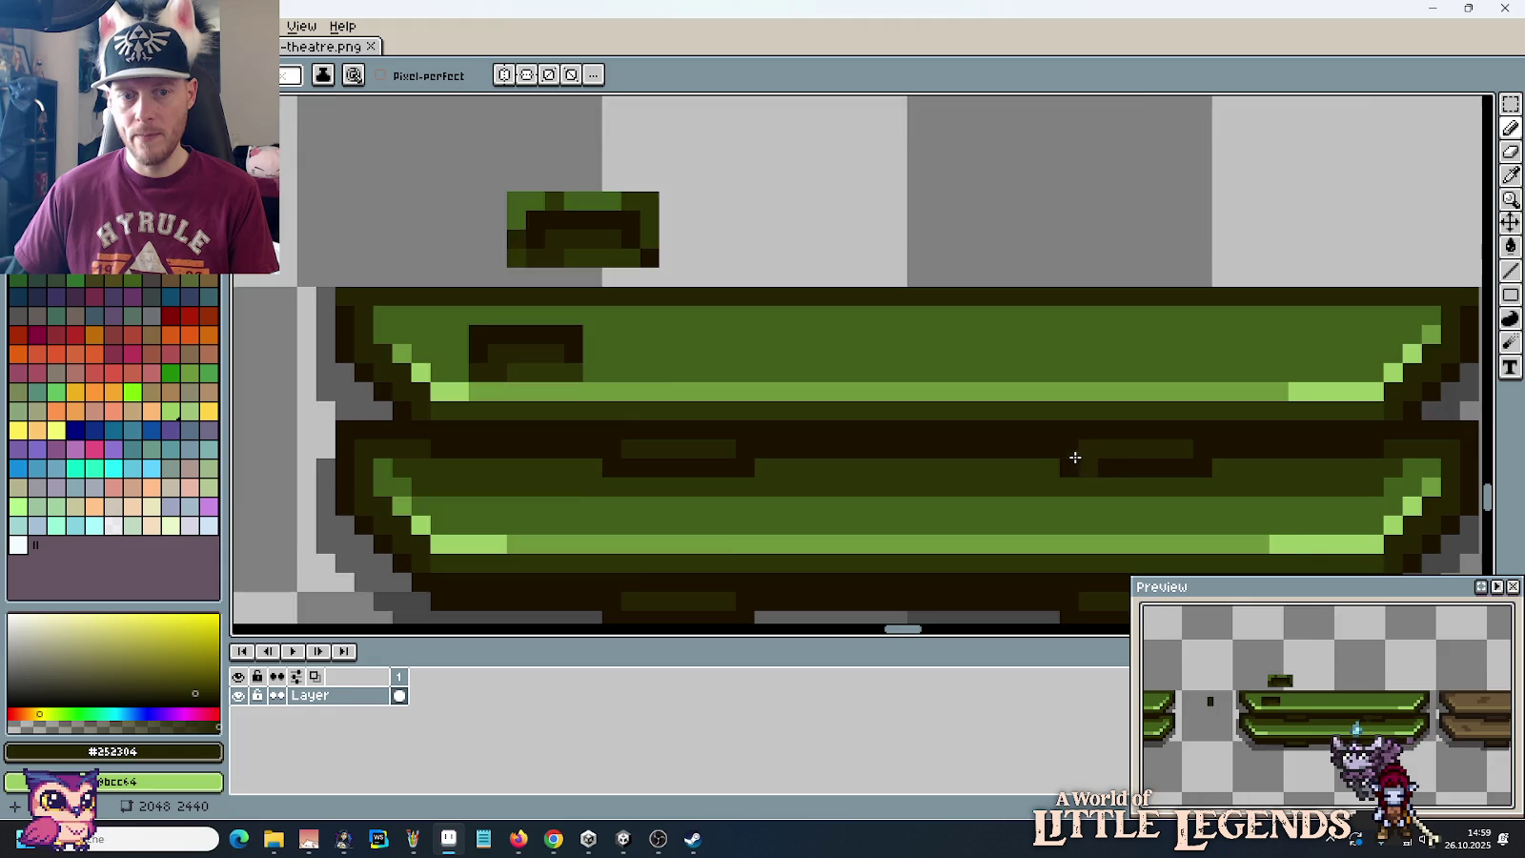
{"action": "scroll", "coordinate": [1083, 463], "scroll_direction": "down", "scroll_amount": 5}
{"action": "left_click_drag", "start_coordinate": [1112, 480], "coordinate": [964, 452]}
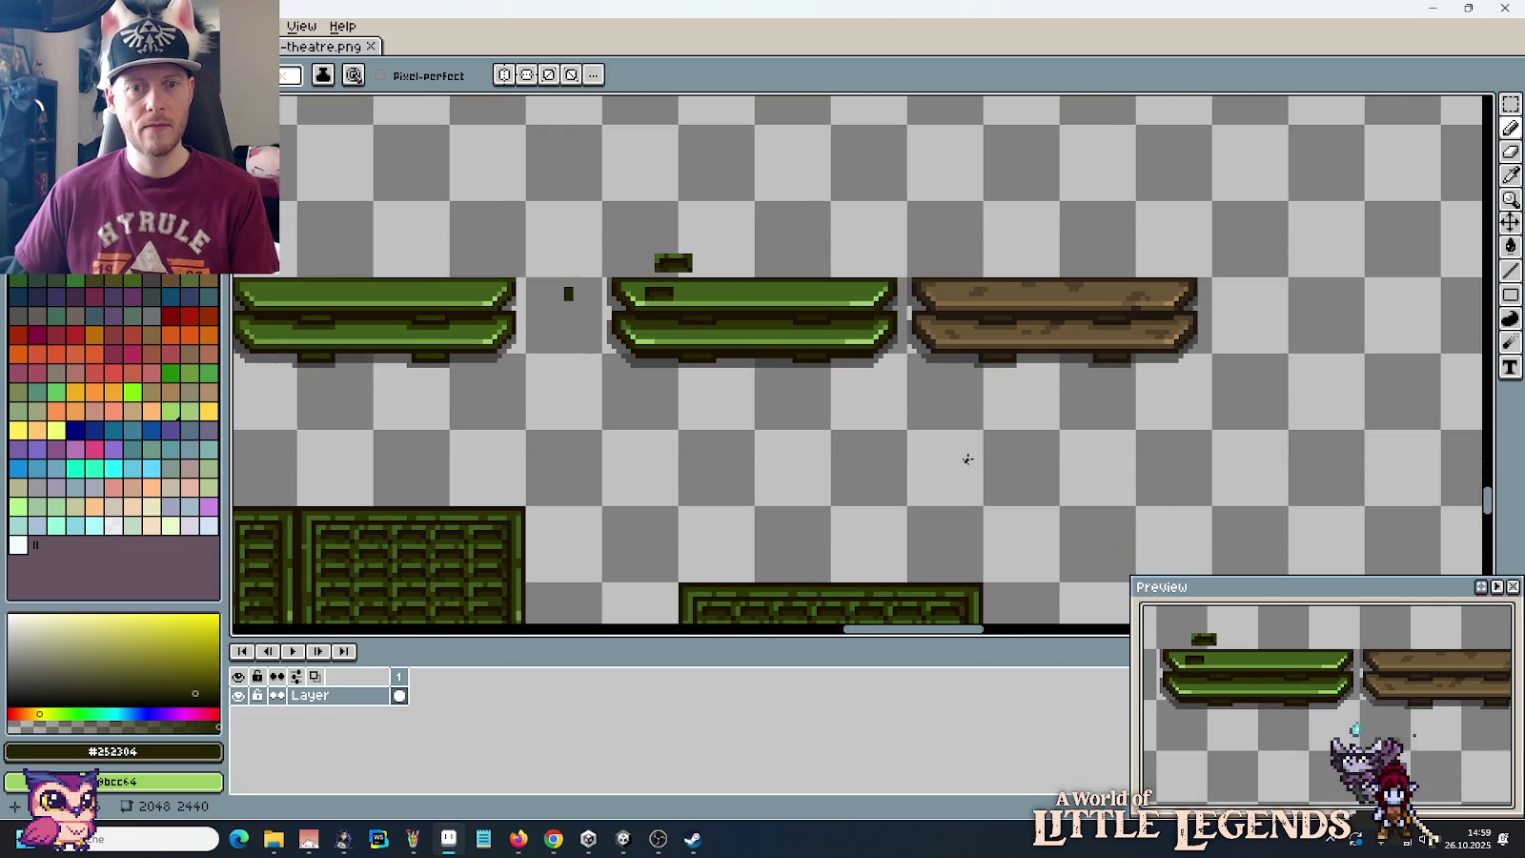
{"action": "scroll", "coordinate": [965, 455], "scroll_direction": "down", "scroll_amount": 1}
{"action": "scroll", "coordinate": [967, 458], "scroll_direction": "up", "scroll_amount": 1}
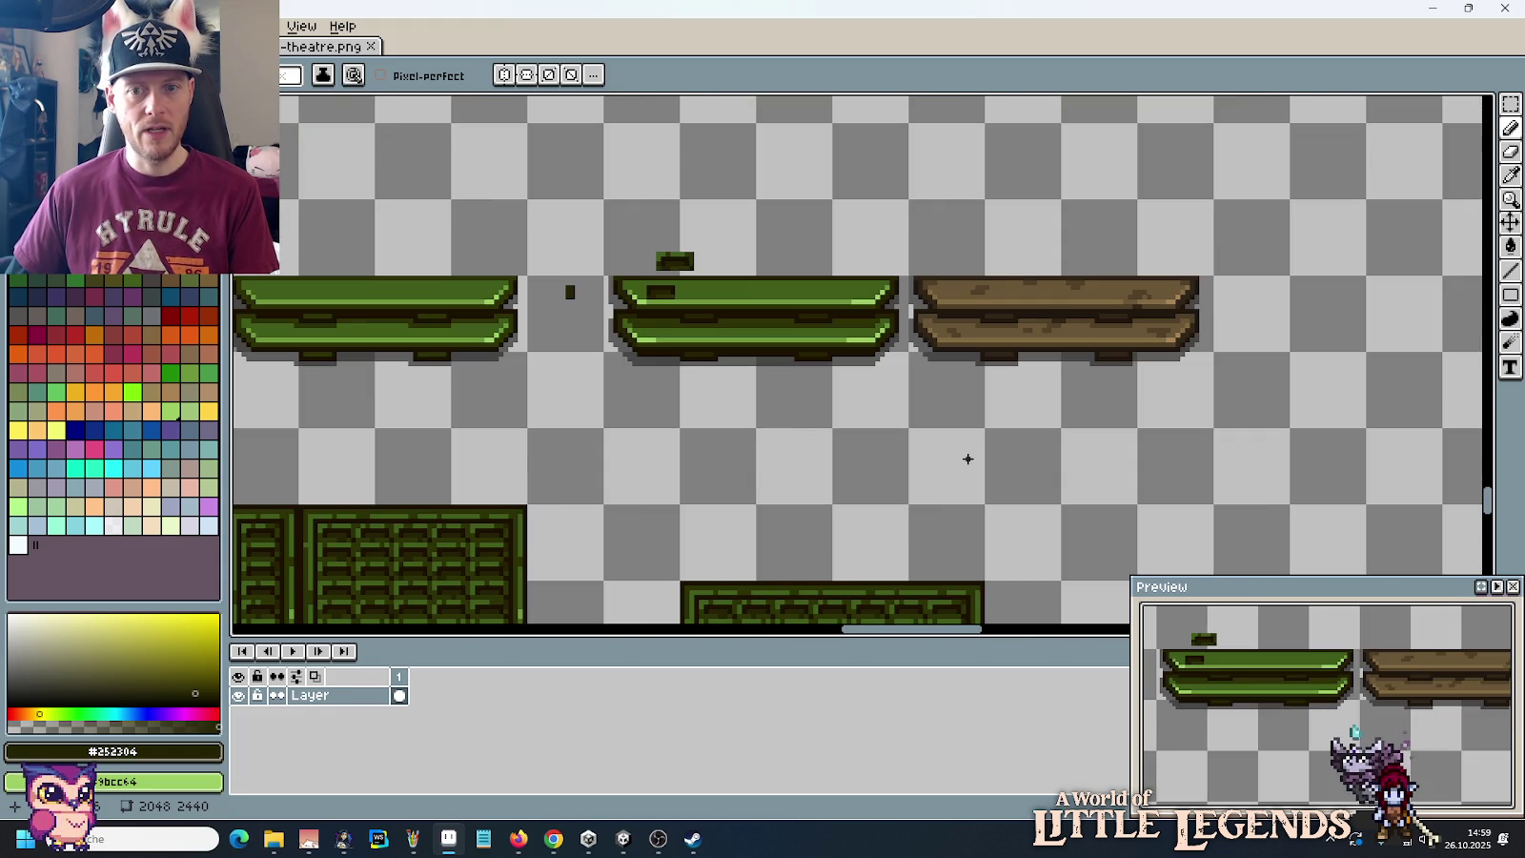
{"action": "left_click_drag", "start_coordinate": [855, 444], "coordinate": [939, 457]}
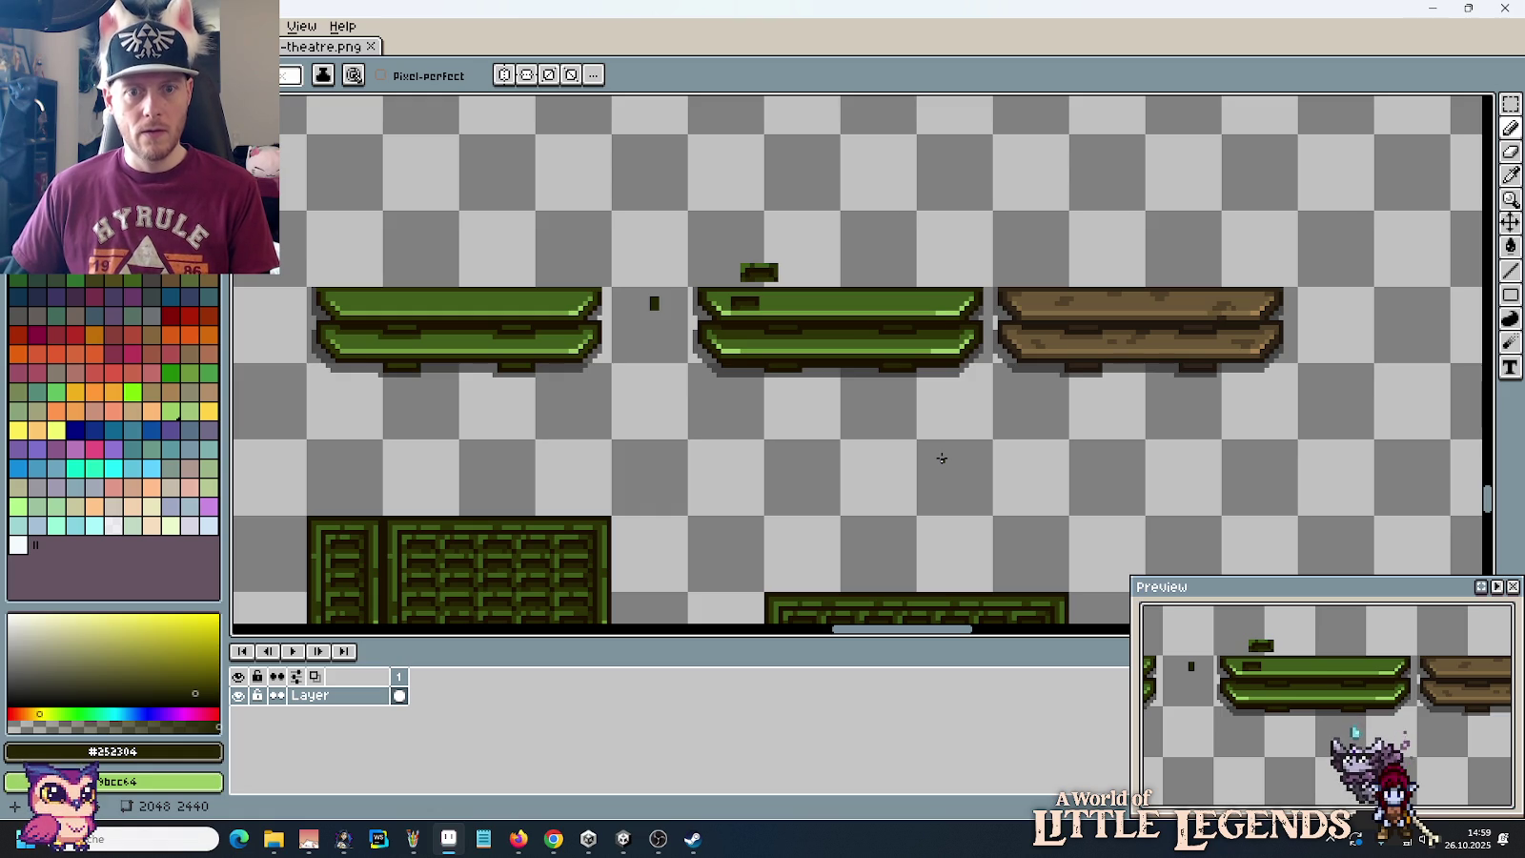
Step: Paint the bench's mid green over the old dark mark on the top plank
{"action": "scroll", "coordinate": [855, 331], "scroll_direction": "up", "scroll_amount": 2}
{"action": "left_click", "coordinate": [698, 286], "text": "alt"}
{"action": "left_click_drag", "start_coordinate": [694, 292], "coordinate": [658, 301]}
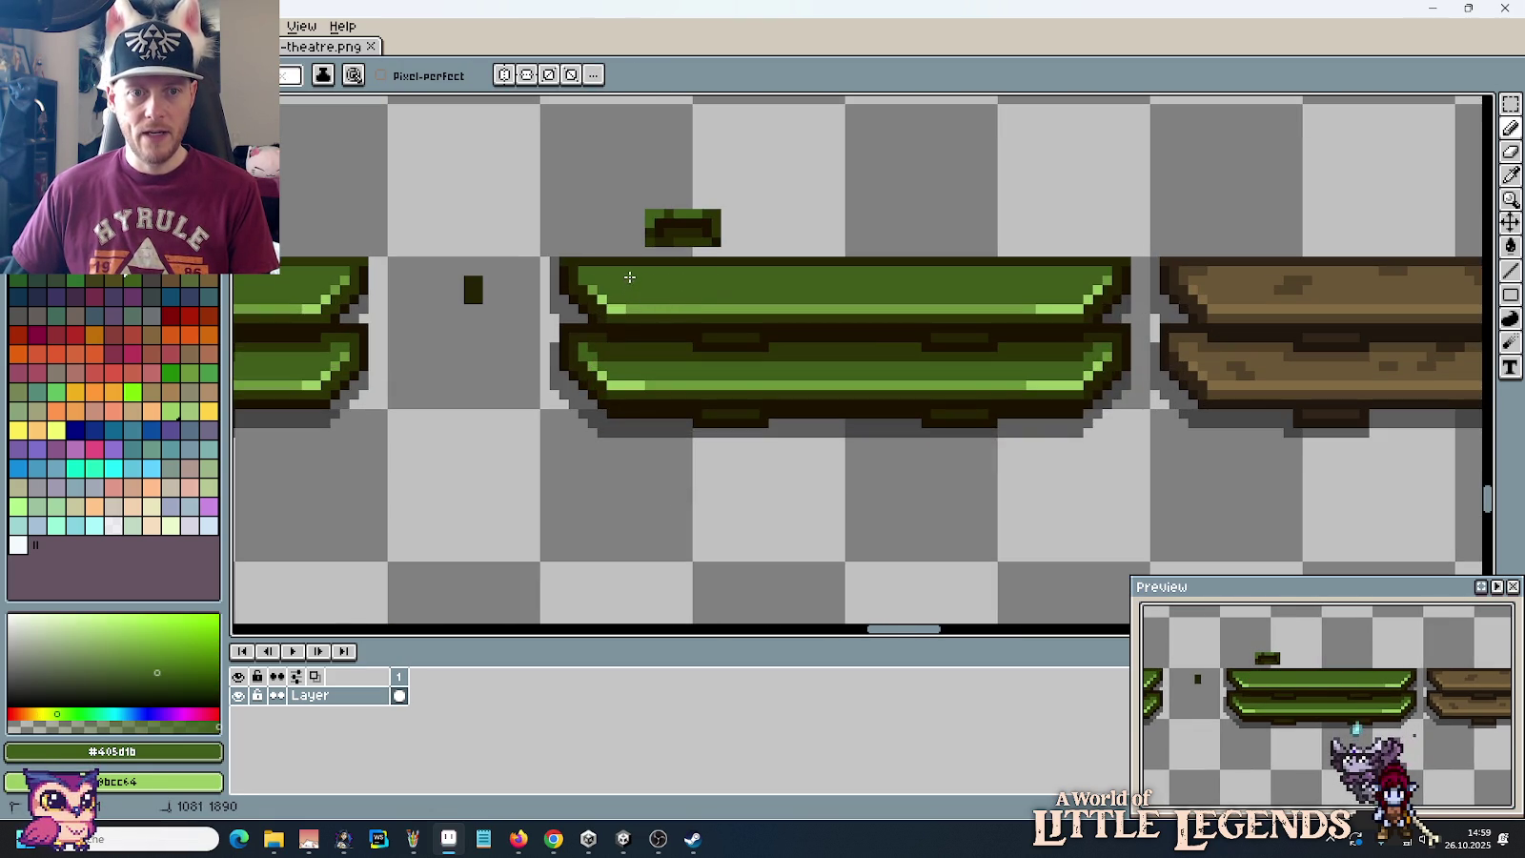
{"action": "scroll", "coordinate": [629, 277], "scroll_direction": "up", "scroll_amount": 2}
{"action": "scroll", "coordinate": [647, 266], "scroll_direction": "up", "scroll_amount": 1}
Step: Pencil the first dark stepped notch near the top plank's left end
{"action": "left_click", "coordinate": [698, 143], "text": "alt"}
{"action": "left_click", "coordinate": [616, 296]}
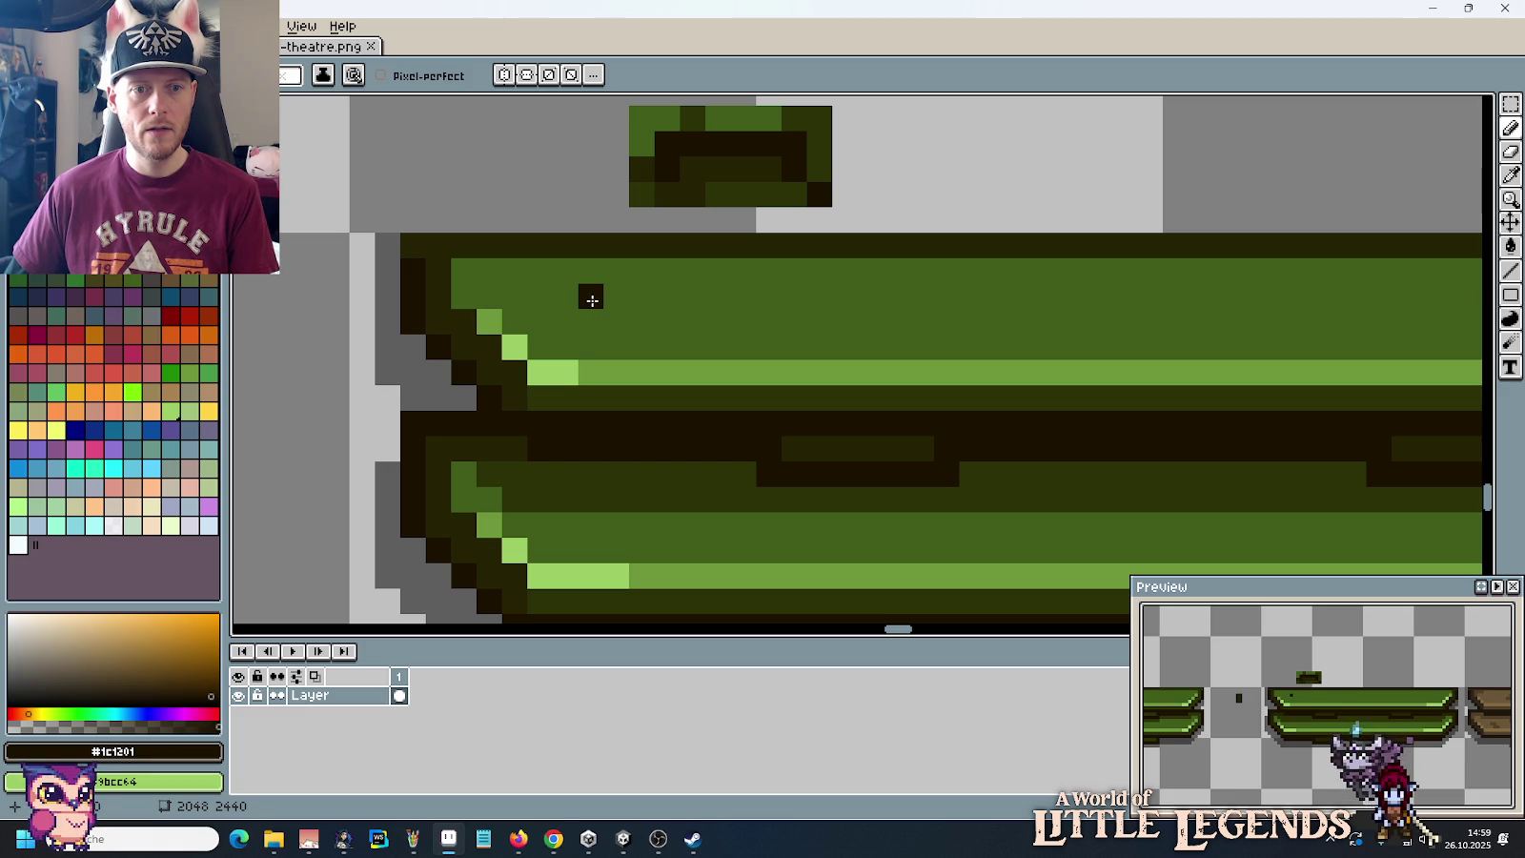
{"action": "left_click_drag", "start_coordinate": [592, 309], "coordinate": [616, 297]}
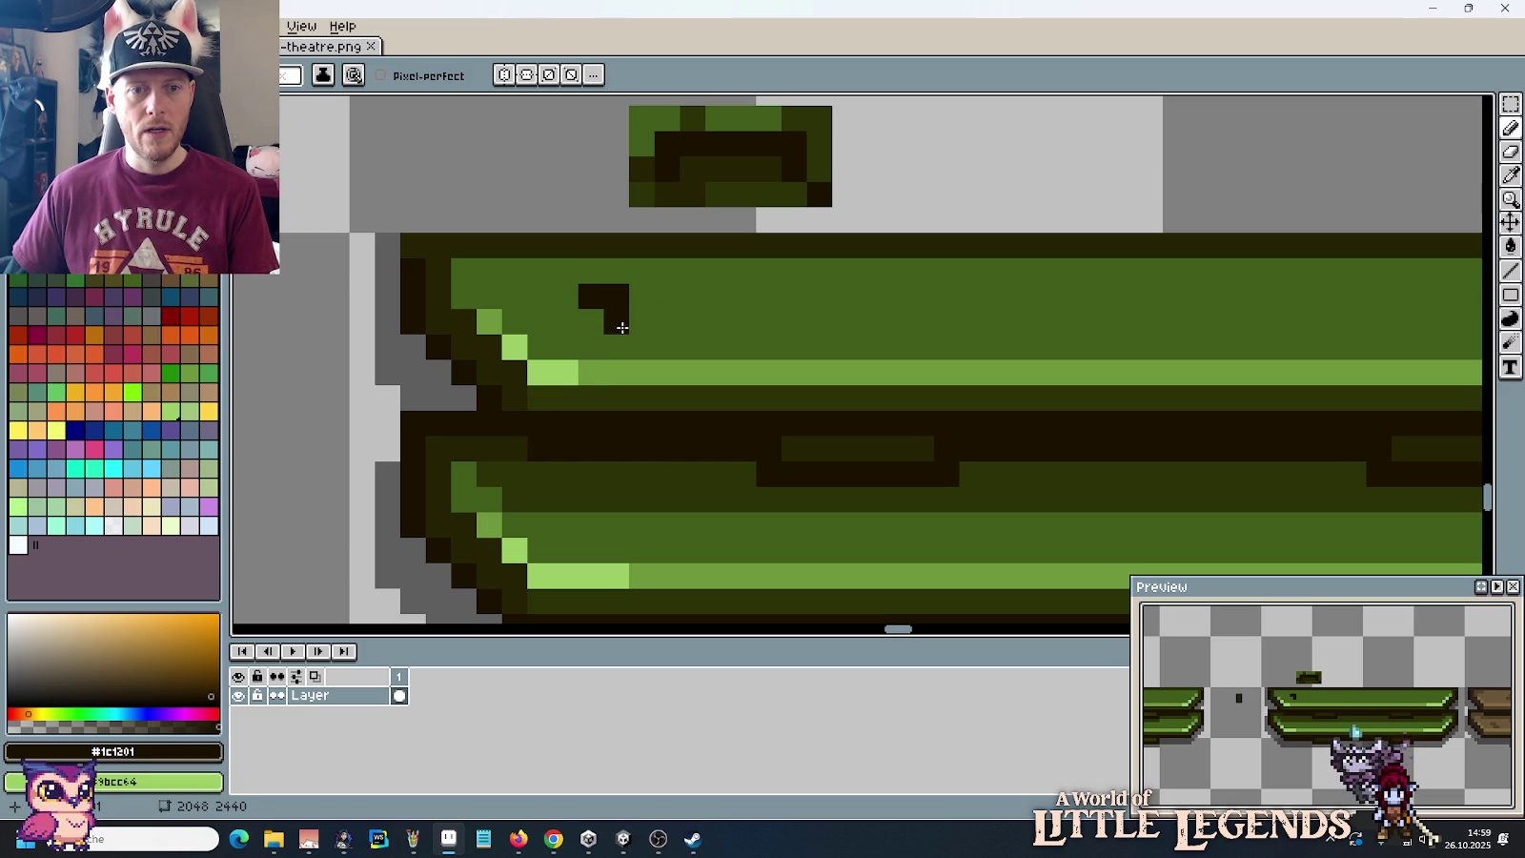
{"action": "left_click_drag", "start_coordinate": [622, 327], "coordinate": [641, 321]}
Step: Sample the dark green and paint two more zigzag notches on the top plank
{"action": "left_click", "coordinate": [741, 180], "text": "alt"}
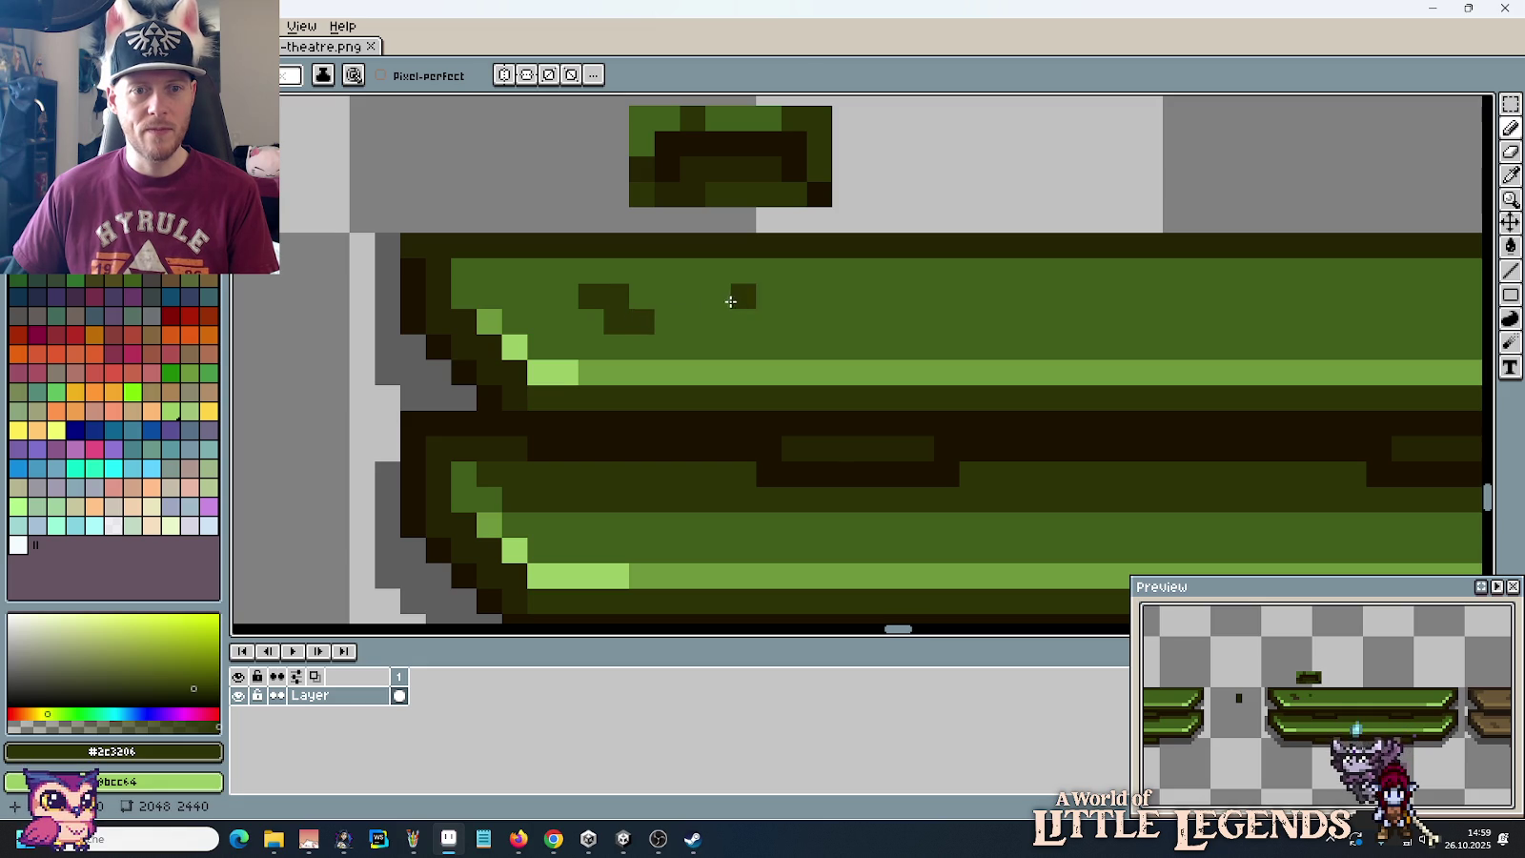
{"action": "left_click_drag", "start_coordinate": [877, 325], "coordinate": [731, 309]}
{"action": "mouse_move", "coordinate": [539, 279]}
{"action": "left_mouse_down"}
{"action": "mouse_move", "coordinate": [588, 305]}
{"action": "mouse_move", "coordinate": [675, 299]}
{"action": "left_mouse_up"}
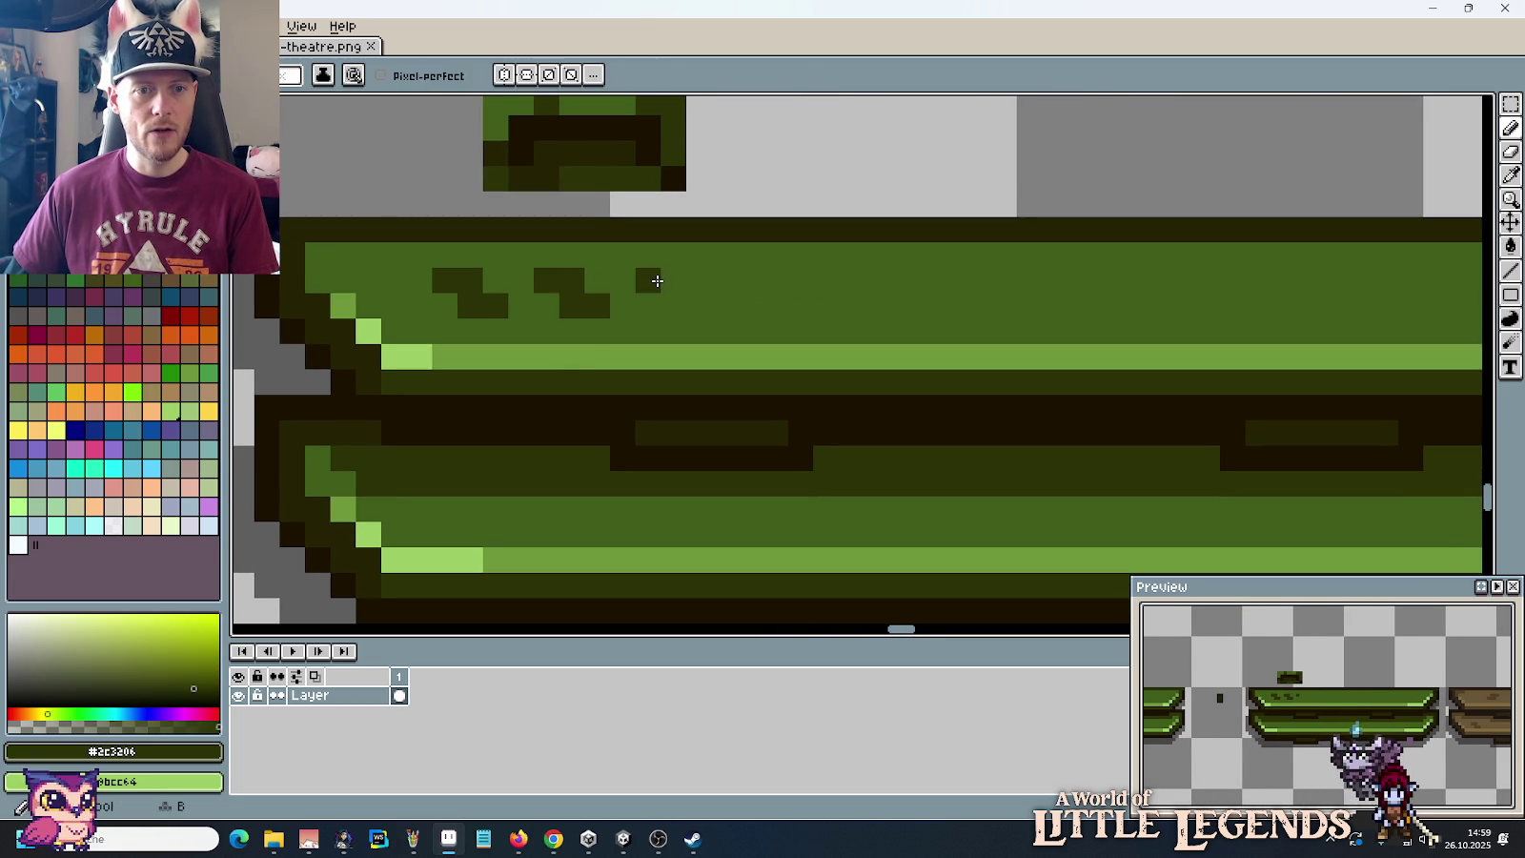
{"action": "scroll", "coordinate": [967, 326], "scroll_direction": "down", "scroll_amount": 2}
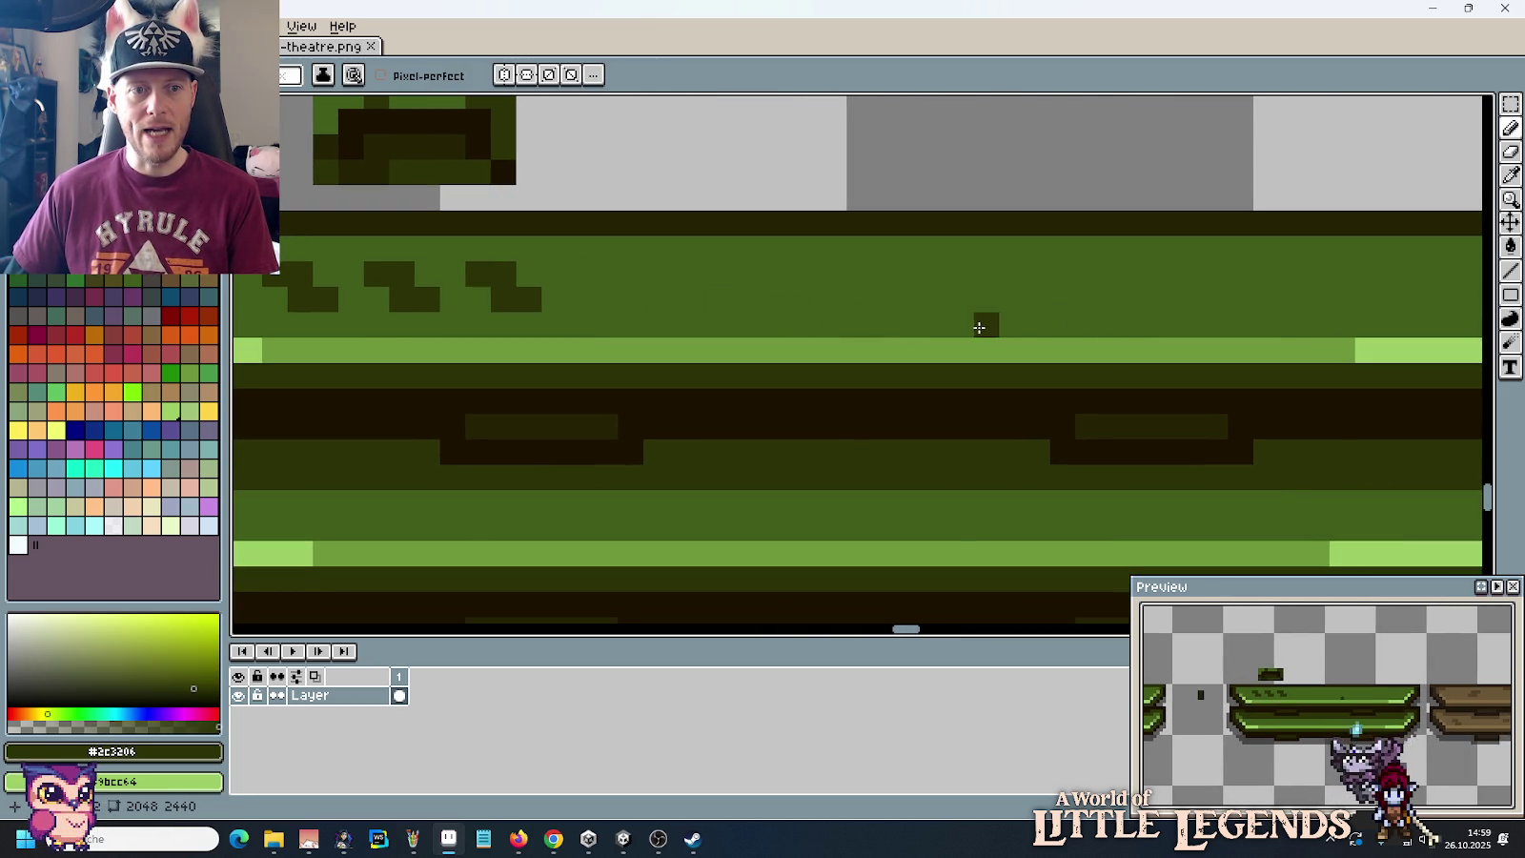
{"action": "scroll", "coordinate": [982, 324], "scroll_direction": "down", "scroll_amount": 2}
{"action": "scroll", "coordinate": [1025, 341], "scroll_direction": "up", "scroll_amount": 1}
{"action": "scroll", "coordinate": [861, 333], "scroll_direction": "up", "scroll_amount": 1}
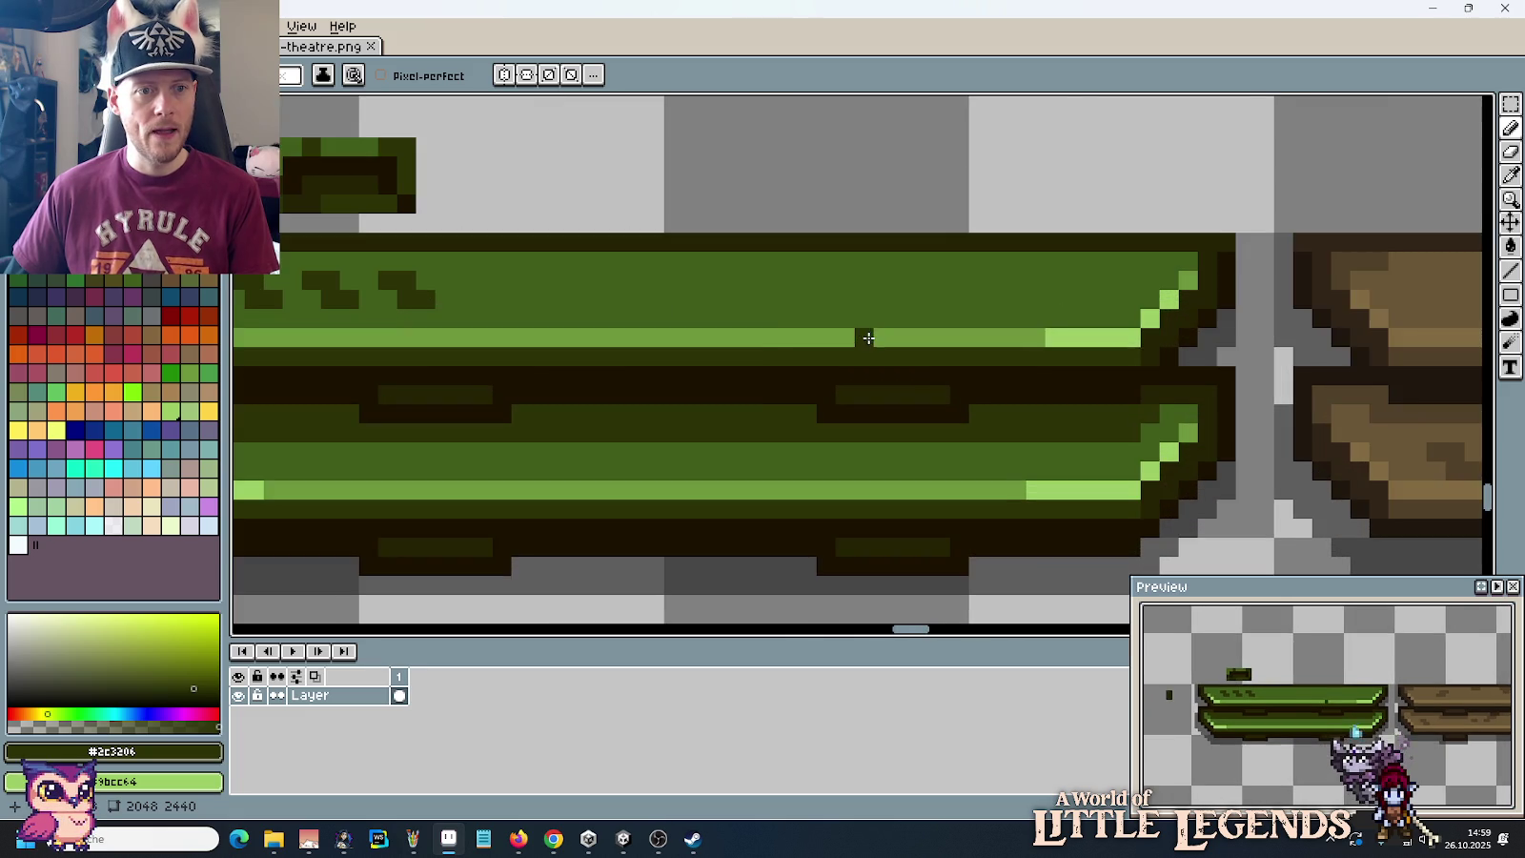
{"action": "scroll", "coordinate": [861, 333], "scroll_direction": "up", "scroll_amount": 1}
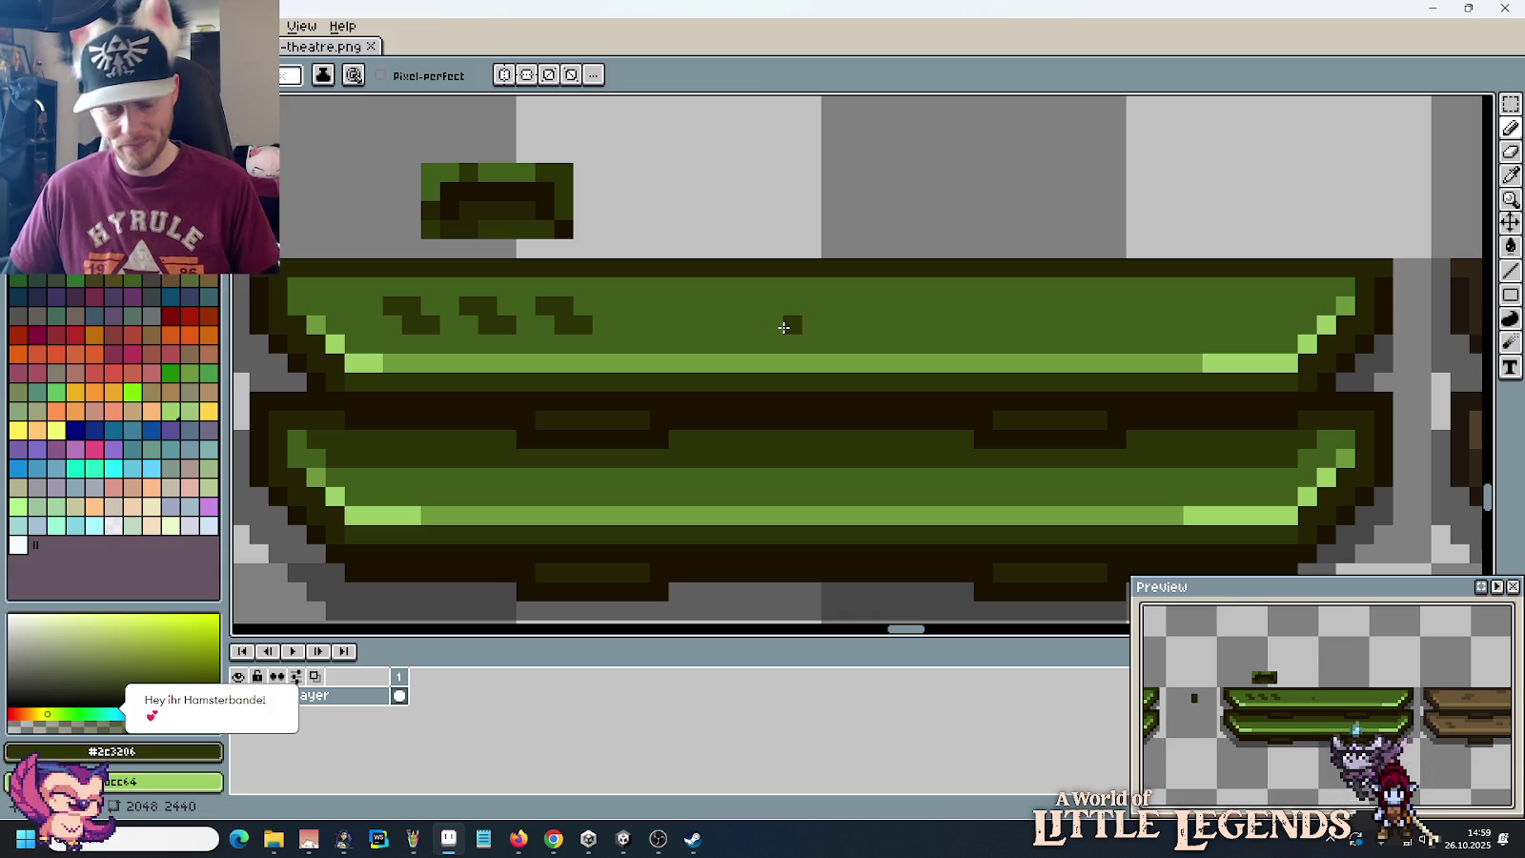
Step: Select the zigzag notches, nudge them left and duplicate them to the right
{"action": "key", "text": "m"}
{"action": "left_click_drag", "start_coordinate": [630, 278], "coordinate": [391, 341]}
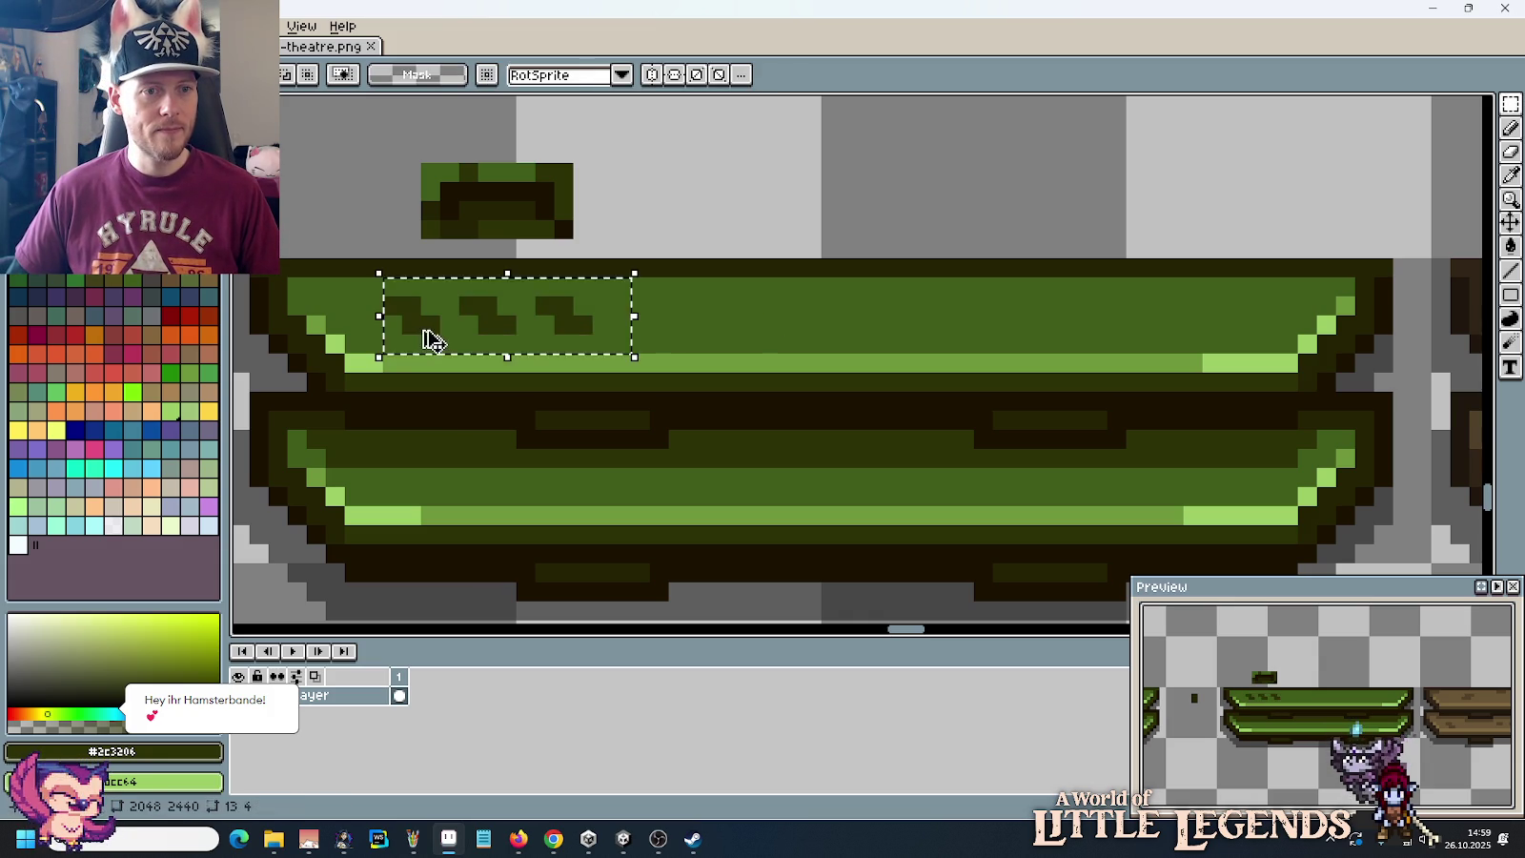
{"action": "key", "text": "Left"}
{"action": "key", "text": "Left"}
{"action": "key", "text": "ctrl+d"}
{"action": "mouse_move", "coordinate": [372, 286]}
{"action": "left_mouse_down"}
{"action": "mouse_move", "coordinate": [561, 323]}
{"action": "mouse_move", "coordinate": [561, 340]}
{"action": "mouse_move", "coordinate": [756, 330]}
{"action": "mouse_move", "coordinate": [740, 334]}
{"action": "left_mouse_up"}
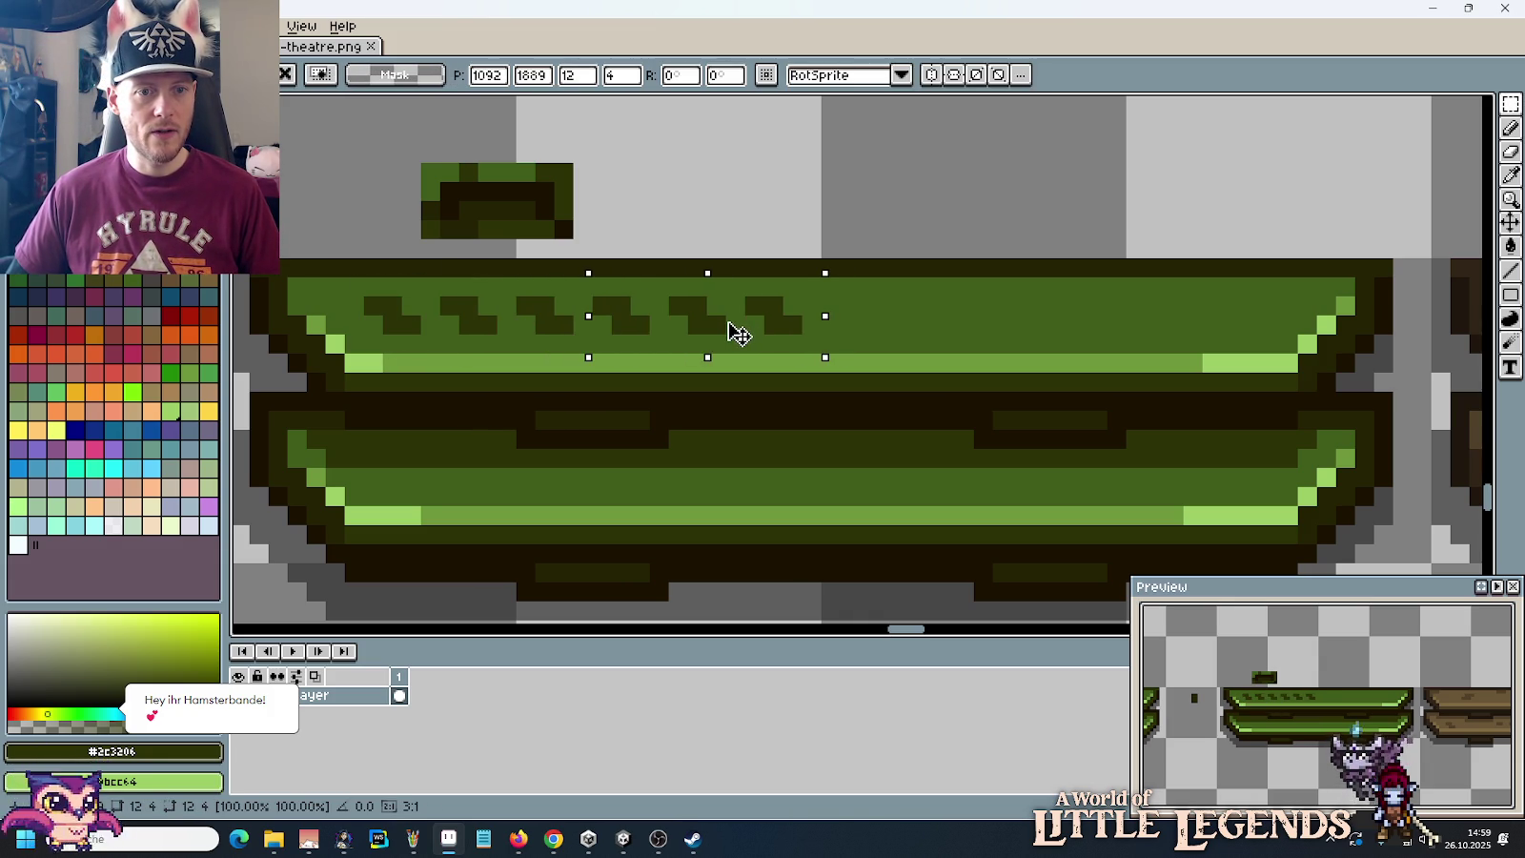
{"action": "key", "text": "Return"}
{"action": "key", "text": "ctrl+d"}
Step: Place another horizontally flipped copy of the notches further along the top plank
{"action": "left_click_drag", "start_coordinate": [811, 286], "coordinate": [368, 344]}
{"action": "mouse_move", "coordinate": [681, 330]}
{"action": "left_mouse_down"}
{"action": "mouse_move", "coordinate": [1073, 330]}
{"action": "mouse_move", "coordinate": [1084, 303]}
{"action": "mouse_move", "coordinate": [1064, 303]}
{"action": "left_mouse_up"}
{"action": "left_click", "coordinate": [50, 26]}
{"action": "left_click", "coordinate": [225, 286]}
{"action": "key", "text": "Return"}
{"action": "key", "text": "ctrl+d"}
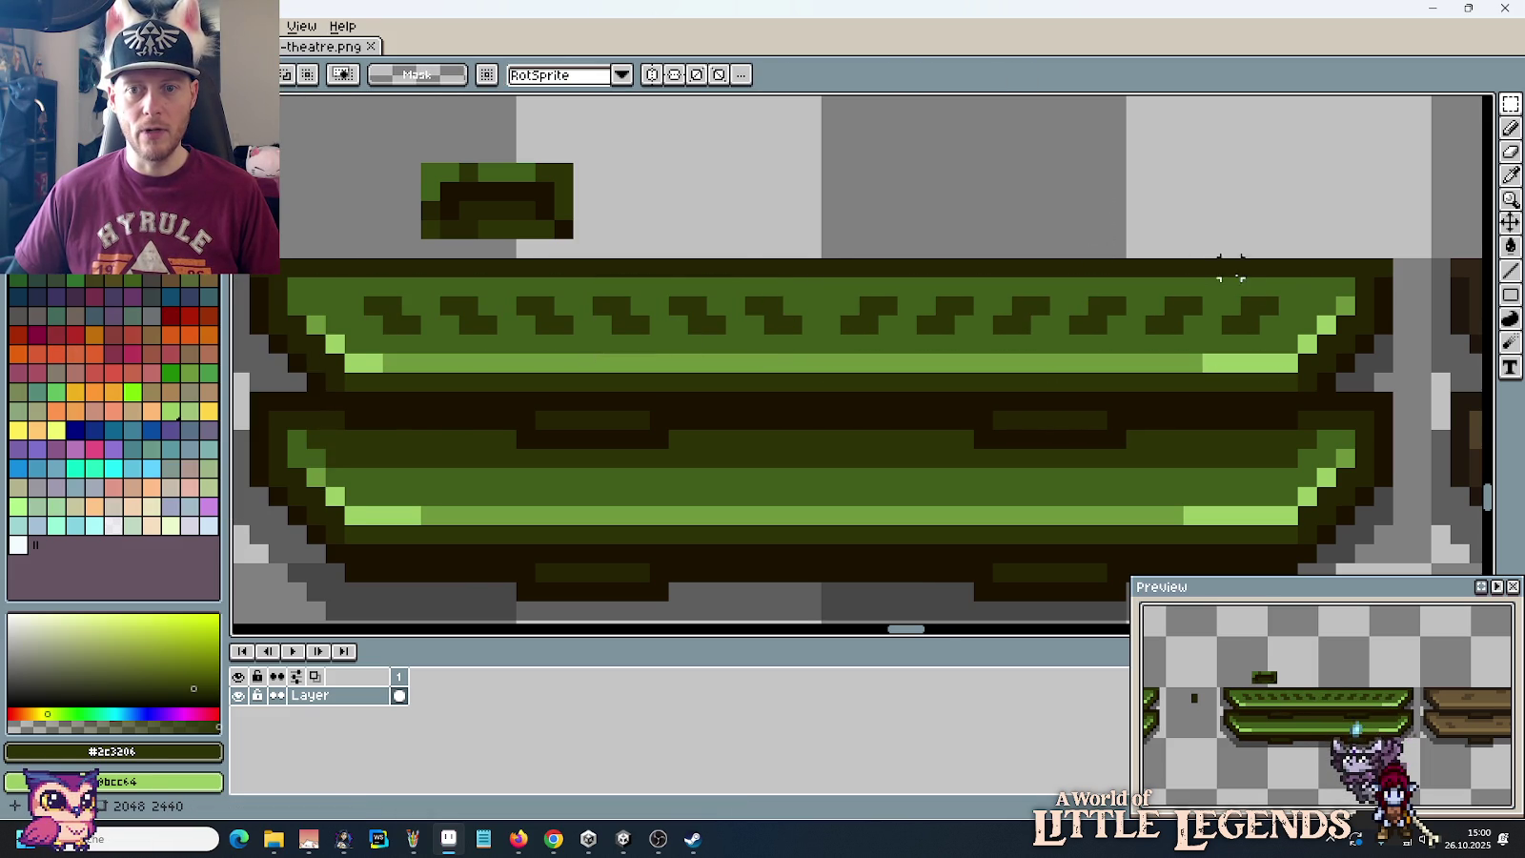
Step: Copy the full notch row from the top plank onto the lower plank
{"action": "left_click_drag", "start_coordinate": [1287, 286], "coordinate": [355, 344]}
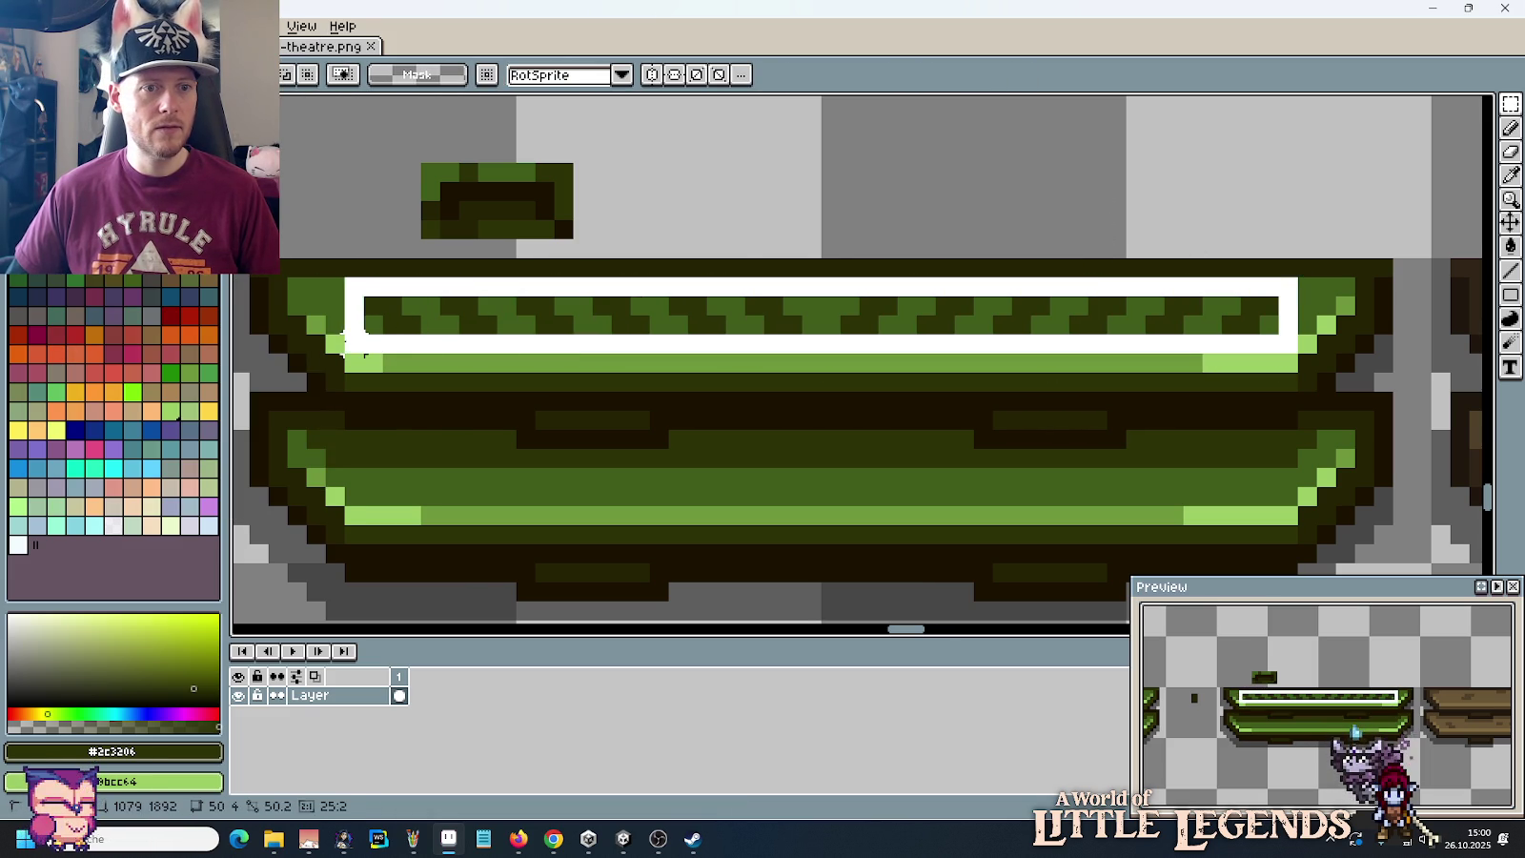
{"action": "key", "text": "ctrl+d"}
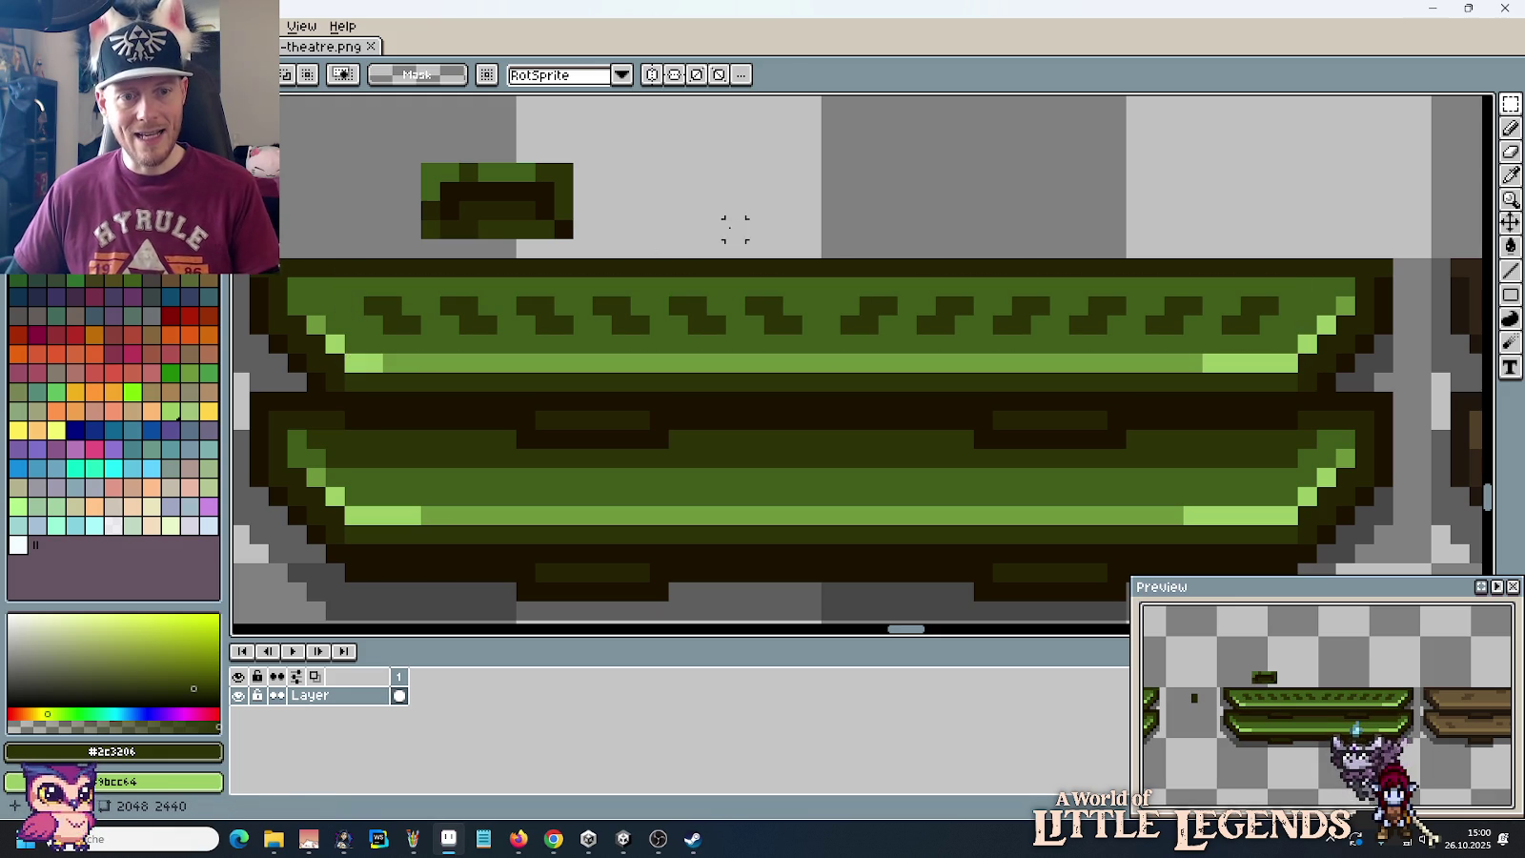
{"action": "mouse_move", "coordinate": [349, 320]}
{"action": "left_mouse_down"}
{"action": "mouse_move", "coordinate": [1272, 353]}
{"action": "mouse_move", "coordinate": [1268, 510]}
{"action": "left_mouse_up"}
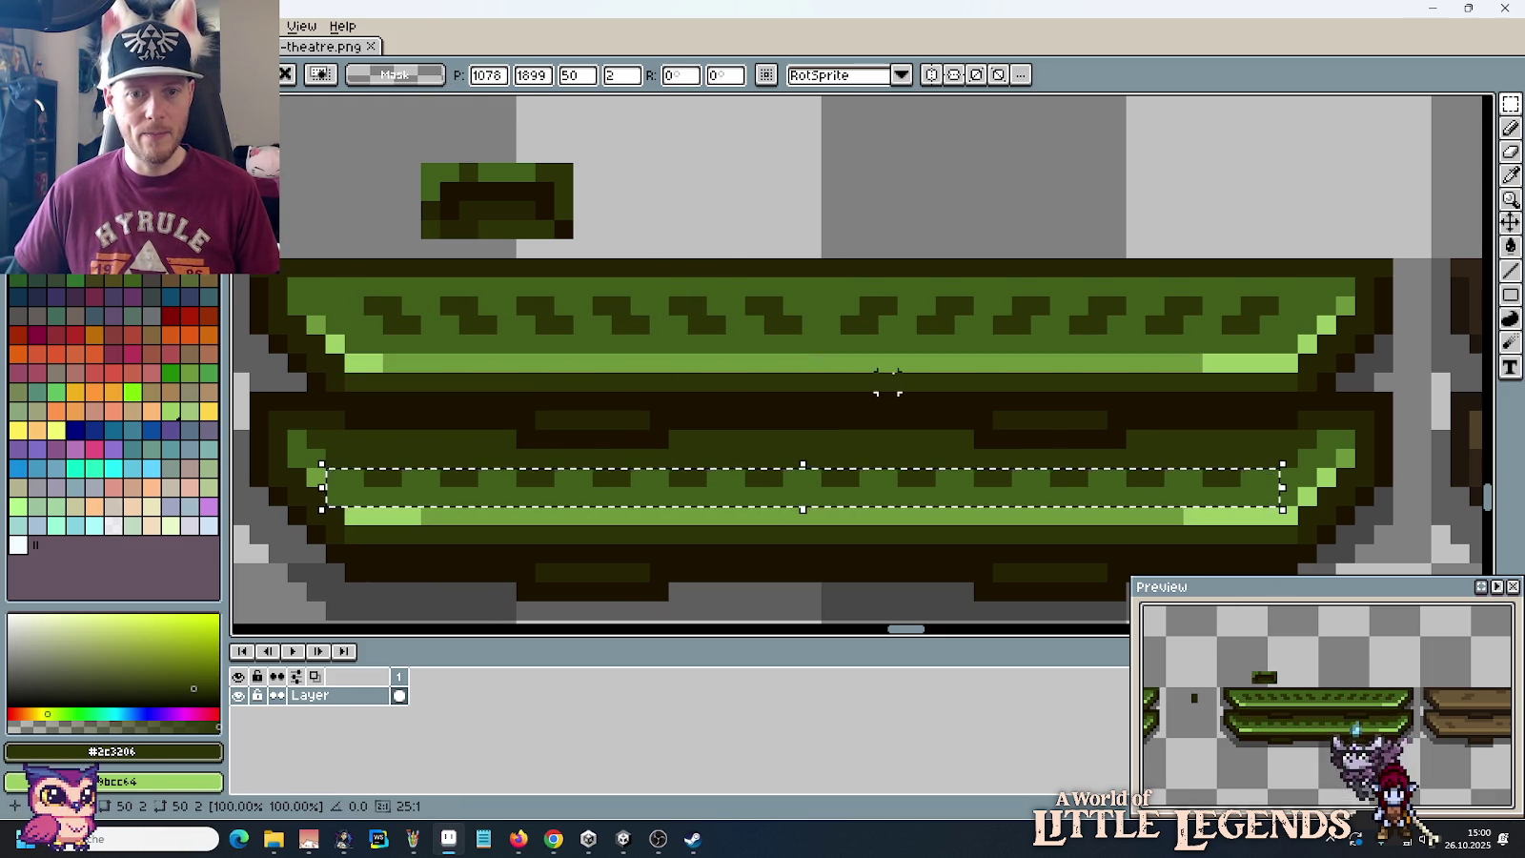
{"action": "key", "text": "Return"}
{"action": "key", "text": "i"}
{"action": "key", "text": "b"}
{"action": "key", "text": "i"}
{"action": "left_click", "coordinate": [470, 210]}
Step: Pencil extra dark pixels into gaps in the lower plank's notch row
{"action": "key", "text": "b"}
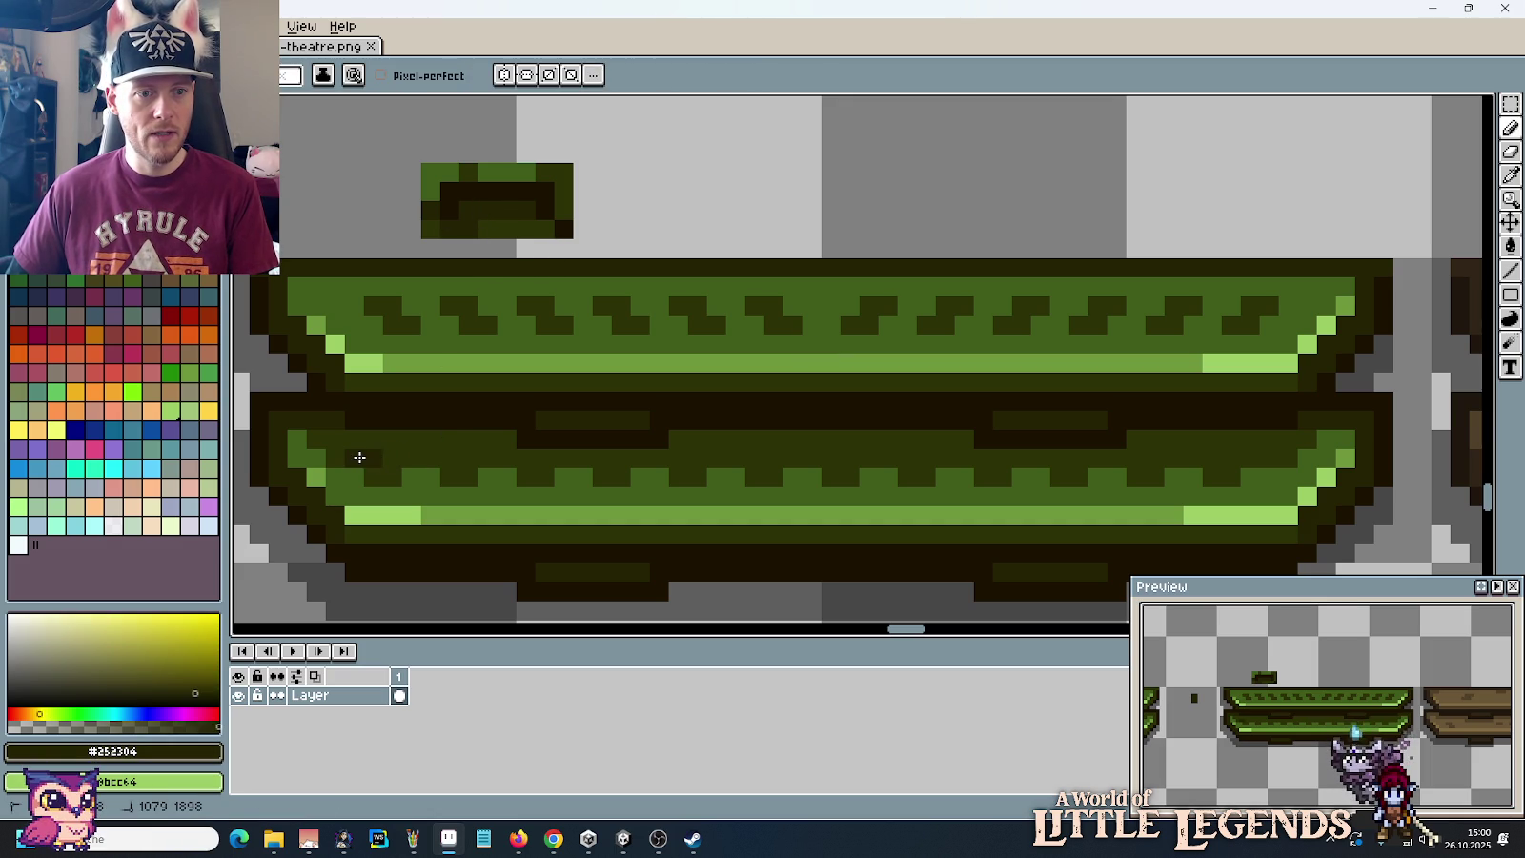
{"action": "left_click", "coordinate": [436, 455]}
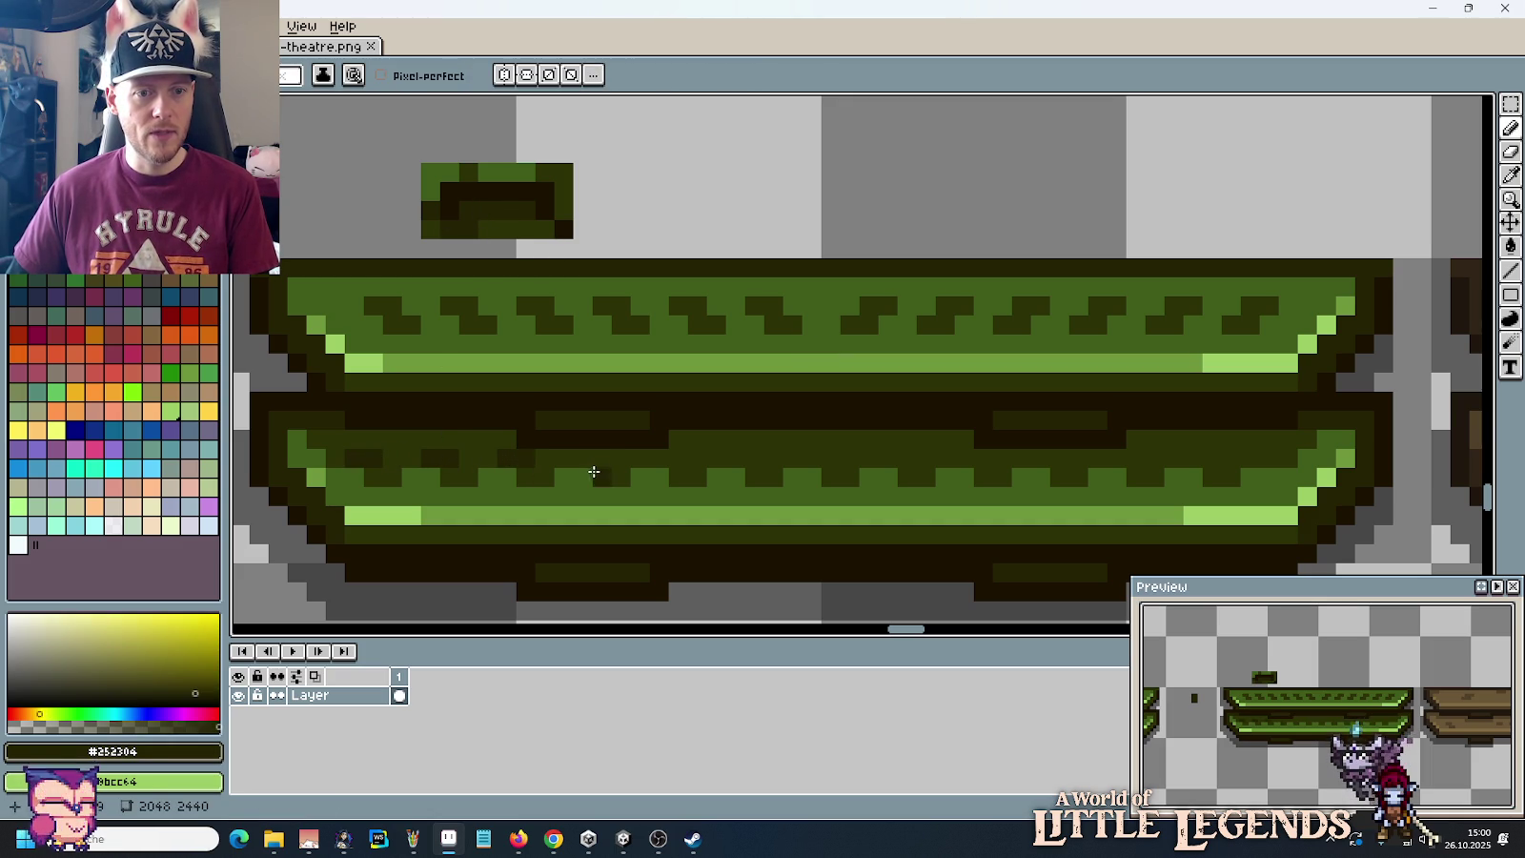
{"action": "left_click", "coordinate": [669, 456]}
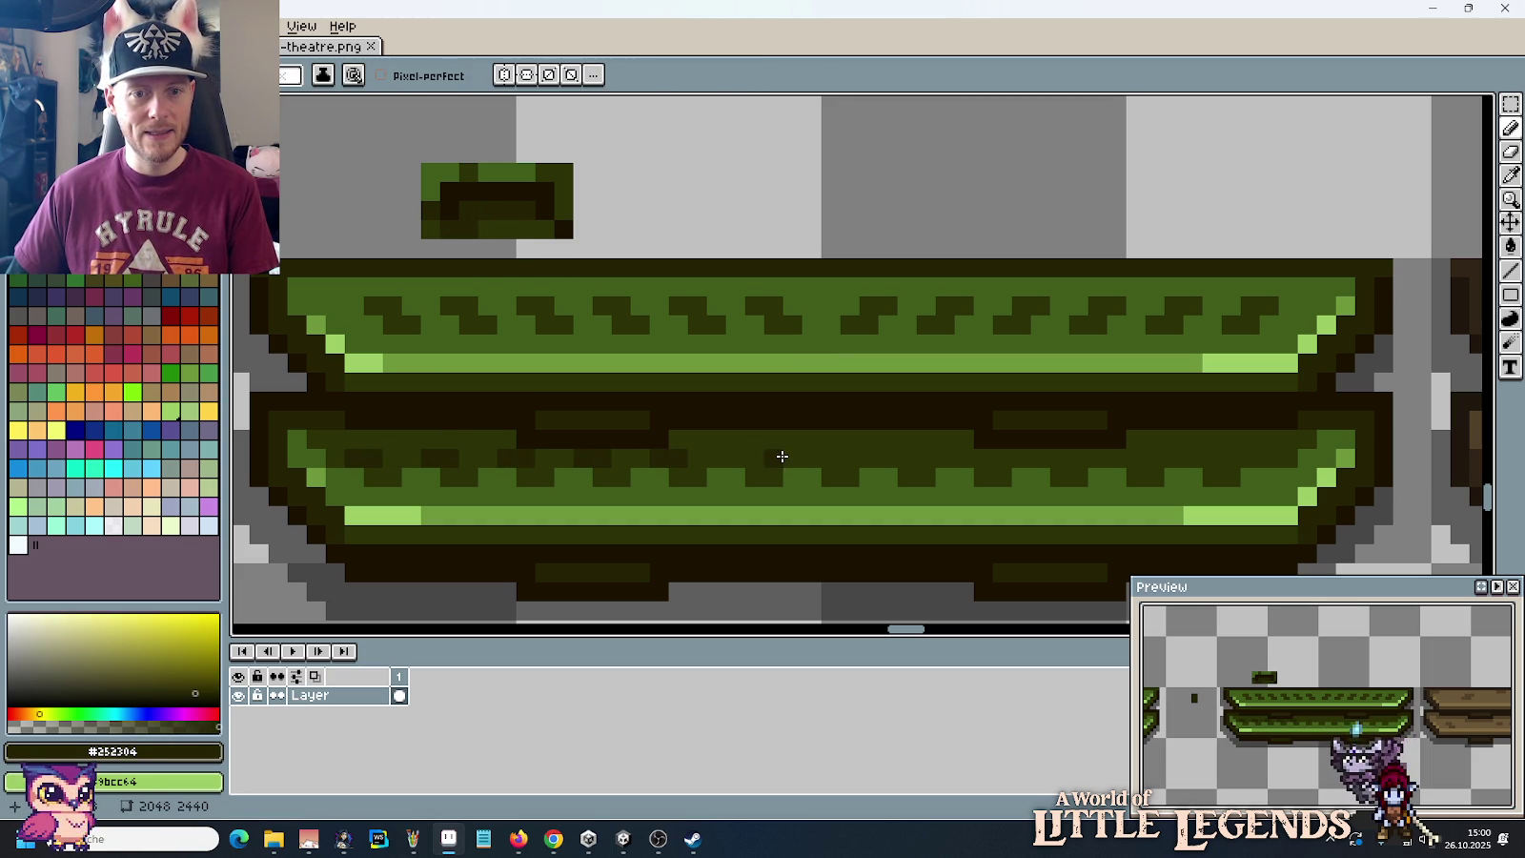
{"action": "left_click", "coordinate": [745, 456]}
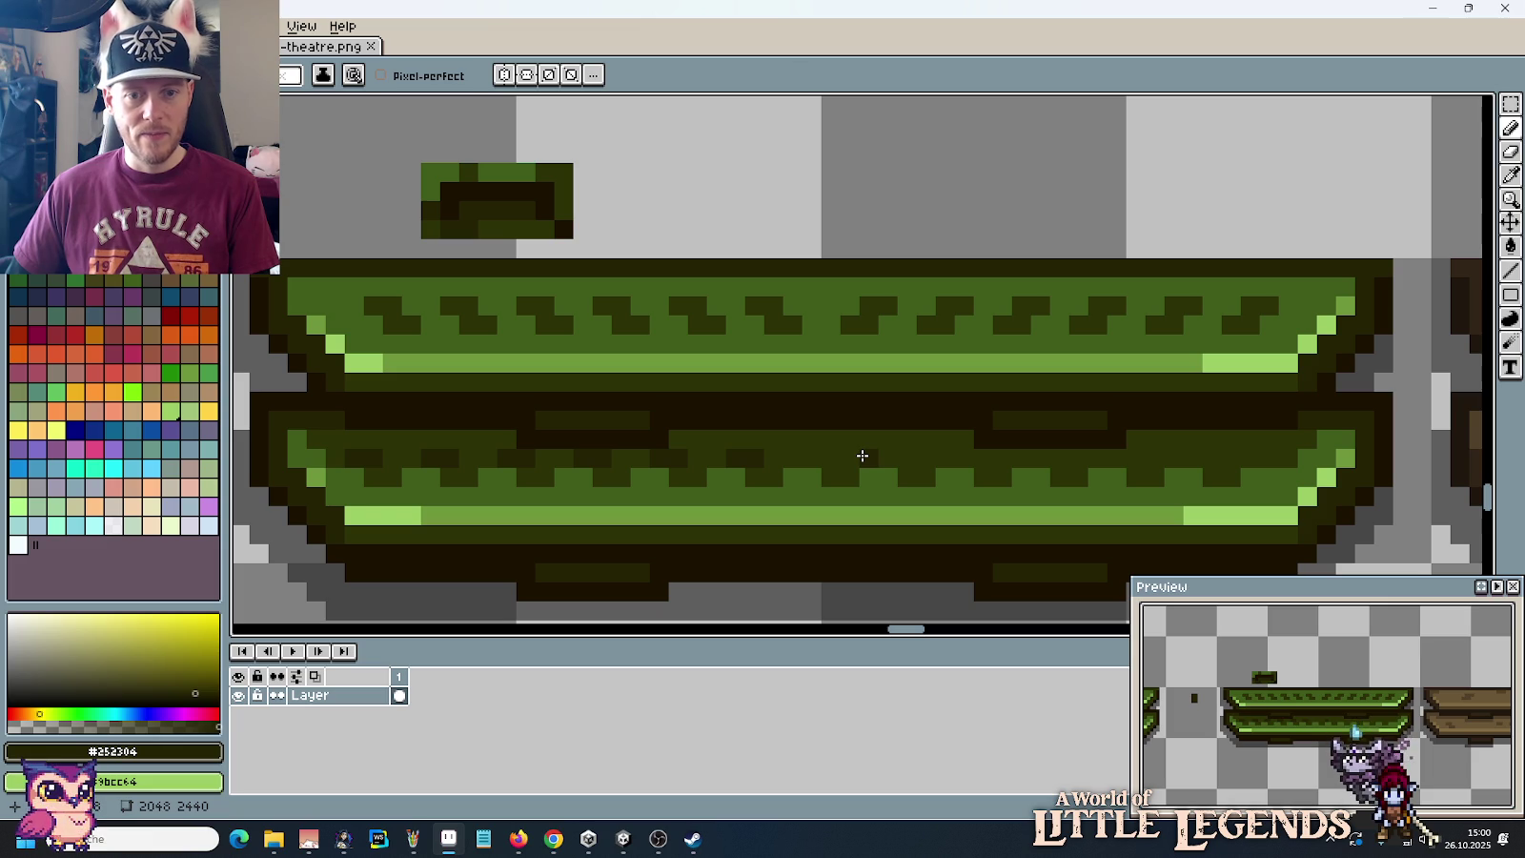
Step: Select the lower notch row and adjust its position beneath the upper pattern
{"action": "key", "text": "m"}
{"action": "left_click_drag", "start_coordinate": [326, 448], "coordinate": [1243, 505]}
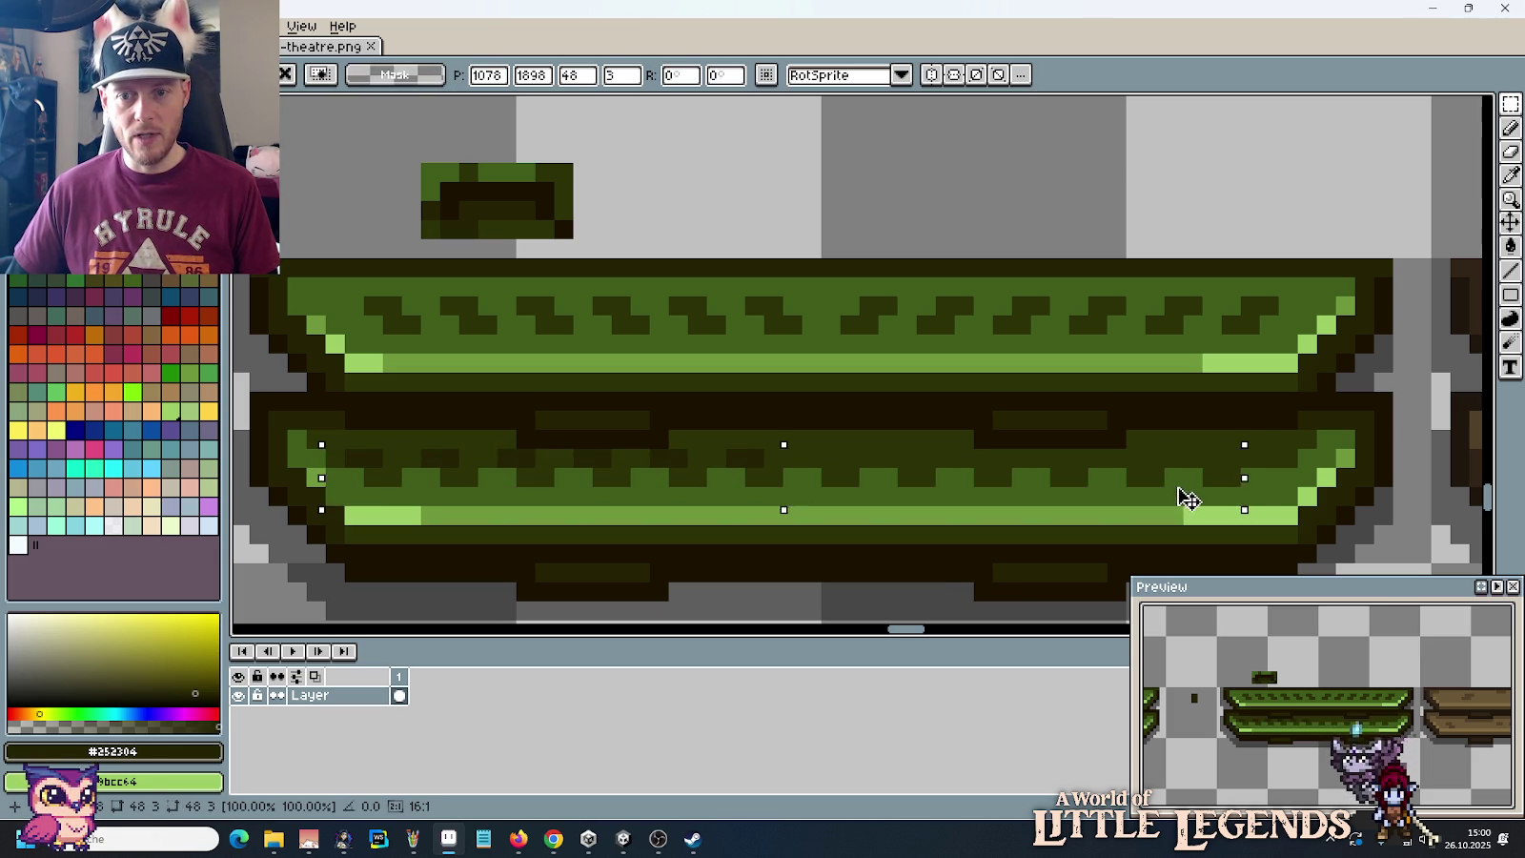
{"action": "key", "text": "b"}
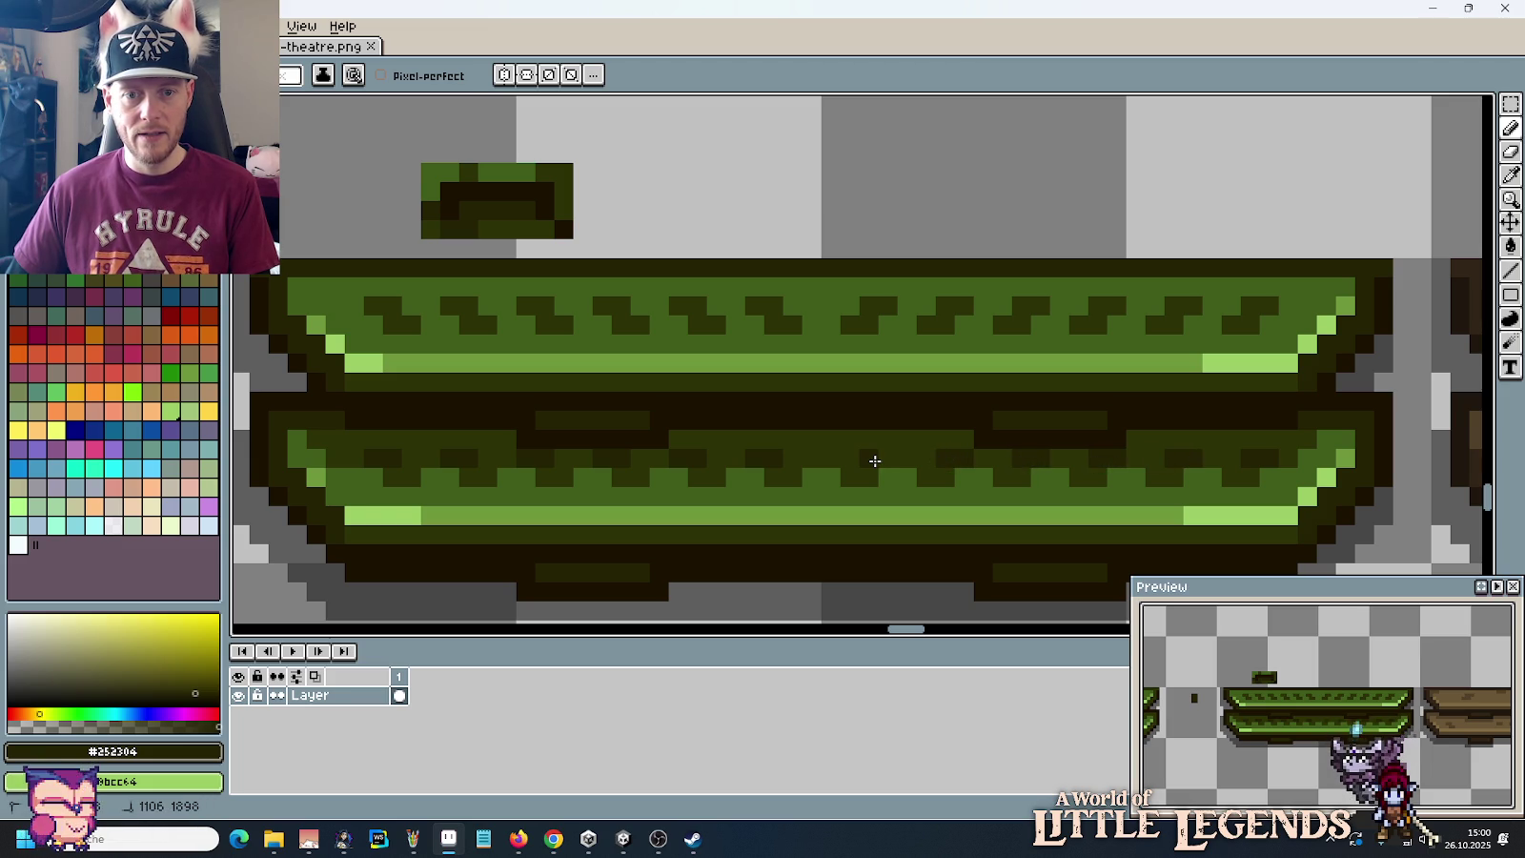
{"action": "scroll", "coordinate": [883, 462], "scroll_direction": "down", "scroll_amount": 3}
{"action": "scroll", "coordinate": [961, 535], "scroll_direction": "up", "scroll_amount": 1}
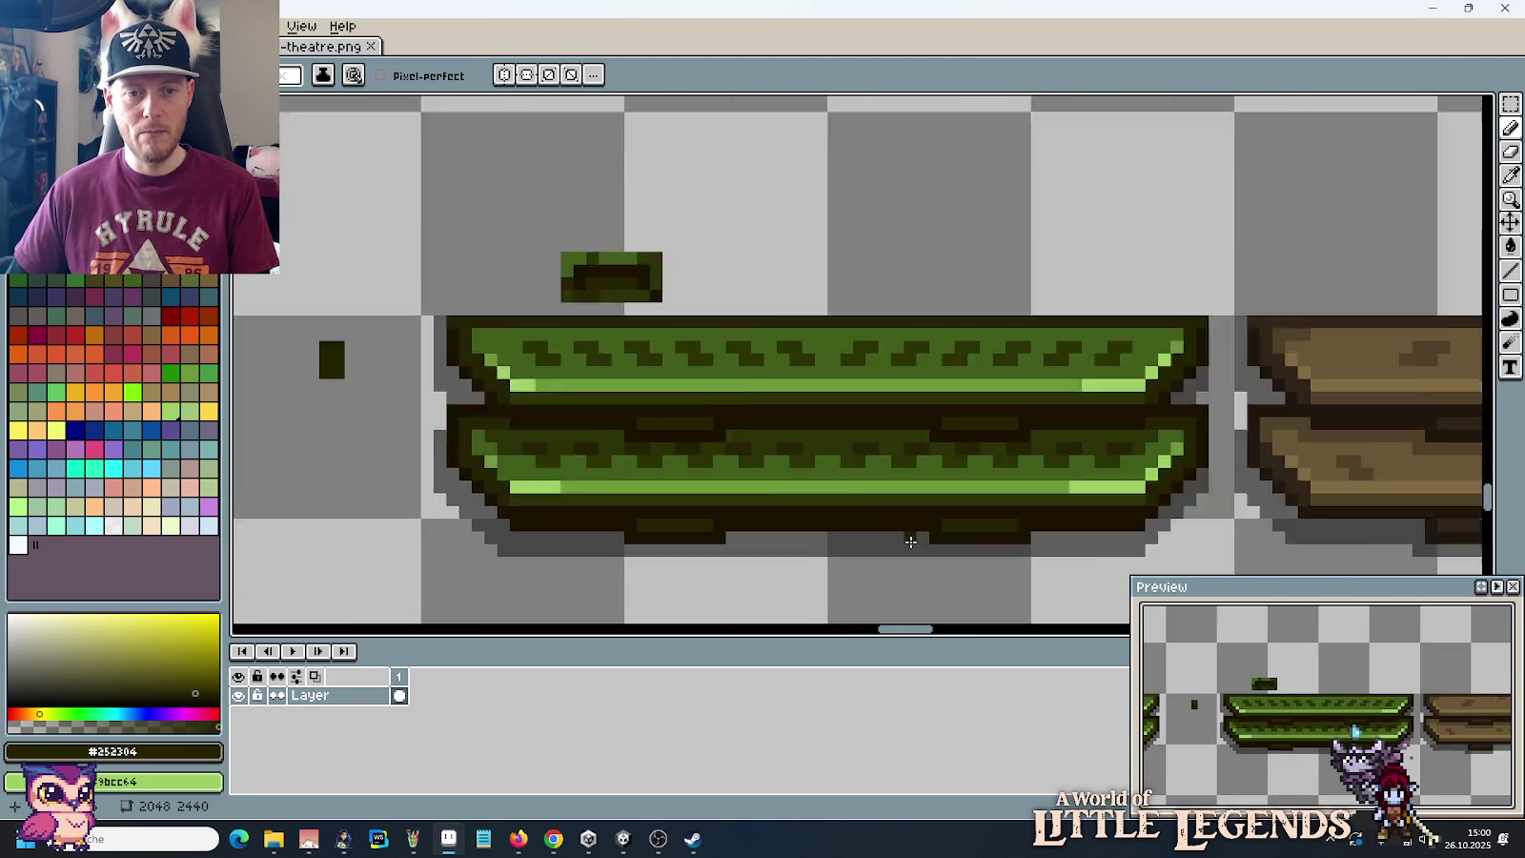
Step: Paint a few more dark pixels along the lower zigzag row
{"action": "scroll", "coordinate": [943, 515], "scroll_direction": "up", "scroll_amount": 1}
{"action": "left_click_drag", "start_coordinate": [353, 419], "coordinate": [406, 419]}
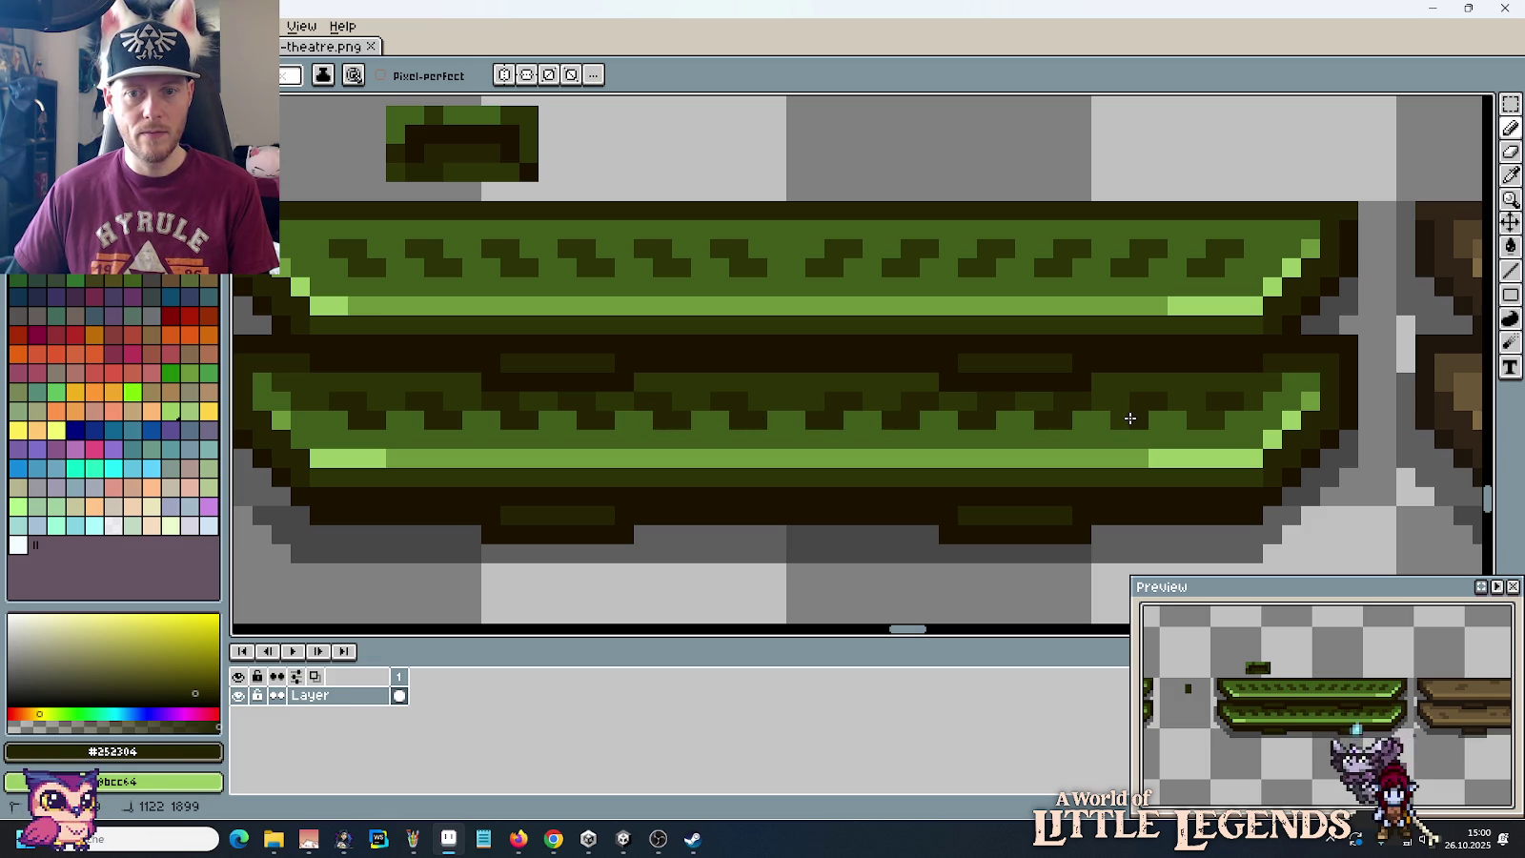
{"action": "scroll", "coordinate": [1001, 439], "scroll_direction": "down", "scroll_amount": 2}
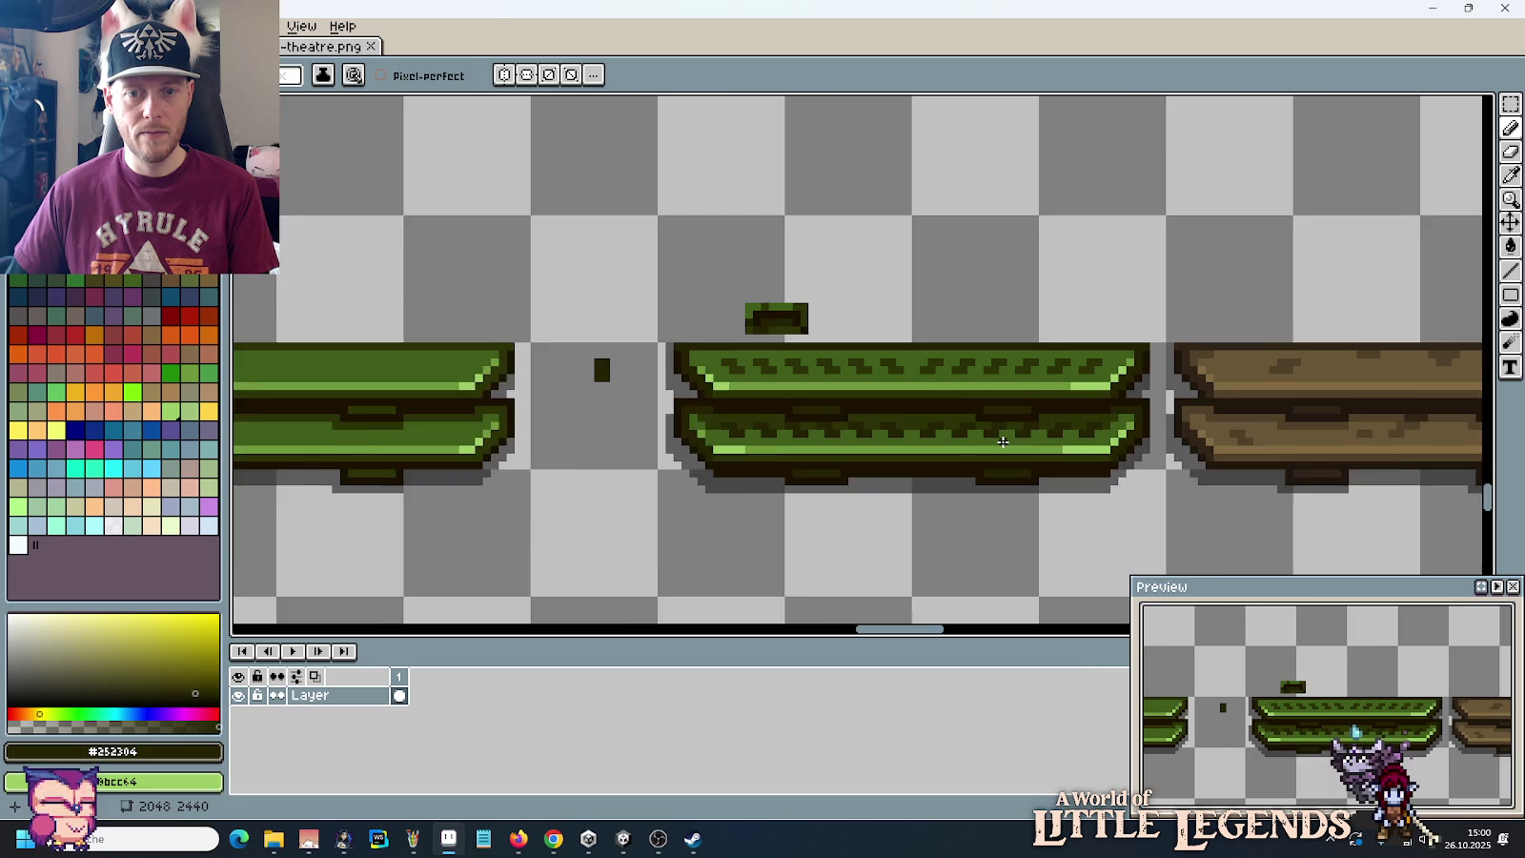
{"action": "scroll", "coordinate": [1038, 517], "scroll_direction": "down", "scroll_amount": 1}
{"action": "left_click_drag", "start_coordinate": [1028, 517], "coordinate": [878, 466]}
{"action": "scroll", "coordinate": [877, 466], "scroll_direction": "down", "scroll_amount": 1}
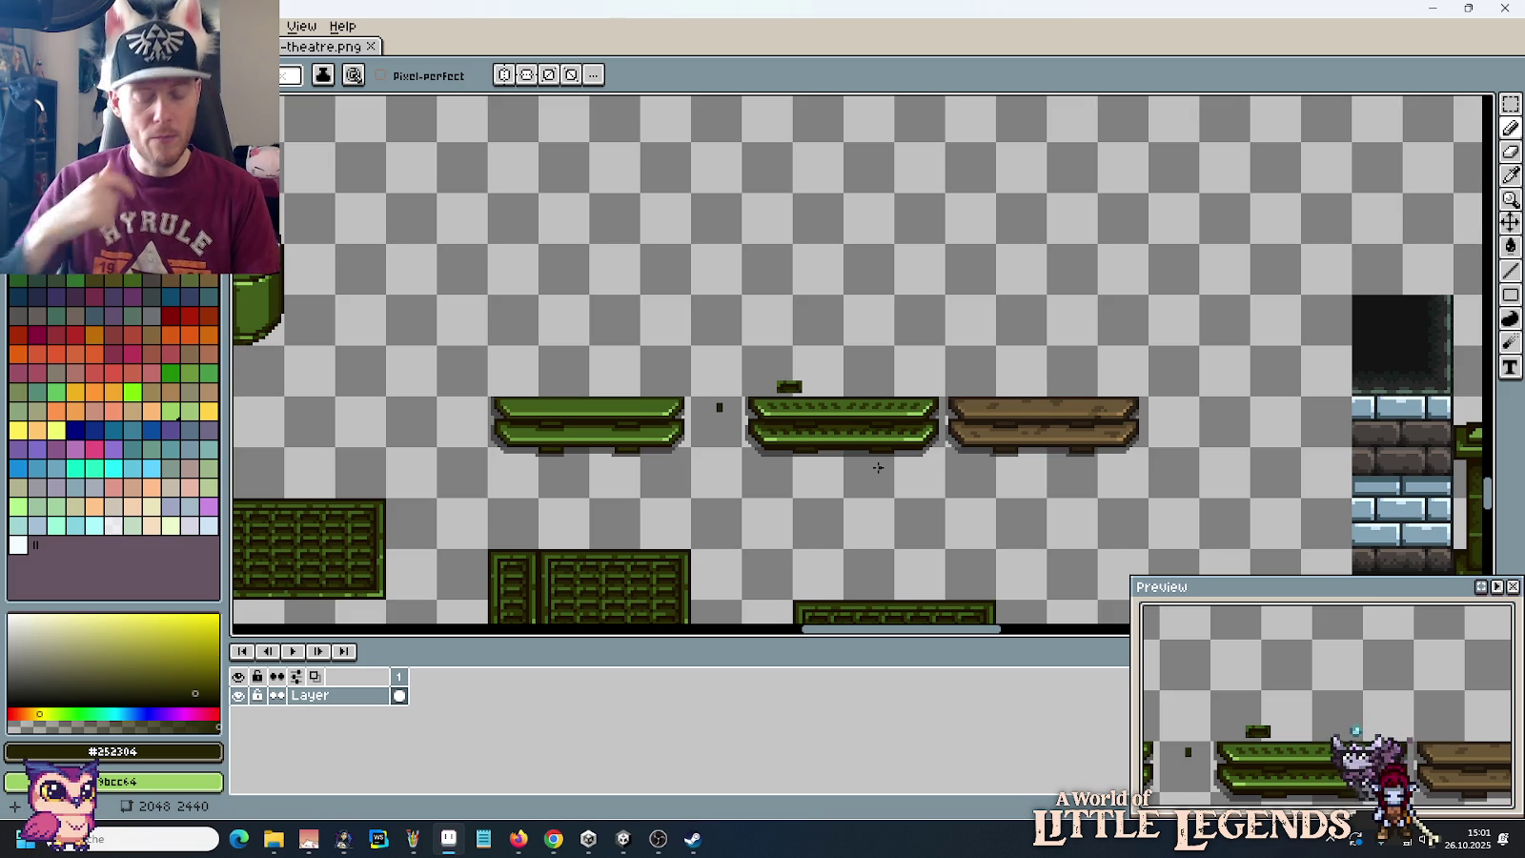
Step: Erase the brown plank, the small dark piece and the stray dot near the benches
{"action": "key", "text": "m"}
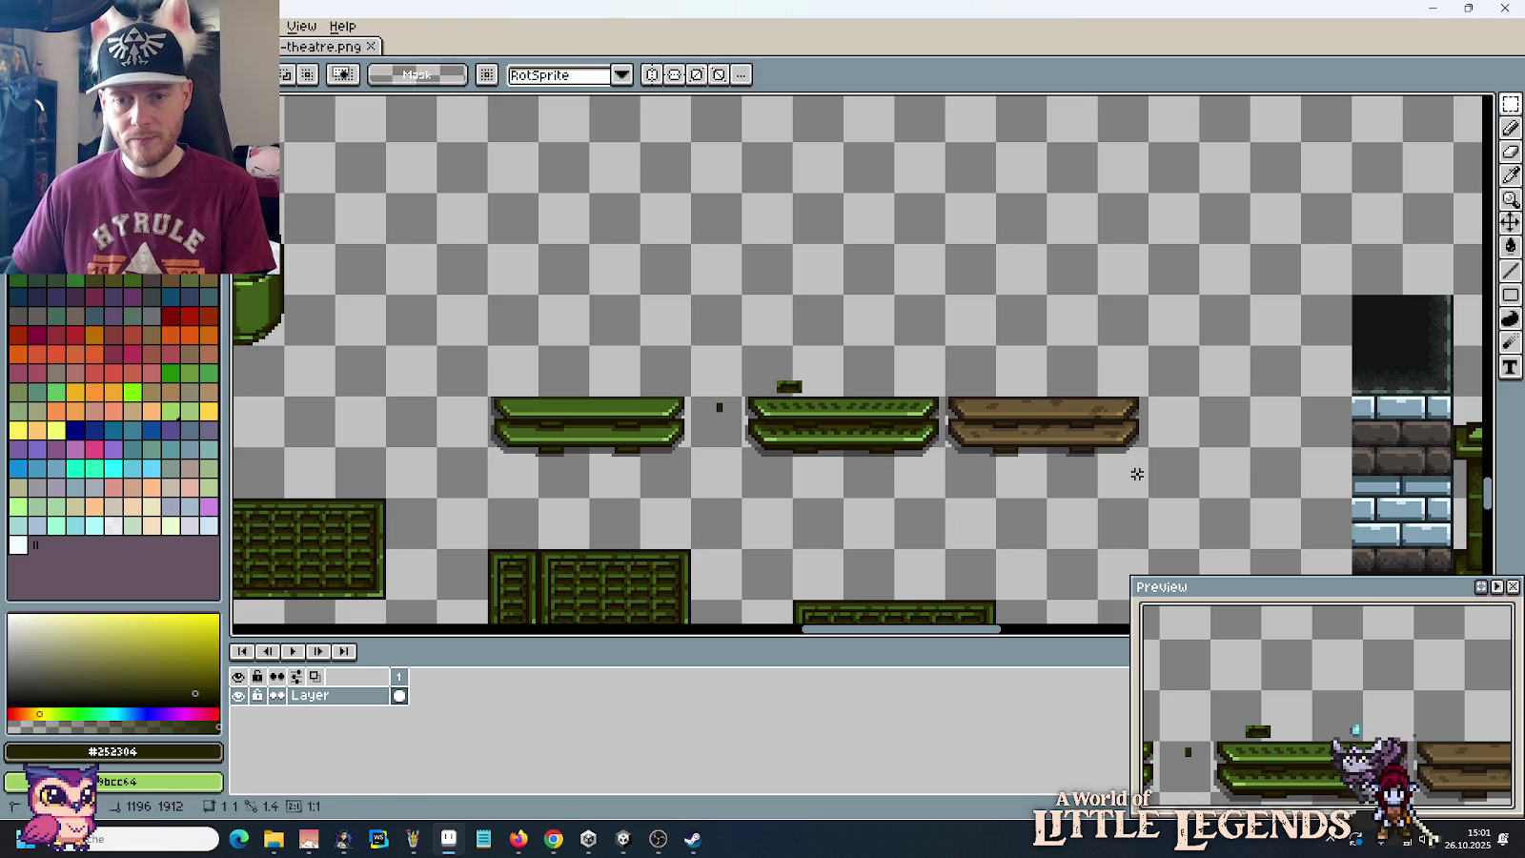
{"action": "mouse_move", "coordinate": [1025, 444]}
{"action": "left_mouse_down"}
{"action": "mouse_move", "coordinate": [1072, 456]}
{"action": "mouse_move", "coordinate": [946, 396]}
{"action": "left_mouse_up"}
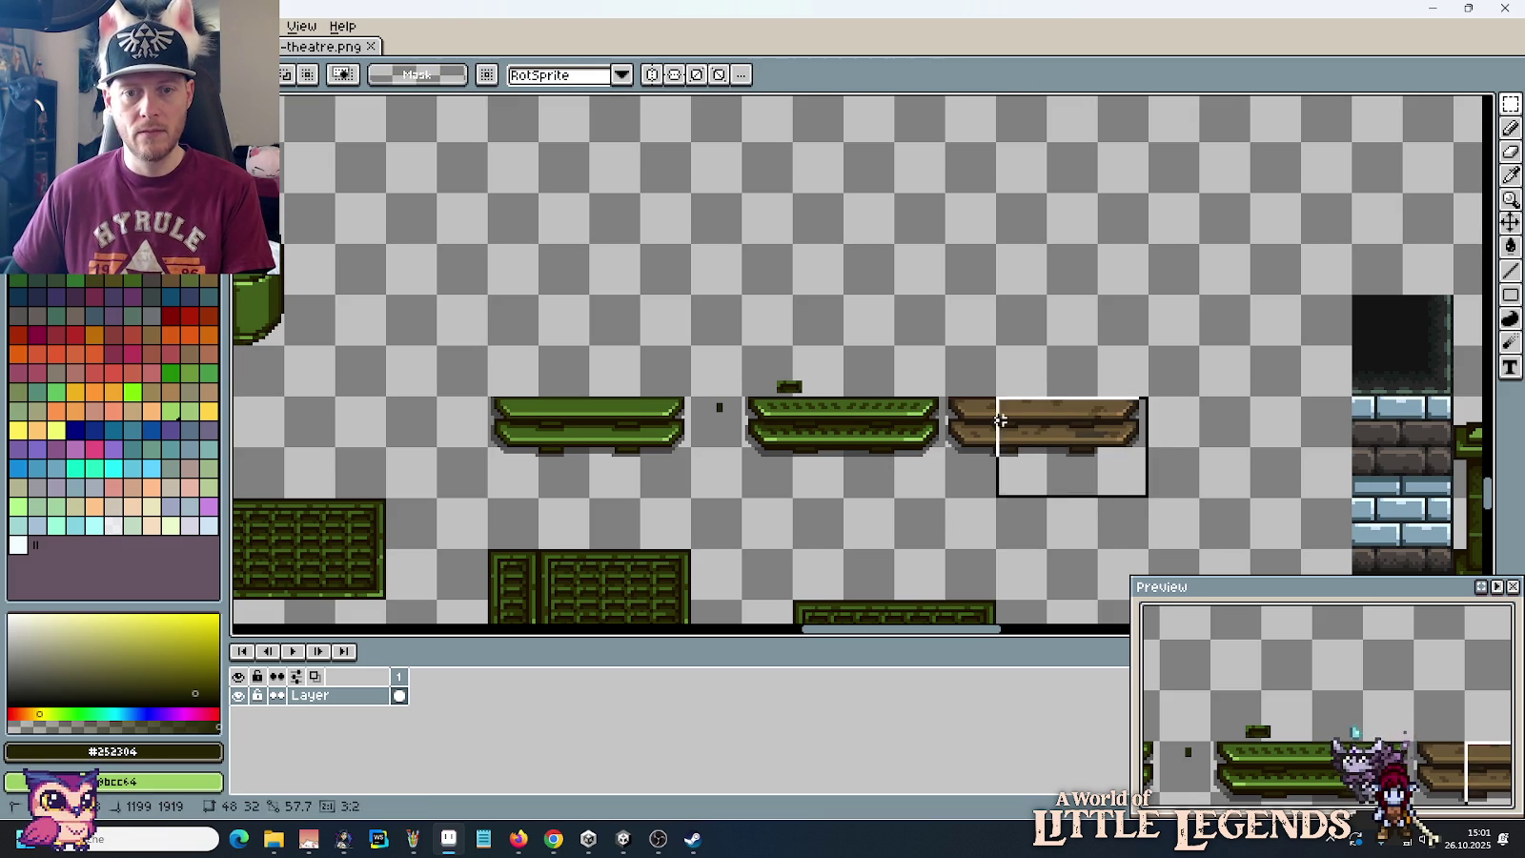
{"action": "key", "text": "Delete"}
{"action": "left_click_drag", "start_coordinate": [796, 398], "coordinate": [744, 347]}
{"action": "key", "text": "Delete"}
{"action": "left_click_drag", "start_coordinate": [741, 446], "coordinate": [693, 398]}
{"action": "key", "text": "Delete"}
Step: Review the tileset, then switch through Paint to the Unity palace scene
{"action": "scroll", "coordinate": [780, 446], "scroll_direction": "down", "scroll_amount": 2}
{"action": "scroll", "coordinate": [784, 446], "scroll_direction": "up", "scroll_amount": 3}
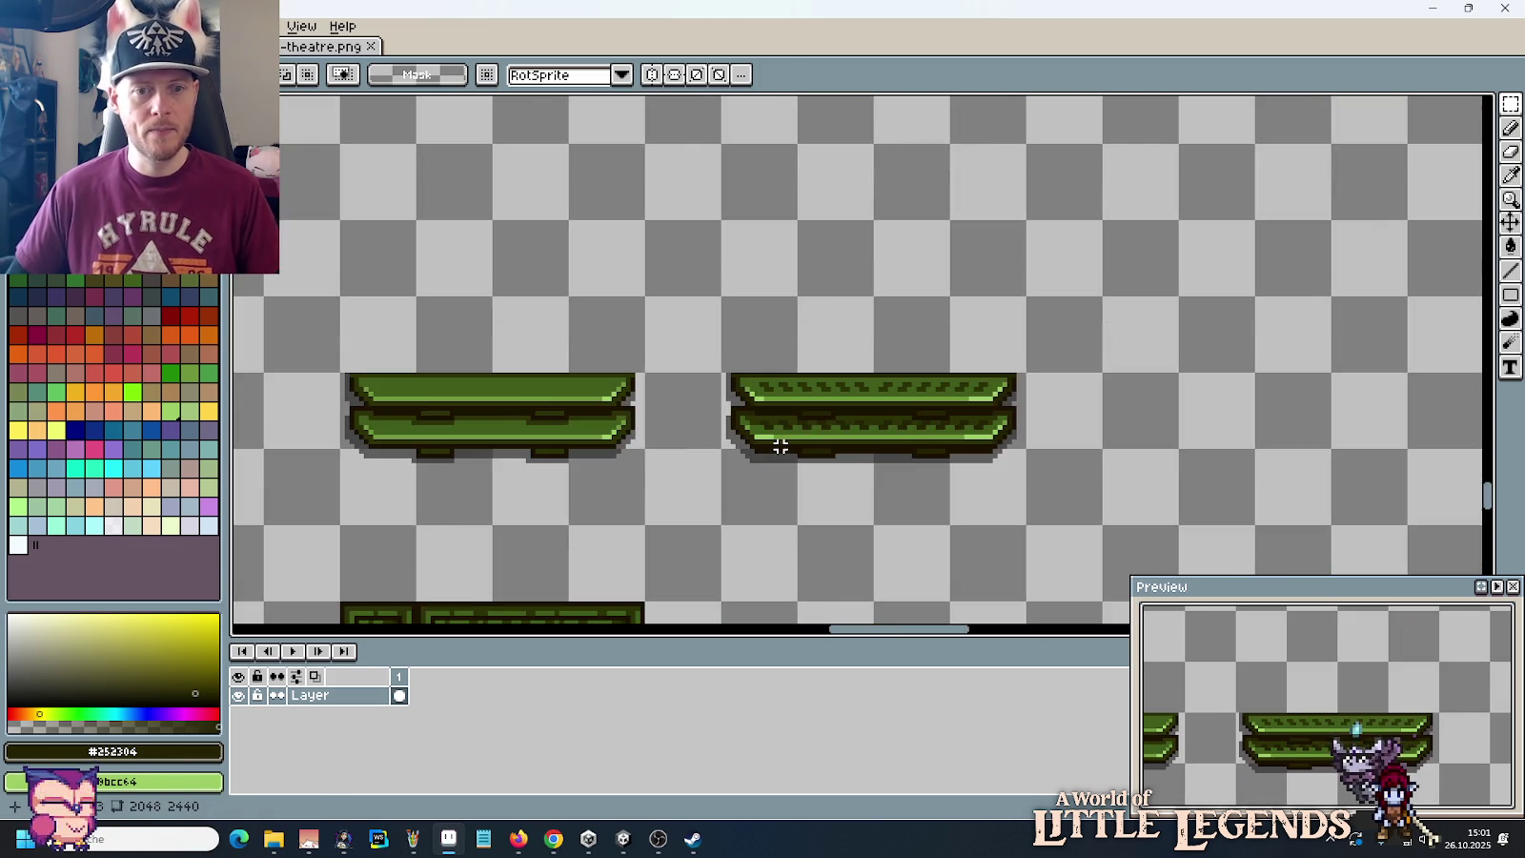
{"action": "scroll", "coordinate": [787, 446], "scroll_direction": "down", "scroll_amount": 1}
{"action": "scroll", "coordinate": [878, 473], "scroll_direction": "down", "scroll_amount": 1}
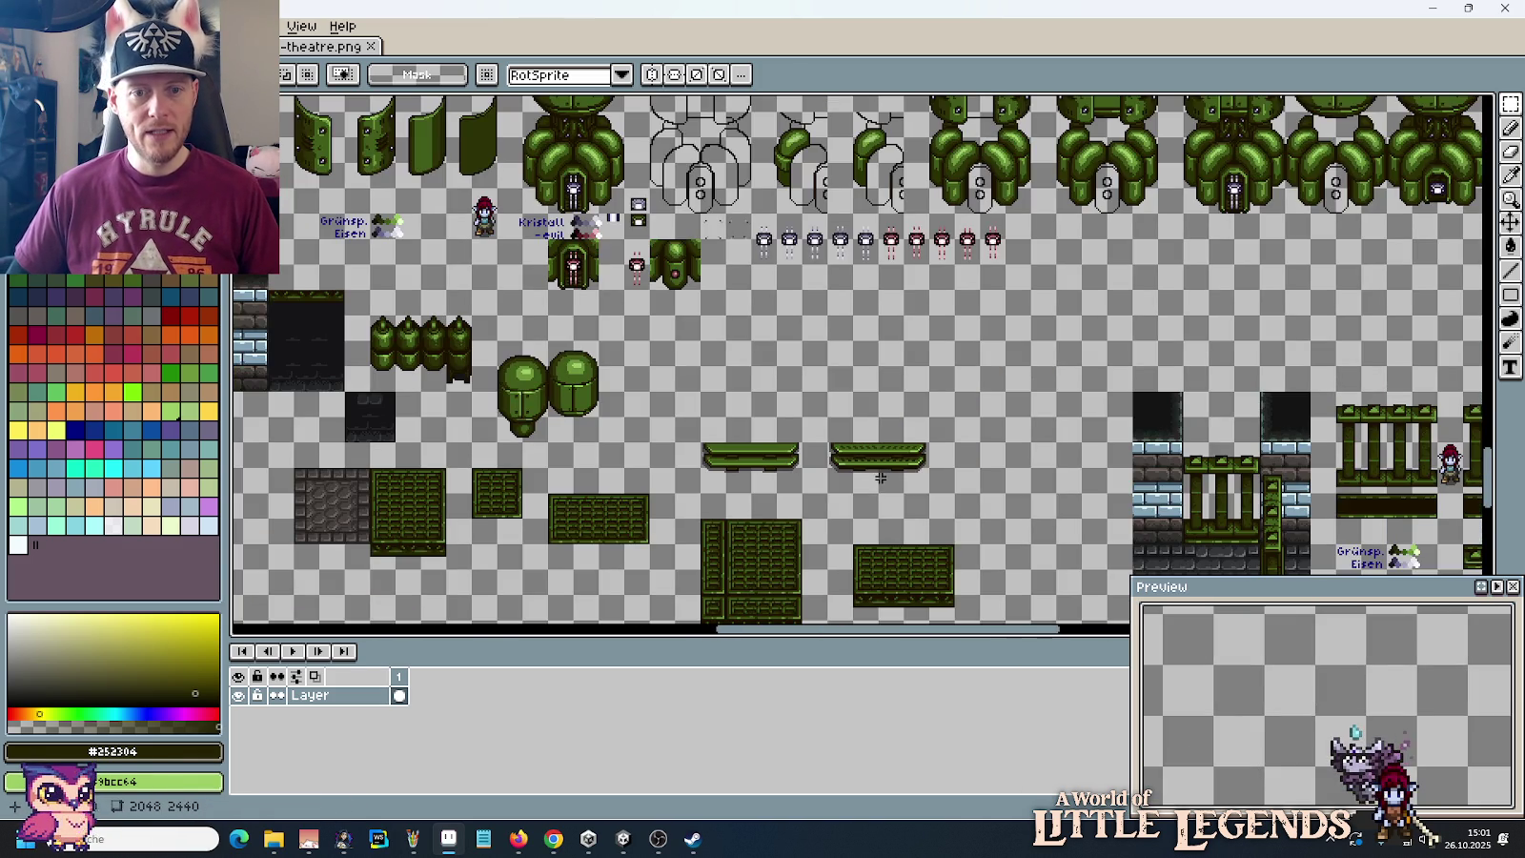
{"action": "scroll", "coordinate": [851, 461], "scroll_direction": "down", "scroll_amount": 1}
{"action": "scroll", "coordinate": [708, 255], "scroll_direction": "down", "scroll_amount": 3}
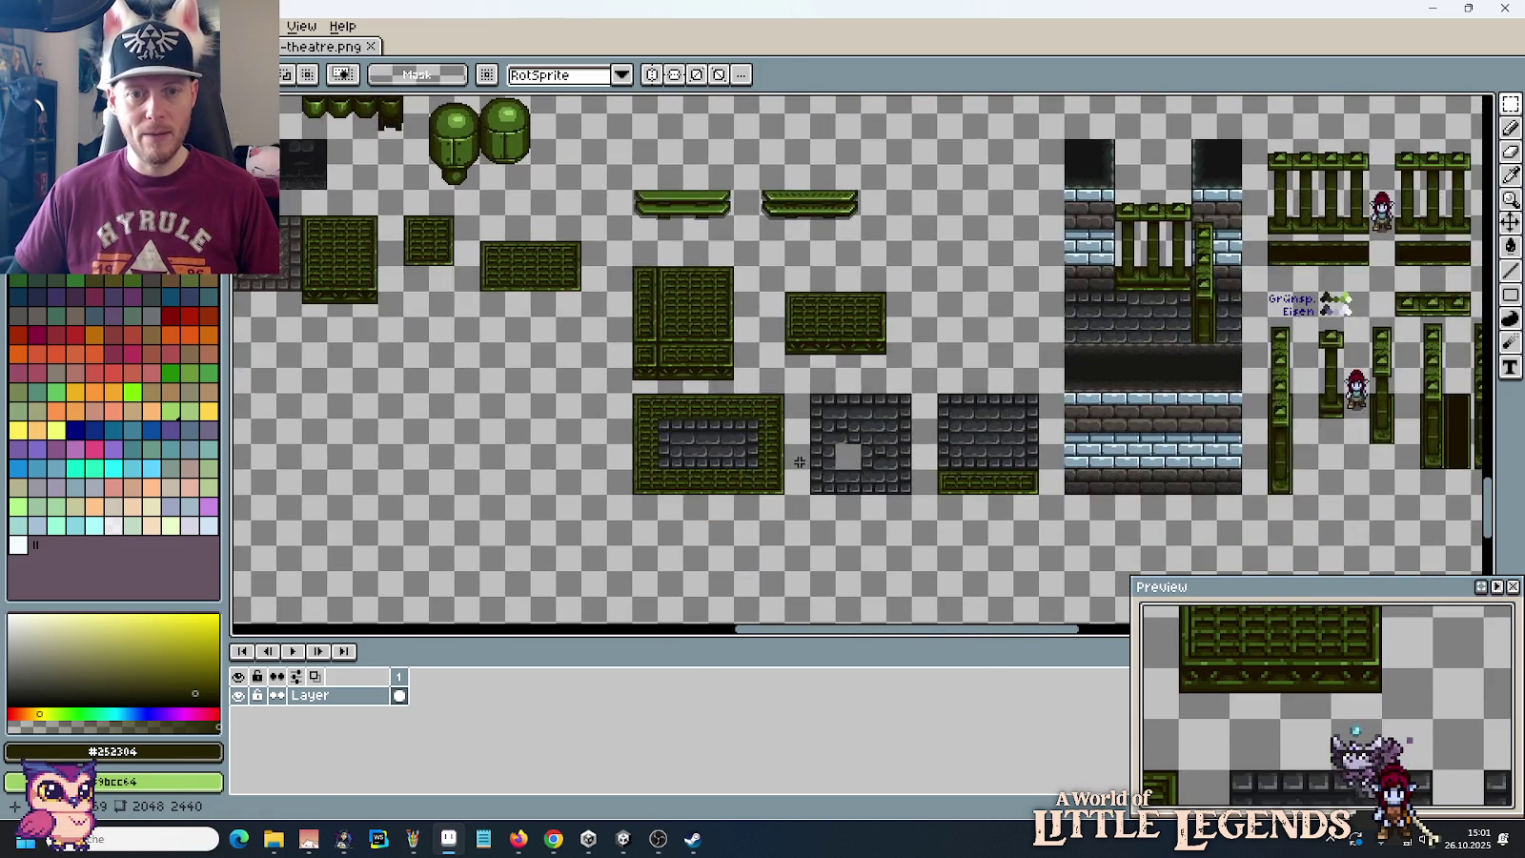
{"action": "scroll", "coordinate": [799, 461], "scroll_direction": "down", "scroll_amount": 2}
{"action": "scroll", "coordinate": [798, 461], "scroll_direction": "up", "scroll_amount": 3}
{"action": "scroll", "coordinate": [798, 461], "scroll_direction": "down", "scroll_amount": 1}
{"action": "mouse_move", "coordinate": [934, 430]}
{"action": "left_mouse_down"}
{"action": "mouse_move", "coordinate": [997, 446]}
{"action": "mouse_move", "coordinate": [815, 512]}
{"action": "left_mouse_up"}
{"action": "key", "text": "alt+Tab"}
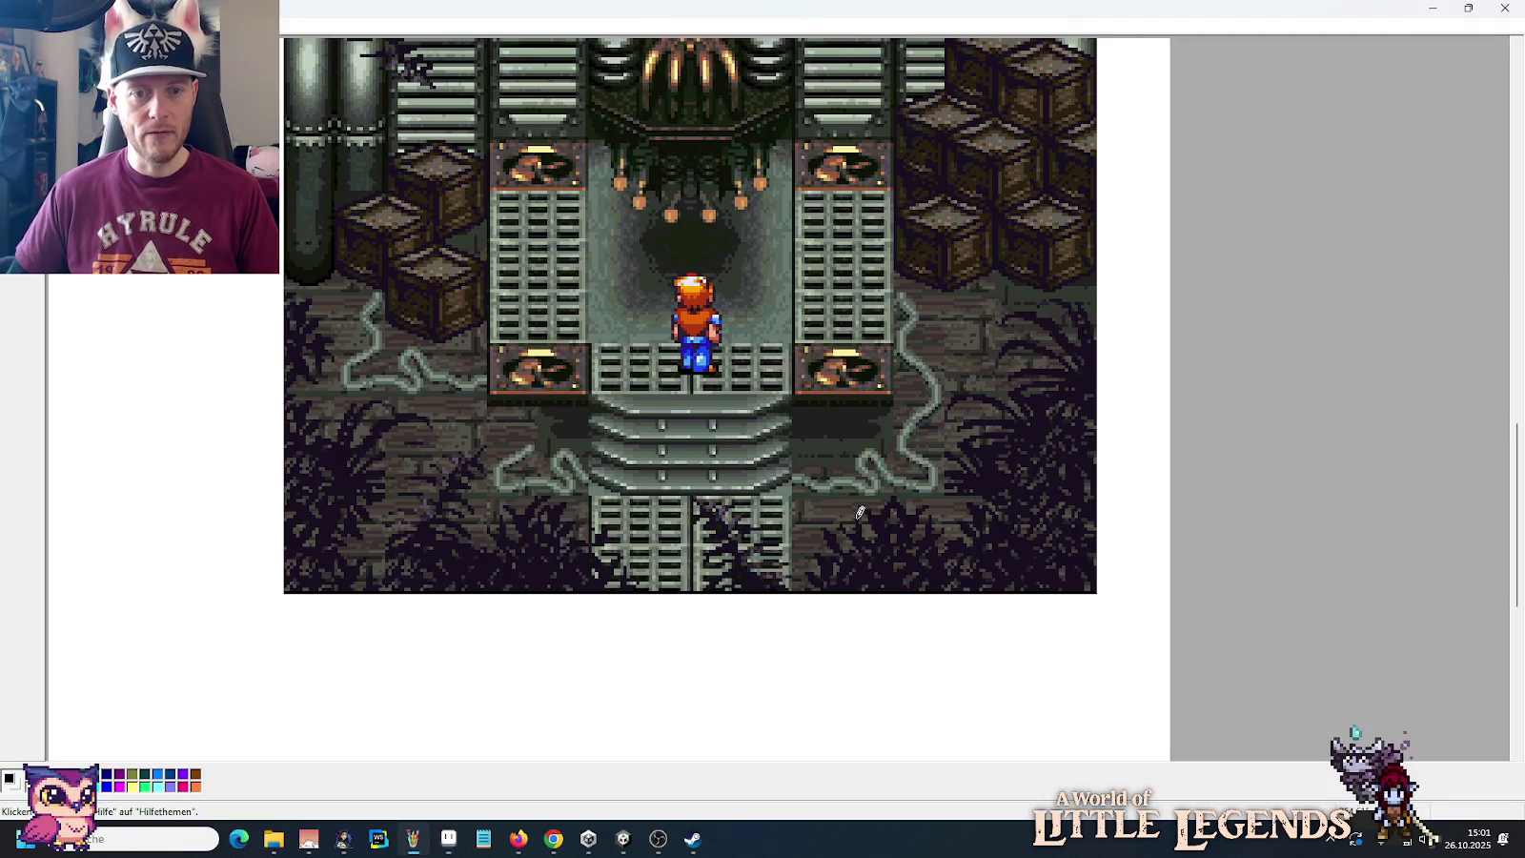
{"action": "key", "text": "alt+Tab"}
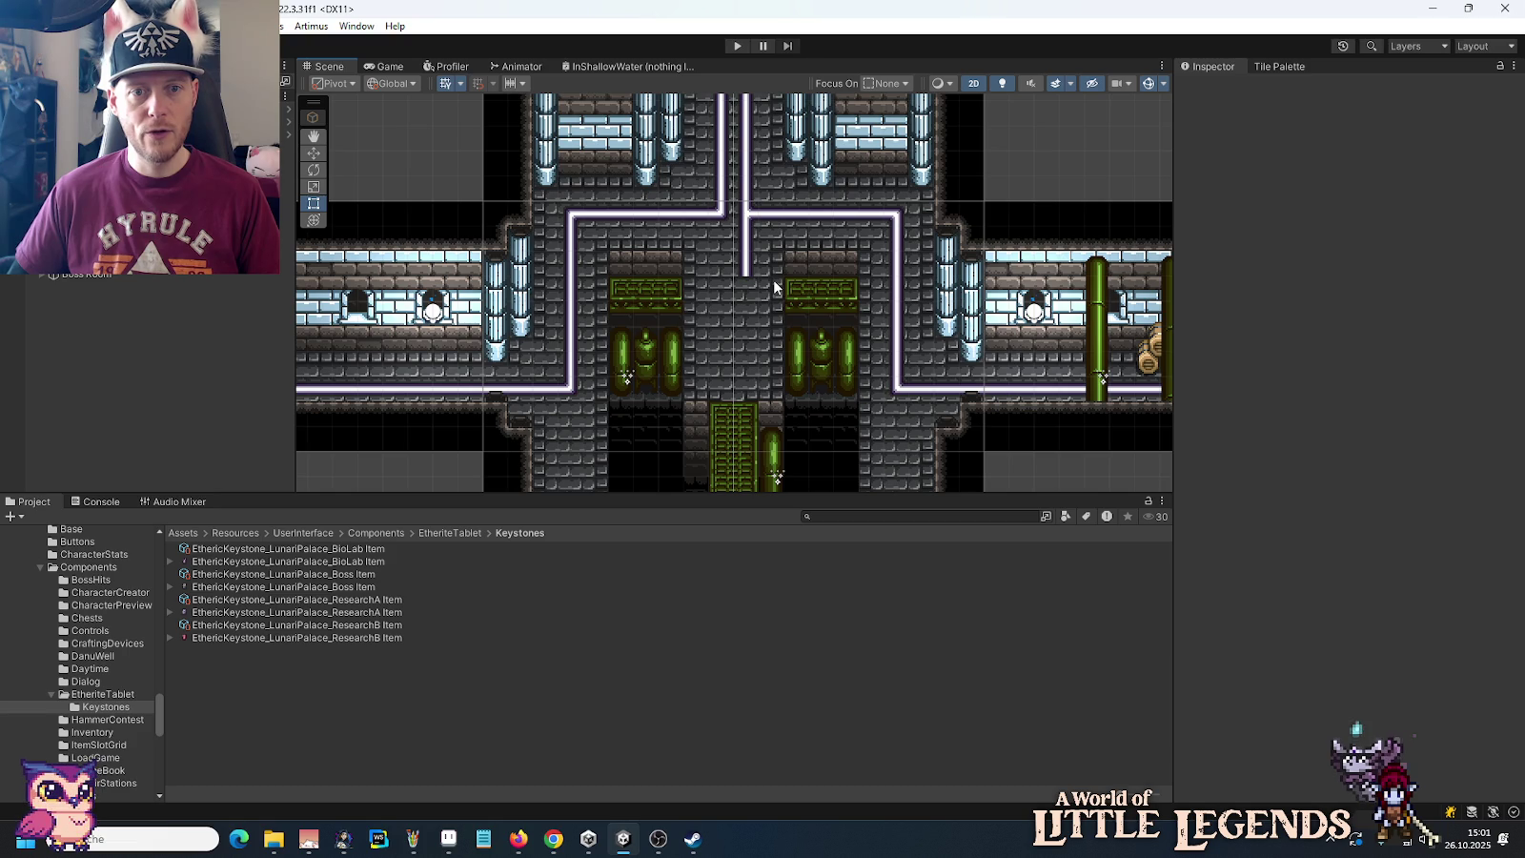
Step: Switch from Unity back to the palace.png tileset in Aseprite
{"action": "key", "text": "alt+Tab"}
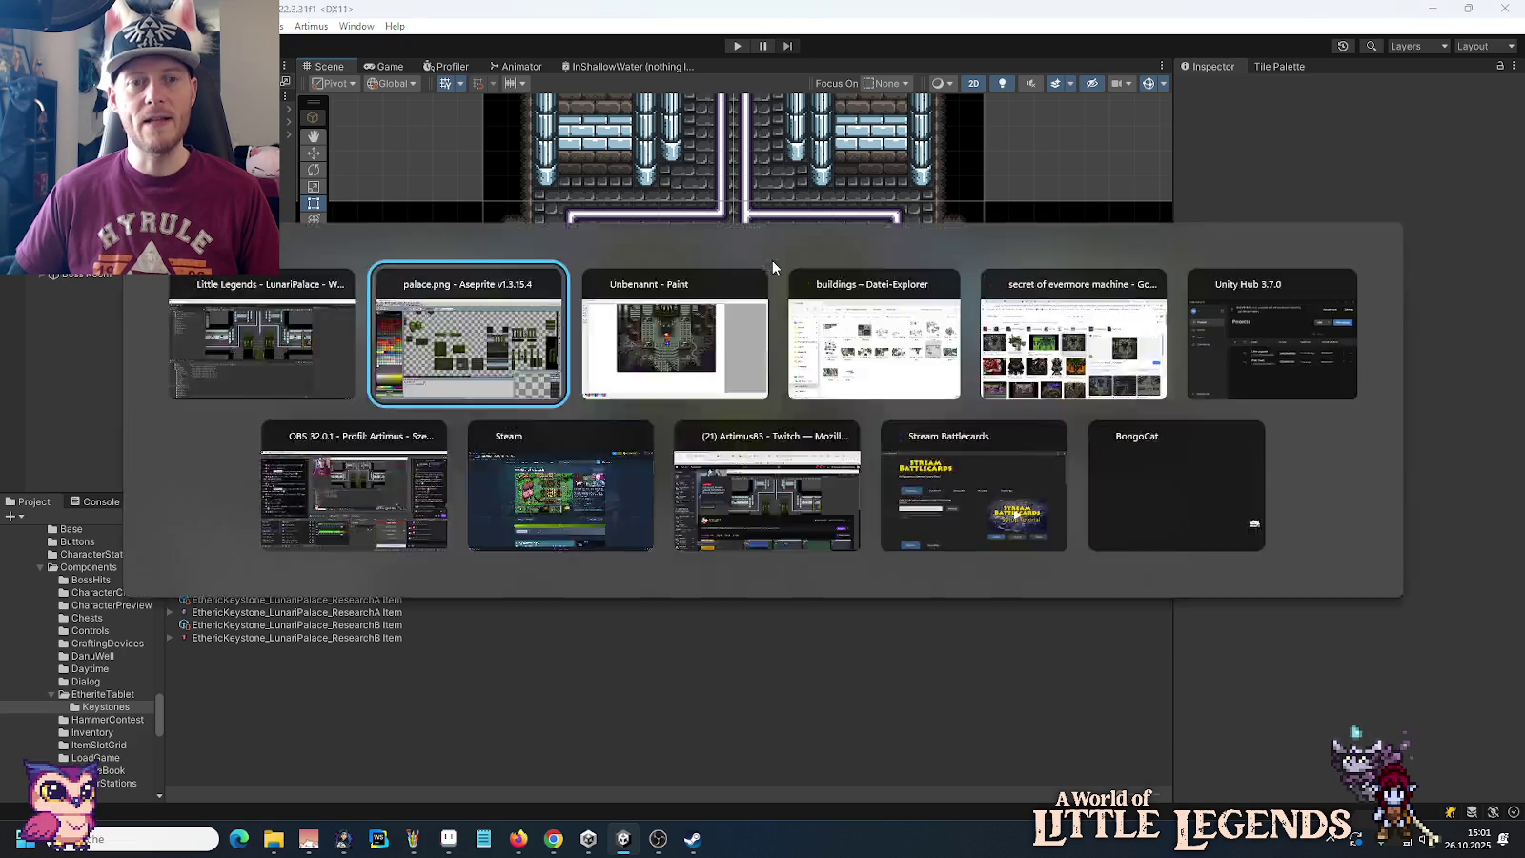
Step: Duplicate the 64×32 stone block above the benches, three rows taller, then return to Unity
{"action": "mouse_move", "coordinate": [870, 535]}
{"action": "left_mouse_down"}
{"action": "mouse_move", "coordinate": [787, 477]}
{"action": "mouse_move", "coordinate": [700, 232]}
{"action": "mouse_move", "coordinate": [785, 288]}
{"action": "left_mouse_up"}
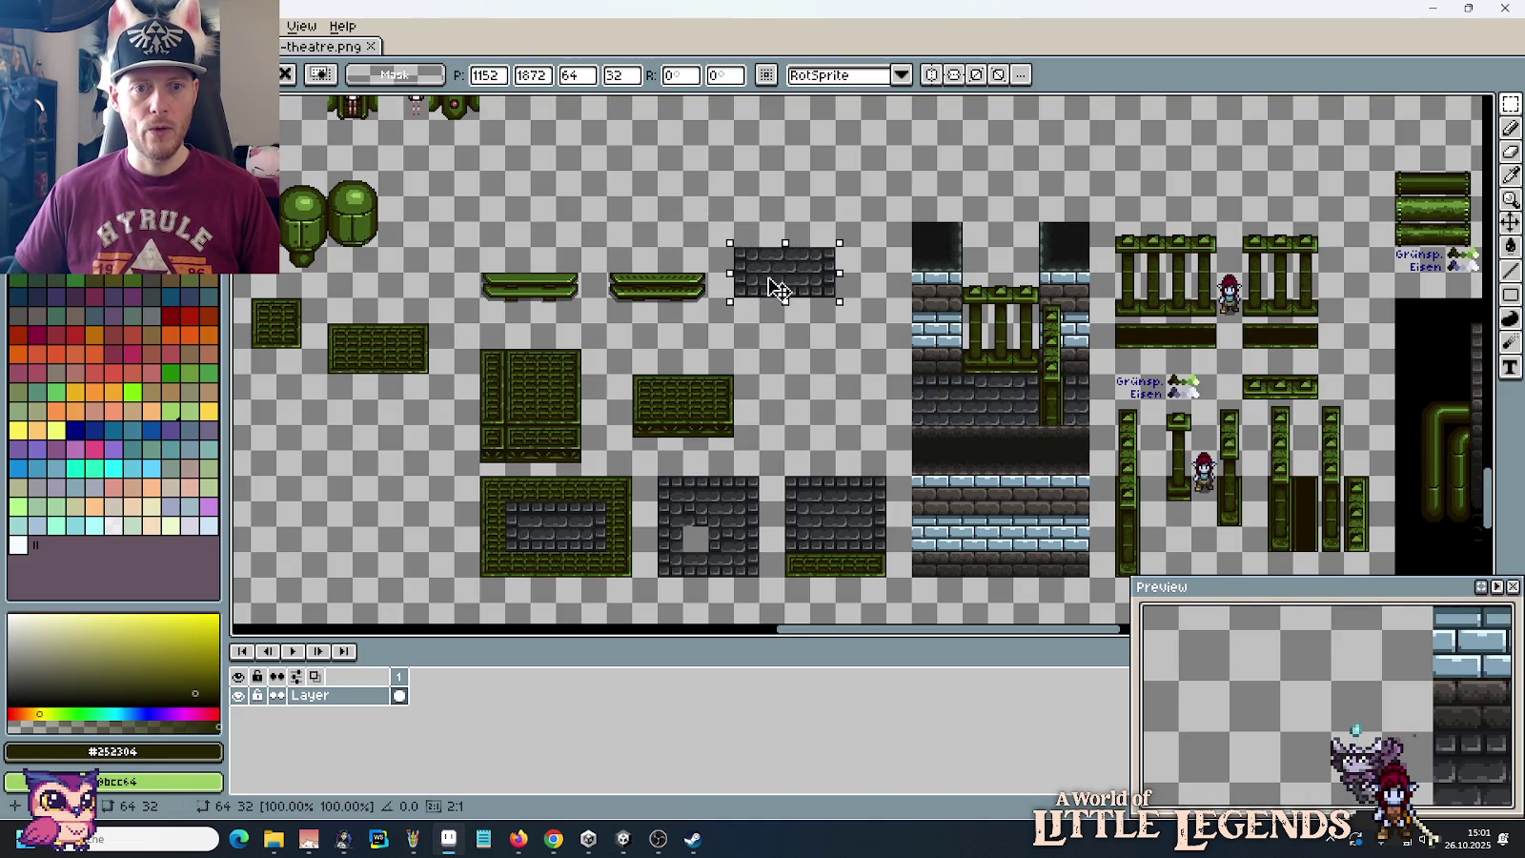
{"action": "scroll", "coordinate": [777, 334], "scroll_direction": "up", "scroll_amount": 3}
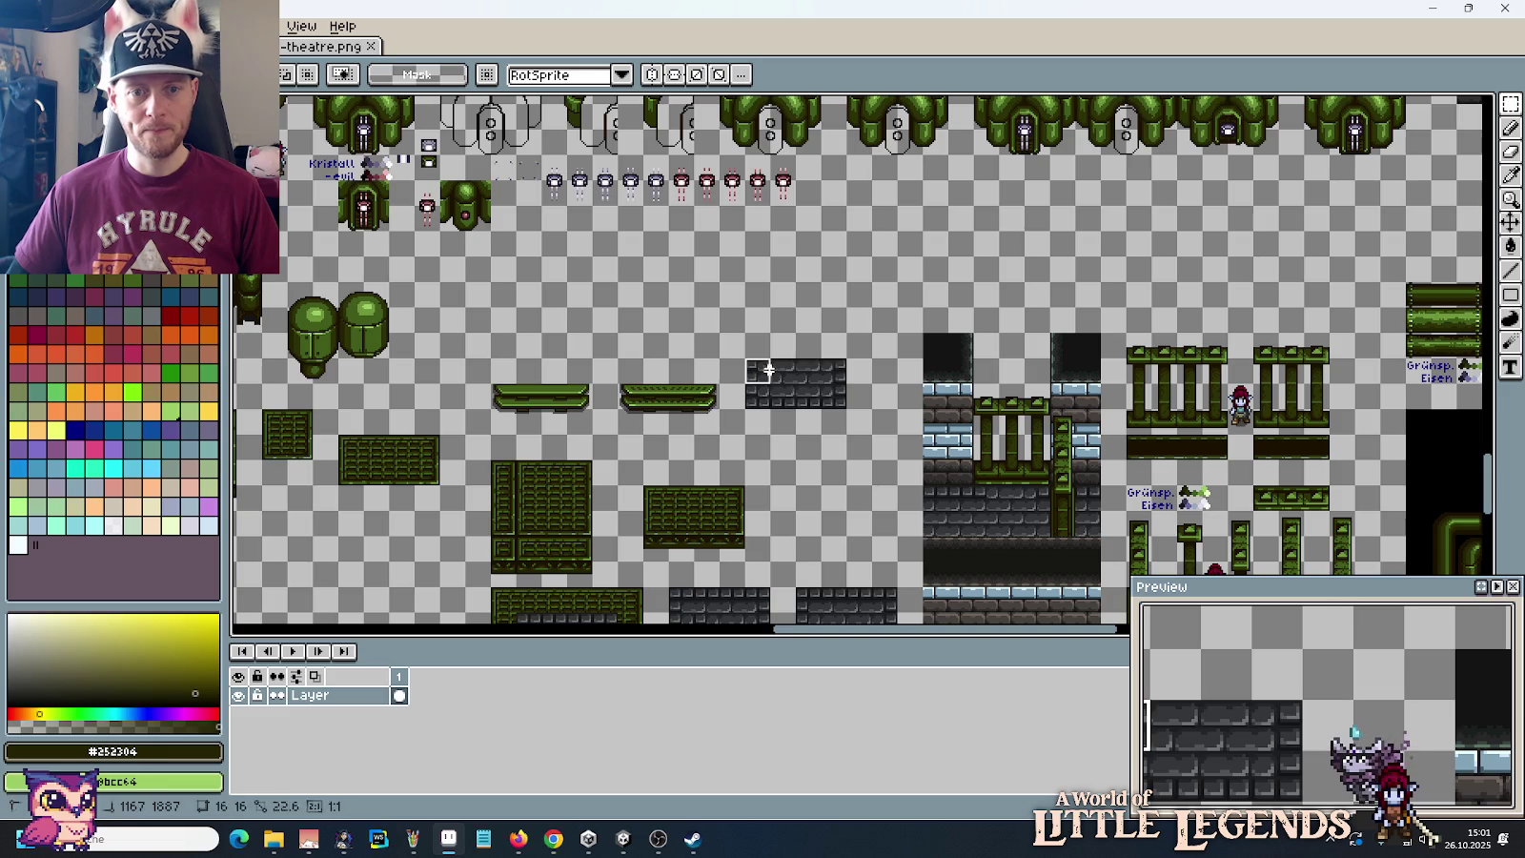
{"action": "mouse_move", "coordinate": [764, 388]}
{"action": "left_mouse_down"}
{"action": "mouse_move", "coordinate": [814, 346]}
{"action": "mouse_move", "coordinate": [810, 278]}
{"action": "left_mouse_up"}
{"action": "left_click", "coordinate": [828, 457]}
{"action": "mouse_move", "coordinate": [829, 457]}
{"action": "left_mouse_down"}
{"action": "mouse_move", "coordinate": [725, 375]}
{"action": "mouse_move", "coordinate": [726, 350]}
{"action": "left_mouse_up"}
{"action": "mouse_move", "coordinate": [645, 298]}
{"action": "left_mouse_down"}
{"action": "mouse_move", "coordinate": [248, 157]}
{"action": "mouse_move", "coordinate": [295, 262]}
{"action": "mouse_move", "coordinate": [754, 408]}
{"action": "left_mouse_up"}
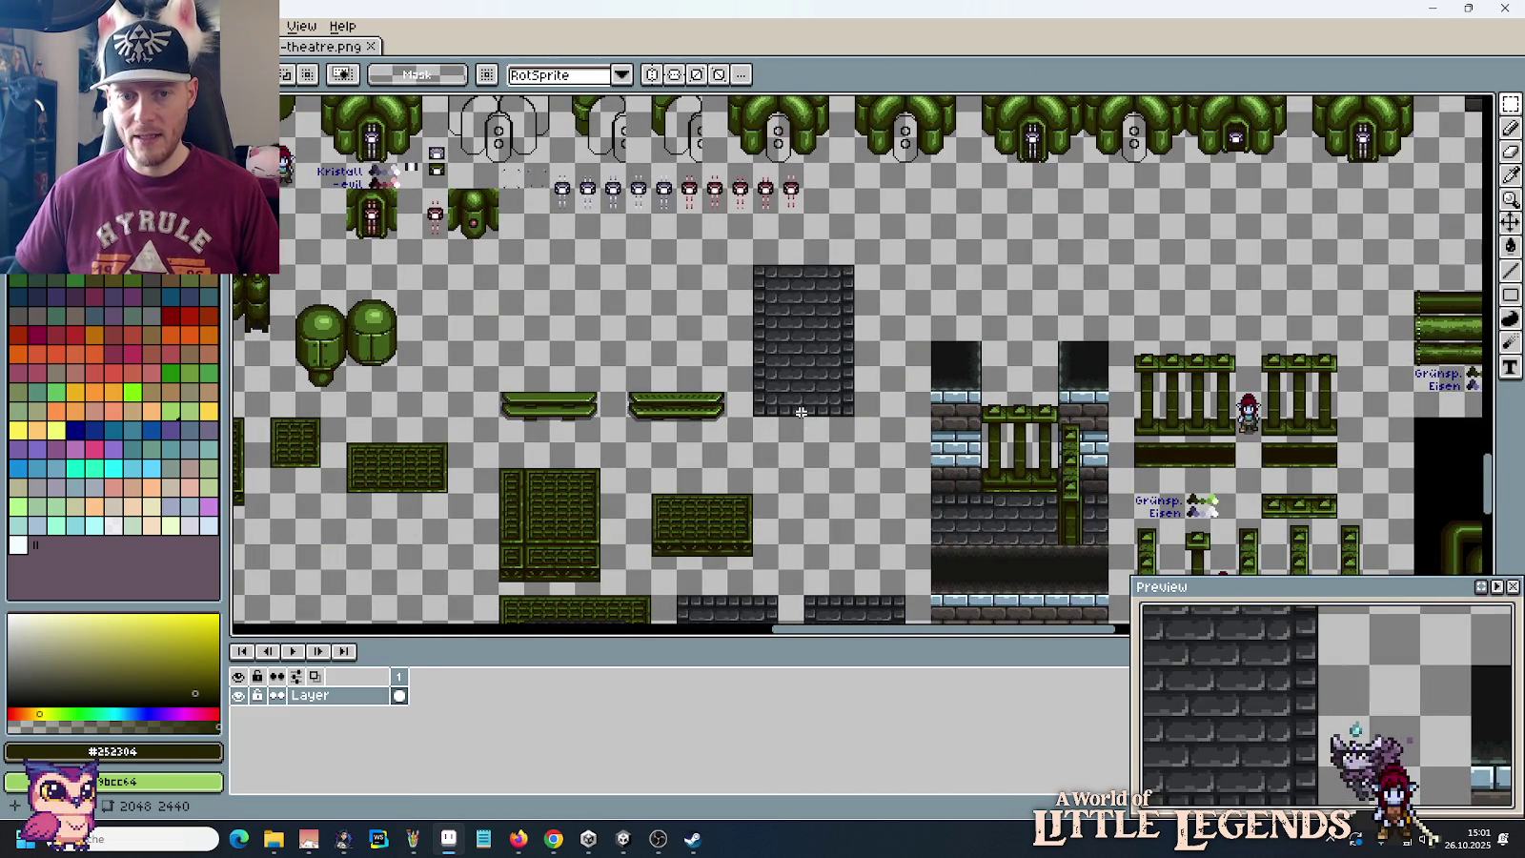
{"action": "key", "text": "alt+Tab"}
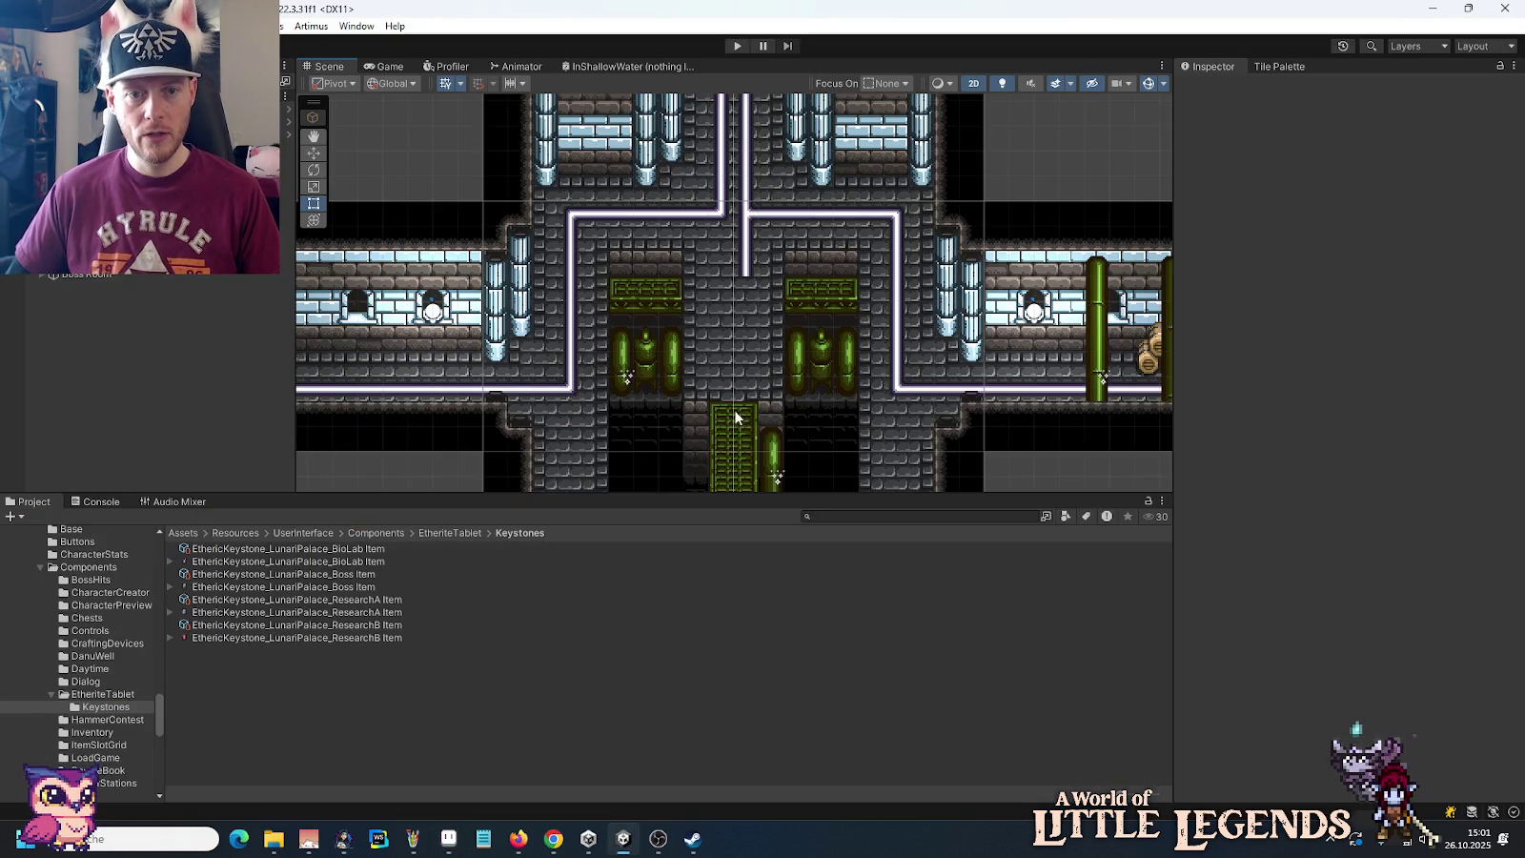
Step: Compare the green tileset with Unity's palace scene, then bring Aseprite back in front
{"action": "key", "text": "alt+Tab"}
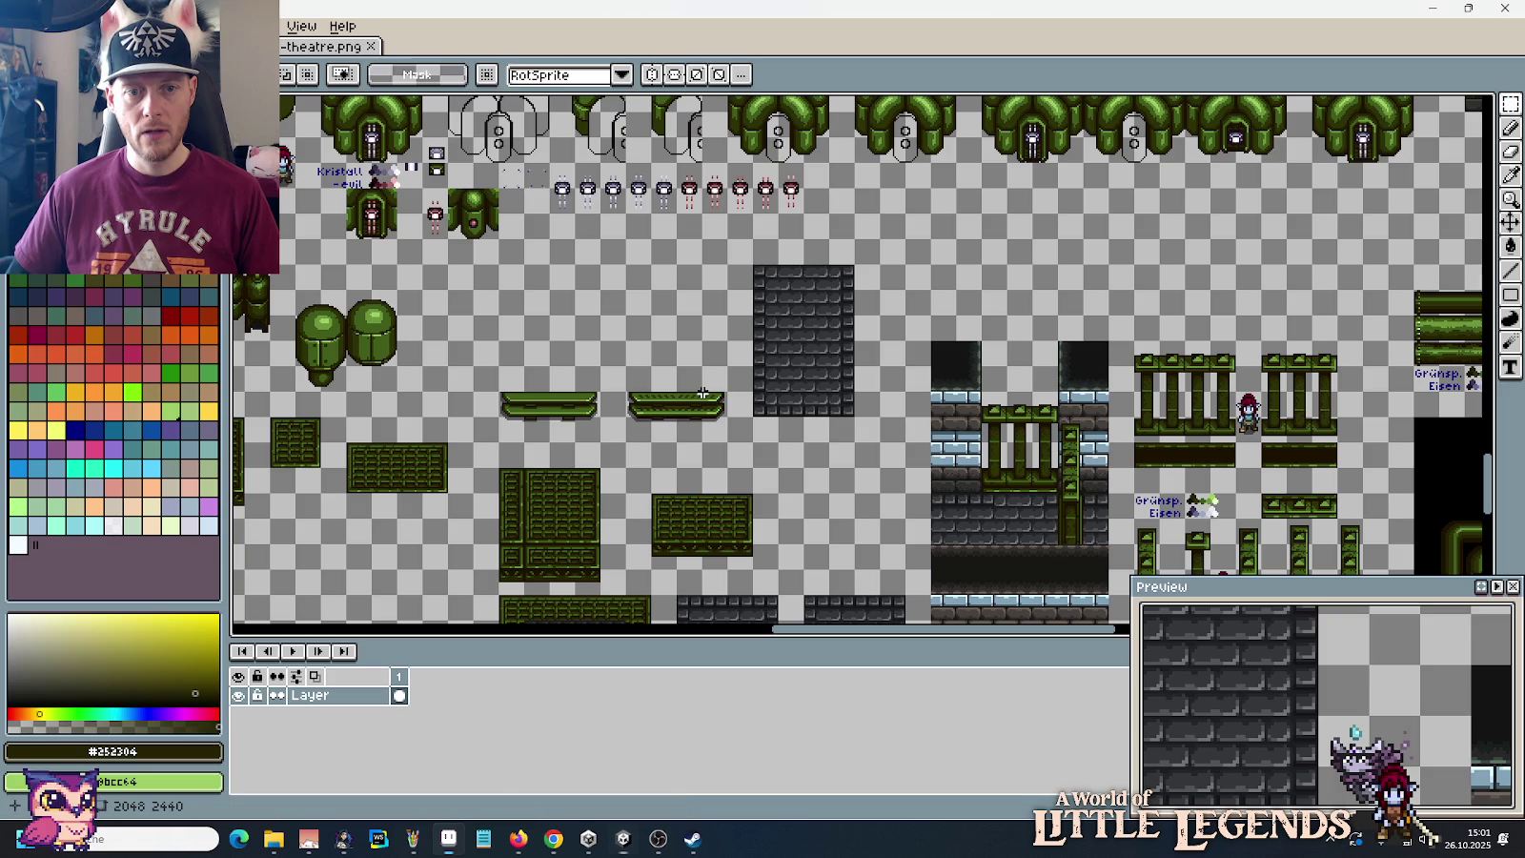
{"action": "left_click_drag", "start_coordinate": [660, 386], "coordinate": [713, 384]}
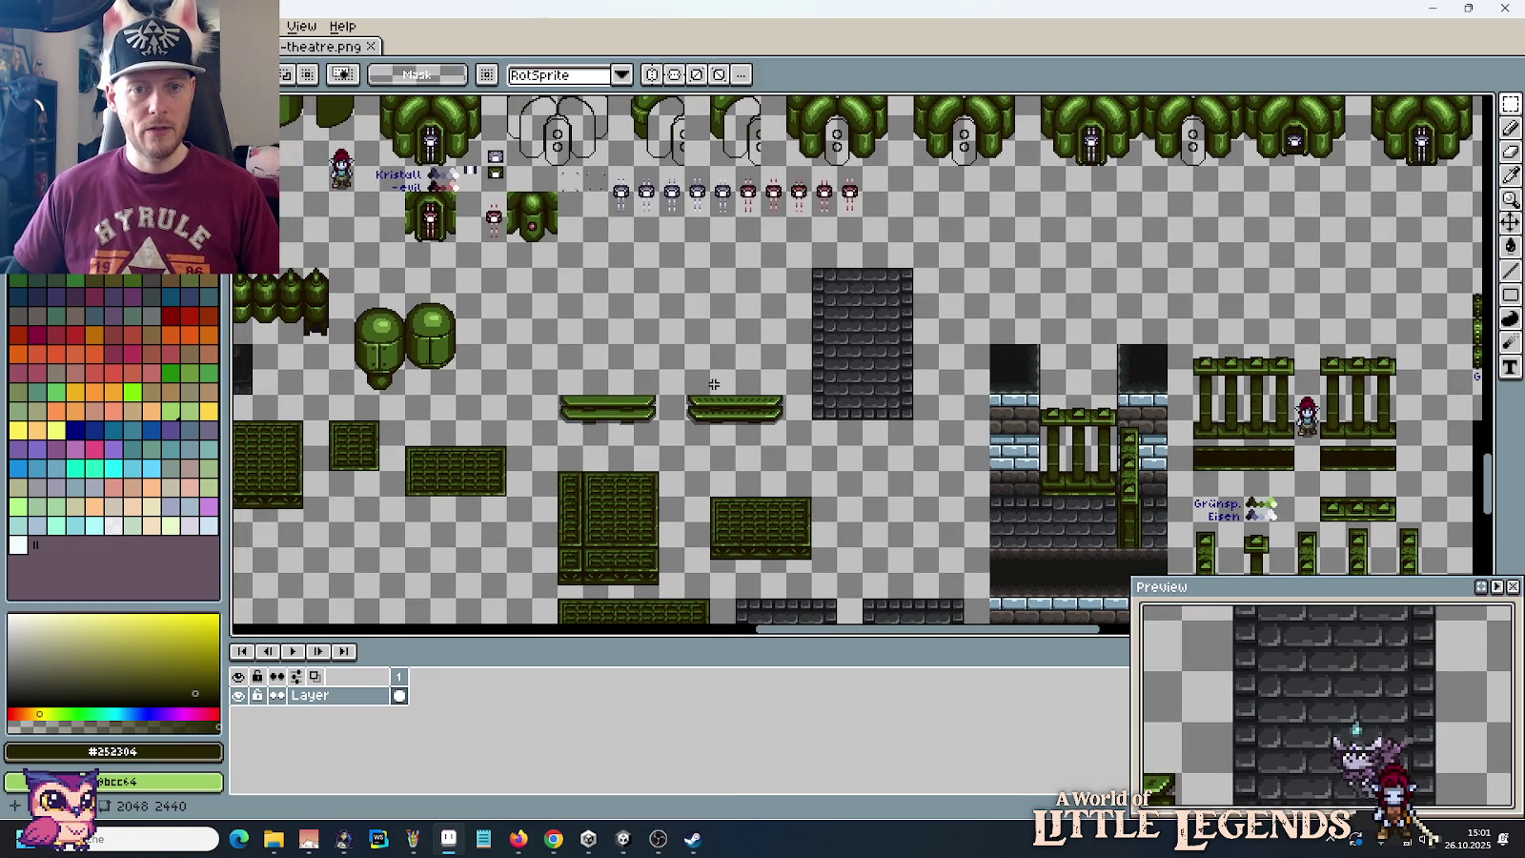
{"action": "key", "text": "alt+Tab"}
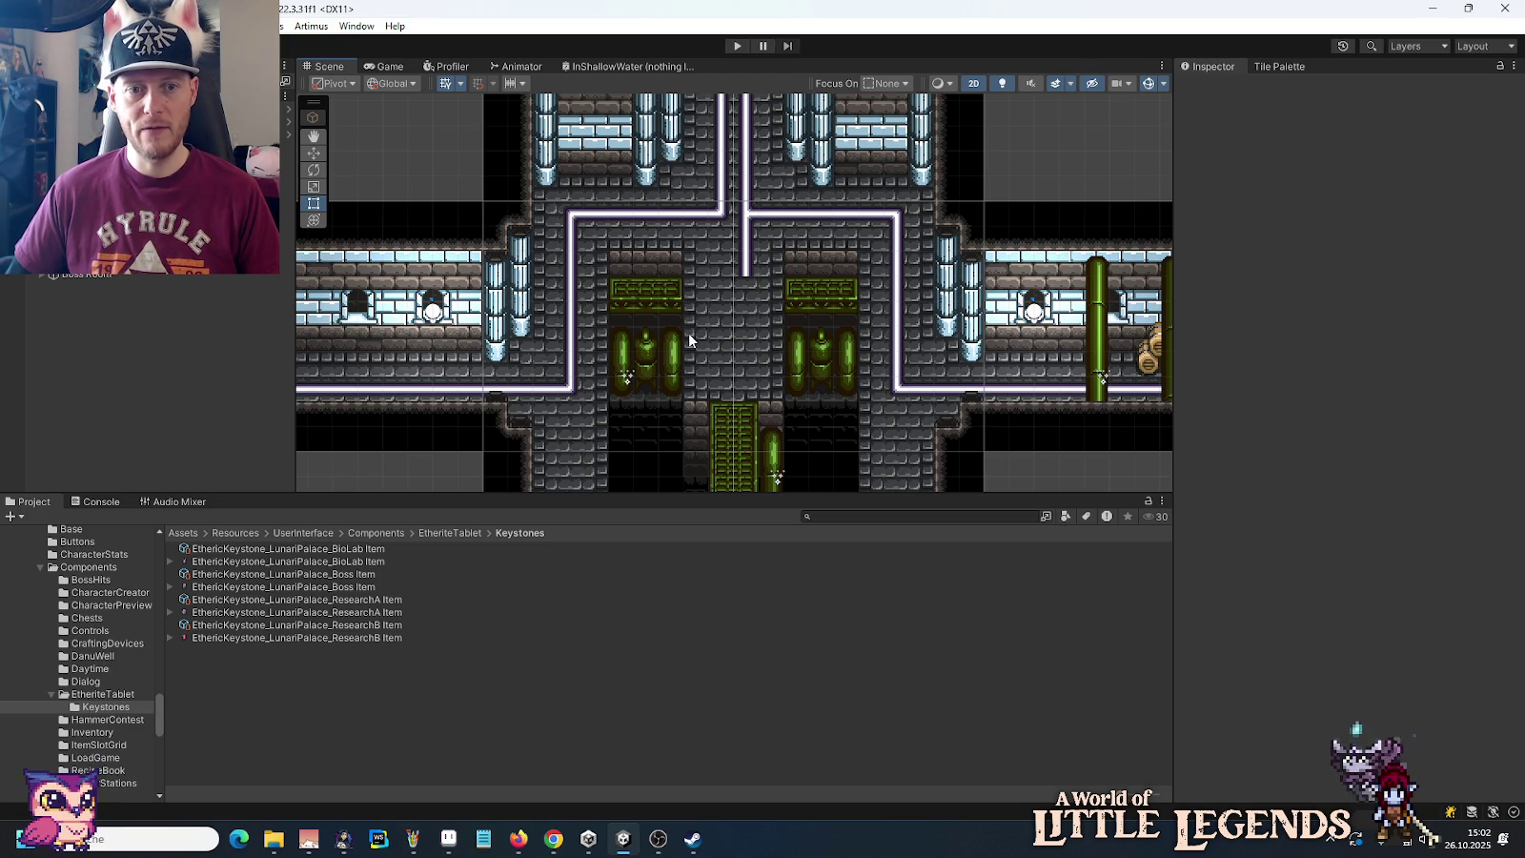
{"action": "key", "text": "alt+Tab"}
Step: Select the patterned green bench, zoom in on the benches, then deselect it
{"action": "mouse_move", "coordinate": [699, 408]}
{"action": "left_mouse_down"}
{"action": "mouse_move", "coordinate": [774, 409]}
{"action": "mouse_move", "coordinate": [789, 441]}
{"action": "left_mouse_up"}
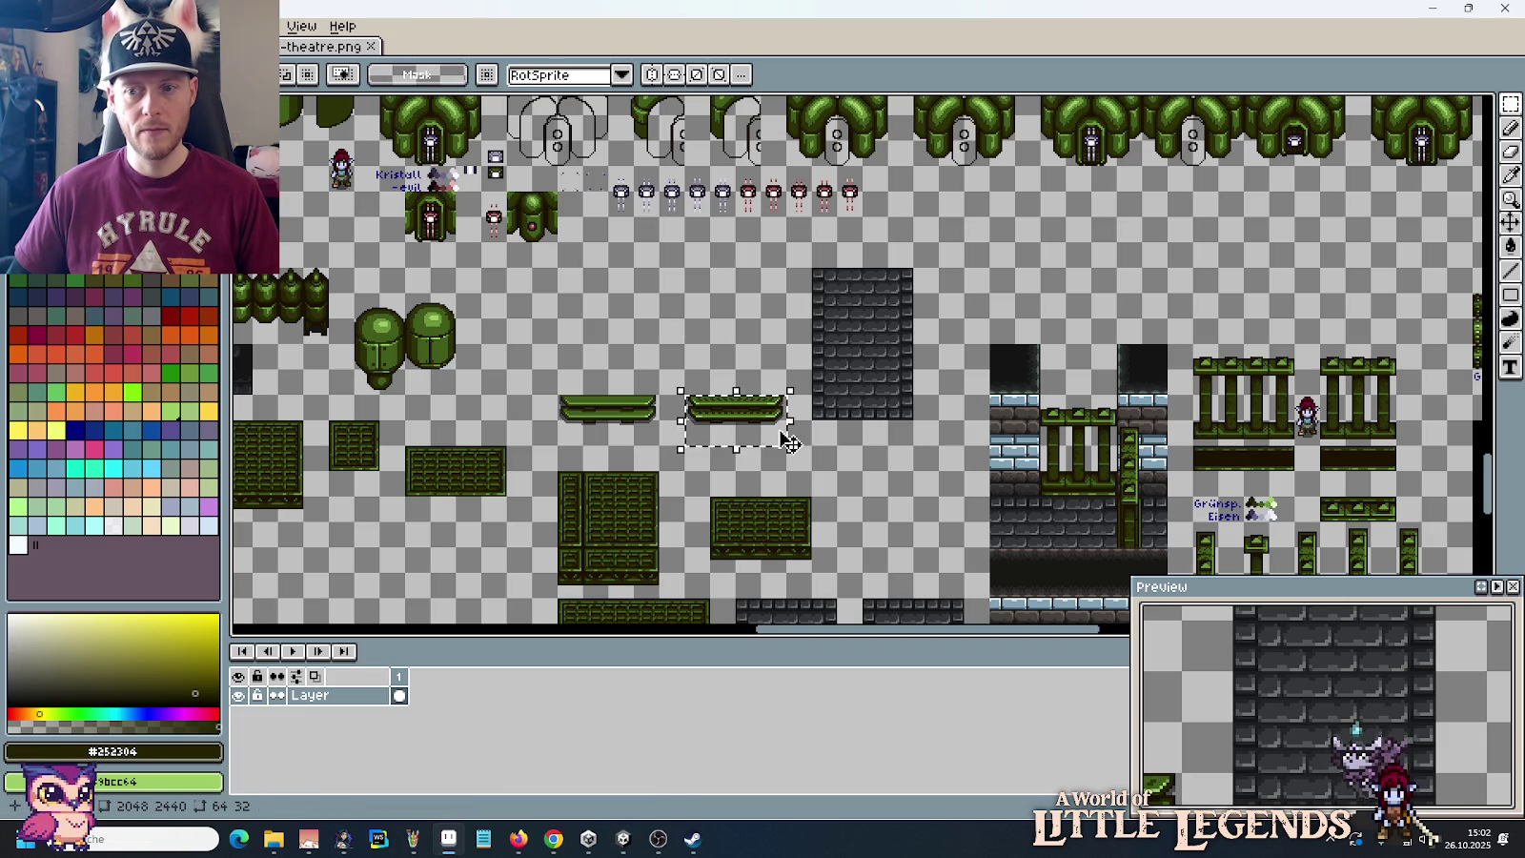
{"action": "left_click_drag", "start_coordinate": [569, 410], "coordinate": [803, 396]}
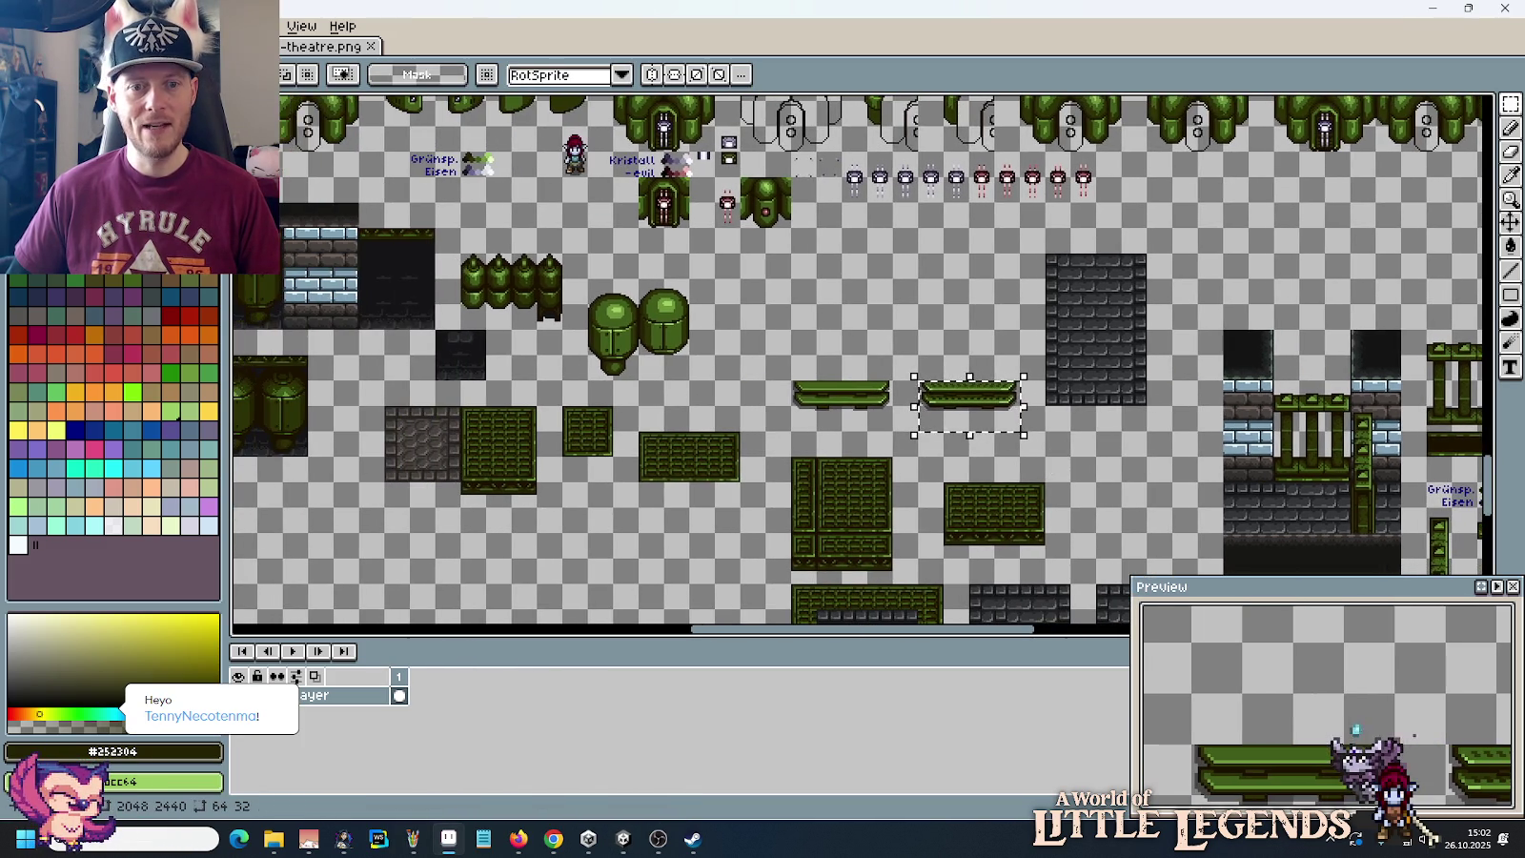
{"action": "scroll", "coordinate": [743, 381], "scroll_direction": "up", "scroll_amount": 1}
{"action": "scroll", "coordinate": [724, 367], "scroll_direction": "up", "scroll_amount": 1}
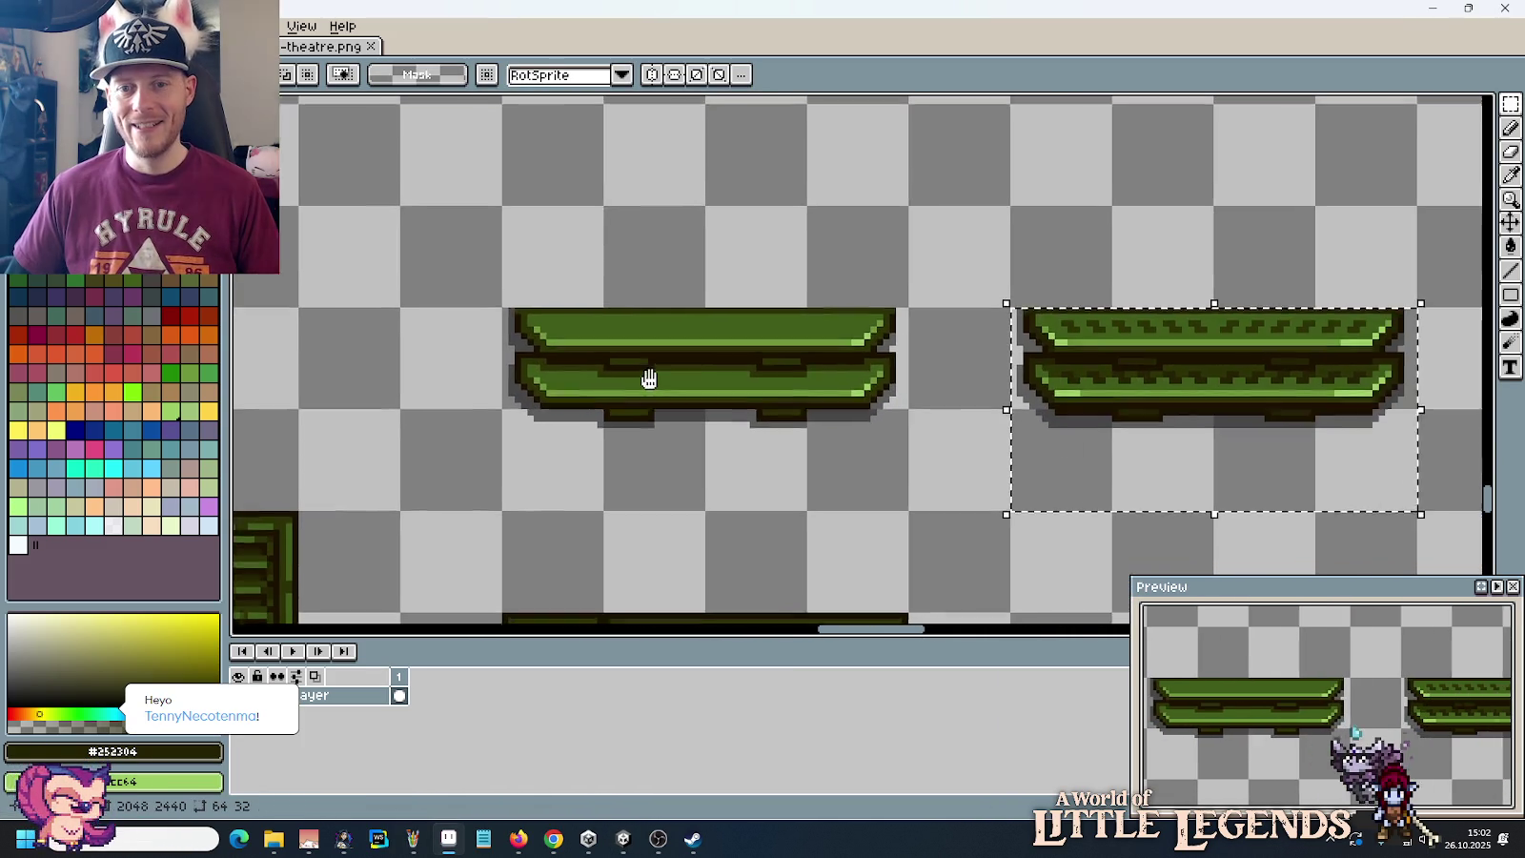
{"action": "scroll", "coordinate": [620, 379], "scroll_direction": "down", "scroll_amount": 1}
{"action": "left_click", "coordinate": [624, 374]}
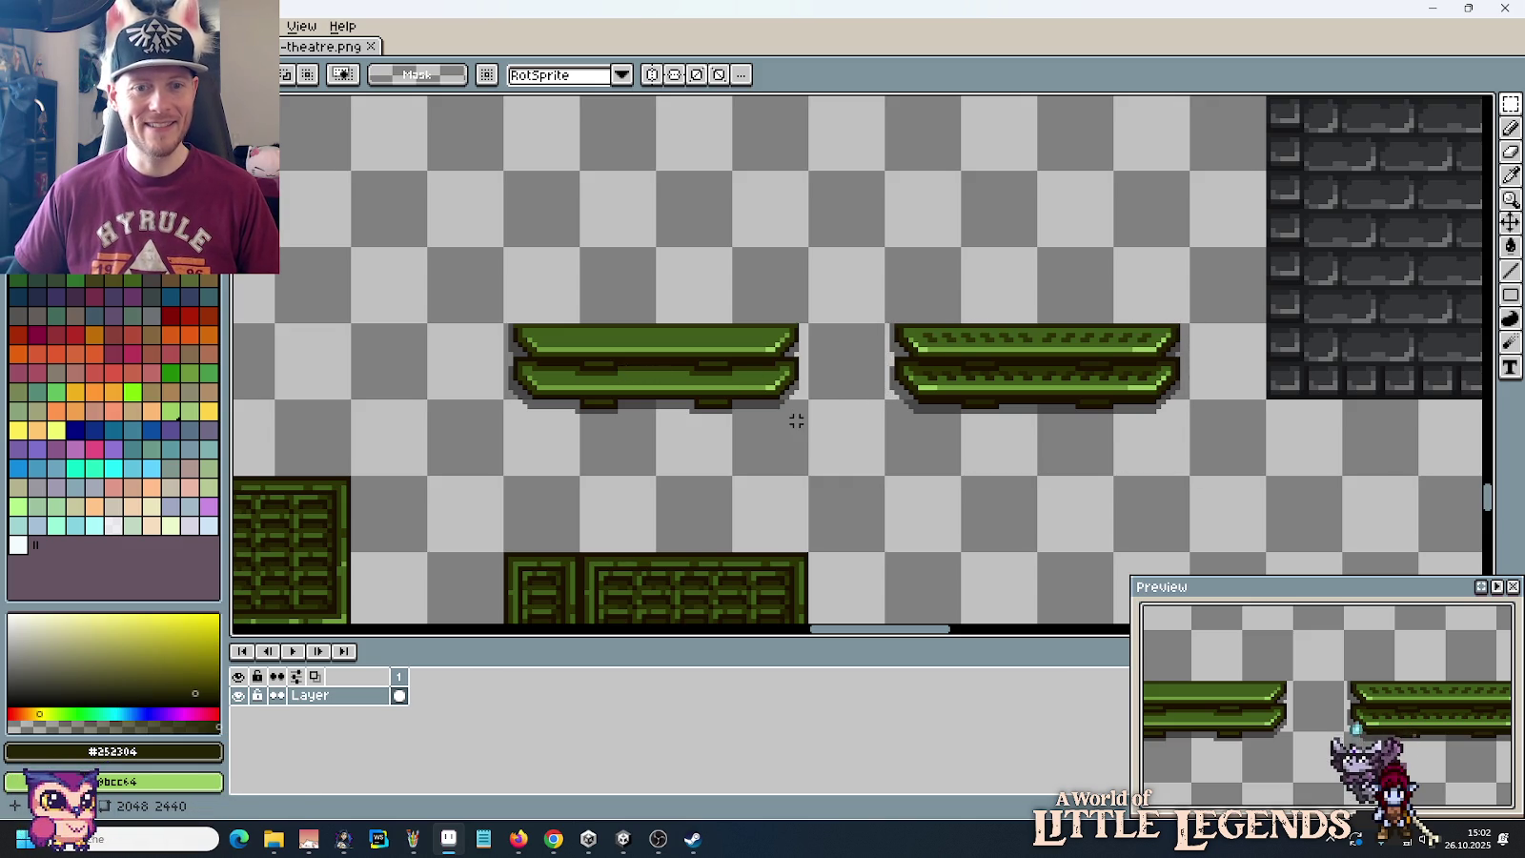
{"action": "left_click_drag", "start_coordinate": [791, 421], "coordinate": [938, 487]}
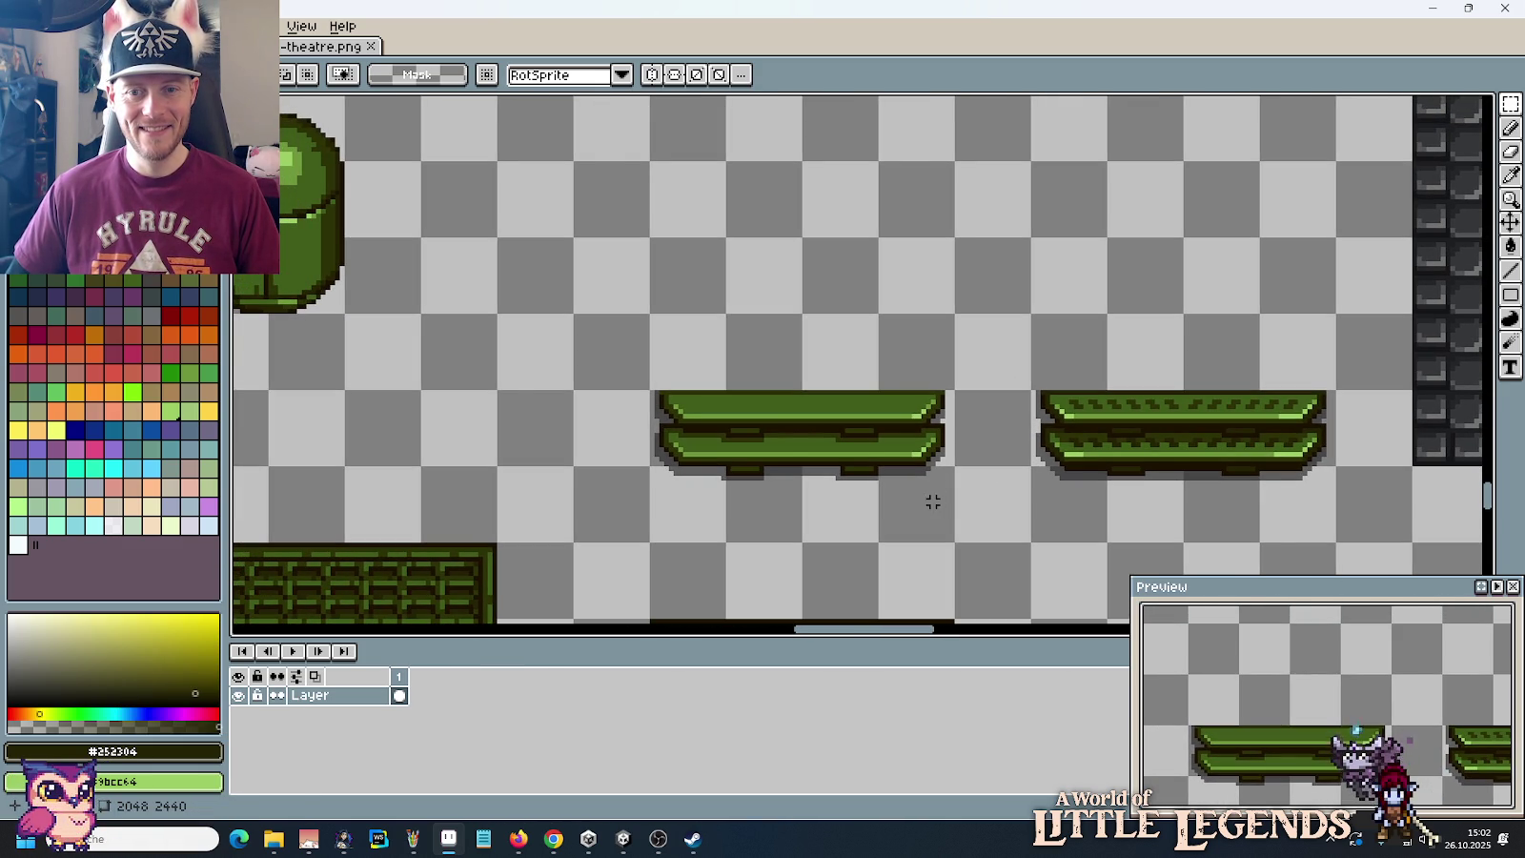
{"action": "scroll", "coordinate": [932, 502], "scroll_direction": "down", "scroll_amount": 2}
{"action": "scroll", "coordinate": [932, 503], "scroll_direction": "down", "scroll_amount": 2}
{"action": "scroll", "coordinate": [930, 499], "scroll_direction": "up", "scroll_amount": 3}
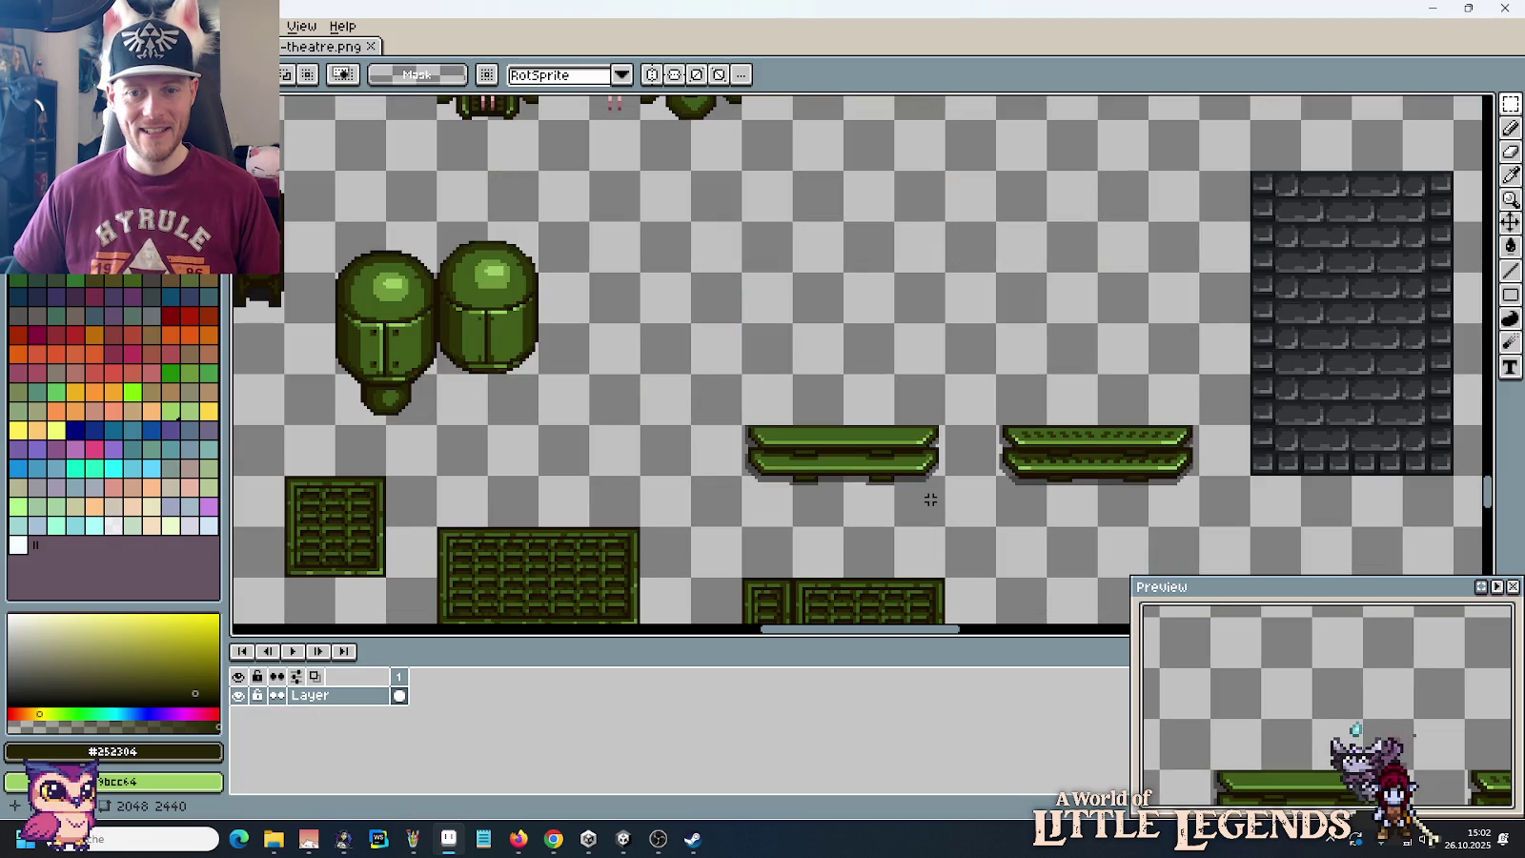
{"action": "scroll", "coordinate": [1108, 537], "scroll_direction": "up", "scroll_amount": 1}
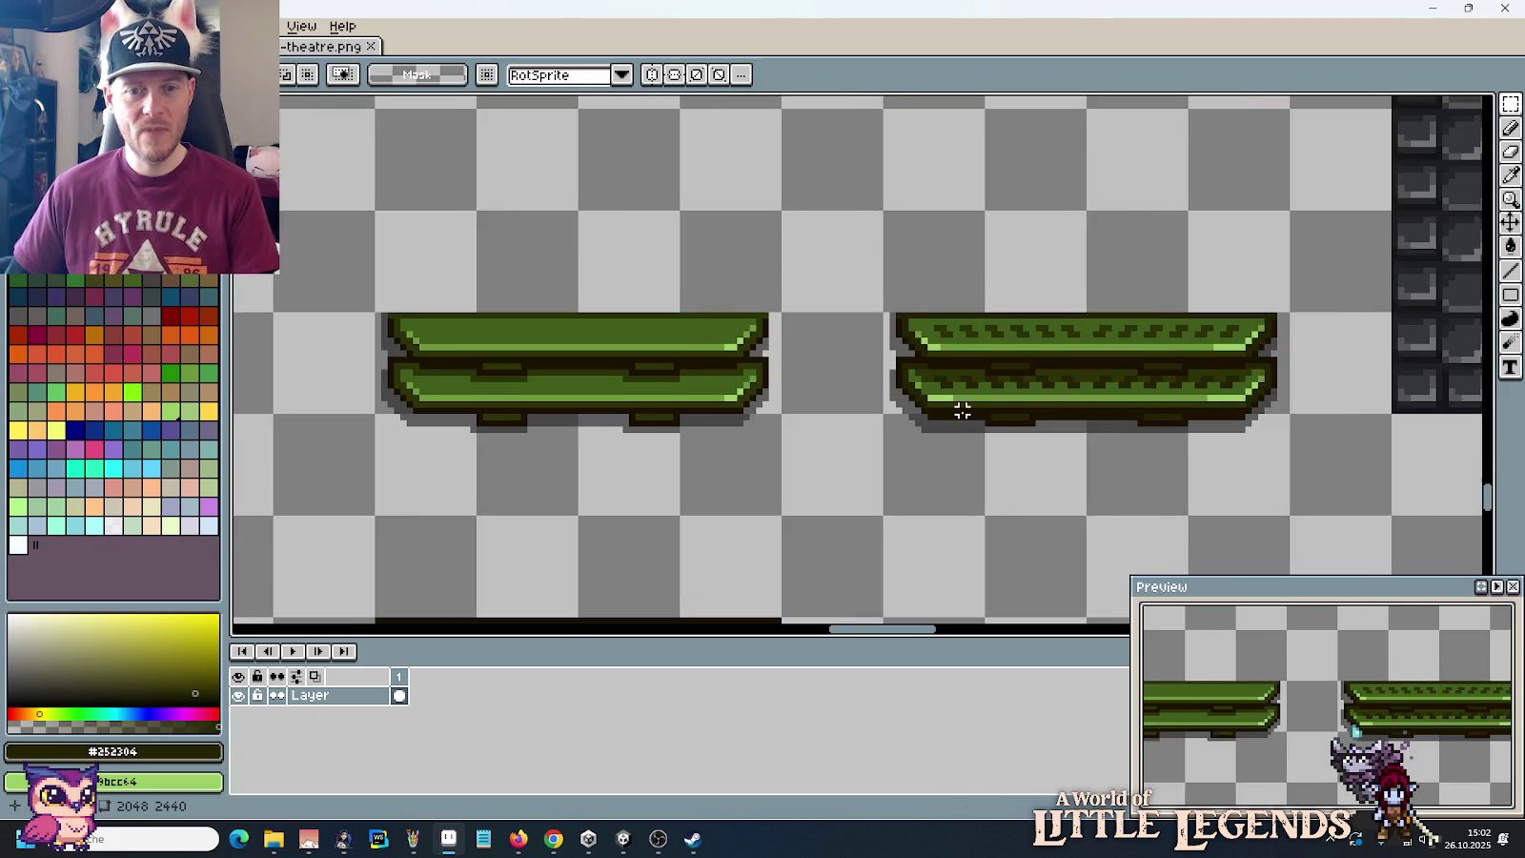
{"action": "scroll", "coordinate": [943, 404], "scroll_direction": "up", "scroll_amount": 1}
{"action": "scroll", "coordinate": [929, 396], "scroll_direction": "up", "scroll_amount": 1}
Step: Sample light green #9bcc64 from the bench and marquee-select the plain green bench
{"action": "key", "text": "i"}
{"action": "left_click", "coordinate": [922, 389]}
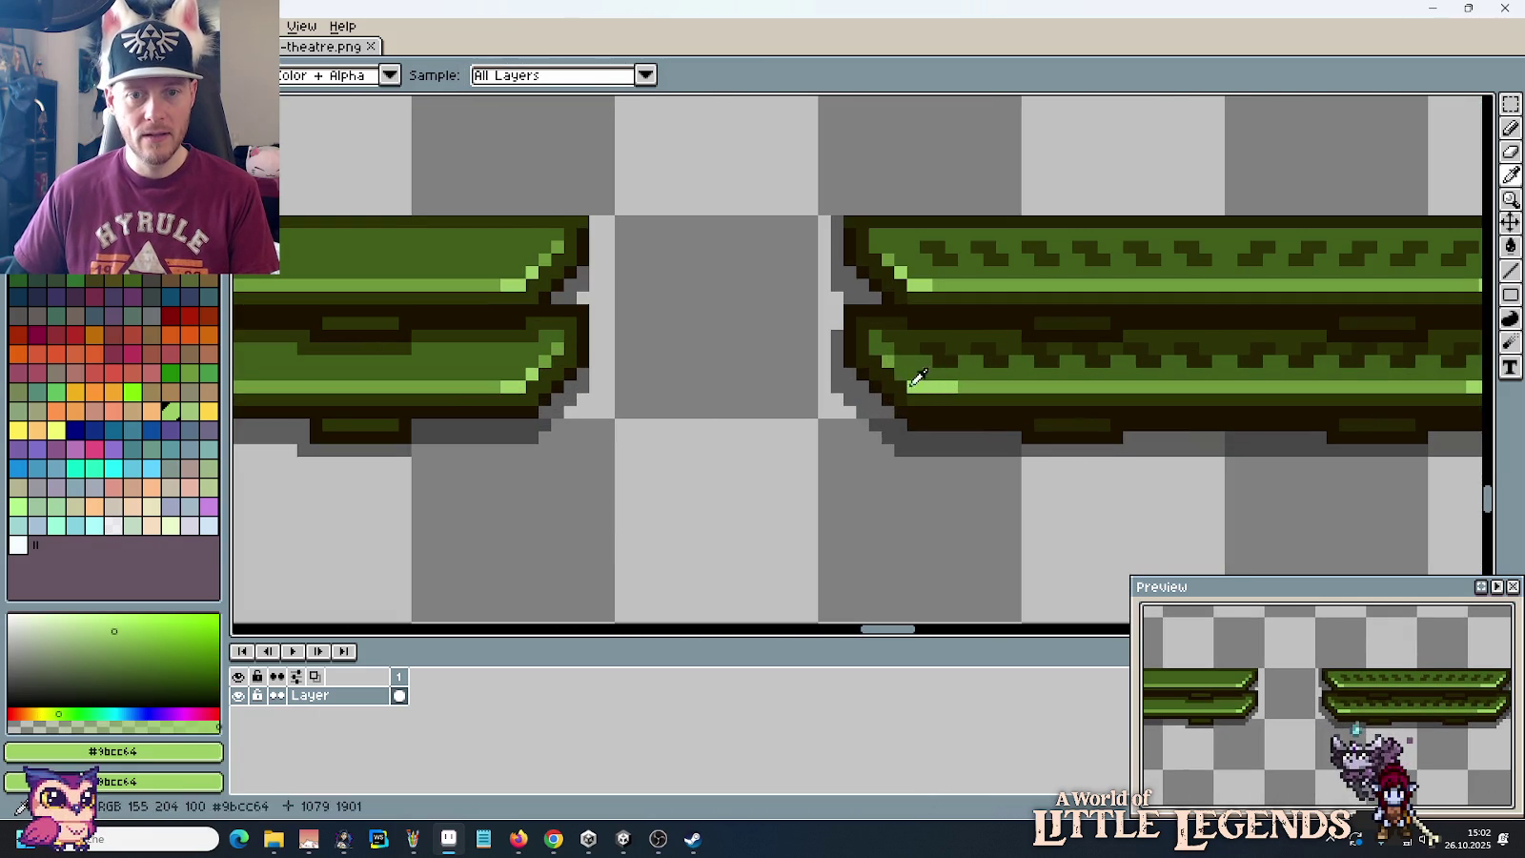
{"action": "key", "text": "b"}
{"action": "scroll", "coordinate": [891, 400], "scroll_direction": "down", "scroll_amount": 3}
{"action": "scroll", "coordinate": [885, 436], "scroll_direction": "down", "scroll_amount": 1}
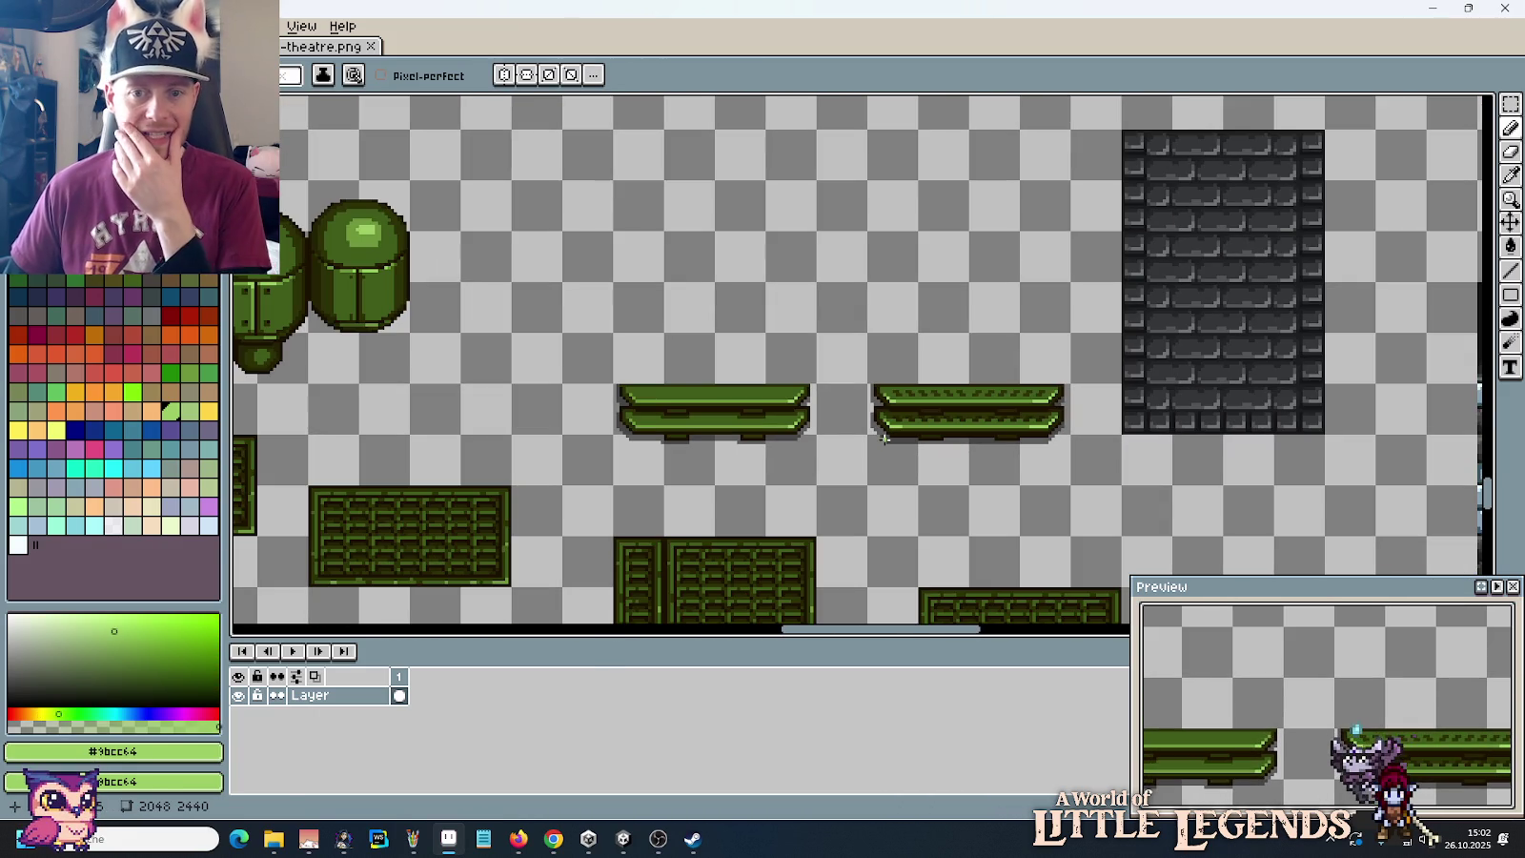
{"action": "key", "text": "m"}
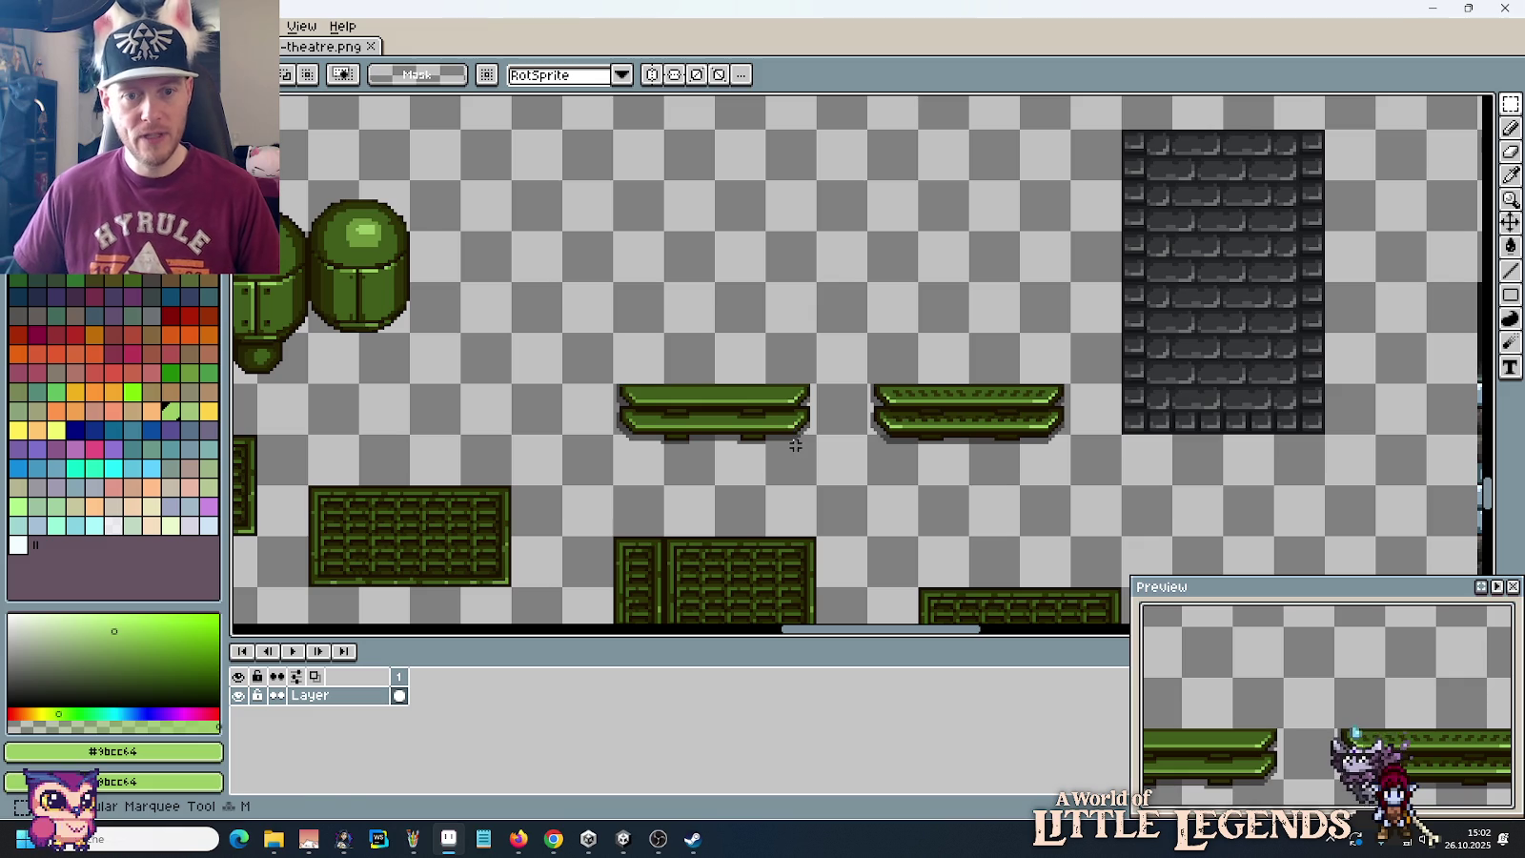
{"action": "left_click_drag", "start_coordinate": [817, 484], "coordinate": [614, 382]}
Step: Move the plain bench up-left and stack a copy of the patterned bench above it
{"action": "mouse_move", "coordinate": [722, 430]}
{"action": "left_mouse_down"}
{"action": "mouse_move", "coordinate": [569, 329]}
{"action": "mouse_move", "coordinate": [569, 278]}
{"action": "left_mouse_up"}
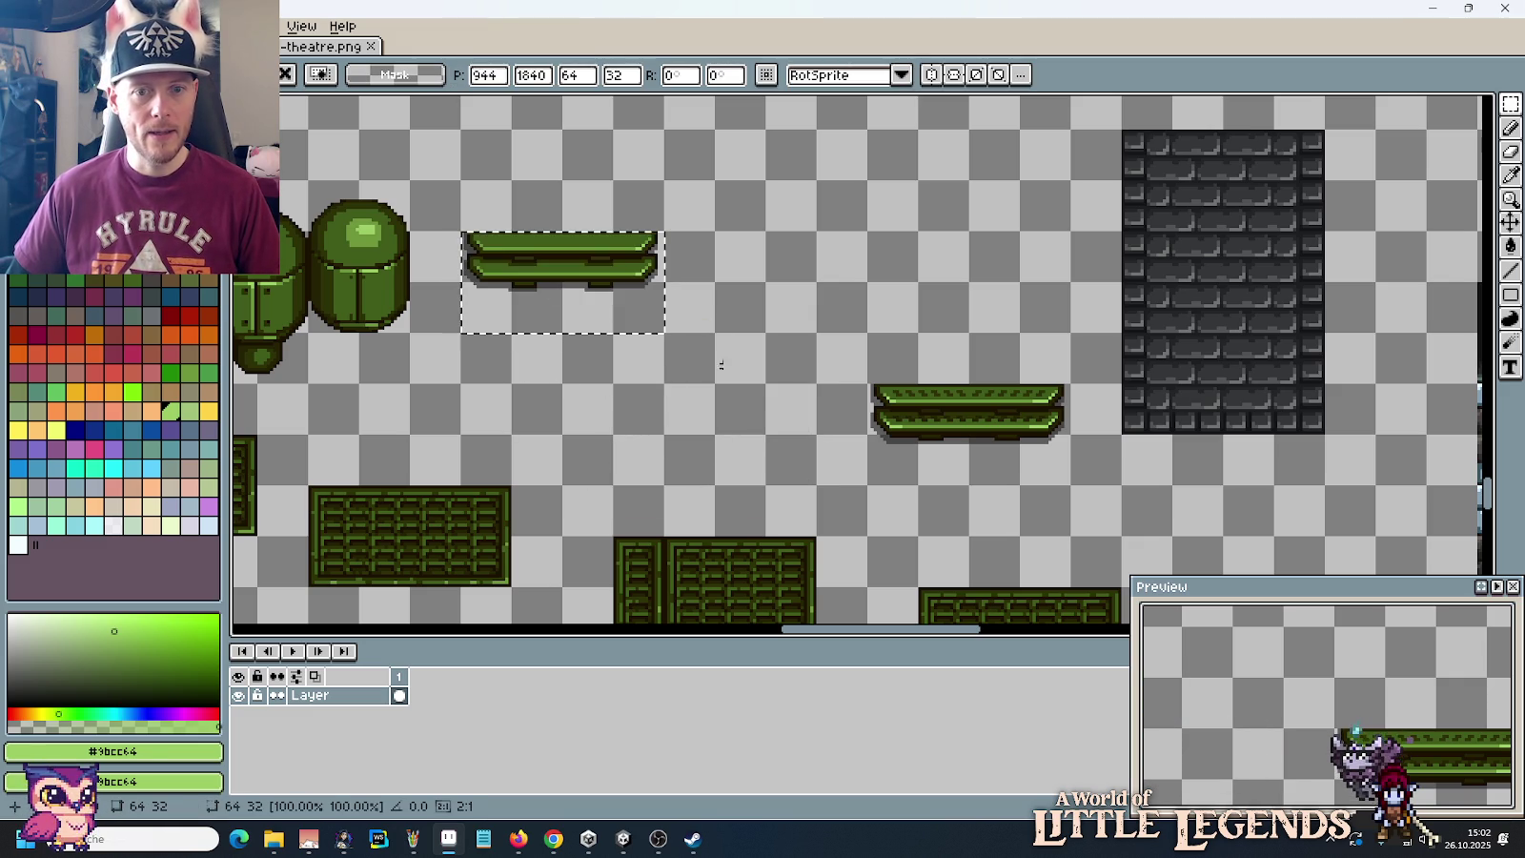
{"action": "left_click", "coordinate": [715, 361]}
{"action": "left_click_drag", "start_coordinate": [1064, 482], "coordinate": [869, 385]}
{"action": "mouse_move", "coordinate": [946, 459]}
{"action": "left_mouse_down"}
{"action": "mouse_move", "coordinate": [585, 351]}
{"action": "mouse_move", "coordinate": [535, 400]}
{"action": "left_mouse_up"}
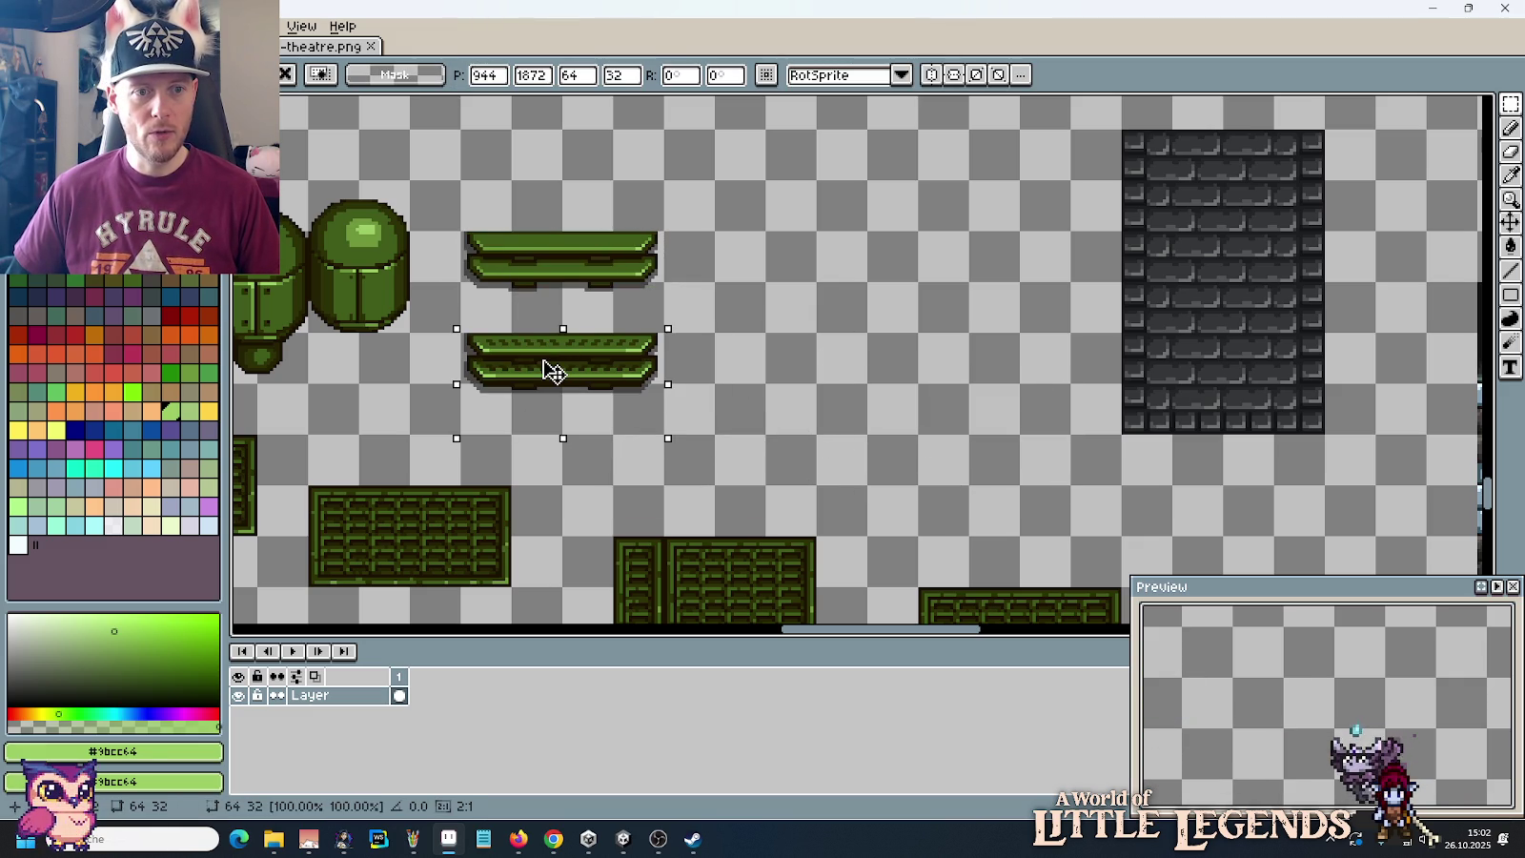
{"action": "left_click_drag", "start_coordinate": [482, 243], "coordinate": [618, 367]}
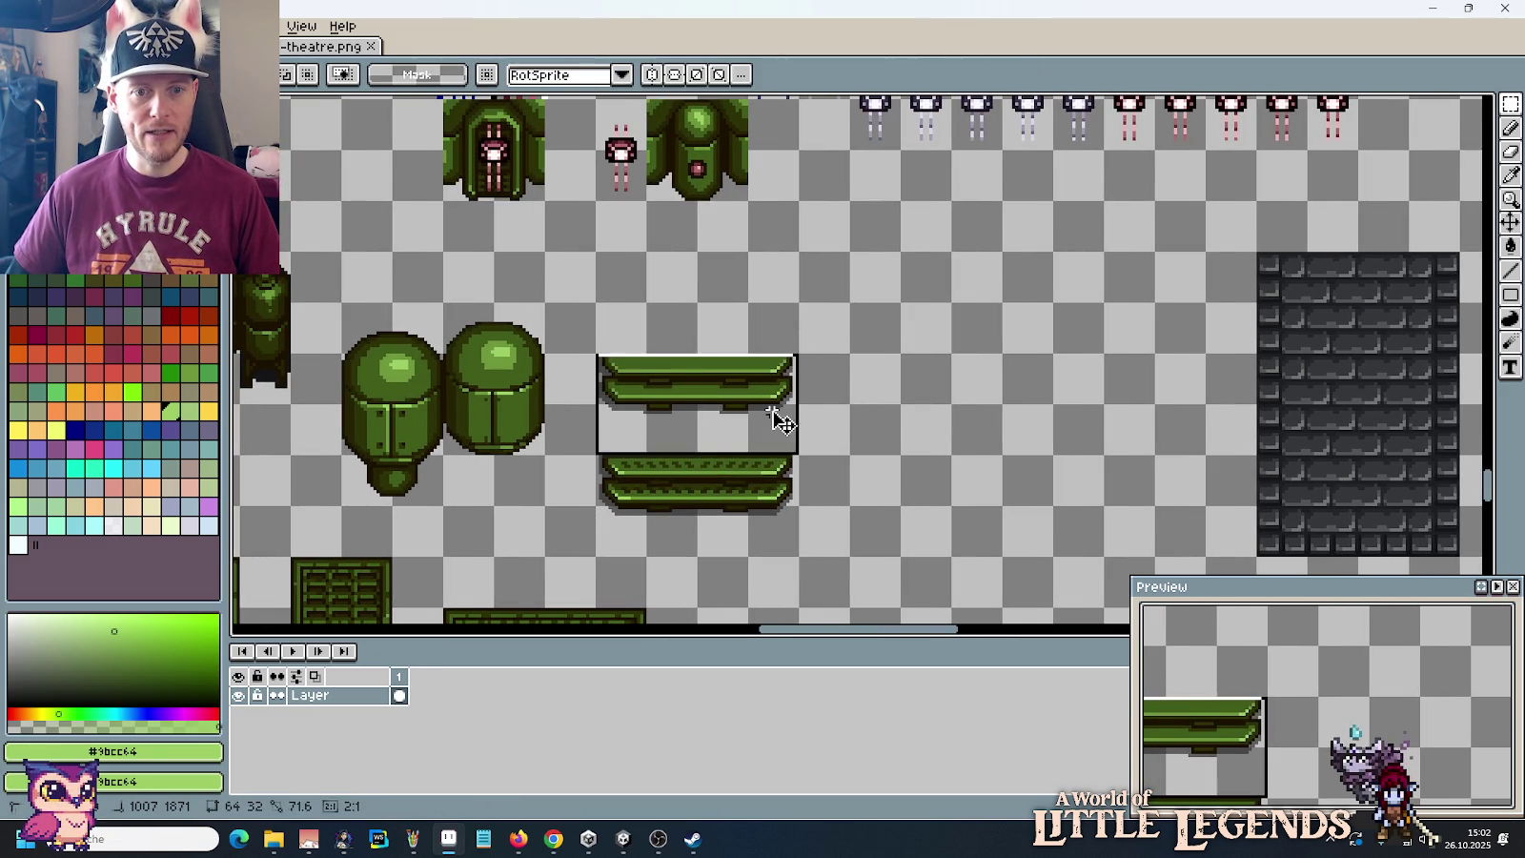
{"action": "left_click_drag", "start_coordinate": [776, 413], "coordinate": [769, 329]}
{"action": "left_click_drag", "start_coordinate": [769, 527], "coordinate": [776, 435]}
{"action": "left_click_drag", "start_coordinate": [741, 488], "coordinate": [741, 540]}
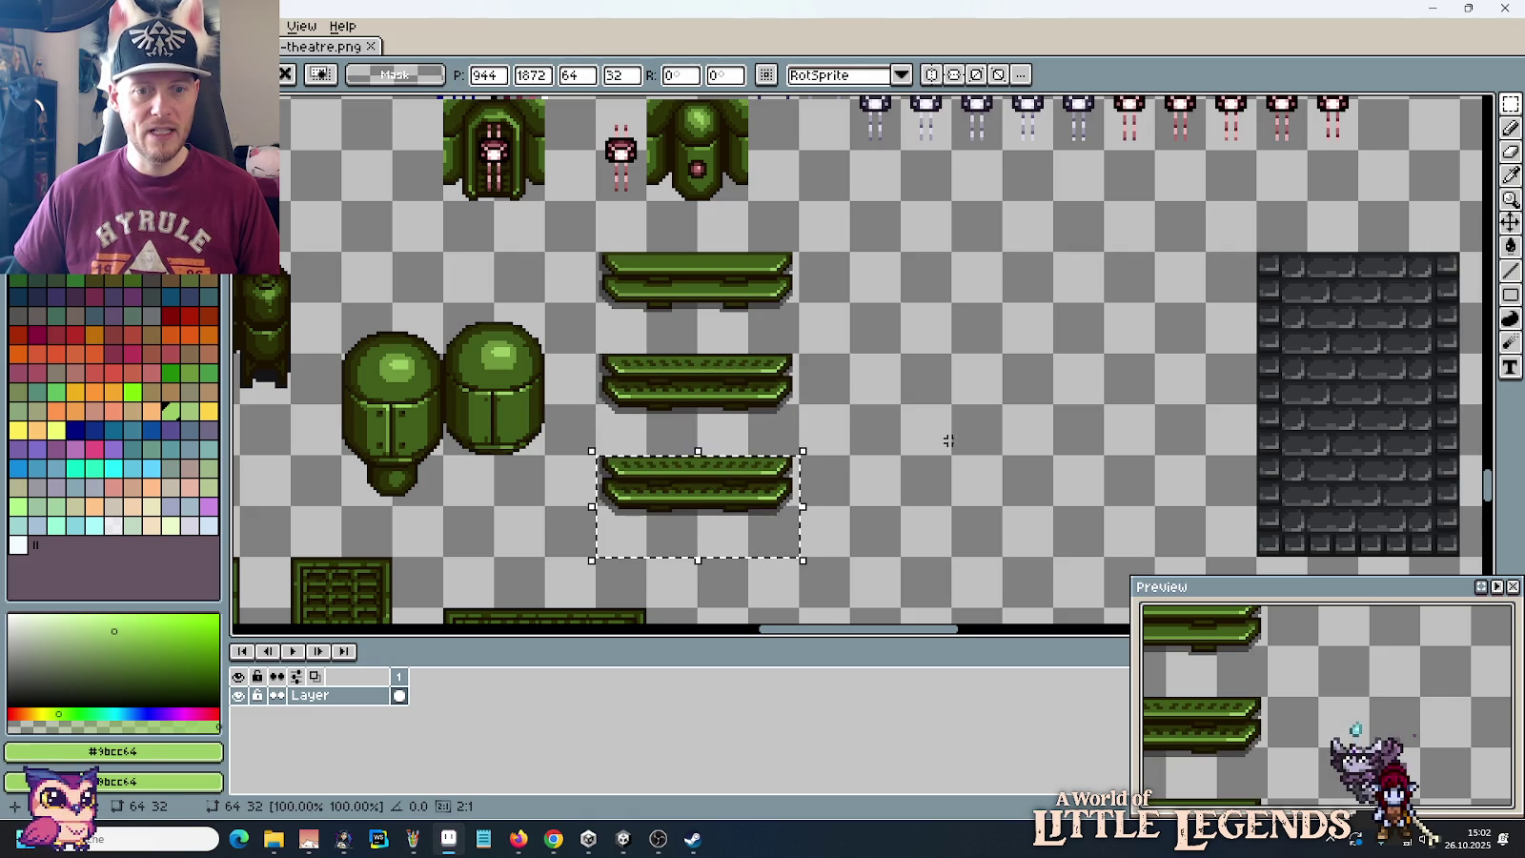
{"action": "key", "text": "Return"}
Step: Darken the right end of the ledge highlight and add a light-green pixel below the ledge
{"action": "scroll", "coordinate": [681, 364], "scroll_direction": "up", "scroll_amount": 2}
{"action": "scroll", "coordinate": [694, 384], "scroll_direction": "up", "scroll_amount": 1}
{"action": "left_click_drag", "start_coordinate": [728, 390], "coordinate": [805, 411]}
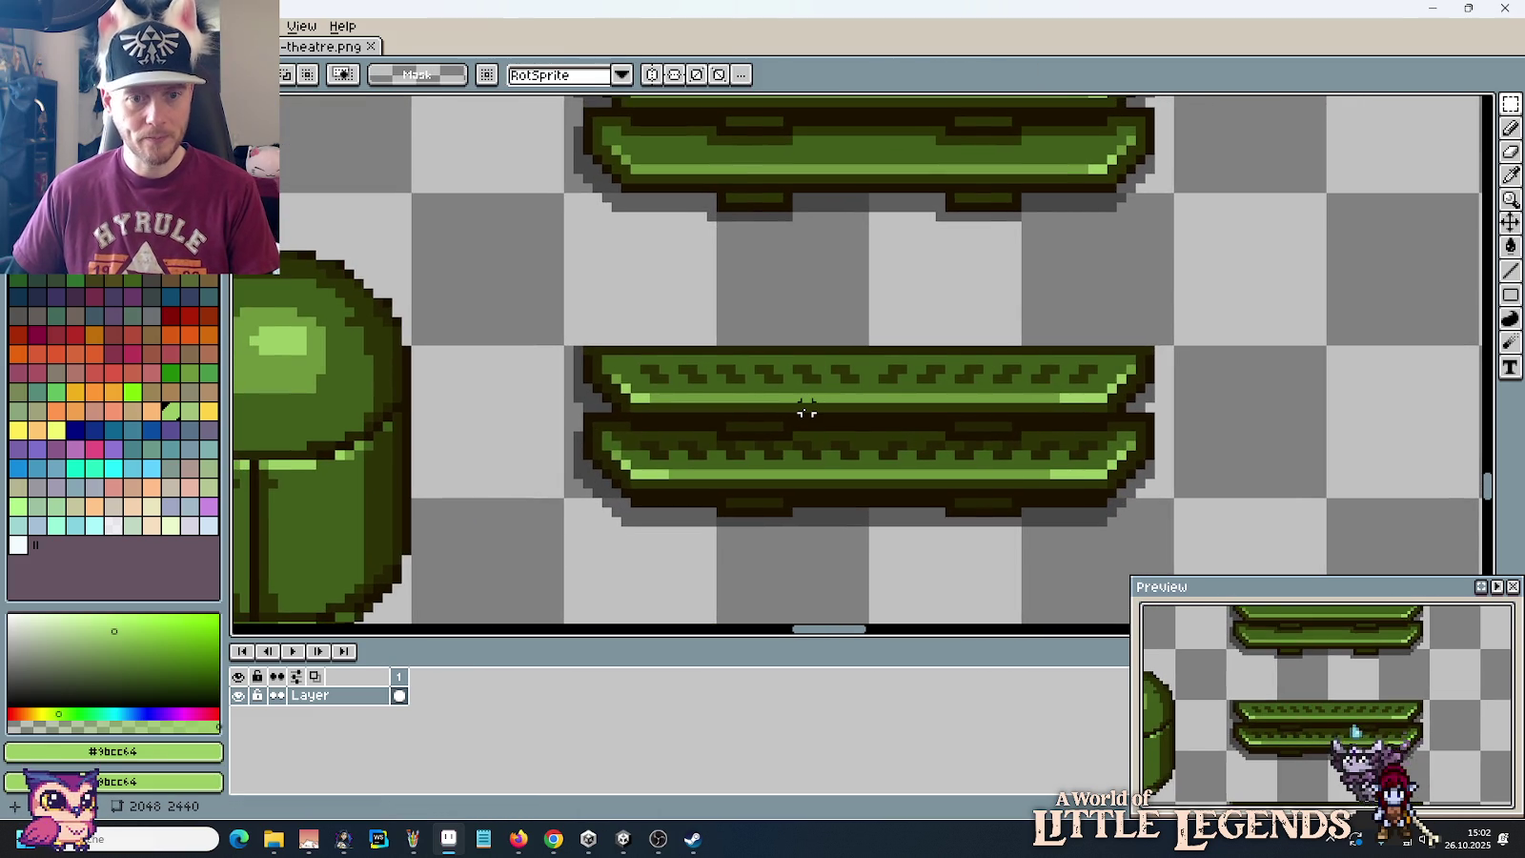
{"action": "scroll", "coordinate": [805, 412], "scroll_direction": "up", "scroll_amount": 1}
{"action": "key", "text": "i"}
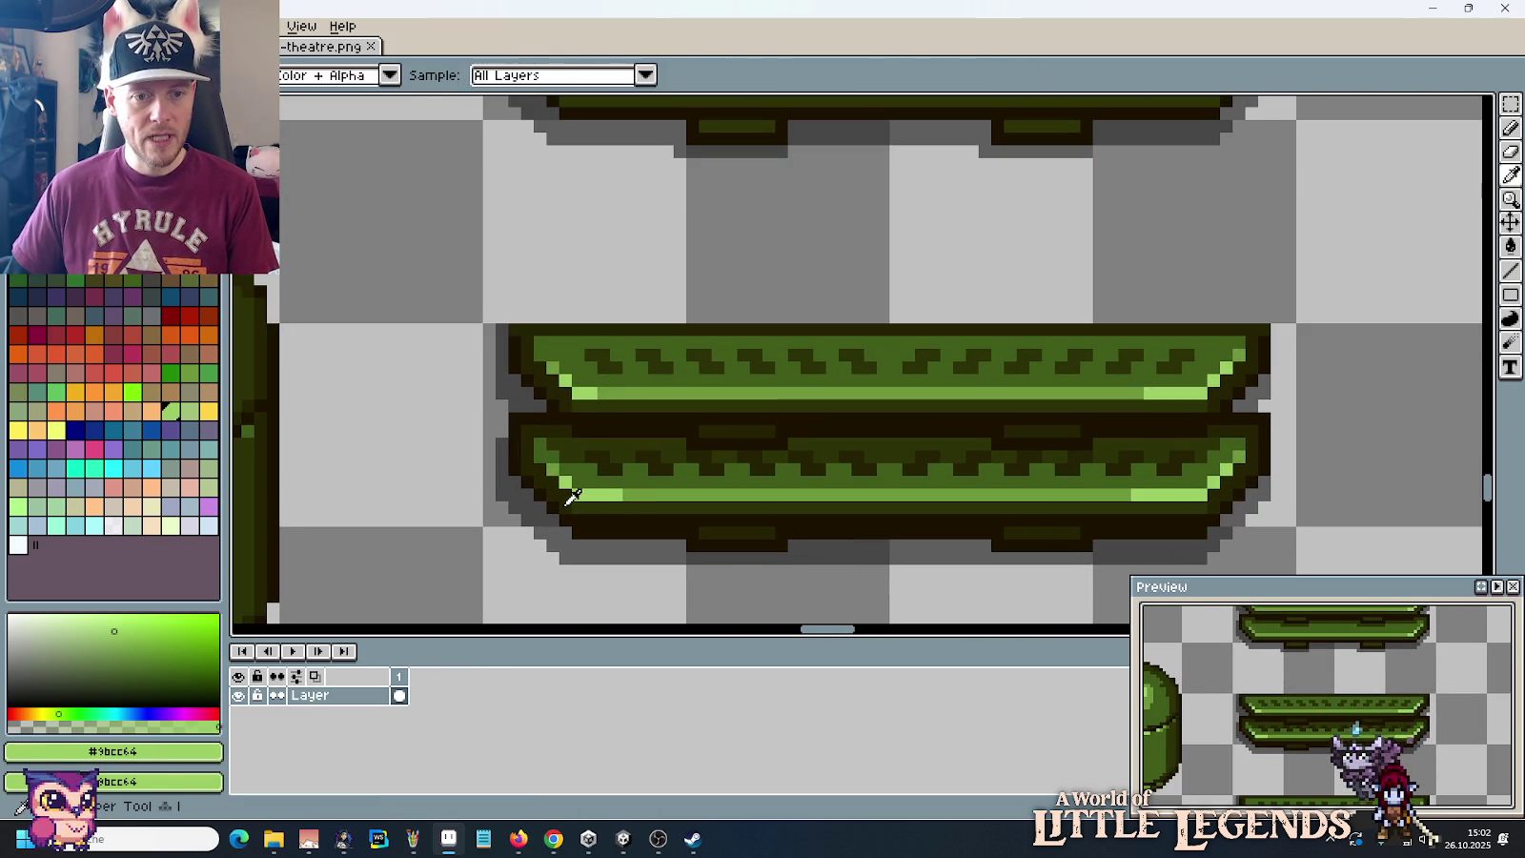
{"action": "left_click", "coordinate": [575, 507]}
{"action": "key", "text": "b"}
{"action": "left_click", "coordinate": [632, 493], "text": "alt"}
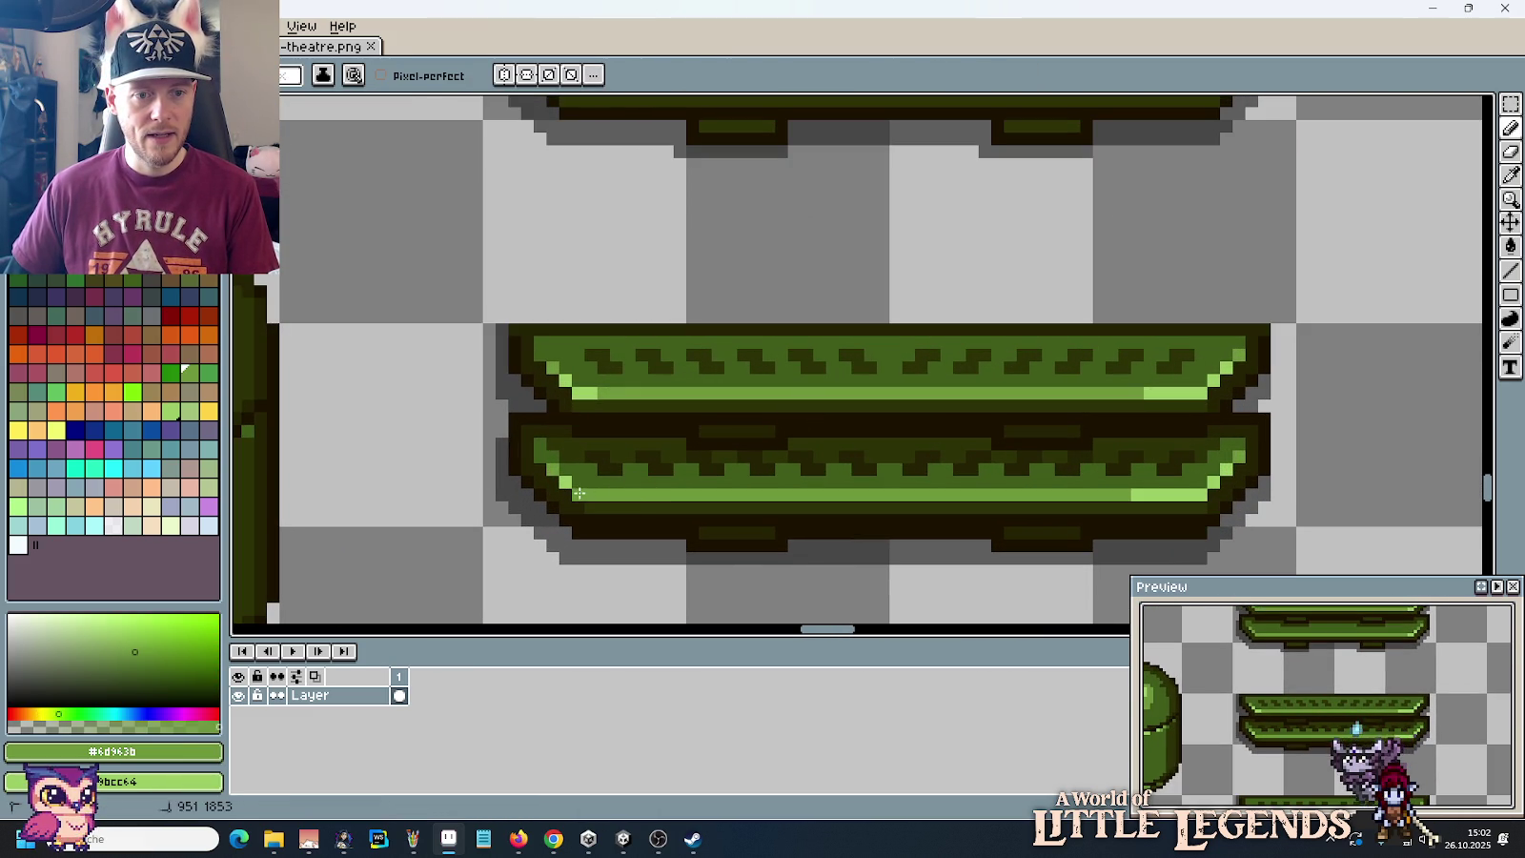
{"action": "key", "text": "i"}
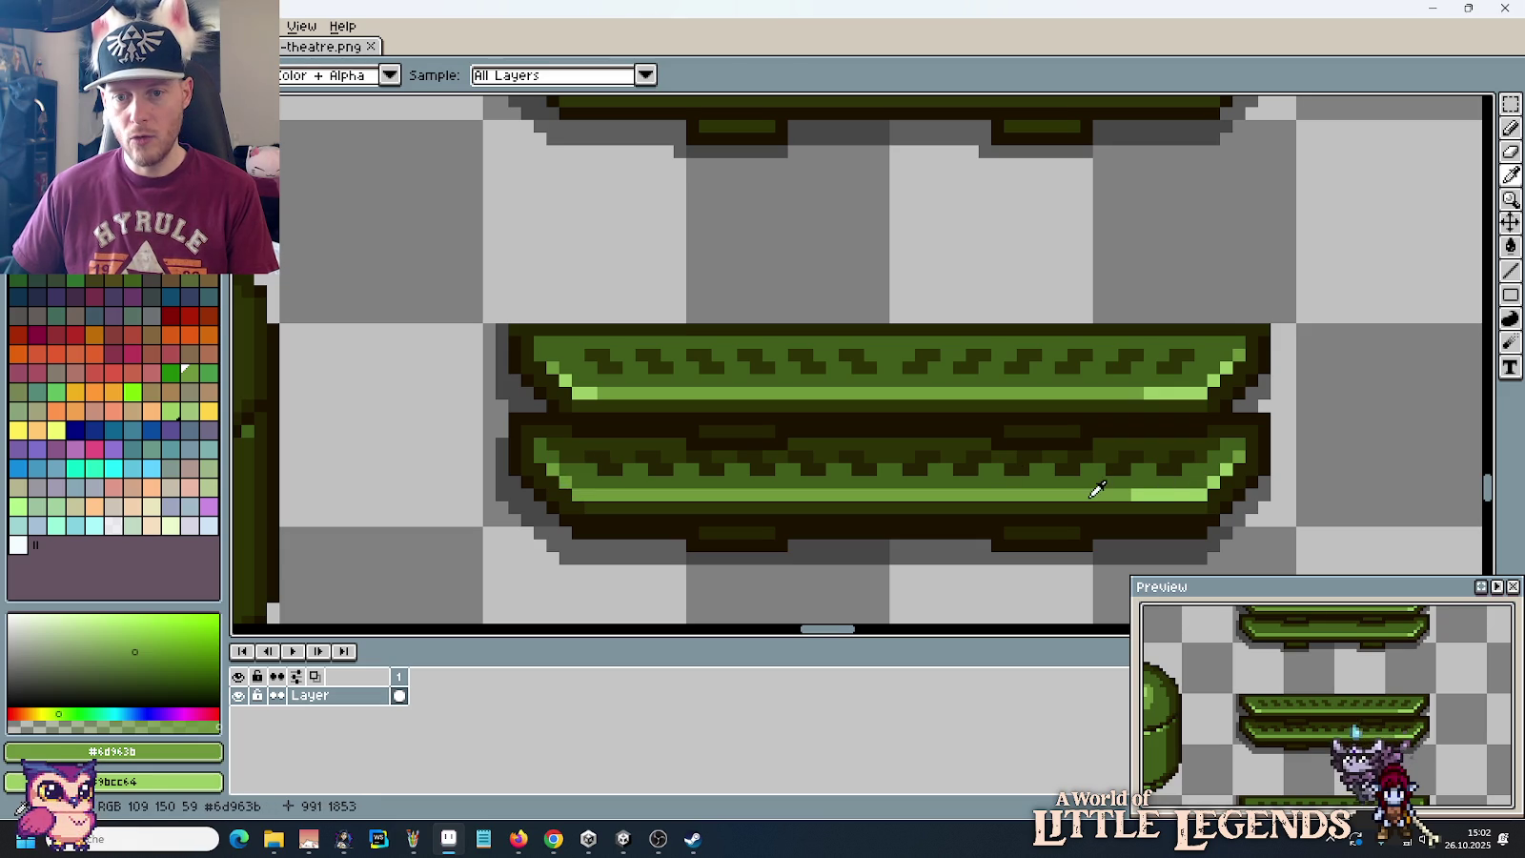
{"action": "key", "text": "b"}
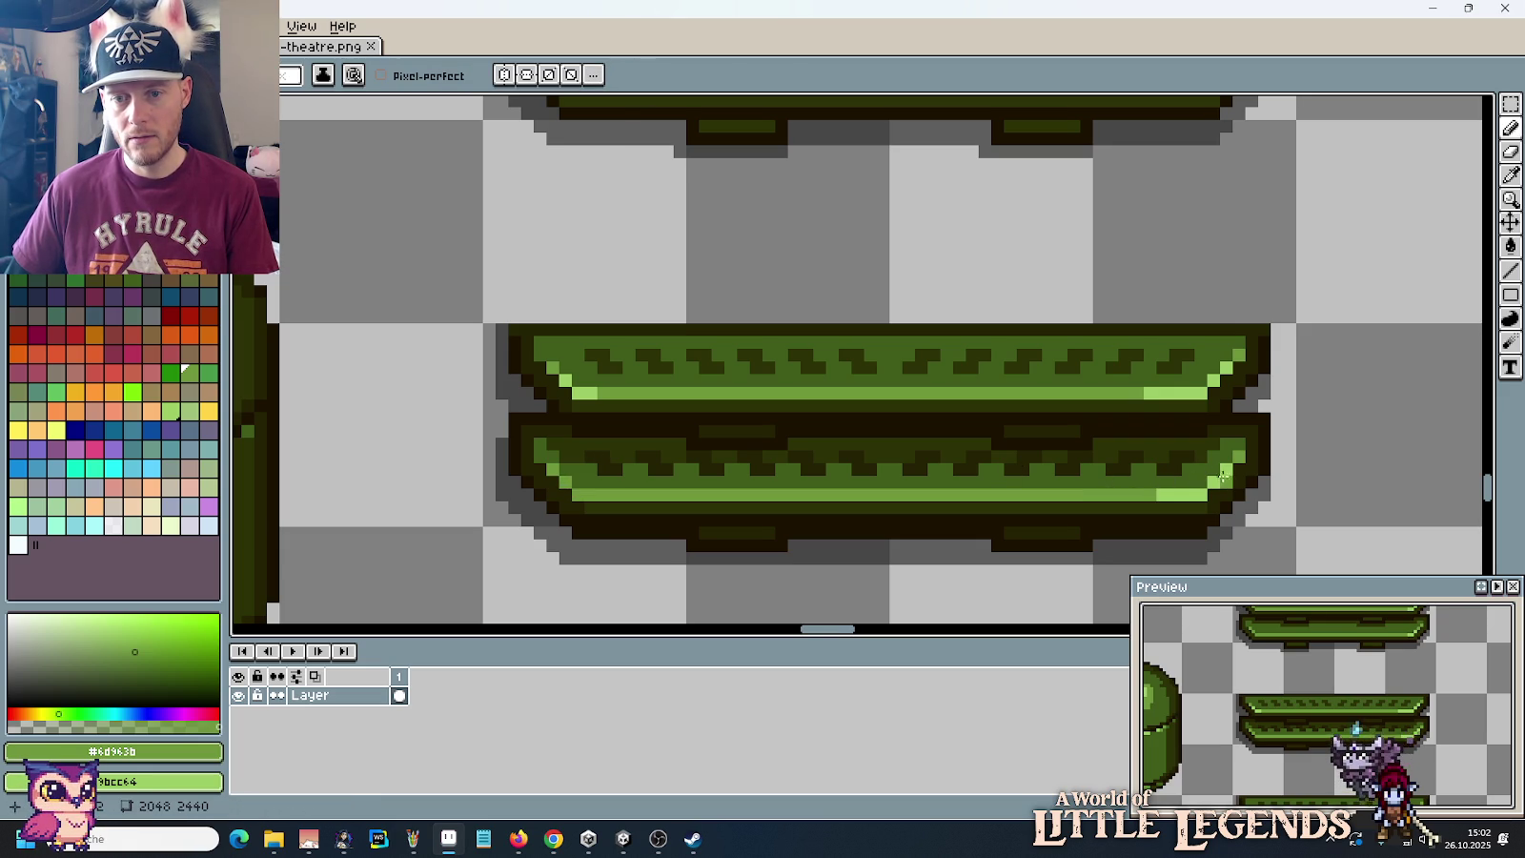
{"action": "left_click_drag", "start_coordinate": [1136, 392], "coordinate": [1177, 393]}
{"action": "left_click", "coordinate": [780, 405]}
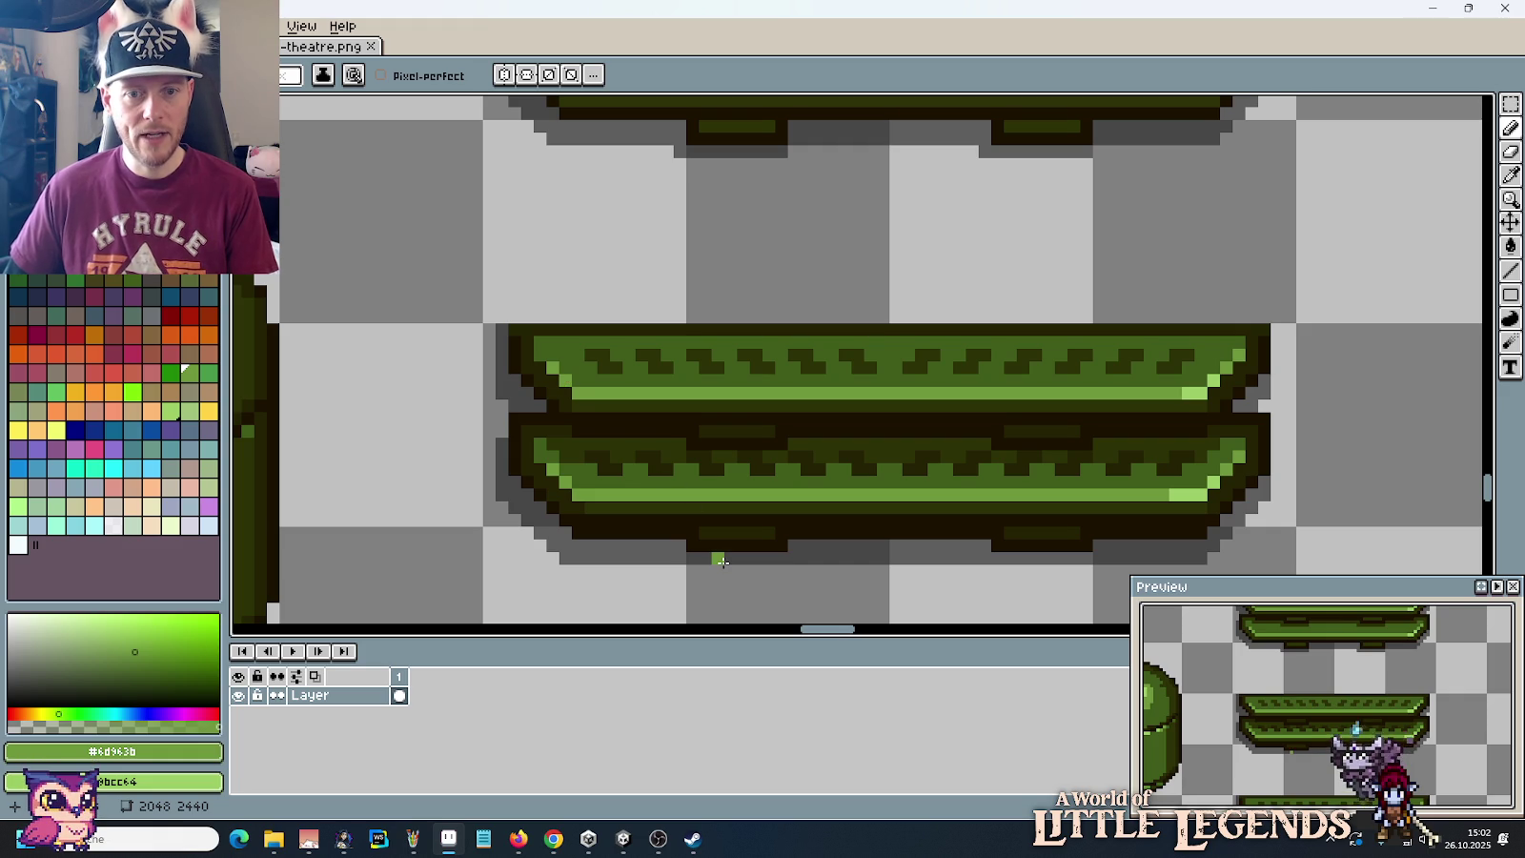
Step: Paint over the top plank's zigzag and the lower plank's zigzag in plank green #405d1b
{"action": "left_click", "coordinate": [673, 347]}
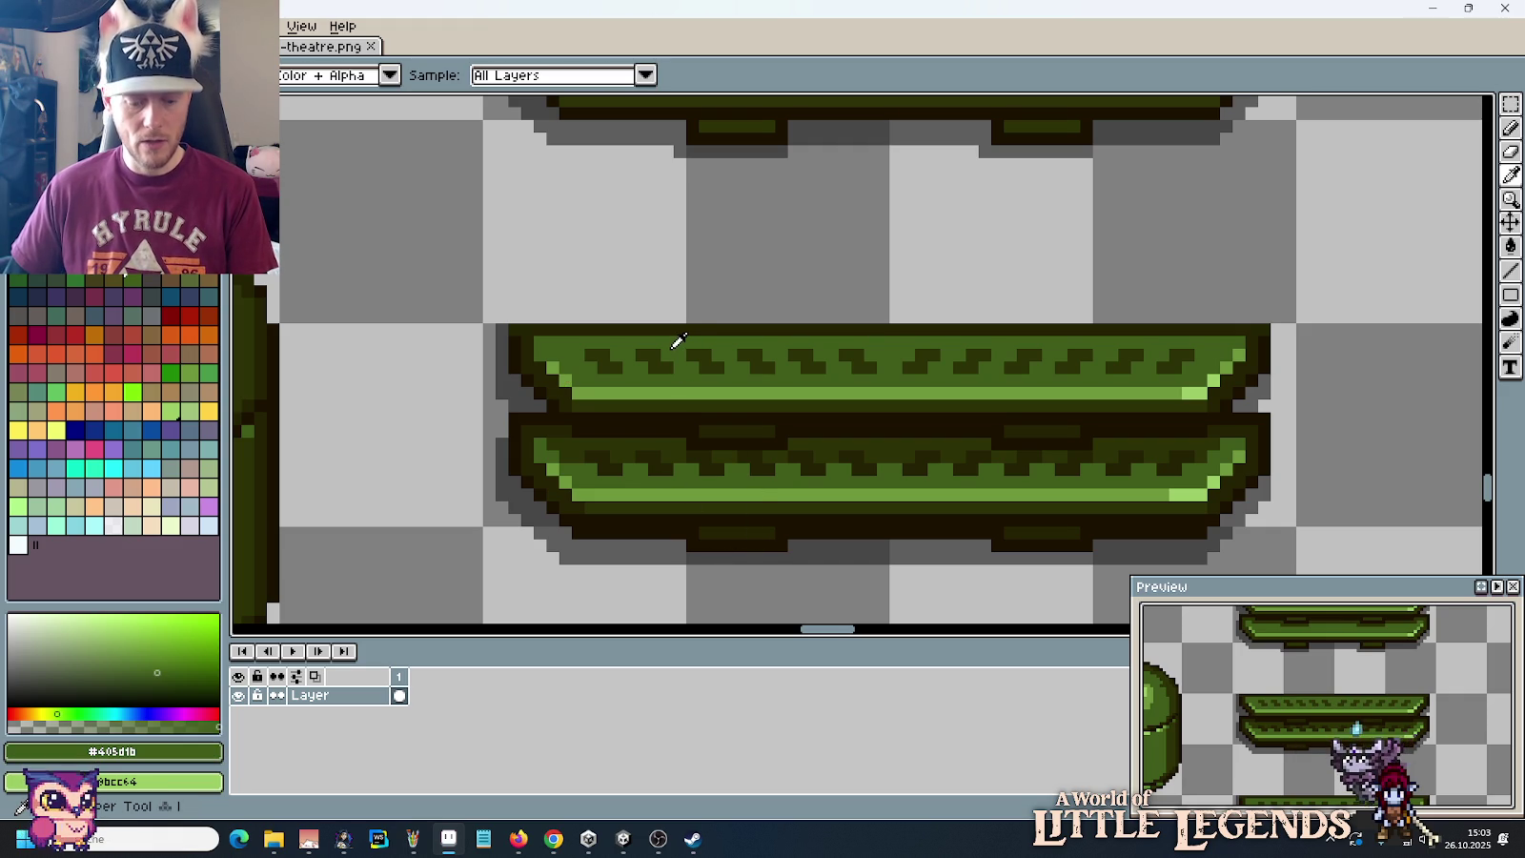
{"action": "left_click", "coordinate": [688, 333]}
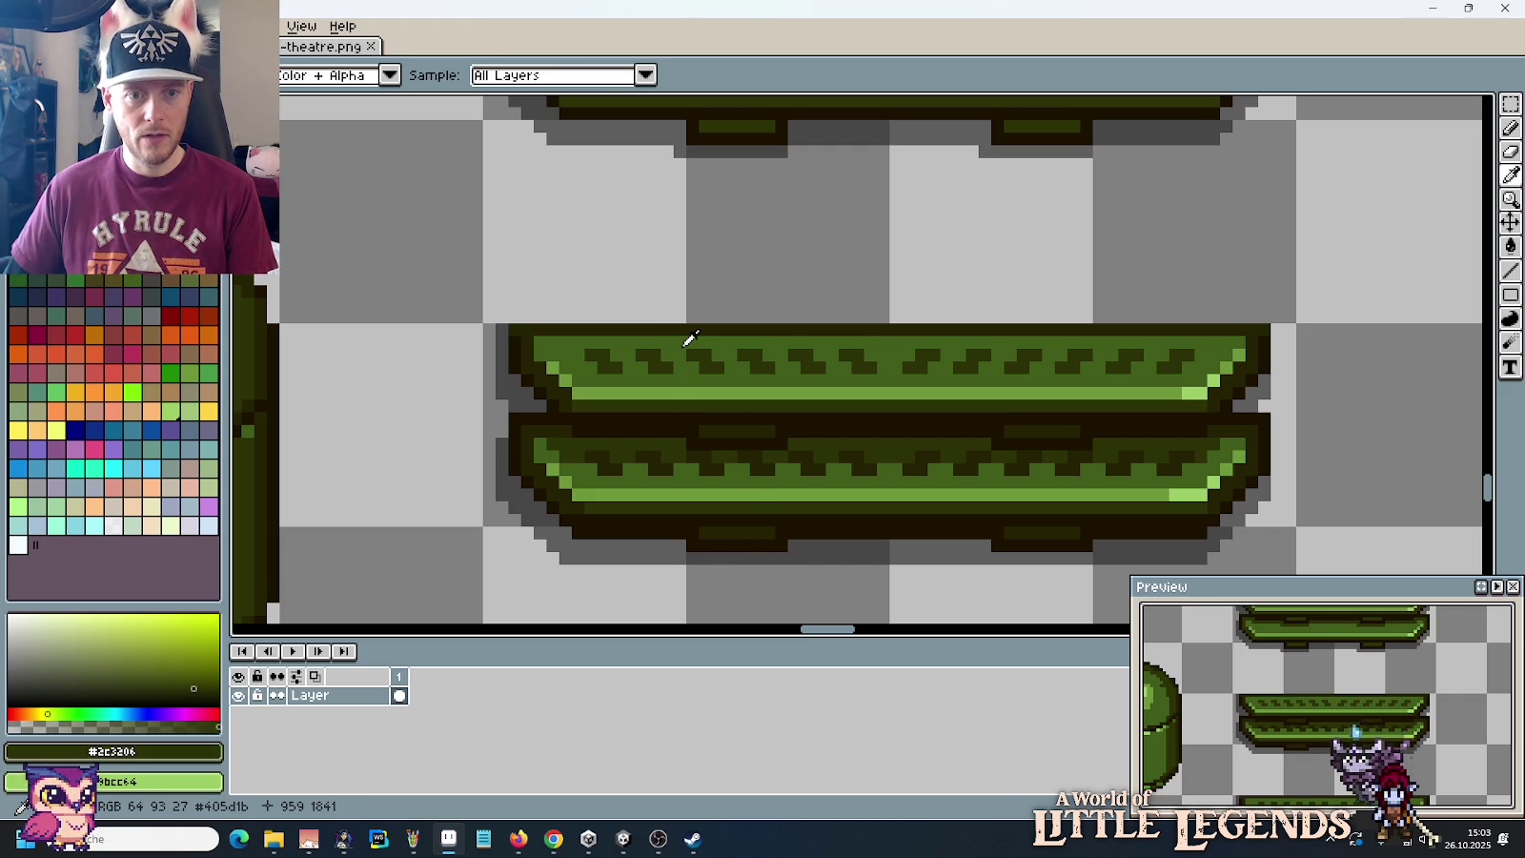
{"action": "key", "text": "b"}
{"action": "left_click_drag", "start_coordinate": [633, 287], "coordinate": [1140, 300]}
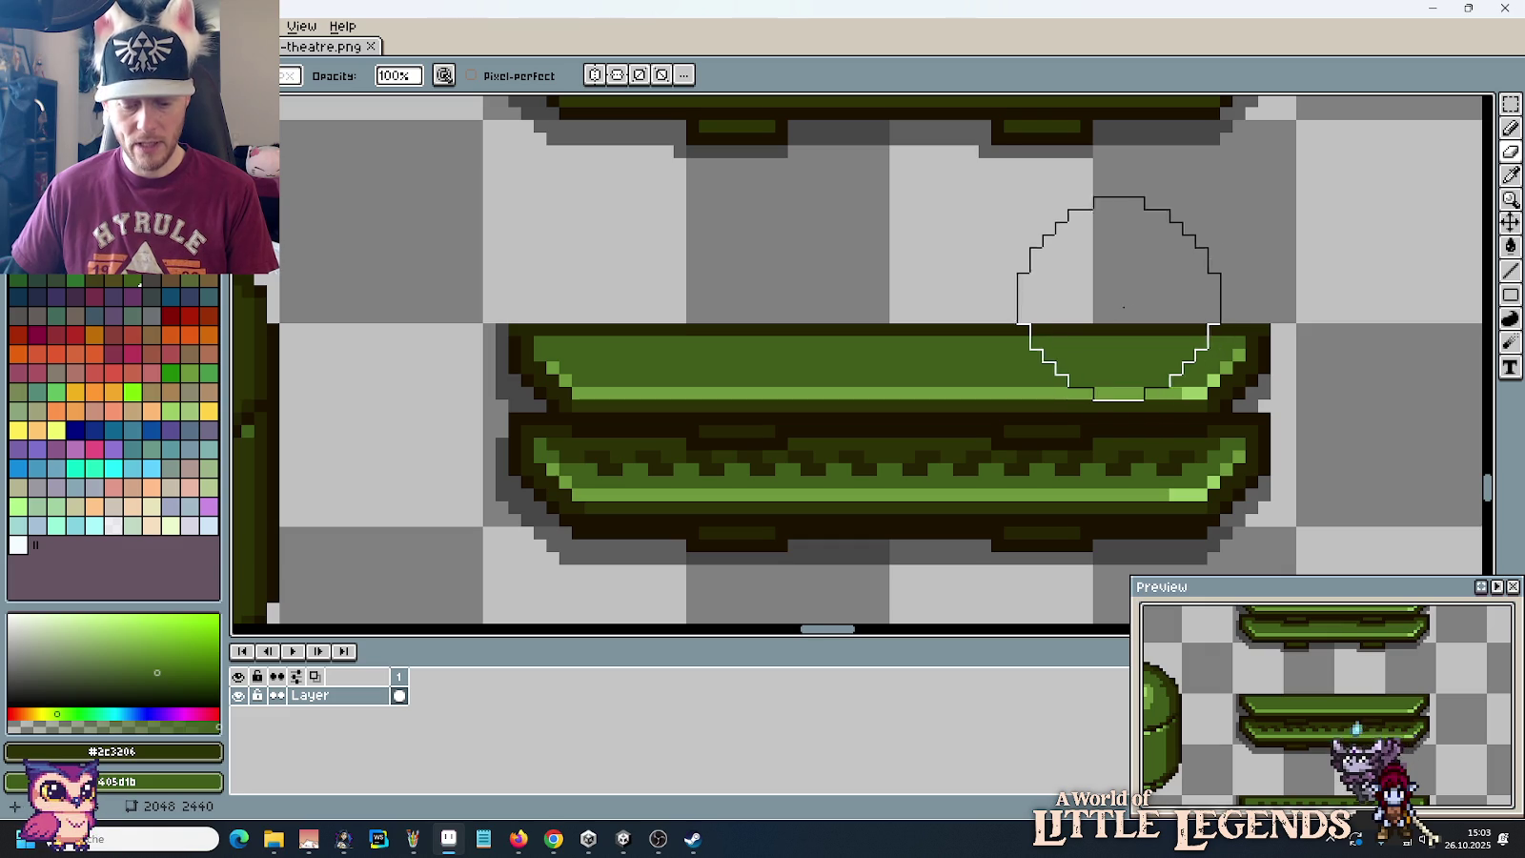
{"action": "key", "text": "i"}
{"action": "left_click", "coordinate": [1148, 469]}
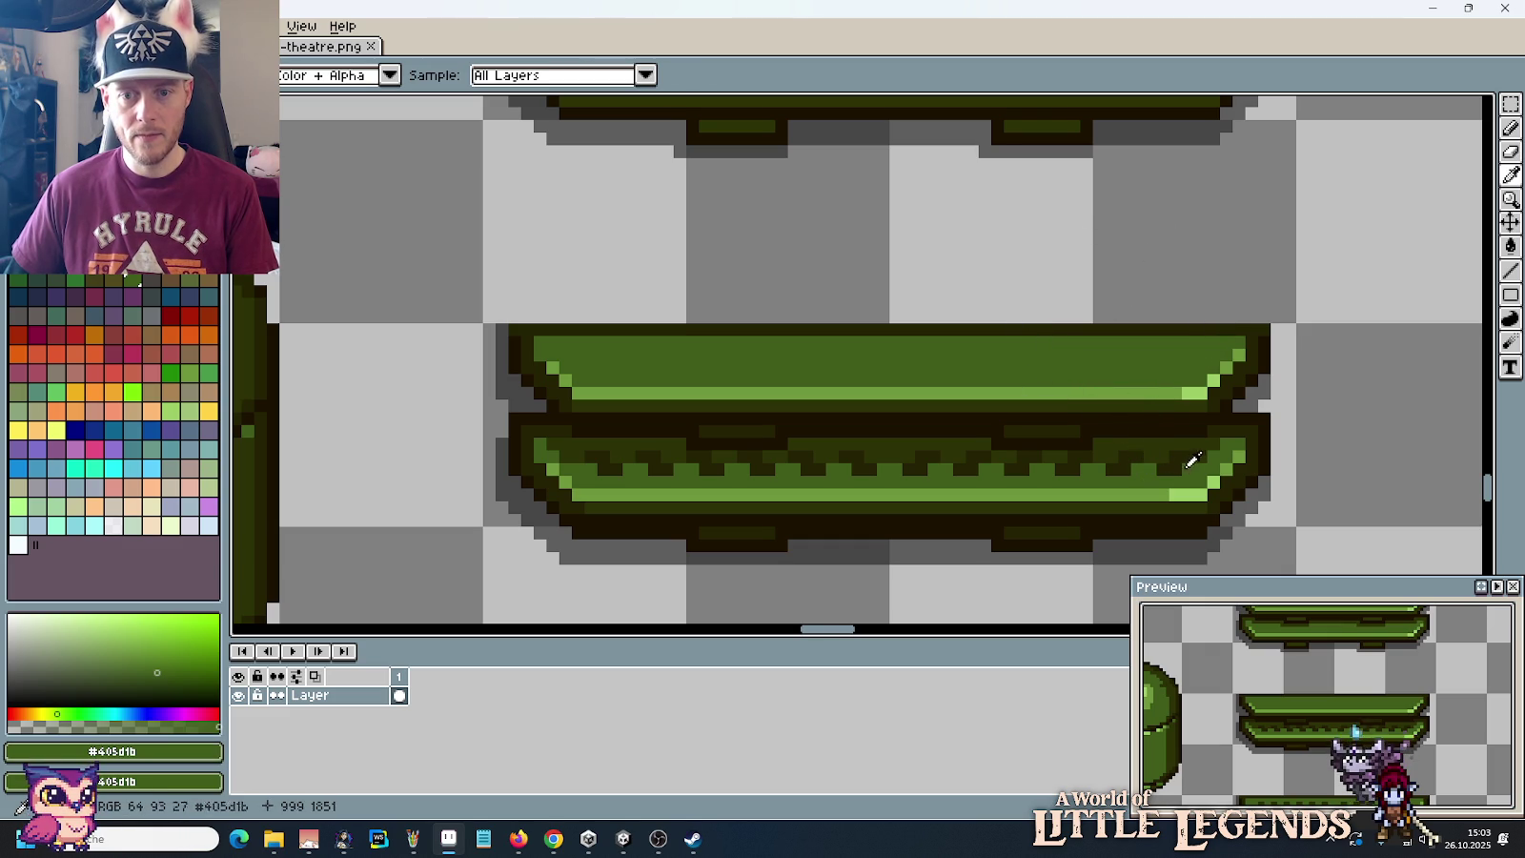
{"action": "key", "text": "b"}
{"action": "left_click_drag", "start_coordinate": [1220, 467], "coordinate": [601, 466]}
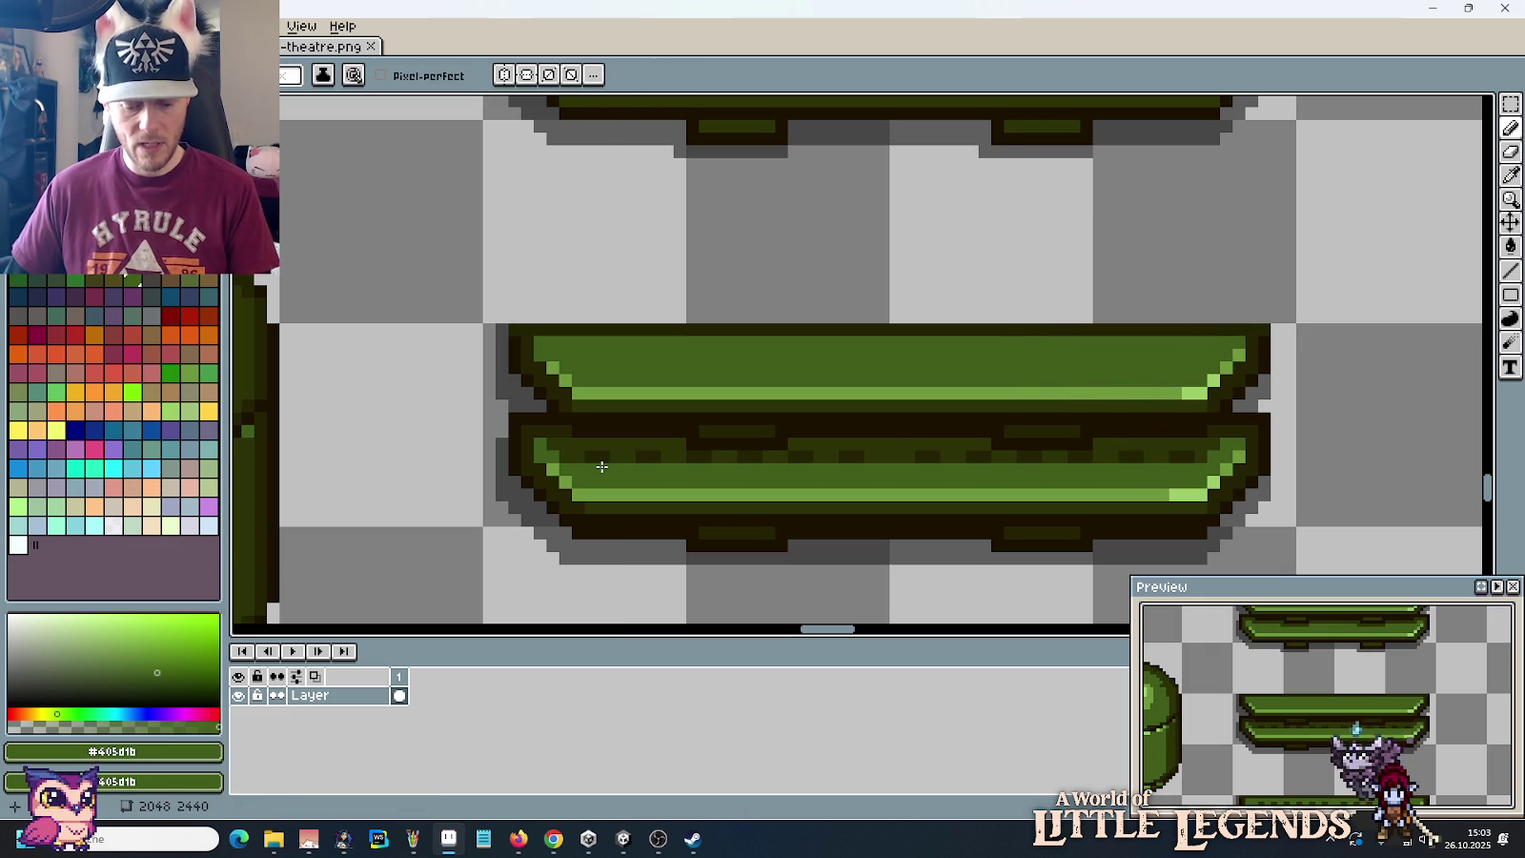
Step: Paint a dark #2c3206 line along the copied bench's lower plank
{"action": "key", "text": "i"}
{"action": "left_click", "coordinate": [584, 448]}
{"action": "key", "text": "b"}
{"action": "left_click_drag", "start_coordinate": [578, 453], "coordinate": [1108, 460]}
{"action": "key", "text": "m"}
{"action": "scroll", "coordinate": [1039, 455], "scroll_direction": "down", "scroll_amount": 2}
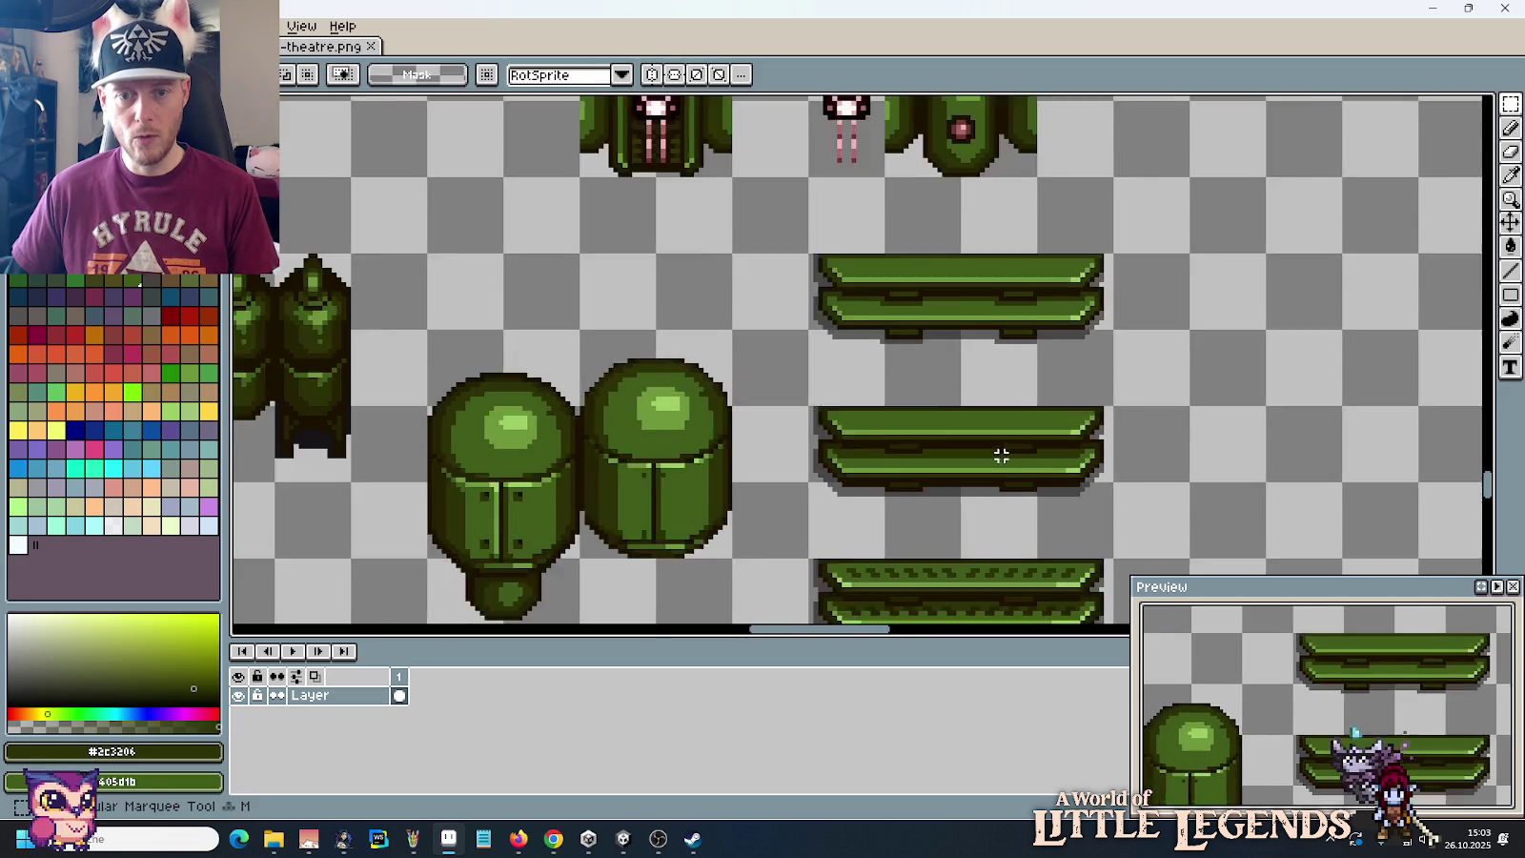
{"action": "scroll", "coordinate": [997, 452], "scroll_direction": "down", "scroll_amount": 1}
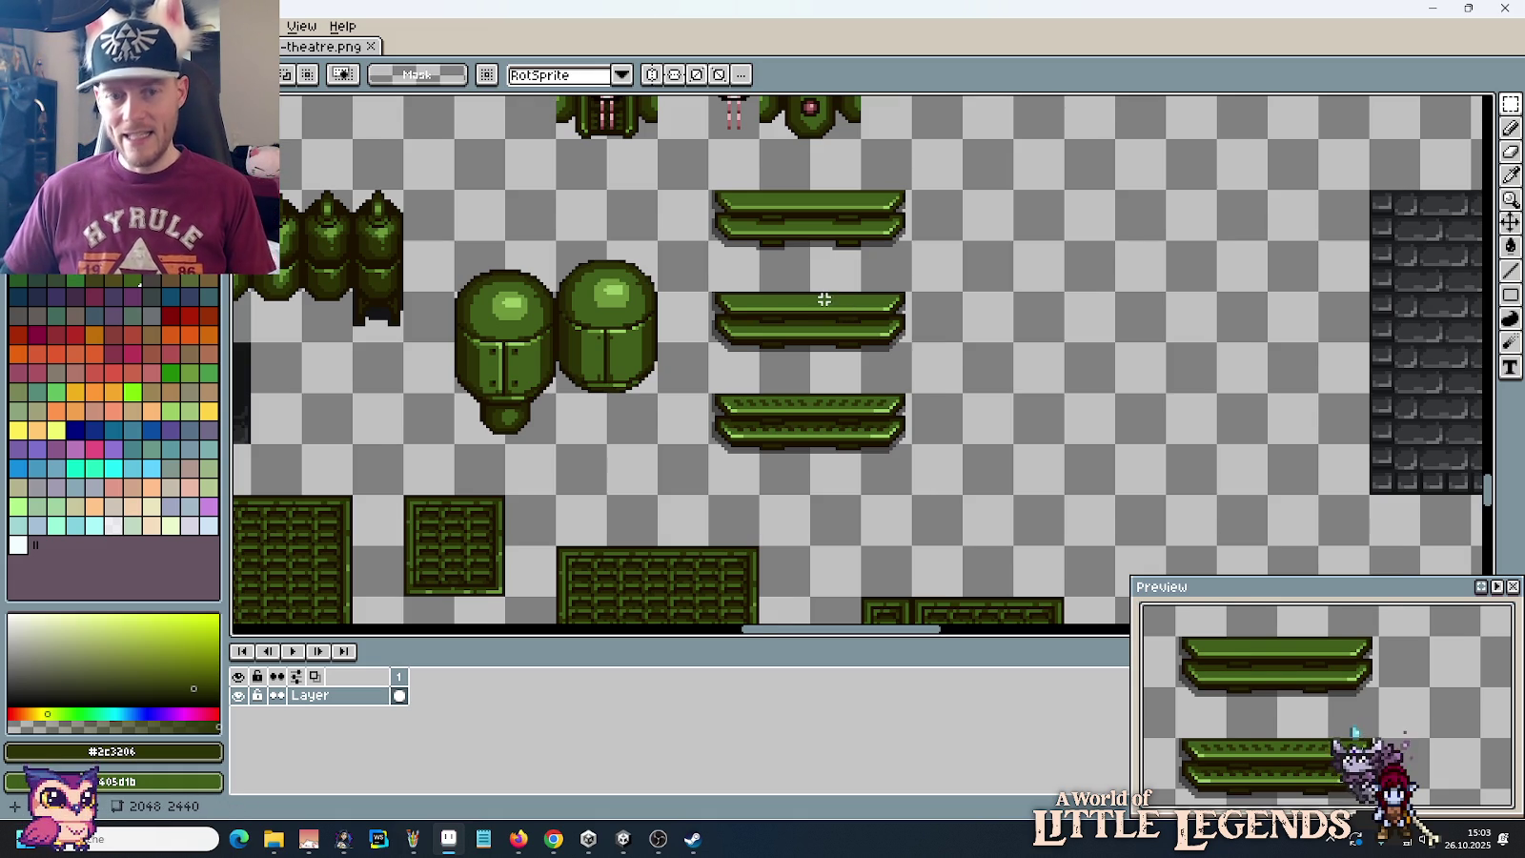
{"action": "scroll", "coordinate": [825, 299], "scroll_direction": "up", "scroll_amount": 1}
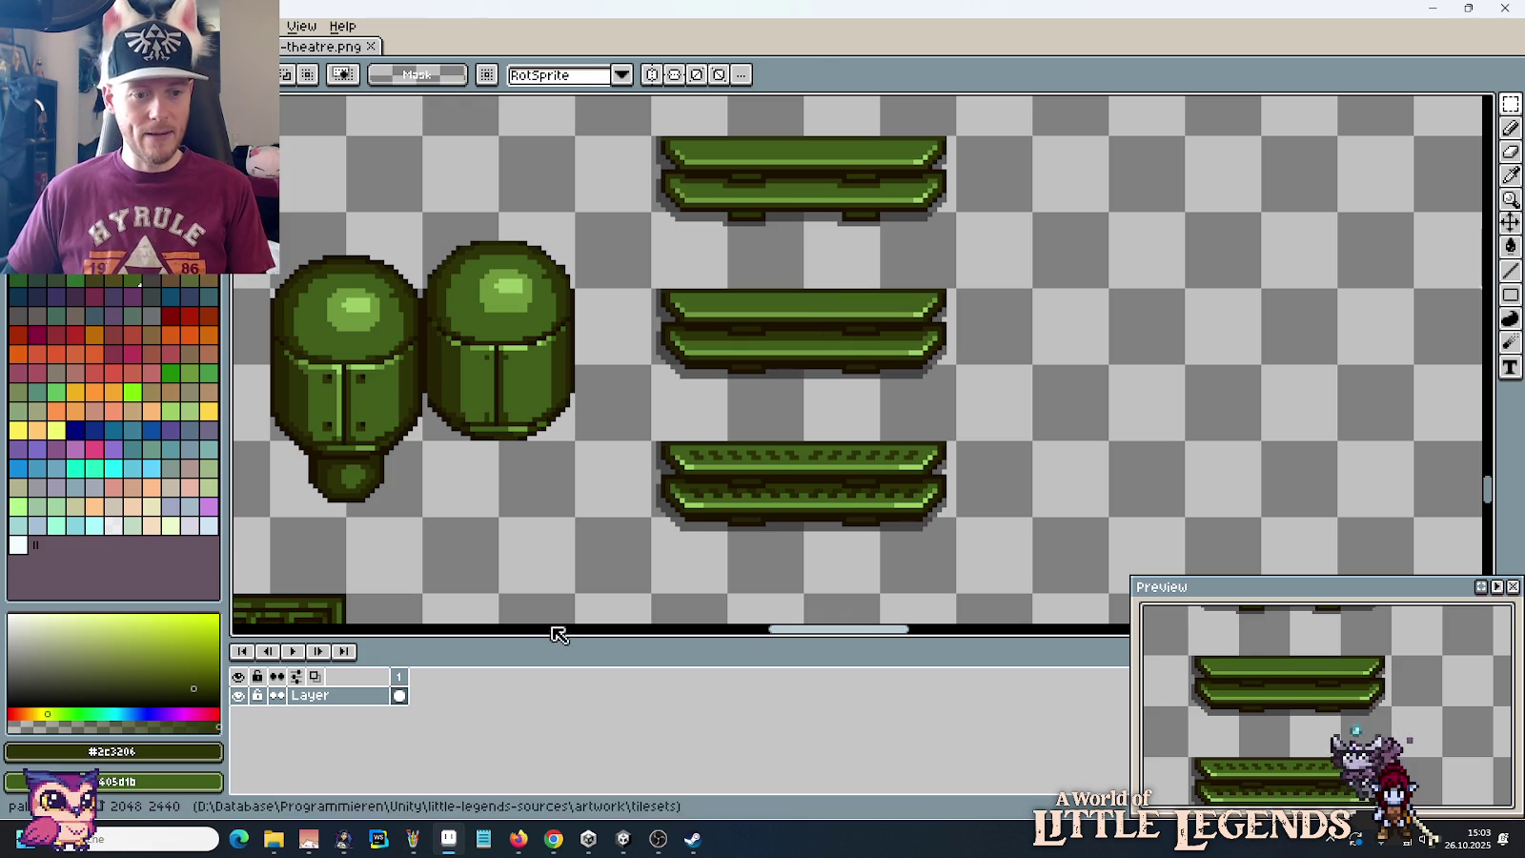
{"action": "left_click", "coordinate": [411, 845]}
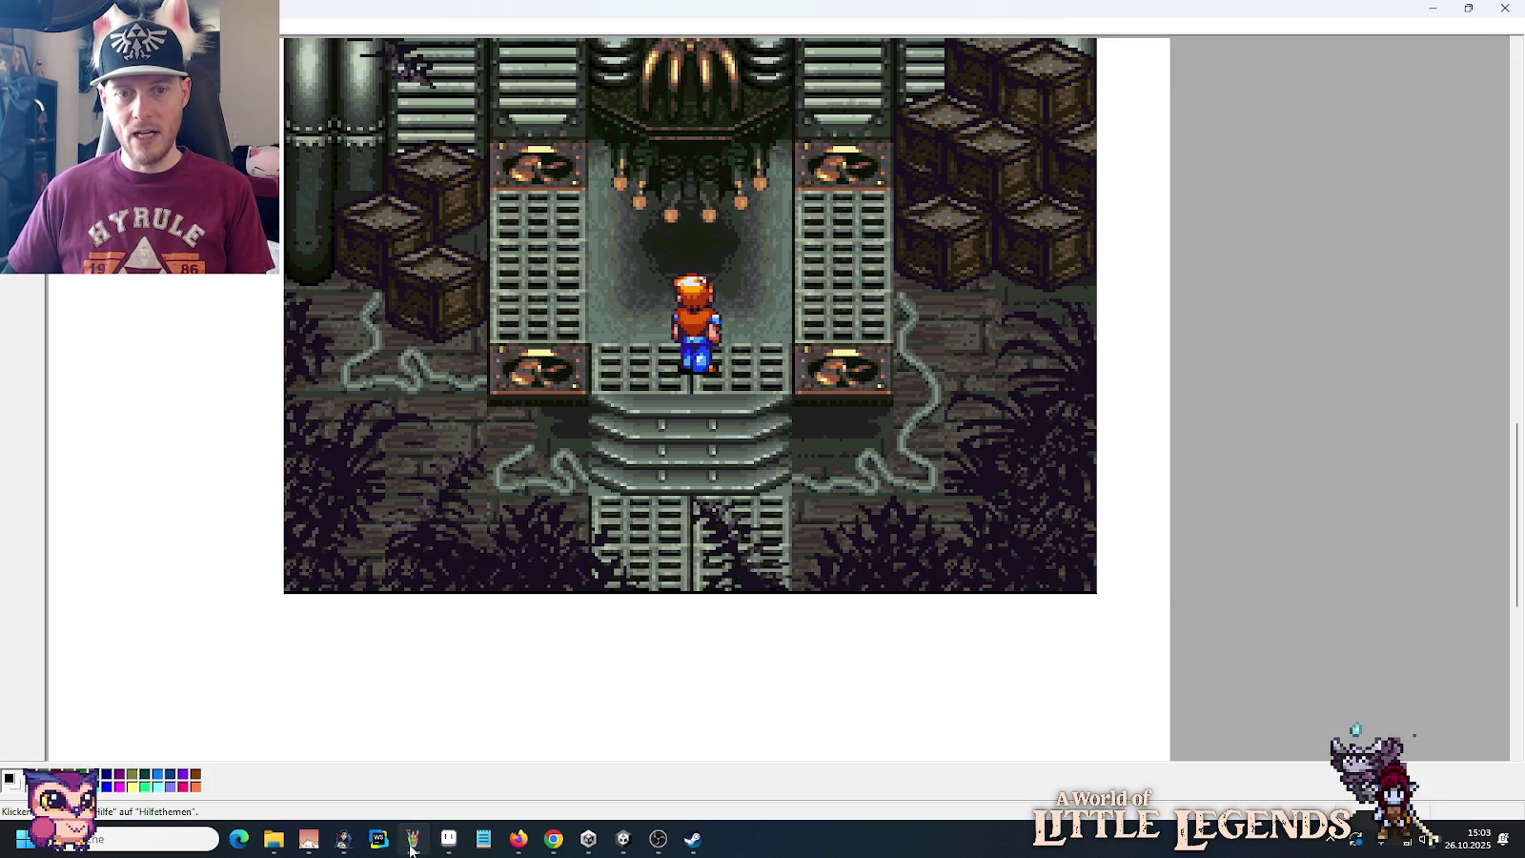
{"action": "left_click", "coordinate": [411, 845]}
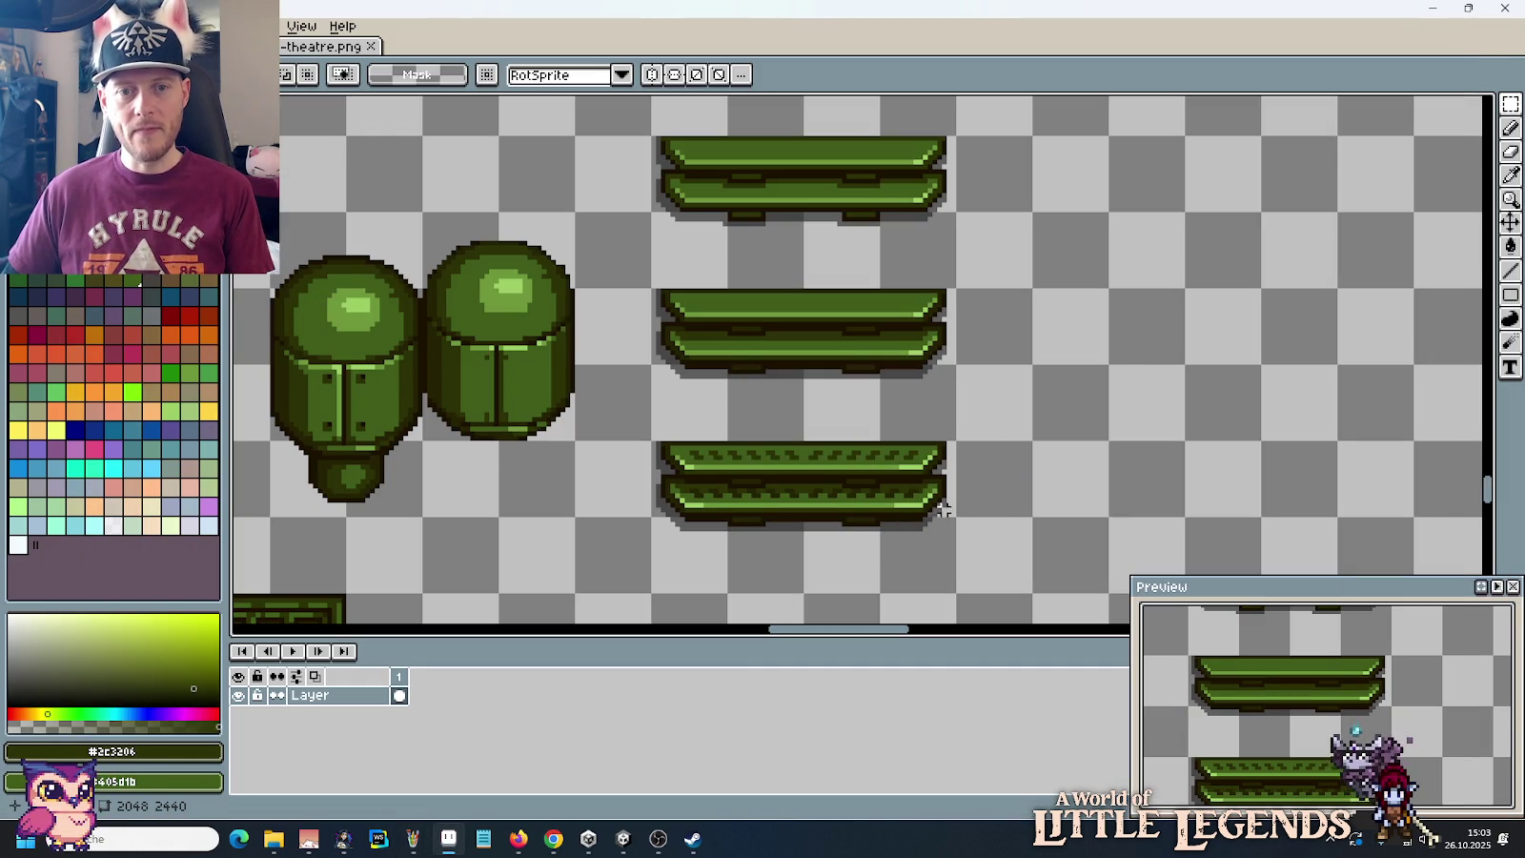
{"action": "scroll", "coordinate": [922, 527], "scroll_direction": "down", "scroll_amount": 2}
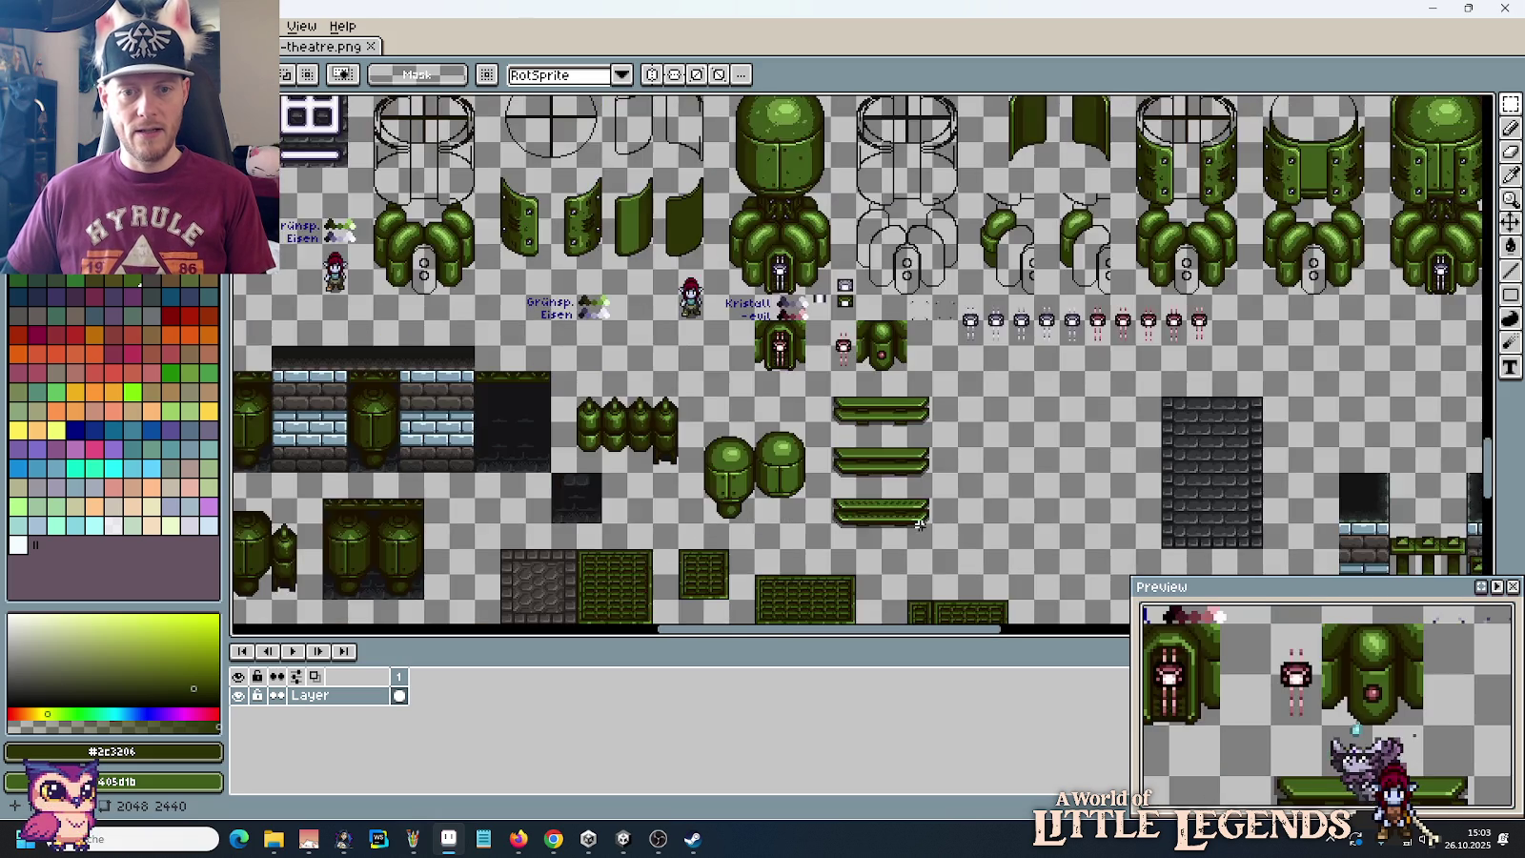
{"action": "scroll", "coordinate": [918, 523], "scroll_direction": "up", "scroll_amount": 1}
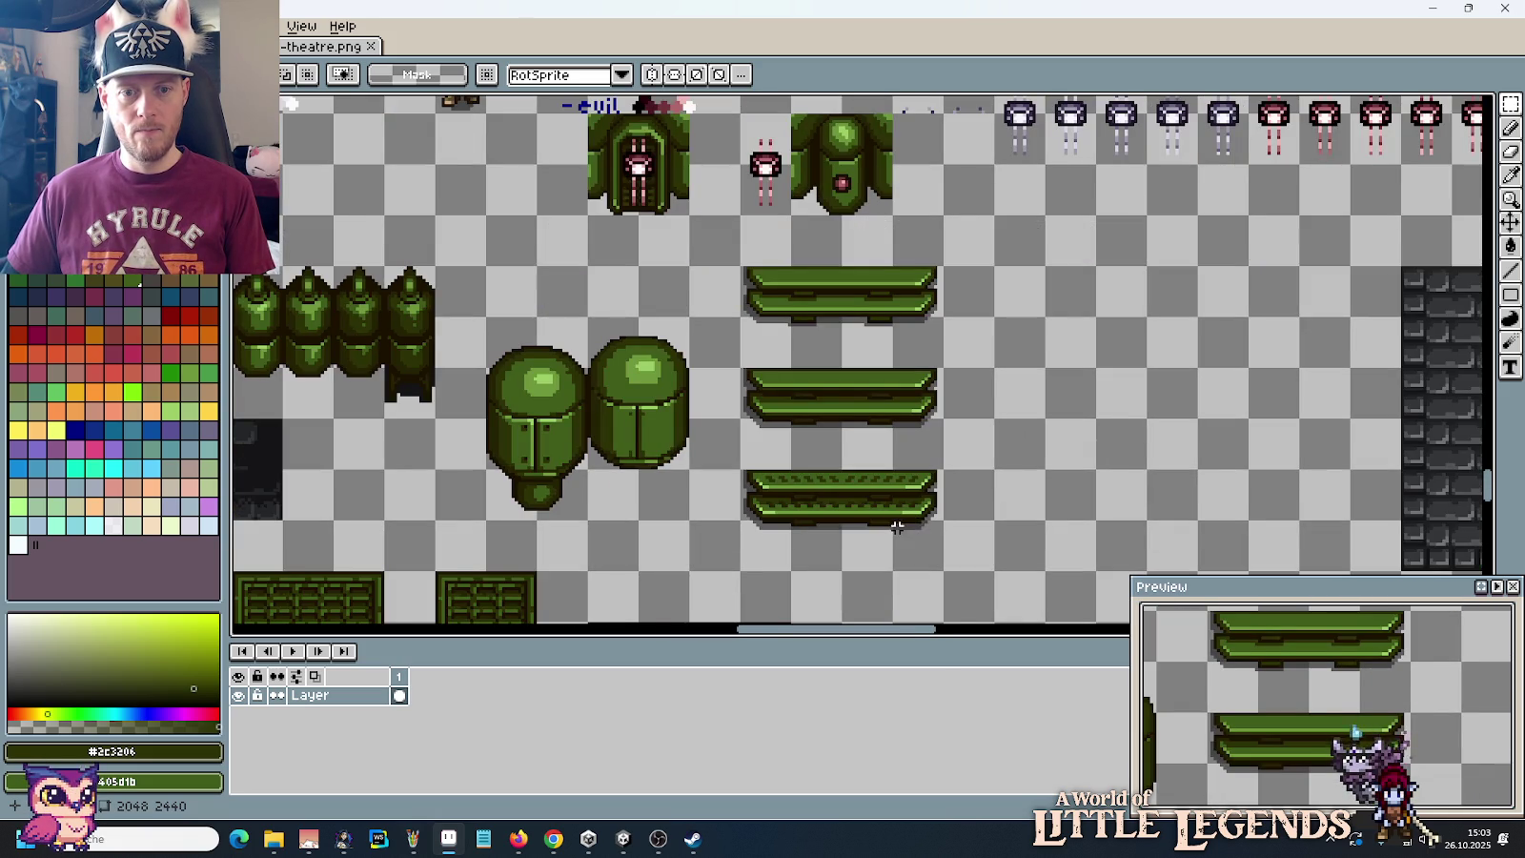
{"action": "scroll", "coordinate": [897, 527], "scroll_direction": "up", "scroll_amount": 1}
{"action": "scroll", "coordinate": [898, 524], "scroll_direction": "up", "scroll_amount": 1}
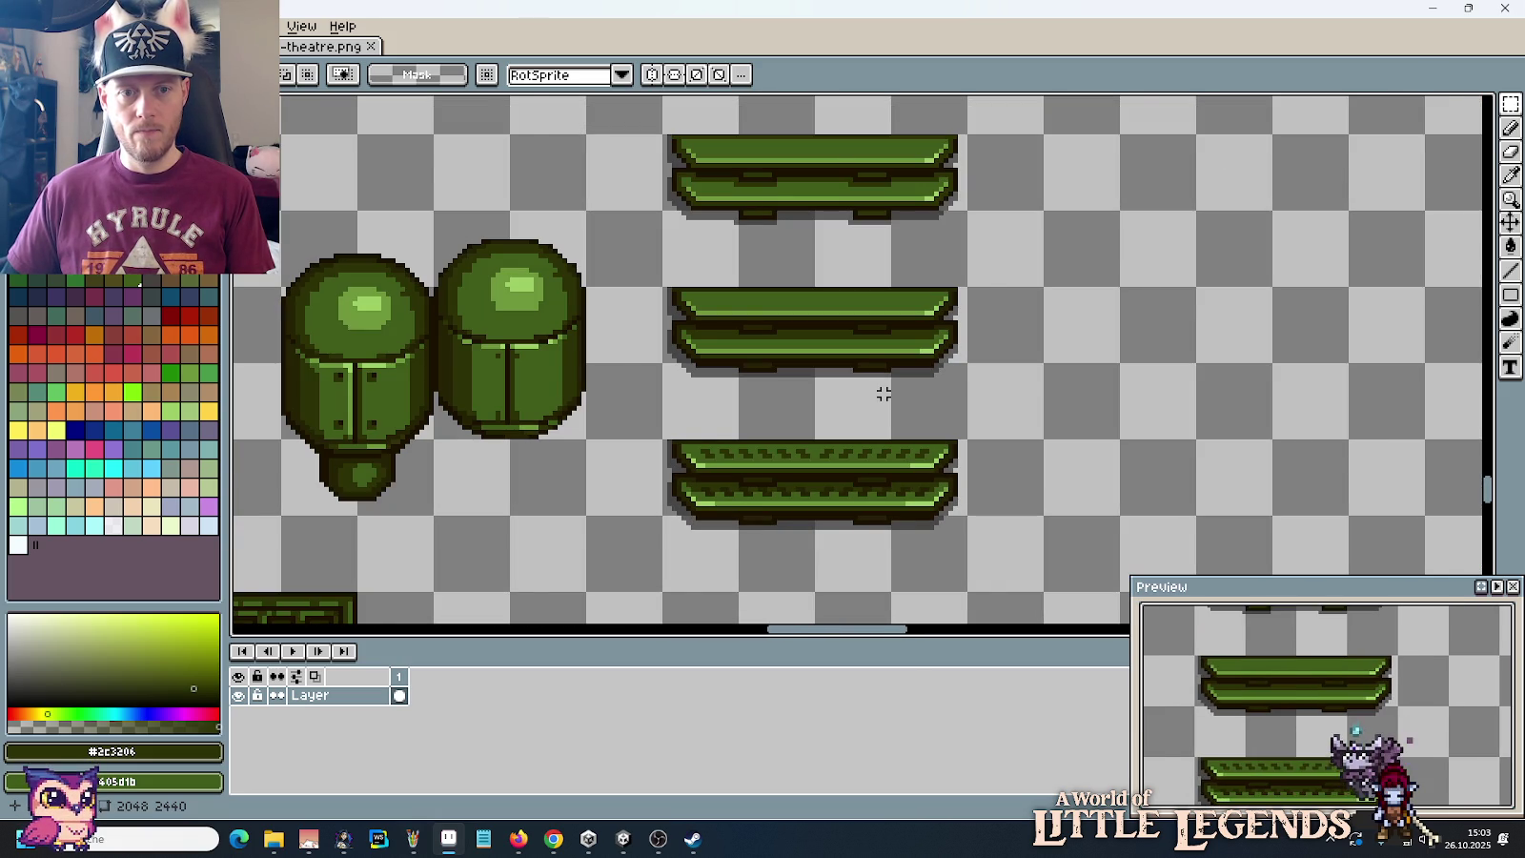
Step: Select the top bench and sample the mid green #6d963b for drawing
{"action": "scroll", "coordinate": [884, 394], "scroll_direction": "down", "scroll_amount": 1}
{"action": "mouse_move", "coordinate": [738, 324]}
{"action": "left_mouse_down"}
{"action": "mouse_move", "coordinate": [891, 427]}
{"action": "mouse_move", "coordinate": [942, 429]}
{"action": "left_mouse_up"}
{"action": "left_click_drag", "start_coordinate": [927, 235], "coordinate": [739, 281]}
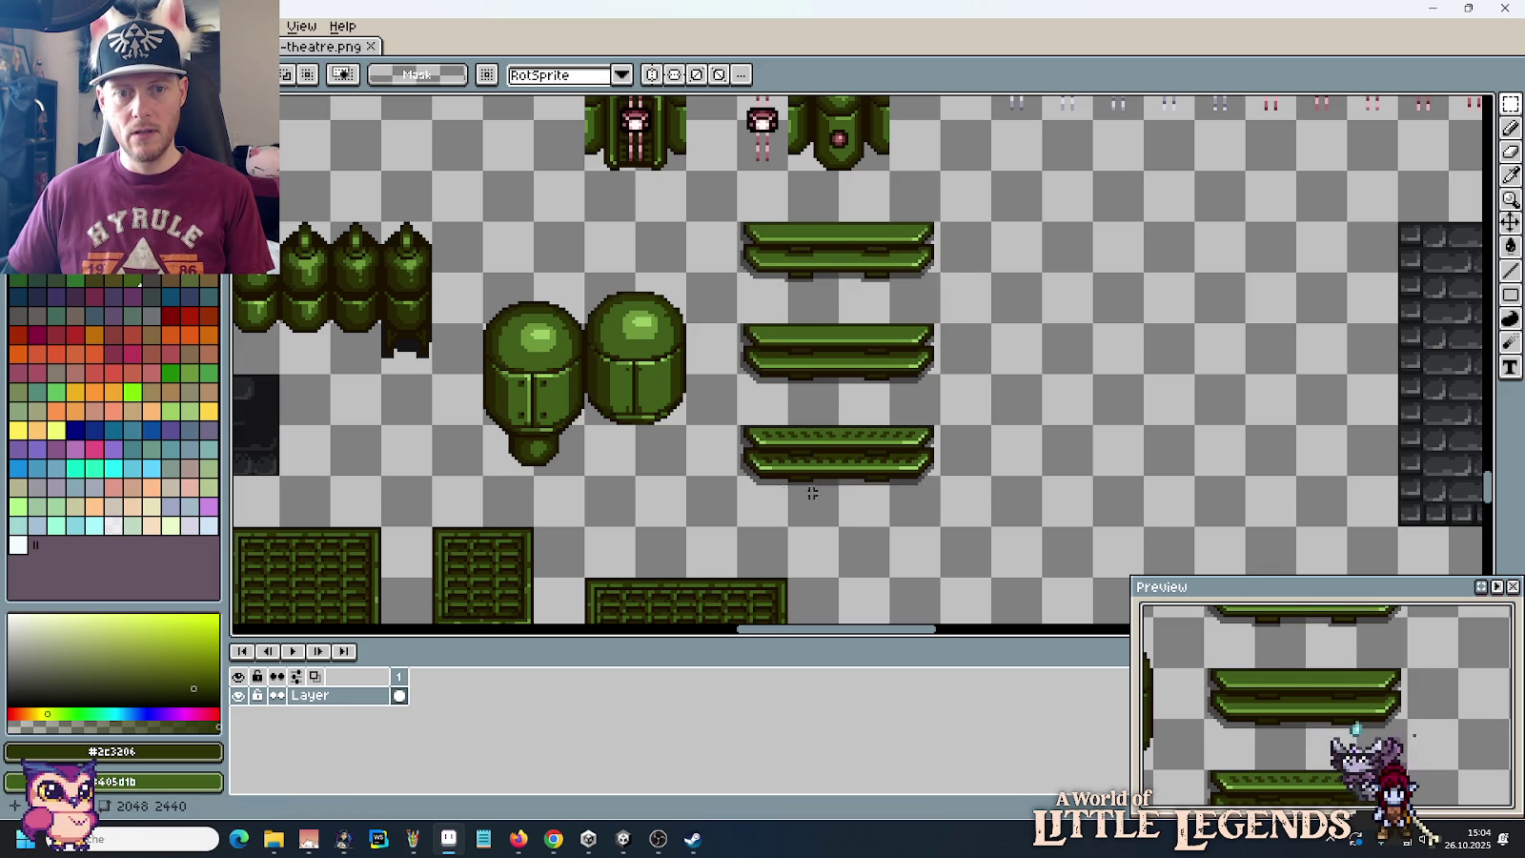
{"action": "scroll", "coordinate": [811, 493], "scroll_direction": "up", "scroll_amount": 1}
{"action": "key", "text": "i"}
{"action": "left_click", "coordinate": [776, 411]}
{"action": "scroll", "coordinate": [775, 412], "scroll_direction": "up", "scroll_amount": 1}
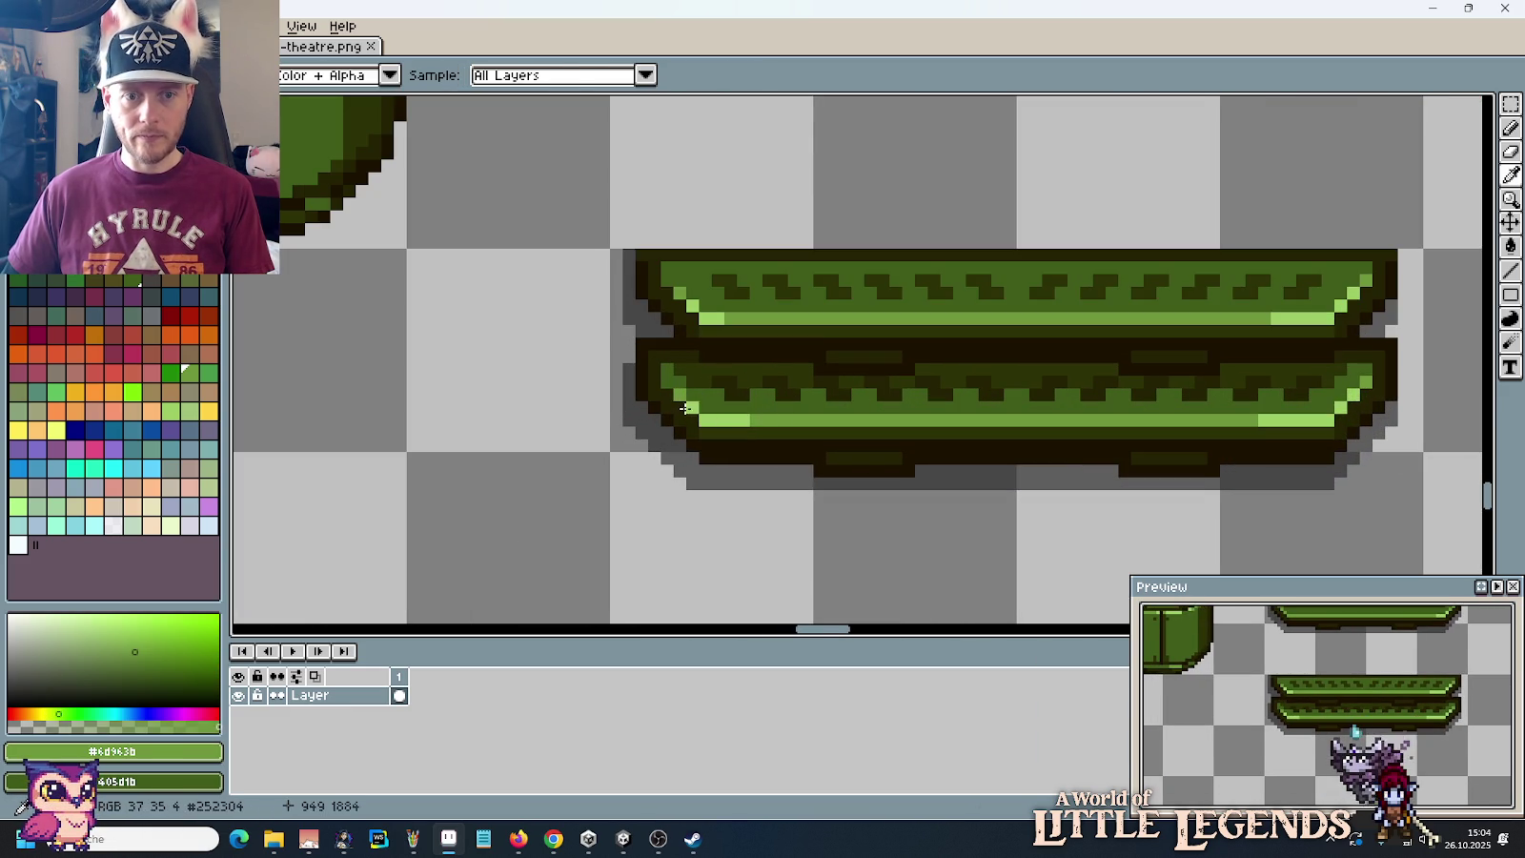
{"action": "key", "text": "b"}
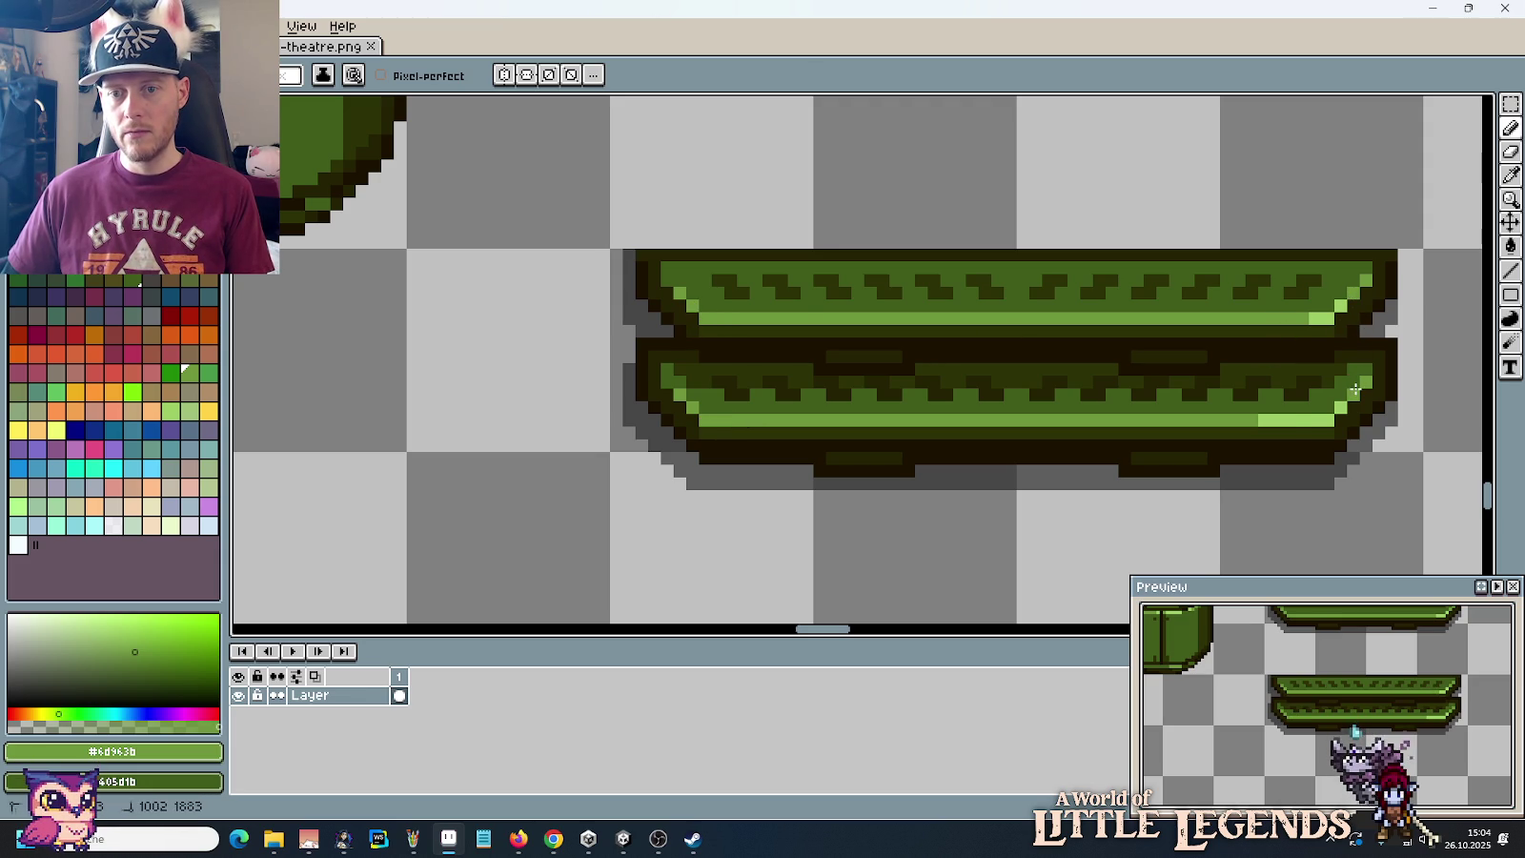
Step: Marquee the zigzag-patterned bench's 64×32 tile
{"action": "scroll", "coordinate": [1242, 419], "scroll_direction": "down", "scroll_amount": 4}
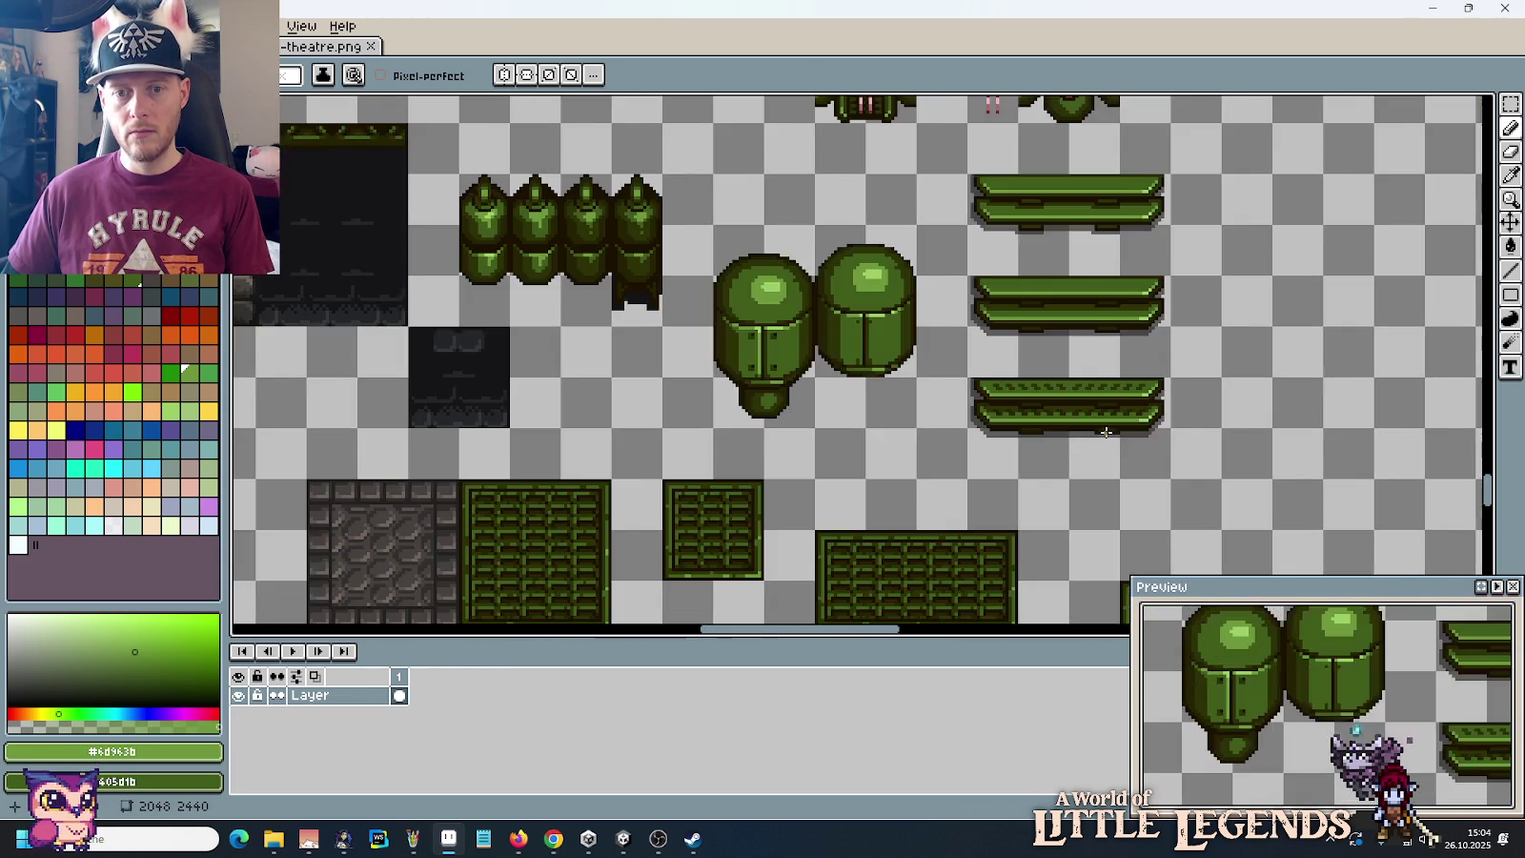
{"action": "scroll", "coordinate": [976, 450], "scroll_direction": "down", "scroll_amount": 3}
{"action": "scroll", "coordinate": [976, 450], "scroll_direction": "up", "scroll_amount": 3}
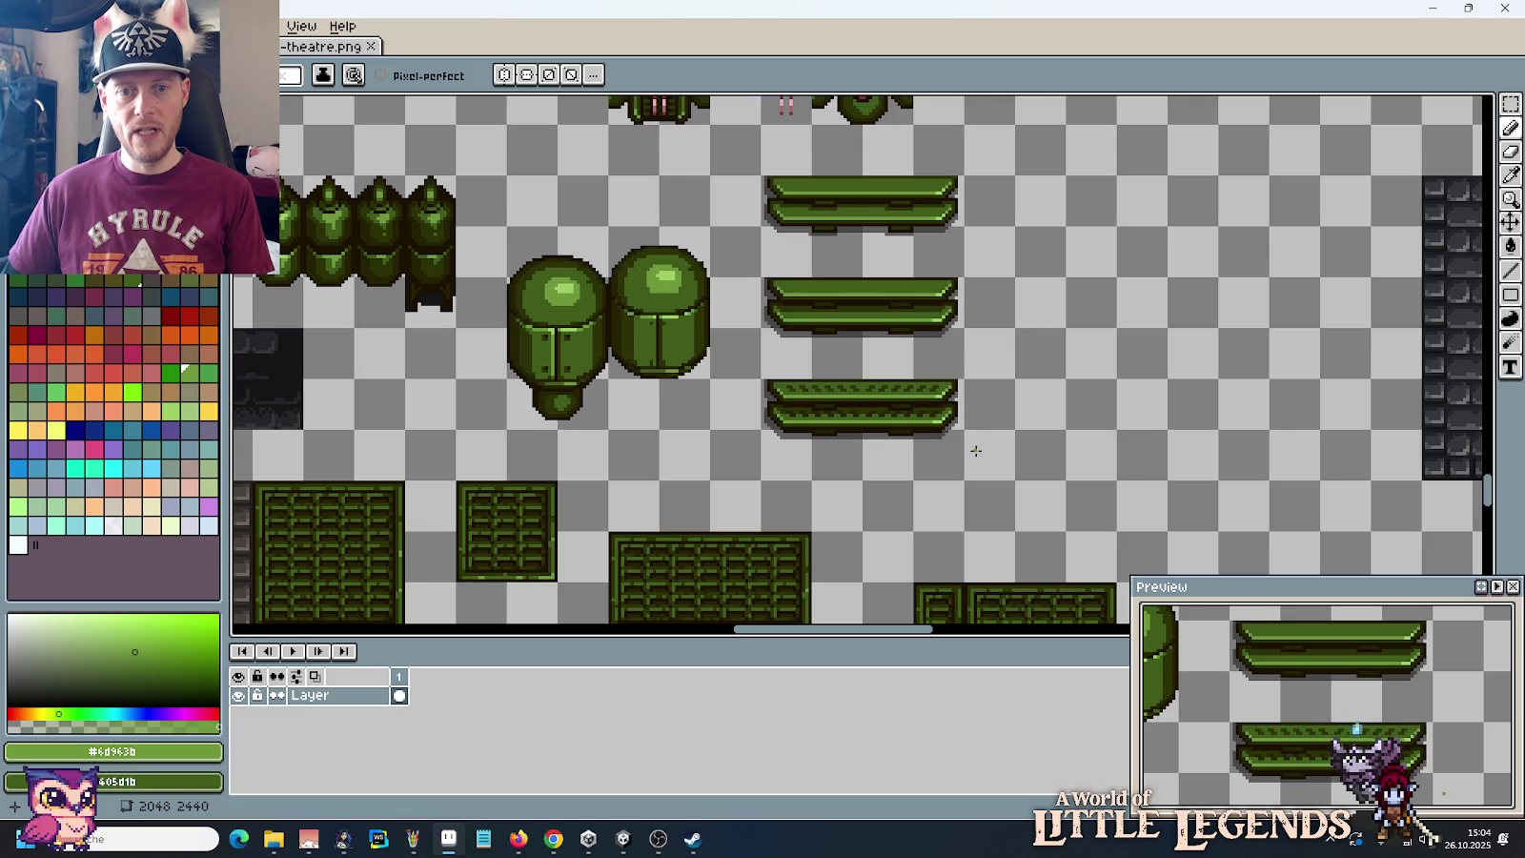
{"action": "key", "text": "m"}
{"action": "left_click_drag", "start_coordinate": [761, 378], "coordinate": [965, 483]}
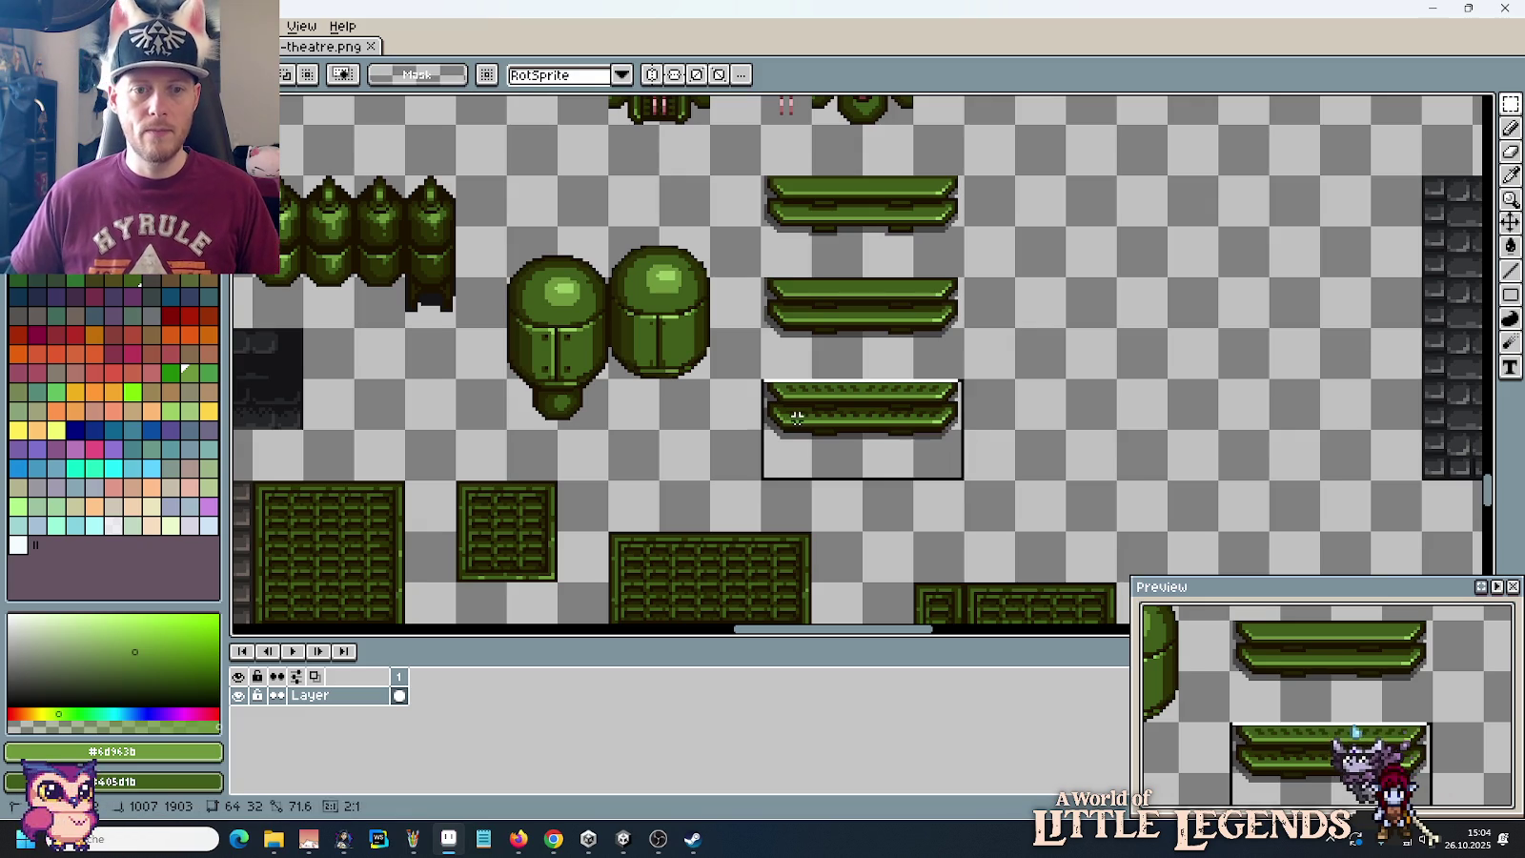
Step: Duplicate the dark brick wall block to its left
{"action": "left_click_drag", "start_coordinate": [1161, 452], "coordinate": [790, 432]}
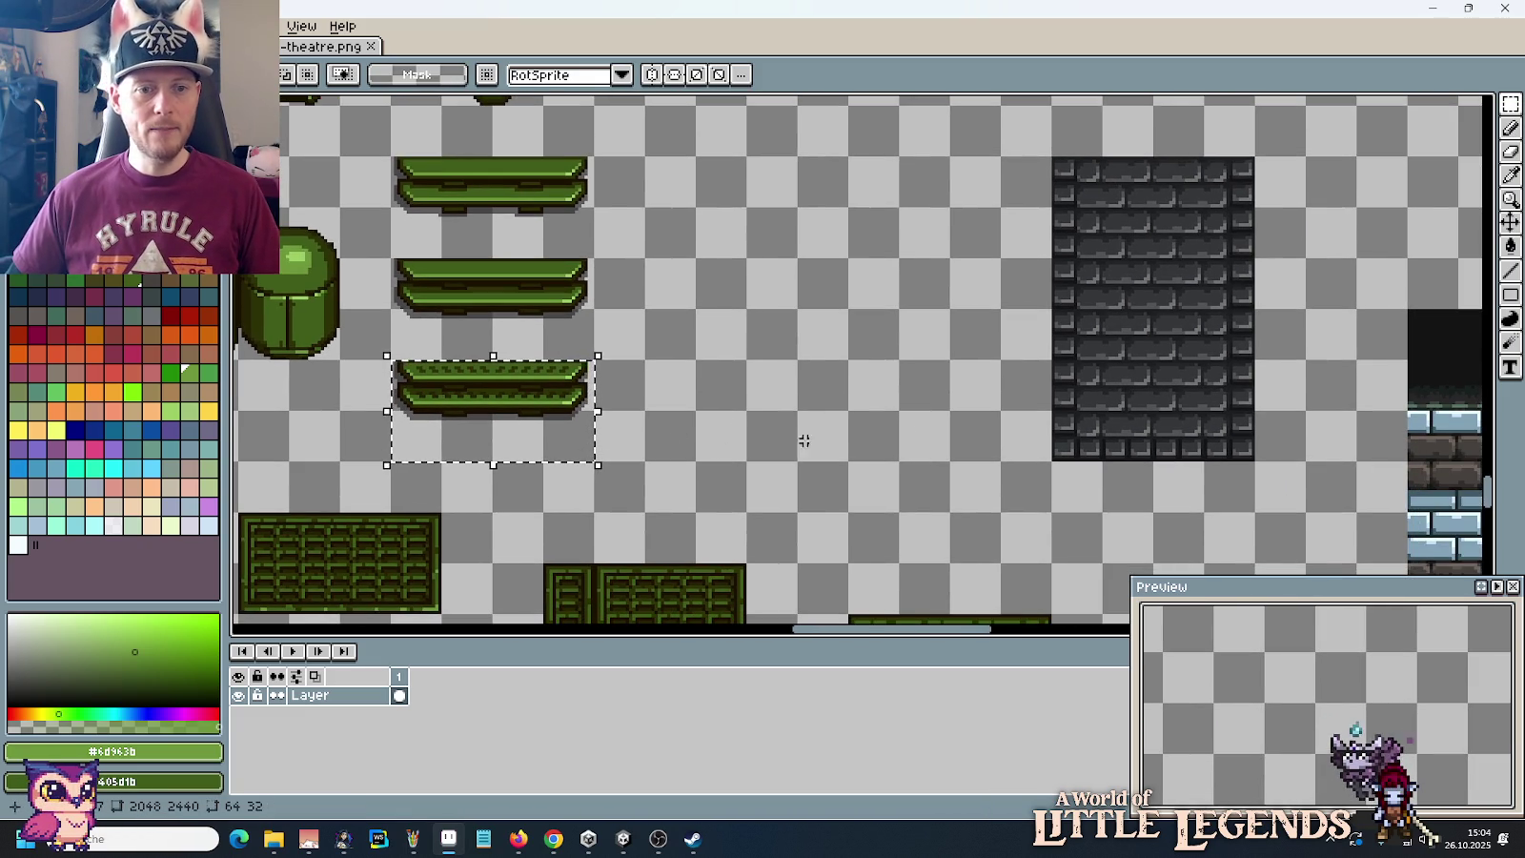
{"action": "left_click_drag", "start_coordinate": [1254, 461], "coordinate": [1052, 156]}
{"action": "left_click_drag", "start_coordinate": [1169, 281], "coordinate": [758, 283]}
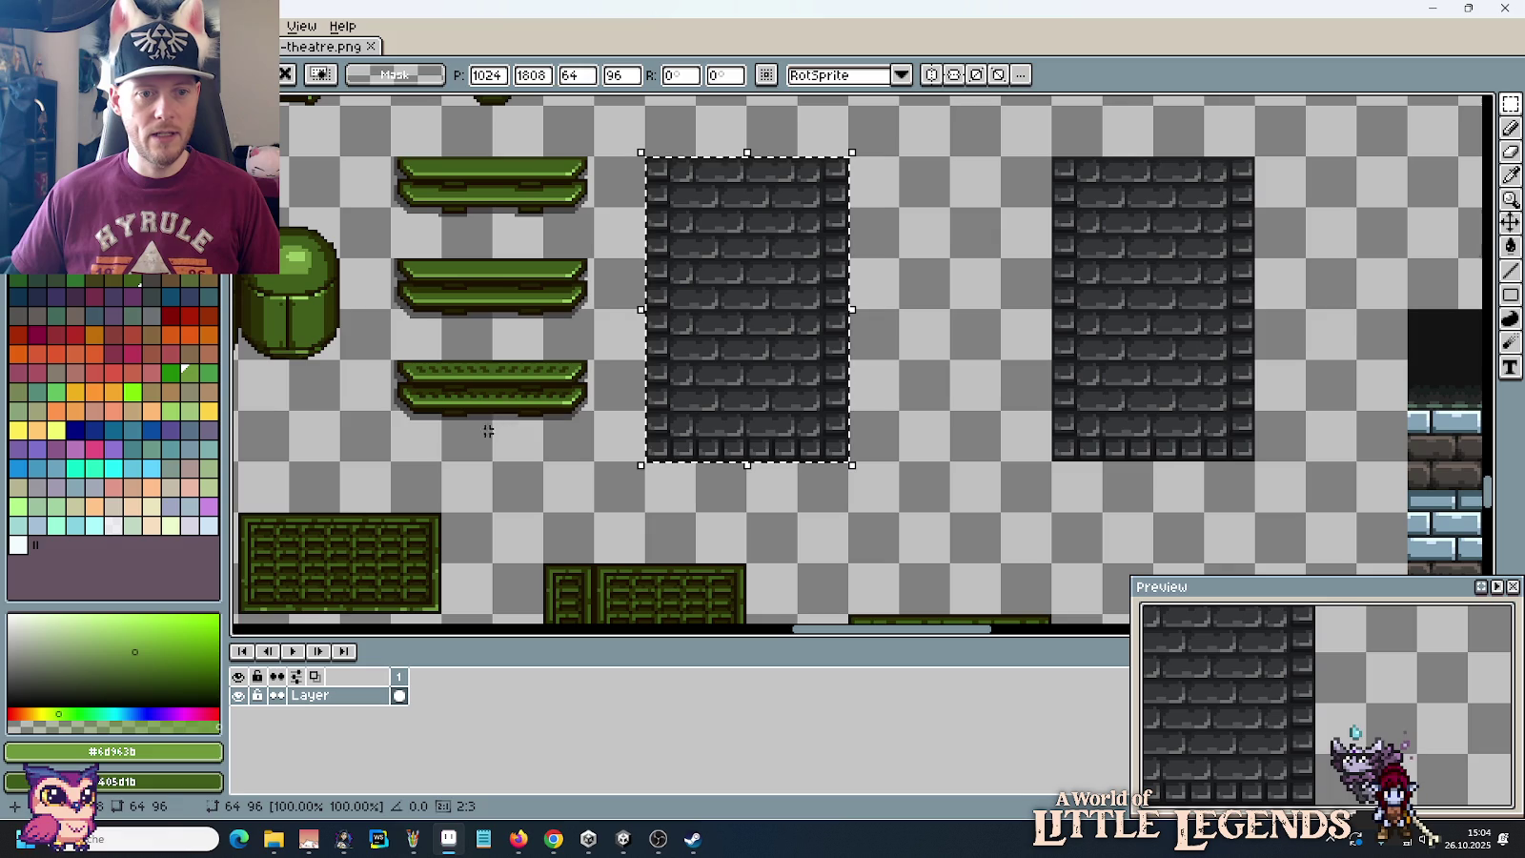
{"action": "left_click", "coordinate": [567, 441]}
Step: Move the third green ledge across the middle of the left stone brick block
{"action": "left_click_drag", "start_coordinate": [391, 358], "coordinate": [751, 514]}
{"action": "left_click", "coordinate": [577, 428]}
{"action": "left_click_drag", "start_coordinate": [393, 359], "coordinate": [596, 456]}
{"action": "mouse_move", "coordinate": [442, 428]}
{"action": "left_mouse_down"}
{"action": "mouse_move", "coordinate": [826, 390]}
{"action": "mouse_move", "coordinate": [715, 232]}
{"action": "mouse_move", "coordinate": [705, 380]}
{"action": "left_mouse_up"}
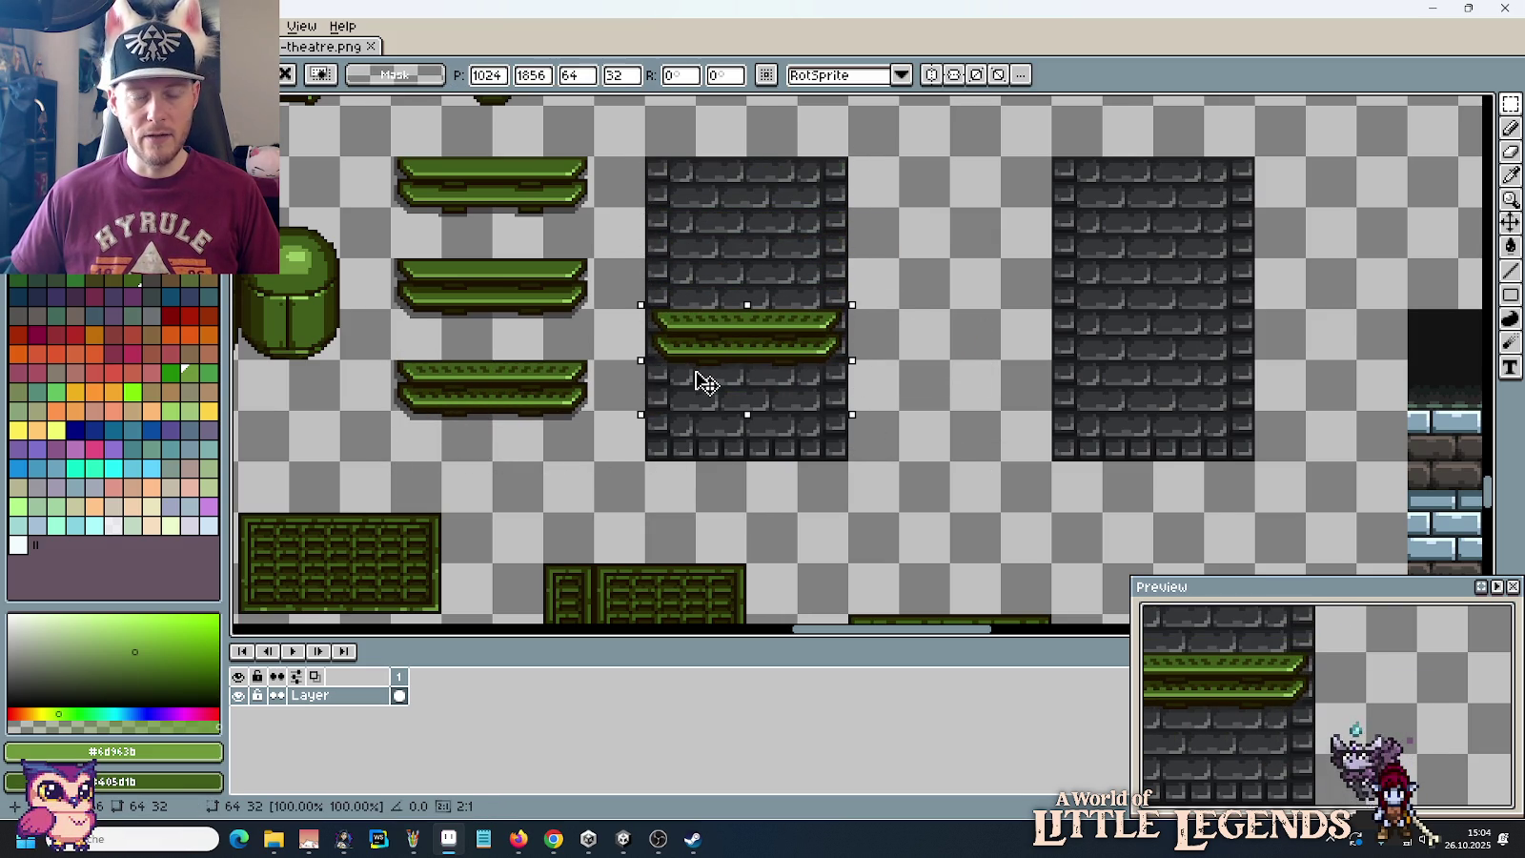
{"action": "left_click", "coordinate": [954, 418]}
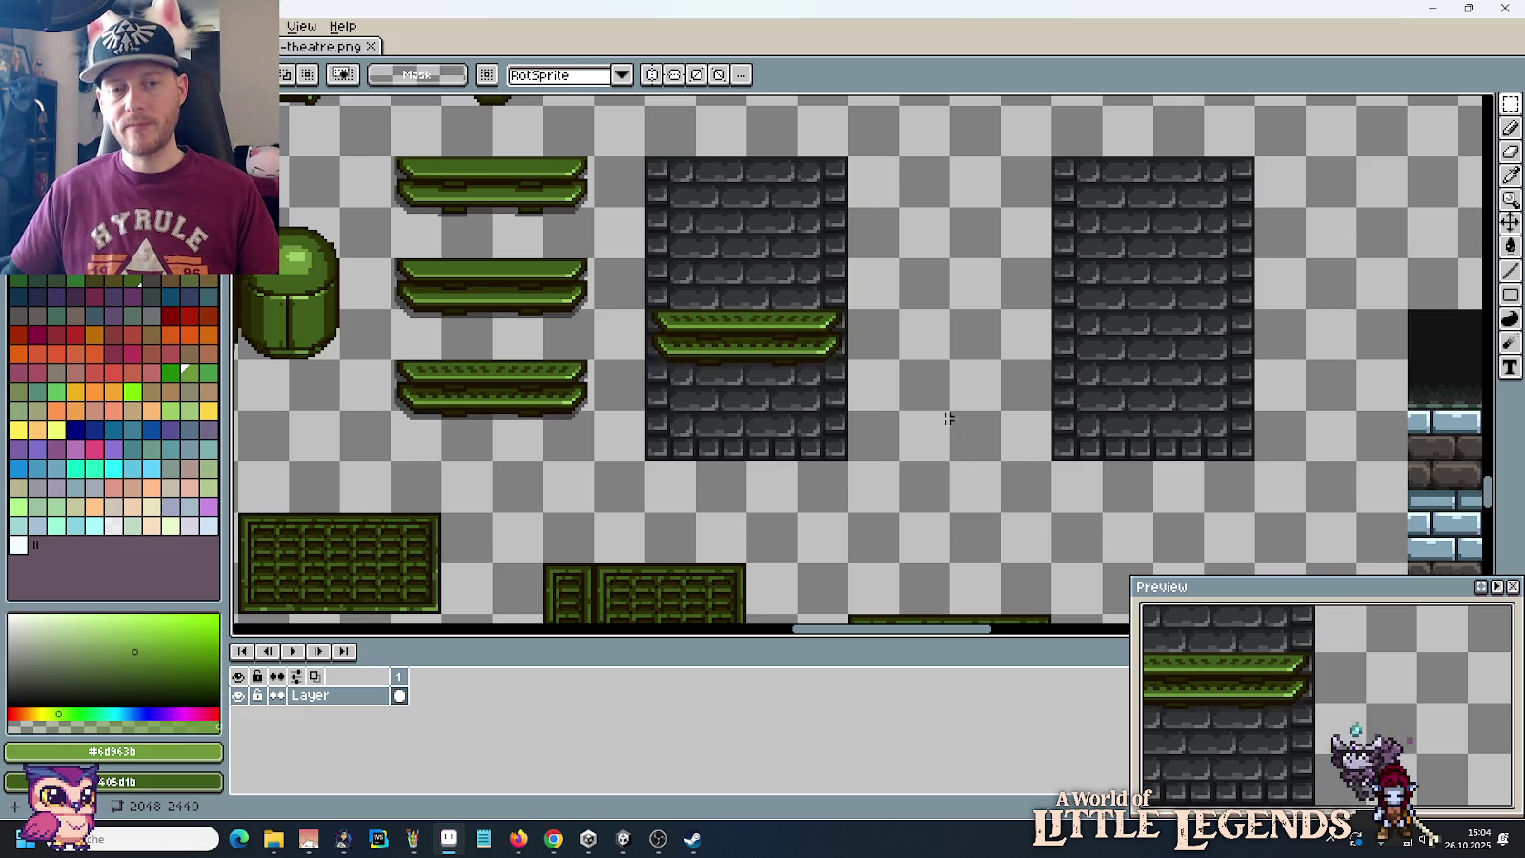
{"action": "scroll", "coordinate": [954, 419], "scroll_direction": "down", "scroll_amount": 3}
{"action": "scroll", "coordinate": [885, 458], "scroll_direction": "up", "scroll_amount": 2}
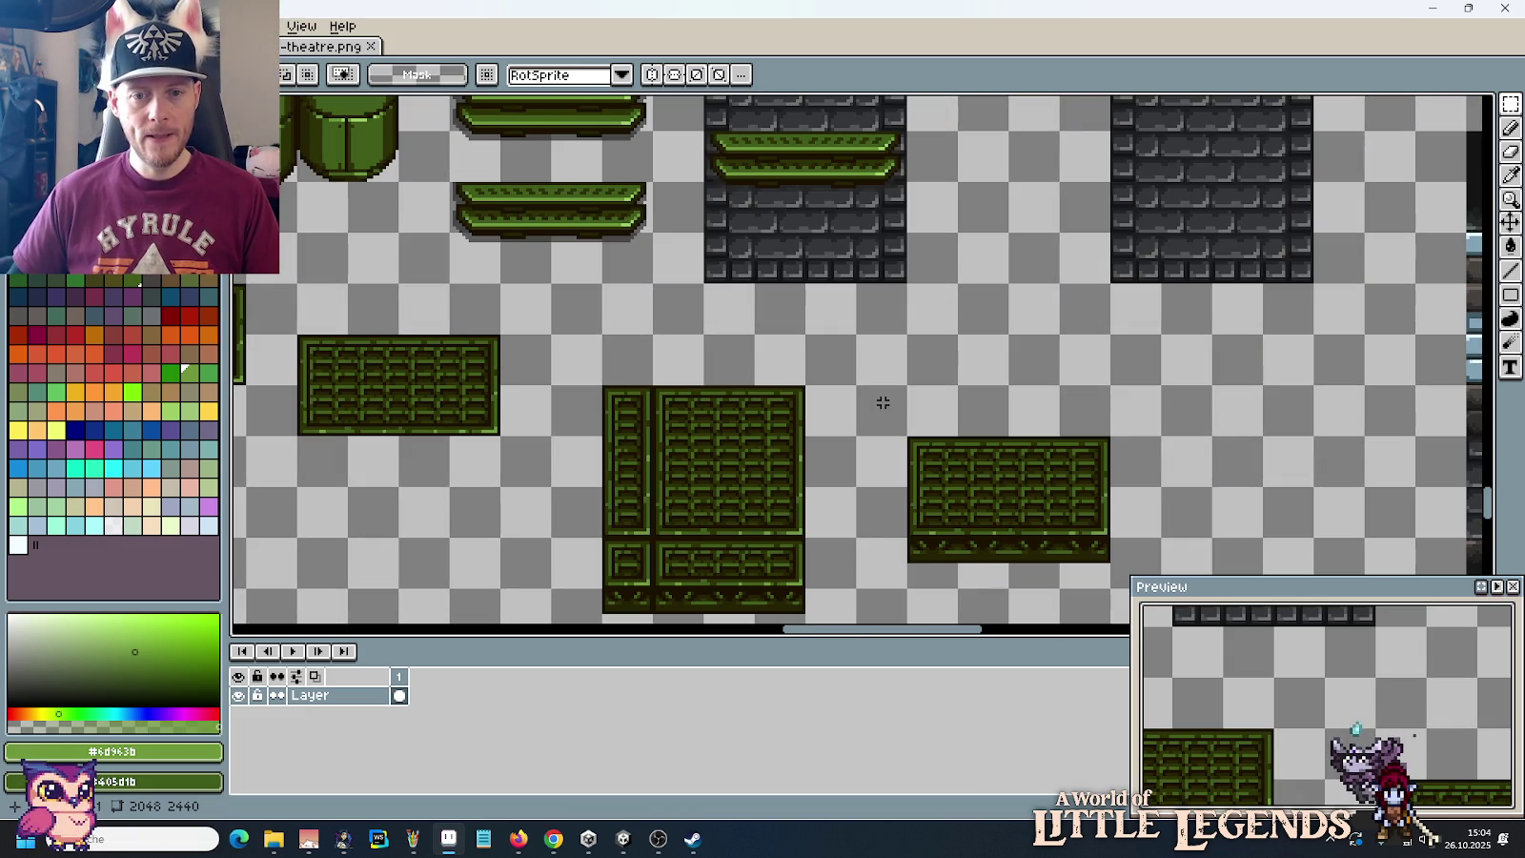
{"action": "scroll", "coordinate": [966, 491], "scroll_direction": "up", "scroll_amount": 3}
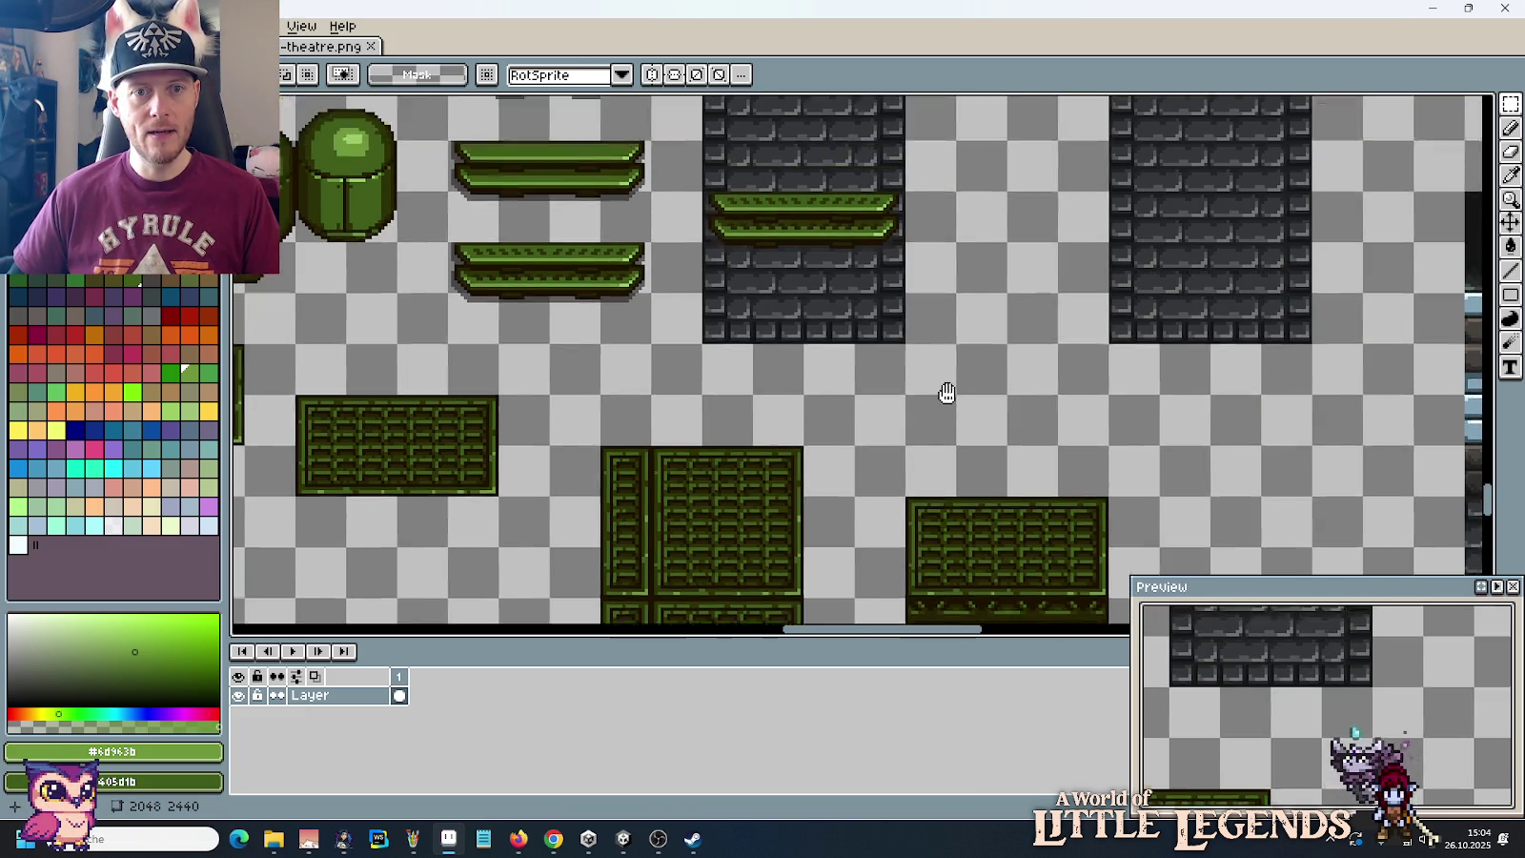
{"action": "scroll", "coordinate": [923, 442], "scroll_direction": "down", "scroll_amount": 3}
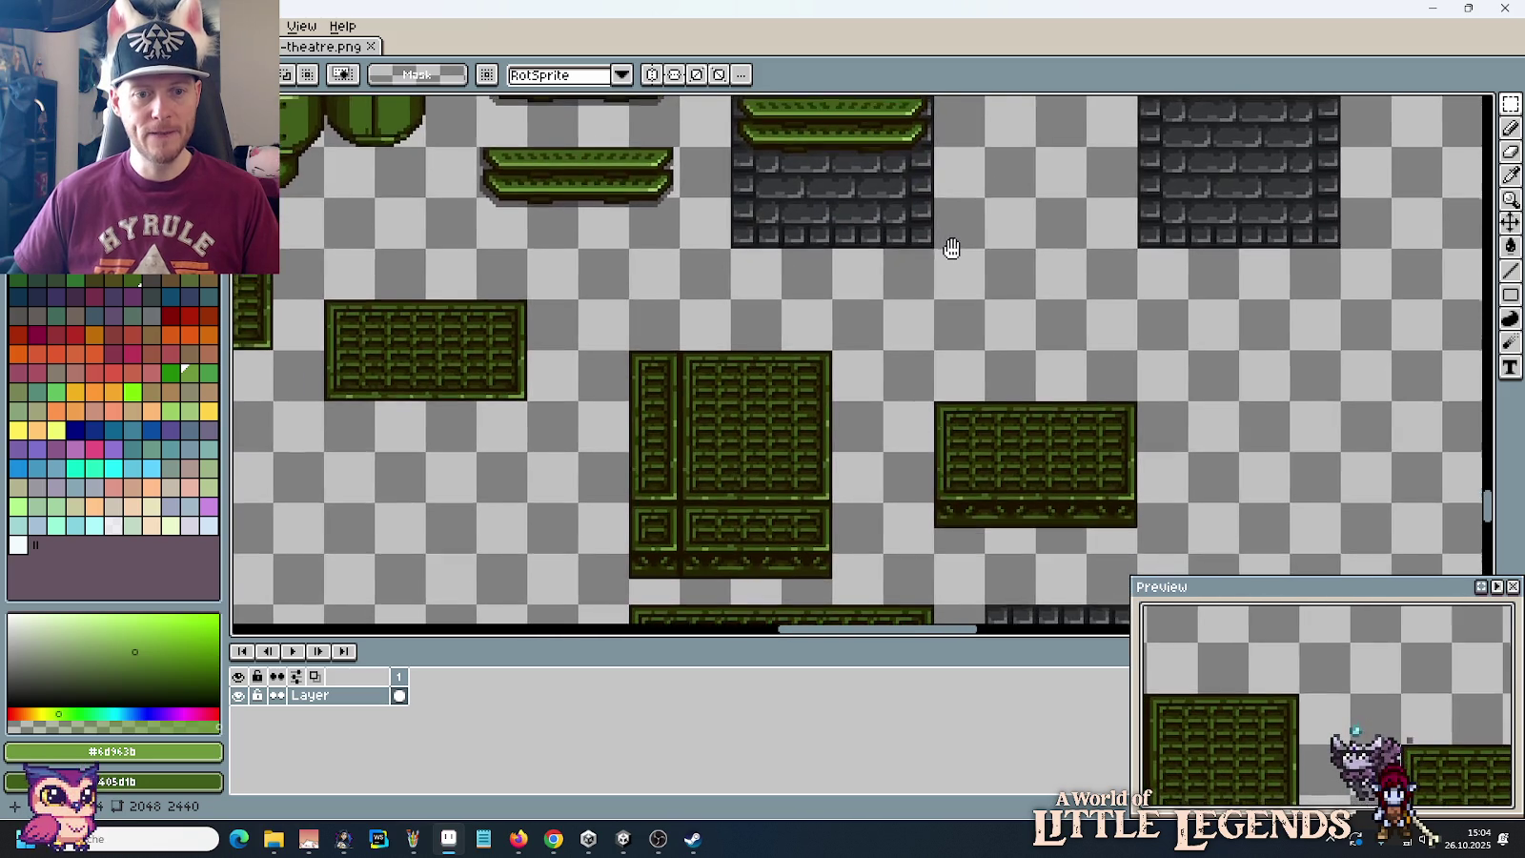
{"action": "scroll", "coordinate": [944, 266], "scroll_direction": "up", "scroll_amount": 3}
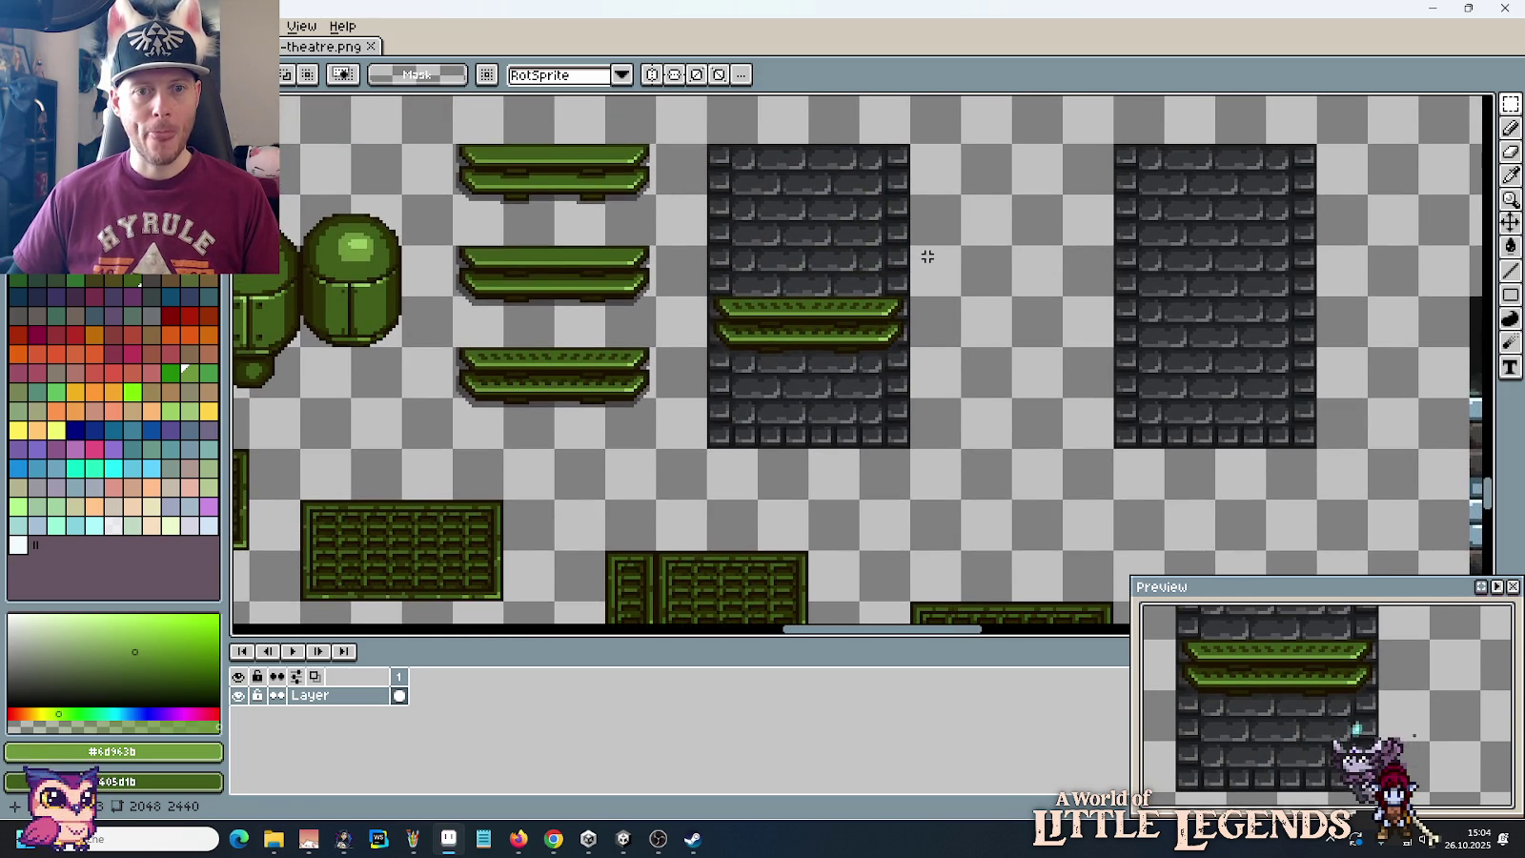
{"action": "key", "text": "alt+Tab"}
{"action": "key", "text": "alt+Tab"}
{"action": "key", "text": "alt+Tab"}
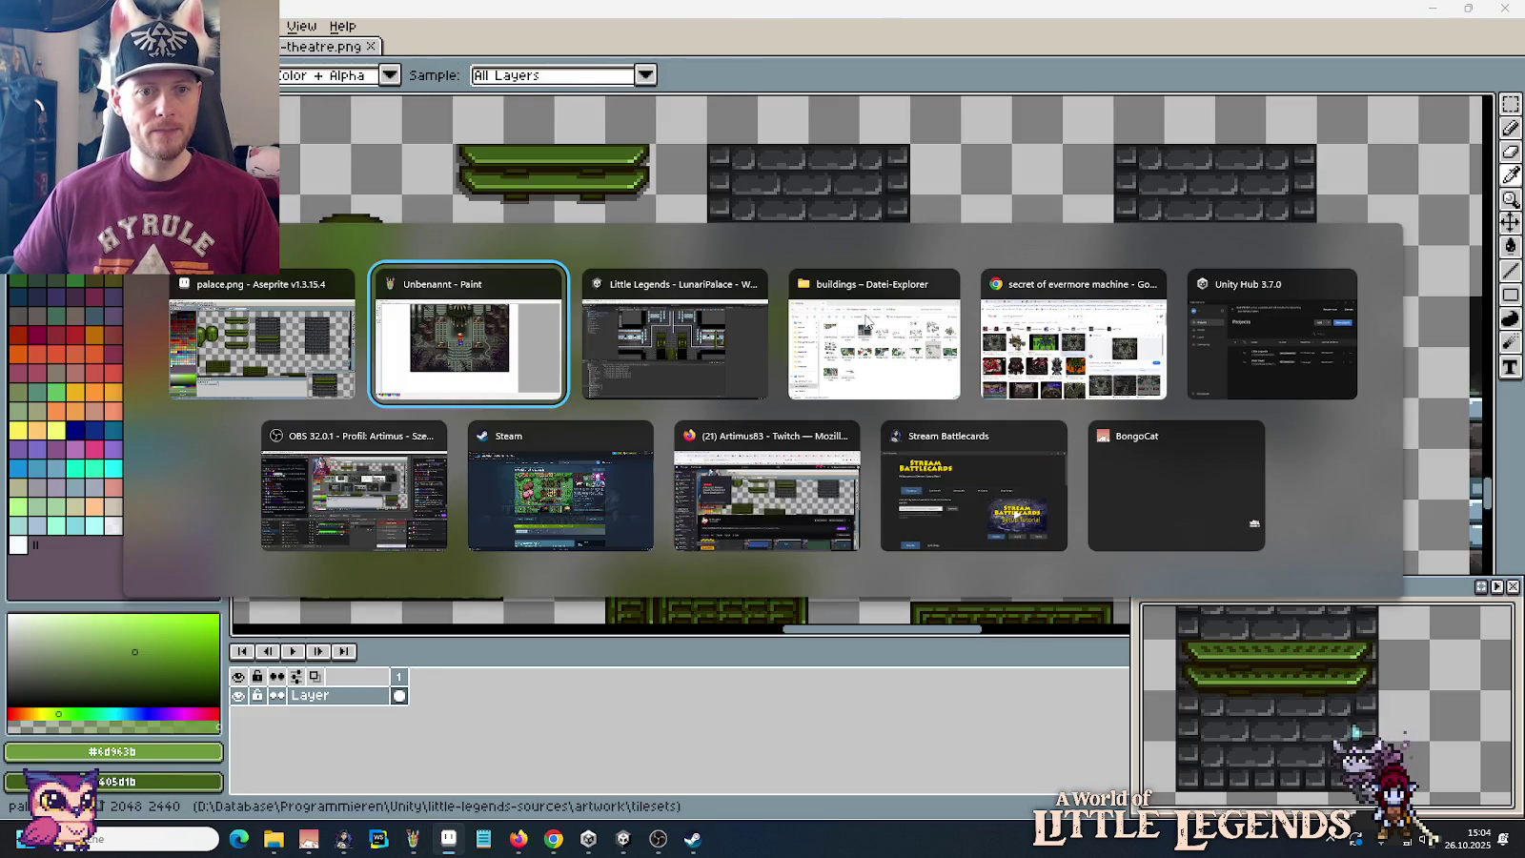
{"action": "key", "text": "alt+Tab"}
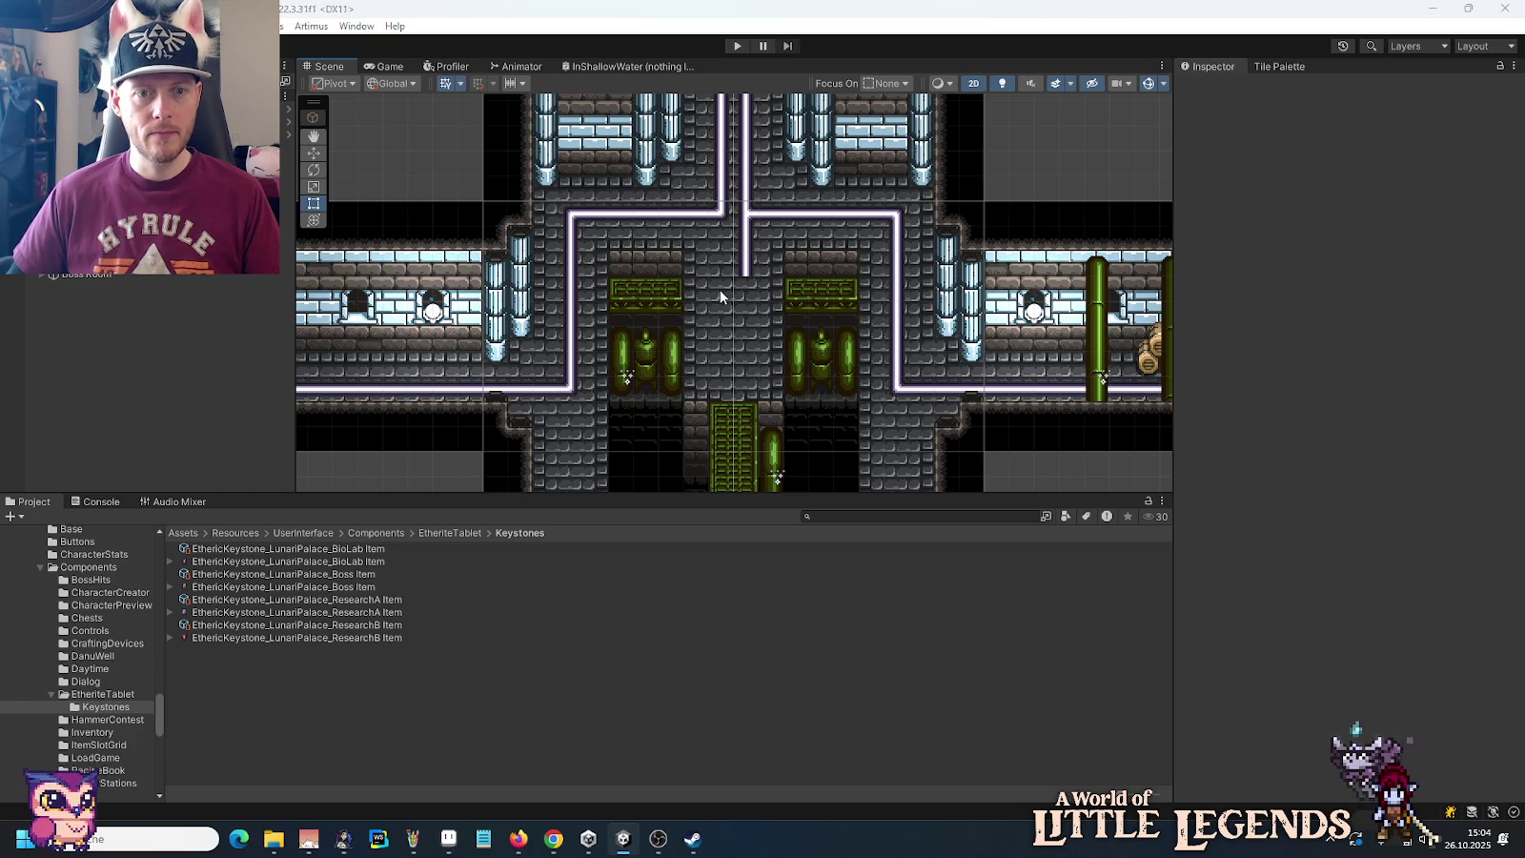
{"action": "key", "text": "alt+Tab"}
{"action": "left_click_drag", "start_coordinate": [756, 193], "coordinate": [862, 247]}
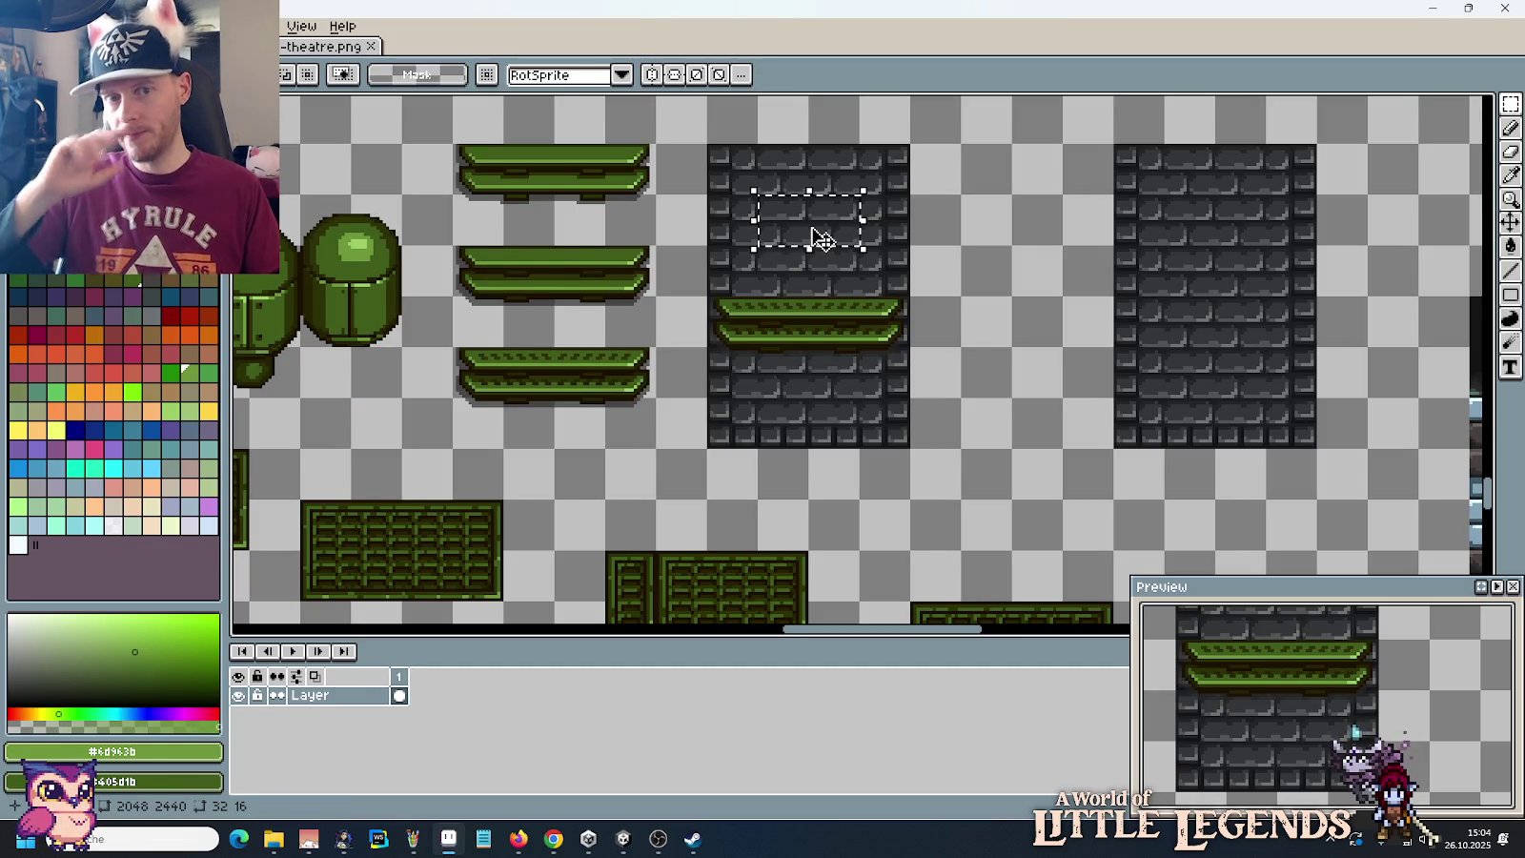
Step: Check the lower tiles against the Unity palace scene
{"action": "scroll", "coordinate": [902, 299], "scroll_direction": "up", "scroll_amount": 2}
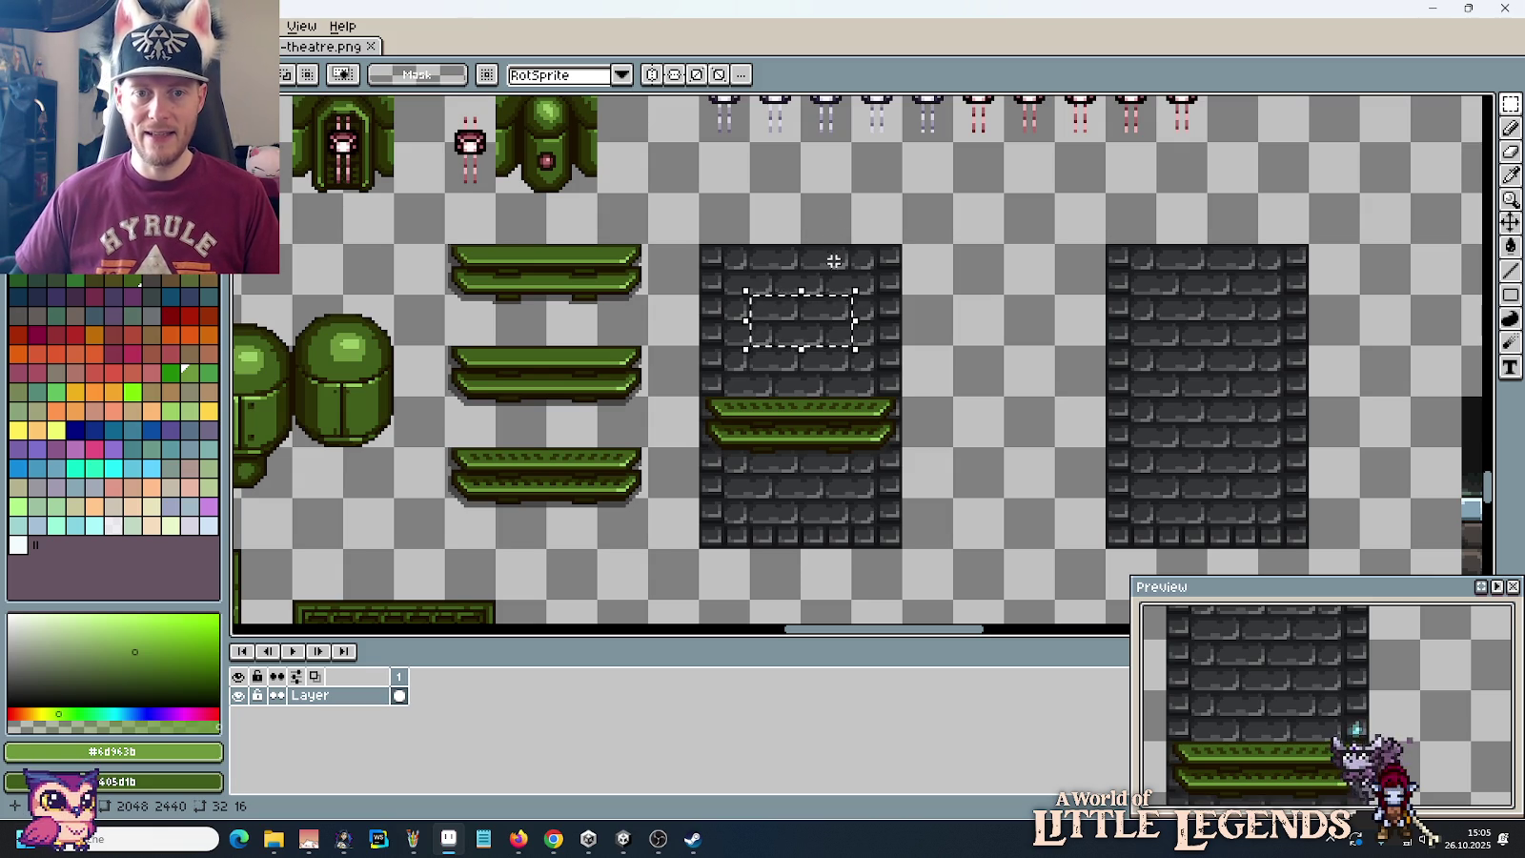
{"action": "left_click_drag", "start_coordinate": [988, 436], "coordinate": [947, 214]}
{"action": "key", "text": "alt+Tab"}
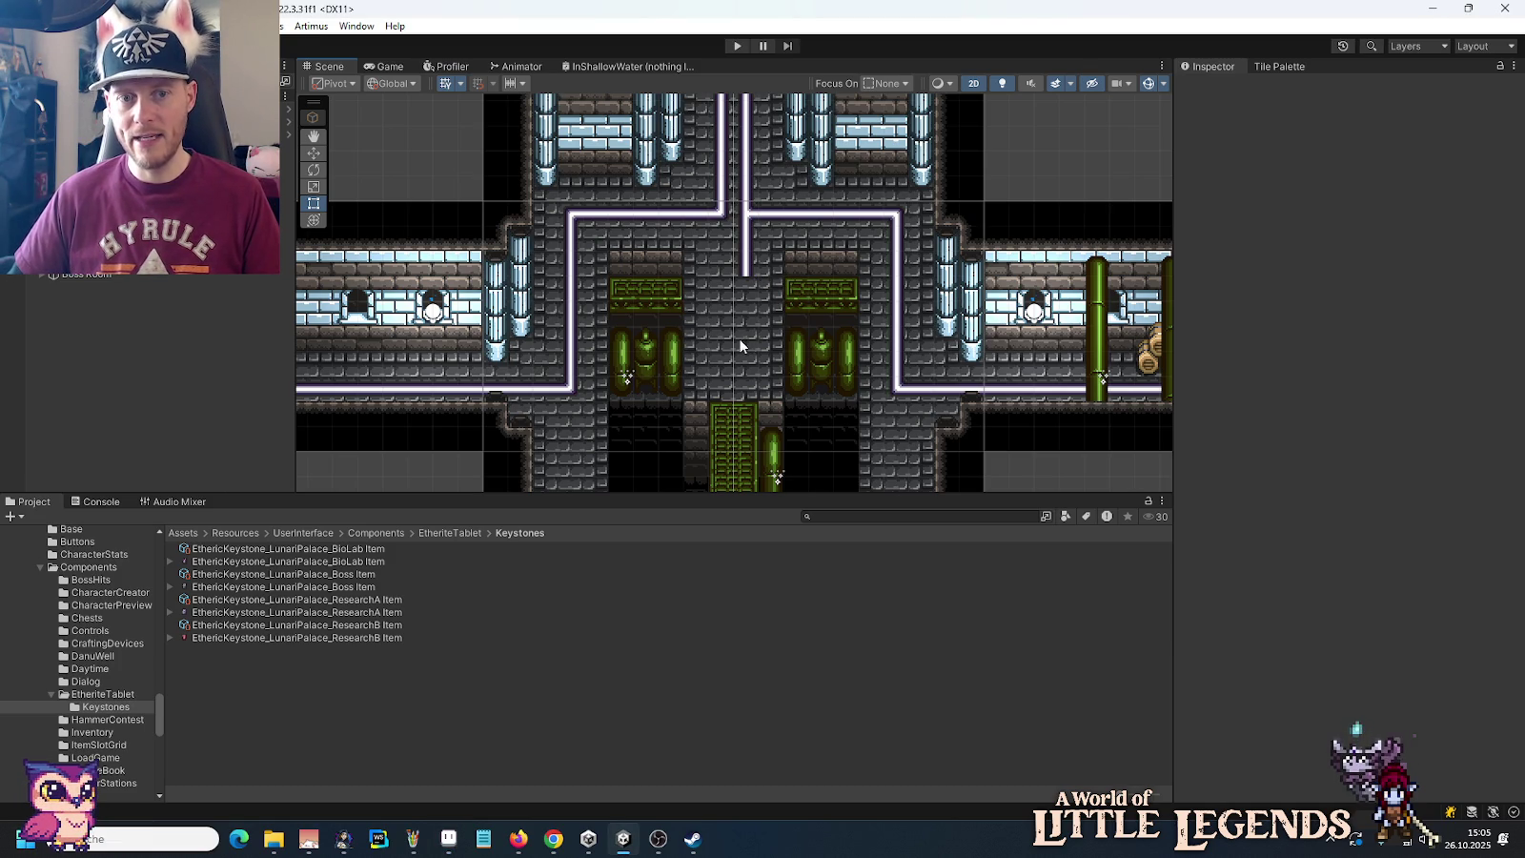
{"action": "key", "text": "alt+Tab"}
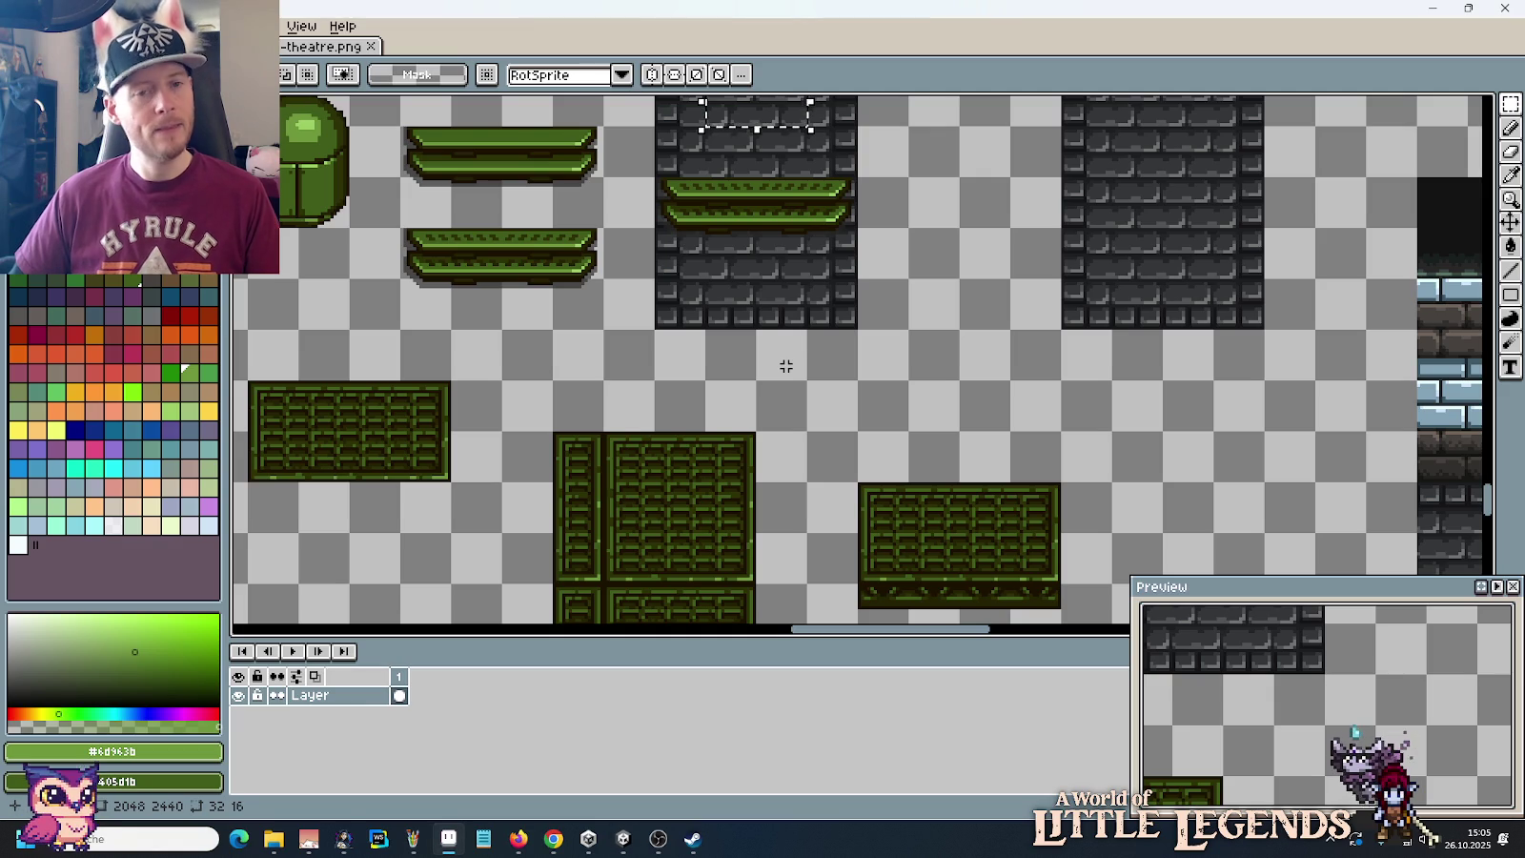
Step: Shift the plain 64×96 stone brick block further right
{"action": "scroll", "coordinate": [804, 445], "scroll_direction": "down", "scroll_amount": 1}
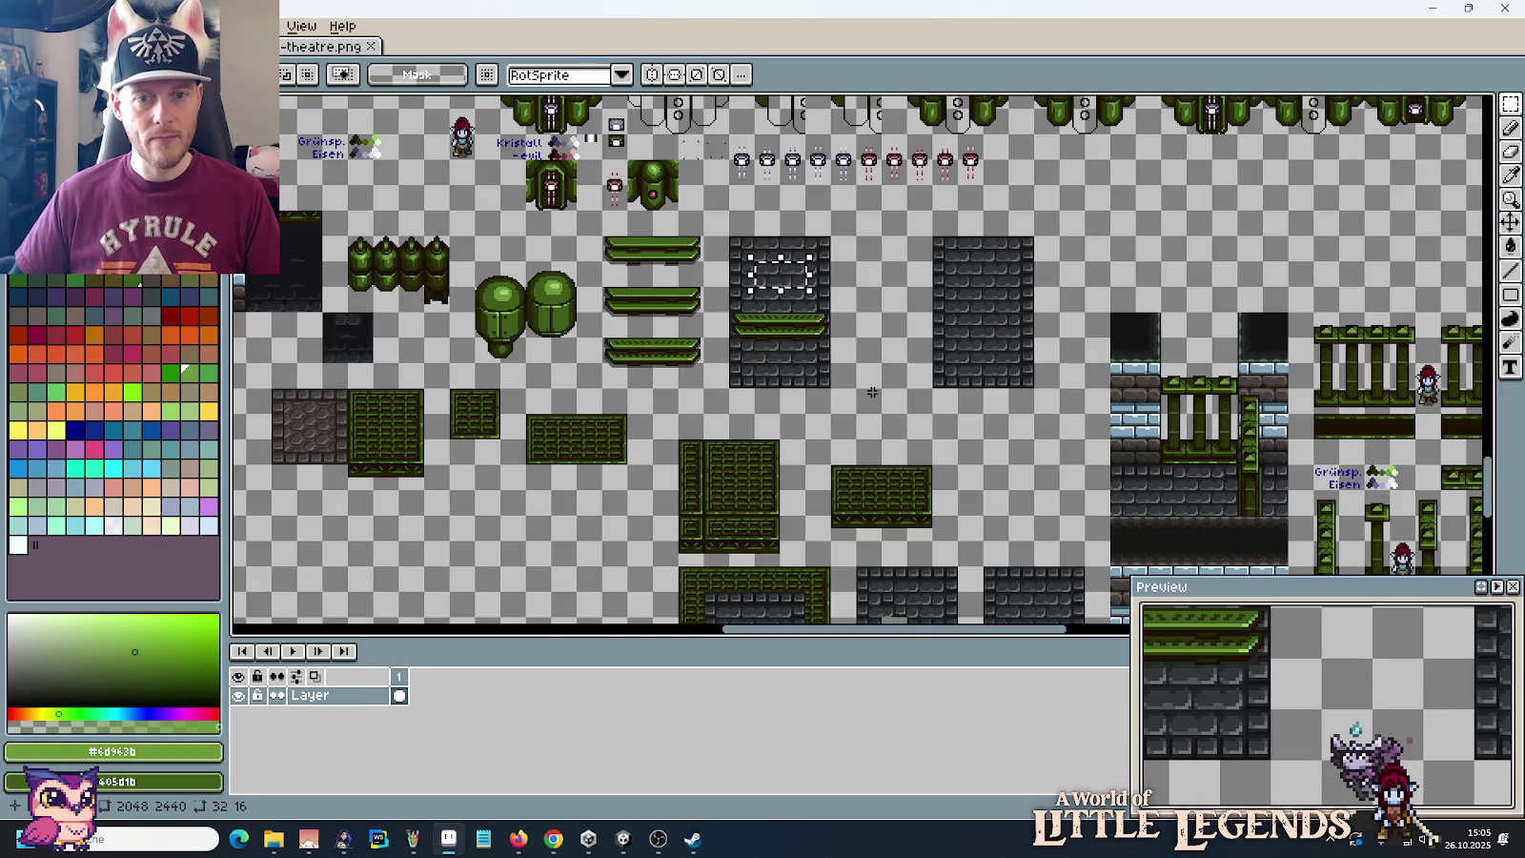
{"action": "mouse_move", "coordinate": [872, 391]}
{"action": "left_mouse_down"}
{"action": "mouse_move", "coordinate": [813, 209]}
{"action": "mouse_move", "coordinate": [830, 344]}
{"action": "left_mouse_up"}
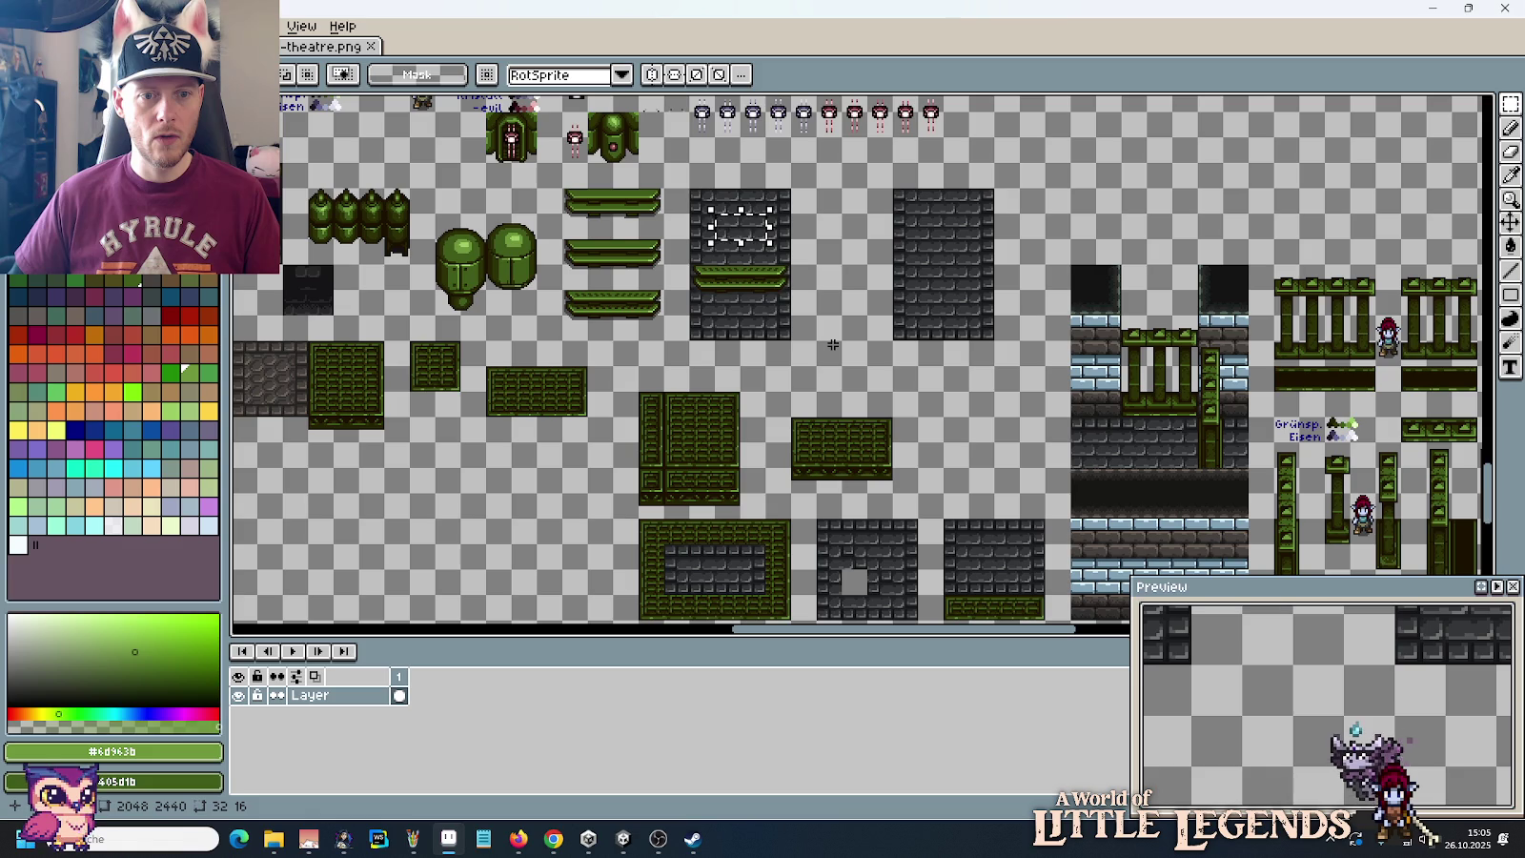
{"action": "left_click_drag", "start_coordinate": [893, 341], "coordinate": [995, 189]}
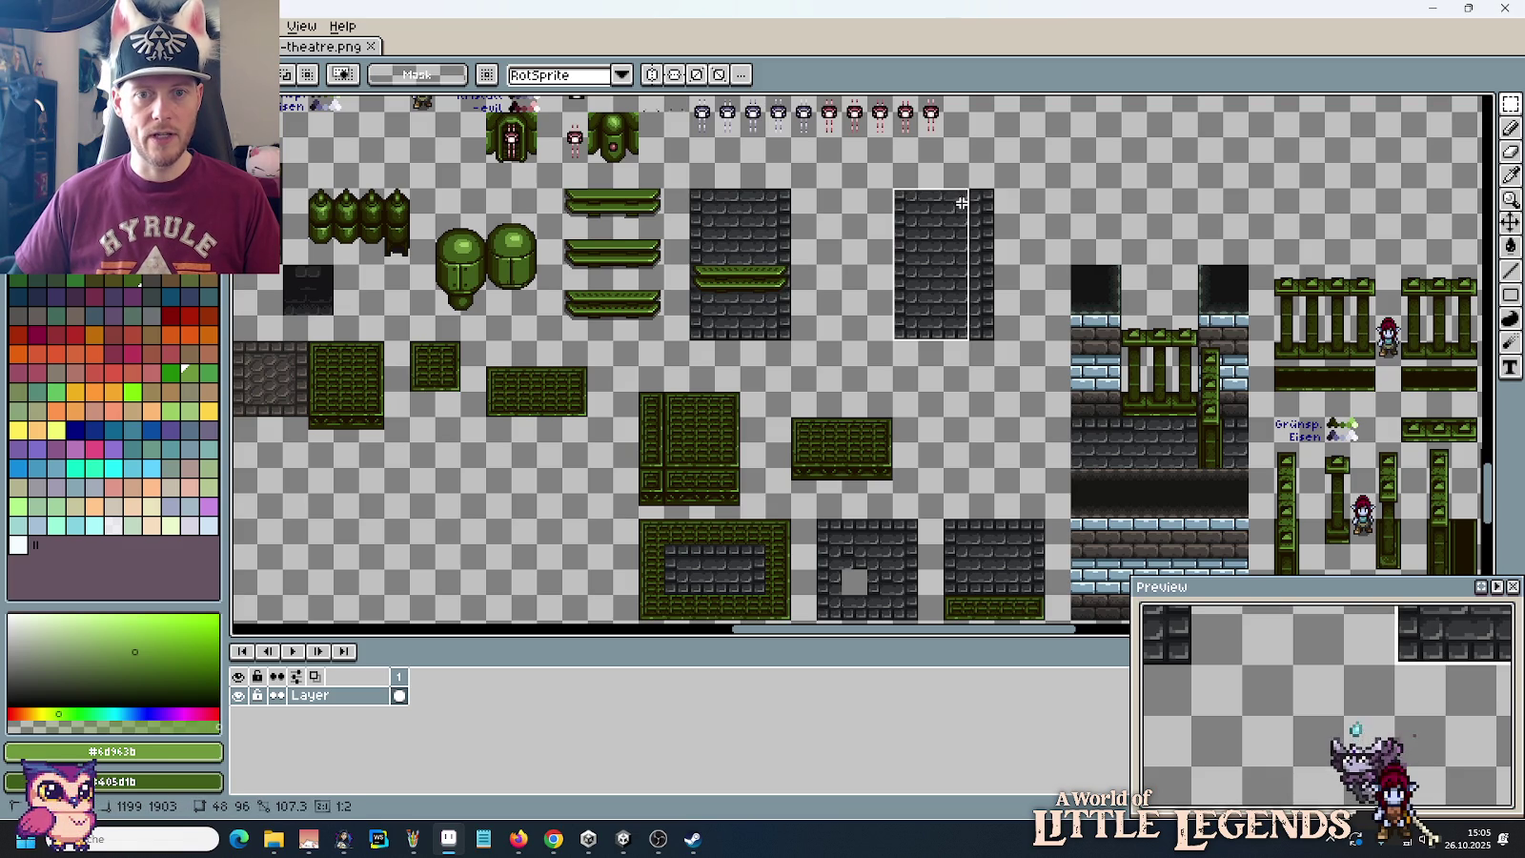
{"action": "left_click_drag", "start_coordinate": [964, 251], "coordinate": [1018, 260]}
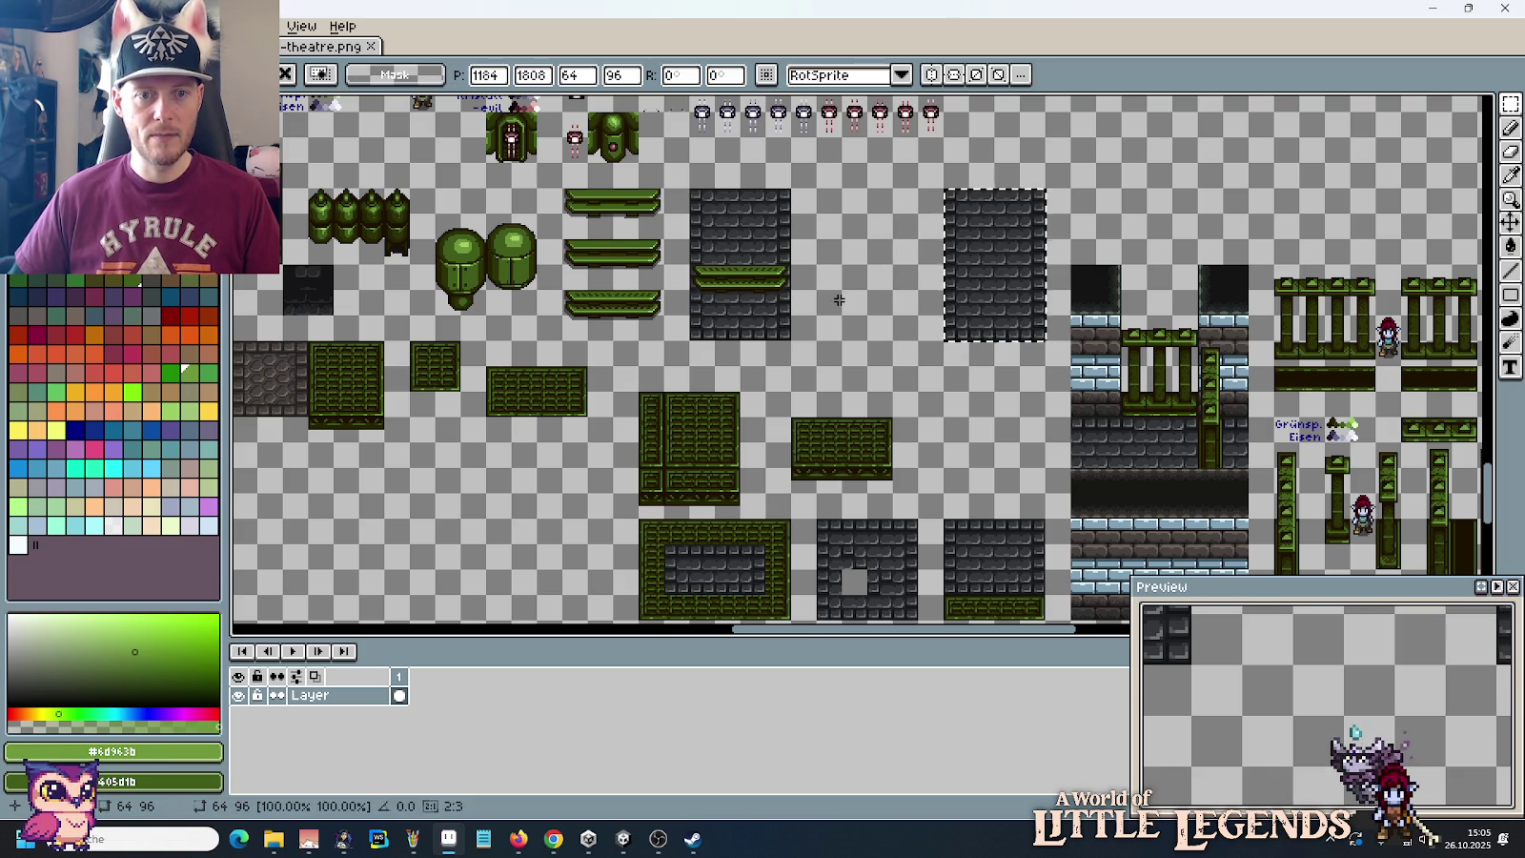
Step: Copy a green brick strip higher, extend it right, and place it on the stone block
{"action": "key", "text": "ctrl+d"}
{"action": "scroll", "coordinate": [825, 384], "scroll_direction": "up", "scroll_amount": 2}
{"action": "left_click_drag", "start_coordinate": [826, 384], "coordinate": [863, 363]}
{"action": "mouse_move", "coordinate": [562, 510]}
{"action": "left_mouse_down"}
{"action": "mouse_move", "coordinate": [716, 562]}
{"action": "mouse_move", "coordinate": [772, 484]}
{"action": "mouse_move", "coordinate": [958, 326]}
{"action": "left_mouse_up"}
{"action": "key", "text": "ctrl+d"}
{"action": "mouse_move", "coordinate": [915, 257]}
{"action": "left_mouse_down"}
{"action": "mouse_move", "coordinate": [1024, 306]}
{"action": "mouse_move", "coordinate": [1010, 286]}
{"action": "left_mouse_up"}
{"action": "key", "text": "ctrl+d"}
{"action": "mouse_move", "coordinate": [883, 283]}
{"action": "left_mouse_down"}
{"action": "mouse_move", "coordinate": [1024, 307]}
{"action": "mouse_move", "coordinate": [869, 256]}
{"action": "mouse_move", "coordinate": [698, 163]}
{"action": "mouse_move", "coordinate": [660, 324]}
{"action": "left_mouse_up"}
{"action": "scroll", "coordinate": [698, 163], "scroll_direction": "up", "scroll_amount": 3}
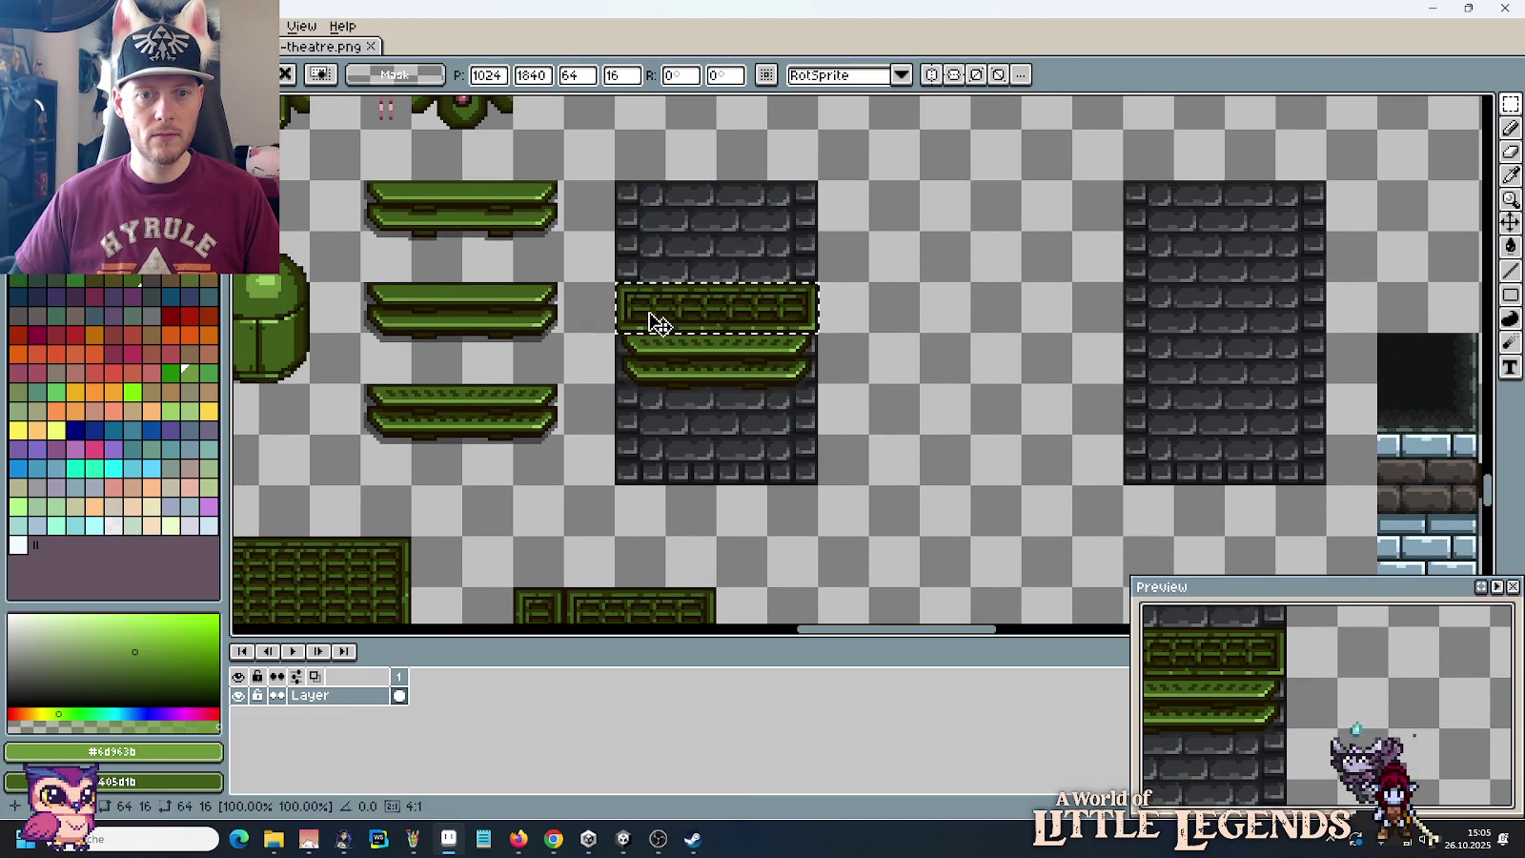
{"action": "key", "text": "ctrl+d"}
Step: Copy the wide green strip onto the stone block's top as a lintel
{"action": "scroll", "coordinate": [804, 340], "scroll_direction": "down", "scroll_amount": 5}
{"action": "mouse_move", "coordinate": [594, 487]}
{"action": "left_mouse_down"}
{"action": "mouse_move", "coordinate": [636, 530]}
{"action": "mouse_move", "coordinate": [656, 381]}
{"action": "mouse_move", "coordinate": [723, 241]}
{"action": "mouse_move", "coordinate": [884, 255]}
{"action": "left_mouse_up"}
{"action": "scroll", "coordinate": [657, 381], "scroll_direction": "up", "scroll_amount": 3}
{"action": "mouse_move", "coordinate": [717, 300]}
{"action": "left_mouse_down"}
{"action": "mouse_move", "coordinate": [851, 306]}
{"action": "mouse_move", "coordinate": [868, 195]}
{"action": "left_mouse_up"}
{"action": "key", "text": "ctrl+d"}
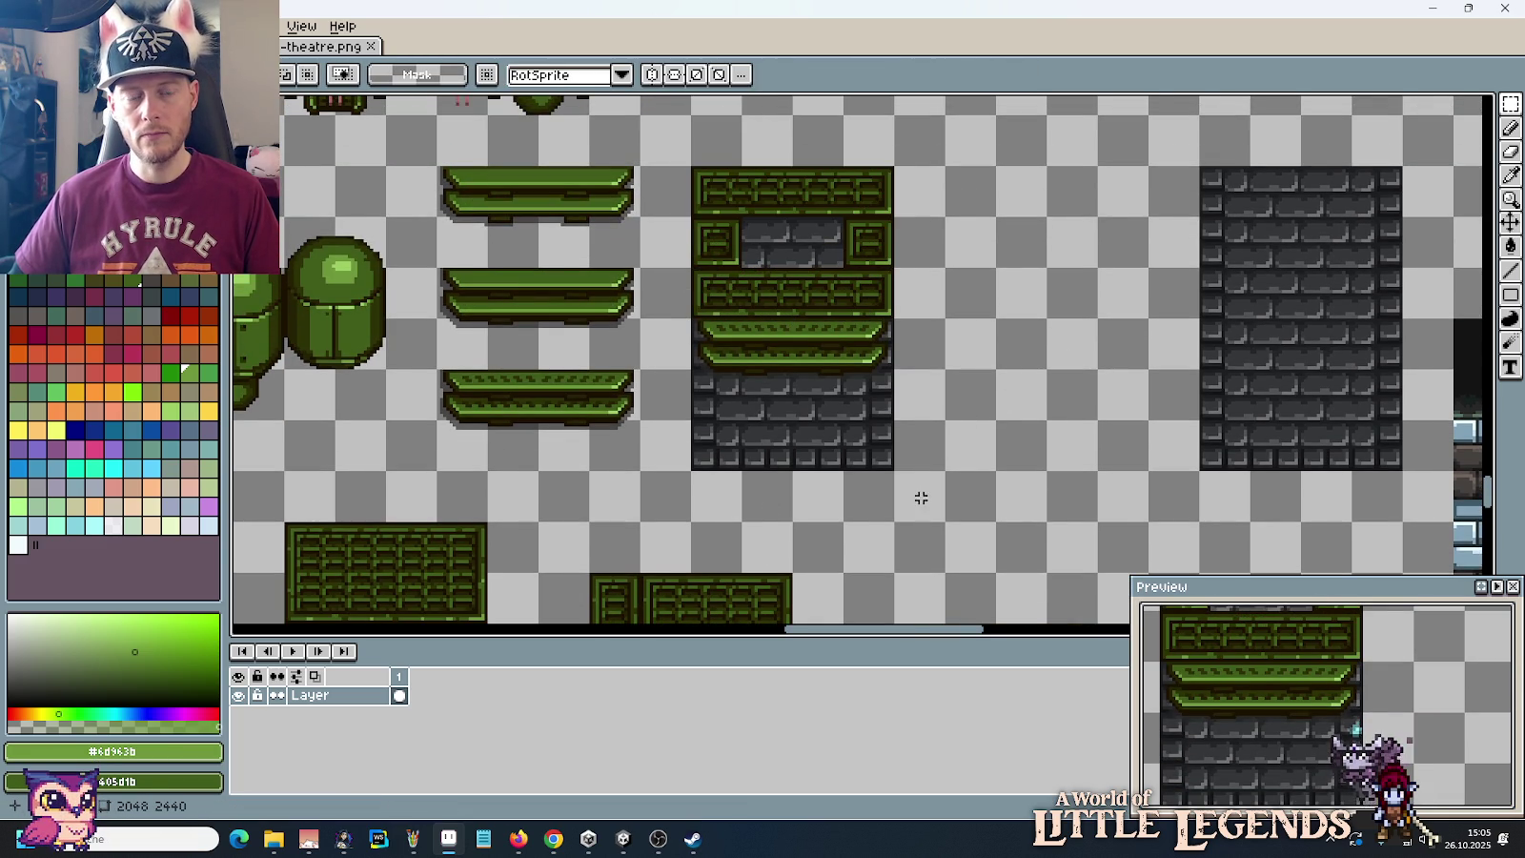
Step: Copy the lower green strip, narrow it to 32 wide, and drop it inside the stone block
{"action": "scroll", "coordinate": [778, 413], "scroll_direction": "down", "scroll_amount": 3}
{"action": "left_click_drag", "start_coordinate": [632, 526], "coordinate": [679, 374]}
{"action": "scroll", "coordinate": [657, 452], "scroll_direction": "up", "scroll_amount": 3}
{"action": "mouse_move", "coordinate": [657, 453]}
{"action": "left_mouse_down"}
{"action": "mouse_move", "coordinate": [758, 253]}
{"action": "mouse_move", "coordinate": [939, 269]}
{"action": "left_mouse_up"}
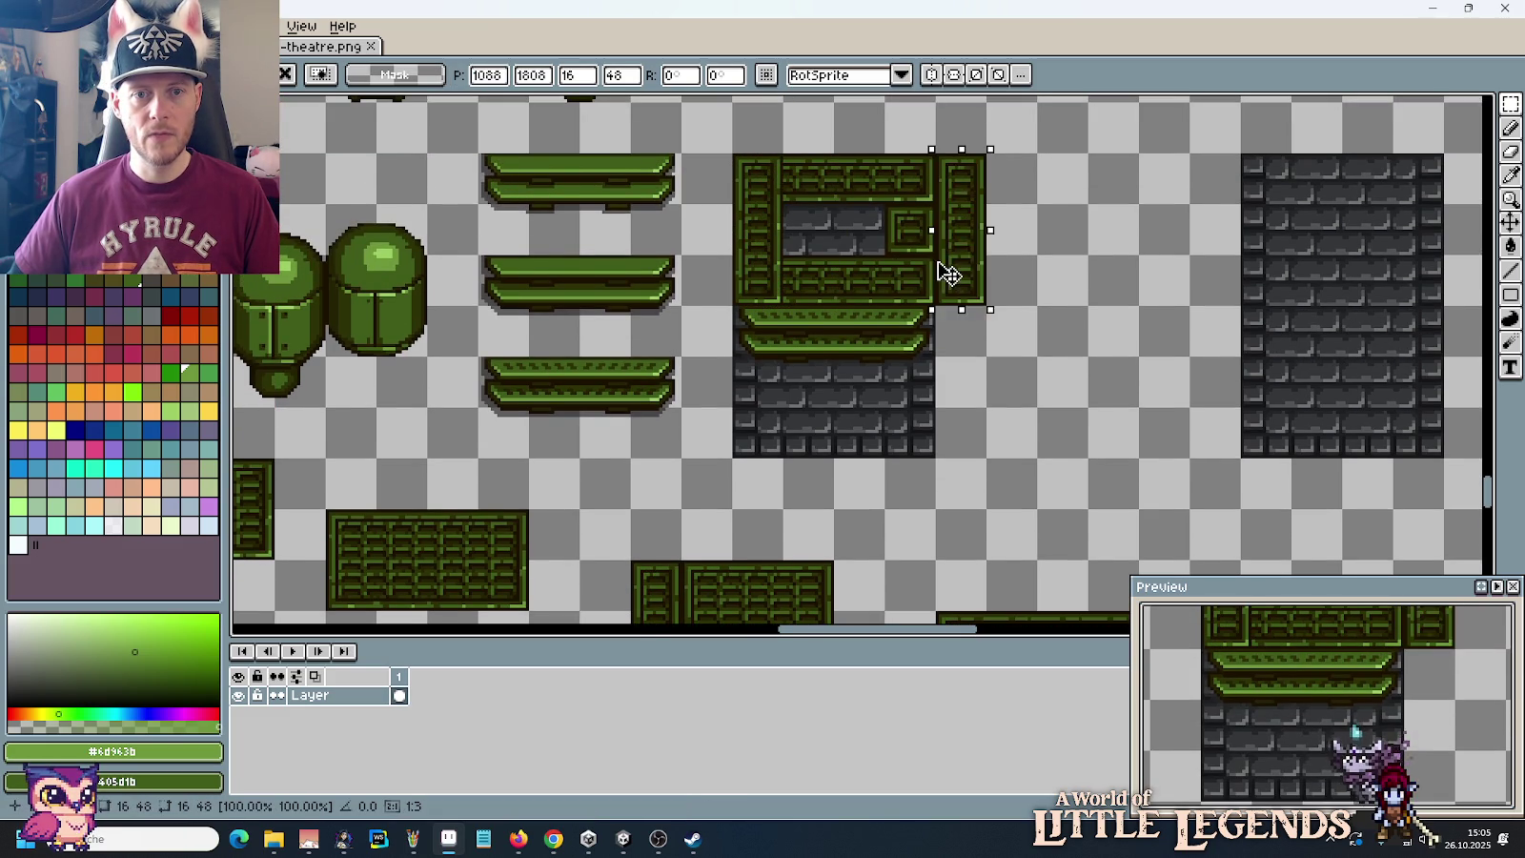
{"action": "scroll", "coordinate": [935, 313], "scroll_direction": "down", "scroll_amount": 2}
{"action": "mouse_move", "coordinate": [702, 557]}
{"action": "left_mouse_down"}
{"action": "mouse_move", "coordinate": [847, 610]}
{"action": "mouse_move", "coordinate": [1099, 345]}
{"action": "mouse_move", "coordinate": [1001, 300]}
{"action": "mouse_move", "coordinate": [858, 163]}
{"action": "mouse_move", "coordinate": [858, 326]}
{"action": "left_mouse_up"}
{"action": "left_click", "coordinate": [1135, 335]}
{"action": "scroll", "coordinate": [858, 163], "scroll_direction": "up", "scroll_amount": 2}
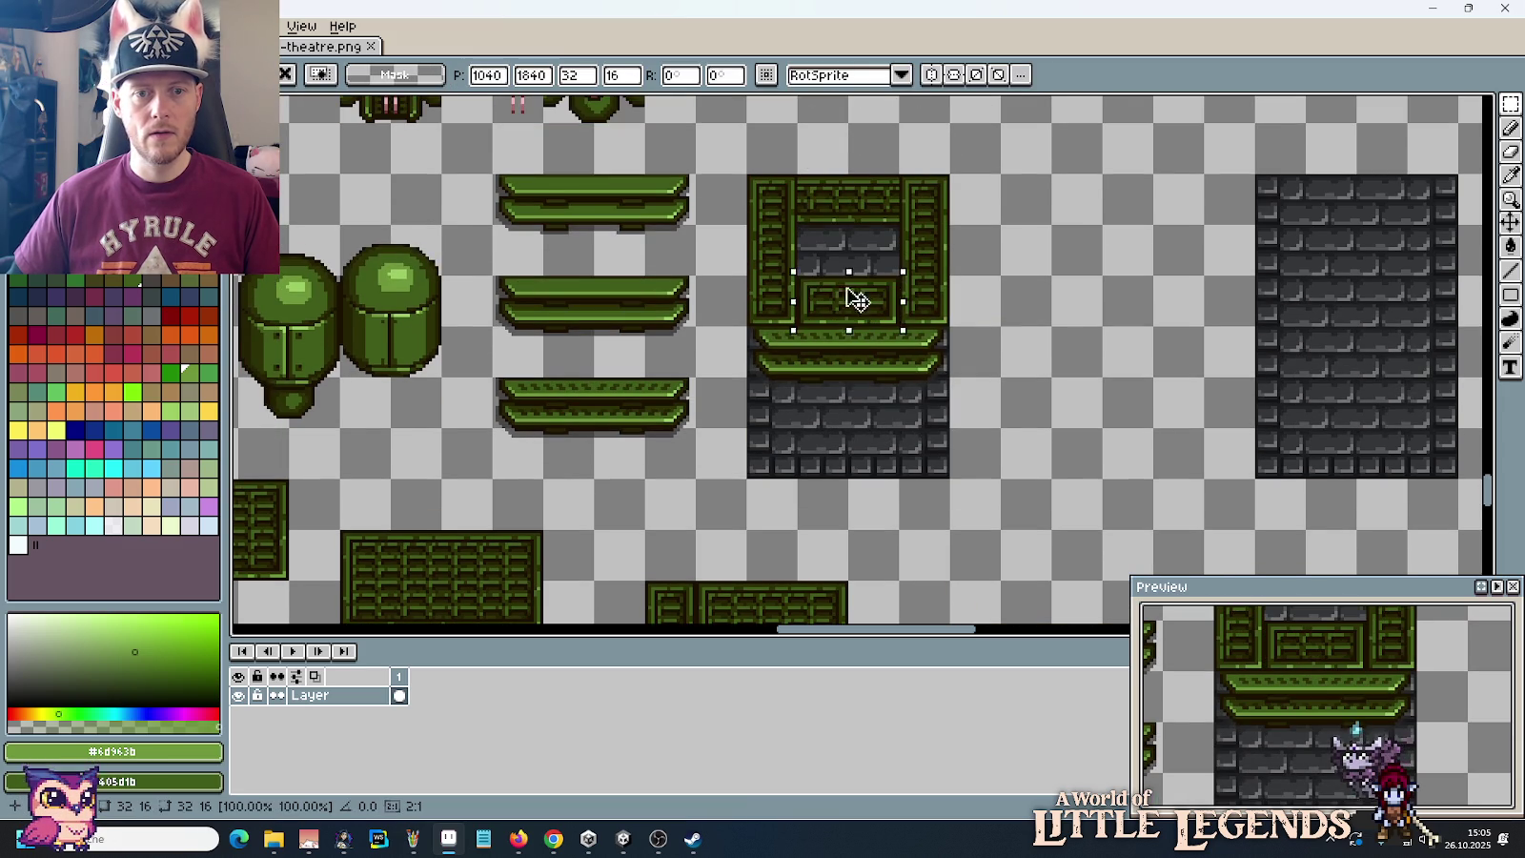
{"action": "left_click", "coordinate": [1092, 376]}
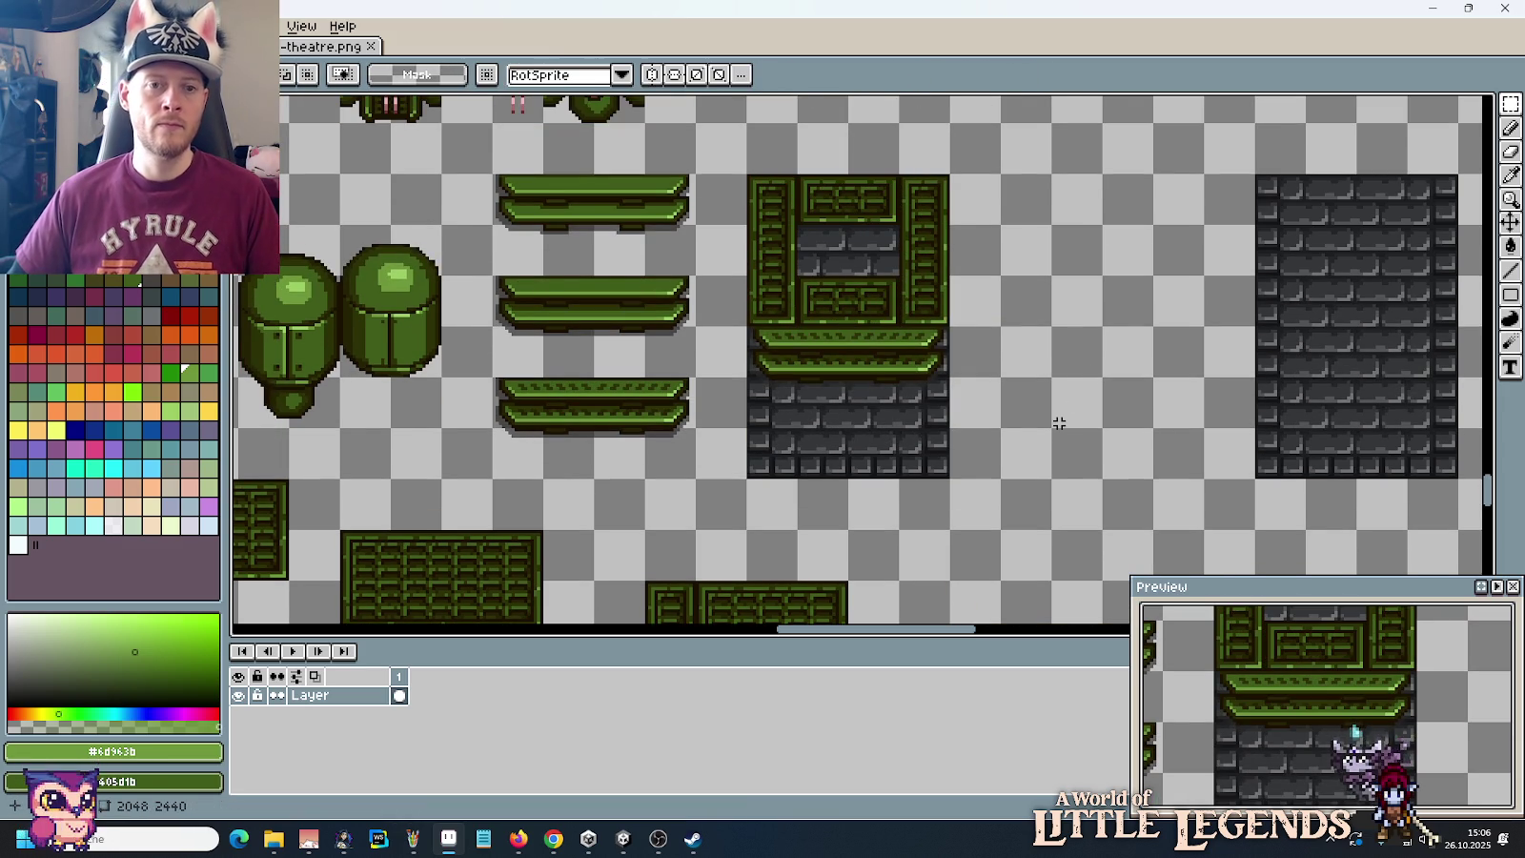
Step: Add another green brick piece and a small corner piece to finish the frame
{"action": "left_click_drag", "start_coordinate": [1034, 443], "coordinate": [1031, 255]}
{"action": "mouse_move", "coordinate": [693, 540]}
{"action": "left_mouse_down"}
{"action": "mouse_move", "coordinate": [842, 590]}
{"action": "mouse_move", "coordinate": [855, 310]}
{"action": "mouse_move", "coordinate": [949, 328]}
{"action": "left_mouse_up"}
{"action": "left_click", "coordinate": [967, 313]}
{"action": "left_click", "coordinate": [1031, 343]}
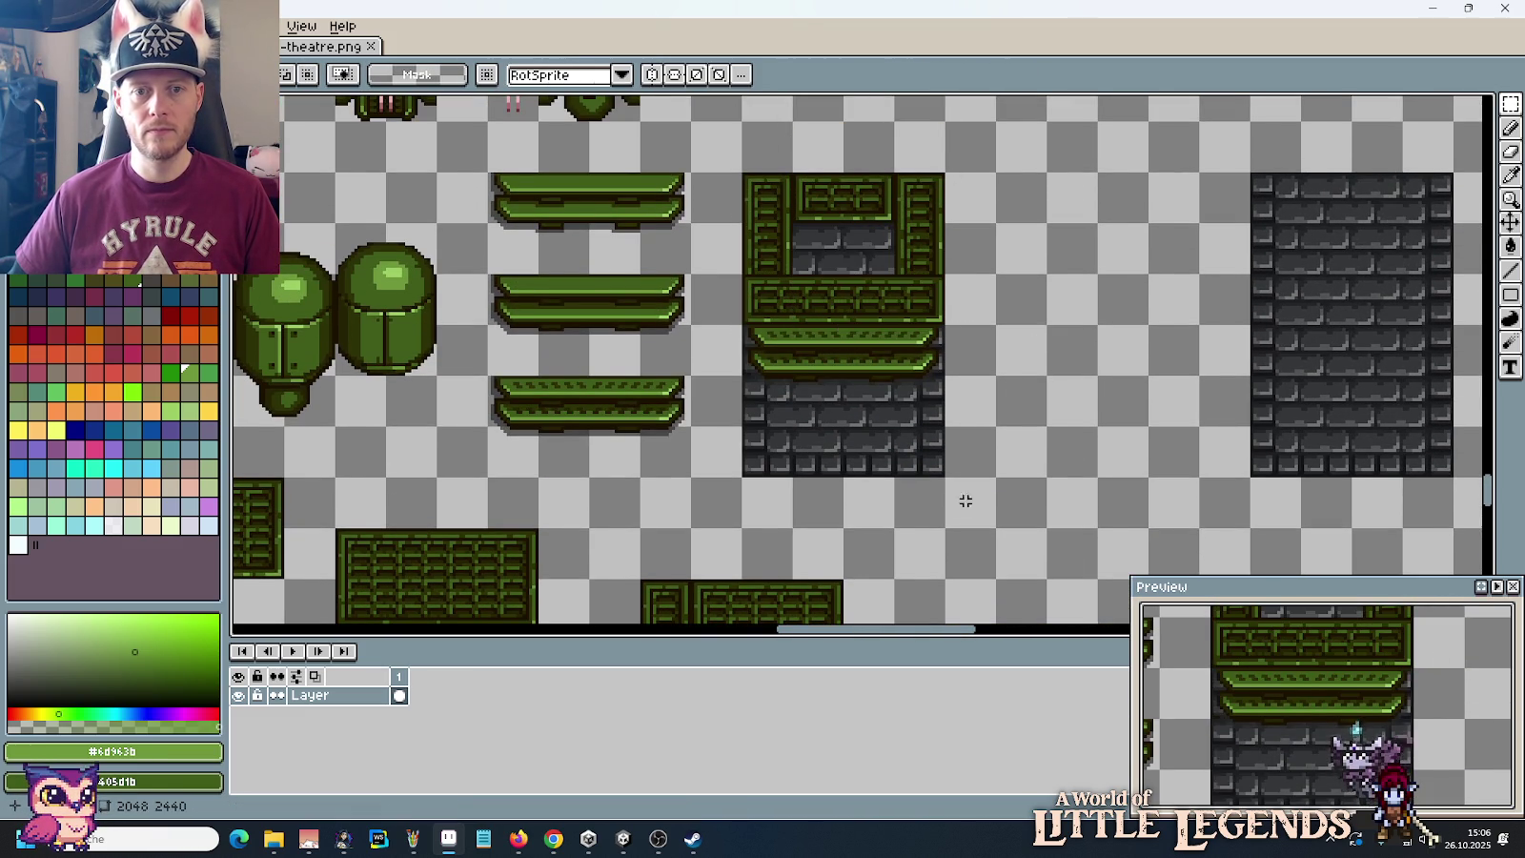
{"action": "scroll", "coordinate": [964, 501], "scroll_direction": "down", "scroll_amount": 5}
{"action": "left_click_drag", "start_coordinate": [713, 493], "coordinate": [741, 451]}
{"action": "left_click_drag", "start_coordinate": [715, 477], "coordinate": [799, 249]}
{"action": "scroll", "coordinate": [811, 143], "scroll_direction": "up", "scroll_amount": 5}
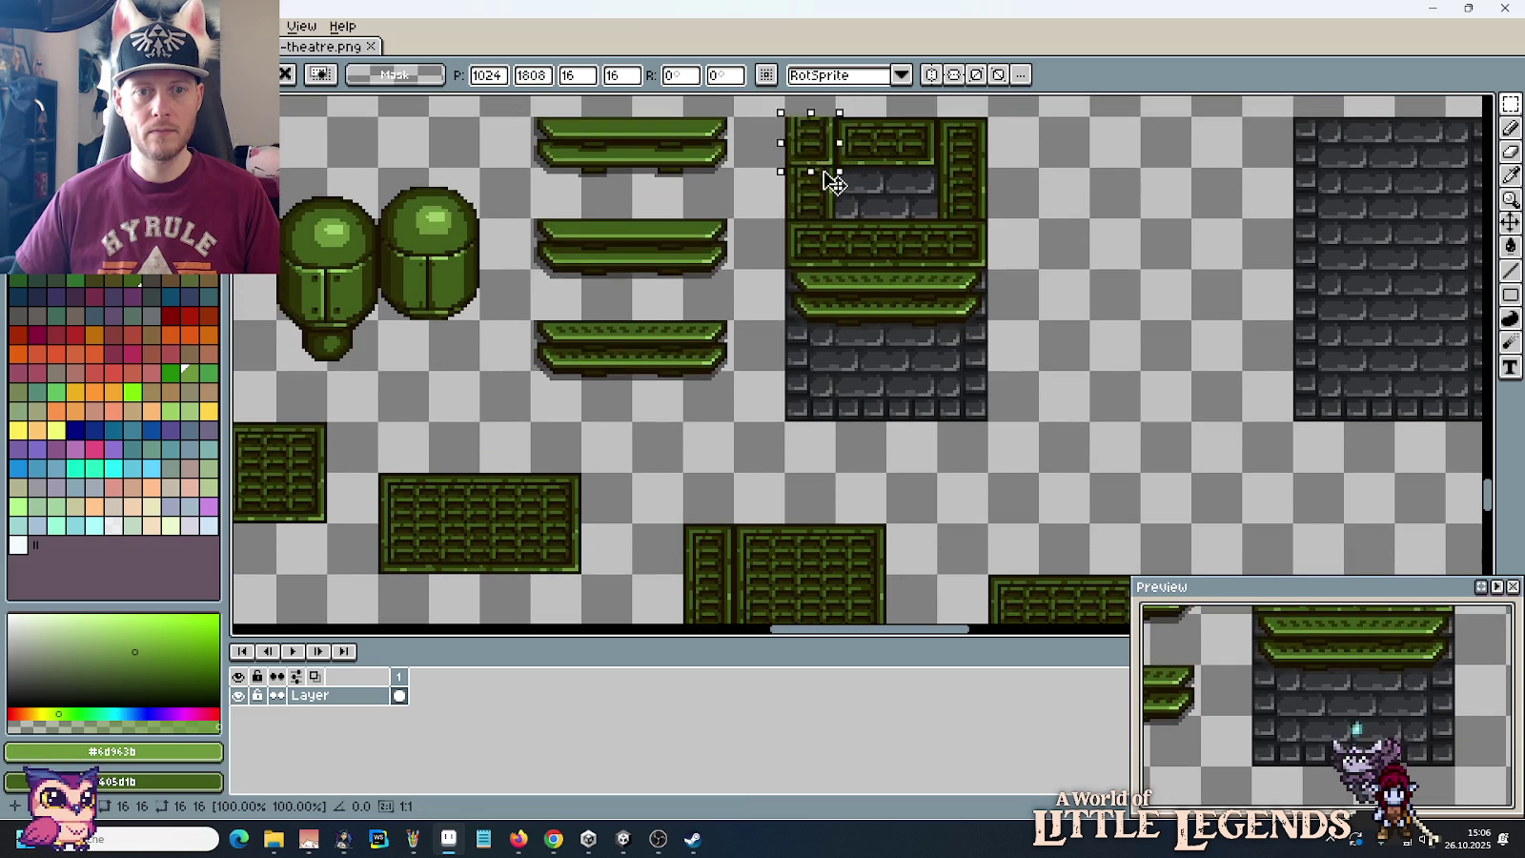
{"action": "left_click_drag", "start_coordinate": [810, 143], "coordinate": [988, 205]}
{"action": "left_click", "coordinate": [1011, 229]}
{"action": "left_click_drag", "start_coordinate": [1110, 400], "coordinate": [1031, 483]}
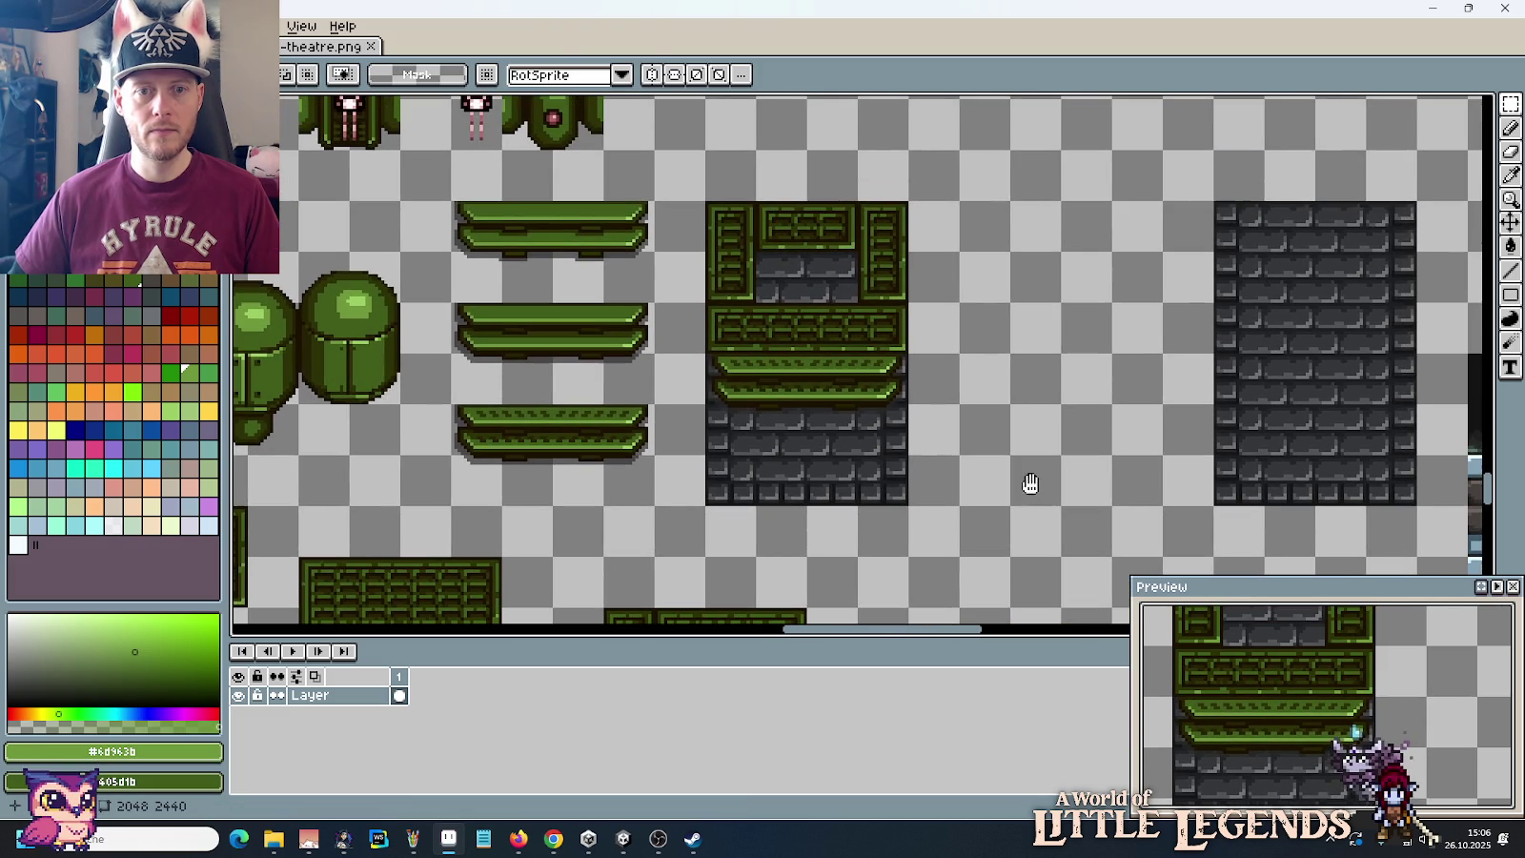
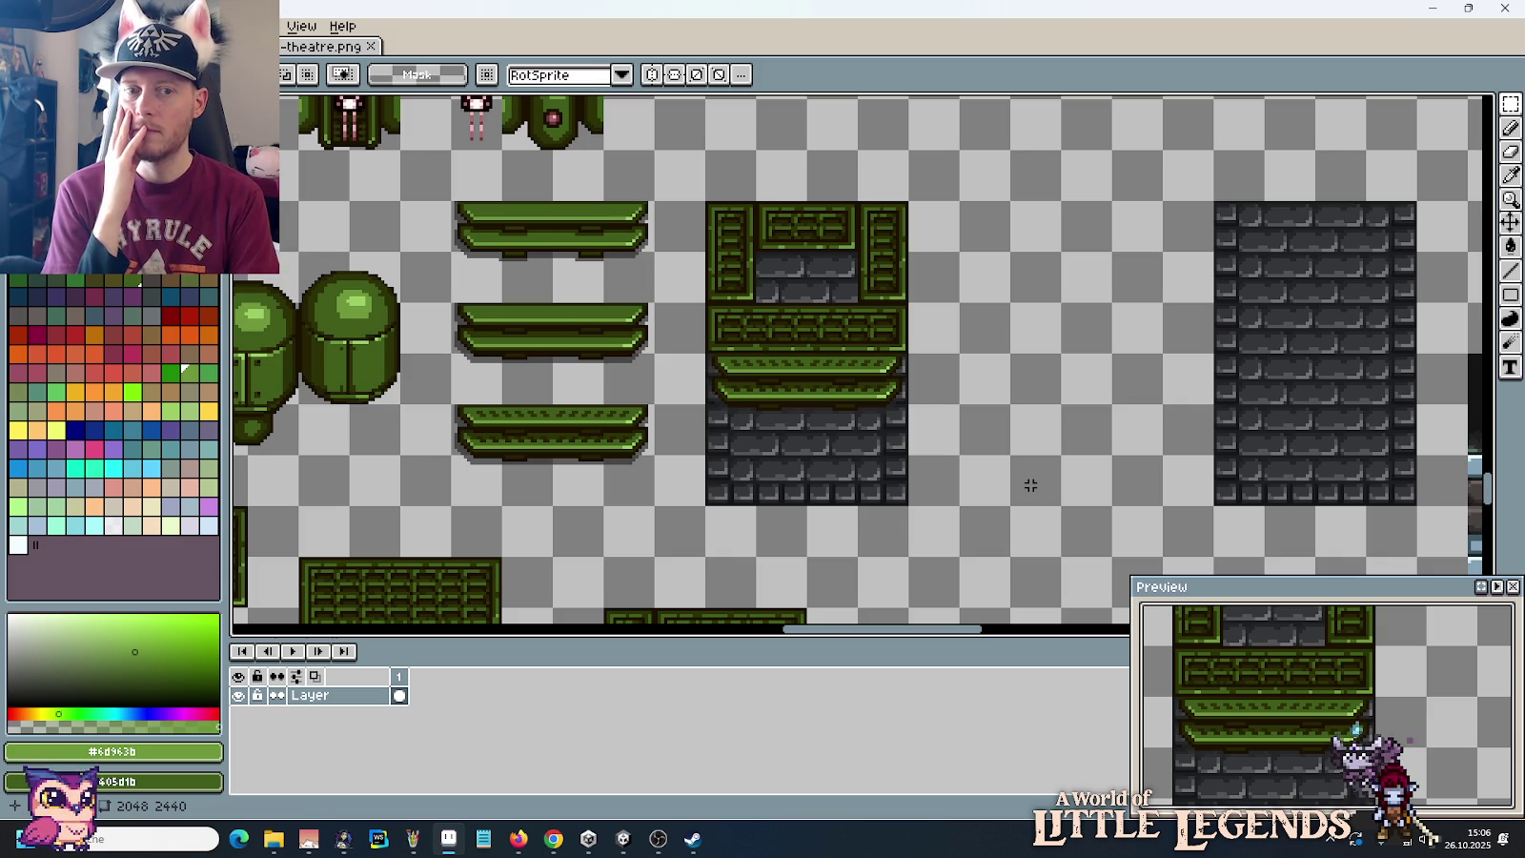
Step: Select the stone patch in the green frame and delete the old ledges and top stone rows
{"action": "left_click", "coordinate": [777, 276]}
{"action": "left_click_drag", "start_coordinate": [777, 276], "coordinate": [858, 202]}
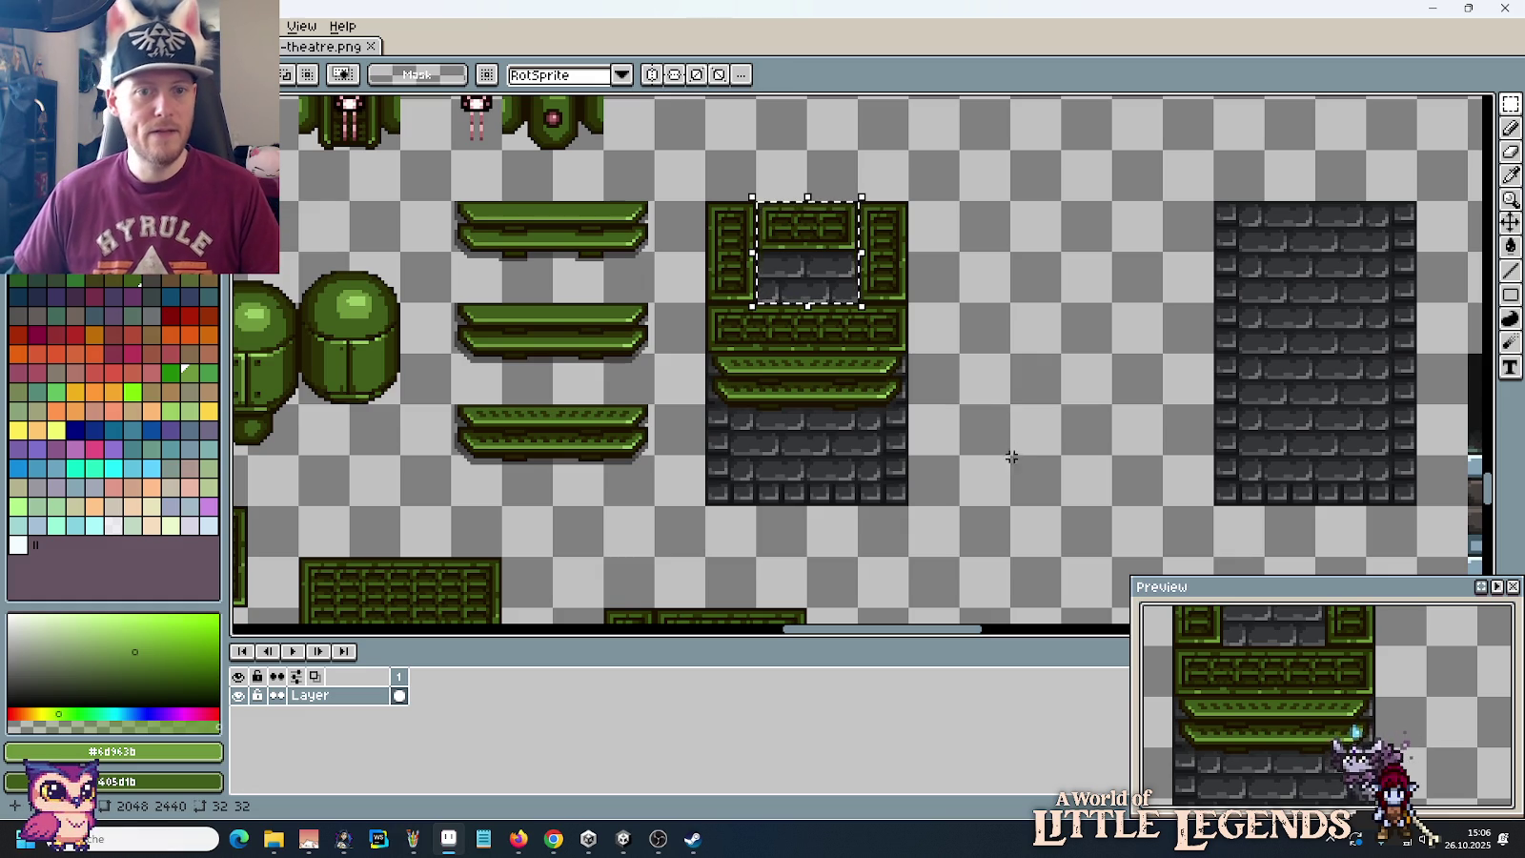
{"action": "left_click_drag", "start_coordinate": [1007, 453], "coordinate": [1034, 314]}
{"action": "scroll", "coordinate": [1030, 403], "scroll_direction": "down", "scroll_amount": 2}
{"action": "scroll", "coordinate": [1010, 363], "scroll_direction": "up", "scroll_amount": 1}
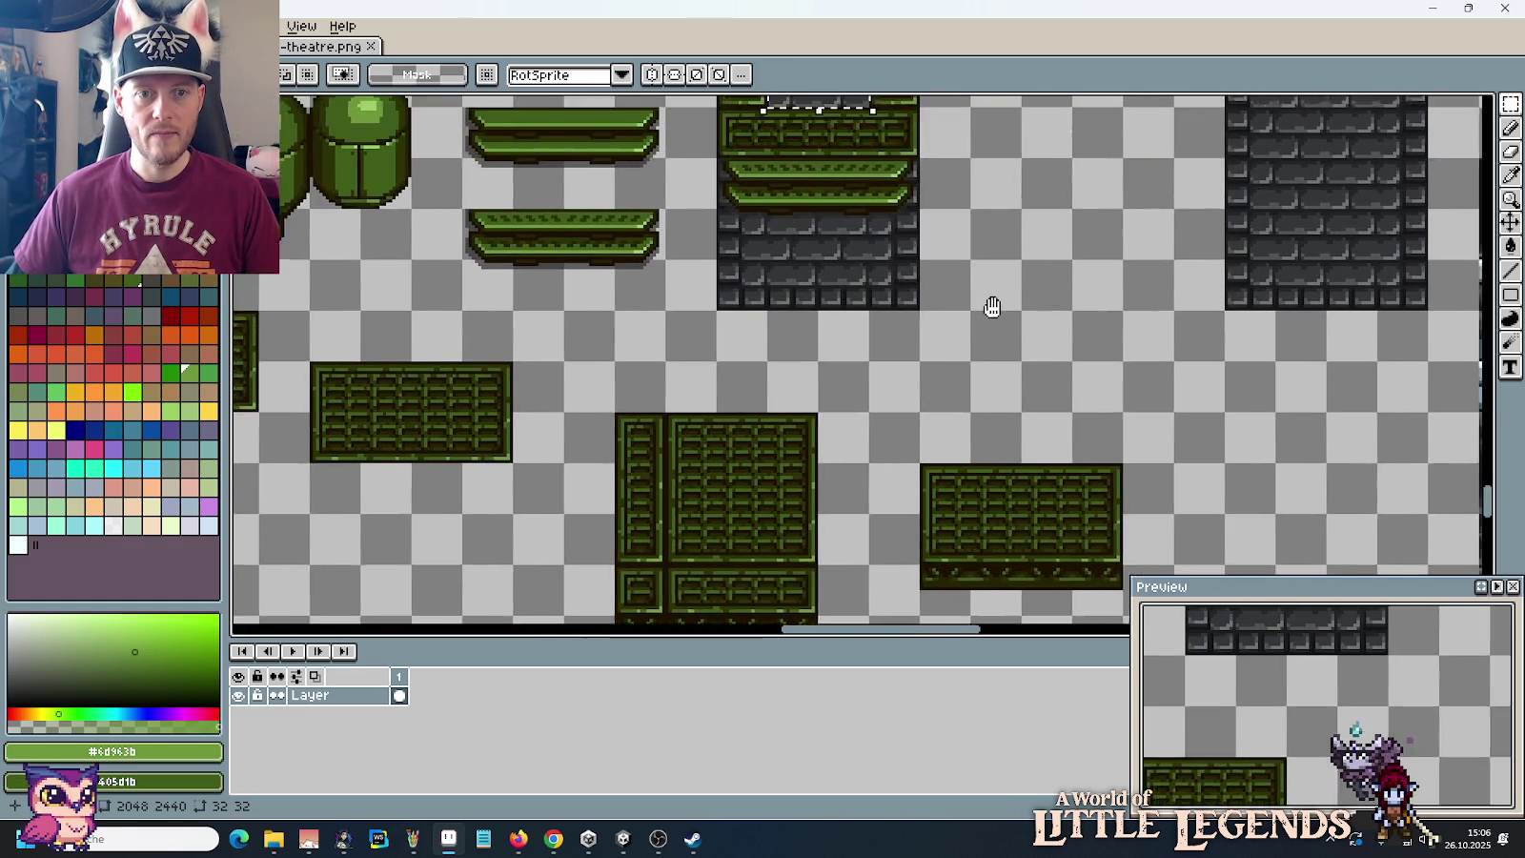
{"action": "scroll", "coordinate": [990, 306], "scroll_direction": "up", "scroll_amount": 1}
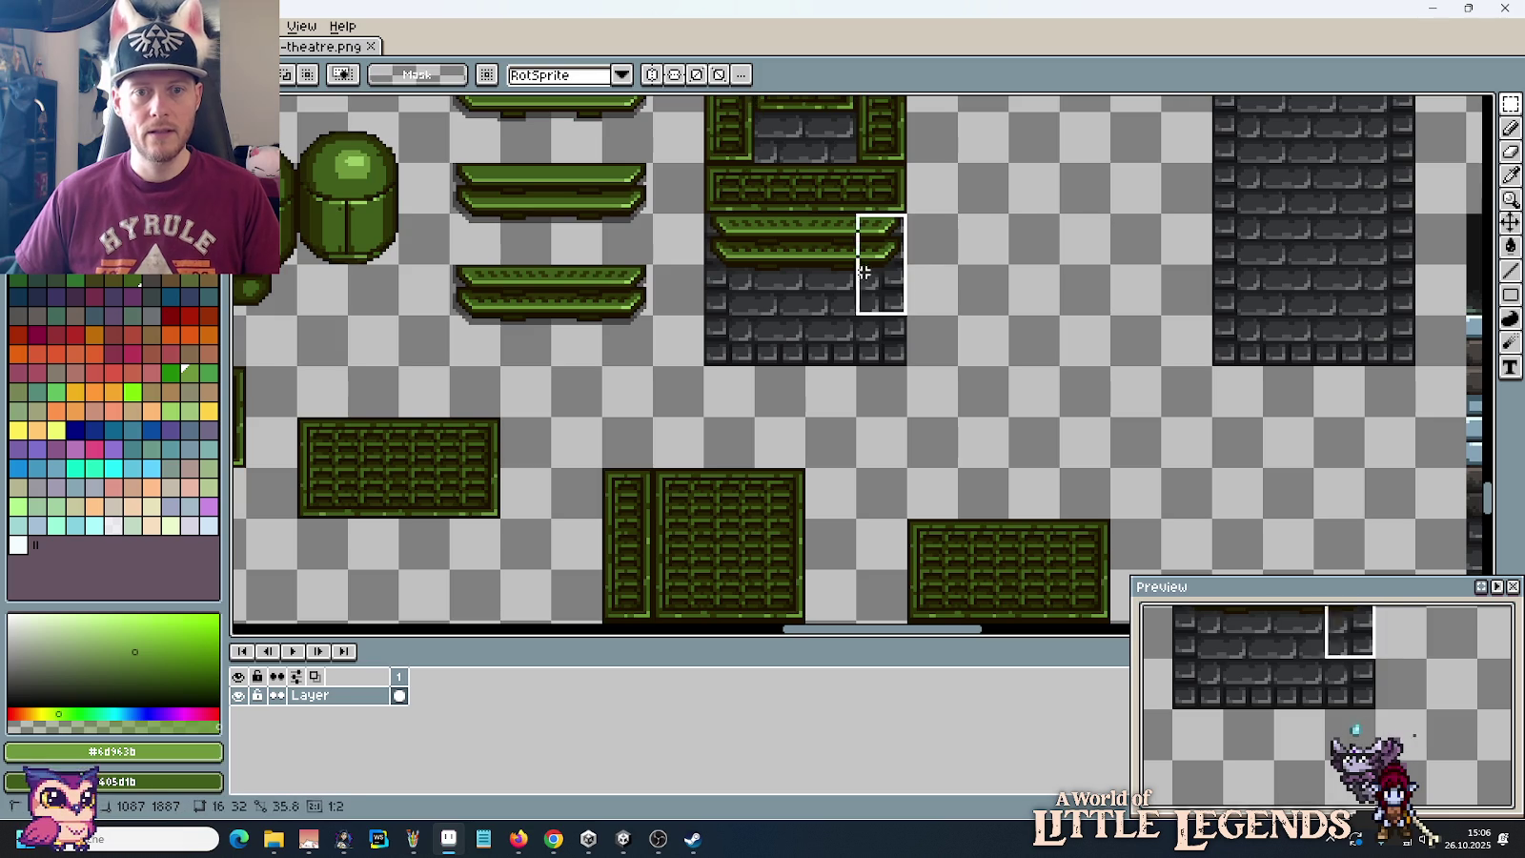
{"action": "left_click_drag", "start_coordinate": [901, 314], "coordinate": [705, 211]}
{"action": "key", "text": "Delete"}
{"action": "left_click_drag", "start_coordinate": [897, 408], "coordinate": [918, 235]}
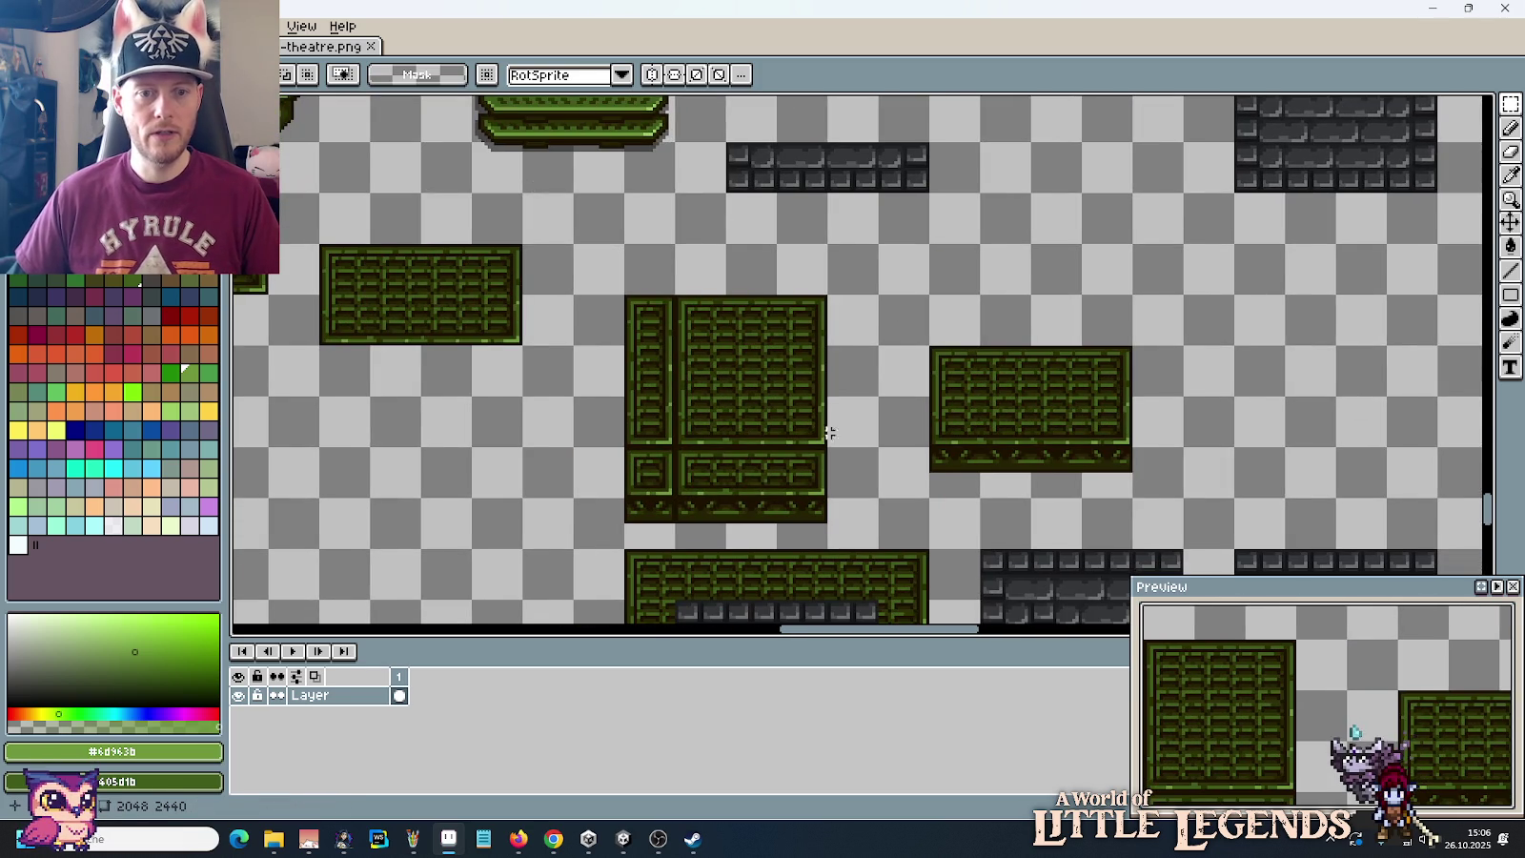
Step: Move the dark notched ledge strip aside and shift four stone rows up under the green band
{"action": "mouse_move", "coordinate": [952, 477]}
{"action": "left_mouse_down"}
{"action": "mouse_move", "coordinate": [1096, 483]}
{"action": "mouse_move", "coordinate": [1075, 252]}
{"action": "mouse_move", "coordinate": [877, 304]}
{"action": "left_mouse_up"}
{"action": "scroll", "coordinate": [1075, 252], "scroll_direction": "up", "scroll_amount": 2}
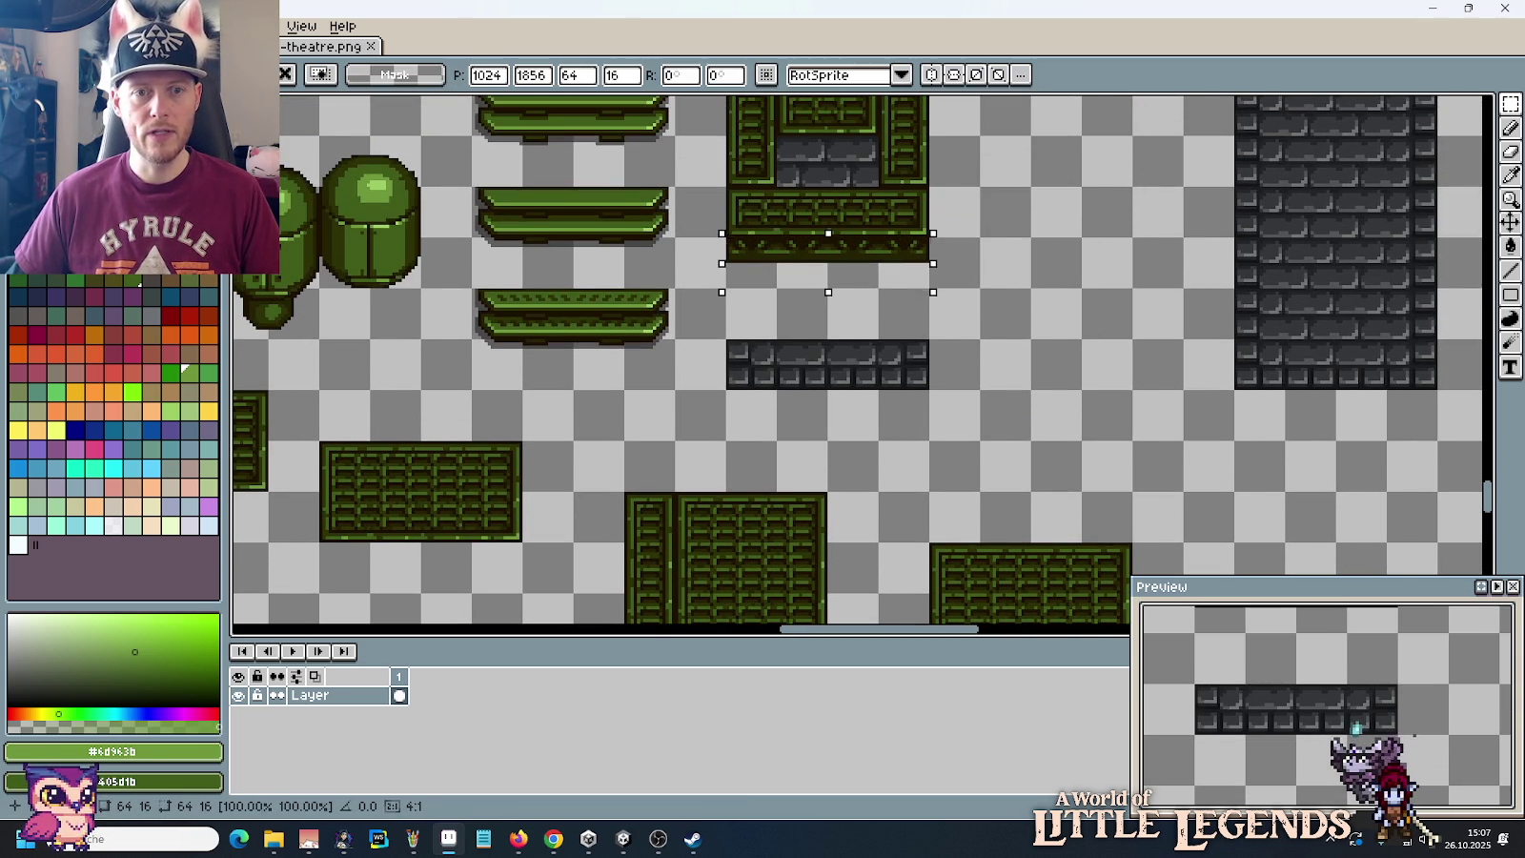
{"action": "scroll", "coordinate": [1069, 375], "scroll_direction": "up", "scroll_amount": 2}
{"action": "left_click", "coordinate": [1059, 426]}
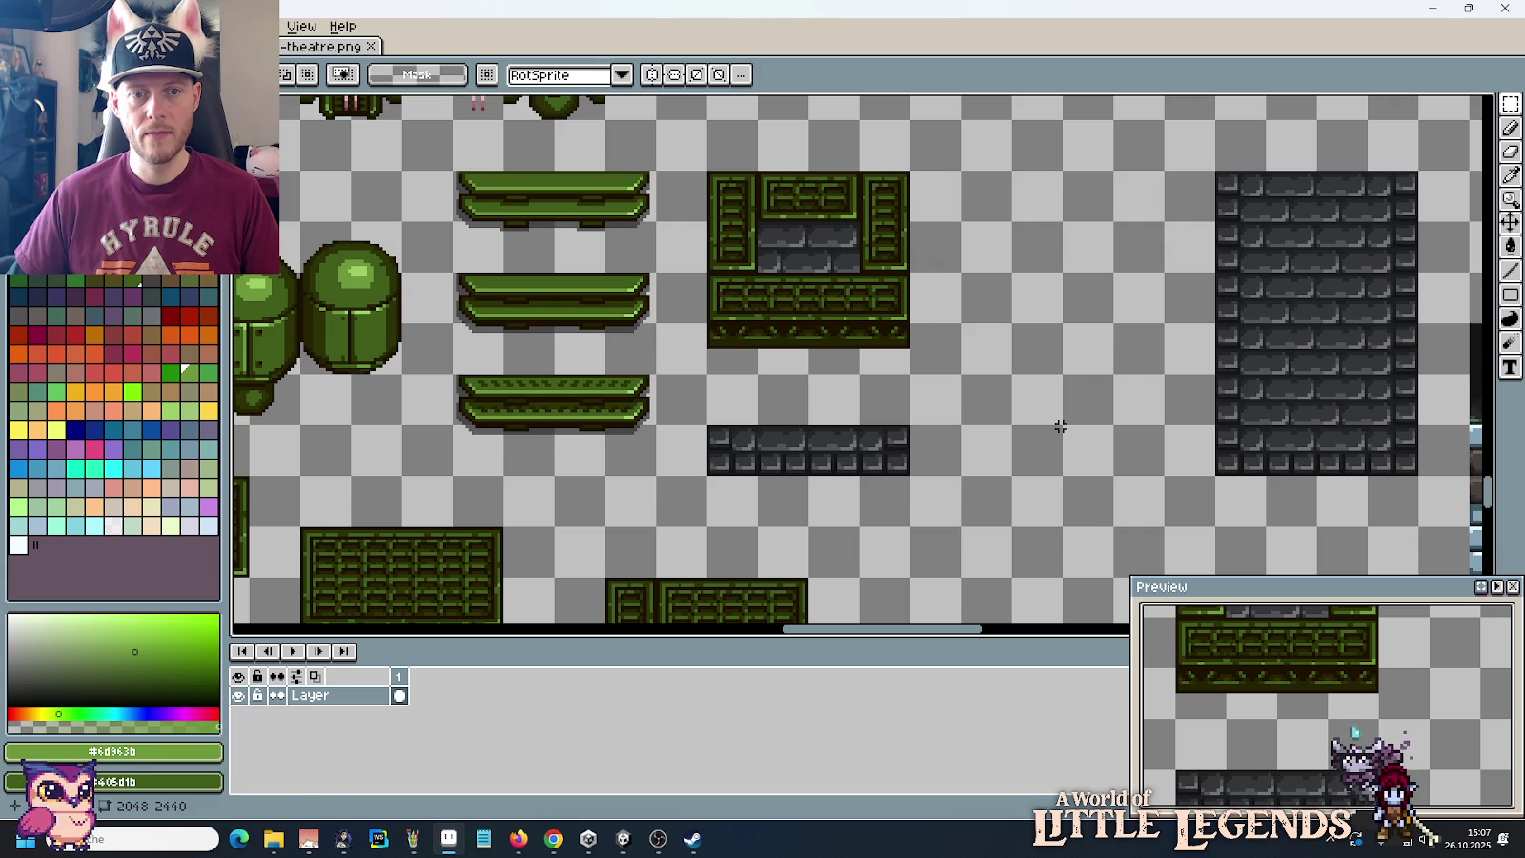
{"action": "left_click_drag", "start_coordinate": [713, 351], "coordinate": [1117, 298]}
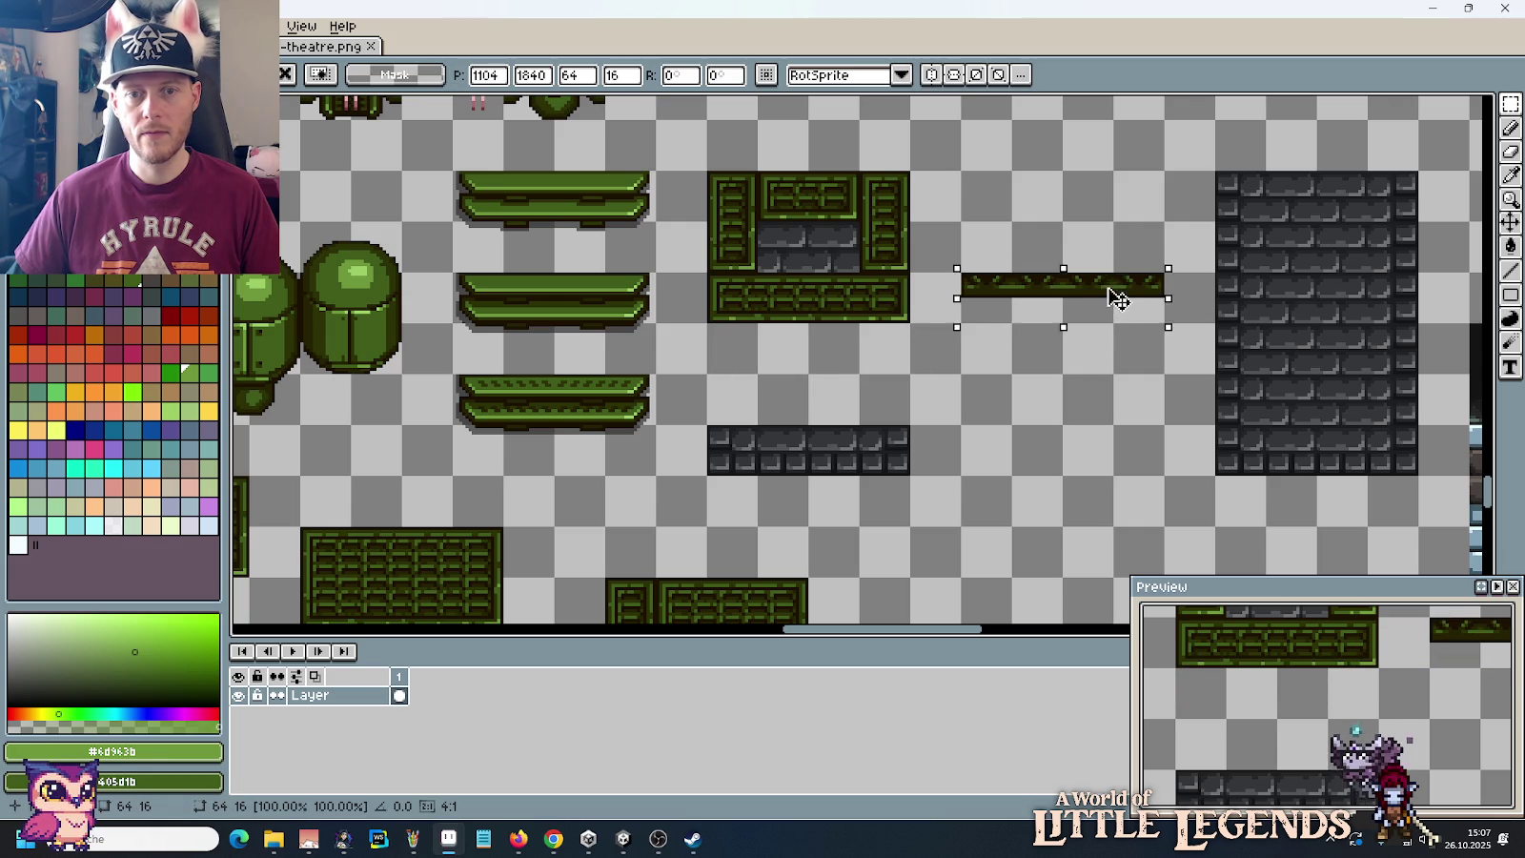
{"action": "left_click", "coordinate": [1239, 381]}
{"action": "left_click_drag", "start_coordinate": [1216, 322], "coordinate": [1418, 428]}
{"action": "mouse_move", "coordinate": [1375, 368]}
{"action": "left_mouse_down"}
{"action": "mouse_move", "coordinate": [1155, 396]}
{"action": "mouse_move", "coordinate": [1382, 361]}
{"action": "mouse_move", "coordinate": [863, 386]}
{"action": "left_mouse_up"}
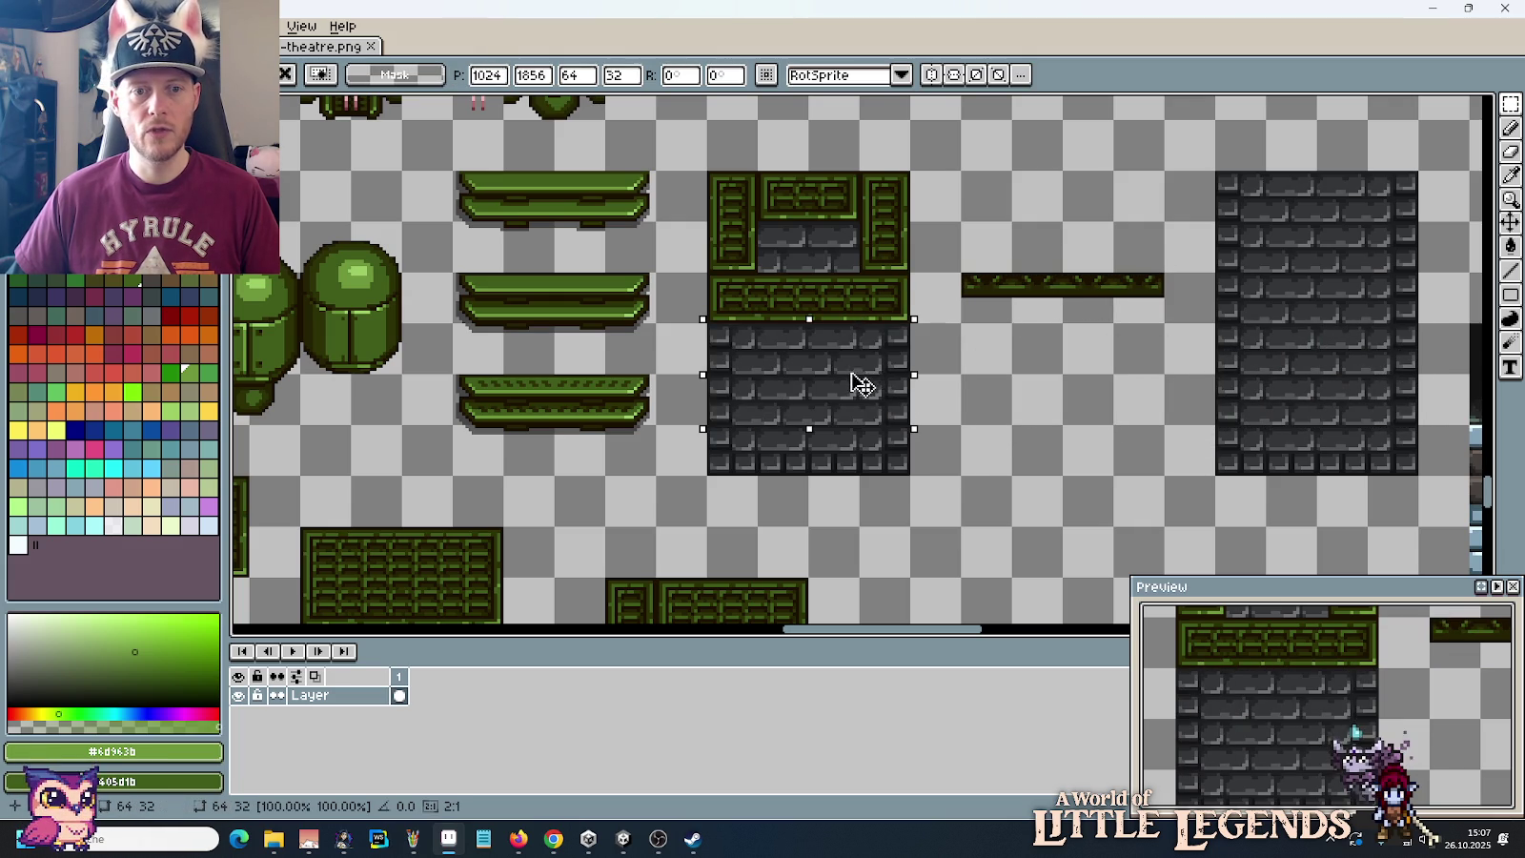
{"action": "left_click", "coordinate": [1172, 310]}
Step: Place the dark strip under the green frame and copy the lower green bench onto the stone block
{"action": "left_click_drag", "start_coordinate": [1218, 272], "coordinate": [907, 326]}
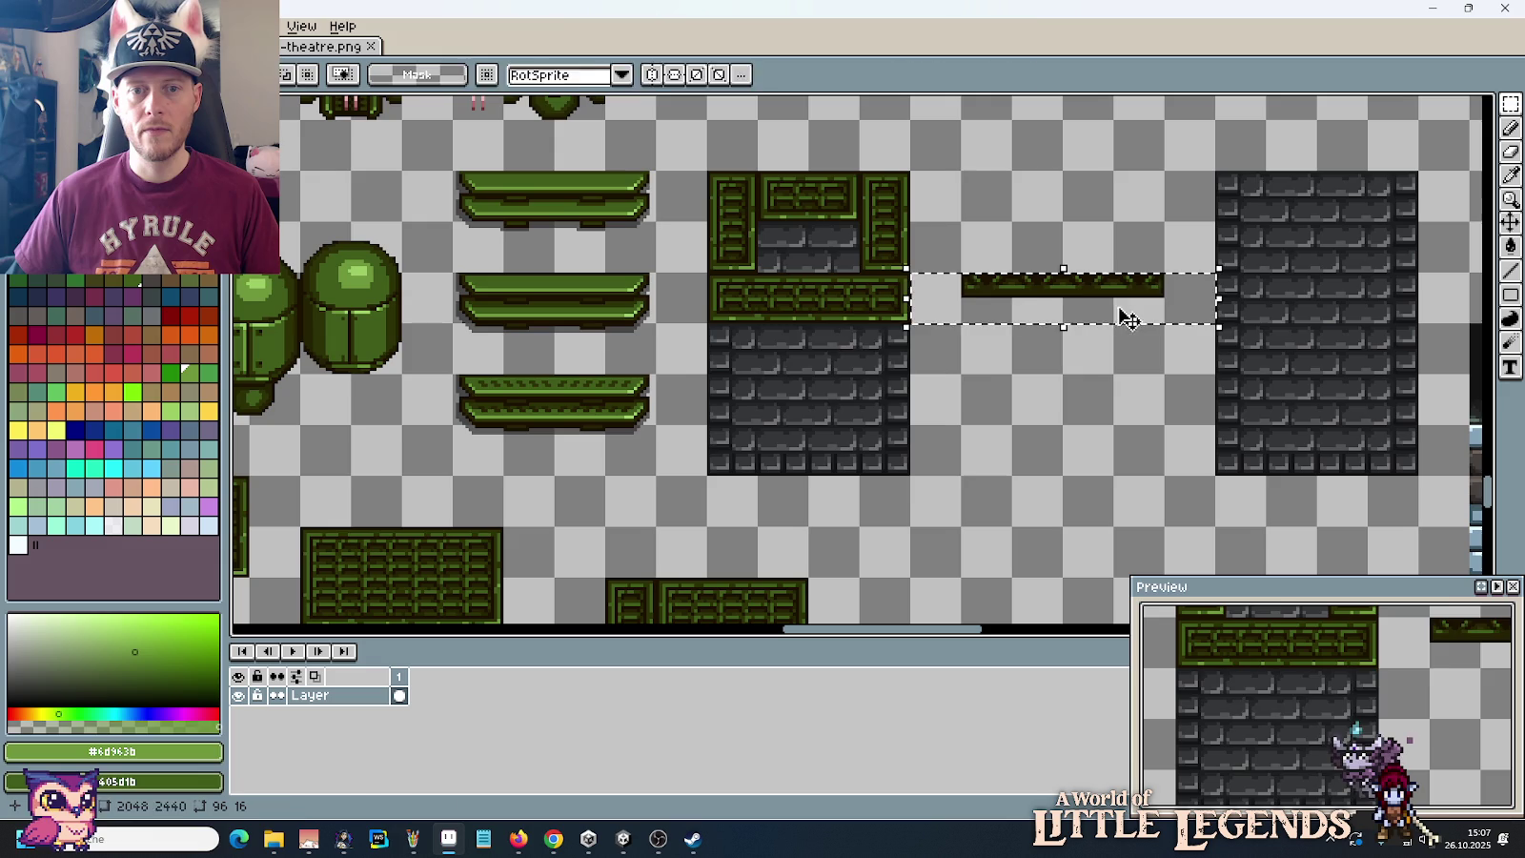
{"action": "left_click_drag", "start_coordinate": [1128, 320], "coordinate": [872, 372]}
{"action": "left_click", "coordinate": [625, 448]}
{"action": "left_click_drag", "start_coordinate": [629, 449], "coordinate": [458, 373]}
{"action": "left_click_drag", "start_coordinate": [503, 425], "coordinate": [784, 398]}
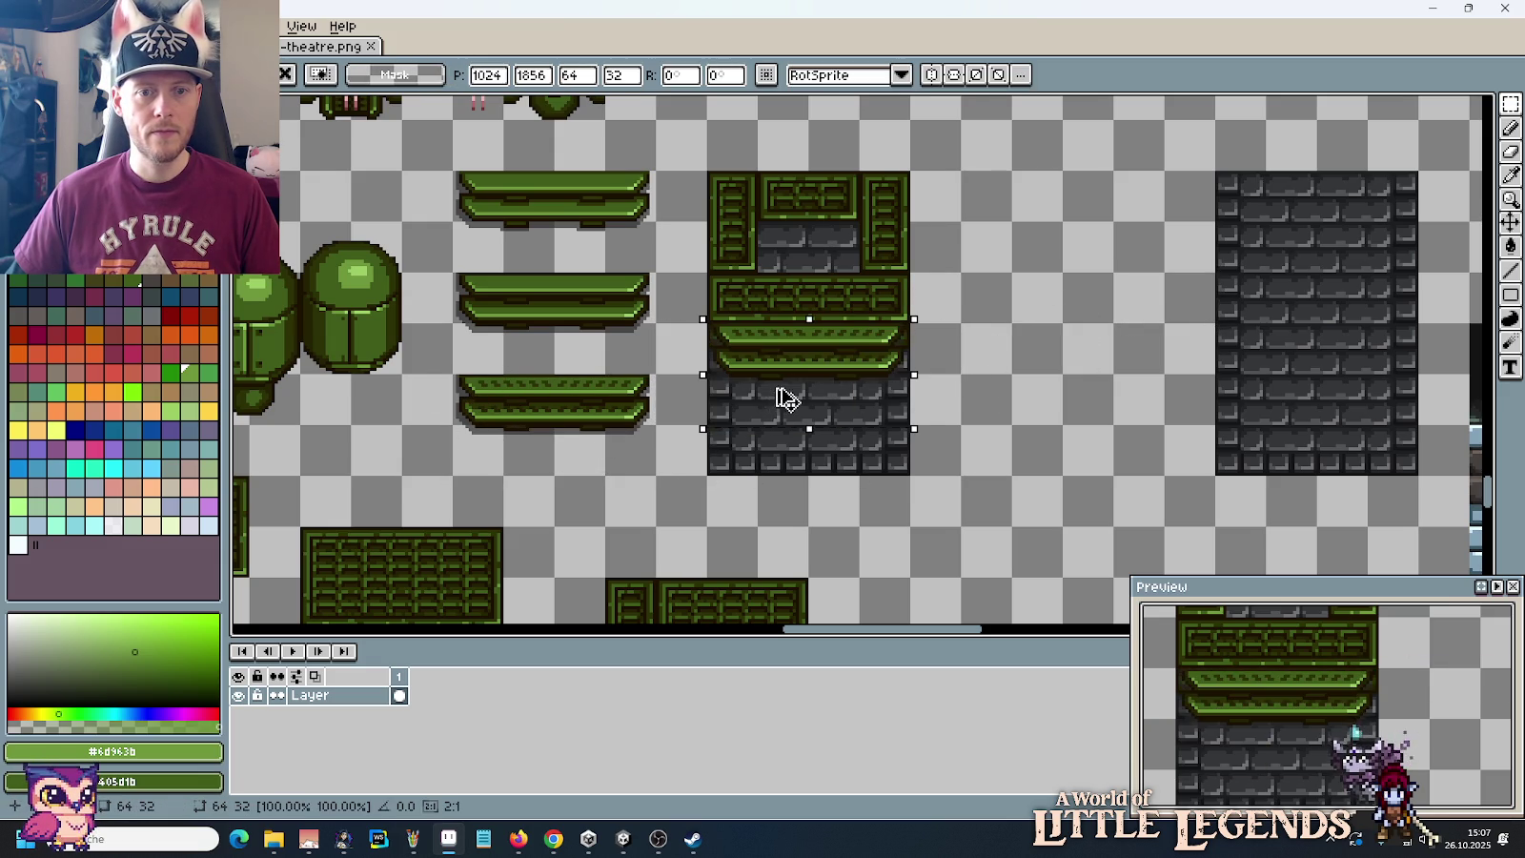
{"action": "left_click", "coordinate": [1084, 429]}
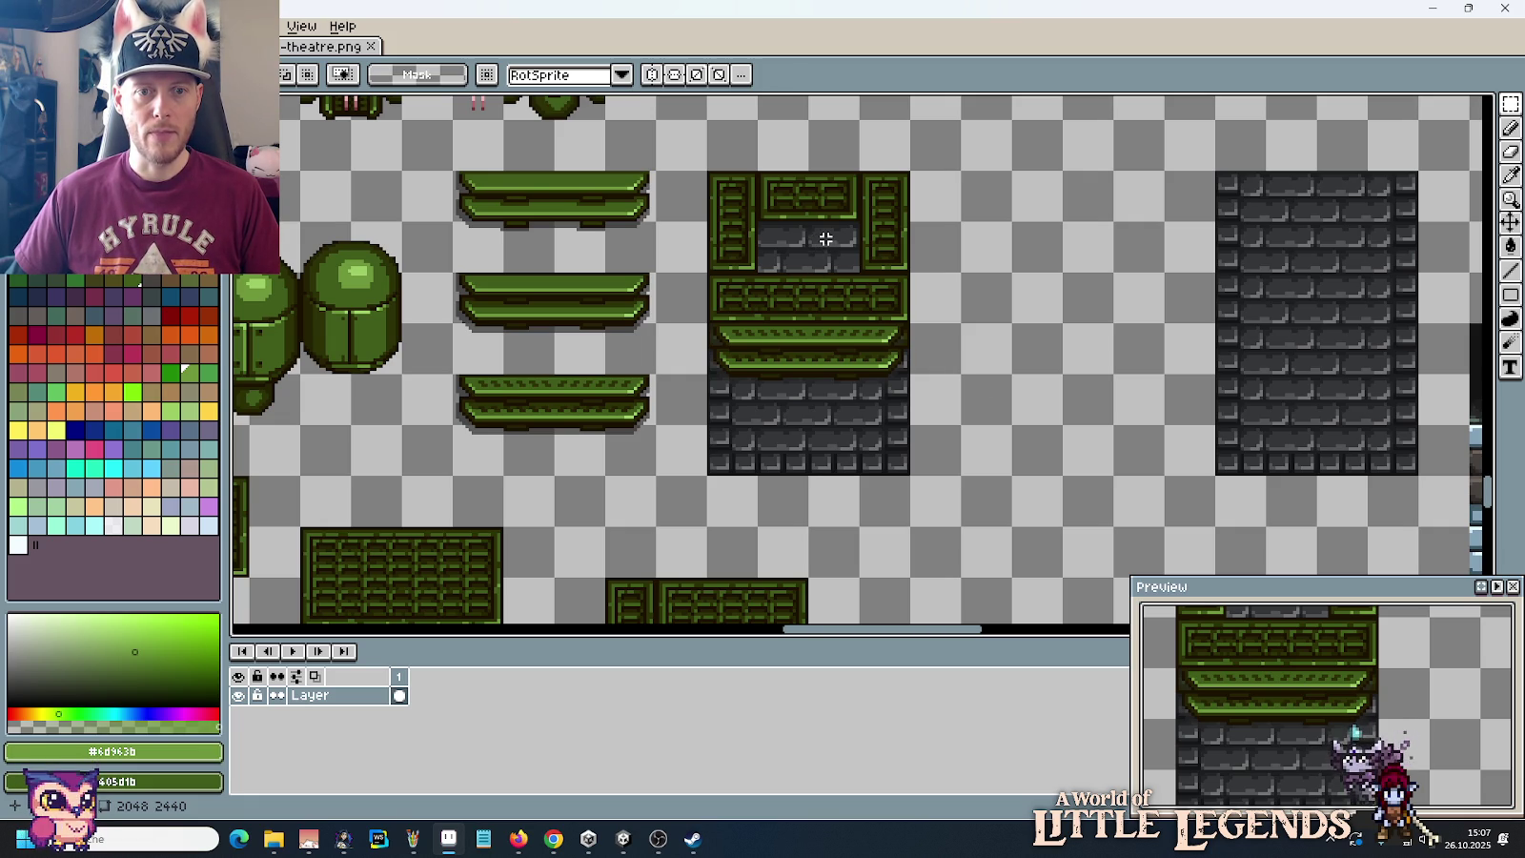
{"action": "scroll", "coordinate": [851, 277], "scroll_direction": "down", "scroll_amount": 2}
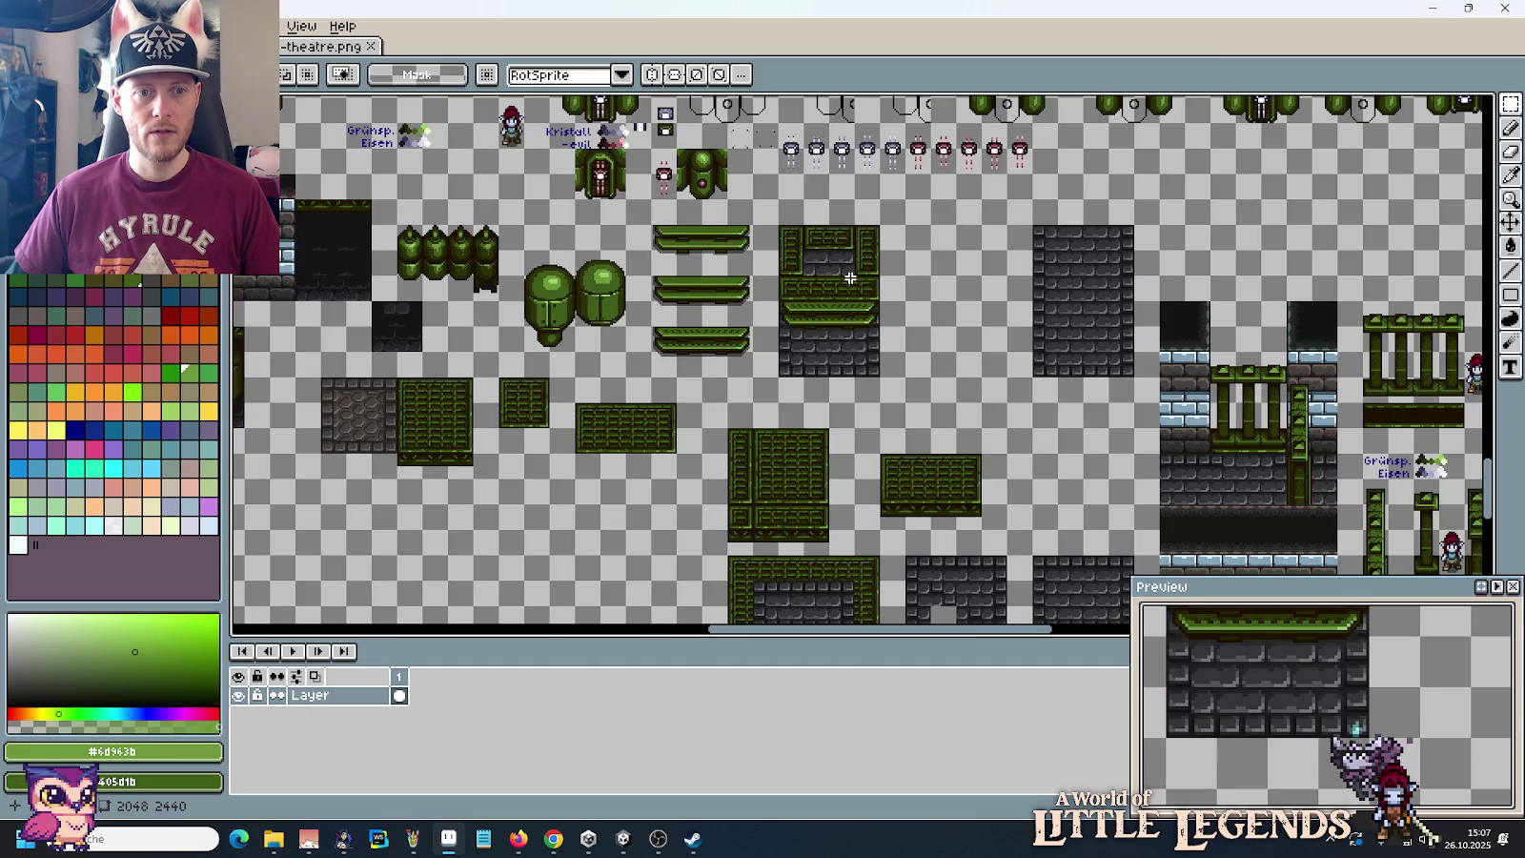
{"action": "left_click_drag", "start_coordinate": [850, 277], "coordinate": [877, 383]}
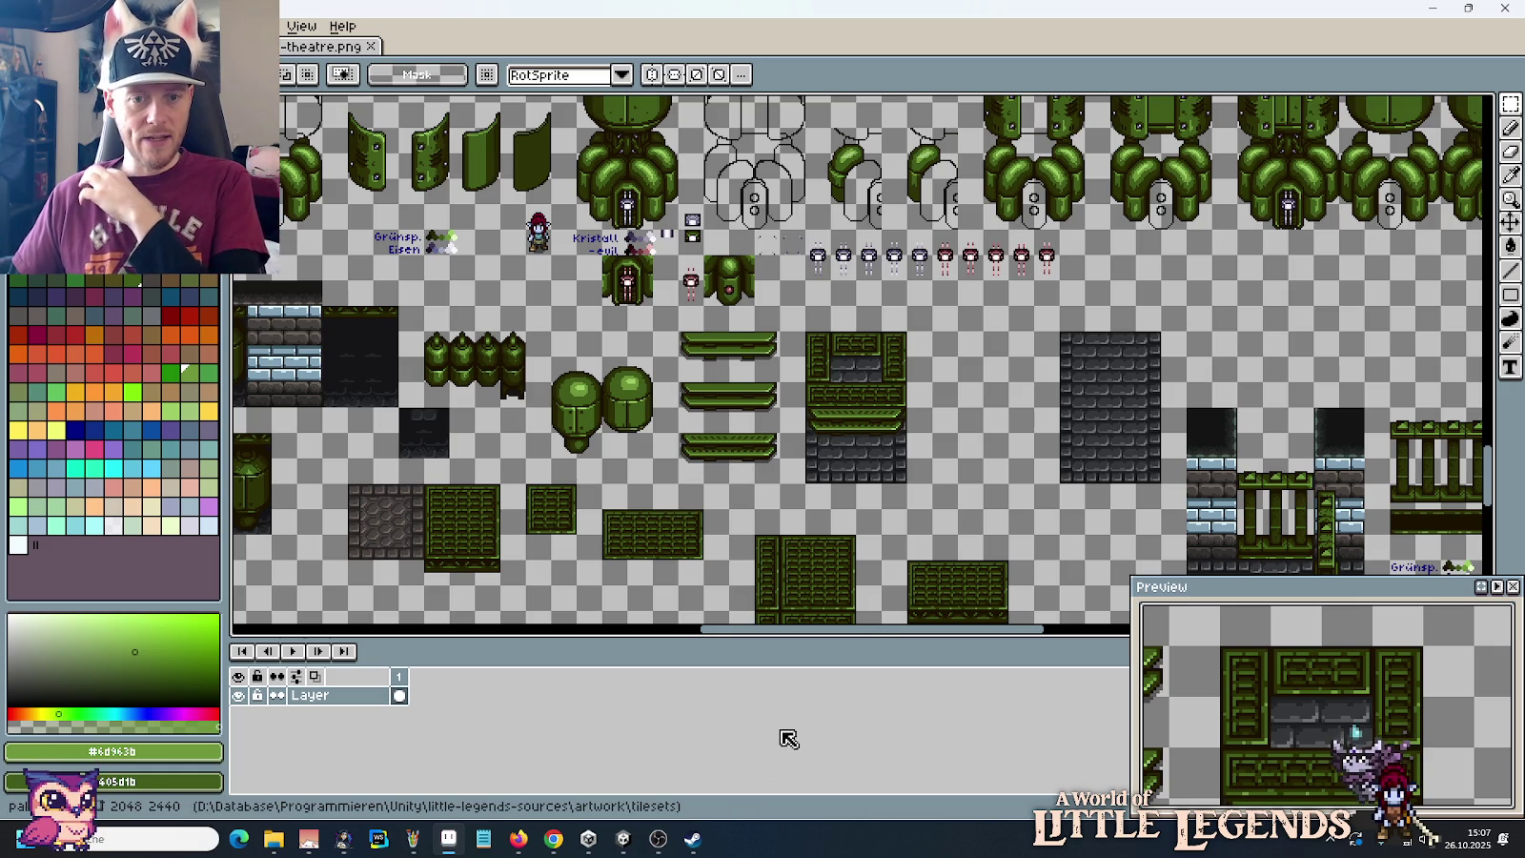
{"action": "left_click", "coordinate": [625, 839]}
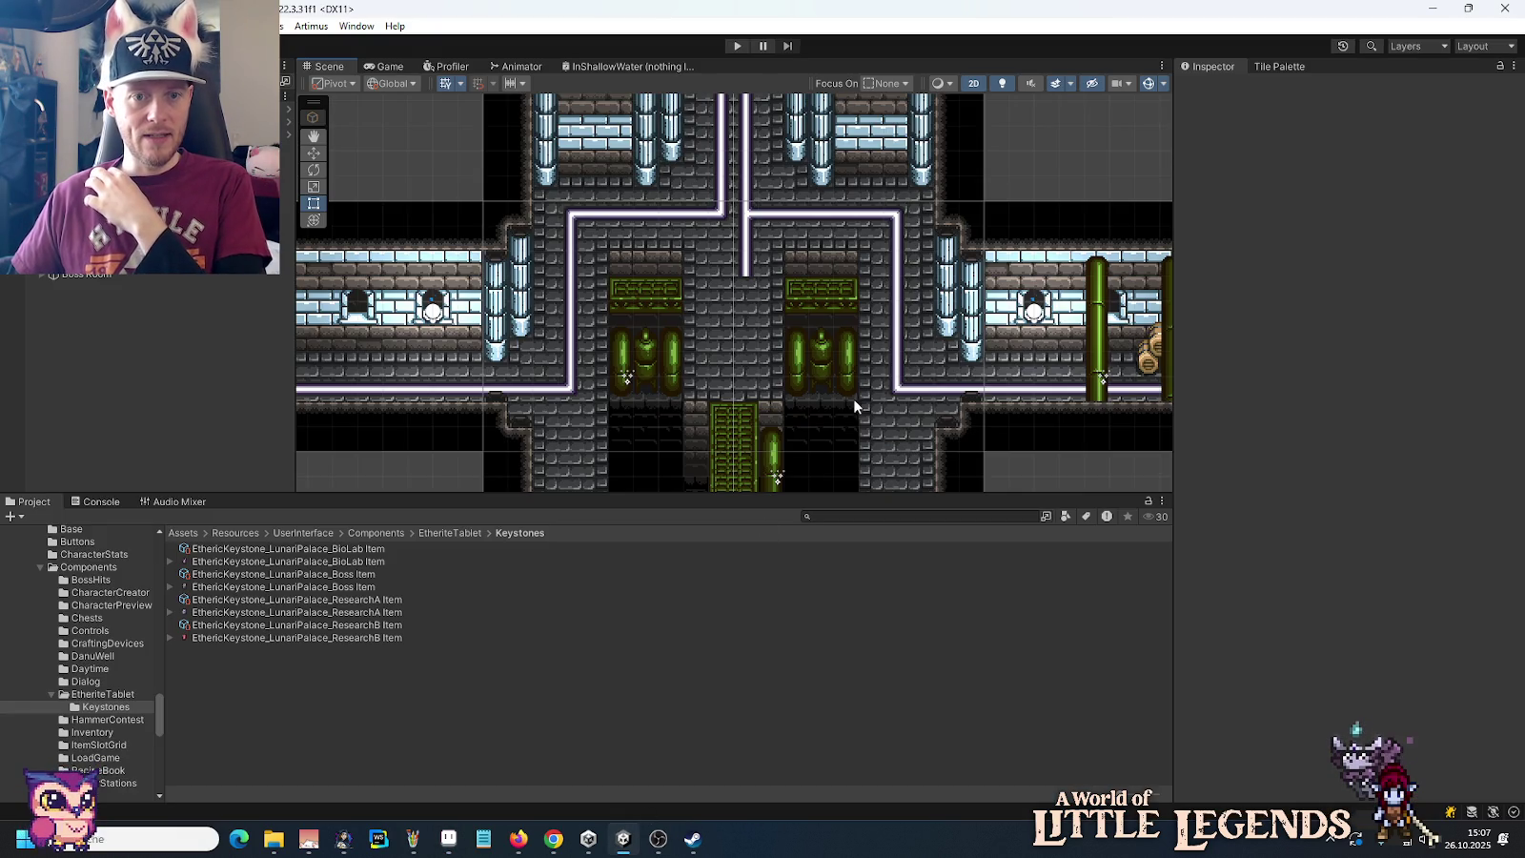
Step: Hide the Unity scene grid
{"action": "left_click", "coordinate": [445, 84]}
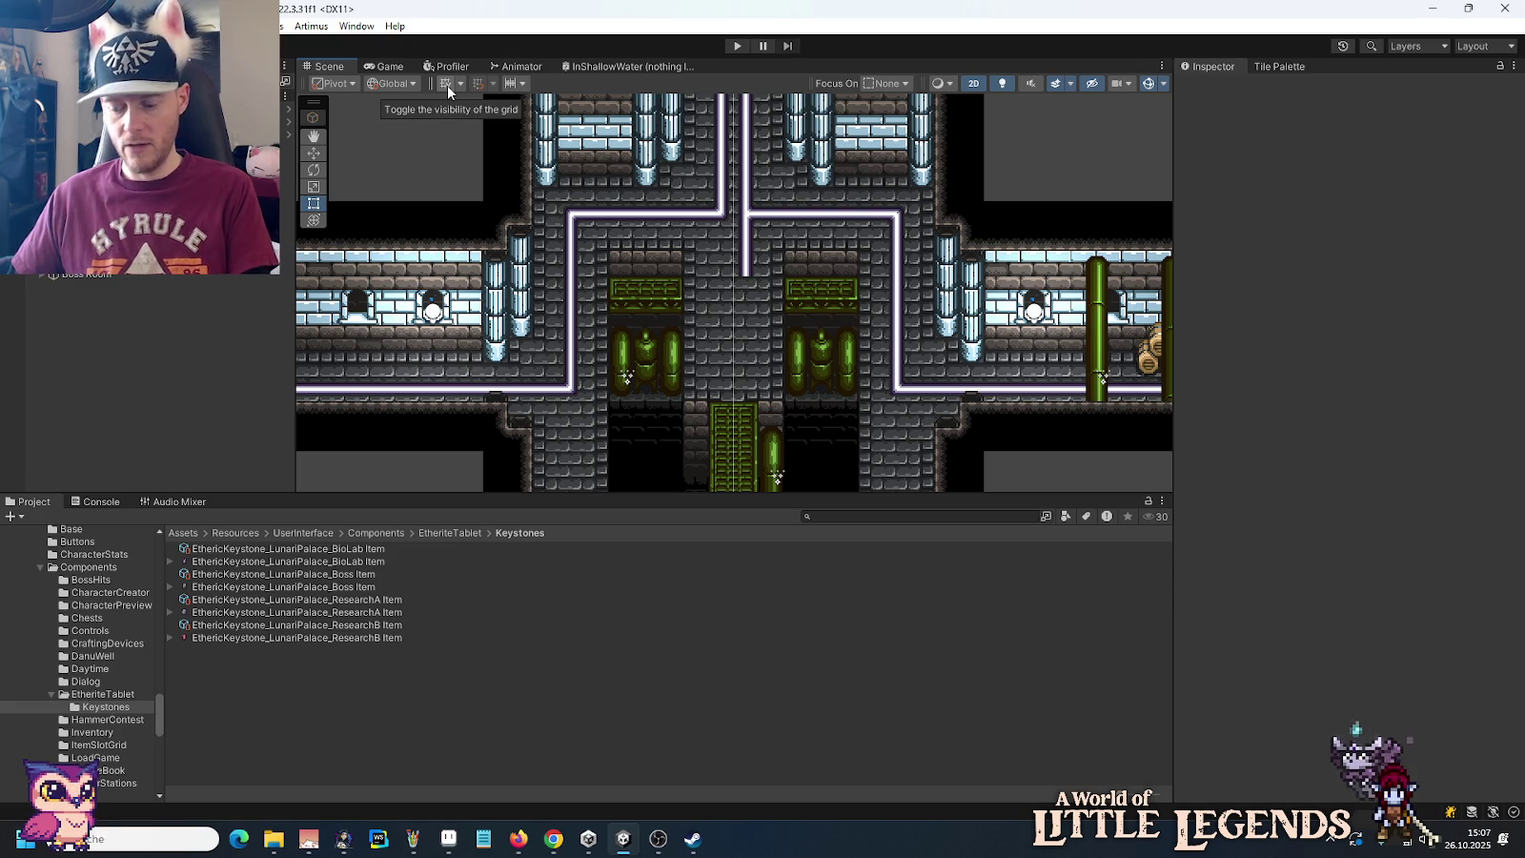
{"action": "left_click", "coordinate": [447, 85]}
{"action": "left_click", "coordinate": [447, 84]}
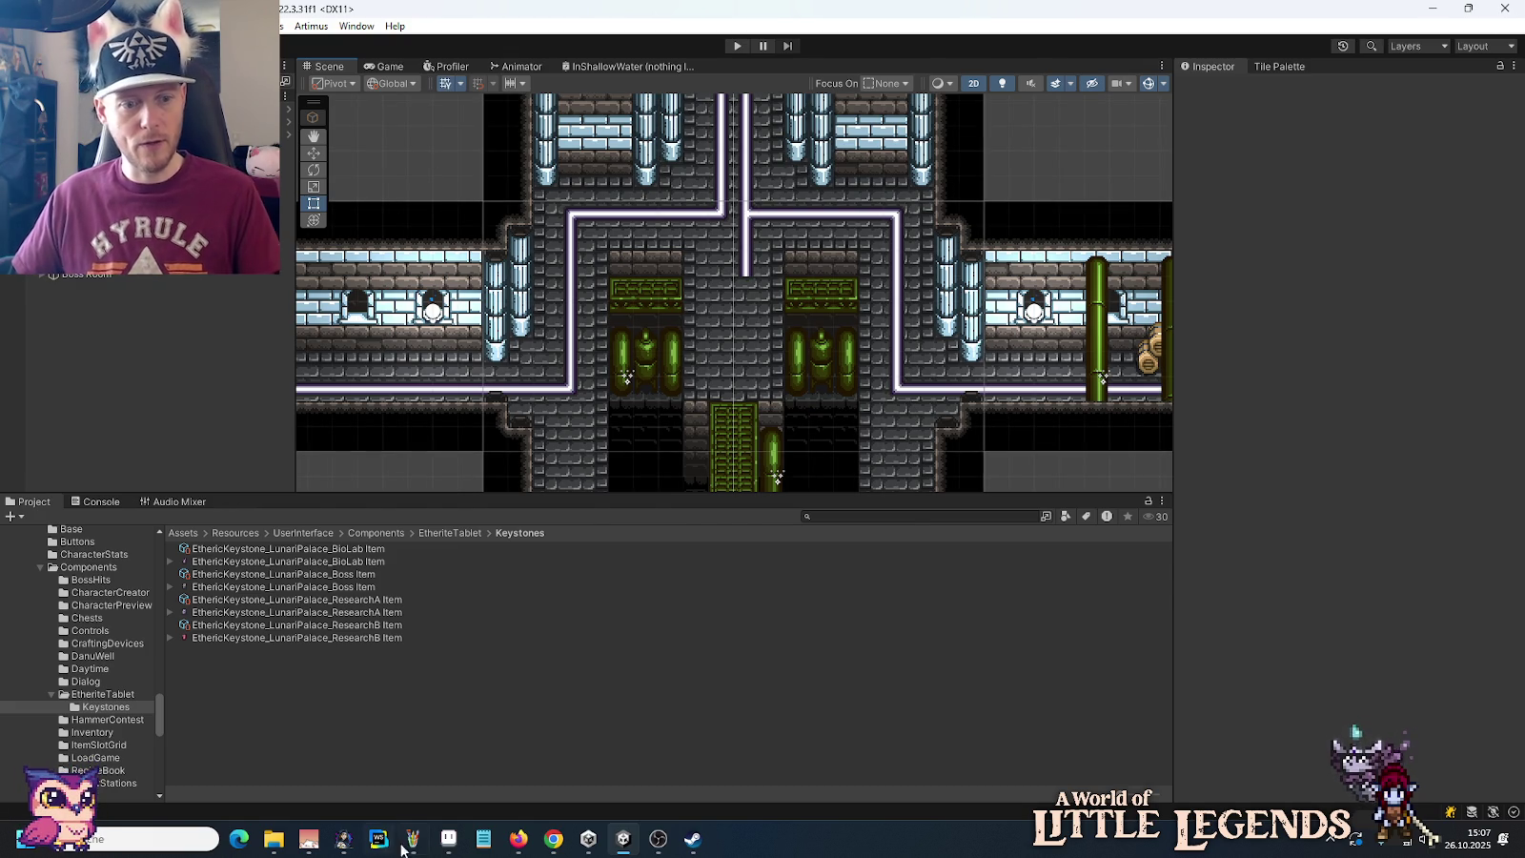
Step: Paste the level screenshot into a fresh Paint window, select the room area, and start a new Aseprite sprite
{"action": "left_click", "coordinate": [413, 840]}
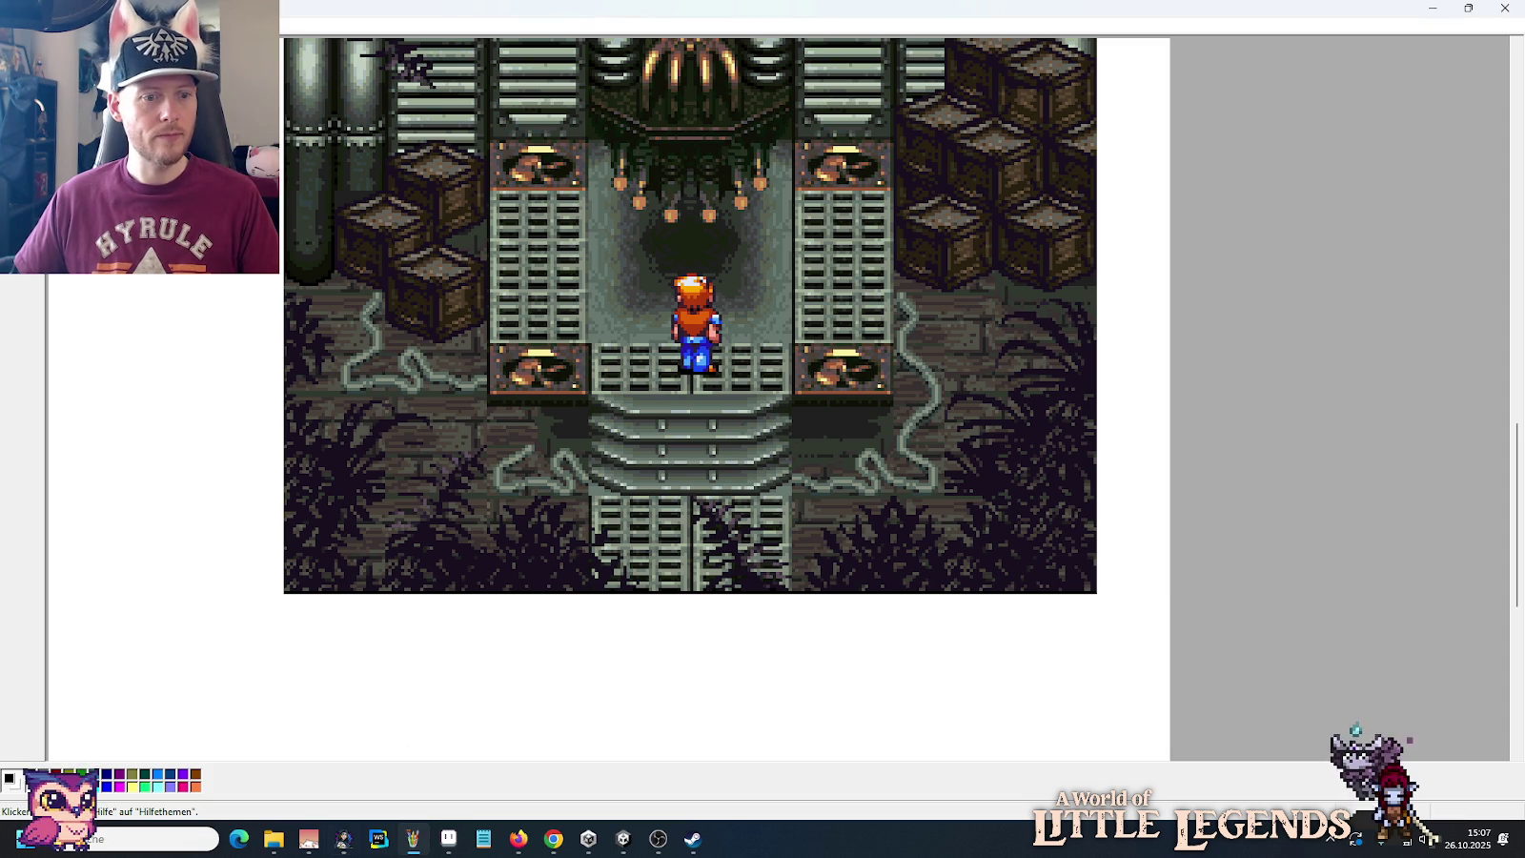
{"action": "right_click", "coordinate": [429, 842]}
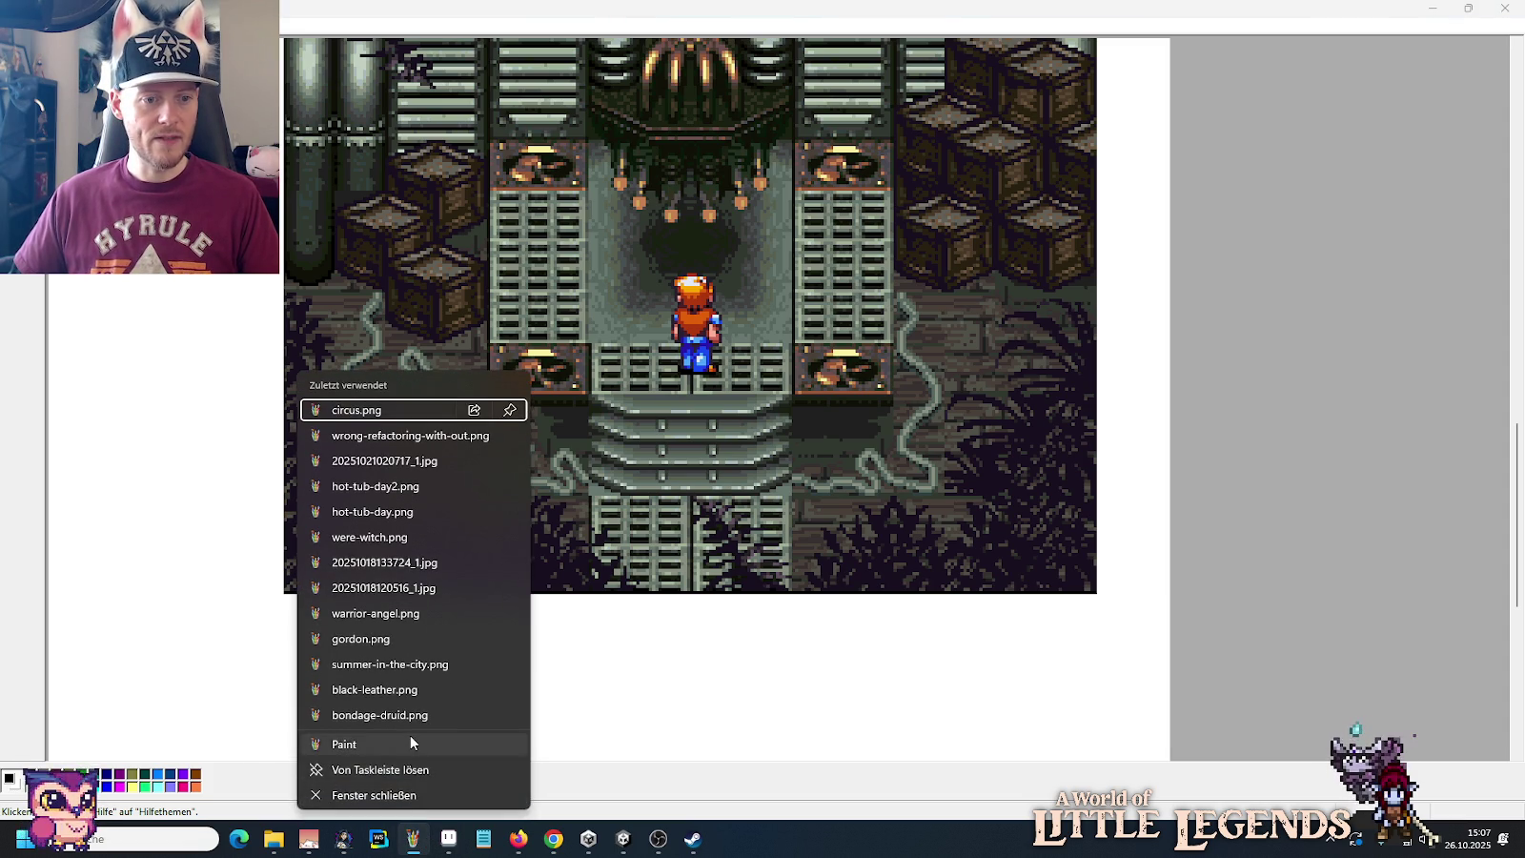
{"action": "left_click", "coordinate": [409, 734]}
{"action": "key", "text": "ctrl+v"}
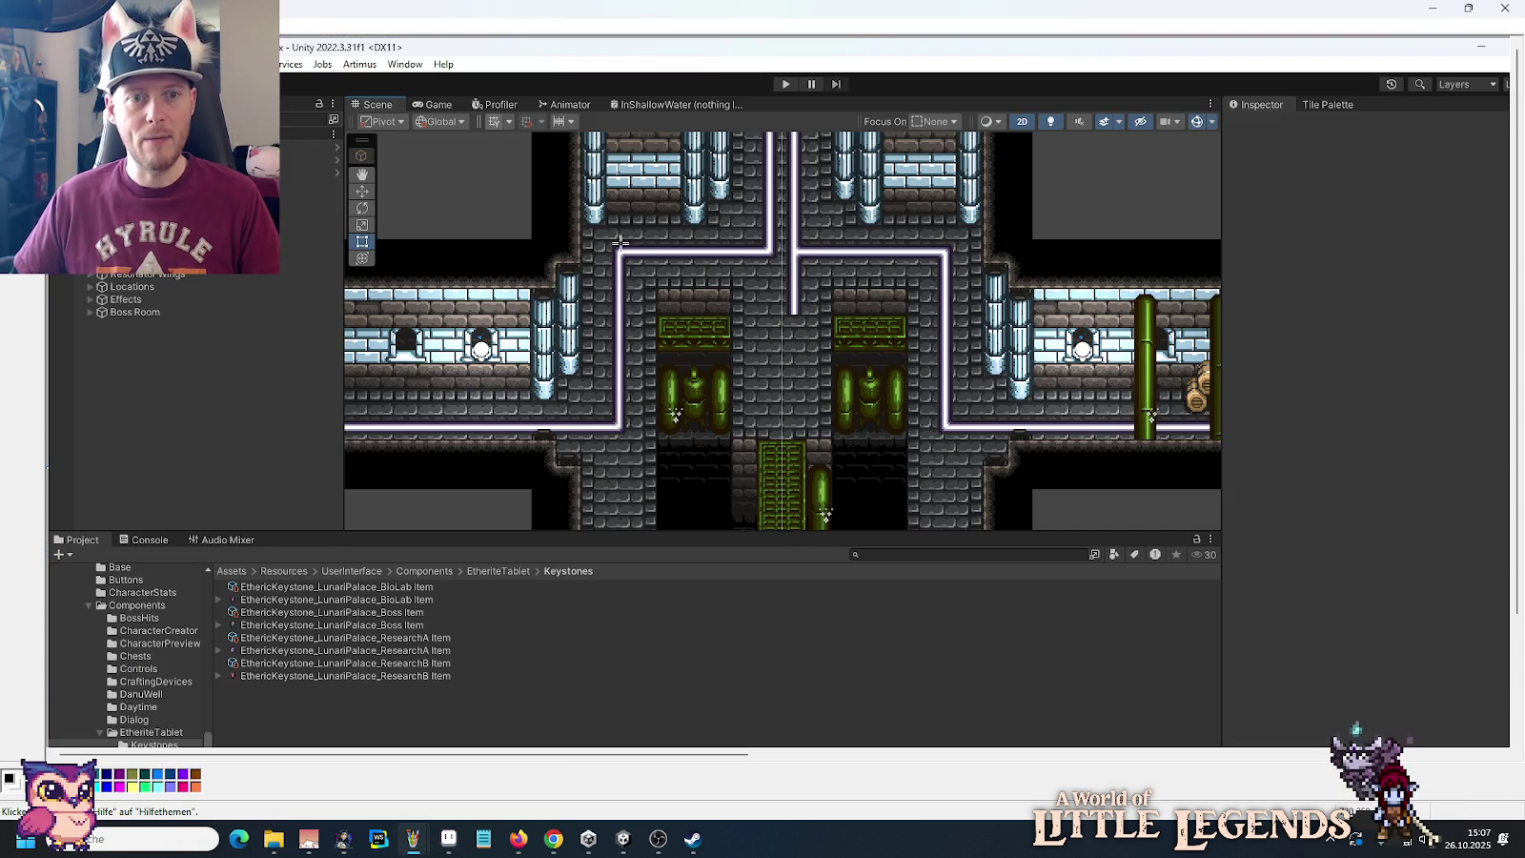
{"action": "left_click_drag", "start_coordinate": [584, 217], "coordinate": [985, 514]}
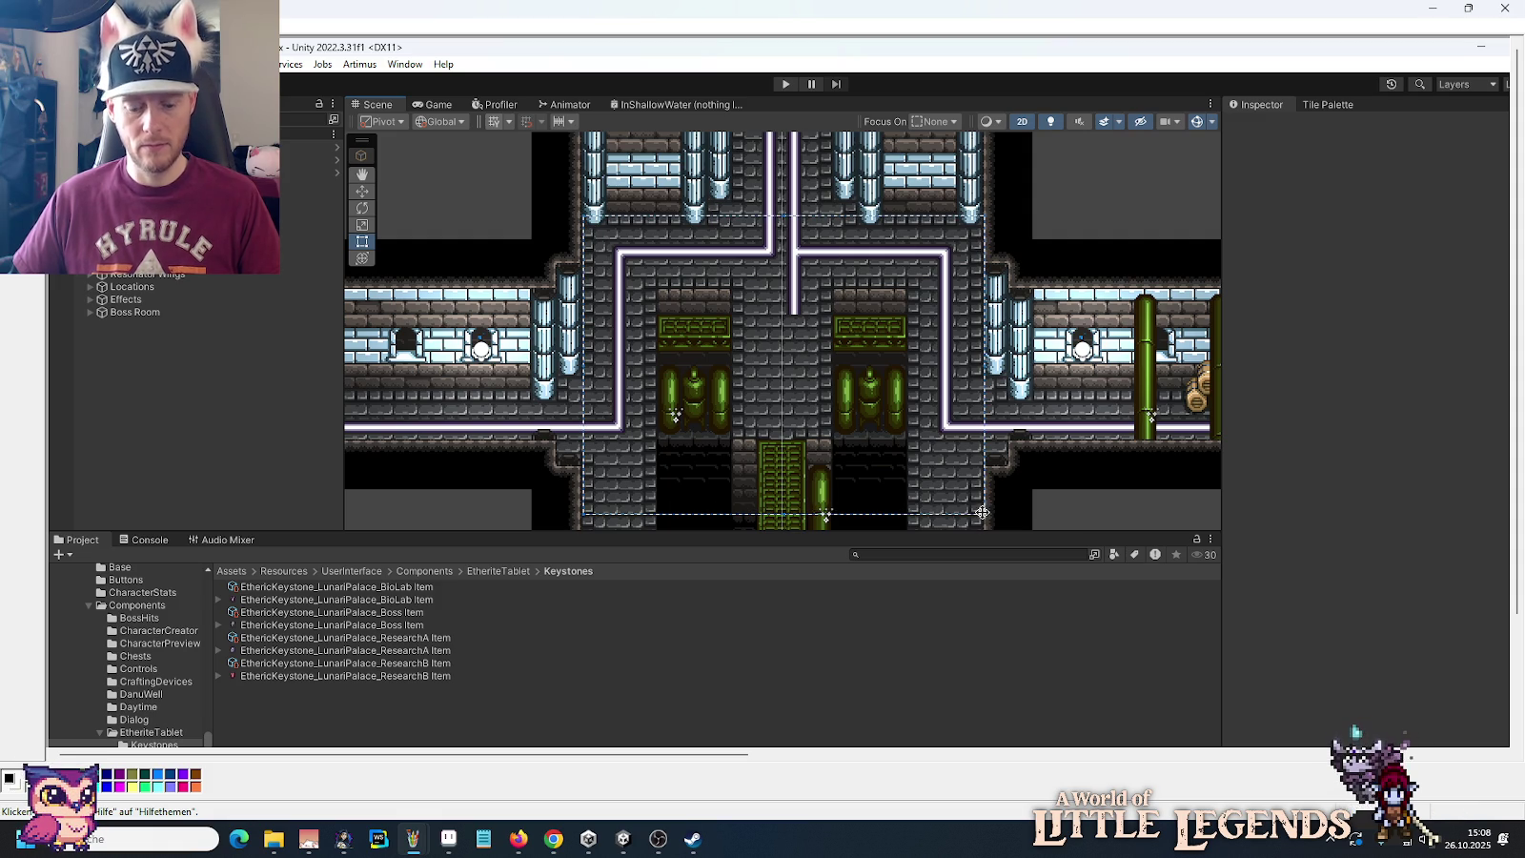
{"action": "left_click", "coordinate": [448, 839]}
{"action": "key", "text": "ctrl+n"}
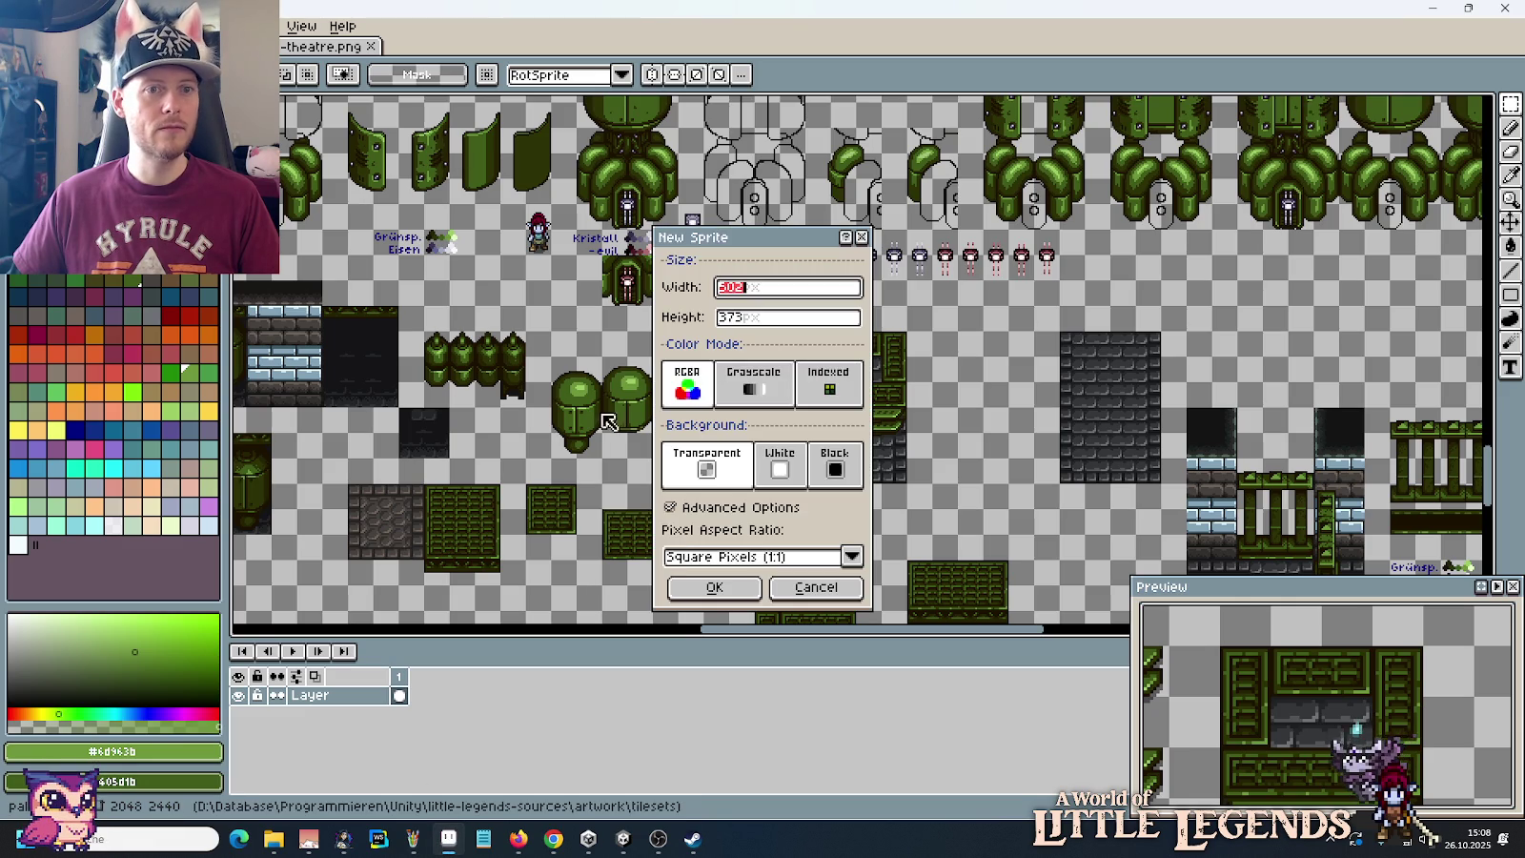
Step: Create the 502×373 sprite and paste the level capture into it
{"action": "left_click", "coordinate": [696, 591]}
{"action": "key", "text": "ctrl+v"}
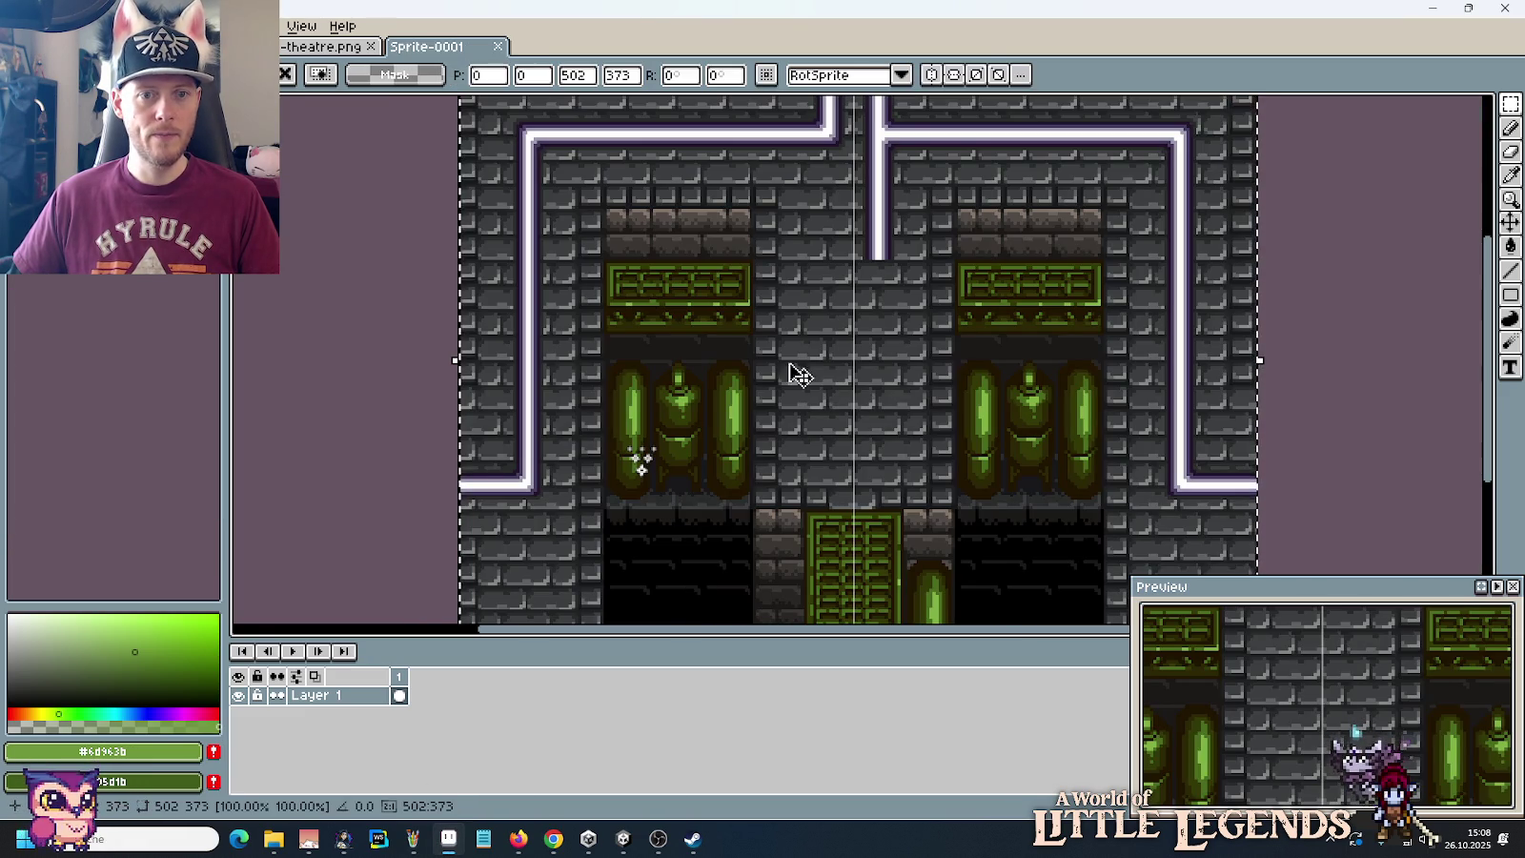
{"action": "key", "text": "Return"}
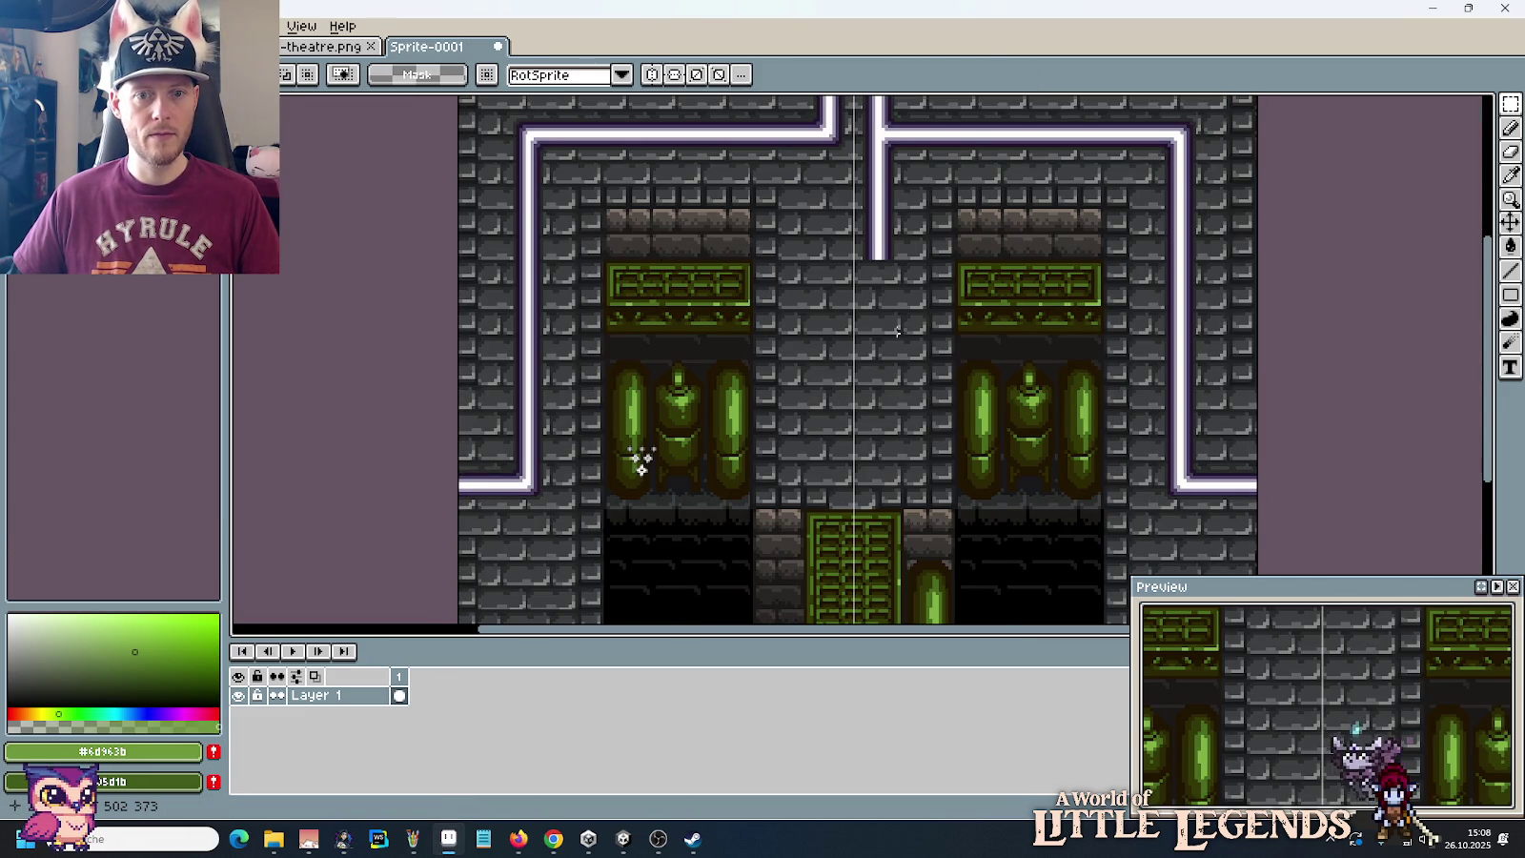
{"action": "scroll", "coordinate": [839, 329], "scroll_direction": "up", "scroll_amount": 2}
{"action": "scroll", "coordinate": [836, 329], "scroll_direction": "up", "scroll_amount": 2}
{"action": "scroll", "coordinate": [833, 324], "scroll_direction": "up", "scroll_amount": 2}
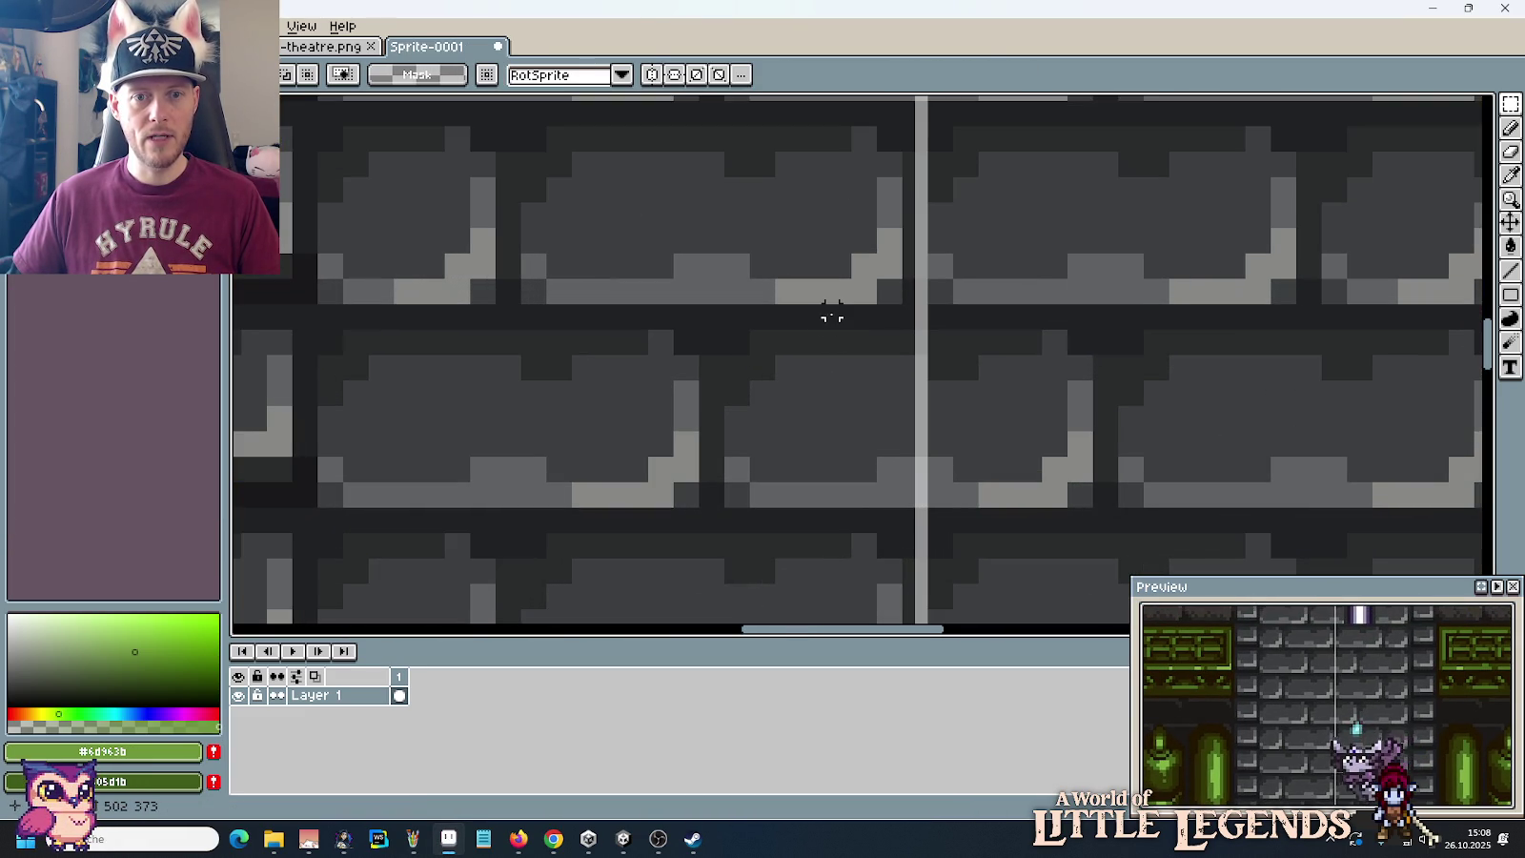
{"action": "scroll", "coordinate": [832, 323], "scroll_direction": "down", "scroll_amount": 5}
{"action": "scroll", "coordinate": [829, 322], "scroll_direction": "down", "scroll_amount": 3}
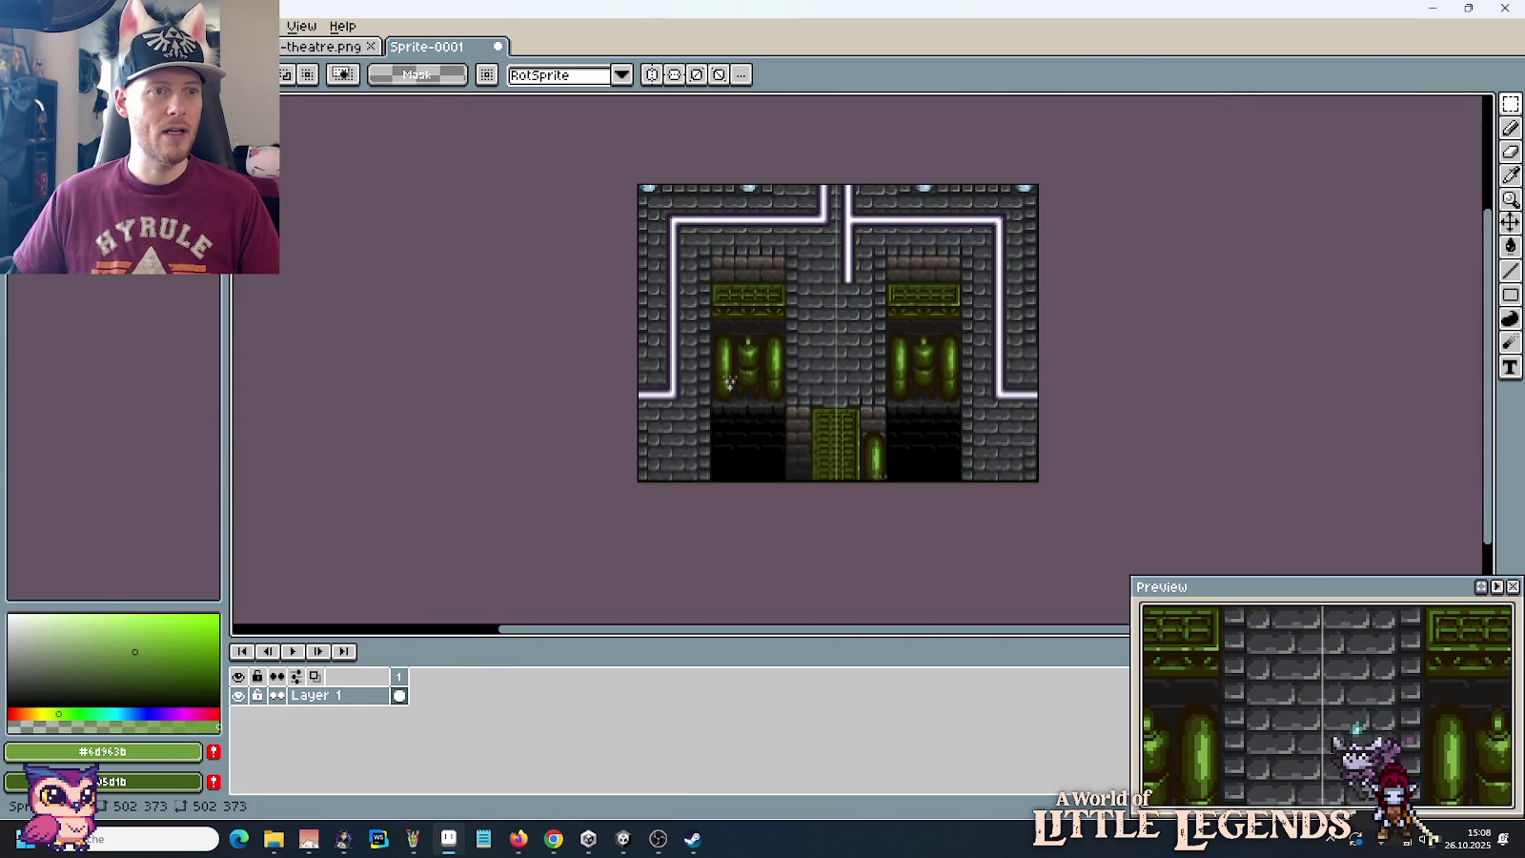
Step: Resize the sprite to half size with width 502/2
{"action": "key", "text": "ctrl+alt+i"}
{"action": "left_click", "coordinate": [725, 338]}
{"action": "type", "text": "/2"}
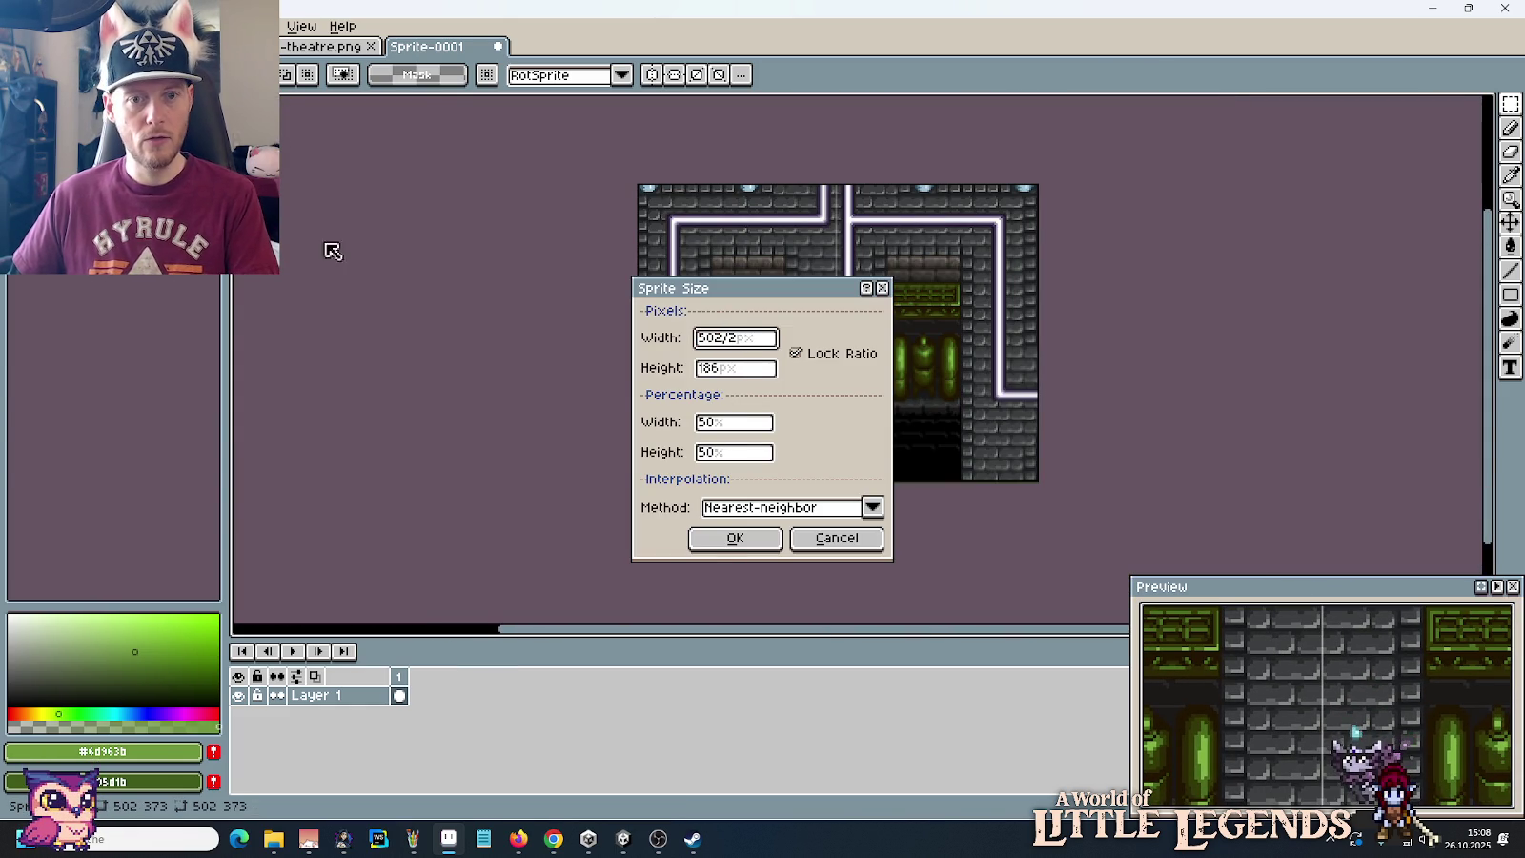
{"action": "left_click", "coordinate": [705, 538]}
Step: Copy the whole half-size level image and paste it into the tileset sheet
{"action": "key", "text": "ctrl+a"}
{"action": "key", "text": "ctrl+c"}
{"action": "key", "text": "ctrl+Tab"}
{"action": "scroll", "coordinate": [939, 368], "scroll_direction": "down", "scroll_amount": 3}
{"action": "scroll", "coordinate": [939, 368], "scroll_direction": "down", "scroll_amount": 3}
{"action": "scroll", "coordinate": [938, 368], "scroll_direction": "down", "scroll_amount": 2}
{"action": "key", "text": "ctrl+v"}
Step: Move the pasted room image further left on the sheet and commit it
{"action": "mouse_move", "coordinate": [977, 360]}
{"action": "left_mouse_down"}
{"action": "mouse_move", "coordinate": [919, 382]}
{"action": "mouse_move", "coordinate": [1042, 330]}
{"action": "mouse_move", "coordinate": [782, 384]}
{"action": "left_mouse_up"}
{"action": "key", "text": "Return"}
{"action": "scroll", "coordinate": [670, 490], "scroll_direction": "up", "scroll_amount": 4}
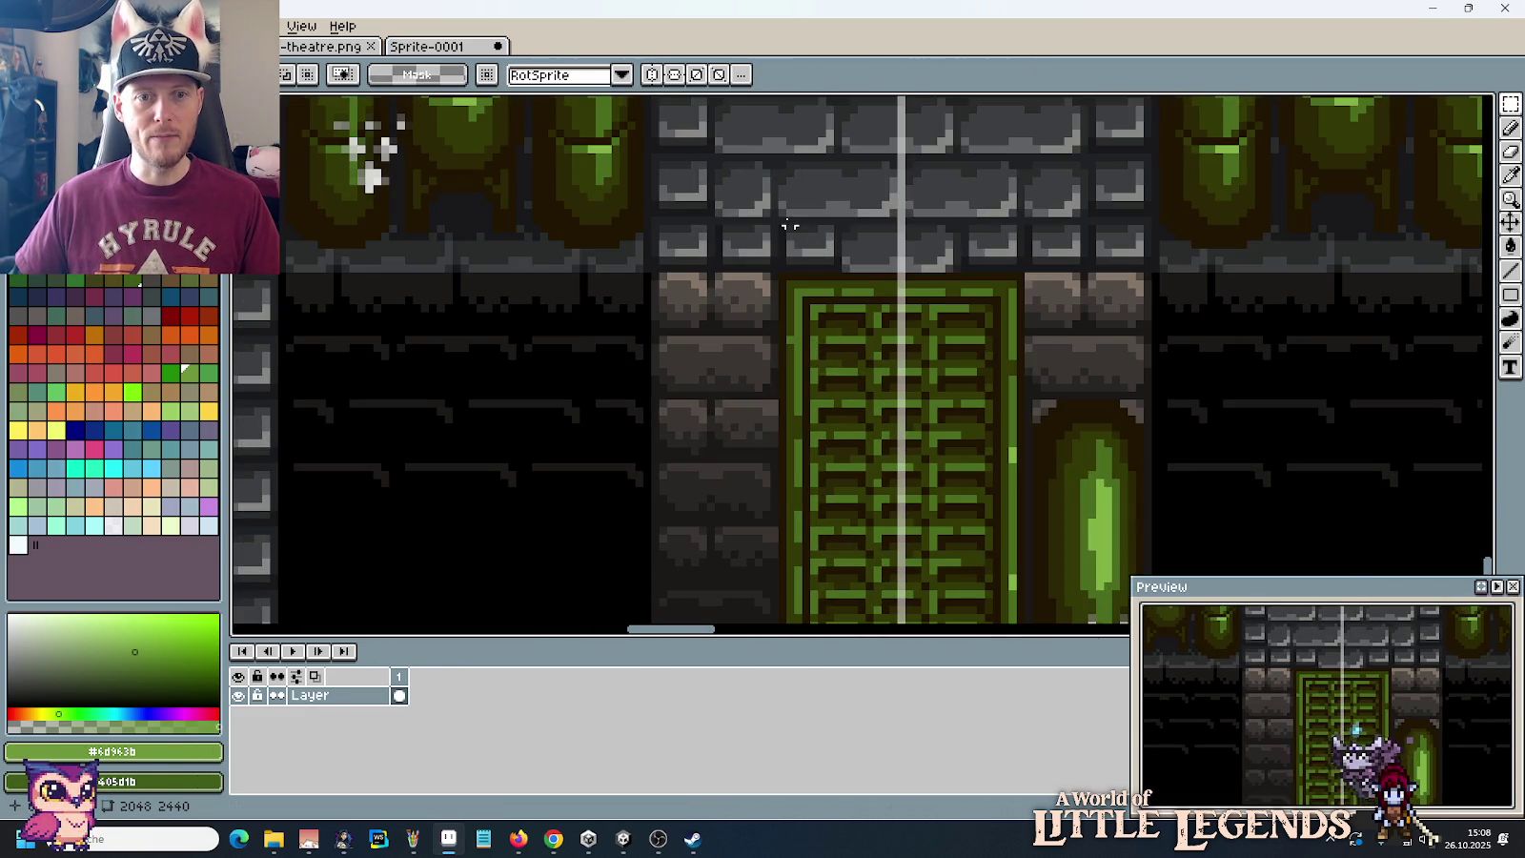
{"action": "scroll", "coordinate": [762, 254], "scroll_direction": "down", "scroll_amount": 2}
{"action": "scroll", "coordinate": [758, 219], "scroll_direction": "down", "scroll_amount": 1}
{"action": "left_click_drag", "start_coordinate": [756, 210], "coordinate": [754, 468]}
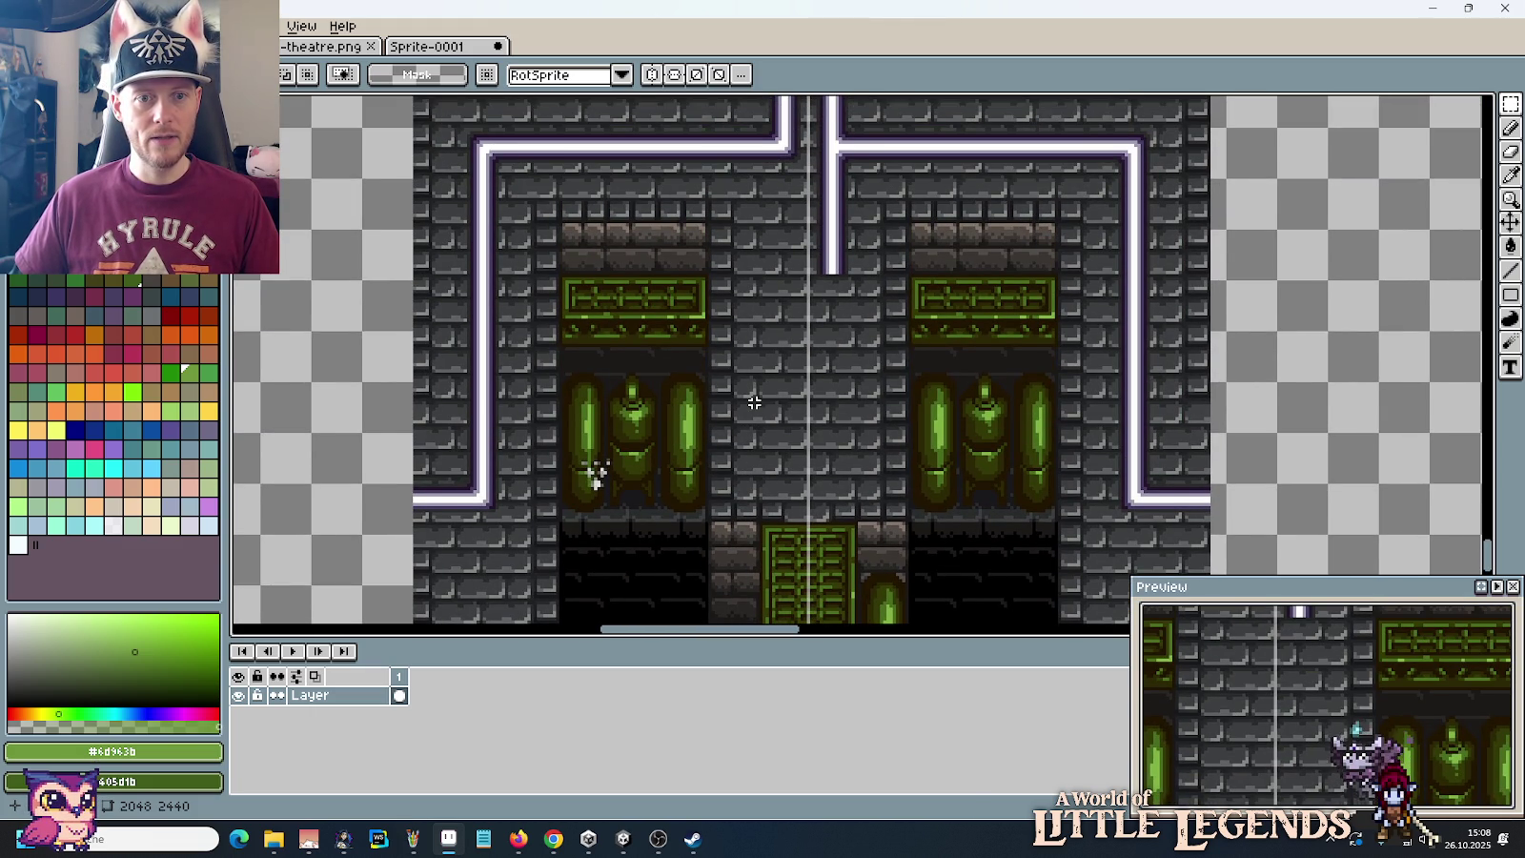
{"action": "scroll", "coordinate": [754, 403], "scroll_direction": "down", "scroll_amount": 2}
{"action": "left_click_drag", "start_coordinate": [877, 200], "coordinate": [765, 460]}
{"action": "scroll", "coordinate": [1035, 425], "scroll_direction": "up", "scroll_amount": 1}
{"action": "scroll", "coordinate": [1035, 424], "scroll_direction": "up", "scroll_amount": 1}
Step: Align the stone and green tile block over the room centre, nudged down one pixel, and commit it
{"action": "mouse_move", "coordinate": [1034, 424]}
{"action": "left_mouse_down"}
{"action": "mouse_move", "coordinate": [1067, 333]}
{"action": "mouse_move", "coordinate": [979, 245]}
{"action": "mouse_move", "coordinate": [851, 179]}
{"action": "mouse_move", "coordinate": [906, 222]}
{"action": "left_mouse_up"}
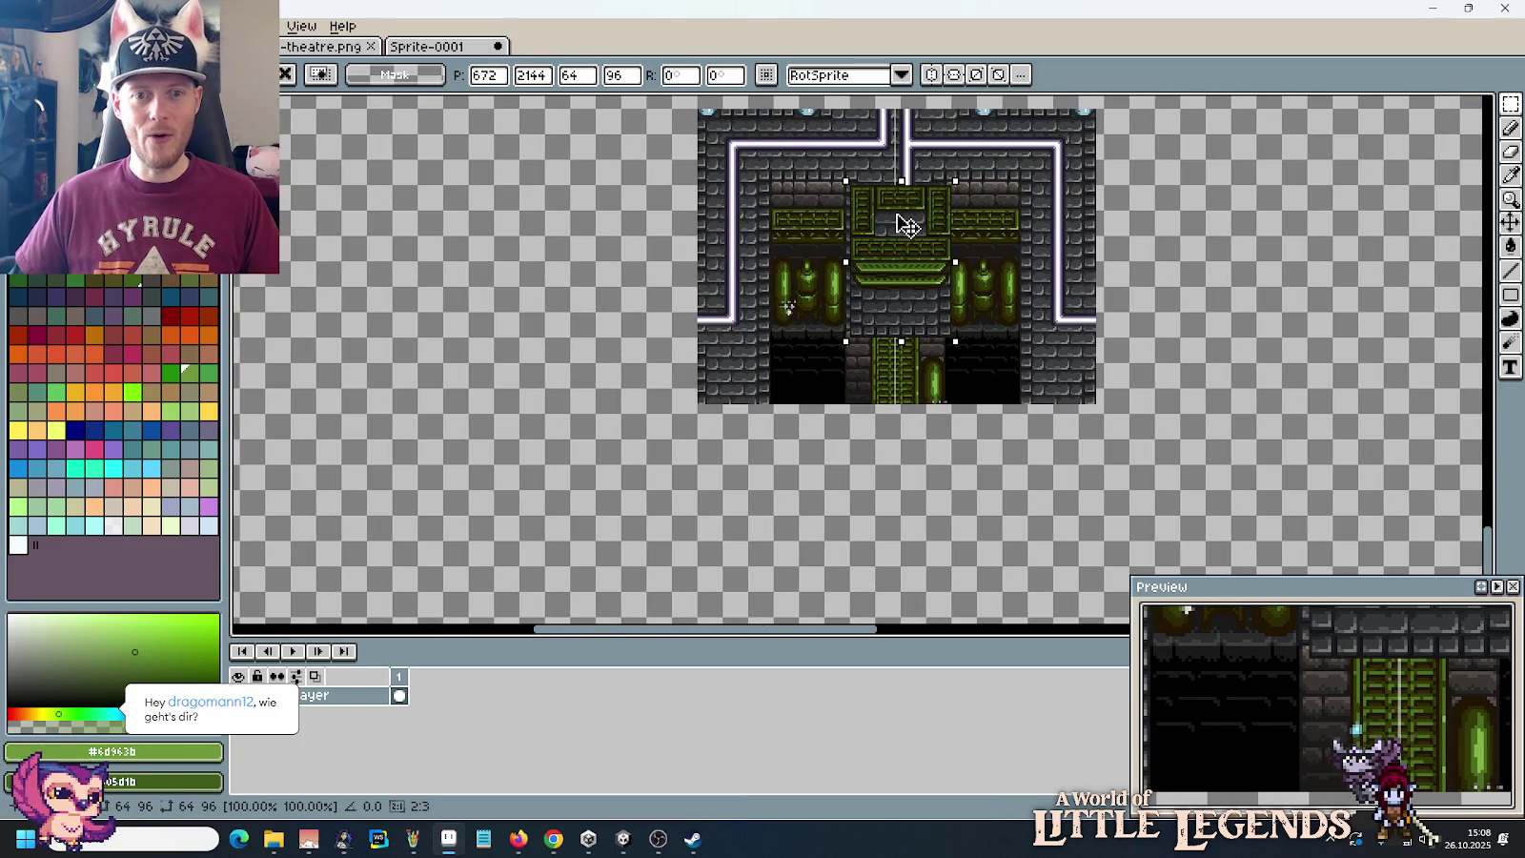
{"action": "scroll", "coordinate": [906, 222], "scroll_direction": "up", "scroll_amount": 2}
{"action": "scroll", "coordinate": [910, 201], "scroll_direction": "down", "scroll_amount": 1}
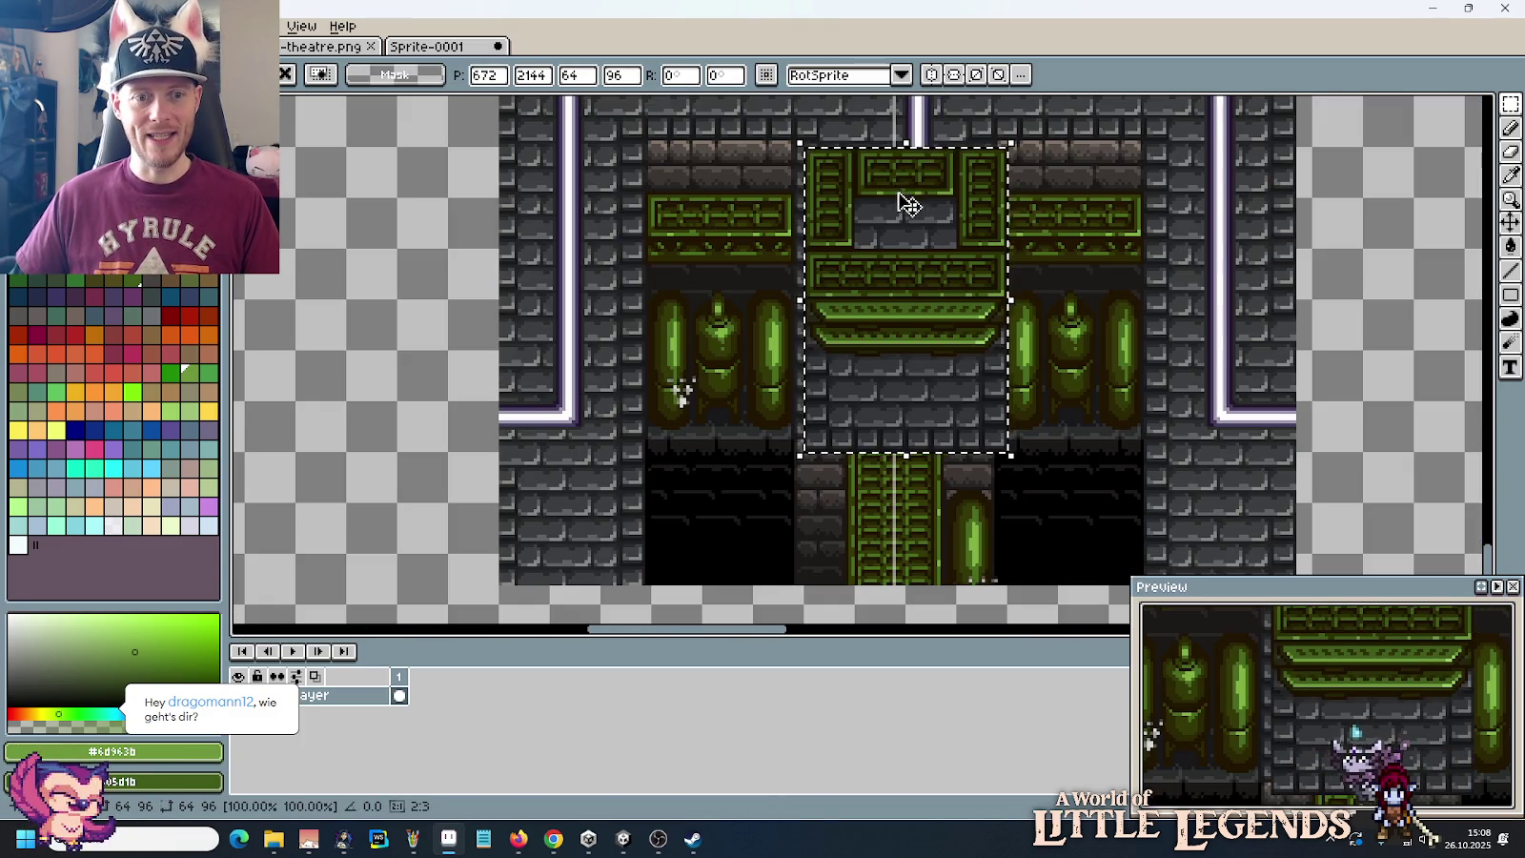
{"action": "left_click_drag", "start_coordinate": [906, 272], "coordinate": [885, 257]}
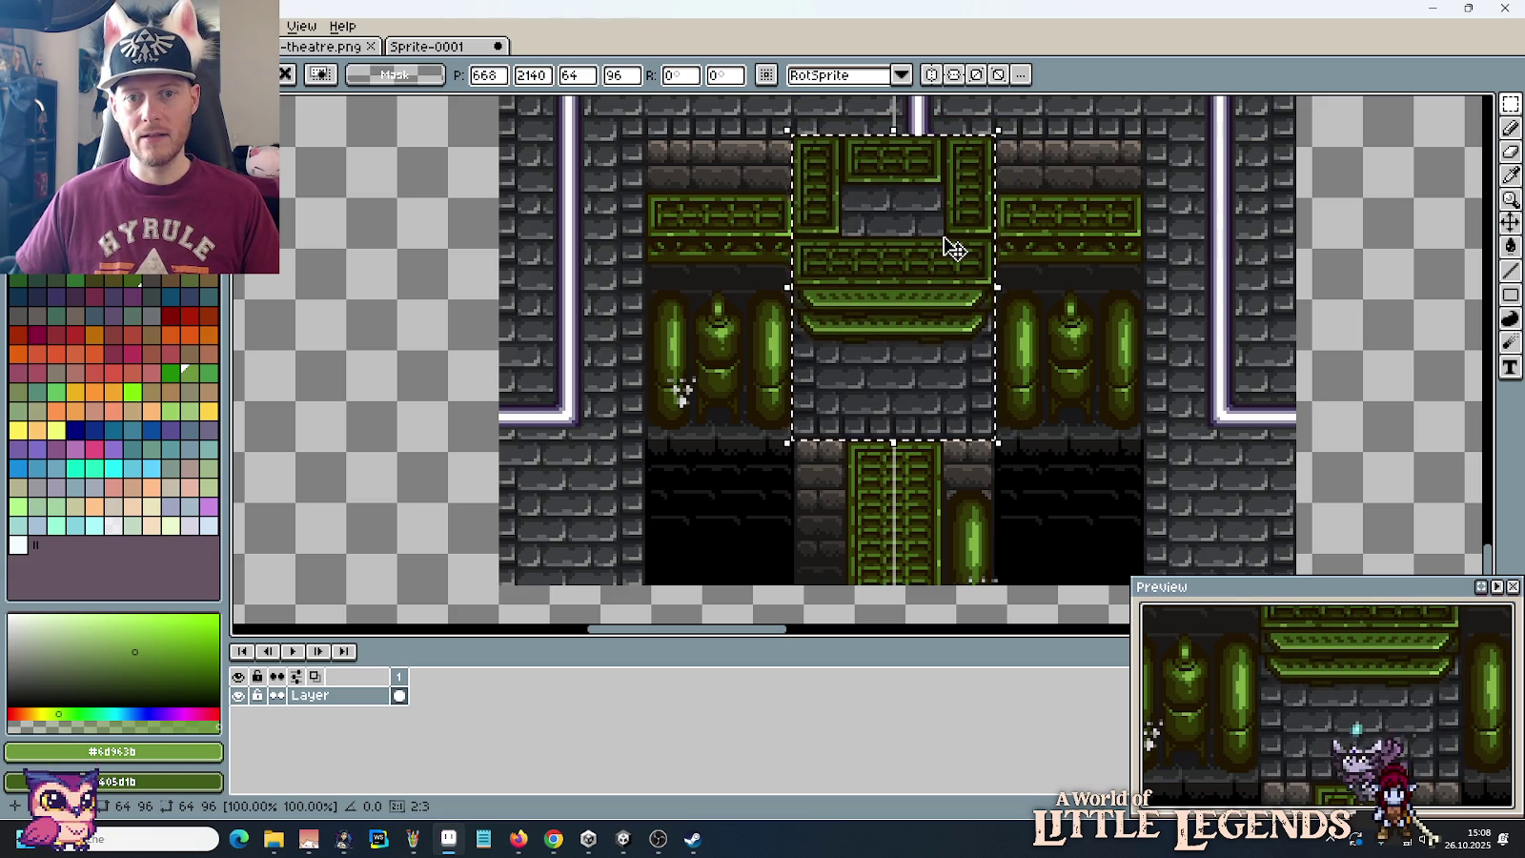
{"action": "key", "text": "Down"}
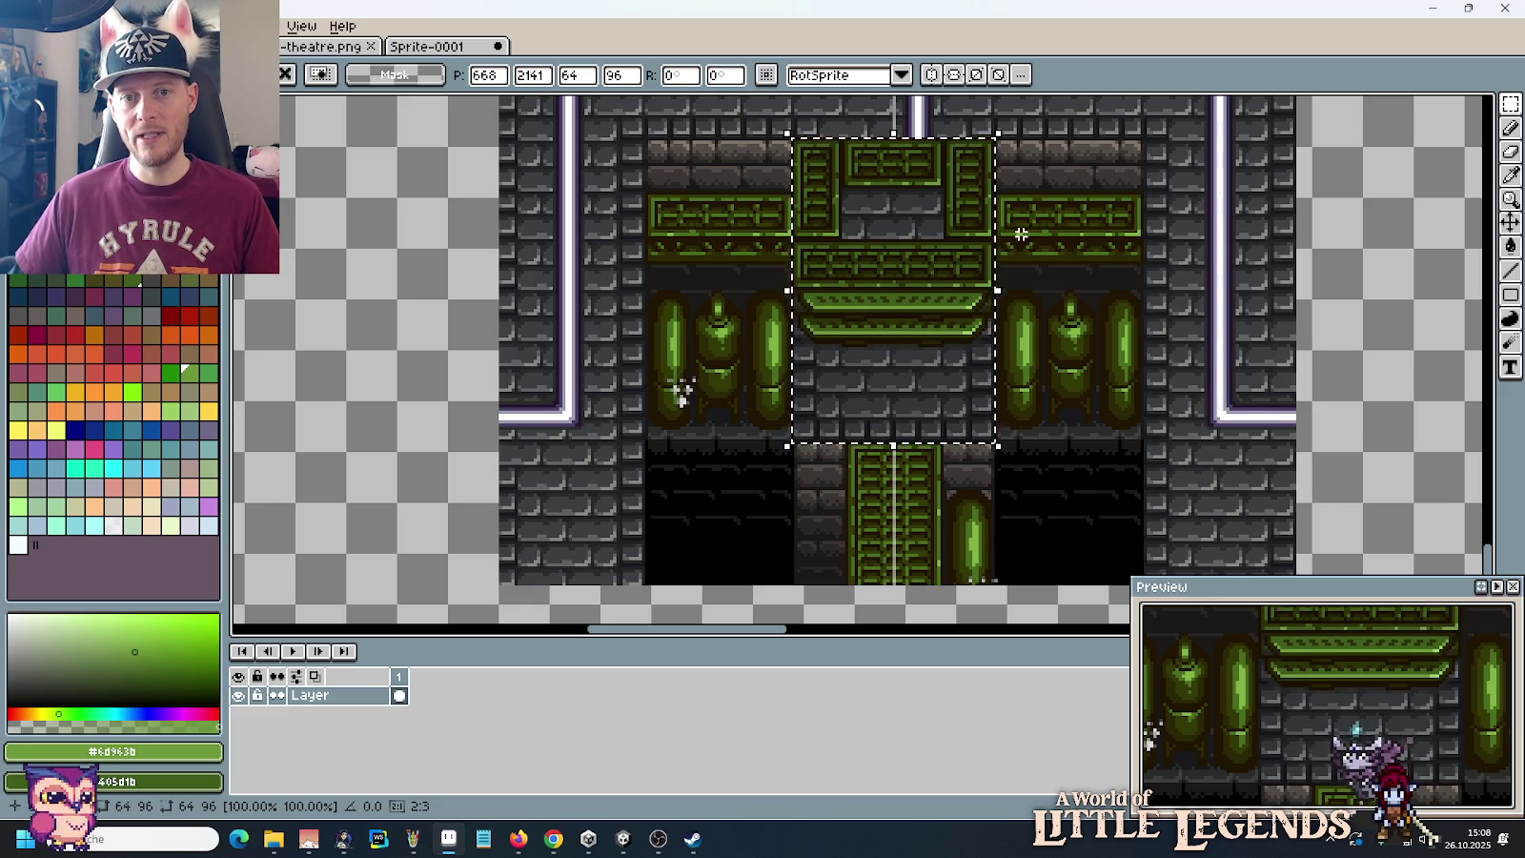
{"action": "left_click", "coordinate": [1050, 252]}
{"action": "scroll", "coordinate": [941, 299], "scroll_direction": "down", "scroll_amount": 3}
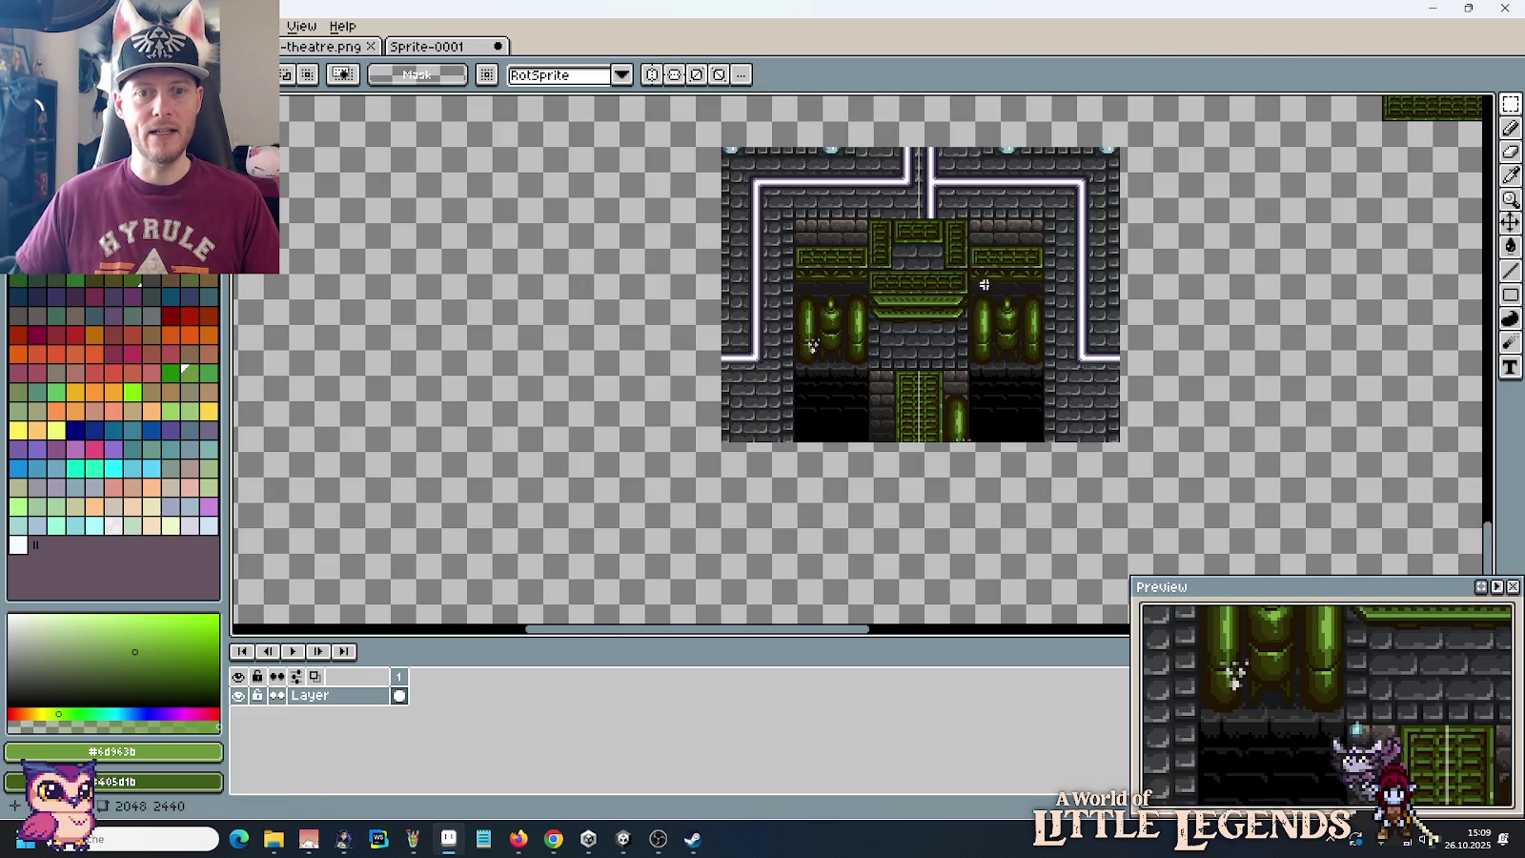
{"action": "scroll", "coordinate": [1008, 277], "scroll_direction": "up", "scroll_amount": 3}
{"action": "left_click_drag", "start_coordinate": [986, 232], "coordinate": [988, 320]}
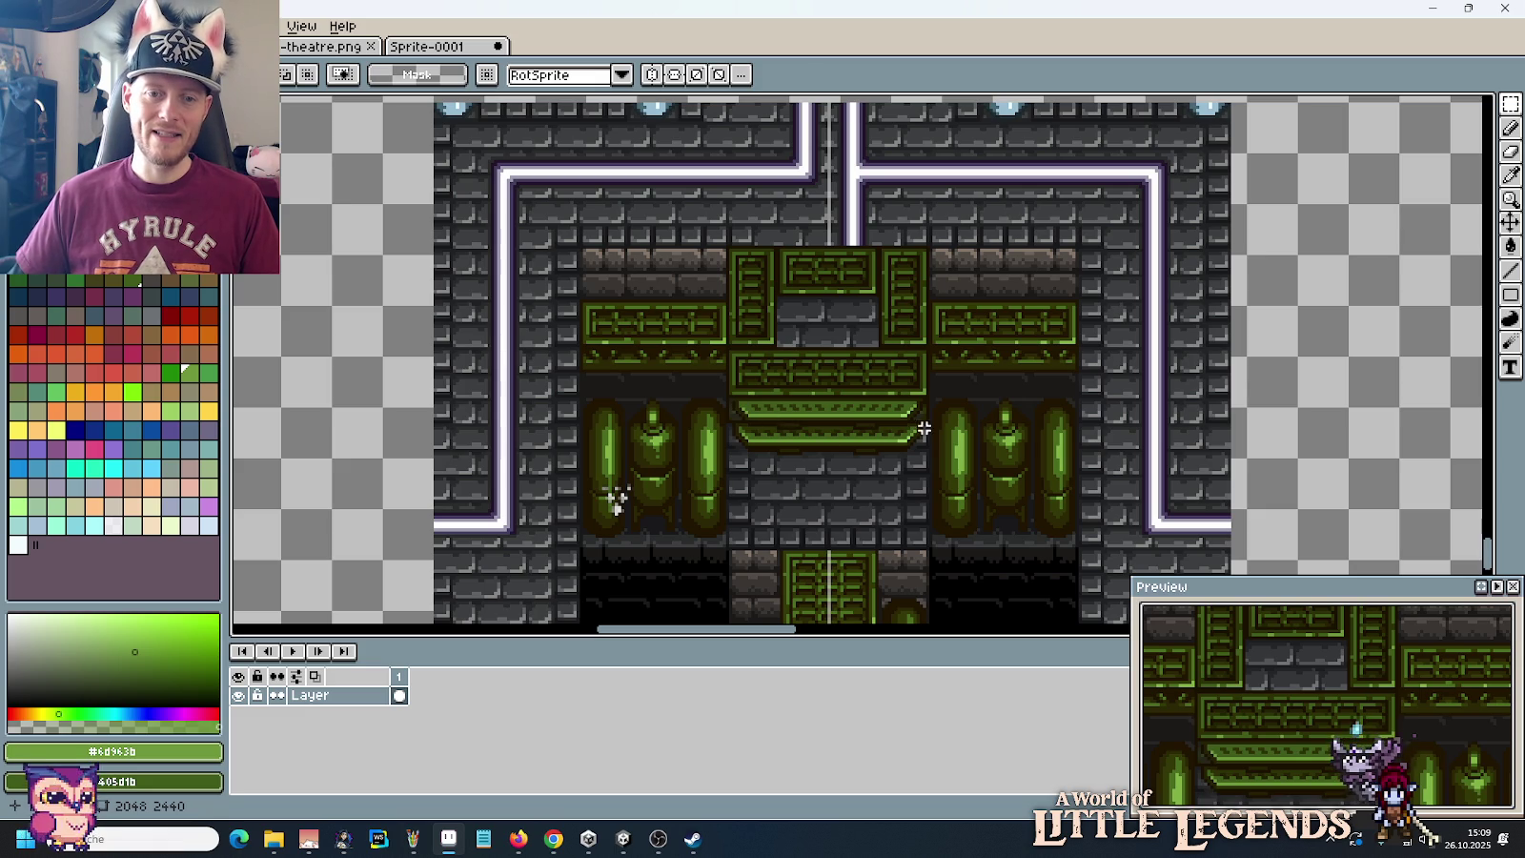
{"action": "scroll", "coordinate": [823, 406], "scroll_direction": "down", "scroll_amount": 2}
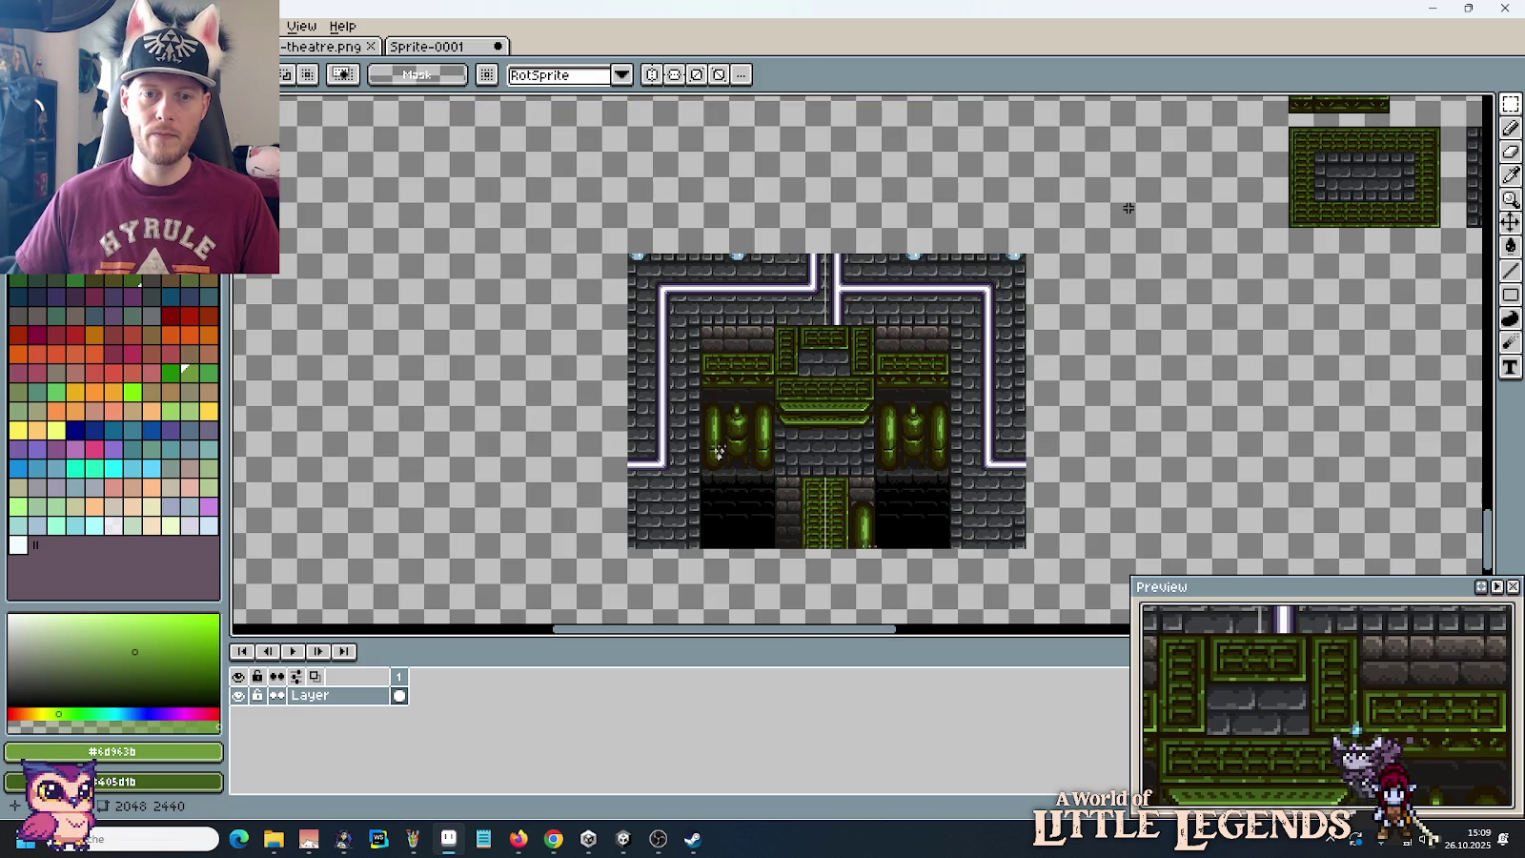
{"action": "mouse_move", "coordinate": [1128, 206]}
{"action": "left_mouse_down"}
{"action": "mouse_move", "coordinate": [698, 442]}
{"action": "mouse_move", "coordinate": [1031, 375]}
{"action": "left_mouse_up"}
{"action": "scroll", "coordinate": [875, 306], "scroll_direction": "up", "scroll_amount": 2}
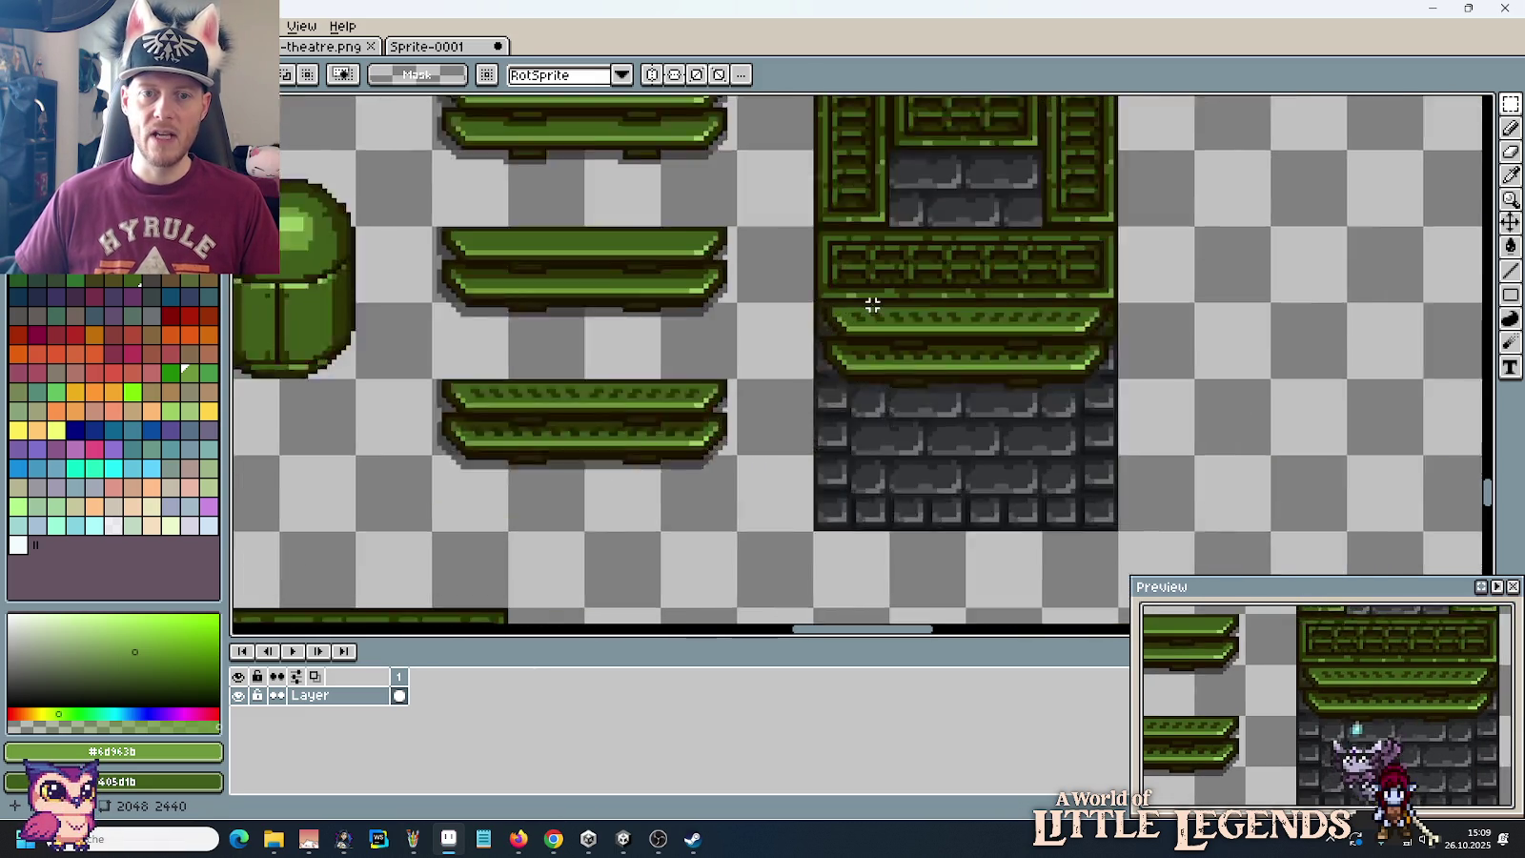
{"action": "scroll", "coordinate": [1018, 278], "scroll_direction": "up", "scroll_amount": 1}
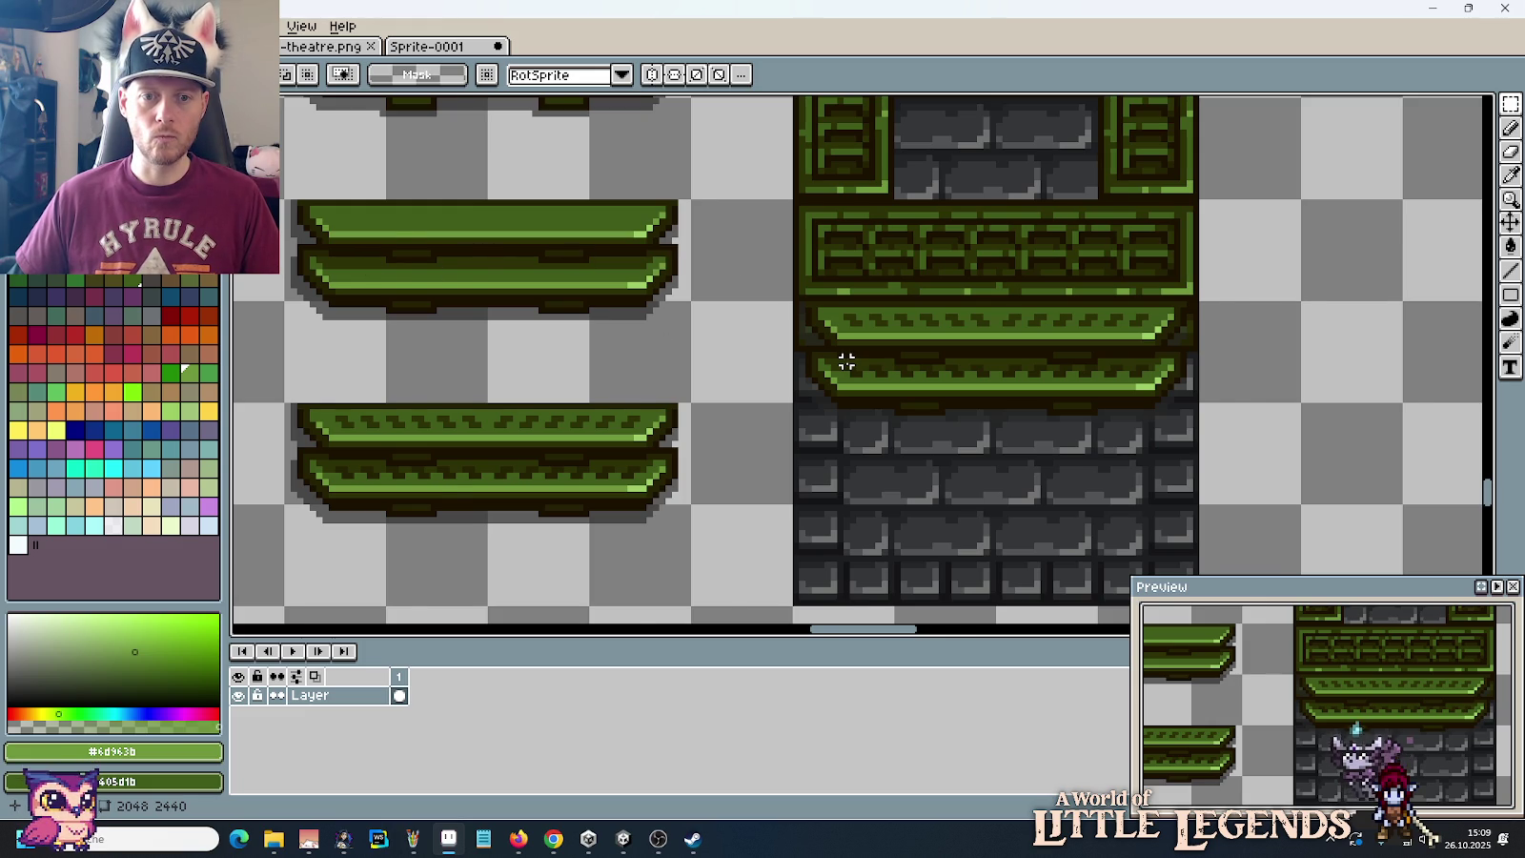
{"action": "scroll", "coordinate": [846, 361], "scroll_direction": "down", "scroll_amount": 2}
{"action": "scroll", "coordinate": [972, 364], "scroll_direction": "up", "scroll_amount": 2}
{"action": "left_click_drag", "start_coordinate": [552, 307], "coordinate": [857, 381]}
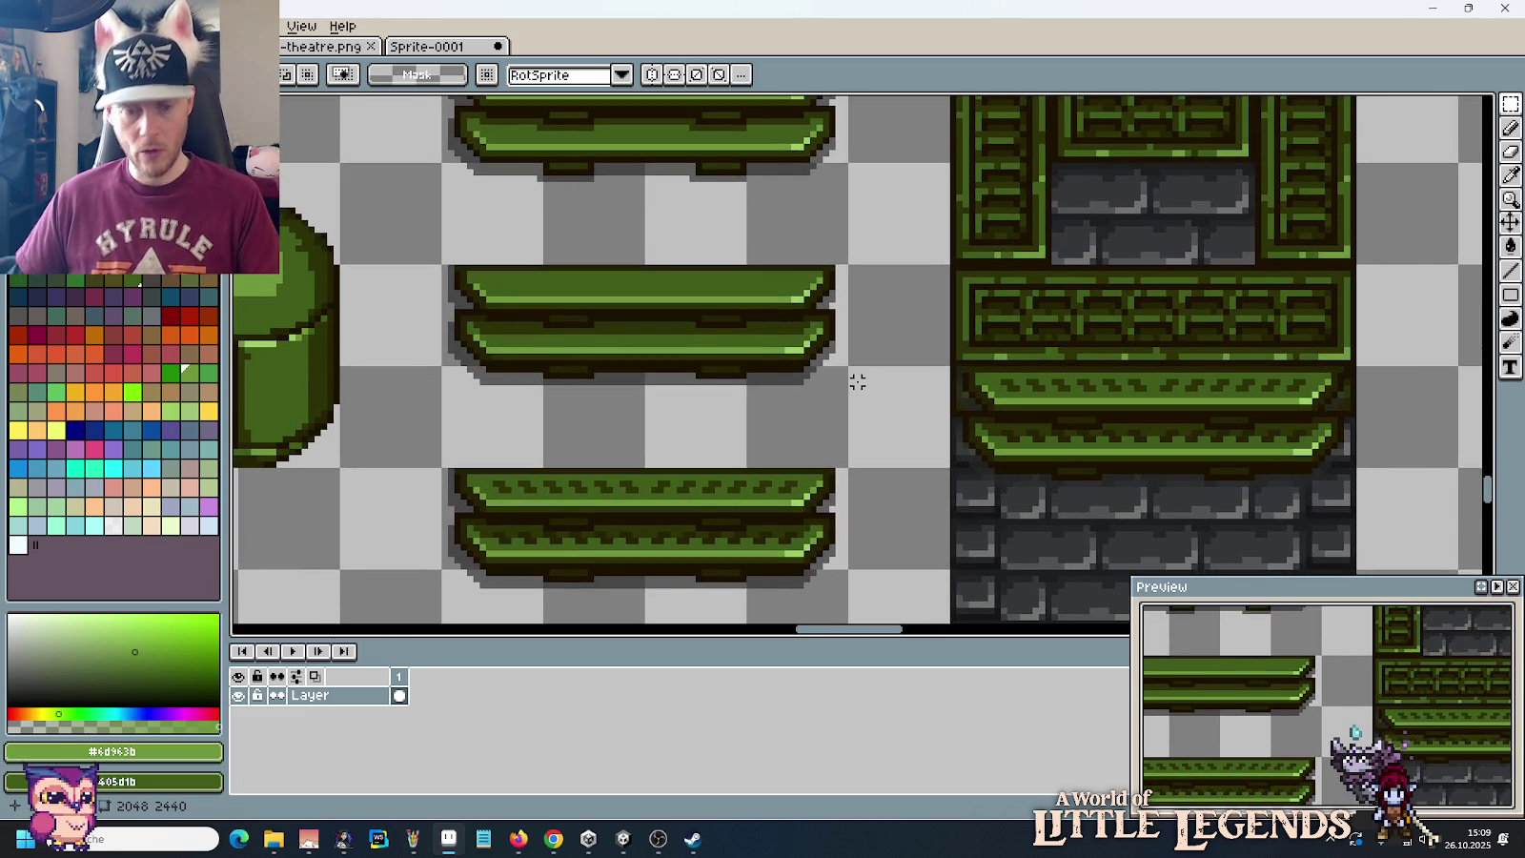
{"action": "scroll", "coordinate": [857, 382], "scroll_direction": "down", "scroll_amount": 2}
{"action": "mouse_move", "coordinate": [856, 380]}
{"action": "left_mouse_down"}
{"action": "mouse_move", "coordinate": [699, 373]}
{"action": "mouse_move", "coordinate": [502, 325]}
{"action": "left_mouse_up"}
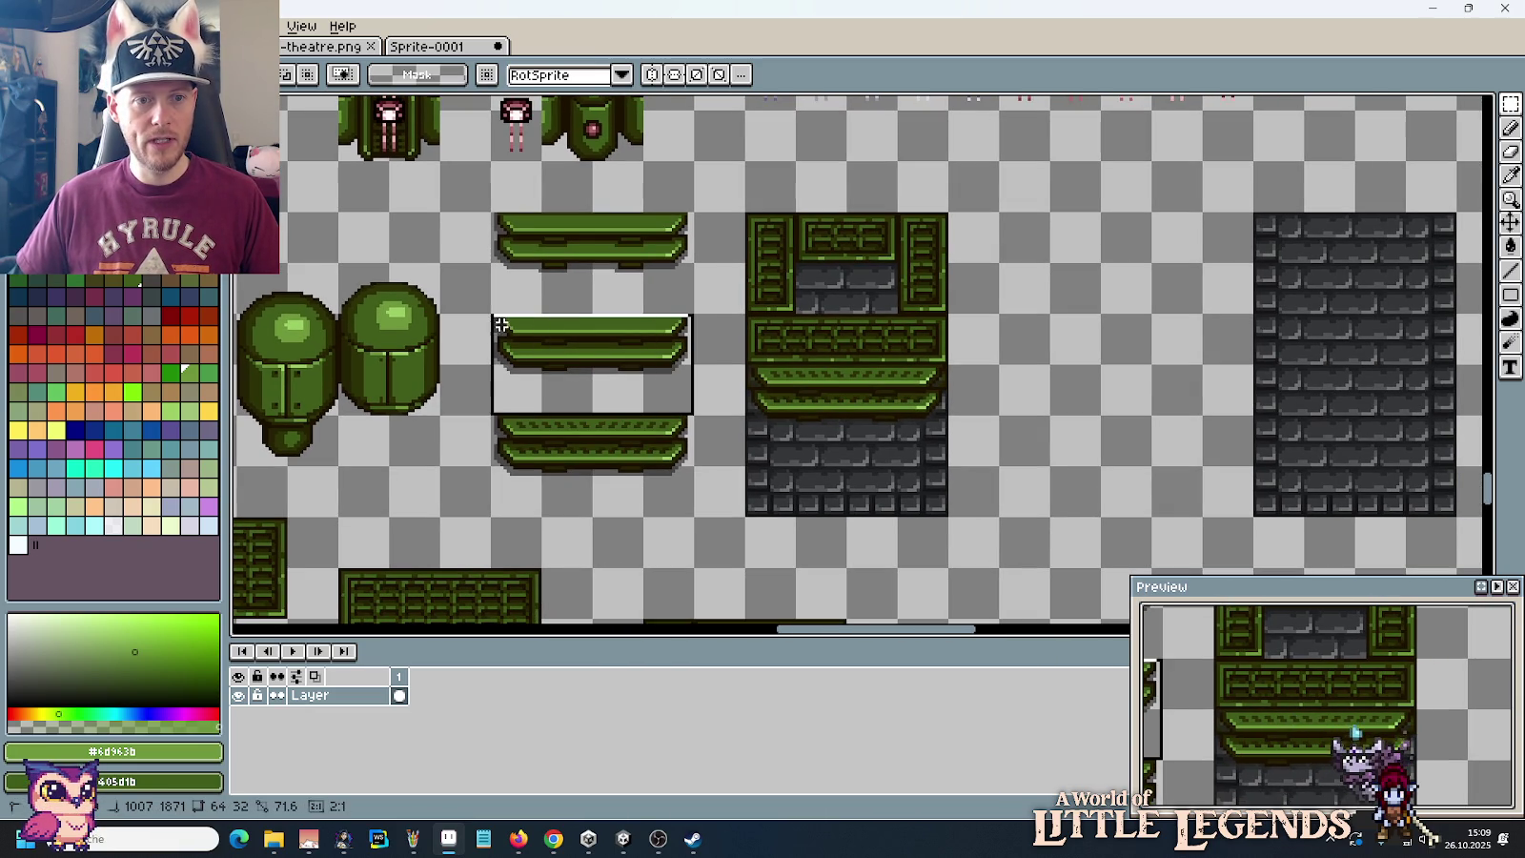
Step: Duplicate the plain ledge and drop the copy right of the platform block
{"action": "key", "text": "ctrl+c"}
{"action": "key", "text": "ctrl+v"}
{"action": "left_click_drag", "start_coordinate": [839, 348], "coordinate": [1090, 343]}
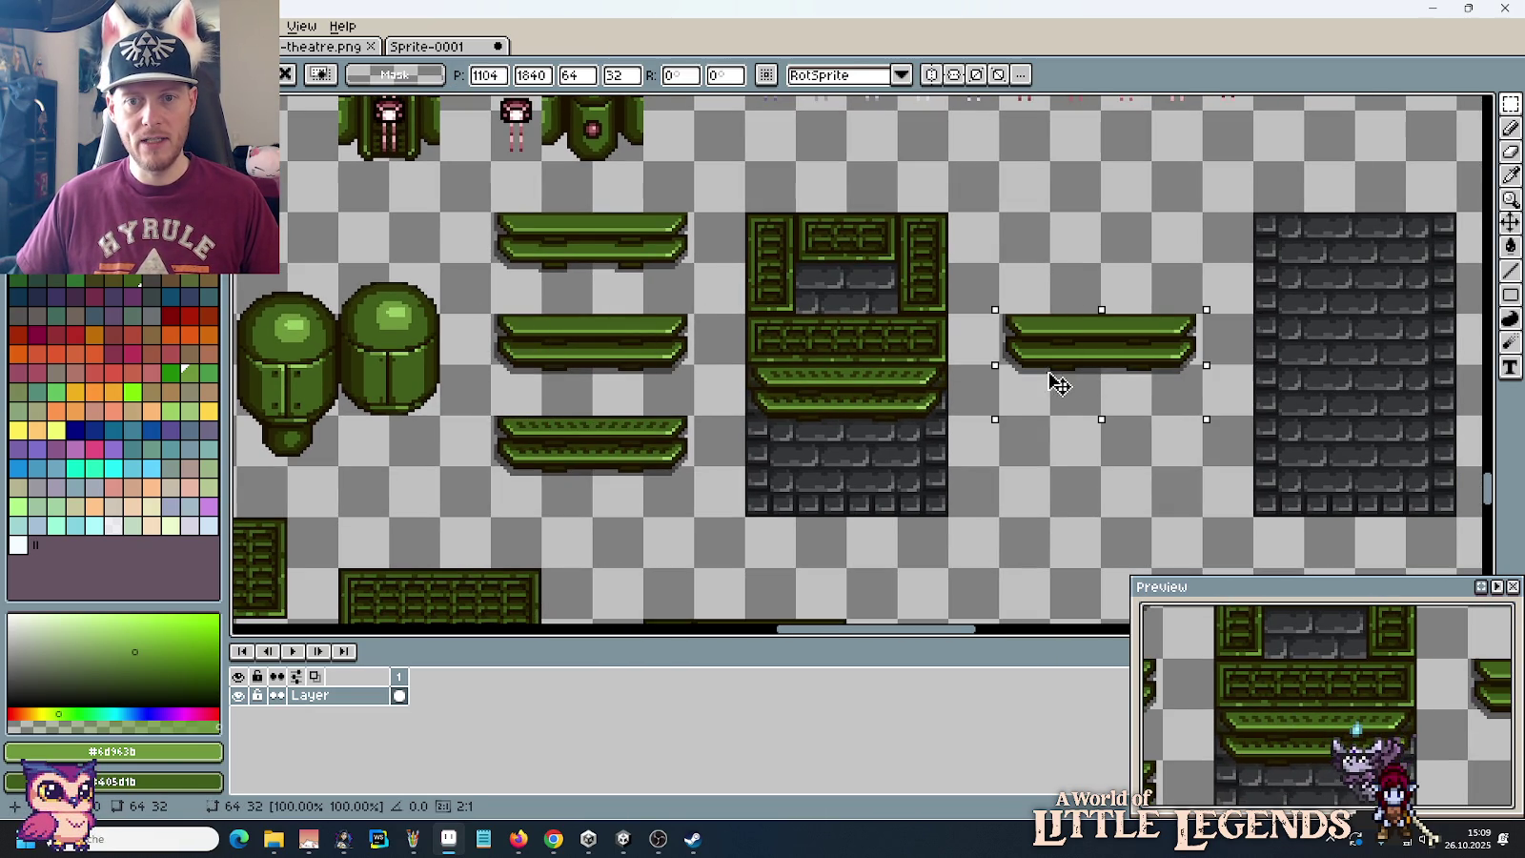
{"action": "left_click", "coordinate": [1093, 505]}
Step: Sample dark grey #282828 as drawing colour and transparency as background colour
{"action": "key", "text": "i"}
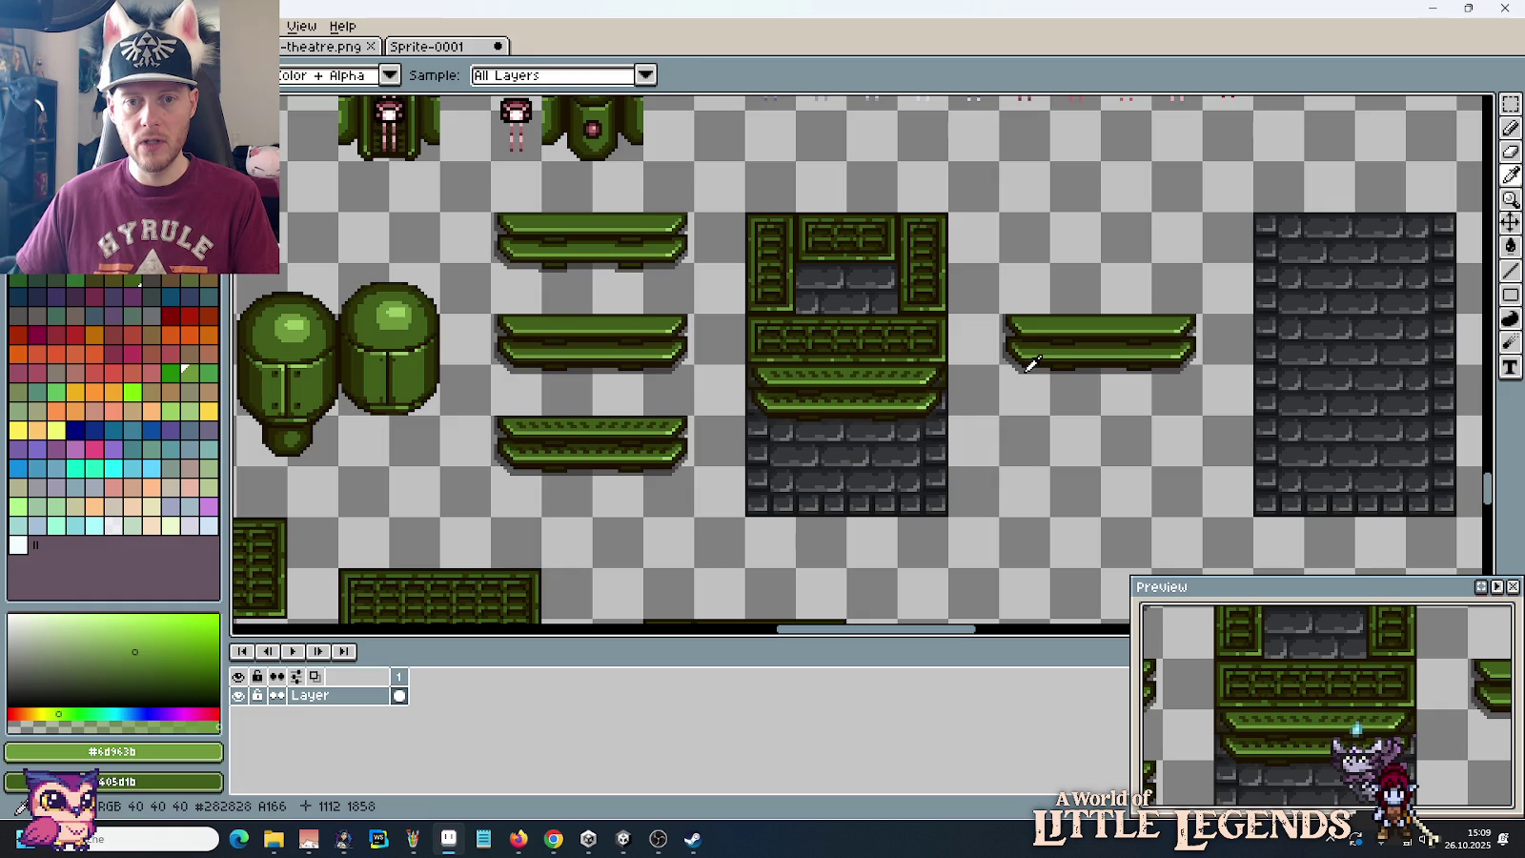
{"action": "left_click", "coordinate": [1029, 363]}
{"action": "right_click", "coordinate": [1038, 280]}
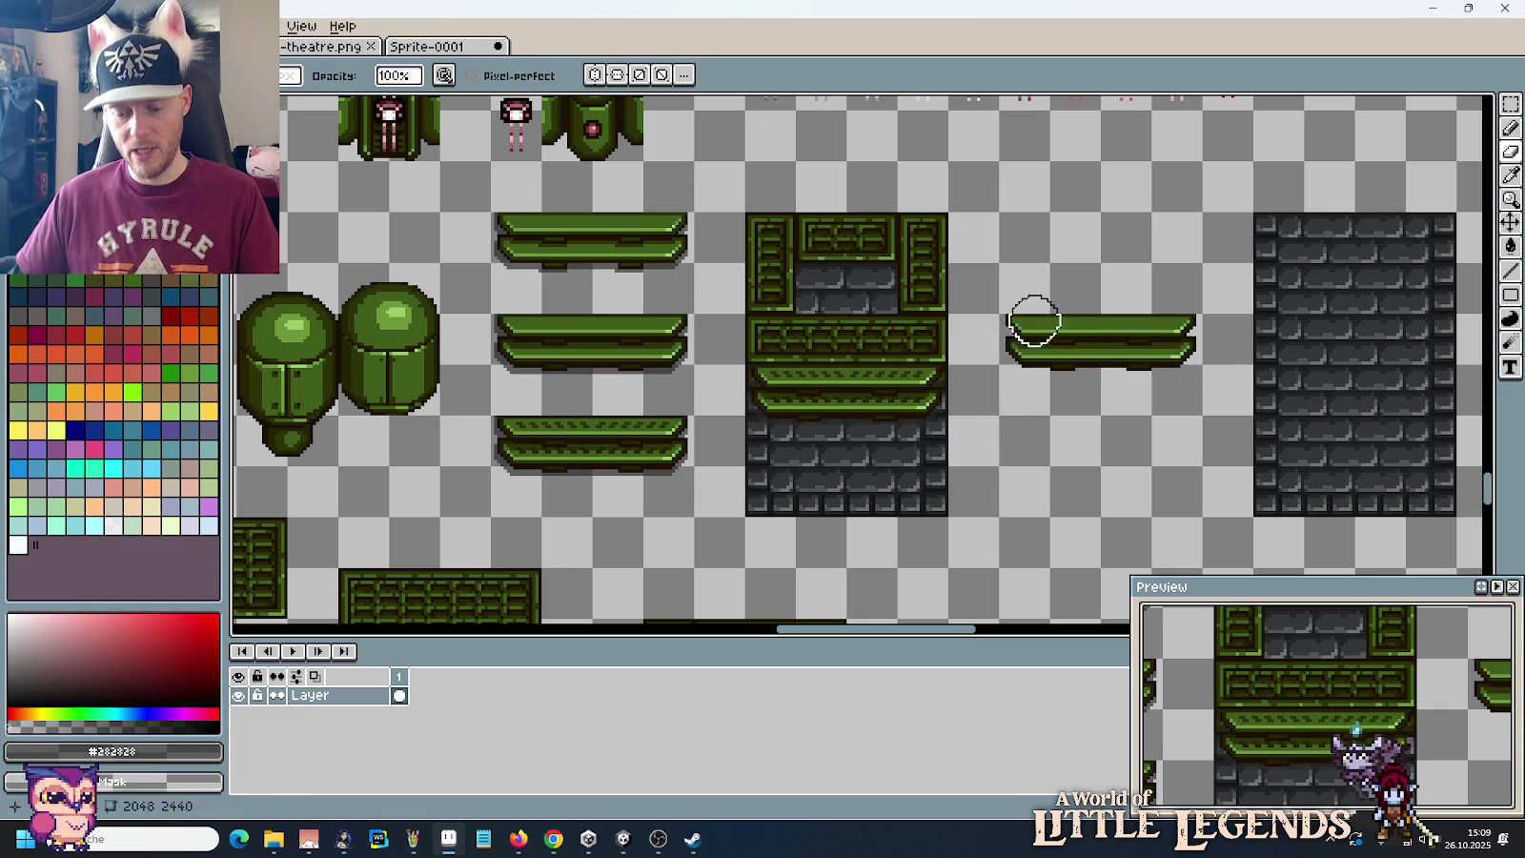
Step: Select the copied plain ledge and move it onto the platform block
{"action": "key", "text": "m"}
{"action": "mouse_move", "coordinate": [998, 312]}
{"action": "left_mouse_down"}
{"action": "mouse_move", "coordinate": [1203, 417]}
{"action": "mouse_move", "coordinate": [933, 448]}
{"action": "left_mouse_up"}
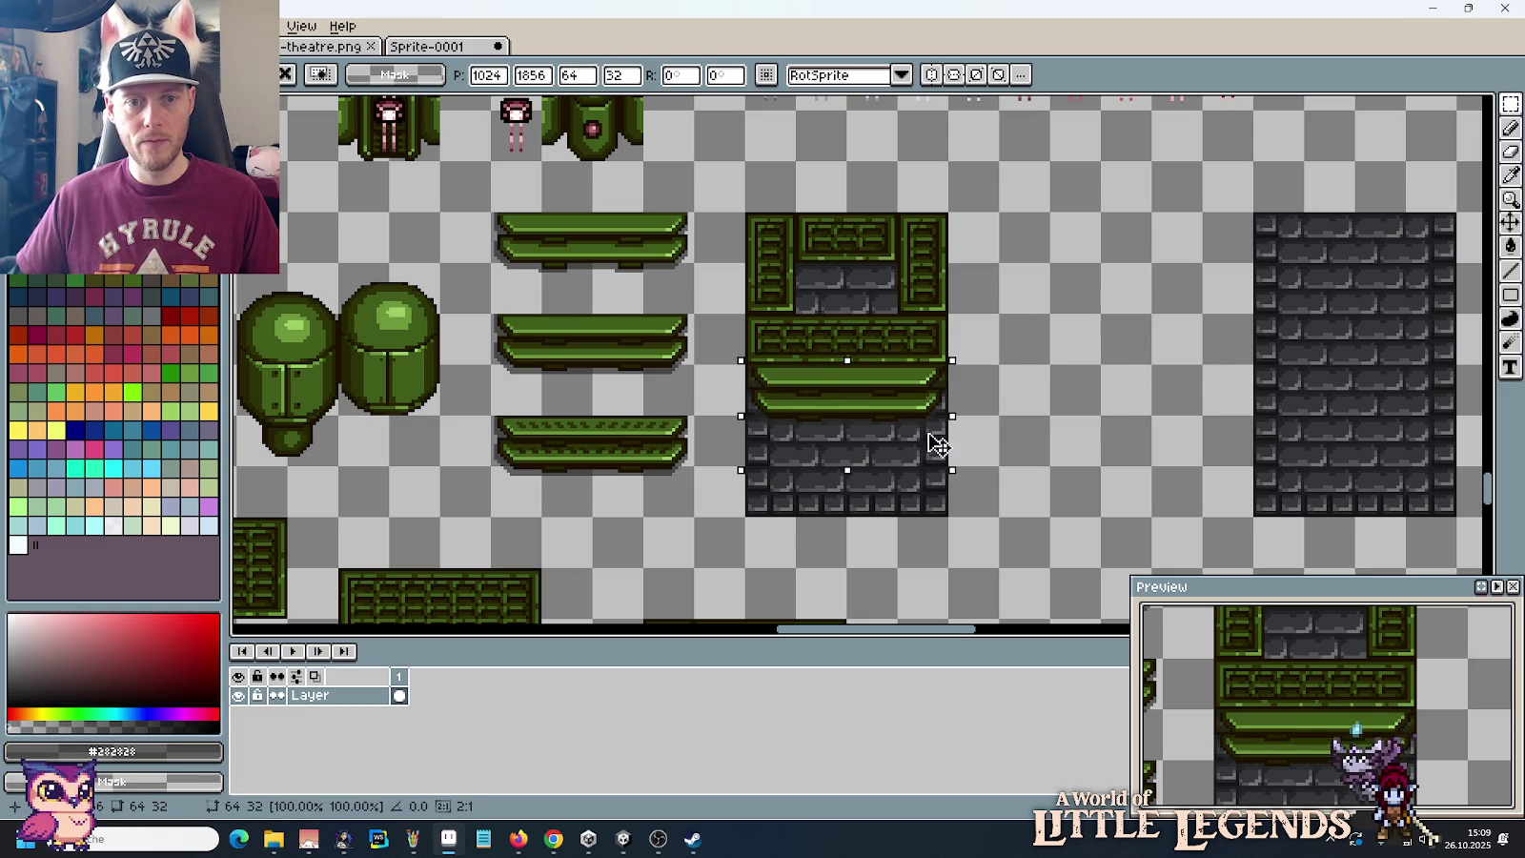
{"action": "key", "text": "ctrl+d"}
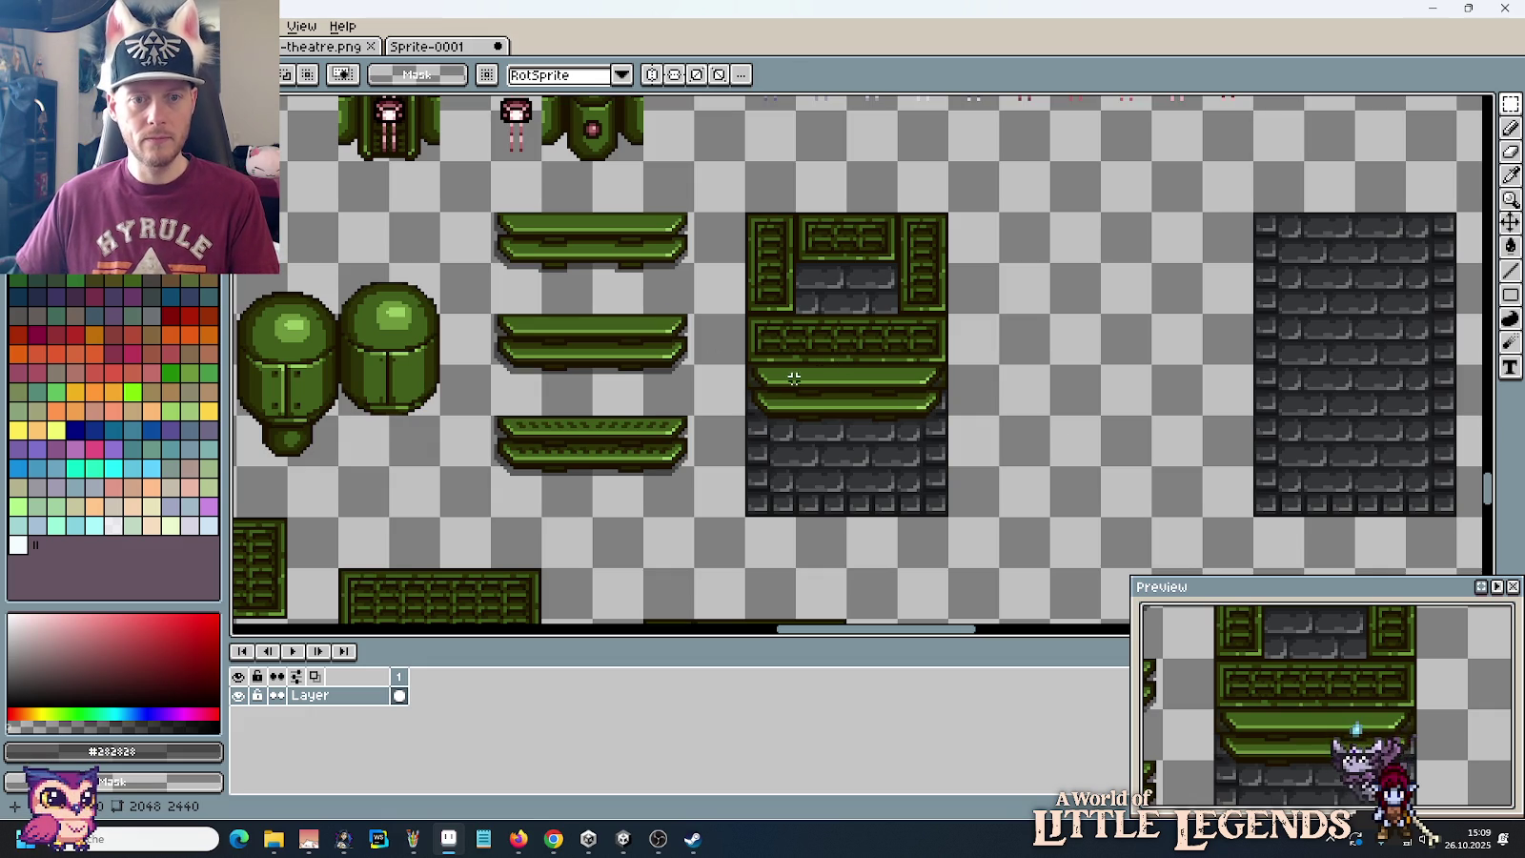
{"action": "scroll", "coordinate": [803, 363], "scroll_direction": "up", "scroll_amount": 3}
{"action": "scroll", "coordinate": [803, 362], "scroll_direction": "up", "scroll_amount": 2}
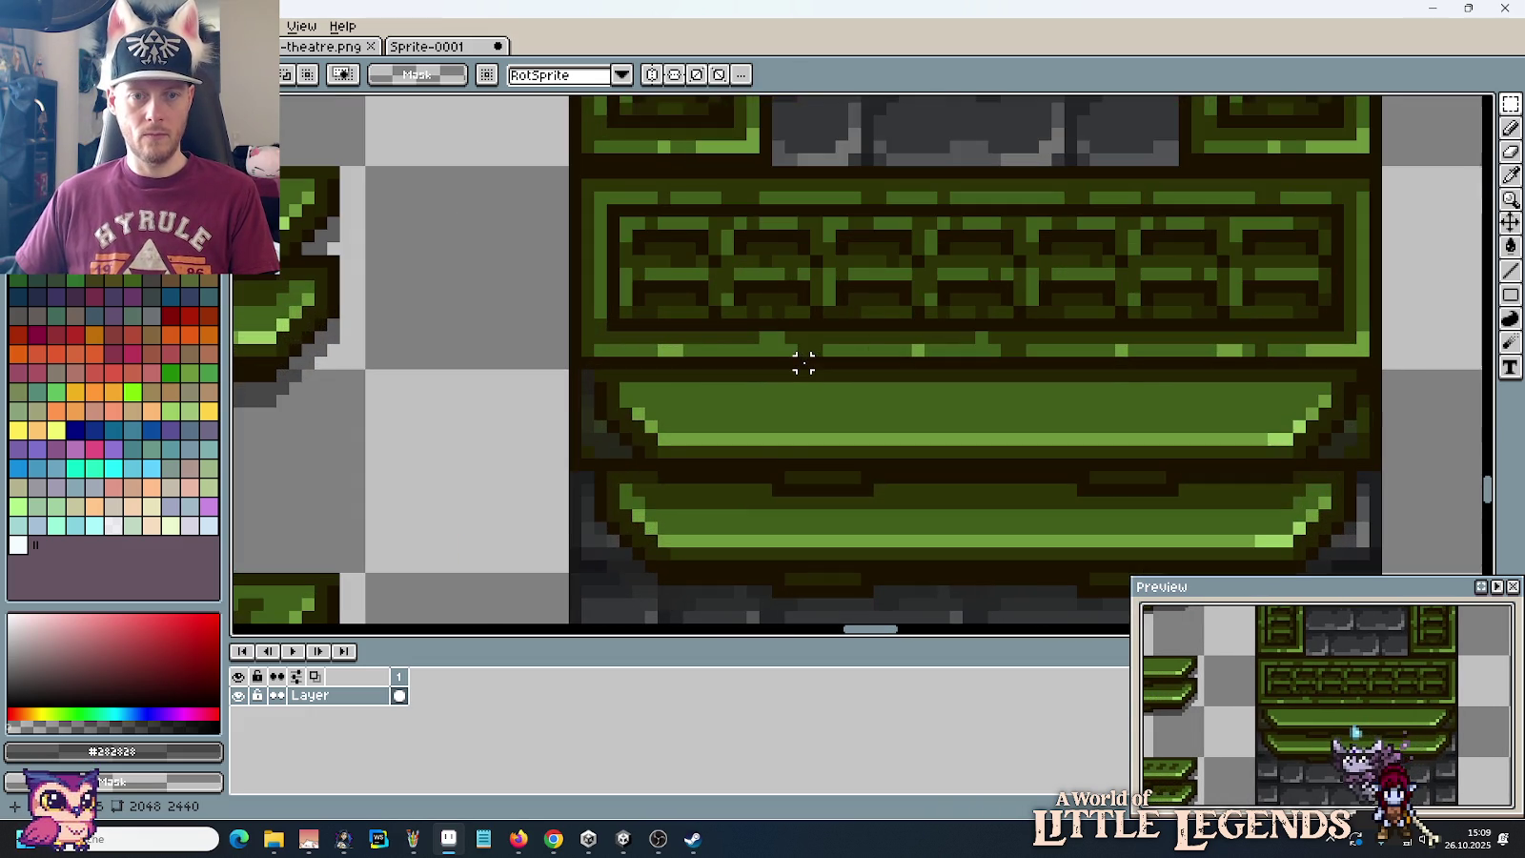
Step: Zoom in on the ledge and sample dark olive #252304 from its outline with the eyedropper
{"action": "key", "text": "i"}
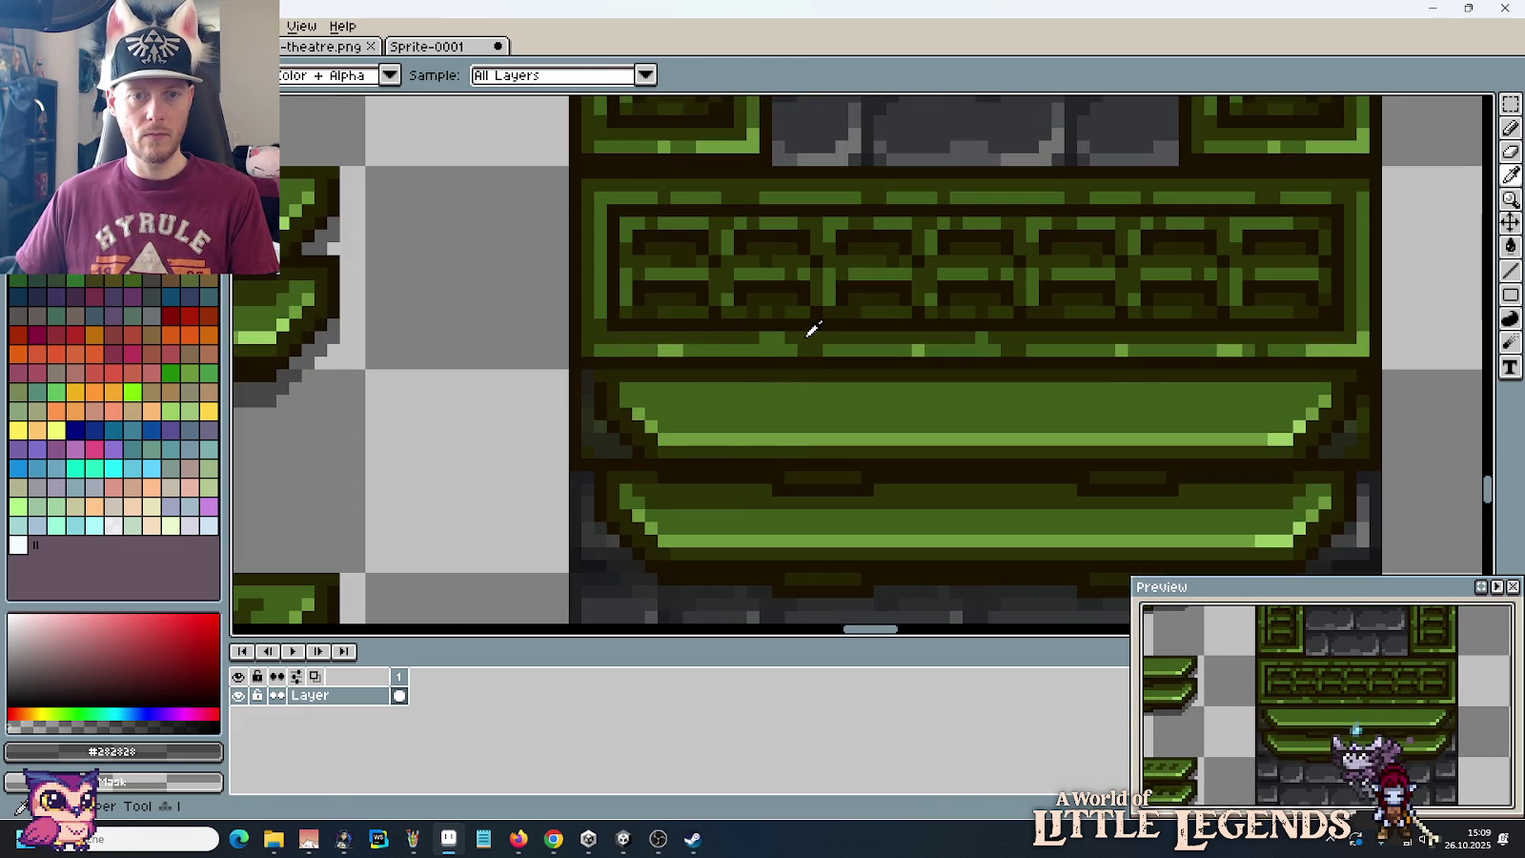
{"action": "scroll", "coordinate": [812, 329], "scroll_direction": "down", "scroll_amount": 5}
{"action": "scroll", "coordinate": [812, 329], "scroll_direction": "down", "scroll_amount": 2}
{"action": "scroll", "coordinate": [812, 329], "scroll_direction": "up", "scroll_amount": 4}
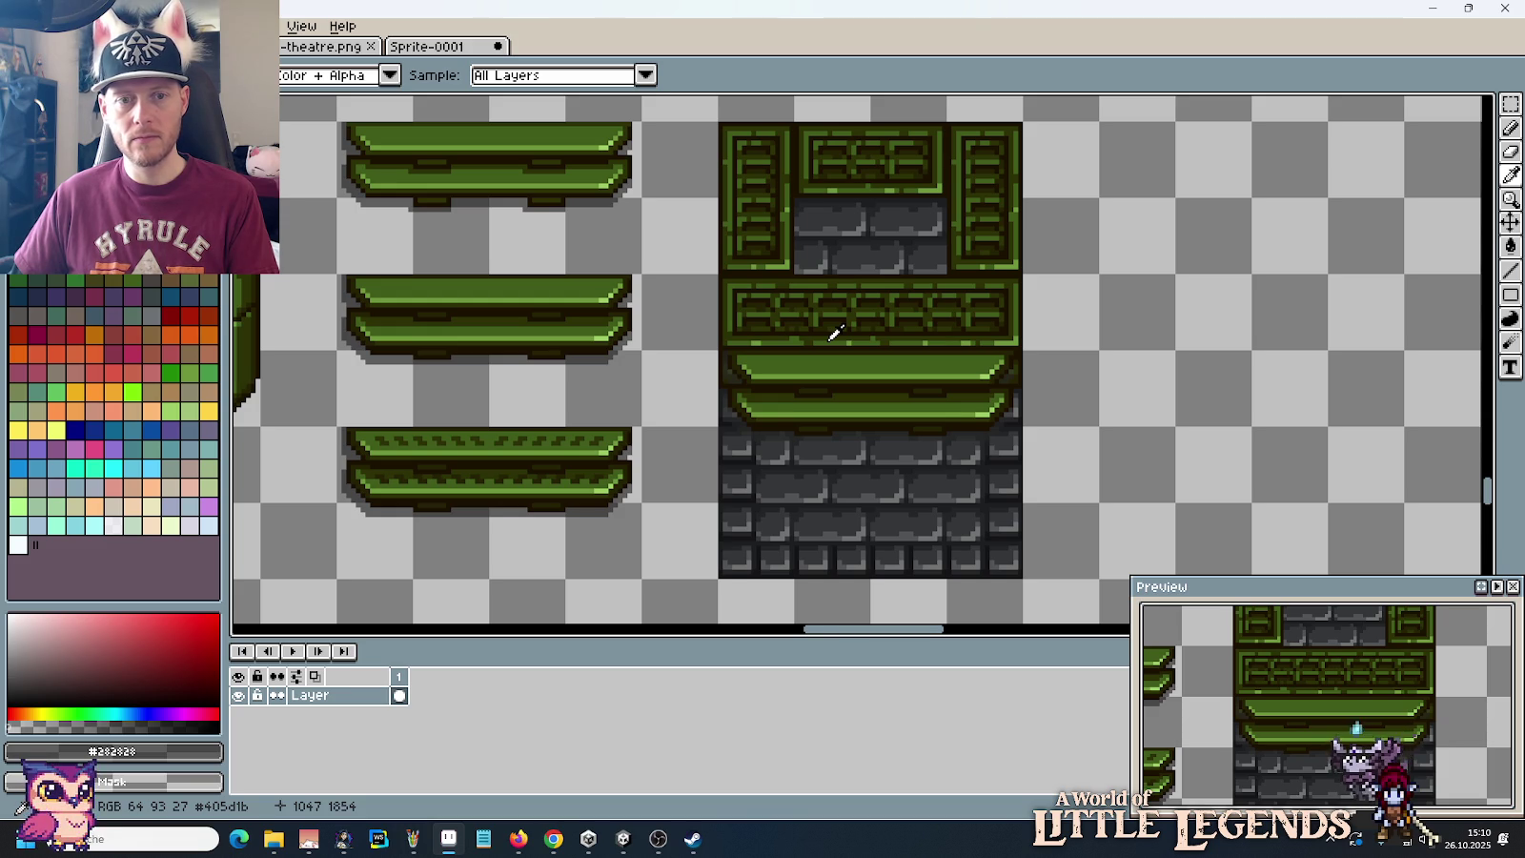
{"action": "scroll", "coordinate": [835, 332], "scroll_direction": "up", "scroll_amount": 2}
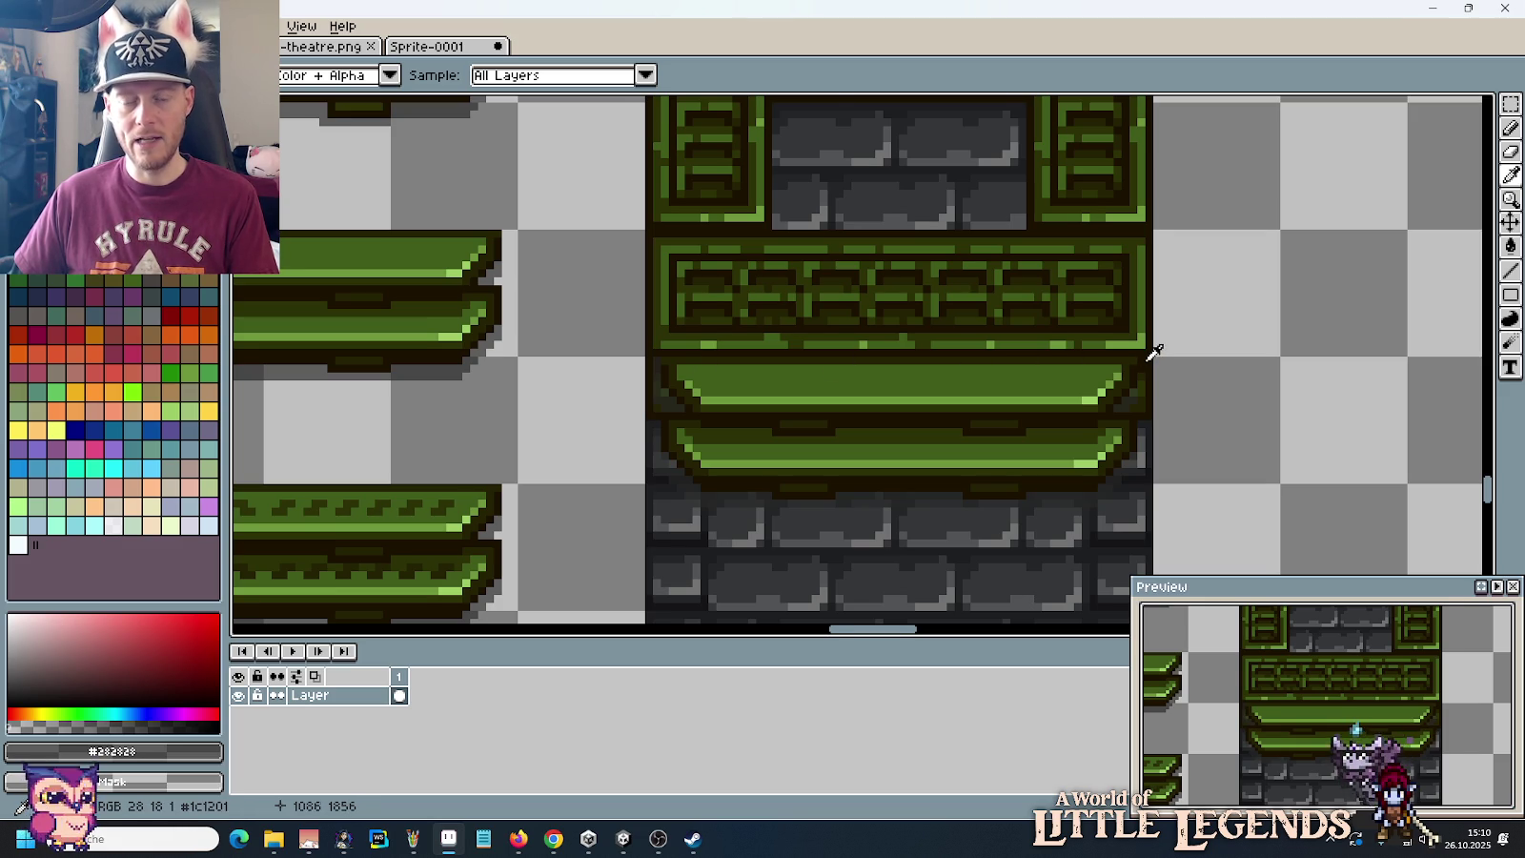
{"action": "scroll", "coordinate": [1144, 354], "scroll_direction": "up", "scroll_amount": 1}
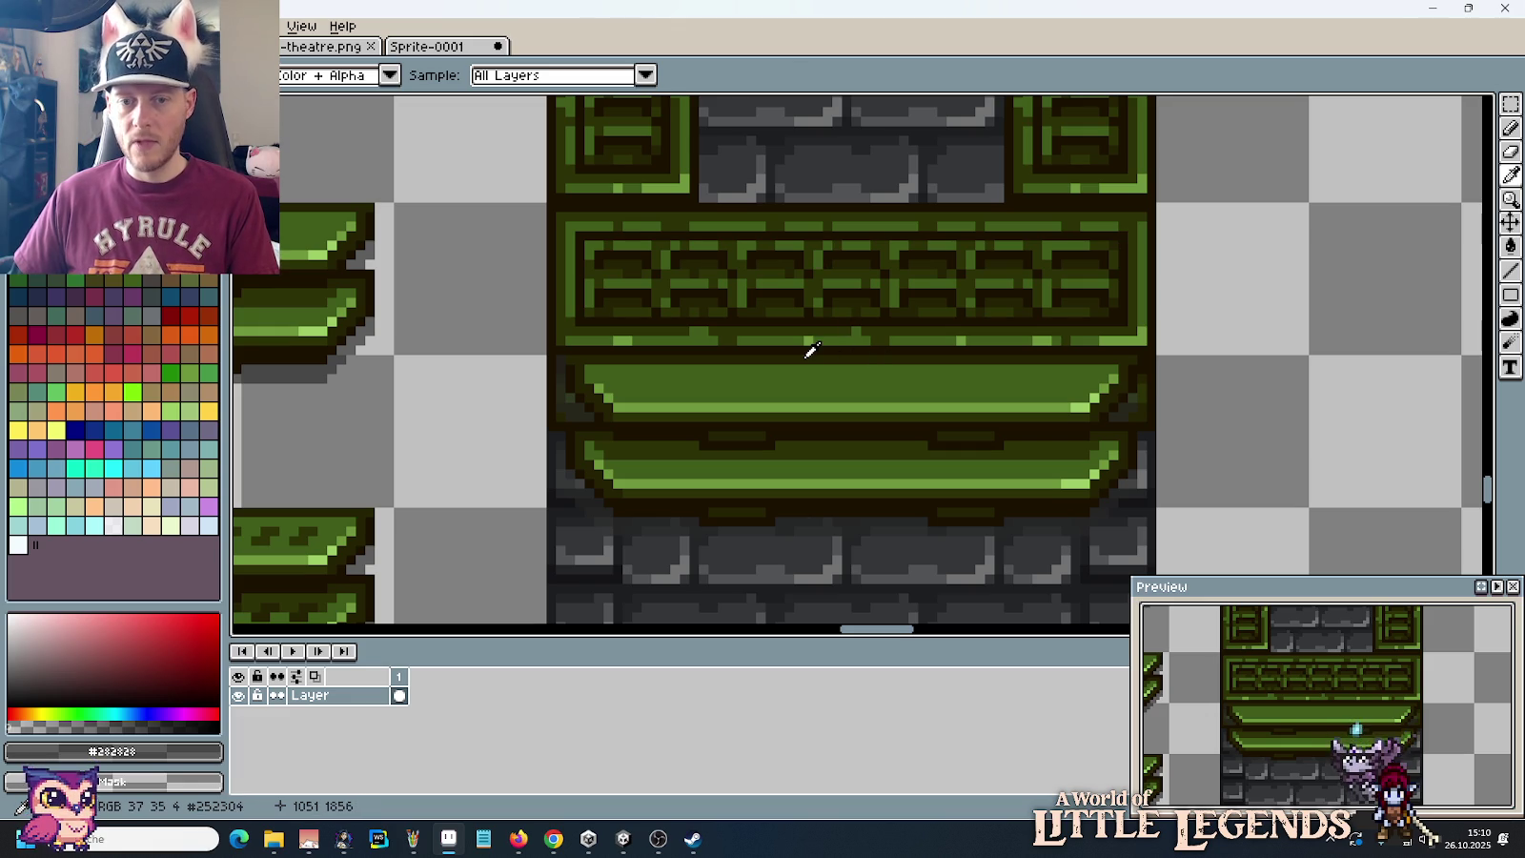
{"action": "scroll", "coordinate": [1084, 374], "scroll_direction": "up", "scroll_amount": 1}
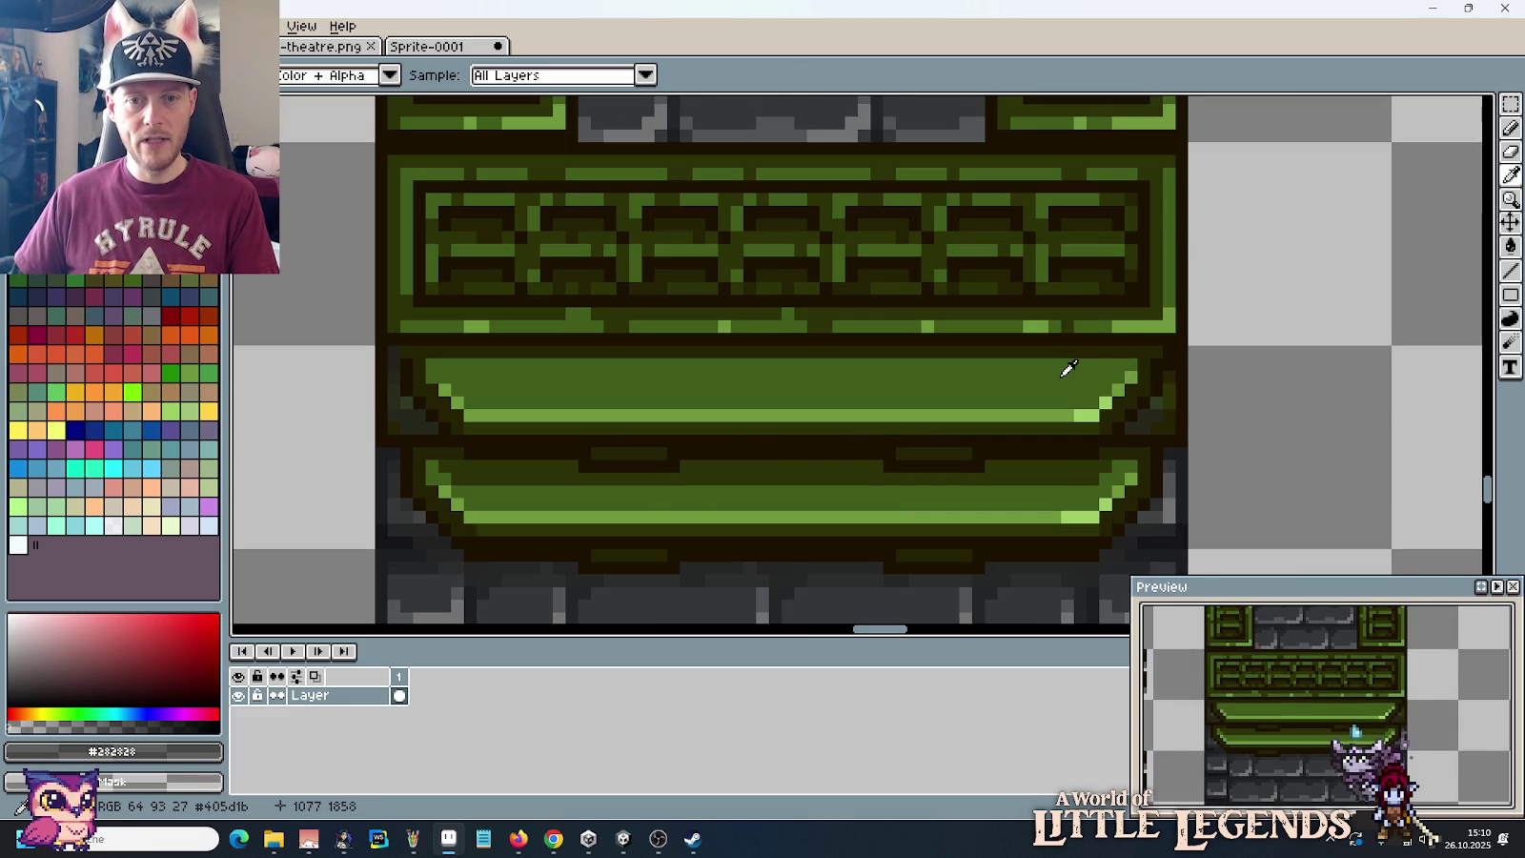
{"action": "left_click", "coordinate": [1106, 345]}
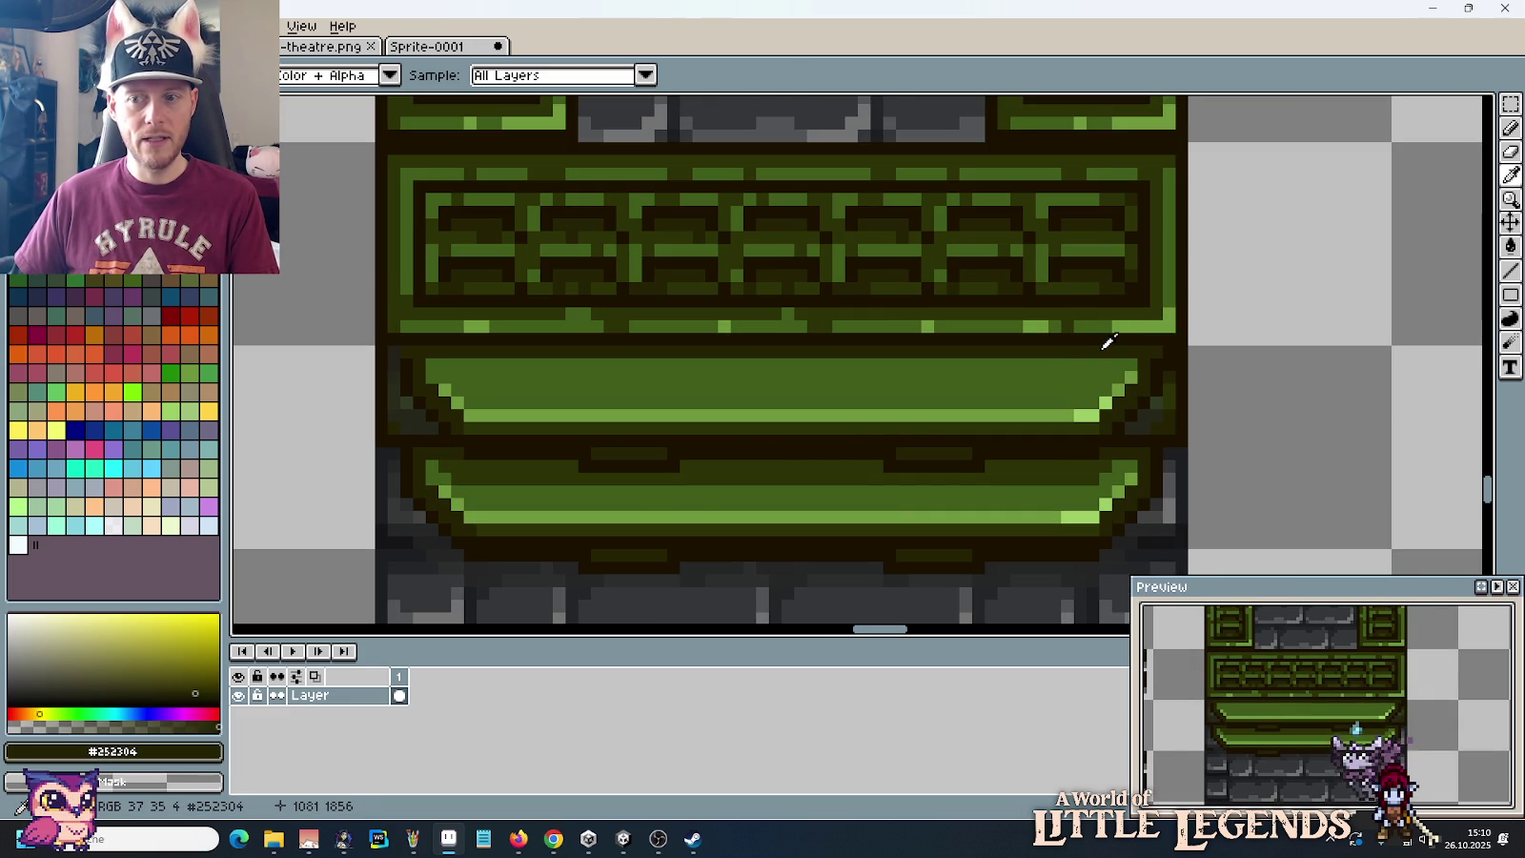
{"action": "scroll", "coordinate": [738, 381], "scroll_direction": "down", "scroll_amount": 3}
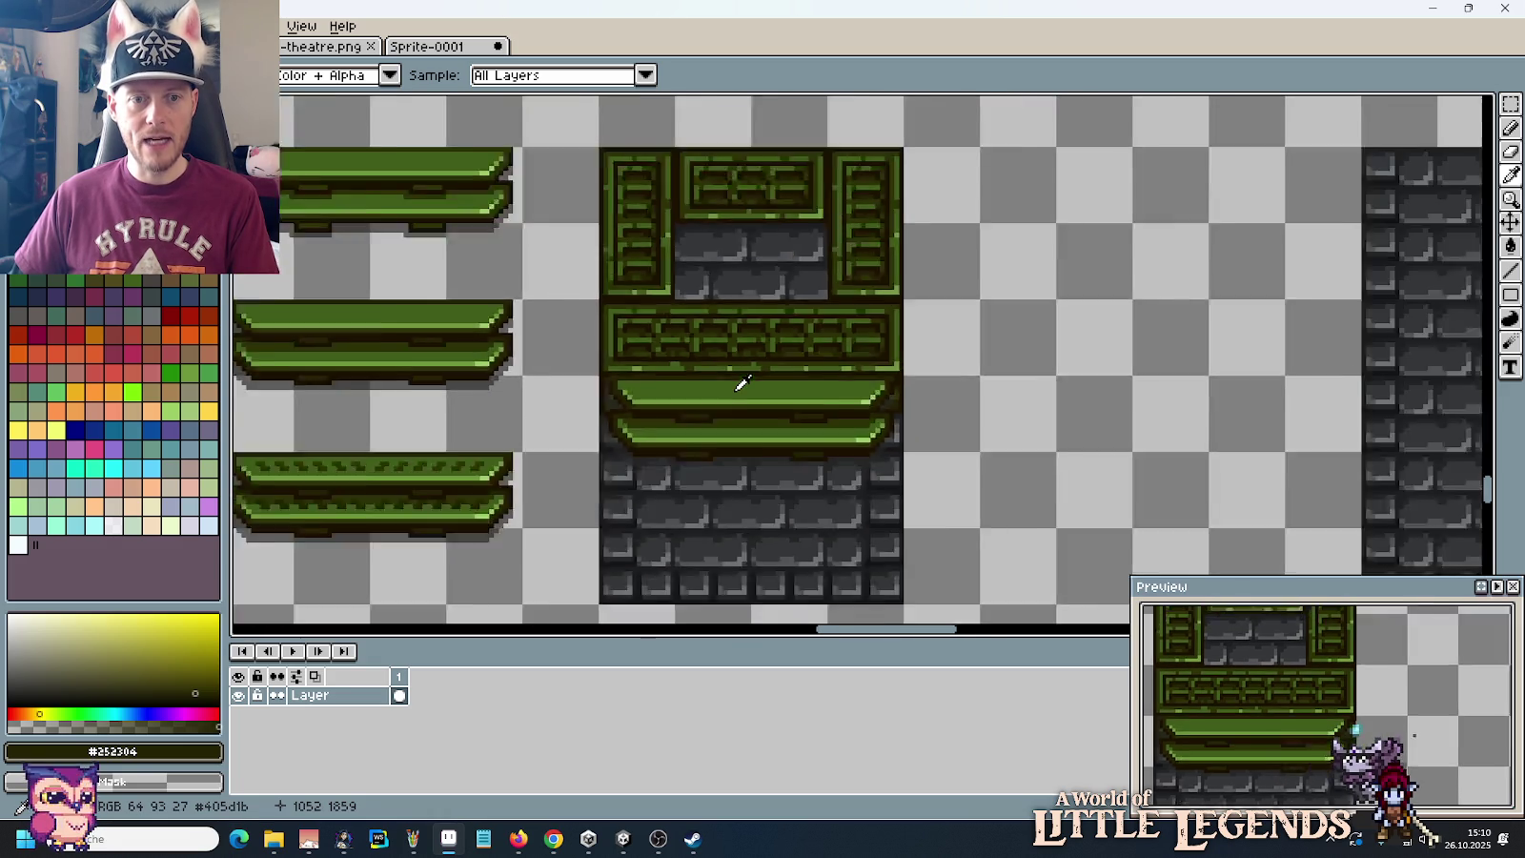
{"action": "scroll", "coordinate": [769, 383], "scroll_direction": "down", "scroll_amount": 2}
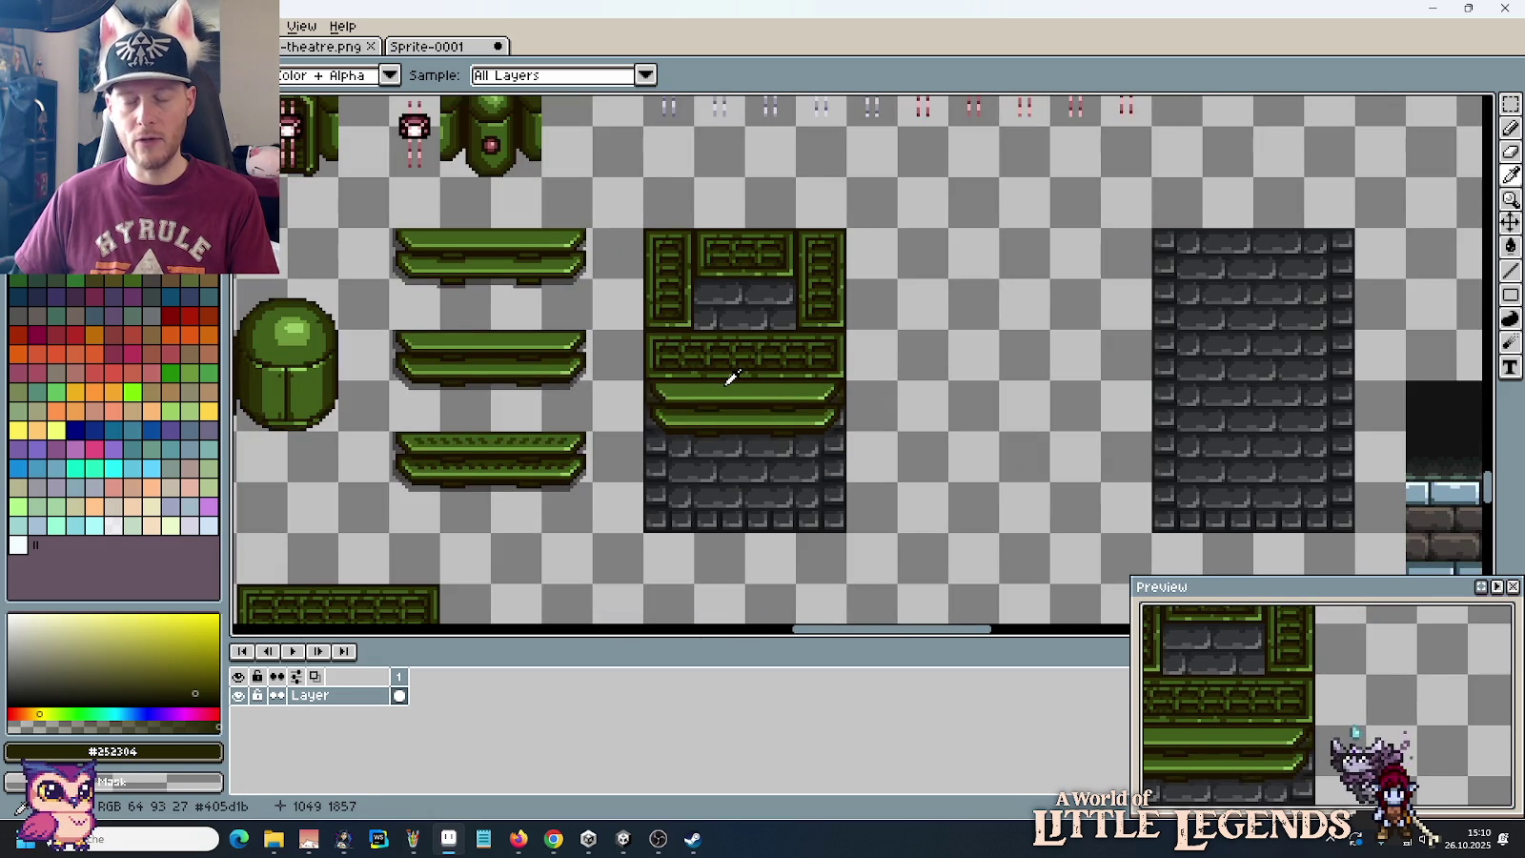
{"action": "scroll", "coordinate": [633, 388], "scroll_direction": "up", "scroll_amount": 2}
{"action": "mouse_move", "coordinate": [895, 340]}
{"action": "left_mouse_down"}
{"action": "mouse_move", "coordinate": [816, 370]}
{"action": "mouse_move", "coordinate": [715, 375]}
{"action": "left_mouse_up"}
{"action": "scroll", "coordinate": [713, 374], "scroll_direction": "up", "scroll_amount": 1}
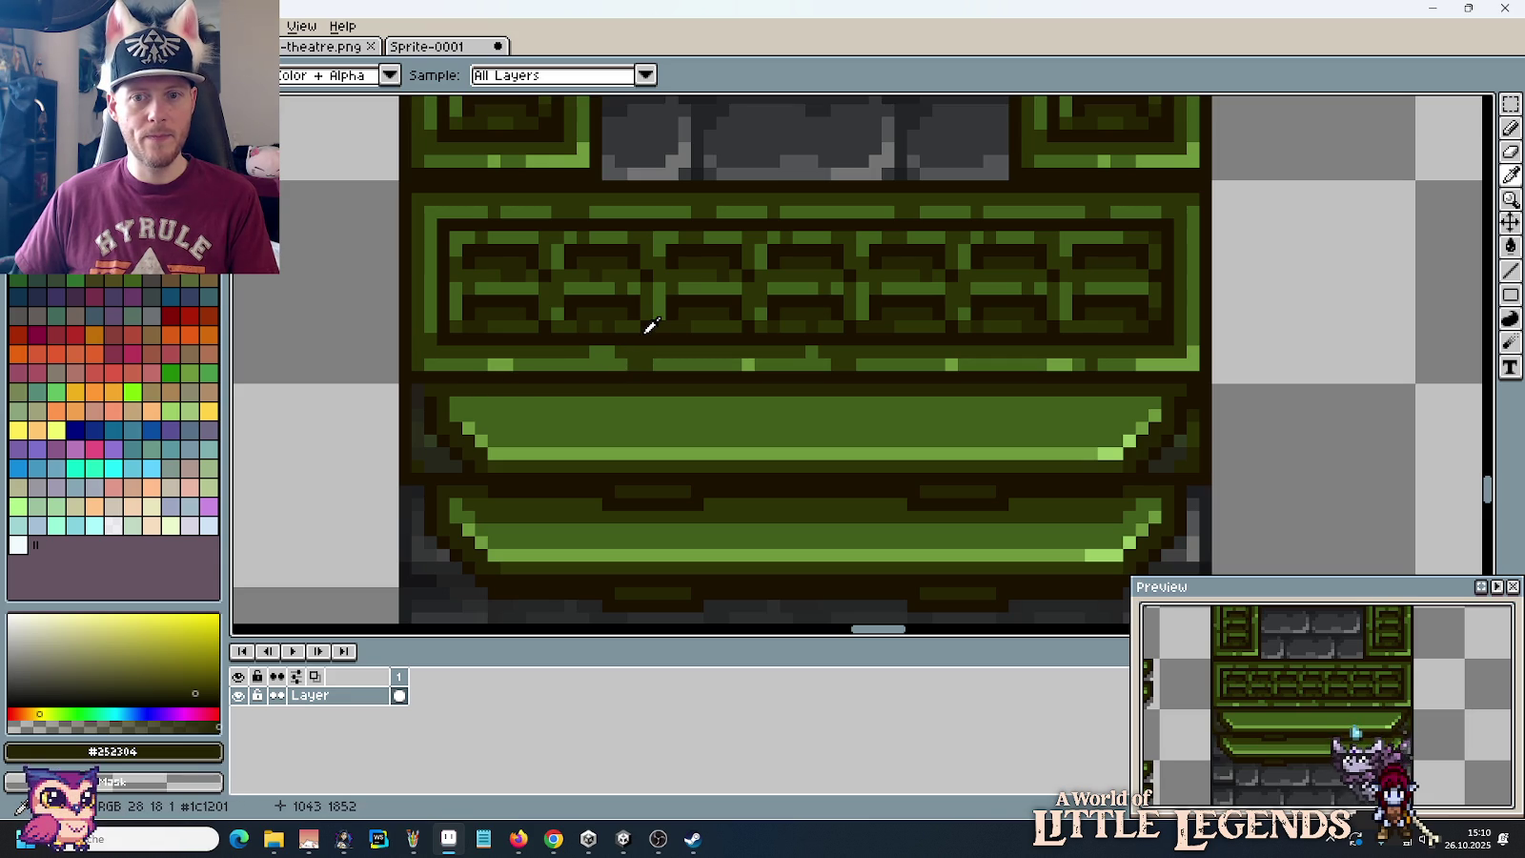
{"action": "scroll", "coordinate": [799, 323], "scroll_direction": "down", "scroll_amount": 2}
{"action": "scroll", "coordinate": [799, 323], "scroll_direction": "down", "scroll_amount": 1}
{"action": "scroll", "coordinate": [801, 324], "scroll_direction": "down", "scroll_amount": 3}
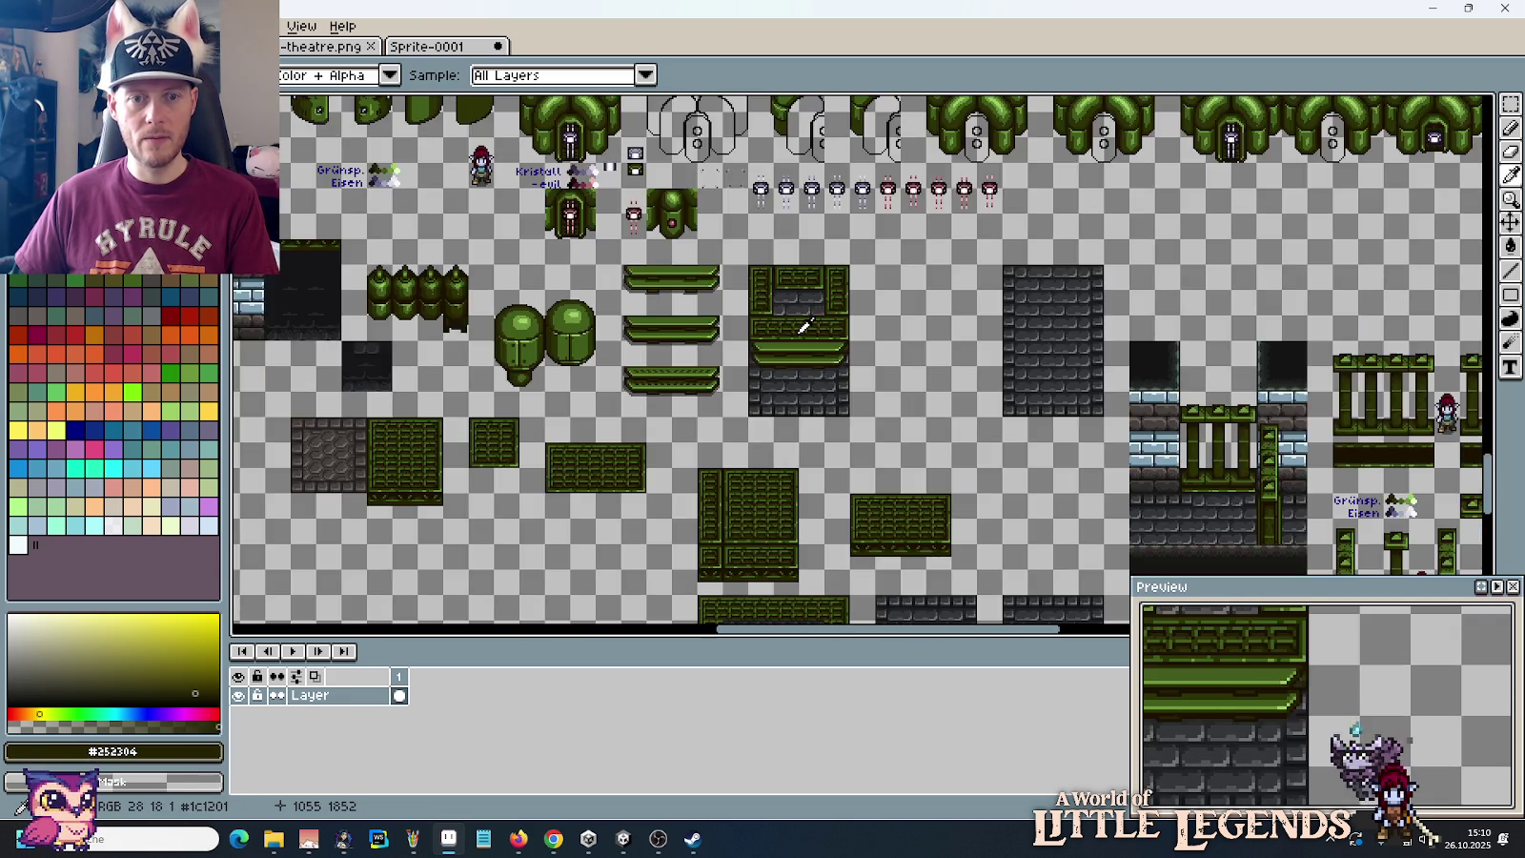
{"action": "scroll", "coordinate": [803, 326], "scroll_direction": "up", "scroll_amount": 2}
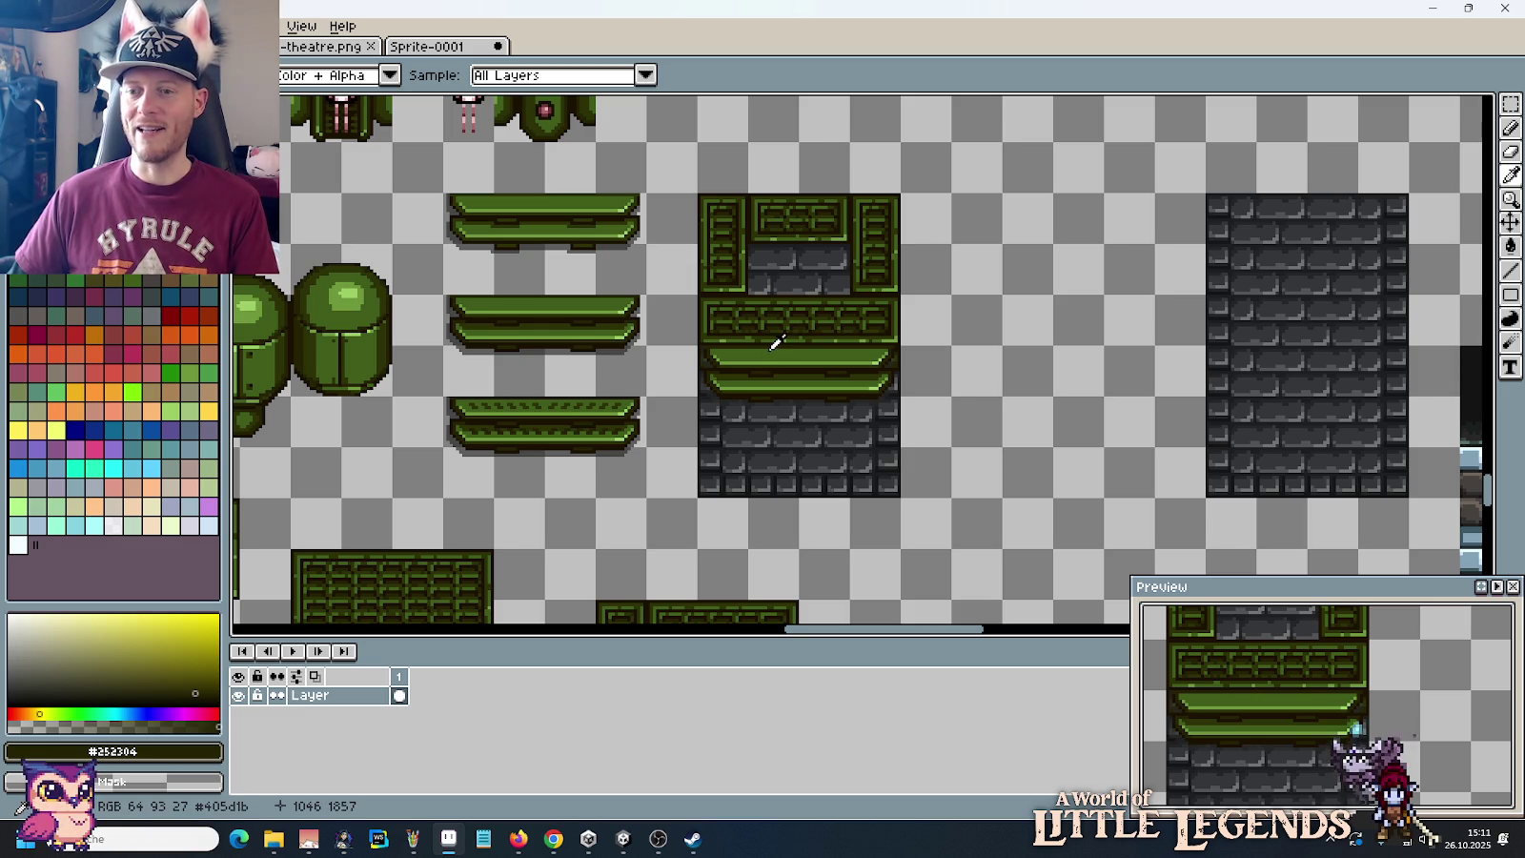
{"action": "scroll", "coordinate": [777, 343], "scroll_direction": "up", "scroll_amount": 2}
{"action": "scroll", "coordinate": [777, 343], "scroll_direction": "up", "scroll_amount": 1}
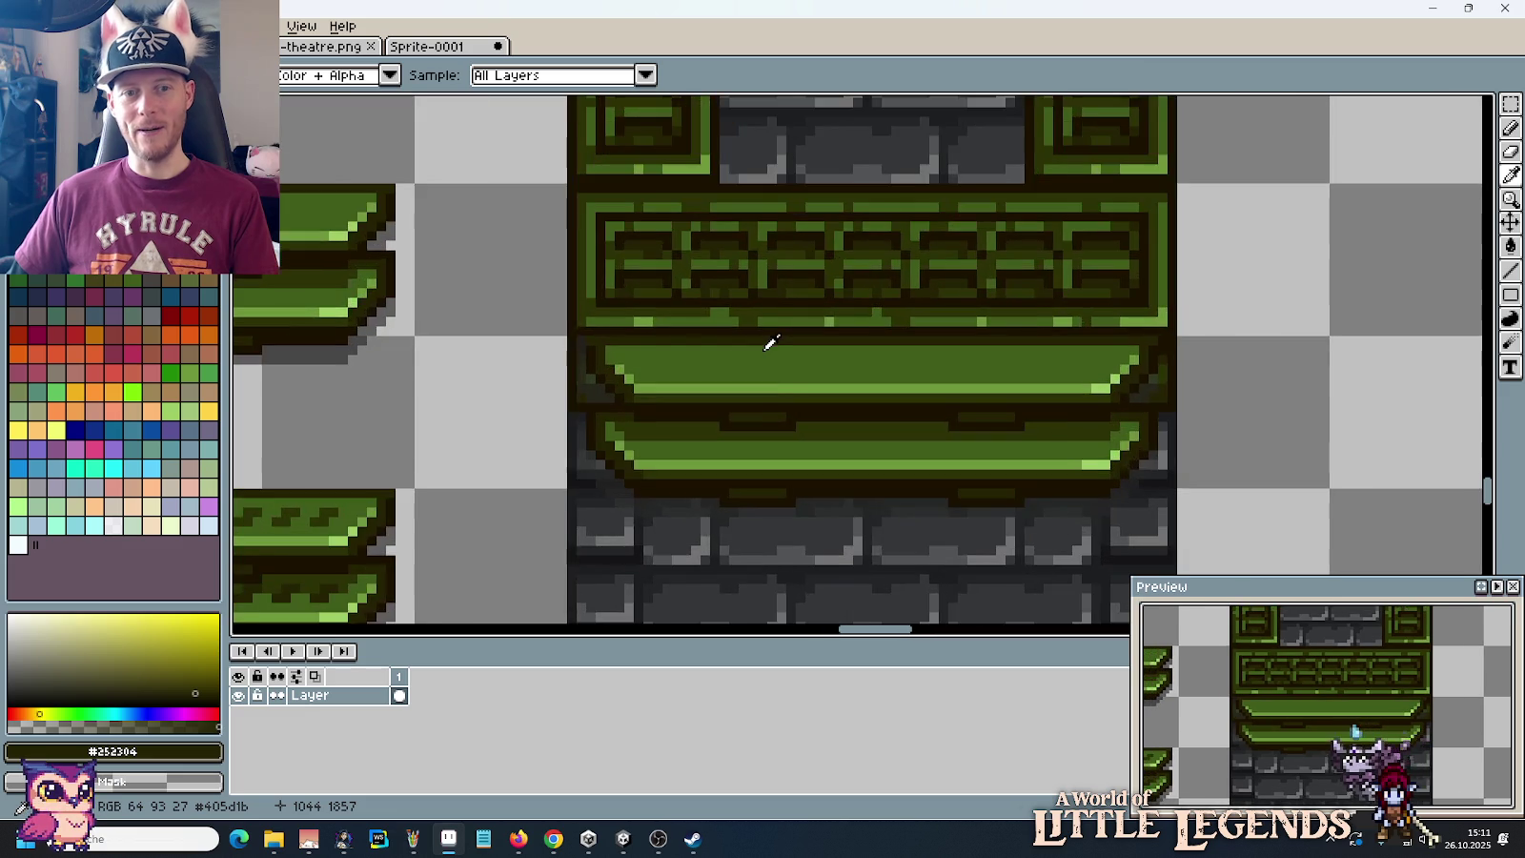
{"action": "scroll", "coordinate": [782, 348], "scroll_direction": "up", "scroll_amount": 1}
{"action": "left_click_drag", "start_coordinate": [789, 354], "coordinate": [747, 362]}
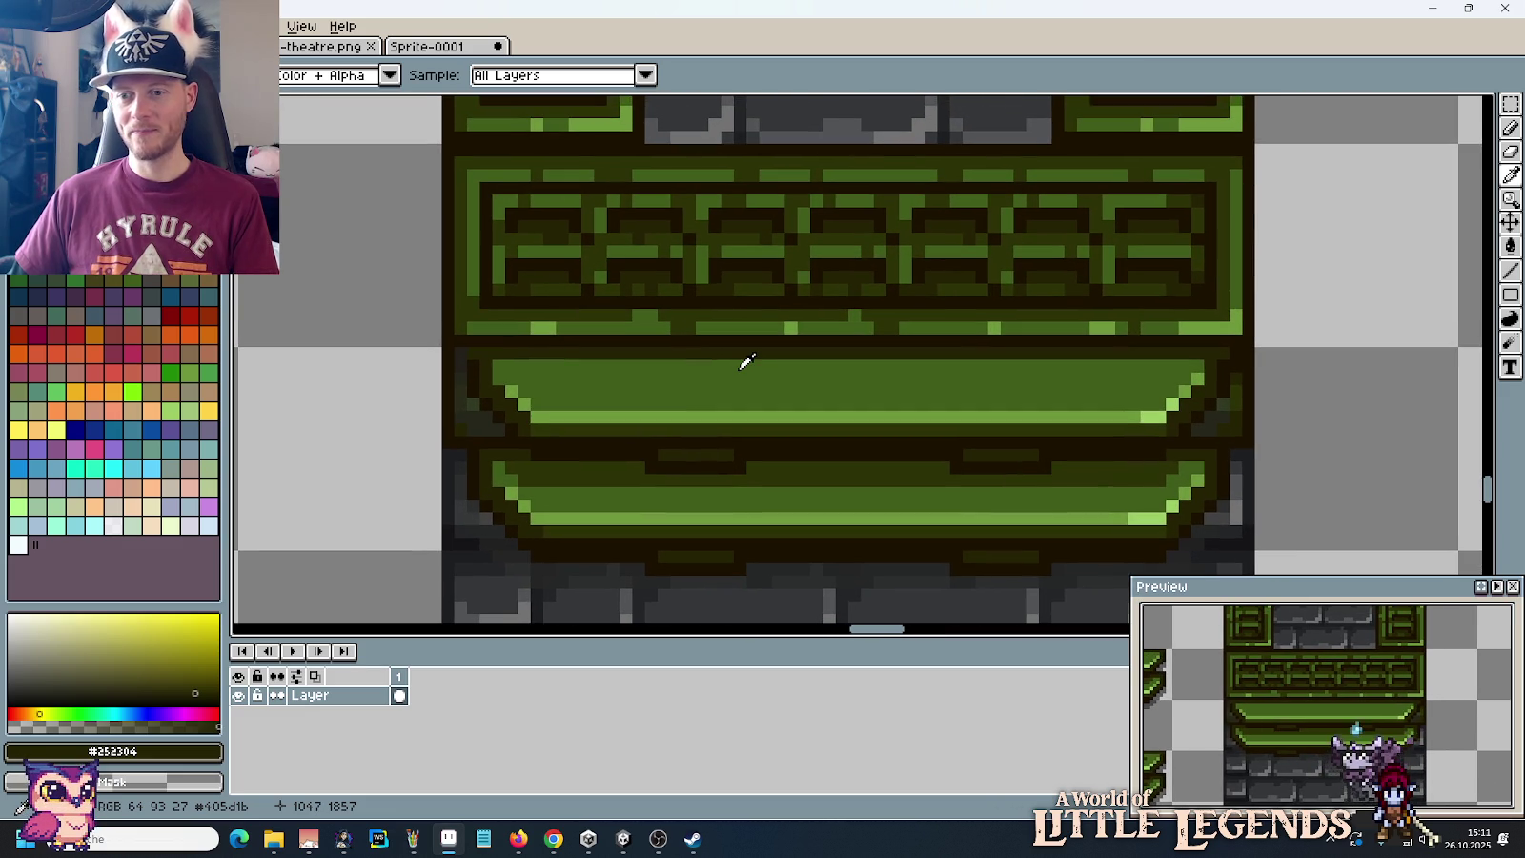
{"action": "left_click", "coordinate": [693, 316]}
{"action": "key", "text": "b"}
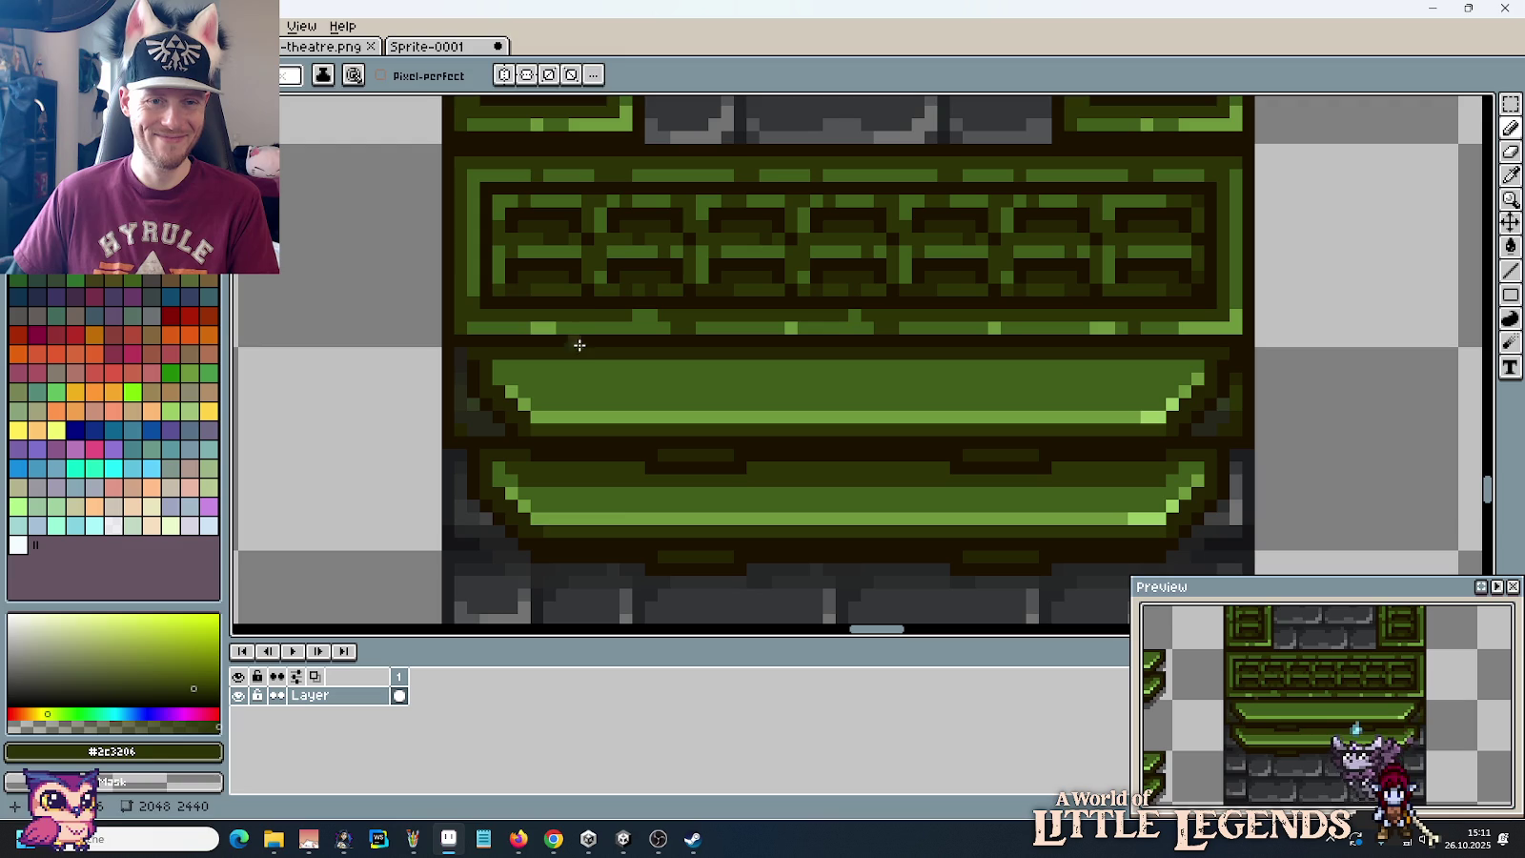
{"action": "key", "text": "i"}
{"action": "scroll", "coordinate": [584, 307], "scroll_direction": "down", "scroll_amount": 1}
{"action": "scroll", "coordinate": [584, 307], "scroll_direction": "down", "scroll_amount": 1}
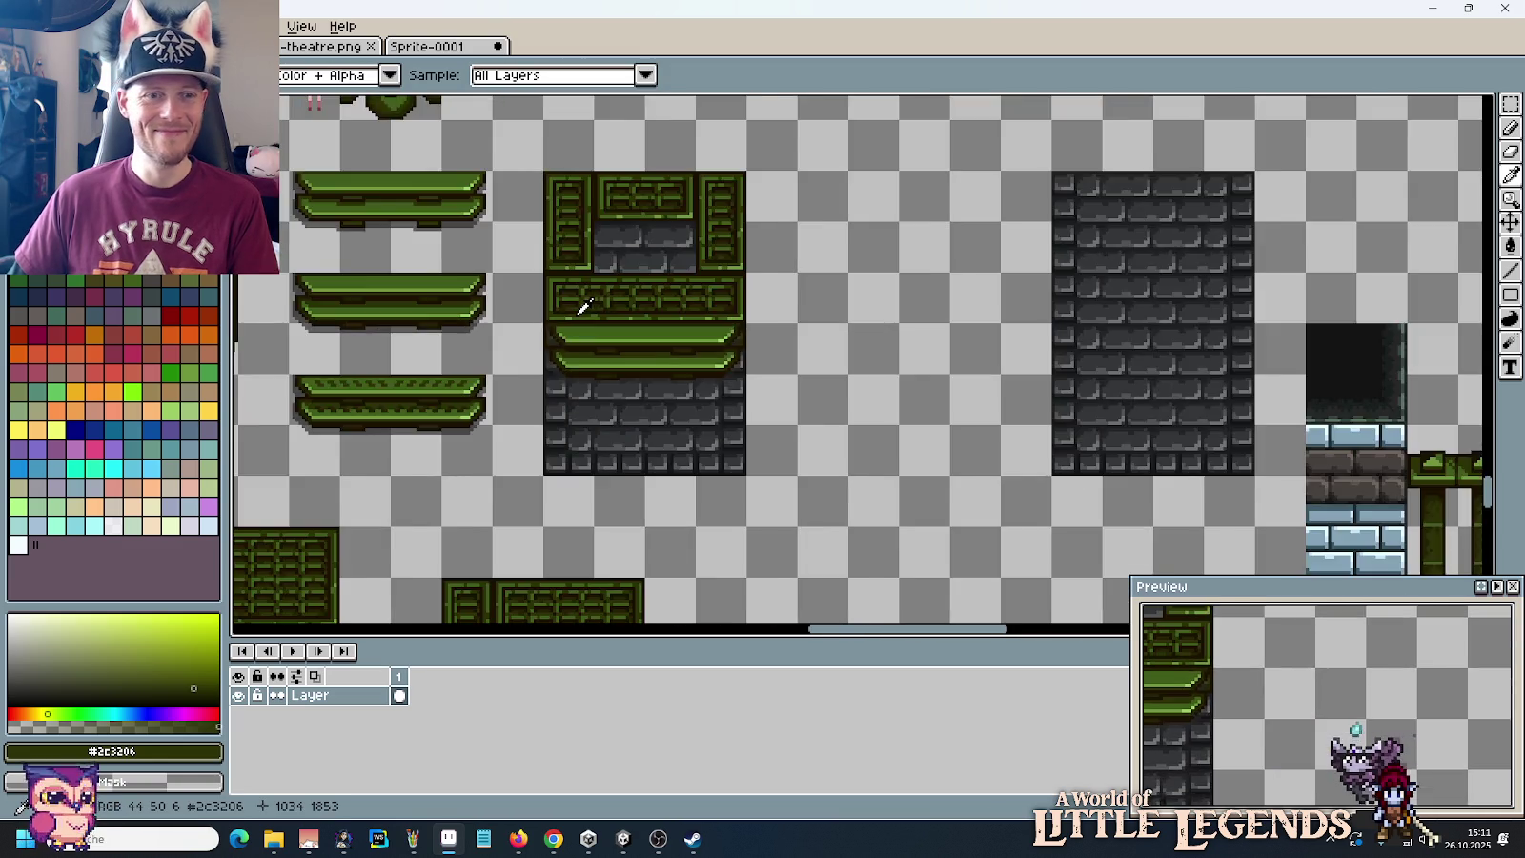
{"action": "scroll", "coordinate": [584, 307], "scroll_direction": "down", "scroll_amount": 1}
{"action": "scroll", "coordinate": [588, 372], "scroll_direction": "down", "scroll_amount": 2}
{"action": "scroll", "coordinate": [588, 372], "scroll_direction": "up", "scroll_amount": 3}
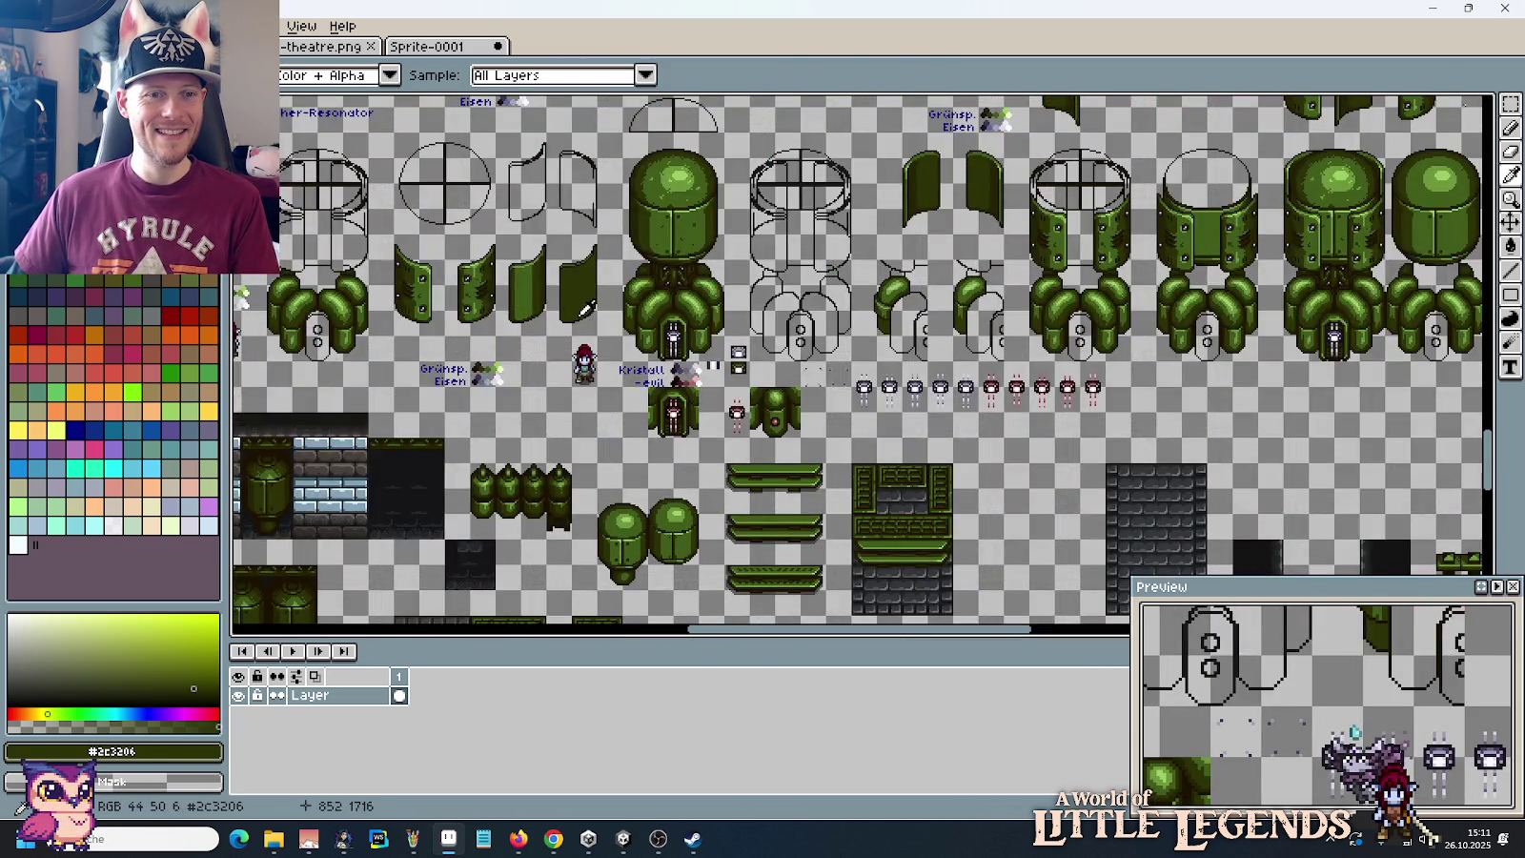
{"action": "scroll", "coordinate": [534, 286], "scroll_direction": "up", "scroll_amount": 2}
{"action": "scroll", "coordinate": [457, 250], "scroll_direction": "up", "scroll_amount": 1}
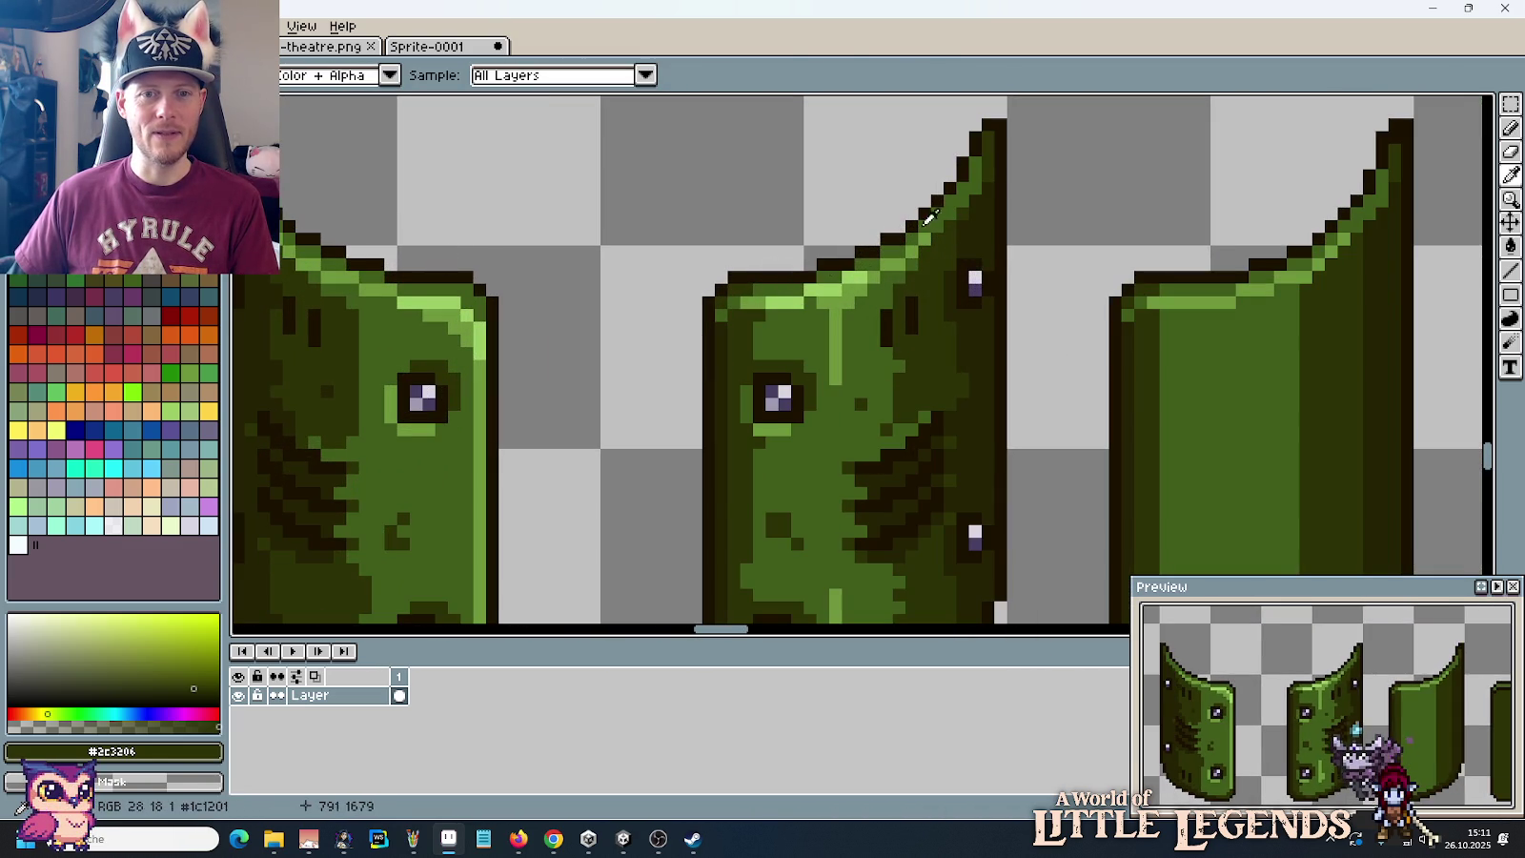
{"action": "scroll", "coordinate": [879, 246], "scroll_direction": "down", "scroll_amount": 3}
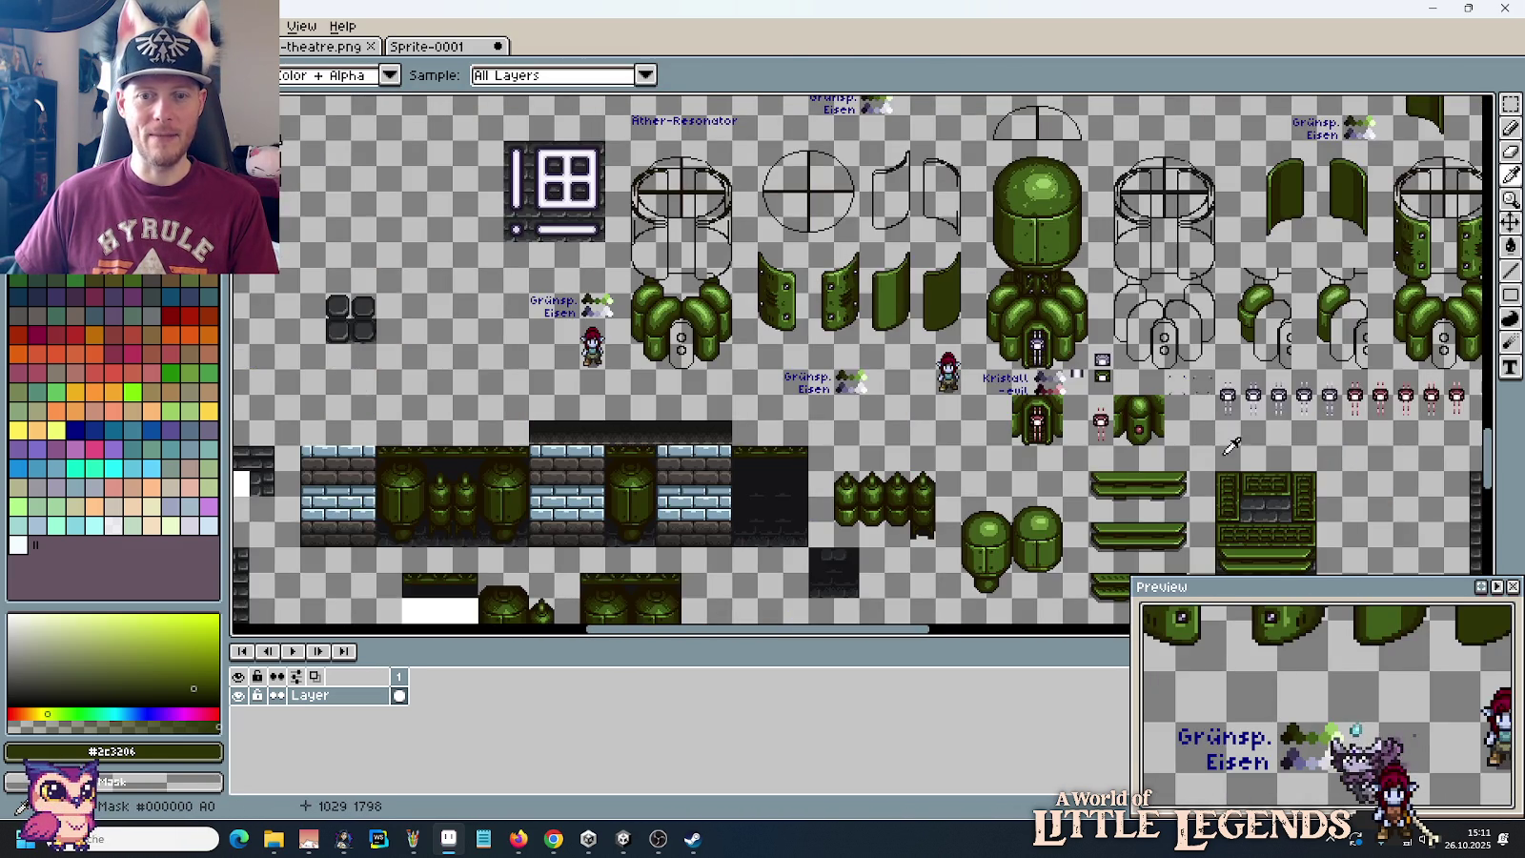
{"action": "scroll", "coordinate": [953, 327], "scroll_direction": "up", "scroll_amount": 1}
{"action": "scroll", "coordinate": [953, 327], "scroll_direction": "up", "scroll_amount": 2}
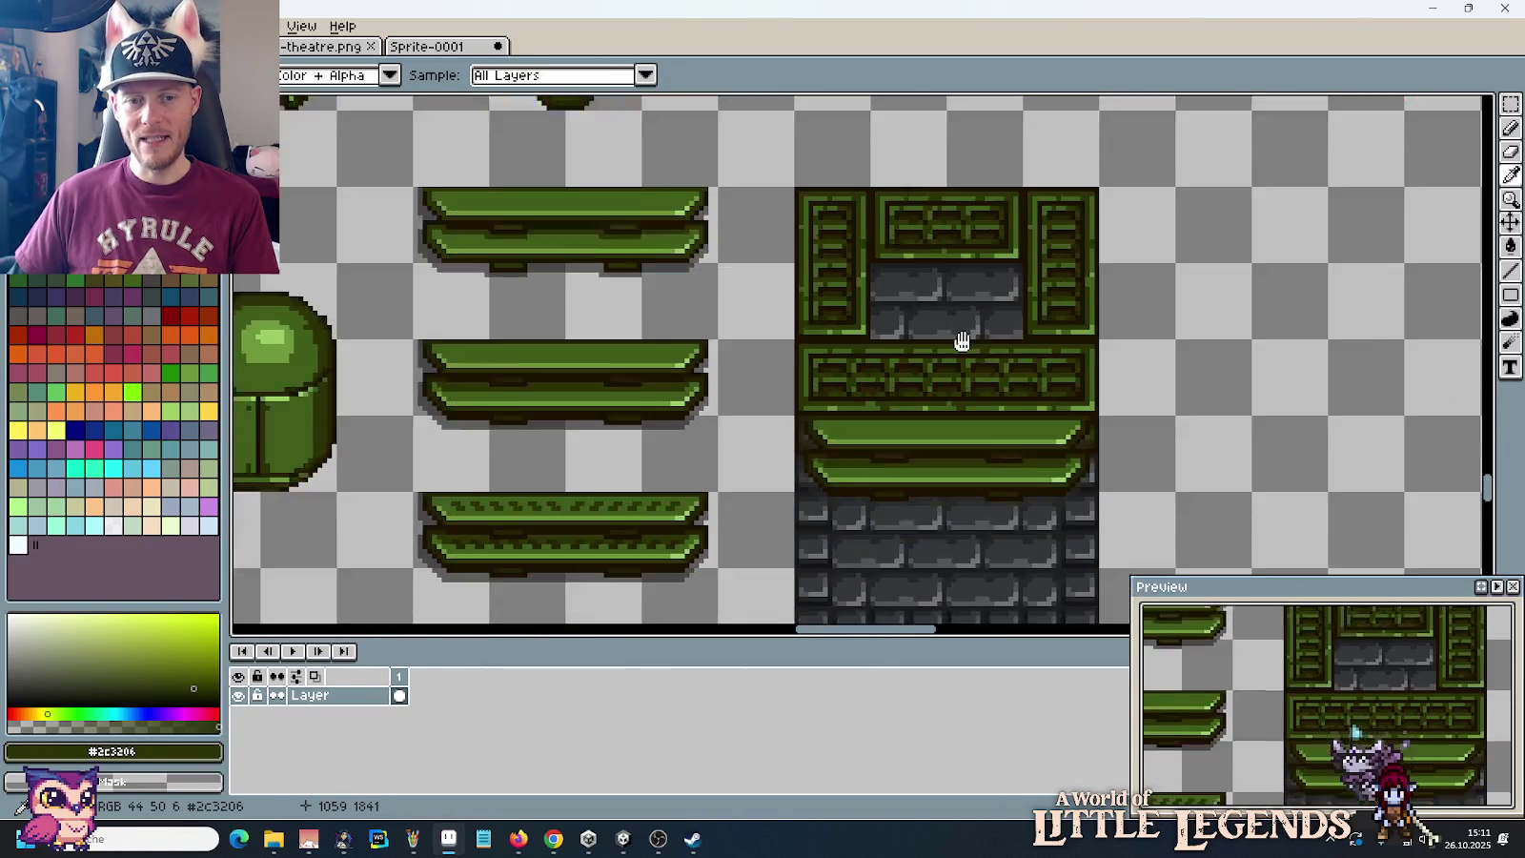
{"action": "scroll", "coordinate": [964, 340], "scroll_direction": "up", "scroll_amount": 1}
{"action": "scroll", "coordinate": [847, 392], "scroll_direction": "up", "scroll_amount": 1}
{"action": "scroll", "coordinate": [863, 384], "scroll_direction": "up", "scroll_amount": 1}
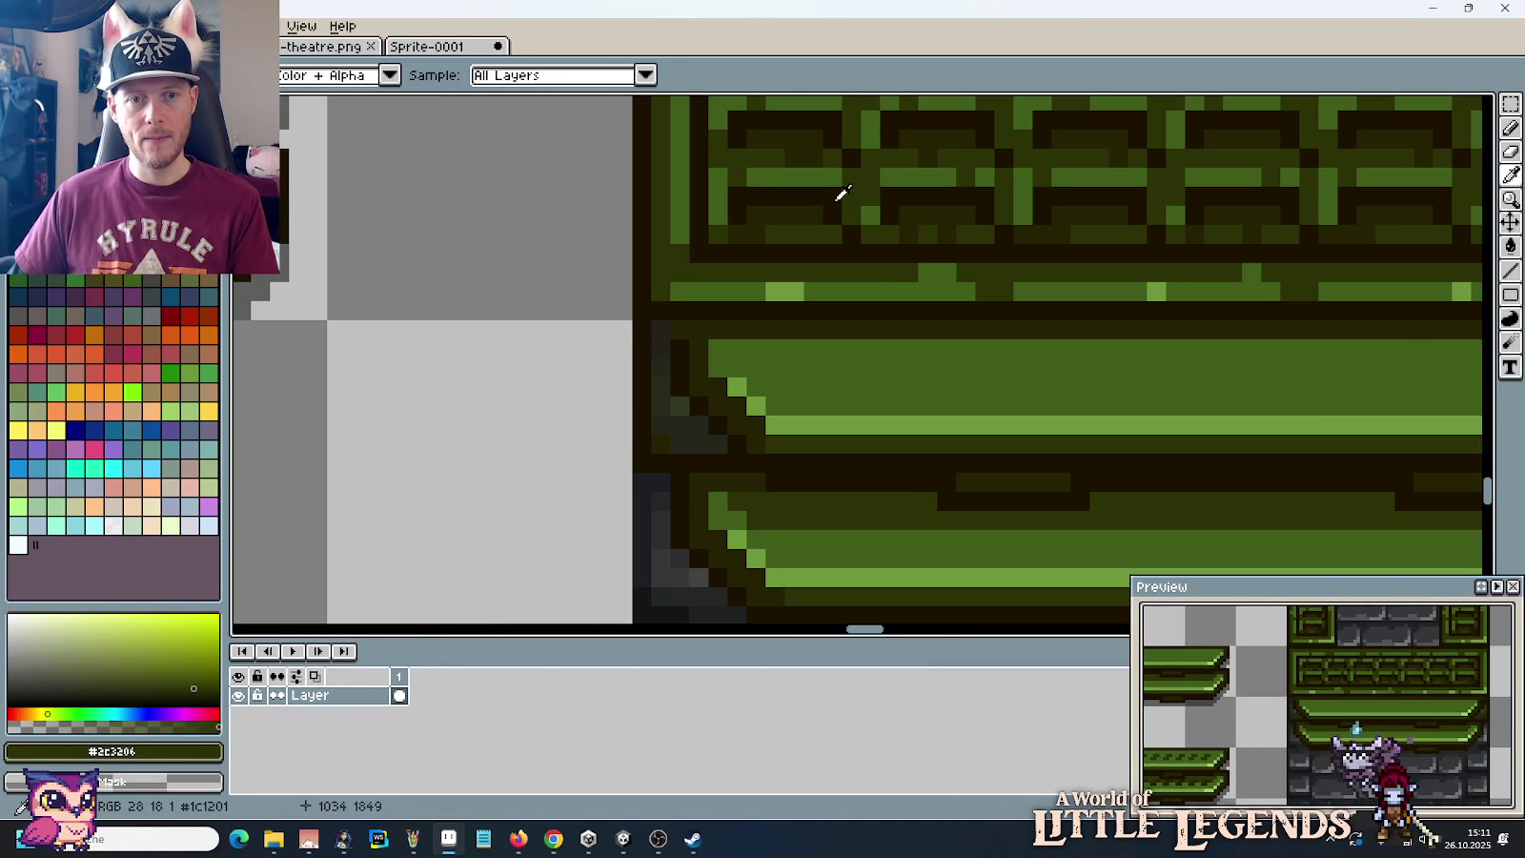
{"action": "left_click", "coordinate": [828, 193]}
{"action": "key", "text": "m"}
{"action": "mouse_move", "coordinate": [782, 183]}
{"action": "left_mouse_down"}
{"action": "mouse_move", "coordinate": [844, 228]}
{"action": "mouse_move", "coordinate": [836, 372]}
{"action": "left_mouse_up"}
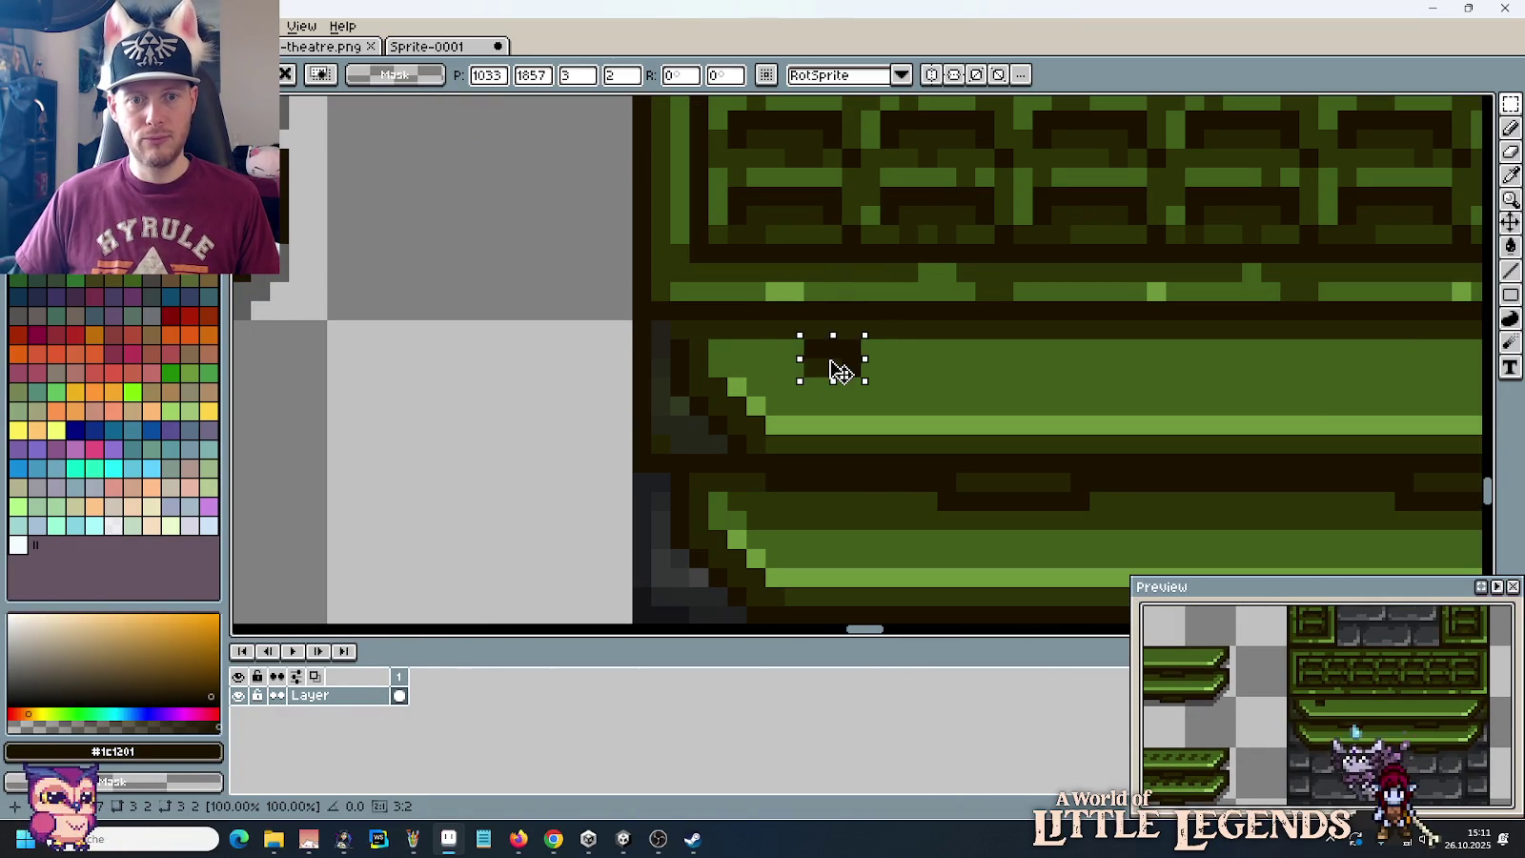
{"action": "mouse_move", "coordinate": [836, 372]}
{"action": "left_mouse_down"}
{"action": "mouse_move", "coordinate": [830, 417]}
{"action": "mouse_move", "coordinate": [817, 355]}
{"action": "left_mouse_up"}
{"action": "key", "text": "Escape"}
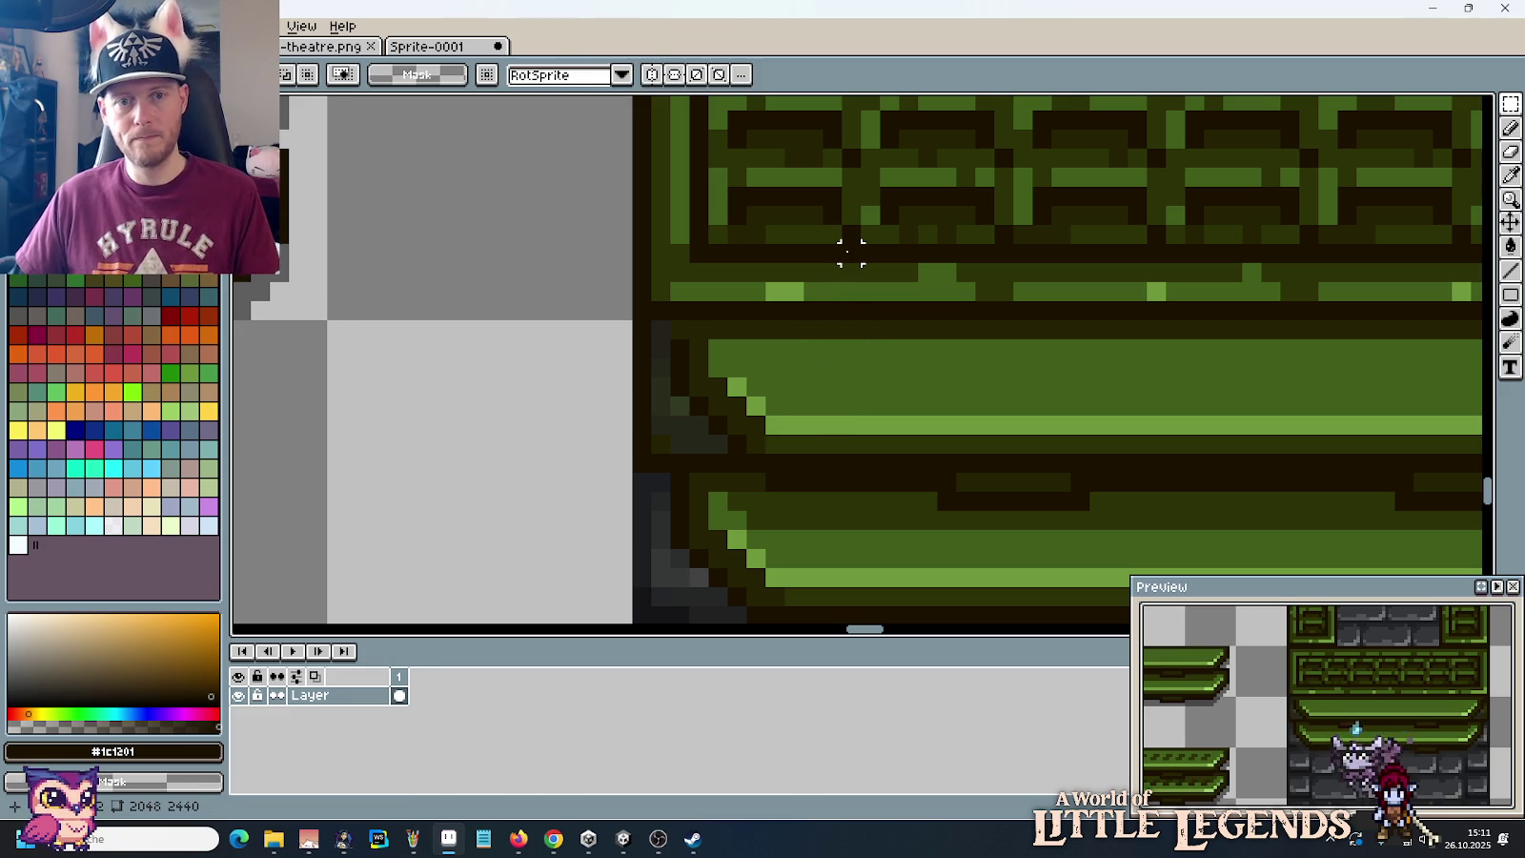
{"action": "left_click_drag", "start_coordinate": [831, 254], "coordinate": [723, 181]}
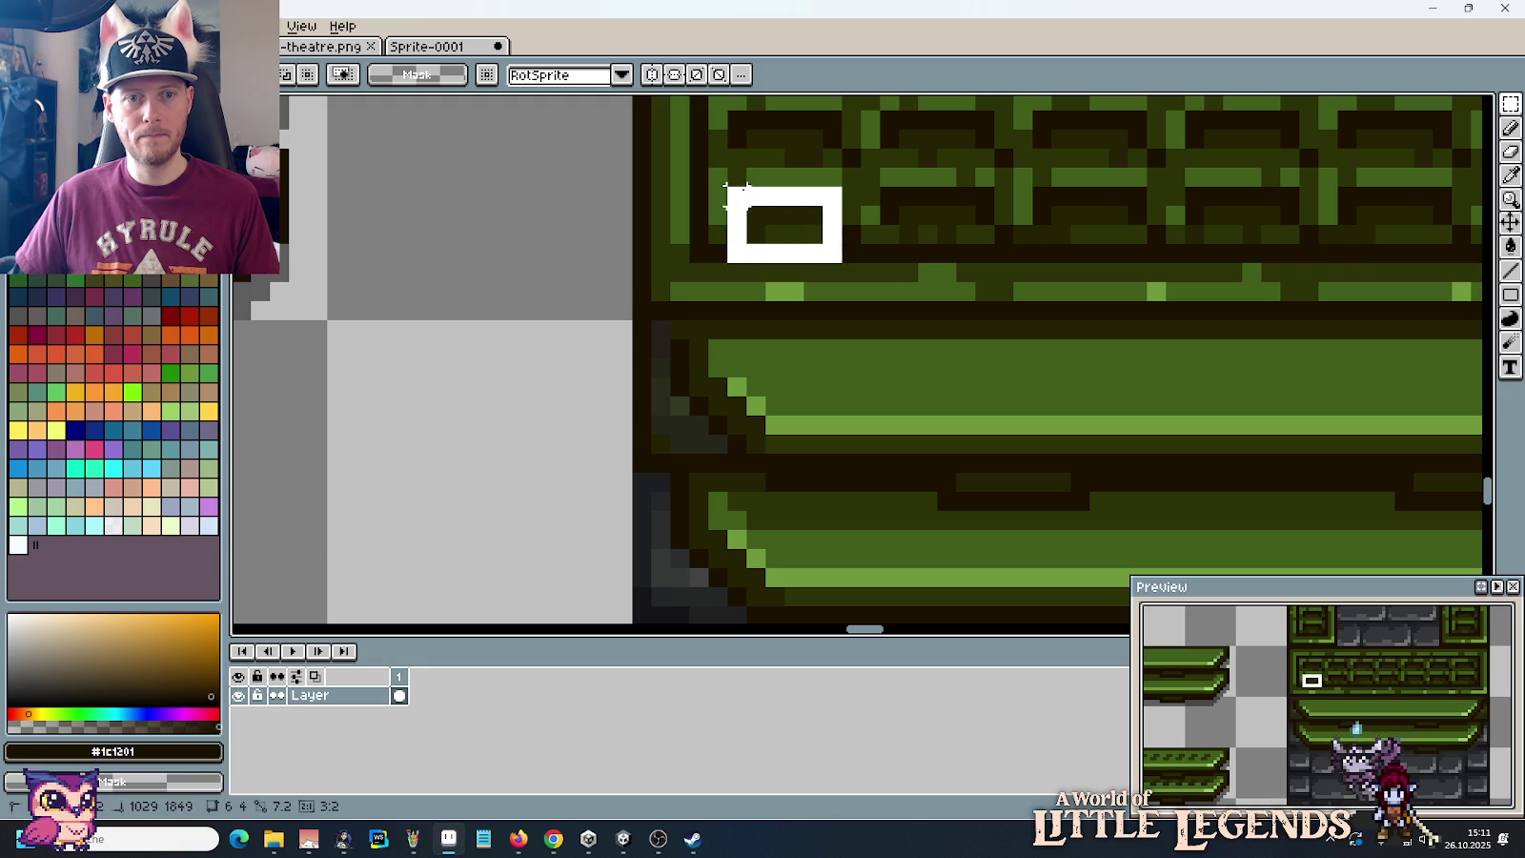
{"action": "left_click_drag", "start_coordinate": [775, 239], "coordinate": [839, 372]}
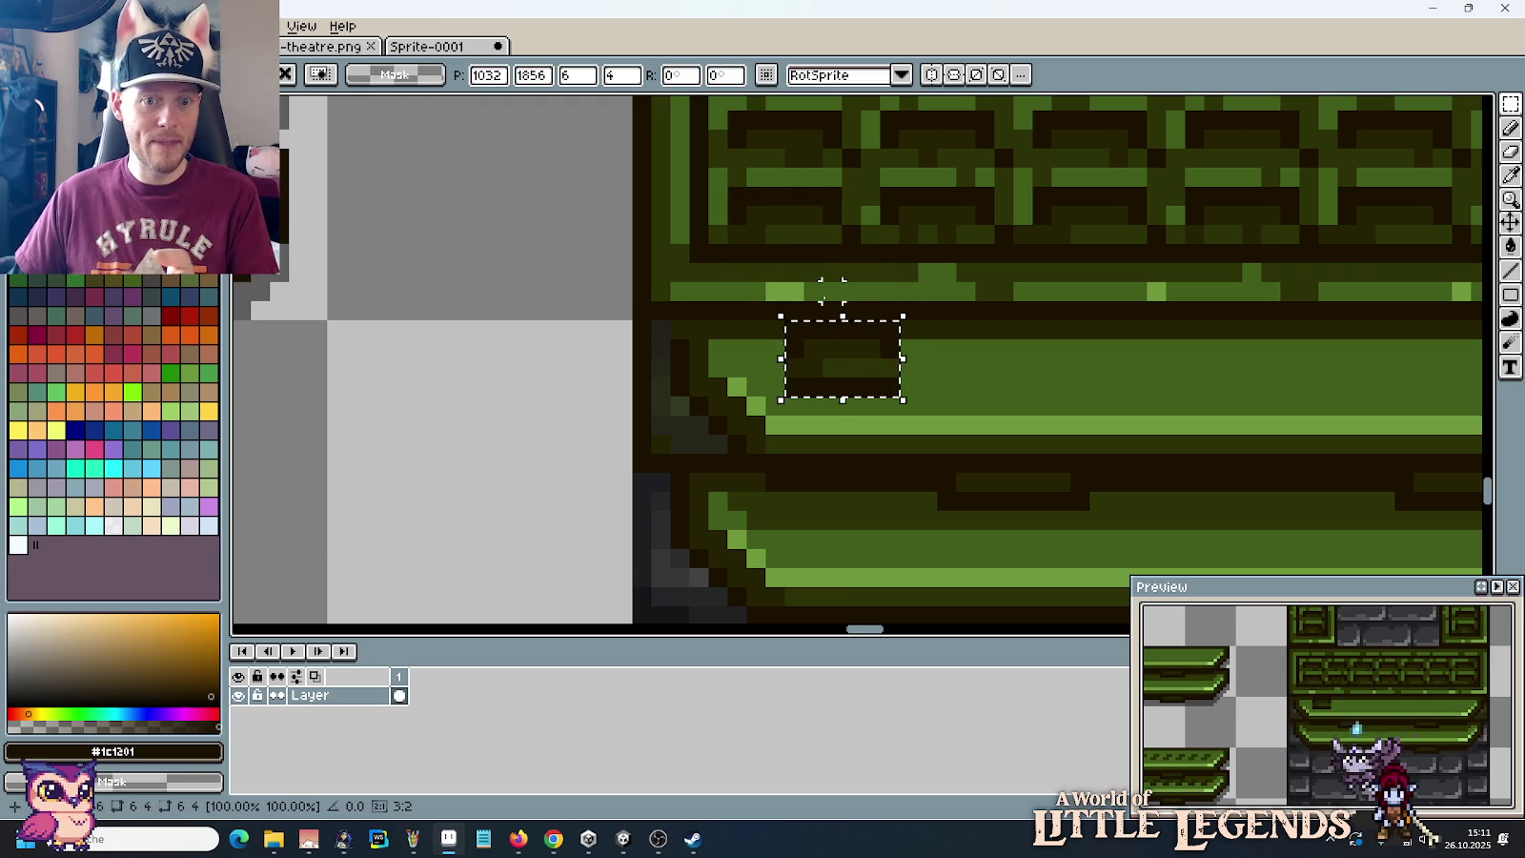
{"action": "scroll", "coordinate": [831, 367], "scroll_direction": "down", "scroll_amount": 2}
{"action": "key", "text": "f"}
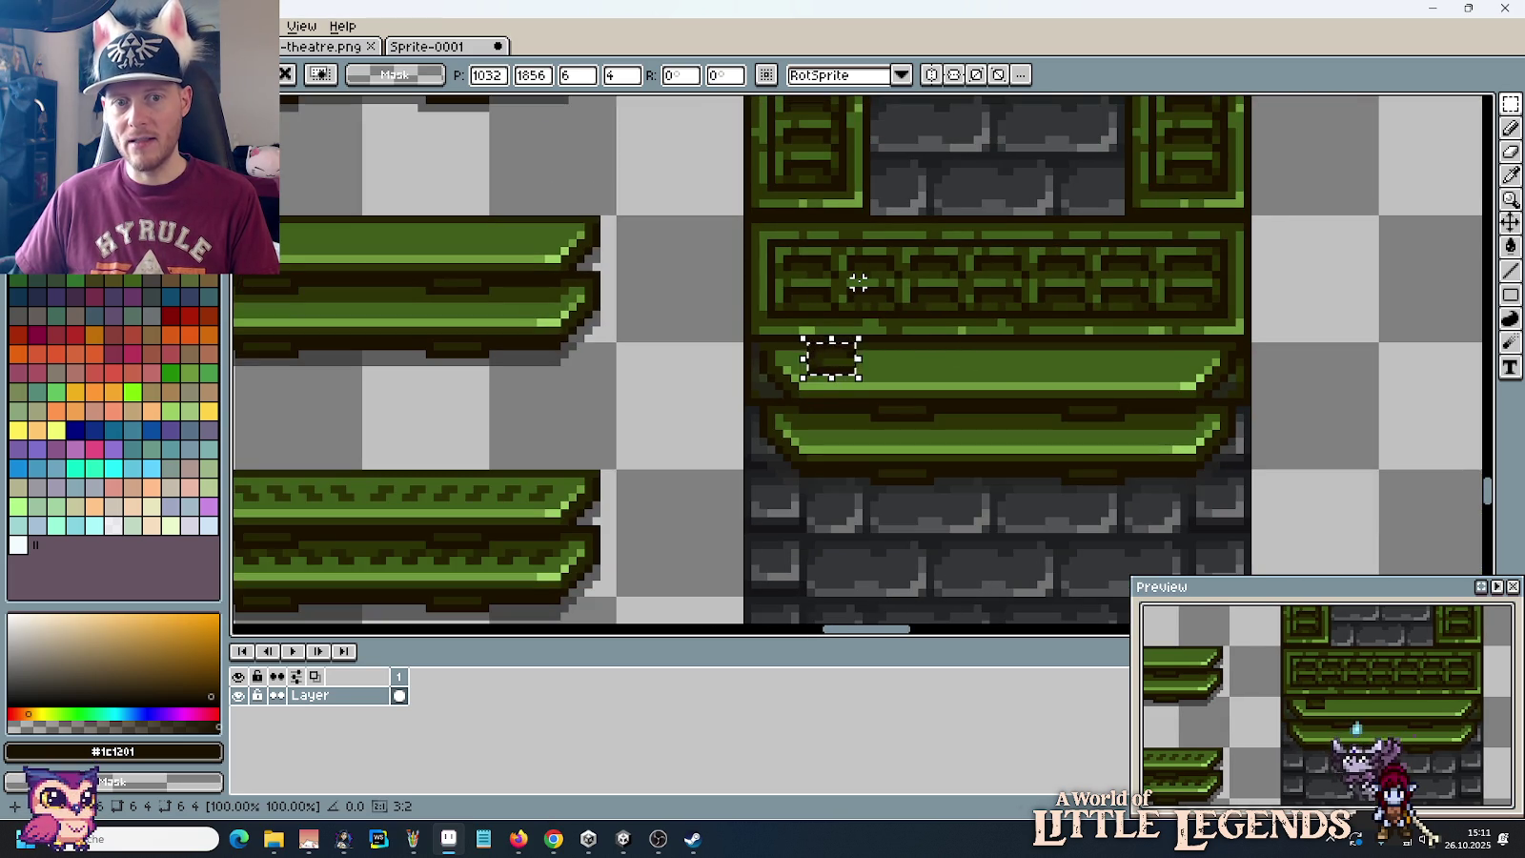
{"action": "key", "text": "ctrl+d"}
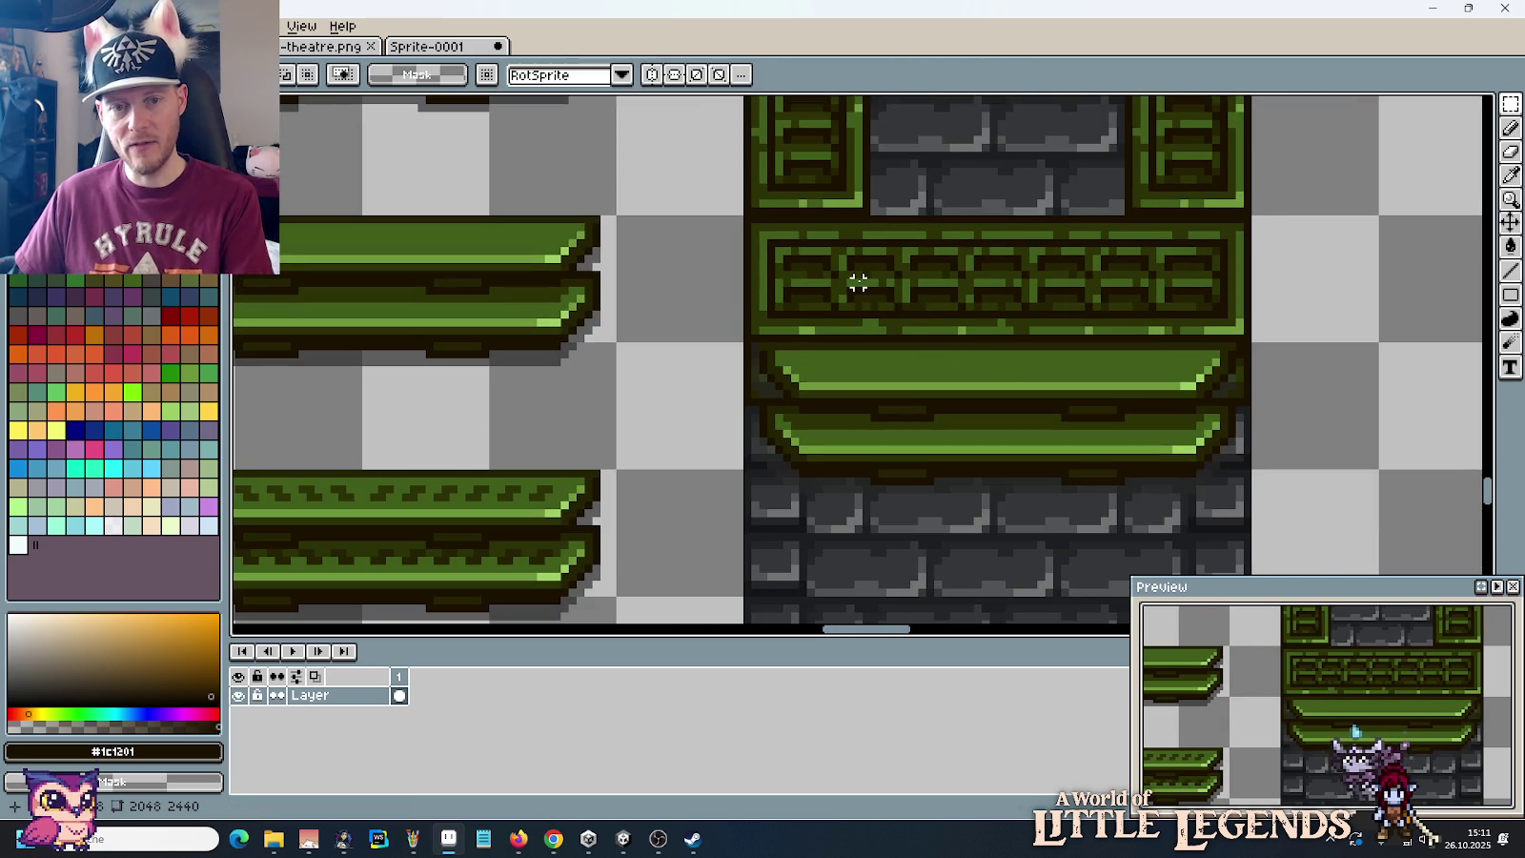
{"action": "scroll", "coordinate": [882, 335], "scroll_direction": "up", "scroll_amount": 1}
{"action": "scroll", "coordinate": [883, 335], "scroll_direction": "up", "scroll_amount": 1}
{"action": "key", "text": "i"}
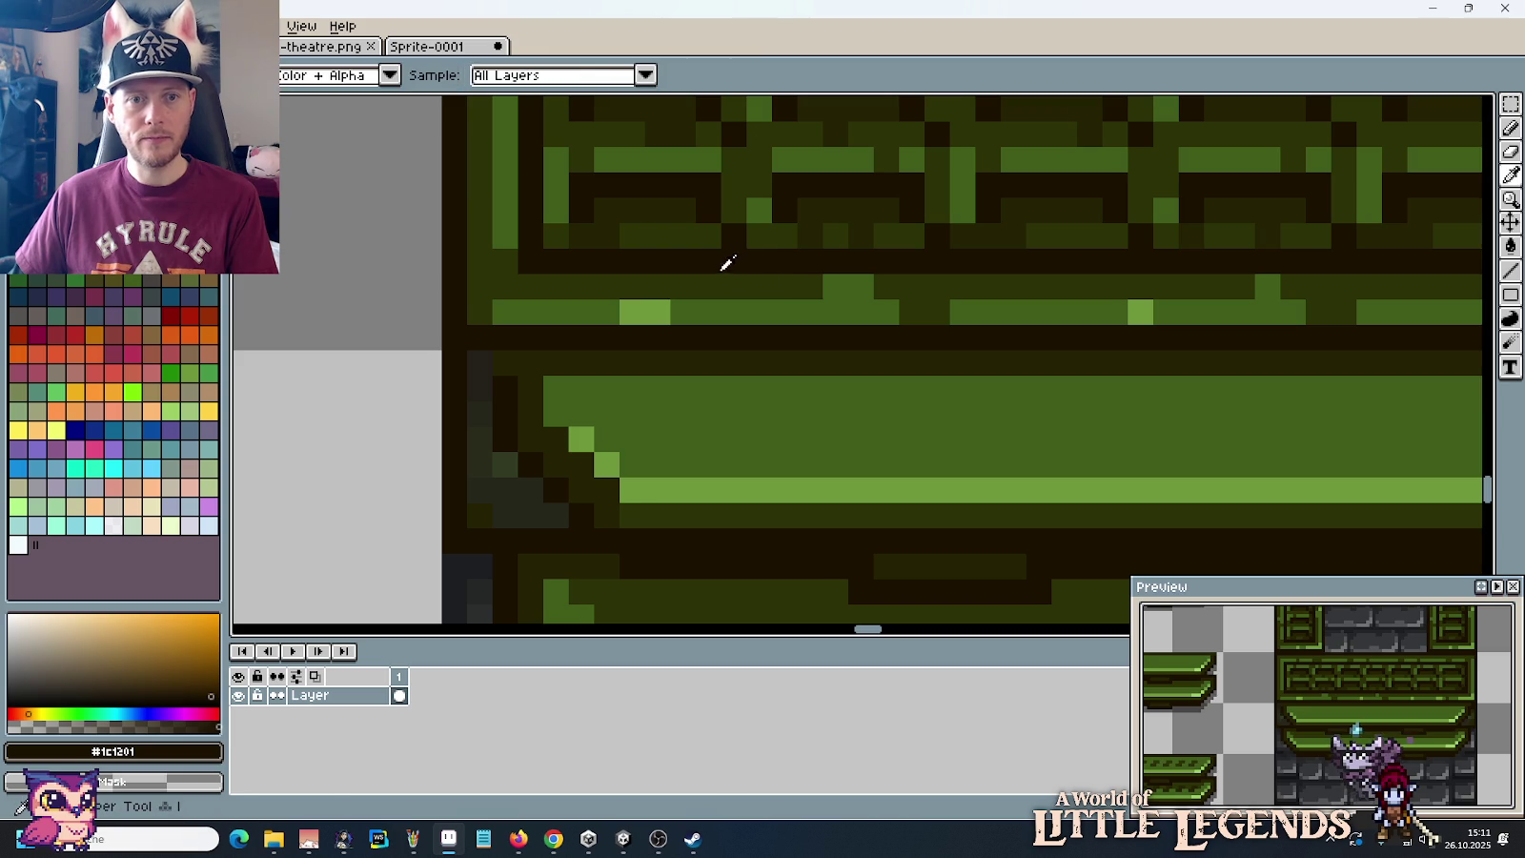
Step: Pencil a dark bracket notch on the upper plank and fill it with darker green
{"action": "key", "text": "b"}
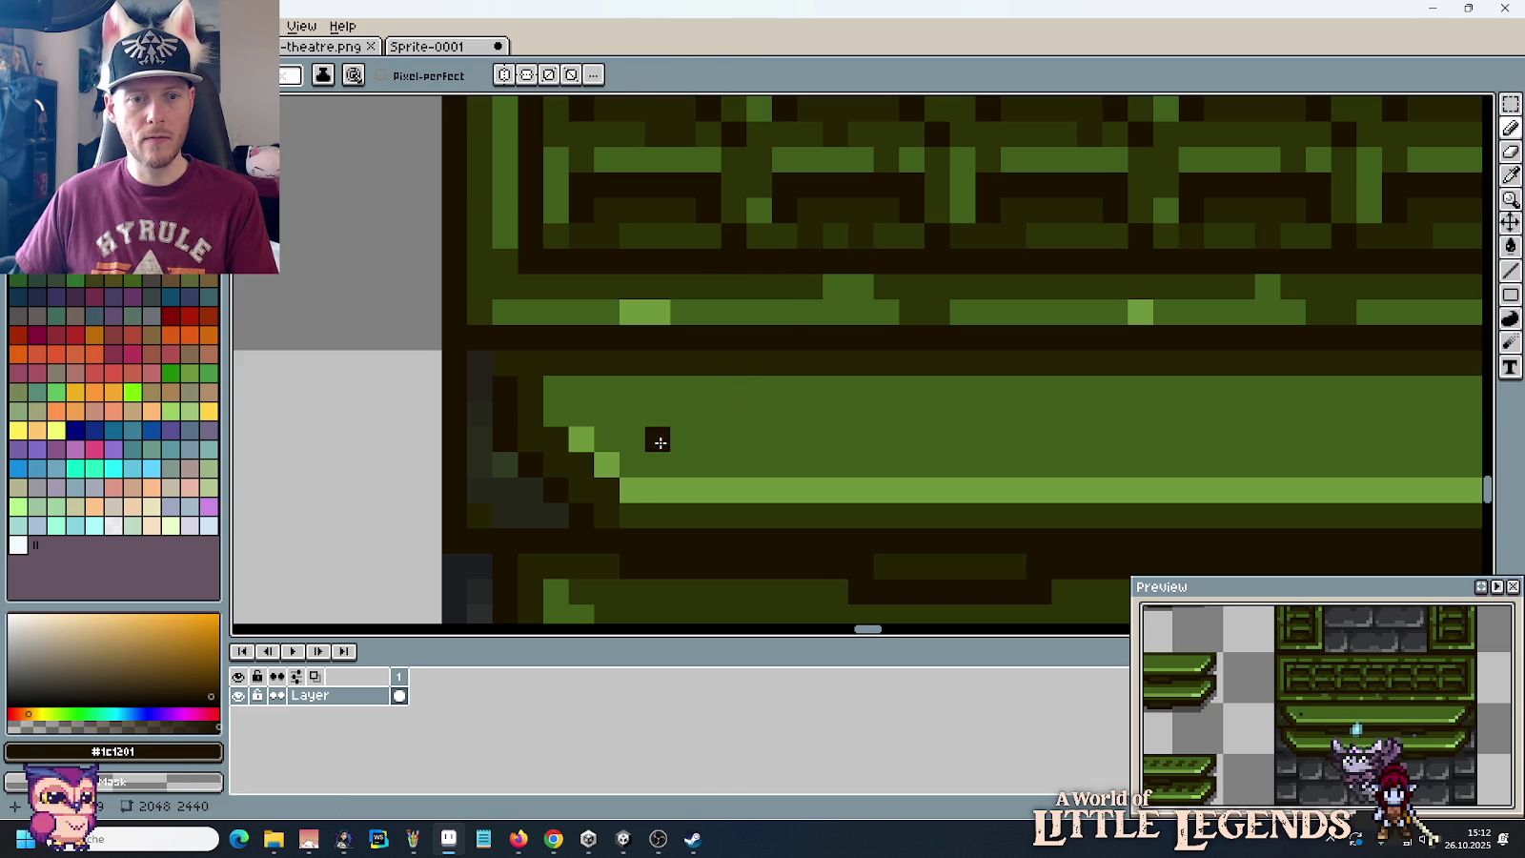
{"action": "left_click_drag", "start_coordinate": [659, 429], "coordinate": [759, 441]}
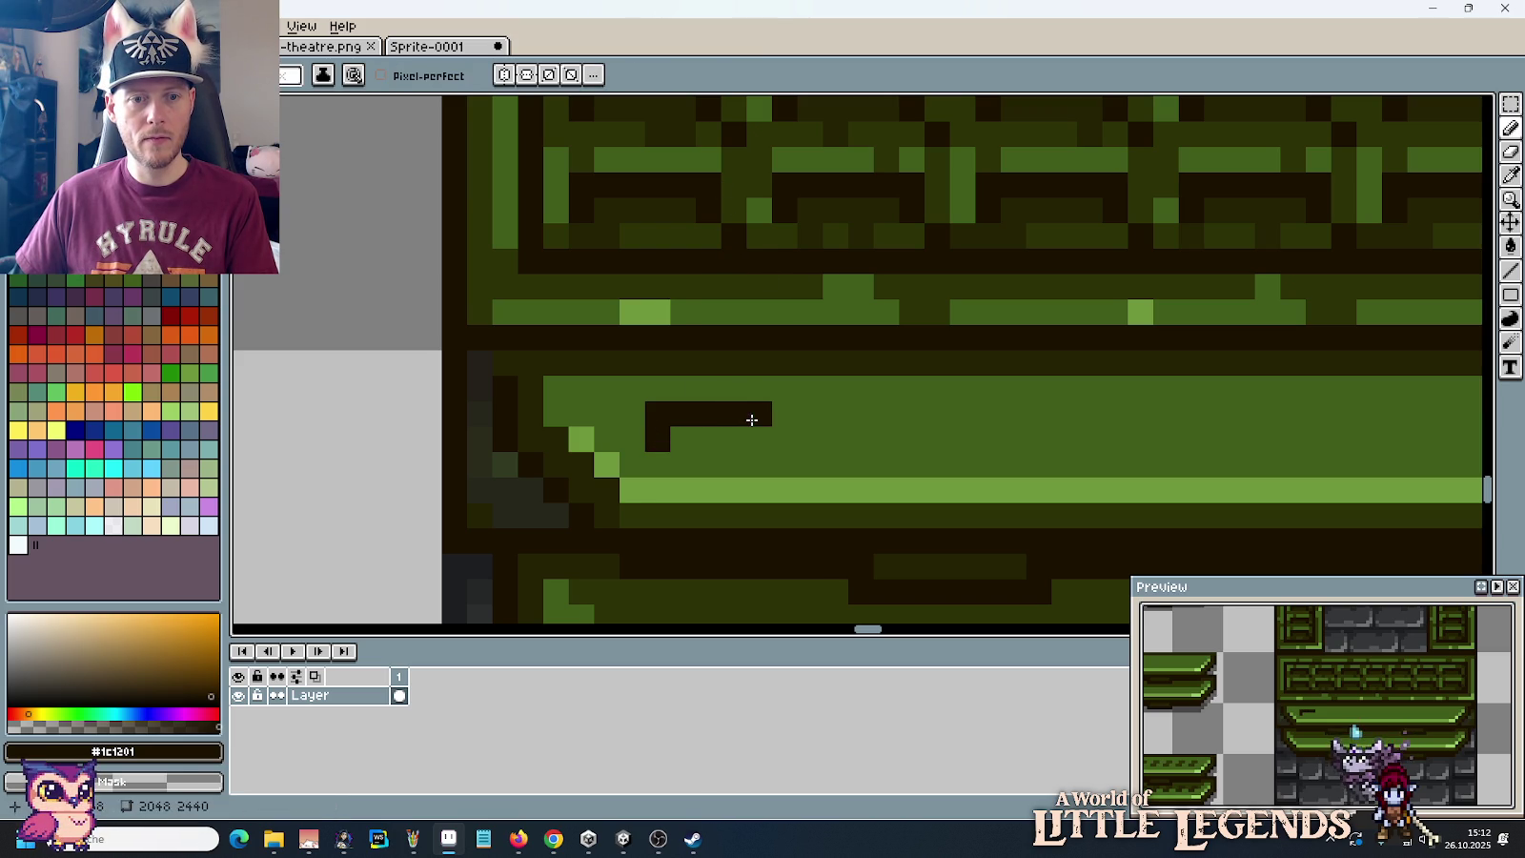
{"action": "left_click", "coordinate": [680, 221], "text": "alt"}
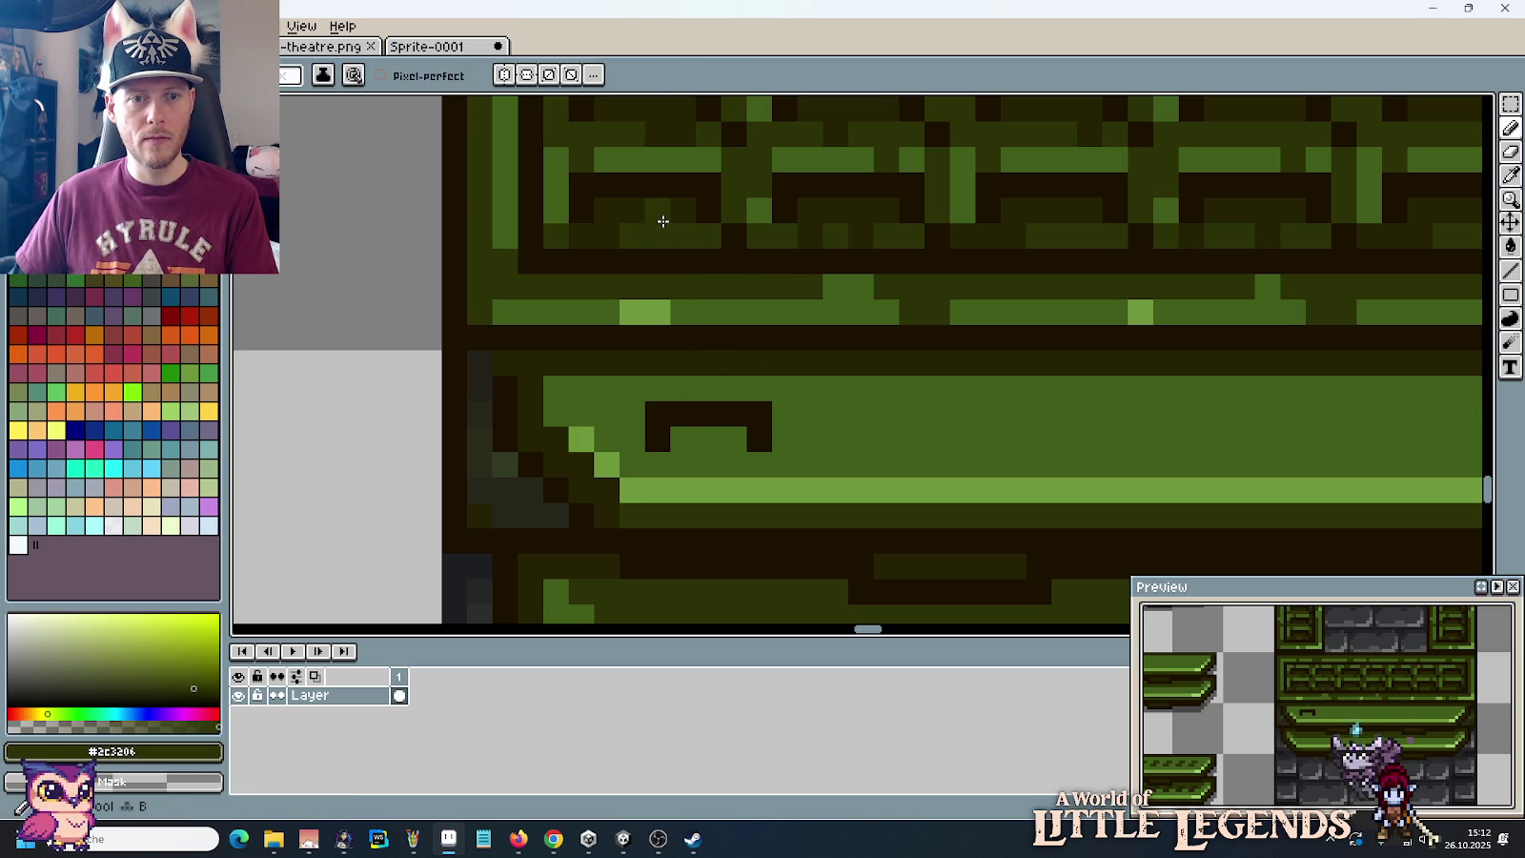
{"action": "mouse_move", "coordinate": [726, 433]}
{"action": "left_mouse_down"}
{"action": "mouse_move", "coordinate": [651, 458]}
{"action": "mouse_move", "coordinate": [749, 471]}
{"action": "left_mouse_up"}
{"action": "left_click", "coordinate": [670, 286], "text": "alt"}
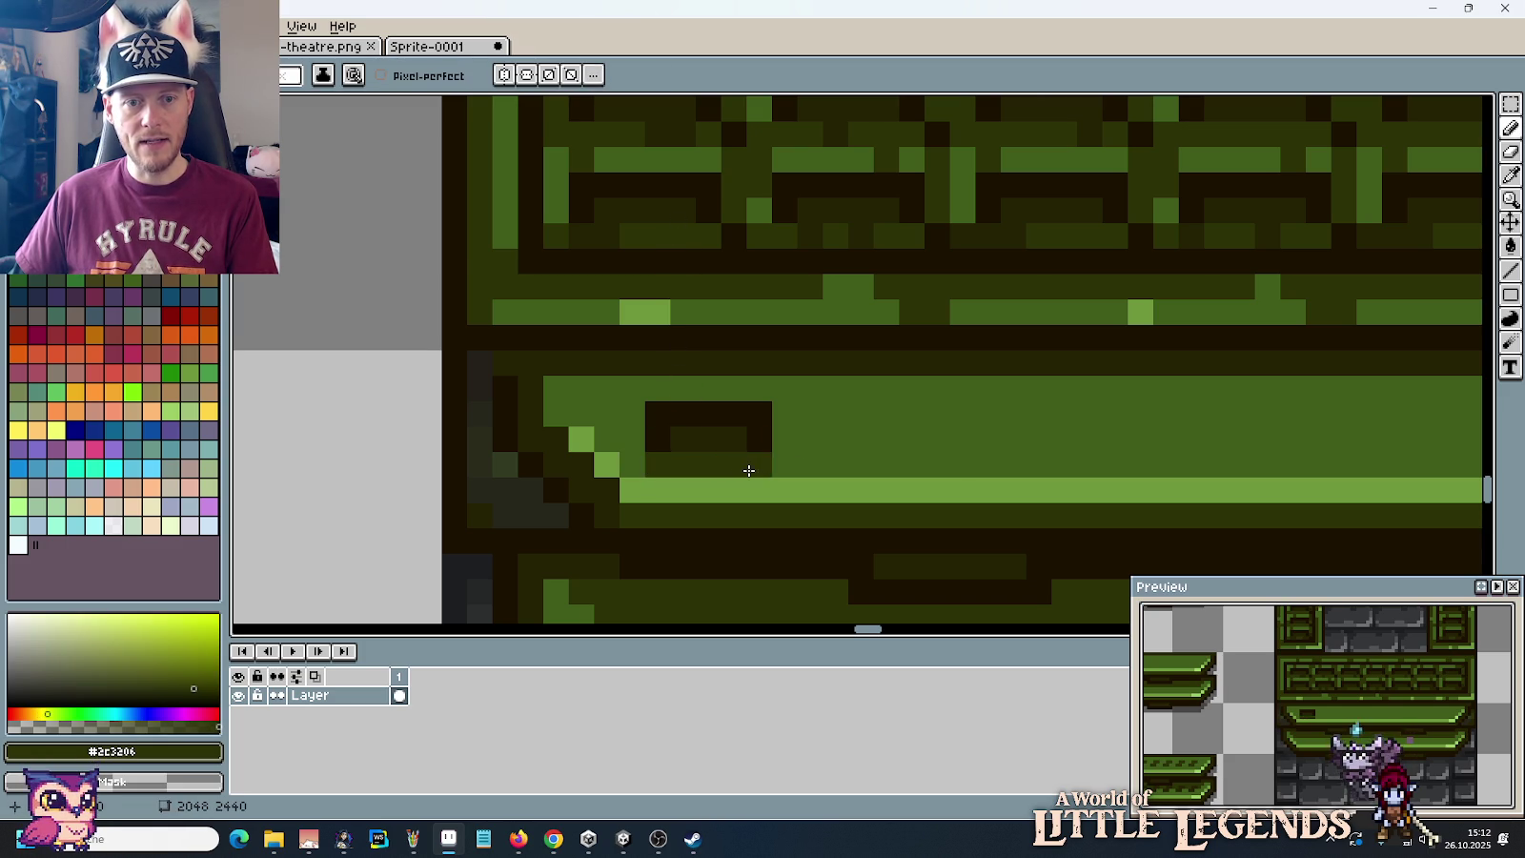
Step: Select the finished notch and copy it along the plank into a row of seven
{"action": "scroll", "coordinate": [827, 401], "scroll_direction": "down", "scroll_amount": 2}
{"action": "scroll", "coordinate": [829, 402], "scroll_direction": "down", "scroll_amount": 1}
{"action": "scroll", "coordinate": [834, 402], "scroll_direction": "down", "scroll_amount": 1}
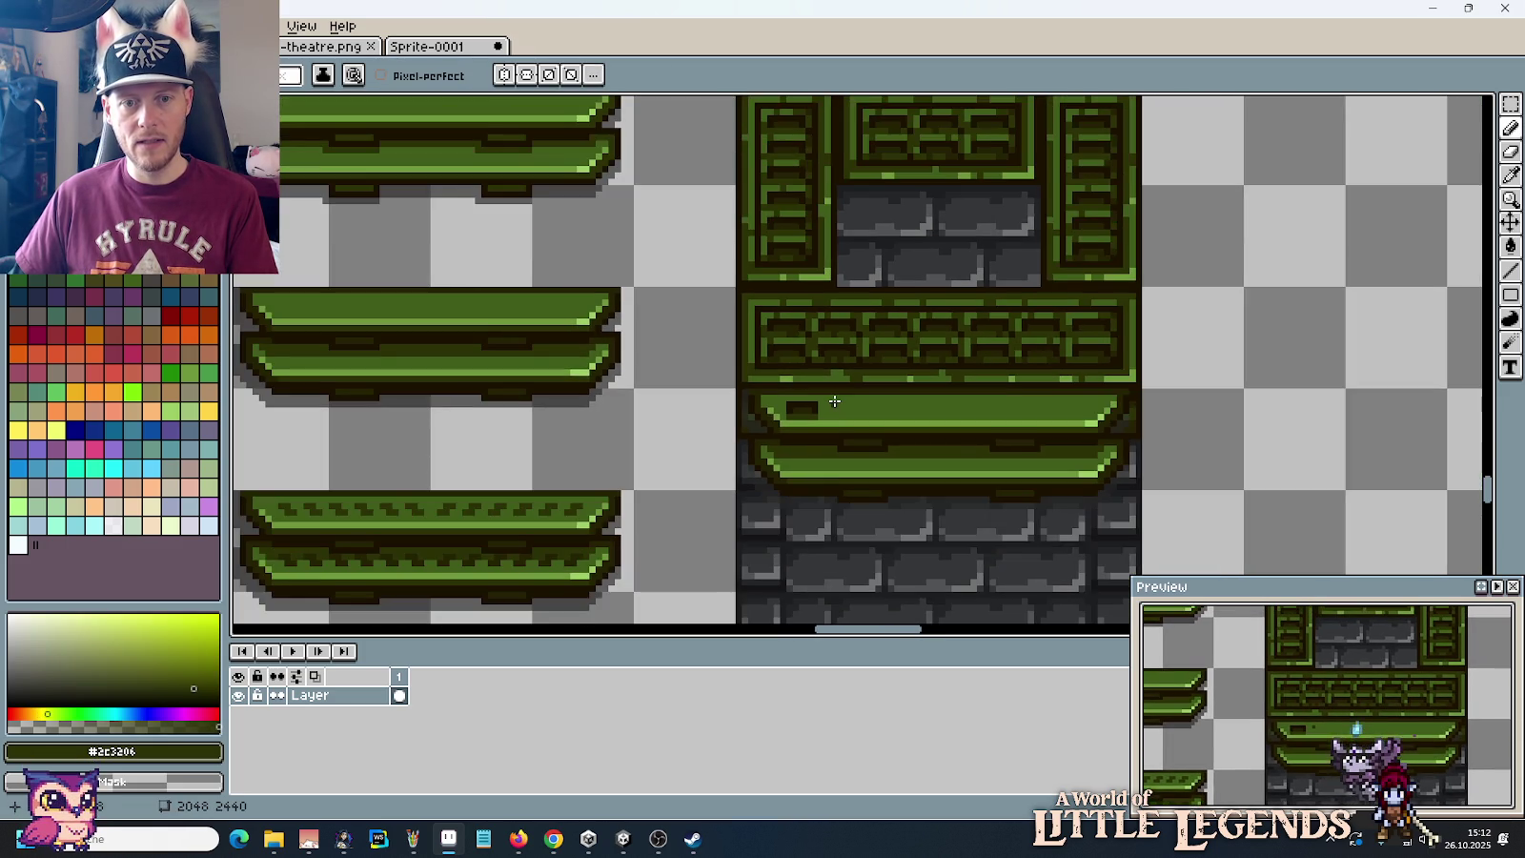
{"action": "scroll", "coordinate": [832, 402], "scroll_direction": "up", "scroll_amount": 1}
{"action": "scroll", "coordinate": [832, 401], "scroll_direction": "up", "scroll_amount": 1}
{"action": "scroll", "coordinate": [832, 401], "scroll_direction": "up", "scroll_amount": 2}
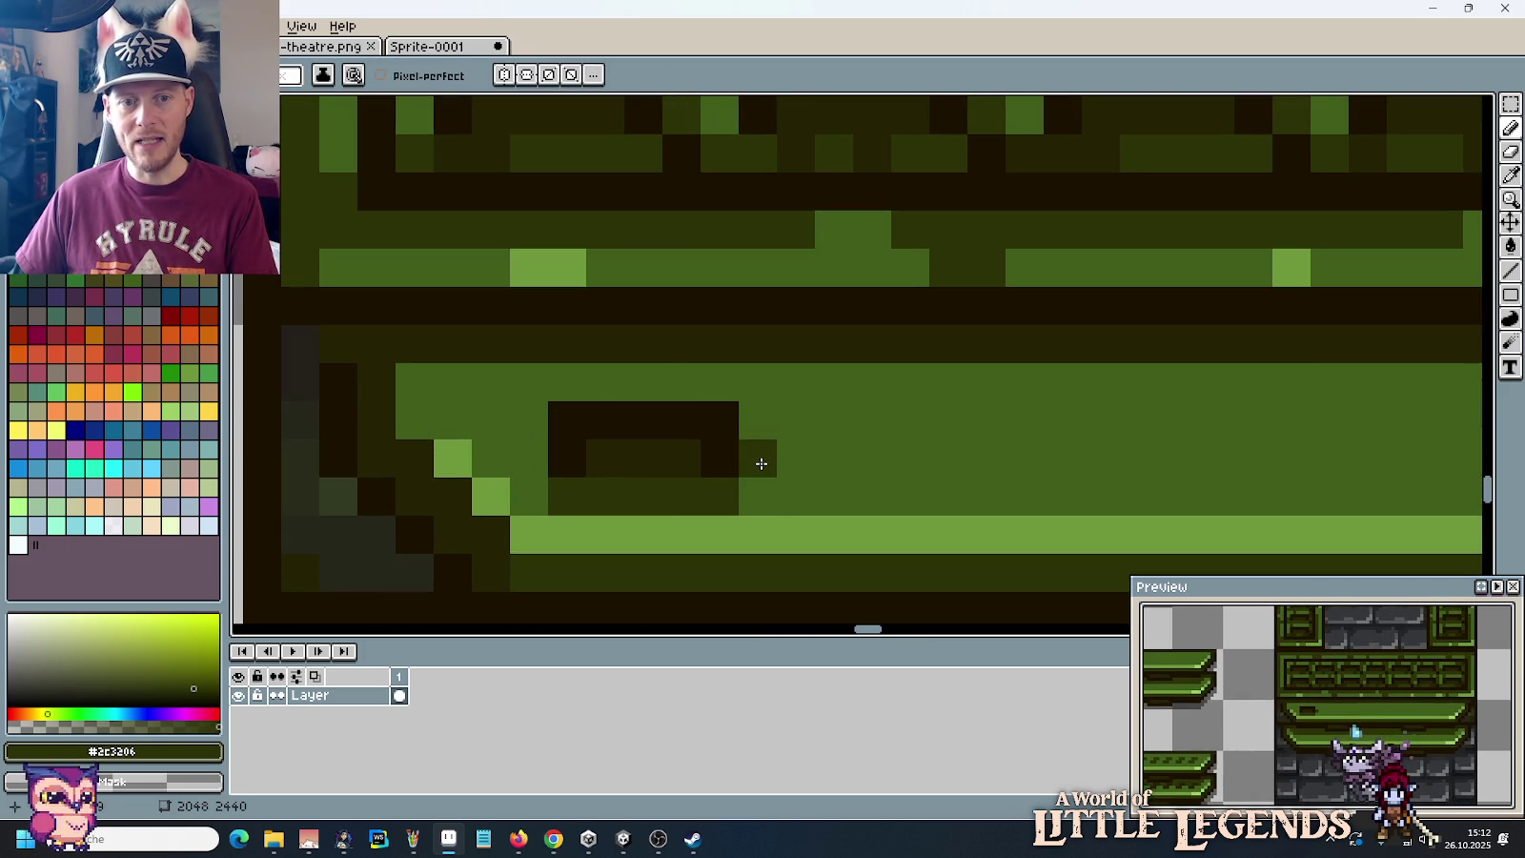
{"action": "scroll", "coordinate": [803, 453], "scroll_direction": "down", "scroll_amount": 2}
{"action": "scroll", "coordinate": [806, 394], "scroll_direction": "down", "scroll_amount": 2}
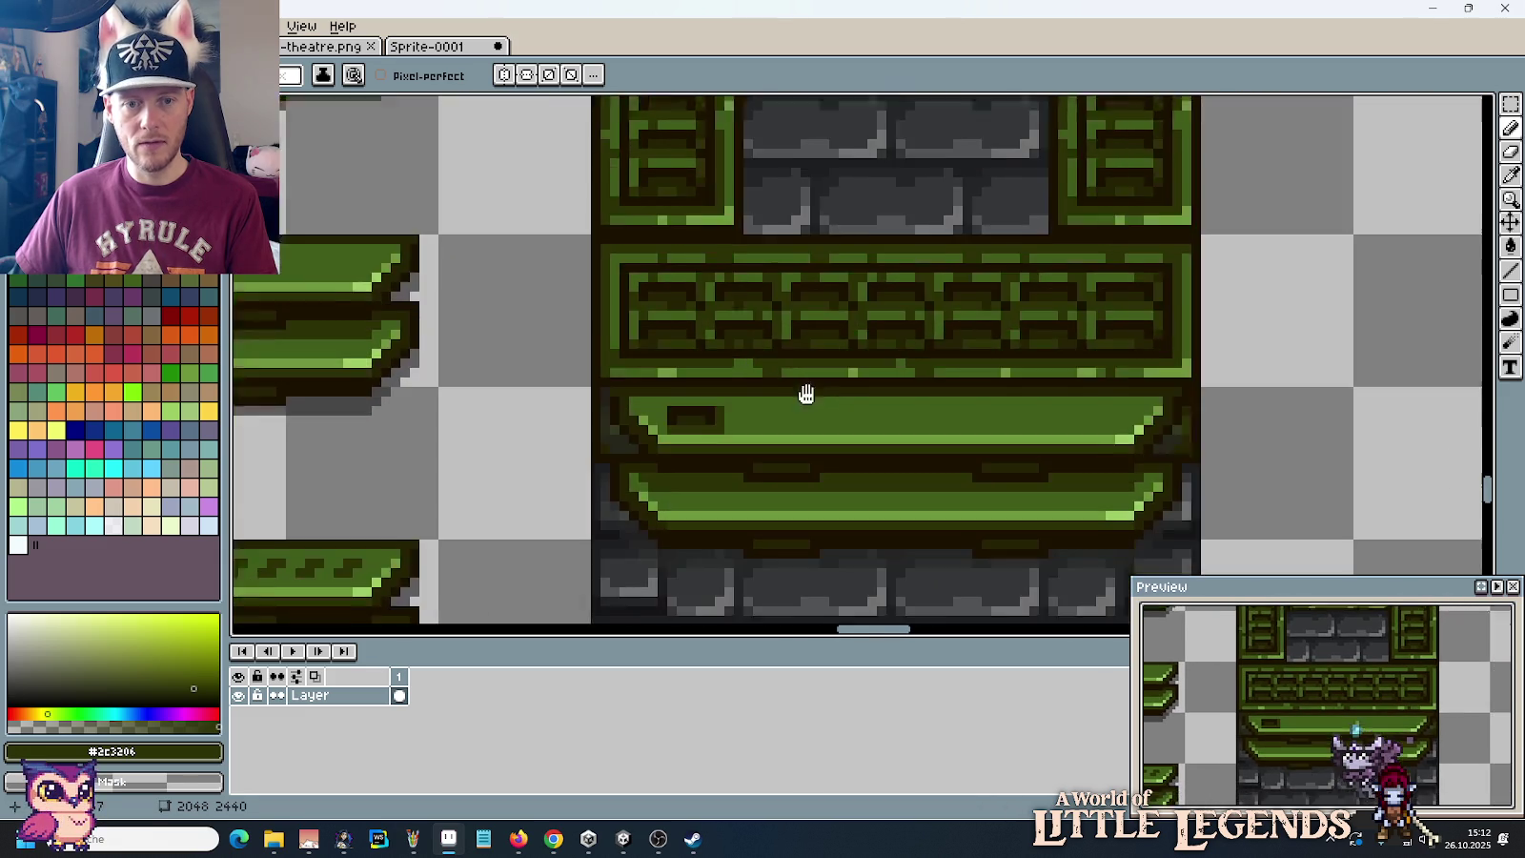
{"action": "scroll", "coordinate": [807, 394], "scroll_direction": "up", "scroll_amount": 2}
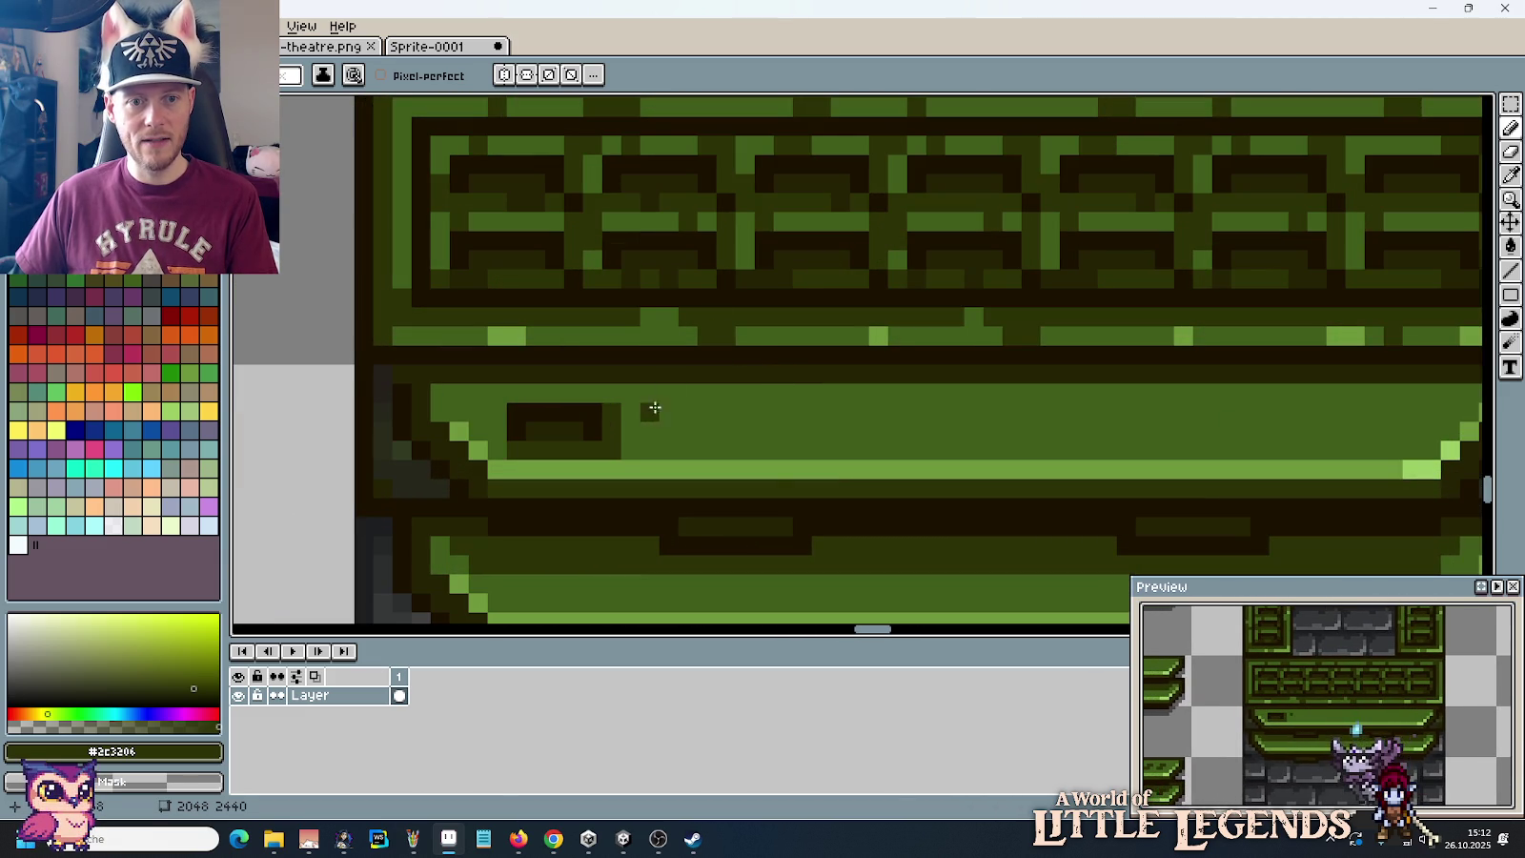
{"action": "key", "text": "m"}
{"action": "mouse_move", "coordinate": [508, 404]}
{"action": "left_mouse_down"}
{"action": "mouse_move", "coordinate": [620, 459]}
{"action": "mouse_move", "coordinate": [1359, 448]}
{"action": "left_mouse_up"}
{"action": "left_click", "coordinate": [1086, 391]}
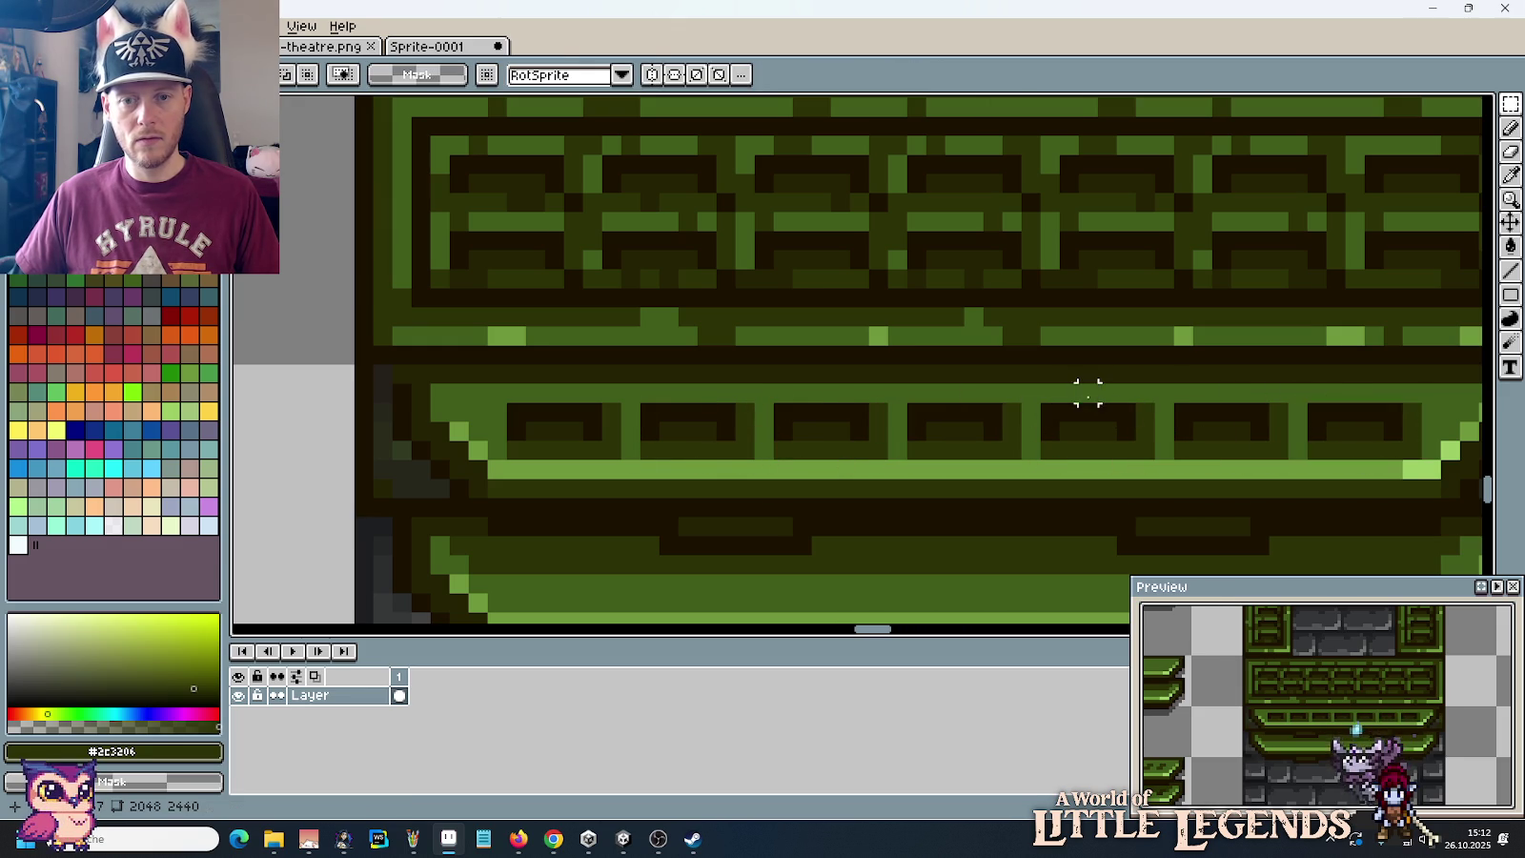
Step: Zoom out to compare ledge variants, then undo the seven dark notches on the upper plank
{"action": "scroll", "coordinate": [1086, 392], "scroll_direction": "down", "scroll_amount": 4}
{"action": "scroll", "coordinate": [1086, 392], "scroll_direction": "down", "scroll_amount": 1}
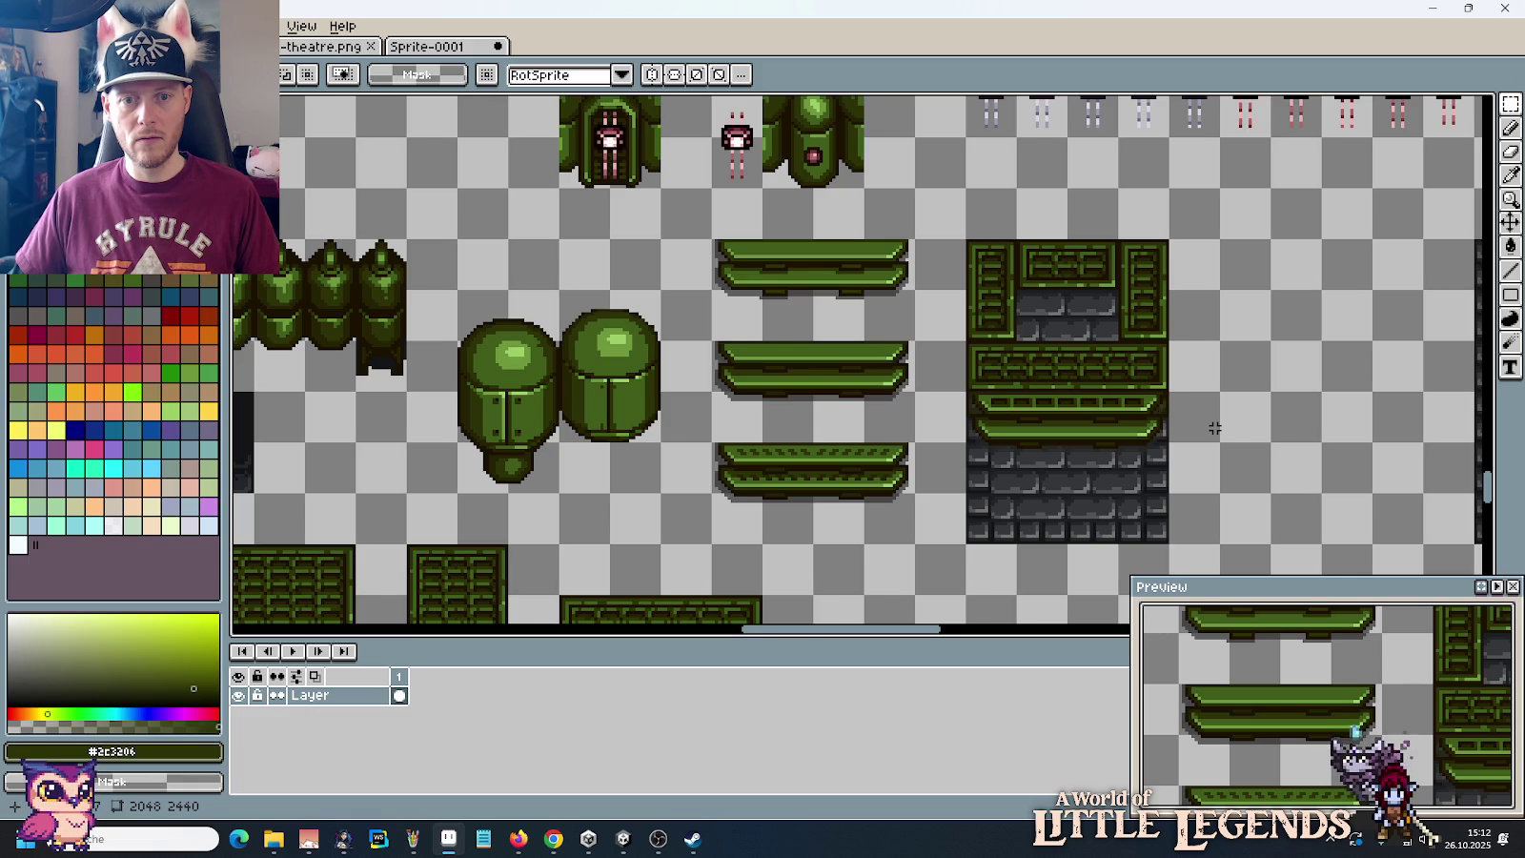
{"action": "scroll", "coordinate": [1214, 428], "scroll_direction": "up", "scroll_amount": 2}
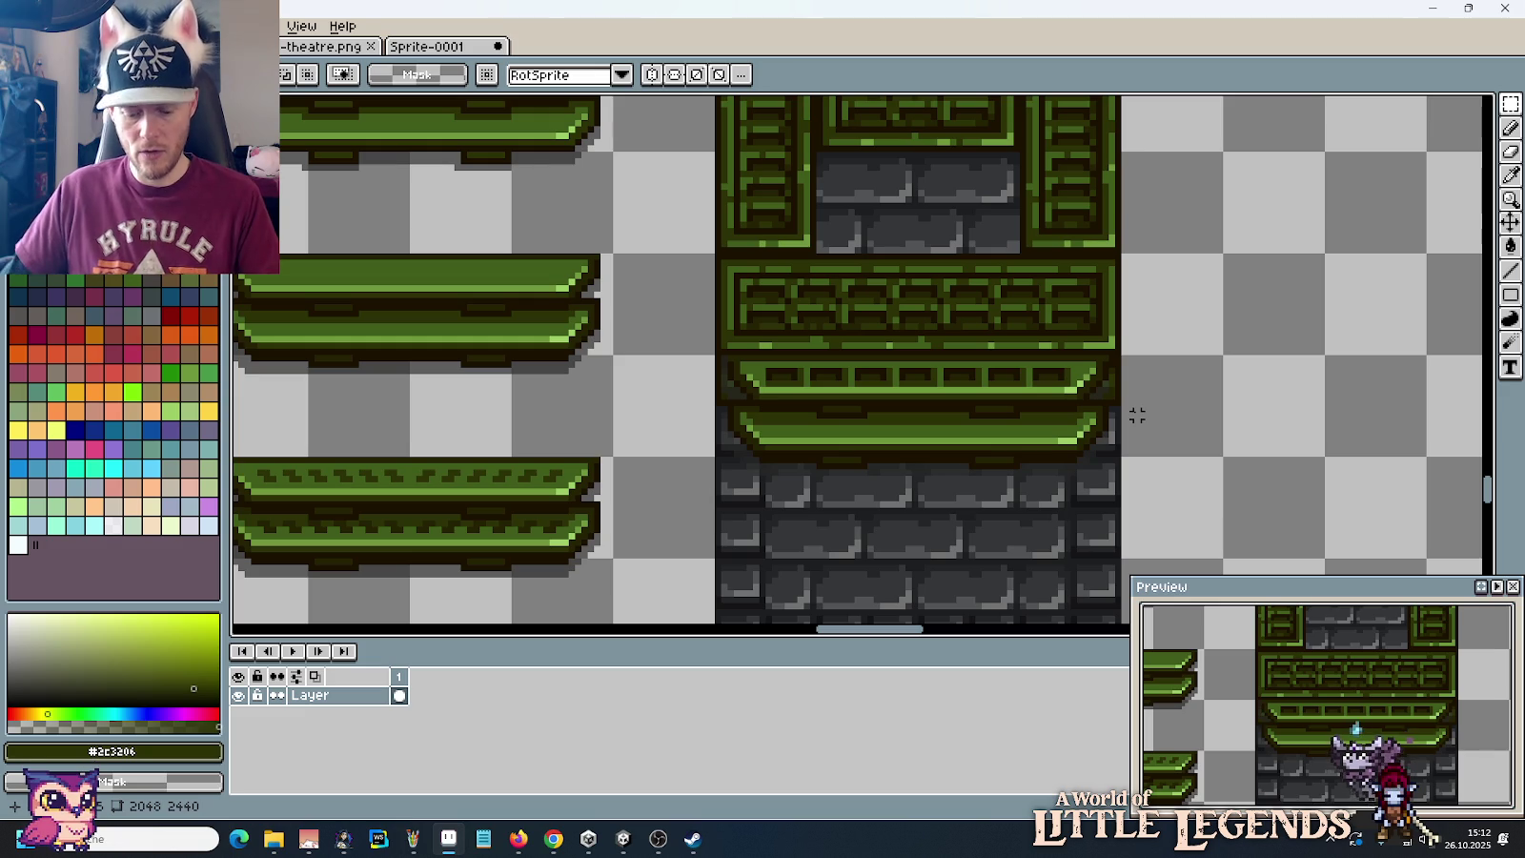
{"action": "key", "text": "ctrl+z"}
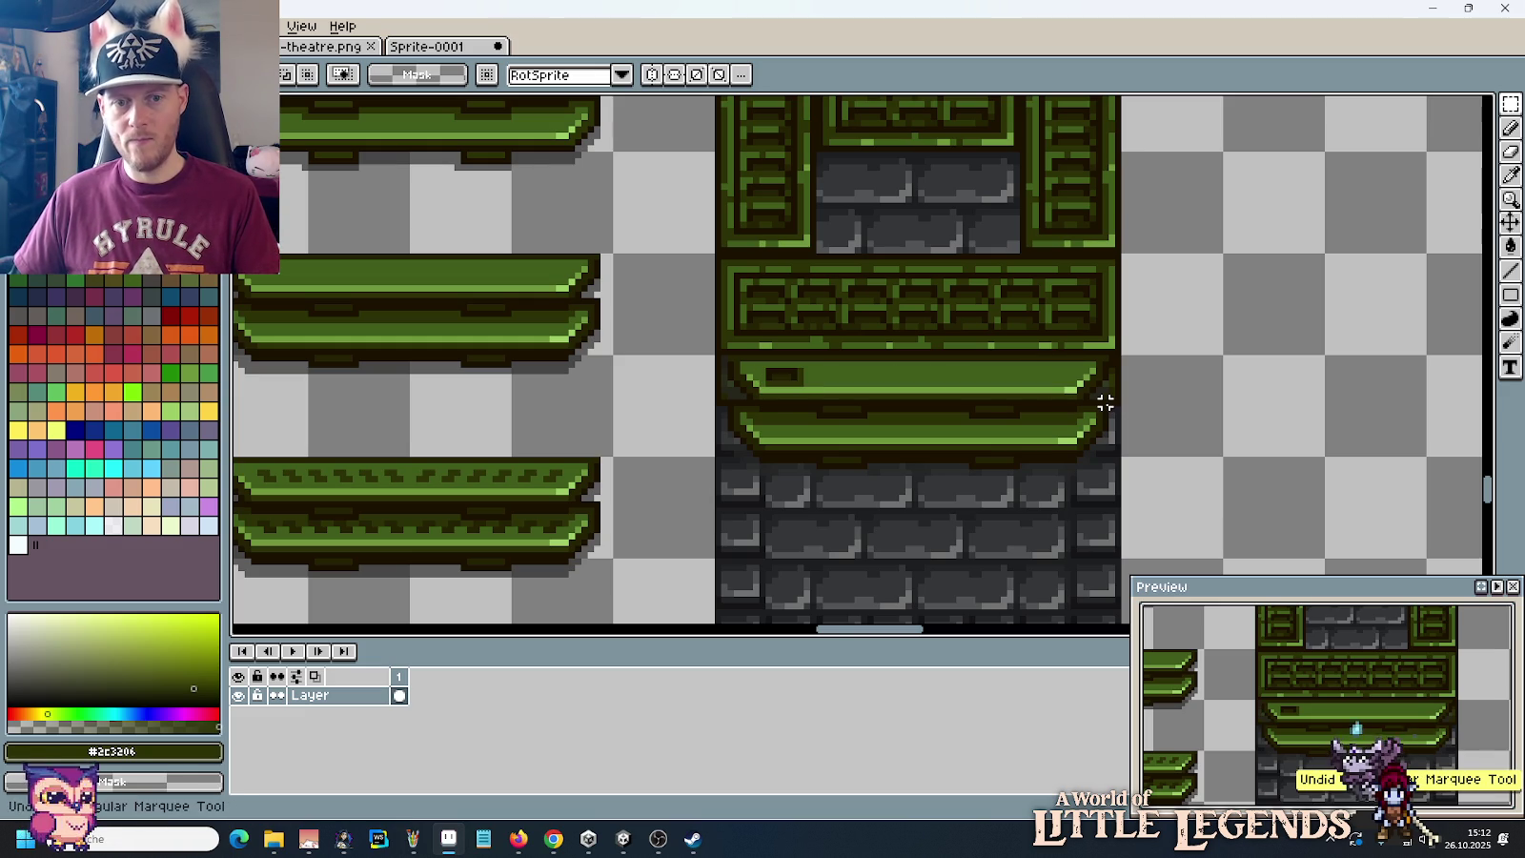
{"action": "key", "text": "ctrl+z"}
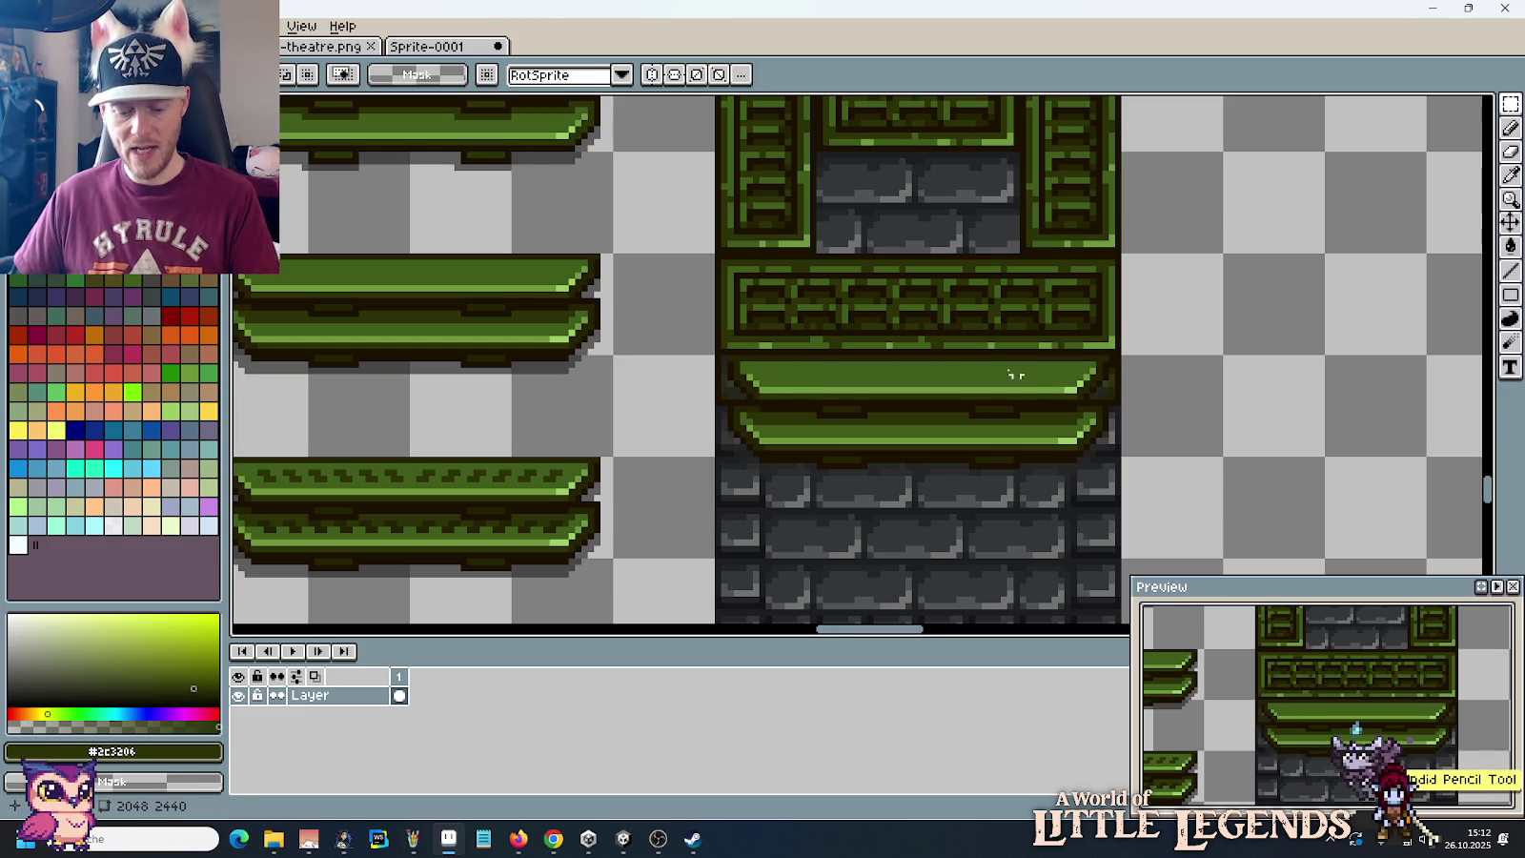
Step: Paint a dark near-black stroke and pixels along the lower green ledge's top face
{"action": "scroll", "coordinate": [829, 338], "scroll_direction": "up", "scroll_amount": 3}
{"action": "key", "text": "i"}
{"action": "left_click", "coordinate": [755, 202]}
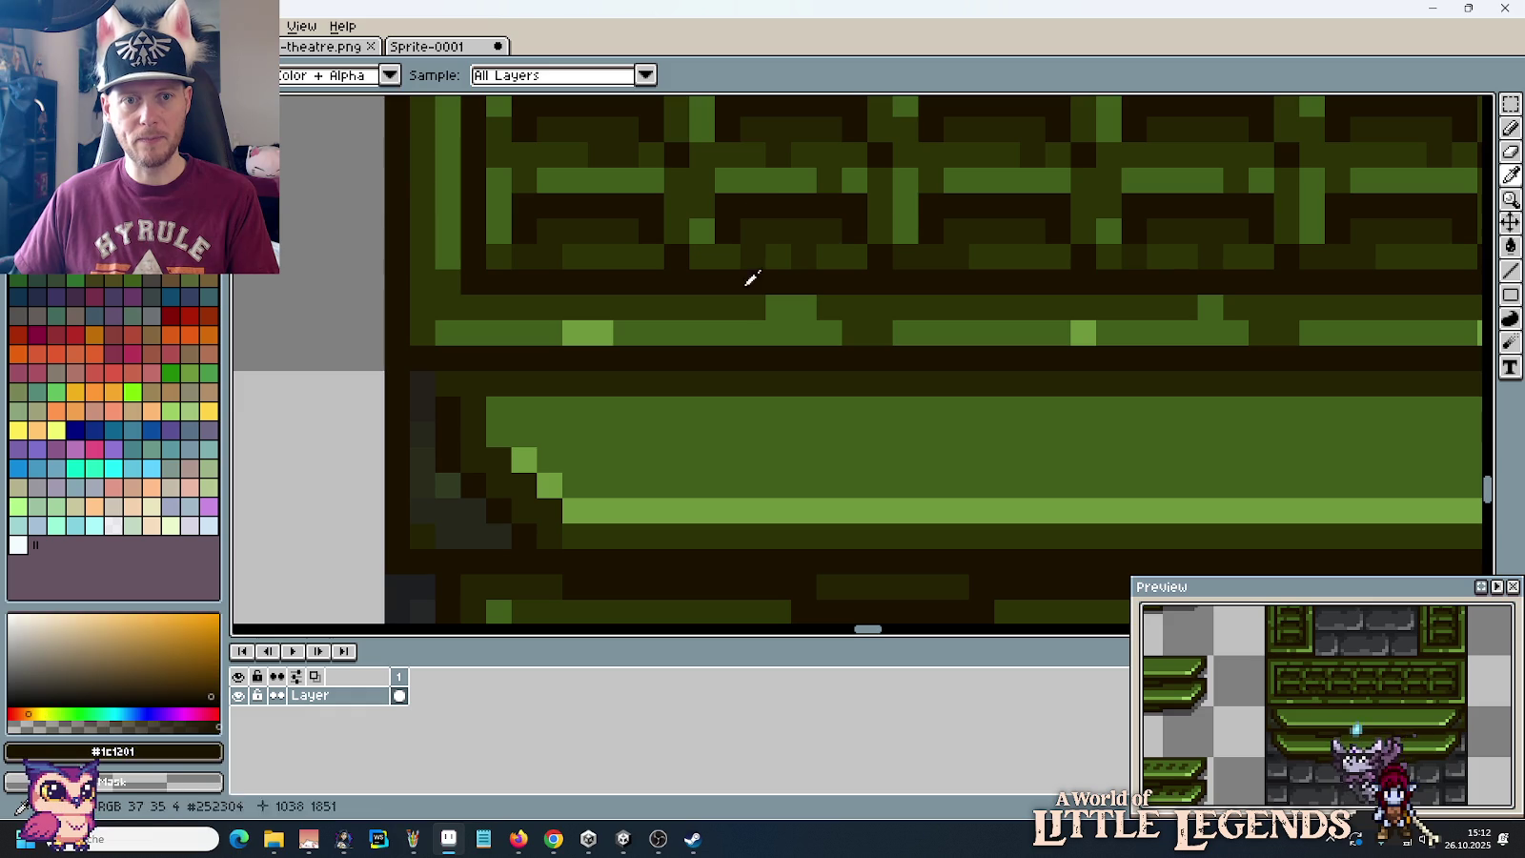
{"action": "key", "text": "b"}
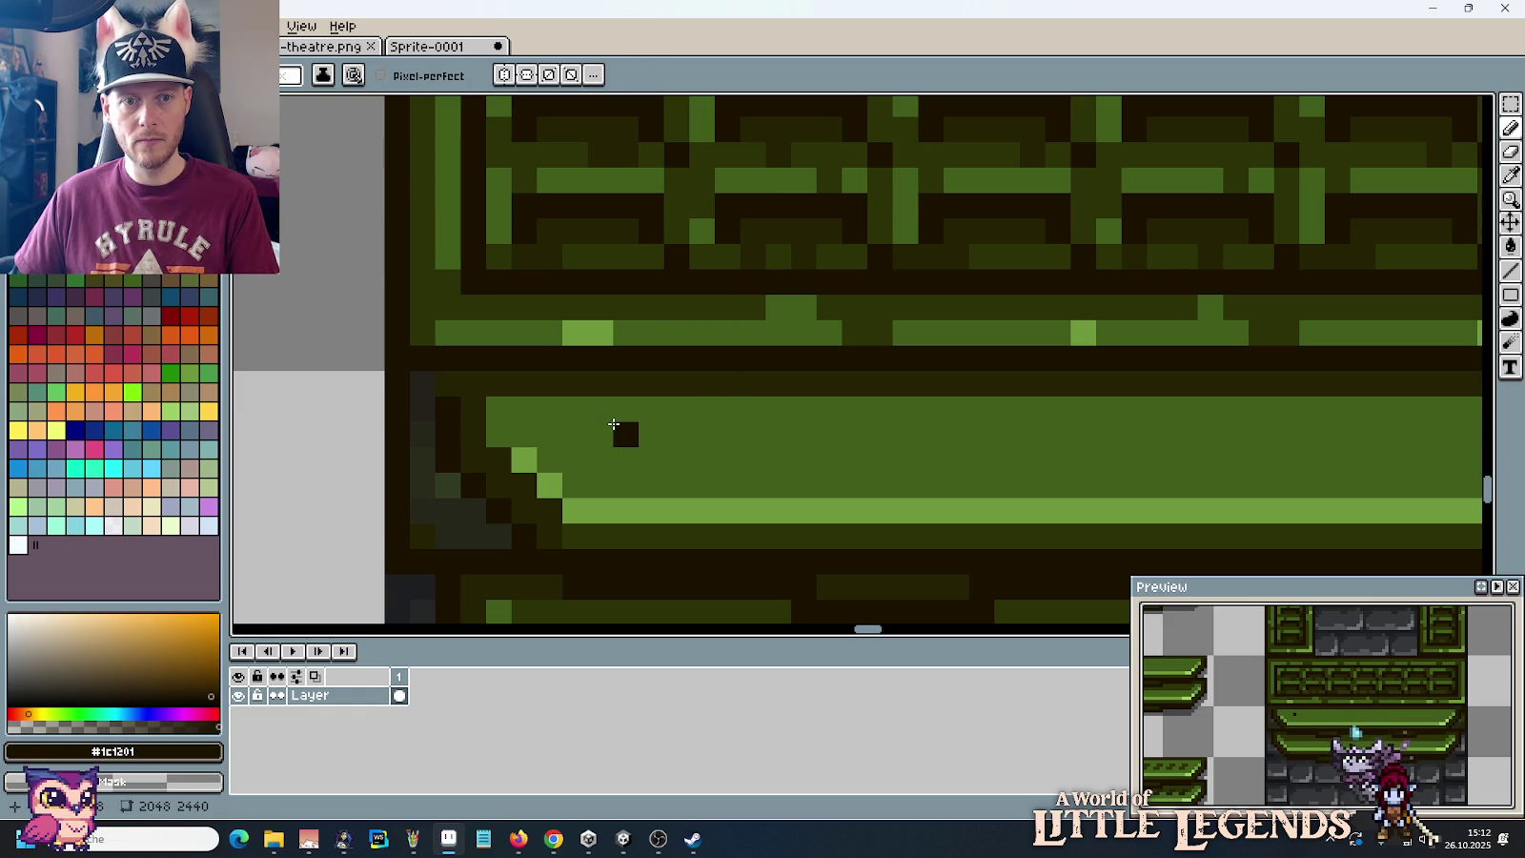
{"action": "left_click_drag", "start_coordinate": [601, 410], "coordinate": [668, 417]}
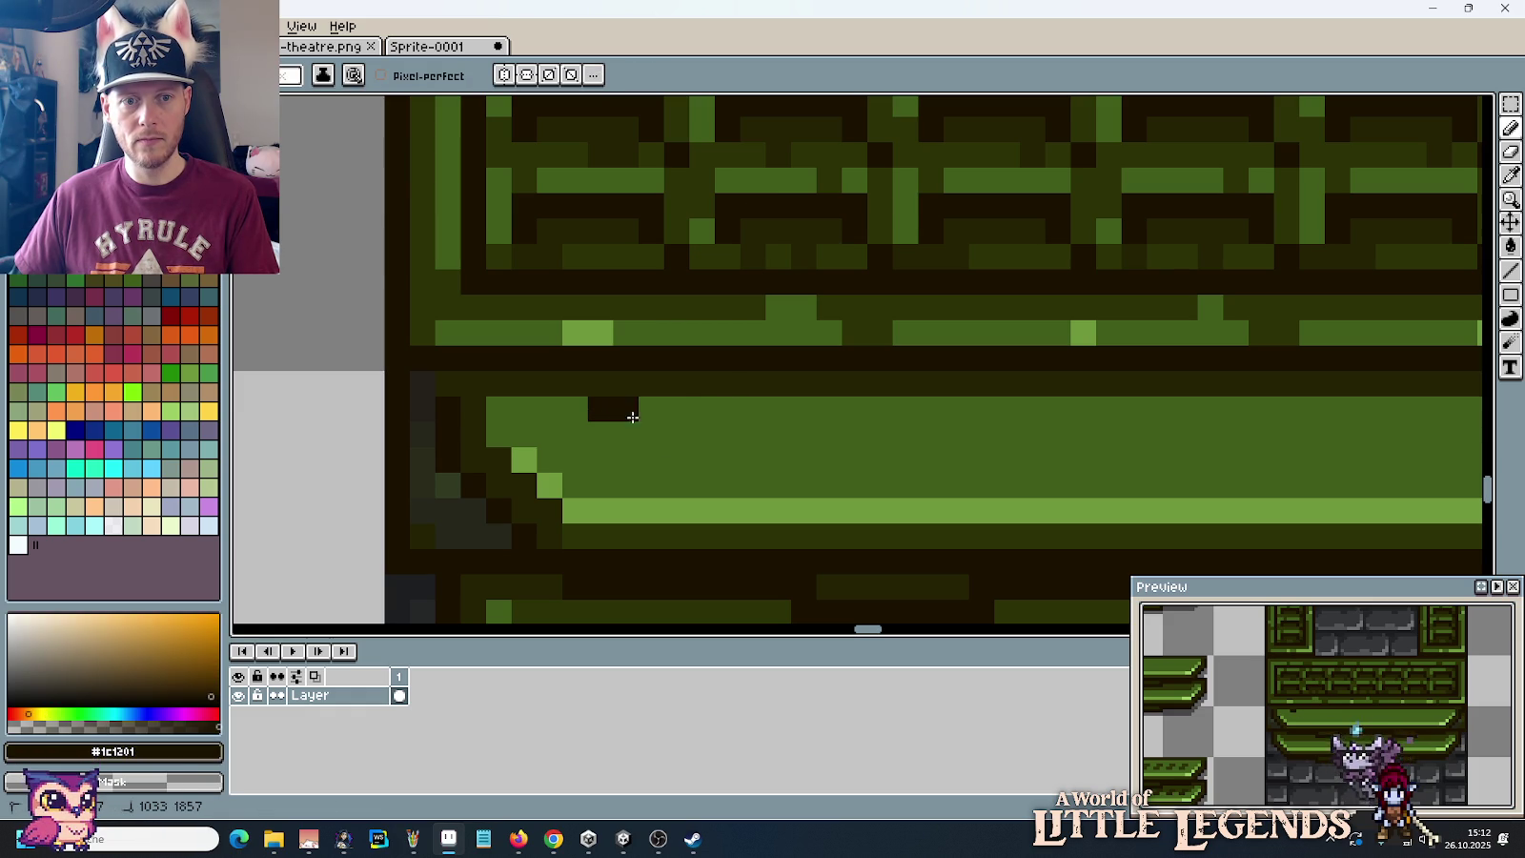
{"action": "left_click", "coordinate": [651, 434]}
{"action": "left_click", "coordinate": [678, 415], "text": "alt"}
{"action": "left_click", "coordinate": [616, 232], "text": "alt"}
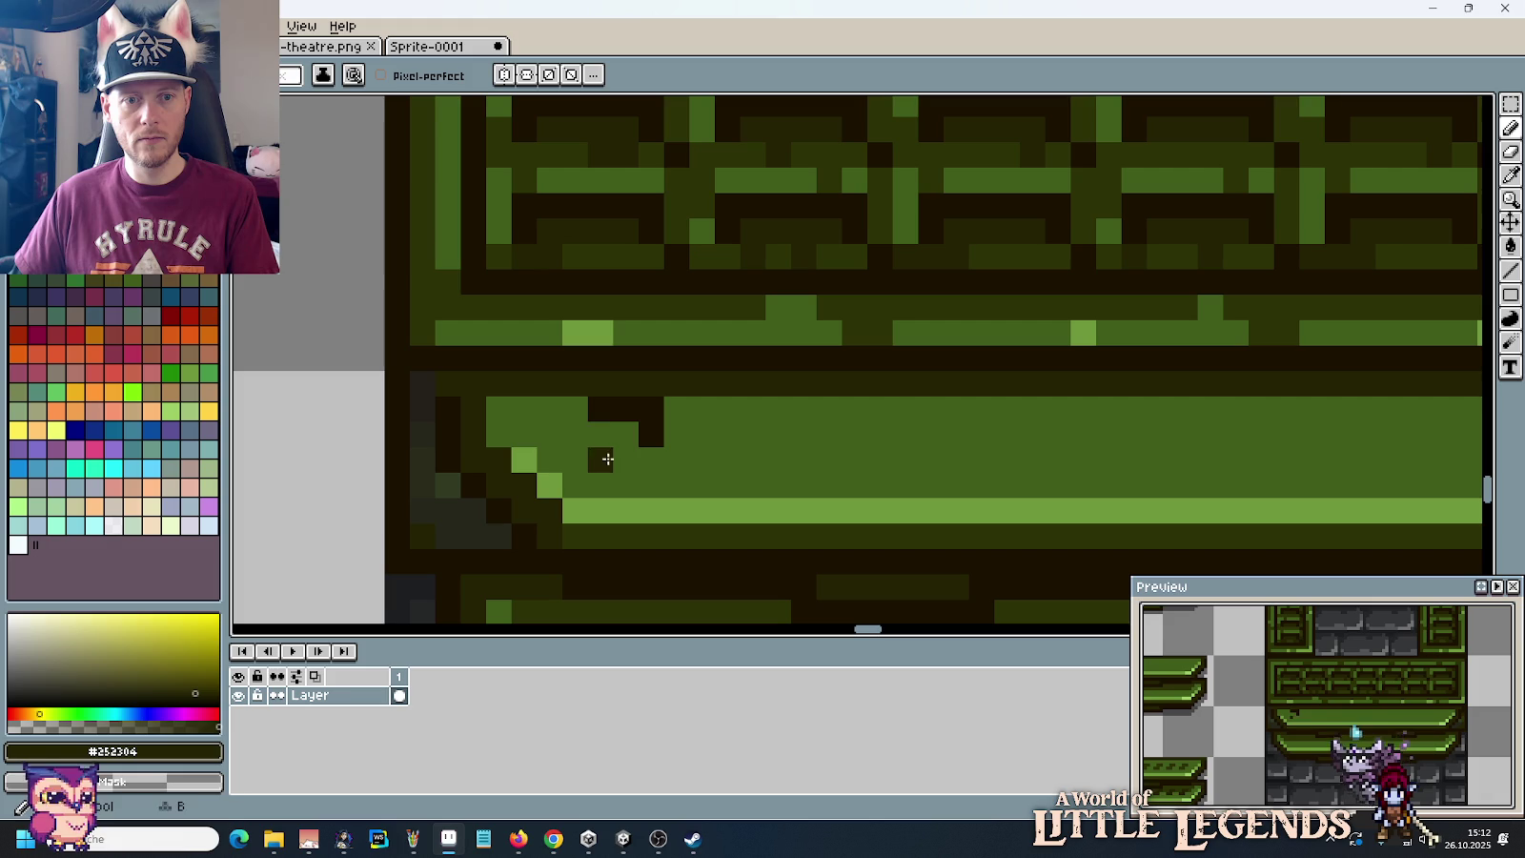
{"action": "left_click_drag", "start_coordinate": [600, 433], "coordinate": [629, 434]}
{"action": "left_click", "coordinate": [743, 427]}
{"action": "key", "text": "ctrl+z"}
Step: Move the dark notch block near the ledge's left end, patching the cleared gap with green
{"action": "key", "text": "m"}
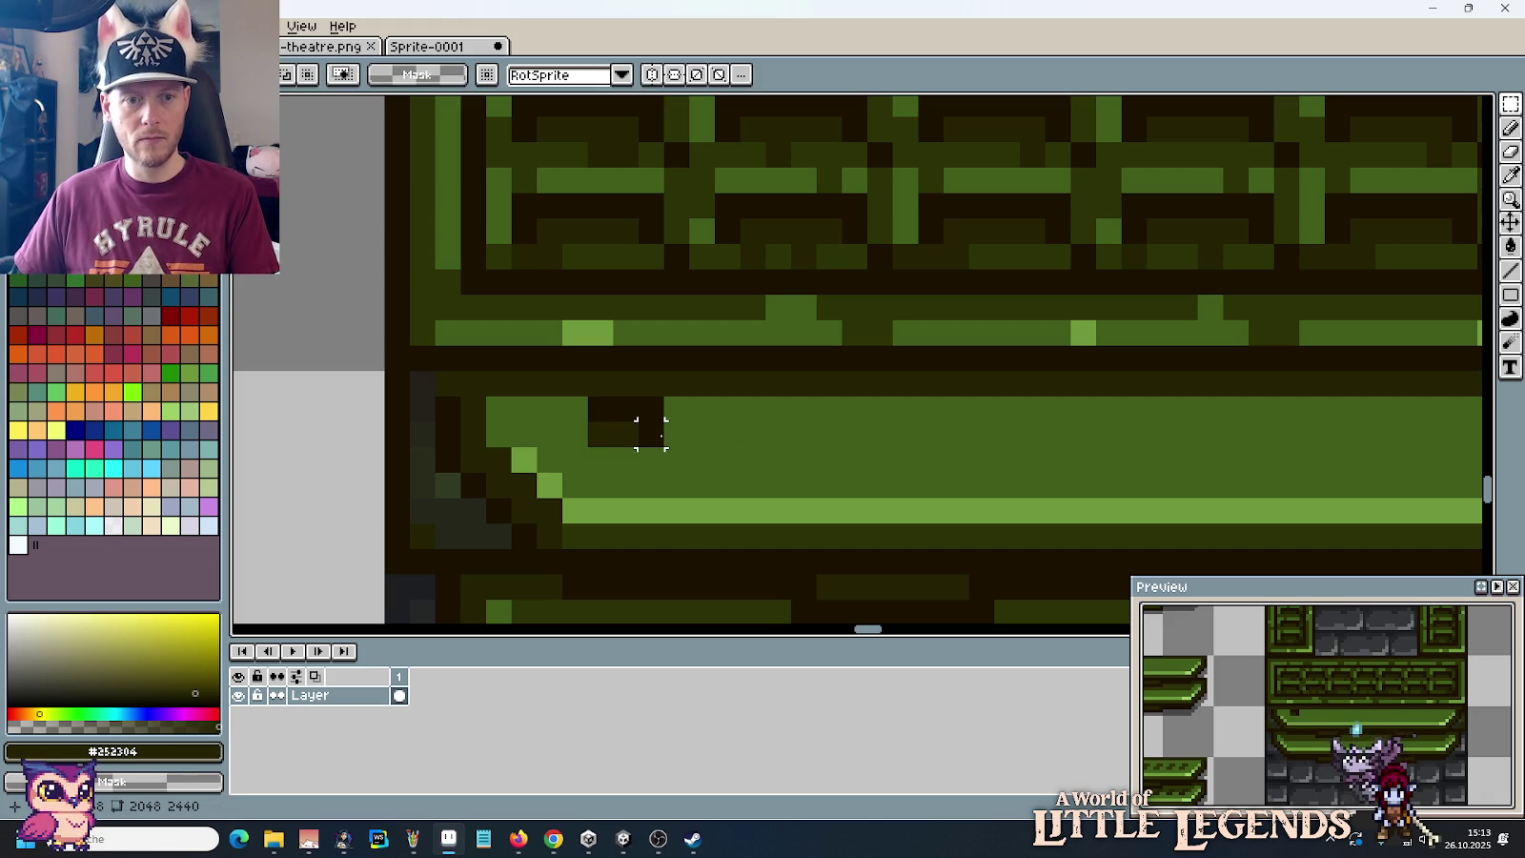
{"action": "left_click_drag", "start_coordinate": [667, 450], "coordinate": [585, 391]}
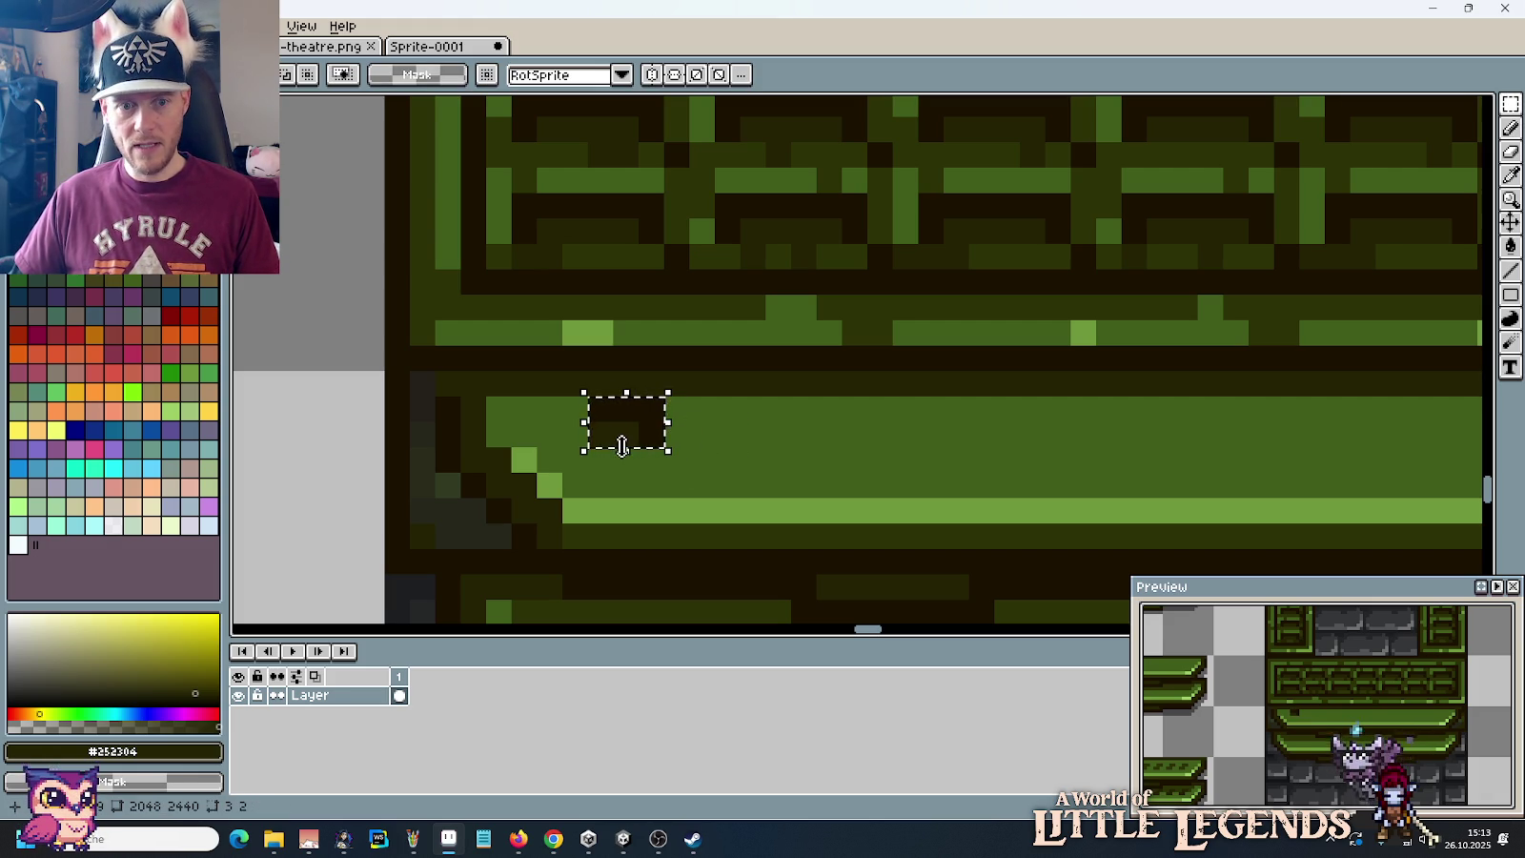
{"action": "mouse_move", "coordinate": [632, 448]}
{"action": "left_mouse_down"}
{"action": "mouse_move", "coordinate": [856, 173]}
{"action": "mouse_move", "coordinate": [845, 116]}
{"action": "left_mouse_up"}
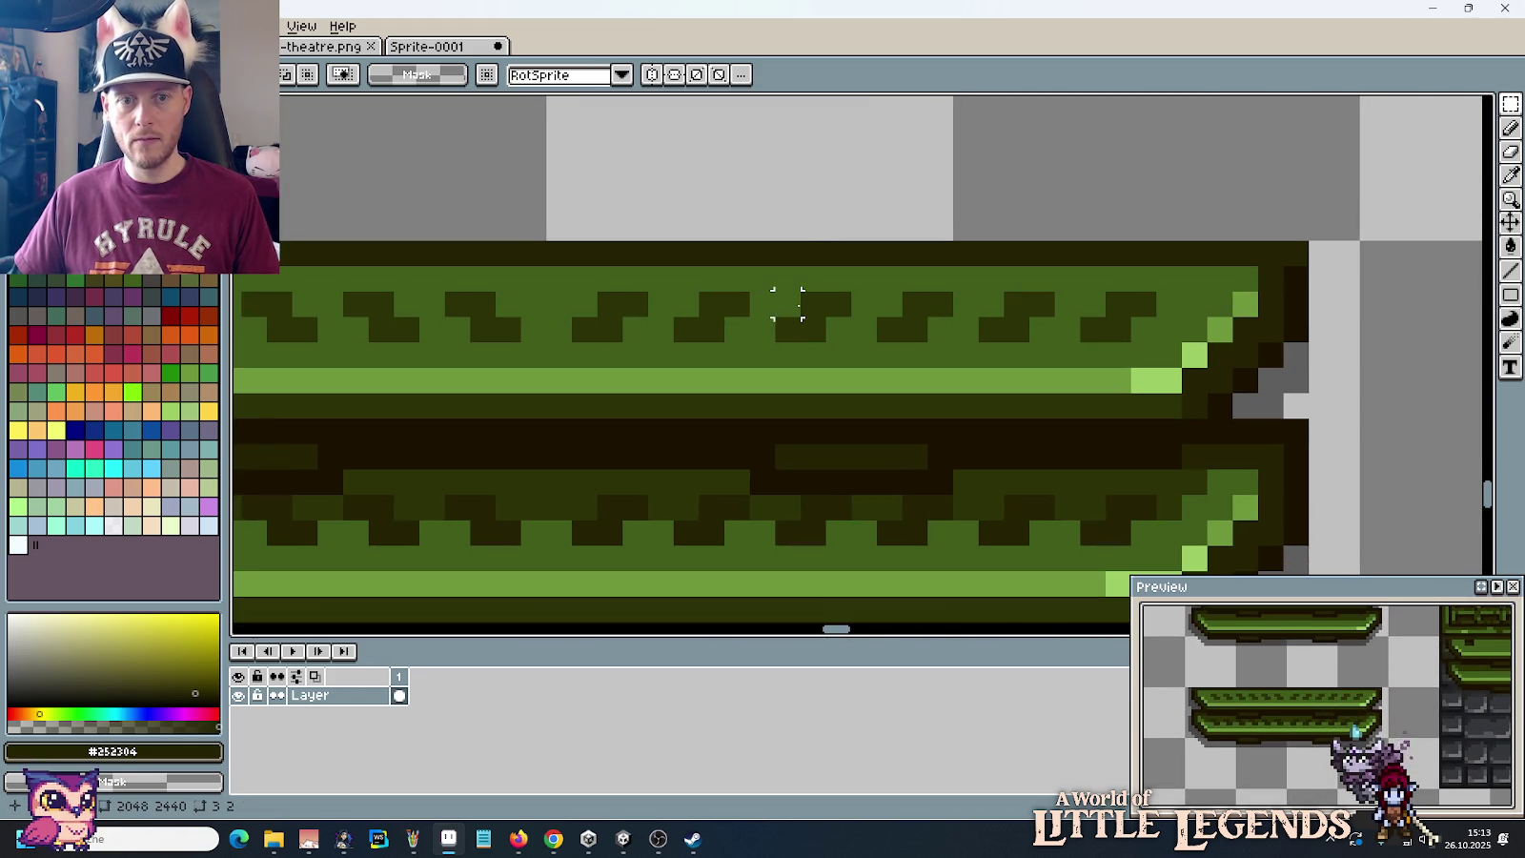
{"action": "mouse_move", "coordinate": [1116, 273]}
{"action": "left_mouse_down"}
{"action": "mouse_move", "coordinate": [368, 429]}
{"action": "mouse_move", "coordinate": [734, 364]}
{"action": "mouse_move", "coordinate": [643, 482]}
{"action": "left_mouse_up"}
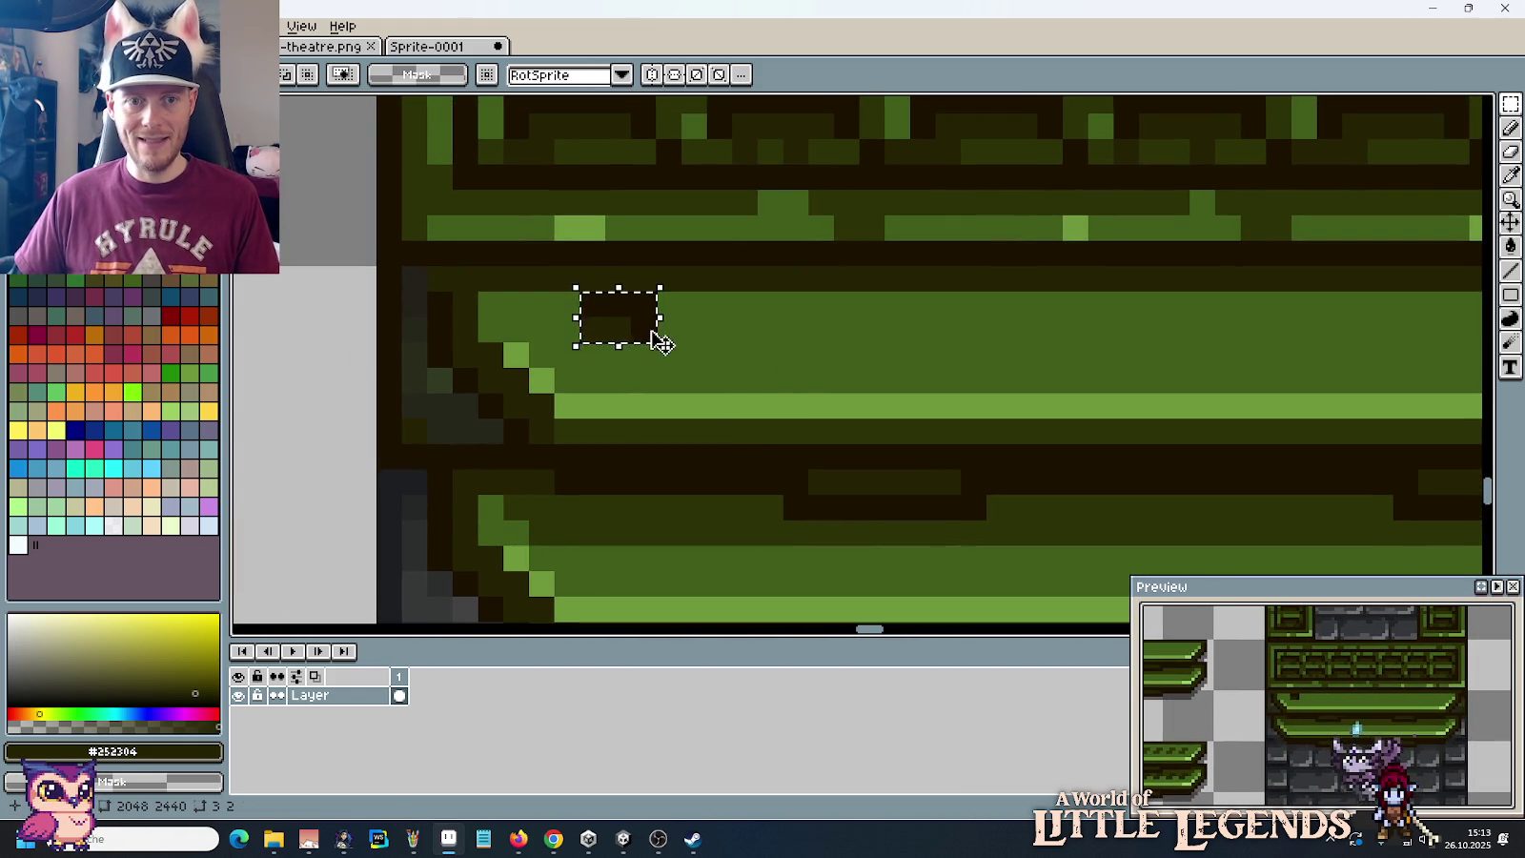
{"action": "left_click_drag", "start_coordinate": [632, 334], "coordinate": [682, 386]}
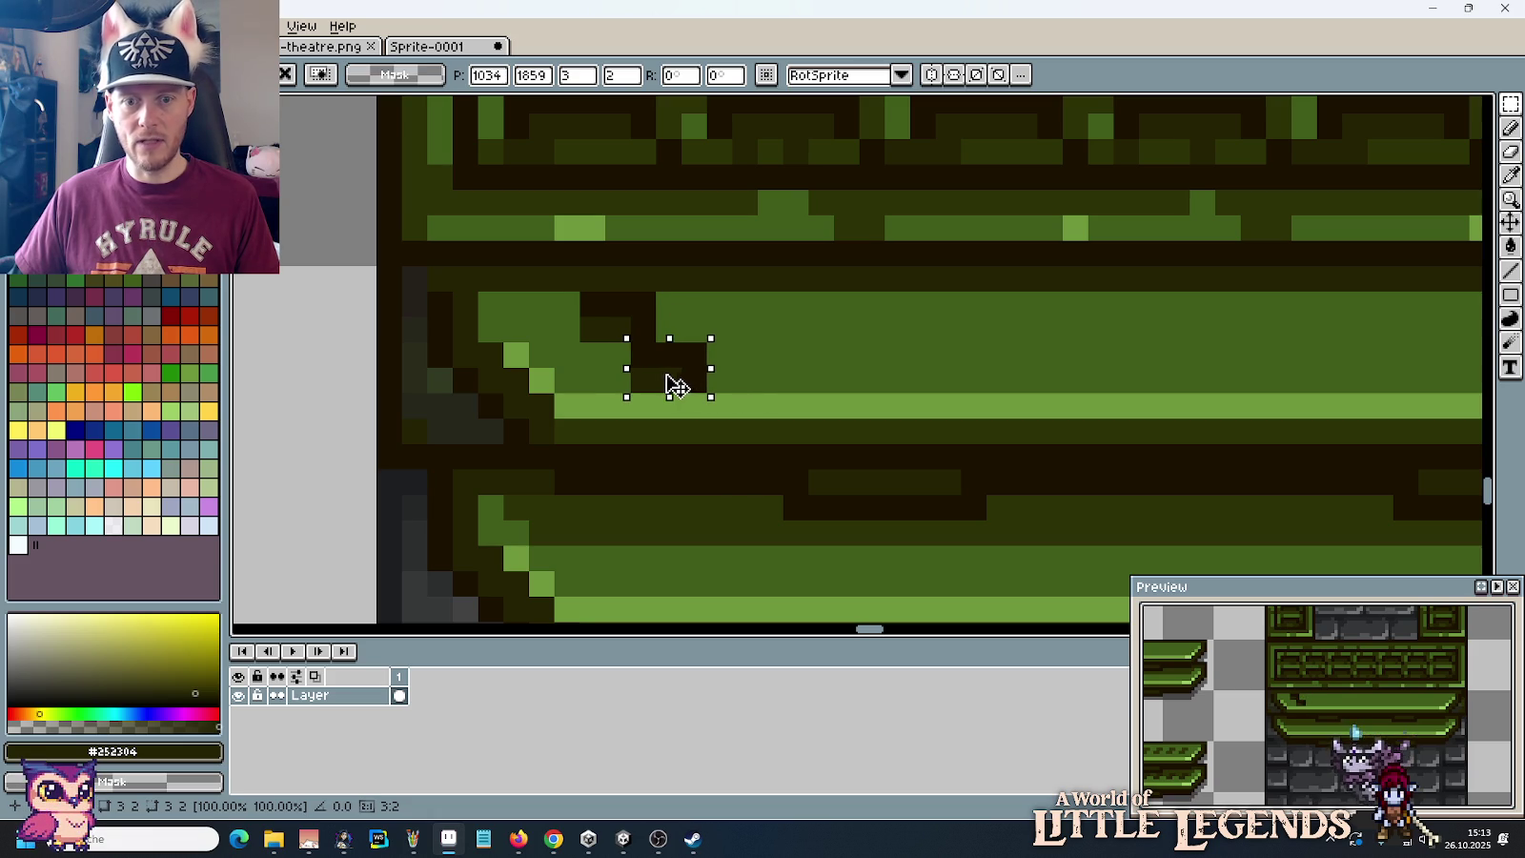
{"action": "left_click_drag", "start_coordinate": [670, 384], "coordinate": [721, 350]}
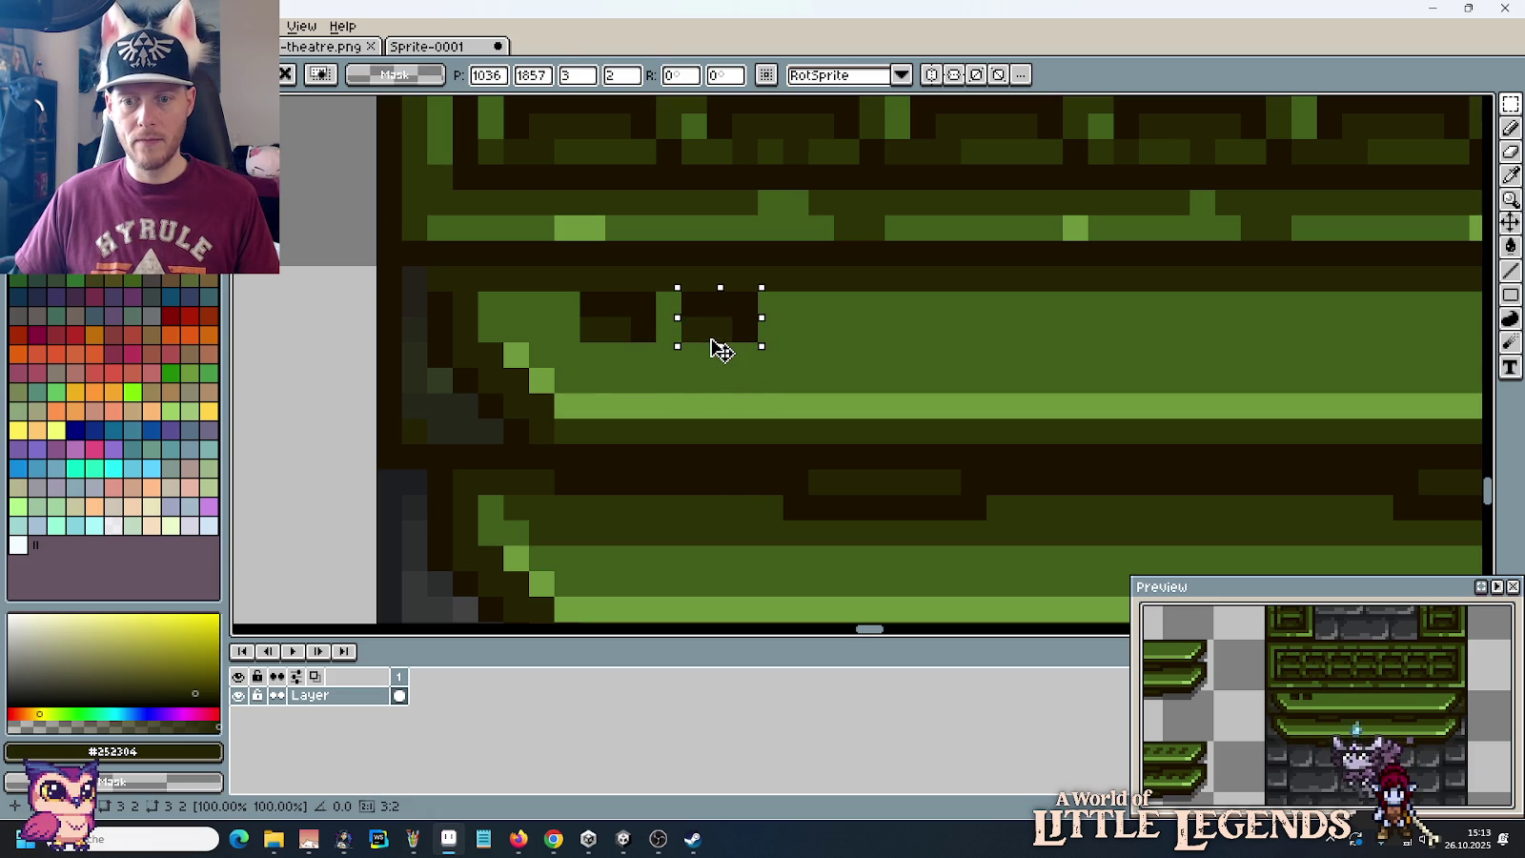
{"action": "key", "text": "Return"}
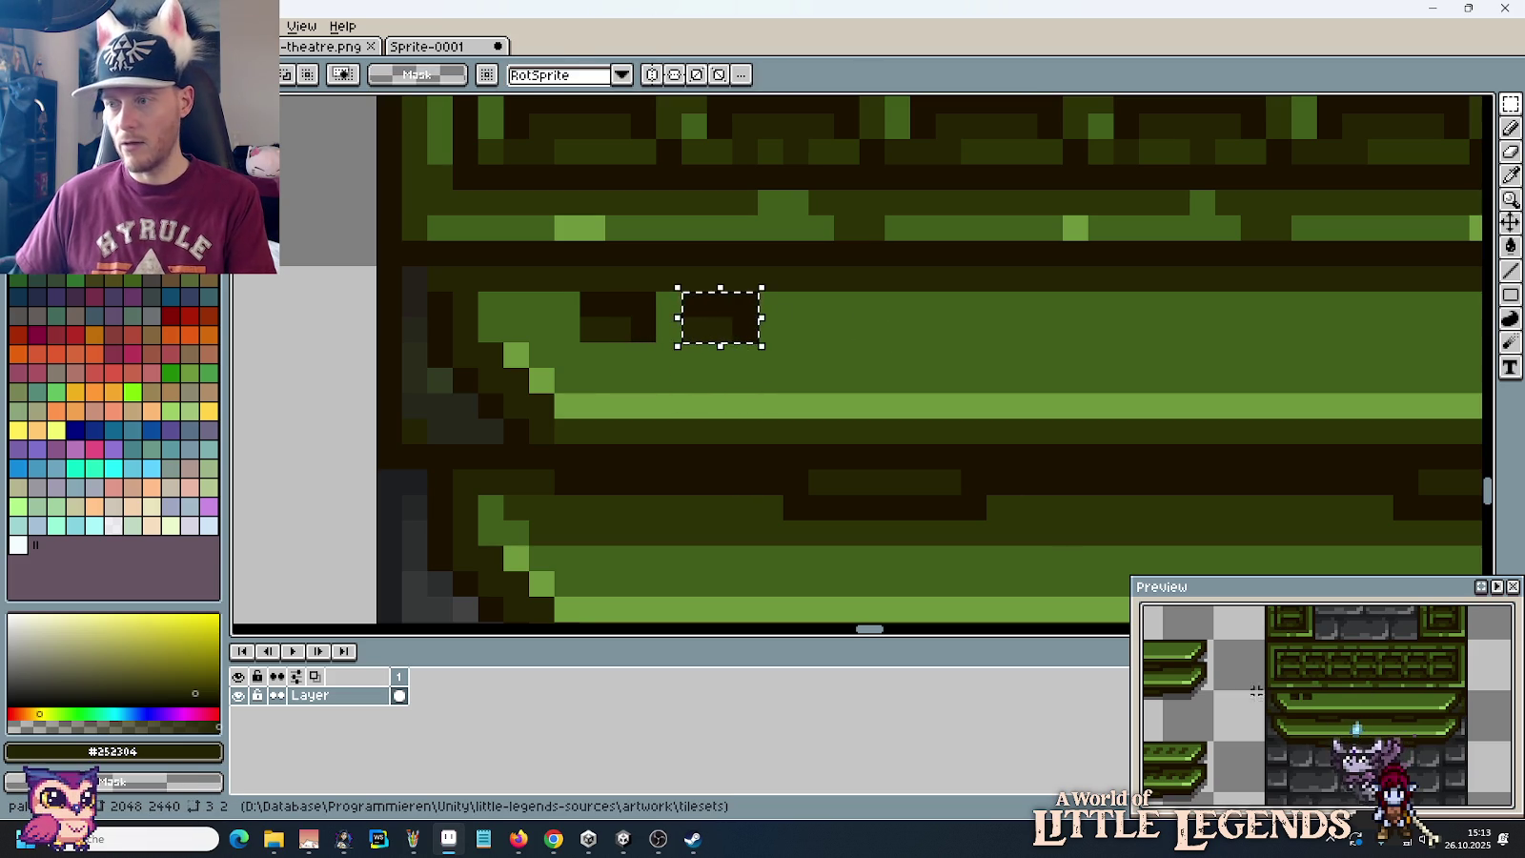
{"action": "key", "text": "Delete"}
{"action": "left_click_drag", "start_coordinate": [784, 314], "coordinate": [938, 365]}
{"action": "mouse_move", "coordinate": [857, 339]}
{"action": "left_mouse_down"}
{"action": "mouse_move", "coordinate": [748, 314]}
{"action": "mouse_move", "coordinate": [715, 416]}
{"action": "left_mouse_up"}
{"action": "left_click", "coordinate": [694, 278]}
Step: Repaint the dark block's pixels with the eyedropped dark olive and darker notch colours
{"action": "key", "text": "i"}
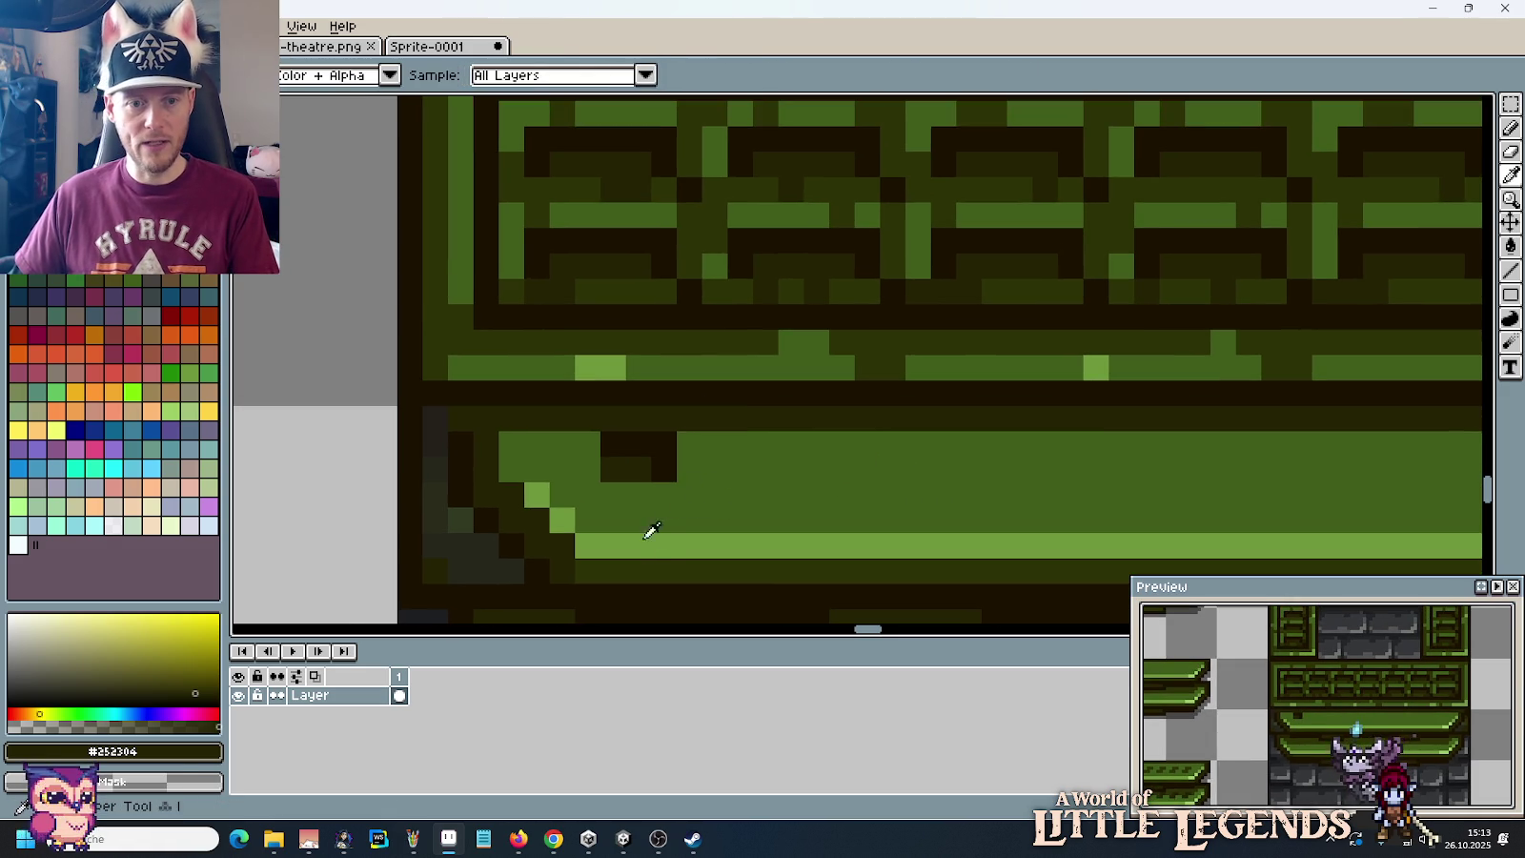
{"action": "left_click", "coordinate": [779, 278]}
{"action": "key", "text": "b"}
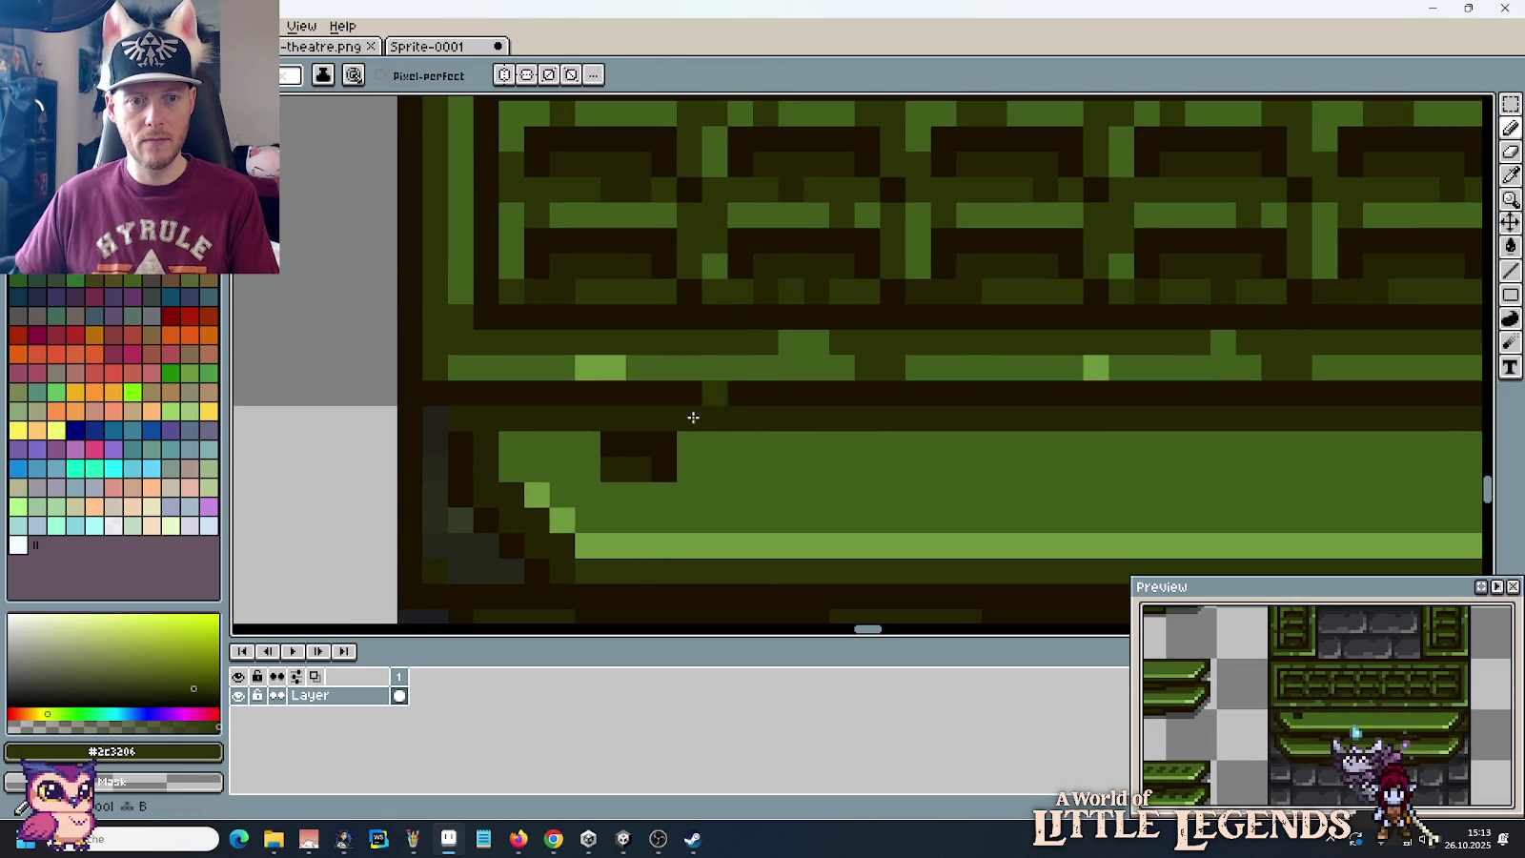
{"action": "left_click", "coordinate": [663, 494]}
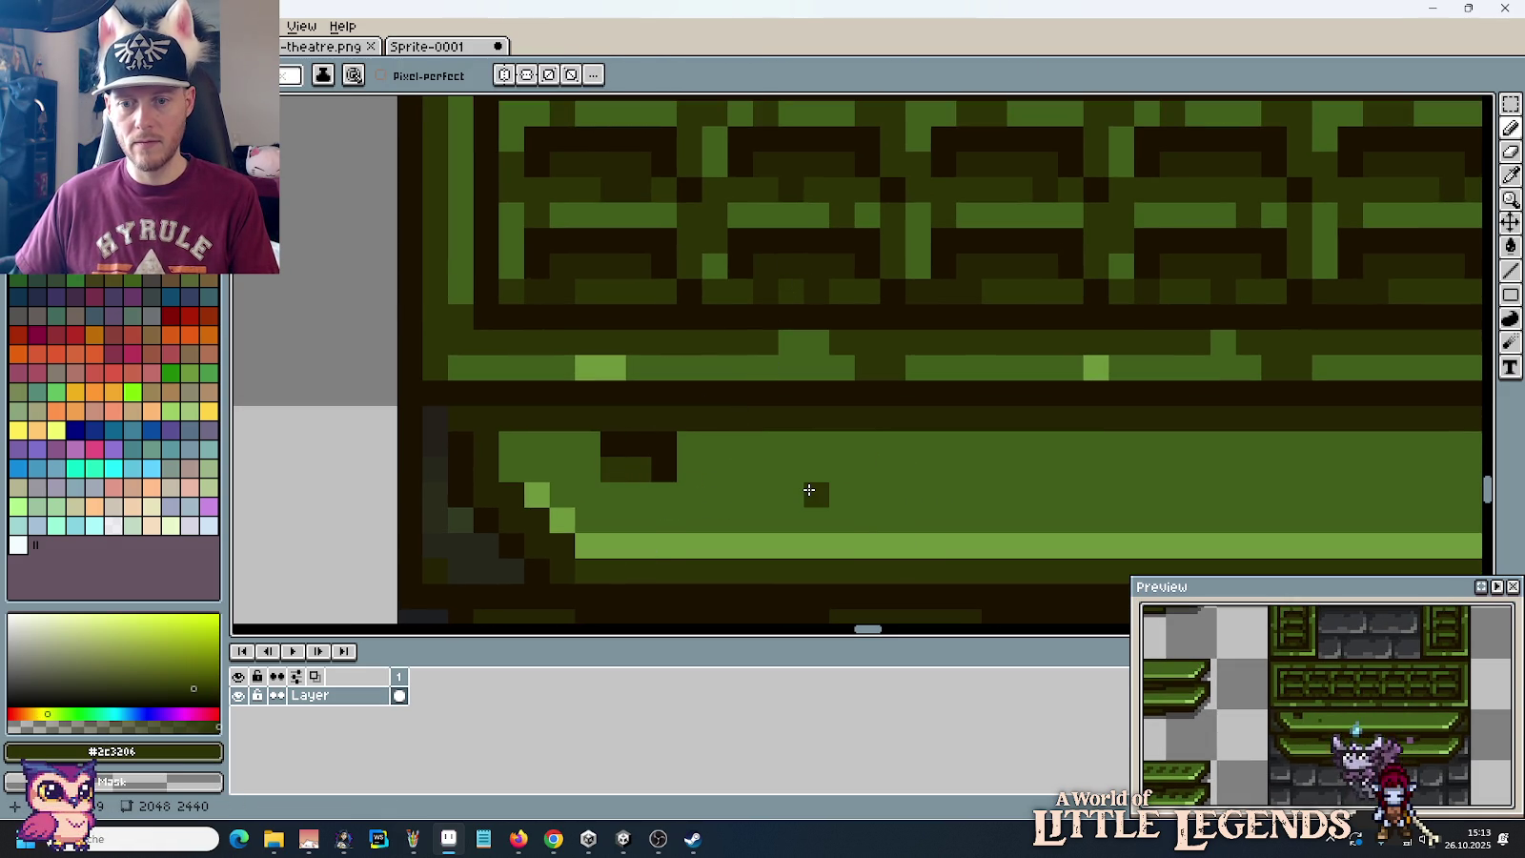
{"action": "left_click", "coordinate": [704, 425], "text": "alt"}
{"action": "mouse_move", "coordinate": [639, 443]}
{"action": "left_mouse_down"}
{"action": "mouse_move", "coordinate": [663, 444]}
{"action": "mouse_move", "coordinate": [600, 431]}
{"action": "mouse_move", "coordinate": [755, 486]}
{"action": "left_mouse_up"}
Step: Cover the old dark notch block with moved patches of plain green
{"action": "key", "text": "m"}
{"action": "mouse_move", "coordinate": [901, 473]}
{"action": "left_mouse_down"}
{"action": "mouse_move", "coordinate": [962, 514]}
{"action": "mouse_move", "coordinate": [646, 476]}
{"action": "mouse_move", "coordinate": [642, 452]}
{"action": "left_mouse_up"}
{"action": "left_click", "coordinate": [867, 495]}
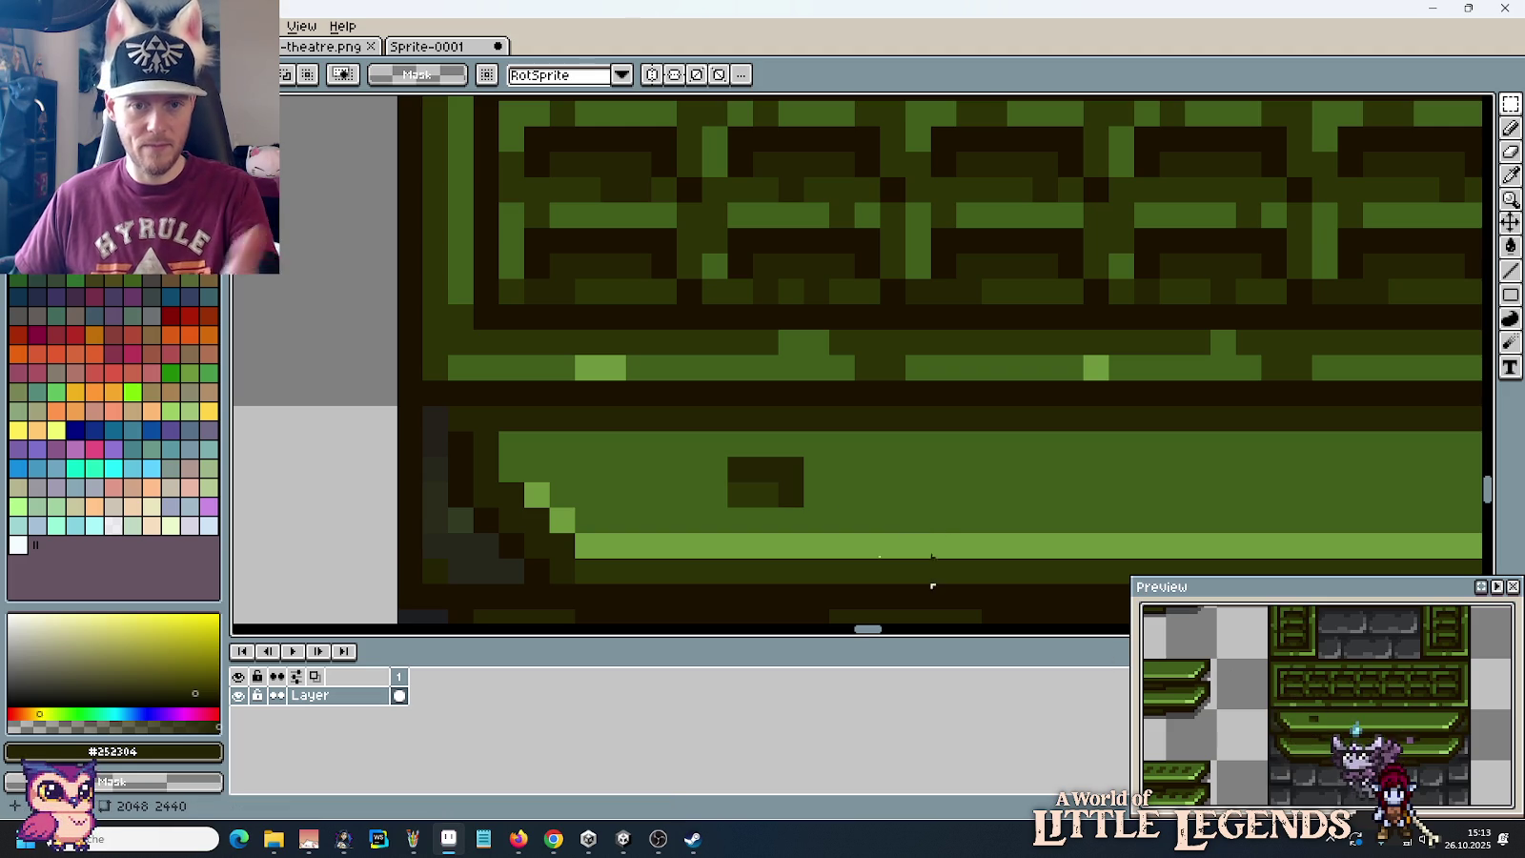
{"action": "left_click_drag", "start_coordinate": [728, 456], "coordinate": [782, 508]}
{"action": "left_click", "coordinate": [842, 495]}
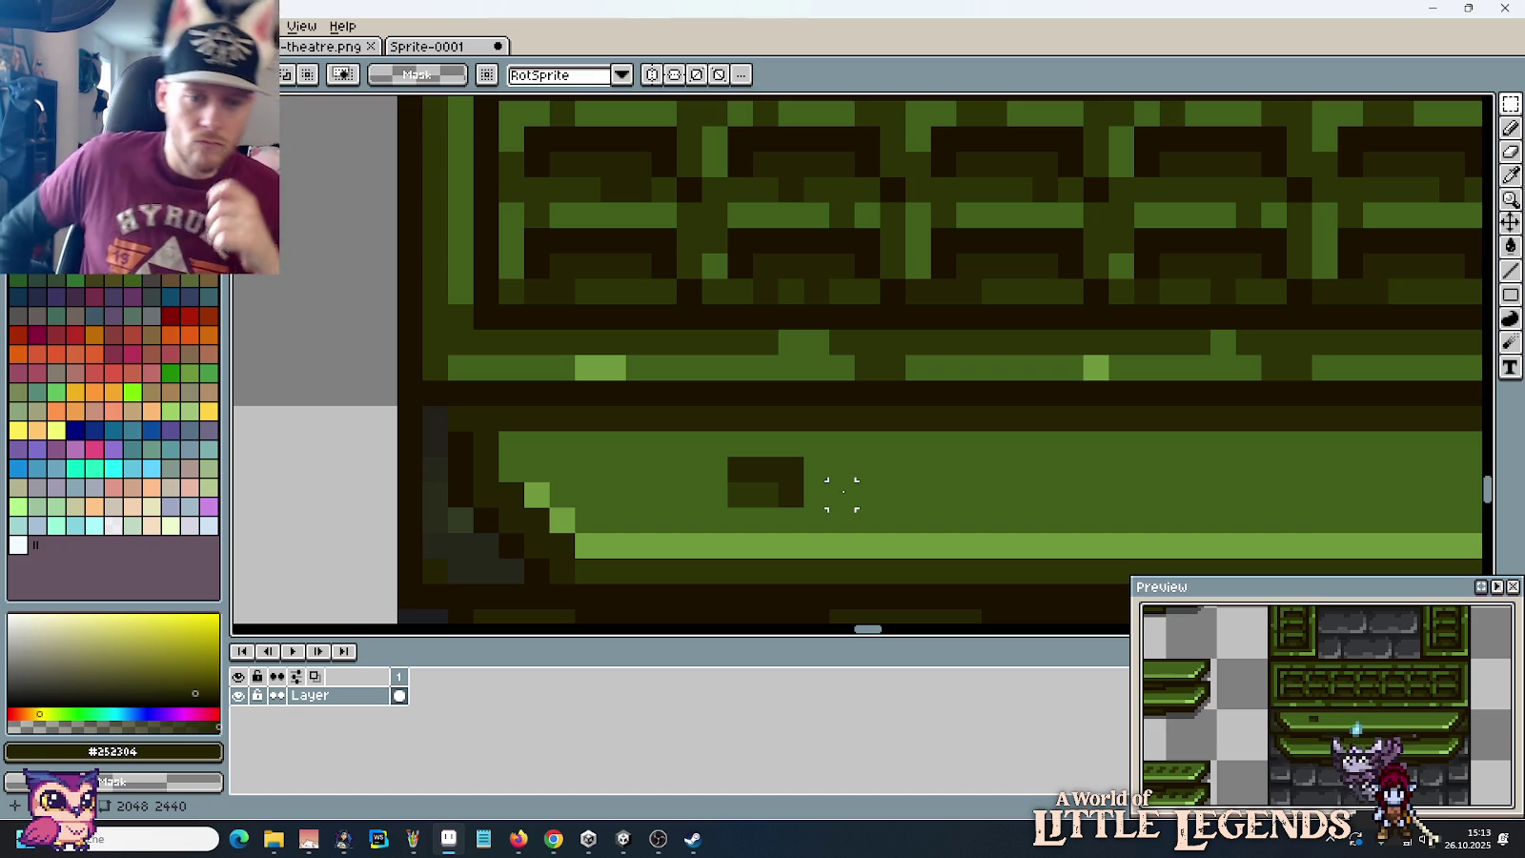
{"action": "left_click", "coordinate": [816, 495]}
{"action": "mouse_move", "coordinate": [816, 495]}
{"action": "left_mouse_down"}
{"action": "mouse_move", "coordinate": [892, 470]}
{"action": "mouse_move", "coordinate": [790, 512]}
{"action": "left_mouse_up"}
{"action": "left_click", "coordinate": [994, 495]}
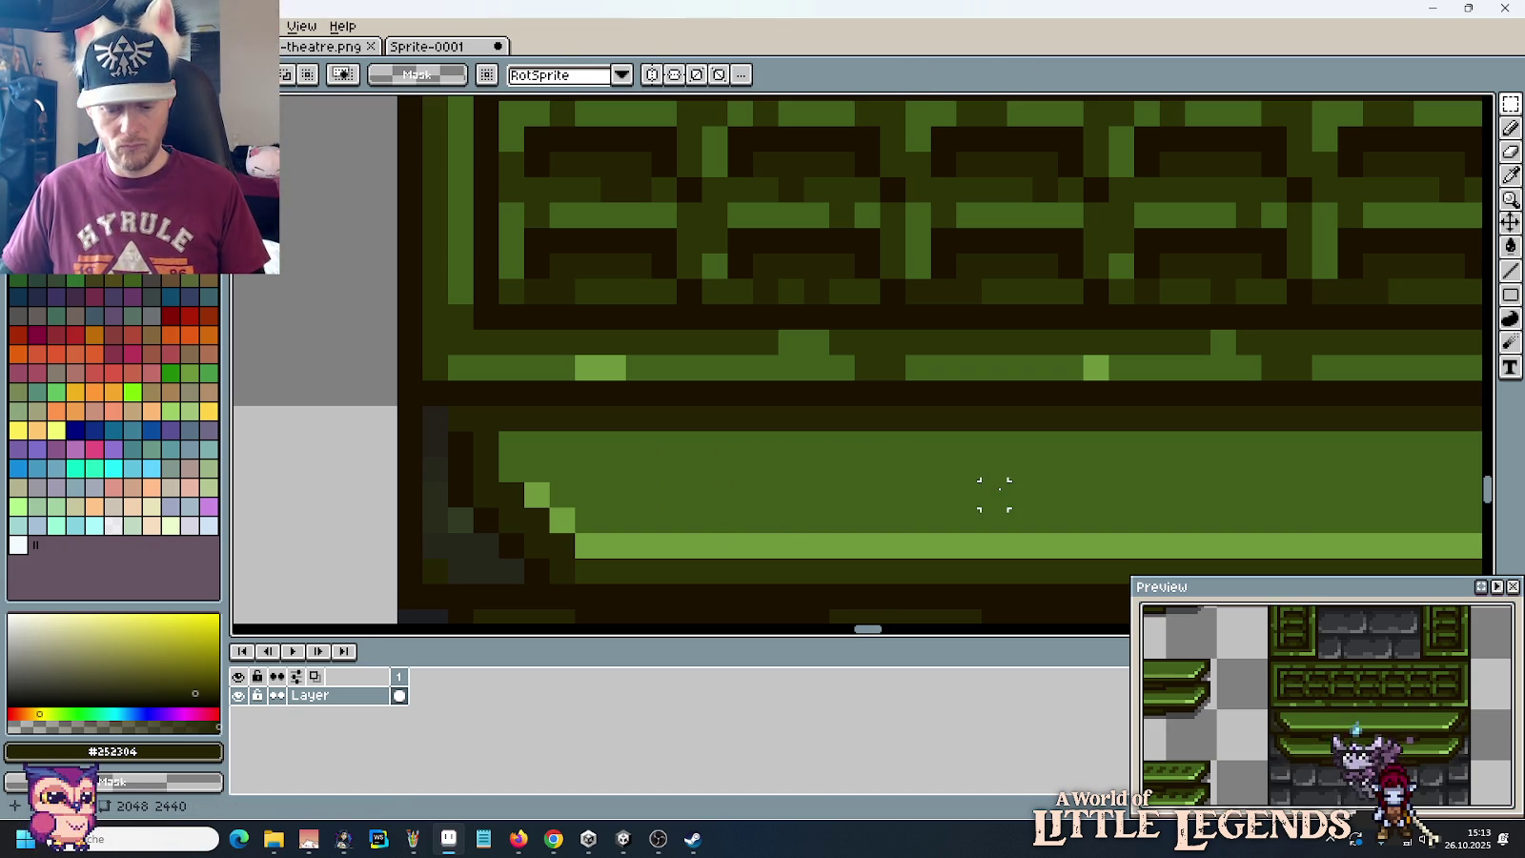
Step: Paint two darkest-outline pixels on the ledge's top edge and paste a copy of them
{"action": "key", "text": "i"}
{"action": "key", "text": "b"}
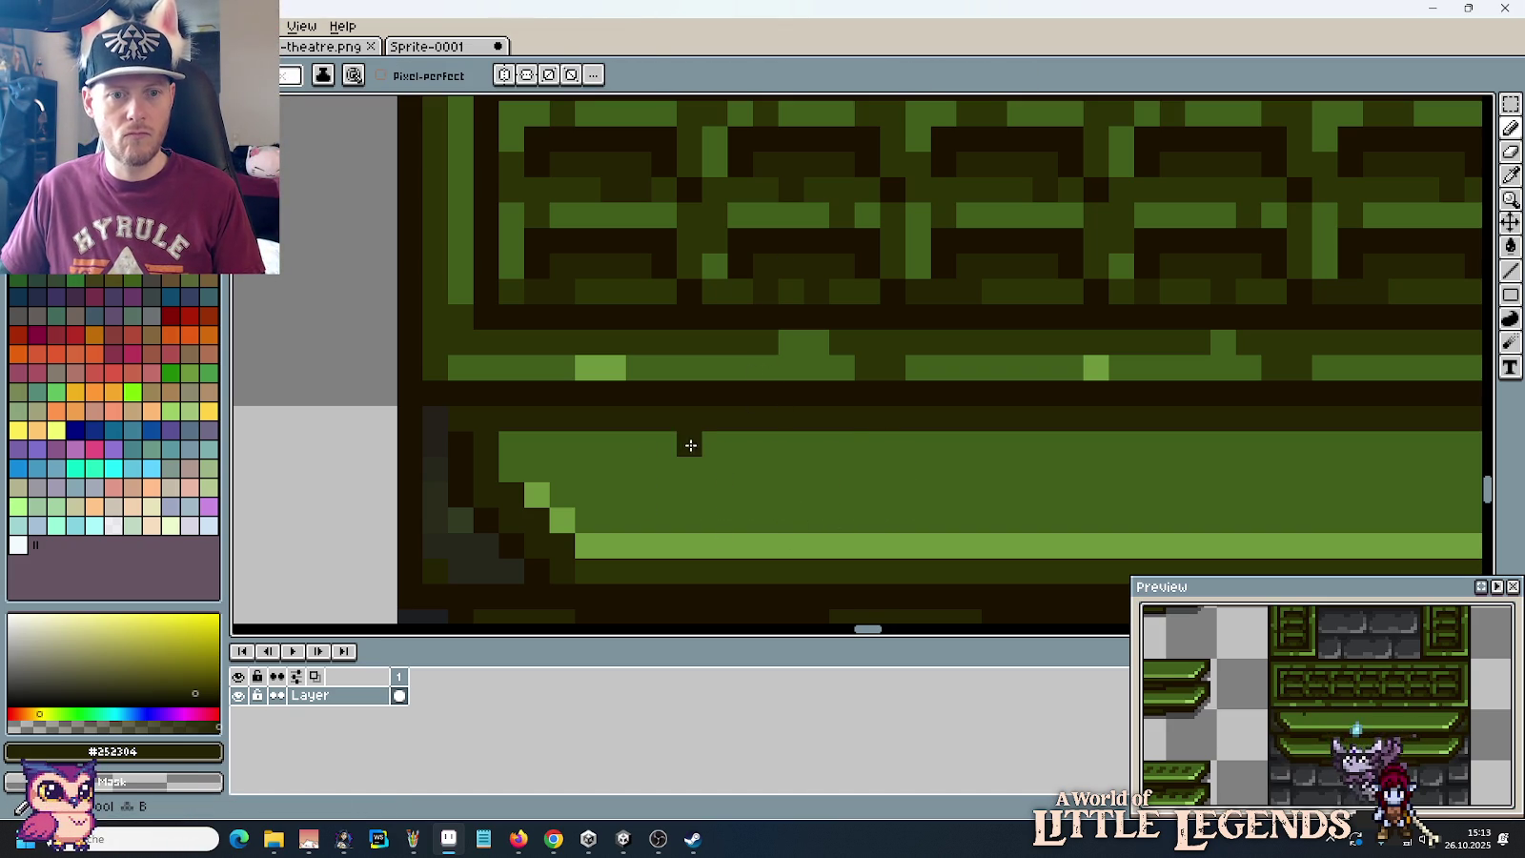
{"action": "left_click", "coordinate": [654, 454]}
{"action": "key", "text": "ctrl+z"}
{"action": "left_click", "coordinate": [732, 245], "text": "alt"}
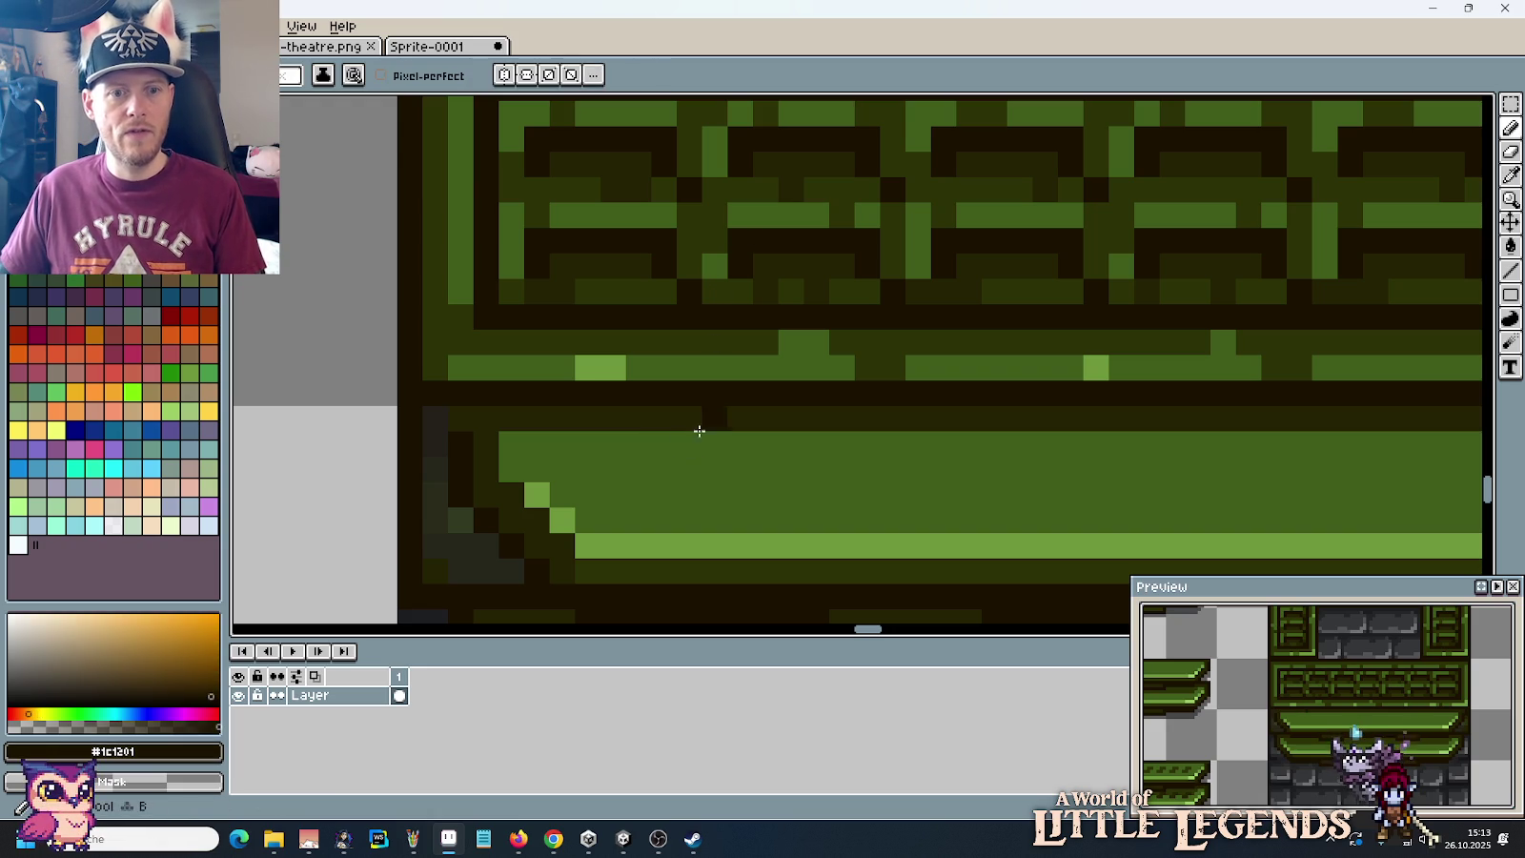
{"action": "left_click", "coordinate": [689, 443]}
{"action": "key", "text": "i"}
{"action": "left_click", "coordinate": [778, 289]}
{"action": "key", "text": "b"}
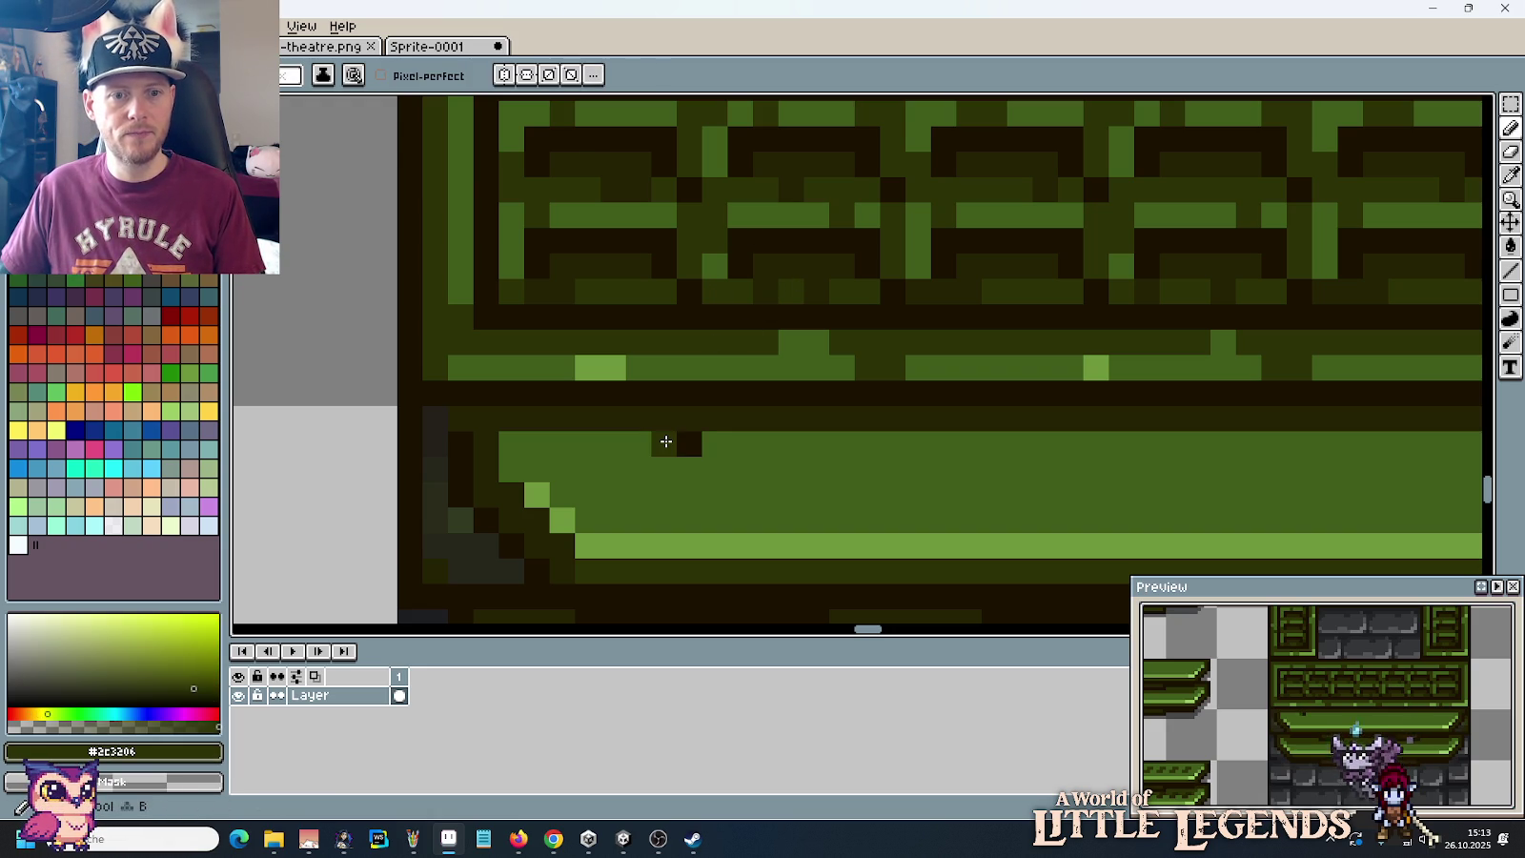
{"action": "key", "text": "m"}
{"action": "key", "text": "Delete"}
{"action": "mouse_move", "coordinate": [652, 431]}
{"action": "left_mouse_down"}
{"action": "mouse_move", "coordinate": [702, 457]}
{"action": "mouse_move", "coordinate": [704, 497]}
{"action": "left_mouse_up"}
{"action": "key", "text": "ctrl+z"}
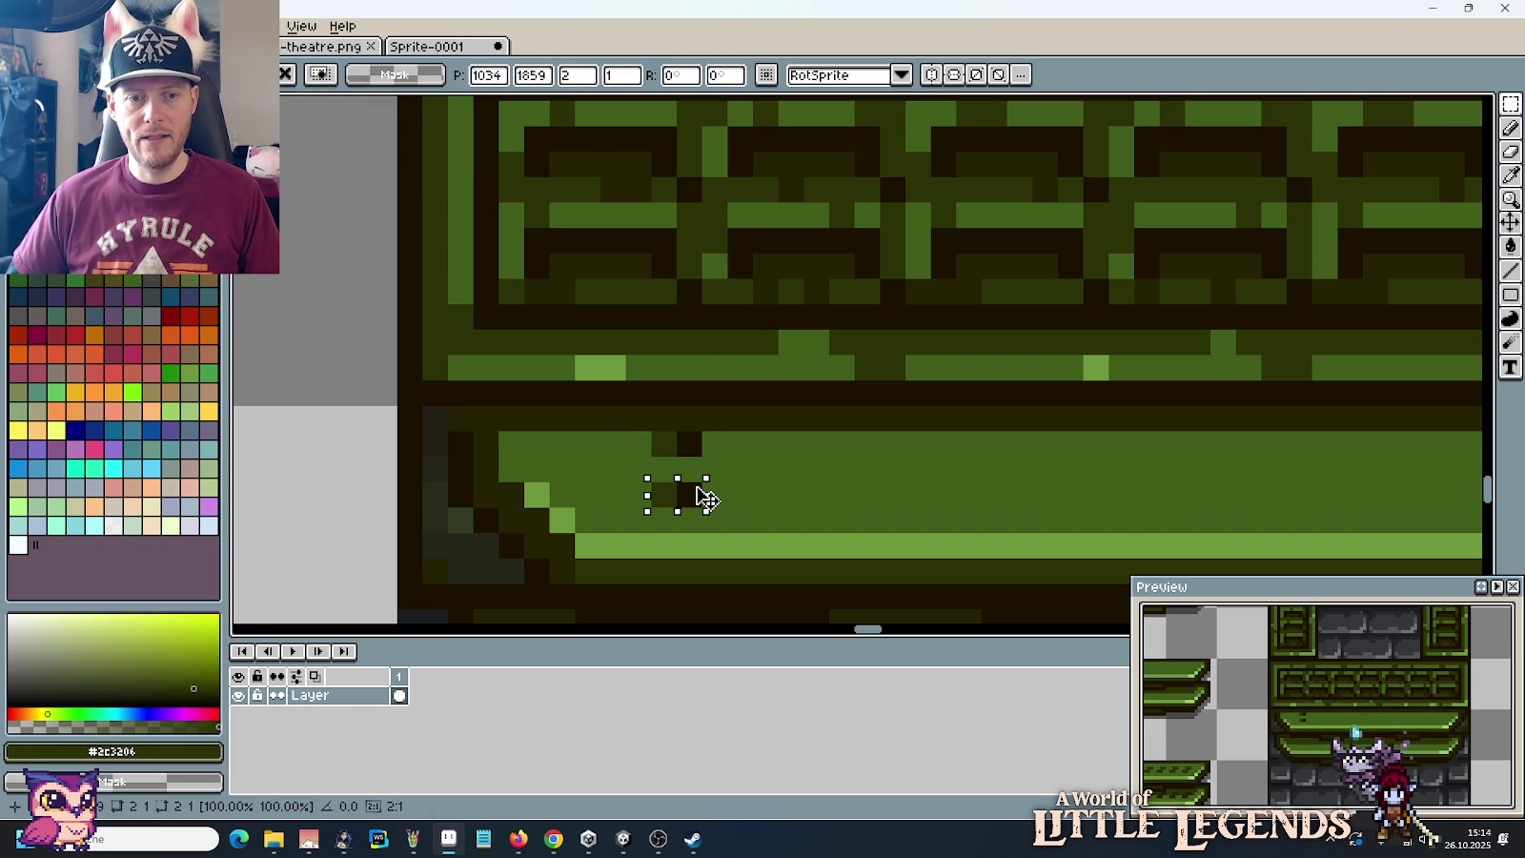
Step: Copy and paste the dark dot pattern repeatedly along the left part of the ledge
{"action": "left_click_drag", "start_coordinate": [707, 497], "coordinate": [732, 498]}
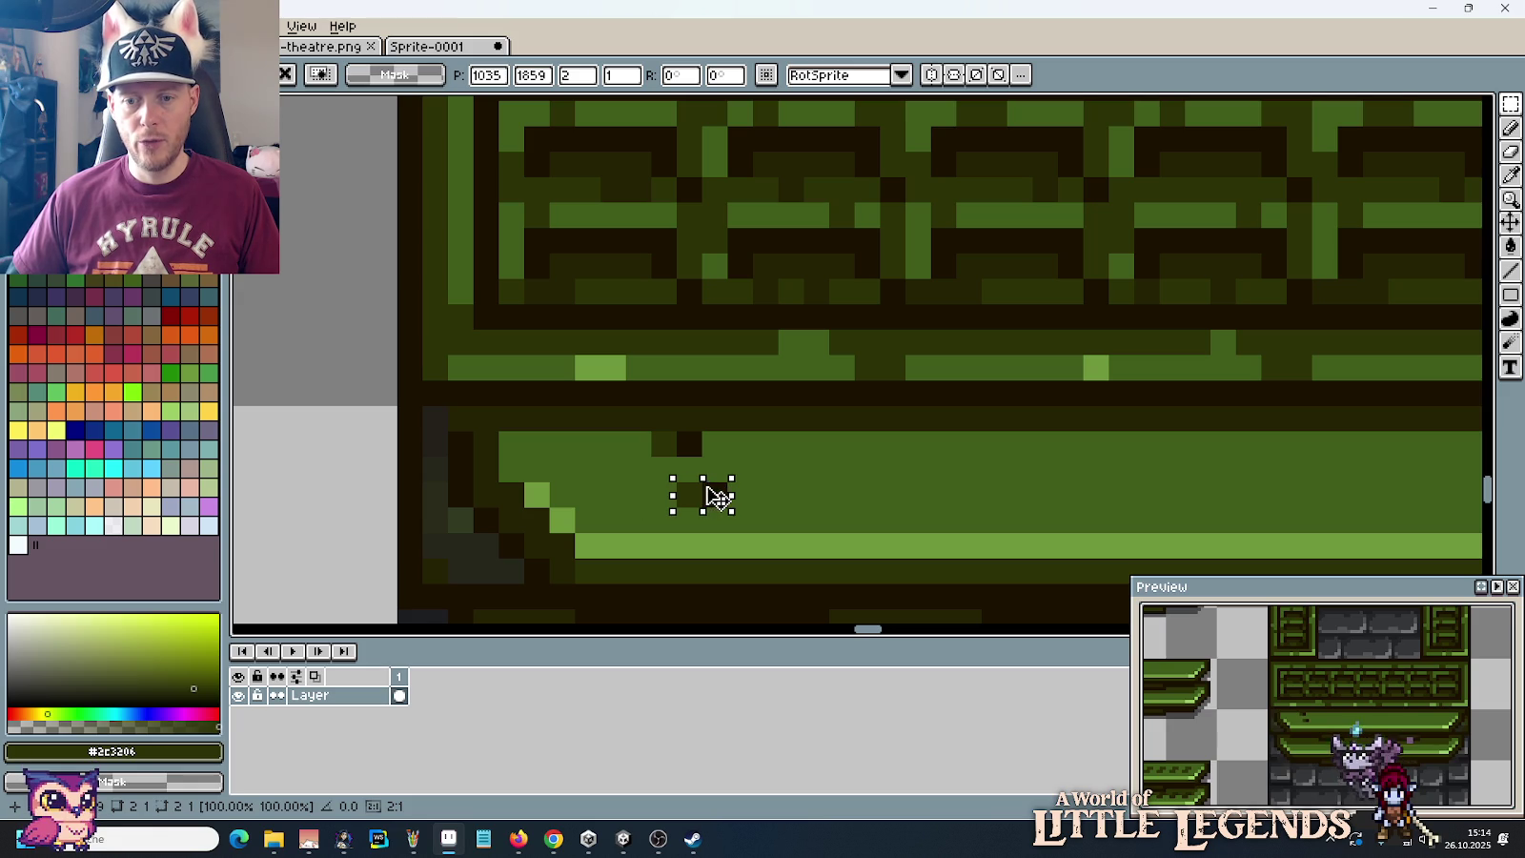
{"action": "left_click", "coordinate": [756, 466]}
{"action": "mouse_move", "coordinate": [723, 427]}
{"action": "left_mouse_down"}
{"action": "mouse_move", "coordinate": [782, 461]}
{"action": "mouse_move", "coordinate": [801, 503]}
{"action": "left_mouse_up"}
{"action": "left_click", "coordinate": [817, 510]}
{"action": "left_click_drag", "start_coordinate": [647, 427], "coordinate": [833, 537]}
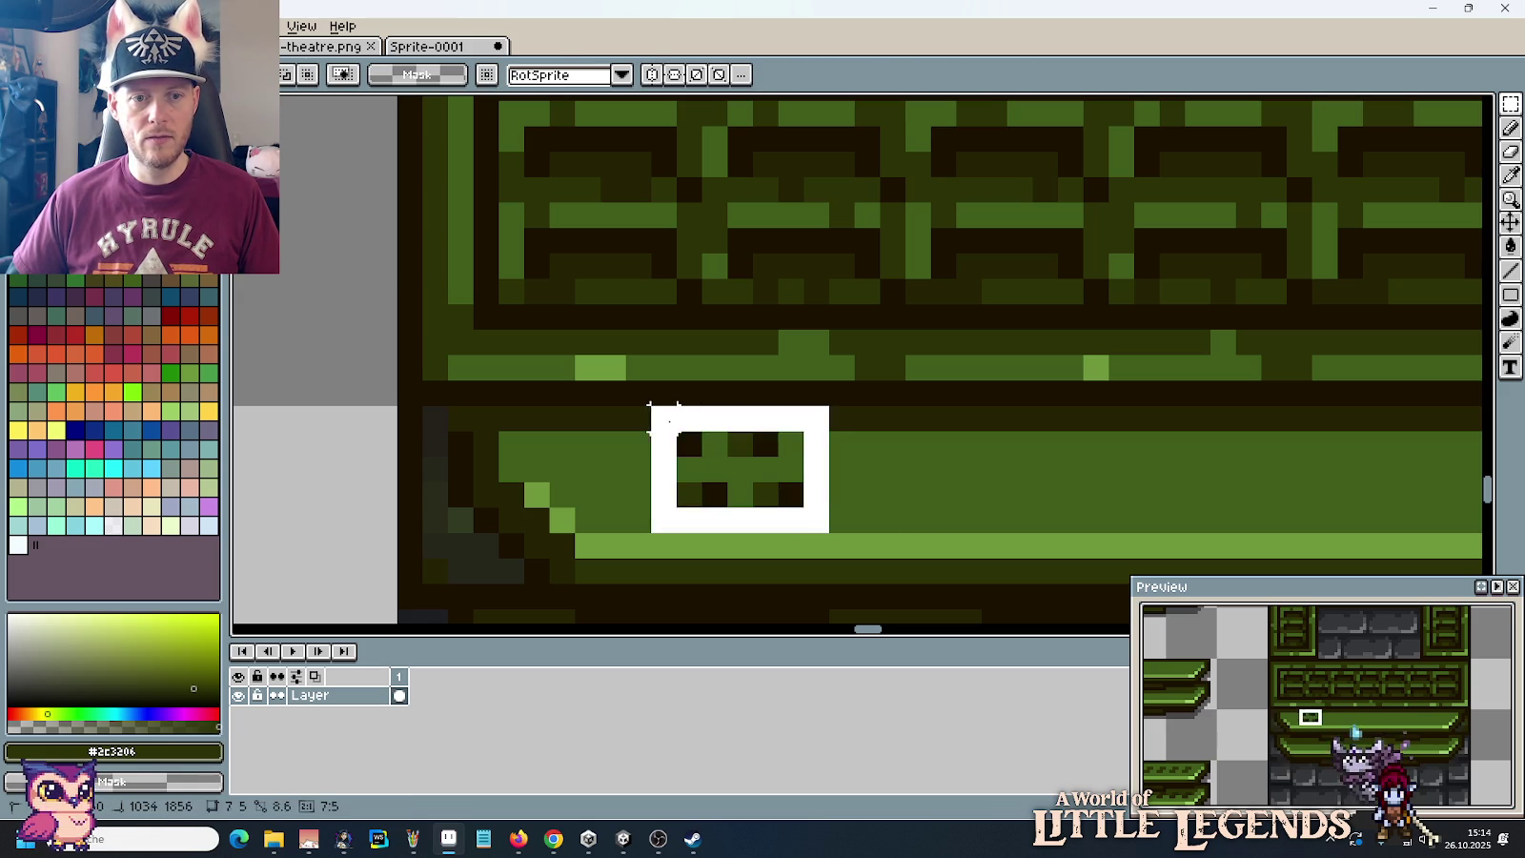
{"action": "mouse_move", "coordinate": [763, 495]}
{"action": "left_mouse_down"}
{"action": "mouse_move", "coordinate": [703, 497]}
{"action": "mouse_move", "coordinate": [851, 497]}
{"action": "left_mouse_up"}
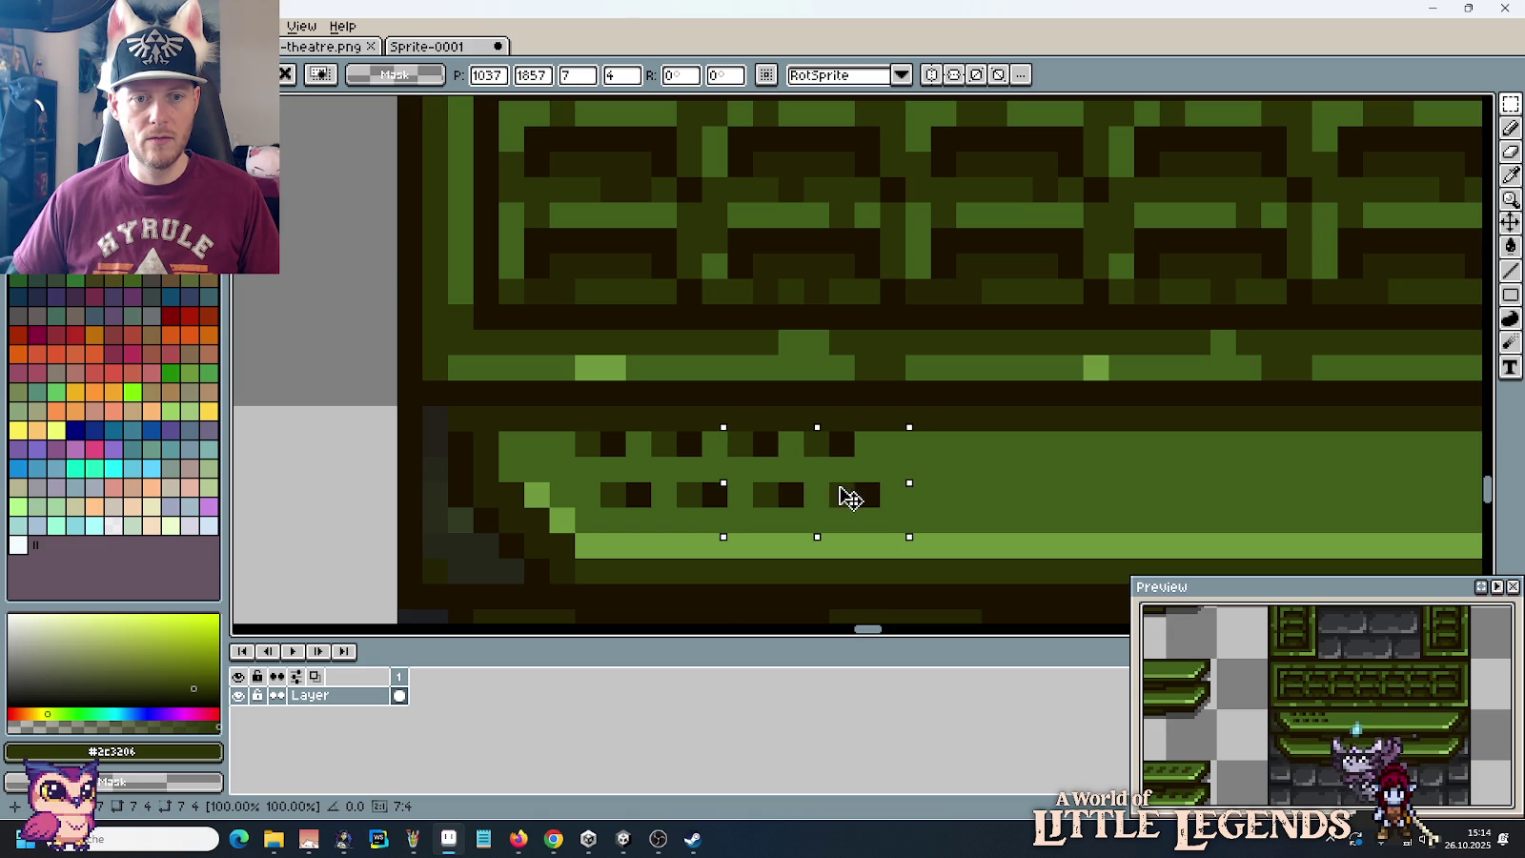
{"action": "left_click_drag", "start_coordinate": [851, 497], "coordinate": [1003, 496]}
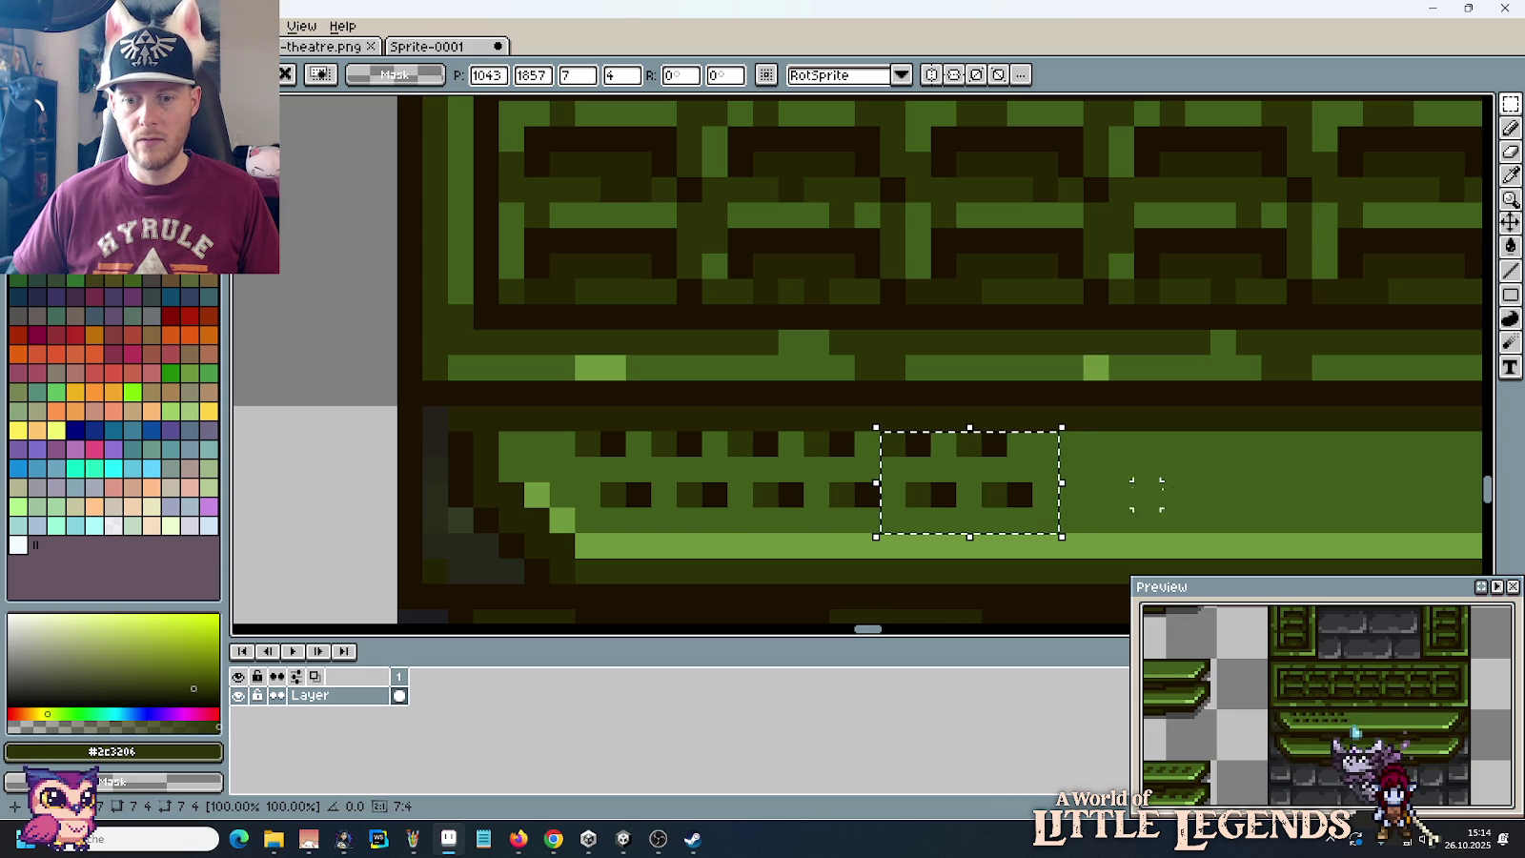
{"action": "left_click_drag", "start_coordinate": [1164, 487], "coordinate": [1112, 486]}
{"action": "left_click", "coordinate": [1112, 486]}
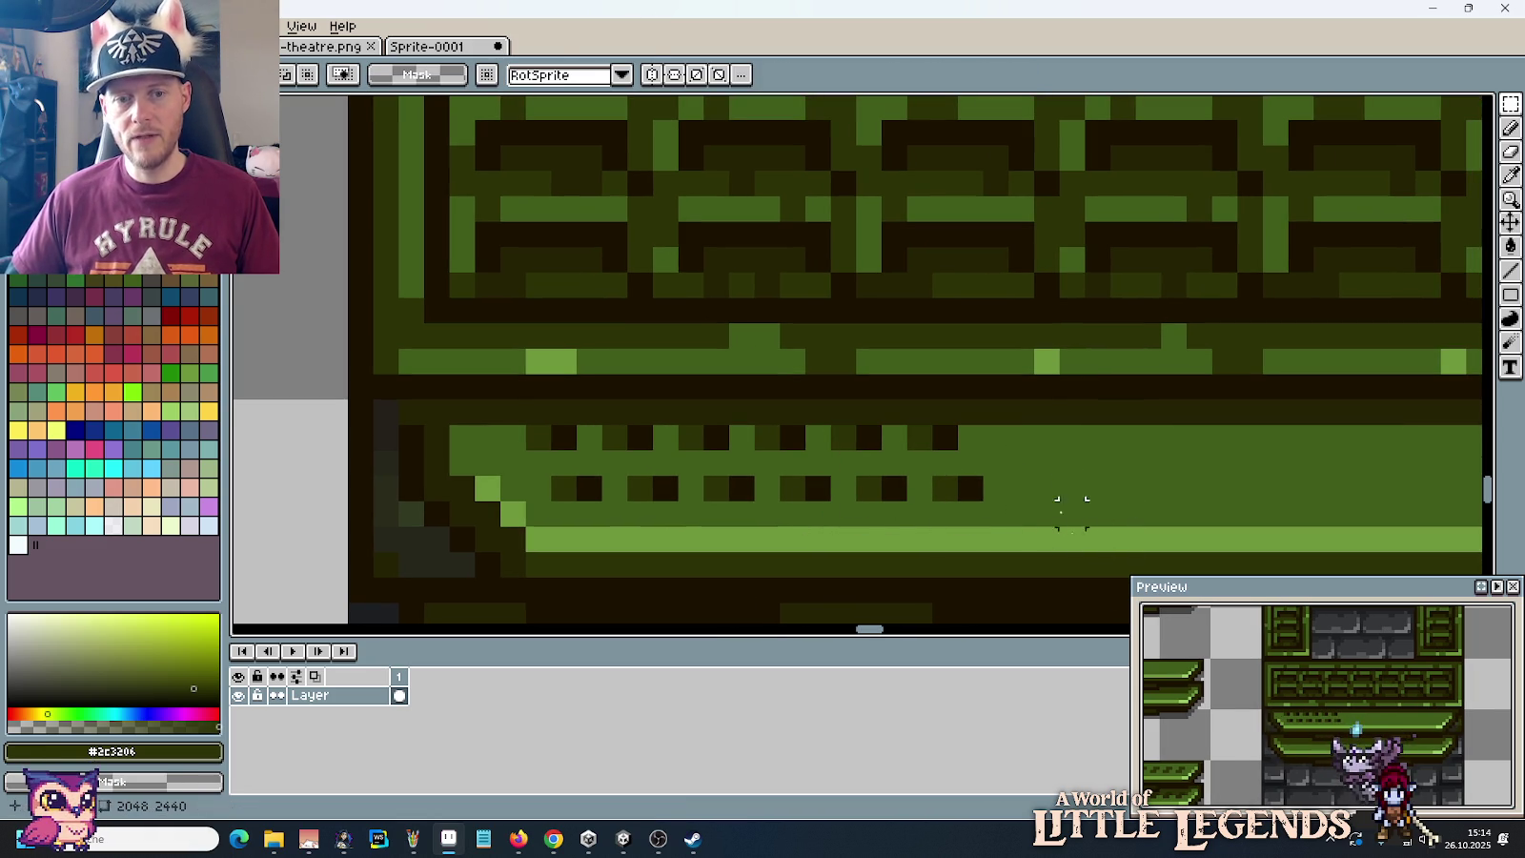
Step: Pencil dark notch pixels along the top row and dark dashes along the lower row
{"action": "key", "text": "b"}
{"action": "left_click", "coordinate": [894, 462]}
{"action": "left_click", "coordinate": [919, 463]}
{"action": "left_click", "coordinate": [764, 462]}
{"action": "left_click_drag", "start_coordinate": [763, 470], "coordinate": [562, 463]}
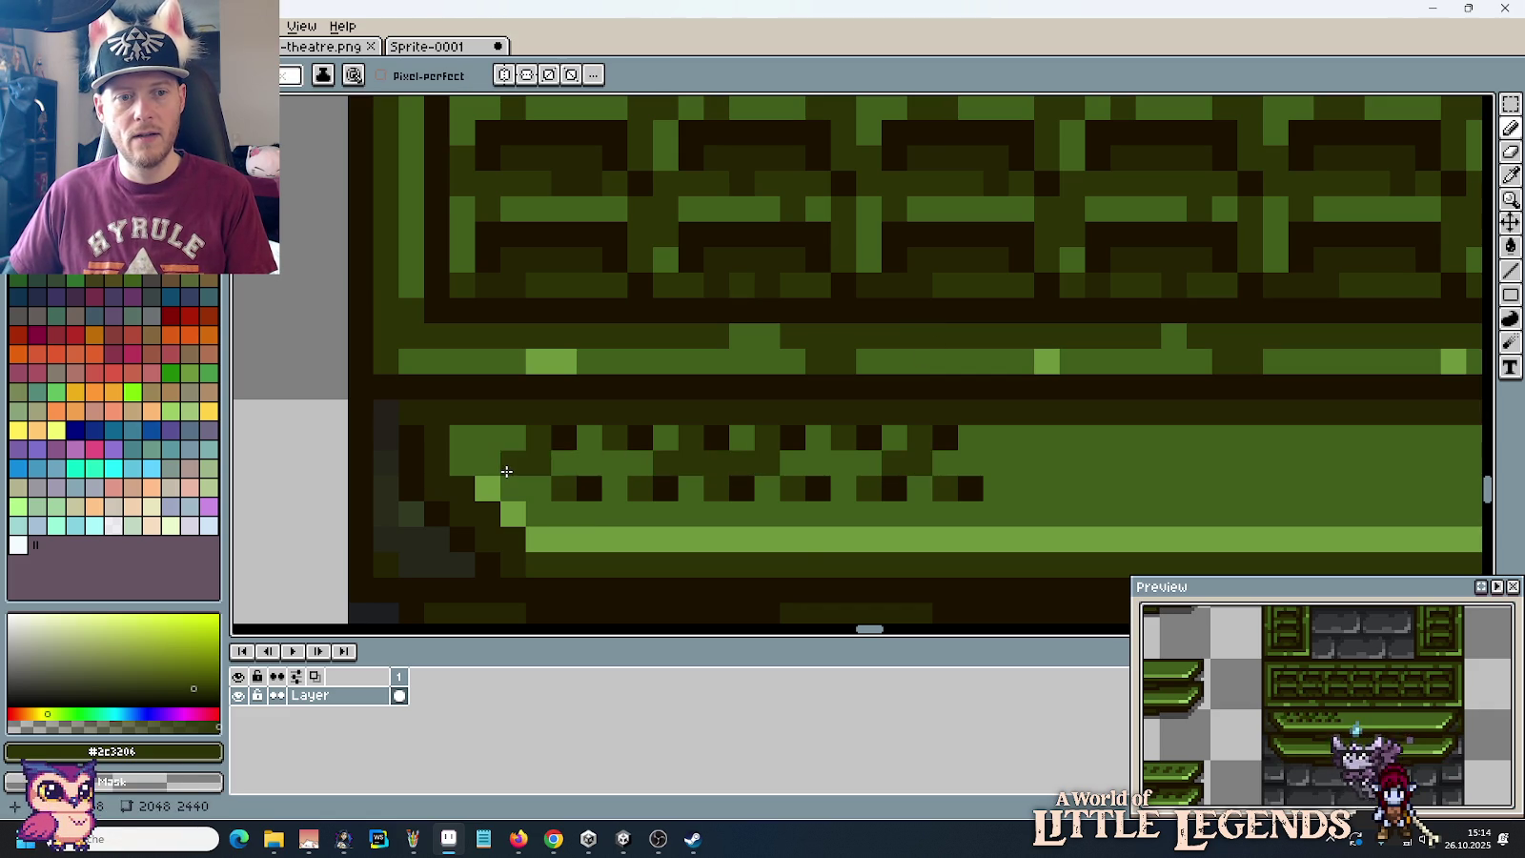
{"action": "left_click", "coordinate": [678, 579]}
{"action": "key", "text": "ctrl+z"}
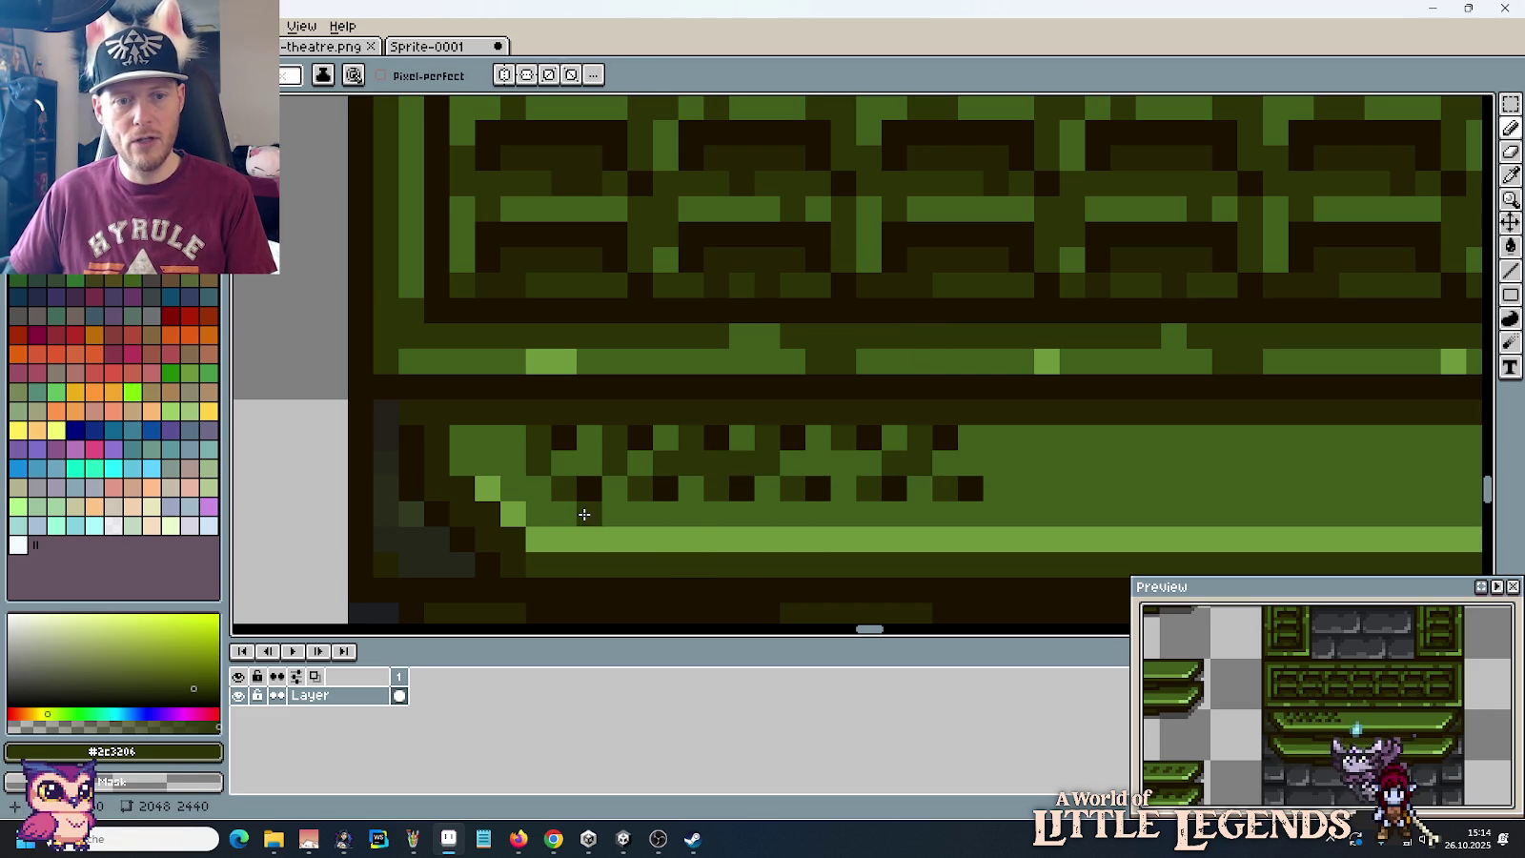
{"action": "left_click_drag", "start_coordinate": [589, 512], "coordinate": [641, 513]}
{"action": "left_click_drag", "start_coordinate": [767, 512], "coordinate": [818, 513]}
{"action": "left_click_drag", "start_coordinate": [945, 513], "coordinate": [970, 512]}
{"action": "left_click", "coordinate": [1047, 512]}
{"action": "key", "text": "ctrl+z"}
Step: Add light-green highlight pixels between the dark notches
{"action": "left_click", "coordinate": [1046, 360], "text": "alt"}
{"action": "left_click", "coordinate": [870, 513]}
{"action": "left_click", "coordinate": [844, 462]}
{"action": "left_click", "coordinate": [818, 463]}
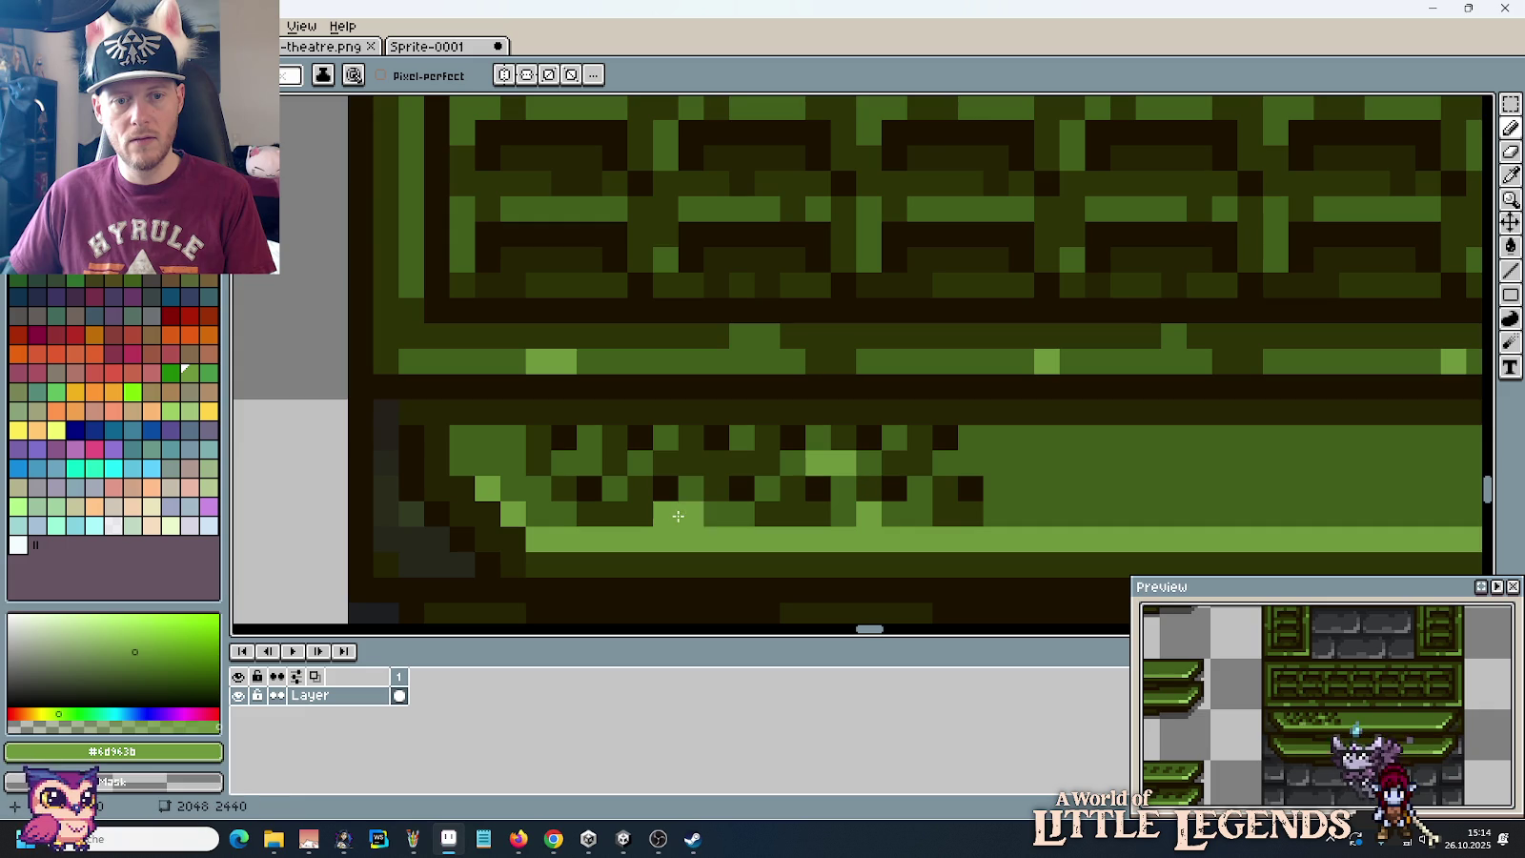
Step: Undo the latest pencil stroke on the ledge below the brick panel, then zoom back in
{"action": "scroll", "coordinate": [1096, 491], "scroll_direction": "down", "scroll_amount": 5}
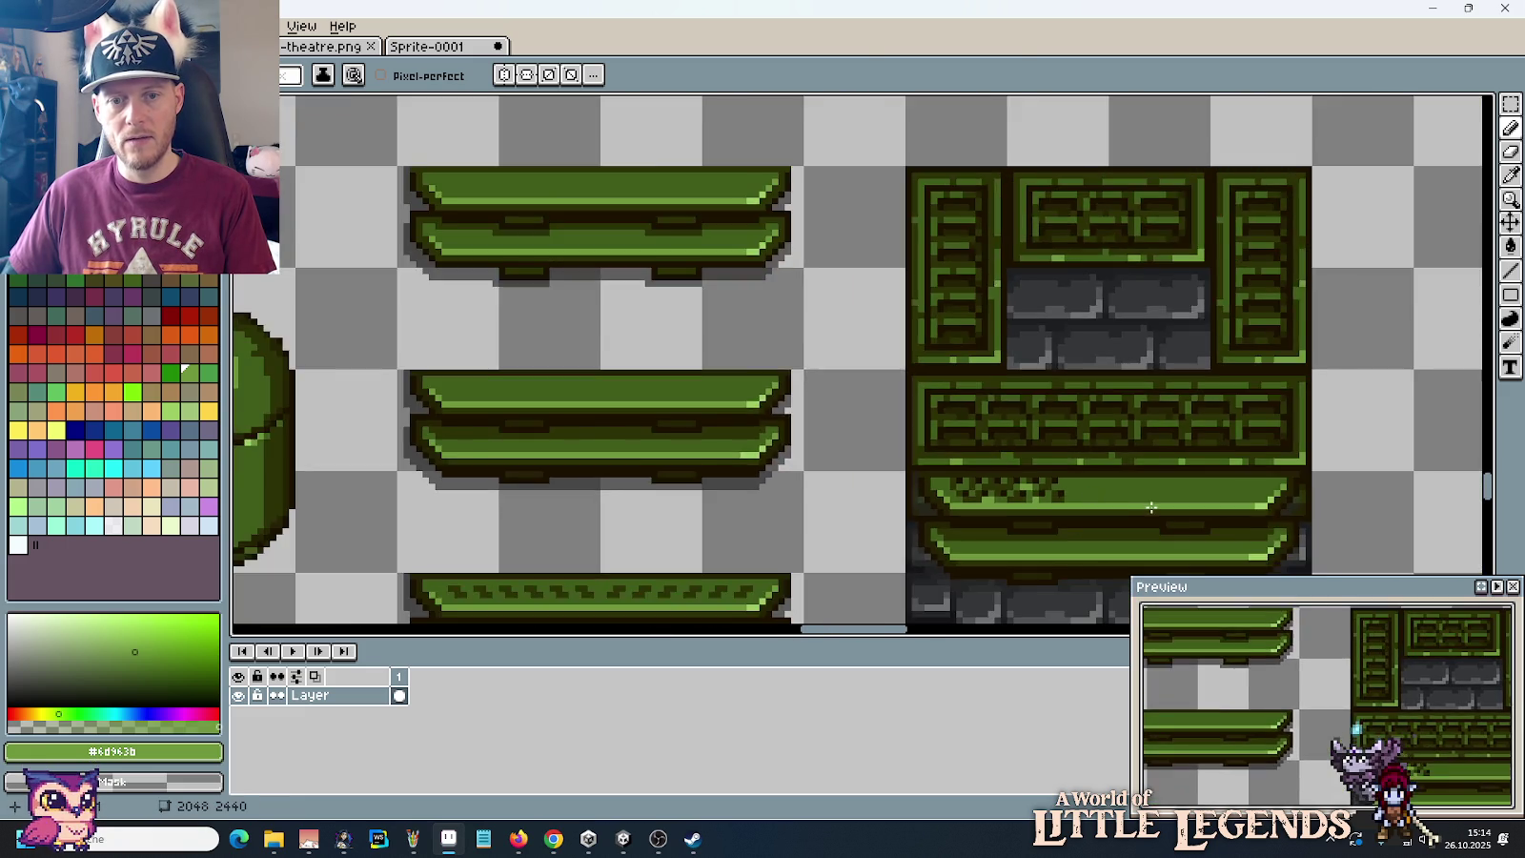
{"action": "scroll", "coordinate": [1150, 506], "scroll_direction": "down", "scroll_amount": 1}
{"action": "left_click_drag", "start_coordinate": [1147, 504], "coordinate": [977, 354]}
{"action": "scroll", "coordinate": [977, 354], "scroll_direction": "down", "scroll_amount": 1}
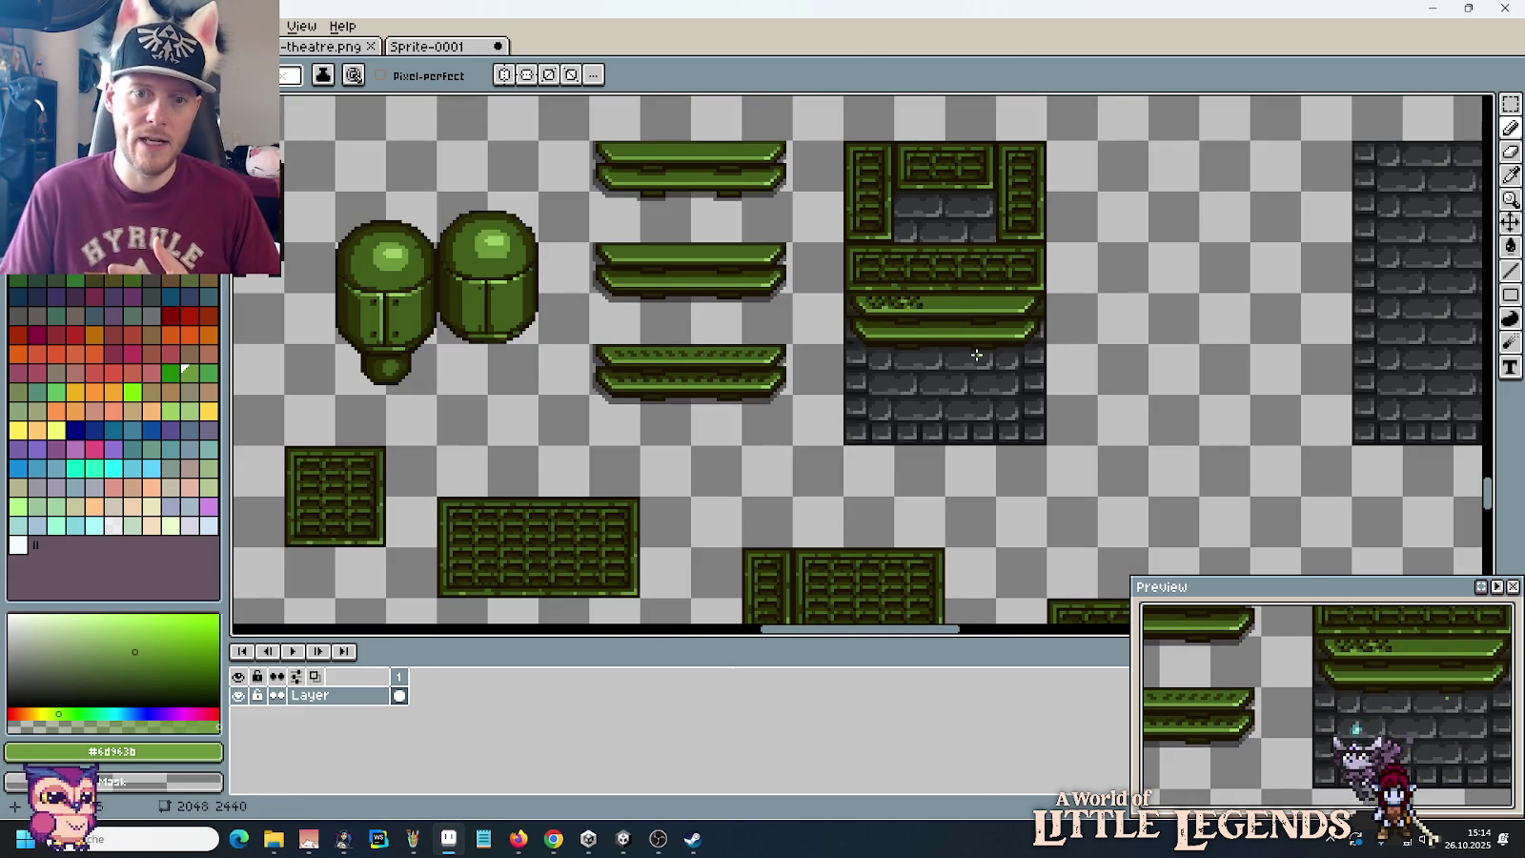
{"action": "key", "text": "ctrl+z"}
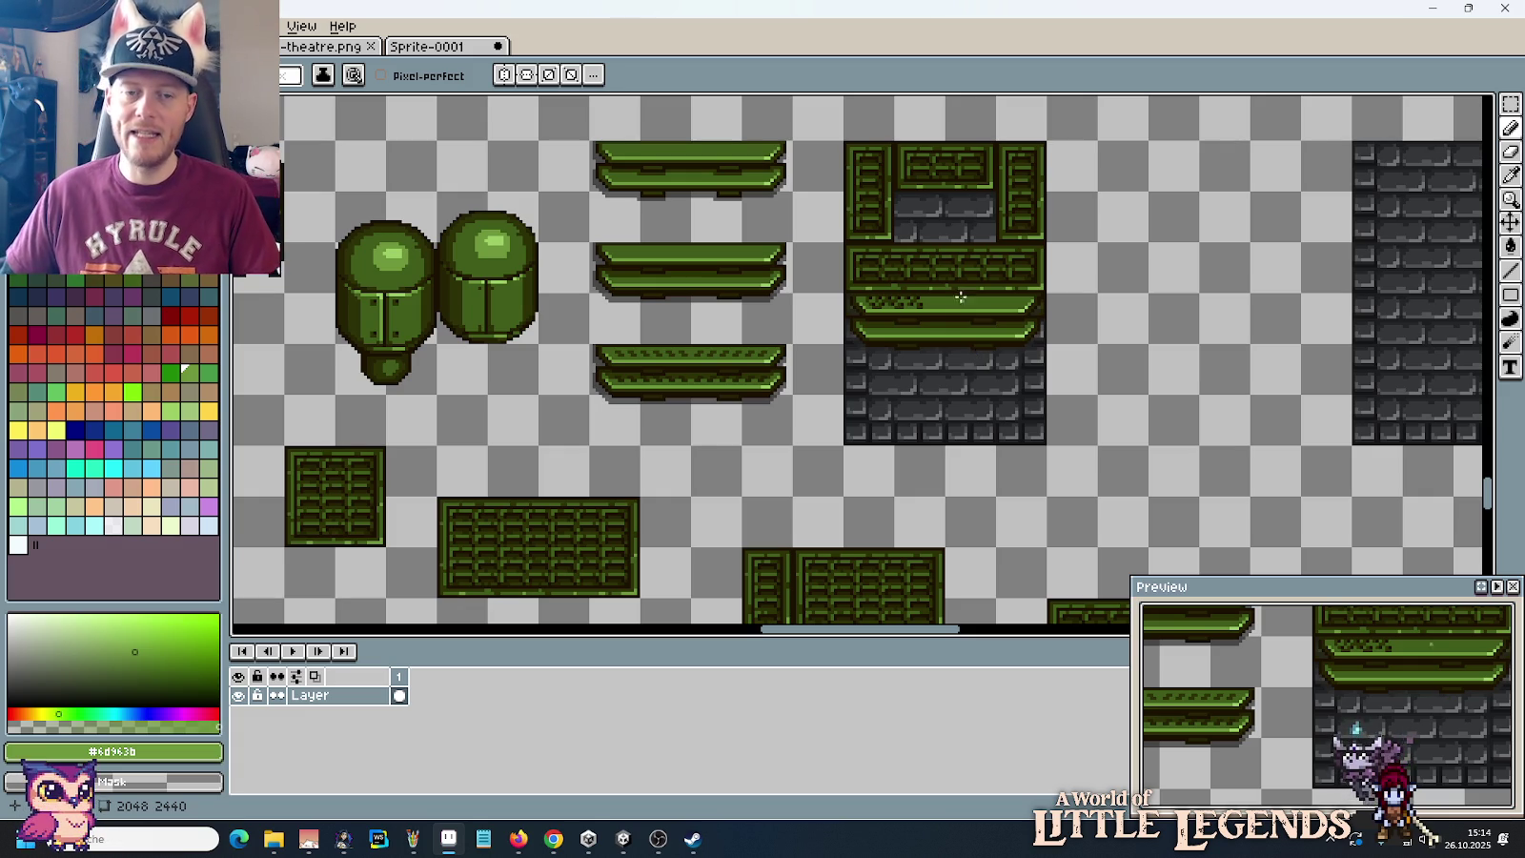
{"action": "scroll", "coordinate": [977, 354], "scroll_direction": "up", "scroll_amount": 2}
{"action": "left_click_drag", "start_coordinate": [912, 215], "coordinate": [949, 317]}
{"action": "scroll", "coordinate": [929, 305], "scroll_direction": "up", "scroll_amount": 1}
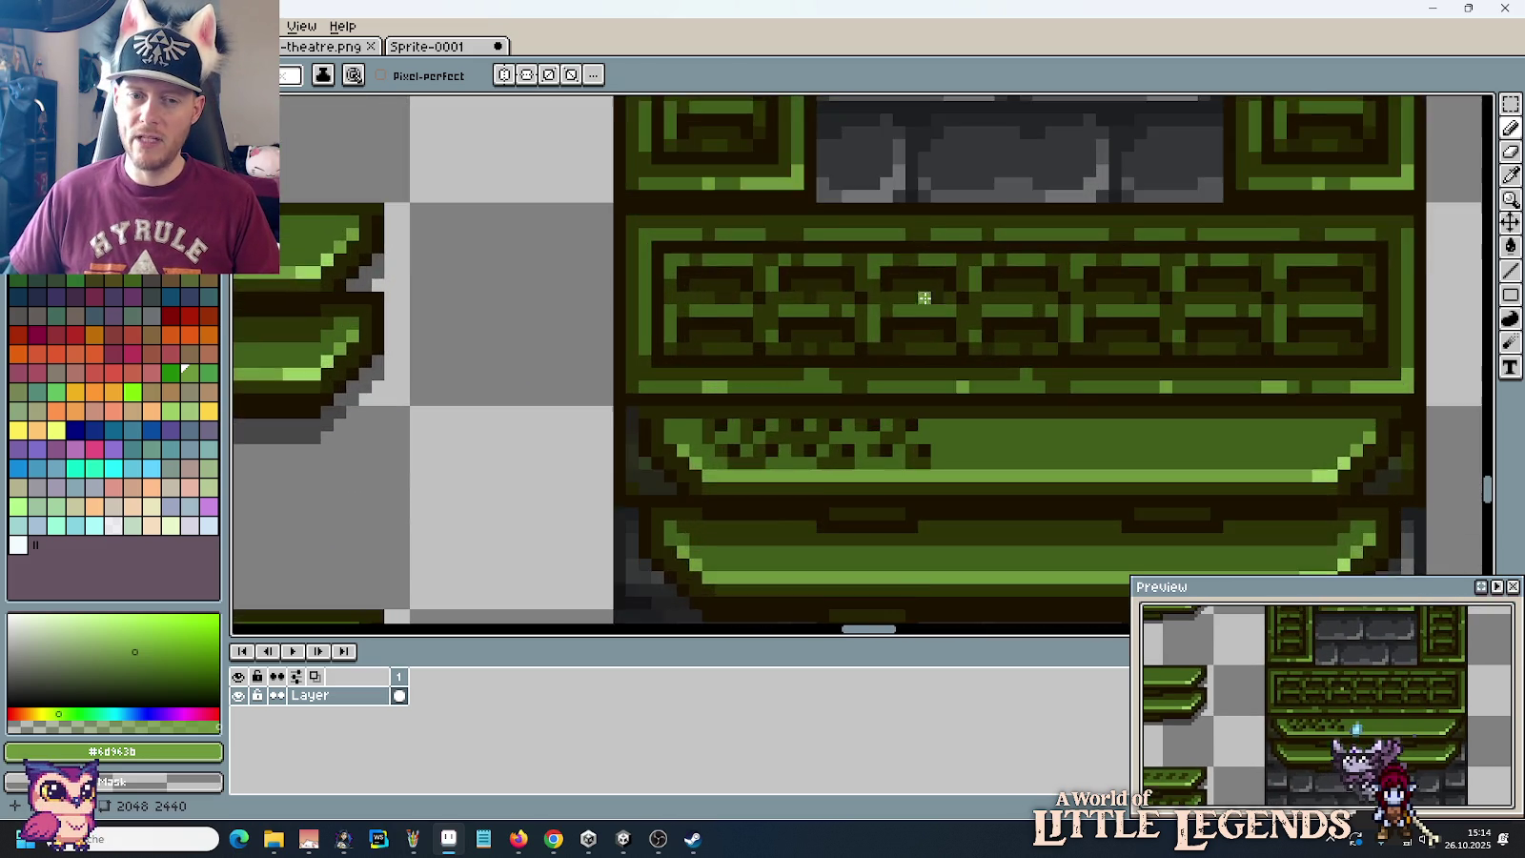
Step: Fill the ledge's light-green notch patches with dark olive and paint over leftover dots
{"action": "scroll", "coordinate": [919, 409], "scroll_direction": "up", "scroll_amount": 1}
{"action": "scroll", "coordinate": [944, 429], "scroll_direction": "up", "scroll_amount": 1}
{"action": "key", "text": "i"}
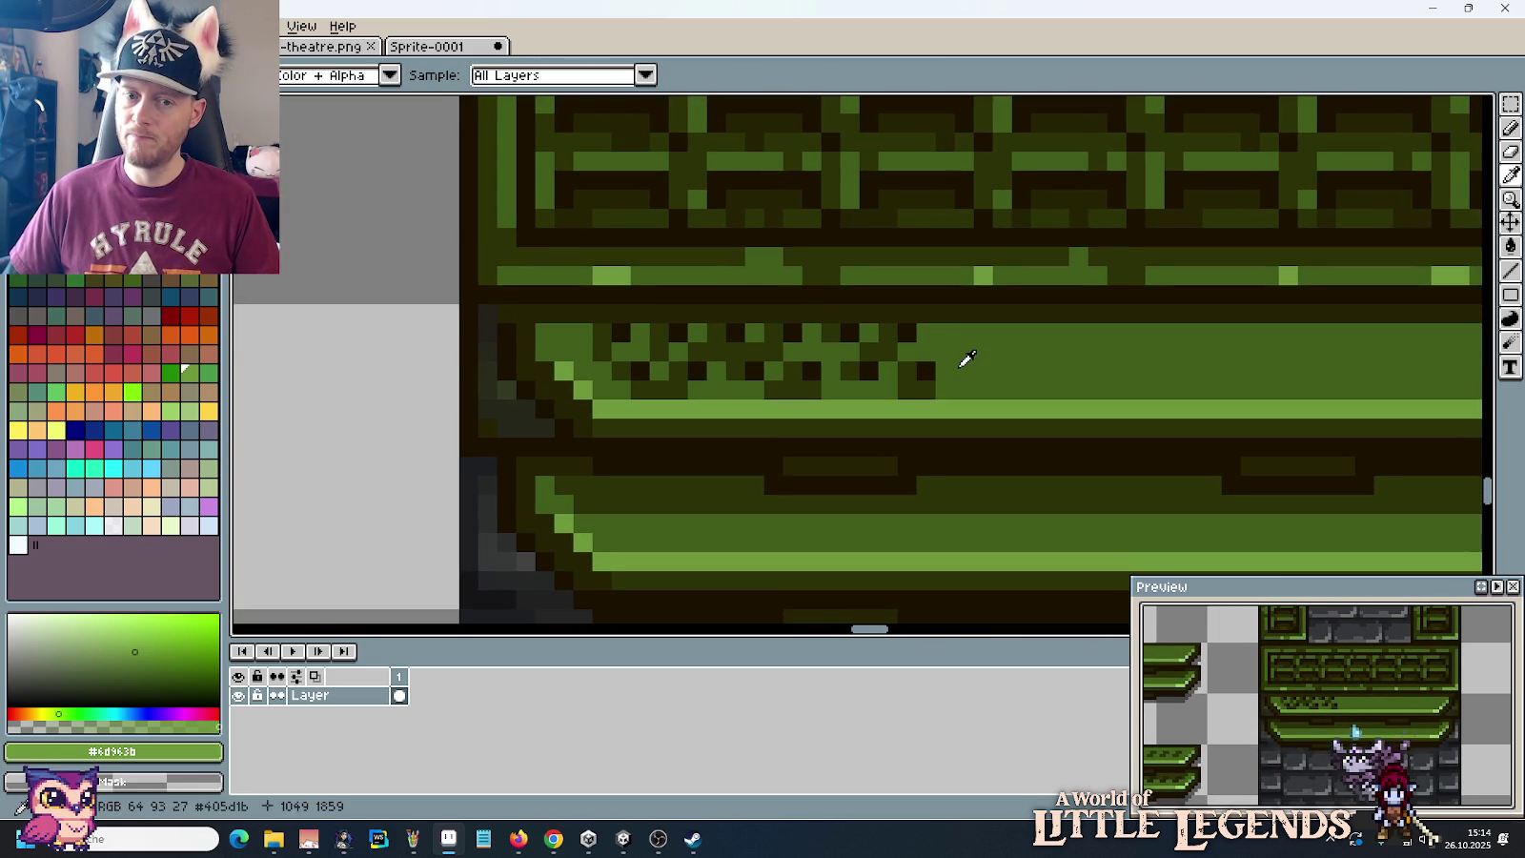
{"action": "left_click", "coordinate": [912, 360]}
{"action": "key", "text": "g"}
{"action": "left_click", "coordinate": [994, 354]}
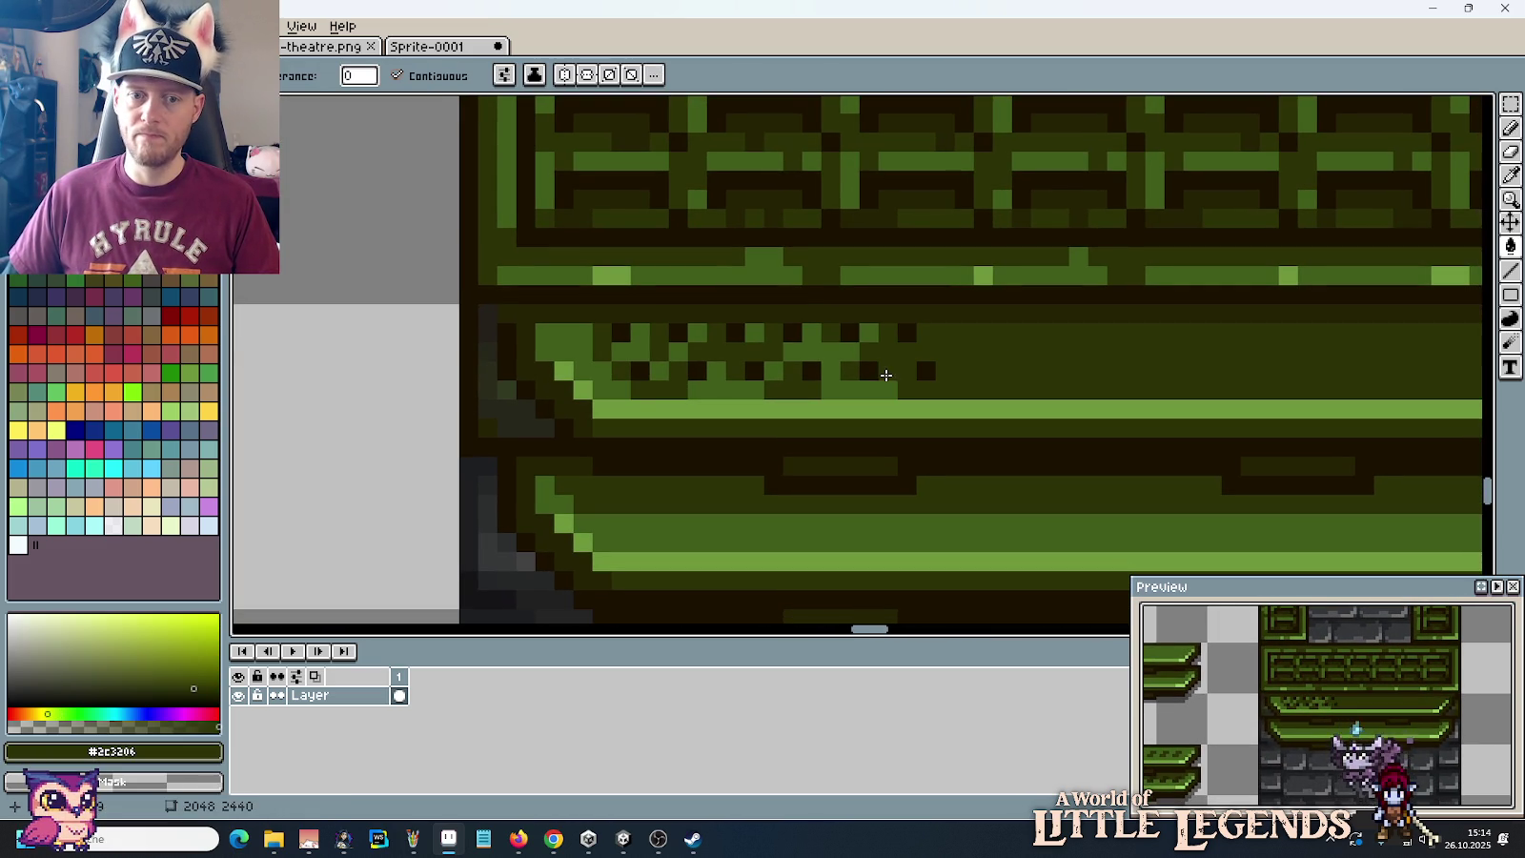
{"action": "left_click", "coordinate": [864, 379]}
{"action": "left_click", "coordinate": [726, 382]}
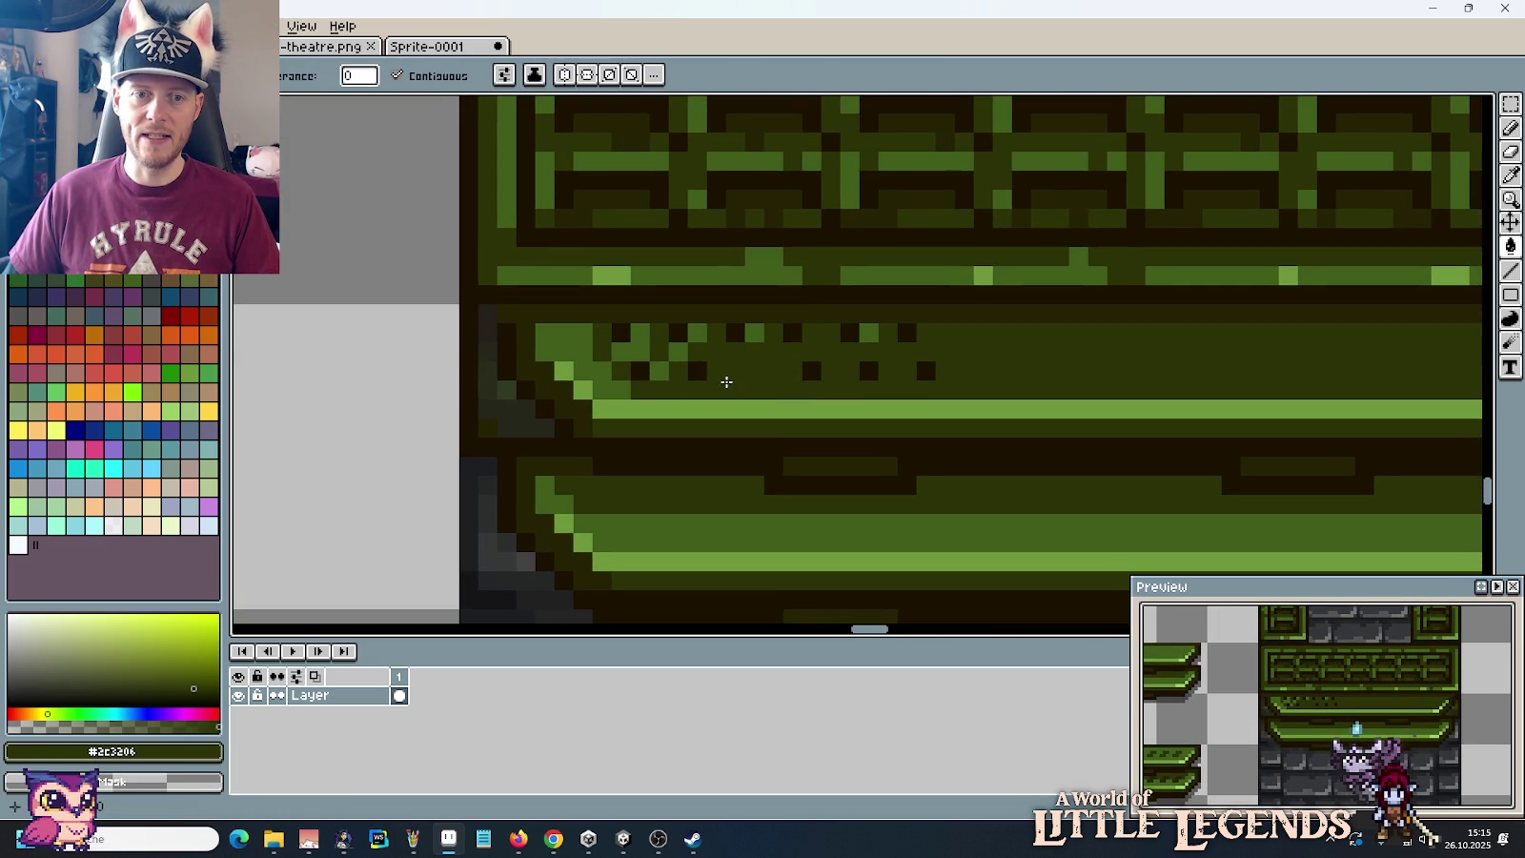
{"action": "left_click", "coordinate": [628, 382]}
{"action": "left_click", "coordinate": [648, 364]}
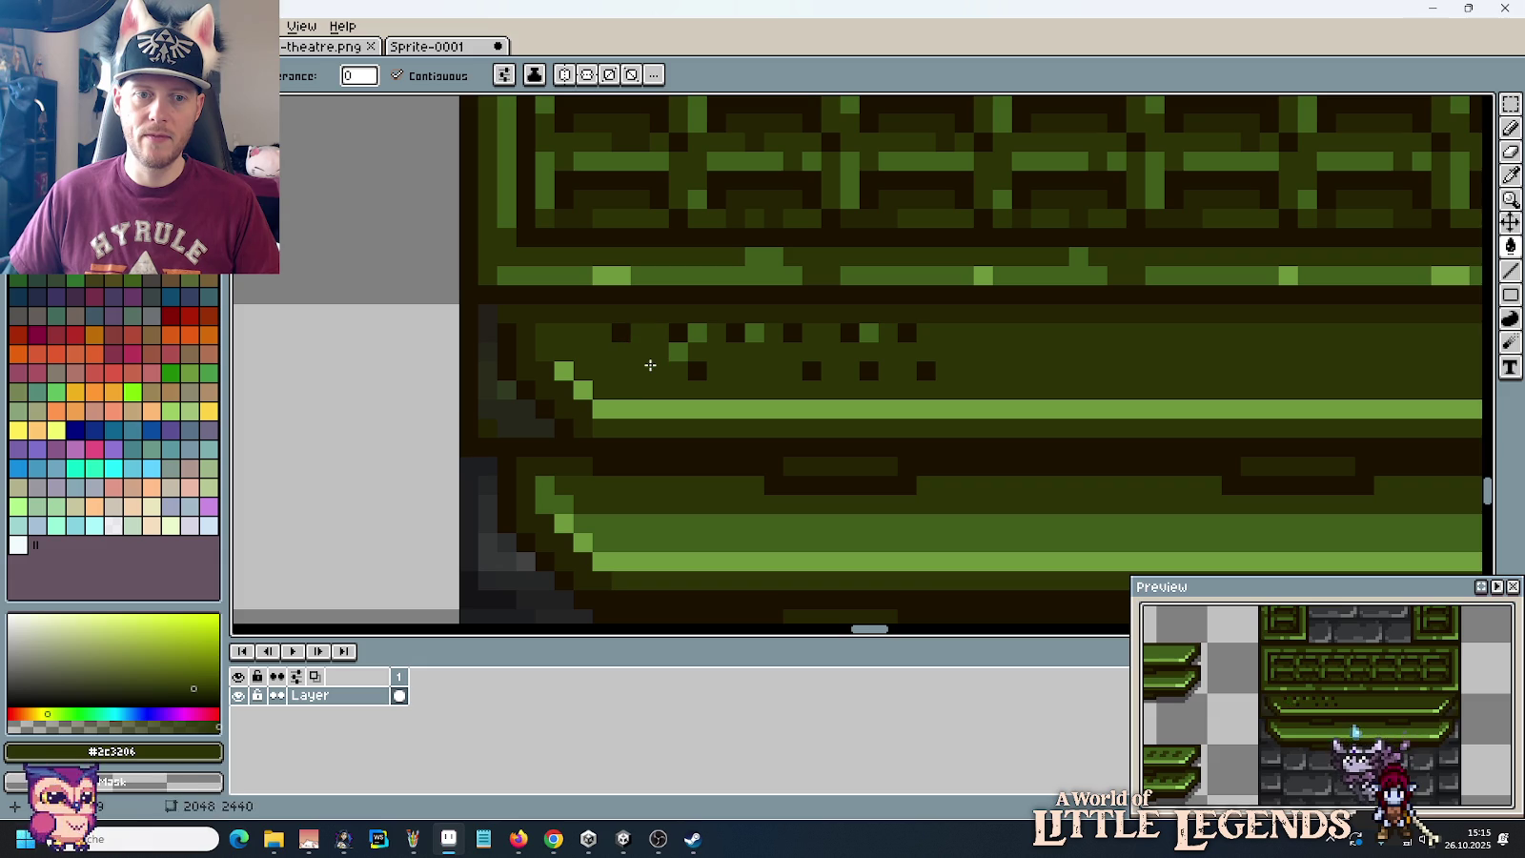
{"action": "key", "text": "b"}
{"action": "mouse_move", "coordinate": [693, 333]}
{"action": "left_mouse_down"}
{"action": "mouse_move", "coordinate": [925, 327]}
{"action": "mouse_move", "coordinate": [691, 371]}
{"action": "left_mouse_up"}
Step: Draw a mid-green #405d1b zigzag notch pattern along the whole dark ledge band
{"action": "scroll", "coordinate": [691, 371], "scroll_direction": "down", "scroll_amount": 2}
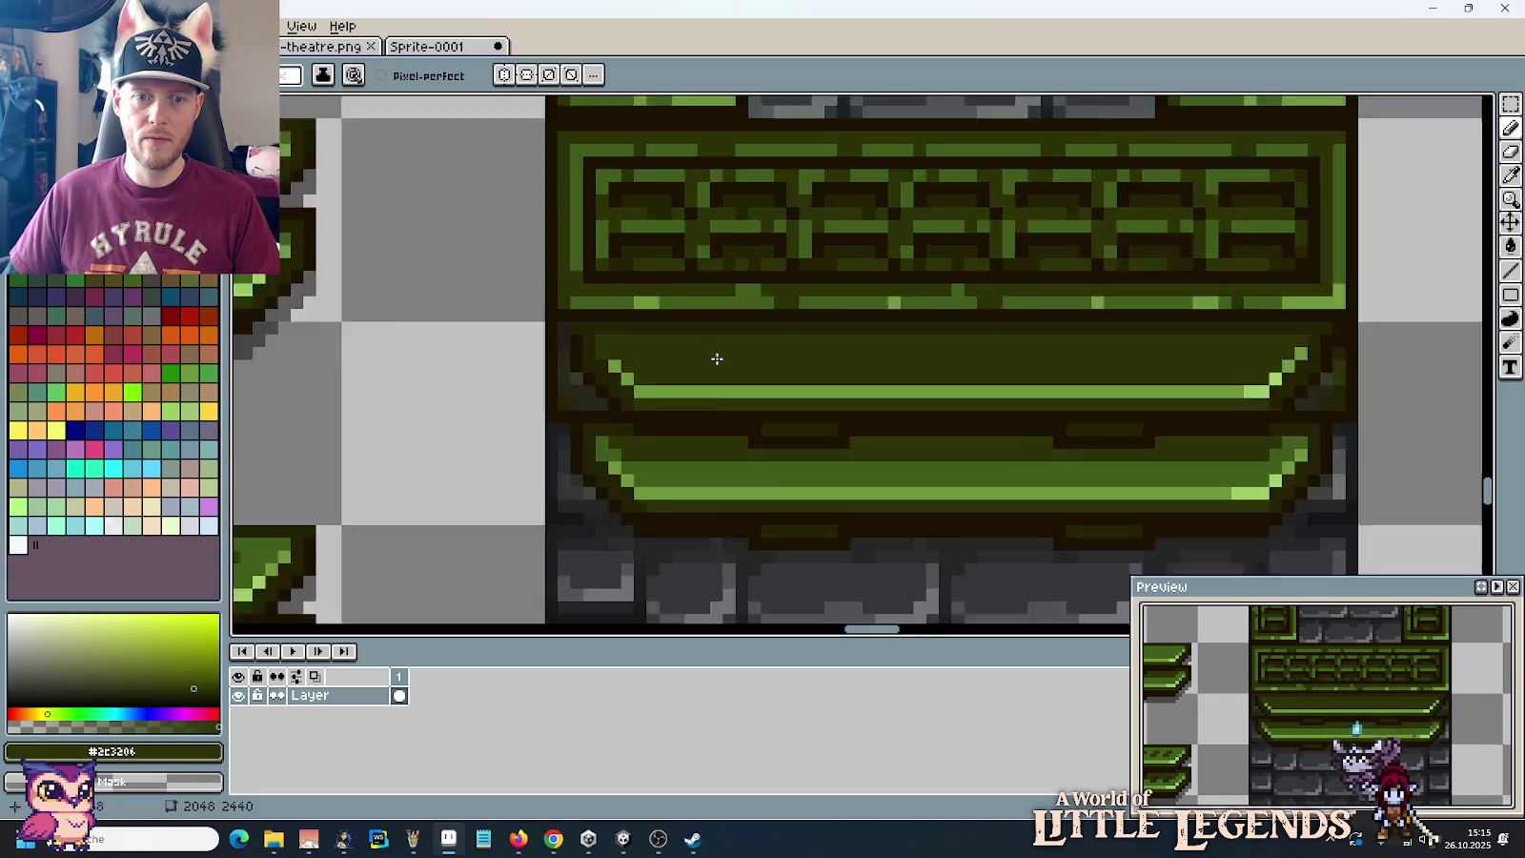
{"action": "scroll", "coordinate": [715, 358], "scroll_direction": "down", "scroll_amount": 2}
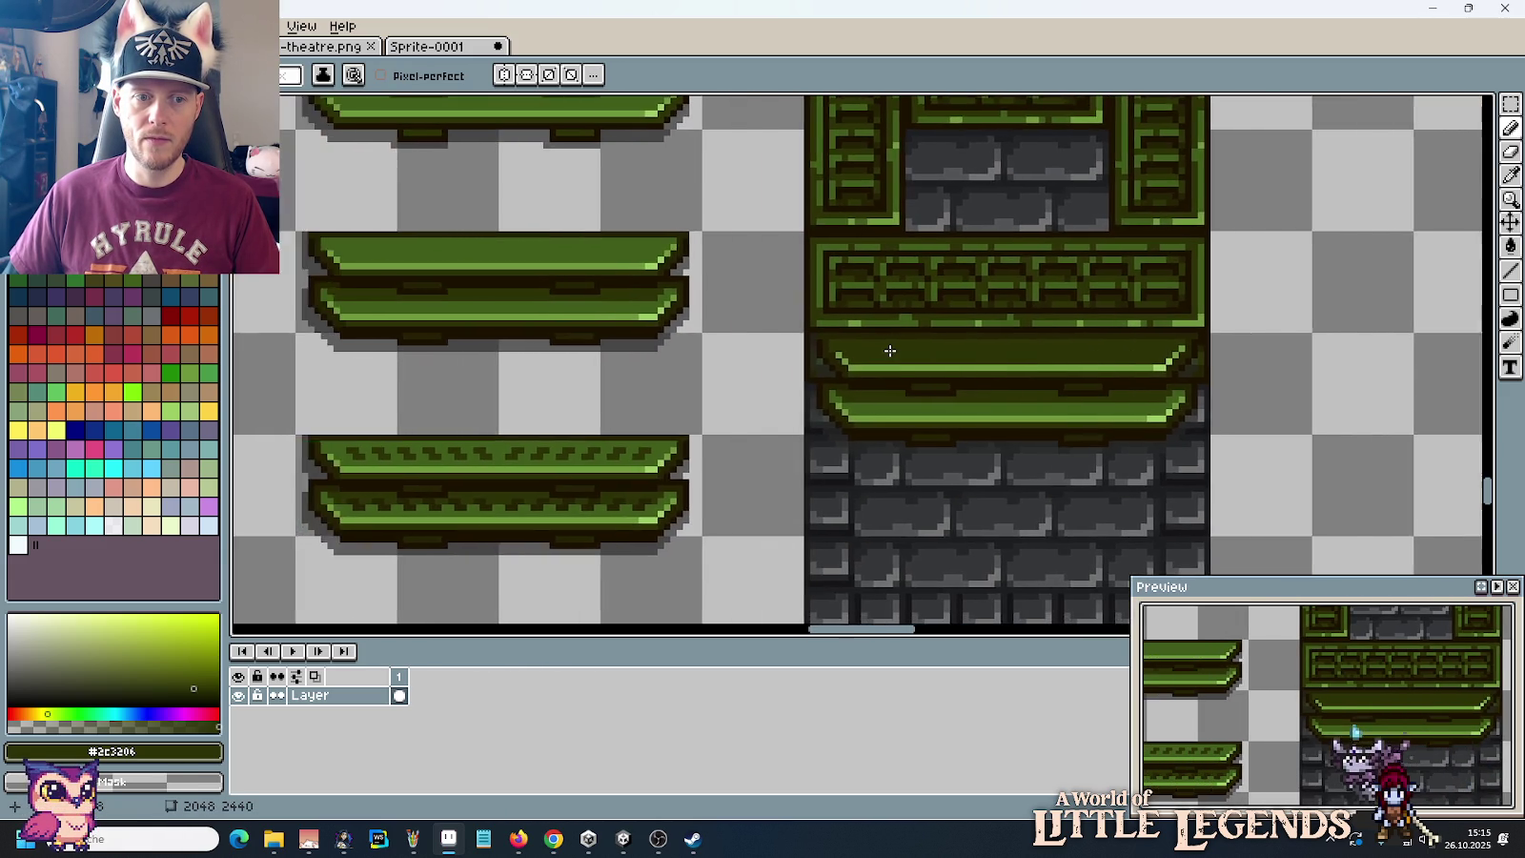
{"action": "scroll", "coordinate": [725, 363], "scroll_direction": "up", "scroll_amount": 2}
{"action": "left_click", "coordinate": [912, 300], "text": "alt"}
{"action": "scroll", "coordinate": [915, 326], "scroll_direction": "up", "scroll_amount": 2}
{"action": "left_click_drag", "start_coordinate": [796, 364], "coordinate": [877, 349]}
{"action": "left_click_drag", "start_coordinate": [1002, 379], "coordinate": [807, 388]}
{"action": "mouse_move", "coordinate": [1067, 364]}
{"action": "left_mouse_down"}
{"action": "mouse_move", "coordinate": [1153, 364]}
{"action": "mouse_move", "coordinate": [1110, 345]}
{"action": "left_mouse_up"}
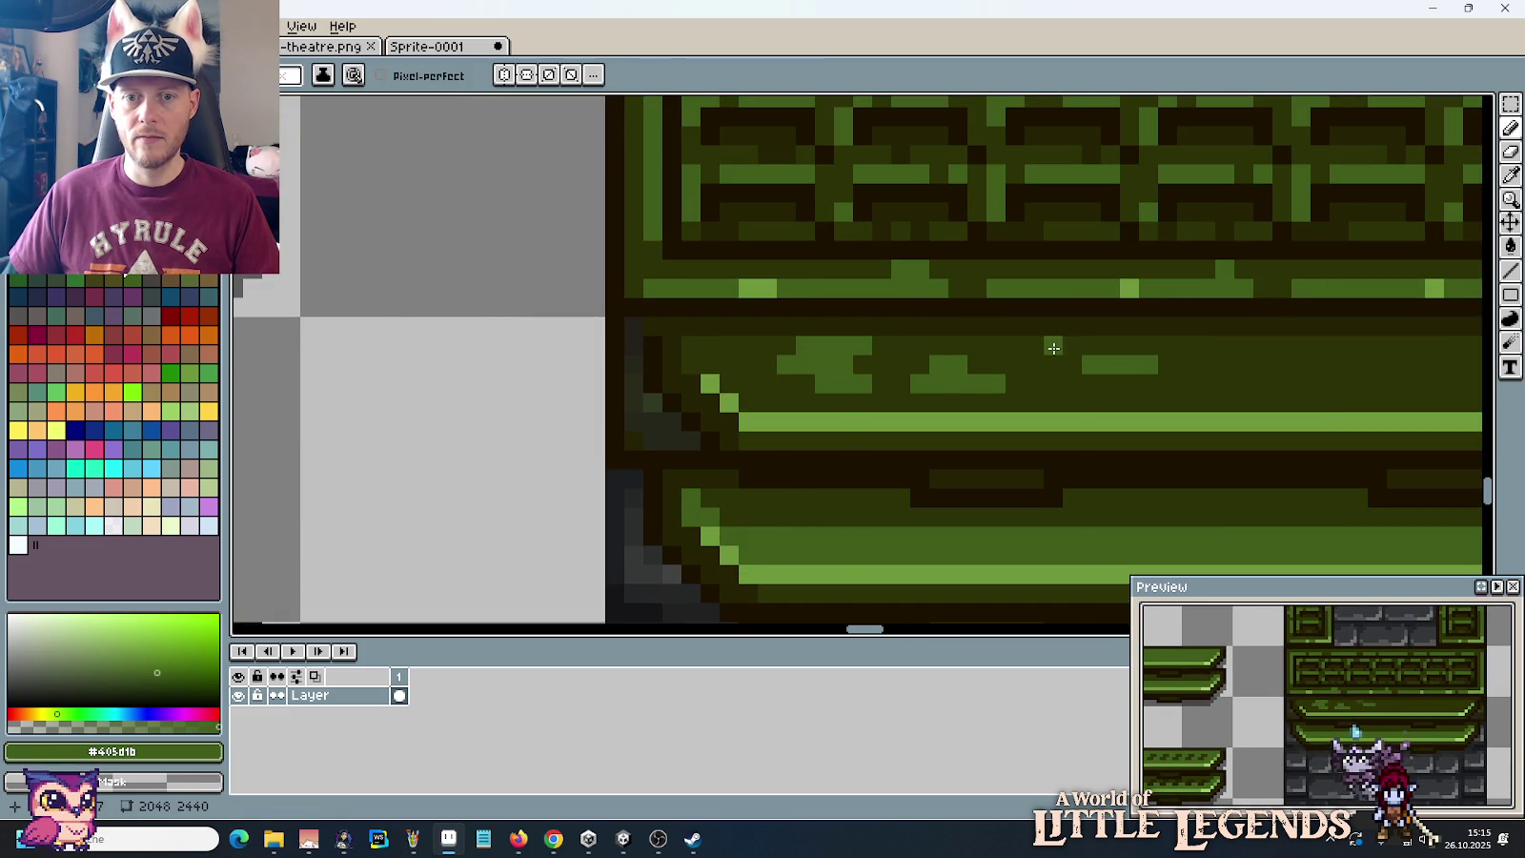
{"action": "left_click_drag", "start_coordinate": [1049, 383], "coordinate": [1077, 383]}
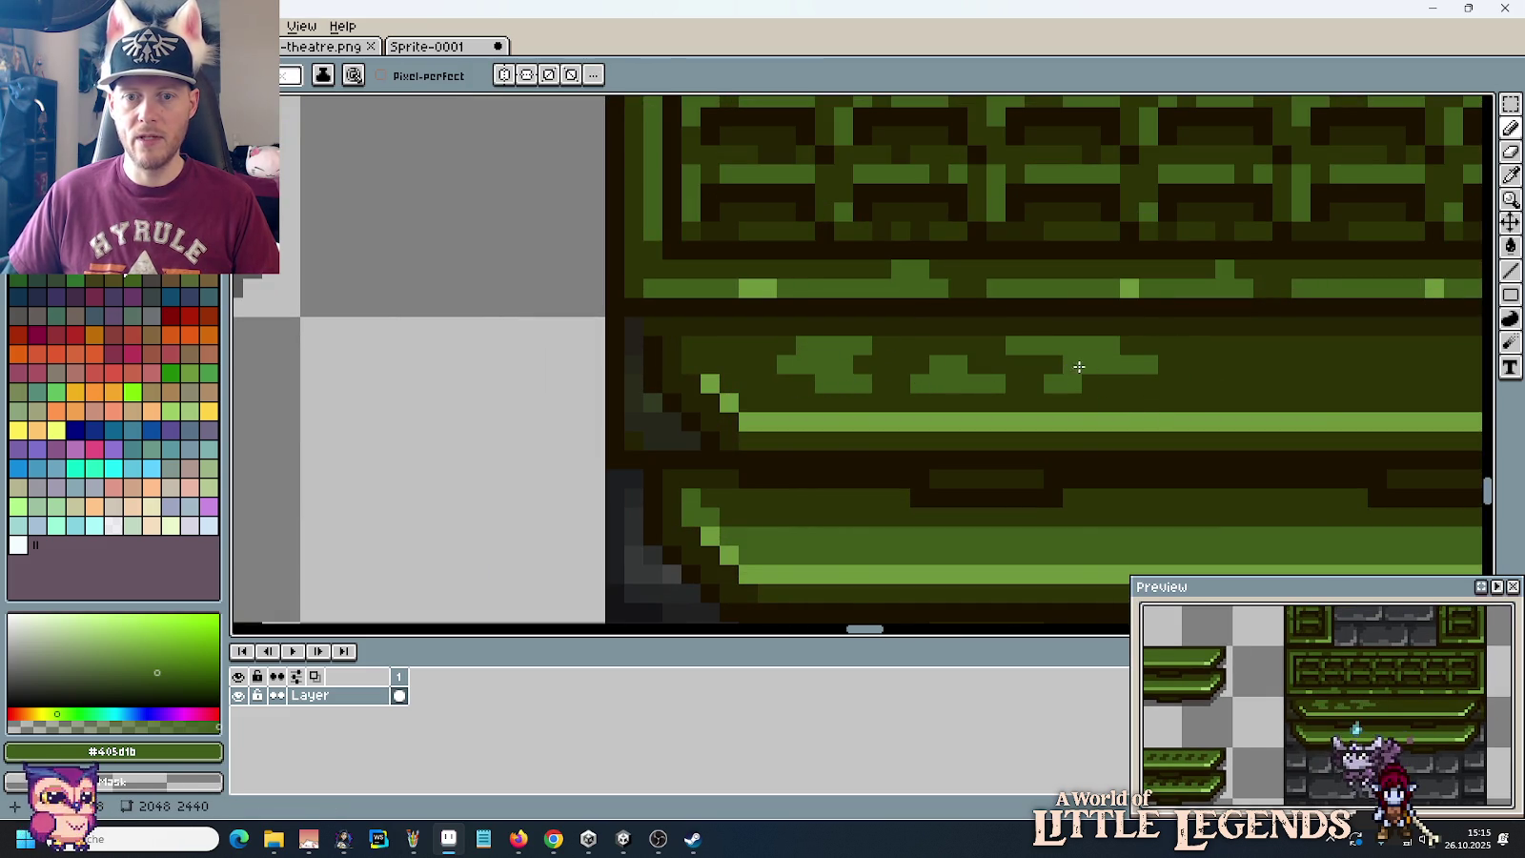
{"action": "scroll", "coordinate": [962, 368], "scroll_direction": "down", "scroll_amount": 2}
{"action": "left_click_drag", "start_coordinate": [520, 333], "coordinate": [748, 324]}
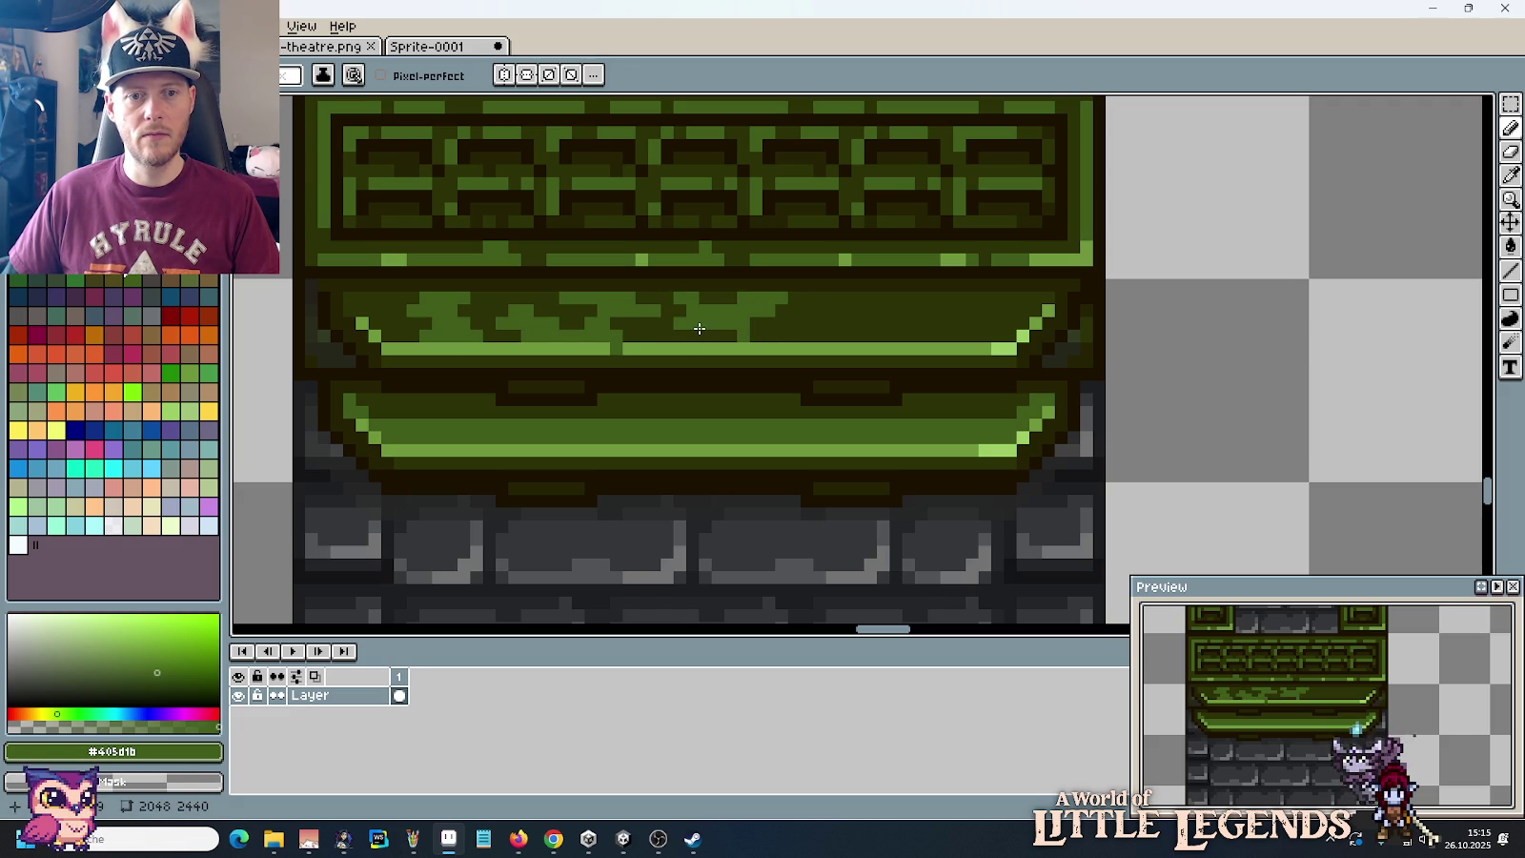
{"action": "mouse_move", "coordinate": [803, 334]}
{"action": "left_mouse_down"}
{"action": "mouse_move", "coordinate": [888, 333]}
{"action": "mouse_move", "coordinate": [967, 310]}
{"action": "mouse_move", "coordinate": [868, 303]}
{"action": "left_mouse_up"}
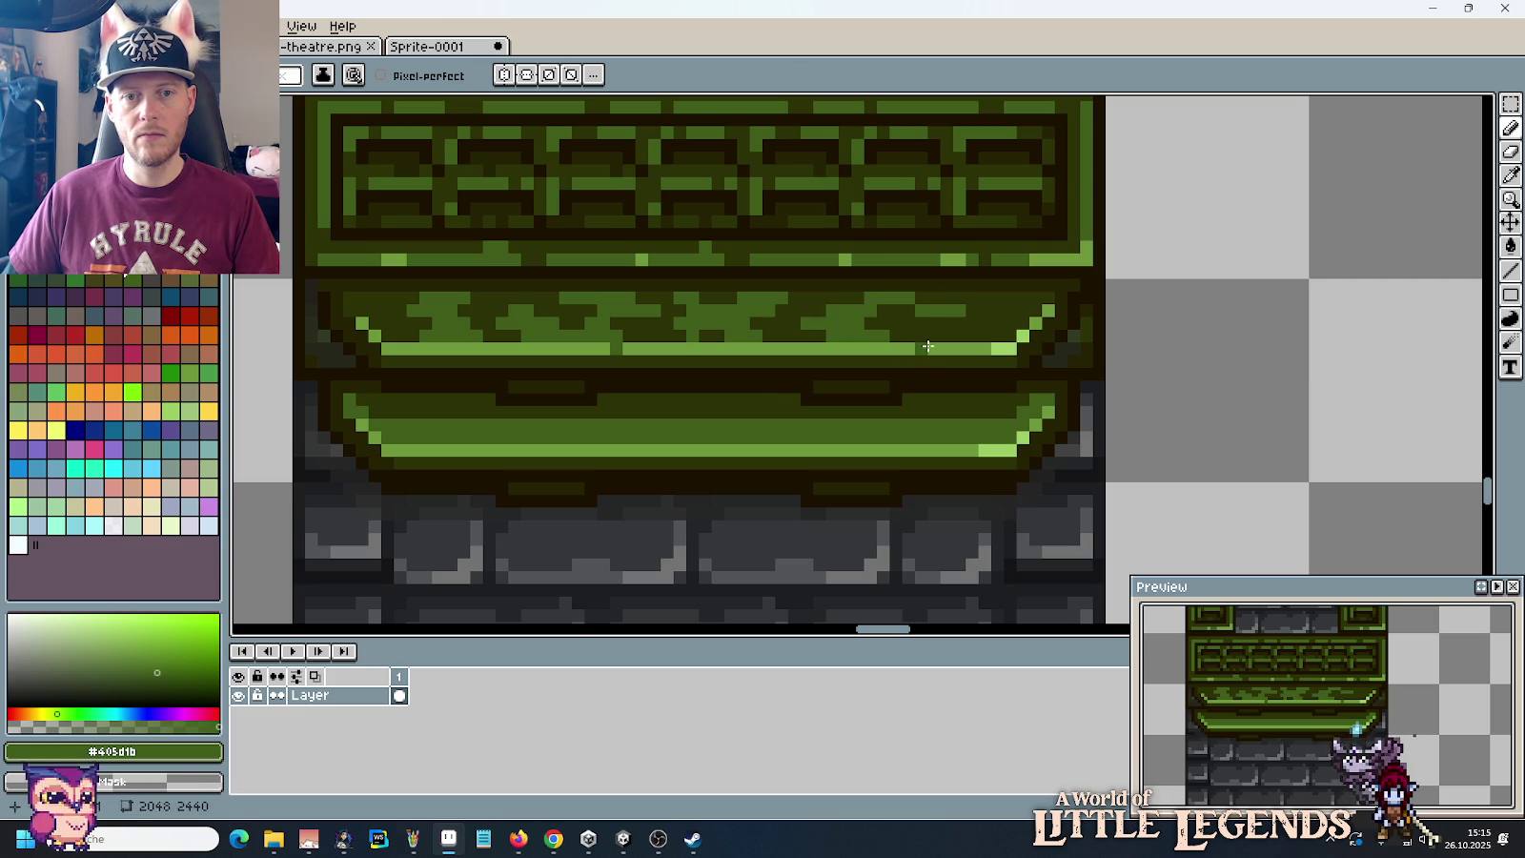
{"action": "mouse_move", "coordinate": [962, 334]}
{"action": "left_mouse_down"}
{"action": "mouse_move", "coordinate": [935, 331]}
{"action": "mouse_move", "coordinate": [1007, 306]}
{"action": "left_mouse_up"}
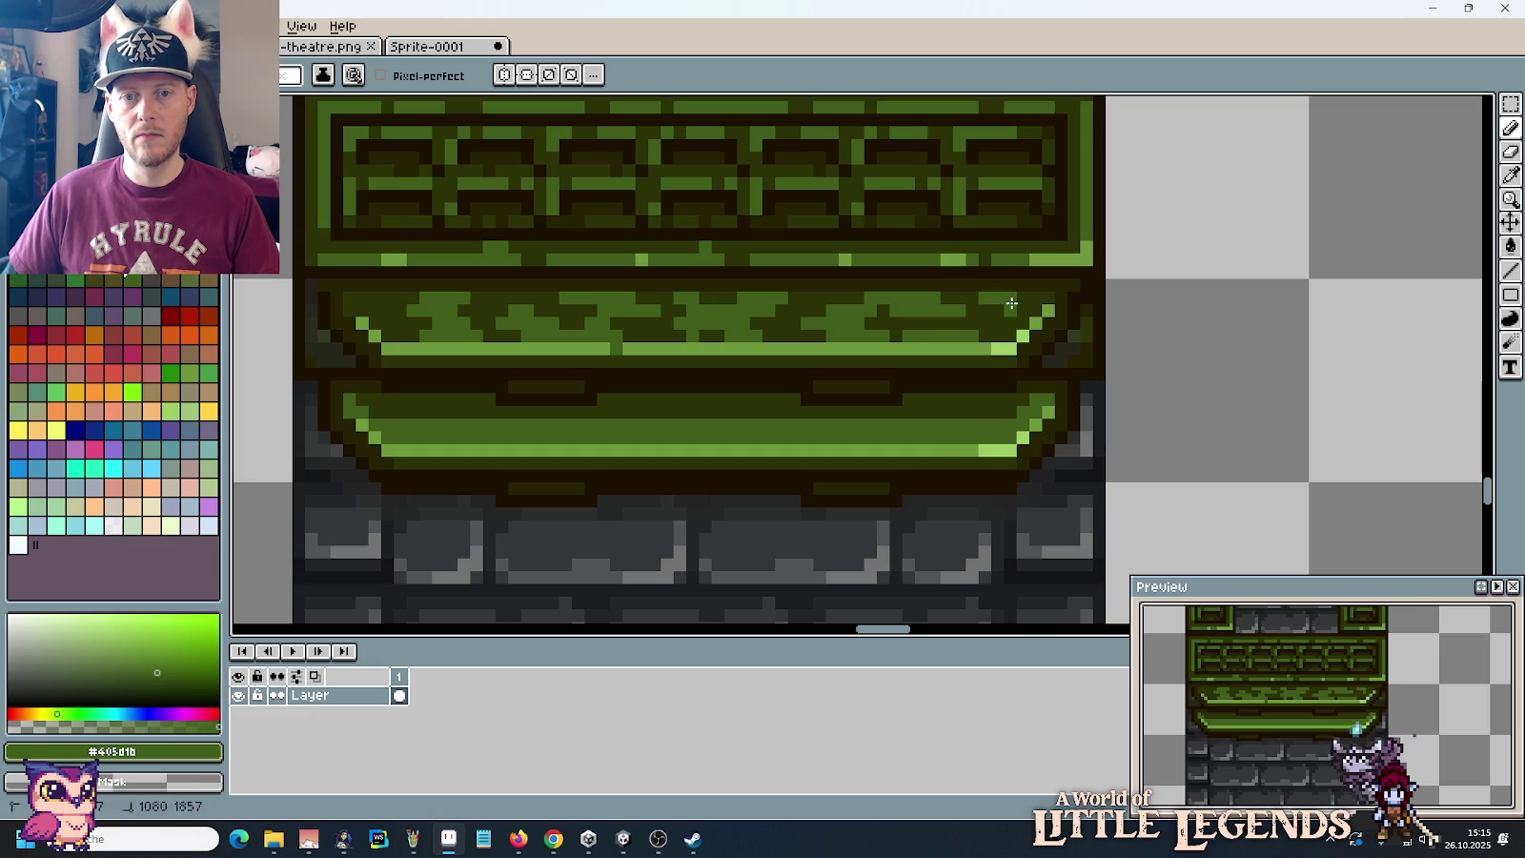
{"action": "scroll", "coordinate": [945, 389], "scroll_direction": "down", "scroll_amount": 4}
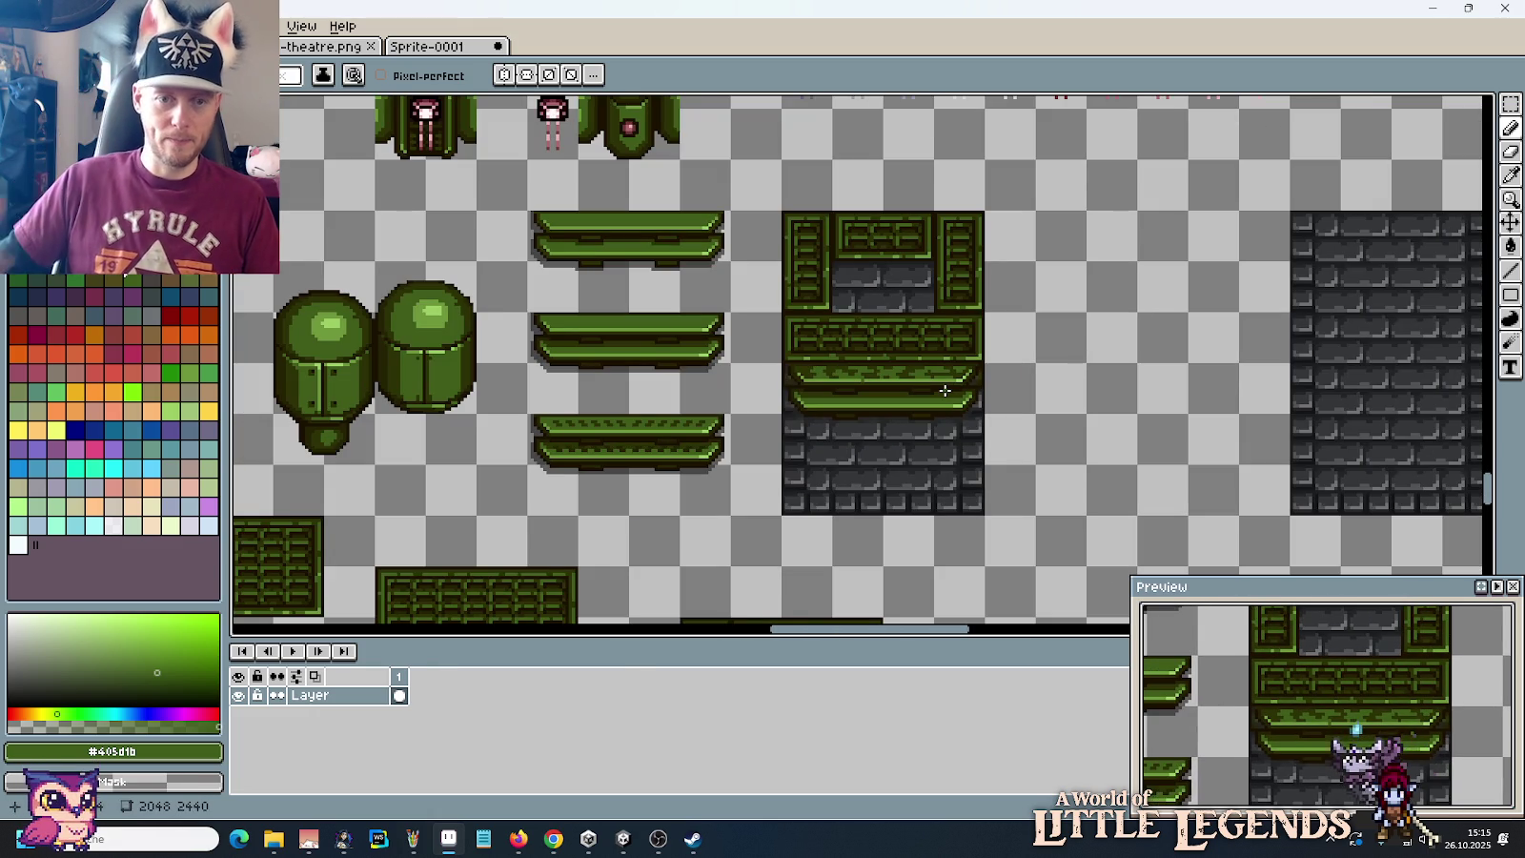
{"action": "scroll", "coordinate": [834, 386], "scroll_direction": "up", "scroll_amount": 2}
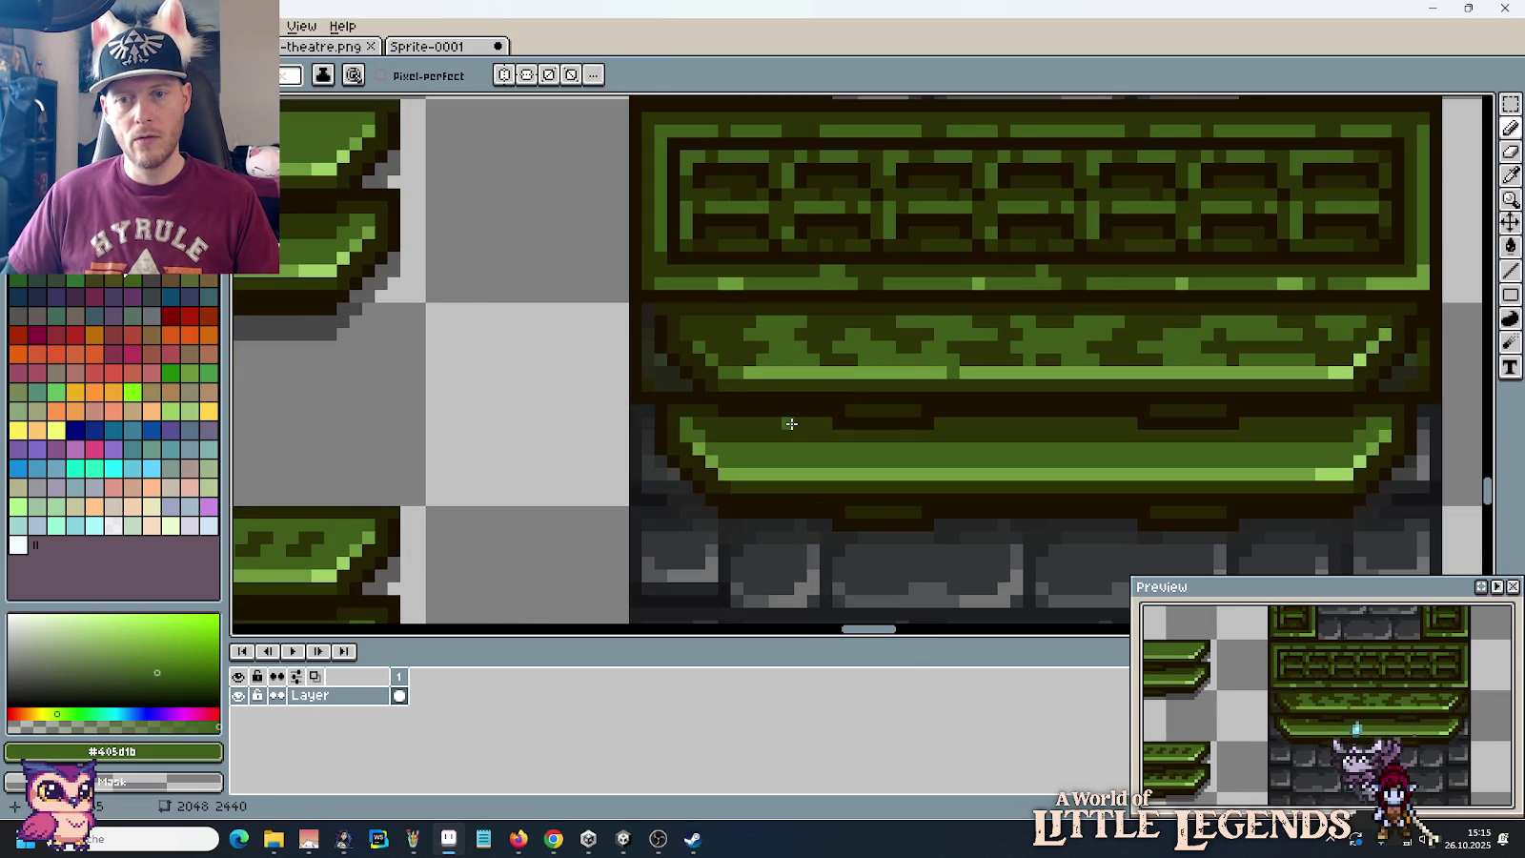
{"action": "scroll", "coordinate": [791, 423], "scroll_direction": "down", "scroll_amount": 2}
{"action": "scroll", "coordinate": [791, 423], "scroll_direction": "down", "scroll_amount": 1}
{"action": "scroll", "coordinate": [857, 390], "scroll_direction": "up", "scroll_amount": 1}
{"action": "scroll", "coordinate": [900, 367], "scroll_direction": "up", "scroll_amount": 1}
{"action": "key", "text": "i"}
{"action": "key", "text": "b"}
{"action": "scroll", "coordinate": [917, 454], "scroll_direction": "down", "scroll_amount": 1}
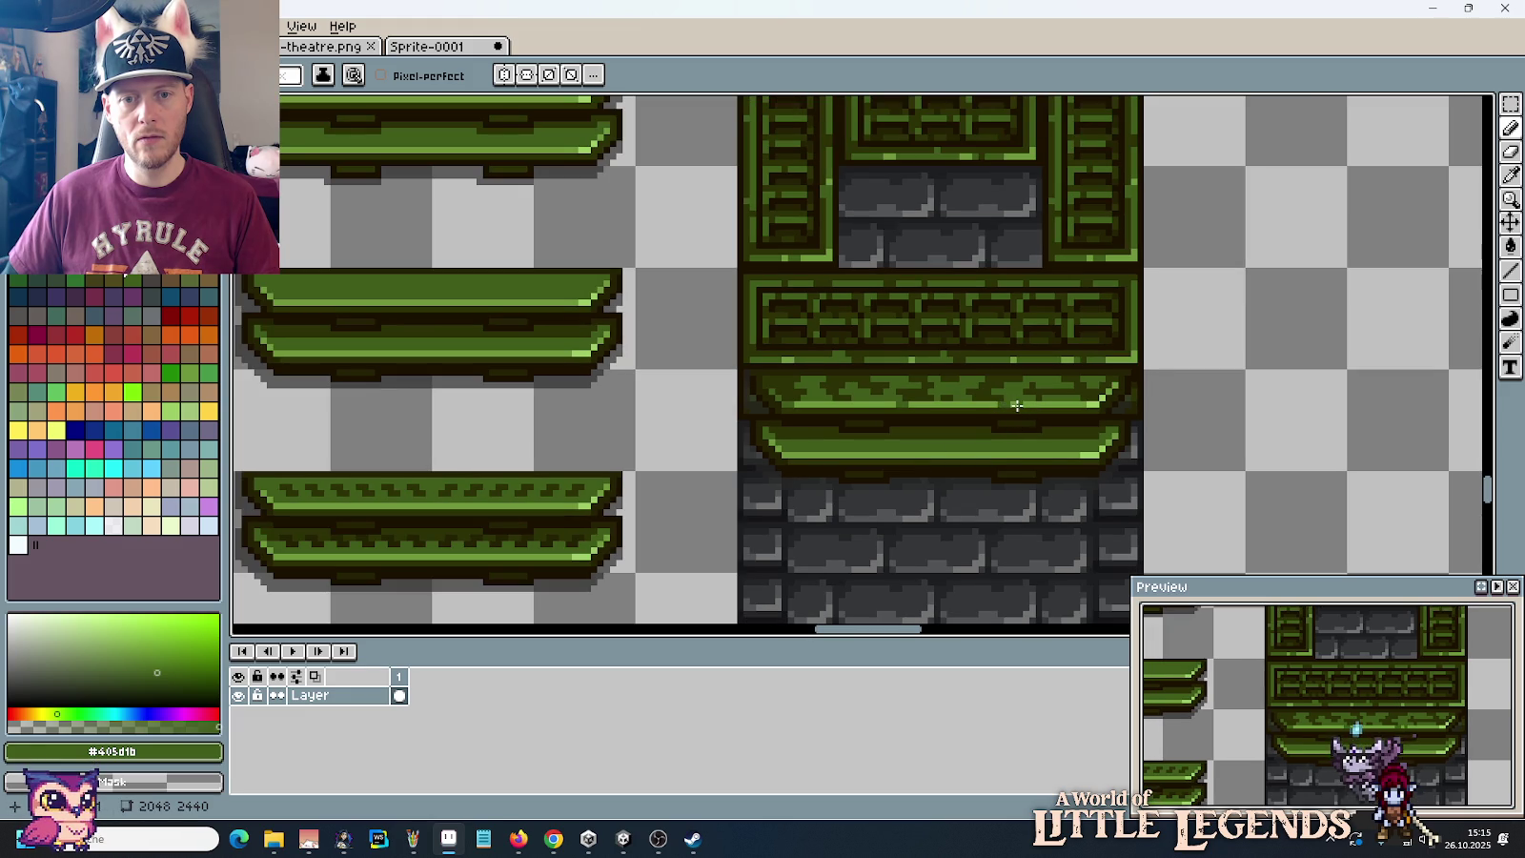
{"action": "scroll", "coordinate": [1013, 404], "scroll_direction": "up", "scroll_amount": 1}
{"action": "scroll", "coordinate": [1013, 404], "scroll_direction": "up", "scroll_amount": 1}
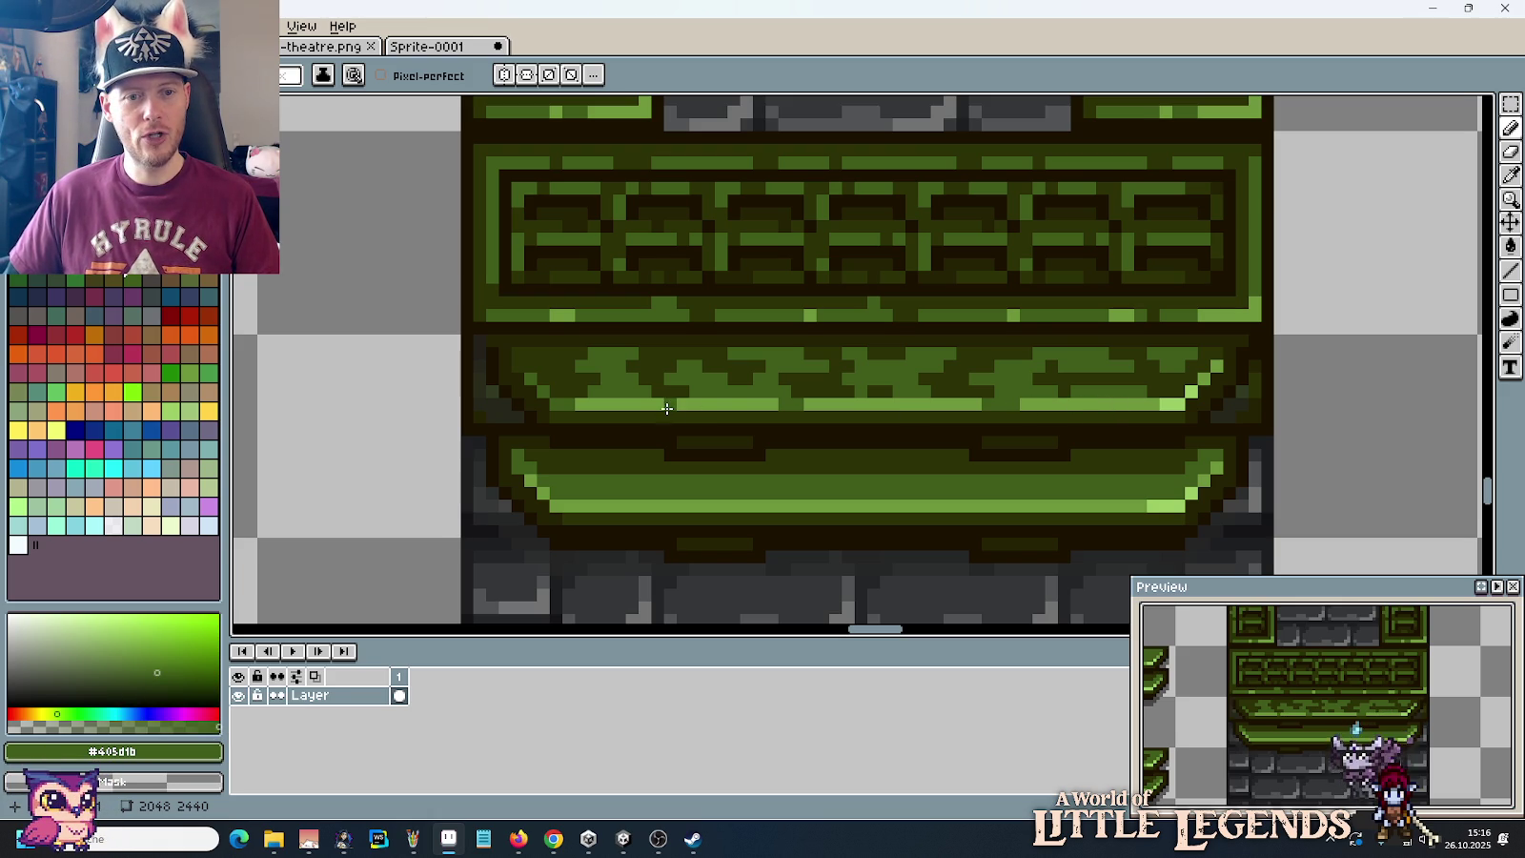
{"action": "scroll", "coordinate": [787, 445], "scroll_direction": "down", "scroll_amount": 3}
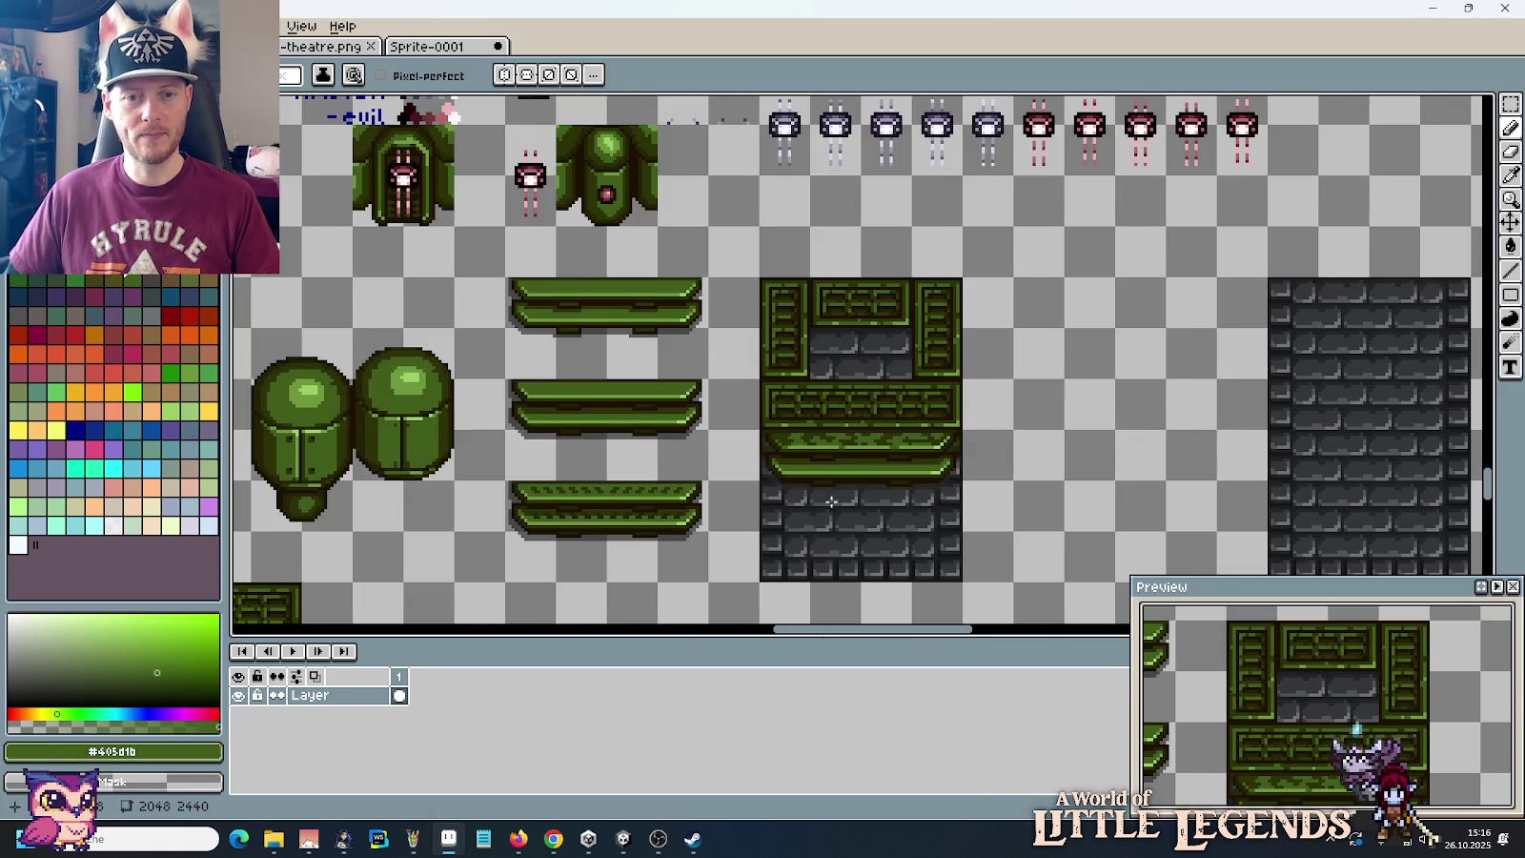
Step: Zoom and pan to bring the dungeon room mock-up into view
{"action": "scroll", "coordinate": [819, 446], "scroll_direction": "down", "scroll_amount": 1}
{"action": "scroll", "coordinate": [830, 439], "scroll_direction": "down", "scroll_amount": 2}
{"action": "scroll", "coordinate": [801, 476], "scroll_direction": "up", "scroll_amount": 1}
{"action": "scroll", "coordinate": [792, 492], "scroll_direction": "up", "scroll_amount": 1}
{"action": "scroll", "coordinate": [792, 492], "scroll_direction": "up", "scroll_amount": 2}
{"action": "scroll", "coordinate": [792, 493], "scroll_direction": "down", "scroll_amount": 4}
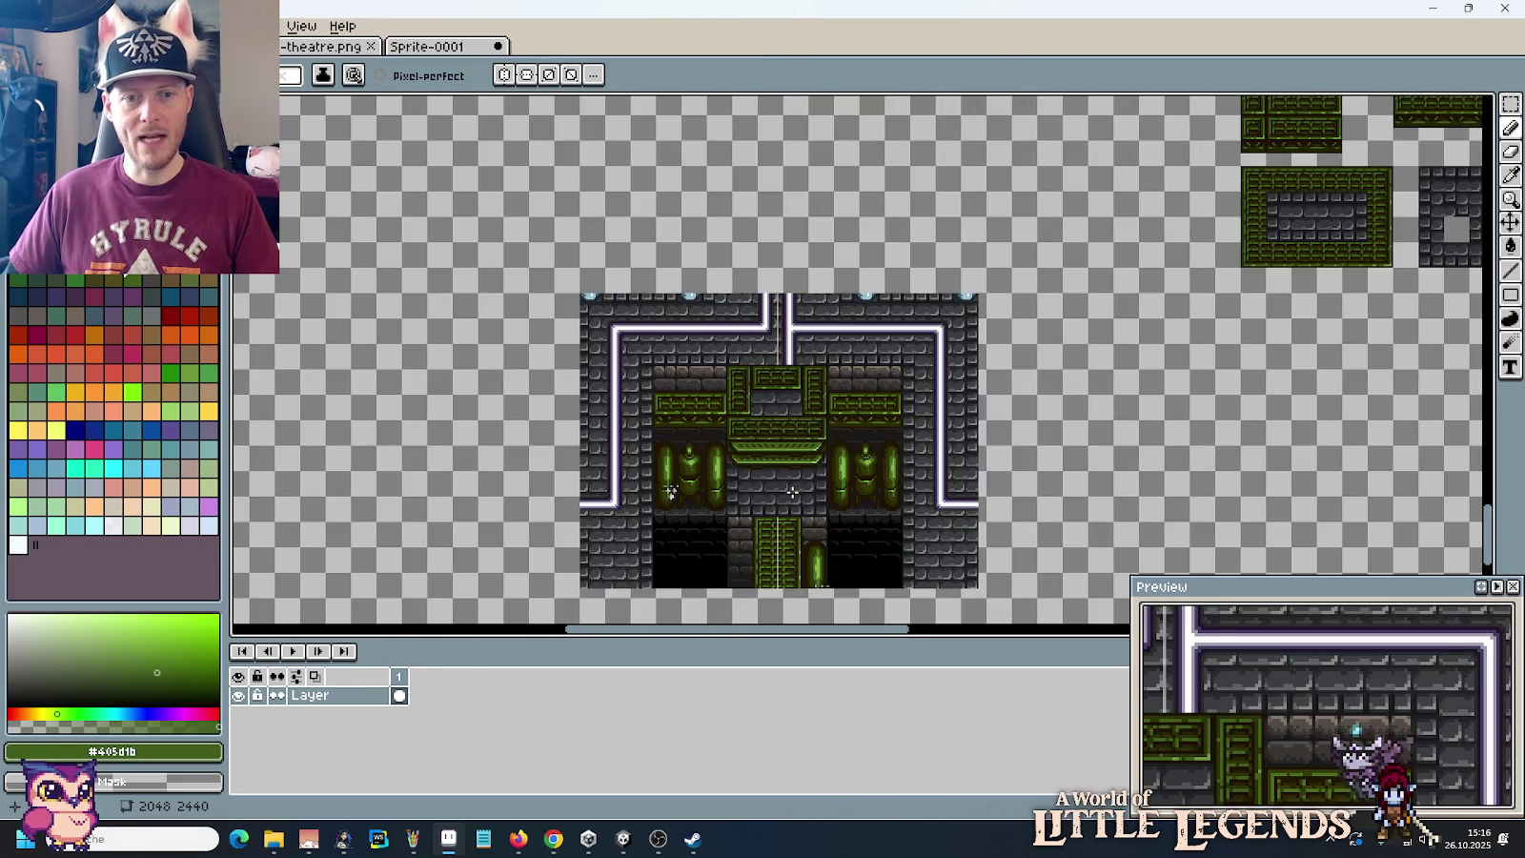
{"action": "scroll", "coordinate": [792, 493], "scroll_direction": "up", "scroll_amount": 2}
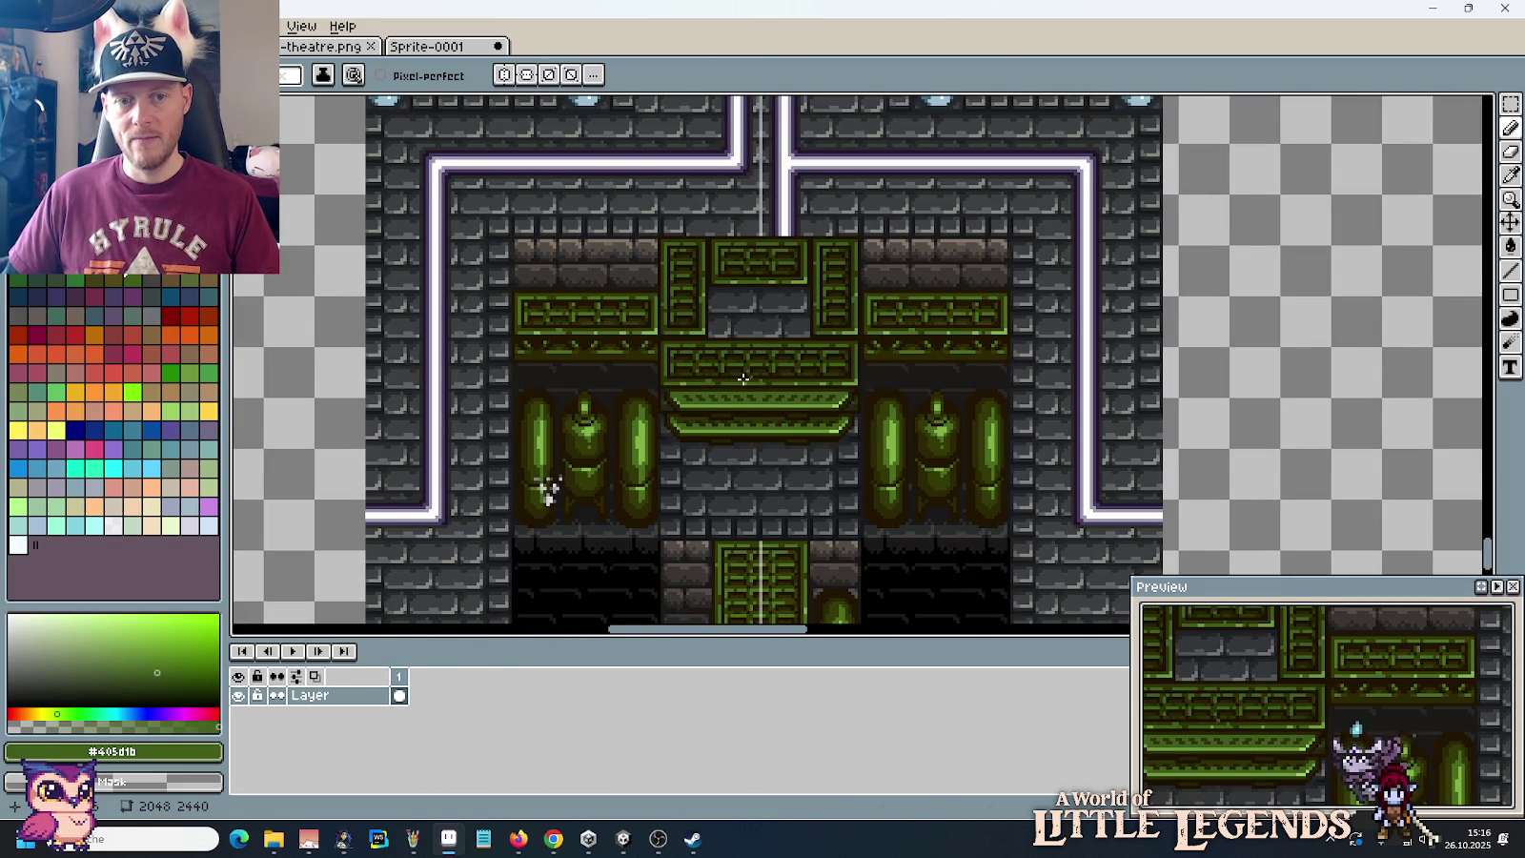
{"action": "left_click_drag", "start_coordinate": [762, 382], "coordinate": [680, 435]}
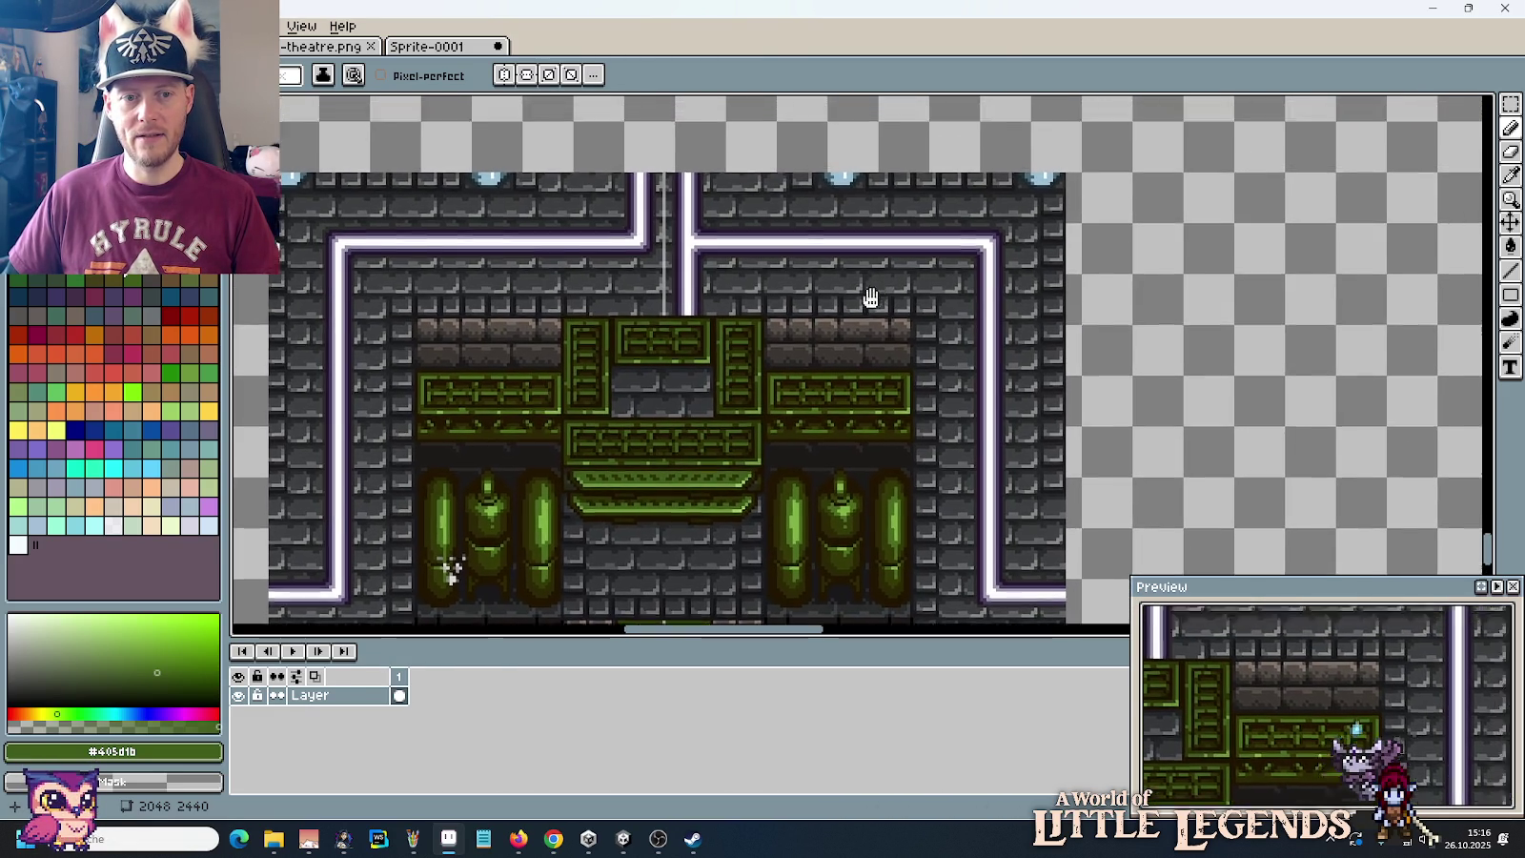
{"action": "left_click_drag", "start_coordinate": [890, 279], "coordinate": [772, 479]}
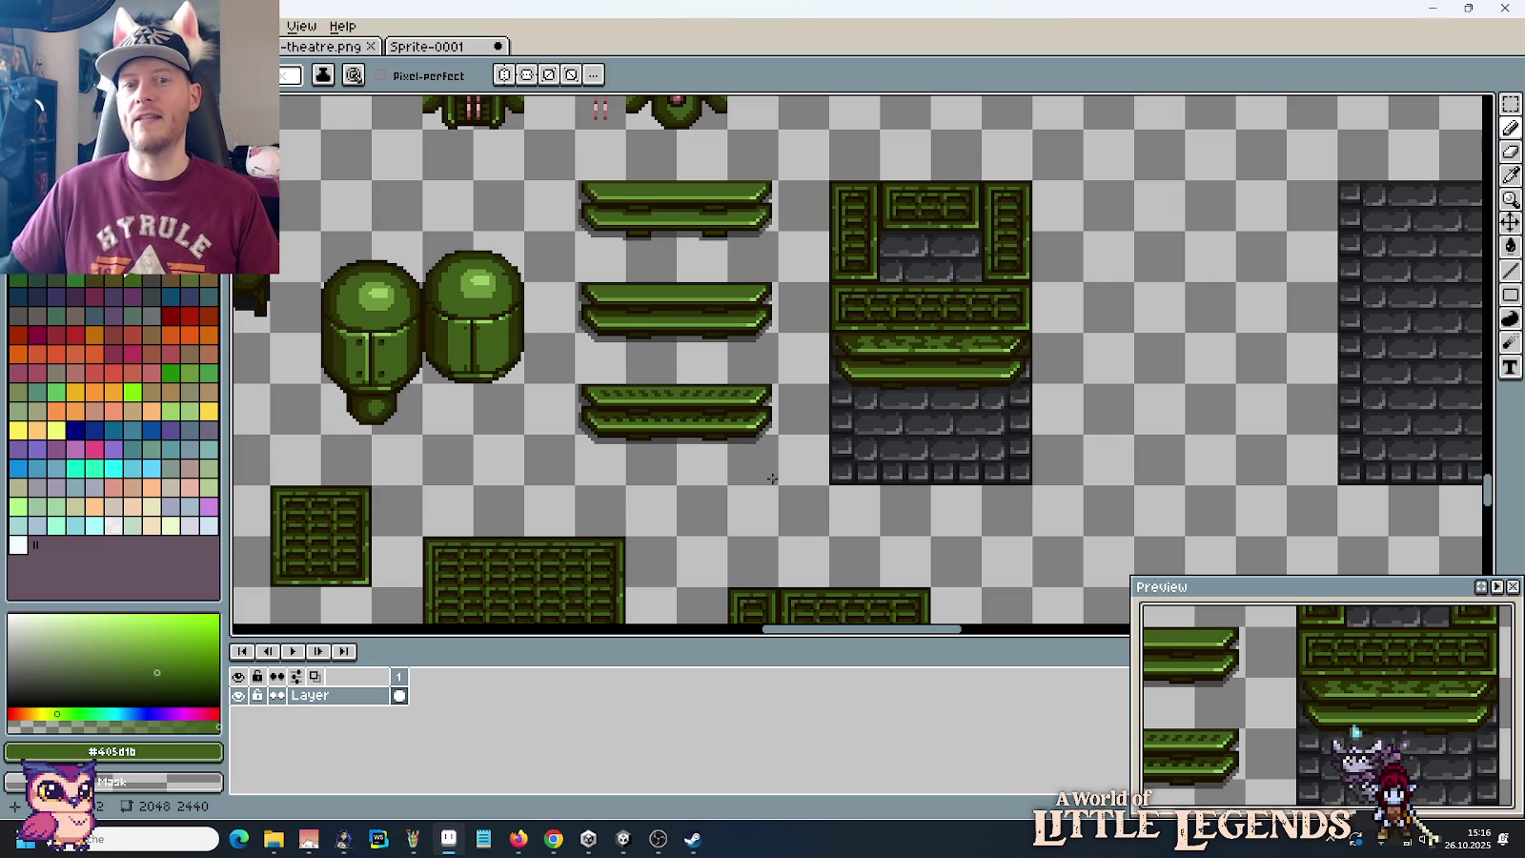
{"action": "scroll", "coordinate": [772, 478], "scroll_direction": "down", "scroll_amount": 2}
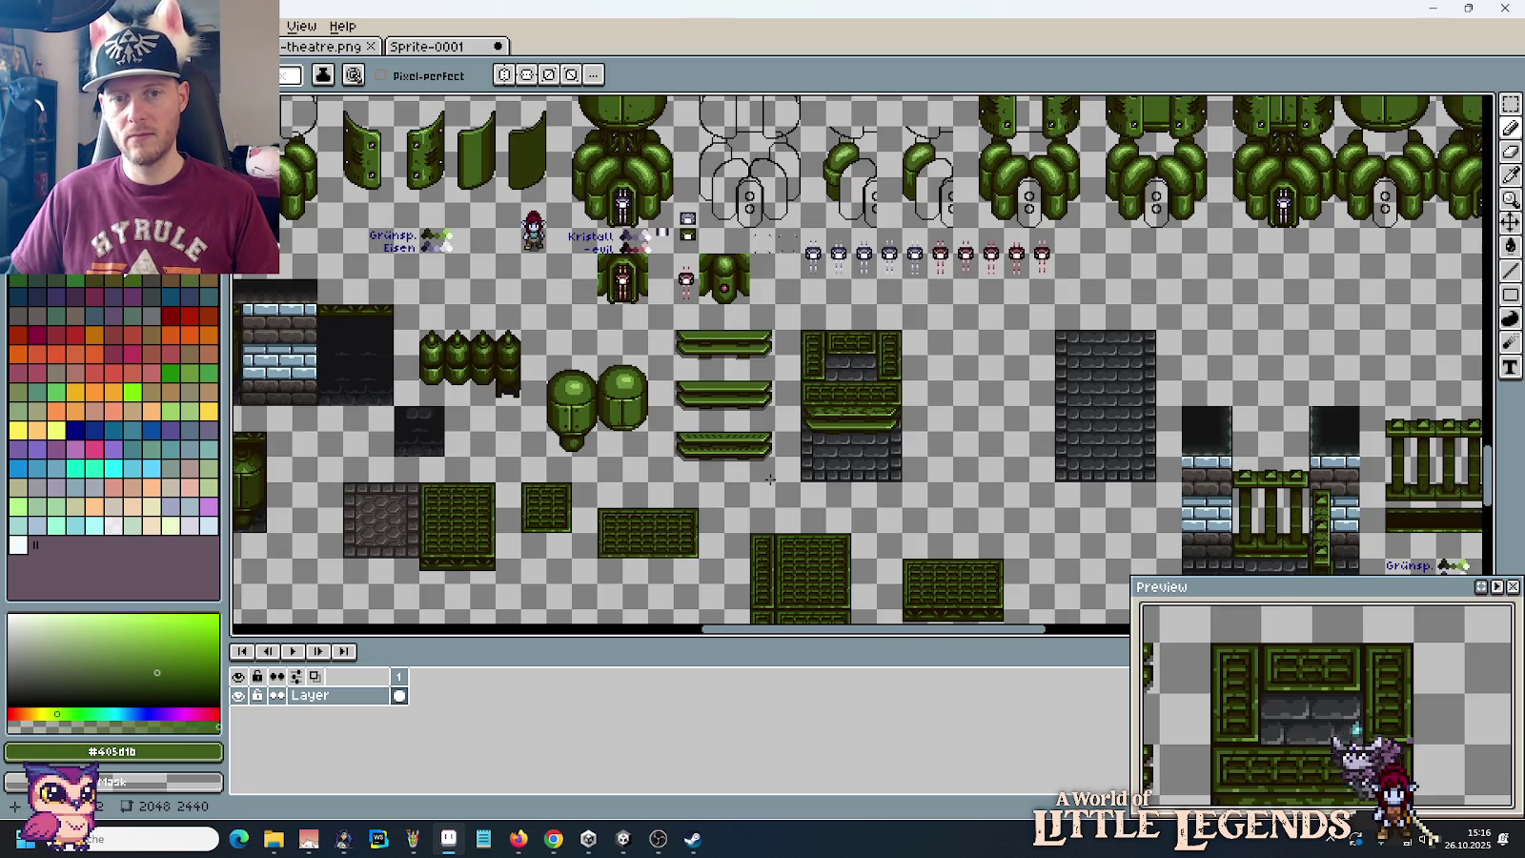
{"action": "mouse_move", "coordinate": [705, 553]}
{"action": "left_mouse_down"}
{"action": "mouse_move", "coordinate": [819, 420]}
{"action": "mouse_move", "coordinate": [789, 479]}
{"action": "left_mouse_up"}
Step: Draw a rectangular selection around the central gate block with its notched ledge
{"action": "key", "text": "m"}
{"action": "key", "text": "ctrl+d"}
{"action": "scroll", "coordinate": [710, 369], "scroll_direction": "up", "scroll_amount": 2}
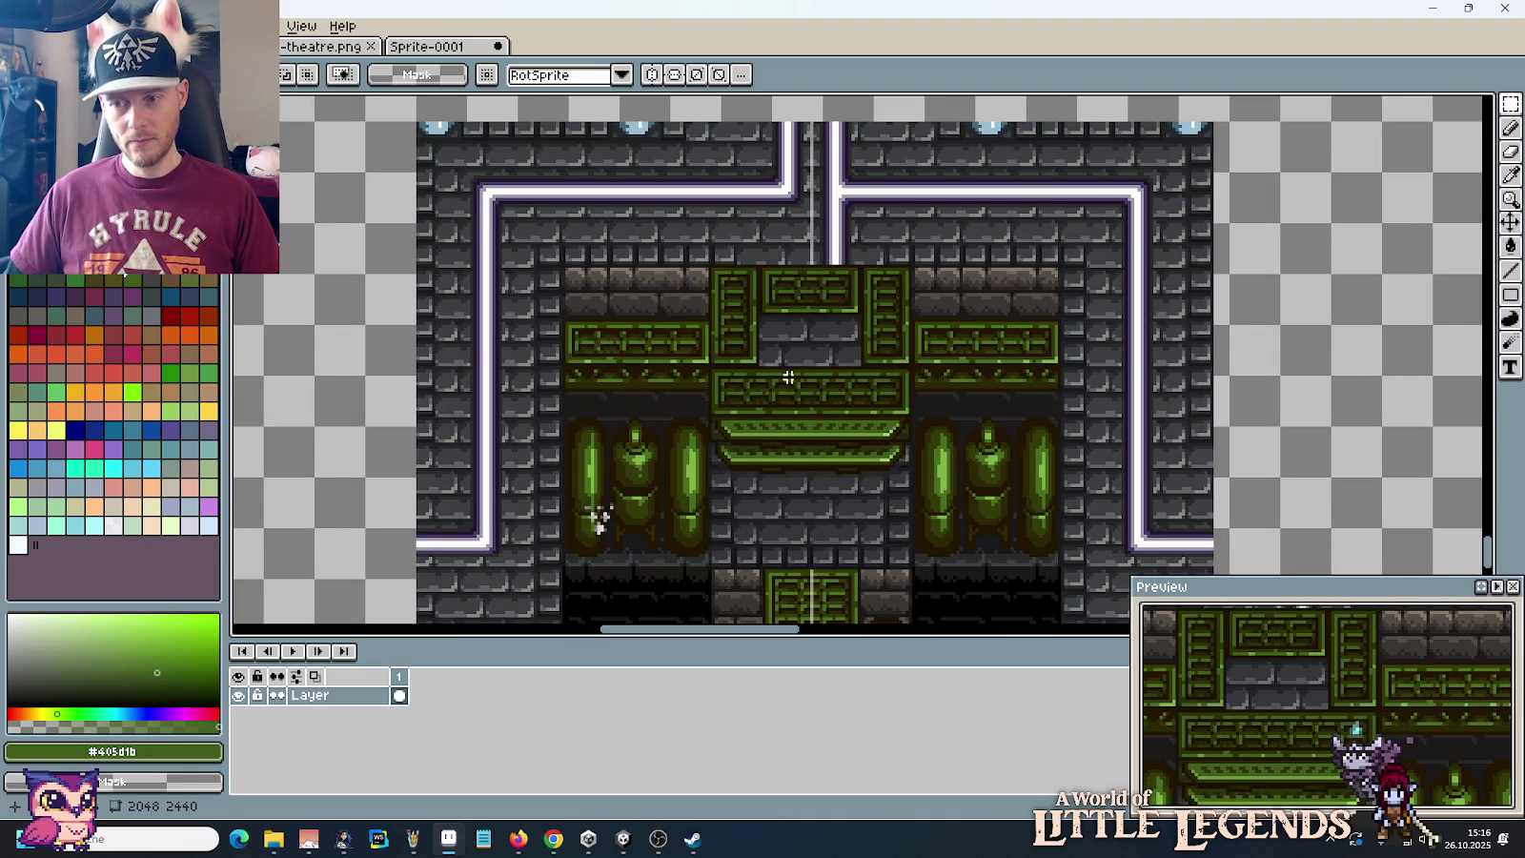
{"action": "left_click_drag", "start_coordinate": [800, 369], "coordinate": [767, 341]}
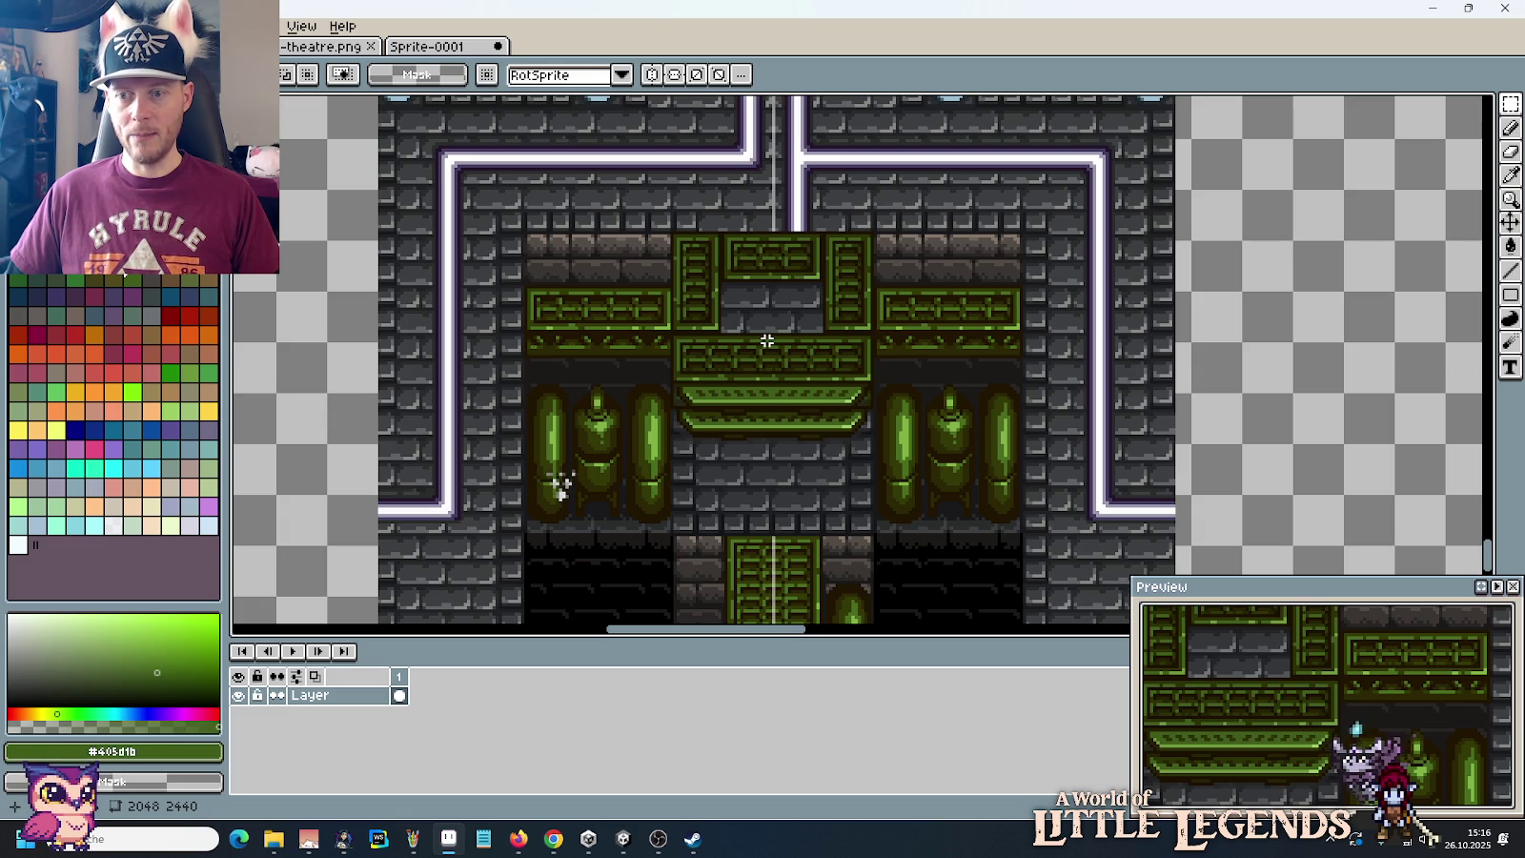
{"action": "mouse_move", "coordinate": [671, 233]}
{"action": "left_mouse_down"}
{"action": "mouse_move", "coordinate": [847, 531]}
{"action": "mouse_move", "coordinate": [870, 534]}
{"action": "left_mouse_up"}
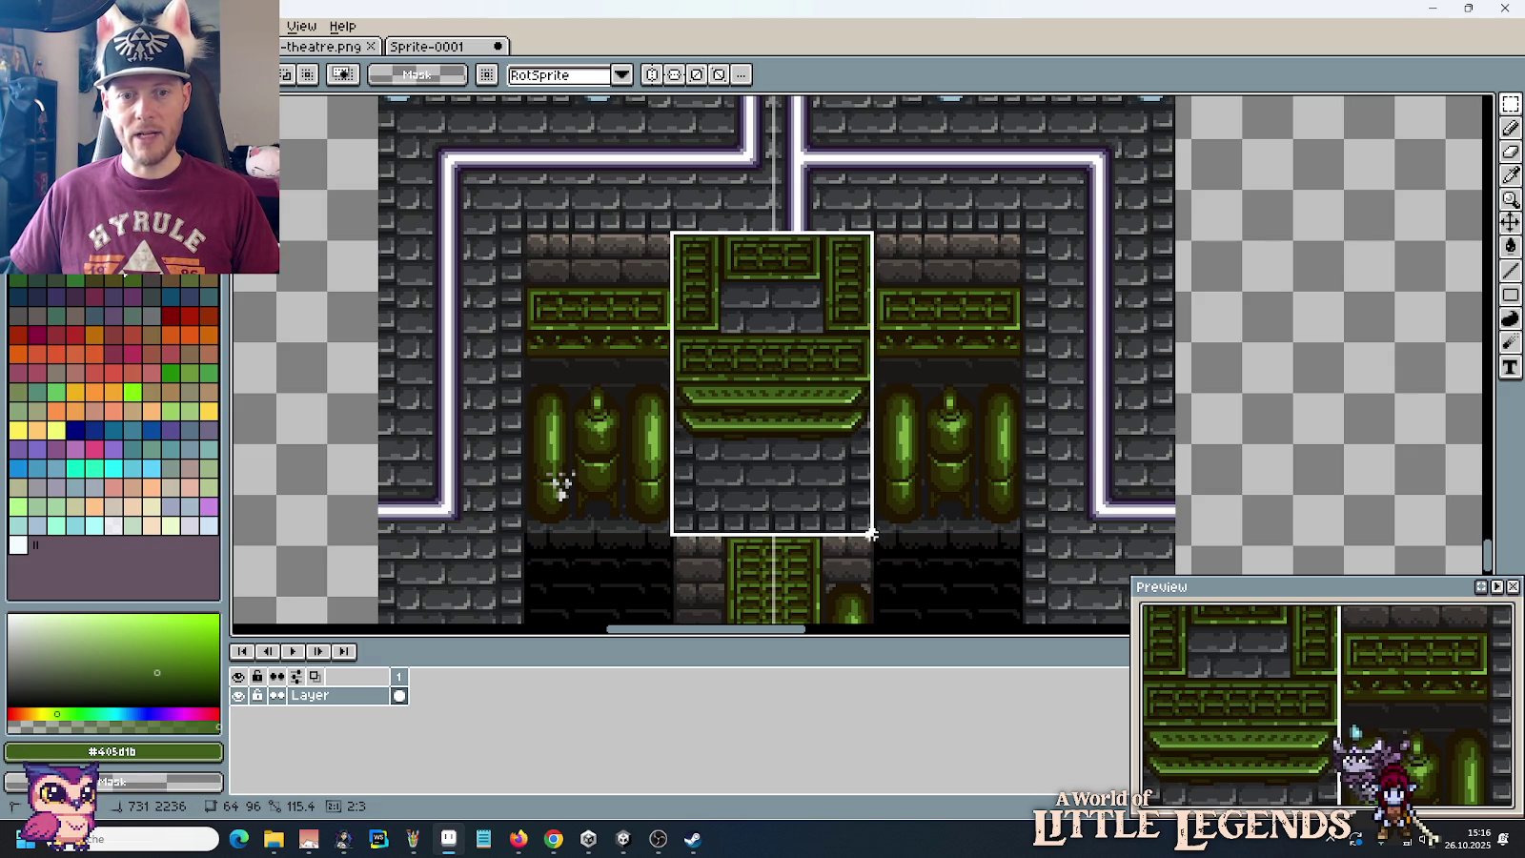
Step: Copy the selected gate block and paste it beside the original ledge tile on the tileset
{"action": "key", "text": "ctrl+c"}
{"action": "key", "text": "ctrl+v"}
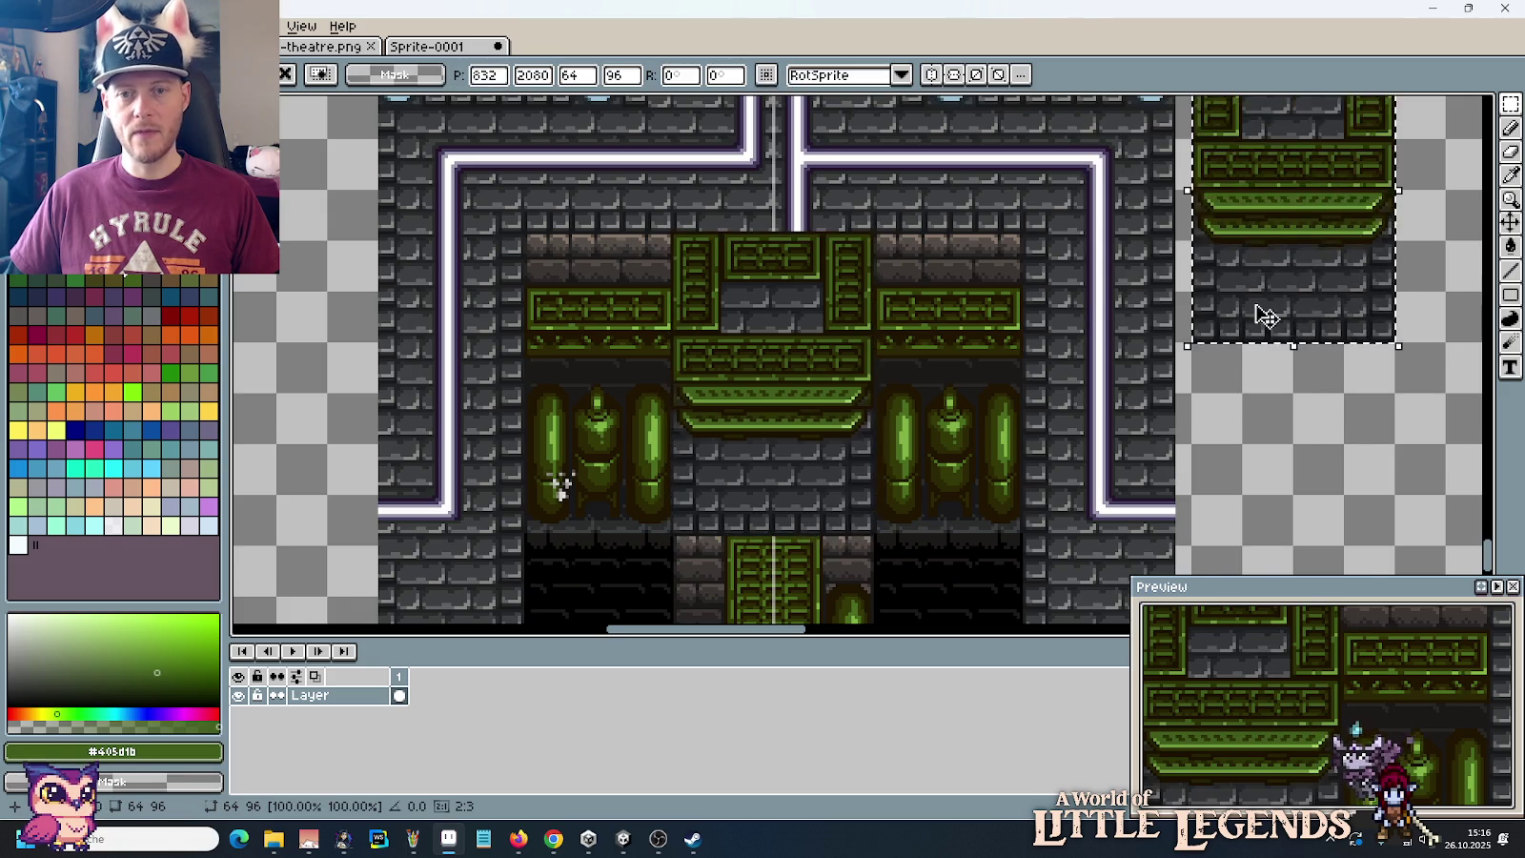
{"action": "scroll", "coordinate": [1265, 317], "scroll_direction": "down", "scroll_amount": 5}
{"action": "scroll", "coordinate": [1178, 314], "scroll_direction": "up", "scroll_amount": 3}
{"action": "scroll", "coordinate": [953, 429], "scroll_direction": "up", "scroll_amount": 1}
{"action": "mouse_move", "coordinate": [829, 510]}
{"action": "left_mouse_down"}
{"action": "mouse_move", "coordinate": [1077, 302]}
{"action": "mouse_move", "coordinate": [1046, 299]}
{"action": "left_mouse_up"}
{"action": "key", "text": "Return"}
{"action": "scroll", "coordinate": [1047, 300], "scroll_direction": "up", "scroll_amount": 3}
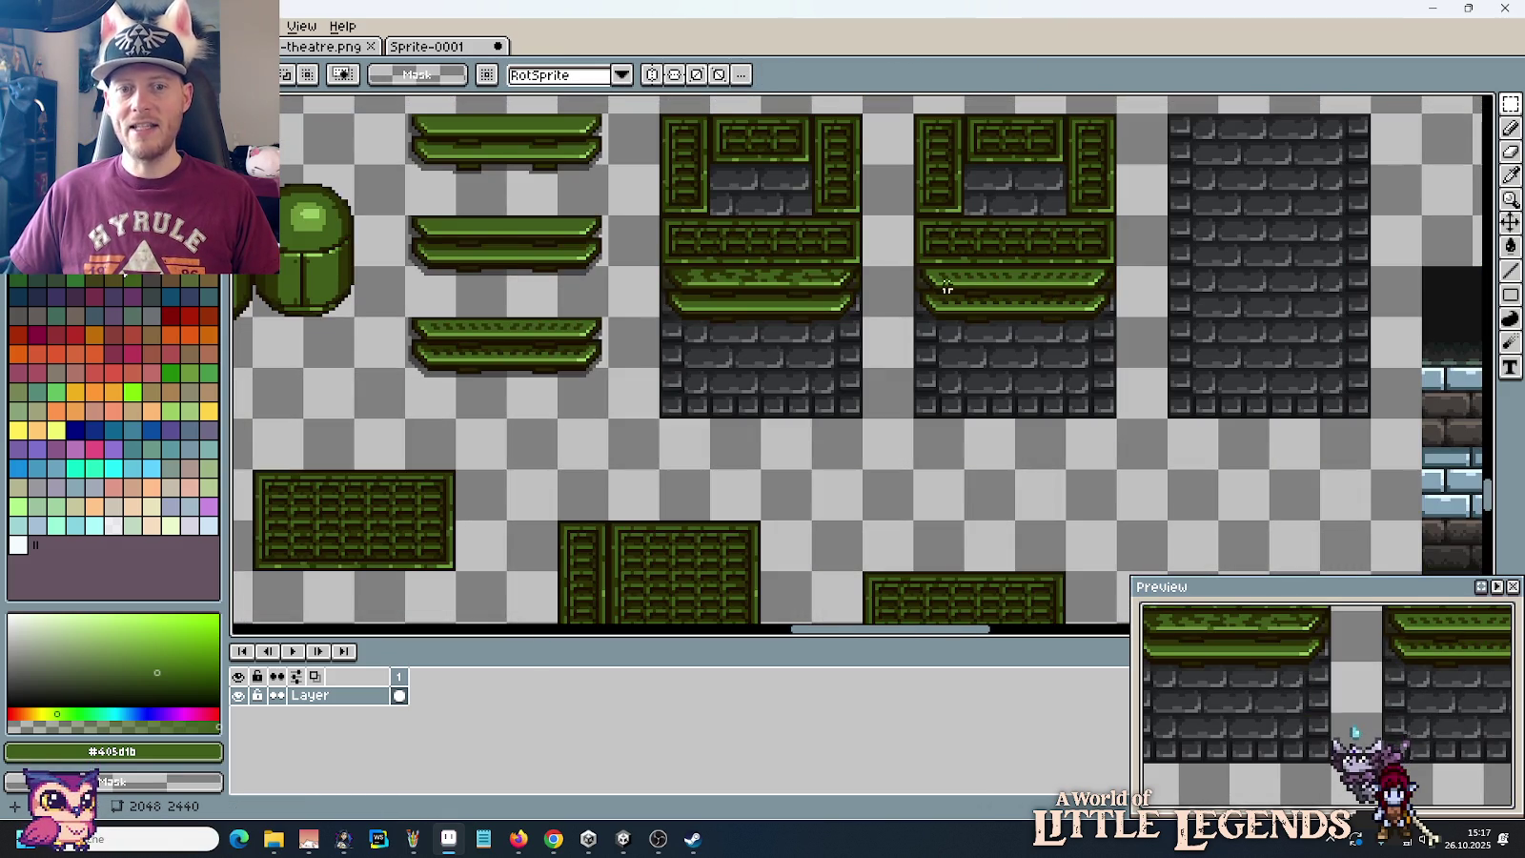
{"action": "scroll", "coordinate": [945, 287], "scroll_direction": "up", "scroll_amount": 1}
{"action": "scroll", "coordinate": [943, 304], "scroll_direction": "up", "scroll_amount": 1}
{"action": "scroll", "coordinate": [942, 324], "scroll_direction": "up", "scroll_amount": 1}
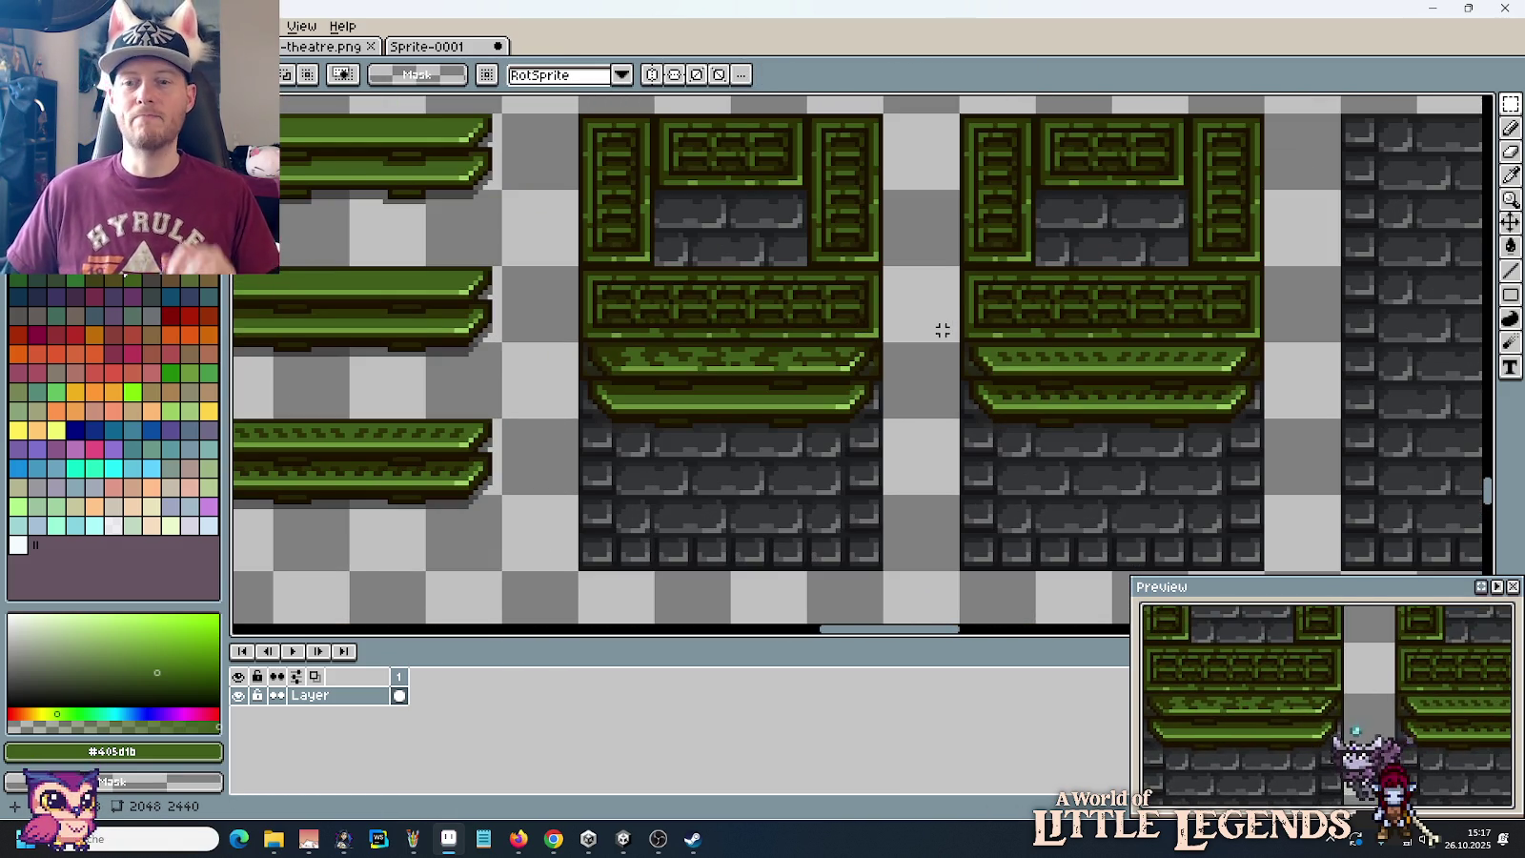
Step: Pick dark #252304 as the Pencil drawing colour
{"action": "key", "text": "b"}
{"action": "scroll", "coordinate": [645, 406], "scroll_direction": "up", "scroll_amount": 2}
{"action": "left_click", "coordinate": [572, 368], "text": "alt"}
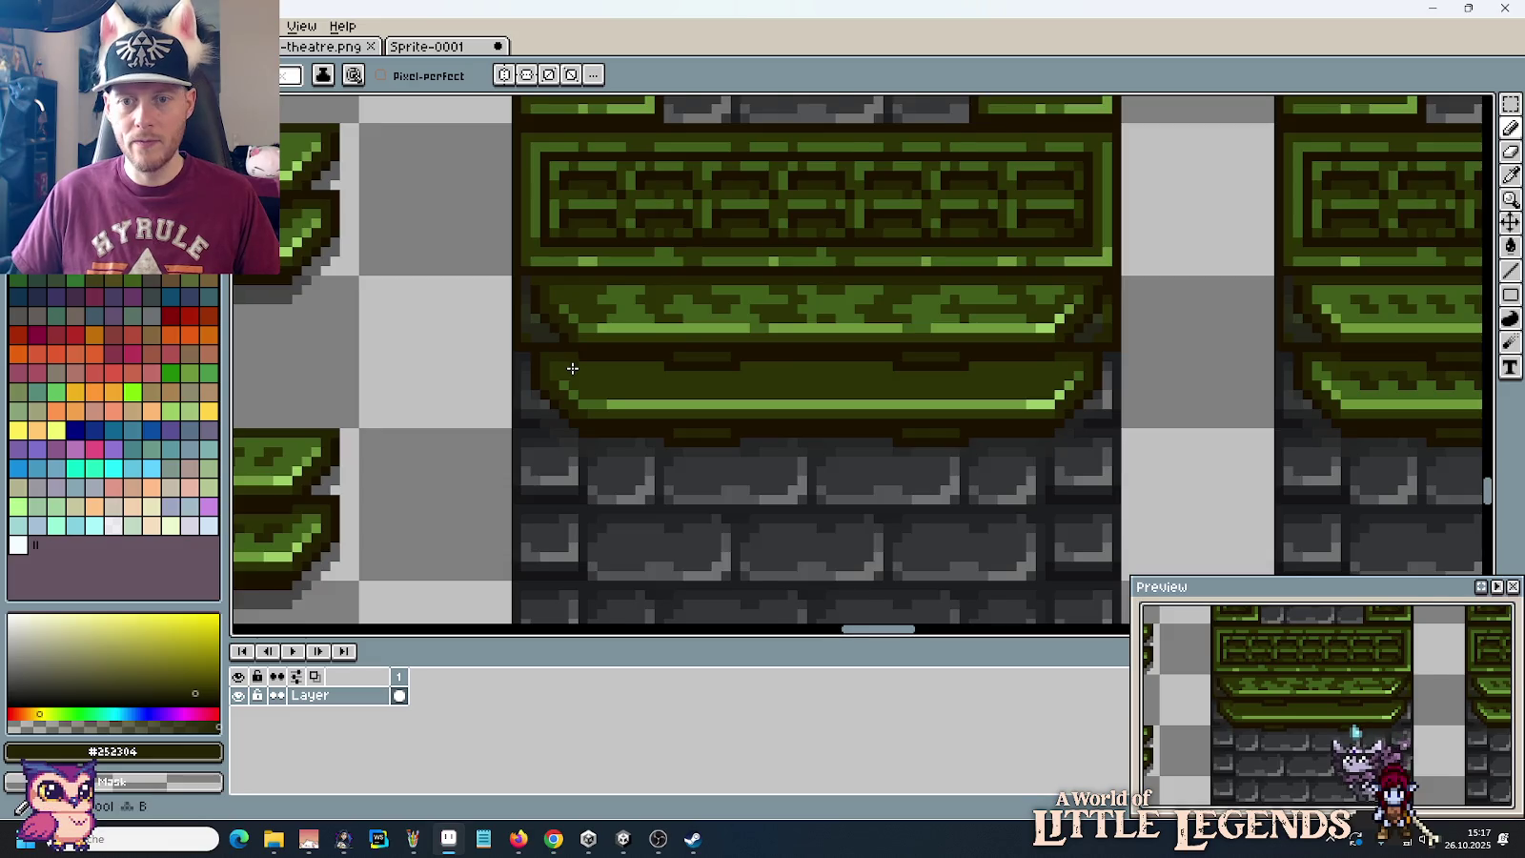
Step: Paint a dark line across the lower ledge and fill in the dark stripe
{"action": "scroll", "coordinate": [571, 368], "scroll_direction": "up", "scroll_amount": 1}
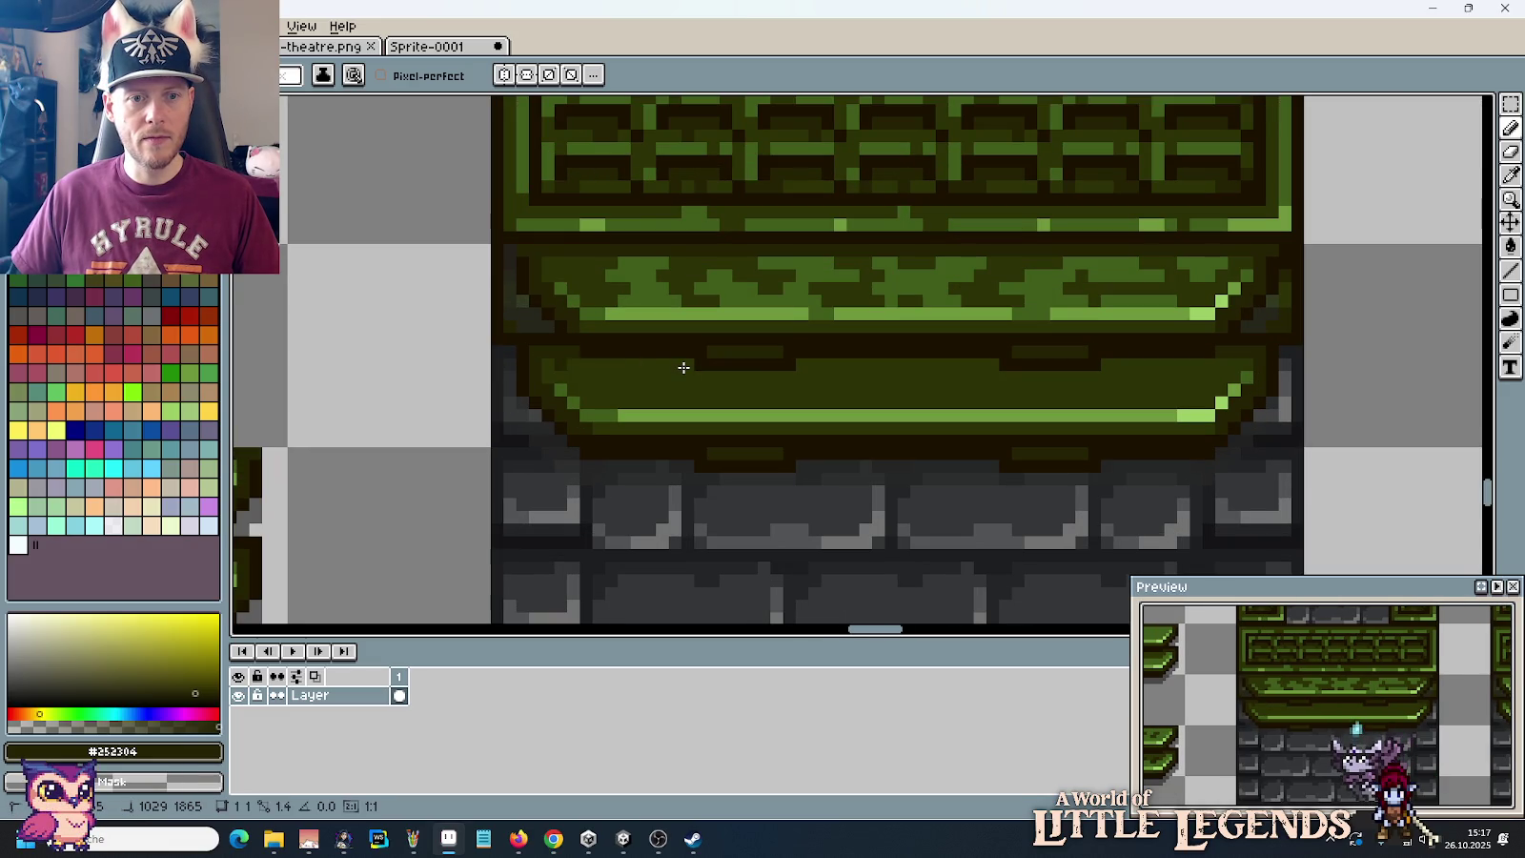
{"action": "left_click_drag", "start_coordinate": [569, 380], "coordinate": [1210, 376]}
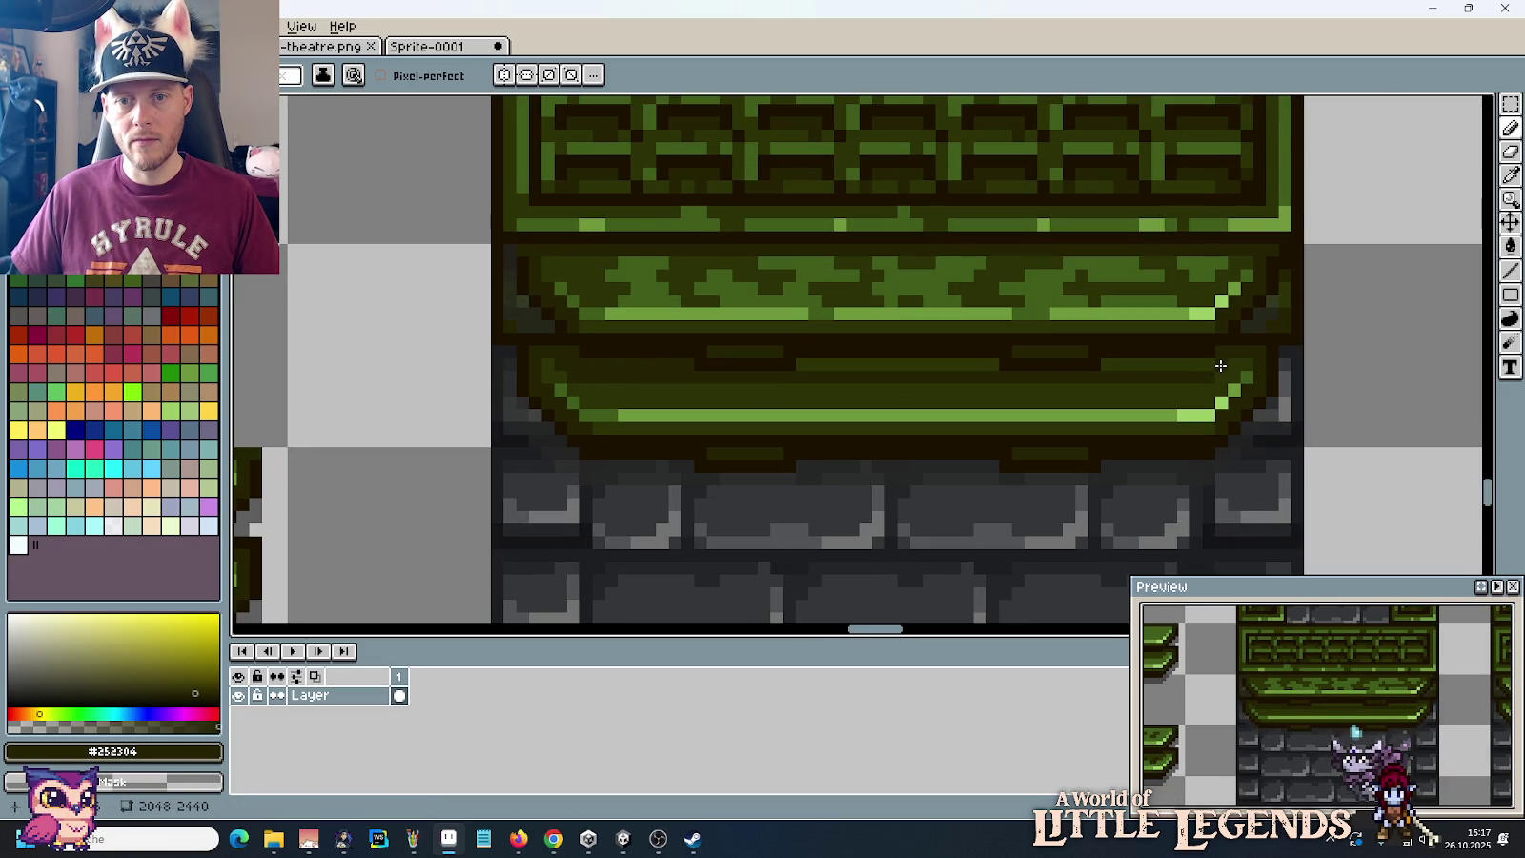
{"action": "key", "text": "g"}
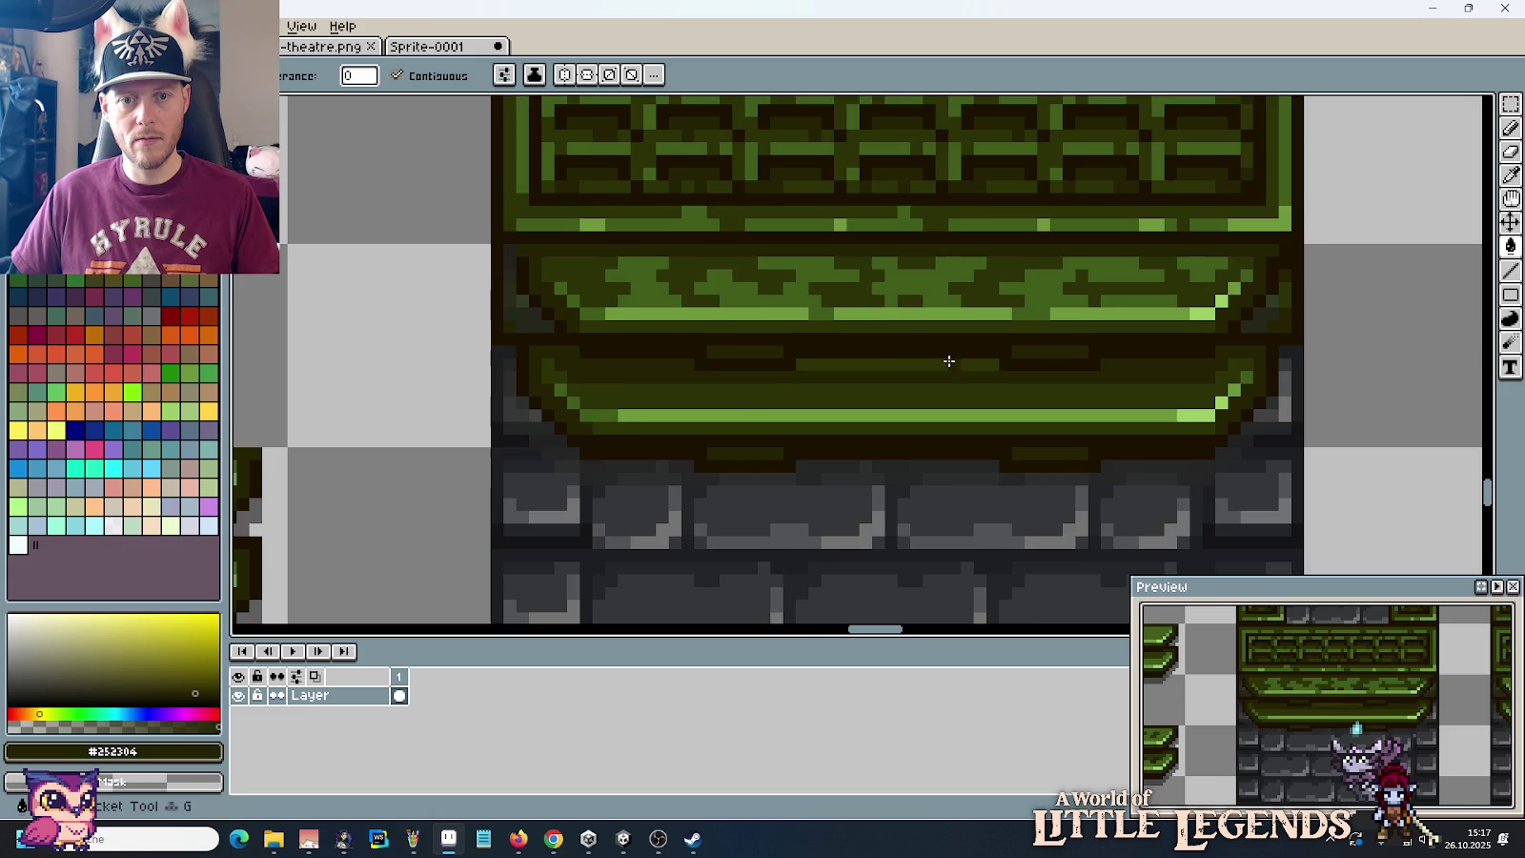
{"action": "left_click", "coordinate": [949, 362]}
{"action": "scroll", "coordinate": [948, 362], "scroll_direction": "down", "scroll_amount": 2}
{"action": "left_click_drag", "start_coordinate": [439, 404], "coordinate": [965, 398]}
Step: Sample the mid green #405d1b from the ledge for Pencil work
{"action": "scroll", "coordinate": [939, 394], "scroll_direction": "down", "scroll_amount": 1}
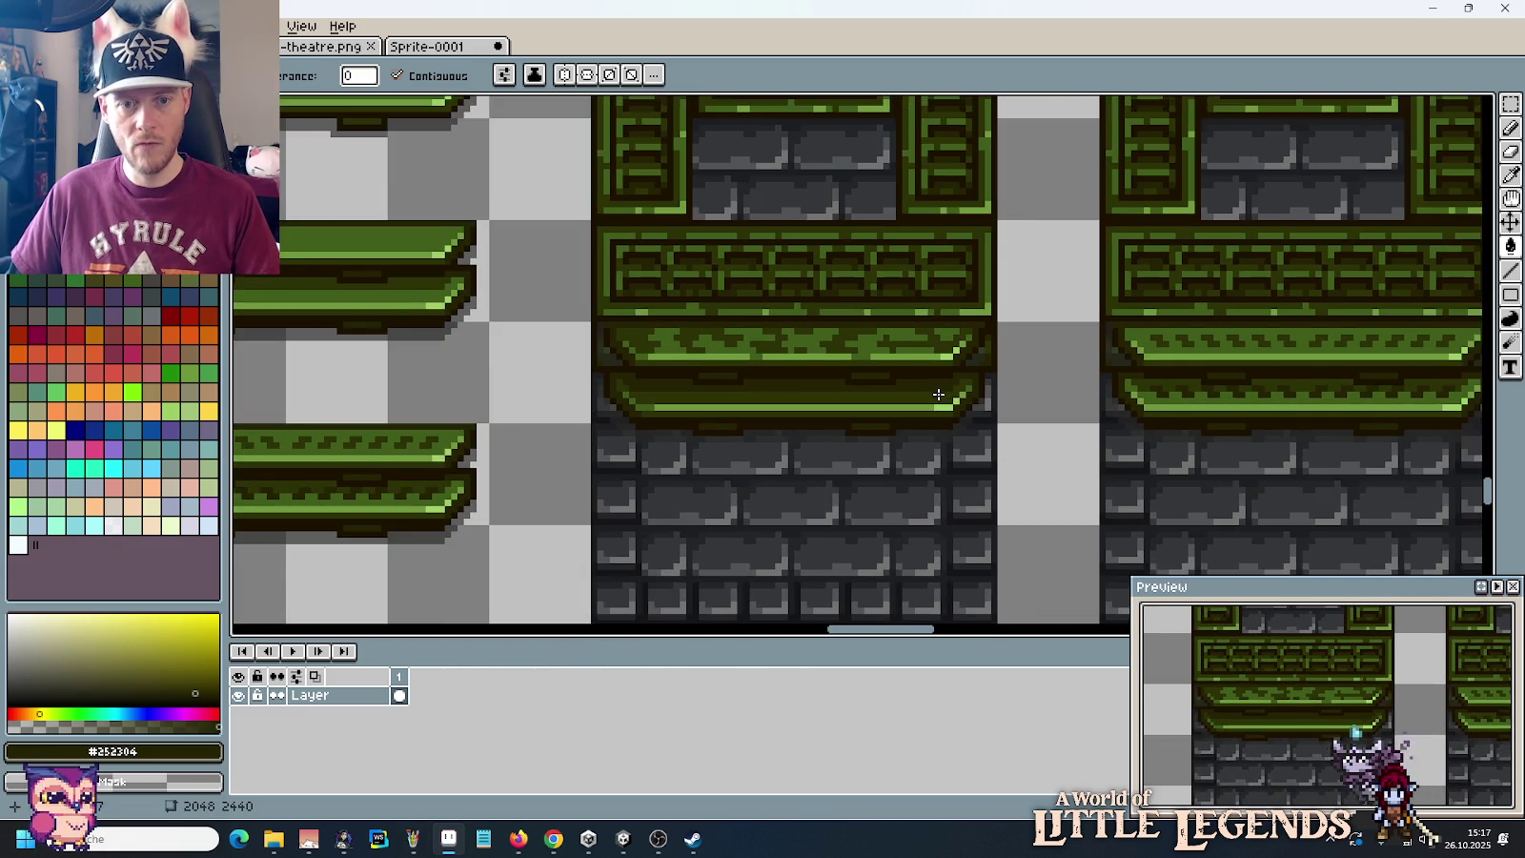
{"action": "scroll", "coordinate": [938, 394], "scroll_direction": "down", "scroll_amount": 1}
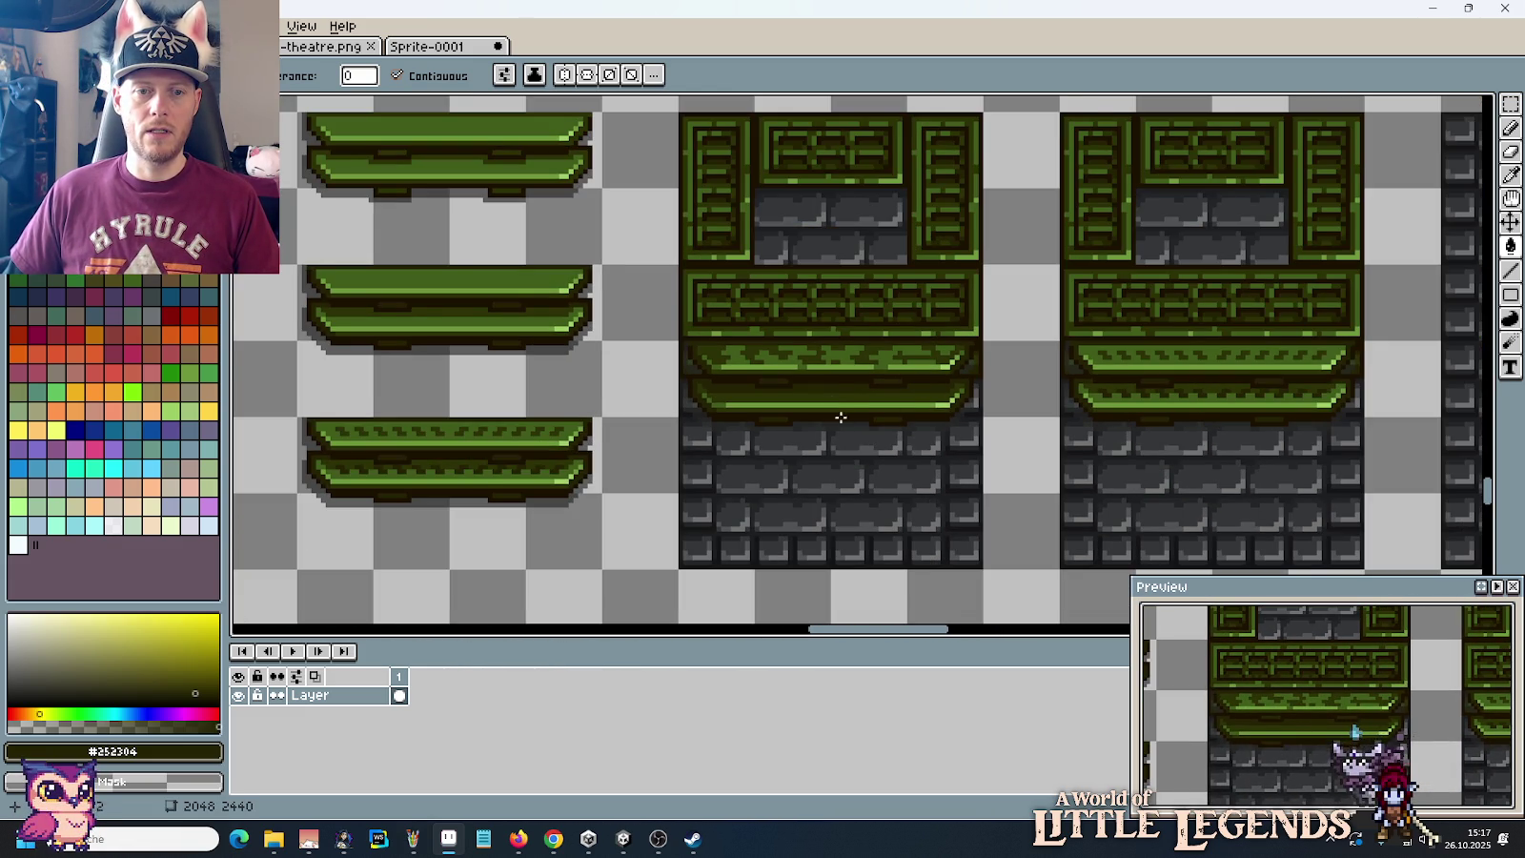
{"action": "scroll", "coordinate": [830, 396], "scroll_direction": "up", "scroll_amount": 1}
{"action": "scroll", "coordinate": [830, 396], "scroll_direction": "up", "scroll_amount": 1}
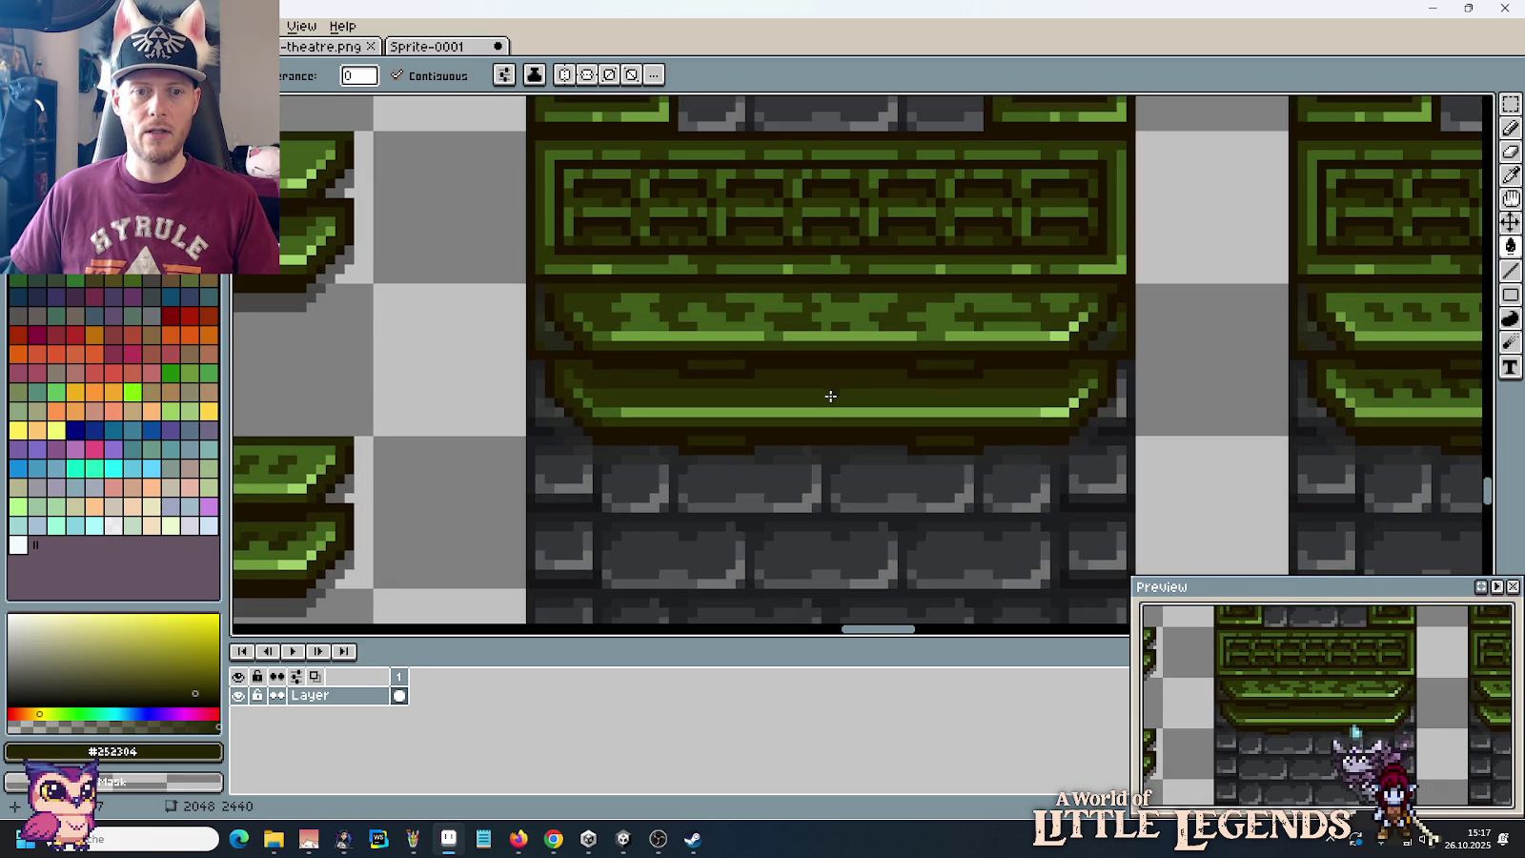
{"action": "key", "text": "i"}
{"action": "left_click", "coordinate": [756, 317]}
{"action": "key", "text": "b"}
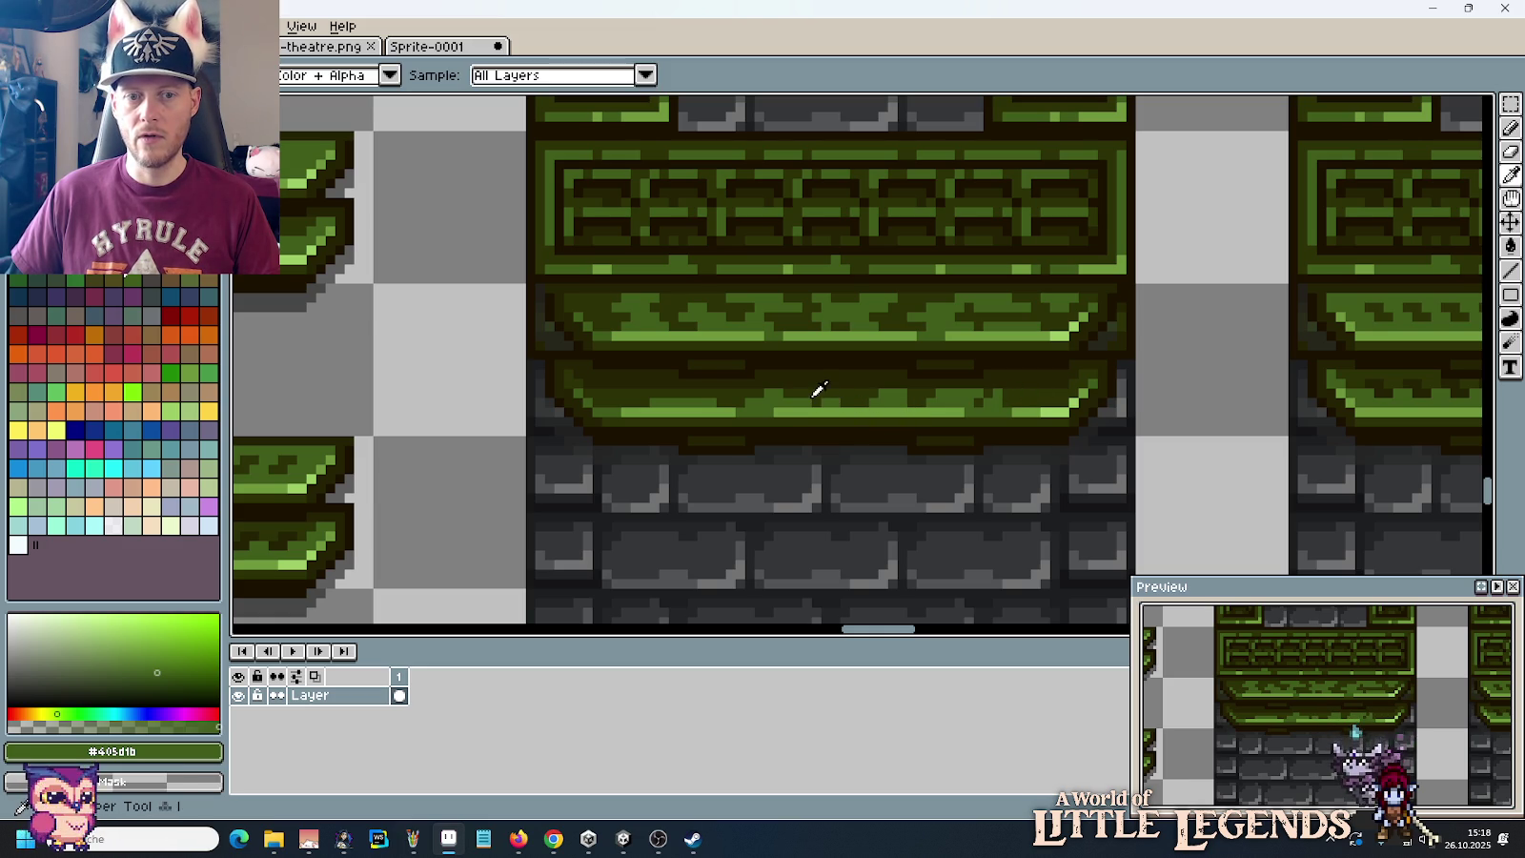
Step: Alternate dark olive #2c3206 and mid green #405d1b pixels to form the ledge notches
{"action": "left_click", "coordinate": [815, 386], "text": "alt"}
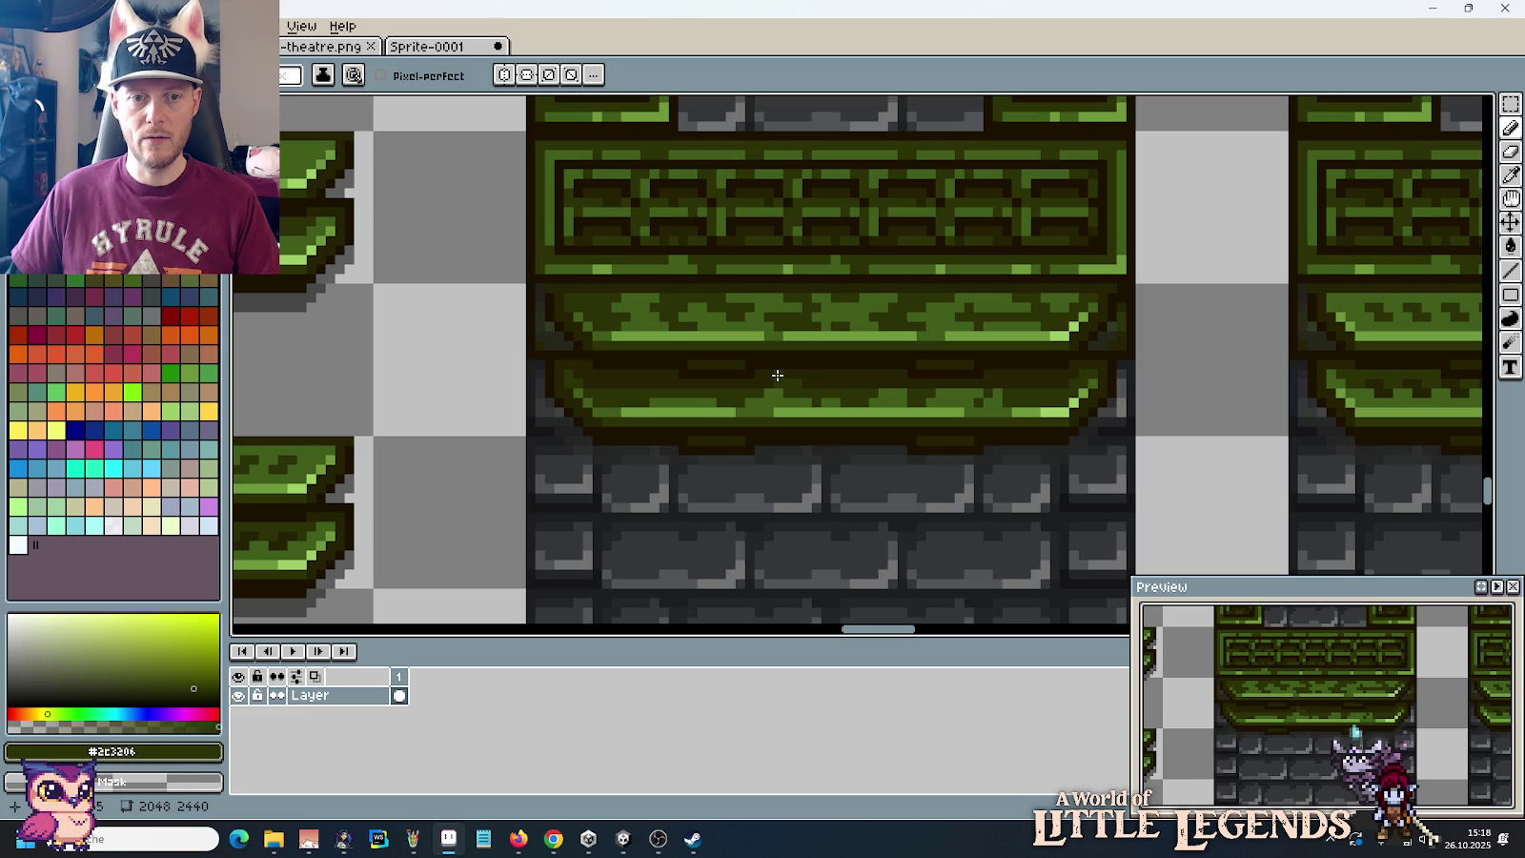
{"action": "left_click", "coordinate": [663, 389], "text": "alt"}
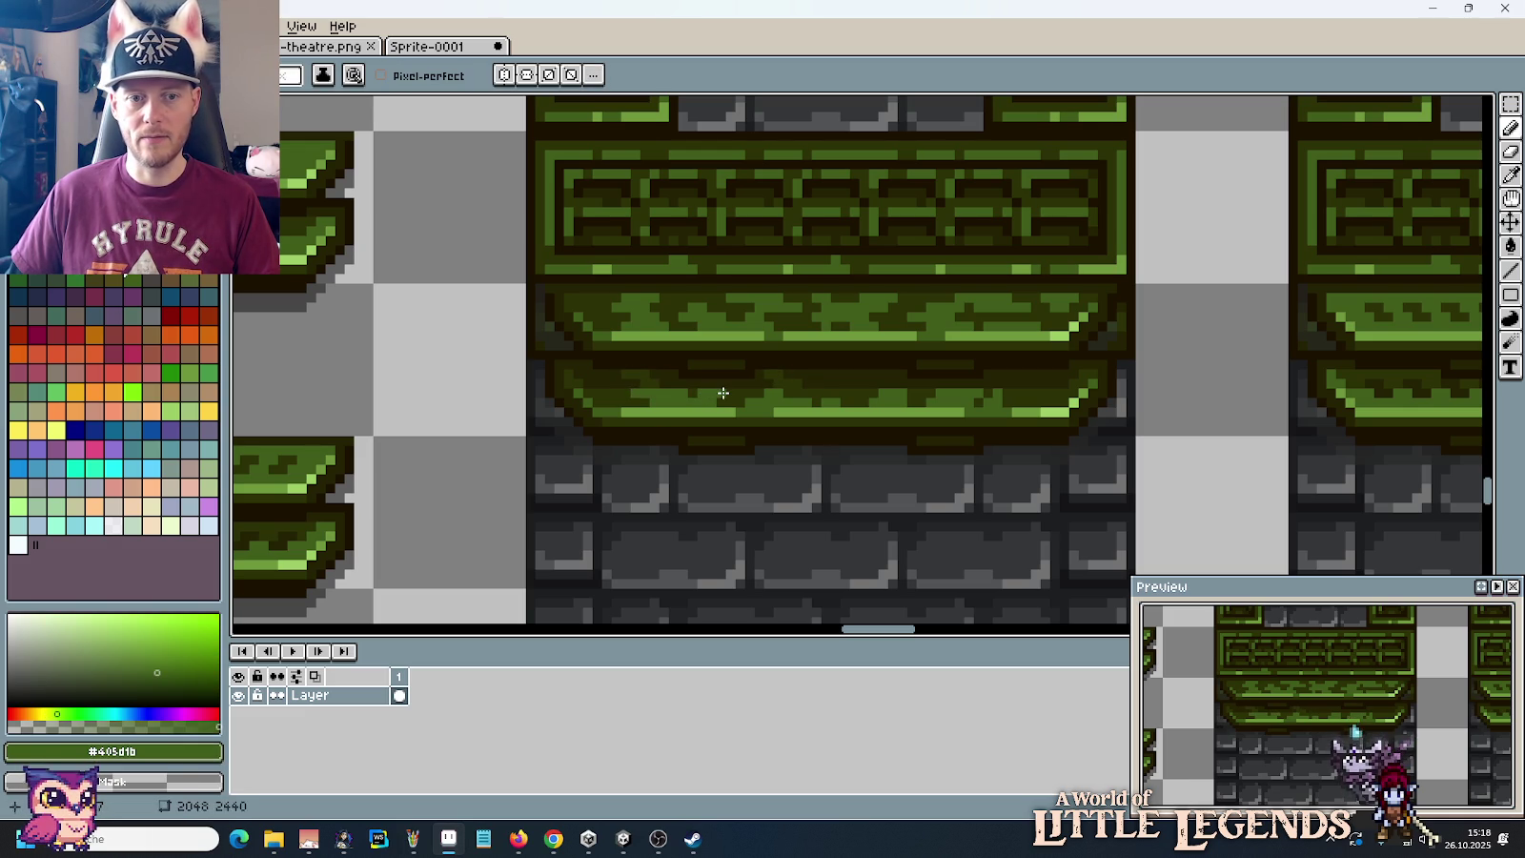
{"action": "left_click", "coordinate": [645, 382], "text": "alt"}
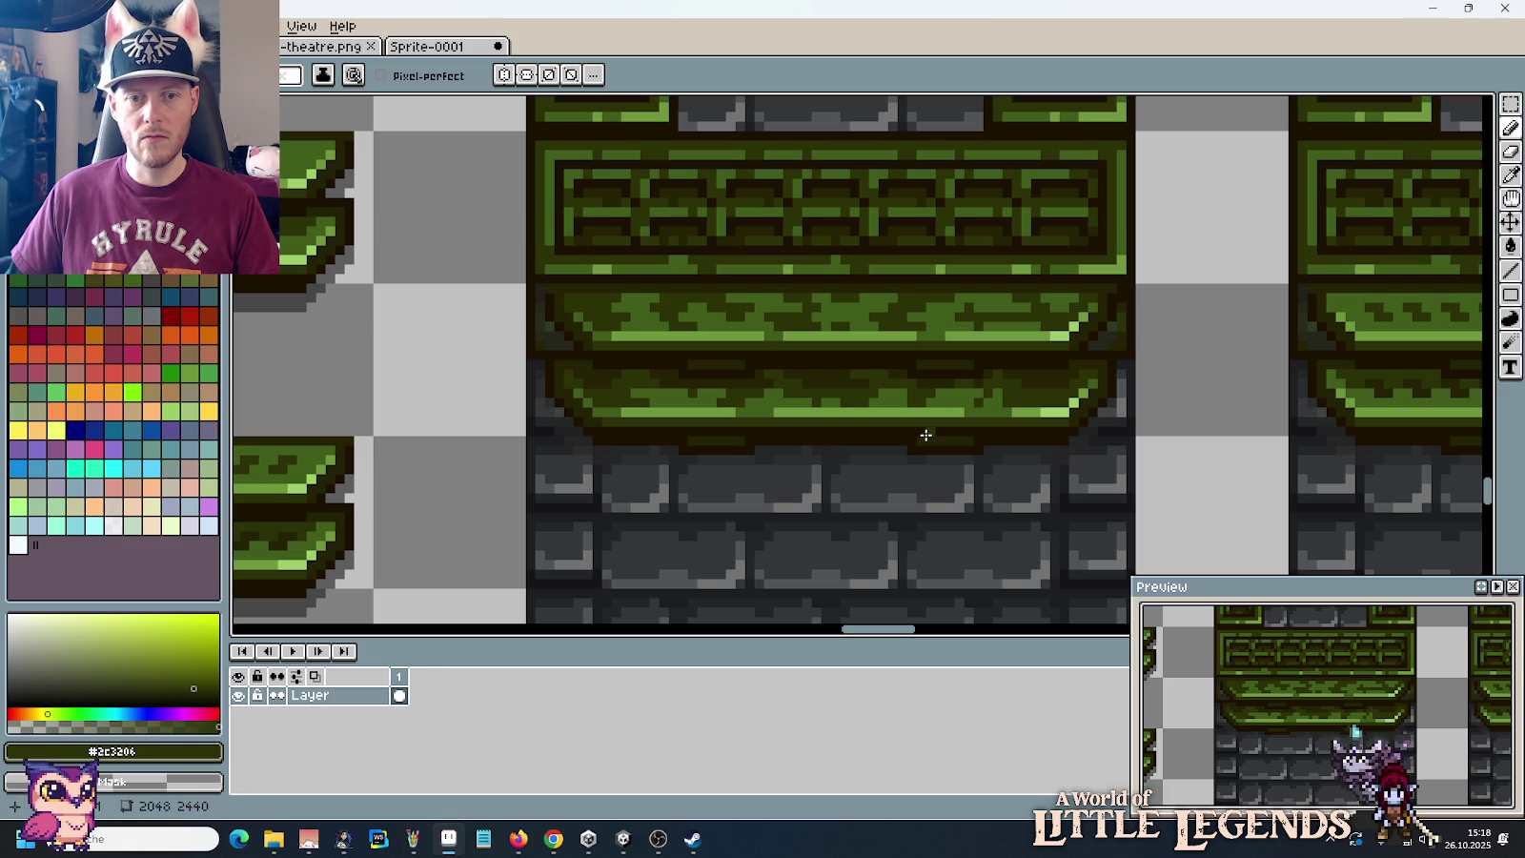
{"action": "scroll", "coordinate": [922, 432], "scroll_direction": "down", "scroll_amount": 2}
{"action": "scroll", "coordinate": [925, 435], "scroll_direction": "down", "scroll_amount": 3}
{"action": "scroll", "coordinate": [988, 458], "scroll_direction": "up", "scroll_amount": 1}
{"action": "scroll", "coordinate": [989, 448], "scroll_direction": "down", "scroll_amount": 1}
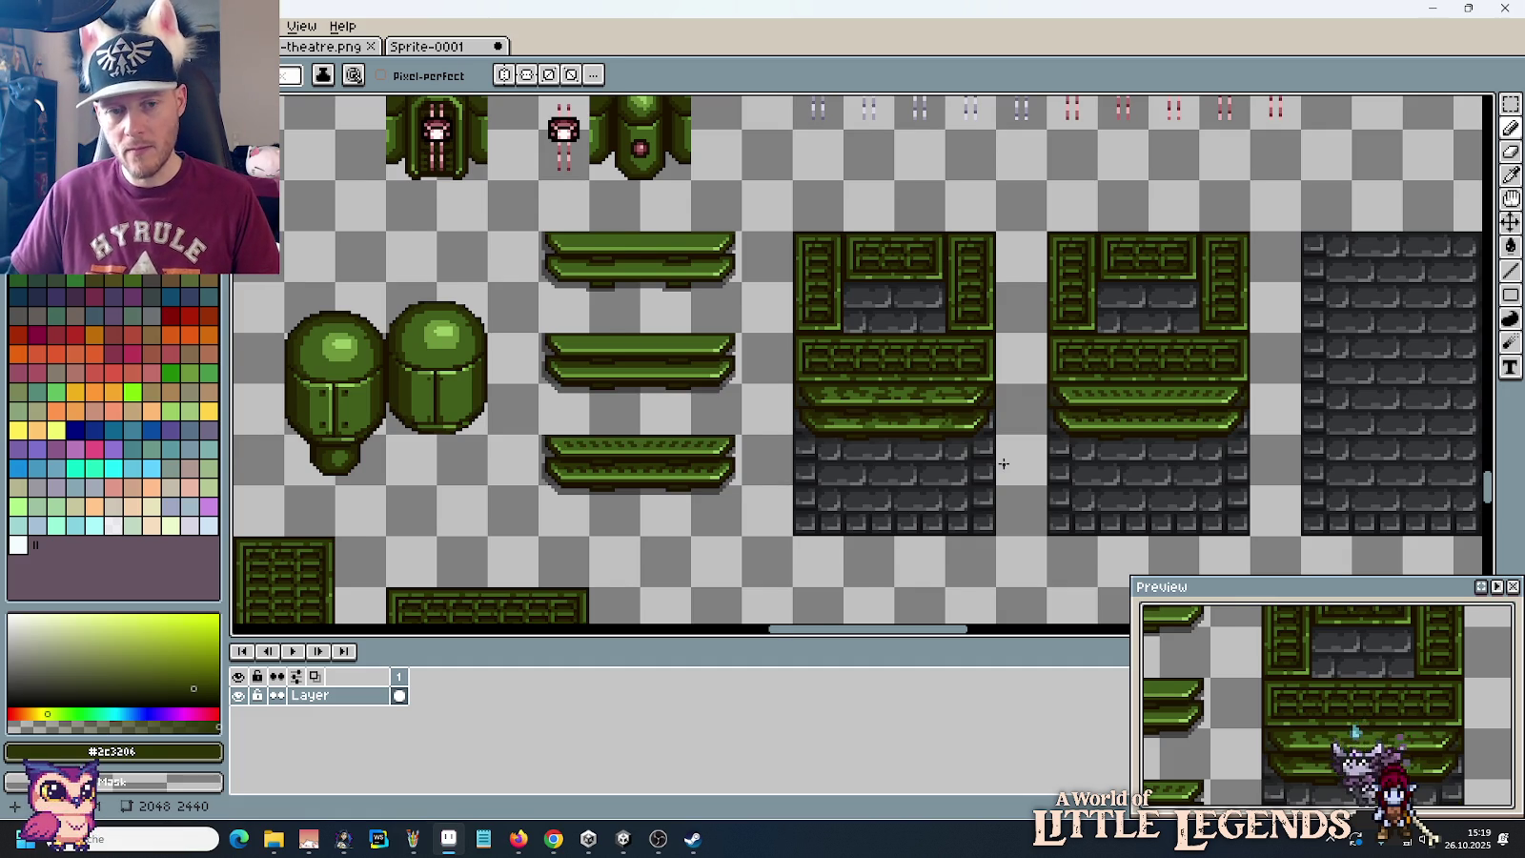
Step: Move the row of ledge and stone tiles further down the sheet
{"action": "scroll", "coordinate": [1001, 462], "scroll_direction": "down", "scroll_amount": 2}
{"action": "mouse_move", "coordinate": [1003, 463]}
{"action": "left_mouse_down"}
{"action": "mouse_move", "coordinate": [986, 244]}
{"action": "mouse_move", "coordinate": [984, 320]}
{"action": "left_mouse_up"}
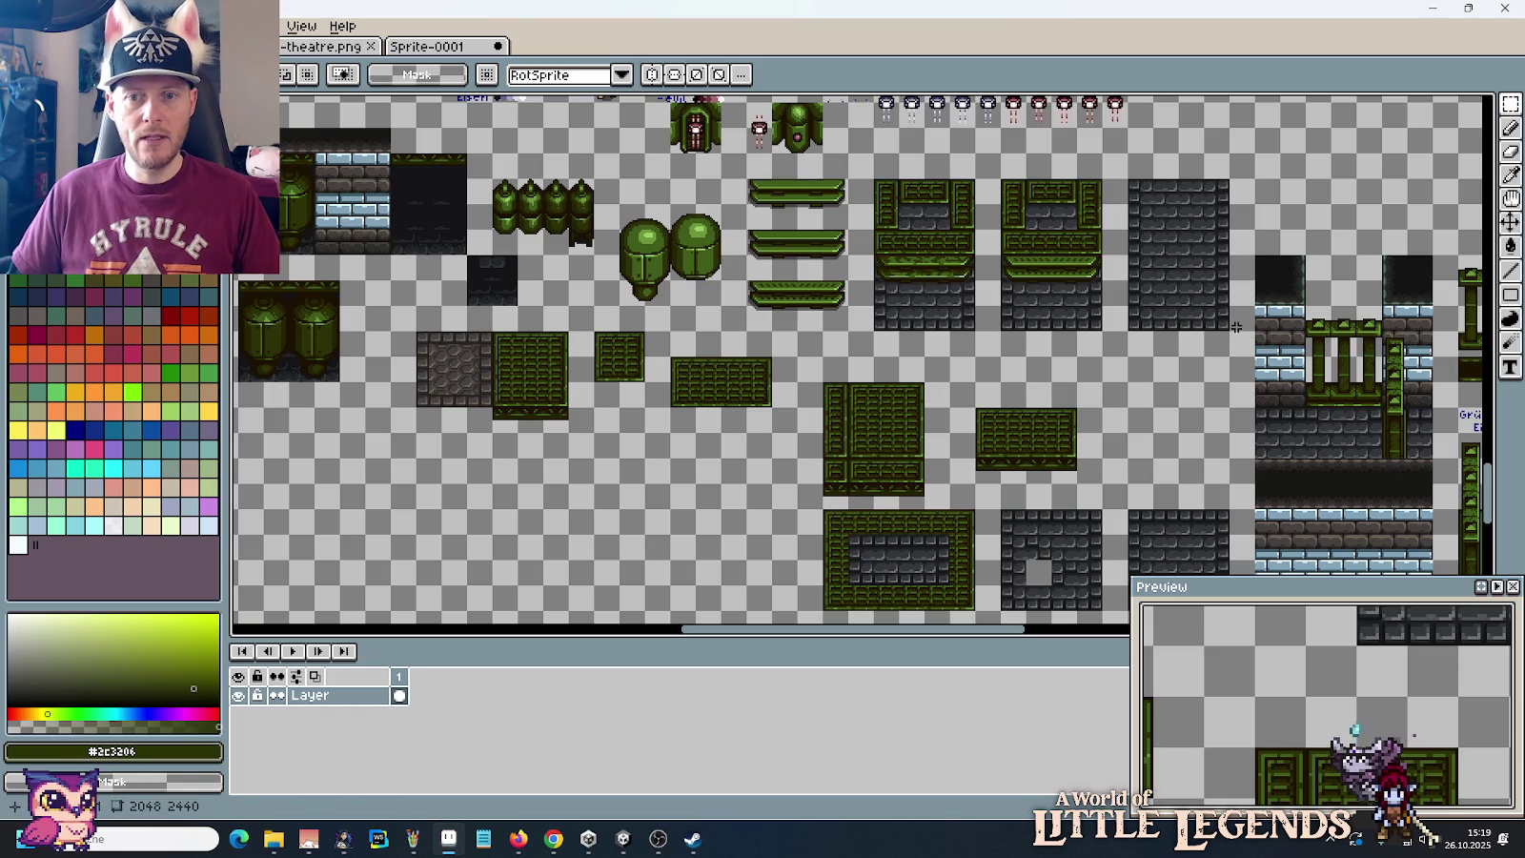
{"action": "left_click_drag", "start_coordinate": [1216, 324], "coordinate": [748, 181]}
{"action": "mouse_move", "coordinate": [844, 221]}
{"action": "left_mouse_down"}
{"action": "mouse_move", "coordinate": [837, 634]}
{"action": "mouse_move", "coordinate": [829, 233]}
{"action": "left_mouse_up"}
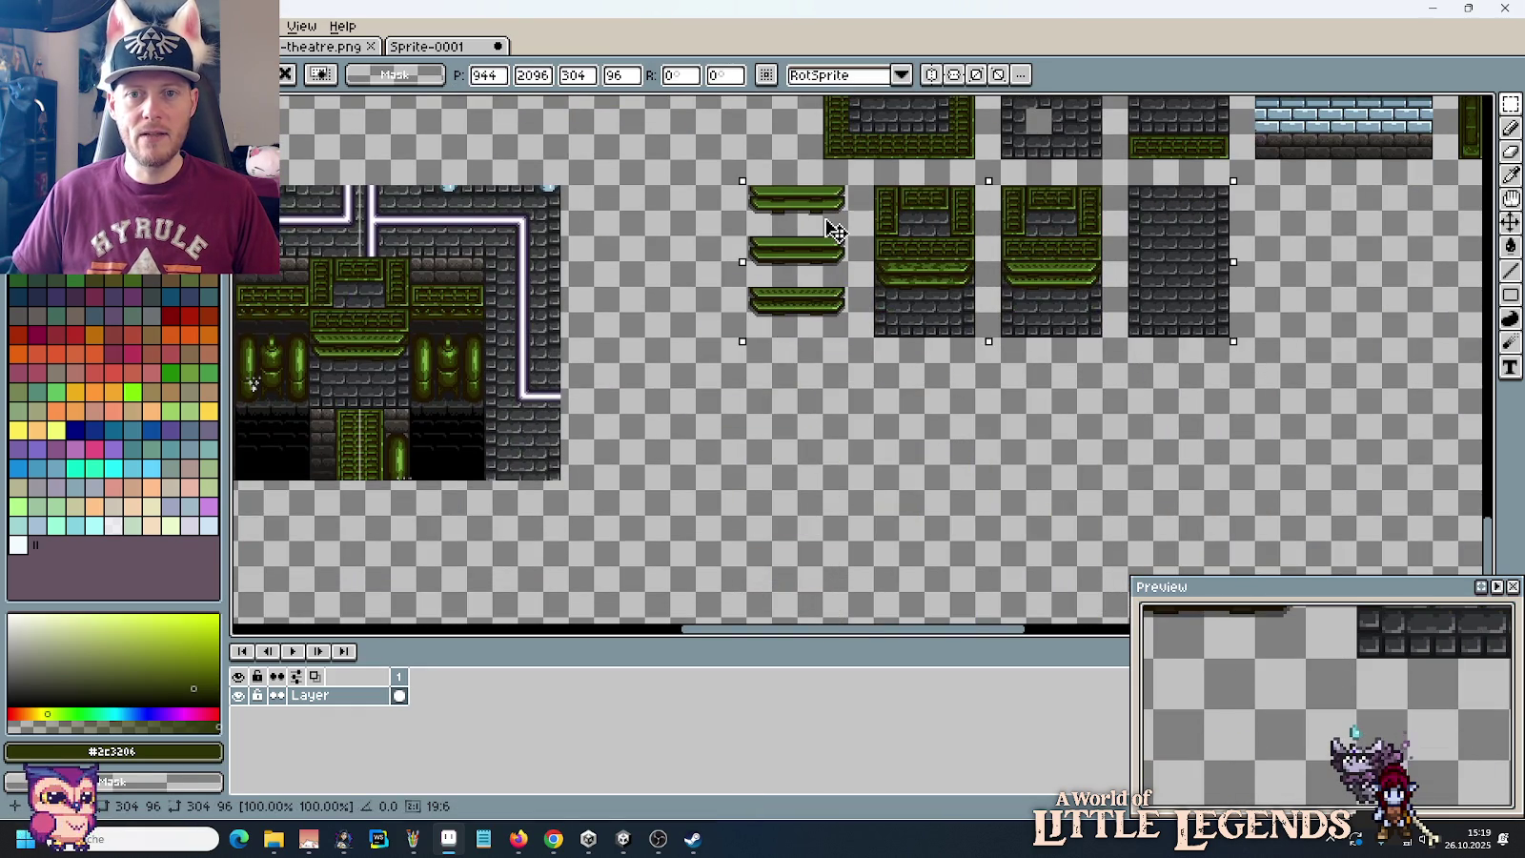
{"action": "key", "text": "ctrl+d"}
Step: Copy the ledge and stone tiles one tile to the right as a third variant
{"action": "scroll", "coordinate": [875, 333], "scroll_direction": "up", "scroll_amount": 1}
{"action": "scroll", "coordinate": [936, 330], "scroll_direction": "up", "scroll_amount": 1}
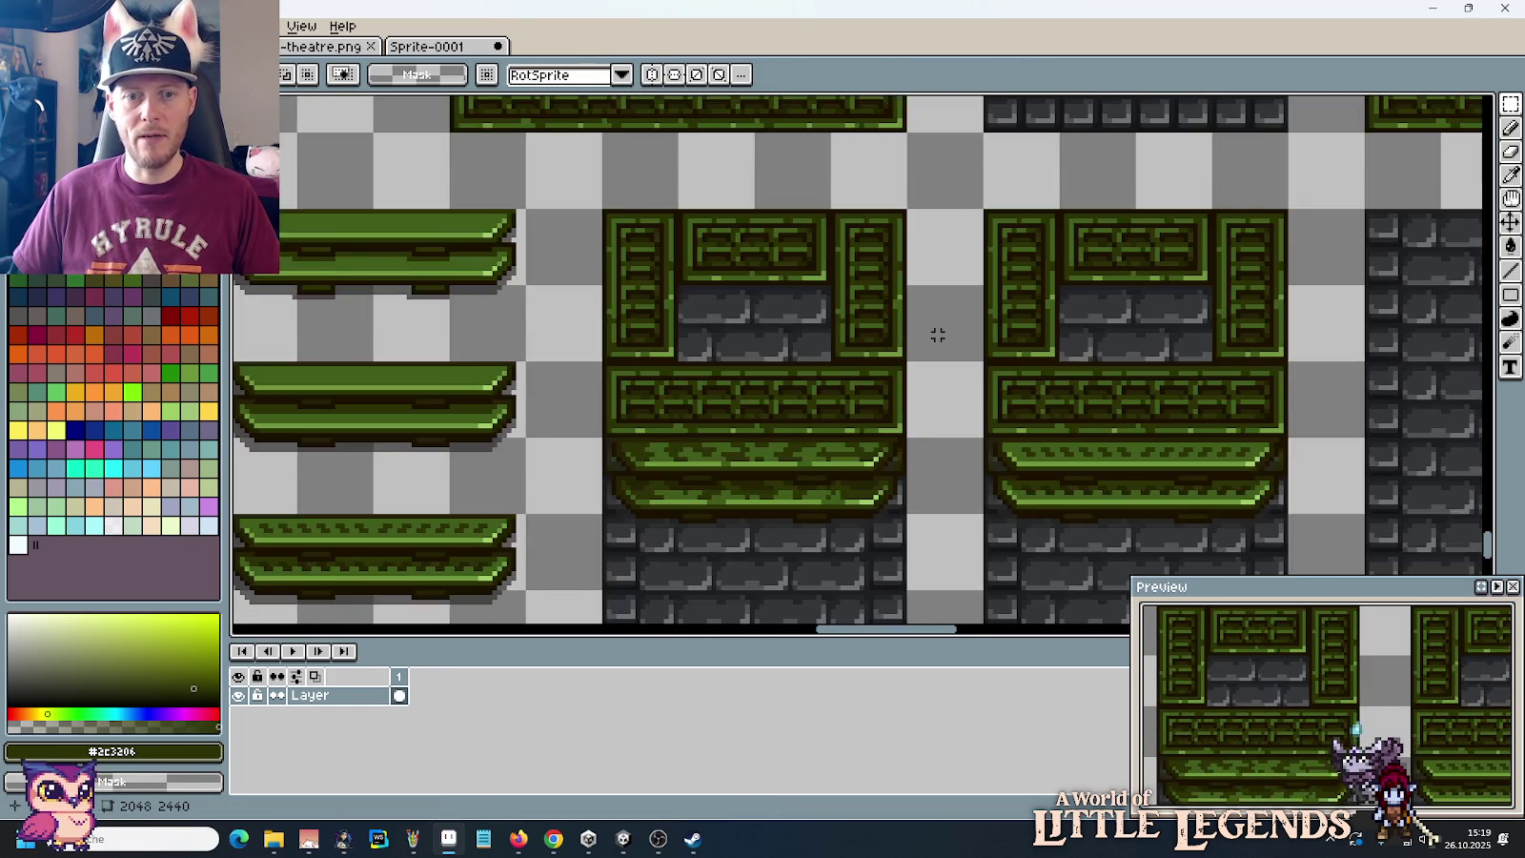
{"action": "scroll", "coordinate": [744, 313], "scroll_direction": "down", "scroll_amount": 1}
{"action": "left_click_drag", "start_coordinate": [744, 312], "coordinate": [663, 260]}
{"action": "left_click_drag", "start_coordinate": [644, 203], "coordinate": [1104, 511]}
{"action": "left_click_drag", "start_coordinate": [771, 450], "coordinate": [1025, 444]}
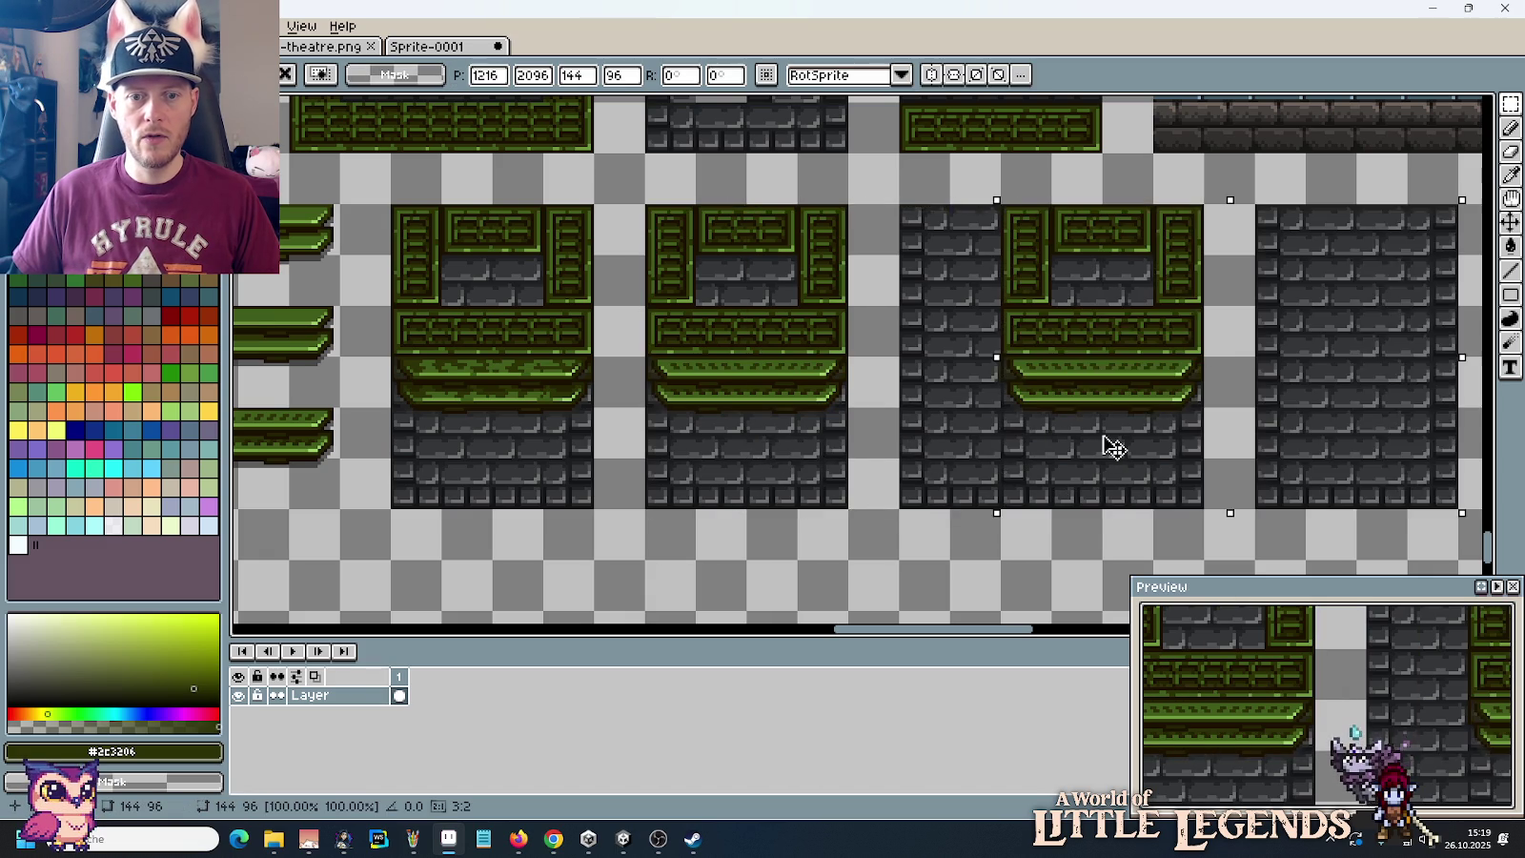
{"action": "key", "text": "ctrl+d"}
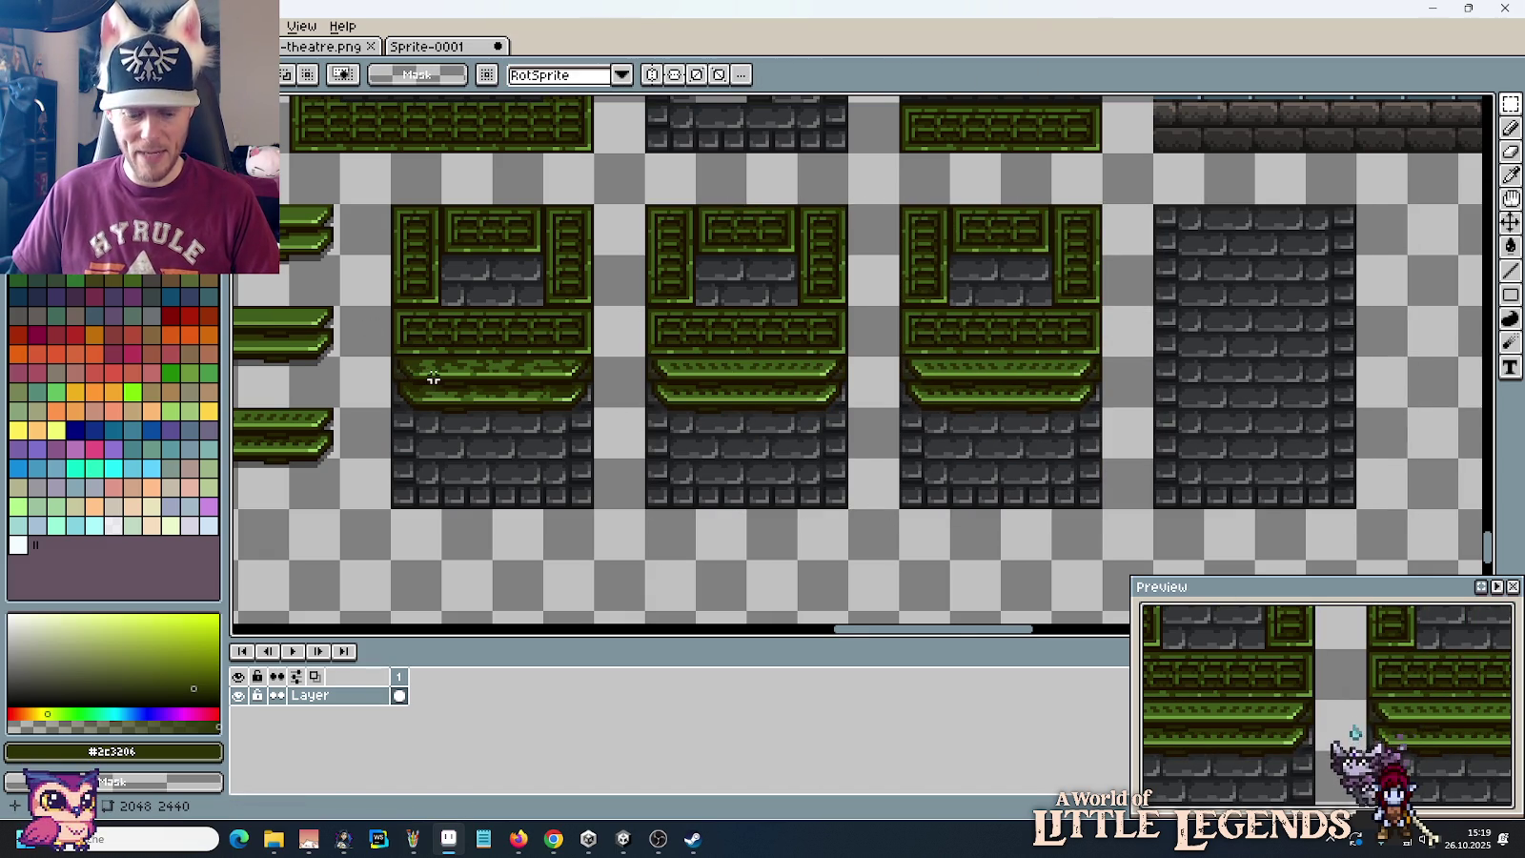
Step: Pick mid green #405d1b from the ledge with the Pencil active
{"action": "scroll", "coordinate": [434, 378], "scroll_direction": "up", "scroll_amount": 3}
{"action": "scroll", "coordinate": [790, 457], "scroll_direction": "up", "scroll_amount": 2}
{"action": "scroll", "coordinate": [769, 381], "scroll_direction": "up", "scroll_amount": 1}
{"action": "key", "text": "b"}
{"action": "left_click", "coordinate": [775, 401], "text": "alt"}
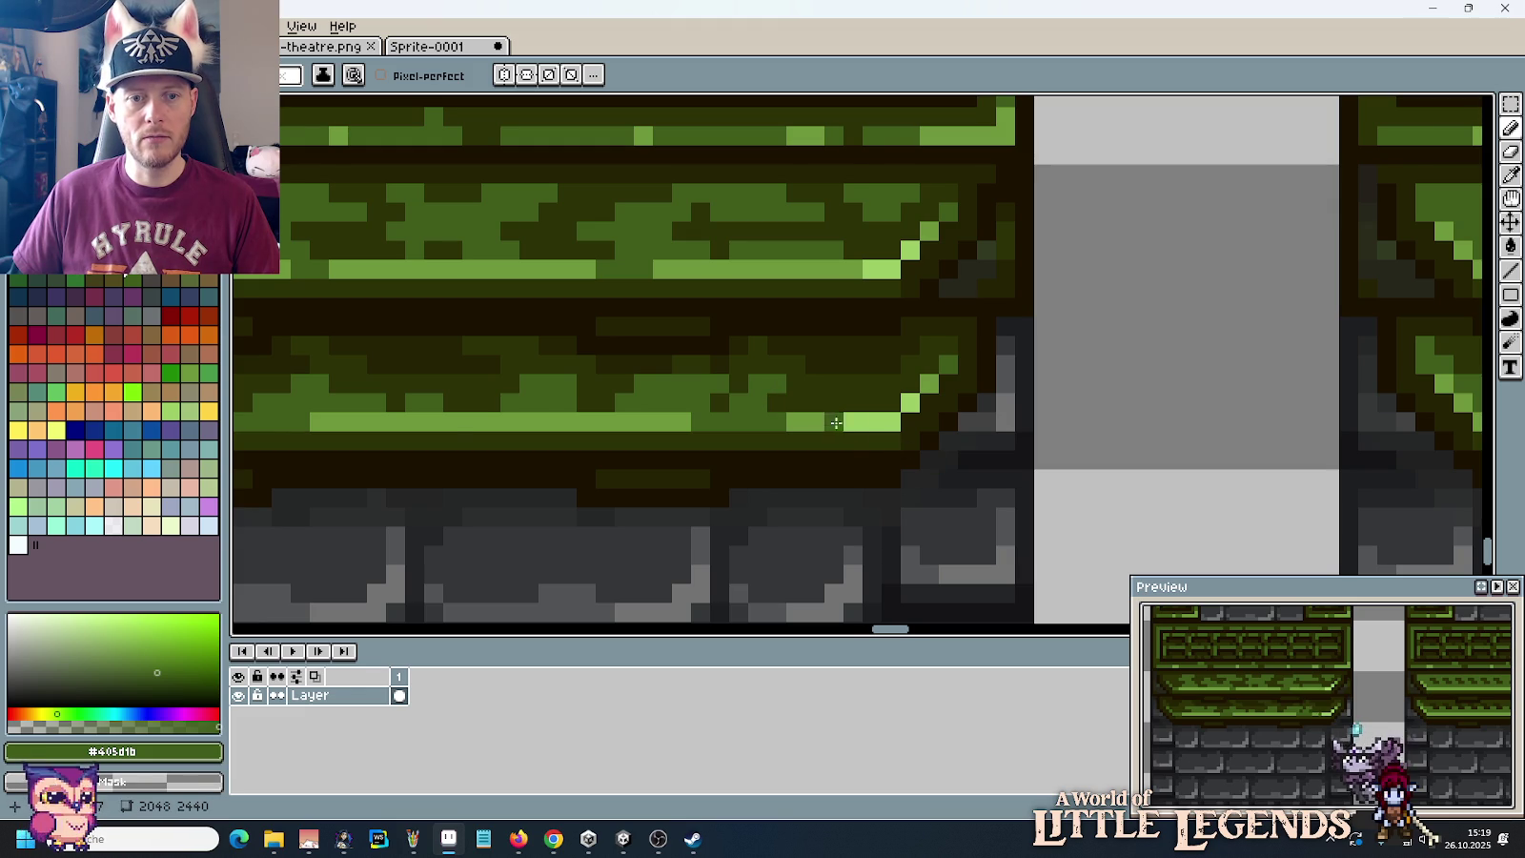
Step: Paint near-black #1c1201 pixels into the notch row at the ledge's left end
{"action": "scroll", "coordinate": [810, 420], "scroll_direction": "down", "scroll_amount": 2}
{"action": "scroll", "coordinate": [856, 448], "scroll_direction": "down", "scroll_amount": 3}
{"action": "scroll", "coordinate": [771, 400], "scroll_direction": "up", "scroll_amount": 2}
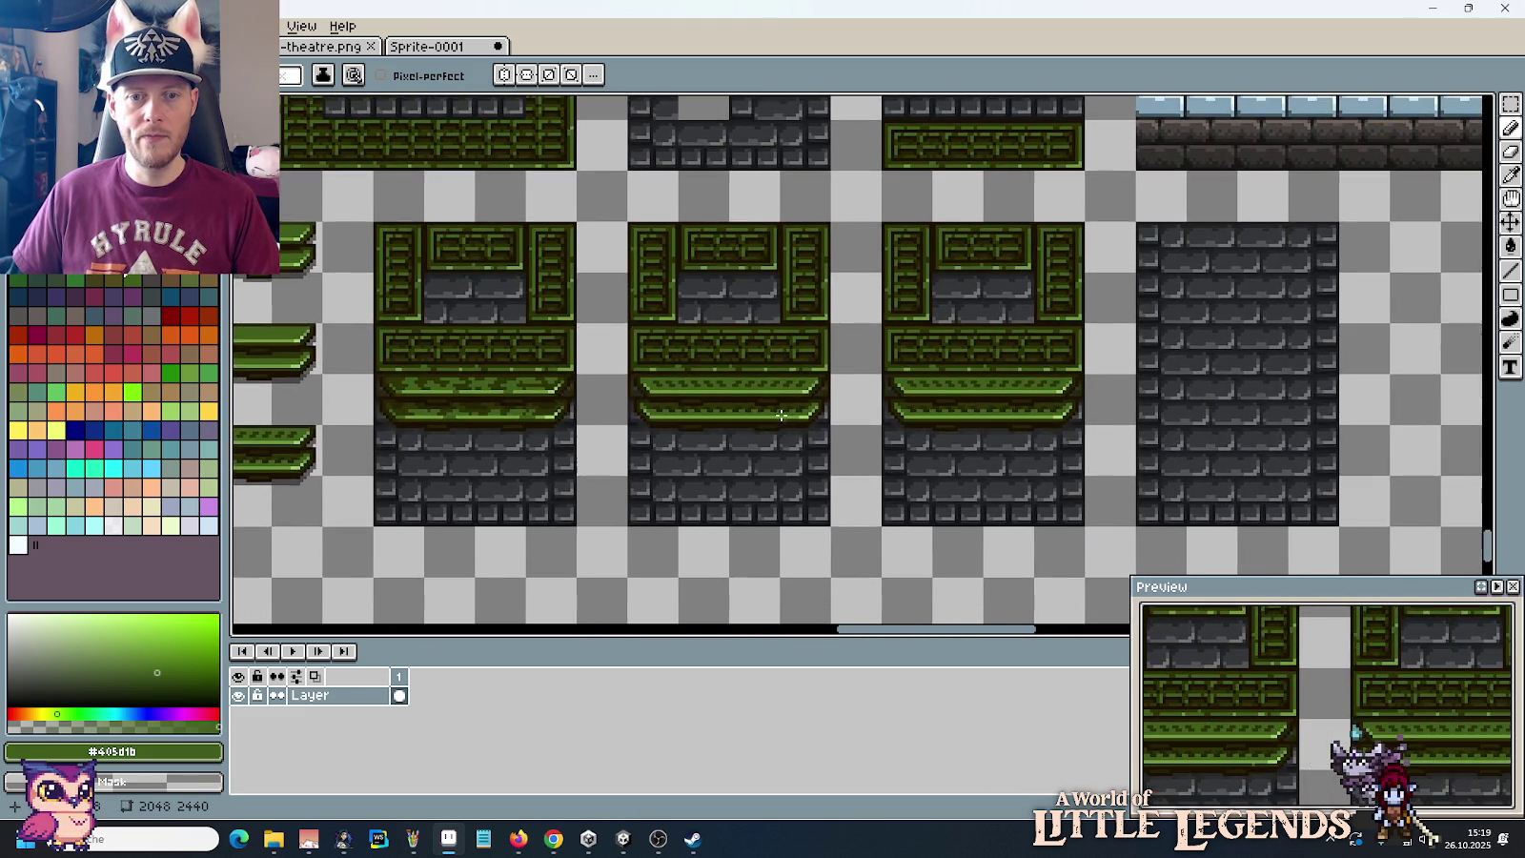
{"action": "scroll", "coordinate": [719, 385], "scroll_direction": "up", "scroll_amount": 1}
{"action": "scroll", "coordinate": [792, 381], "scroll_direction": "up", "scroll_amount": 1}
{"action": "scroll", "coordinate": [867, 372], "scroll_direction": "up", "scroll_amount": 2}
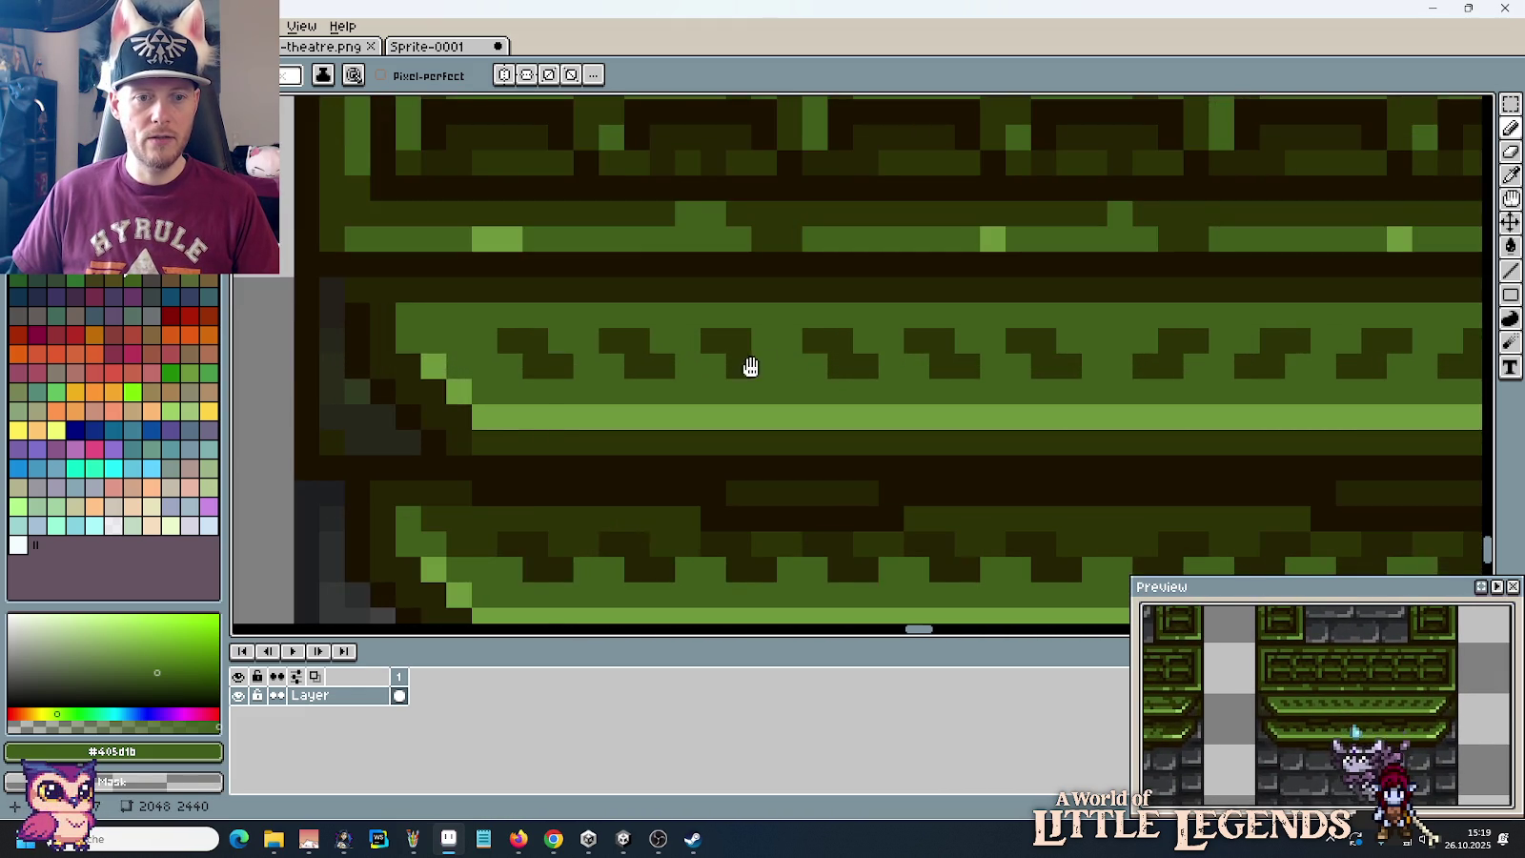
{"action": "left_click_drag", "start_coordinate": [749, 364], "coordinate": [912, 368]}
{"action": "key", "text": "i"}
{"action": "left_click", "coordinate": [536, 353]}
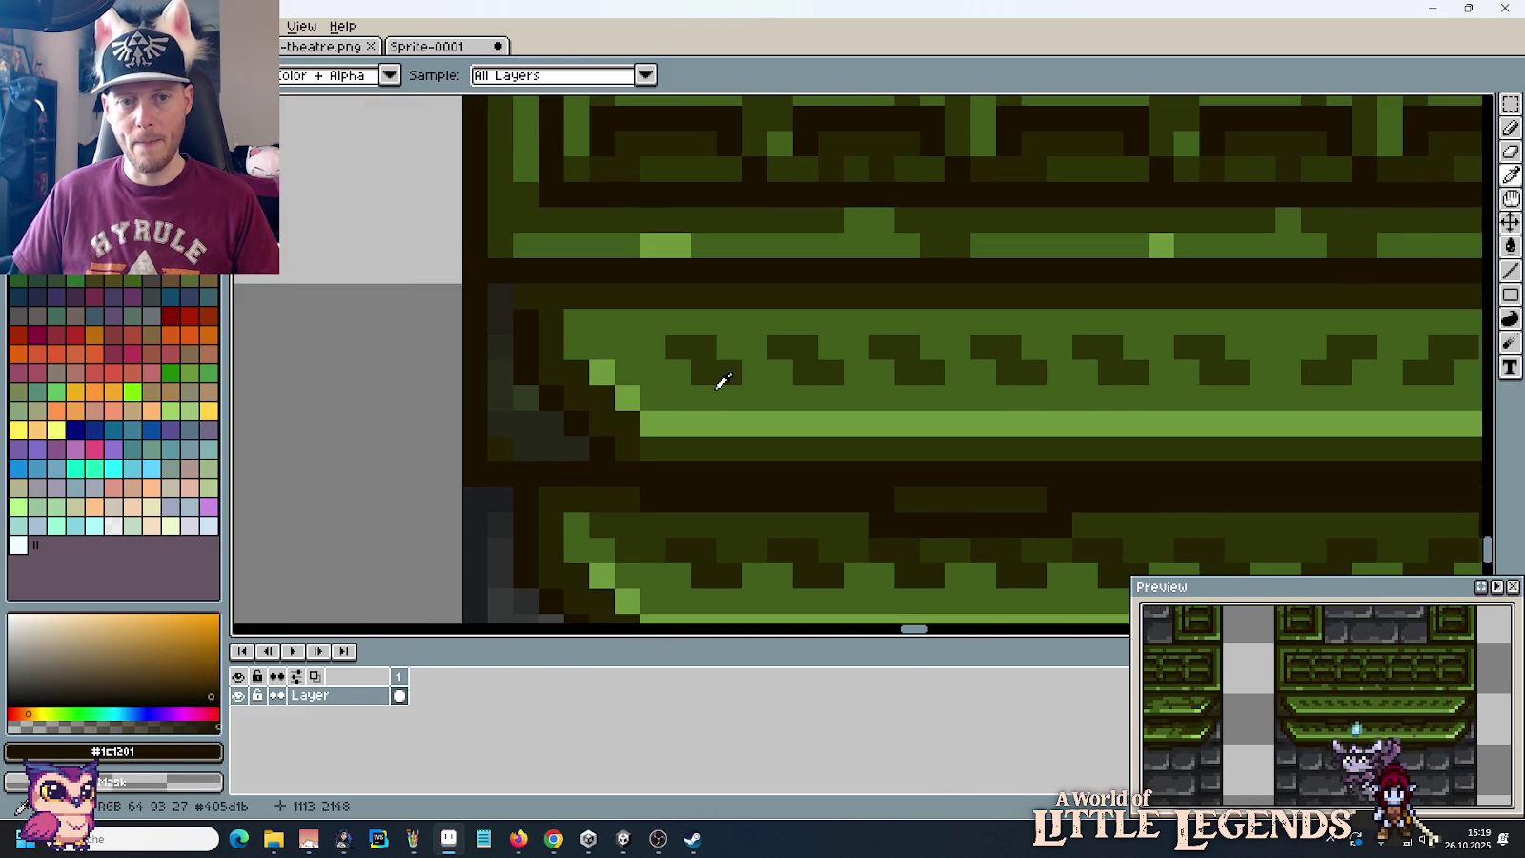
{"action": "key", "text": "b"}
{"action": "left_click_drag", "start_coordinate": [679, 347], "coordinate": [694, 350]}
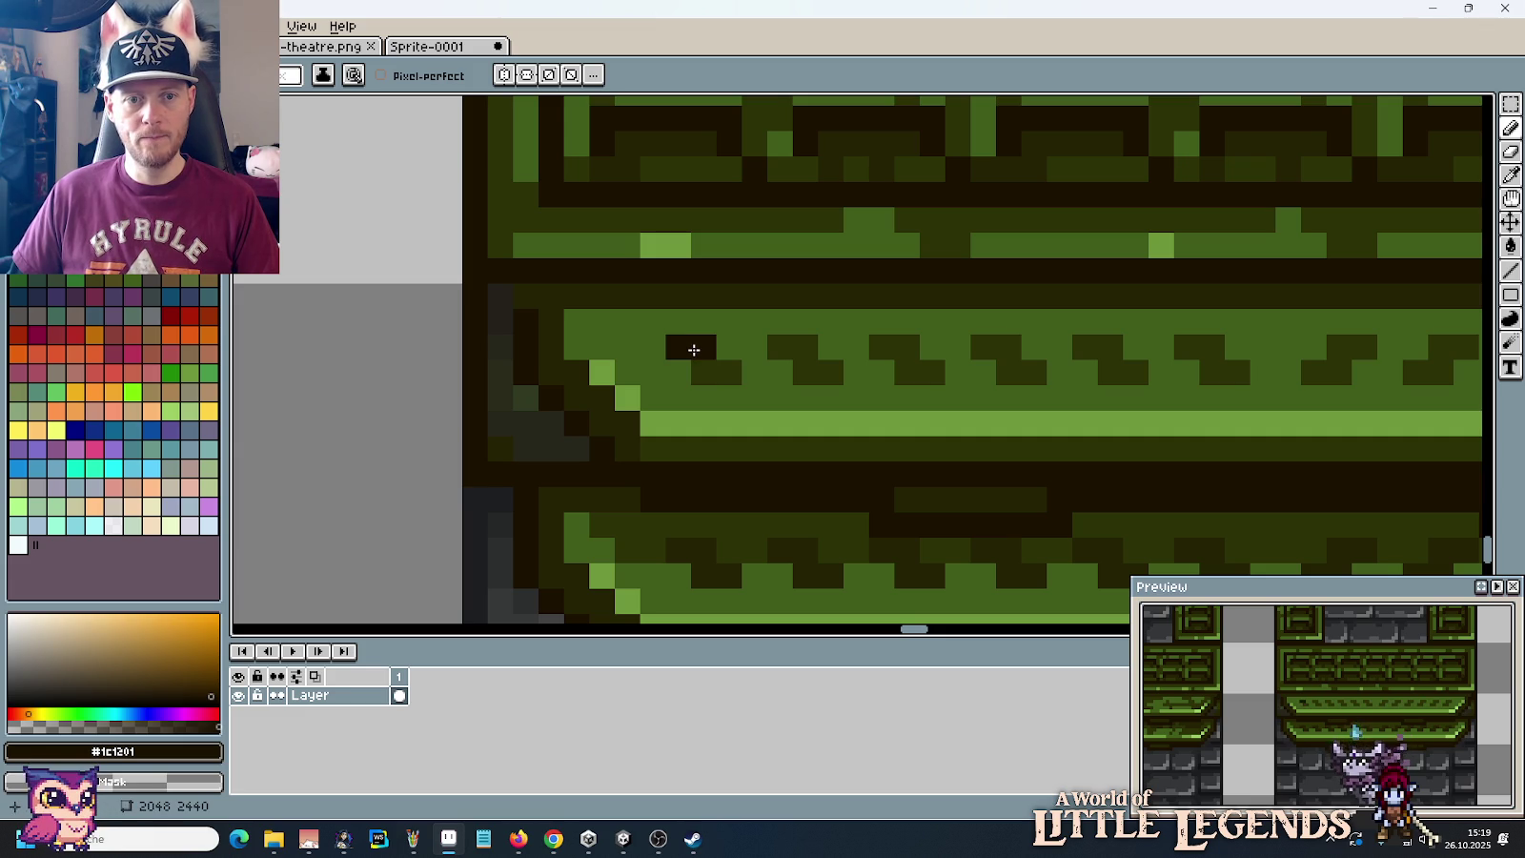
{"action": "left_click", "coordinate": [722, 365]}
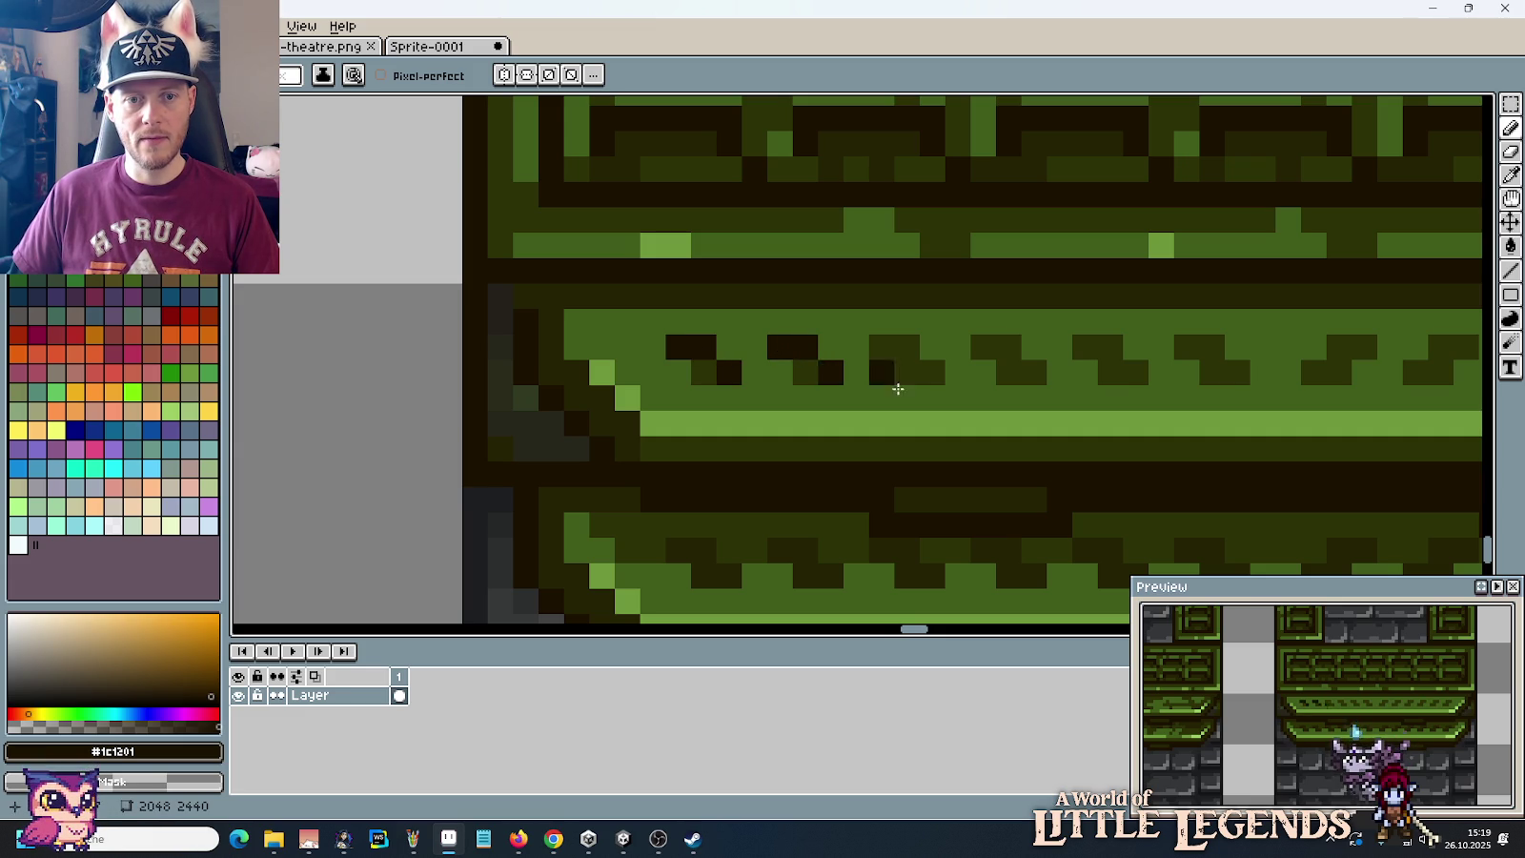
Step: Sample the dark #252304, then the dark olive #2c3206, from the ledge
{"action": "scroll", "coordinate": [898, 389], "scroll_direction": "down", "scroll_amount": 2}
{"action": "scroll", "coordinate": [953, 391], "scroll_direction": "down", "scroll_amount": 1}
{"action": "scroll", "coordinate": [1004, 392], "scroll_direction": "up", "scroll_amount": 3}
{"action": "key", "text": "i"}
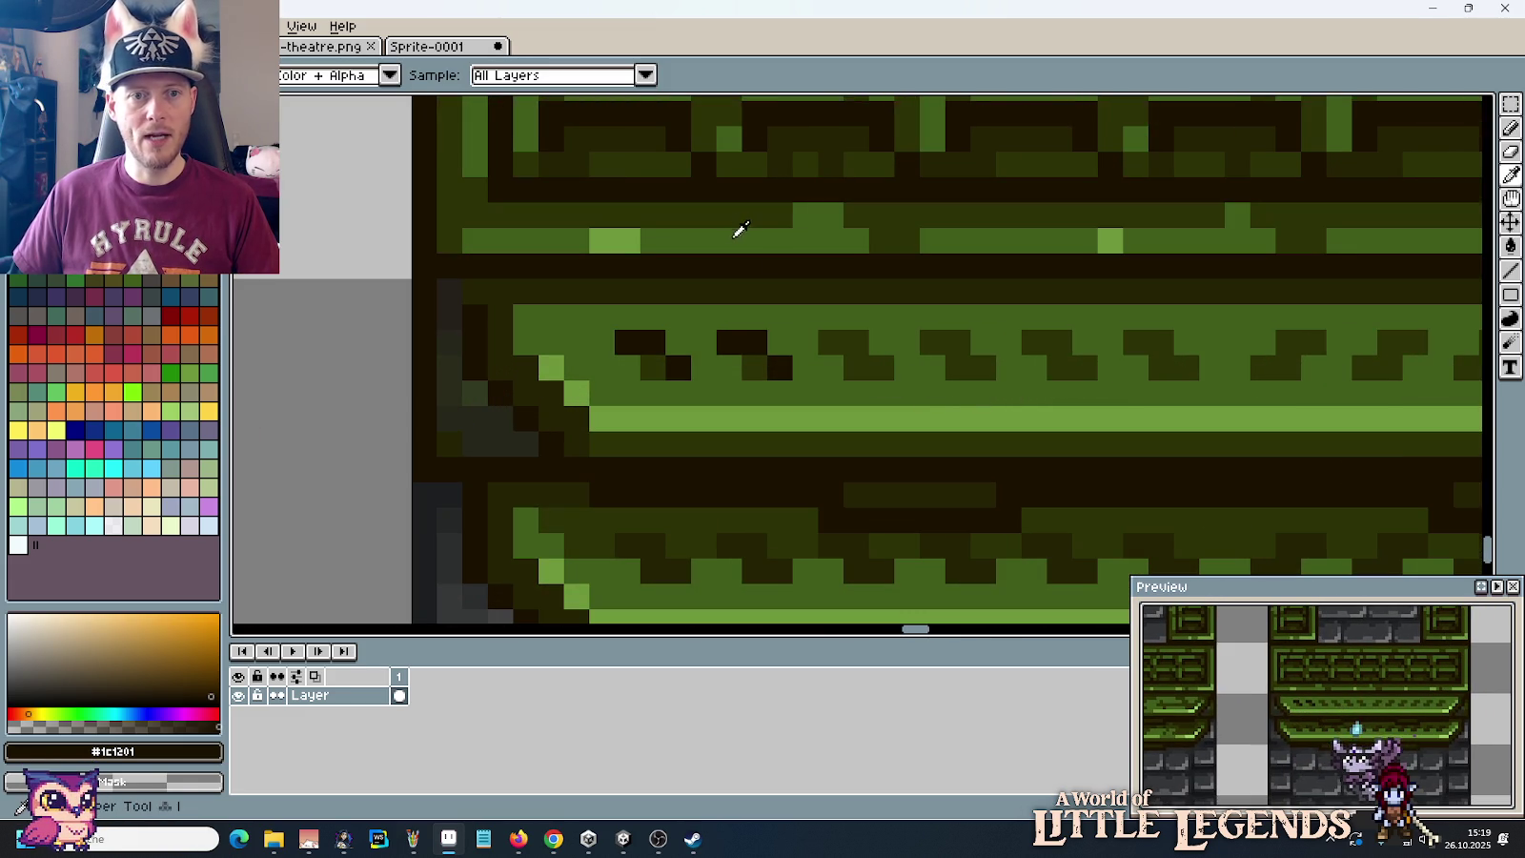
{"action": "left_click", "coordinate": [675, 555]}
{"action": "key", "text": "b"}
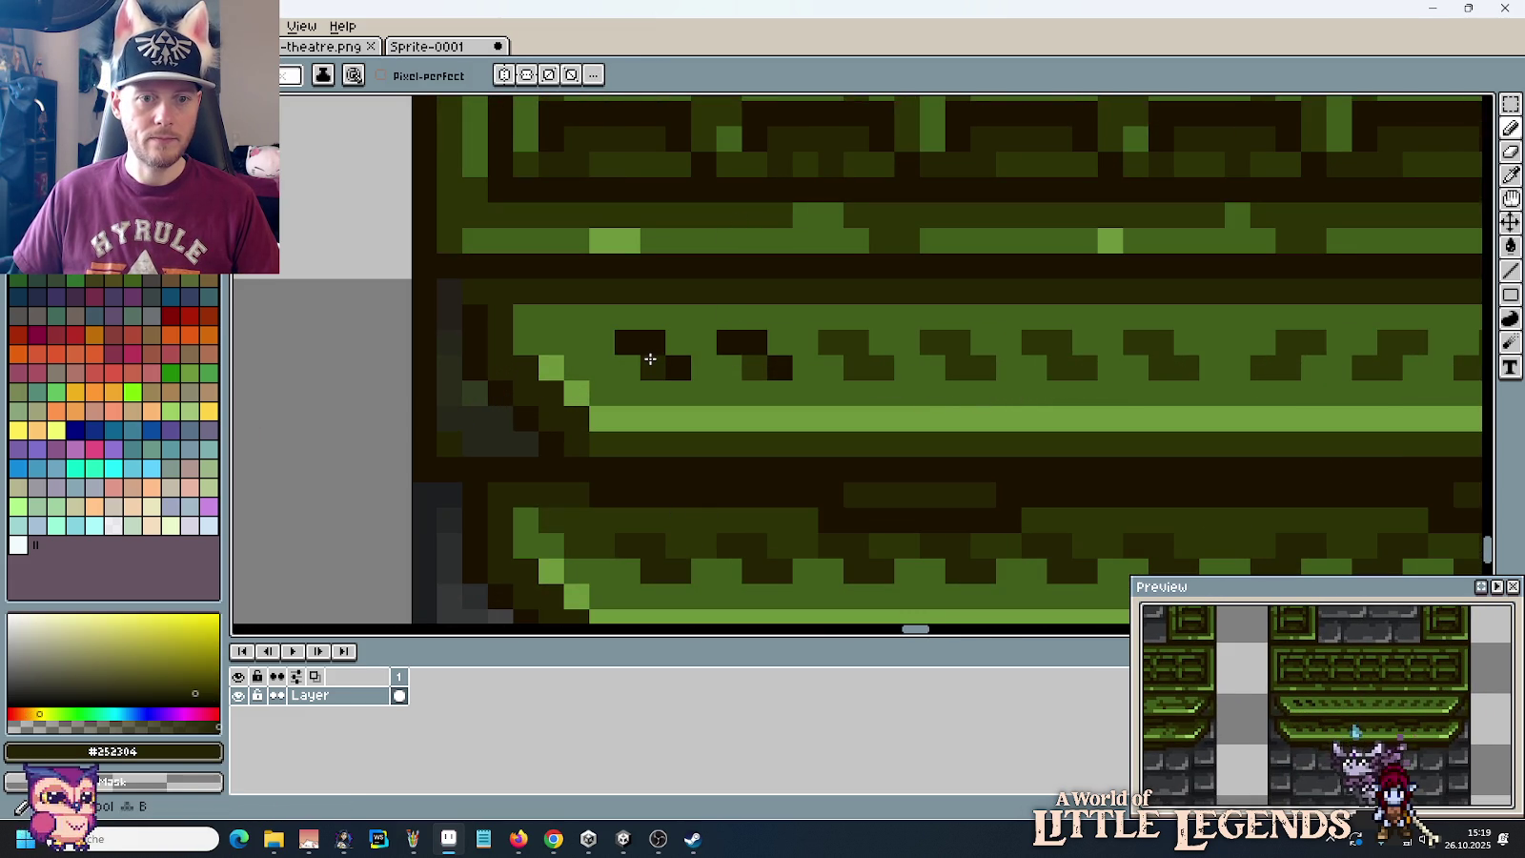
{"action": "key", "text": "i"}
{"action": "left_click", "coordinate": [766, 358]}
{"action": "key", "text": "b"}
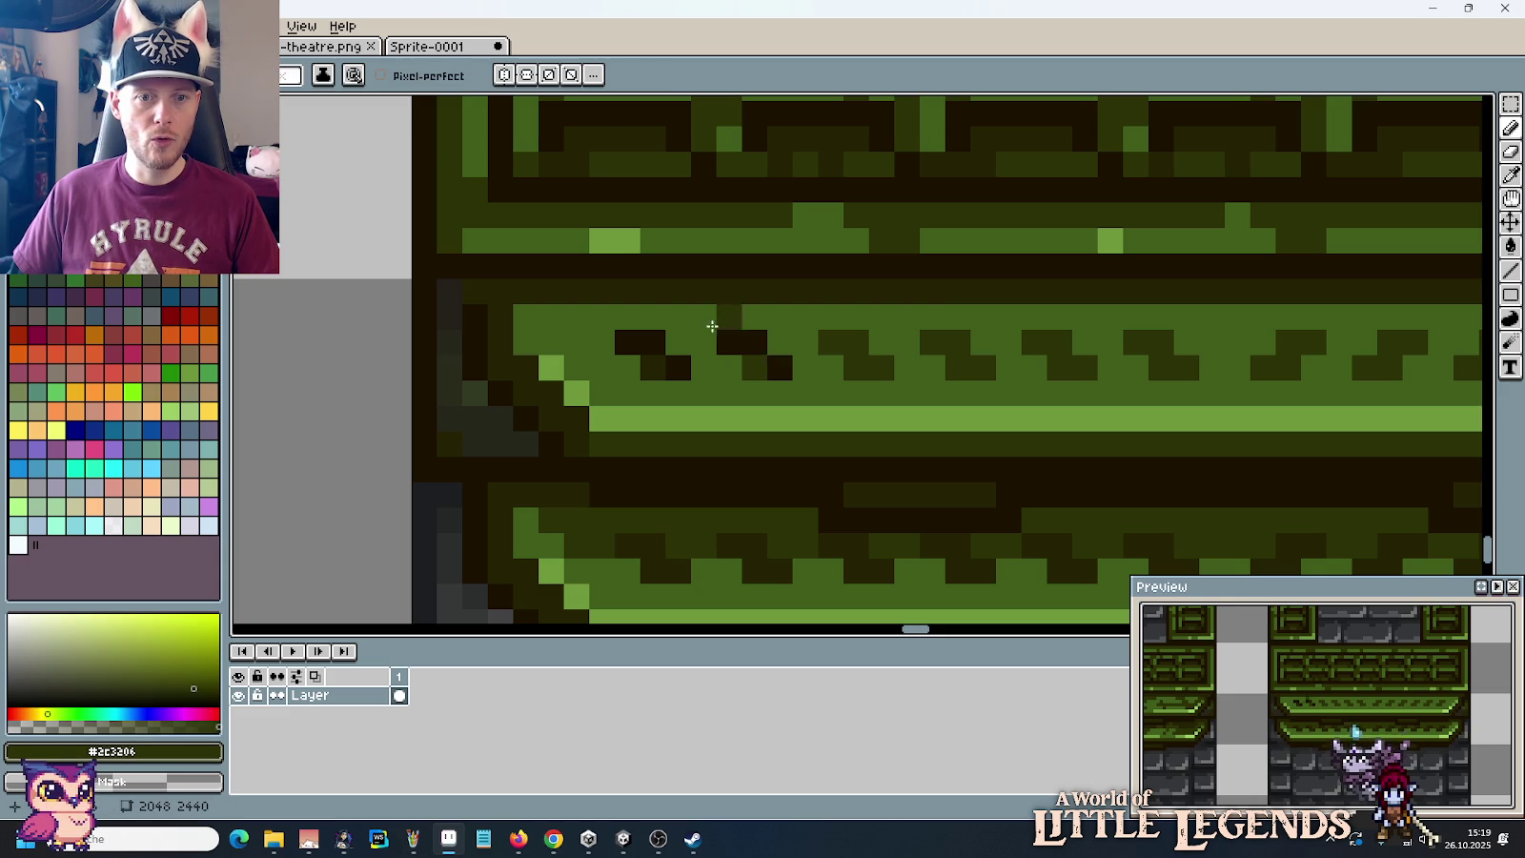
Step: Paint three dark notch pixels along the ledge trim
{"action": "key", "text": "i"}
{"action": "scroll", "coordinate": [776, 343], "scroll_direction": "down", "scroll_amount": 3}
{"action": "scroll", "coordinate": [810, 181], "scroll_direction": "down", "scroll_amount": 1}
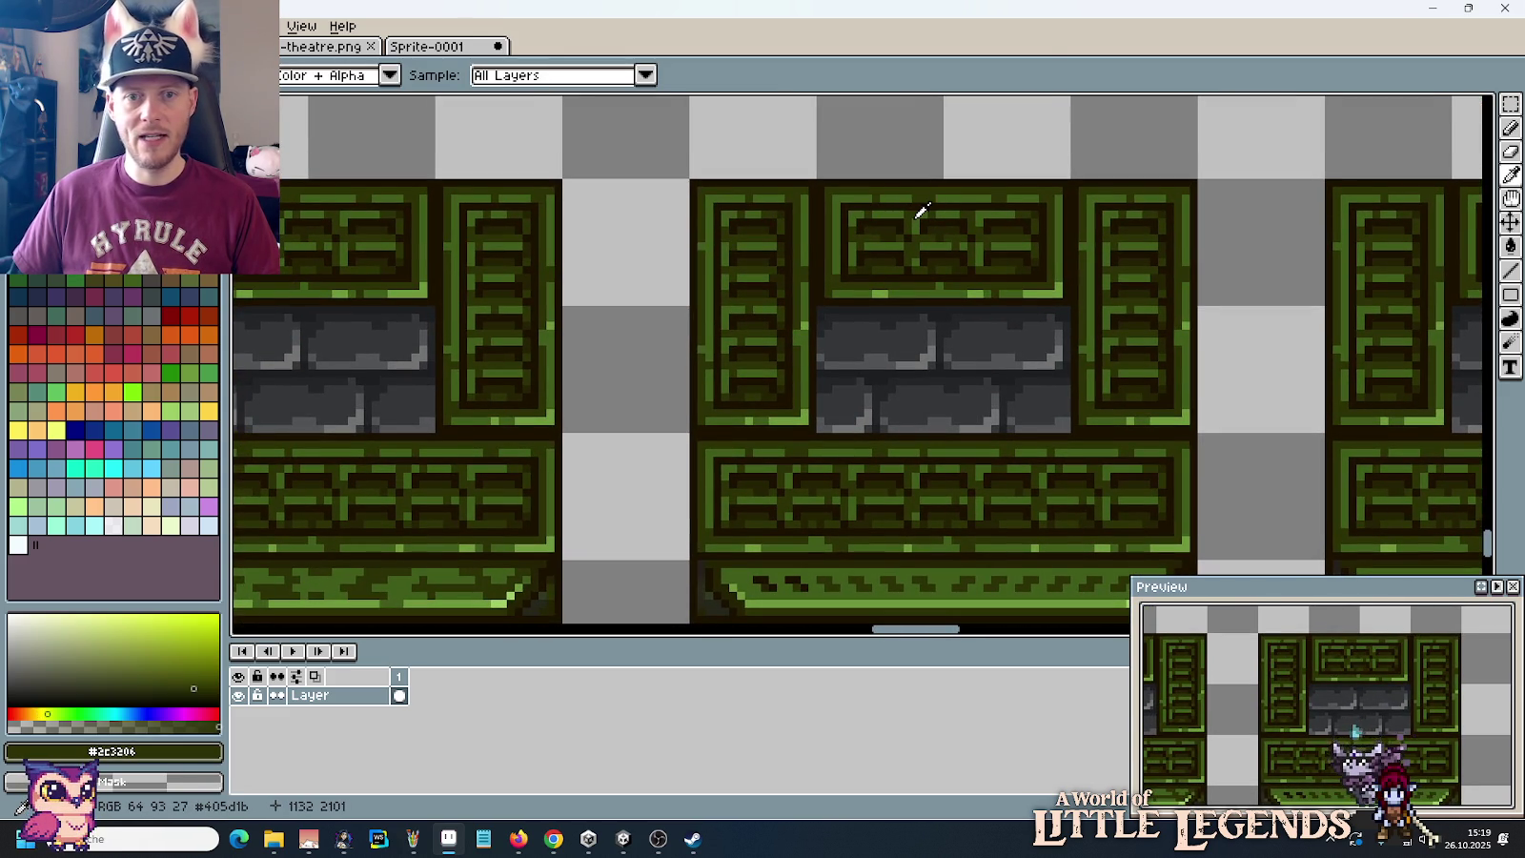
{"action": "scroll", "coordinate": [838, 538], "scroll_direction": "up", "scroll_amount": 2}
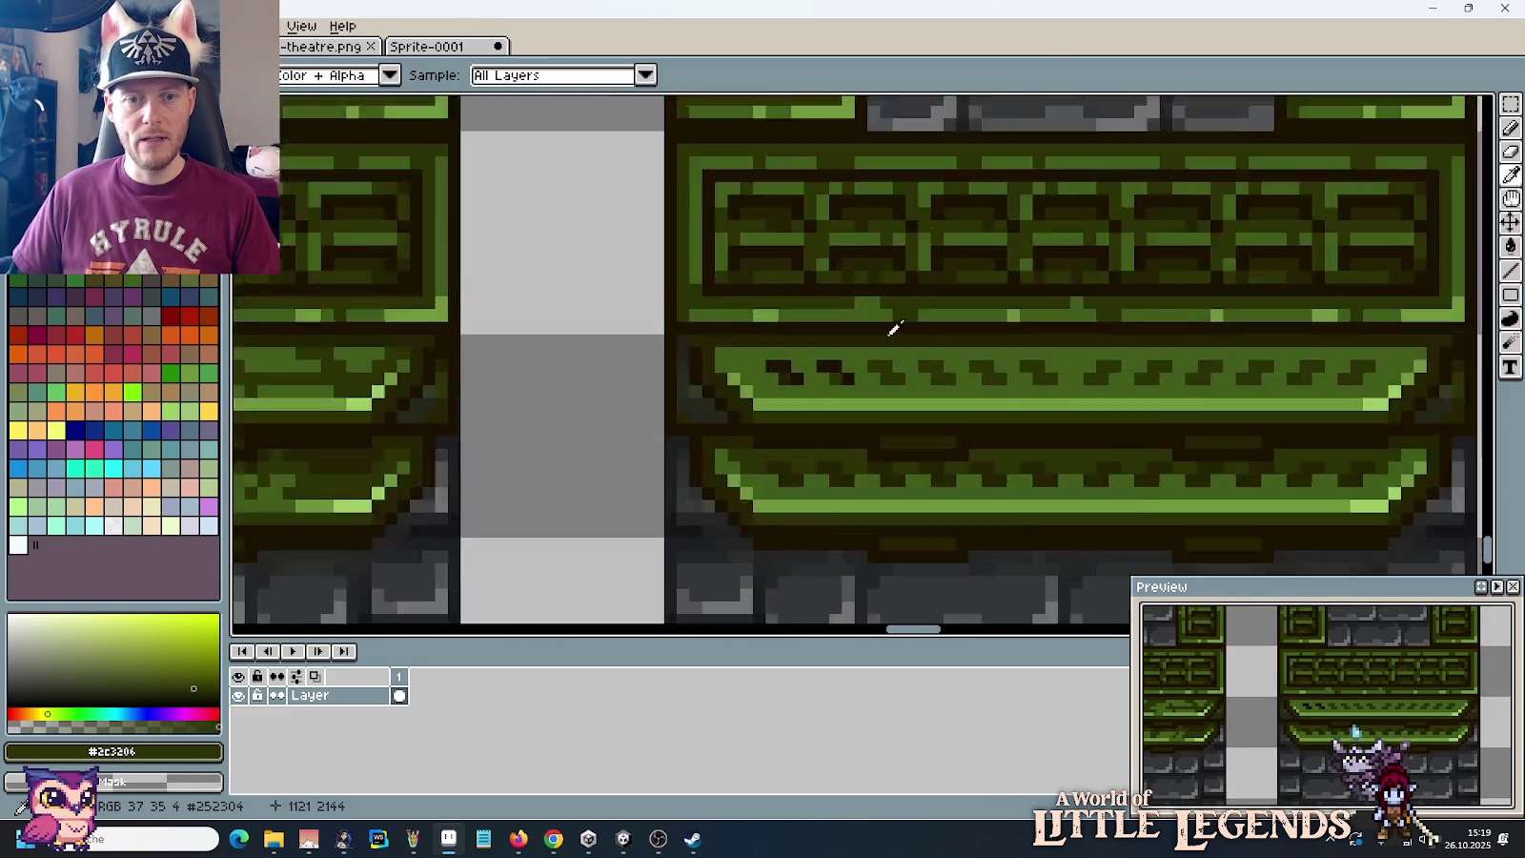
{"action": "scroll", "coordinate": [886, 343], "scroll_direction": "up", "scroll_amount": 2}
{"action": "key", "text": "b"}
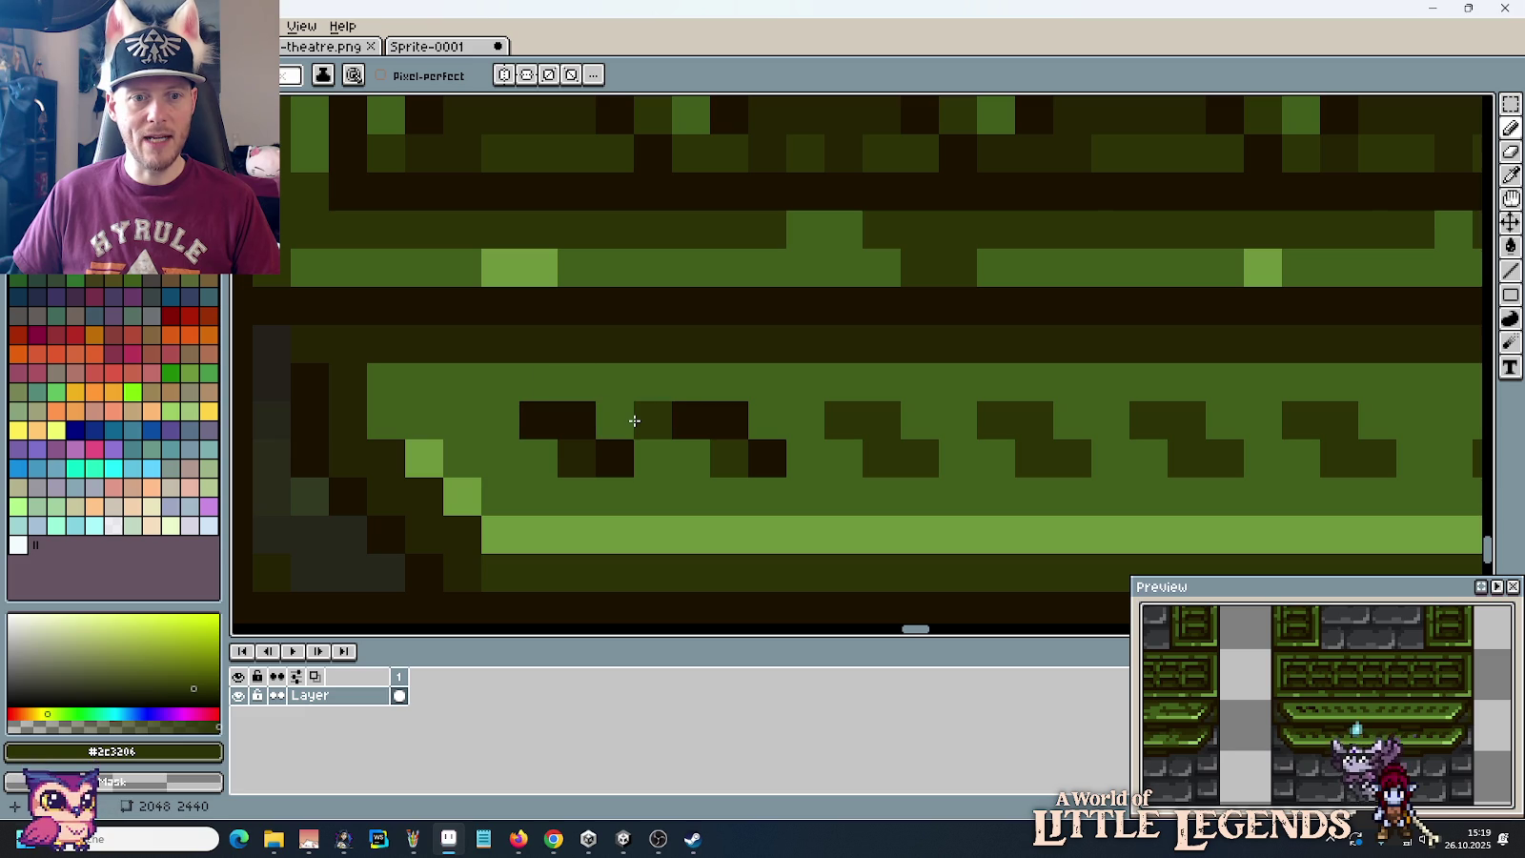
{"action": "left_click", "coordinate": [614, 419]}
{"action": "left_click", "coordinate": [806, 420]}
{"action": "left_click", "coordinate": [767, 419]}
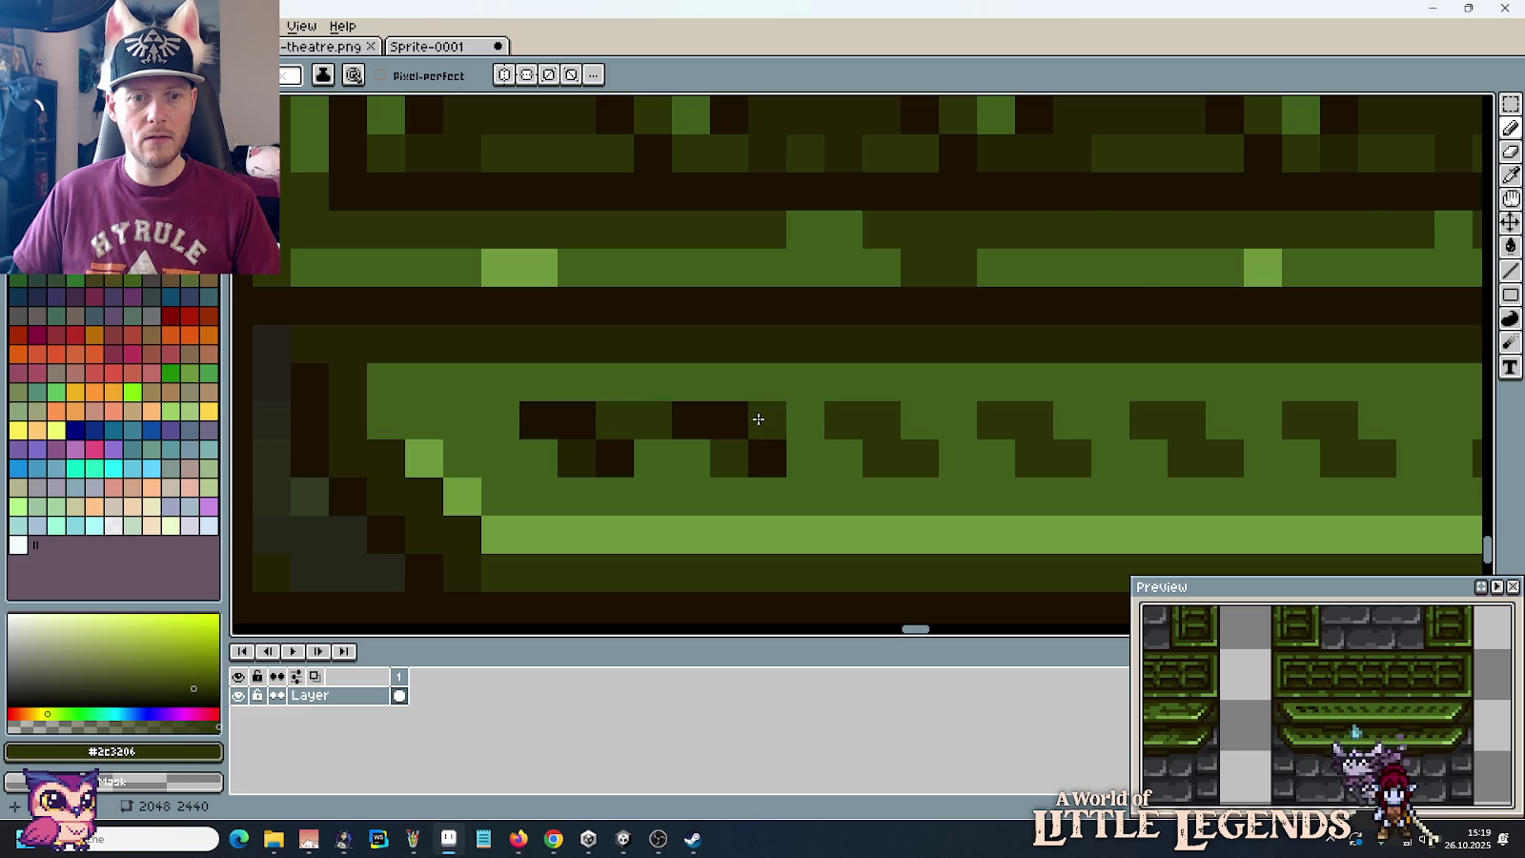
Step: Select a section of the notch pattern, shift it into place and deselect
{"action": "scroll", "coordinate": [772, 410], "scroll_direction": "down", "scroll_amount": 4}
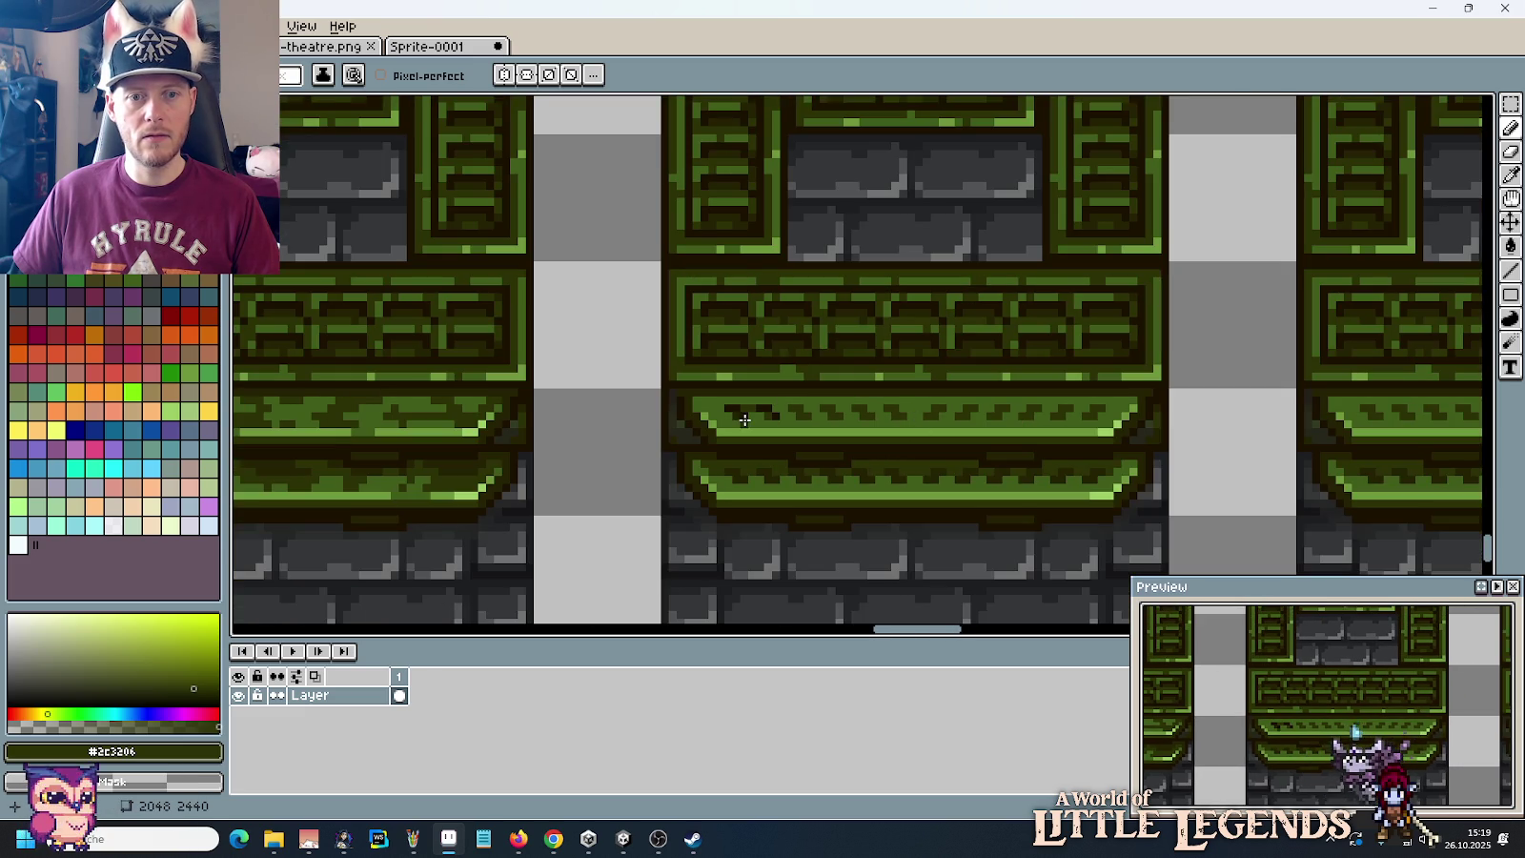
{"action": "scroll", "coordinate": [744, 420], "scroll_direction": "up", "scroll_amount": 4}
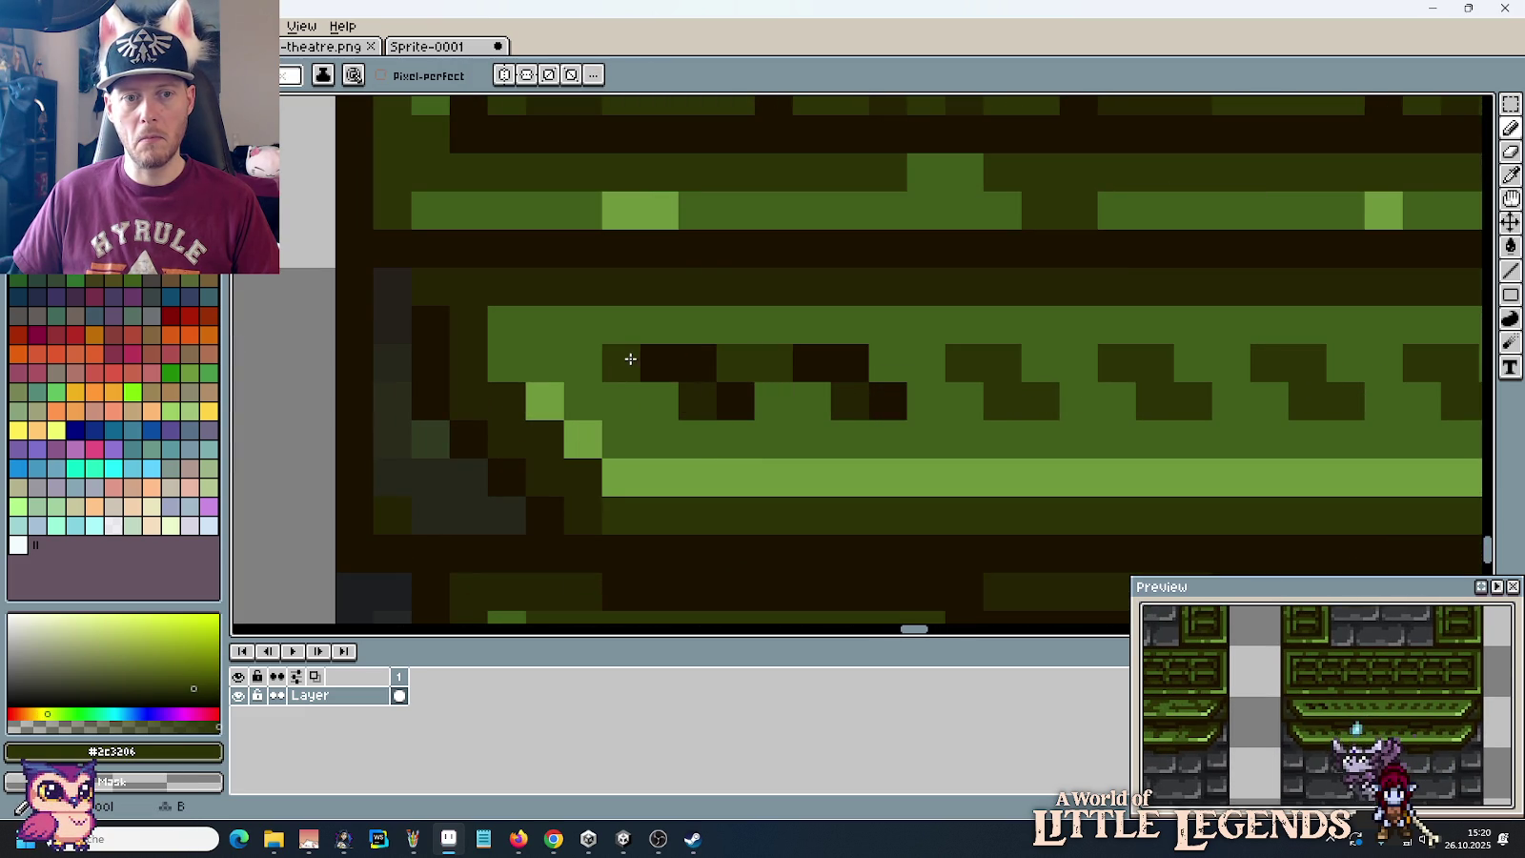
{"action": "scroll", "coordinate": [648, 362], "scroll_direction": "down", "scroll_amount": 2}
{"action": "scroll", "coordinate": [715, 367], "scroll_direction": "down", "scroll_amount": 2}
{"action": "scroll", "coordinate": [853, 373], "scroll_direction": "up", "scroll_amount": 4}
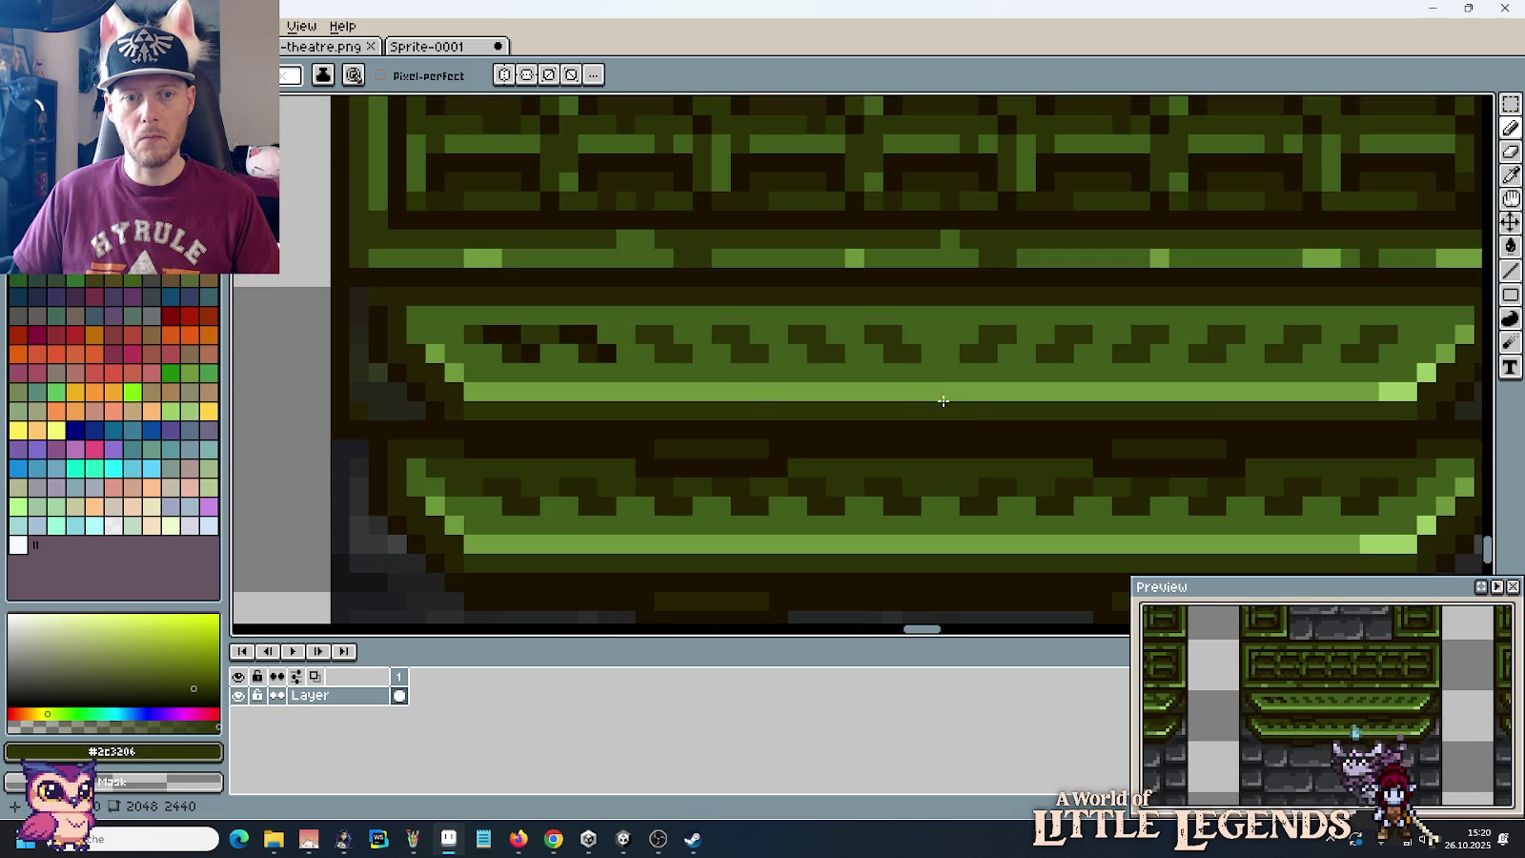
{"action": "key", "text": "m"}
{"action": "mouse_move", "coordinate": [578, 306]}
{"action": "left_mouse_down"}
{"action": "mouse_move", "coordinate": [617, 344]}
{"action": "mouse_move", "coordinate": [467, 380]}
{"action": "mouse_move", "coordinate": [672, 355]}
{"action": "mouse_move", "coordinate": [674, 367]}
{"action": "left_mouse_up"}
{"action": "key", "text": "Delete"}
{"action": "key", "text": "Return"}
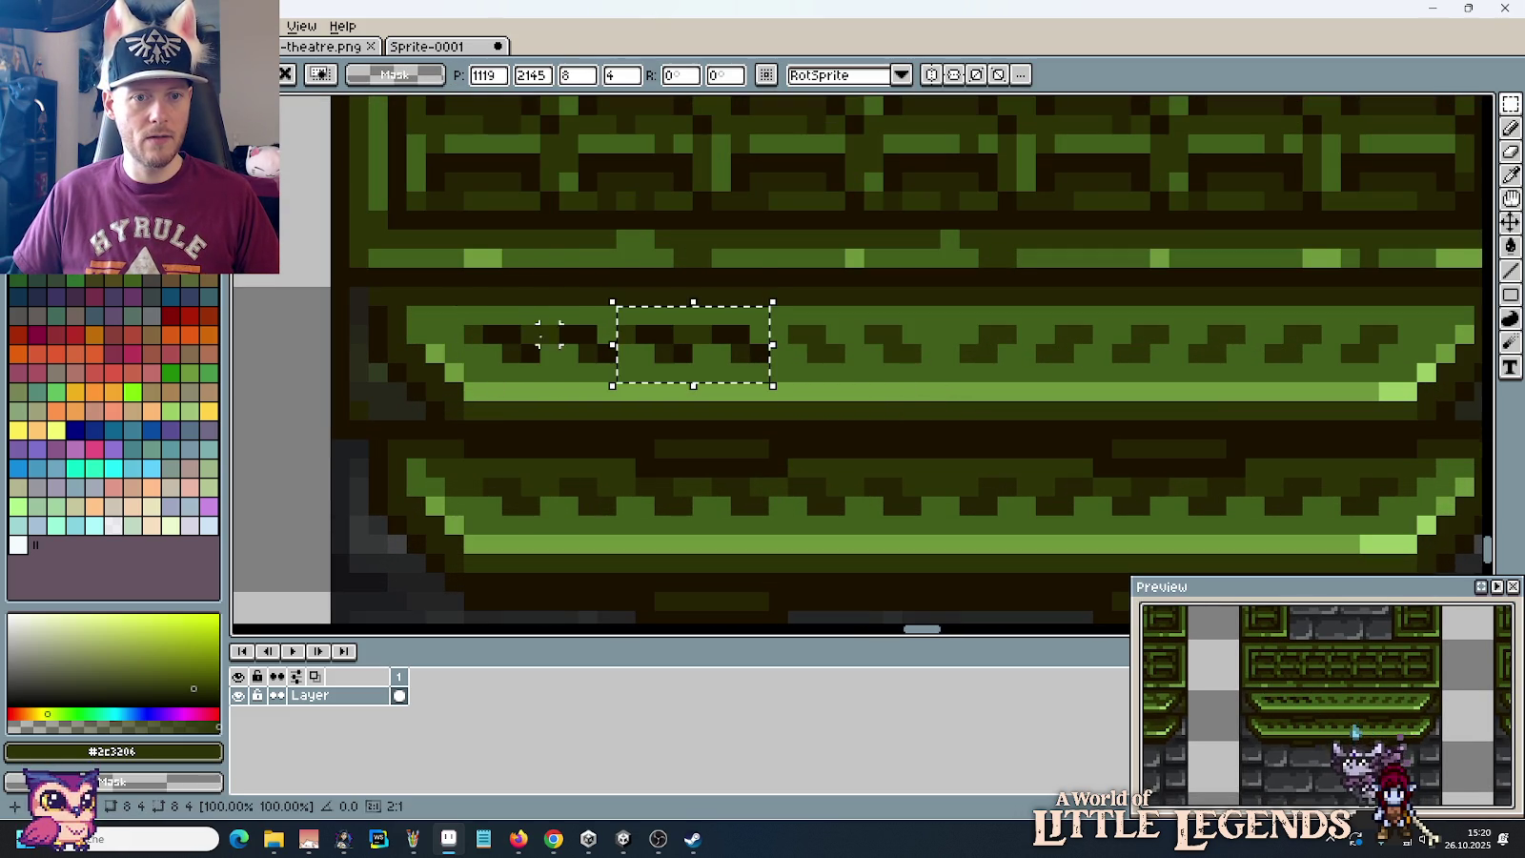
{"action": "key", "text": "ctrl+d"}
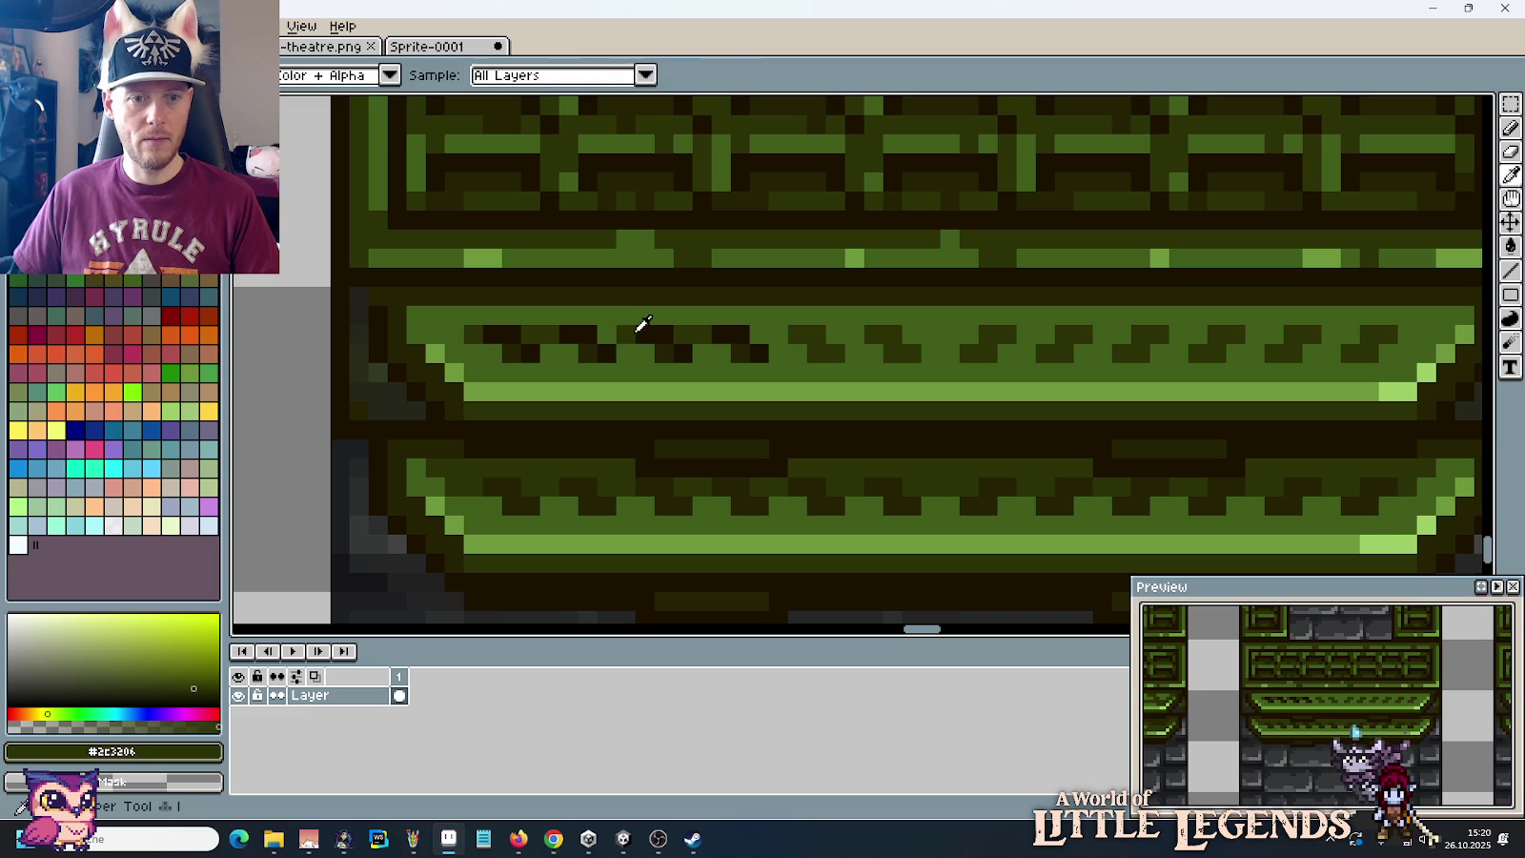
{"action": "key", "text": "b"}
Step: Move a strip of the upper notch row further right and undo a stray line
{"action": "key", "text": "m"}
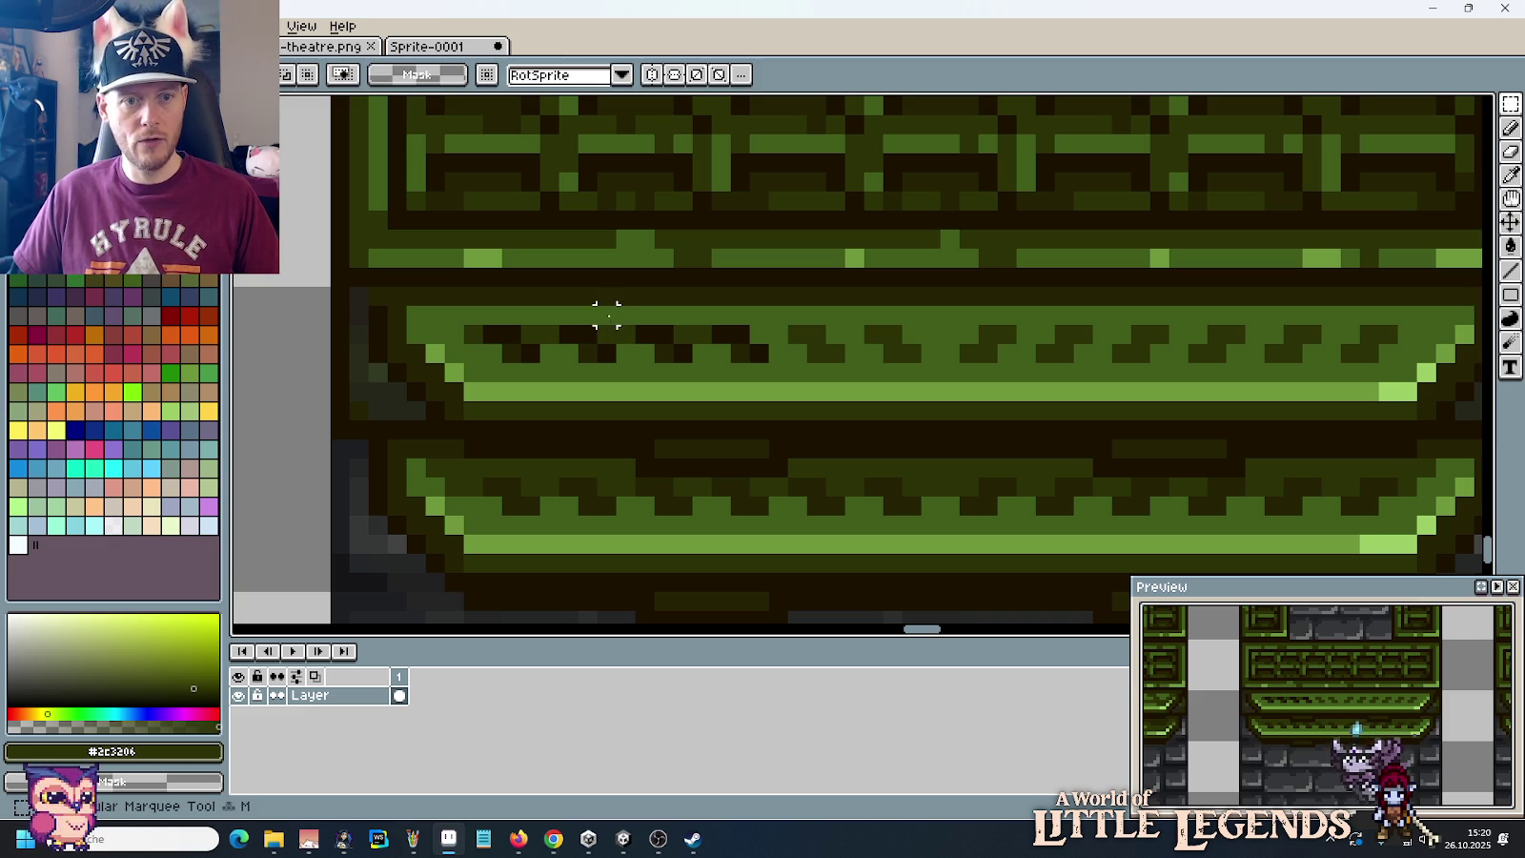
{"action": "left_click_drag", "start_coordinate": [527, 313], "coordinate": [710, 354]}
{"action": "left_click_drag", "start_coordinate": [760, 370], "coordinate": [837, 364]}
{"action": "left_click", "coordinate": [1064, 333]}
{"action": "scroll", "coordinate": [1064, 333], "scroll_direction": "down", "scroll_amount": 3}
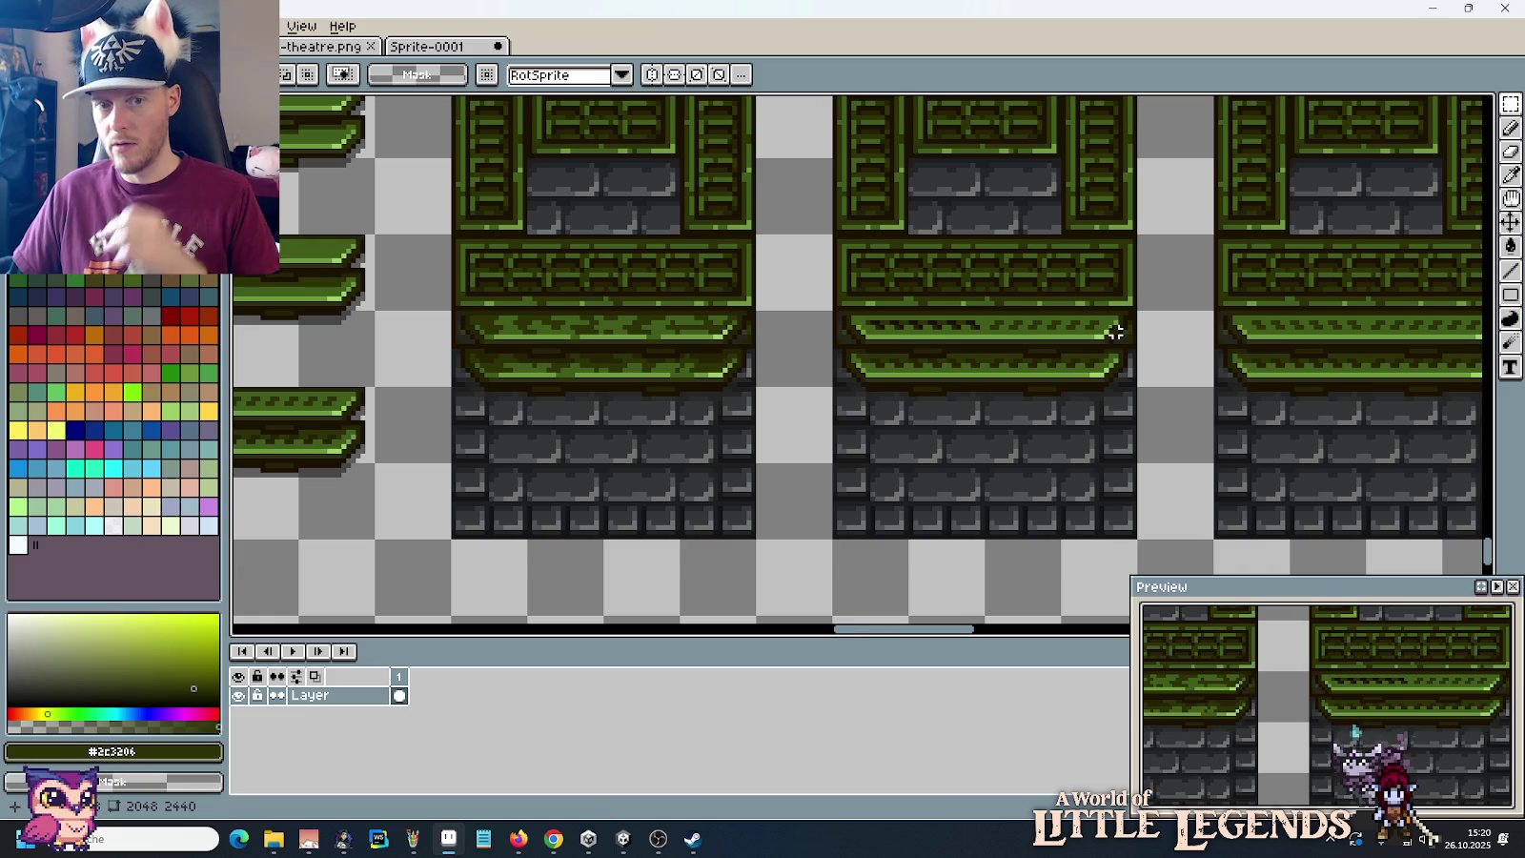
{"action": "scroll", "coordinate": [1015, 314], "scroll_direction": "up", "scroll_amount": 2}
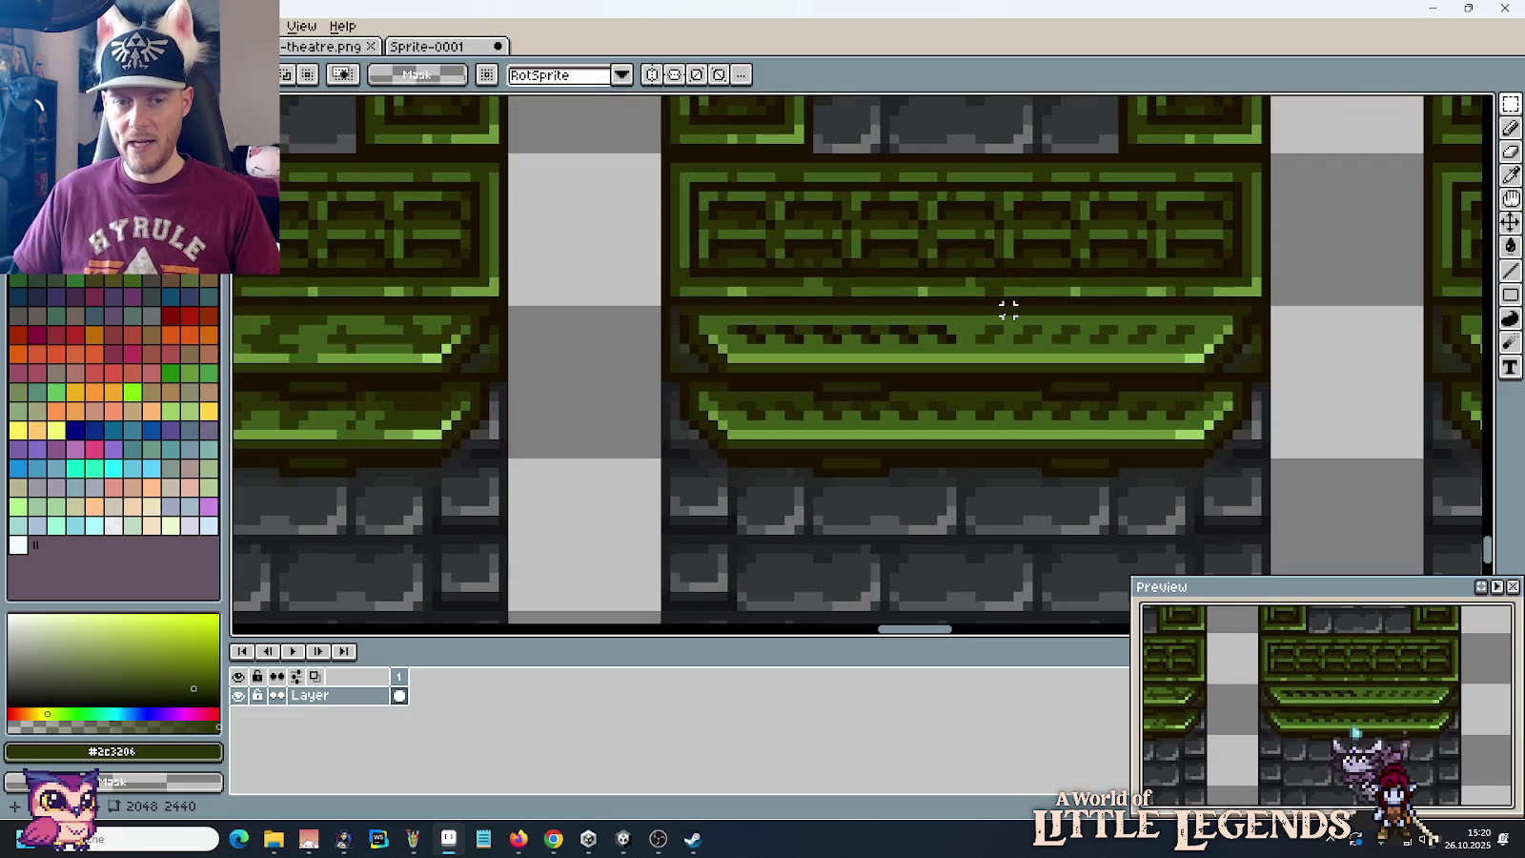
{"action": "left_click_drag", "start_coordinate": [725, 405], "coordinate": [1008, 409]}
{"action": "scroll", "coordinate": [996, 405], "scroll_direction": "up", "scroll_amount": 1}
{"action": "key", "text": "ctrl+z"}
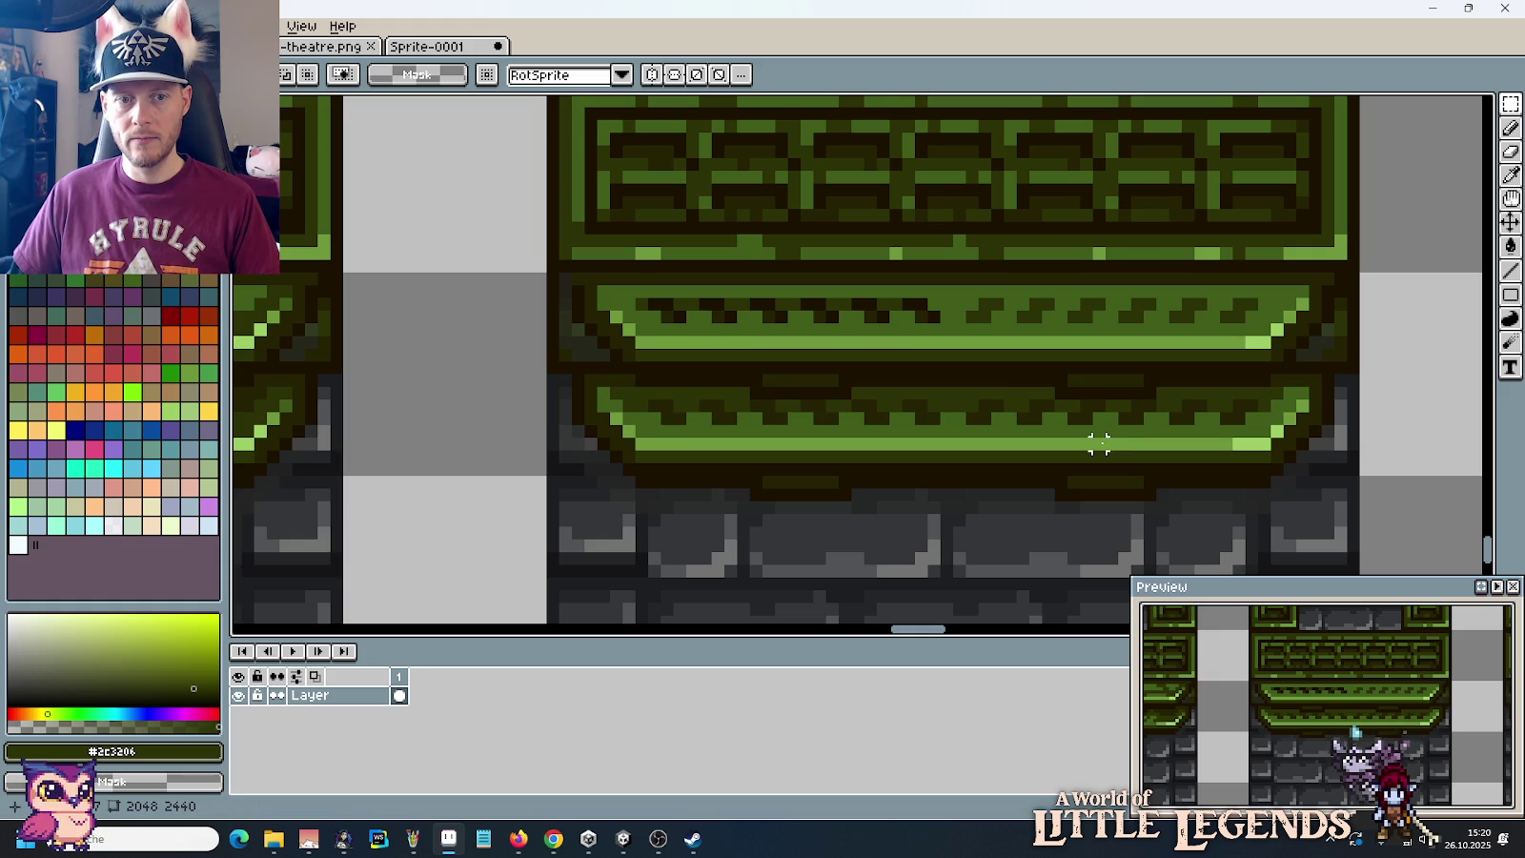
Step: Sample the notch colour #252304, then the darker outline colour #1c1201
{"action": "key", "text": "i"}
{"action": "scroll", "coordinate": [736, 301], "scroll_direction": "up", "scroll_amount": 2}
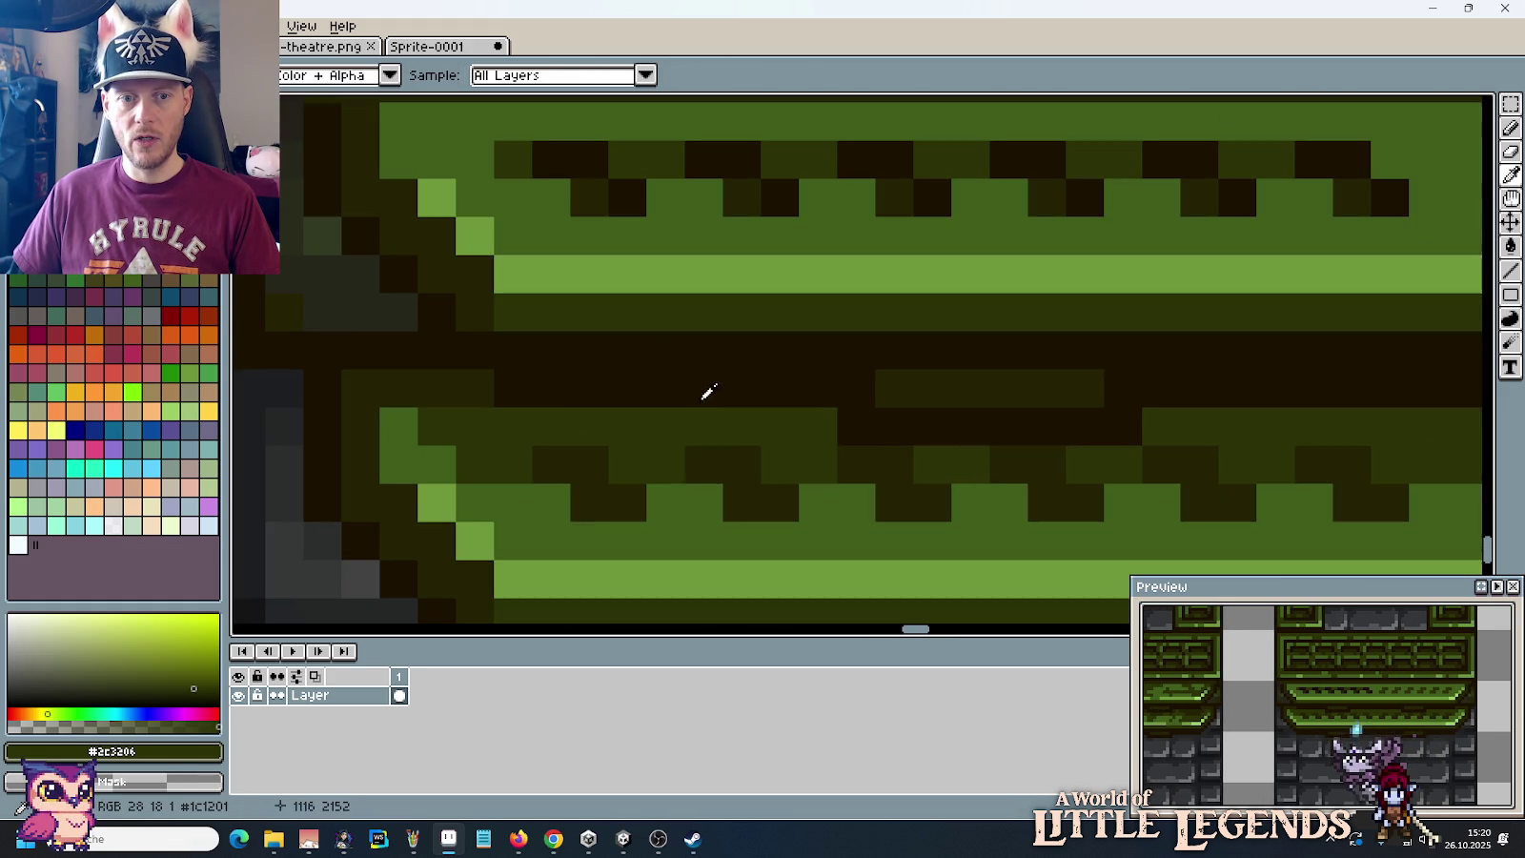
{"action": "key", "text": "b"}
{"action": "key", "text": "i"}
{"action": "left_click", "coordinate": [708, 458]}
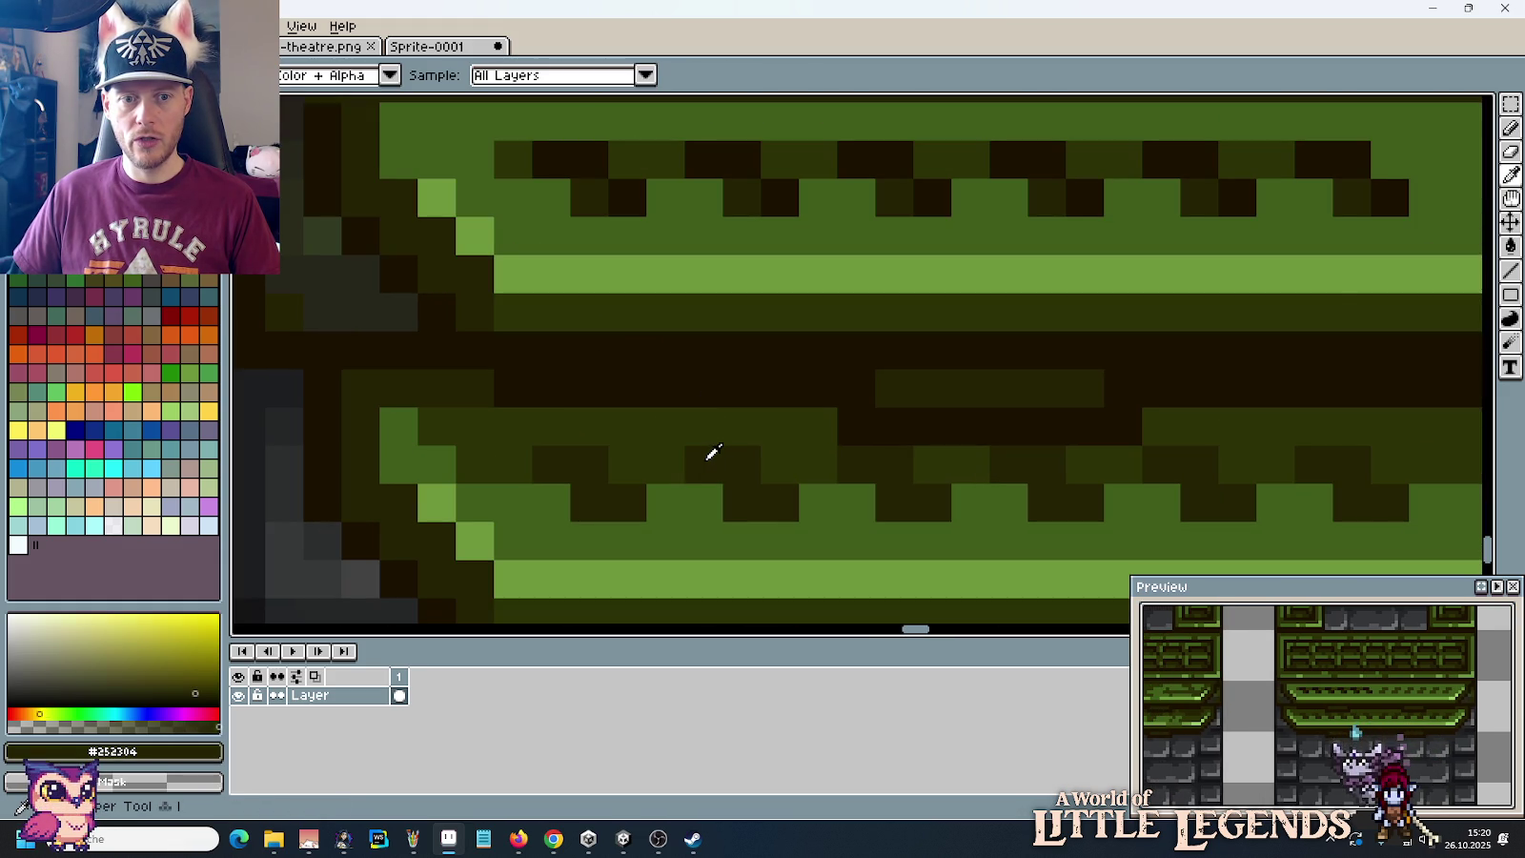
{"action": "scroll", "coordinate": [713, 453], "scroll_direction": "down", "scroll_amount": 2}
{"action": "left_click", "coordinate": [630, 306]}
{"action": "scroll", "coordinate": [630, 306], "scroll_direction": "up", "scroll_amount": 2}
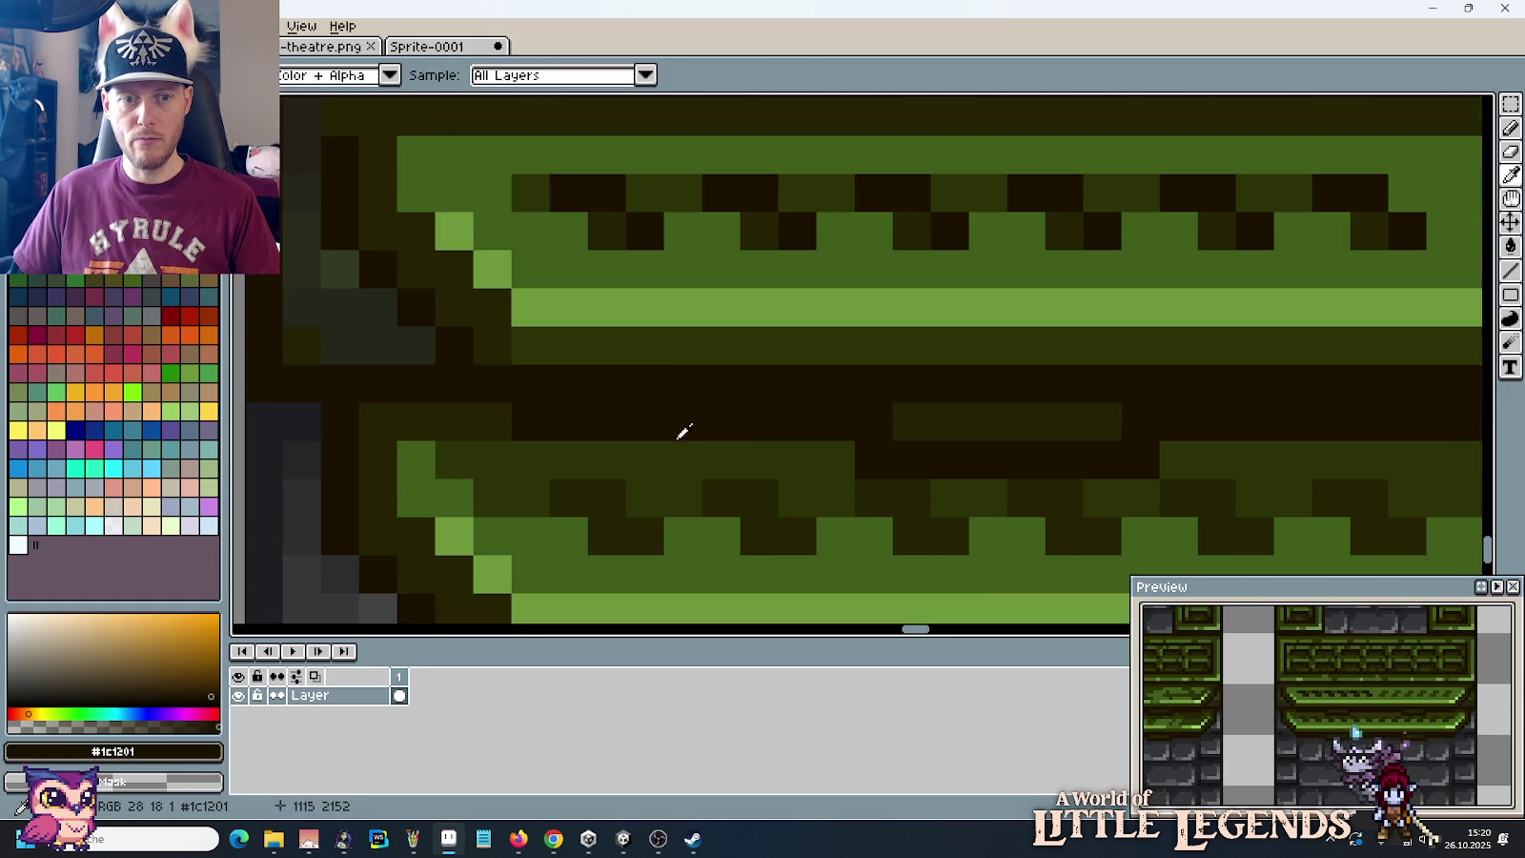
{"action": "key", "text": "b"}
Step: Darken six pixels in the lower notch row with #1c1201
{"action": "left_click", "coordinate": [607, 500]}
{"action": "left_click", "coordinate": [646, 535]}
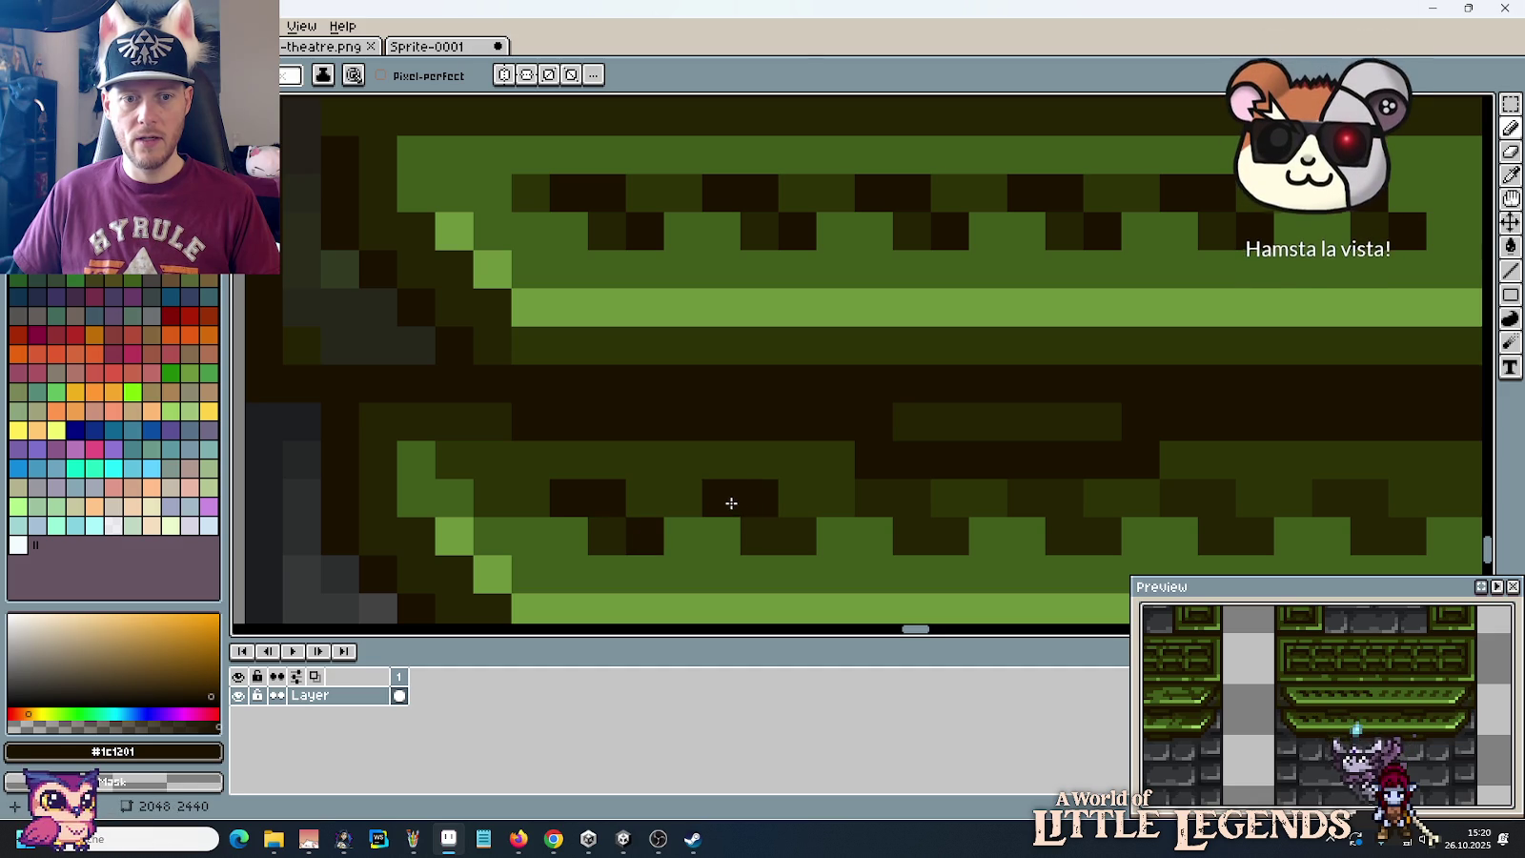
{"action": "left_click", "coordinate": [789, 529]}
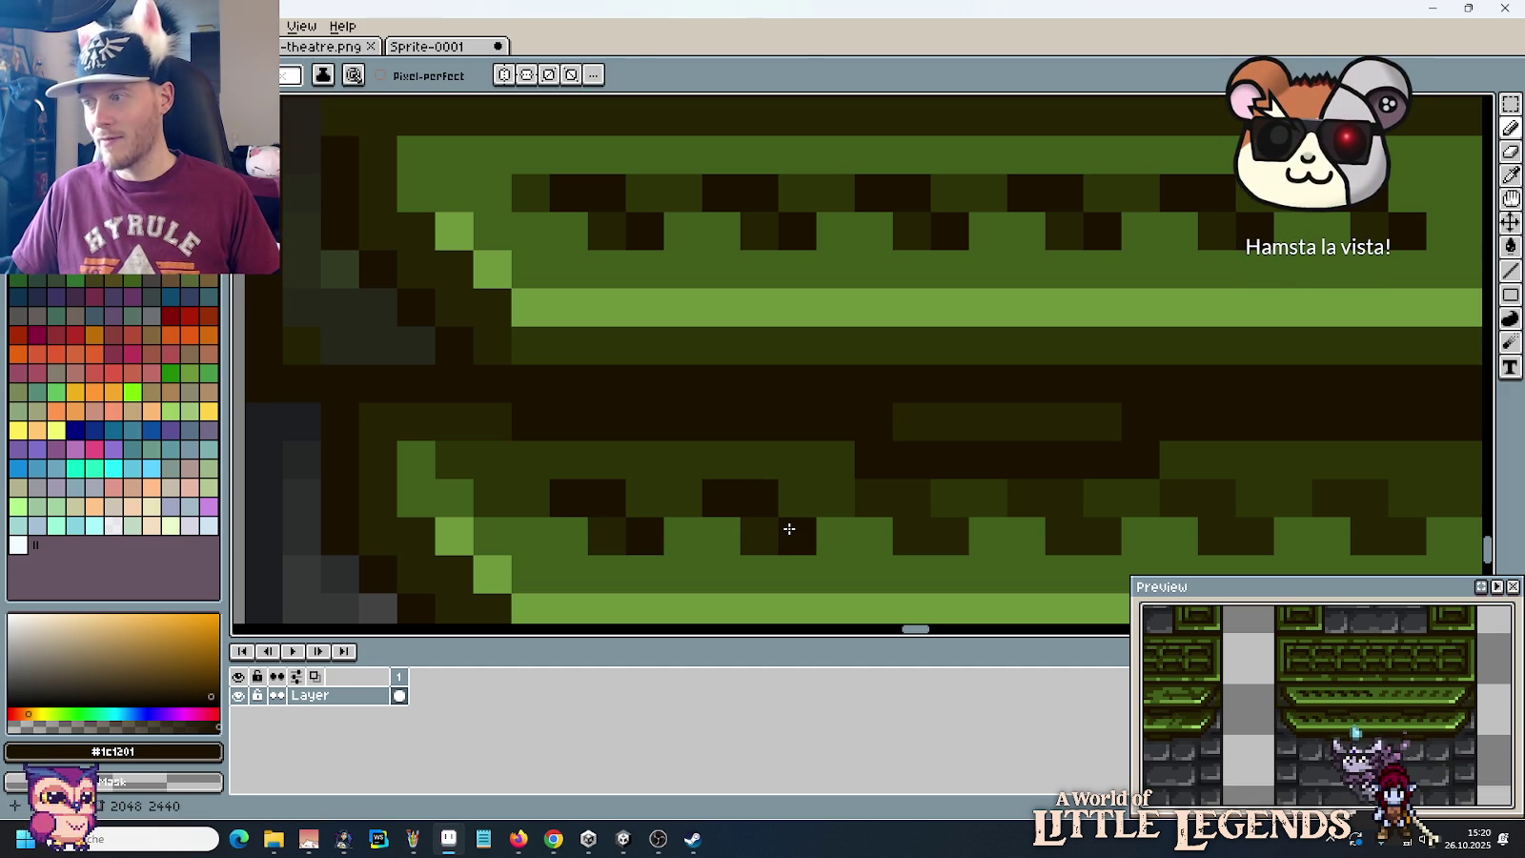
{"action": "left_click", "coordinate": [876, 500]}
{"action": "left_click", "coordinate": [910, 501]}
{"action": "left_click", "coordinate": [944, 534]}
Step: Paint further lower-trim notch pixels in #252304
{"action": "key", "text": "i"}
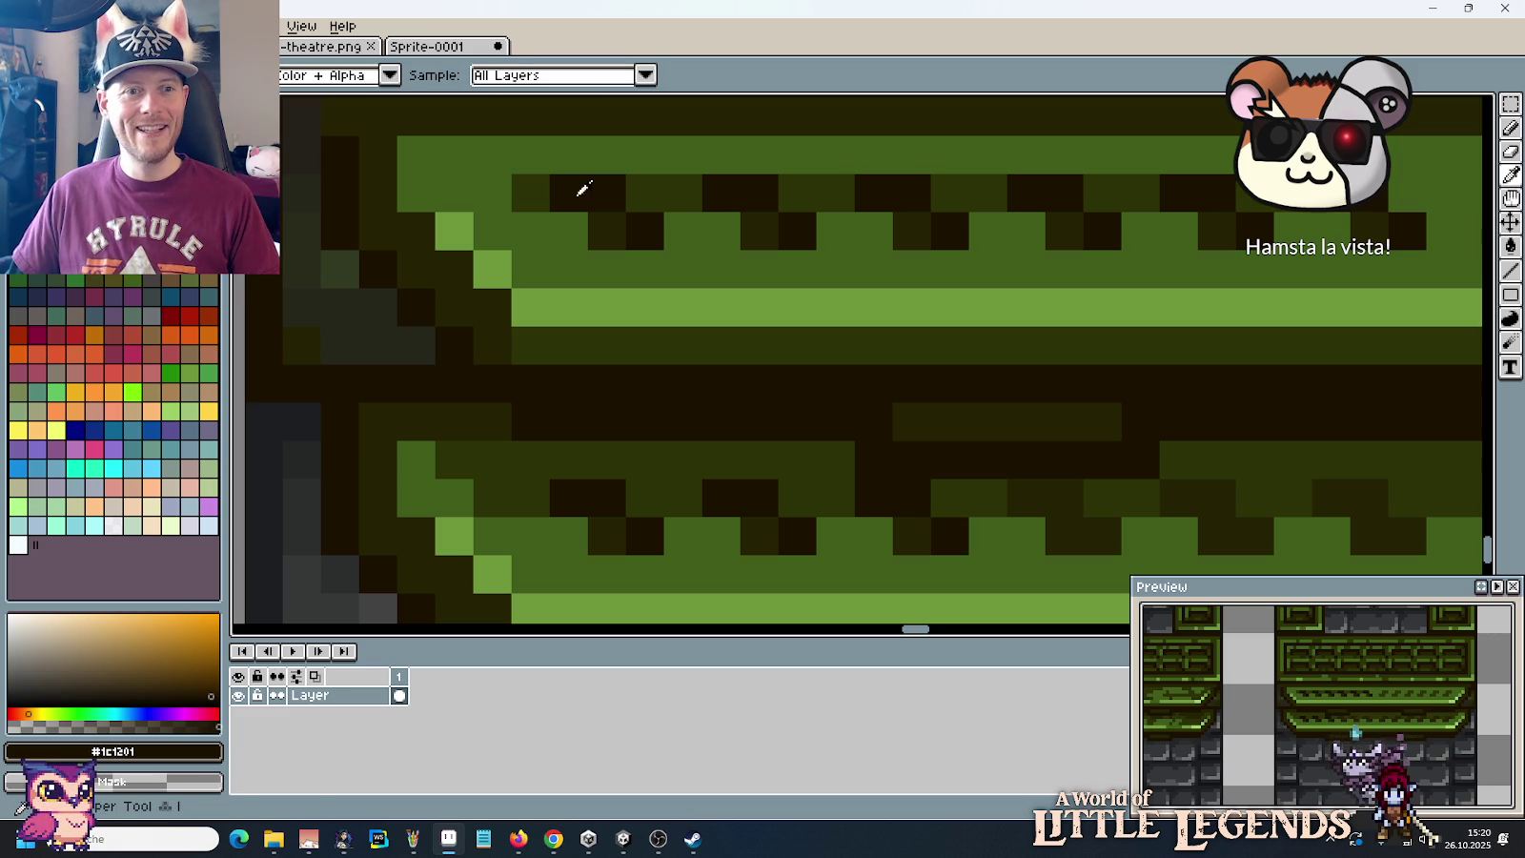
{"action": "left_click", "coordinate": [593, 232]}
{"action": "key", "text": "b"}
{"action": "left_click", "coordinate": [532, 497]}
{"action": "left_click", "coordinate": [649, 500]}
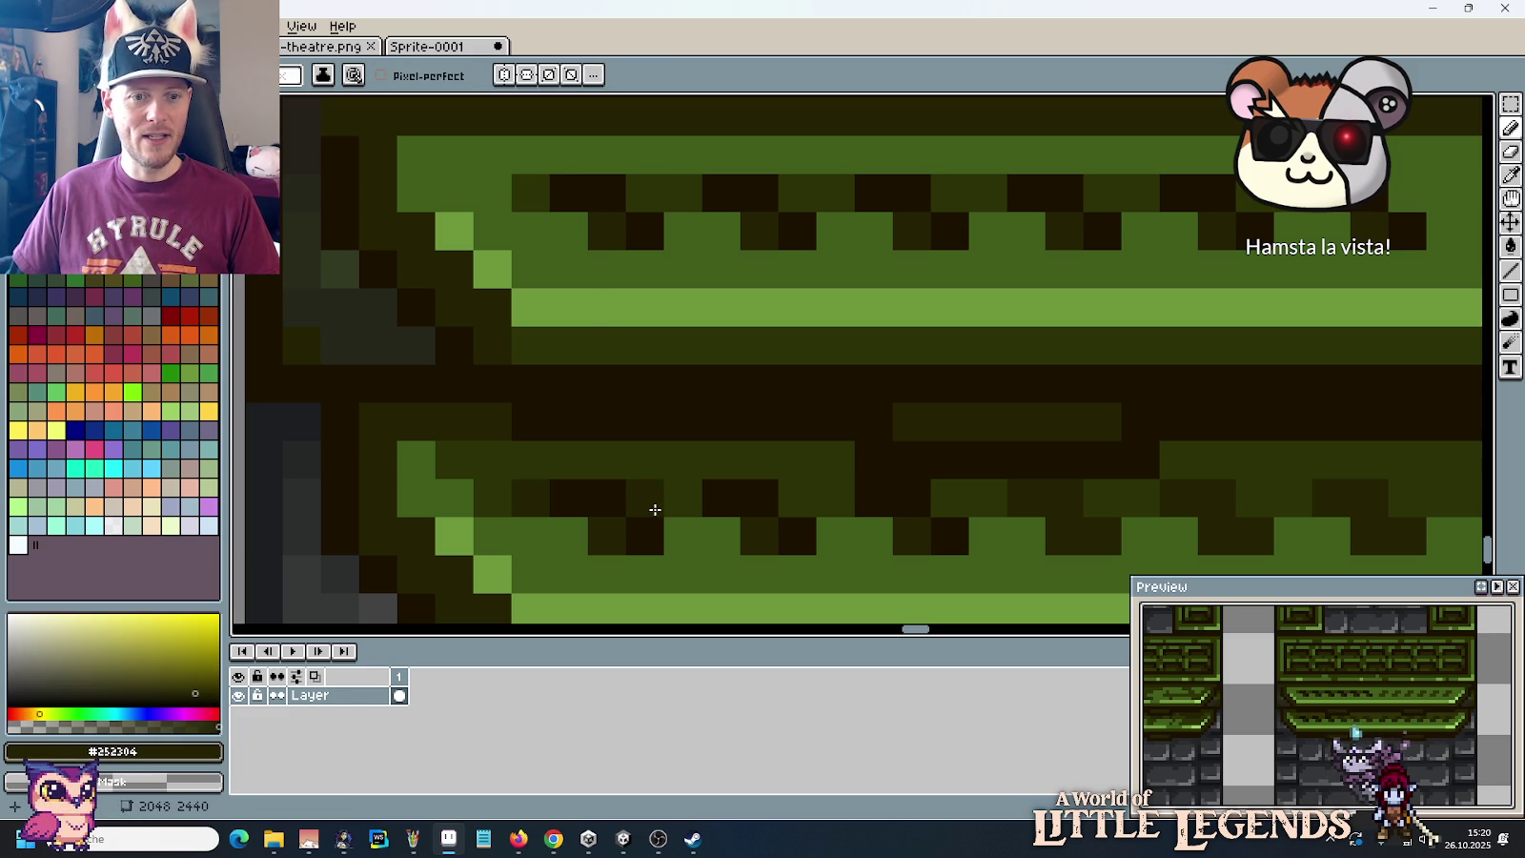
{"action": "left_click", "coordinate": [678, 505]}
{"action": "left_click", "coordinate": [828, 496]}
Step: Shift a run of lower notches to the right and commit the move
{"action": "scroll", "coordinate": [834, 467], "scroll_direction": "down", "scroll_amount": 2}
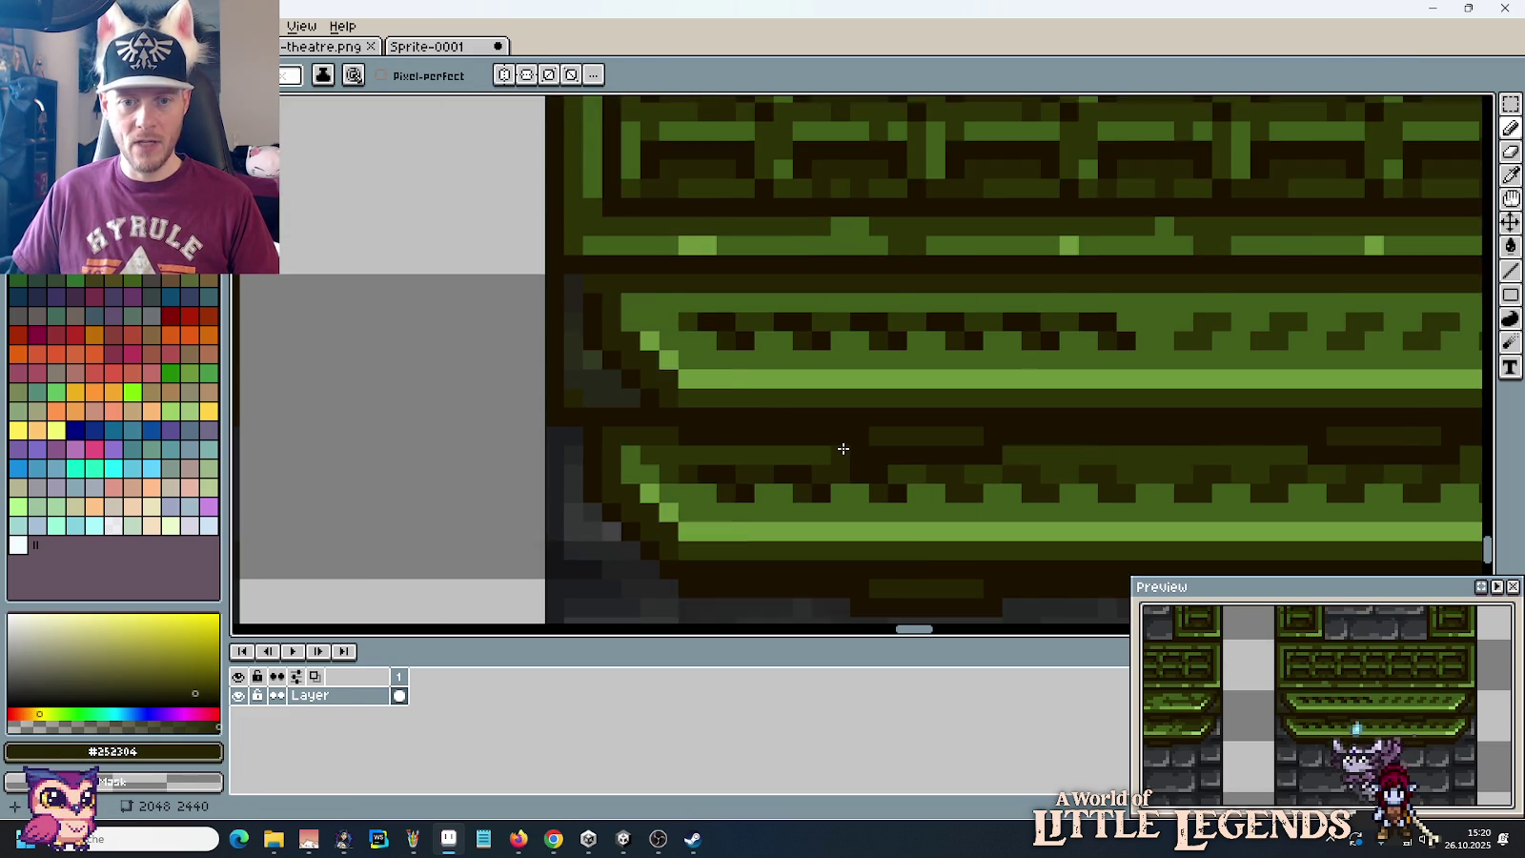
{"action": "scroll", "coordinate": [858, 443], "scroll_direction": "down", "scroll_amount": 1}
{"action": "scroll", "coordinate": [872, 437], "scroll_direction": "up", "scroll_amount": 1}
{"action": "scroll", "coordinate": [834, 483], "scroll_direction": "up", "scroll_amount": 1}
{"action": "scroll", "coordinate": [763, 448], "scroll_direction": "up", "scroll_amount": 1}
{"action": "key", "text": "m"}
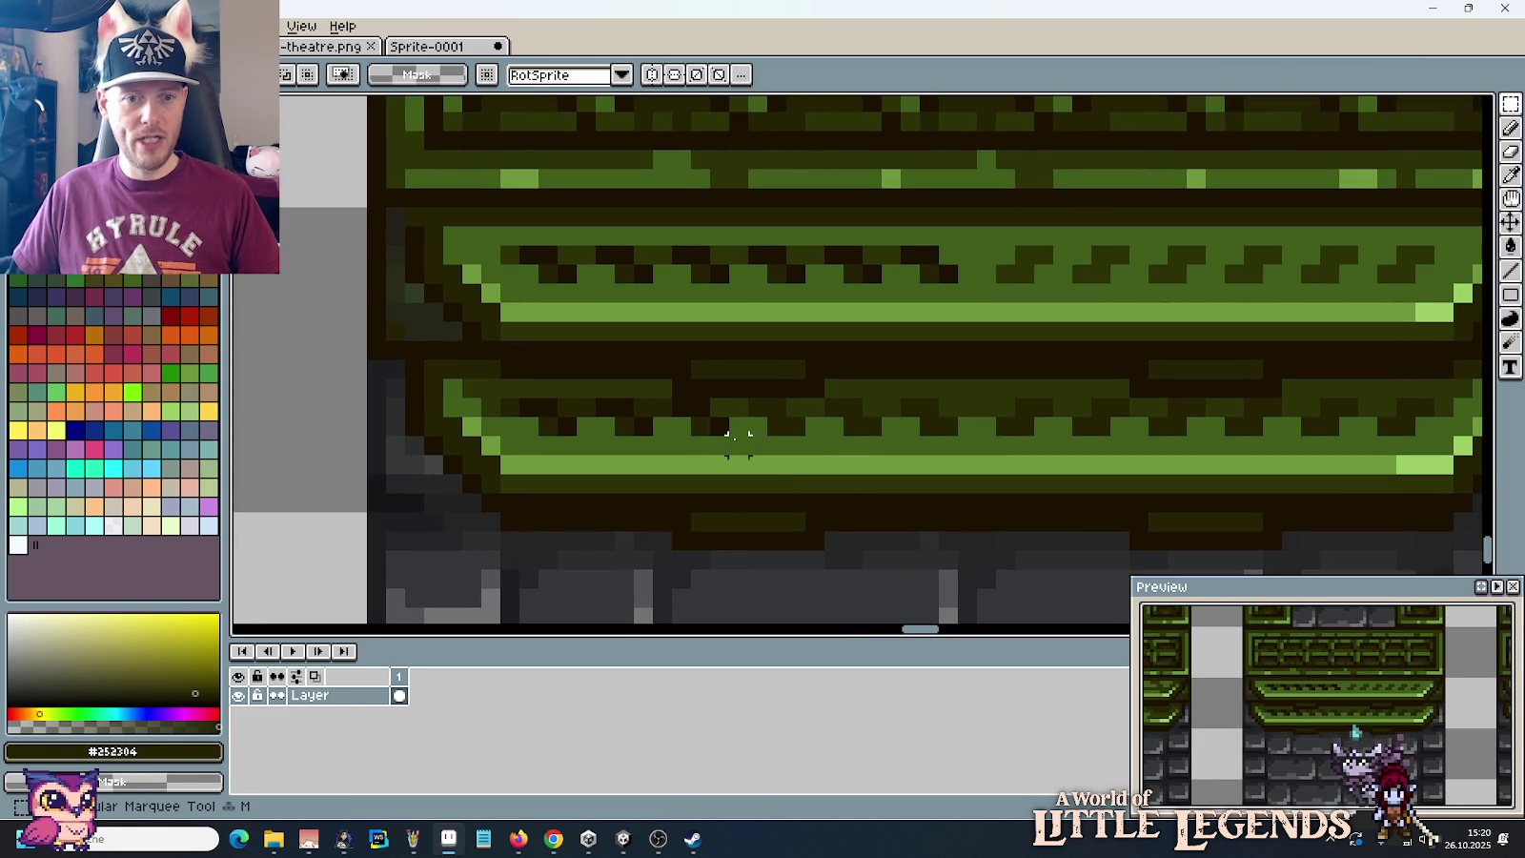
{"action": "mouse_move", "coordinate": [720, 407]}
{"action": "left_mouse_down"}
{"action": "mouse_move", "coordinate": [684, 427]}
{"action": "mouse_move", "coordinate": [562, 437]}
{"action": "mouse_move", "coordinate": [555, 451]}
{"action": "mouse_move", "coordinate": [953, 432]}
{"action": "mouse_move", "coordinate": [825, 577]}
{"action": "mouse_move", "coordinate": [817, 446]}
{"action": "mouse_move", "coordinate": [840, 433]}
{"action": "mouse_move", "coordinate": [827, 433]}
{"action": "left_mouse_up"}
{"action": "key", "text": "Return"}
{"action": "key", "text": "b"}
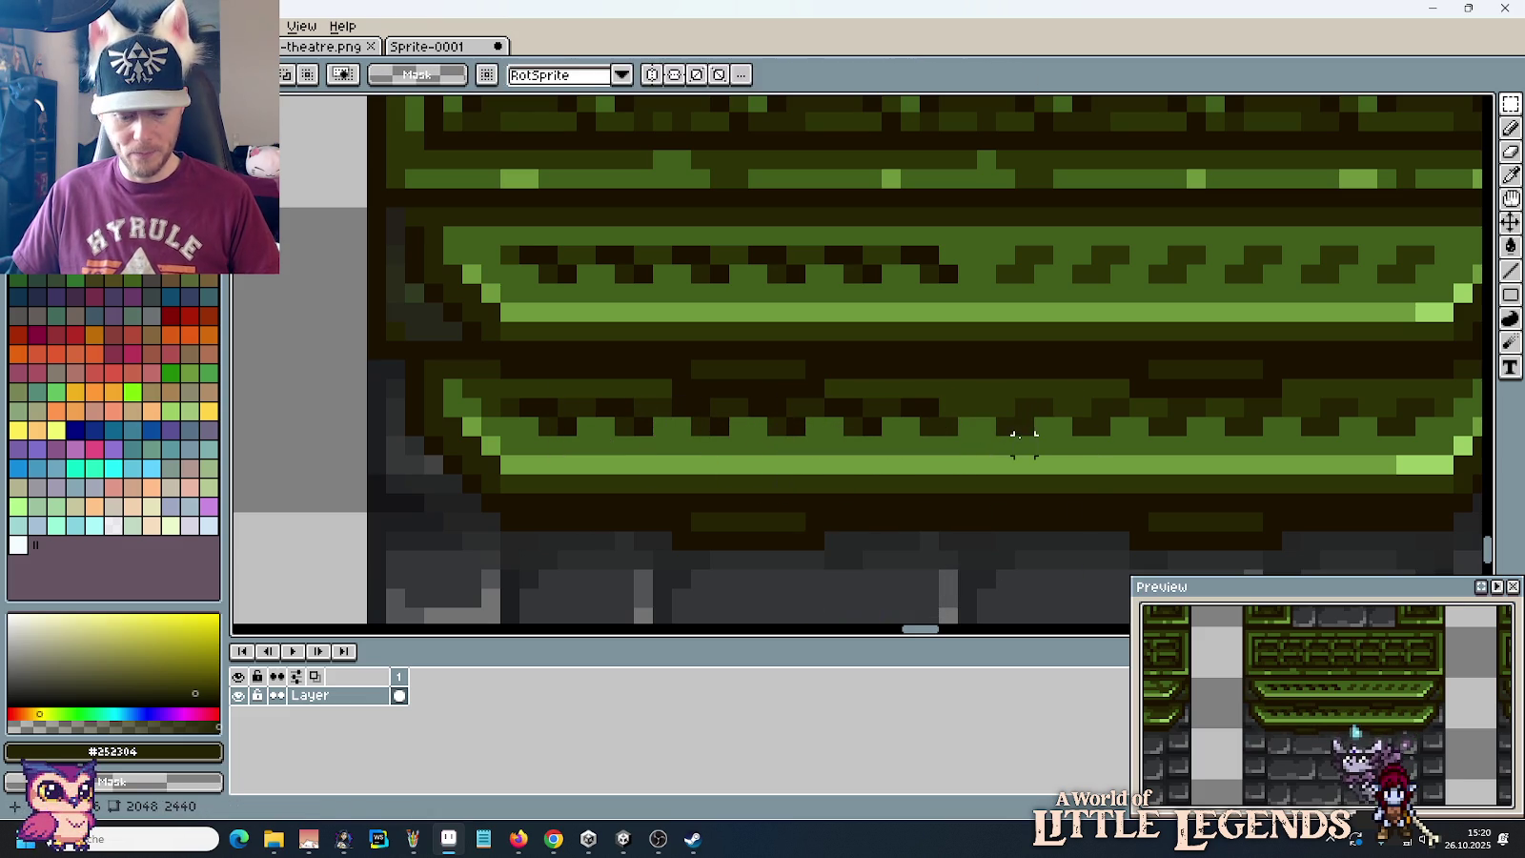
{"action": "left_click", "coordinate": [918, 398], "text": "alt"}
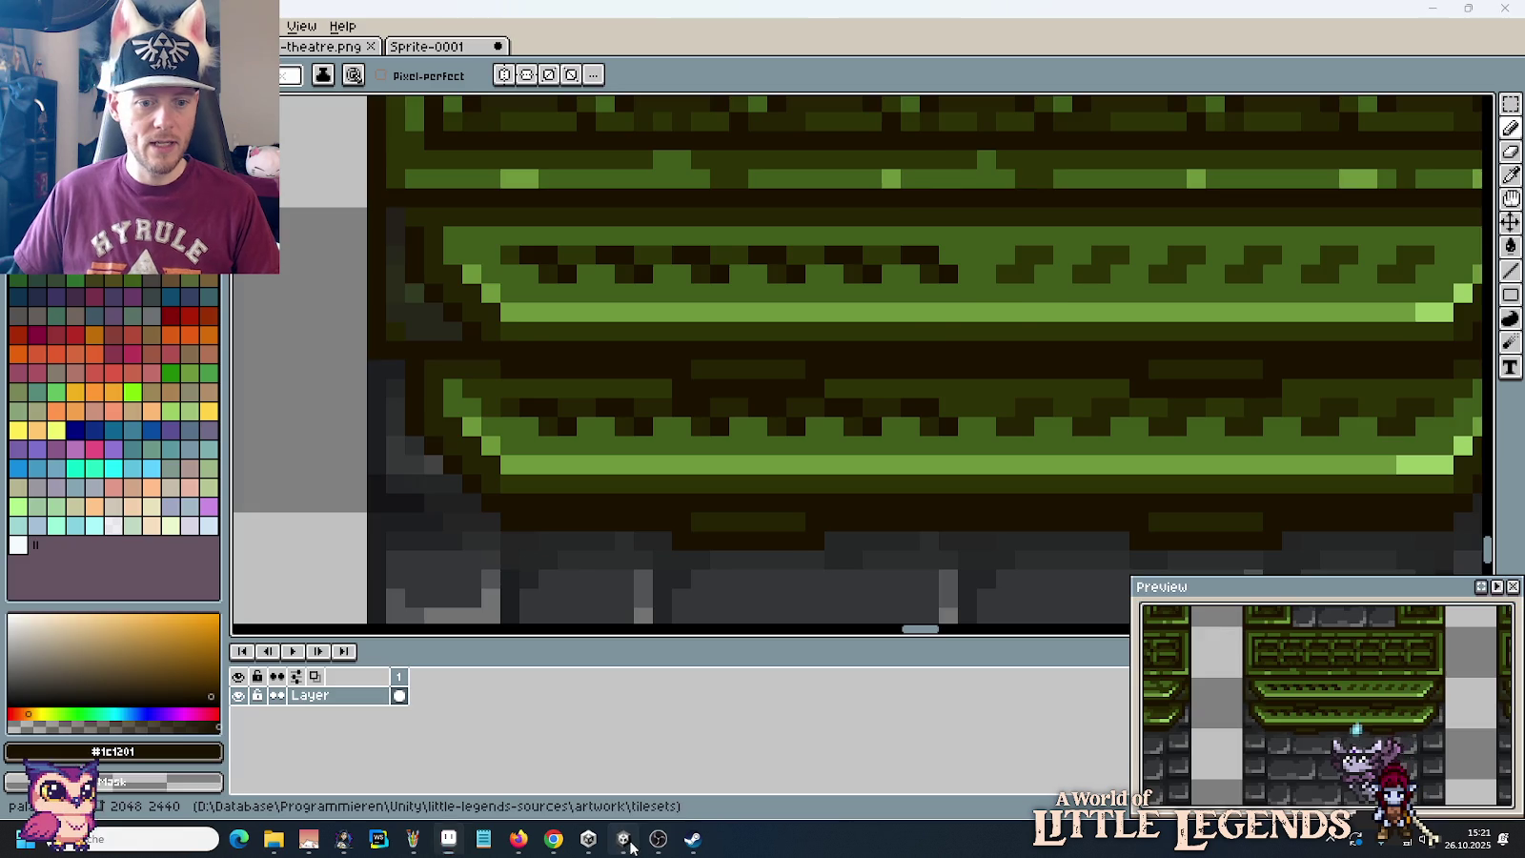
Step: Glance at Unity, zoom out in Aseprite to compare the notched and plain ledges, then return to Unity
{"action": "left_click", "coordinate": [623, 839]}
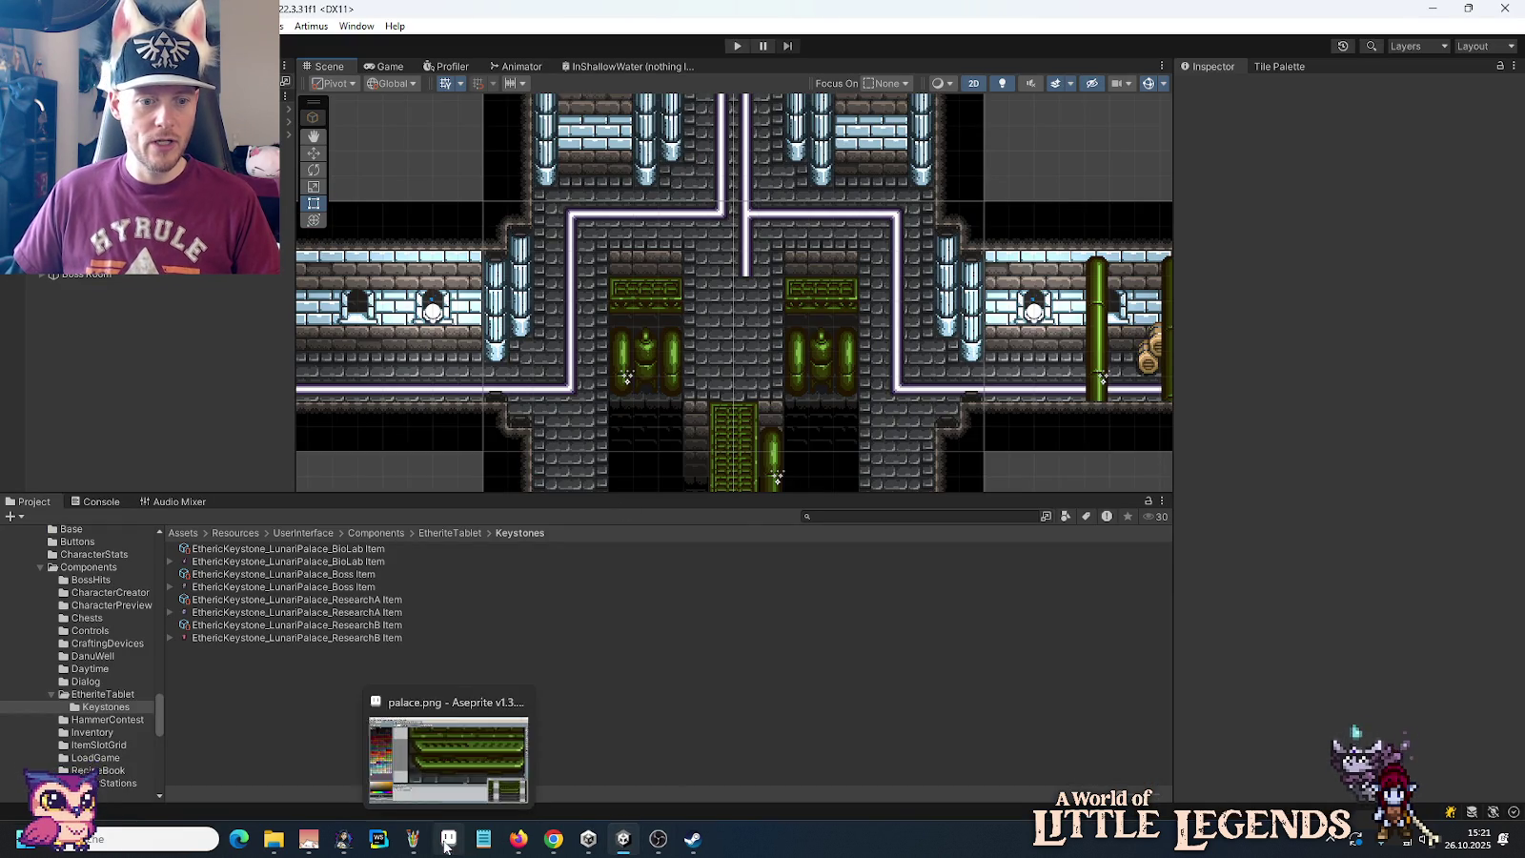
{"action": "left_click", "coordinate": [449, 839]}
{"action": "scroll", "coordinate": [760, 379], "scroll_direction": "down", "scroll_amount": 5}
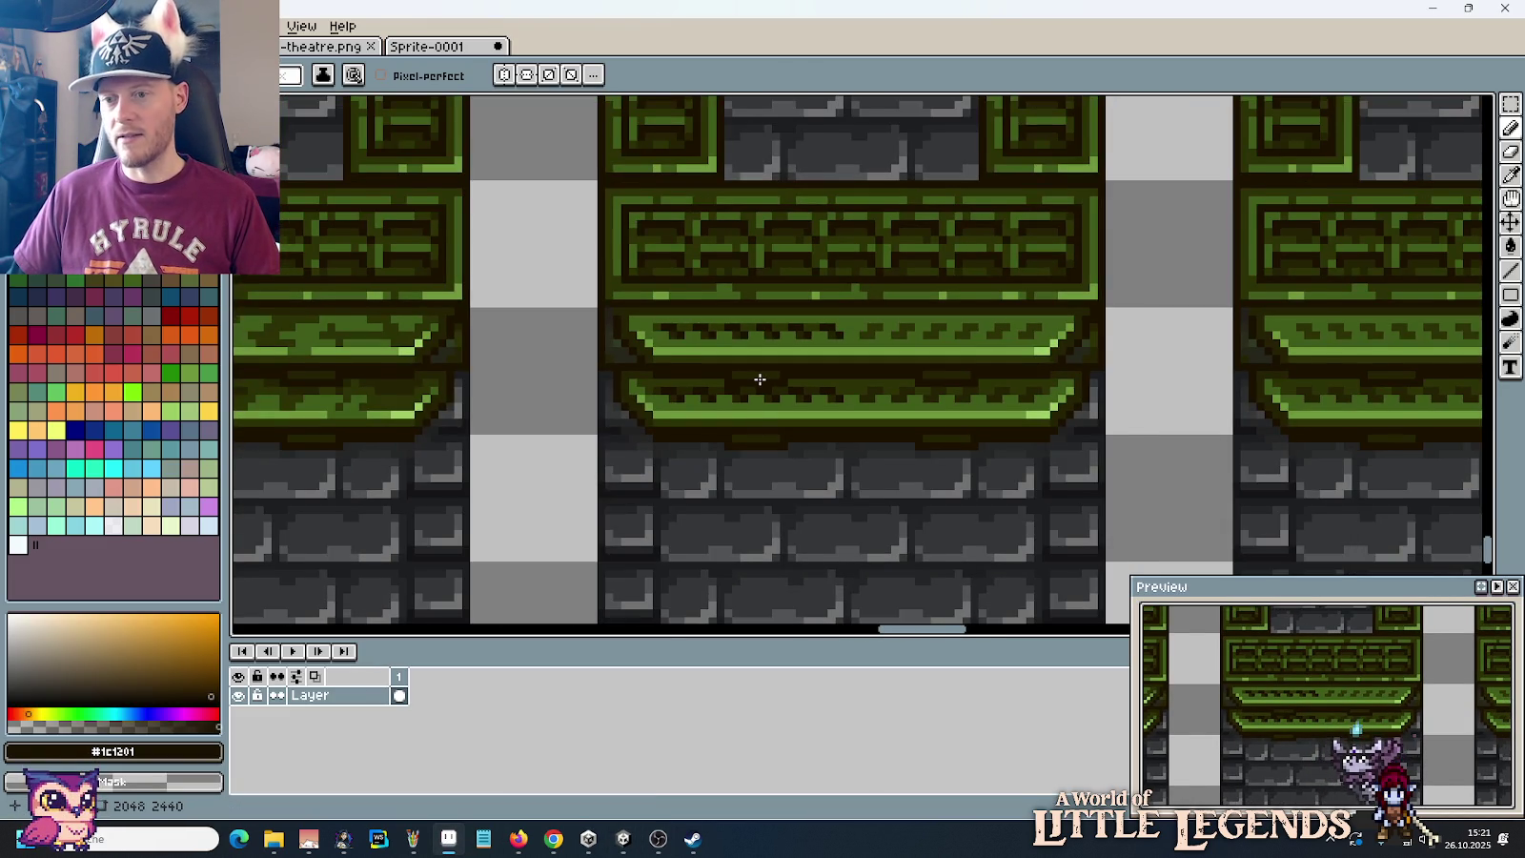
{"action": "scroll", "coordinate": [759, 379], "scroll_direction": "down", "scroll_amount": 1}
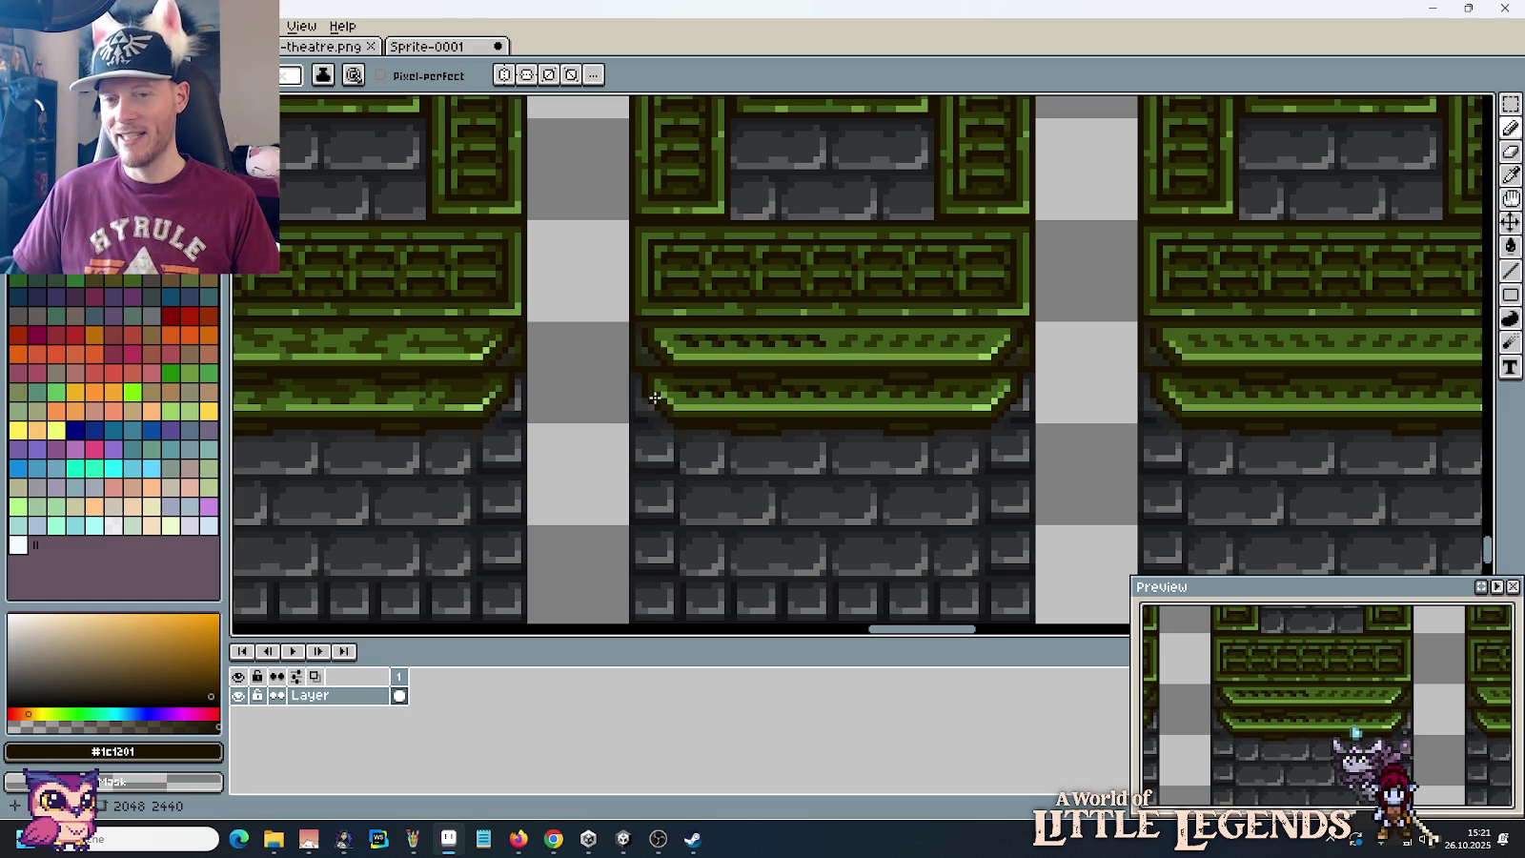
{"action": "scroll", "coordinate": [655, 399], "scroll_direction": "down", "scroll_amount": 1}
{"action": "scroll", "coordinate": [654, 399], "scroll_direction": "down", "scroll_amount": 1}
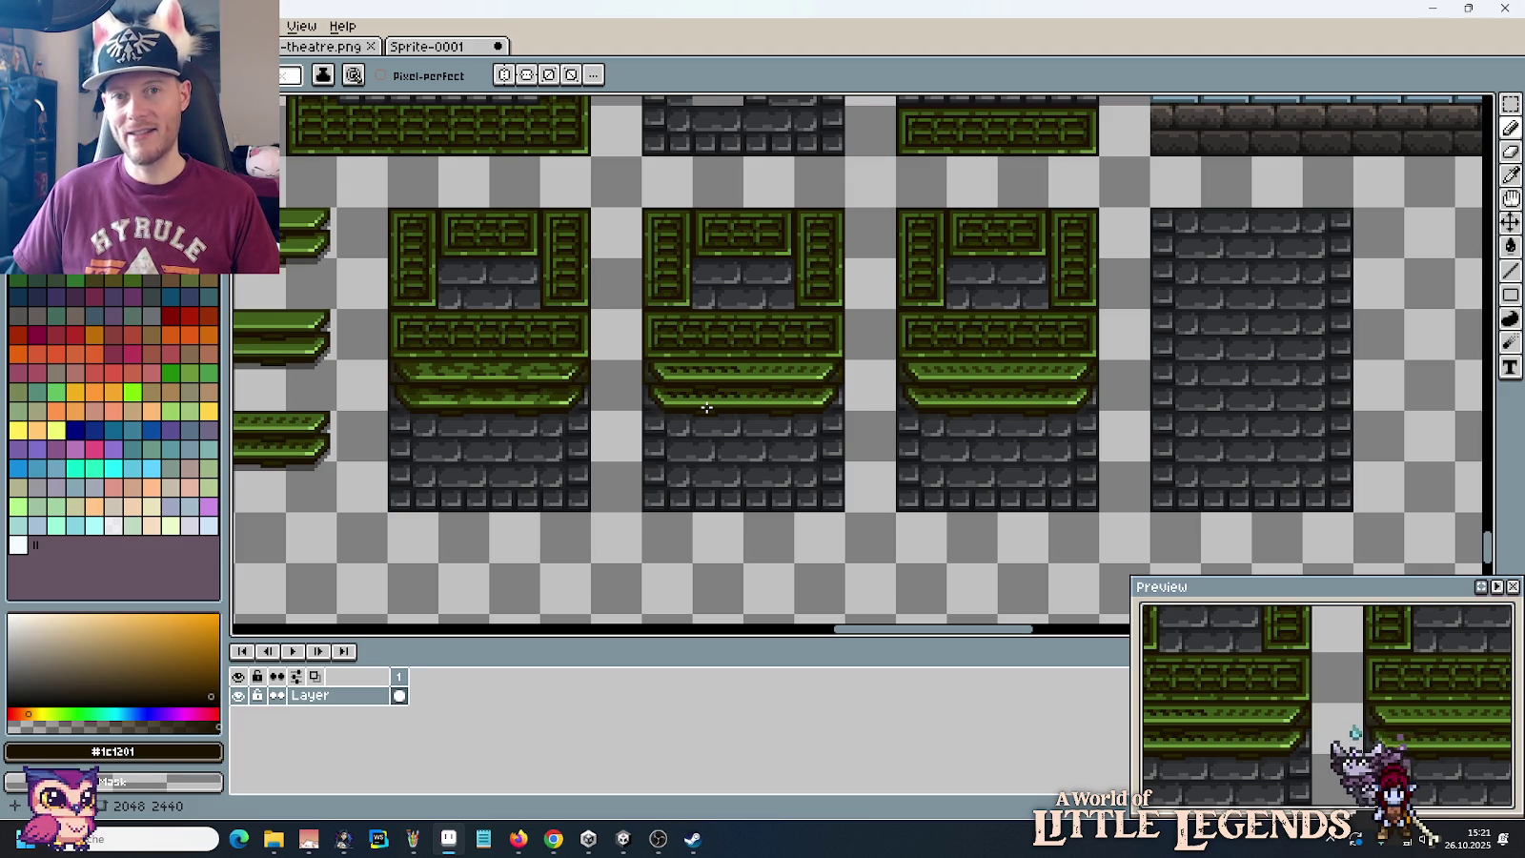
{"action": "scroll", "coordinate": [746, 409], "scroll_direction": "up", "scroll_amount": 2}
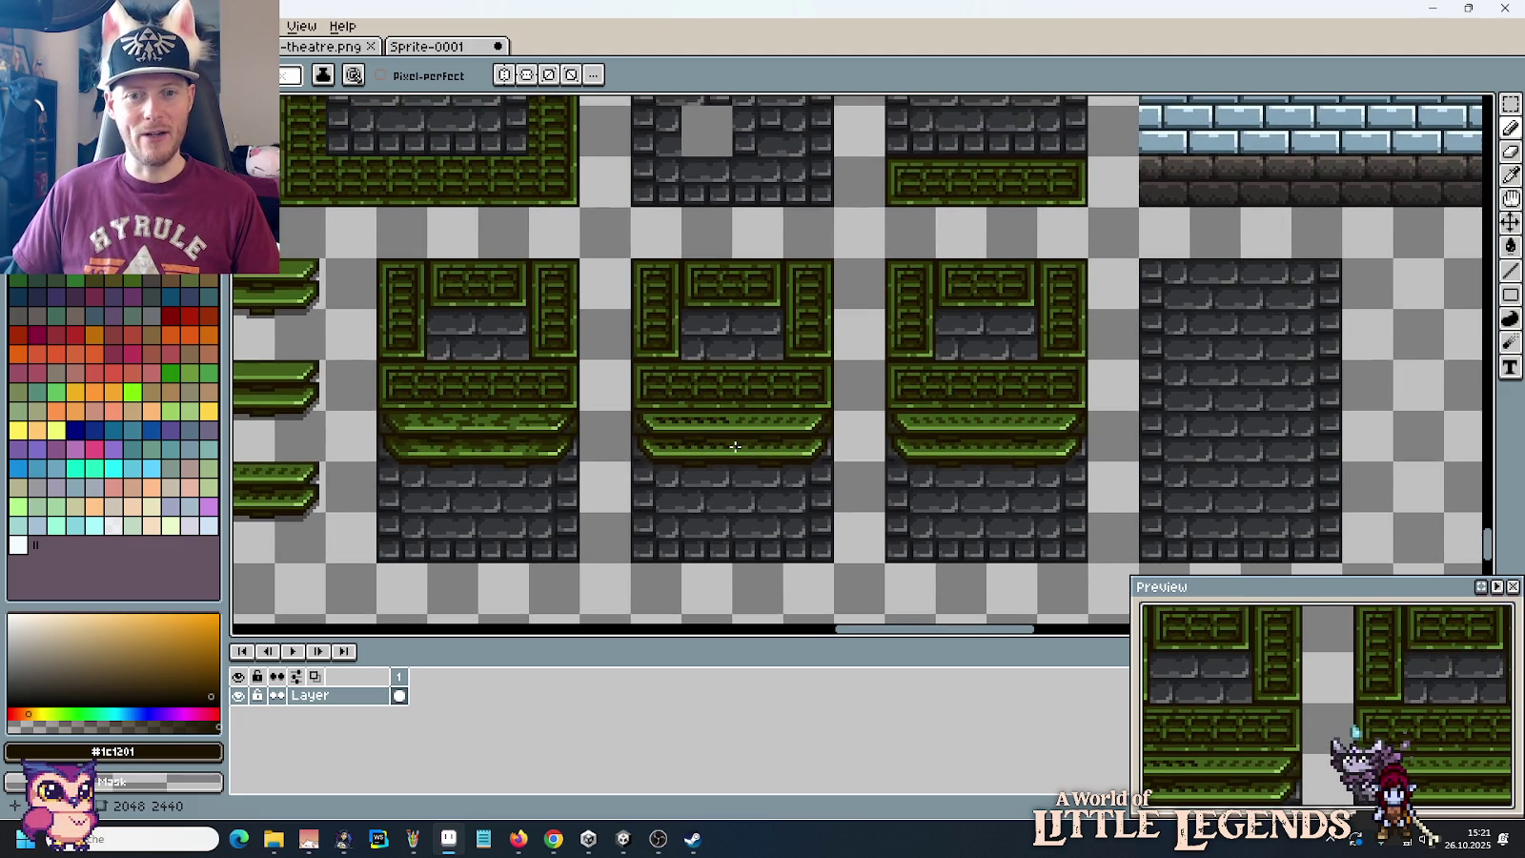
{"action": "scroll", "coordinate": [735, 446], "scroll_direction": "down", "scroll_amount": 1}
{"action": "scroll", "coordinate": [734, 446], "scroll_direction": "up", "scroll_amount": 1}
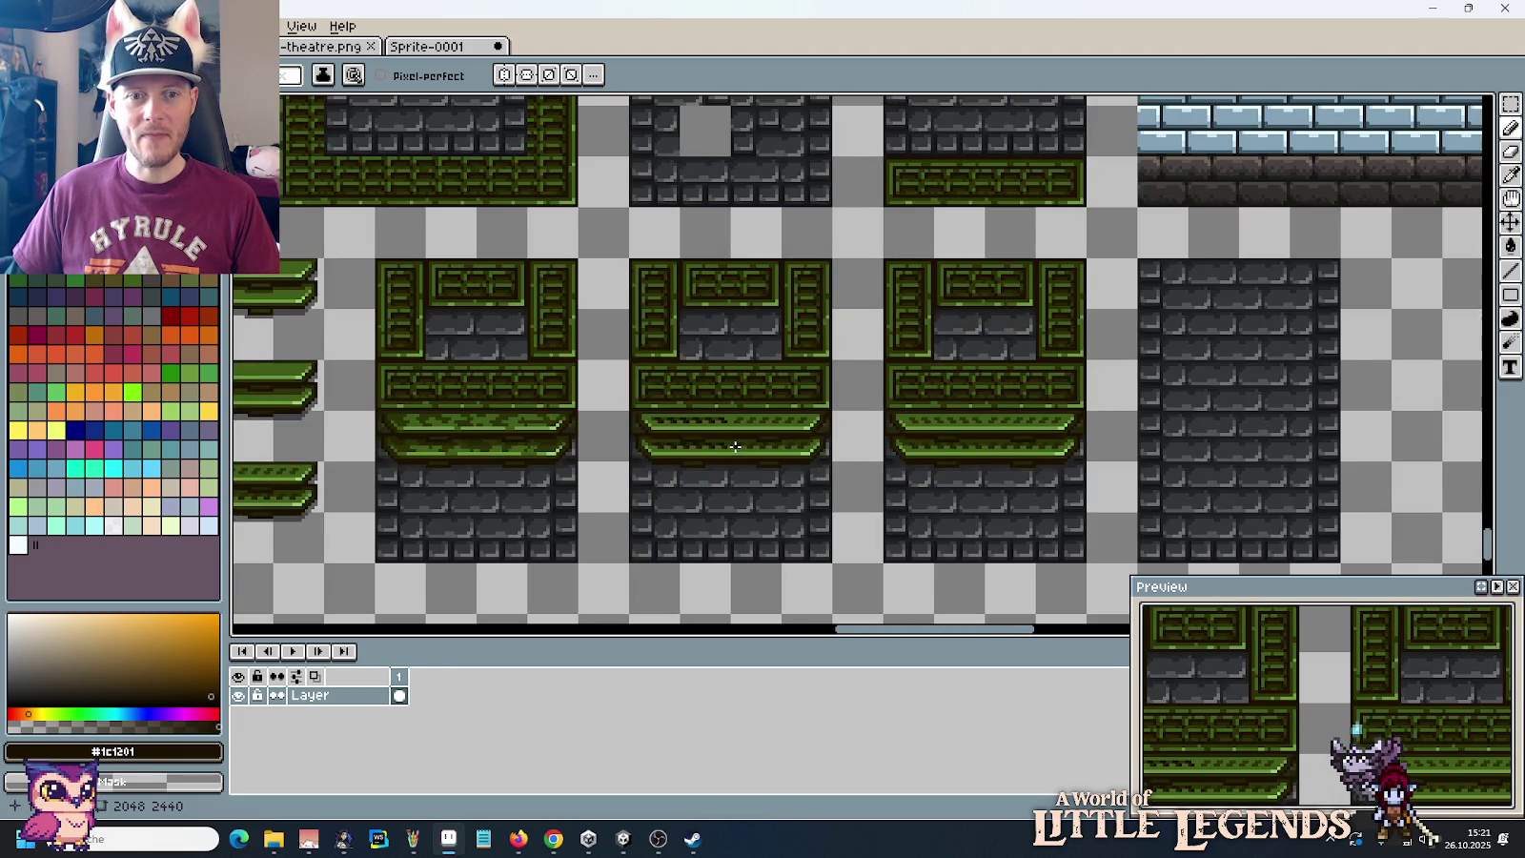
{"action": "left_click", "coordinate": [624, 839]}
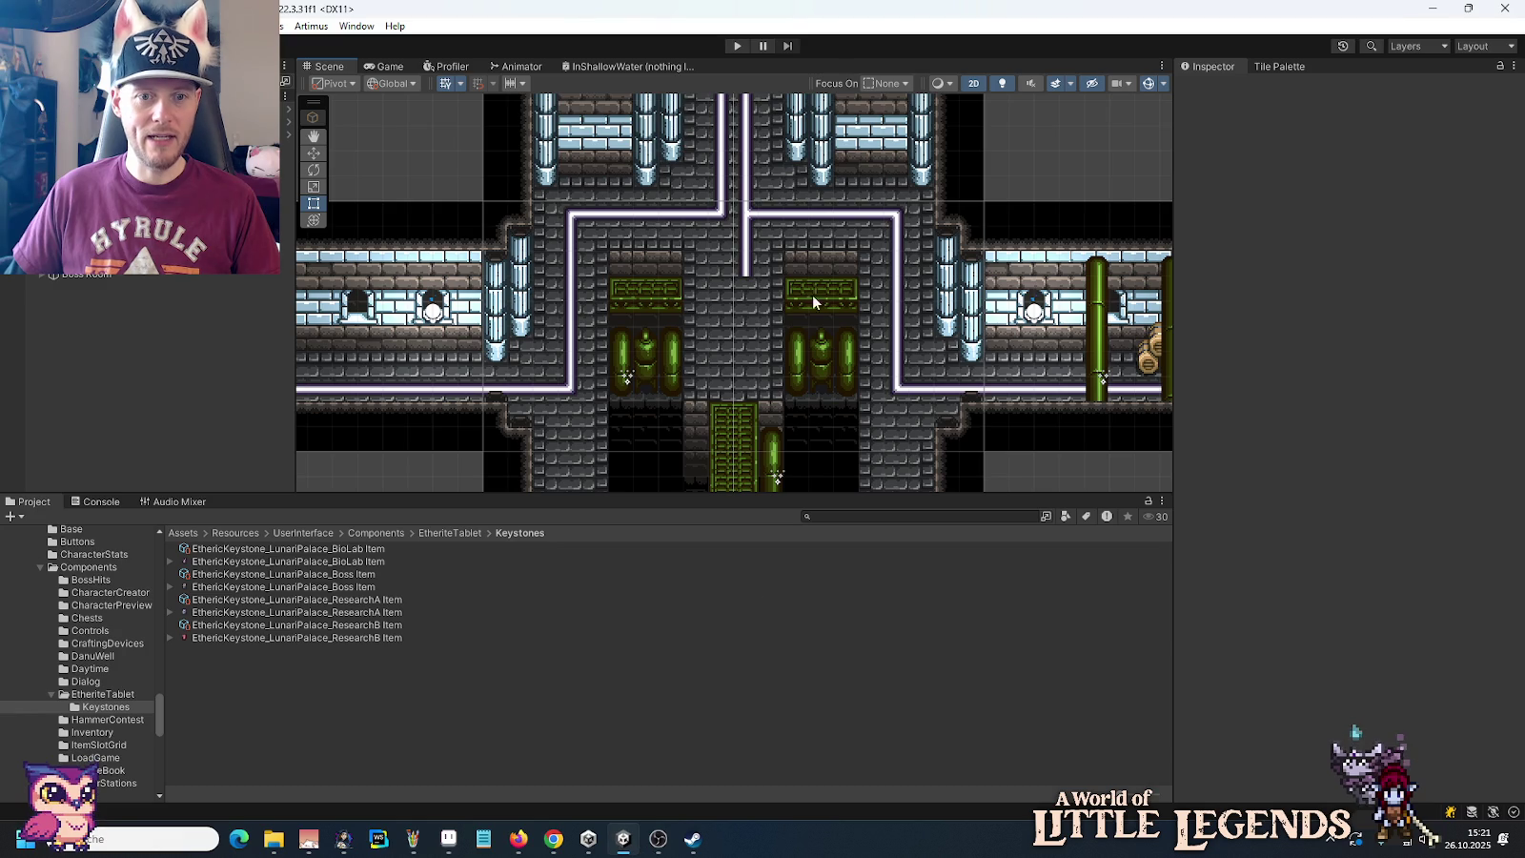
Step: Pan across the corridor, boss room and green machine room, then bring up the reference screenshot
{"action": "mouse_move", "coordinate": [658, 286]}
{"action": "left_mouse_down"}
{"action": "mouse_move", "coordinate": [424, 253]}
{"action": "mouse_move", "coordinate": [626, 238]}
{"action": "mouse_move", "coordinate": [793, 527]}
{"action": "left_mouse_up"}
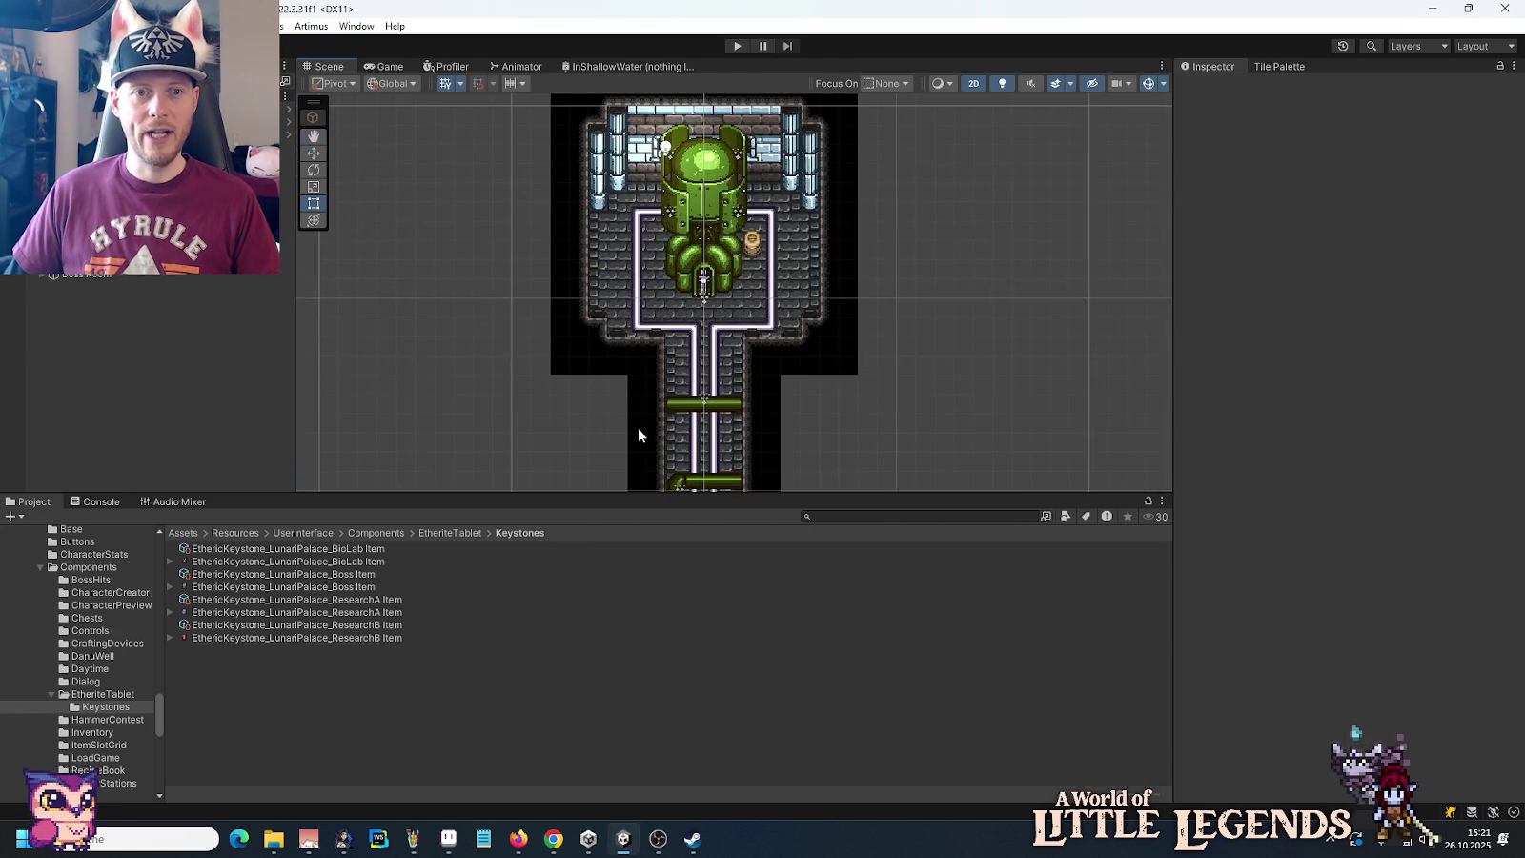
{"action": "scroll", "coordinate": [759, 319], "scroll_direction": "up", "scroll_amount": 3}
{"action": "left_click_drag", "start_coordinate": [759, 319], "coordinate": [855, 236]}
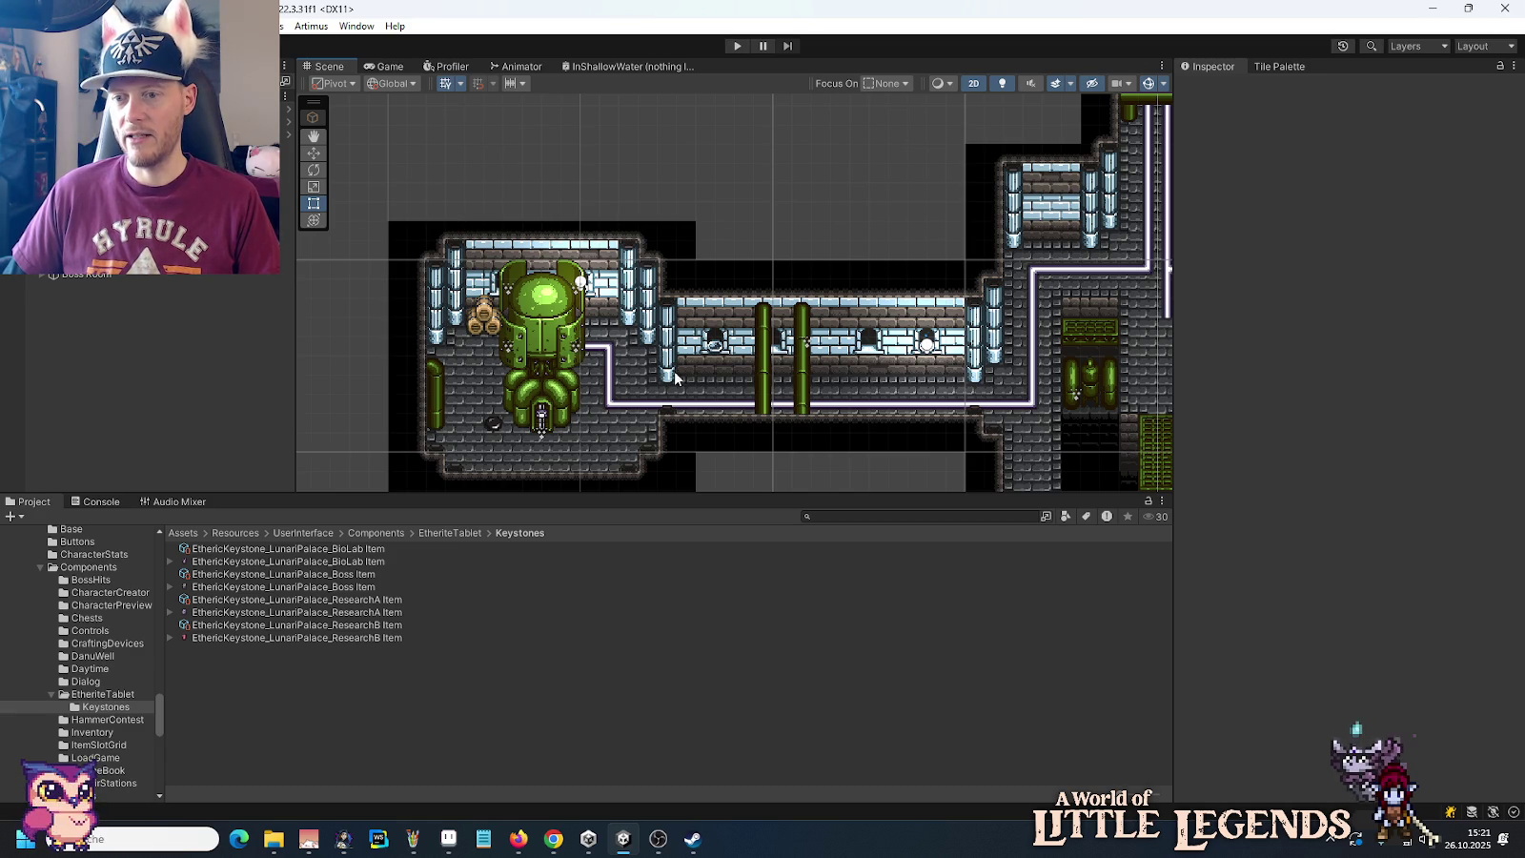
{"action": "left_click_drag", "start_coordinate": [1023, 393], "coordinate": [561, 336]}
{"action": "key", "text": "t"}
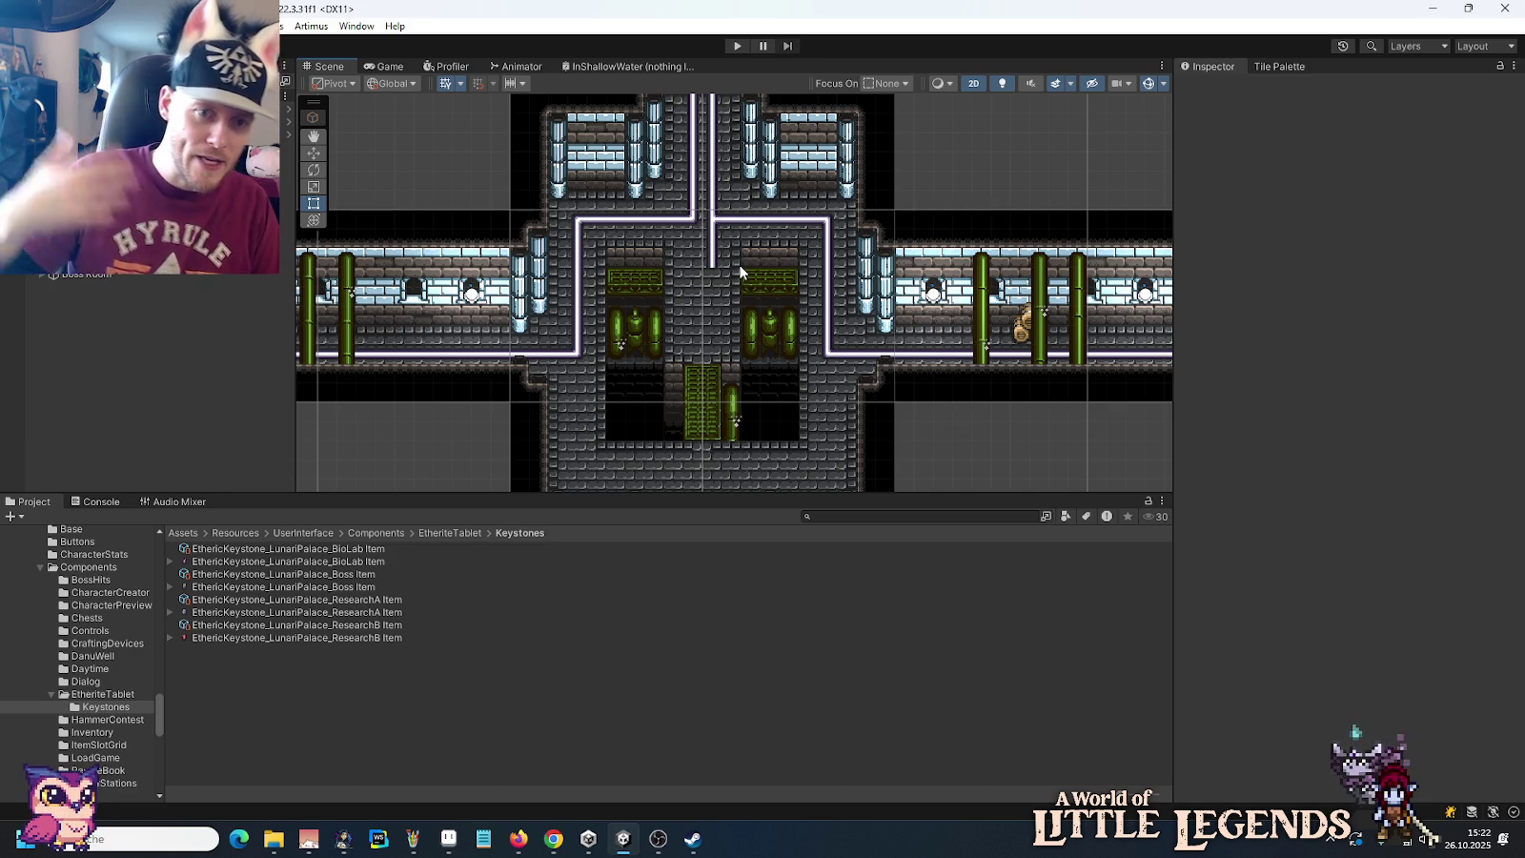
{"action": "left_click", "coordinate": [447, 838]}
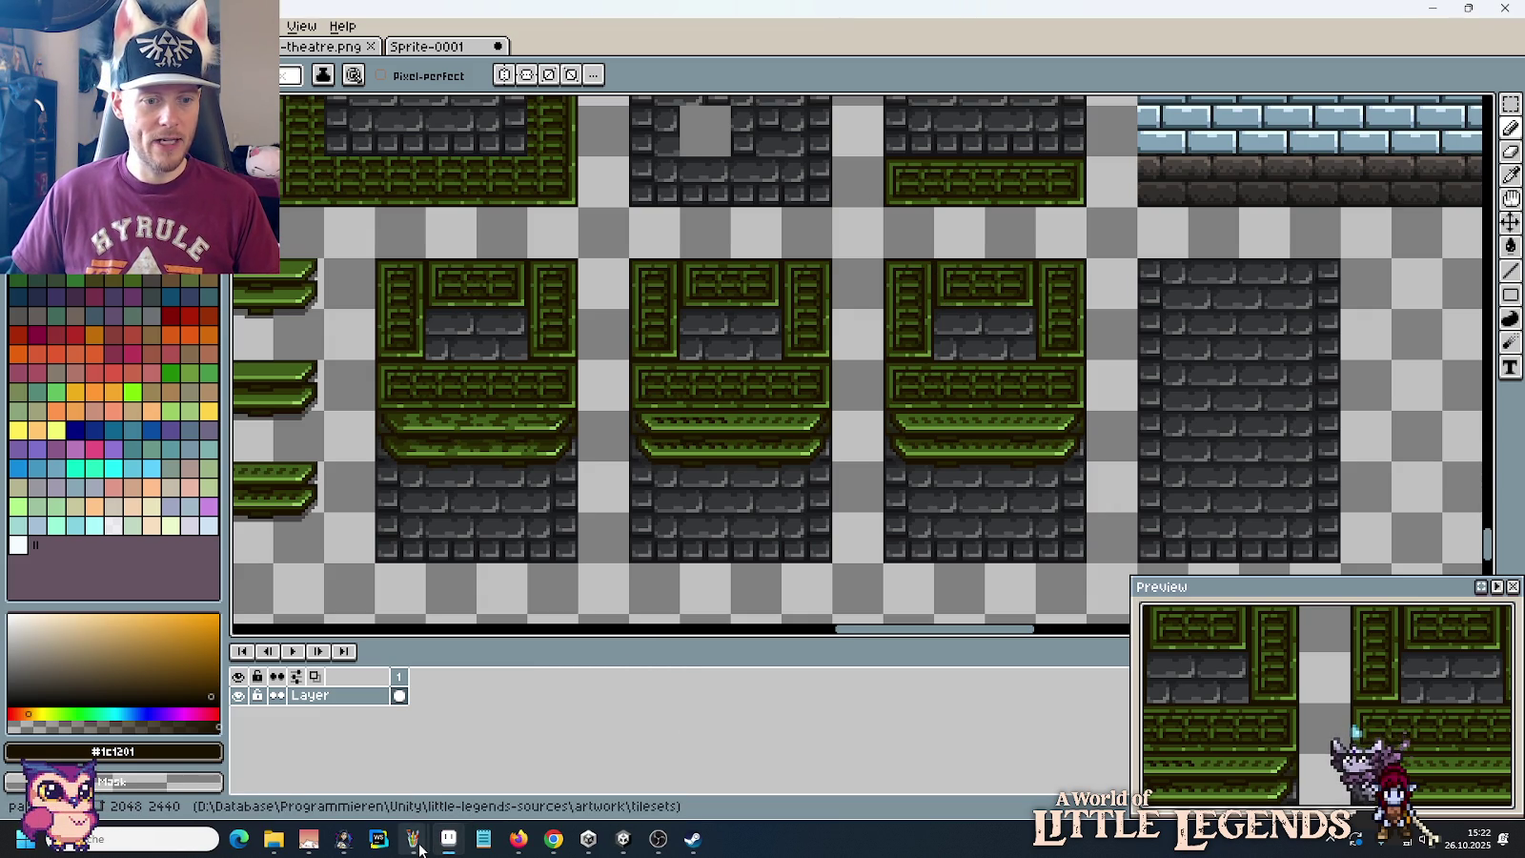
{"action": "mouse_move", "coordinate": [411, 838]}
{"action": "left_click", "coordinate": [503, 748]}
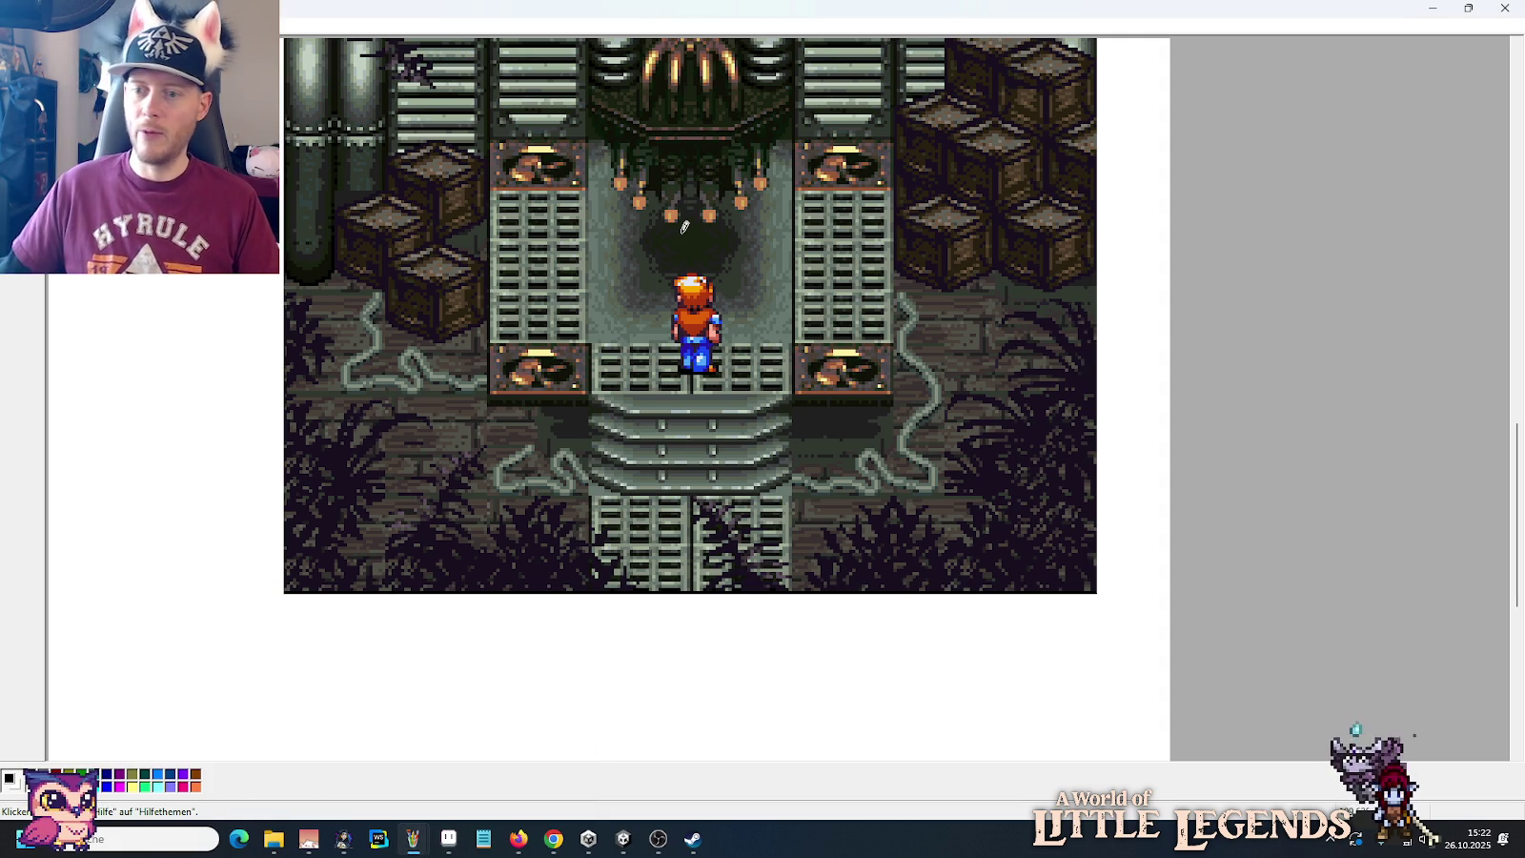
{"action": "scroll", "coordinate": [965, 216], "scroll_direction": "up", "scroll_amount": 4}
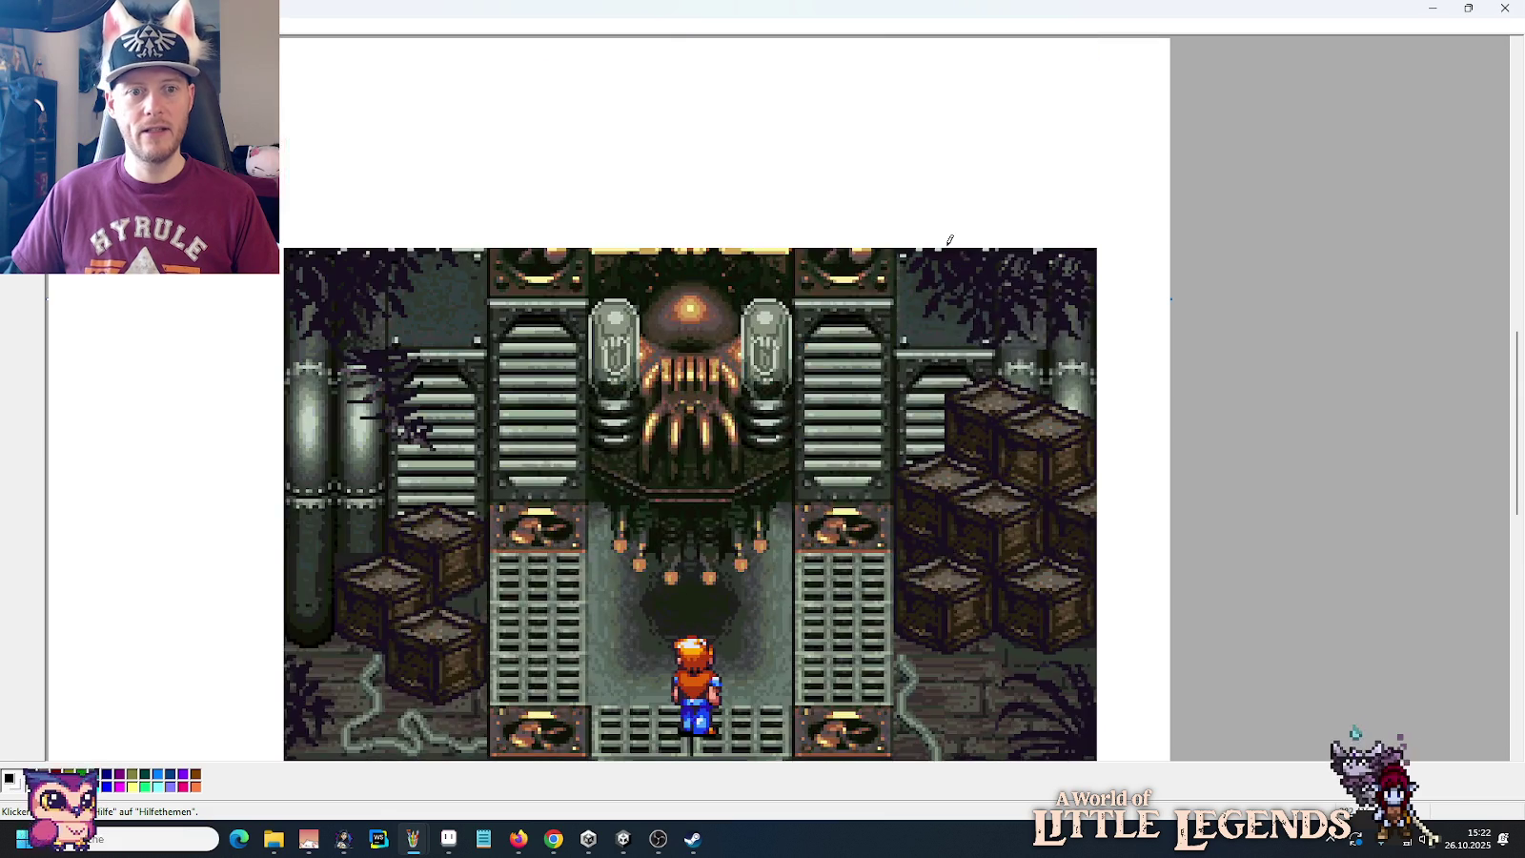
{"action": "scroll", "coordinate": [946, 239], "scroll_direction": "down", "scroll_amount": 2}
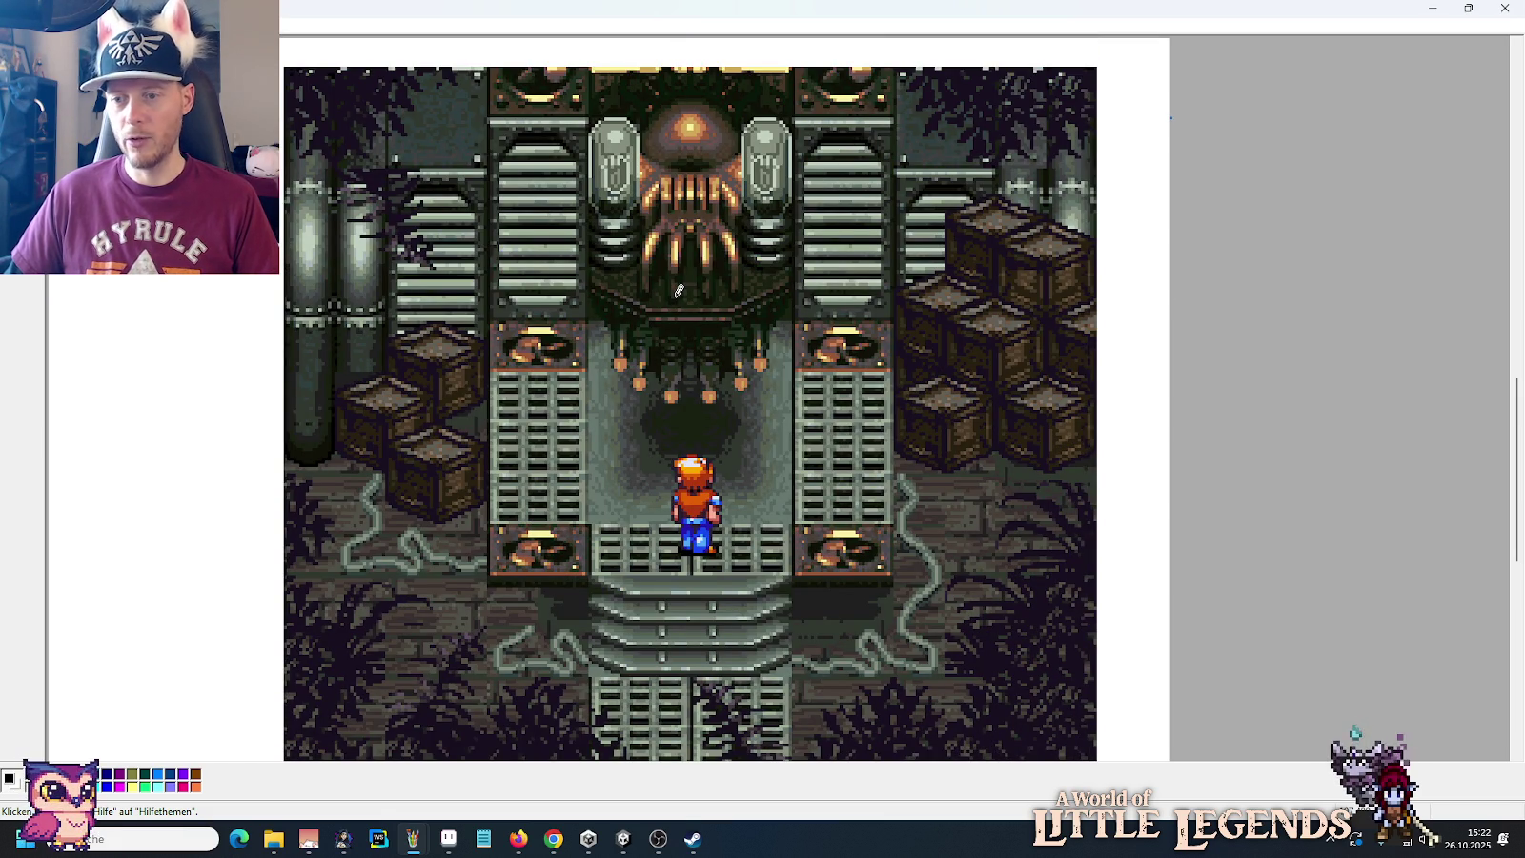
{"action": "left_click", "coordinate": [1433, 9]}
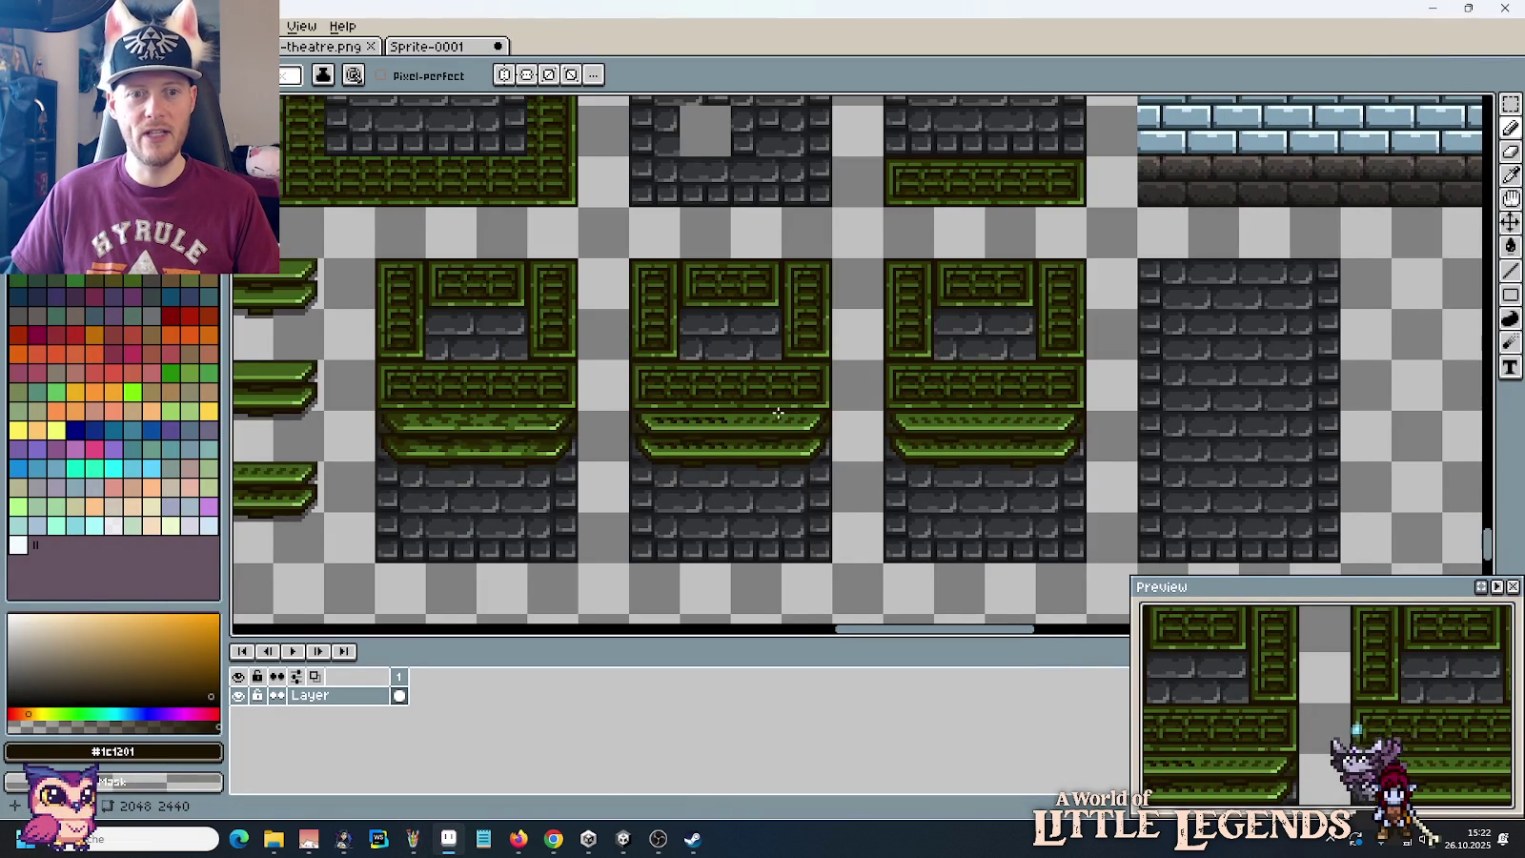
Step: Zoom into the middle ledge strip and sample its mid green #405d1b
{"action": "scroll", "coordinate": [739, 364], "scroll_direction": "down", "scroll_amount": 2}
{"action": "scroll", "coordinate": [740, 364], "scroll_direction": "up", "scroll_amount": 2}
{"action": "left_click_drag", "start_coordinate": [739, 364], "coordinate": [863, 339]}
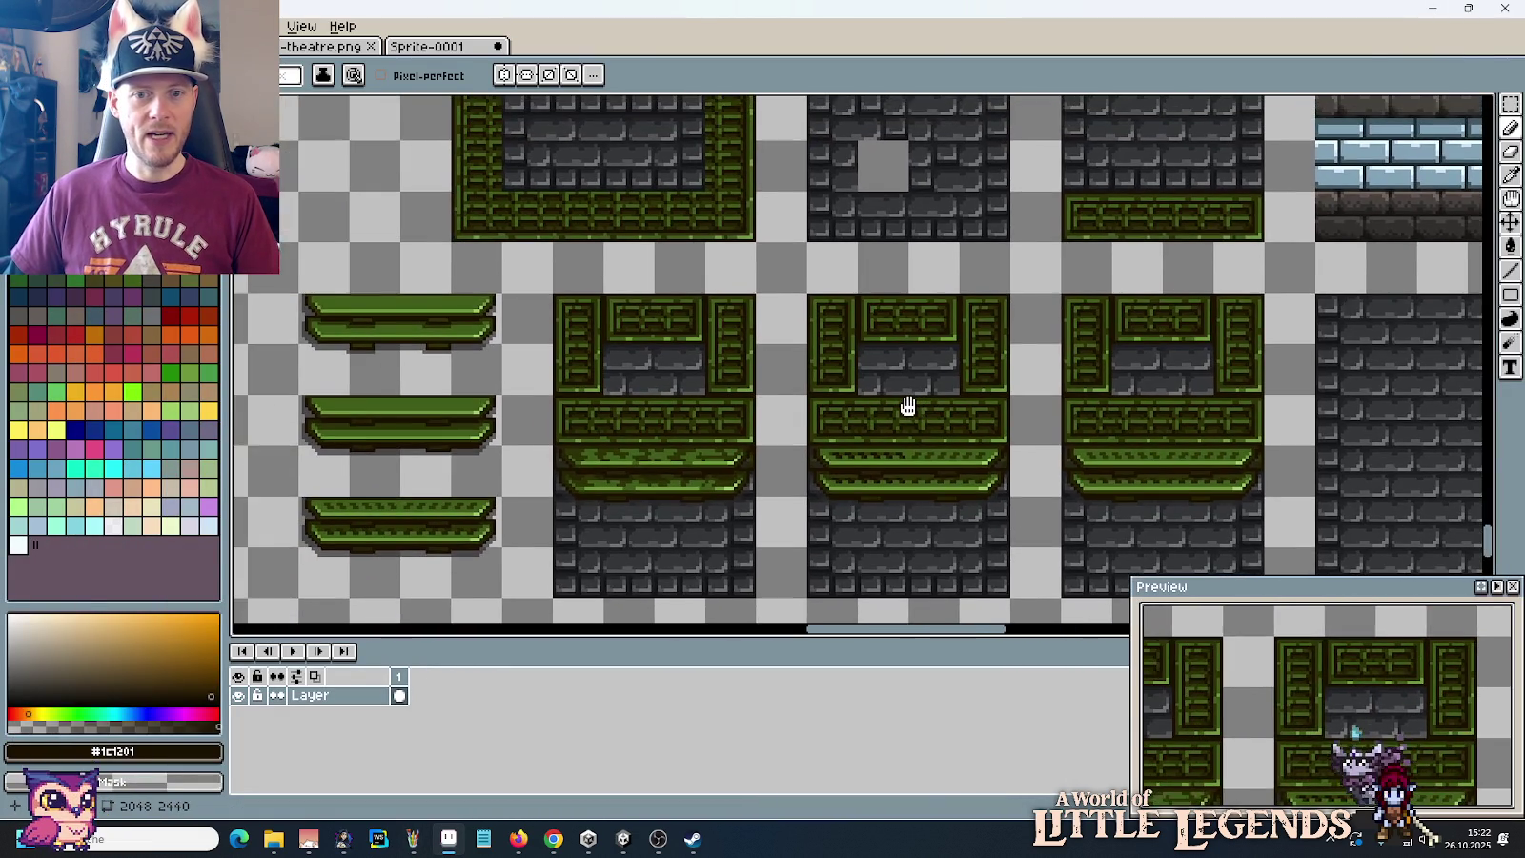
{"action": "scroll", "coordinate": [955, 401], "scroll_direction": "up", "scroll_amount": 1}
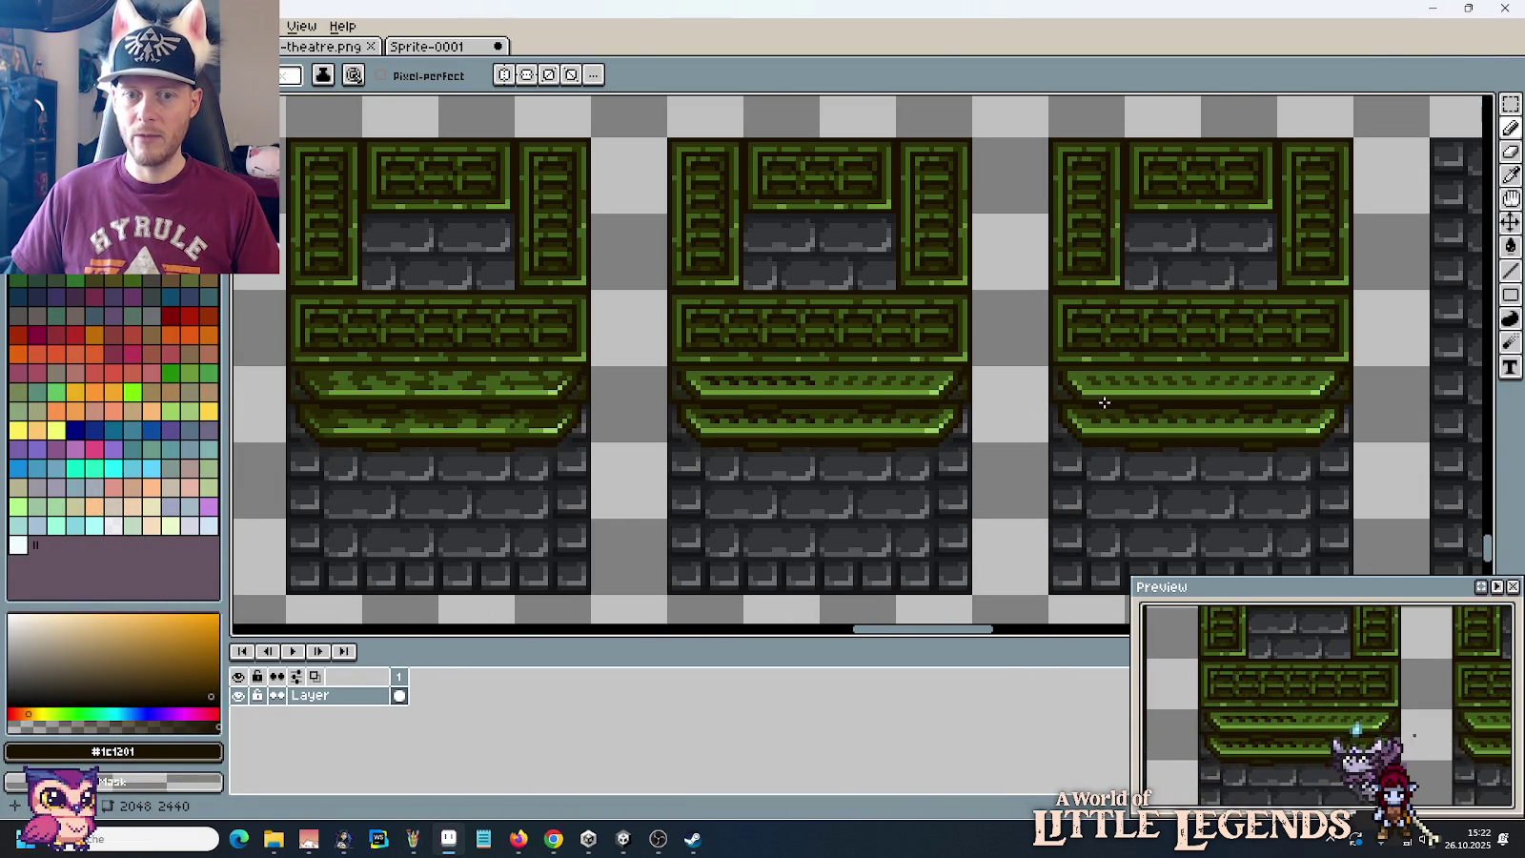
{"action": "scroll", "coordinate": [1109, 401], "scroll_direction": "up", "scroll_amount": 1}
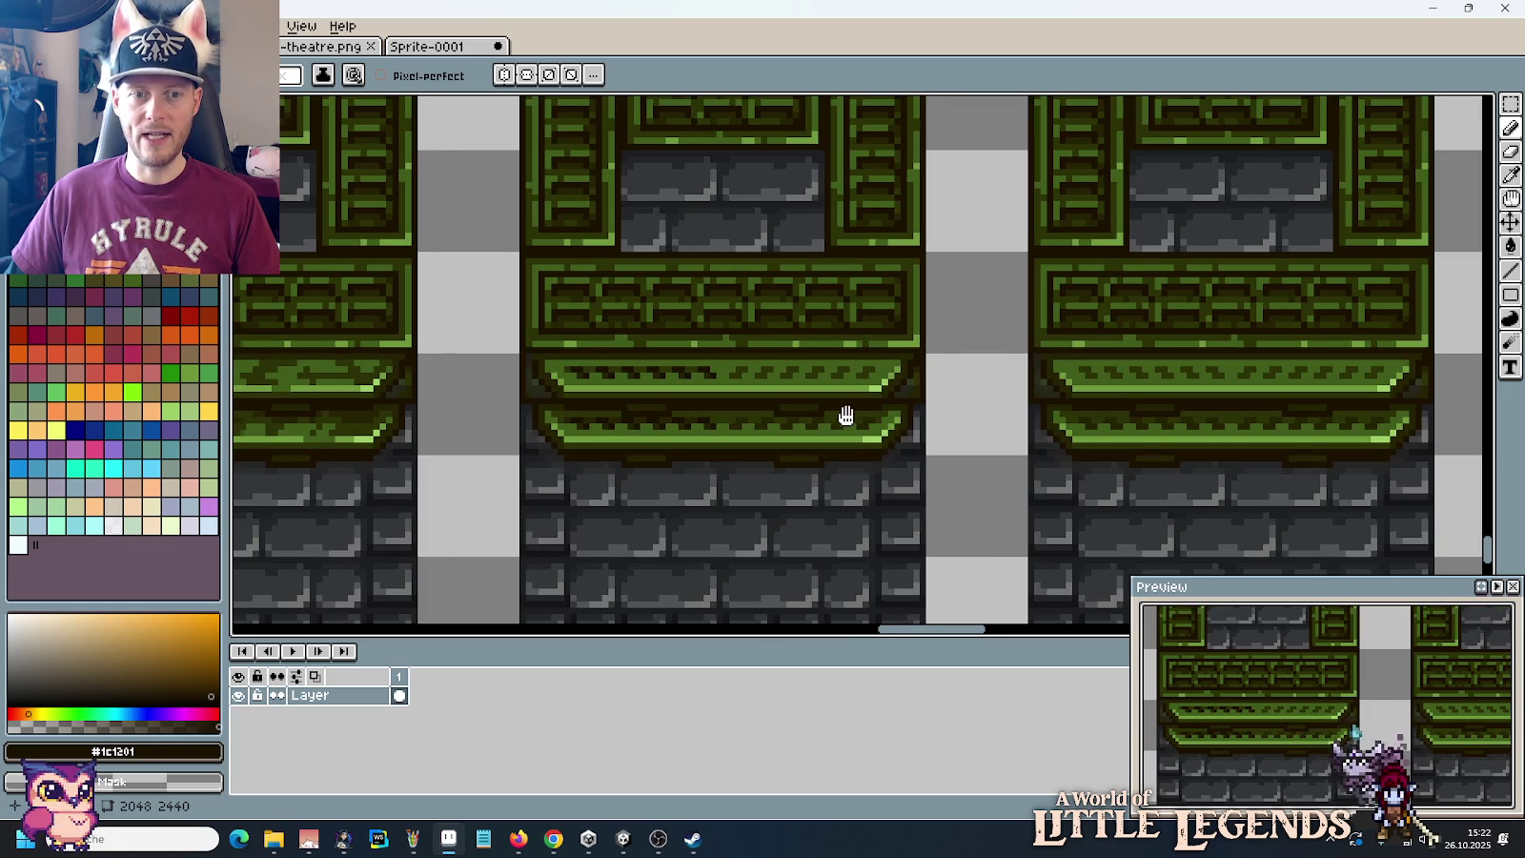
{"action": "left_click_drag", "start_coordinate": [845, 416], "coordinate": [974, 434]}
{"action": "scroll", "coordinate": [924, 341], "scroll_direction": "up", "scroll_amount": 1}
{"action": "scroll", "coordinate": [924, 341], "scroll_direction": "up", "scroll_amount": 3}
{"action": "key", "text": "i"}
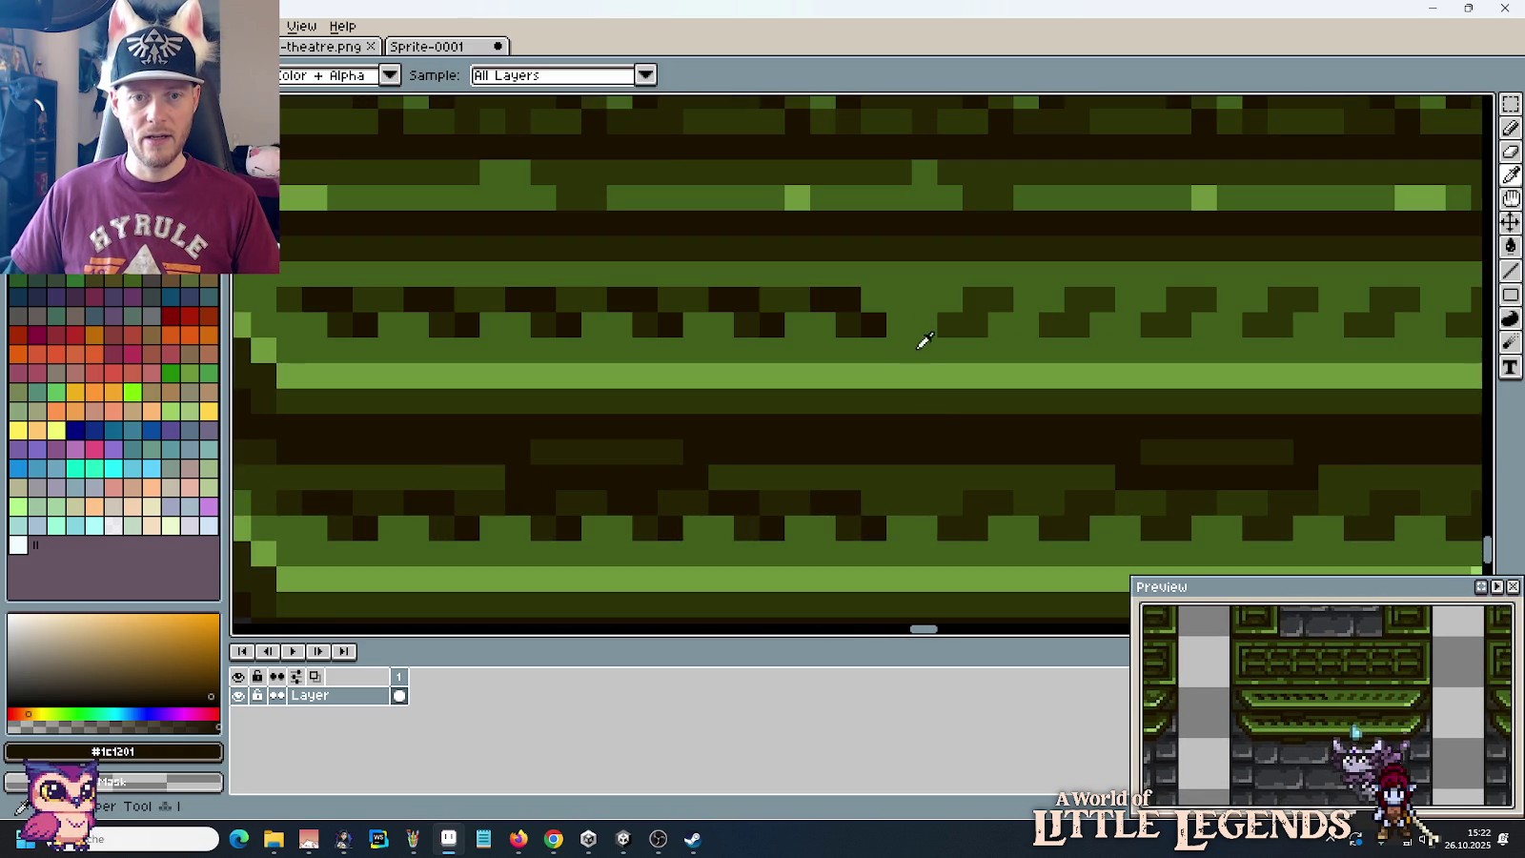
{"action": "left_click", "coordinate": [925, 341]}
Step: Repaint eight dark notch pixels along the upper strip in mid green
{"action": "scroll", "coordinate": [917, 322], "scroll_direction": "down", "scroll_amount": 2}
{"action": "scroll", "coordinate": [918, 324], "scroll_direction": "down", "scroll_amount": 1}
{"action": "scroll", "coordinate": [919, 329], "scroll_direction": "down", "scroll_amount": 1}
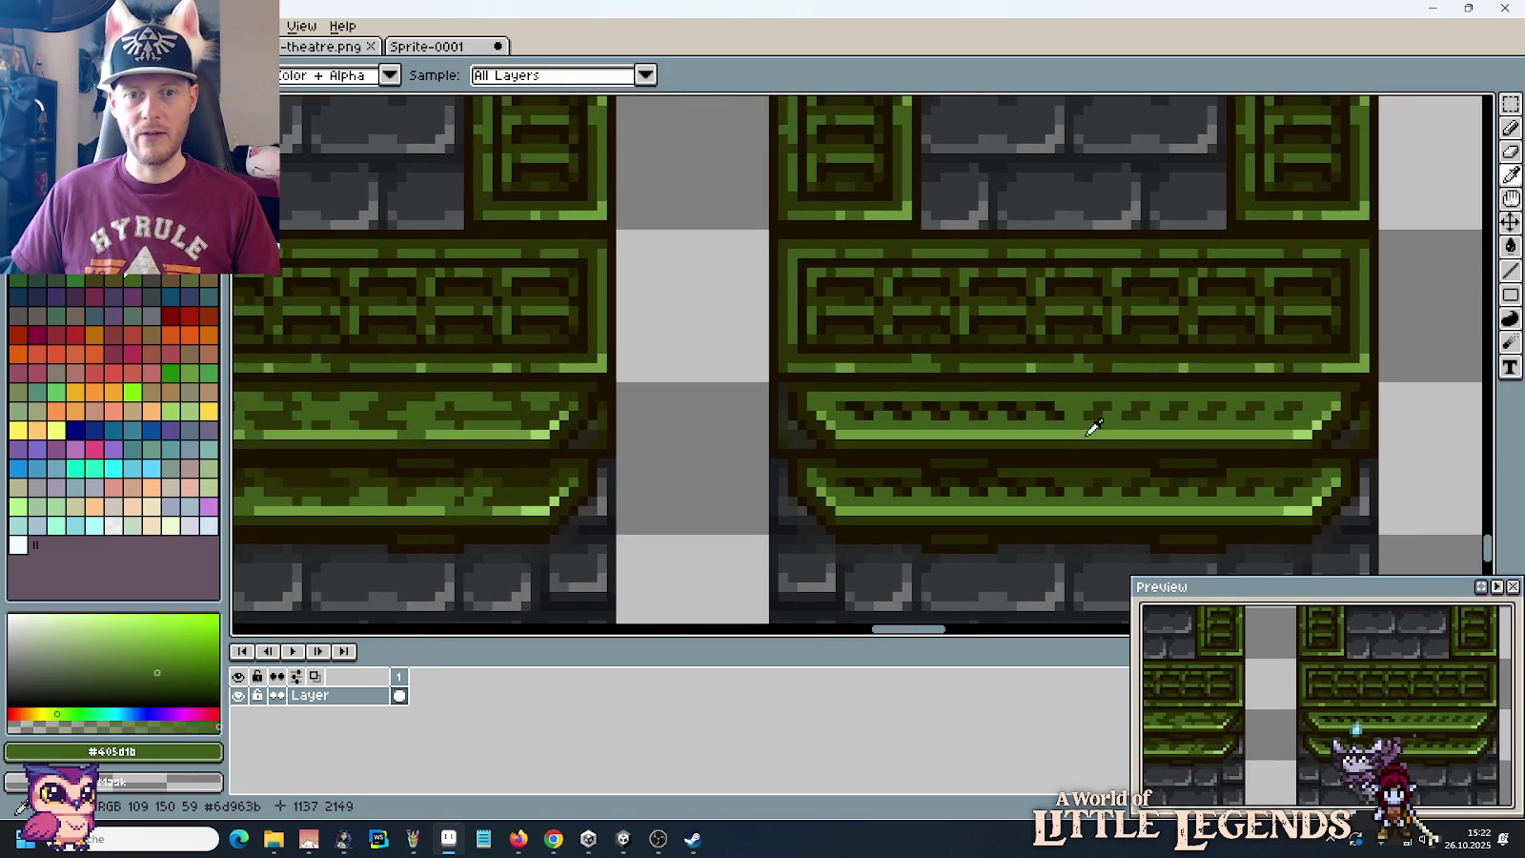
{"action": "scroll", "coordinate": [1048, 419], "scroll_direction": "up", "scroll_amount": 1}
{"action": "scroll", "coordinate": [1020, 415], "scroll_direction": "up", "scroll_amount": 2}
{"action": "key", "text": "b"}
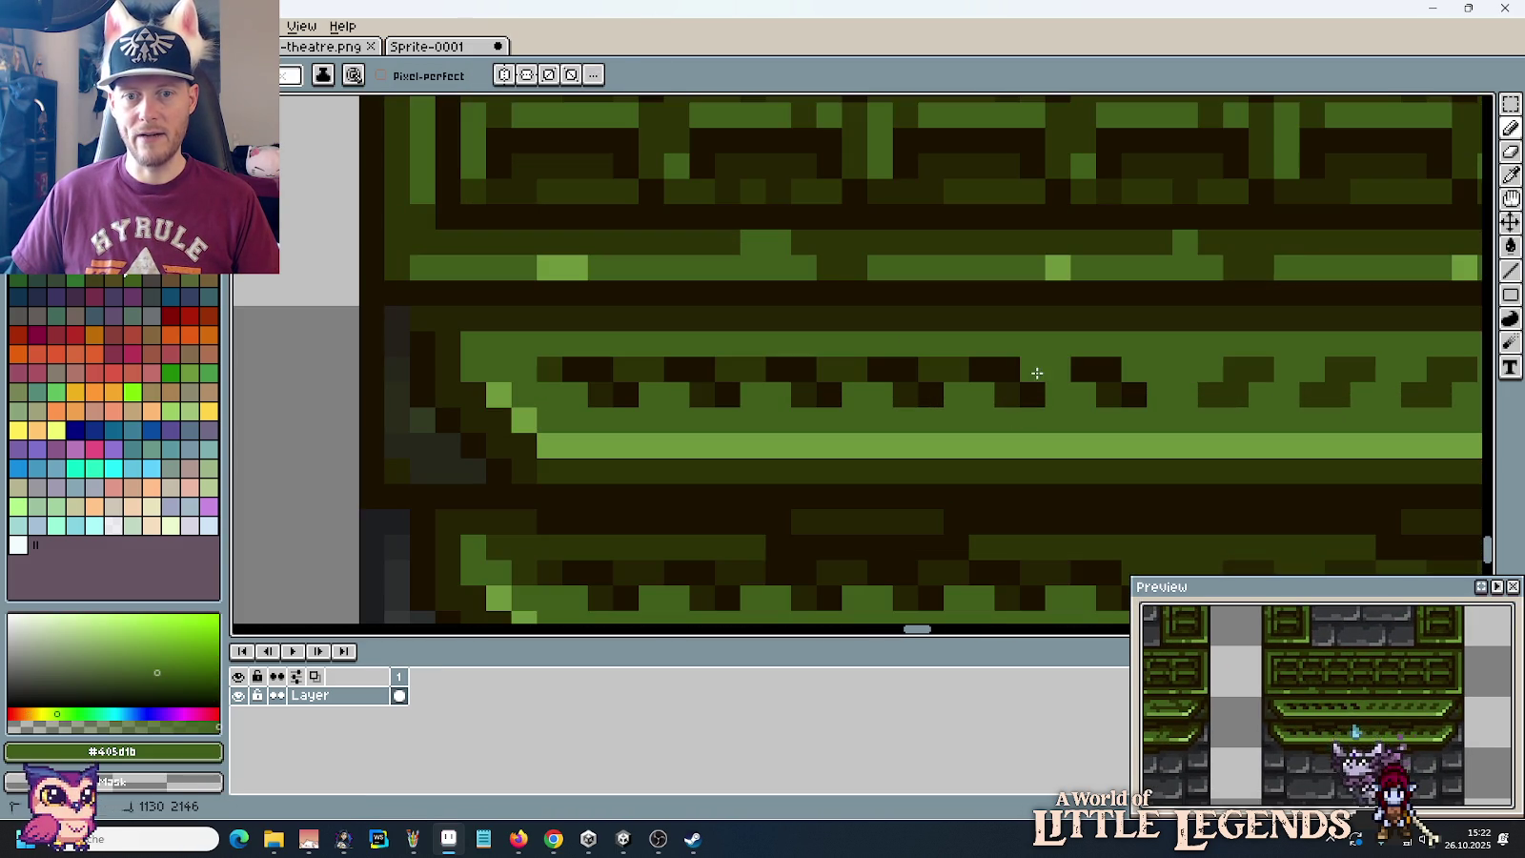
{"action": "left_click", "coordinate": [931, 370]}
{"action": "left_click", "coordinate": [853, 370]}
{"action": "left_click", "coordinate": [828, 369]}
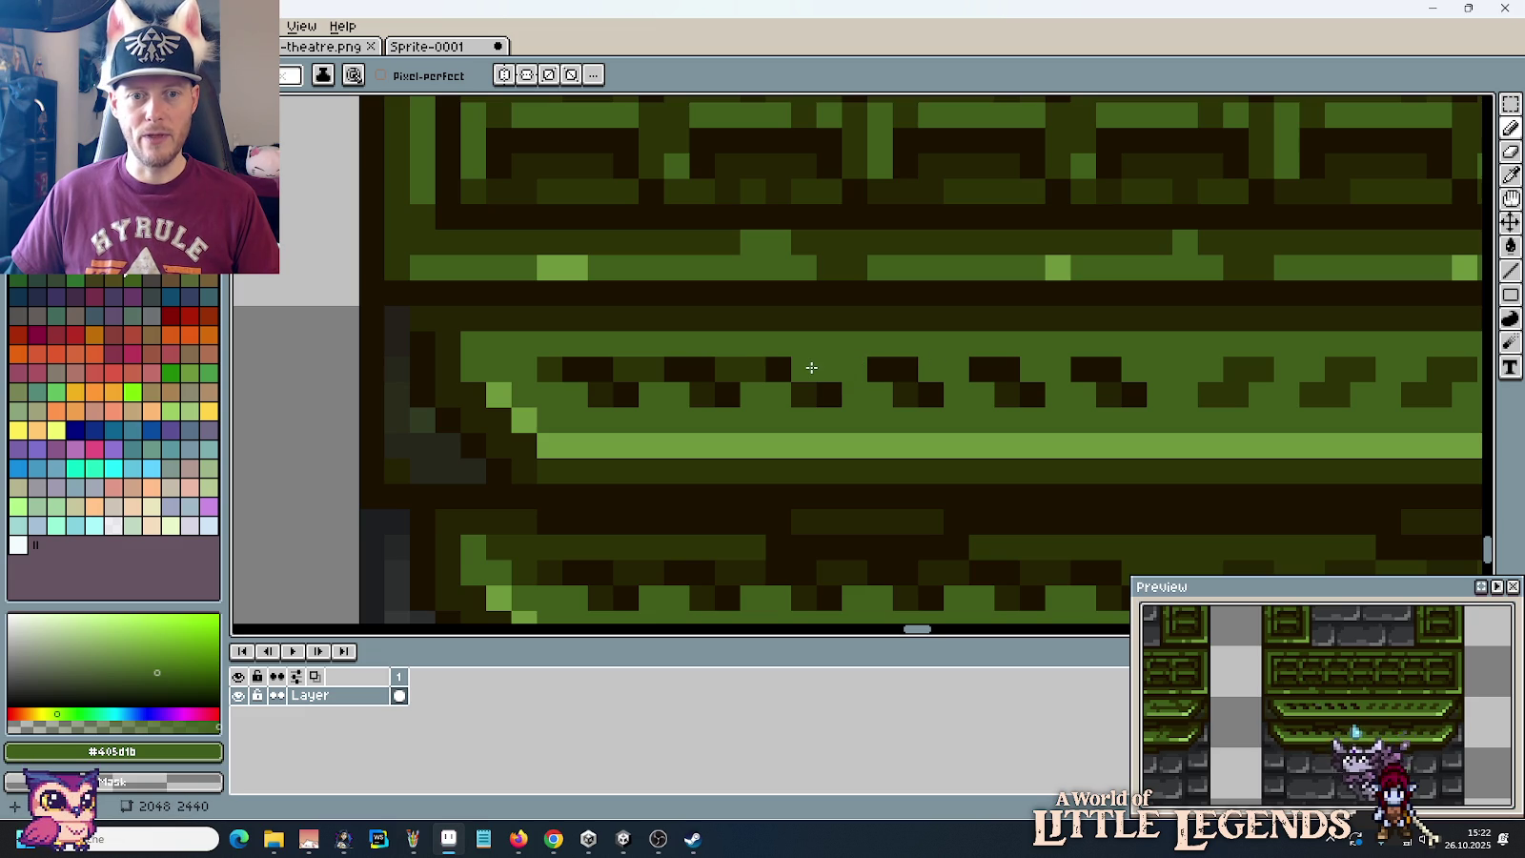
{"action": "left_click", "coordinate": [752, 372]}
{"action": "left_click", "coordinate": [727, 370]}
{"action": "left_click", "coordinate": [626, 370]}
{"action": "left_click", "coordinate": [650, 369]}
{"action": "left_click", "coordinate": [550, 368]}
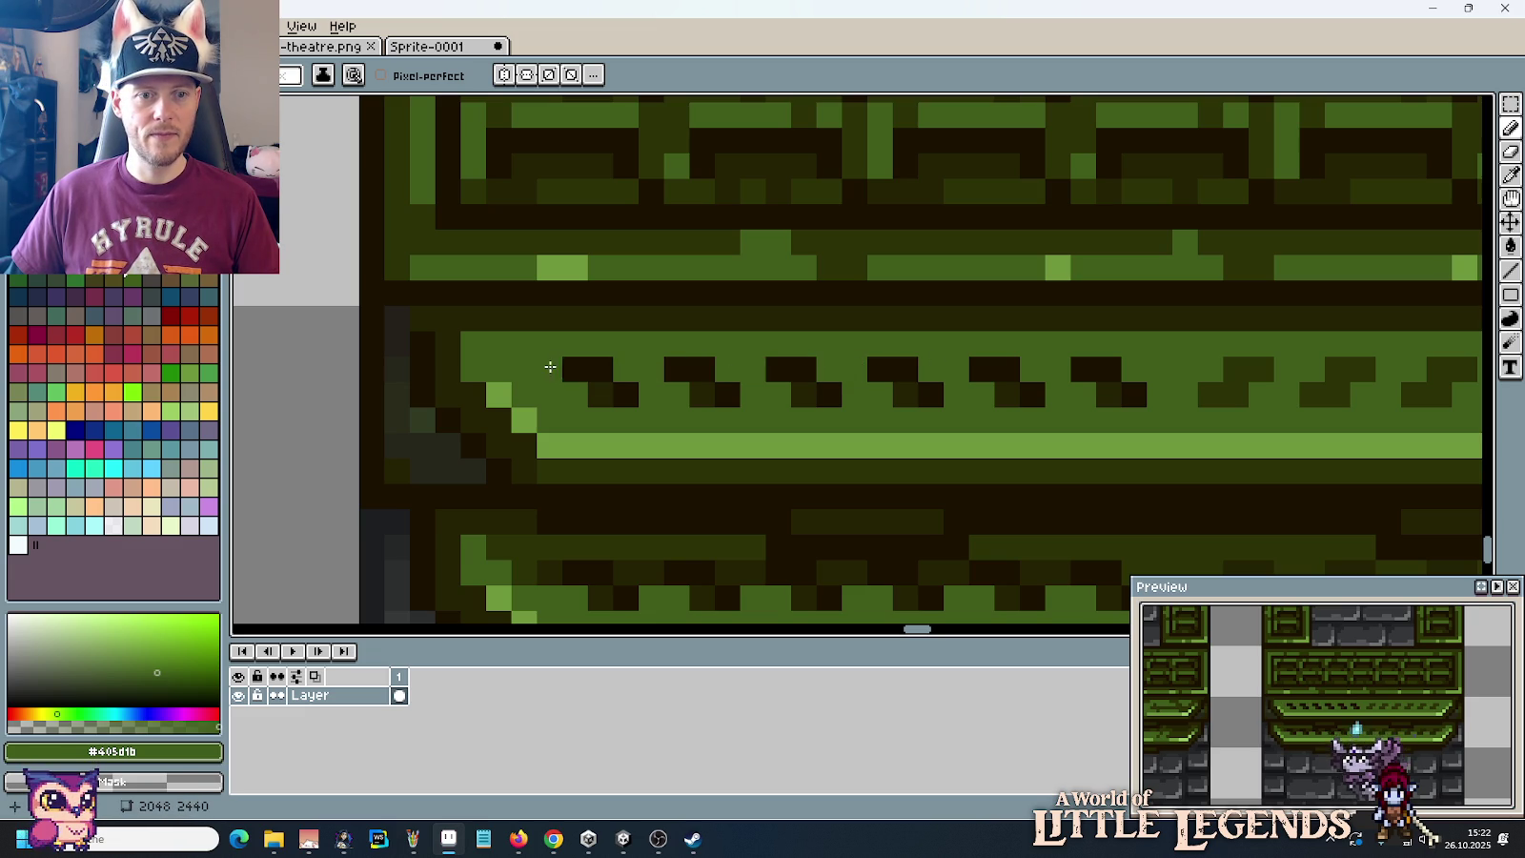
Step: Sample the dark olive #2c3206, brown #252304 and outline #1c1201 tones from the ledge
{"action": "scroll", "coordinate": [727, 372], "scroll_direction": "down", "scroll_amount": 5}
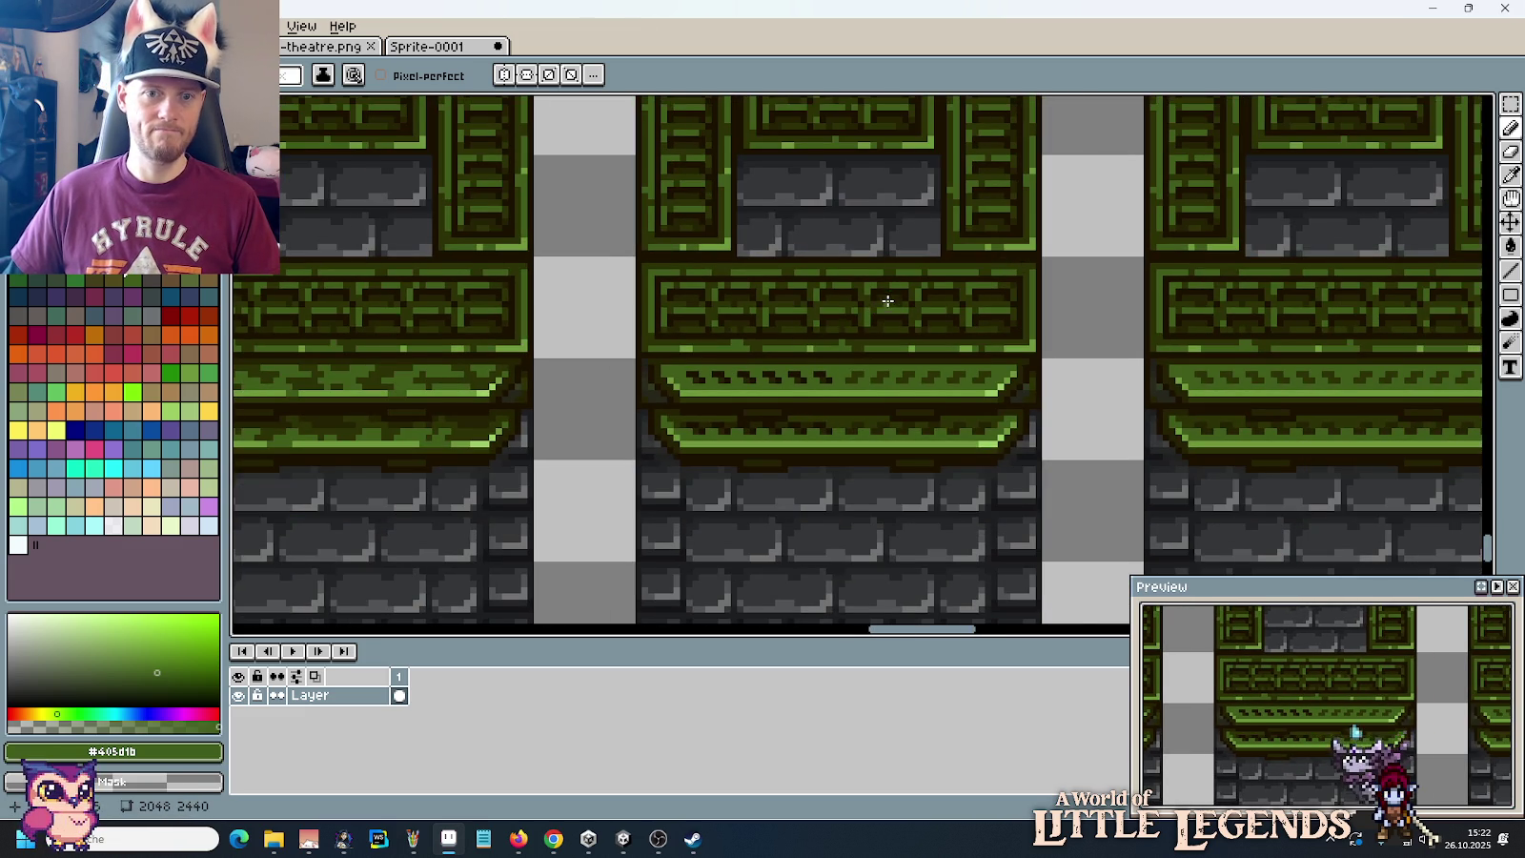
{"action": "scroll", "coordinate": [887, 300], "scroll_direction": "down", "scroll_amount": 1}
{"action": "left_click_drag", "start_coordinate": [760, 180], "coordinate": [761, 237]}
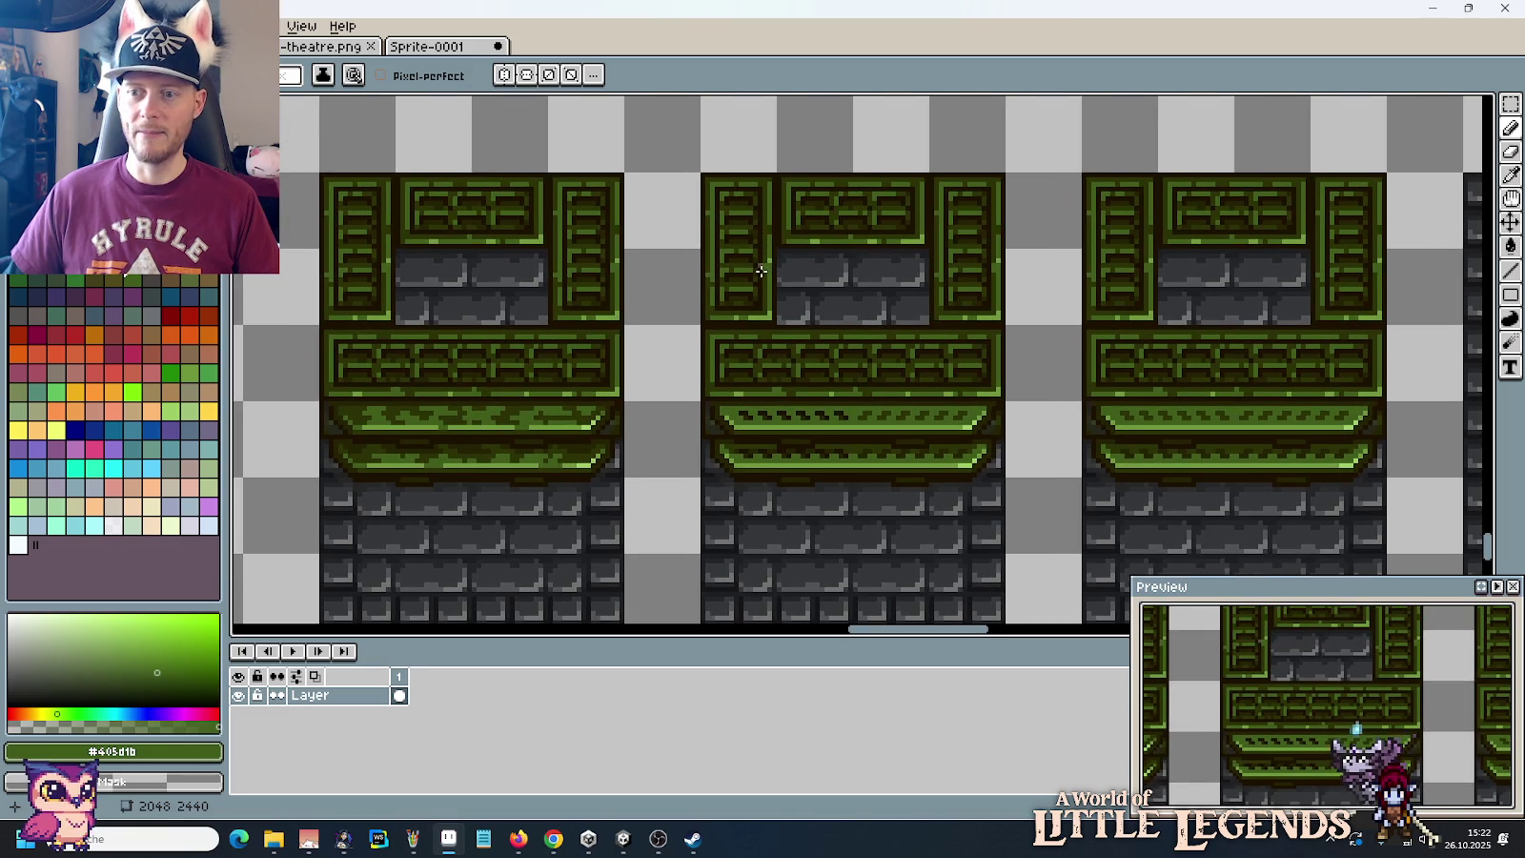
{"action": "scroll", "coordinate": [834, 445], "scroll_direction": "up", "scroll_amount": 1}
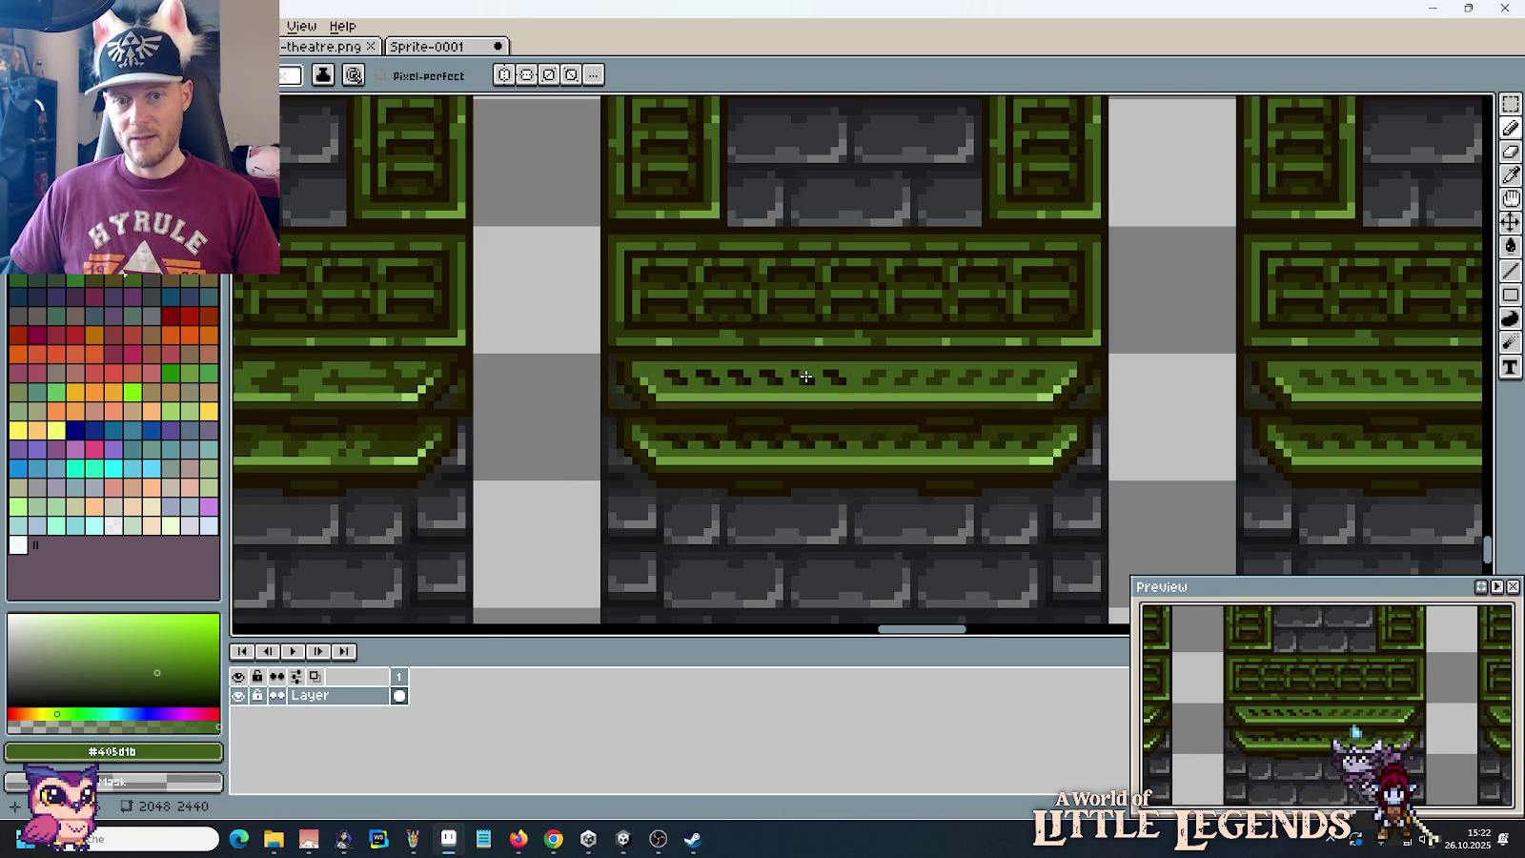
{"action": "scroll", "coordinate": [777, 383], "scroll_direction": "up", "scroll_amount": 3}
{"action": "scroll", "coordinate": [777, 383], "scroll_direction": "down", "scroll_amount": 1}
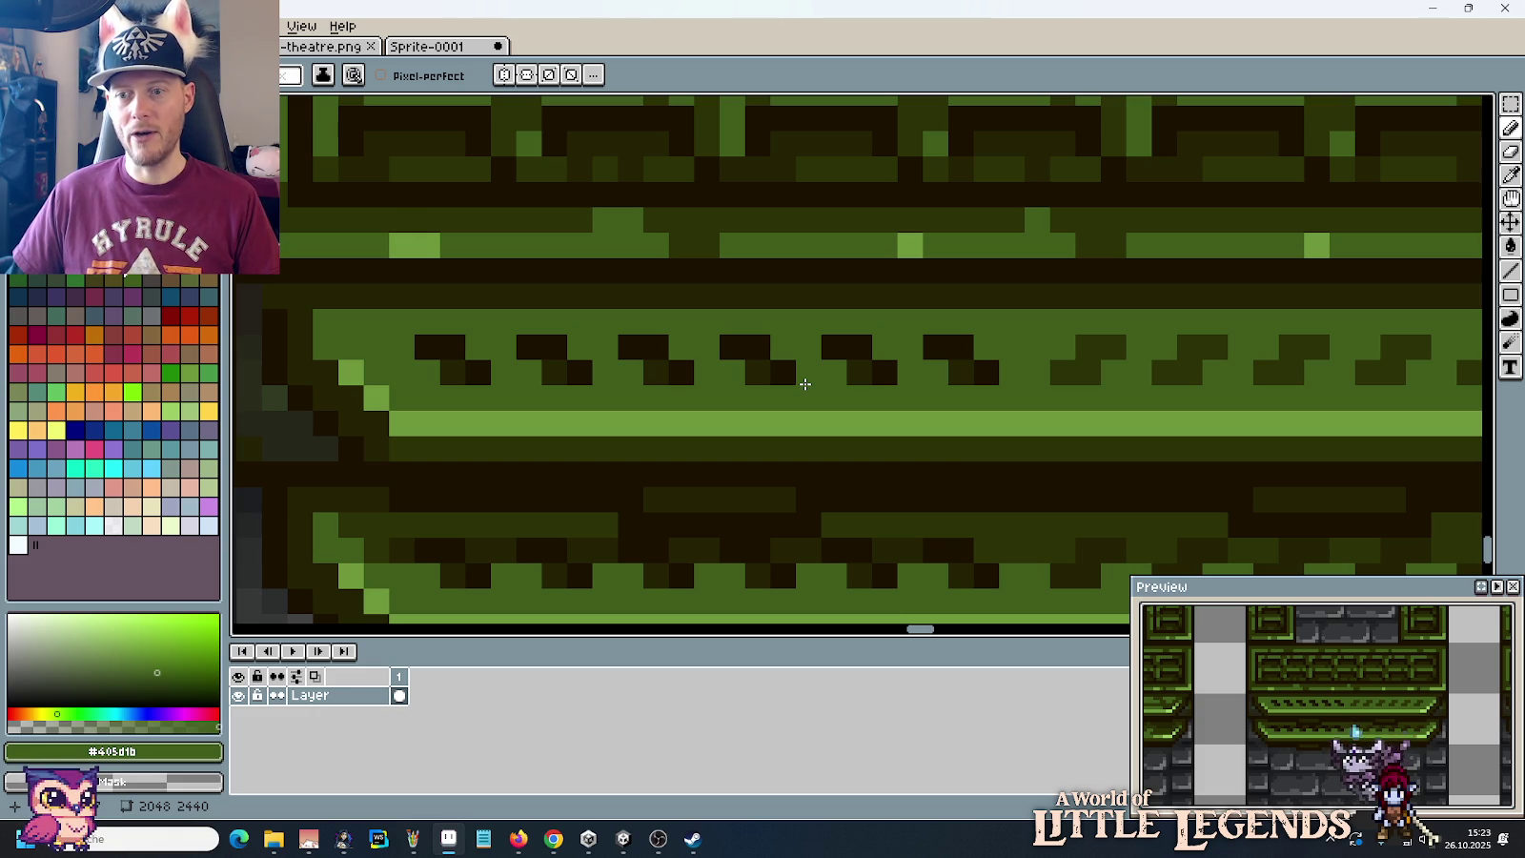
{"action": "left_click", "coordinate": [1082, 360], "text": "alt"}
{"action": "left_click", "coordinate": [462, 384]}
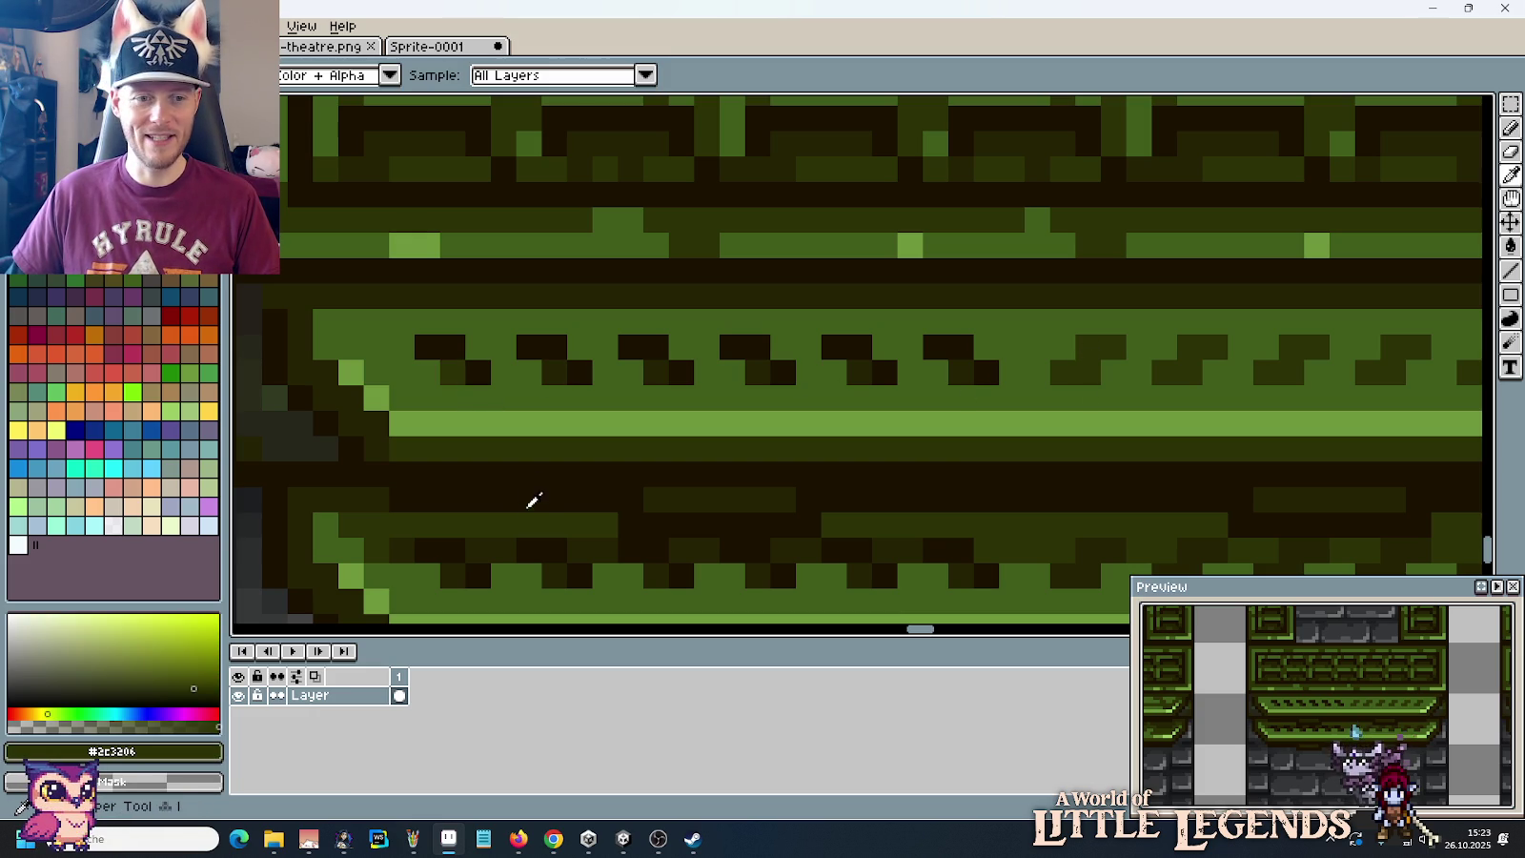
{"action": "left_click", "coordinate": [496, 544], "text": "alt"}
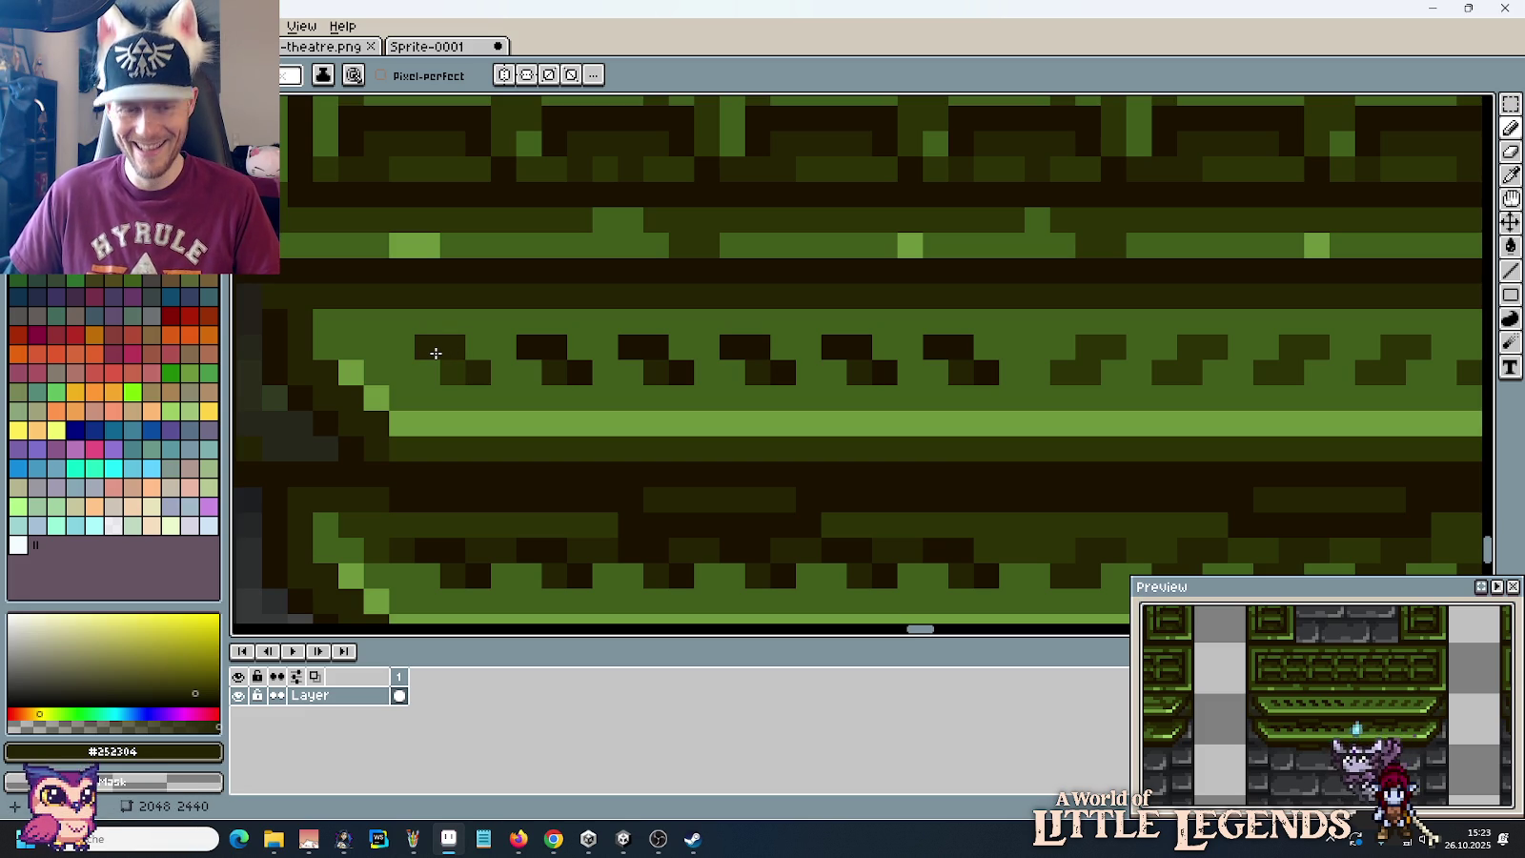
{"action": "left_click", "coordinate": [579, 366], "text": "alt"}
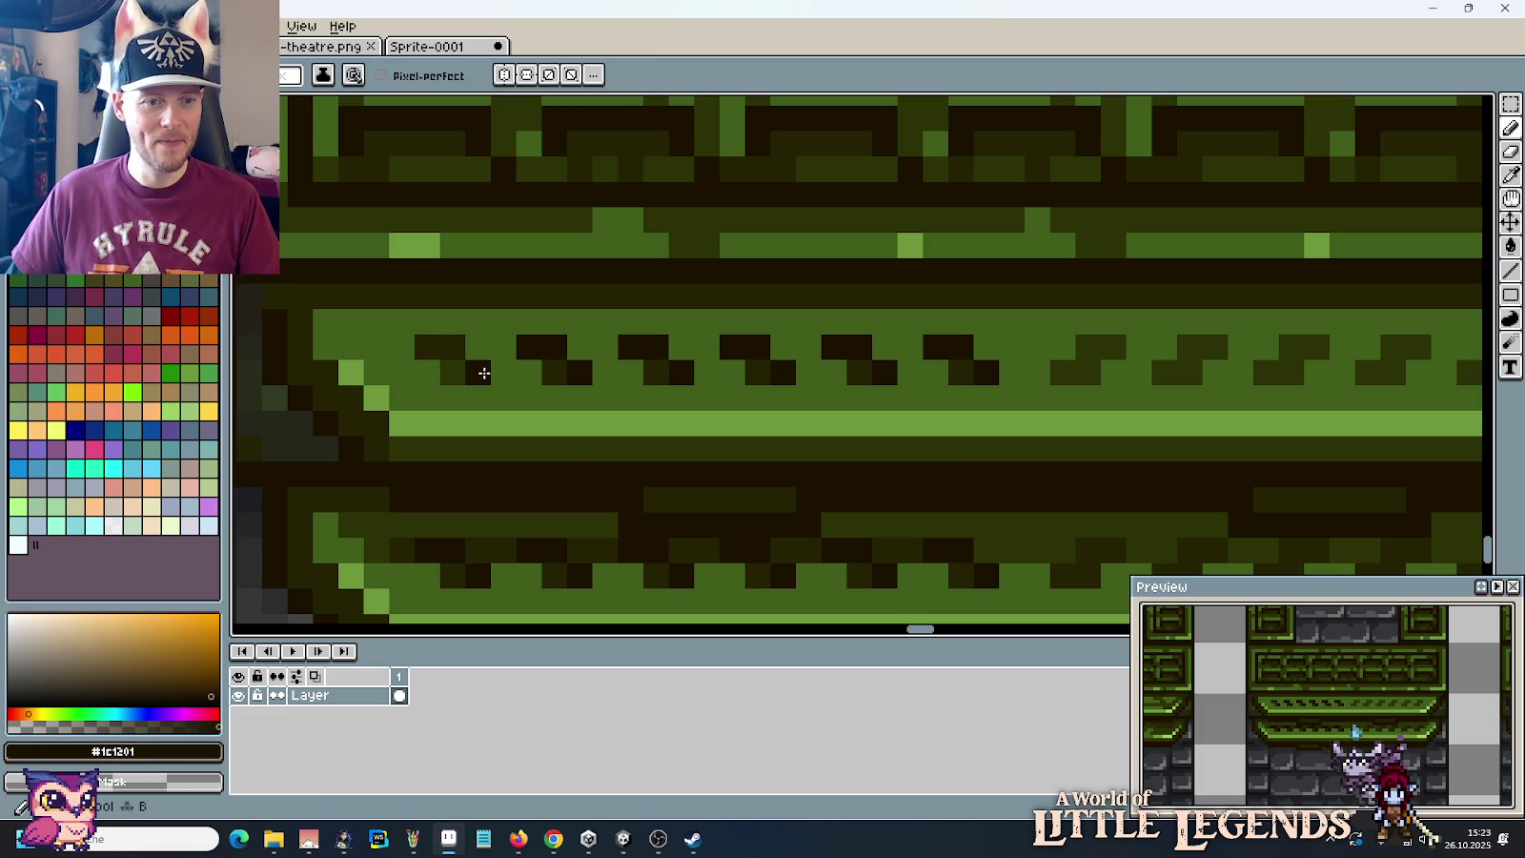
Step: Move a selected 4×3 dark notch block 11 pixels right along the notch row
{"action": "scroll", "coordinate": [484, 373], "scroll_direction": "down", "scroll_amount": 2}
{"action": "scroll", "coordinate": [484, 369], "scroll_direction": "down", "scroll_amount": 1}
{"action": "scroll", "coordinate": [484, 367], "scroll_direction": "up", "scroll_amount": 1}
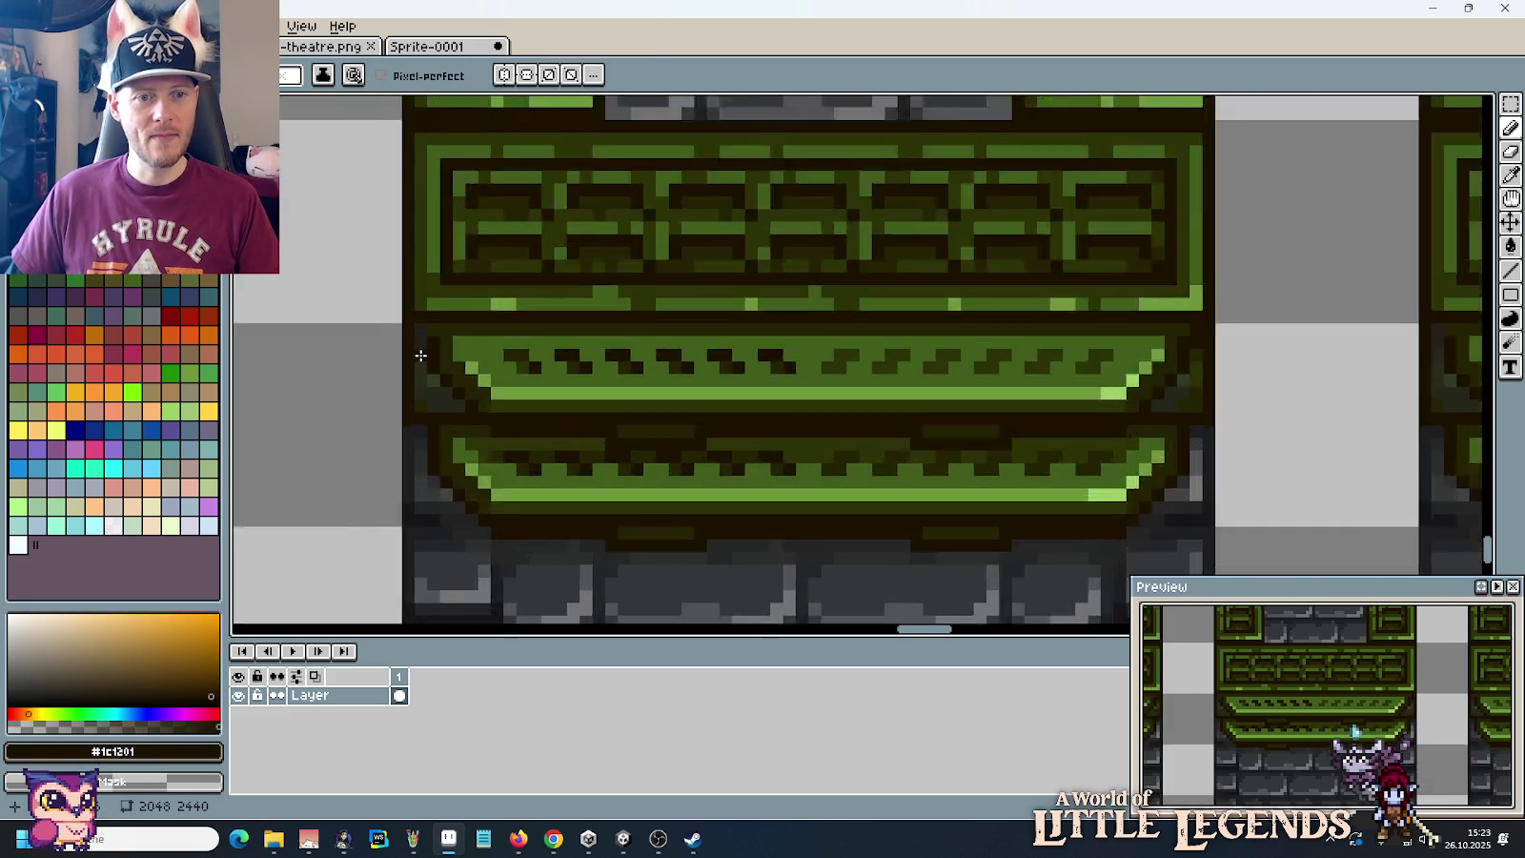
{"action": "scroll", "coordinate": [484, 362], "scroll_direction": "up", "scroll_amount": 2}
{"action": "key", "text": "m"}
{"action": "mouse_move", "coordinate": [561, 341]}
{"action": "left_mouse_down"}
{"action": "mouse_move", "coordinate": [662, 418]}
{"action": "mouse_move", "coordinate": [803, 401]}
{"action": "mouse_move", "coordinate": [1140, 408]}
{"action": "left_mouse_up"}
{"action": "left_click", "coordinate": [1258, 405]}
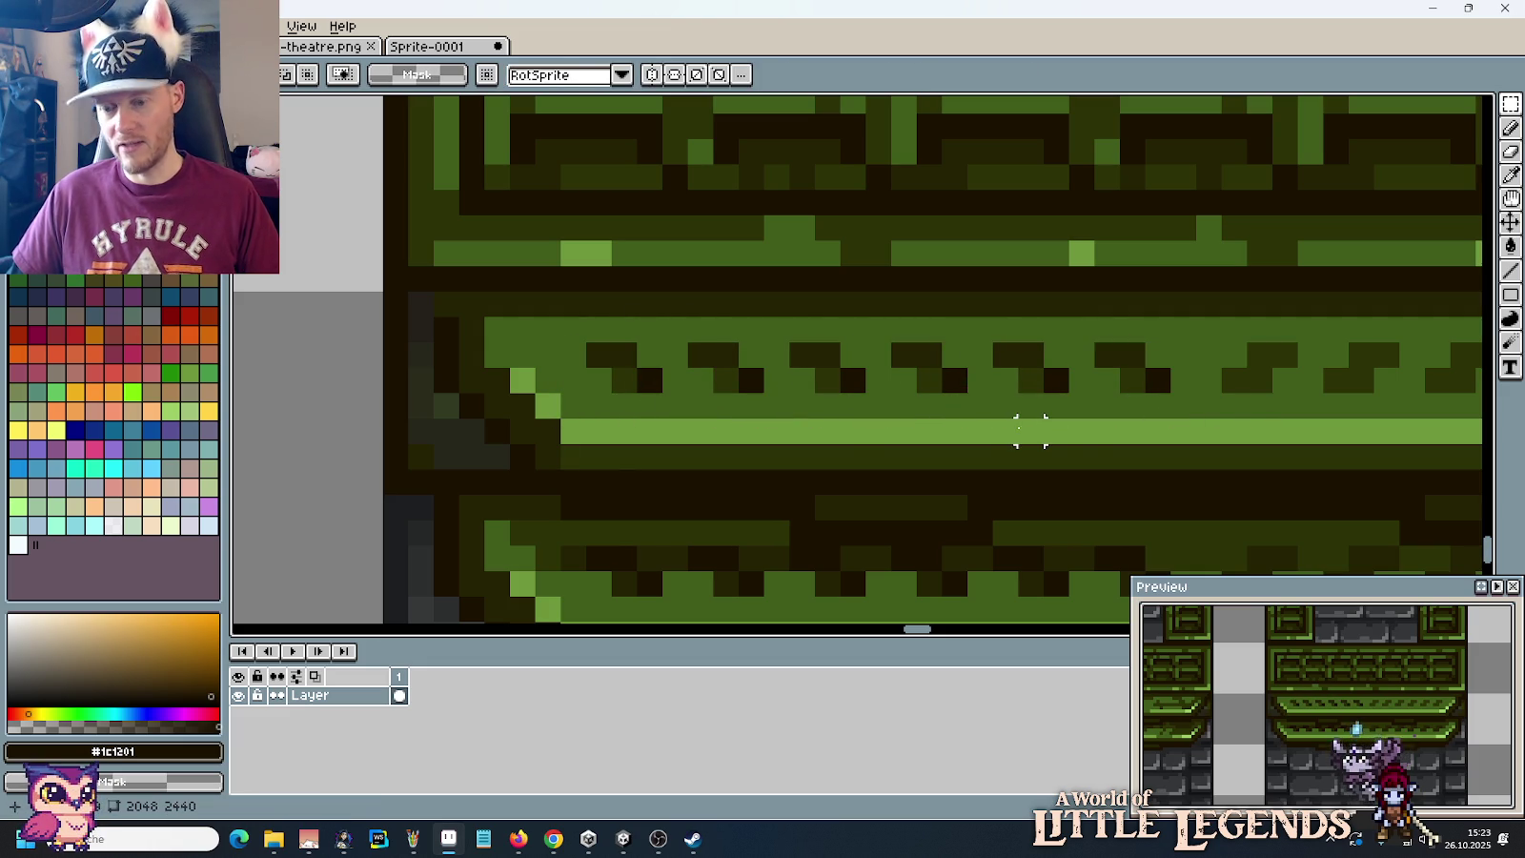
{"action": "scroll", "coordinate": [878, 431], "scroll_direction": "down", "scroll_amount": 3}
{"action": "scroll", "coordinate": [884, 445], "scroll_direction": "down", "scroll_amount": 1}
{"action": "left_click_drag", "start_coordinate": [936, 474], "coordinate": [864, 457]}
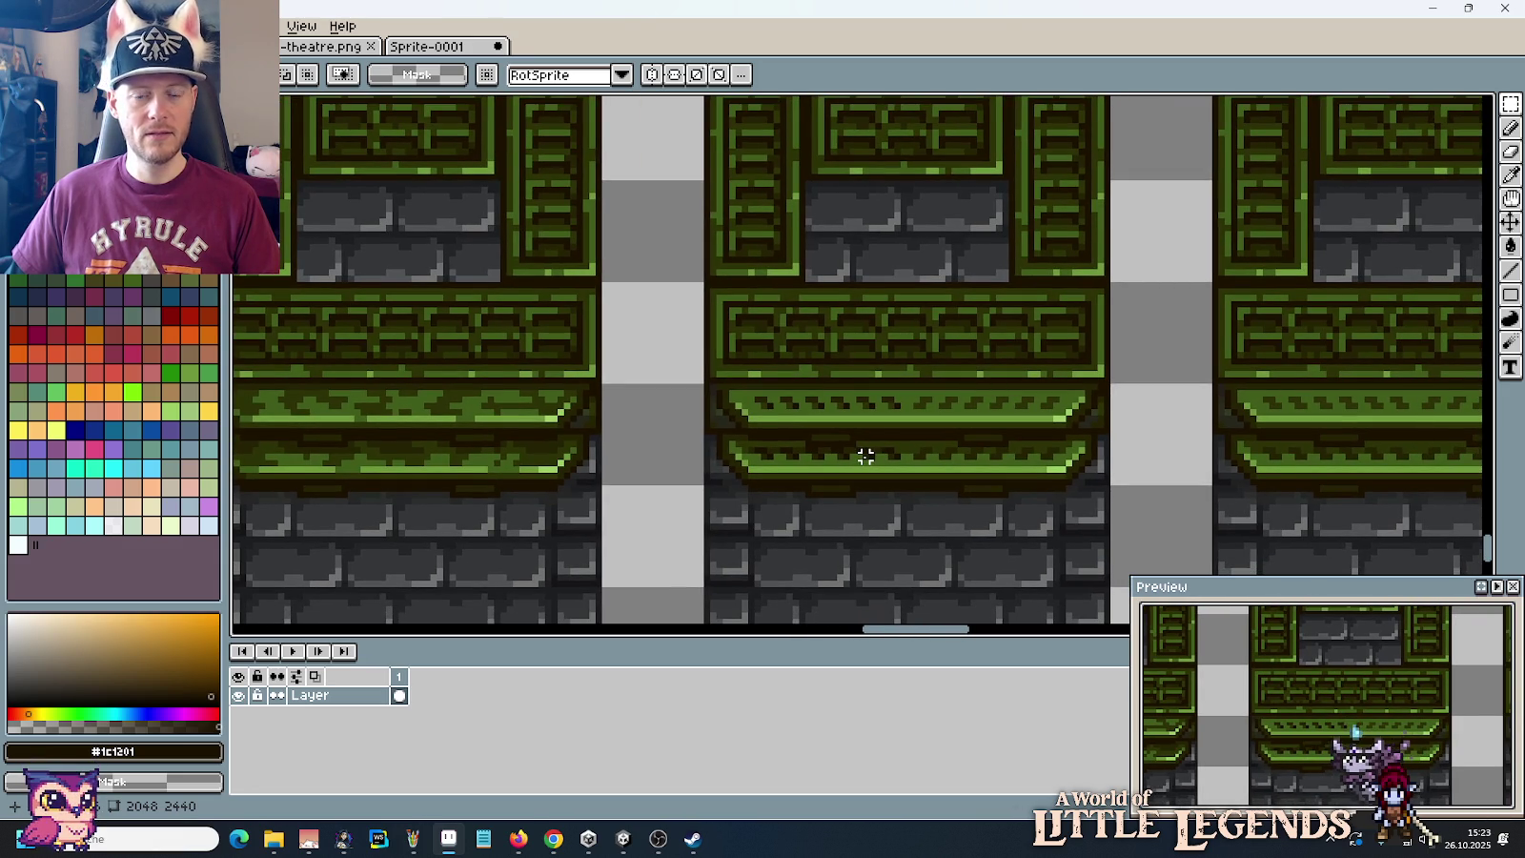
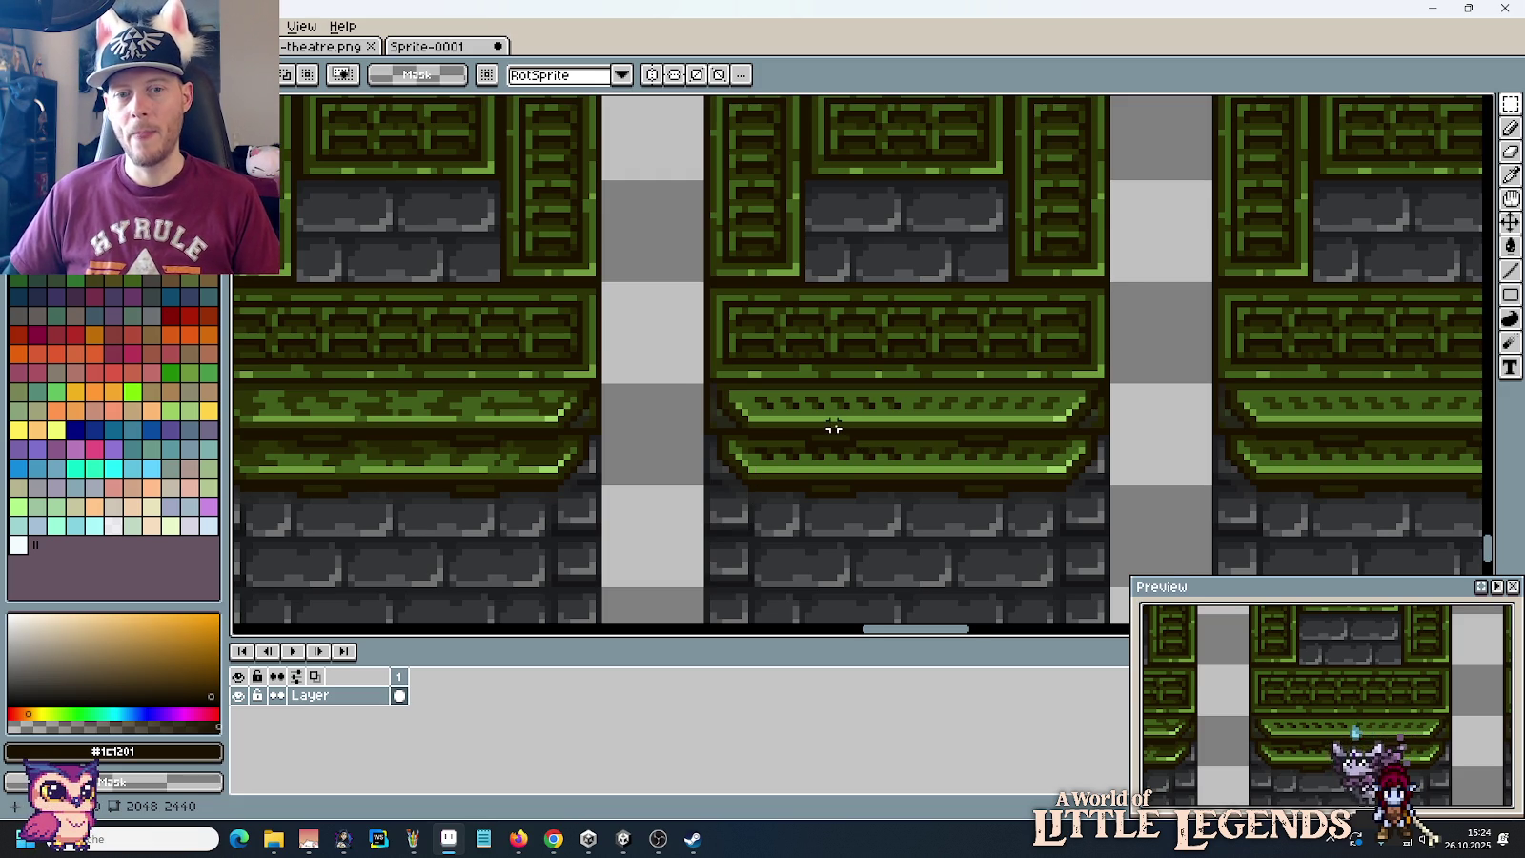
Step: Zoom into the middle tile's upper ledge and paint a dark olive pixel into it
{"action": "scroll", "coordinate": [833, 428], "scroll_direction": "up", "scroll_amount": 2}
{"action": "scroll", "coordinate": [827, 422], "scroll_direction": "up", "scroll_amount": 2}
{"action": "scroll", "coordinate": [849, 390], "scroll_direction": "up", "scroll_amount": 1}
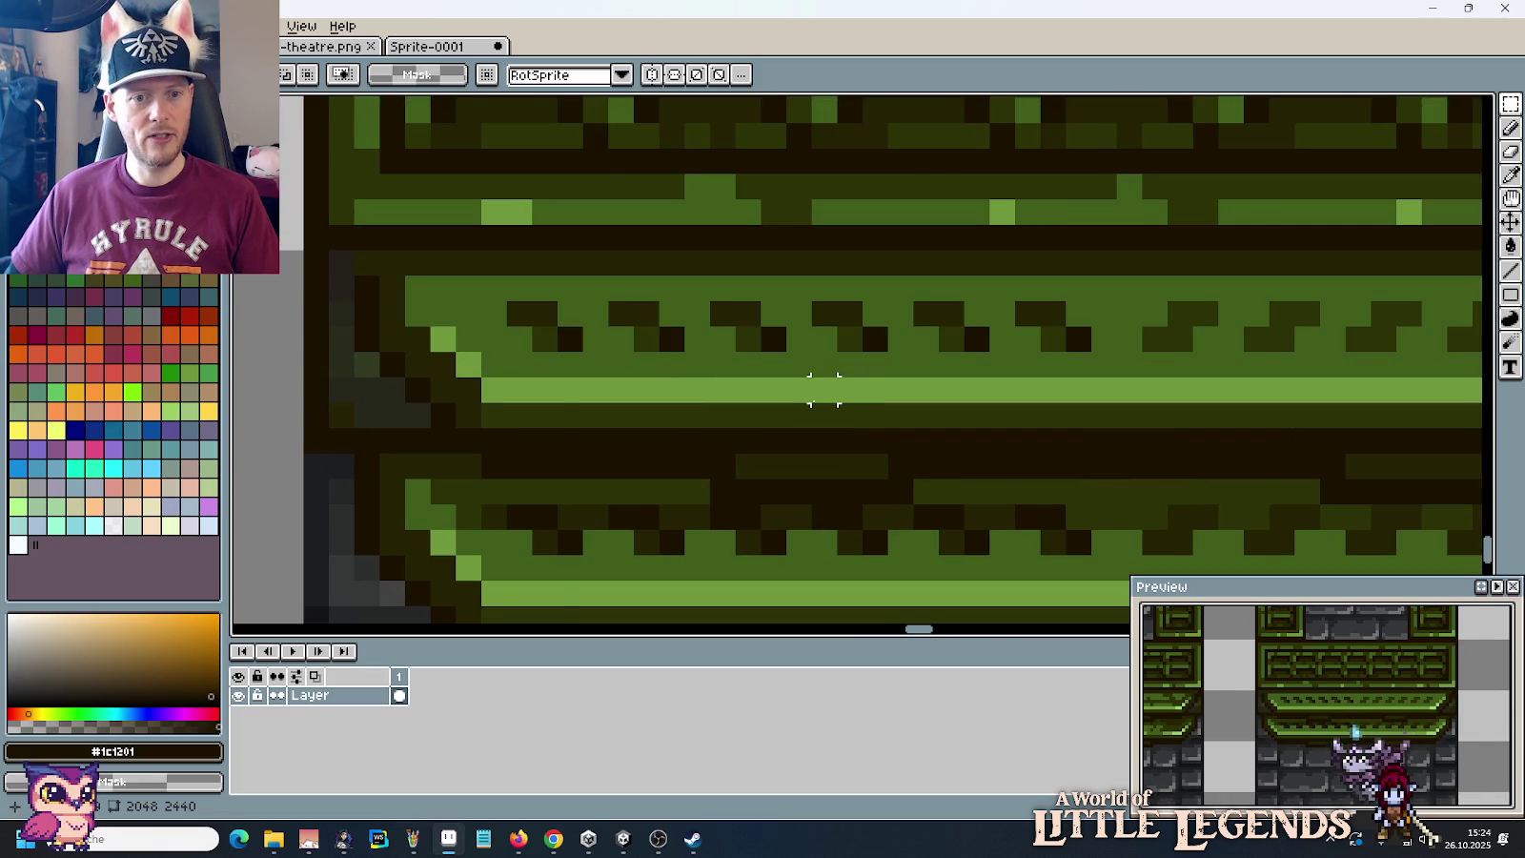
{"action": "scroll", "coordinate": [823, 389], "scroll_direction": "down", "scroll_amount": 1}
{"action": "left_click_drag", "start_coordinate": [816, 390], "coordinate": [766, 446]}
{"action": "key", "text": "i"}
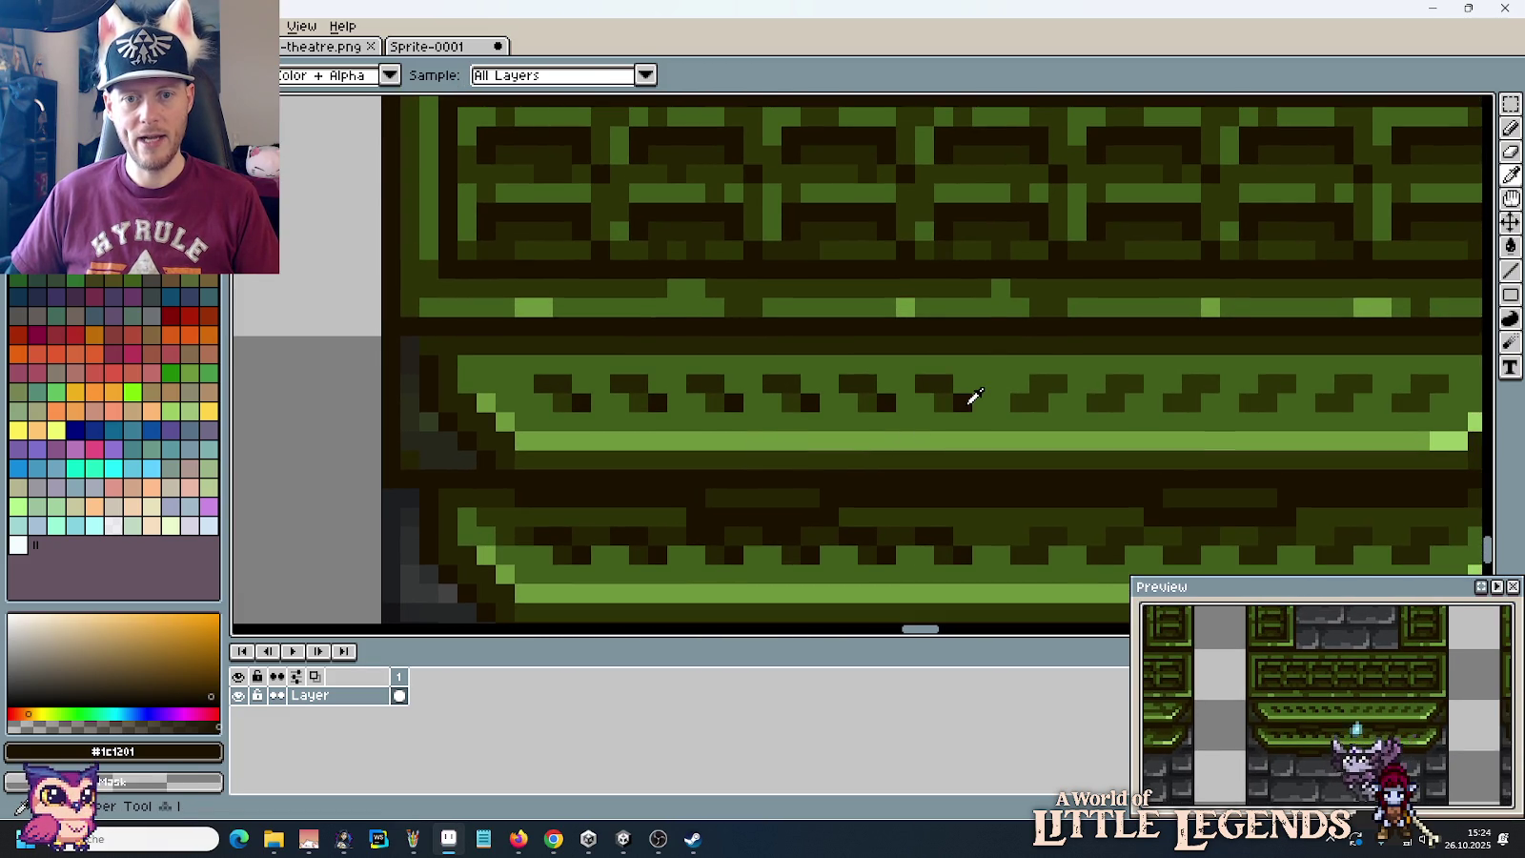
{"action": "key", "text": "b"}
{"action": "left_click_drag", "start_coordinate": [943, 383], "coordinate": [925, 383]}
{"action": "left_click", "coordinate": [962, 403], "text": "alt"}
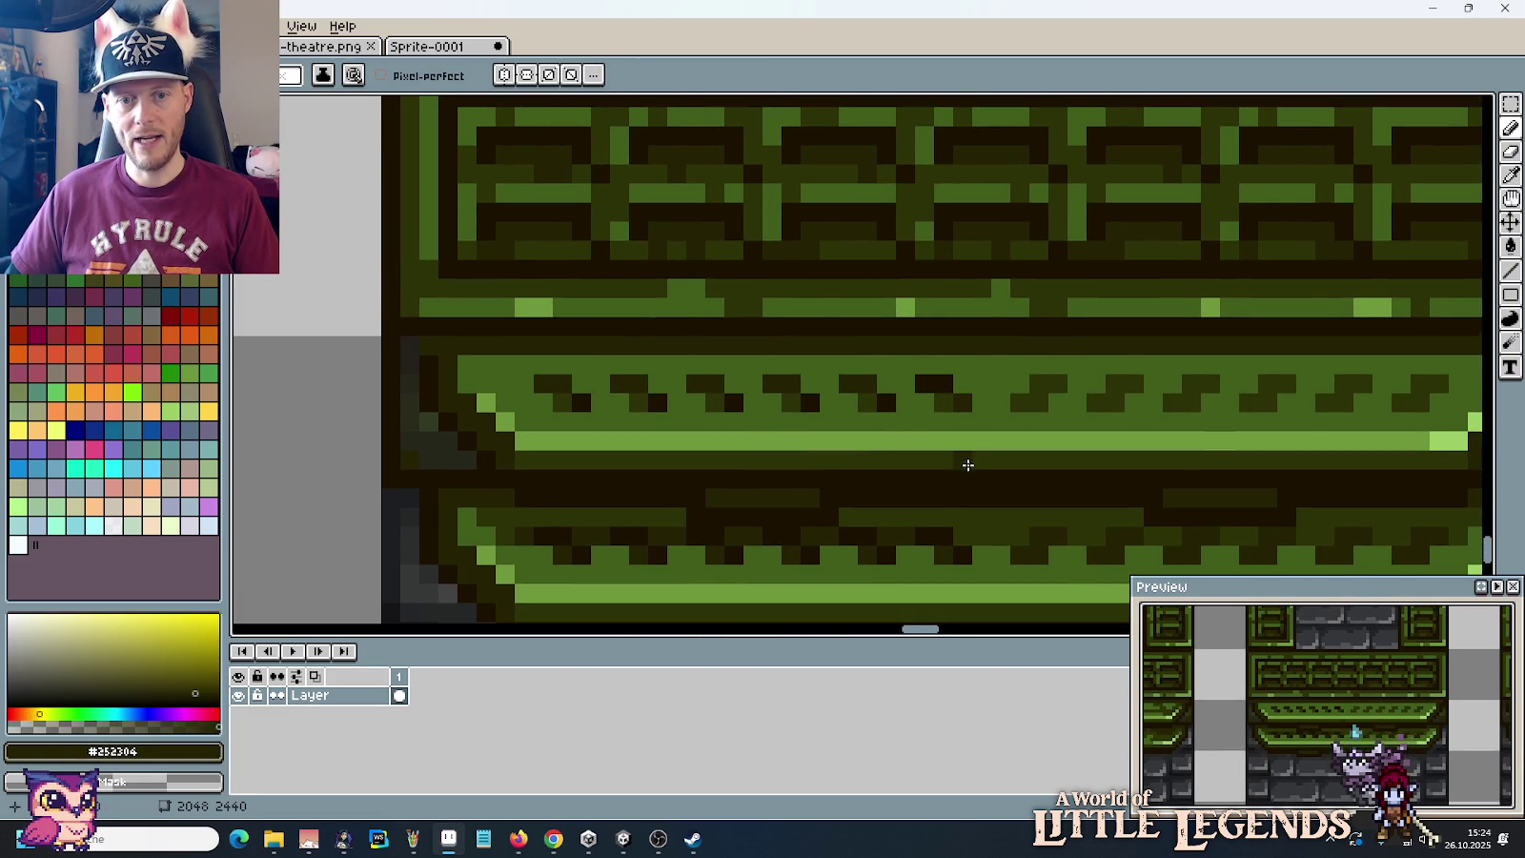
Step: Move a 4x3 block of dark pixels left along the upper ledge
{"action": "scroll", "coordinate": [955, 463], "scroll_direction": "down", "scroll_amount": 2}
{"action": "key", "text": "m"}
{"action": "scroll", "coordinate": [953, 459], "scroll_direction": "up", "scroll_amount": 1}
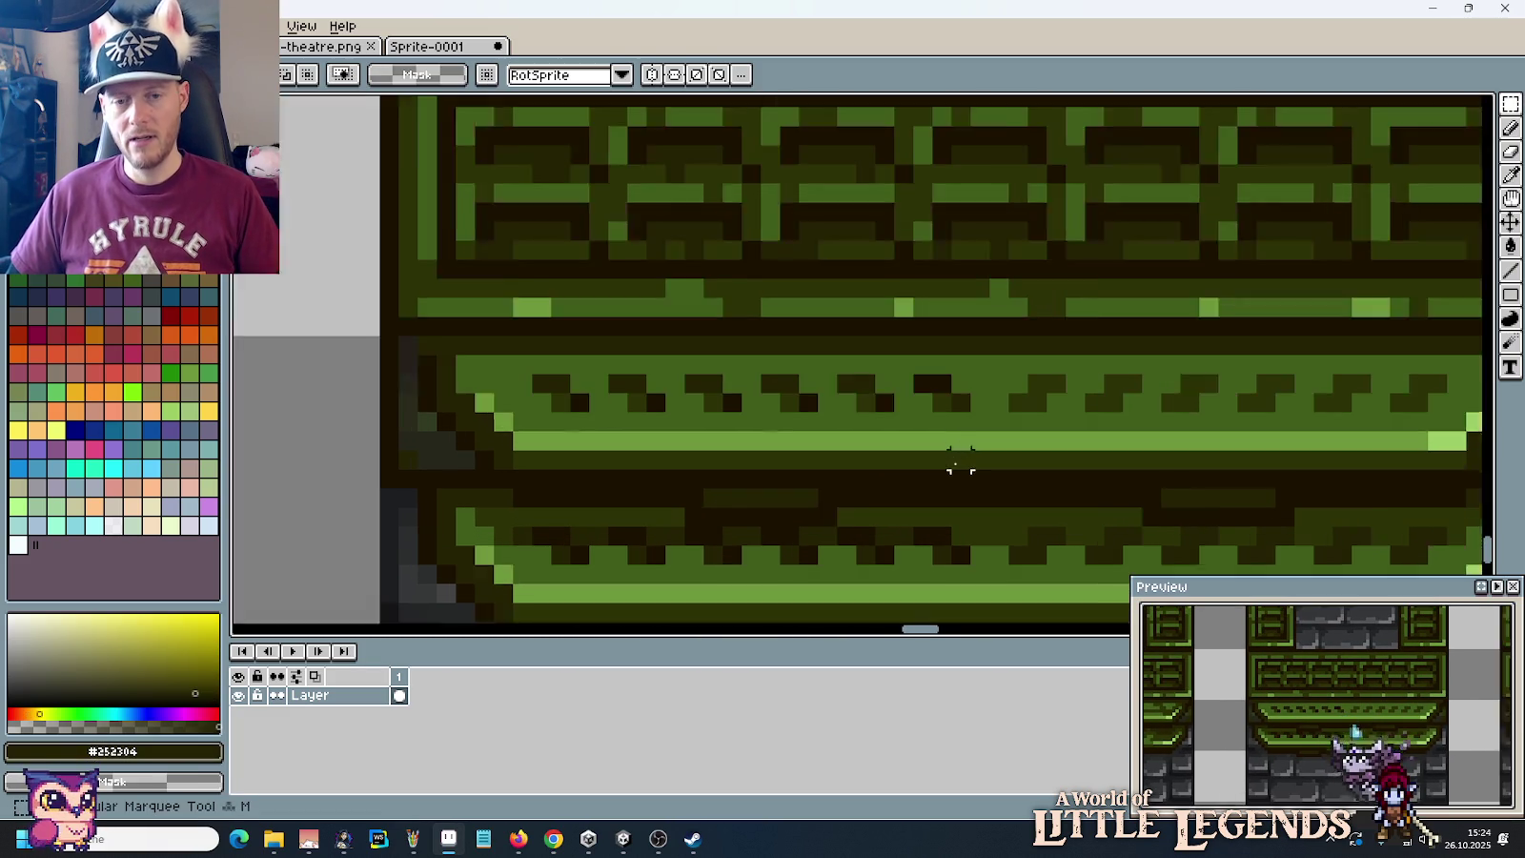
{"action": "scroll", "coordinate": [956, 466], "scroll_direction": "up", "scroll_amount": 2}
{"action": "mouse_move", "coordinate": [900, 346]}
{"action": "left_mouse_down"}
{"action": "mouse_move", "coordinate": [998, 417]}
{"action": "mouse_move", "coordinate": [707, 413]}
{"action": "left_mouse_up"}
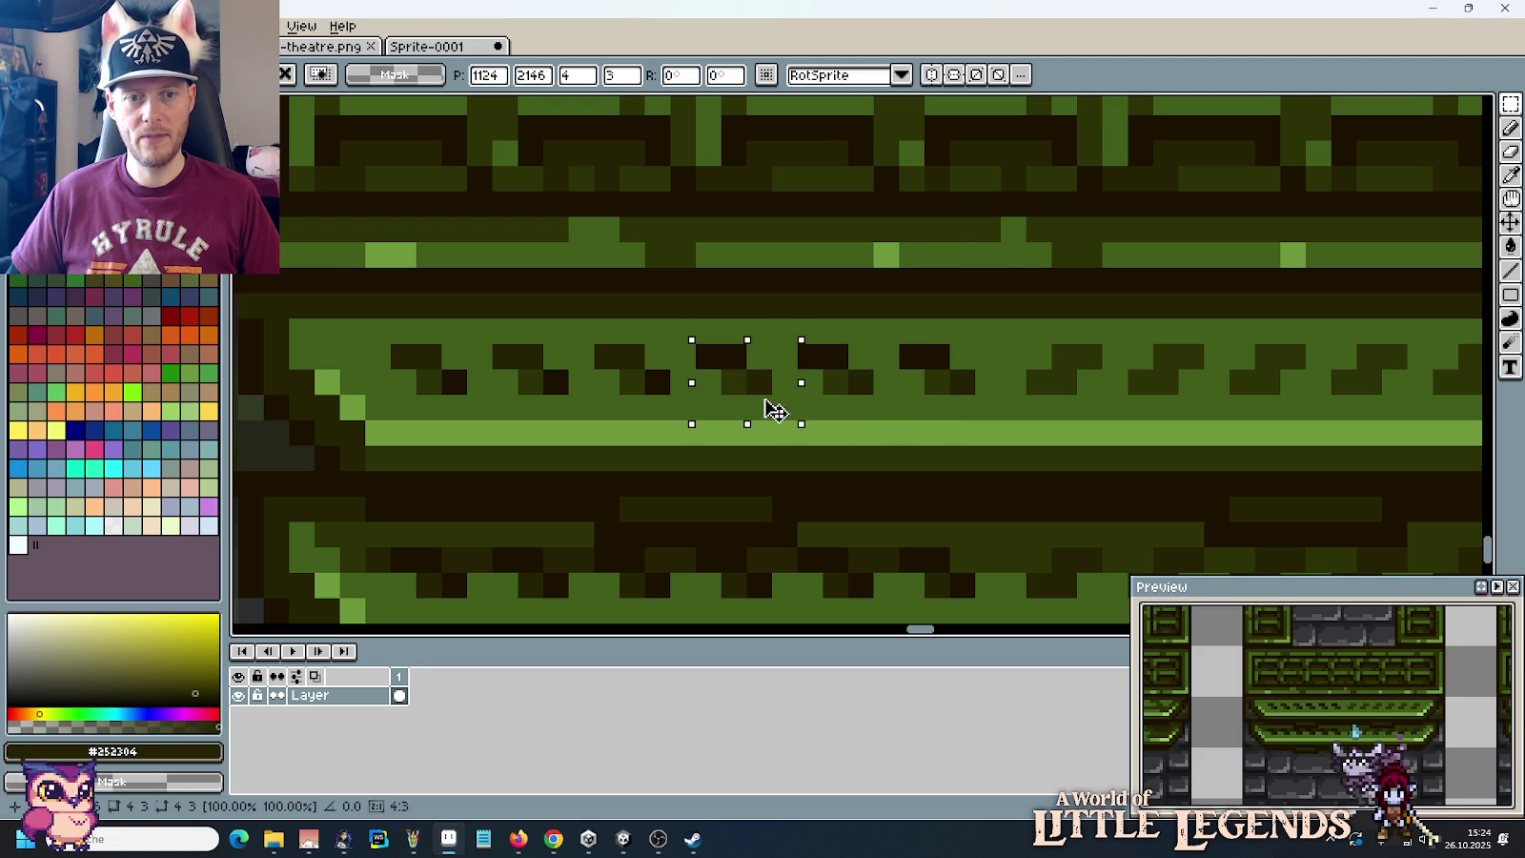
{"action": "left_click_drag", "start_coordinate": [707, 412], "coordinate": [466, 399]}
{"action": "key", "text": "Return"}
Step: Paint another dark notch pixel further along the ledge in the sampled ledge colour
{"action": "scroll", "coordinate": [579, 466], "scroll_direction": "down", "scroll_amount": 2}
{"action": "scroll", "coordinate": [579, 466], "scroll_direction": "down", "scroll_amount": 2}
{"action": "mouse_move", "coordinate": [579, 466]}
{"action": "left_mouse_down"}
{"action": "mouse_move", "coordinate": [614, 497]}
{"action": "mouse_move", "coordinate": [705, 450]}
{"action": "left_mouse_up"}
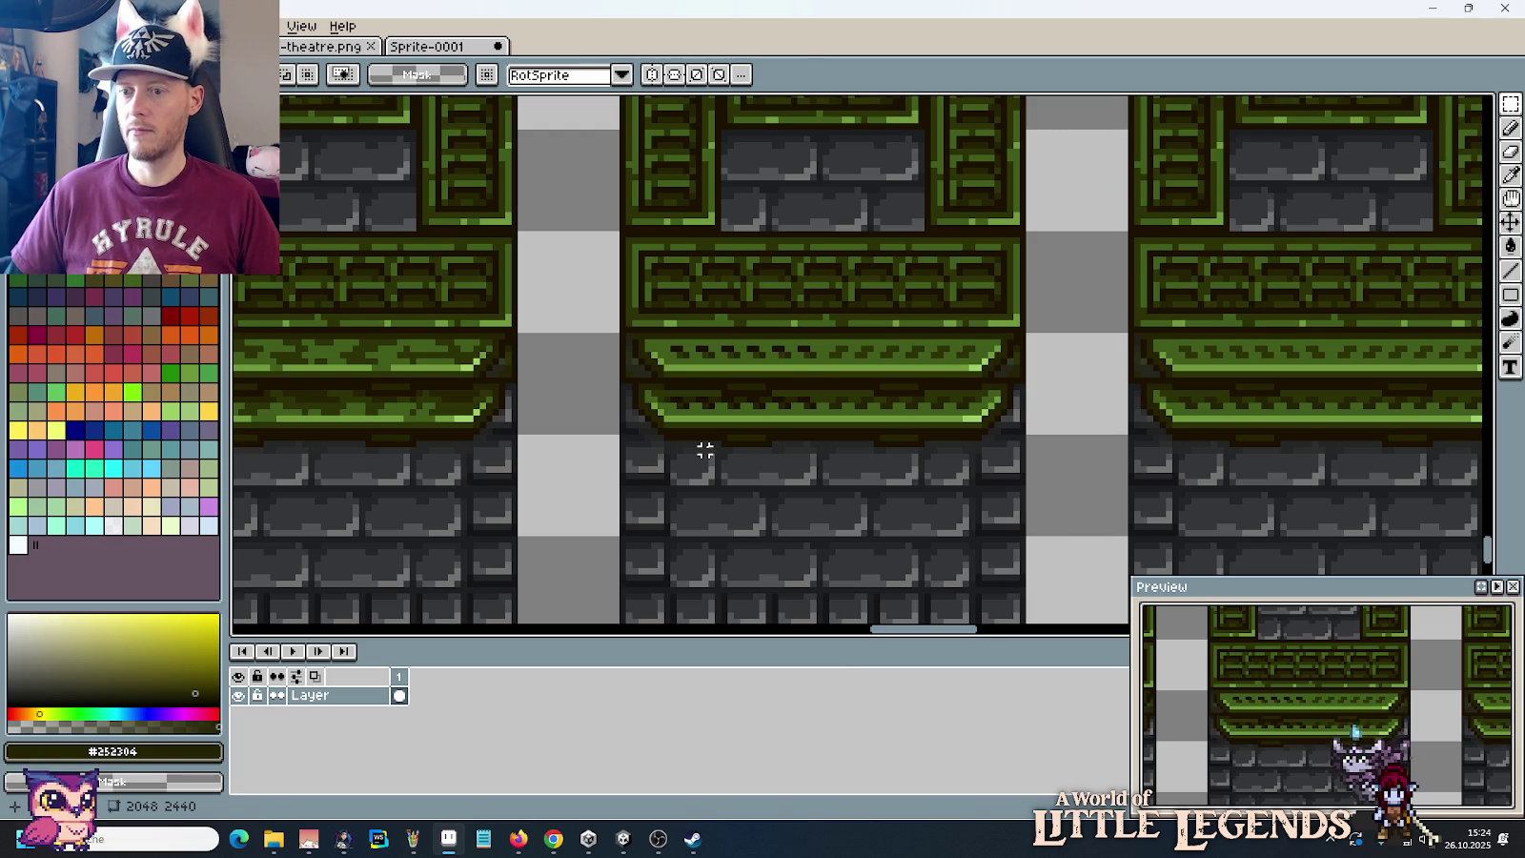
{"action": "scroll", "coordinate": [806, 376], "scroll_direction": "up", "scroll_amount": 2}
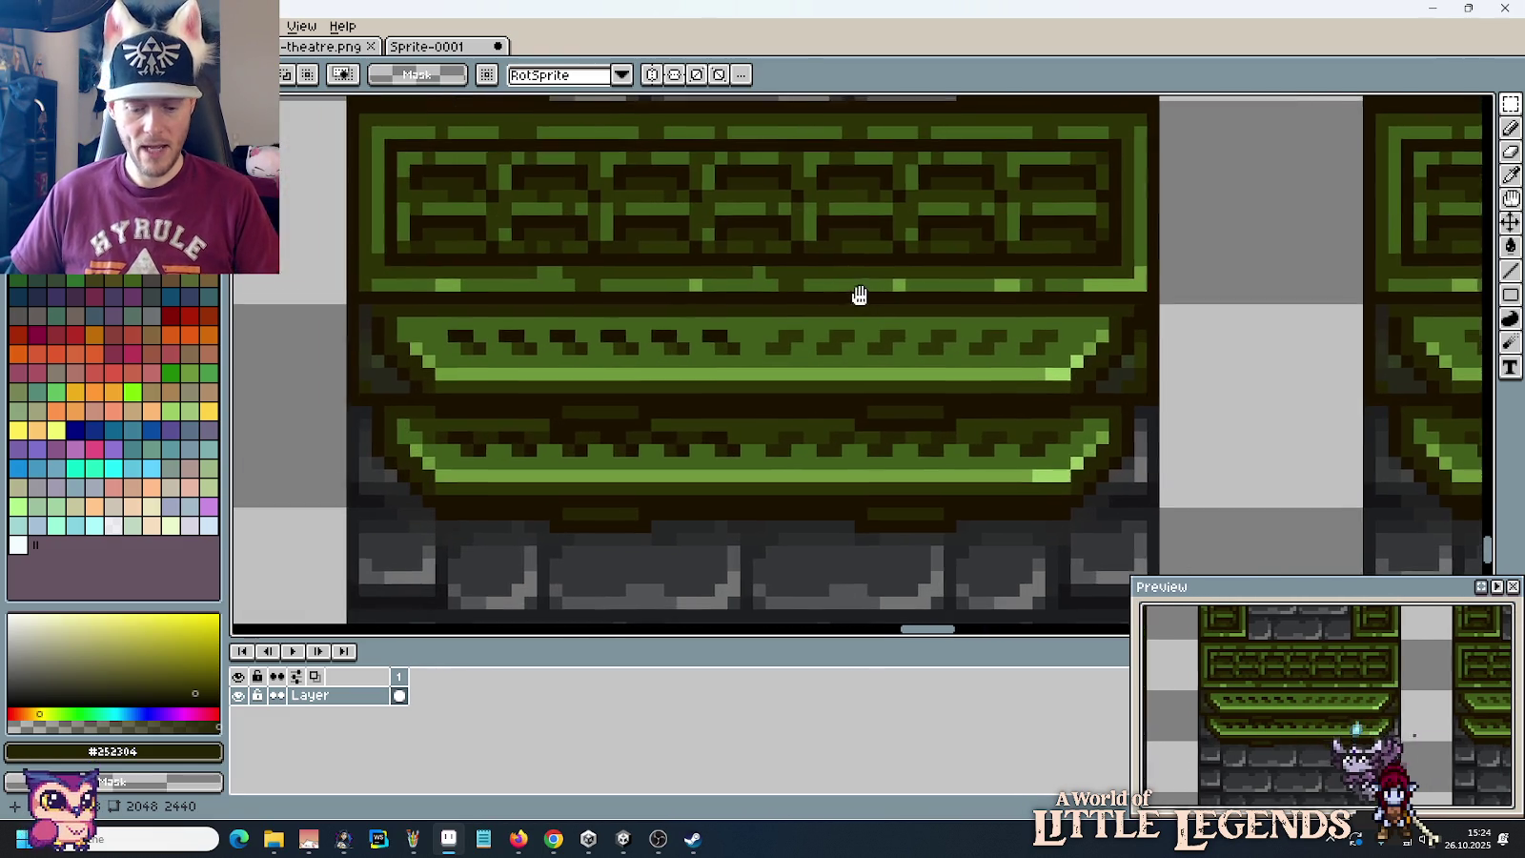
{"action": "scroll", "coordinate": [858, 296], "scroll_direction": "up", "scroll_amount": 2}
{"action": "key", "text": "i"}
{"action": "left_click", "coordinate": [598, 360]}
{"action": "key", "text": "b"}
{"action": "left_click", "coordinate": [753, 360]}
Step: Duplicate a dark notch further along the upper ledge to complete the evenly spaced row
{"action": "key", "text": "i"}
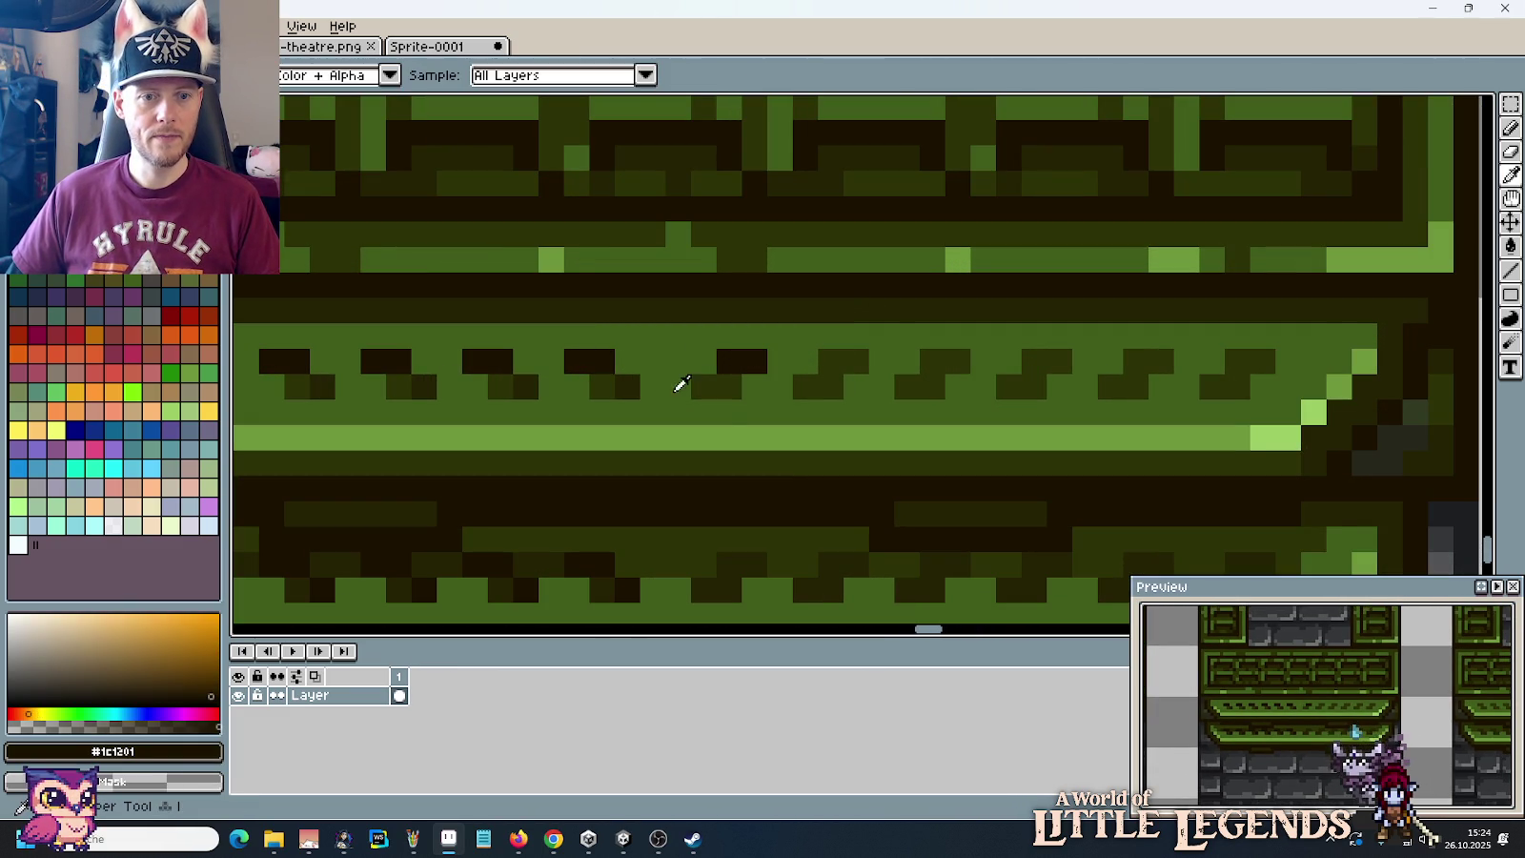
{"action": "left_click", "coordinate": [631, 383]}
{"action": "key", "text": "b"}
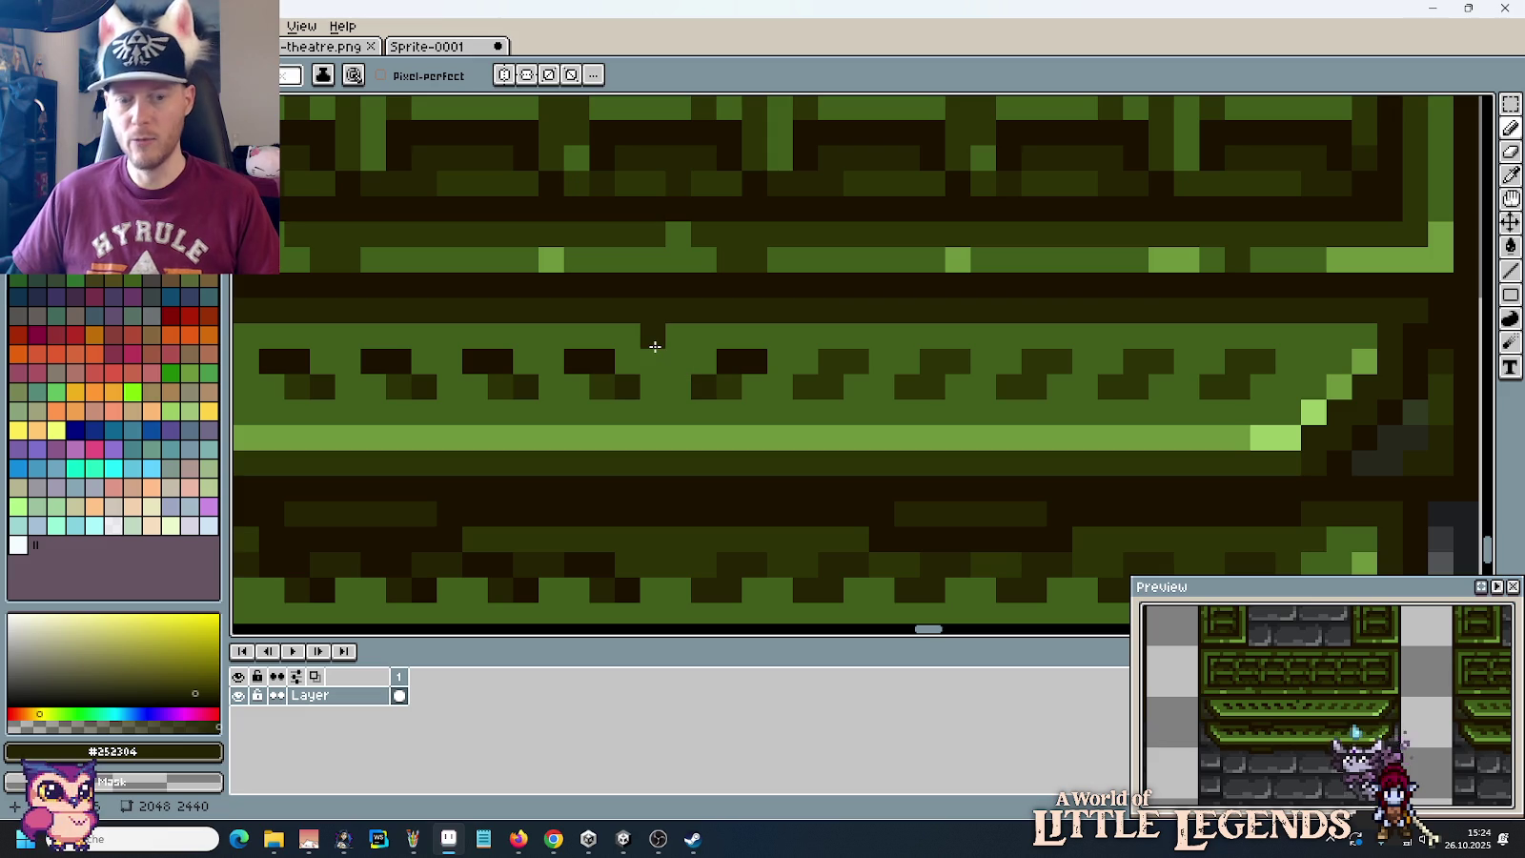
{"action": "key", "text": "m"}
{"action": "mouse_move", "coordinate": [667, 343]}
{"action": "left_mouse_down"}
{"action": "mouse_move", "coordinate": [770, 429]}
{"action": "mouse_move", "coordinate": [820, 412]}
{"action": "mouse_move", "coordinate": [1215, 424]}
{"action": "left_mouse_up"}
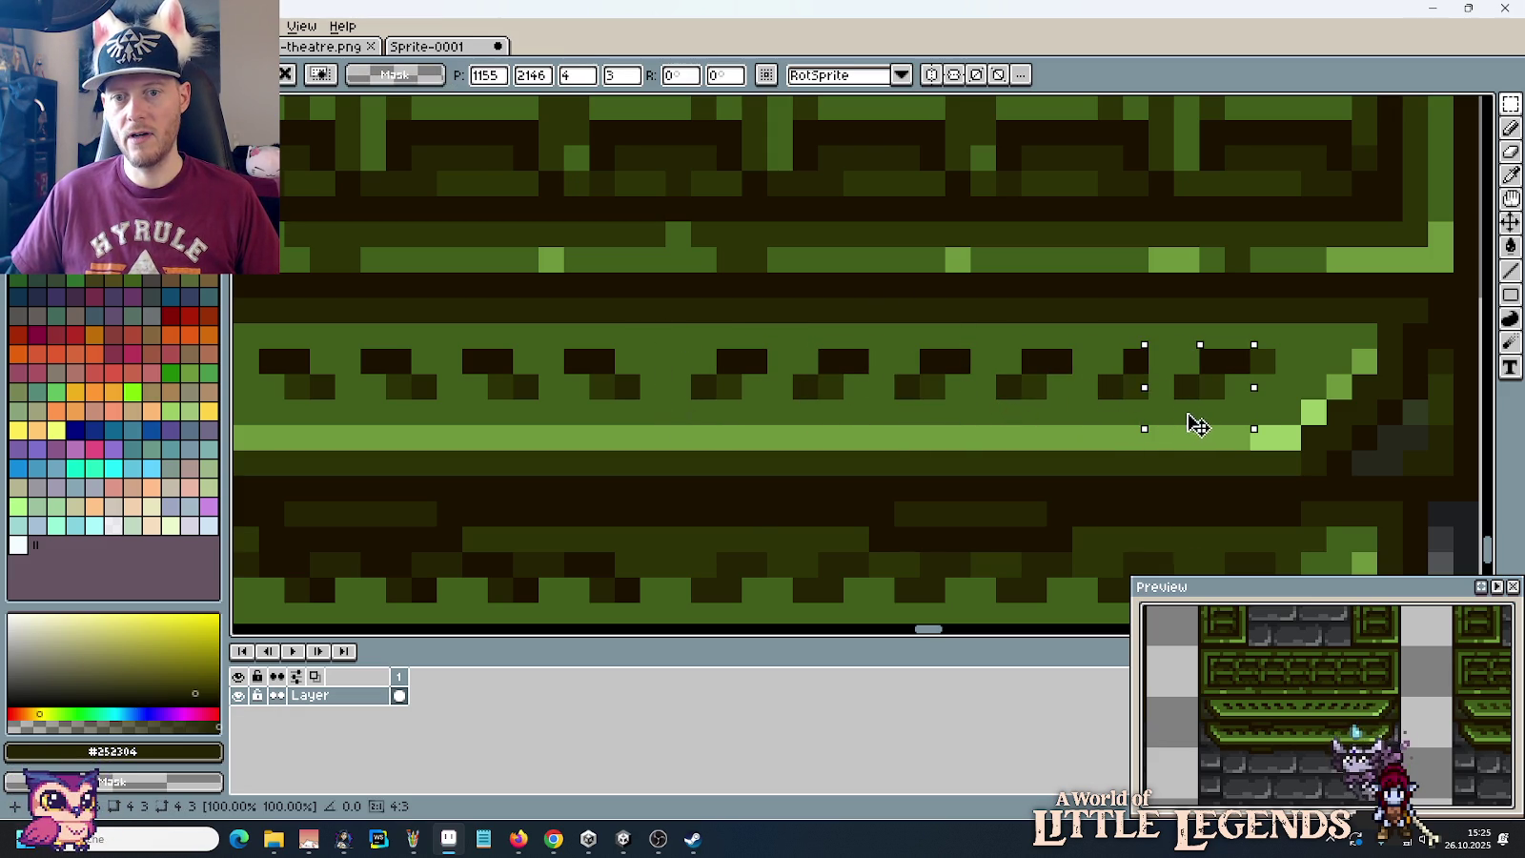
{"action": "key", "text": "ctrl+d"}
{"action": "scroll", "coordinate": [1037, 391], "scroll_direction": "down", "scroll_amount": 3}
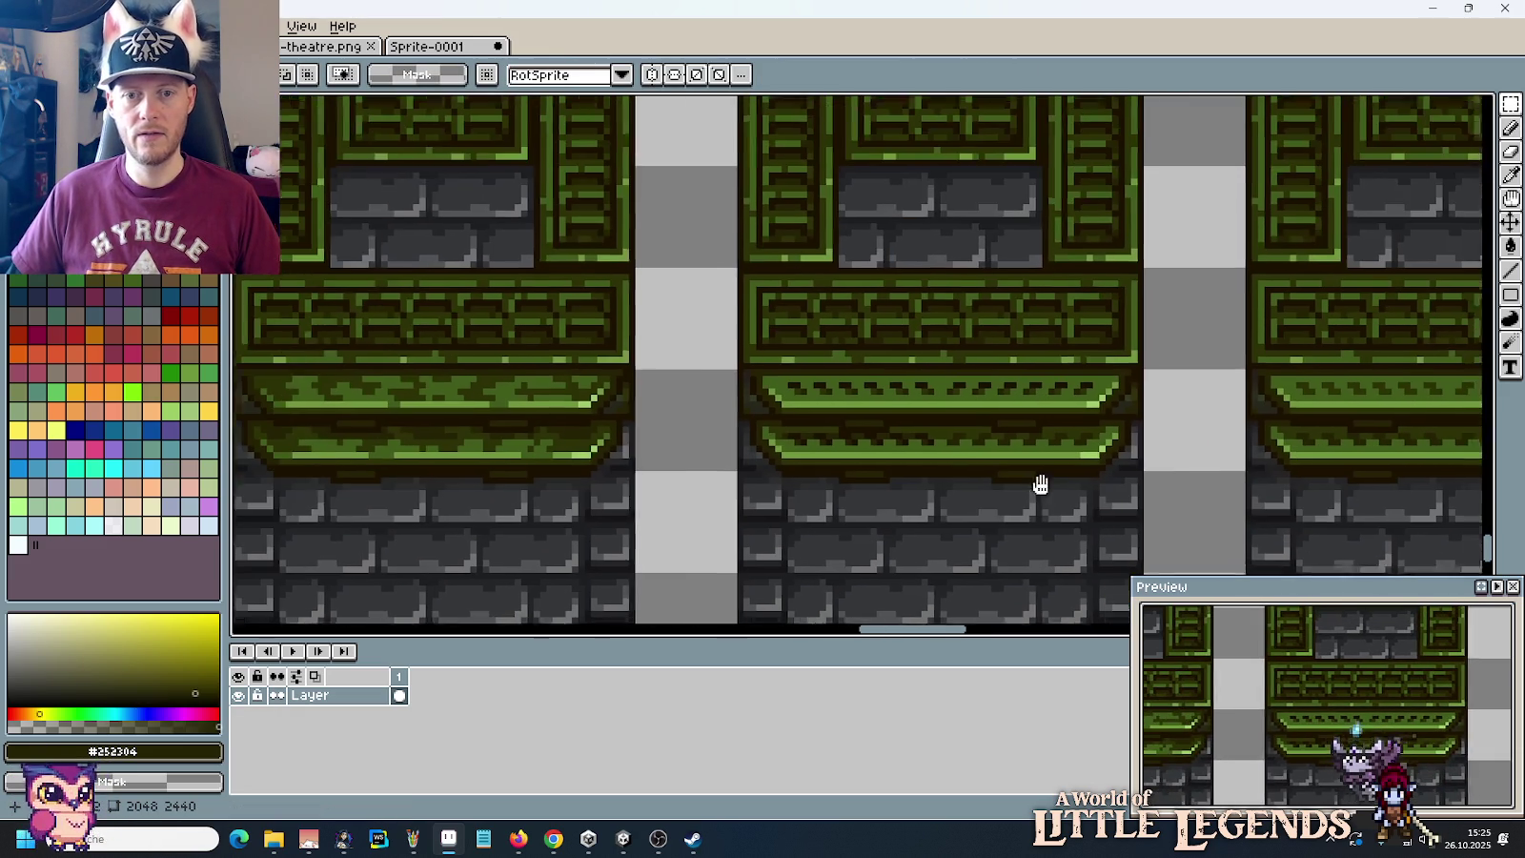
{"action": "scroll", "coordinate": [953, 457], "scroll_direction": "right", "scroll_amount": 2}
{"action": "scroll", "coordinate": [855, 424], "scroll_direction": "down", "scroll_amount": 1}
{"action": "scroll", "coordinate": [855, 424], "scroll_direction": "down", "scroll_amount": 1}
{"action": "scroll", "coordinate": [855, 425], "scroll_direction": "up", "scroll_amount": 1}
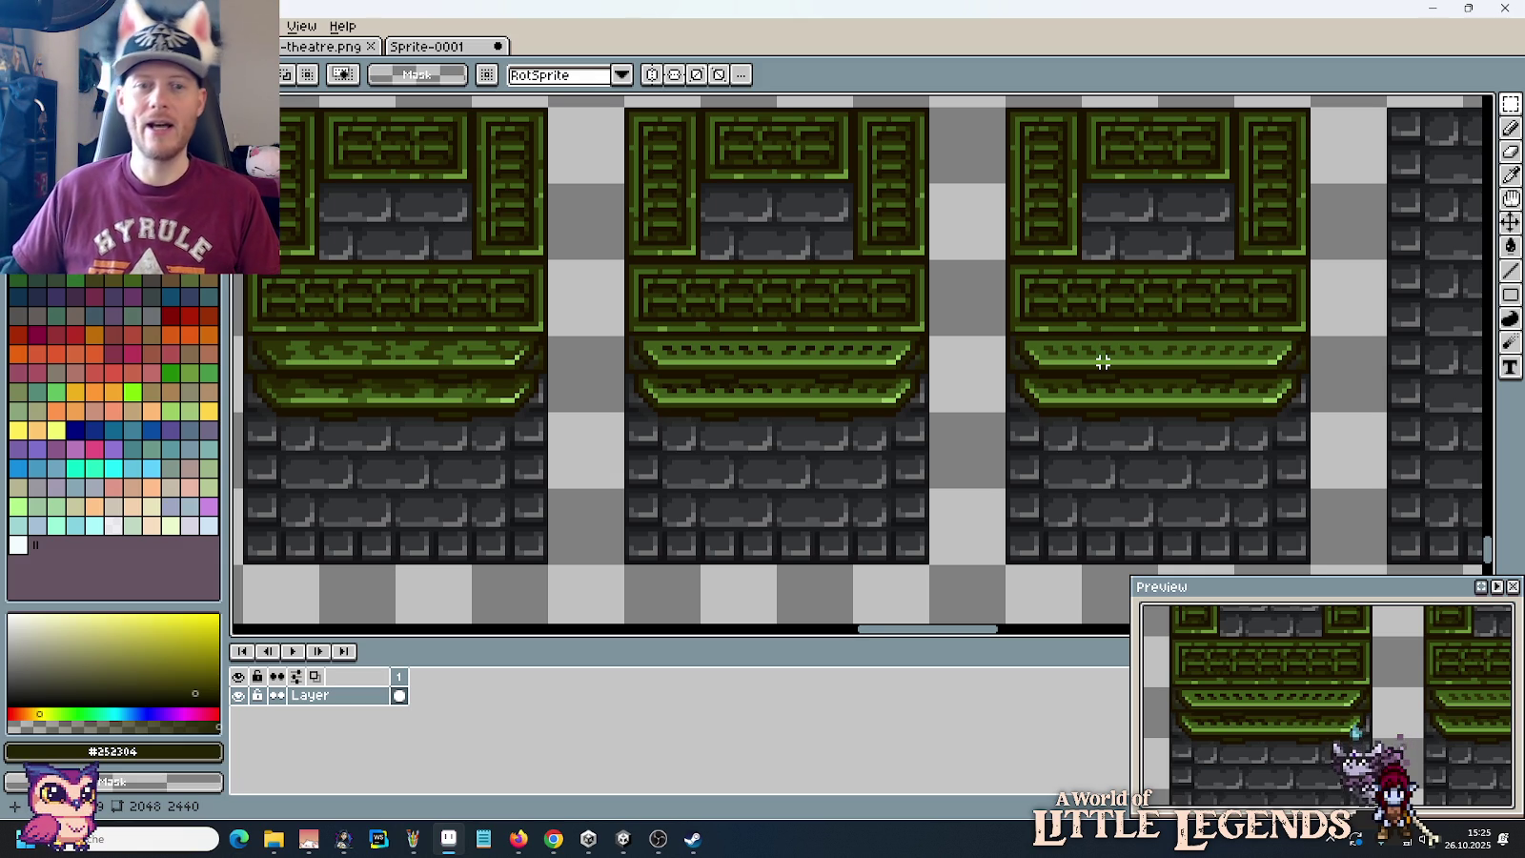
{"action": "scroll", "coordinate": [830, 370], "scroll_direction": "up", "scroll_amount": 2}
Step: Copy the right tile's two green ledges over the middle tile's ledges
{"action": "scroll", "coordinate": [829, 371], "scroll_direction": "down", "scroll_amount": 1}
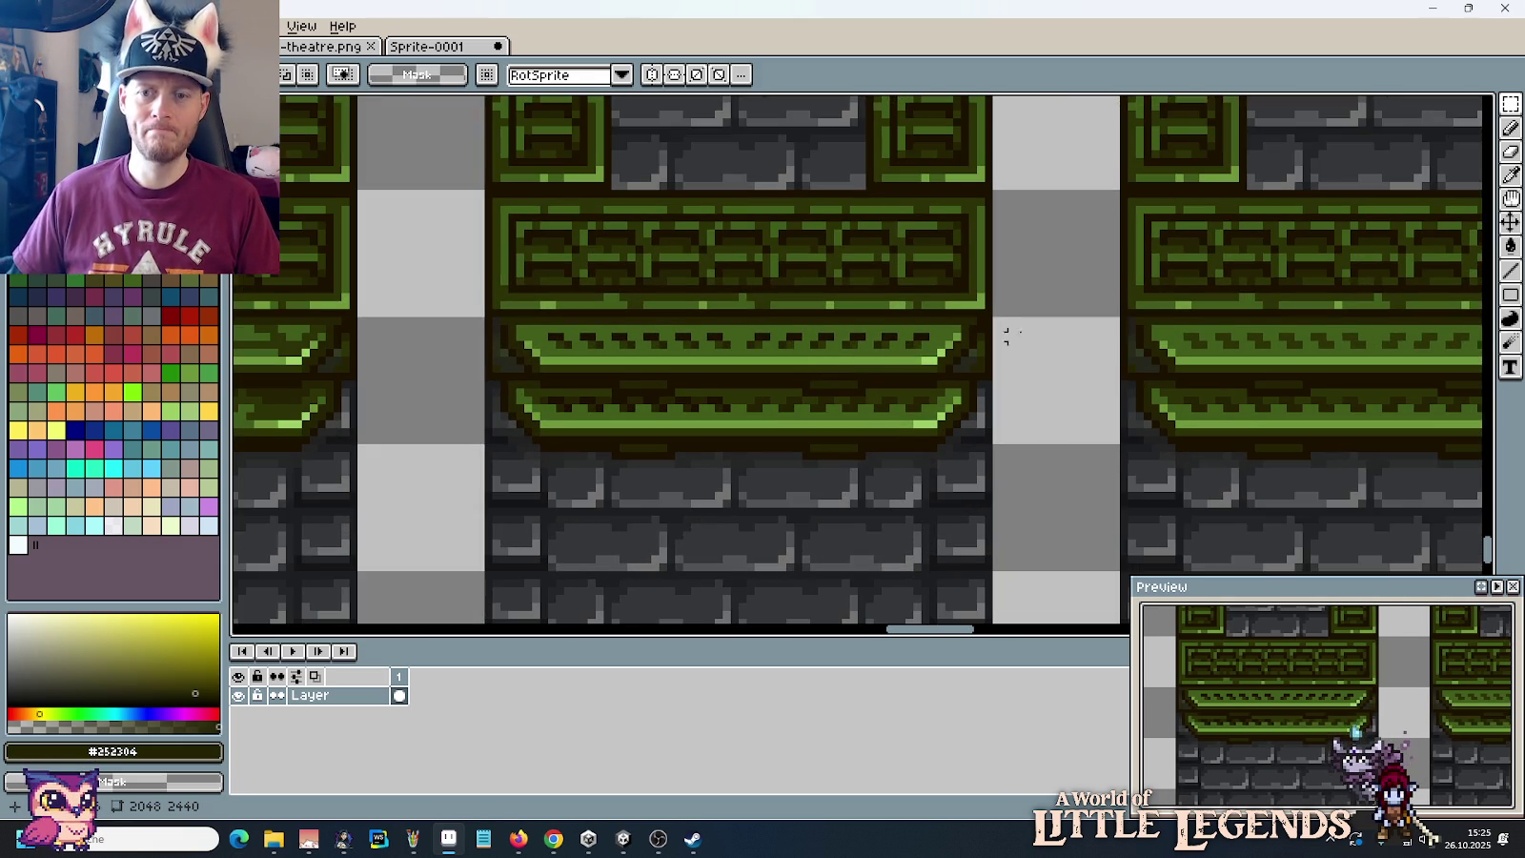
{"action": "left_click_drag", "start_coordinate": [1126, 318], "coordinate": [1015, 358]}
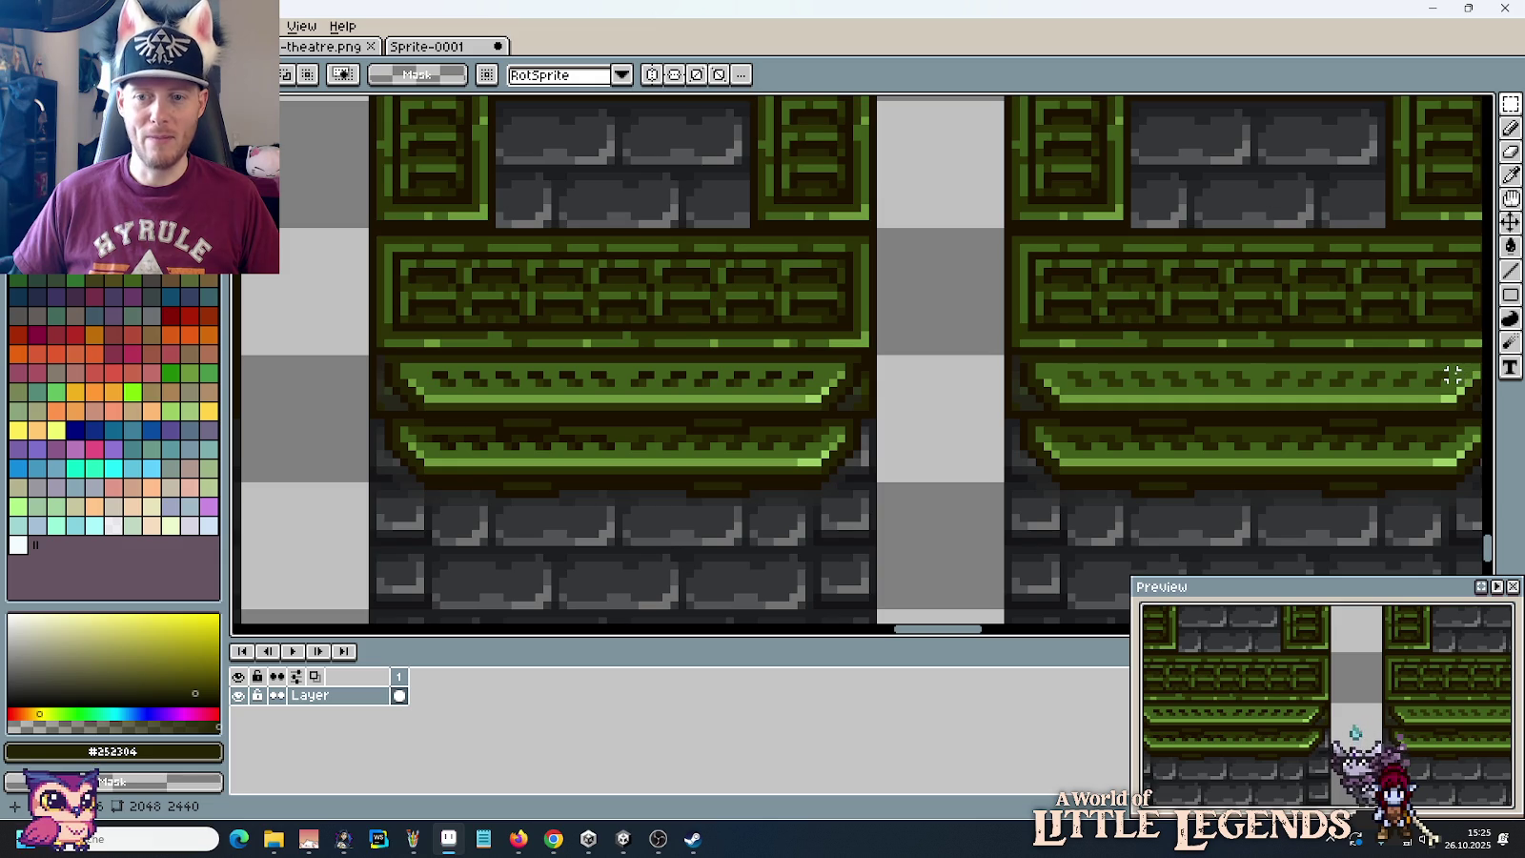
{"action": "left_click_drag", "start_coordinate": [1451, 375], "coordinate": [1063, 453]}
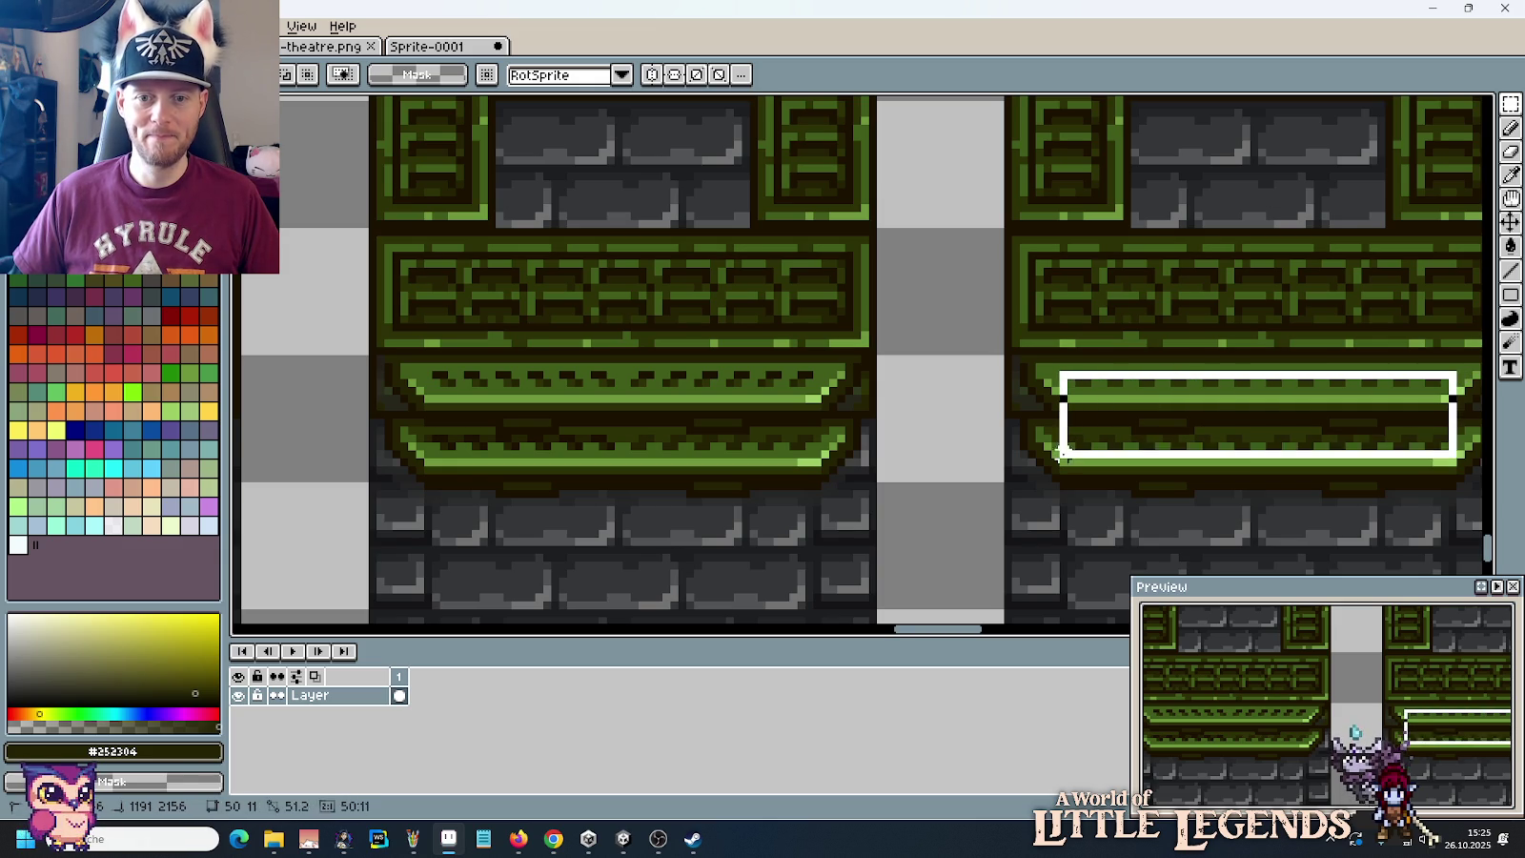
{"action": "left_click_drag", "start_coordinate": [1236, 432], "coordinate": [598, 434]}
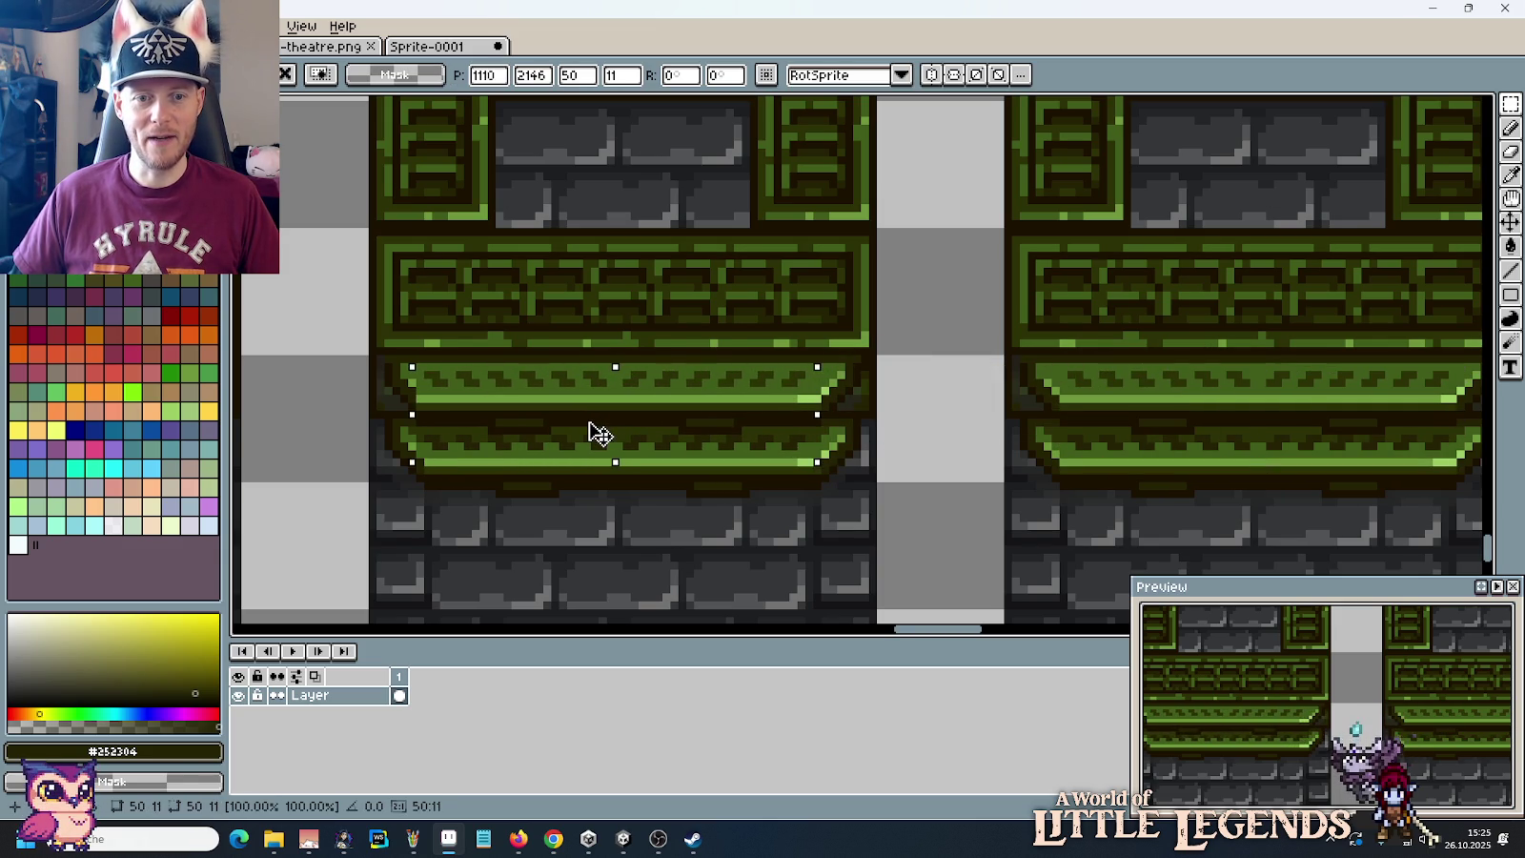
{"action": "left_click", "coordinate": [902, 453]}
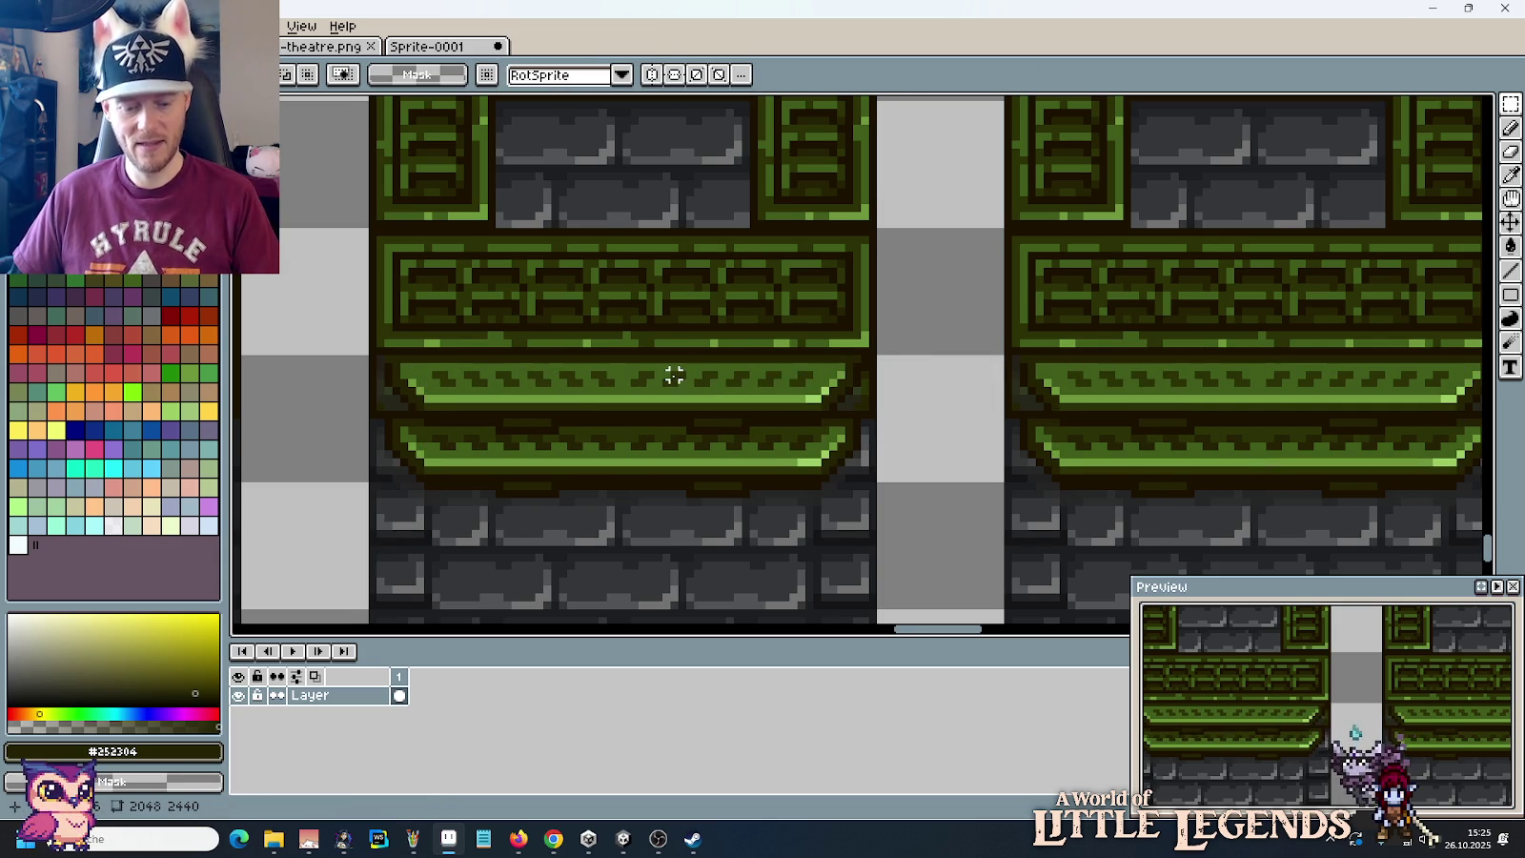
Step: Sample the dark brown and paint the first notches along the lower ledge's left half
{"action": "scroll", "coordinate": [673, 376], "scroll_direction": "down", "scroll_amount": 1}
{"action": "scroll", "coordinate": [871, 340], "scroll_direction": "up", "scroll_amount": 2}
{"action": "scroll", "coordinate": [814, 361], "scroll_direction": "up", "scroll_amount": 1}
{"action": "key", "text": "i"}
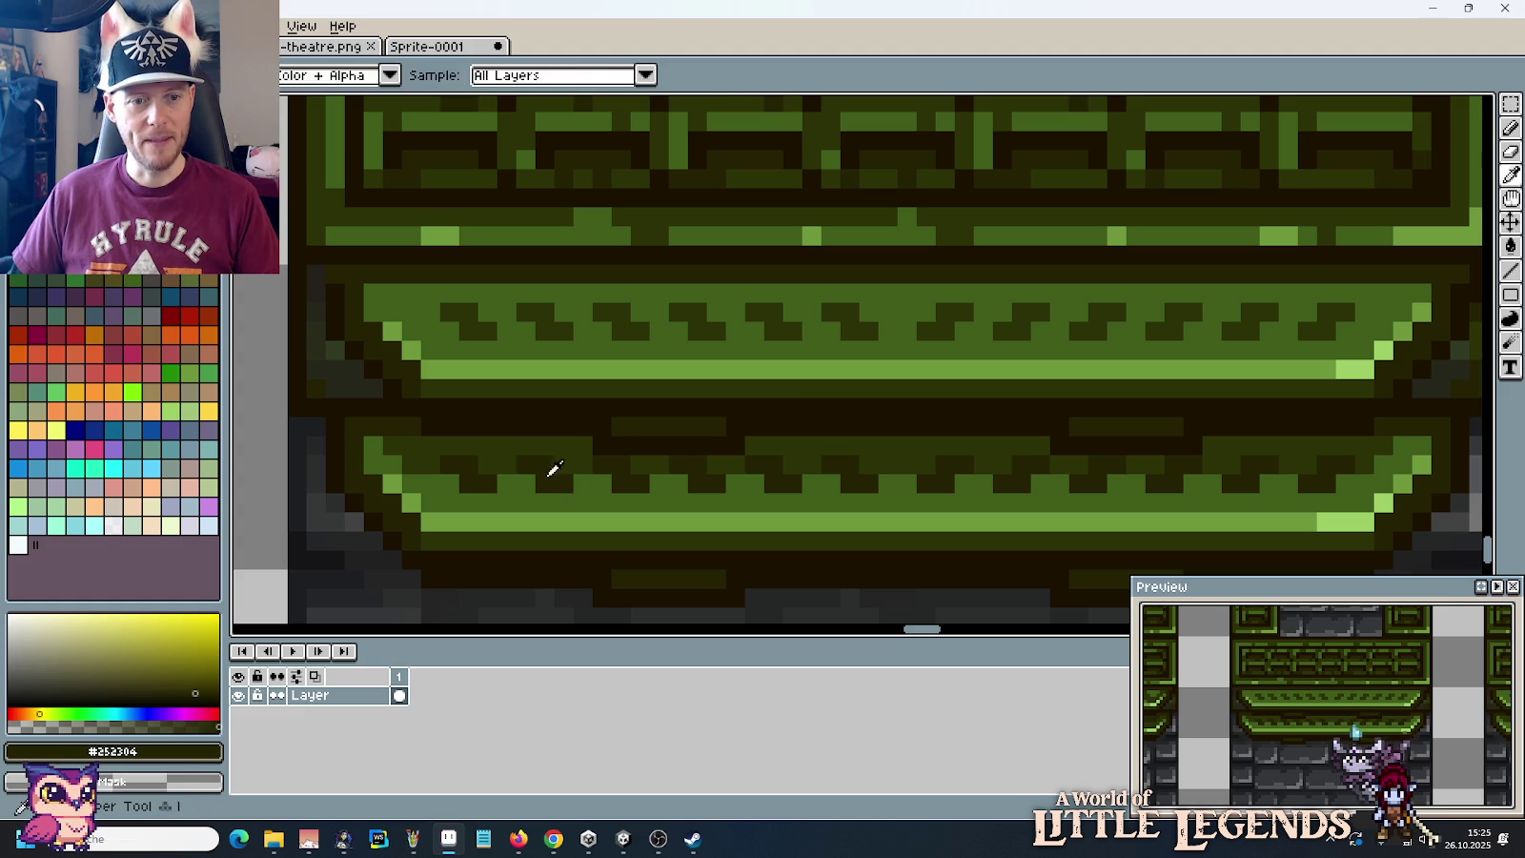
{"action": "key", "text": "b"}
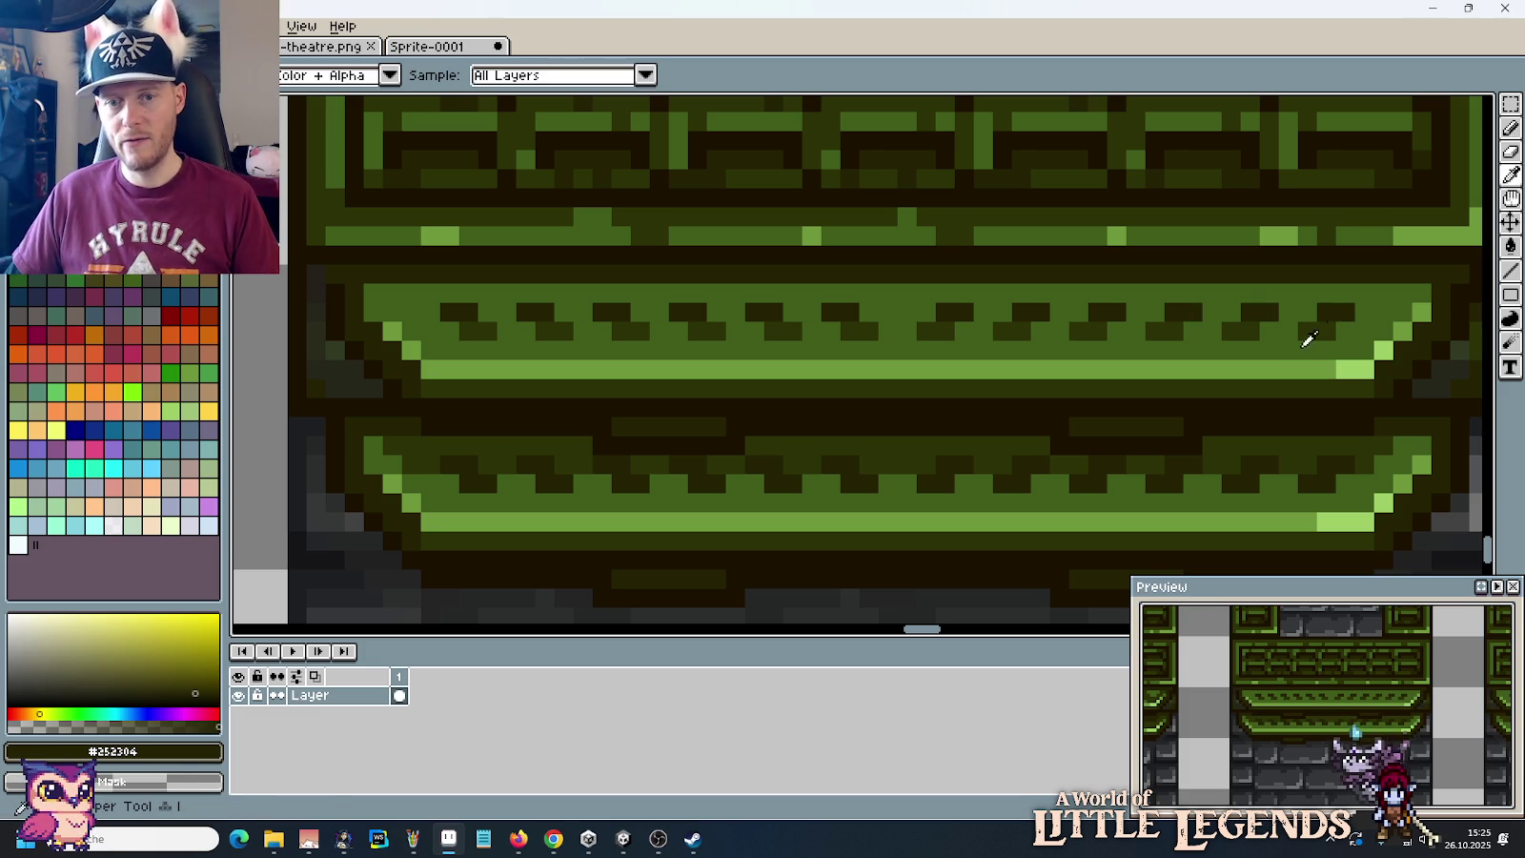
{"action": "left_click", "coordinate": [1252, 412], "text": "alt"}
{"action": "left_click", "coordinate": [461, 463]}
{"action": "left_click", "coordinate": [534, 464]}
{"action": "left_click", "coordinate": [611, 464]}
{"action": "left_click", "coordinate": [687, 465]}
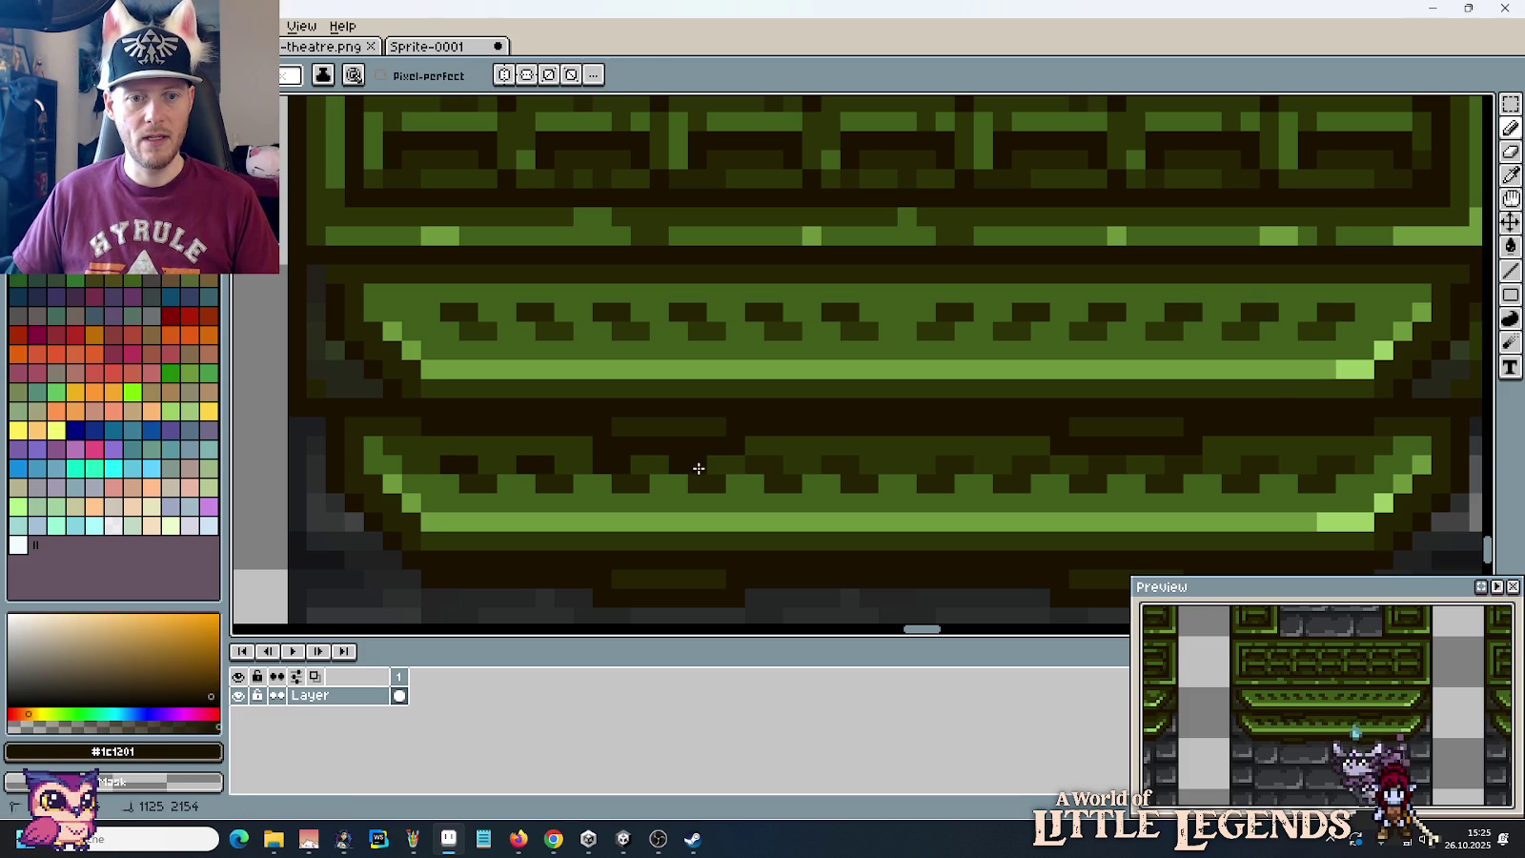
{"action": "left_click", "coordinate": [745, 467]}
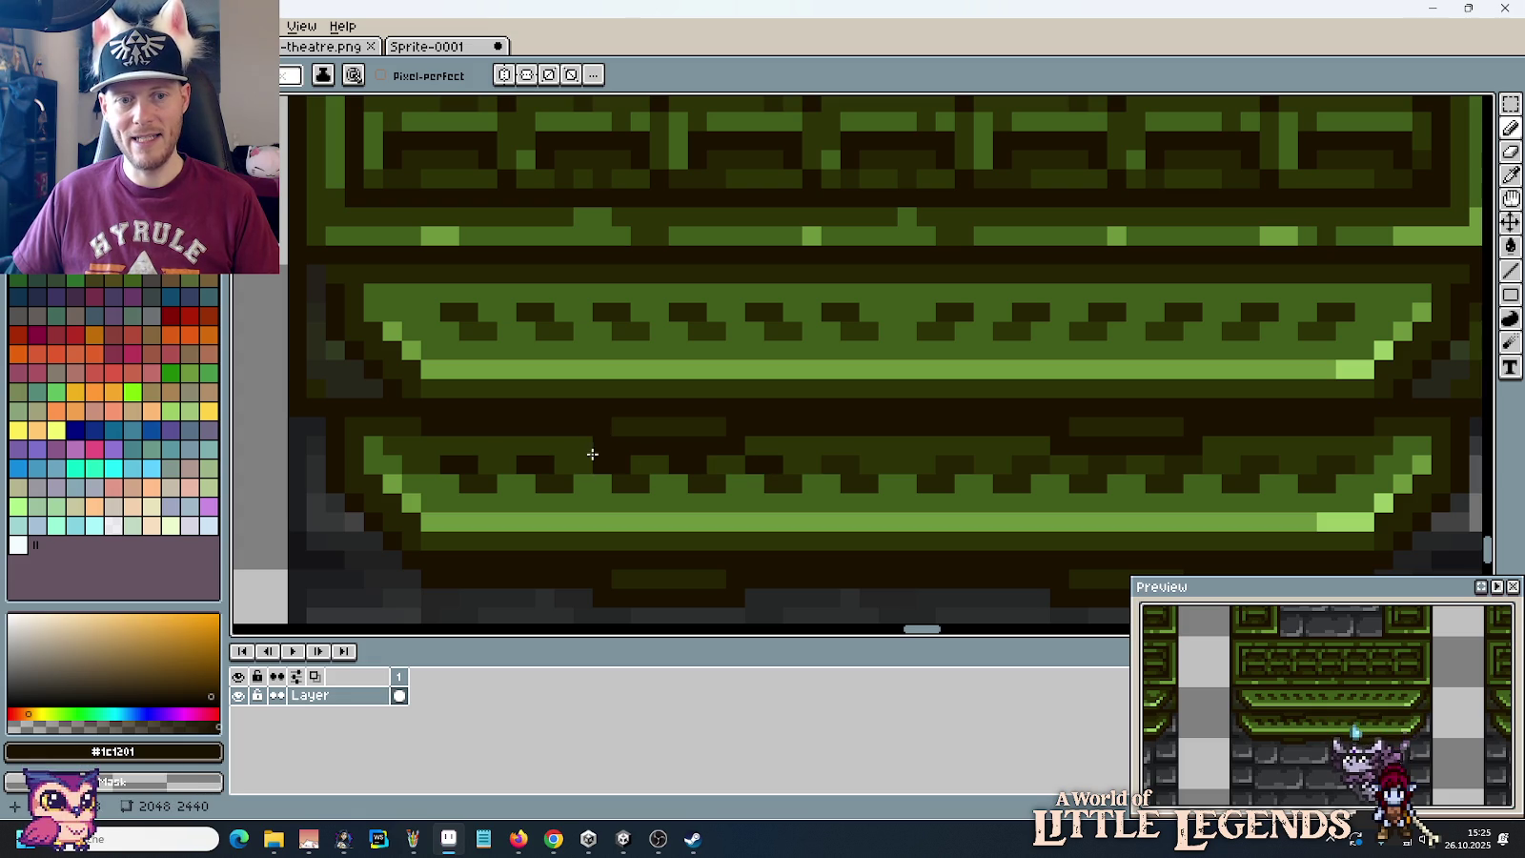
Step: Finish the row of dark brown notches across the lower ledge's right half
{"action": "left_click", "coordinate": [837, 464]}
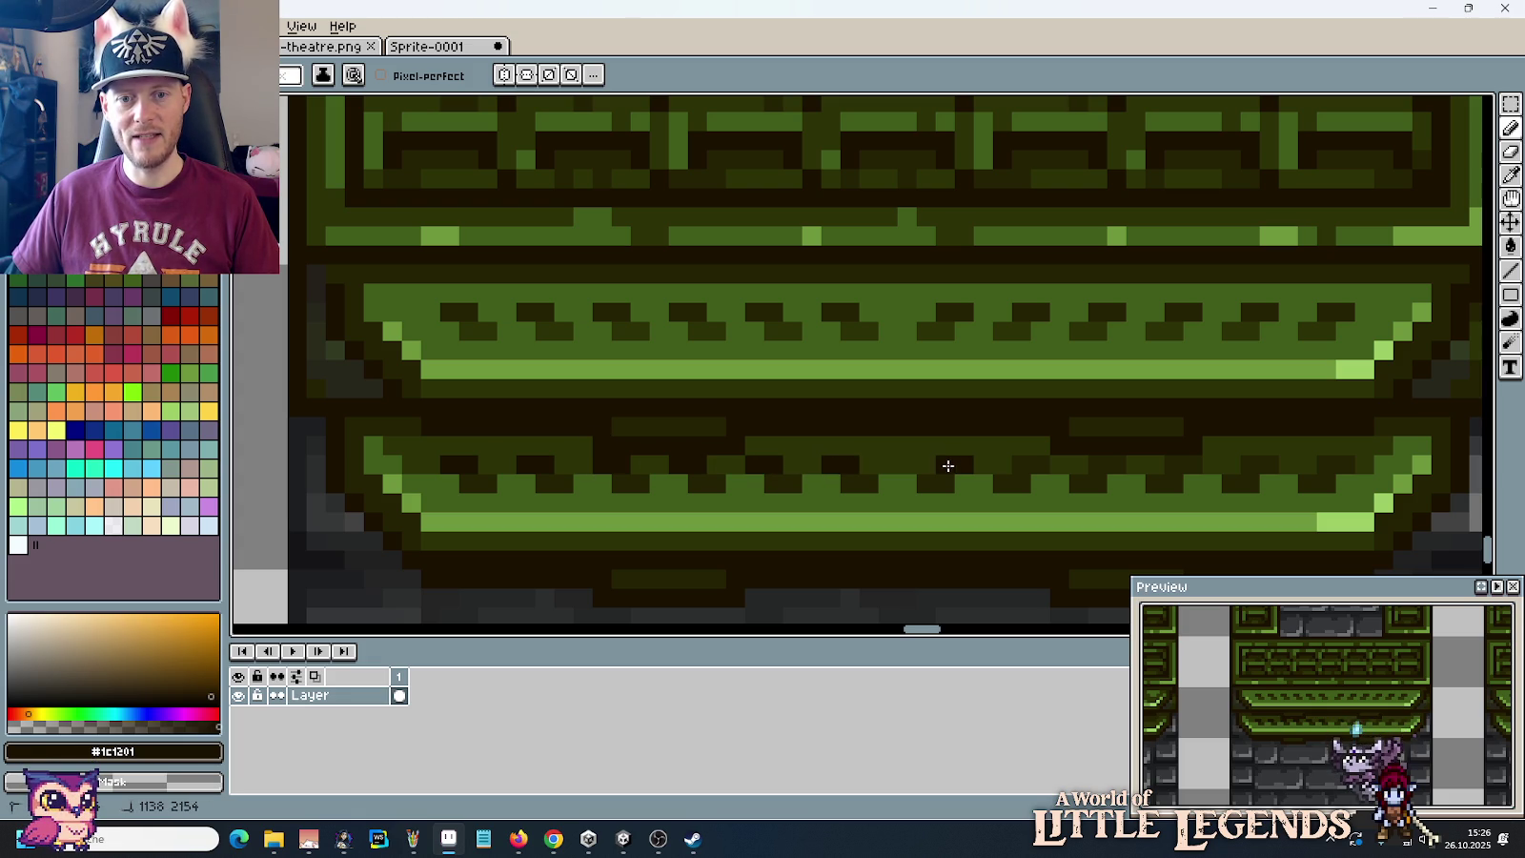
{"action": "left_click", "coordinate": [1030, 464]}
{"action": "left_click", "coordinate": [1087, 464]}
{"action": "left_click", "coordinate": [1182, 464]}
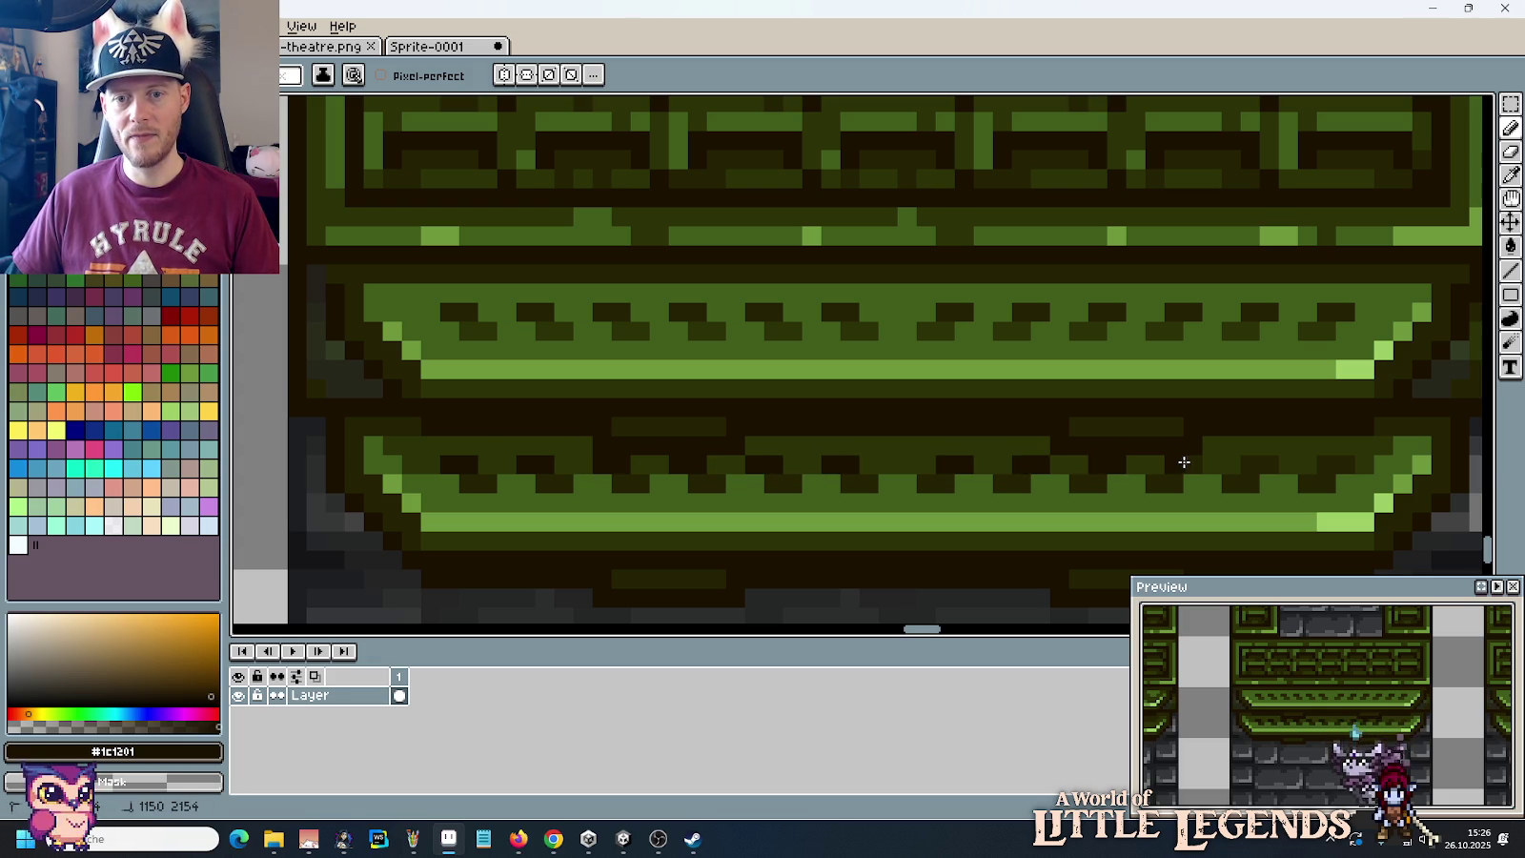
{"action": "left_click", "coordinate": [1258, 464]}
{"action": "left_click", "coordinate": [1325, 467]}
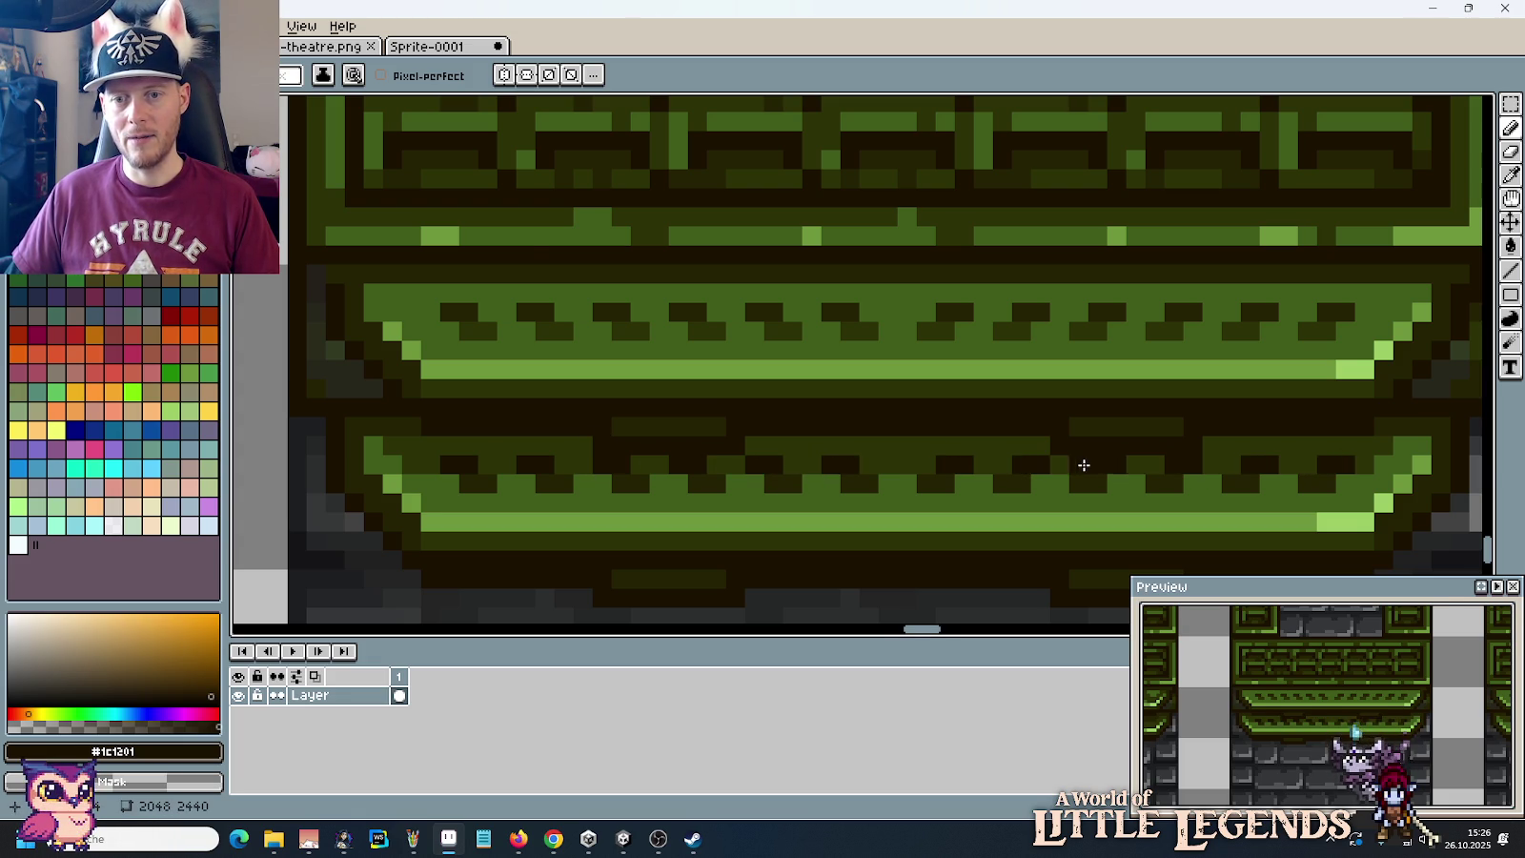
{"action": "scroll", "coordinate": [1058, 464], "scroll_direction": "down", "scroll_amount": 1}
{"action": "scroll", "coordinate": [1055, 463], "scroll_direction": "down", "scroll_amount": 1}
{"action": "scroll", "coordinate": [1134, 492], "scroll_direction": "down", "scroll_amount": 1}
{"action": "left_click_drag", "start_coordinate": [1134, 493], "coordinate": [939, 483]}
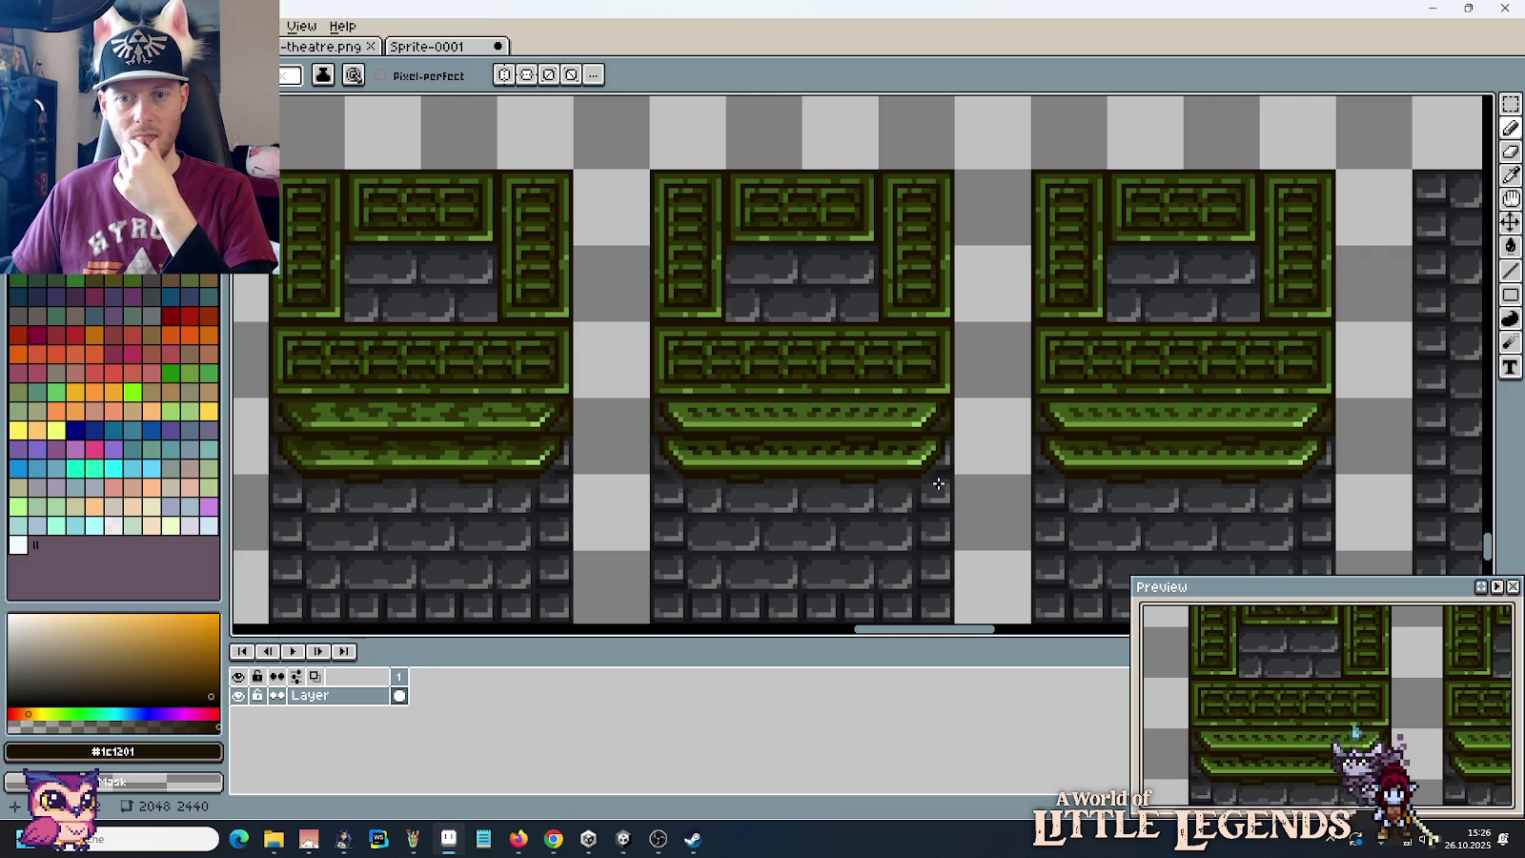
{"action": "scroll", "coordinate": [938, 484], "scroll_direction": "down", "scroll_amount": 1}
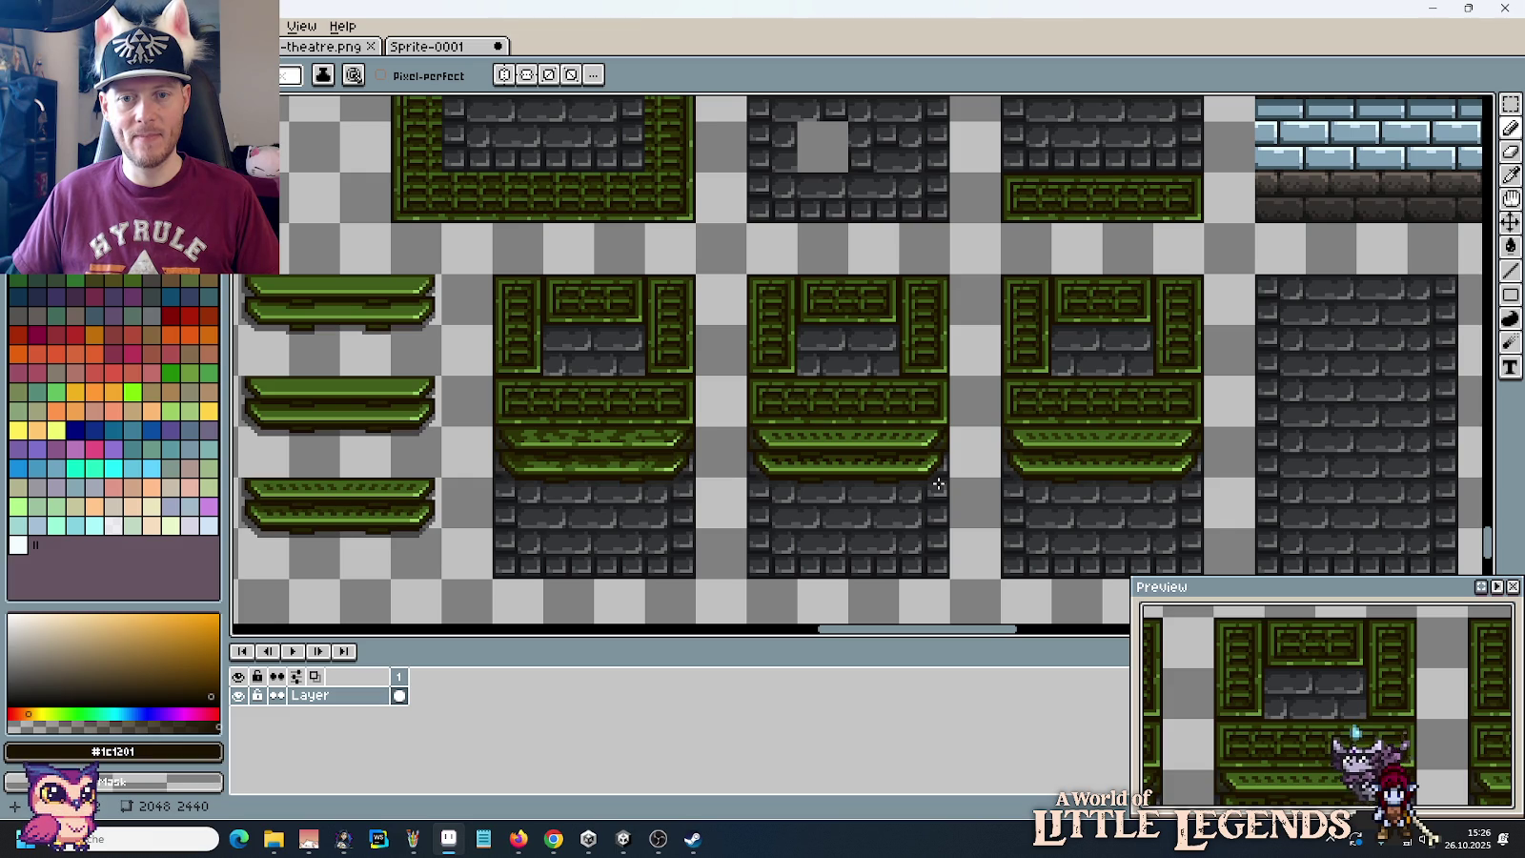
Step: Select the 32x32 tile containing the grey square
{"action": "key", "text": "m"}
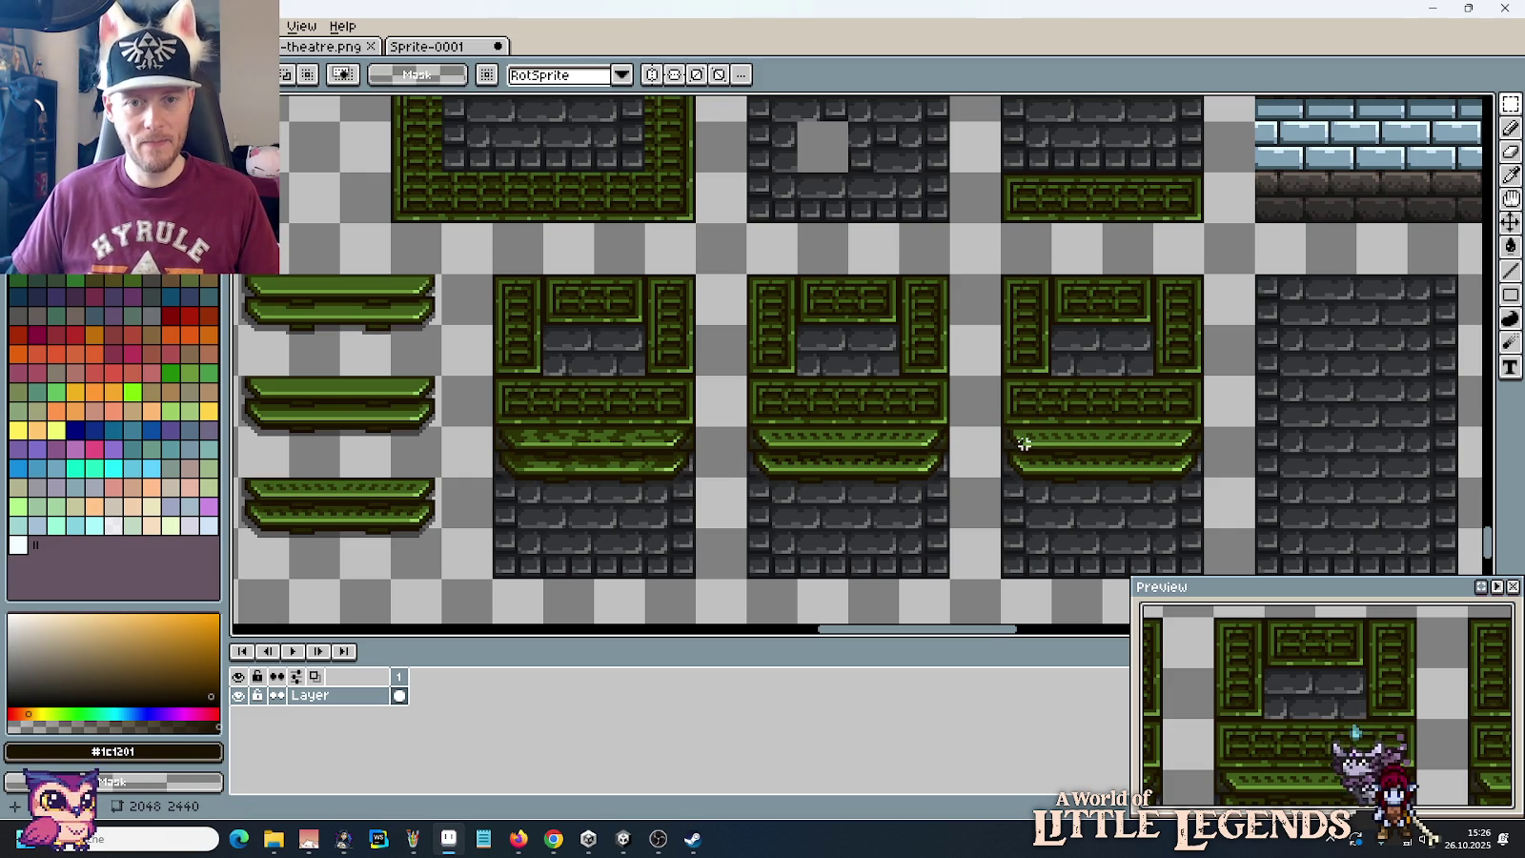
{"action": "scroll", "coordinate": [954, 382], "scroll_direction": "down", "scroll_amount": 2}
{"action": "left_click_drag", "start_coordinate": [888, 296], "coordinate": [917, 311]}
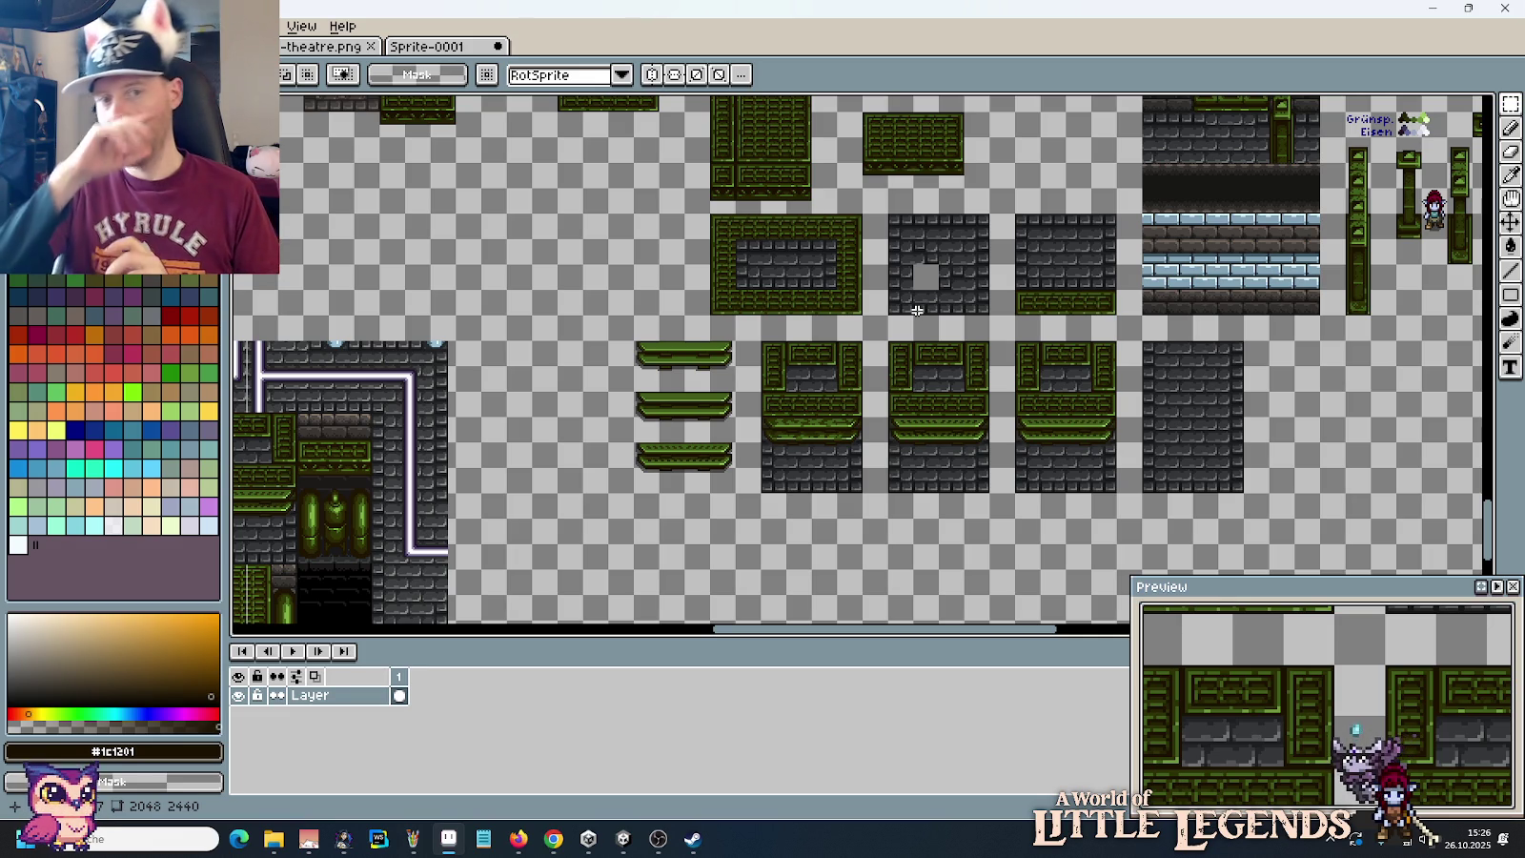
{"action": "left_click_drag", "start_coordinate": [924, 378], "coordinate": [958, 360]}
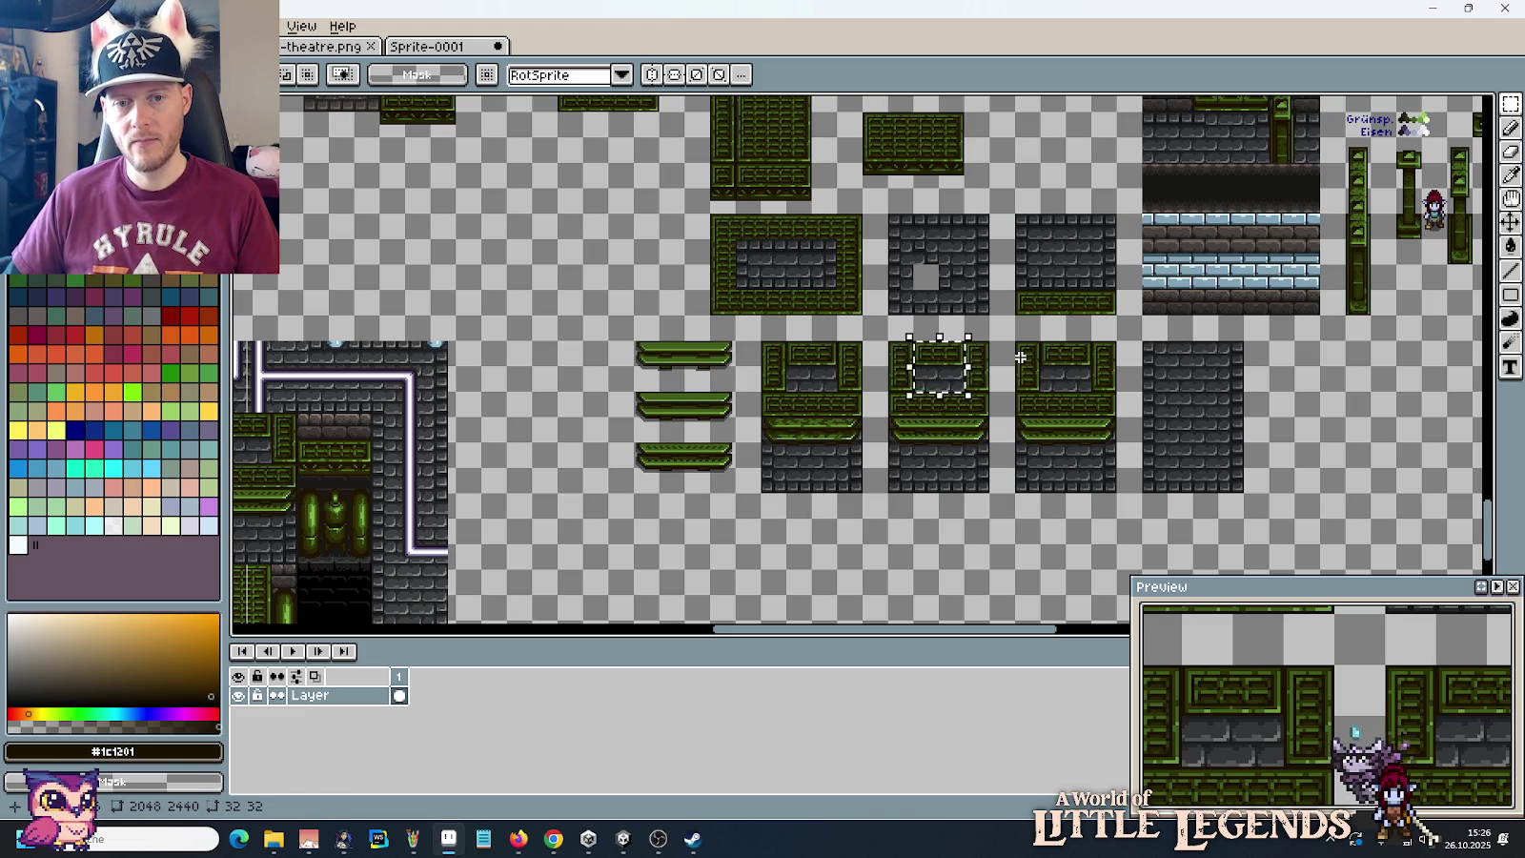
Step: Select the right green canister and scroll down to the wall panel tiles
{"action": "left_click_drag", "start_coordinate": [993, 214], "coordinate": [1008, 575]}
{"action": "scroll", "coordinate": [889, 505], "scroll_direction": "up", "scroll_amount": 2}
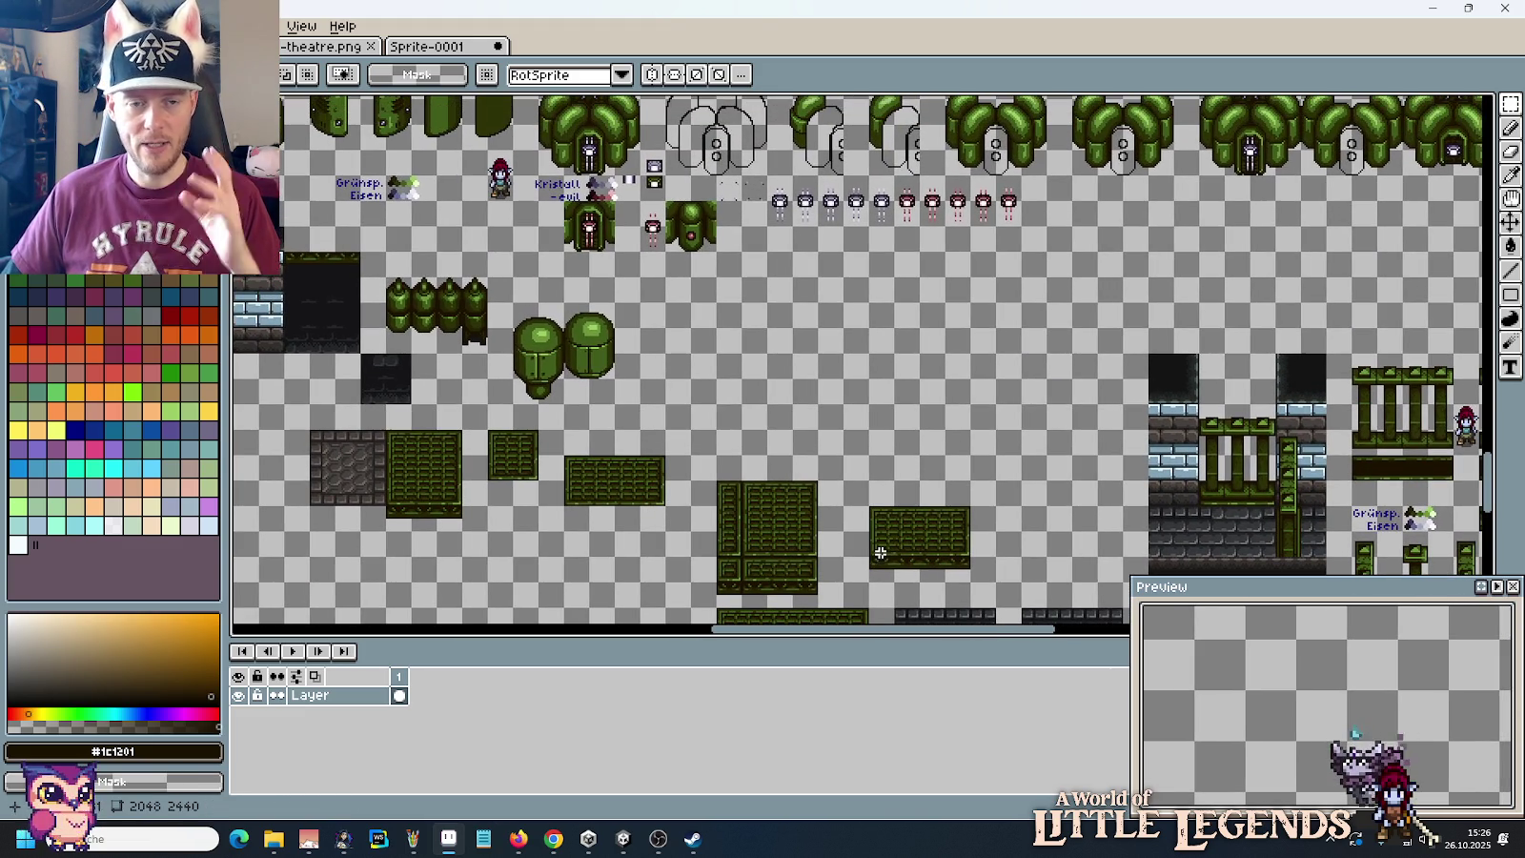
{"action": "left_click_drag", "start_coordinate": [772, 441], "coordinate": [766, 411]}
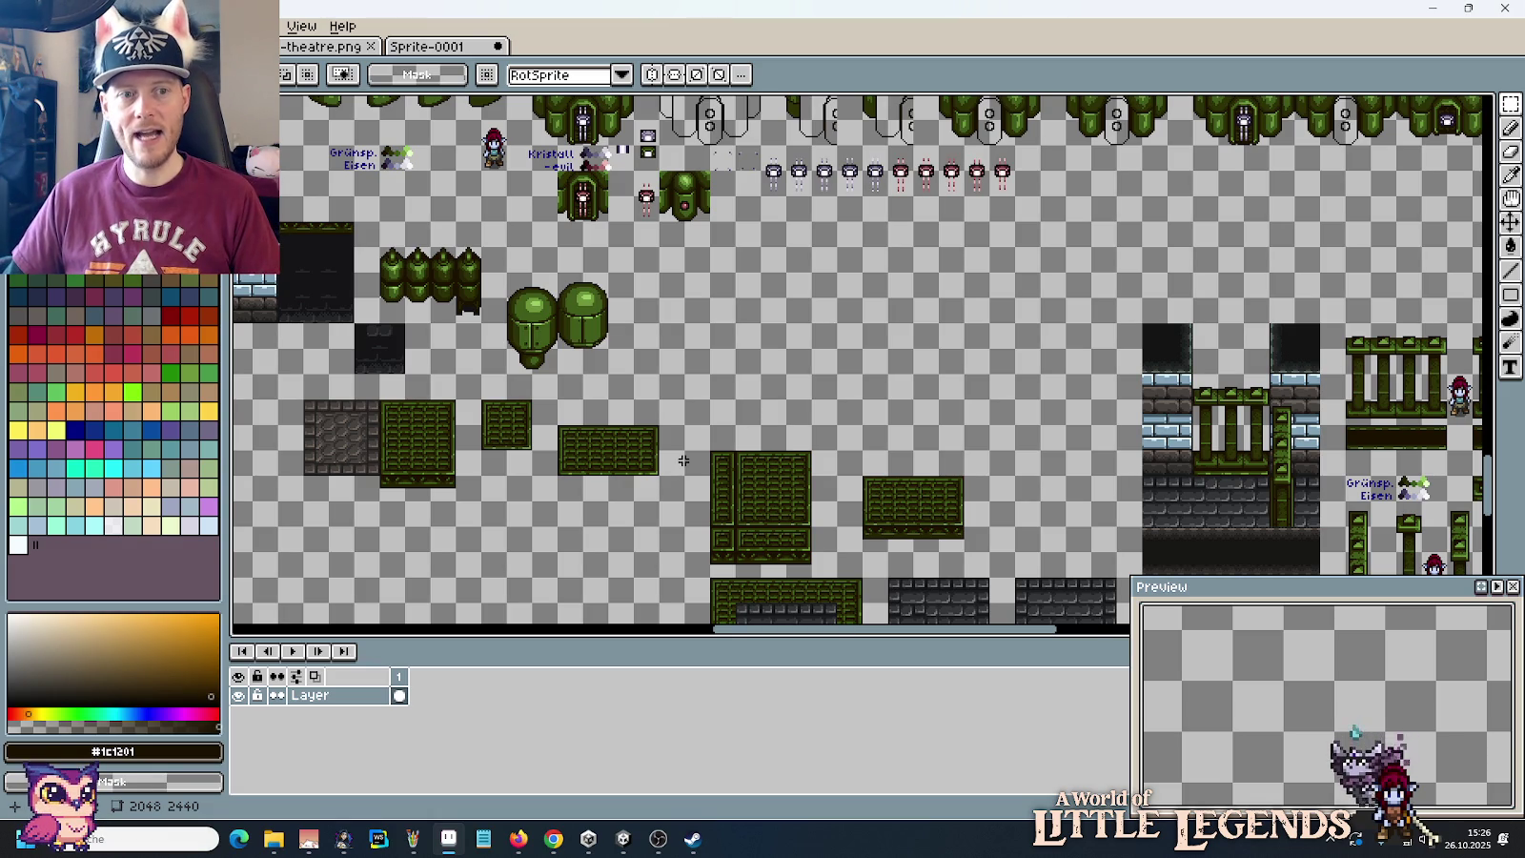
{"action": "left_click_drag", "start_coordinate": [658, 343], "coordinate": [731, 491]}
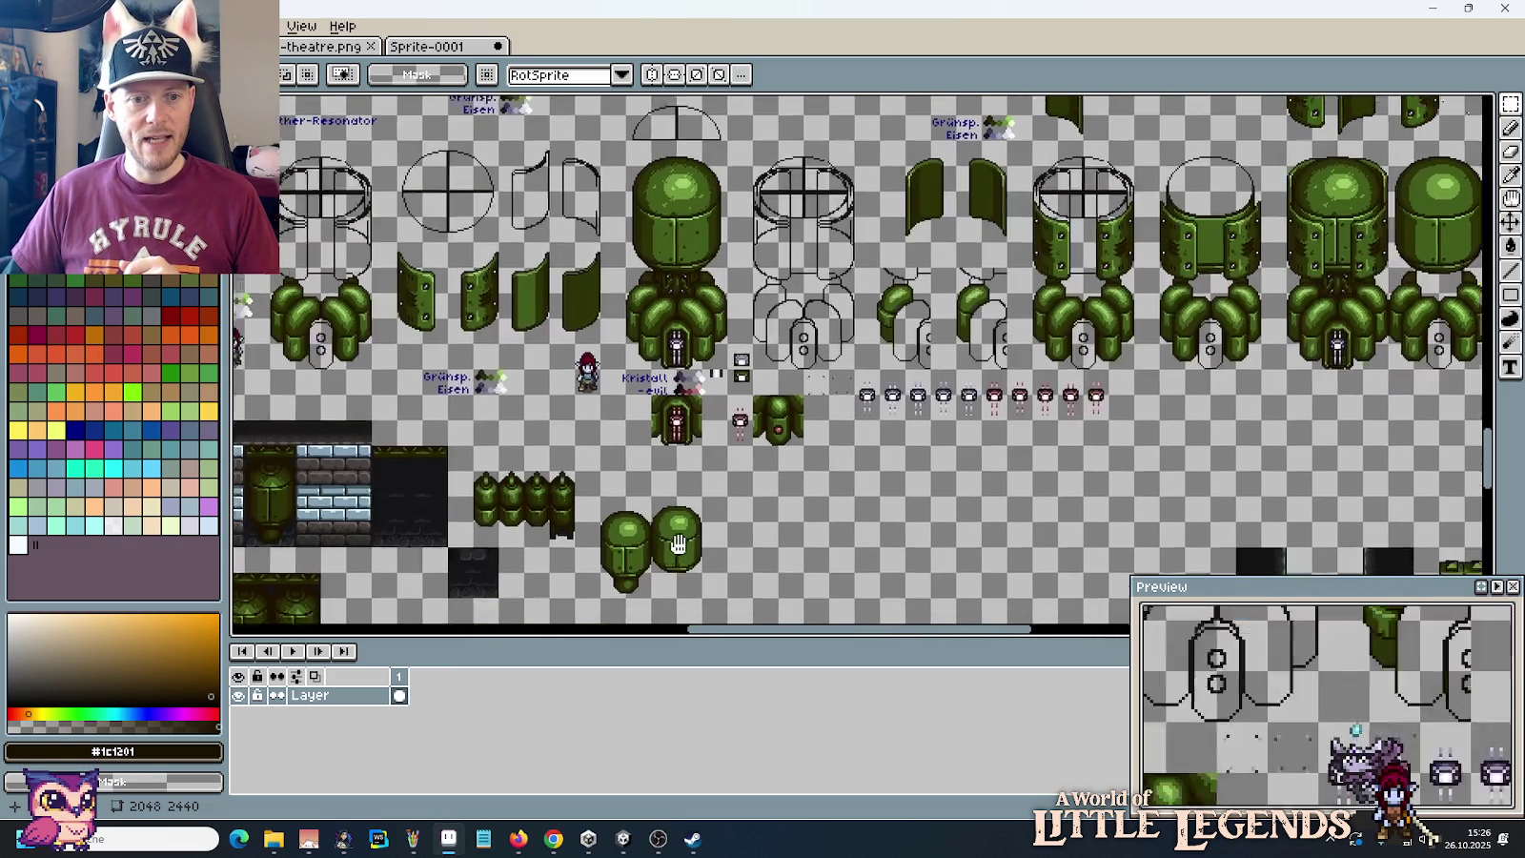
{"action": "scroll", "coordinate": [715, 466], "scroll_direction": "down", "scroll_amount": 5}
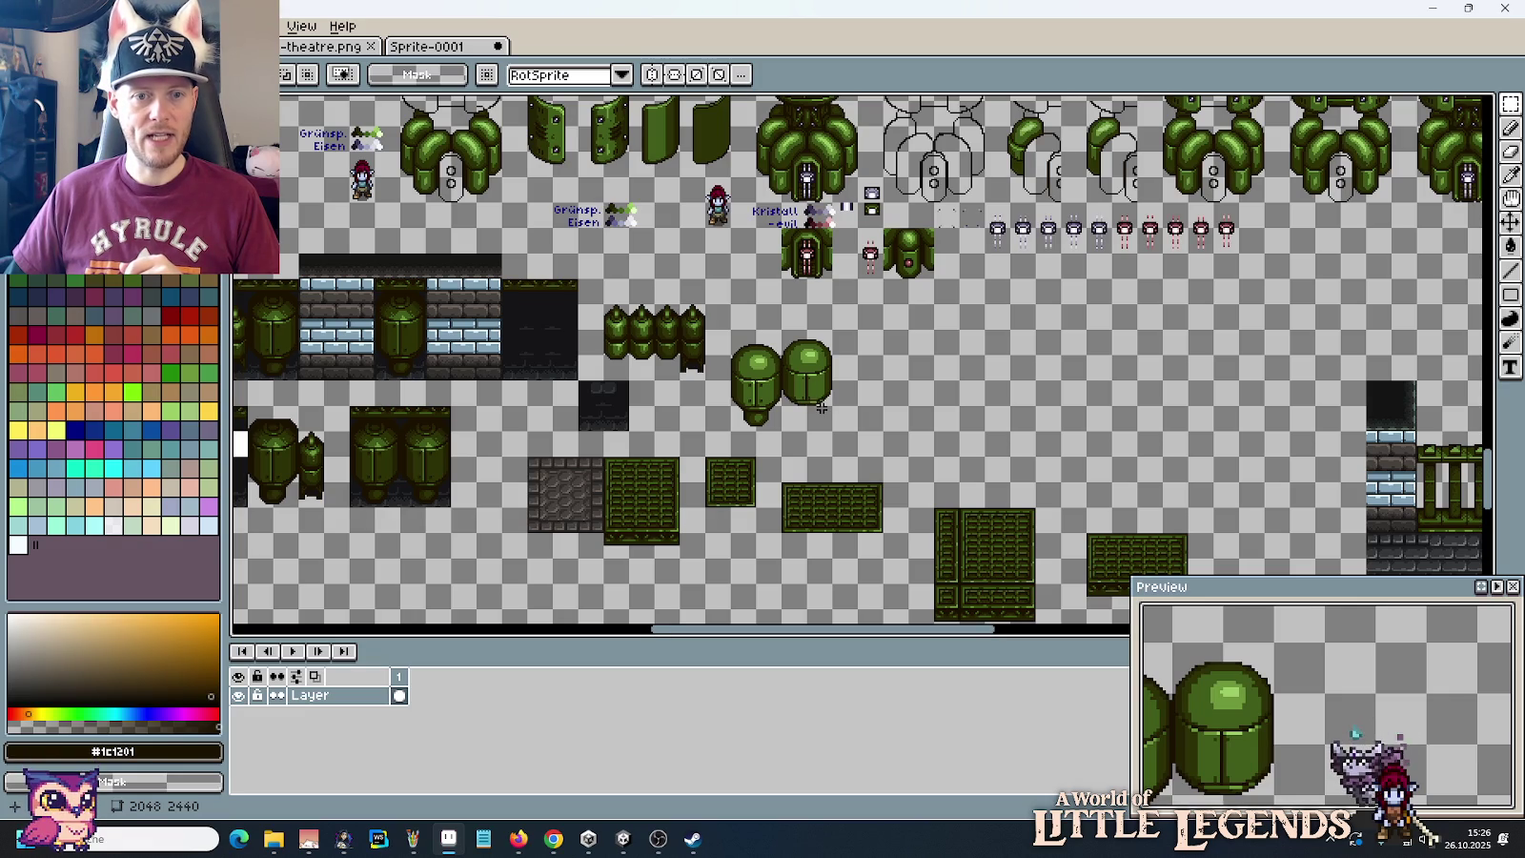
{"action": "left_click_drag", "start_coordinate": [820, 408], "coordinate": [803, 339]}
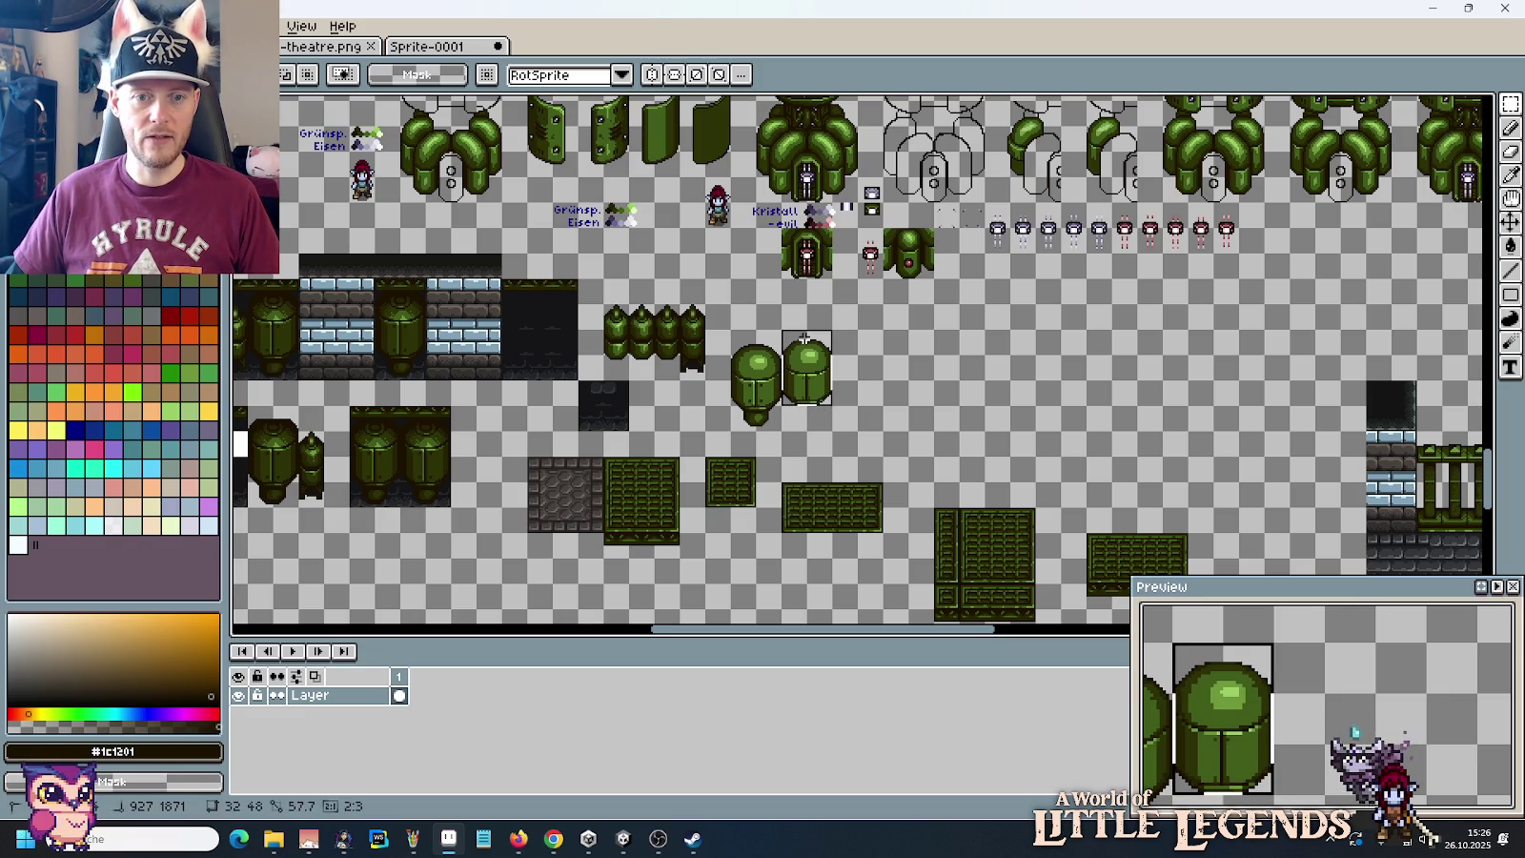
{"action": "scroll", "coordinate": [970, 357], "scroll_direction": "down", "scroll_amount": 5}
{"action": "scroll", "coordinate": [980, 453], "scroll_direction": "down", "scroll_amount": 5}
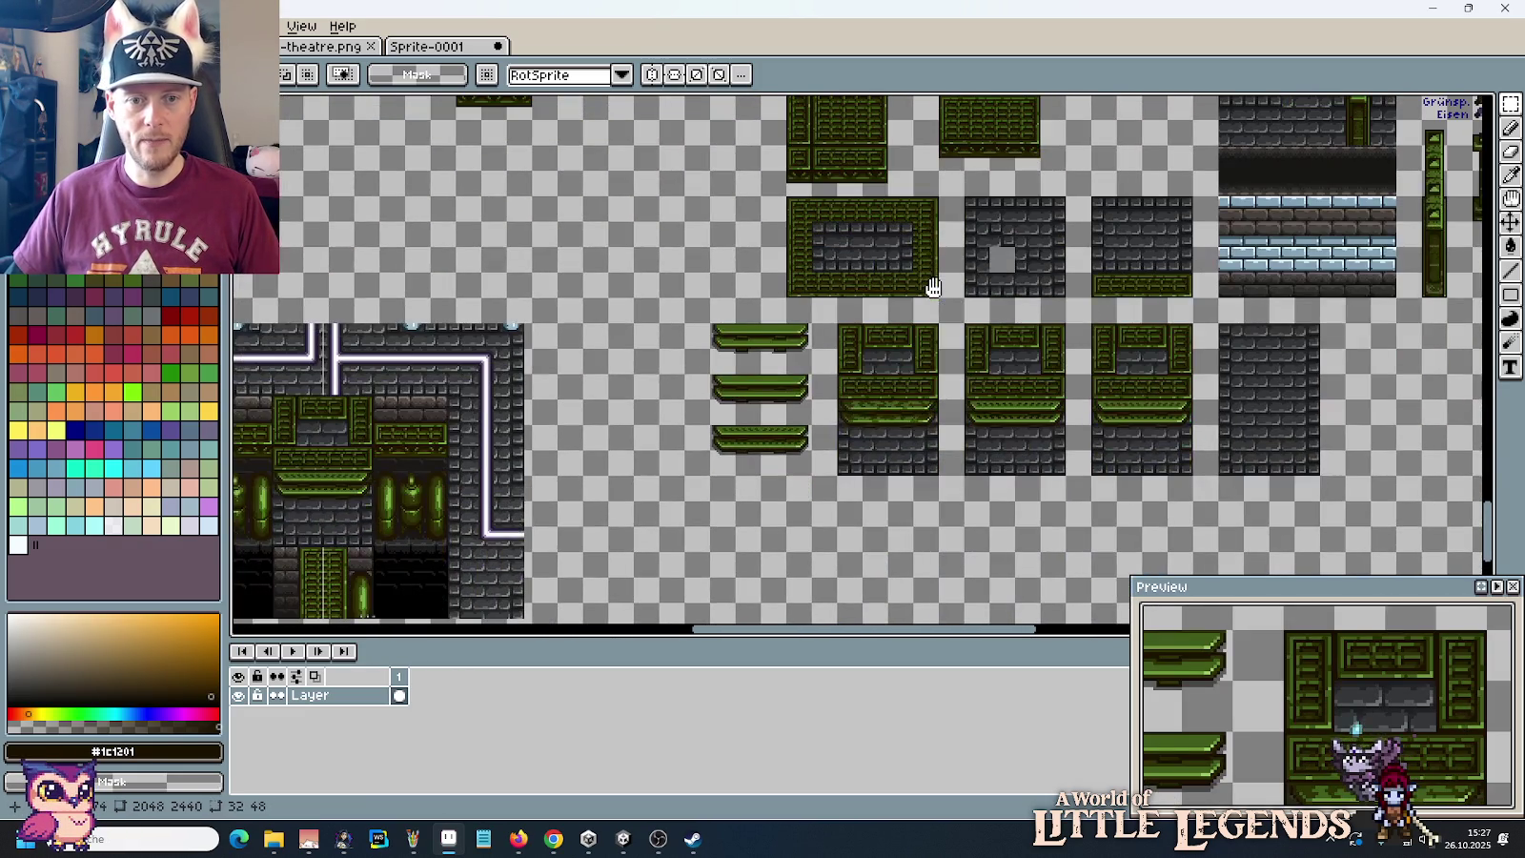
Step: Paste a copy of a platform strip below the strip stack
{"action": "scroll", "coordinate": [933, 287], "scroll_direction": "right", "scroll_amount": 2}
{"action": "scroll", "coordinate": [934, 391], "scroll_direction": "up", "scroll_amount": 1}
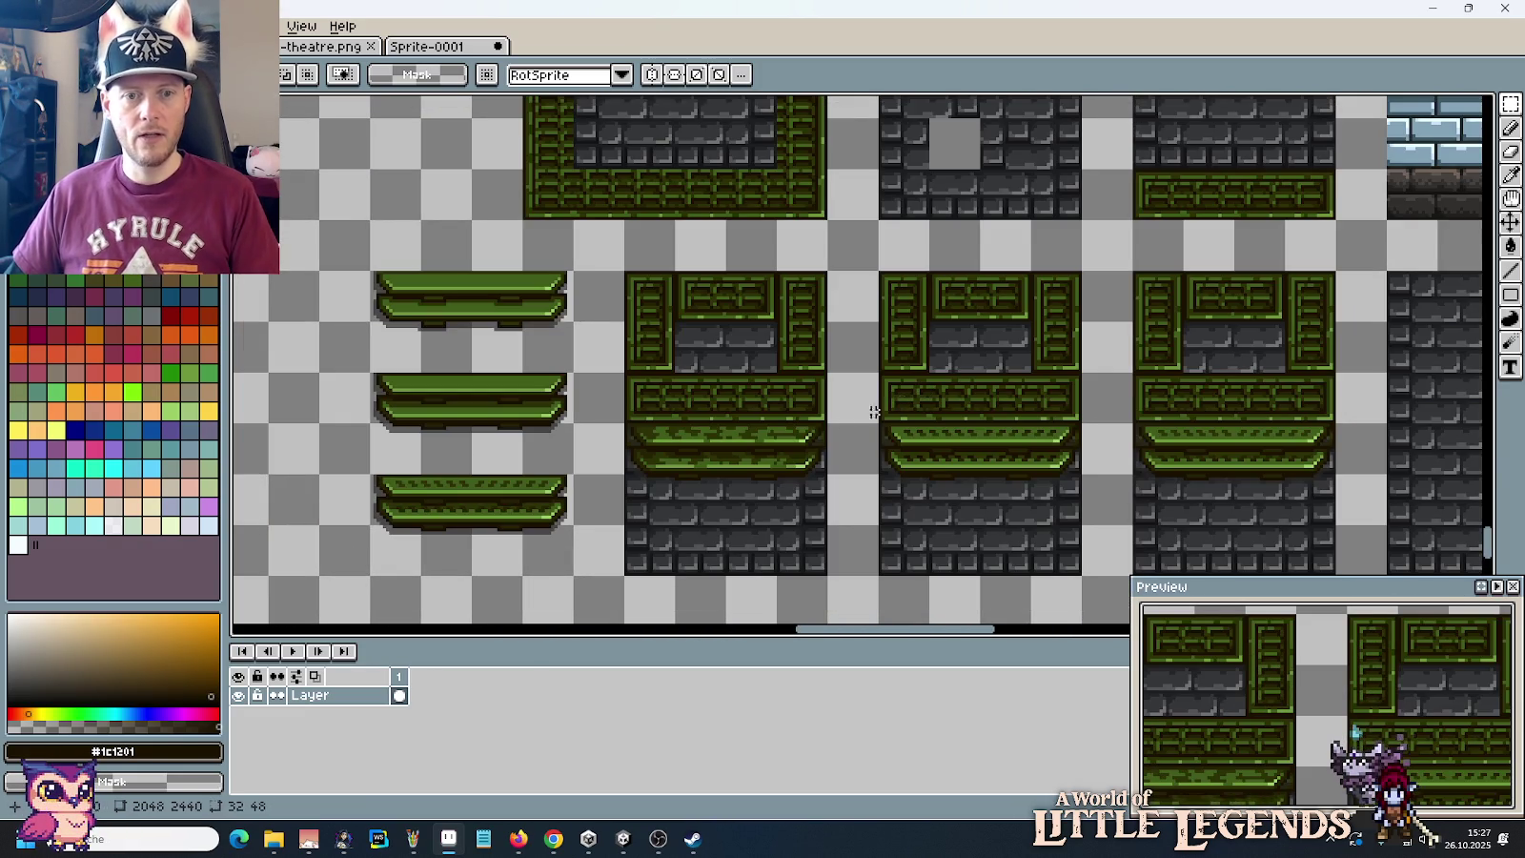
{"action": "mouse_move", "coordinate": [809, 458]}
{"action": "left_mouse_down"}
{"action": "mouse_move", "coordinate": [634, 434]}
{"action": "mouse_move", "coordinate": [1124, 422]}
{"action": "mouse_move", "coordinate": [790, 459]}
{"action": "mouse_move", "coordinate": [629, 375]}
{"action": "mouse_move", "coordinate": [646, 340]}
{"action": "mouse_move", "coordinate": [869, 589]}
{"action": "left_mouse_up"}
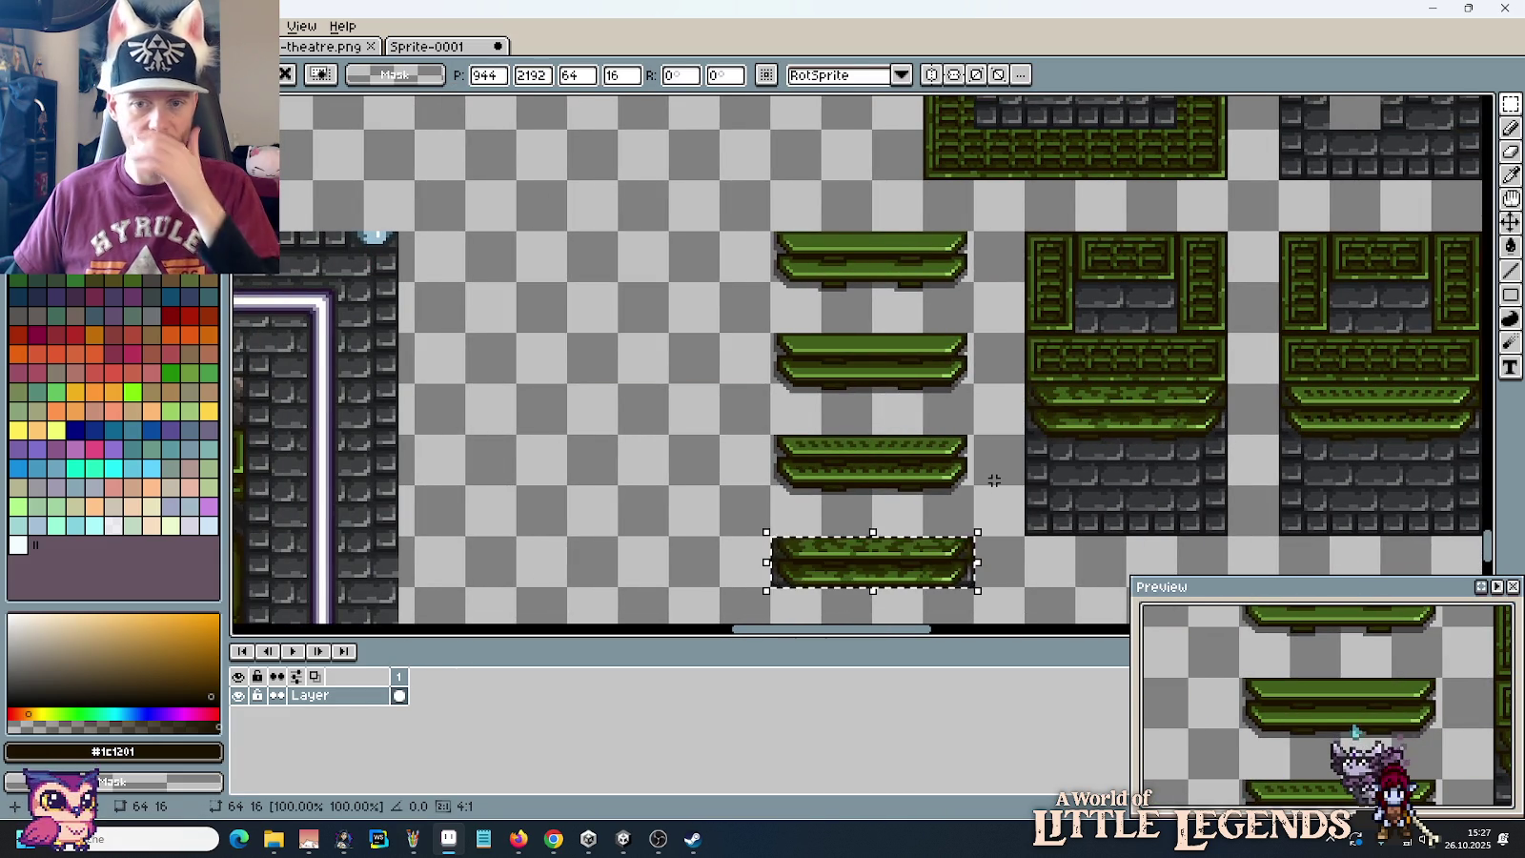
{"action": "left_click", "coordinate": [1146, 509]}
Step: Add another platform strip copy below the wall tile
{"action": "mouse_move", "coordinate": [1146, 508]}
{"action": "left_mouse_down"}
{"action": "mouse_move", "coordinate": [892, 487]}
{"action": "mouse_move", "coordinate": [793, 435]}
{"action": "left_mouse_up"}
{"action": "scroll", "coordinate": [1041, 450], "scroll_direction": "down", "scroll_amount": 2}
{"action": "scroll", "coordinate": [1041, 451], "scroll_direction": "up", "scroll_amount": 2}
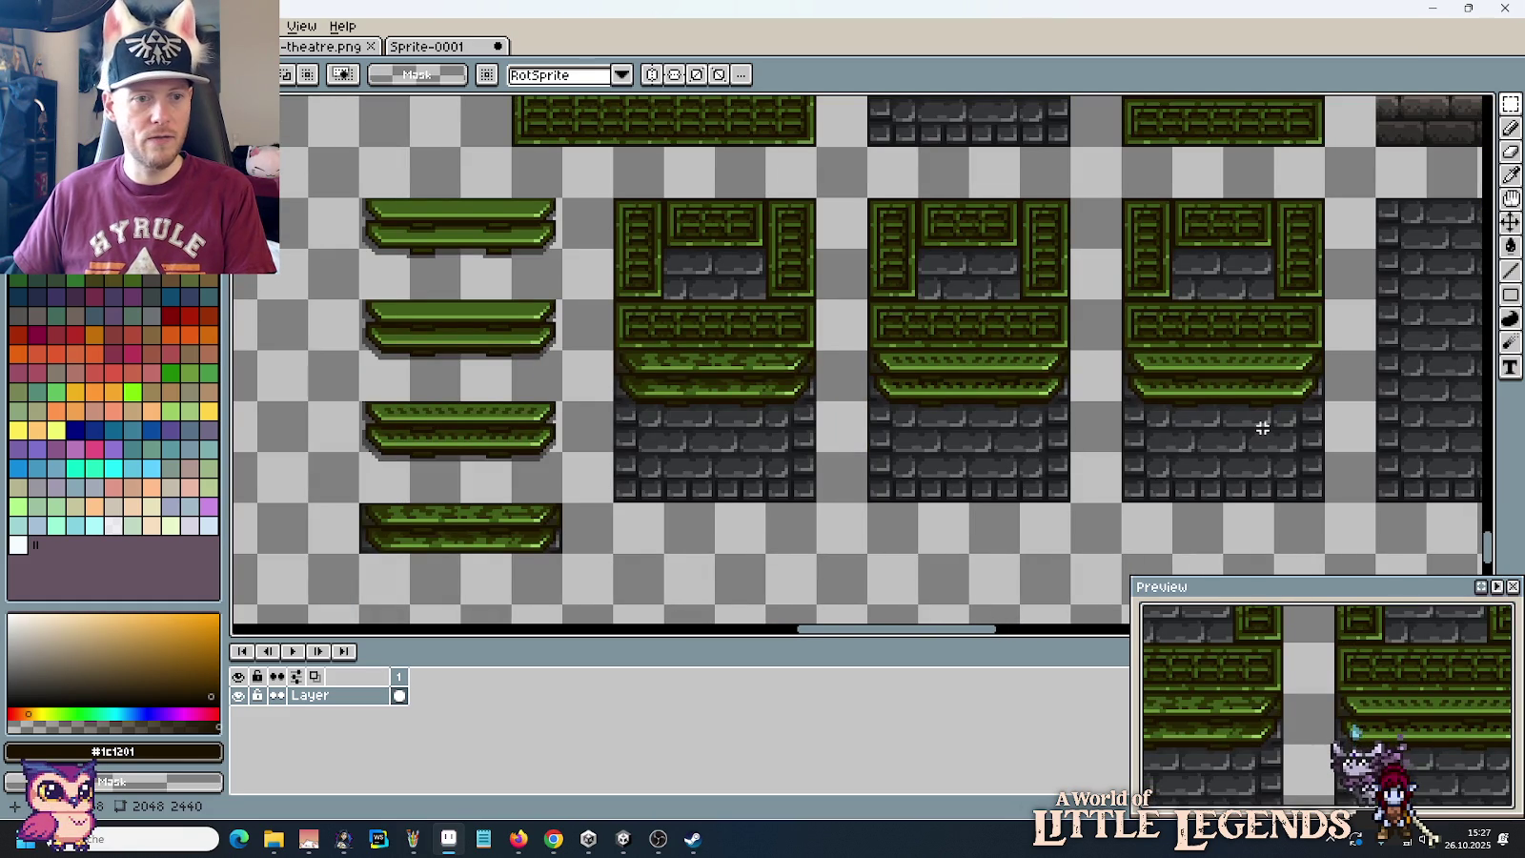
{"action": "left_click_drag", "start_coordinate": [528, 452], "coordinate": [682, 440]}
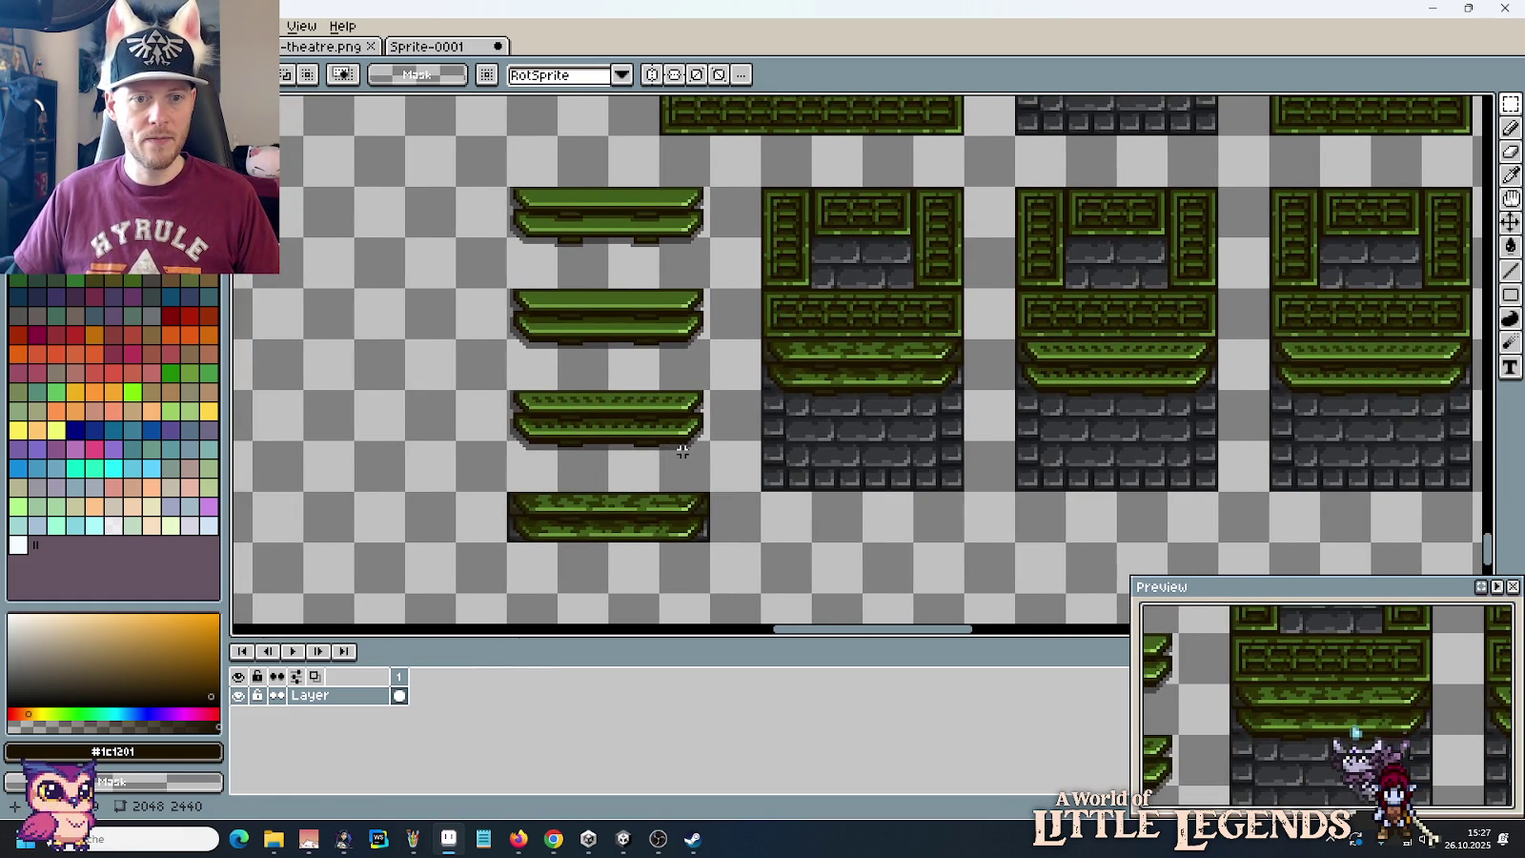
{"action": "left_click_drag", "start_coordinate": [711, 493], "coordinate": [508, 386]}
{"action": "left_click_drag", "start_coordinate": [569, 425], "coordinate": [844, 570]}
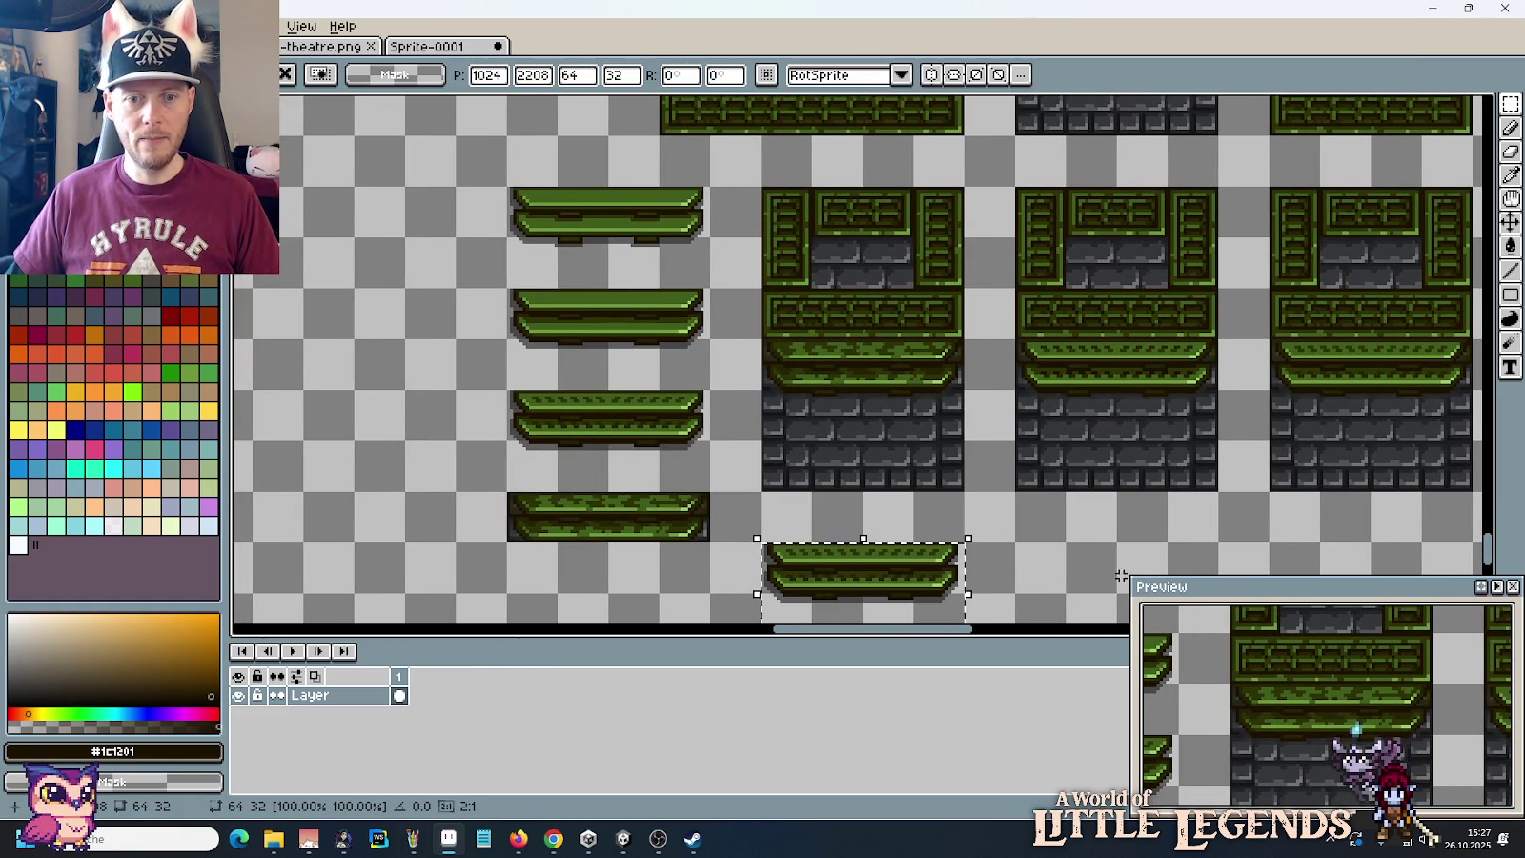
{"action": "key", "text": "Return"}
Step: Sample dark grey #282828, then duplicate the lowest platform strip to a new spot
{"action": "scroll", "coordinate": [857, 476], "scroll_direction": "down", "scroll_amount": 3}
{"action": "key", "text": "i"}
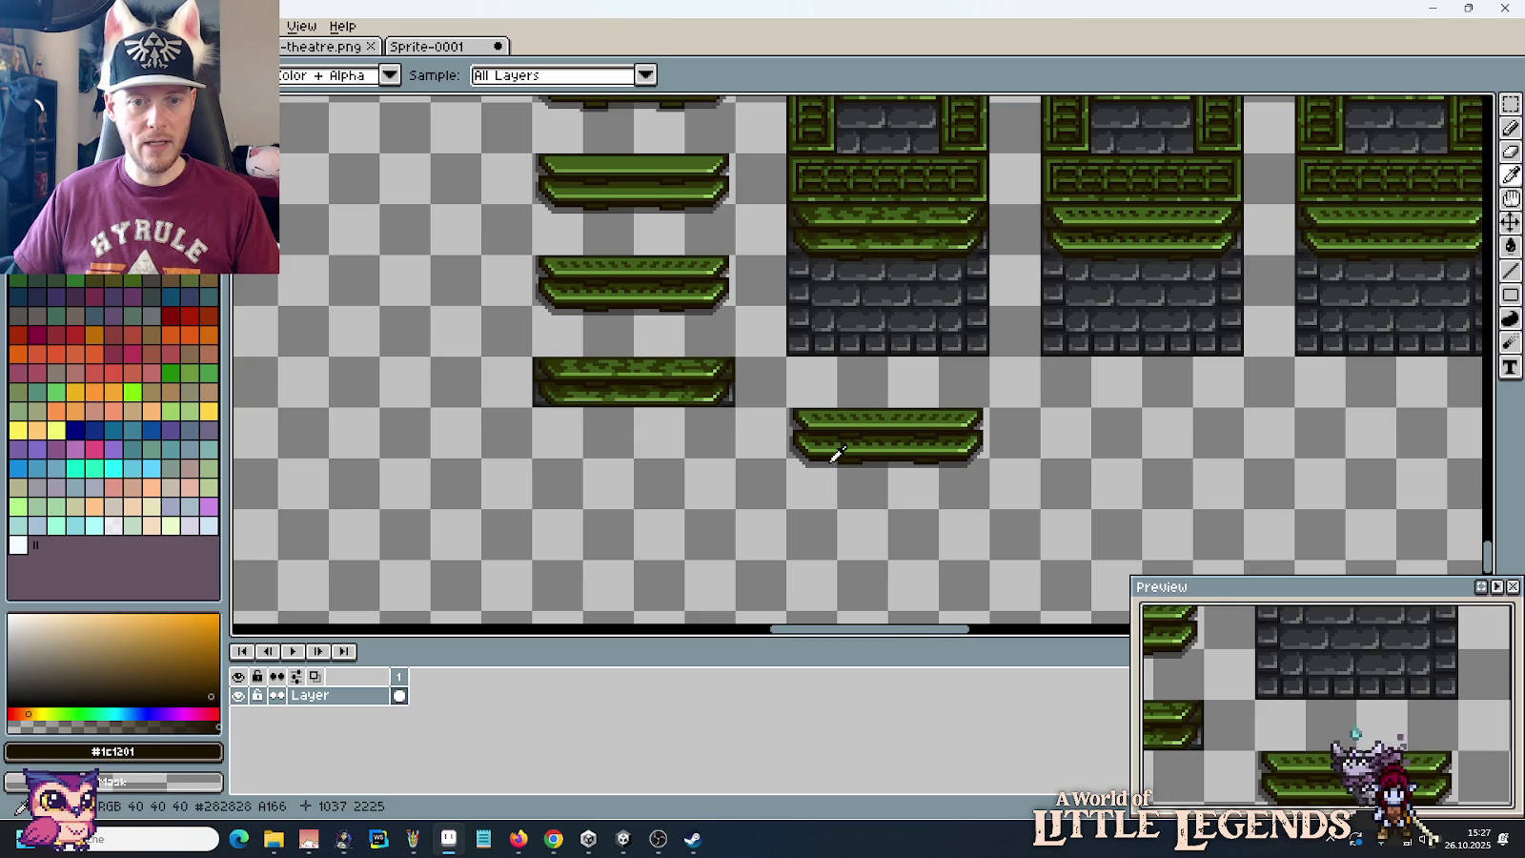
{"action": "left_click", "coordinate": [836, 454]}
{"action": "key", "text": "b"}
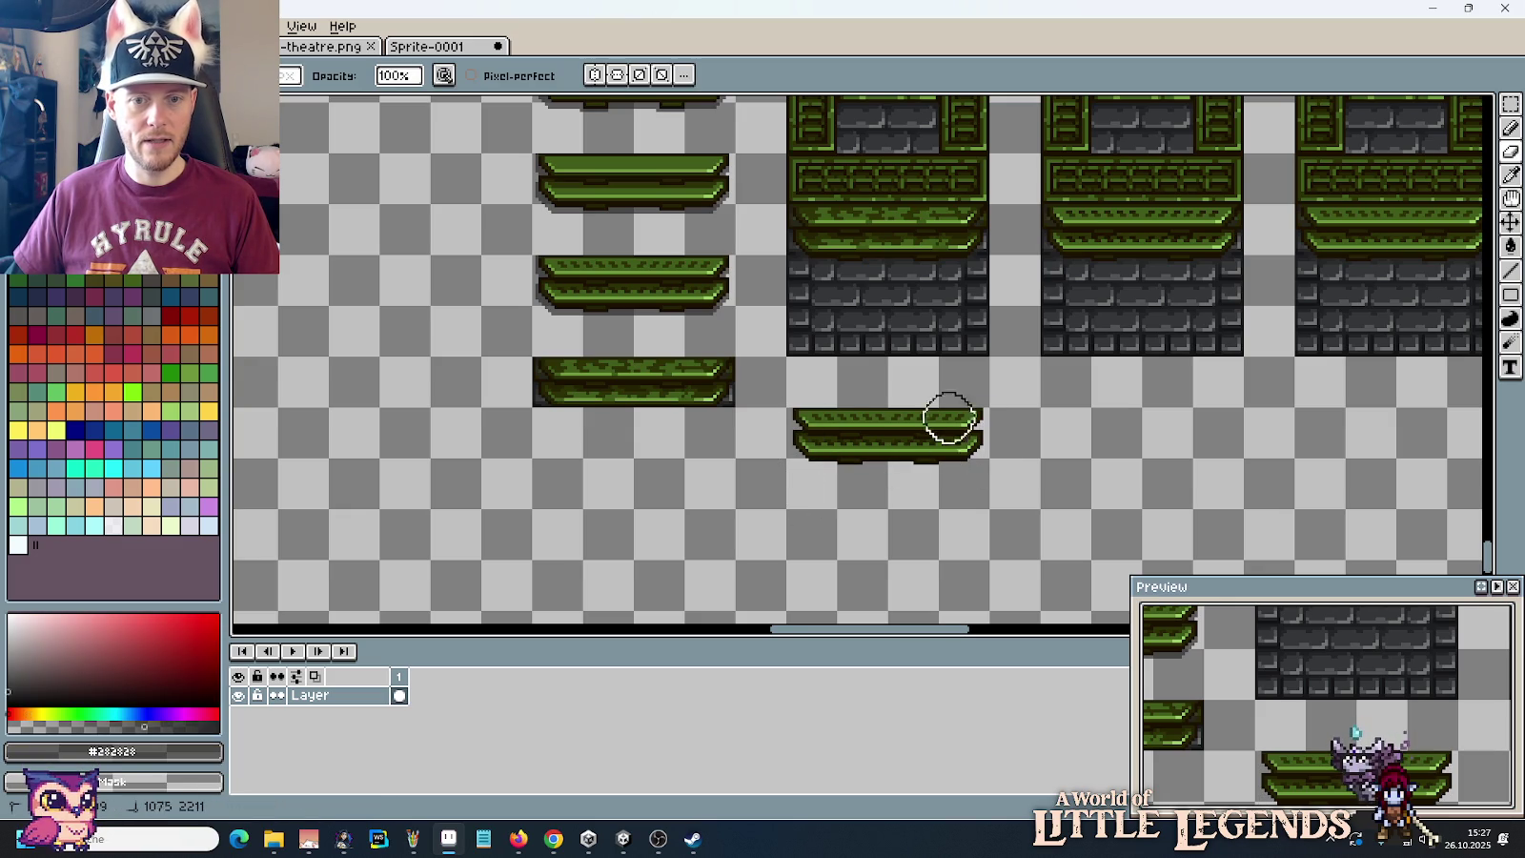
{"action": "key", "text": "m"}
{"action": "left_click_drag", "start_coordinate": [993, 513], "coordinate": [783, 404]}
{"action": "mouse_move", "coordinate": [858, 488]}
{"action": "left_mouse_down"}
{"action": "mouse_move", "coordinate": [1096, 286]}
{"action": "mouse_move", "coordinate": [817, 436]}
{"action": "mouse_move", "coordinate": [991, 441]}
{"action": "mouse_move", "coordinate": [1261, 295]}
{"action": "mouse_move", "coordinate": [829, 472]}
{"action": "mouse_move", "coordinate": [578, 522]}
{"action": "left_mouse_up"}
Step: Select the green canister and drag a copy onto the first wall panel tile
{"action": "scroll", "coordinate": [901, 380], "scroll_direction": "down", "scroll_amount": 2}
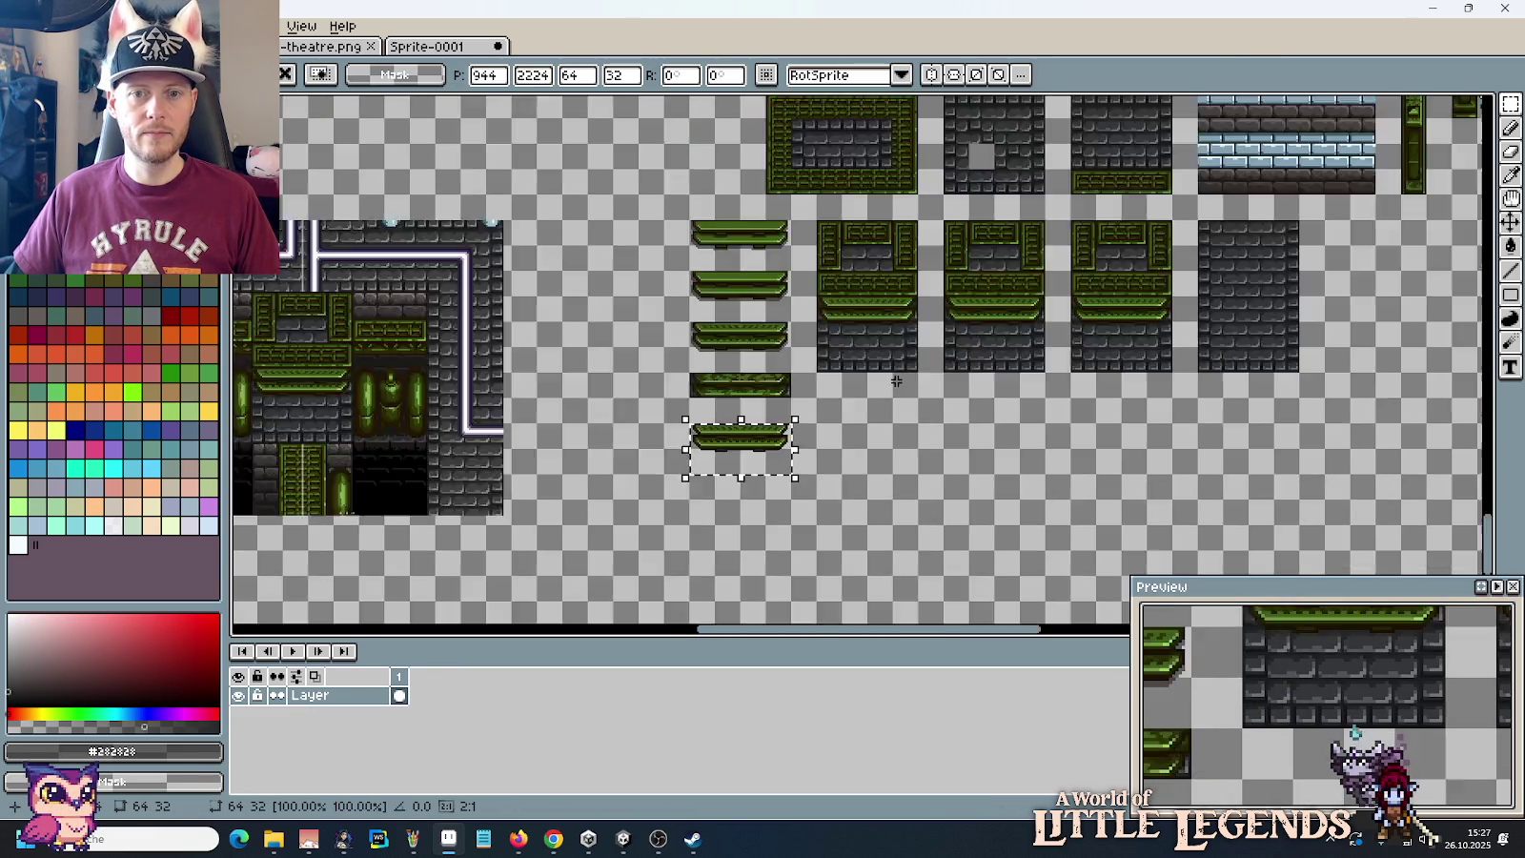
{"action": "scroll", "coordinate": [901, 380], "scroll_direction": "up", "scroll_amount": 2}
{"action": "left_click_drag", "start_coordinate": [809, 400], "coordinate": [1296, 216]}
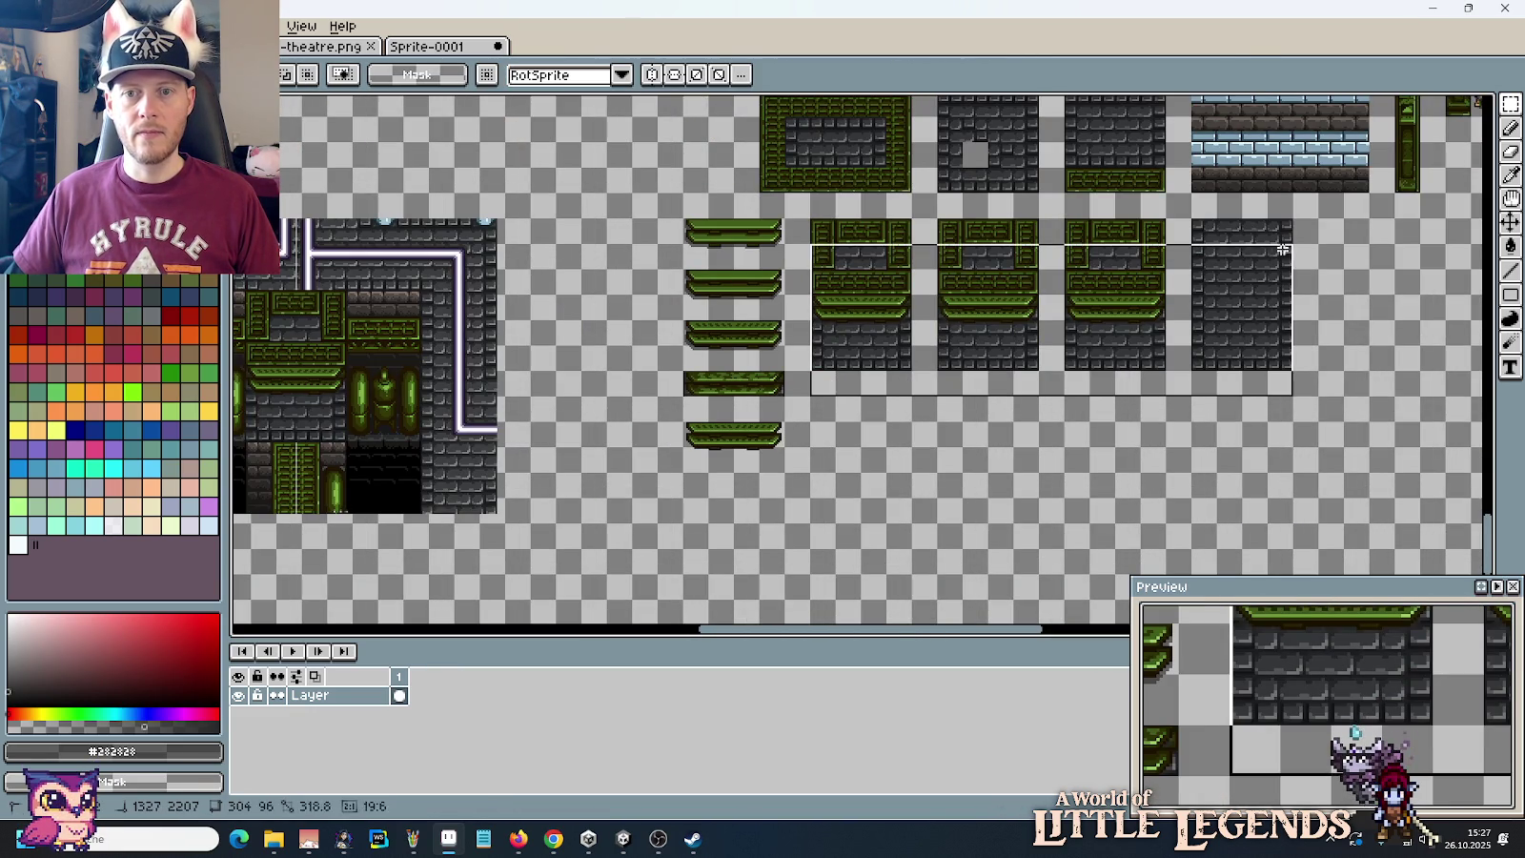
{"action": "left_click", "coordinate": [1263, 256]}
{"action": "scroll", "coordinate": [756, 282], "scroll_direction": "up", "scroll_amount": 5}
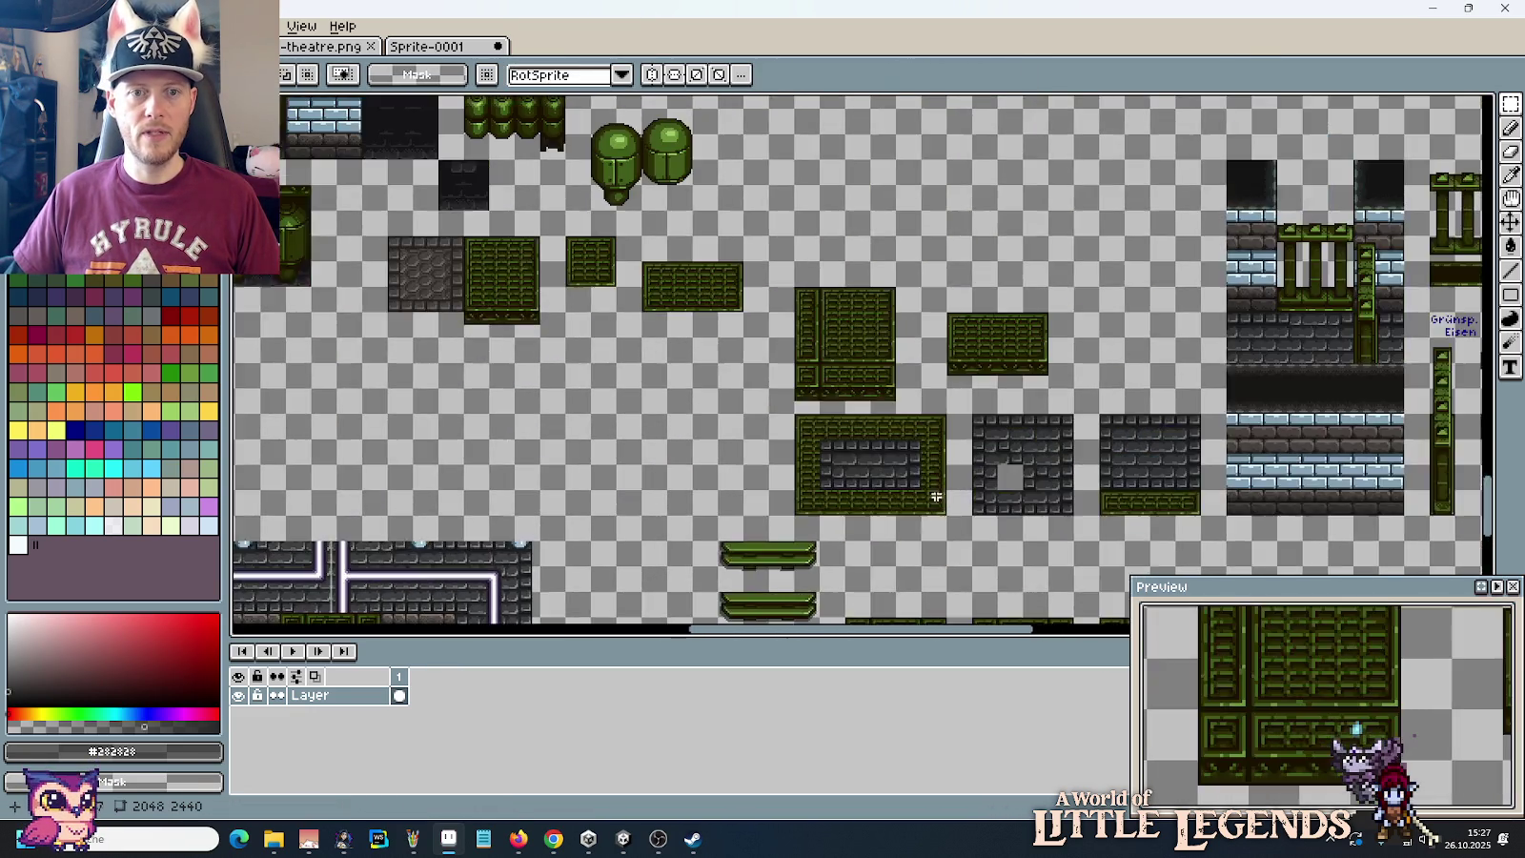
{"action": "scroll", "coordinate": [756, 282], "scroll_direction": "up", "scroll_amount": 2}
{"action": "mouse_move", "coordinate": [722, 281]}
{"action": "left_mouse_down"}
{"action": "mouse_move", "coordinate": [674, 198]}
{"action": "mouse_move", "coordinate": [728, 288]}
{"action": "left_mouse_up"}
{"action": "mouse_move", "coordinate": [703, 239]}
{"action": "left_mouse_down"}
{"action": "mouse_move", "coordinate": [970, 227]}
{"action": "mouse_move", "coordinate": [939, 259]}
{"action": "left_mouse_up"}
{"action": "scroll", "coordinate": [970, 227], "scroll_direction": "down", "scroll_amount": 5}
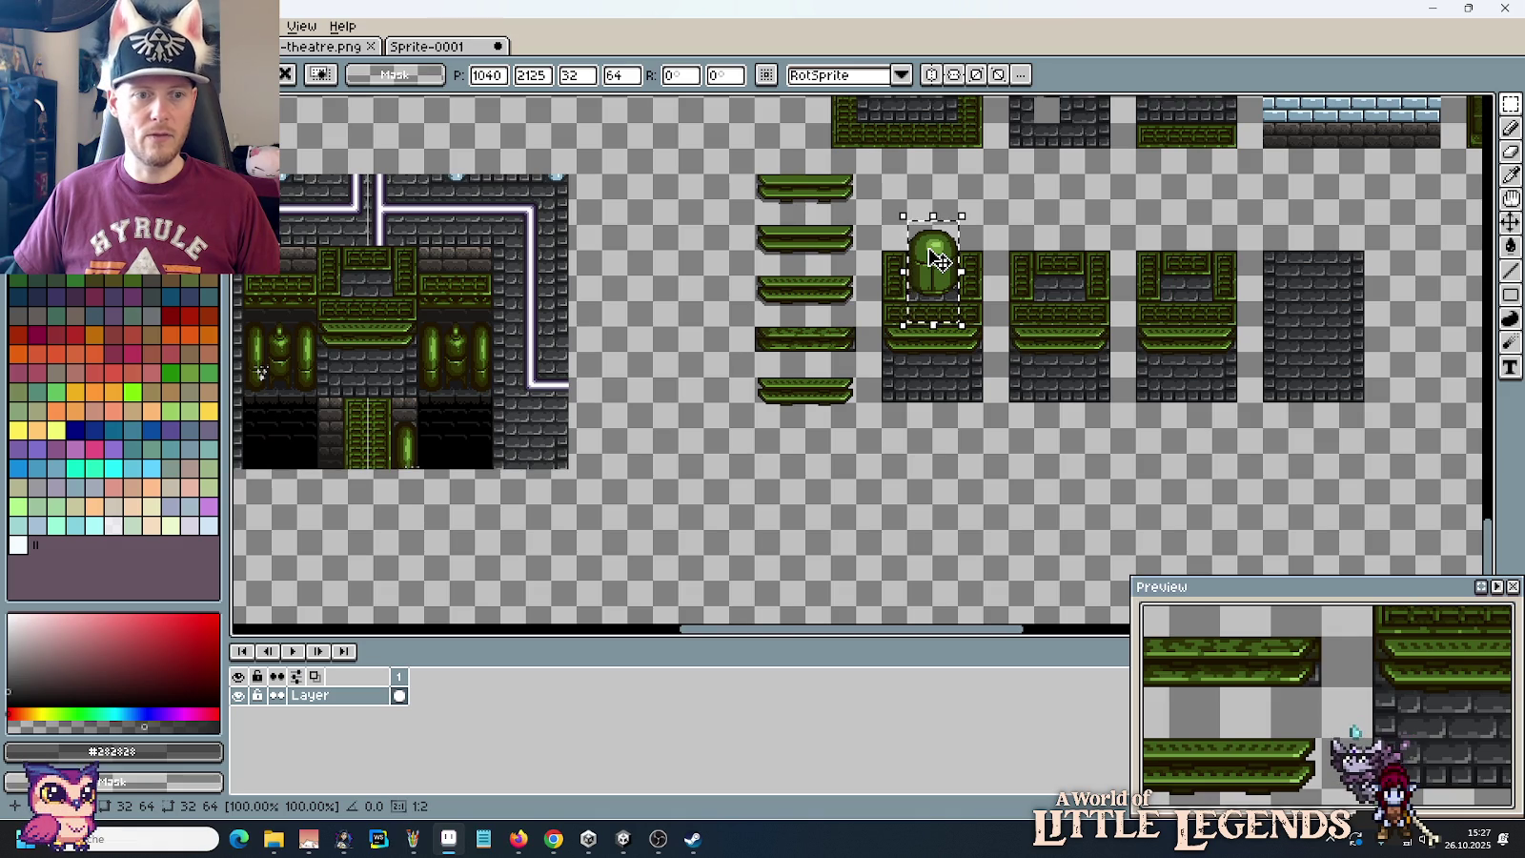
Step: Undo the canister copy on the first panel, restoring the original canisters
{"action": "scroll", "coordinate": [937, 258], "scroll_direction": "up", "scroll_amount": 3}
{"action": "scroll", "coordinate": [938, 256], "scroll_direction": "down", "scroll_amount": 4}
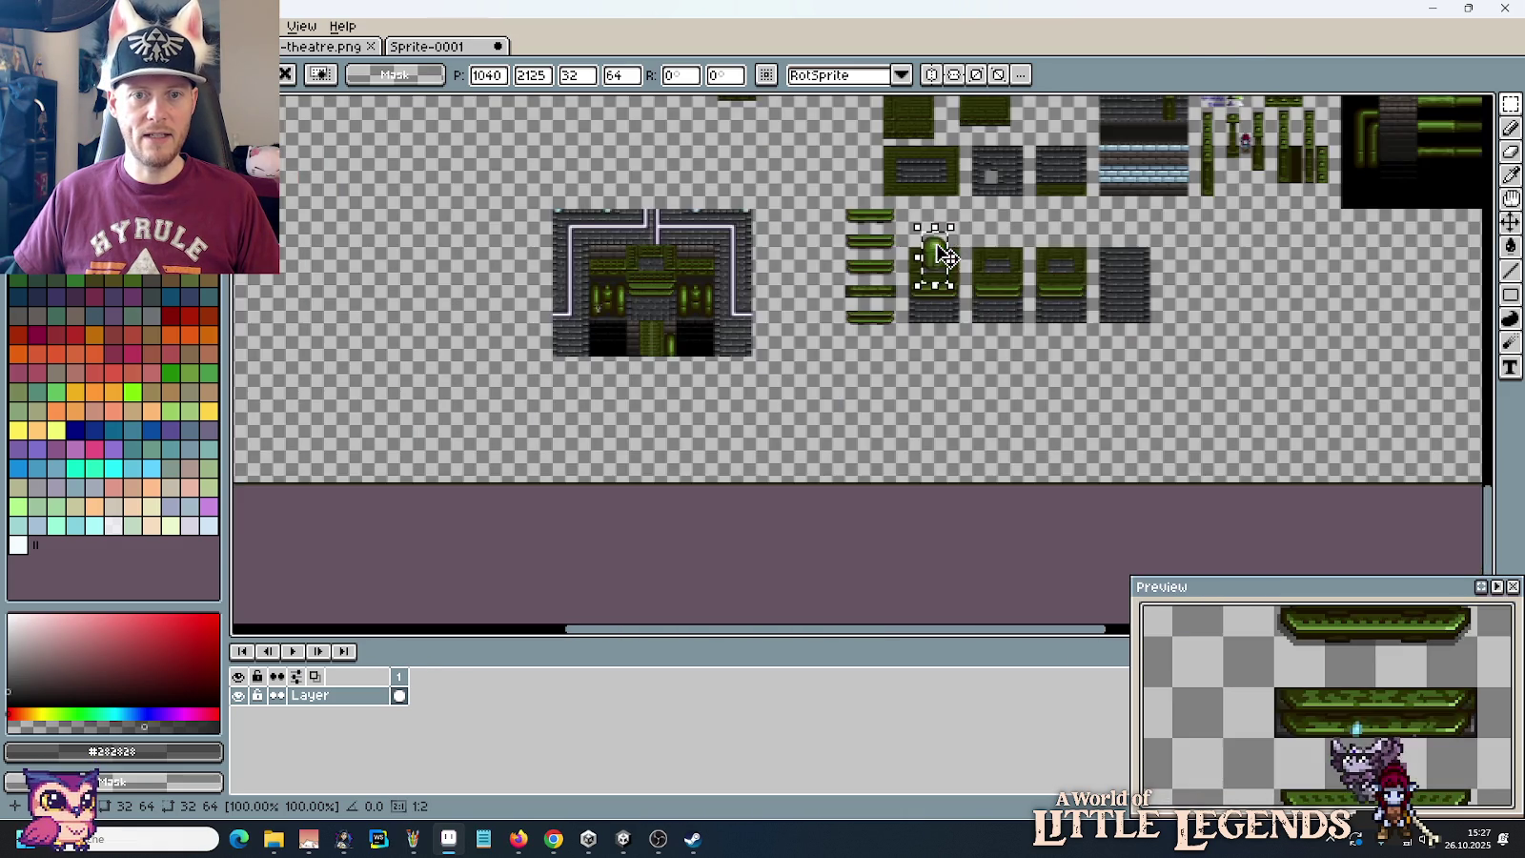
{"action": "left_click_drag", "start_coordinate": [734, 155], "coordinate": [820, 353]}
{"action": "scroll", "coordinate": [832, 336], "scroll_direction": "up", "scroll_amount": 1}
{"action": "mouse_move", "coordinate": [975, 235]}
{"action": "left_mouse_down"}
{"action": "mouse_move", "coordinate": [967, 376]}
{"action": "mouse_move", "coordinate": [1081, 269]}
{"action": "left_mouse_up"}
{"action": "key", "text": "ctrl+z"}
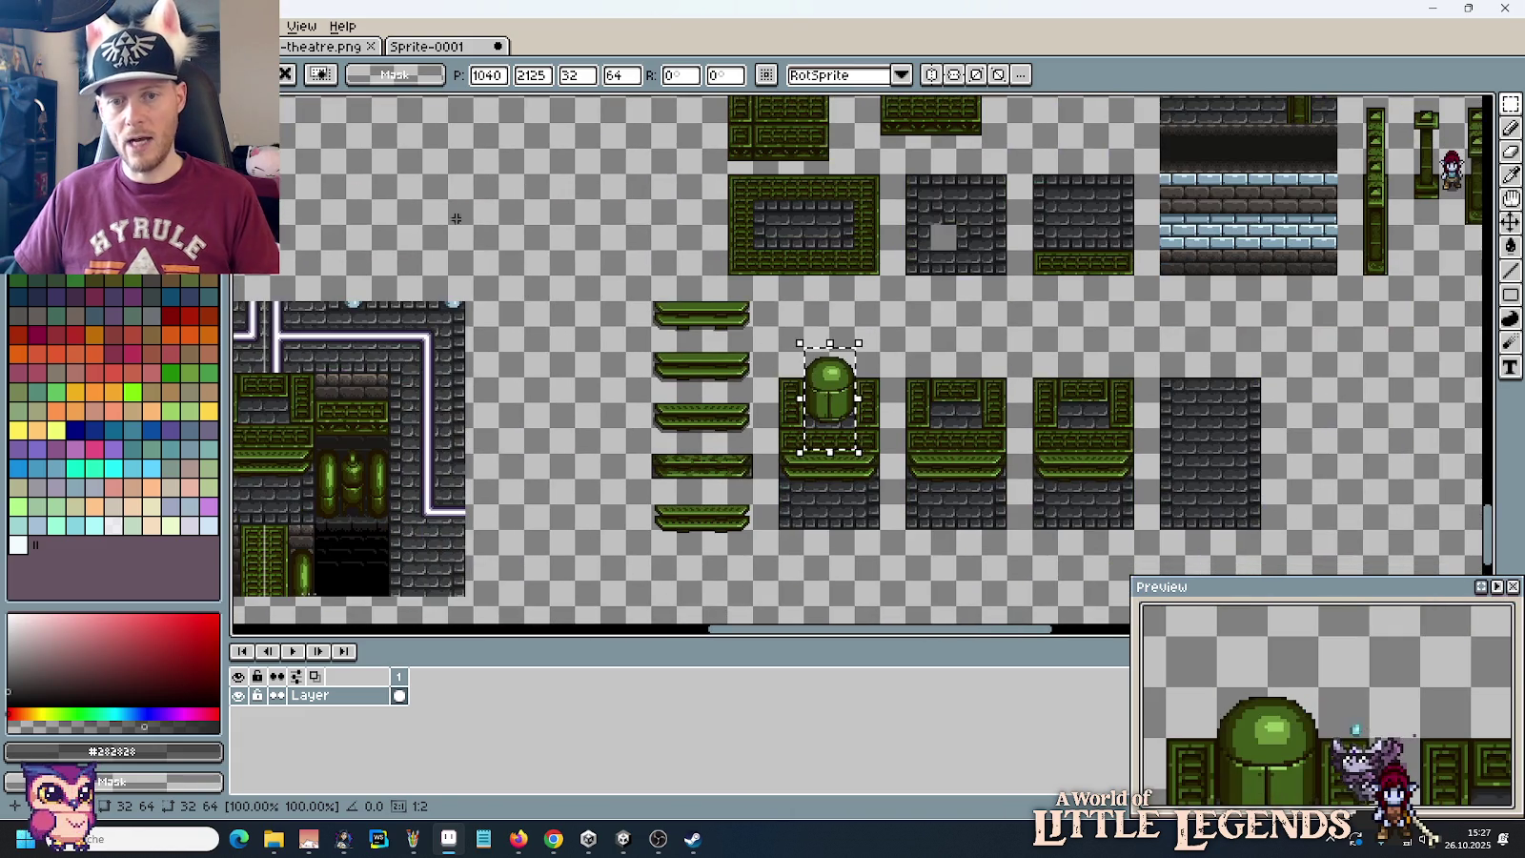
{"action": "key", "text": "ctrl+z"}
{"action": "key", "text": "ctrl+z"}
{"action": "key", "text": "ctrl+z"}
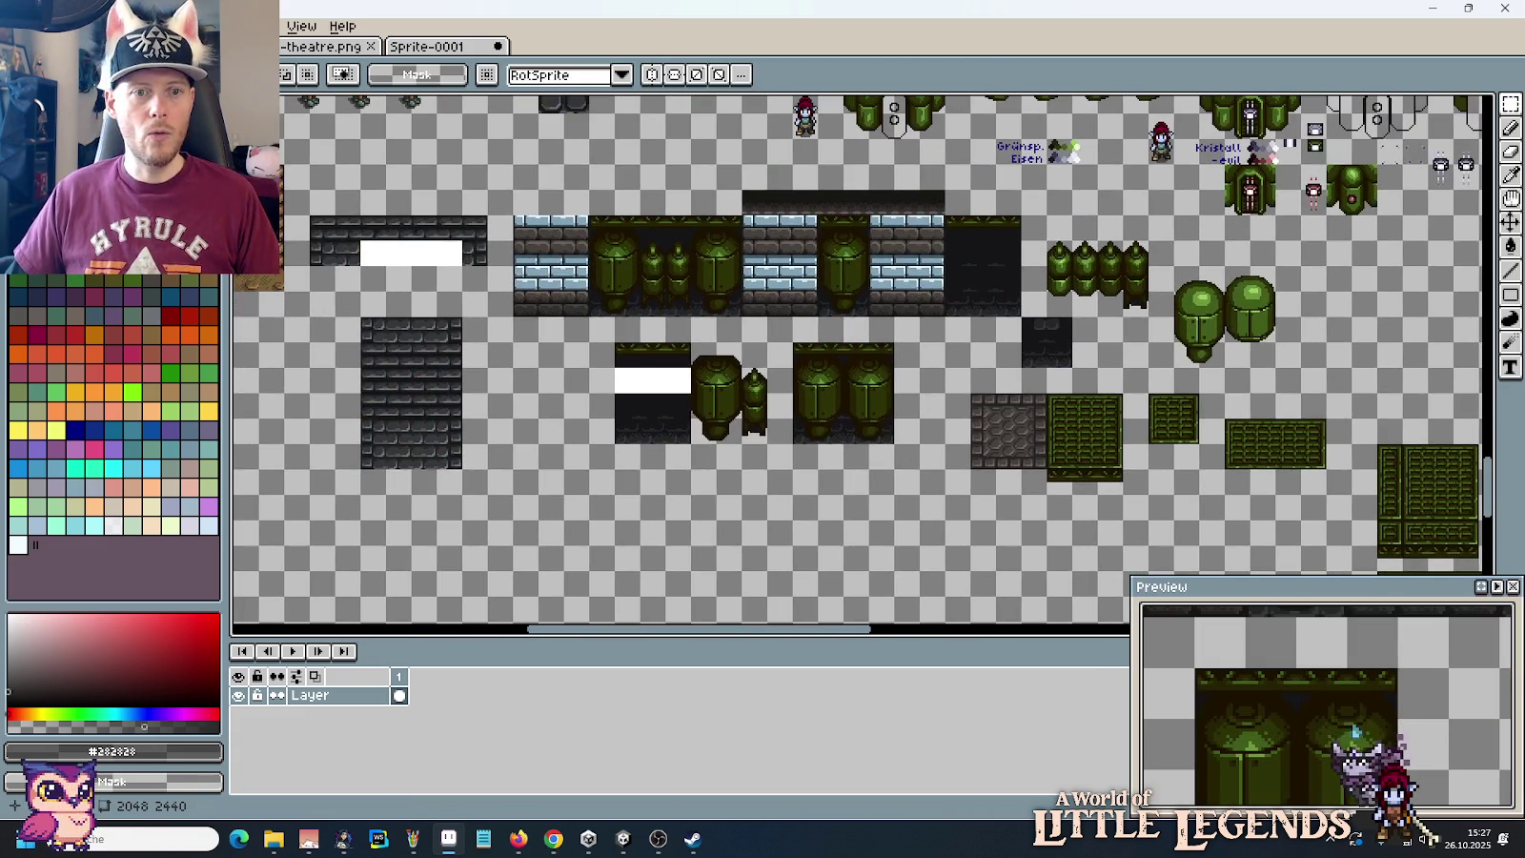
Step: Move the tall green canister tile into empty space left of the platform strips
{"action": "mouse_move", "coordinate": [739, 442]}
{"action": "left_mouse_down"}
{"action": "mouse_move", "coordinate": [696, 359]}
{"action": "mouse_move", "coordinate": [1491, 621]}
{"action": "left_mouse_up"}
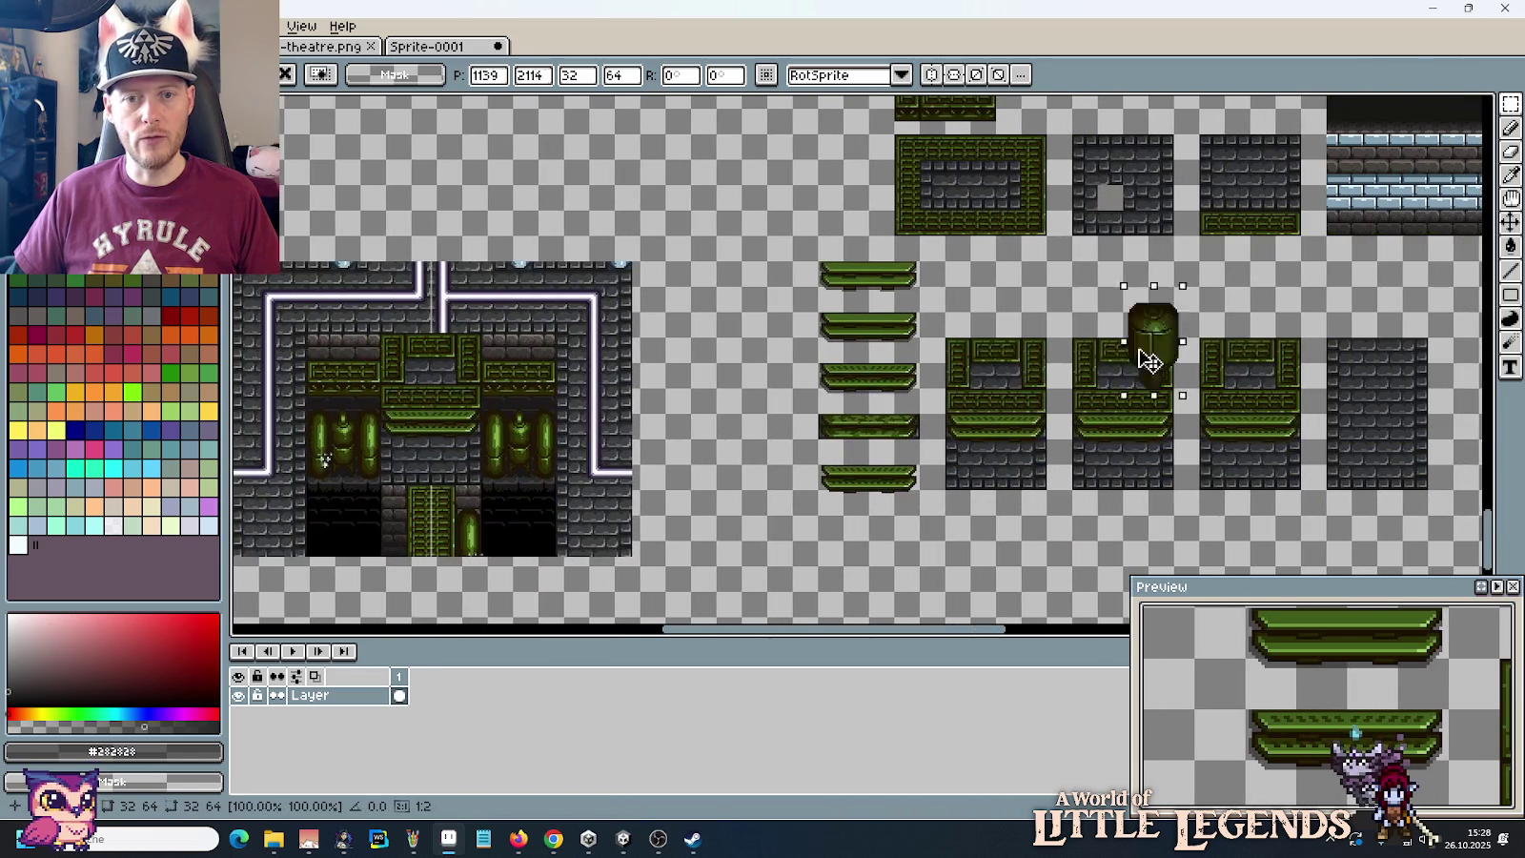
{"action": "left_click_drag", "start_coordinate": [1492, 621], "coordinate": [1005, 353]}
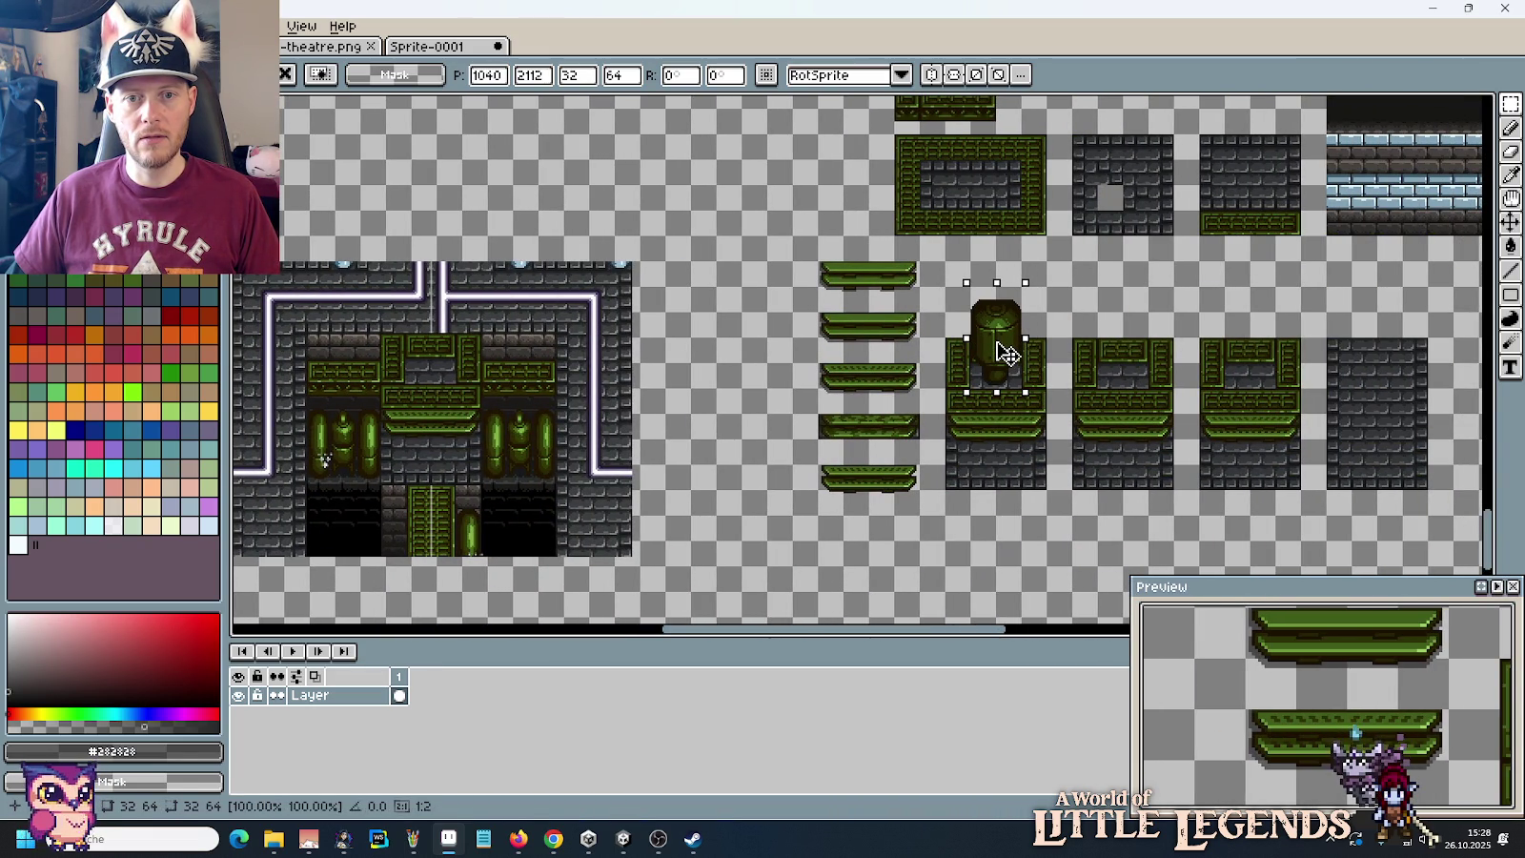
{"action": "key", "text": "Return"}
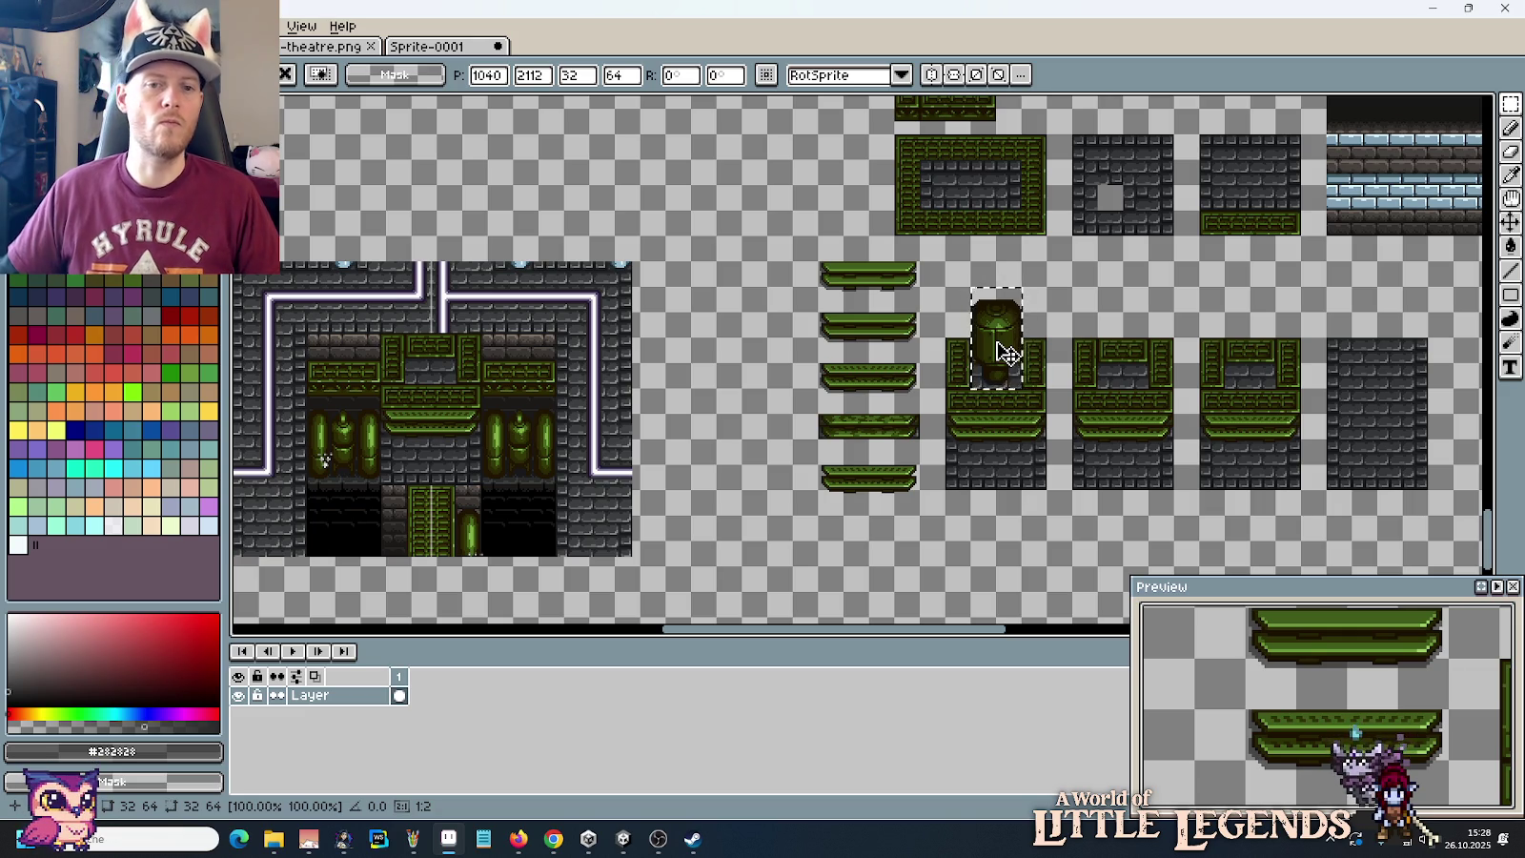
{"action": "left_click_drag", "start_coordinate": [998, 354], "coordinate": [683, 456]}
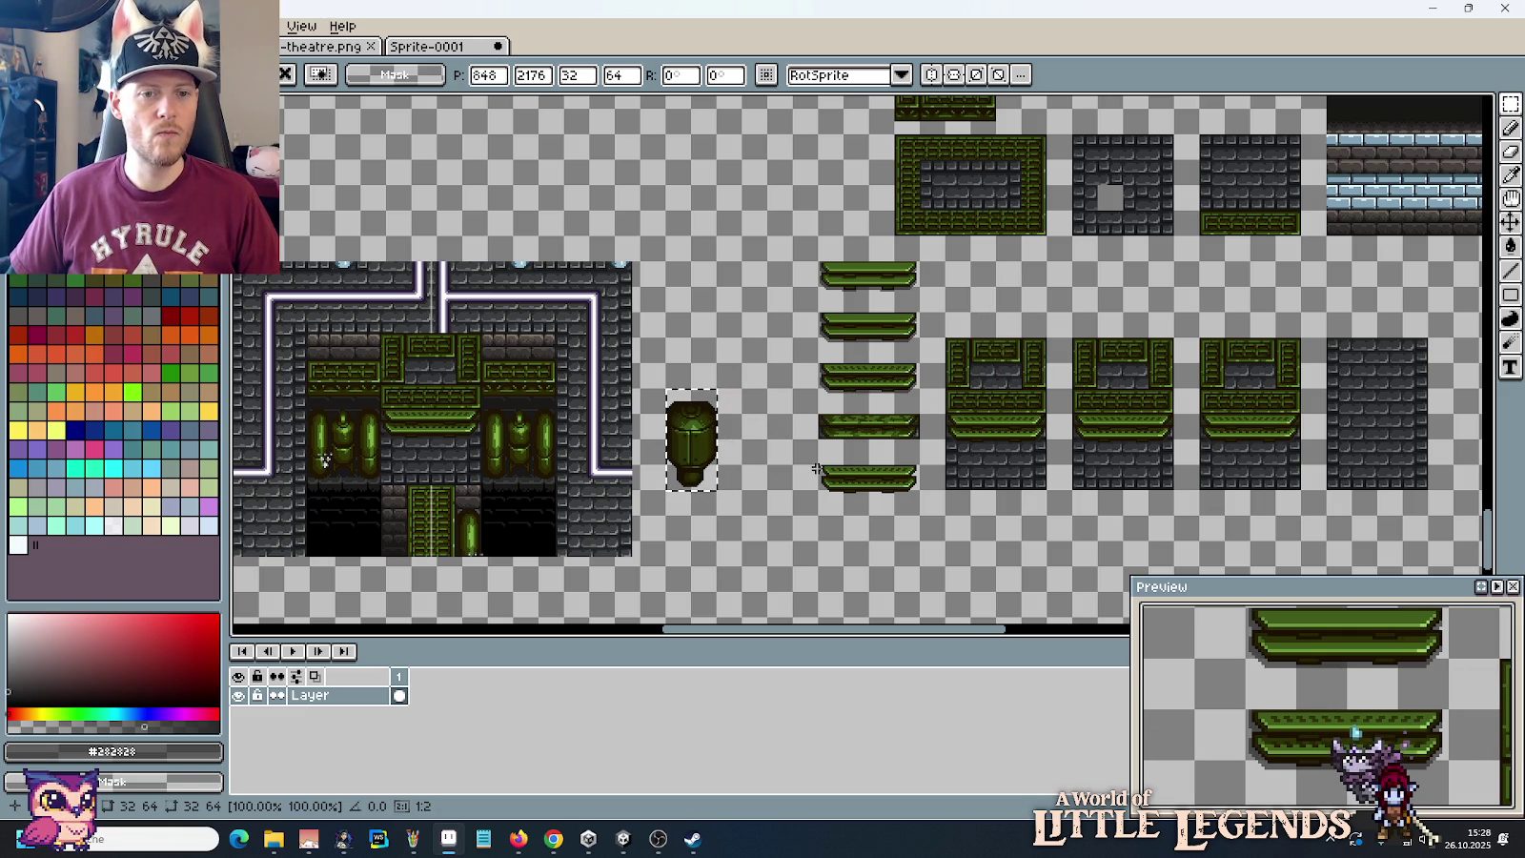
Step: Deselect the canister and sample its mid and light greens as primary and secondary colours
{"action": "key", "text": "ctrl+d"}
{"action": "scroll", "coordinate": [748, 452], "scroll_direction": "up", "scroll_amount": 2}
{"action": "scroll", "coordinate": [748, 452], "scroll_direction": "left", "scroll_amount": 2}
{"action": "scroll", "coordinate": [748, 452], "scroll_direction": "down", "scroll_amount": 1}
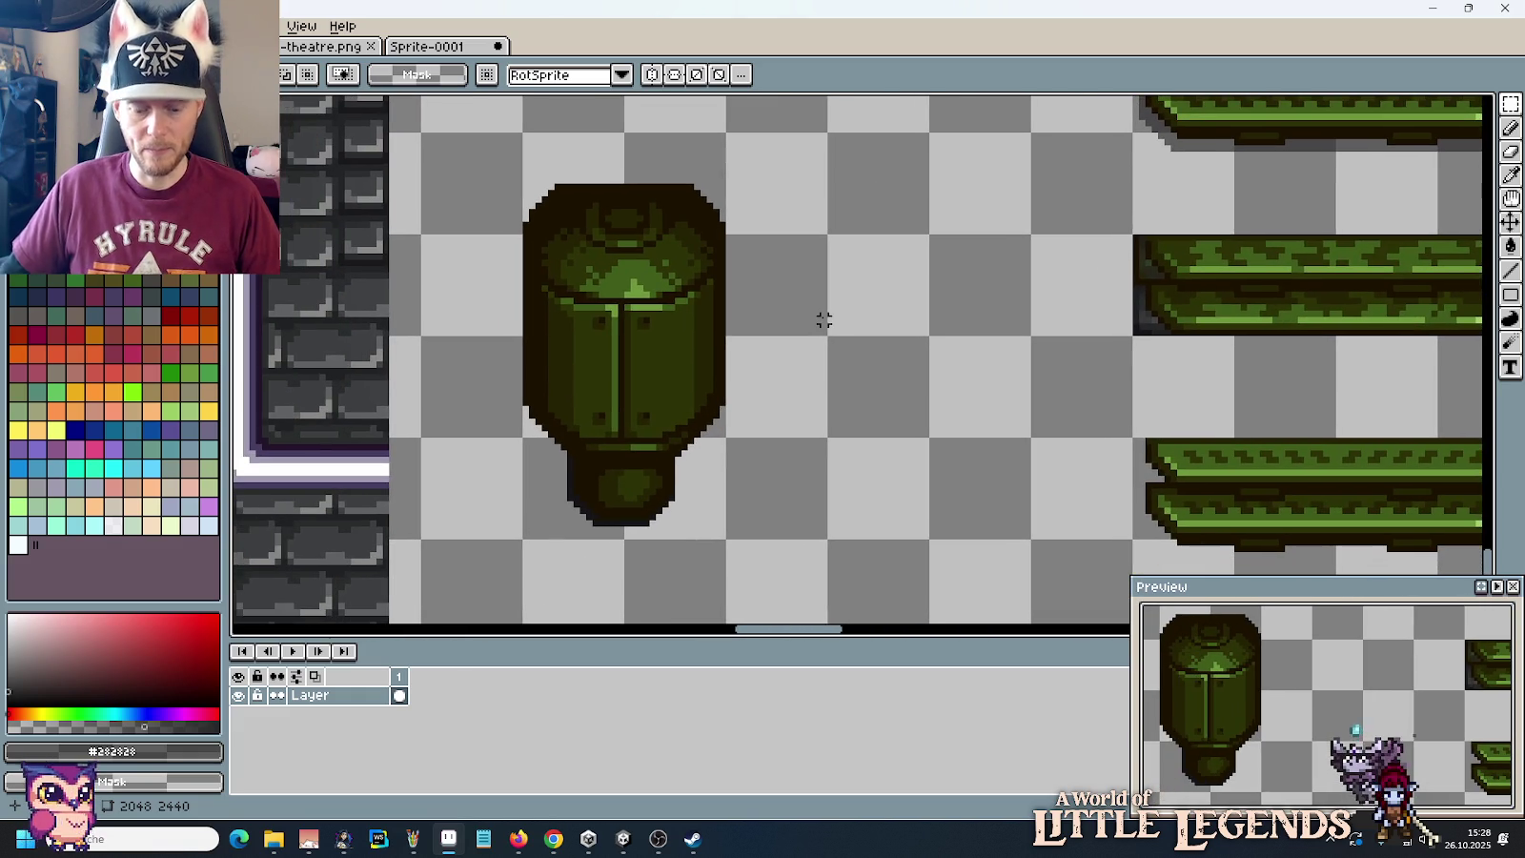
{"action": "key", "text": "i"}
{"action": "left_click", "coordinate": [635, 281]}
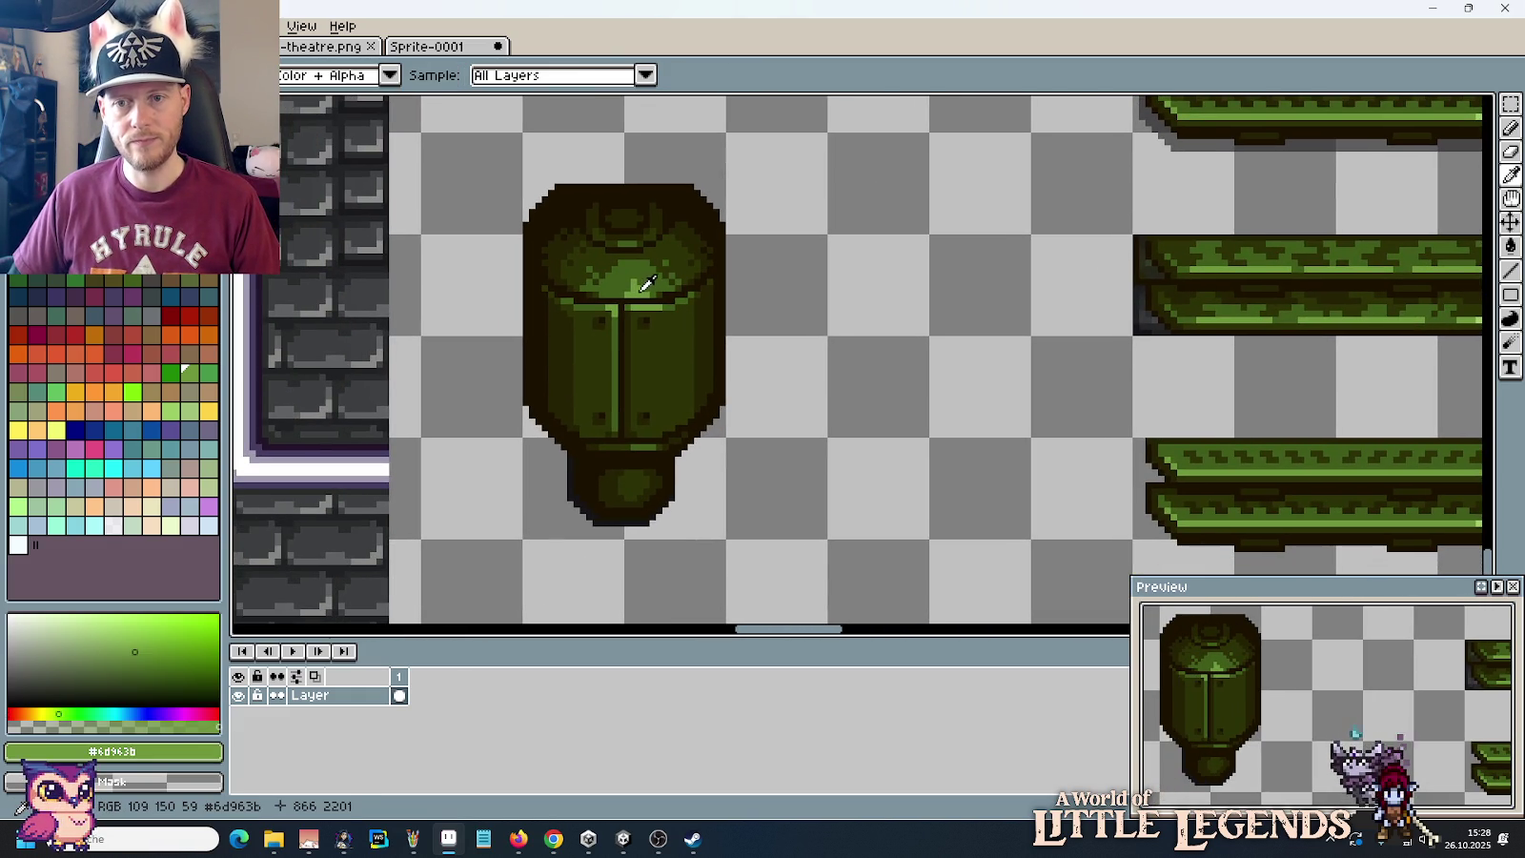
{"action": "left_click_drag", "start_coordinate": [1150, 330], "coordinate": [1075, 323]}
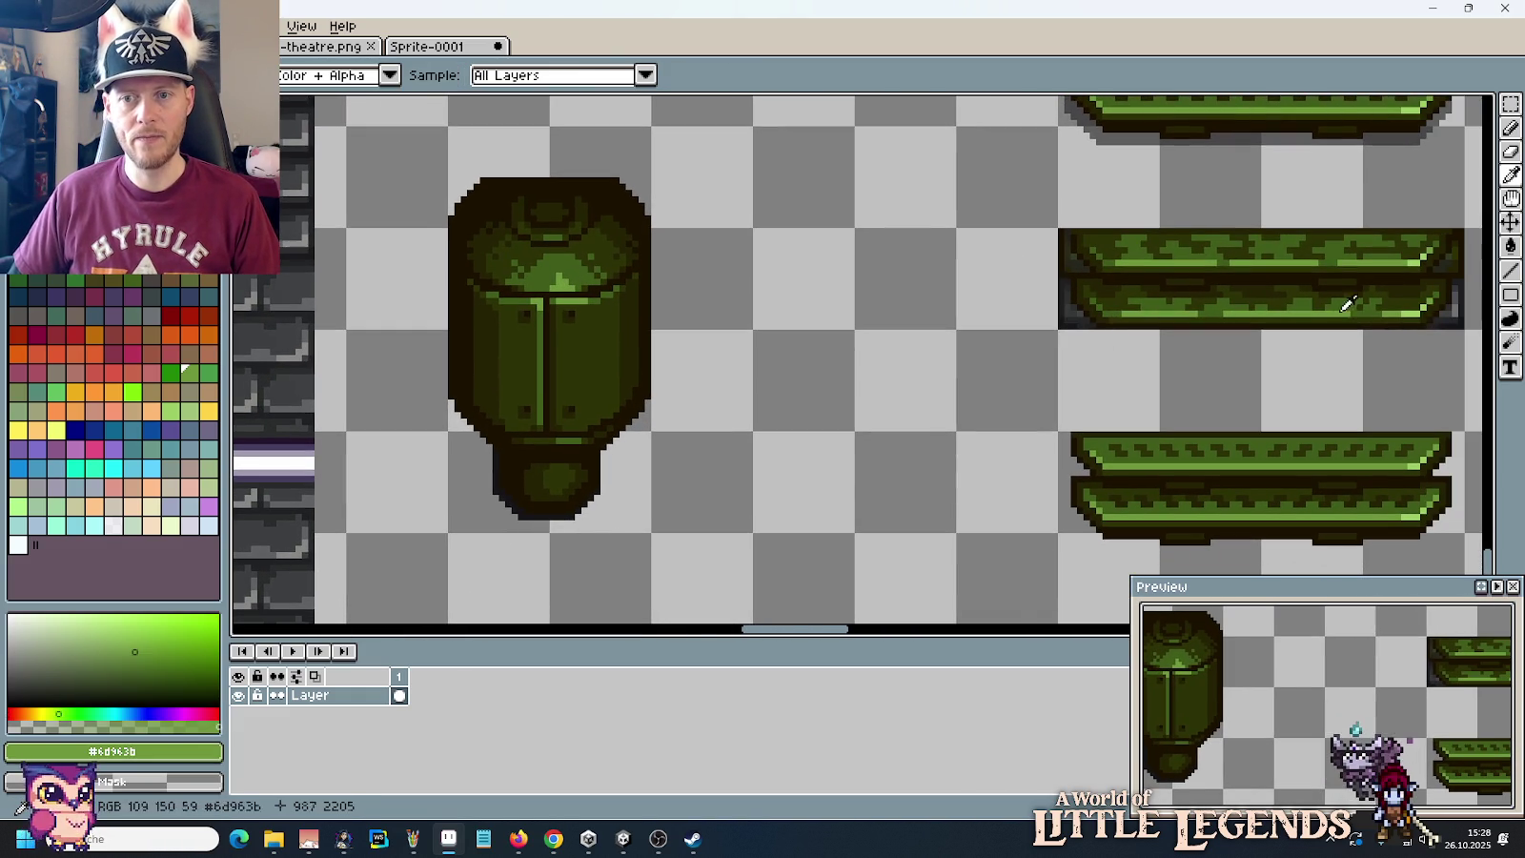
{"action": "right_click", "coordinate": [1423, 303]}
Step: Sample a darker and a mid green from the canister and lighten the canister's top
{"action": "key", "text": "b"}
{"action": "key", "text": "i"}
{"action": "left_click", "coordinate": [583, 256]}
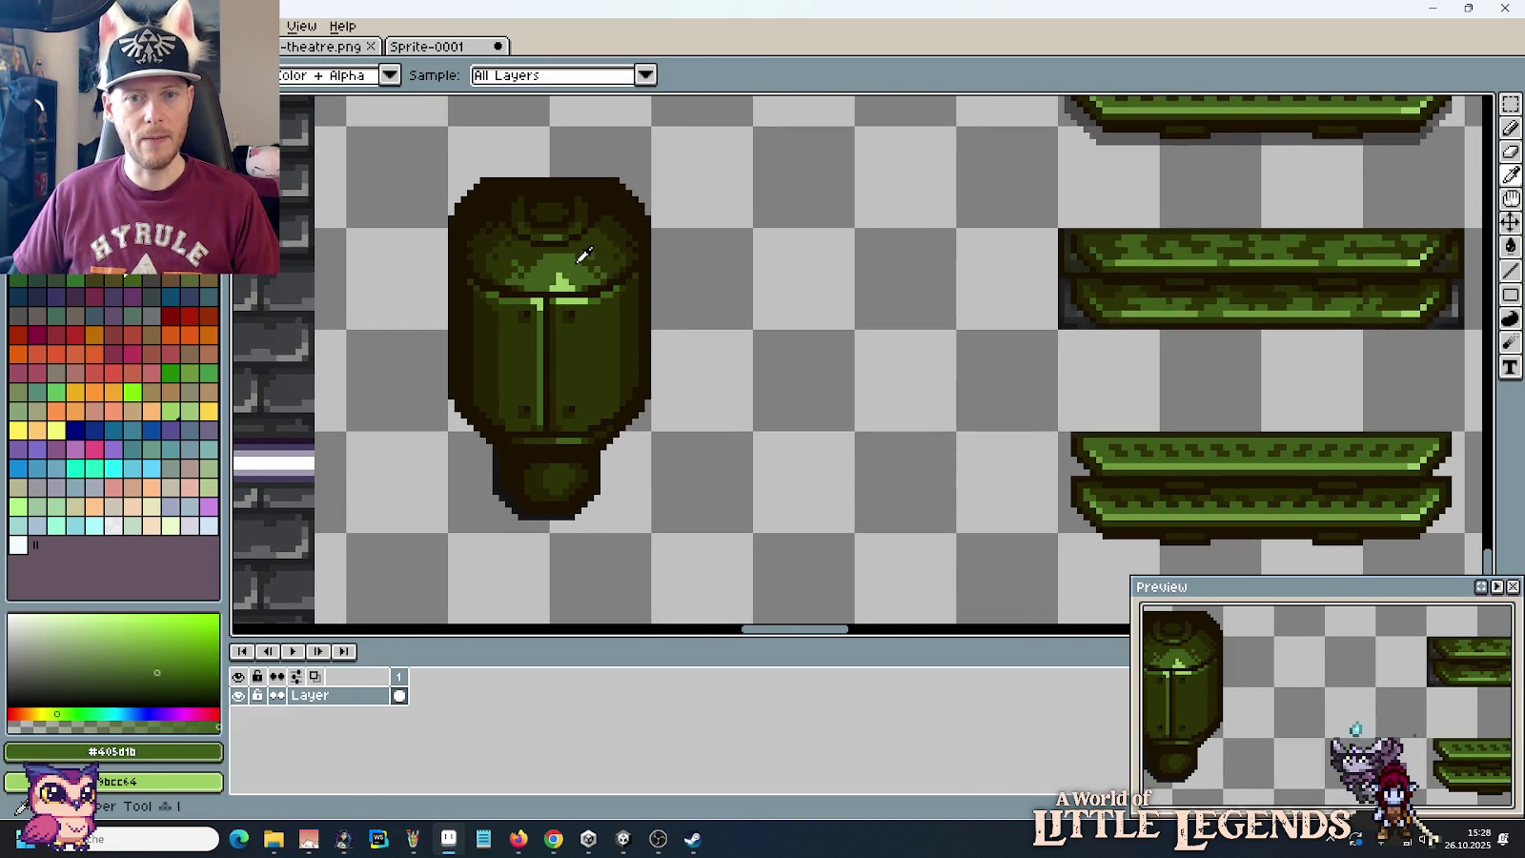
{"action": "right_click", "coordinate": [1209, 306]}
{"action": "key", "text": "b"}
{"action": "left_click_drag", "start_coordinate": [581, 271], "coordinate": [529, 257]}
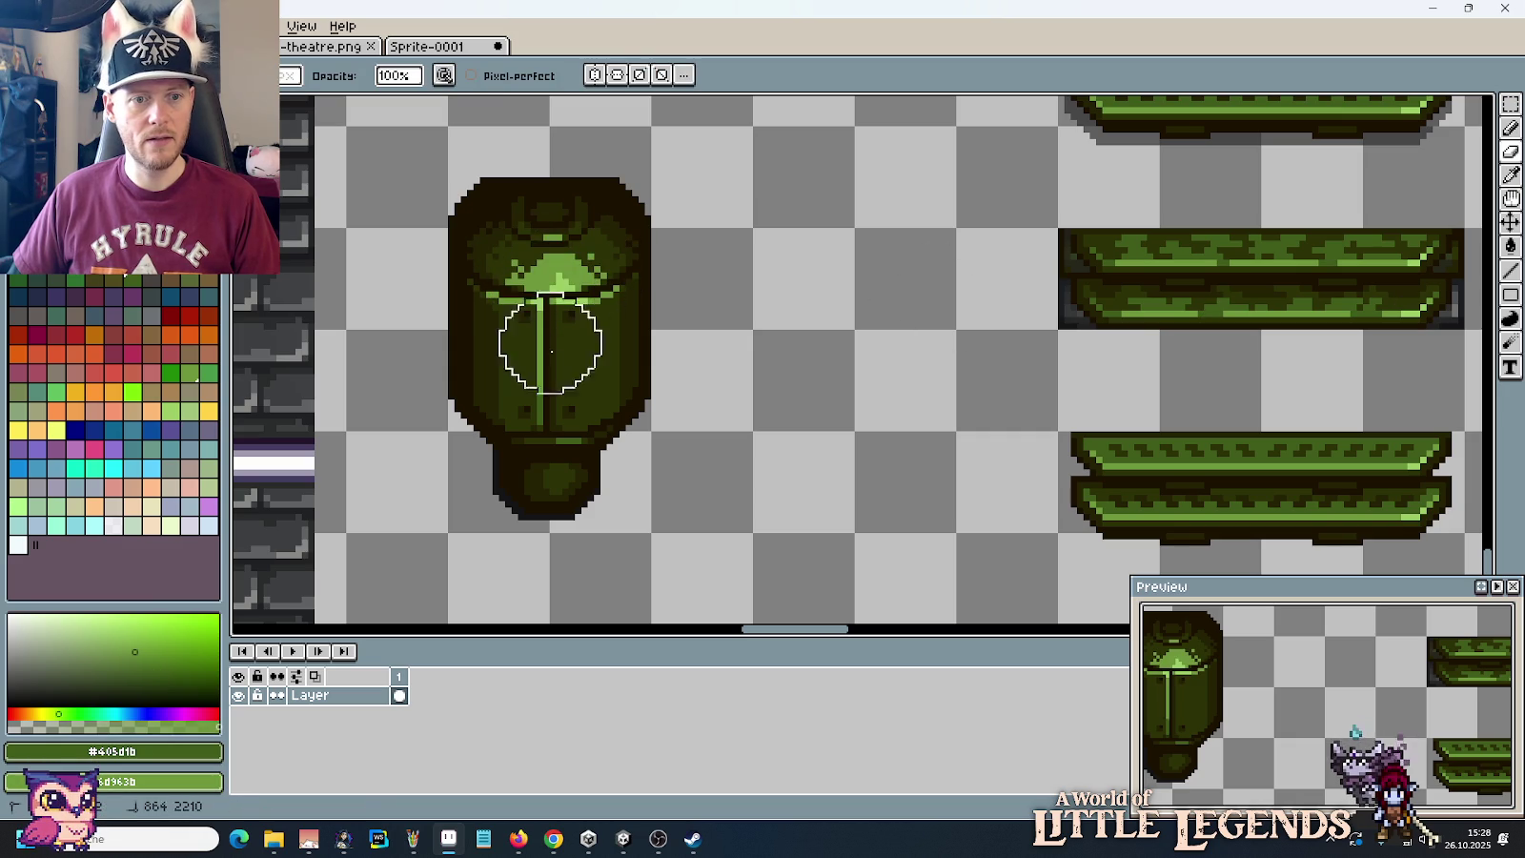
Step: Using the platform's darkest greens, repaint the canister's right side, left side and dome
{"action": "key", "text": "i"}
{"action": "left_click", "coordinate": [1284, 298]}
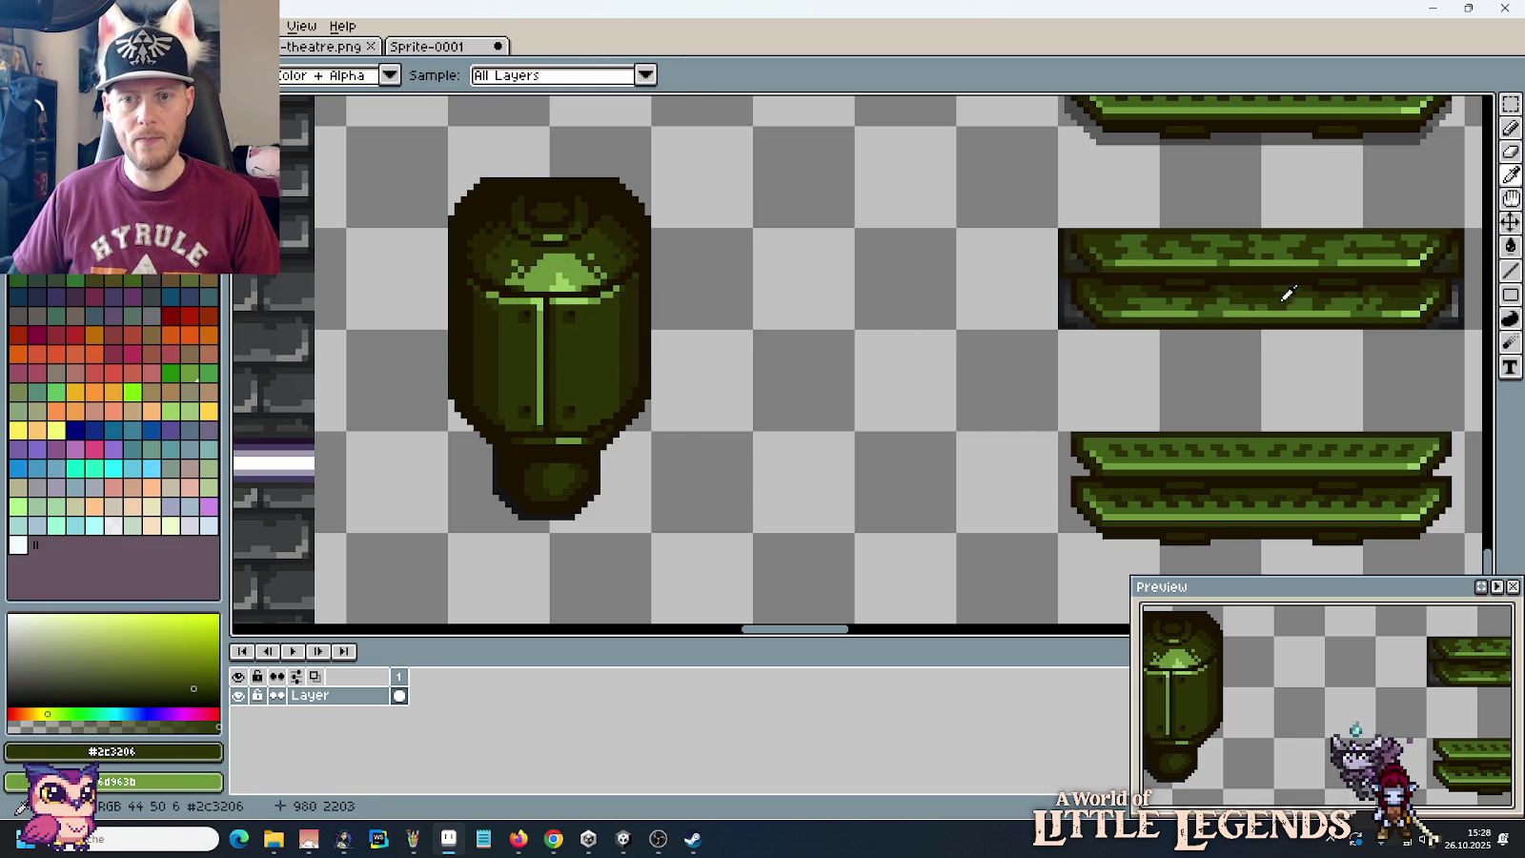
{"action": "right_click", "coordinate": [1227, 300]}
{"action": "key", "text": "b"}
{"action": "mouse_move", "coordinate": [657, 324]}
{"action": "left_mouse_down"}
{"action": "mouse_move", "coordinate": [579, 340]}
{"action": "mouse_move", "coordinate": [555, 432]}
{"action": "left_mouse_up"}
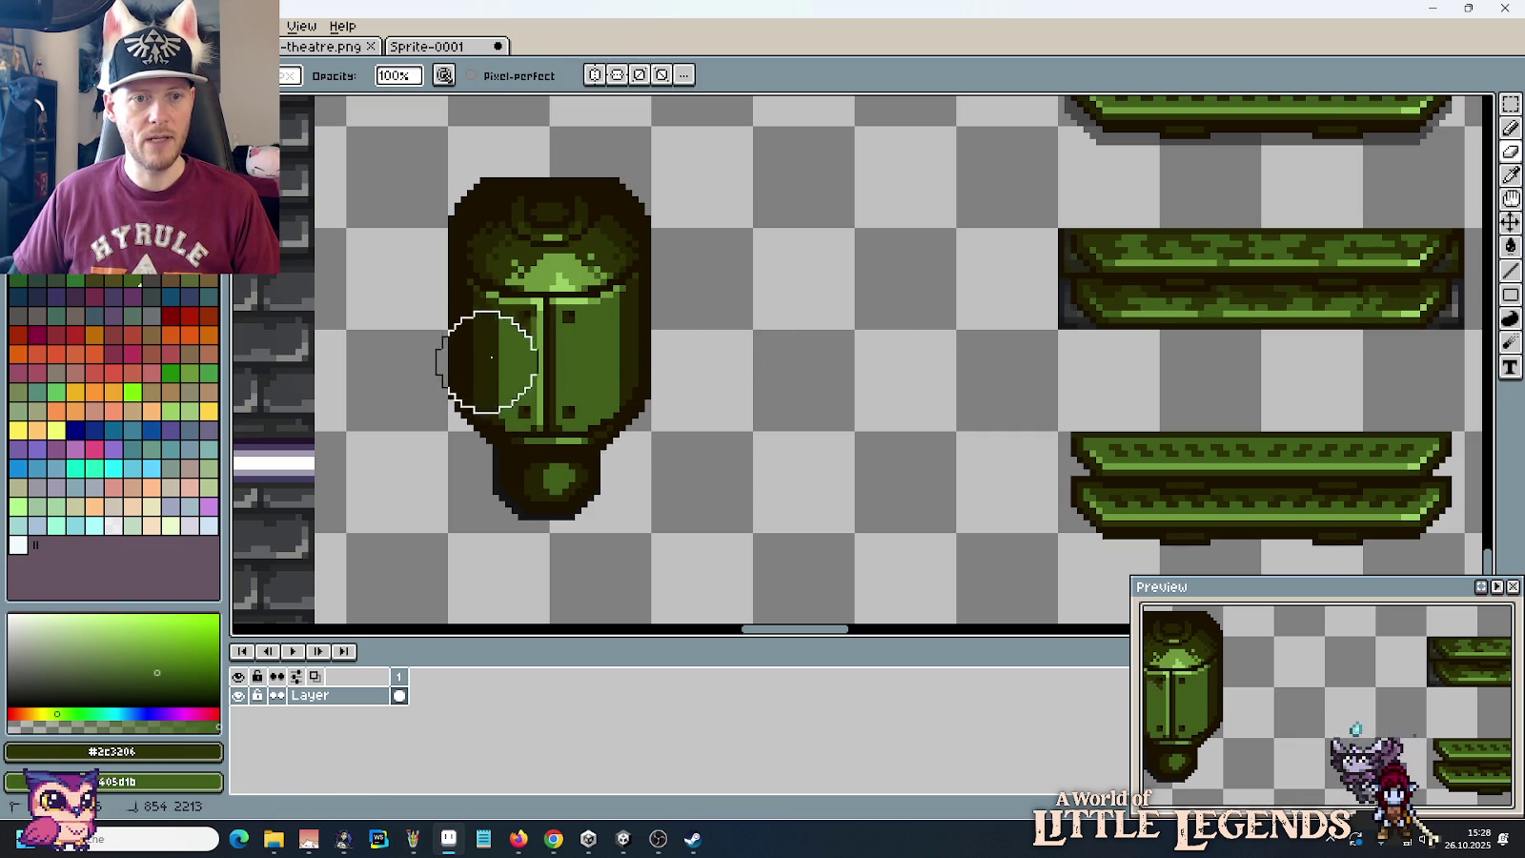
{"action": "left_click_drag", "start_coordinate": [491, 357], "coordinate": [533, 248]}
Step: Sample a darker olive from the platform, then make the secondary colour transparent
{"action": "key", "text": "i"}
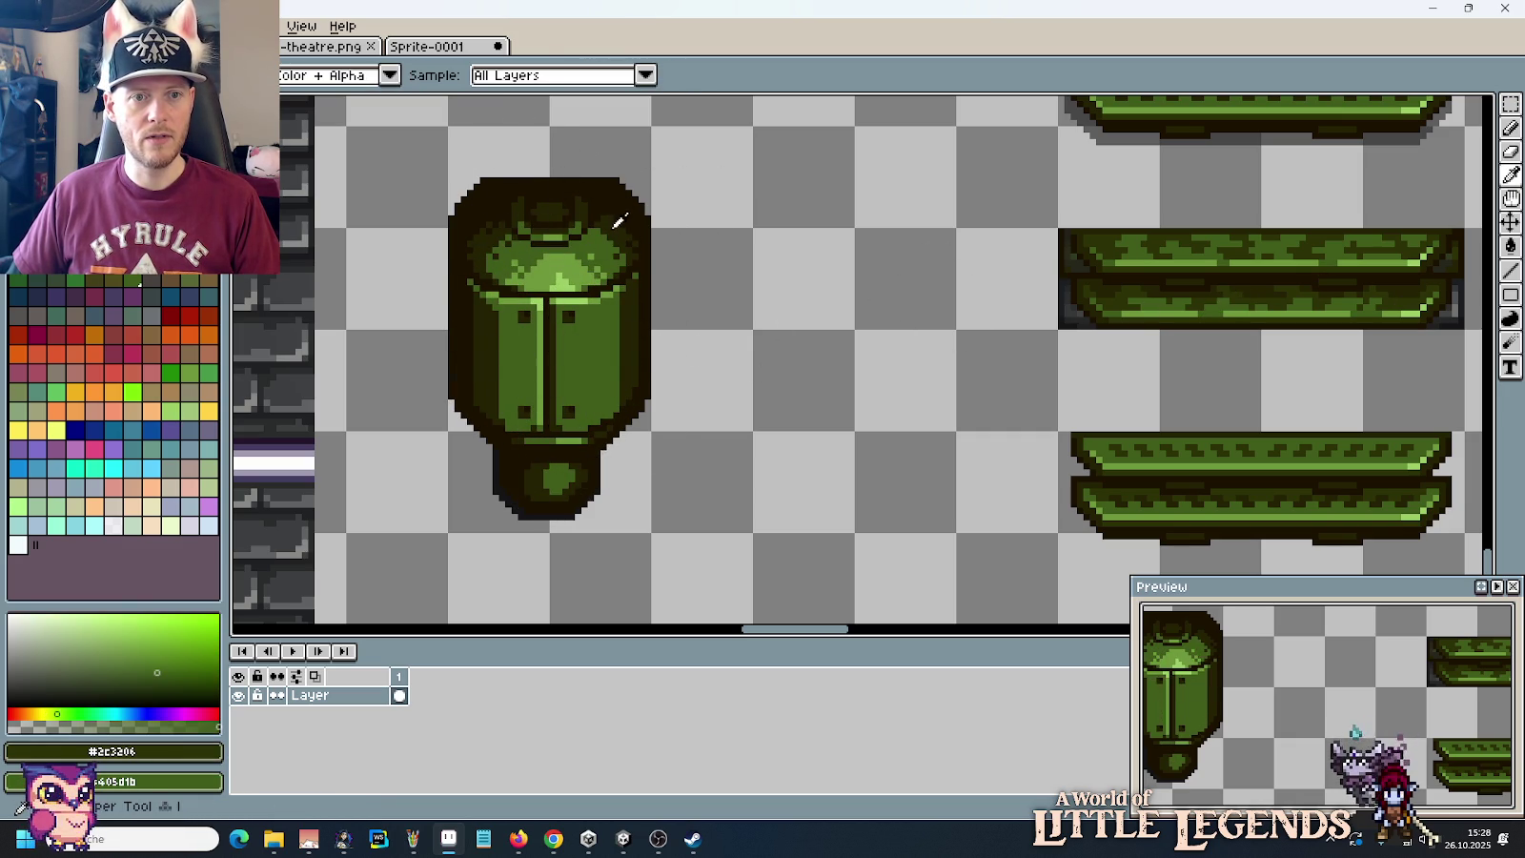
{"action": "left_click", "coordinate": [1207, 306]}
{"action": "right_click", "coordinate": [1122, 300]}
{"action": "key", "text": "b"}
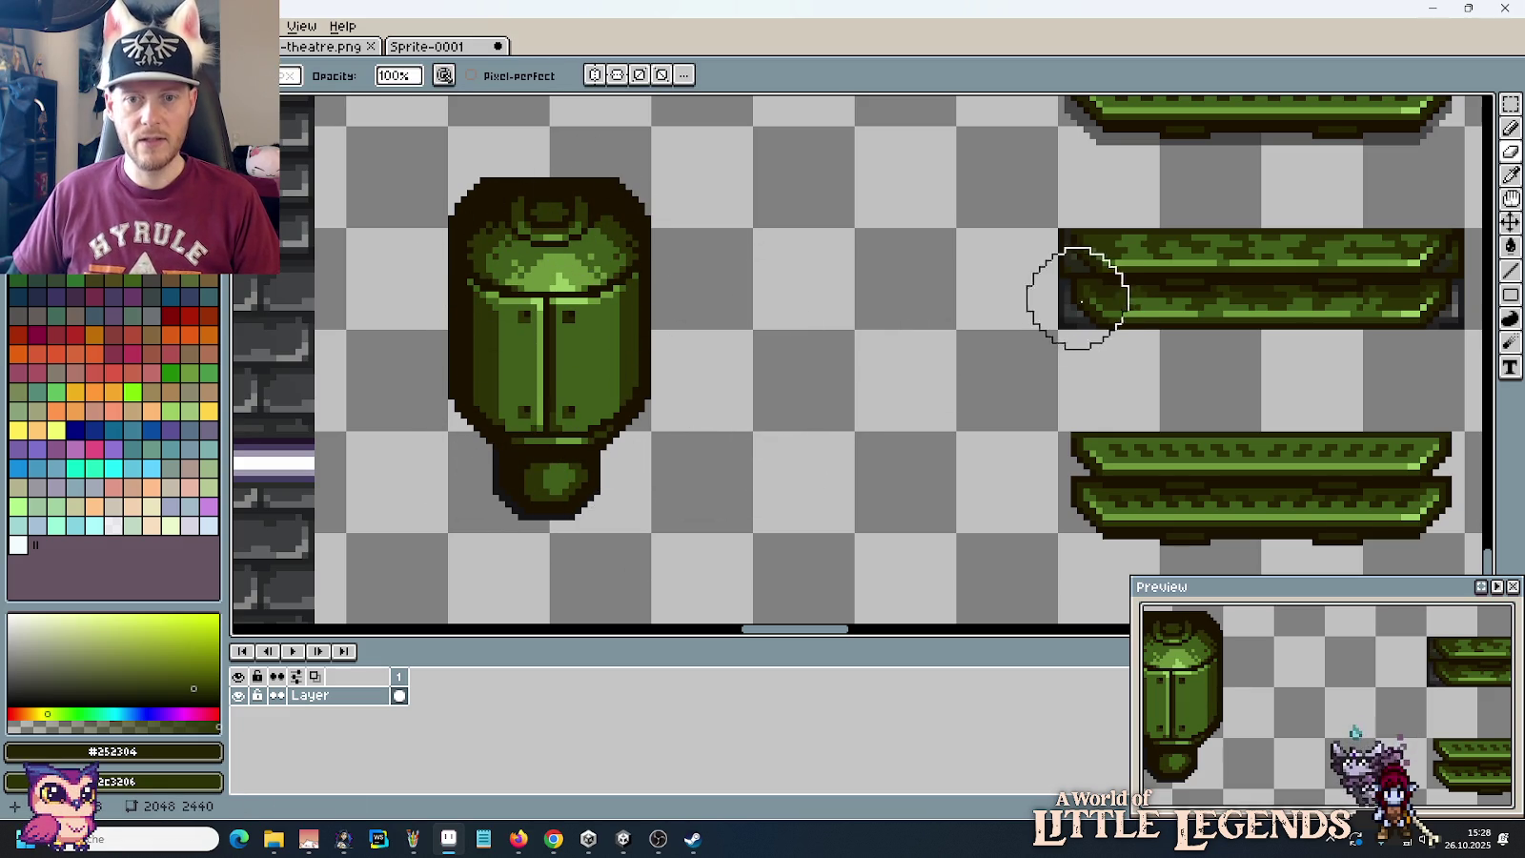
{"action": "key", "text": "i"}
{"action": "right_click", "coordinate": [863, 346]}
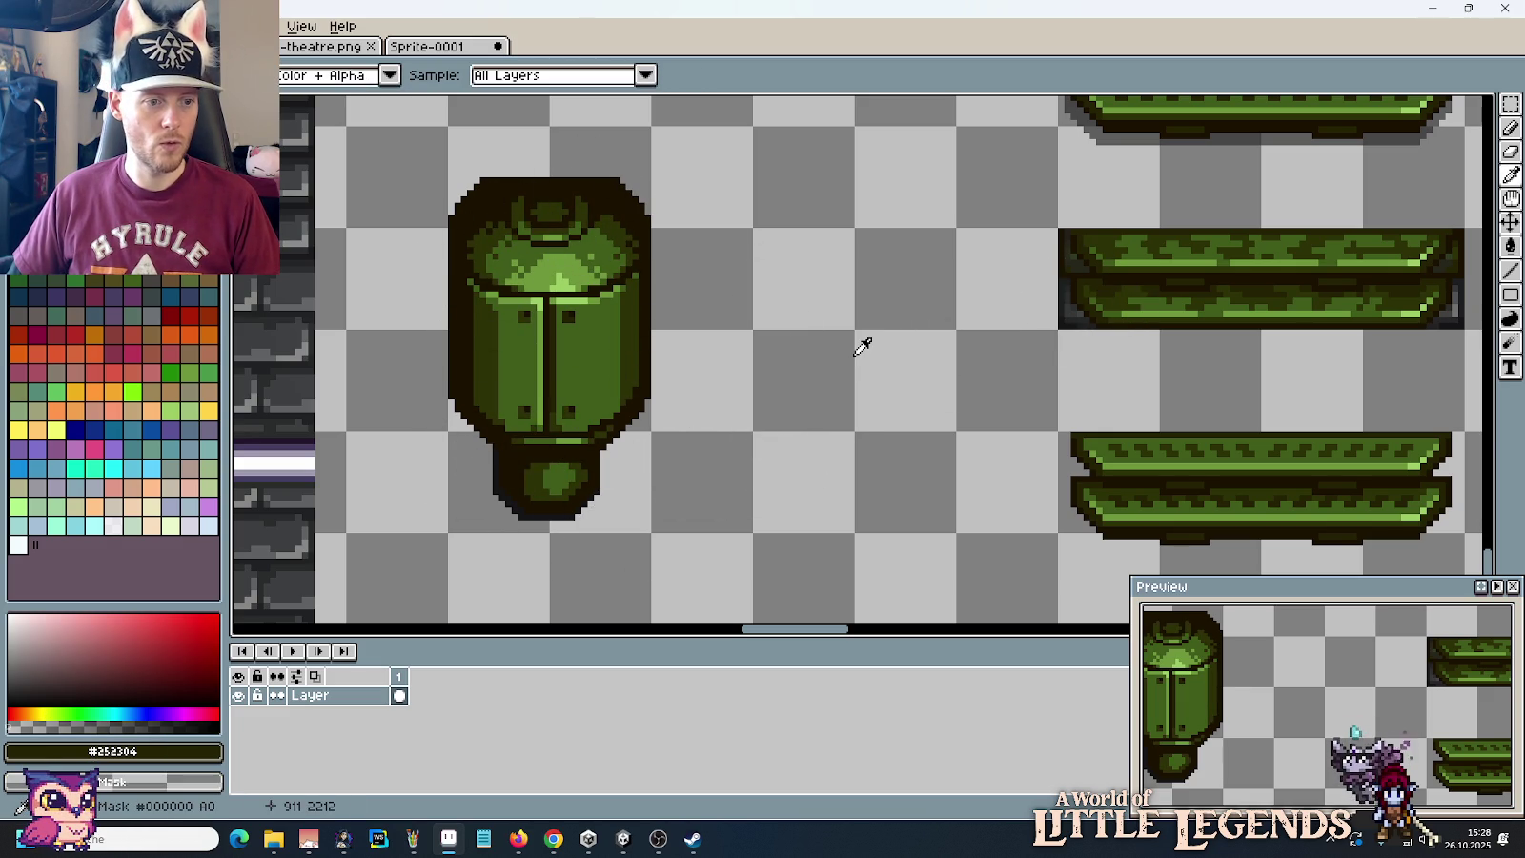
{"action": "scroll", "coordinate": [697, 358], "scroll_direction": "up", "scroll_amount": 1}
{"action": "scroll", "coordinate": [691, 245], "scroll_direction": "up", "scroll_amount": 2}
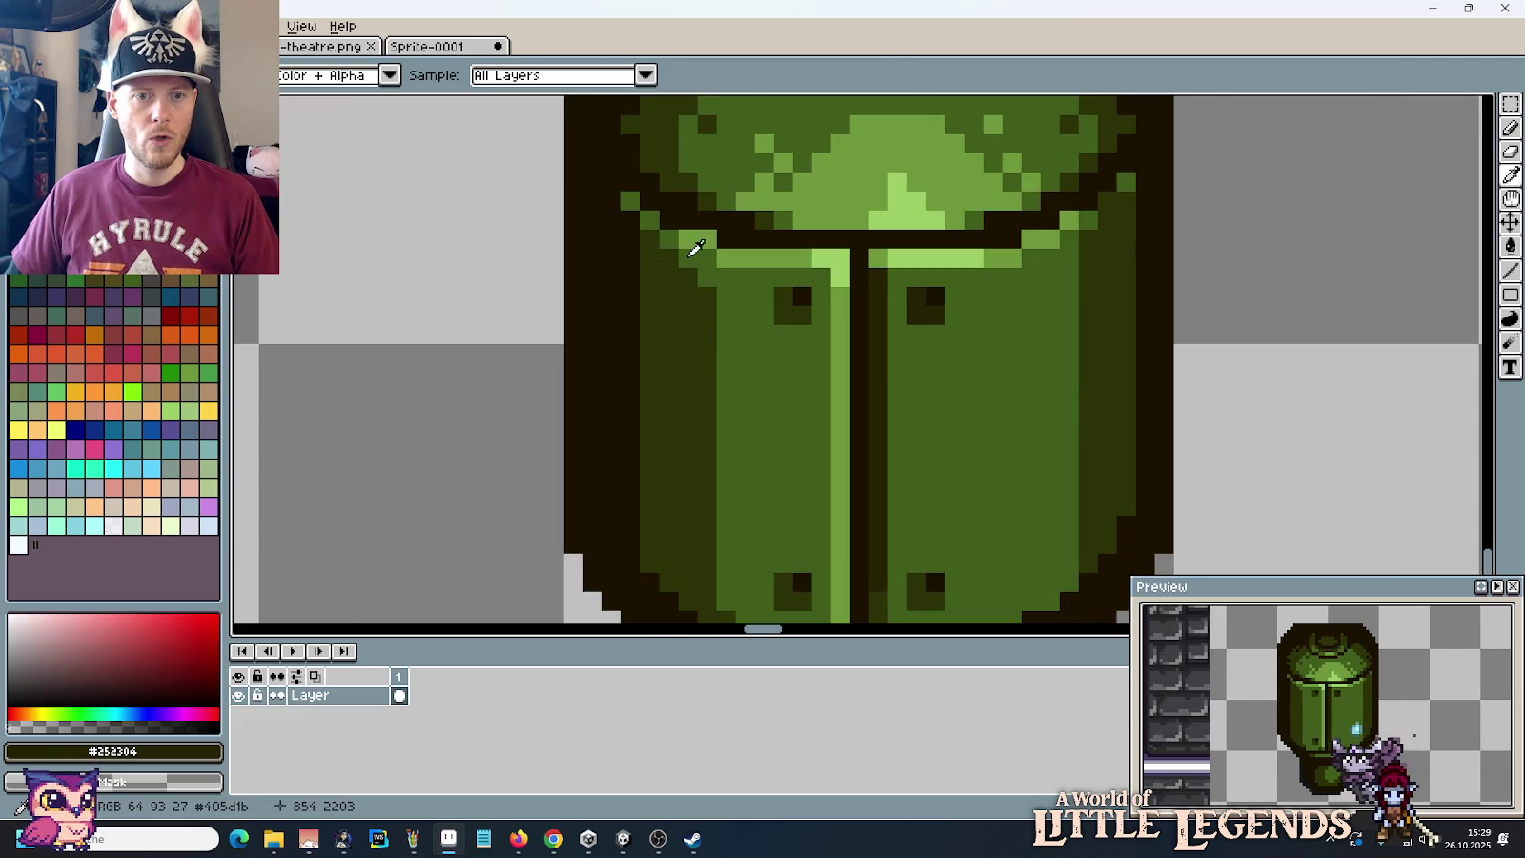
Step: Trace dark olive green along the canister's top and right edge
{"action": "key", "text": "b"}
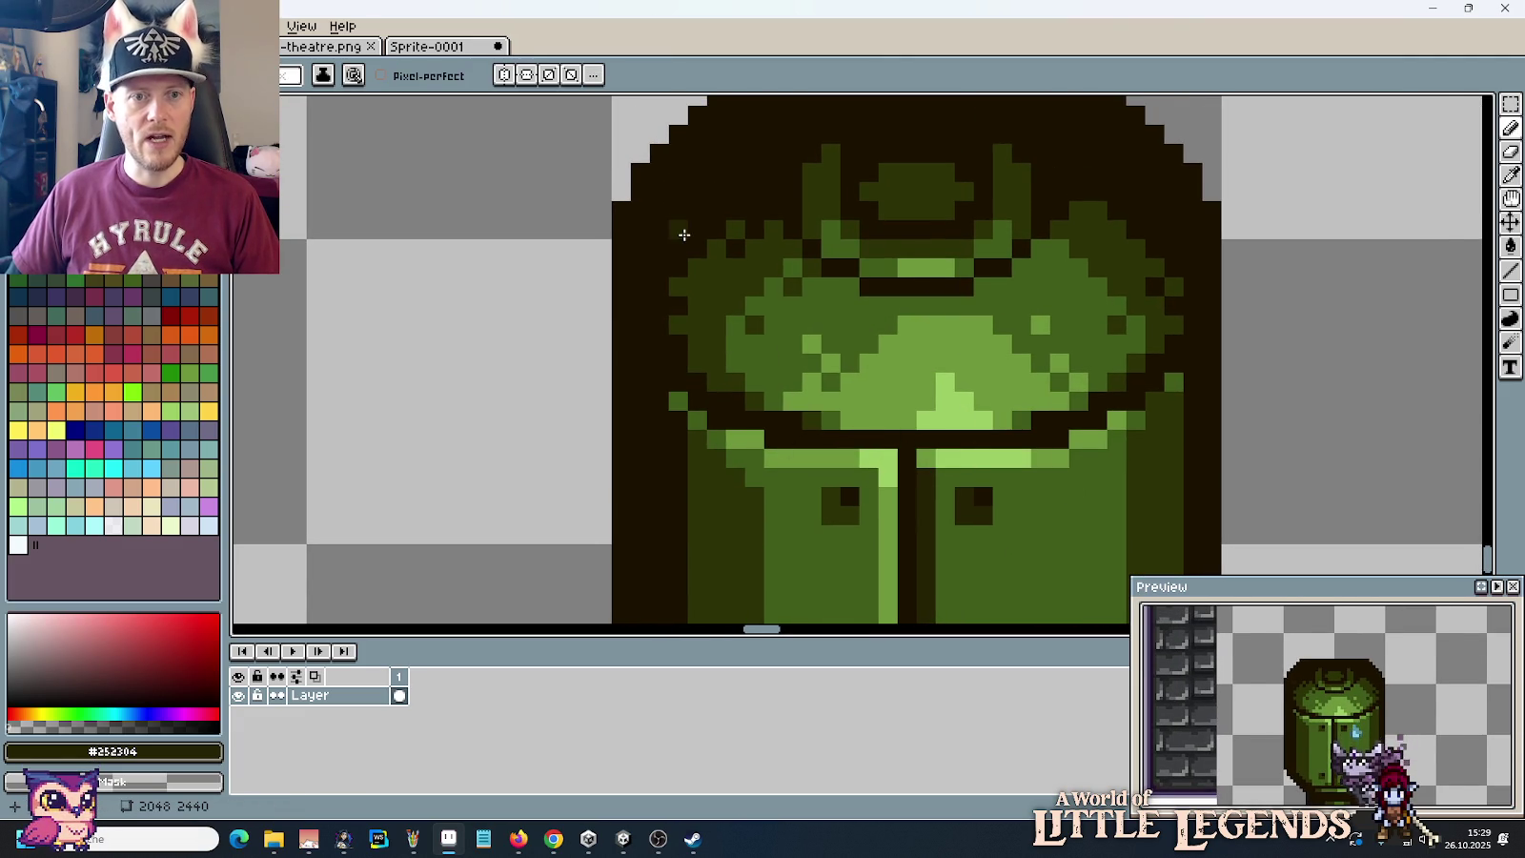
{"action": "scroll", "coordinate": [688, 219], "scroll_direction": "down", "scroll_amount": 1}
{"action": "scroll", "coordinate": [700, 362], "scroll_direction": "up", "scroll_amount": 2}
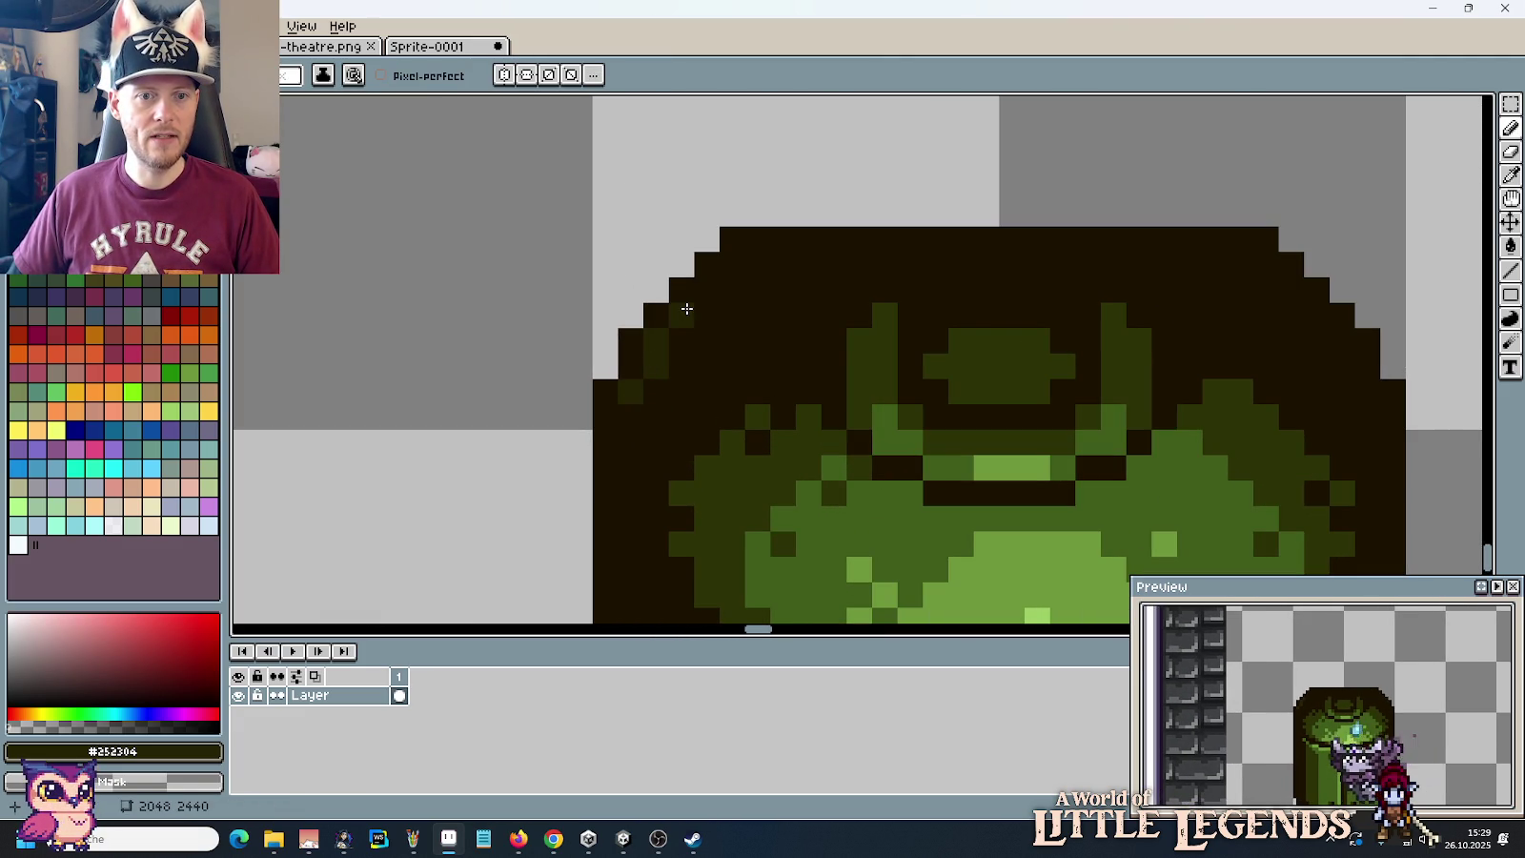
{"action": "mouse_move", "coordinate": [767, 245]}
{"action": "left_mouse_down"}
{"action": "mouse_move", "coordinate": [1249, 240]}
{"action": "mouse_move", "coordinate": [1334, 341]}
{"action": "left_mouse_up"}
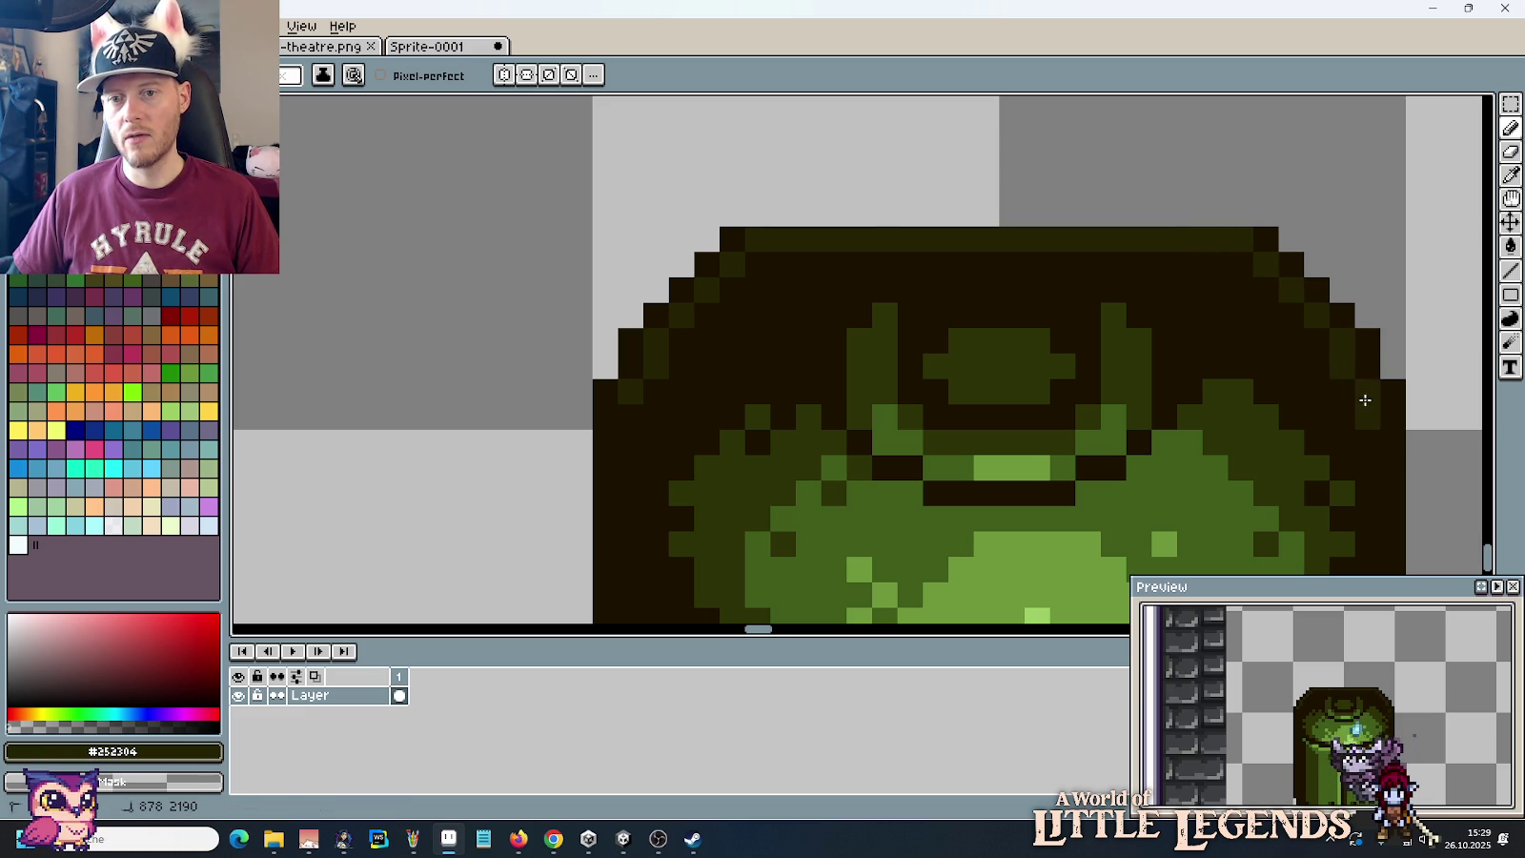
{"action": "scroll", "coordinate": [1239, 285], "scroll_direction": "down", "scroll_amount": 3}
{"action": "scroll", "coordinate": [1106, 191], "scroll_direction": "down", "scroll_amount": 1}
{"action": "scroll", "coordinate": [1134, 229], "scroll_direction": "up", "scroll_amount": 1}
{"action": "scroll", "coordinate": [1124, 369], "scroll_direction": "up", "scroll_amount": 1}
Step: Draw dark-green lines along the right, lower-right and lower-left outlines and the row under the light band
{"action": "left_click", "coordinate": [1115, 387], "text": "shift"}
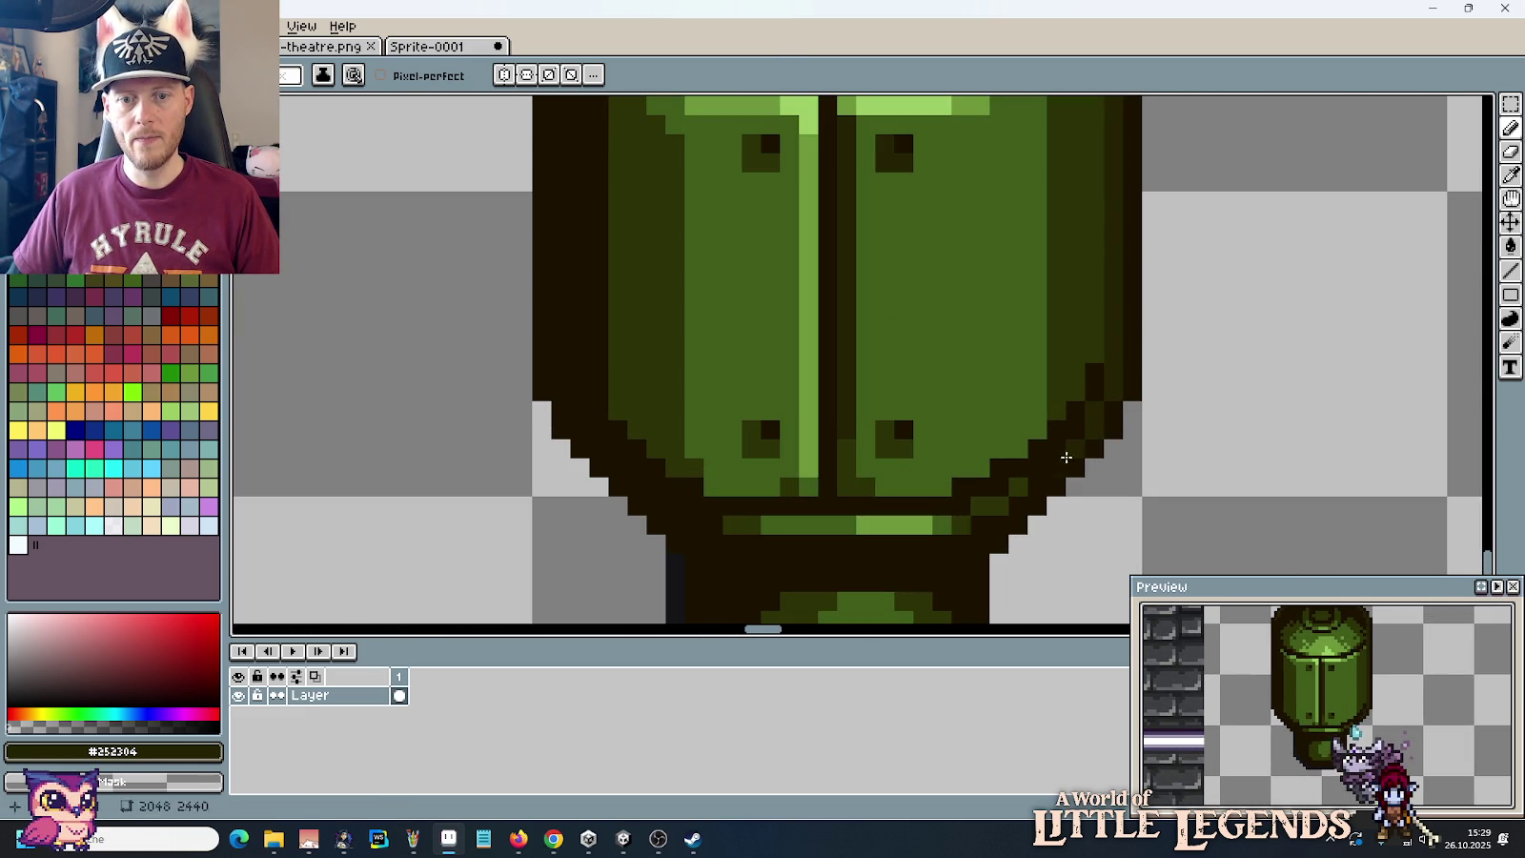
{"action": "left_click_drag", "start_coordinate": [1050, 474], "coordinate": [977, 535]}
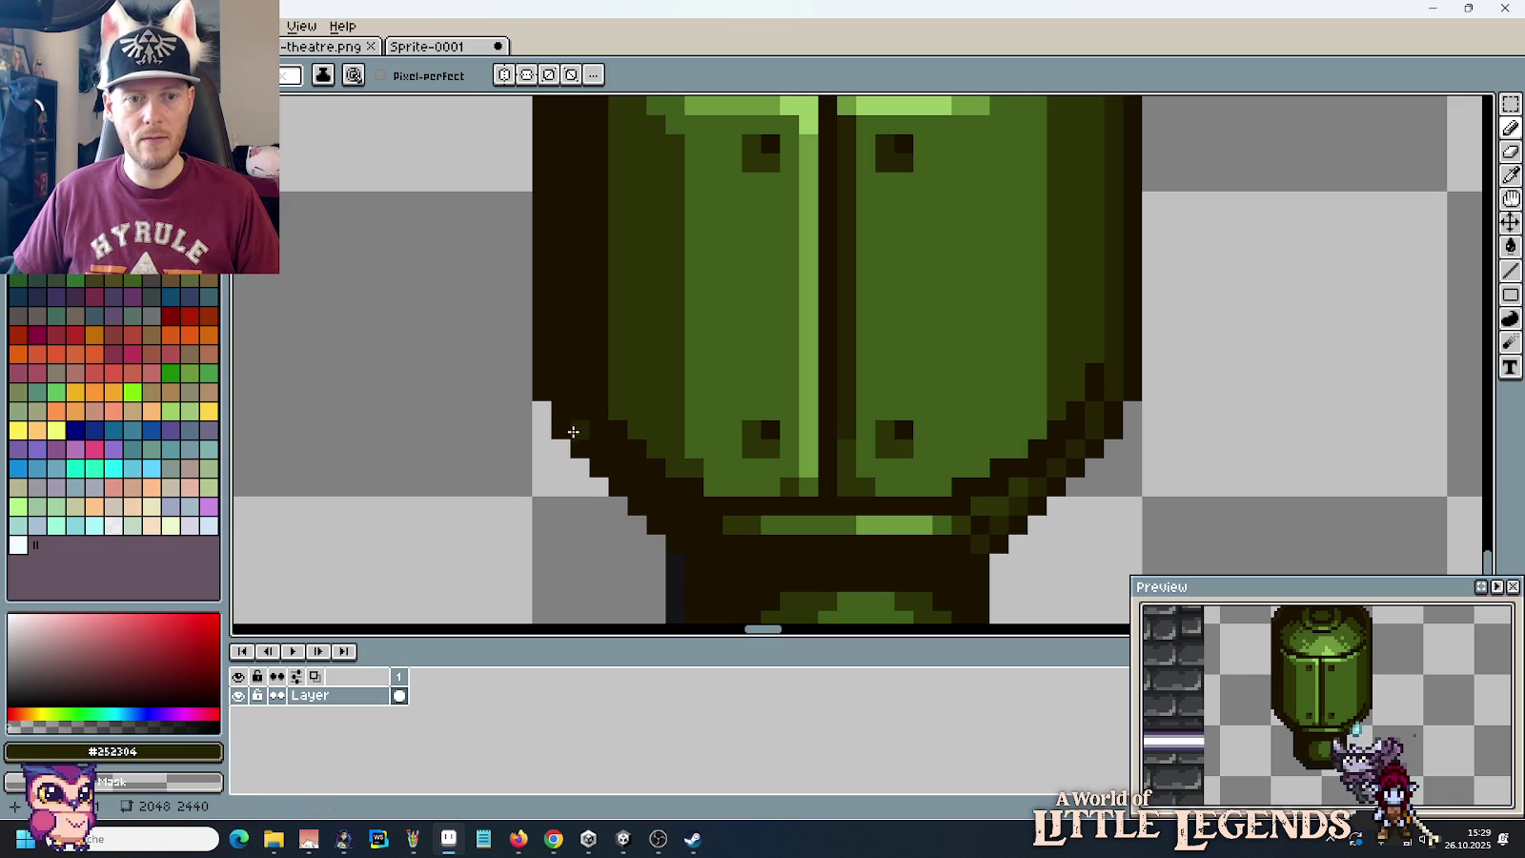
{"action": "scroll", "coordinate": [572, 410], "scroll_direction": "up", "scroll_amount": 3}
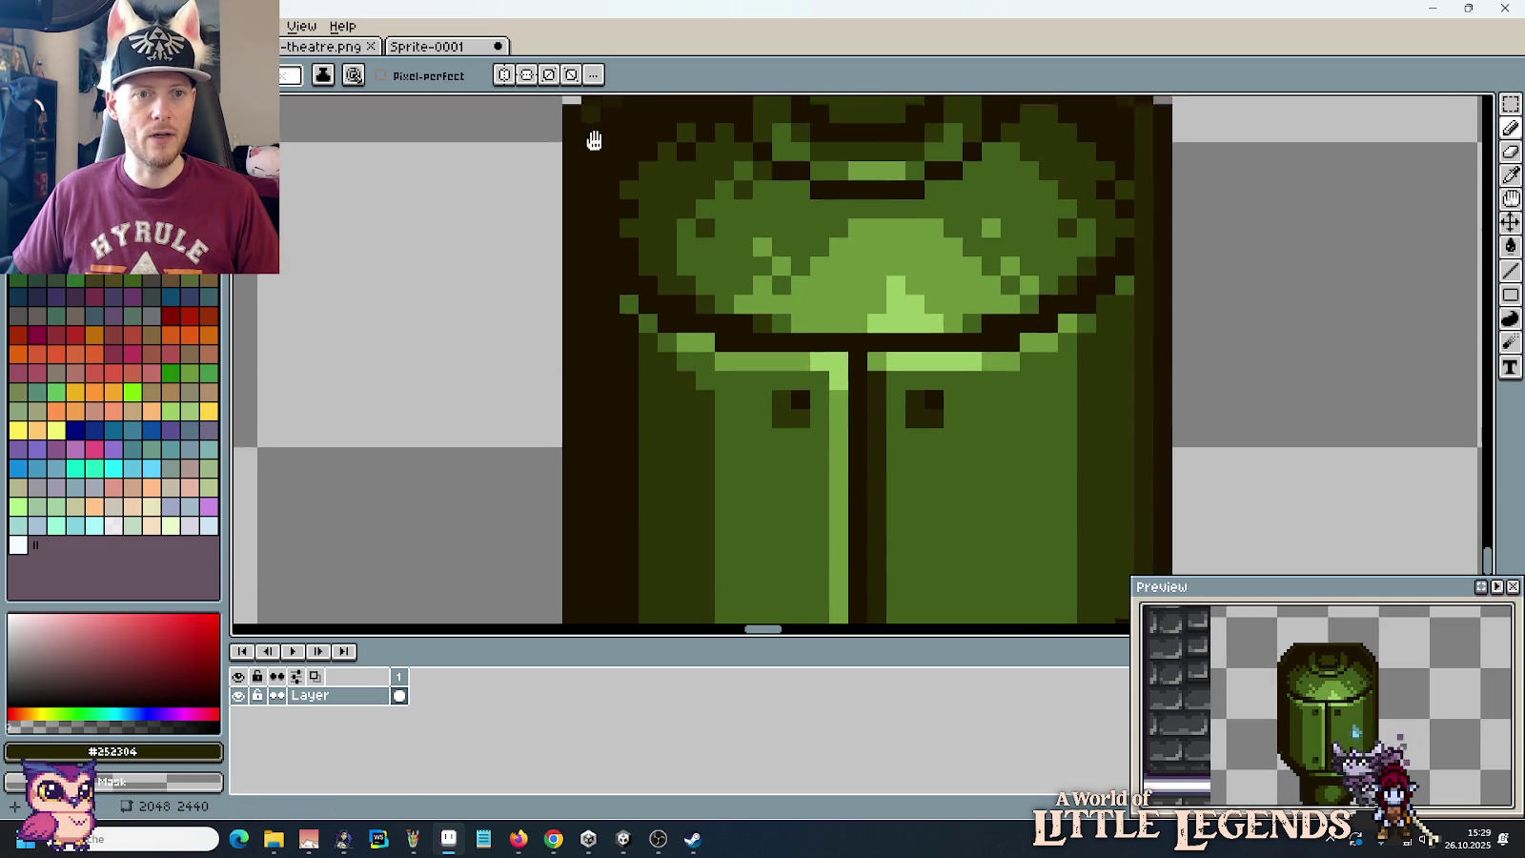
{"action": "scroll", "coordinate": [589, 346], "scroll_direction": "down", "scroll_amount": 3}
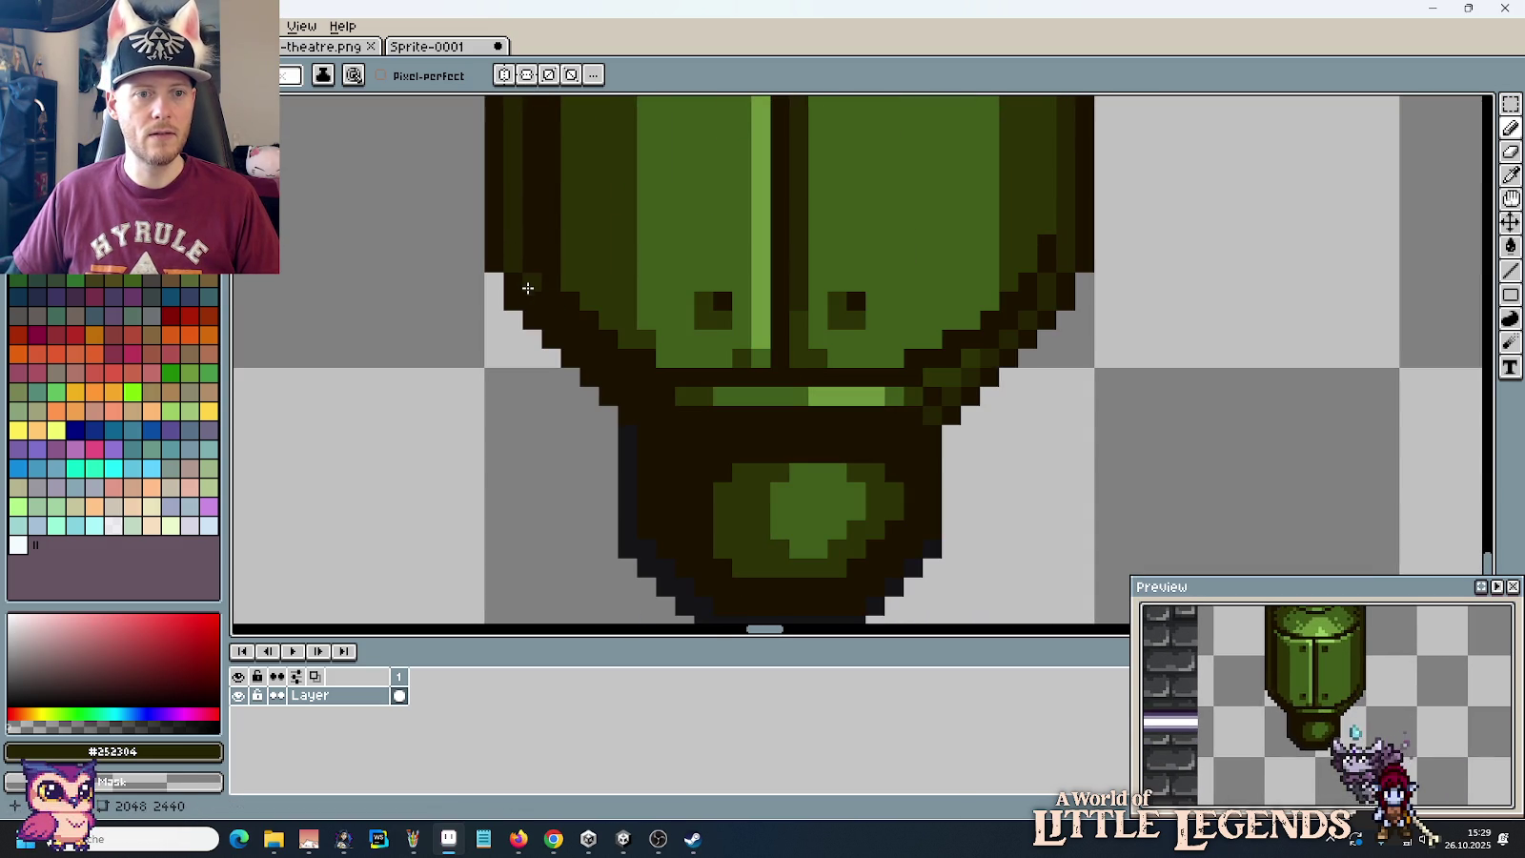
{"action": "left_click_drag", "start_coordinate": [557, 324], "coordinate": [625, 389]}
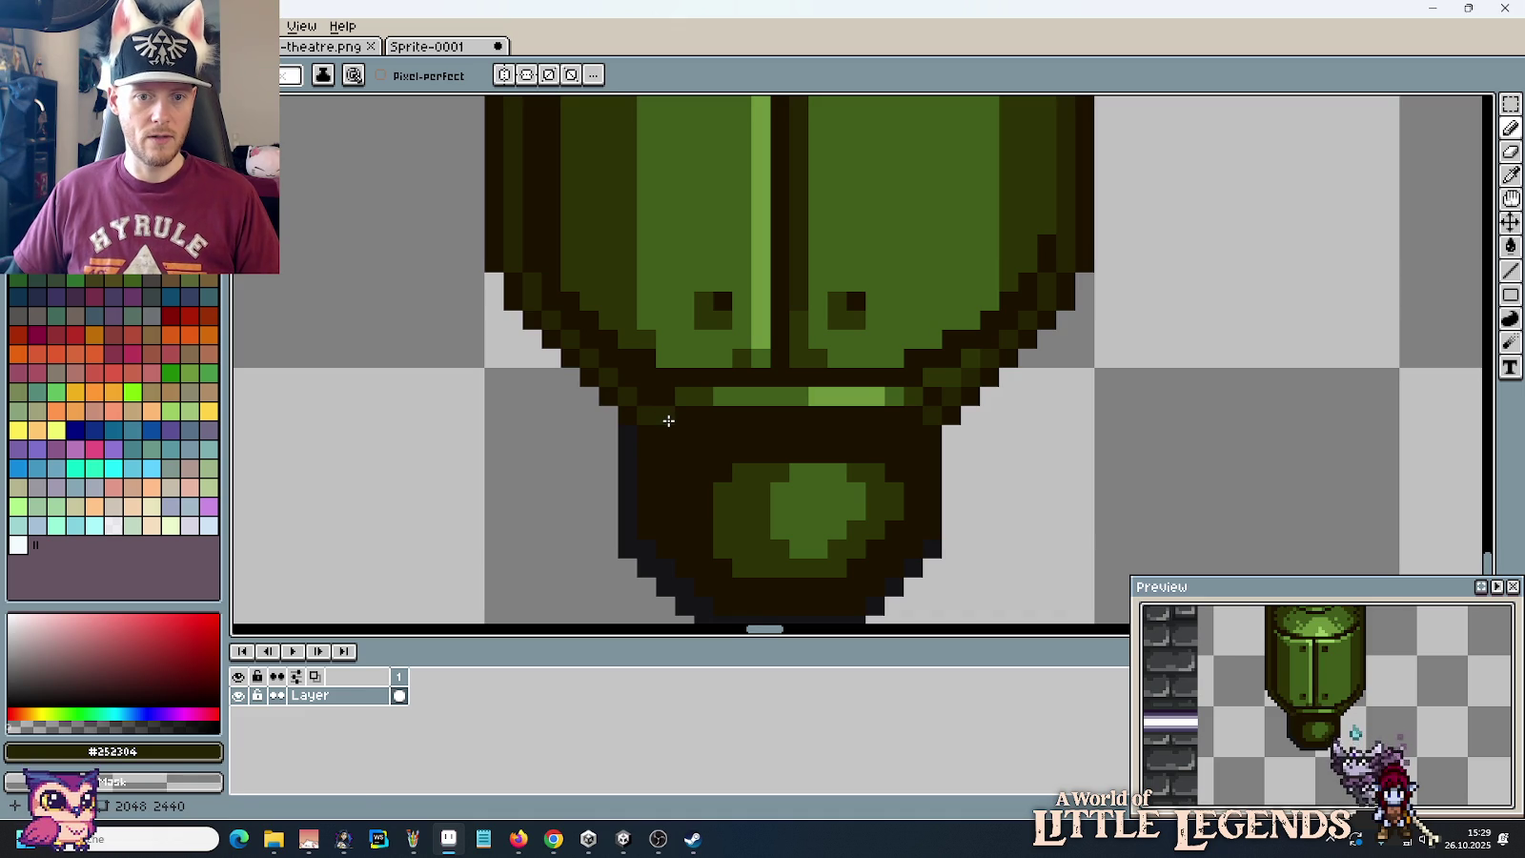
{"action": "left_click_drag", "start_coordinate": [637, 415], "coordinate": [923, 415]}
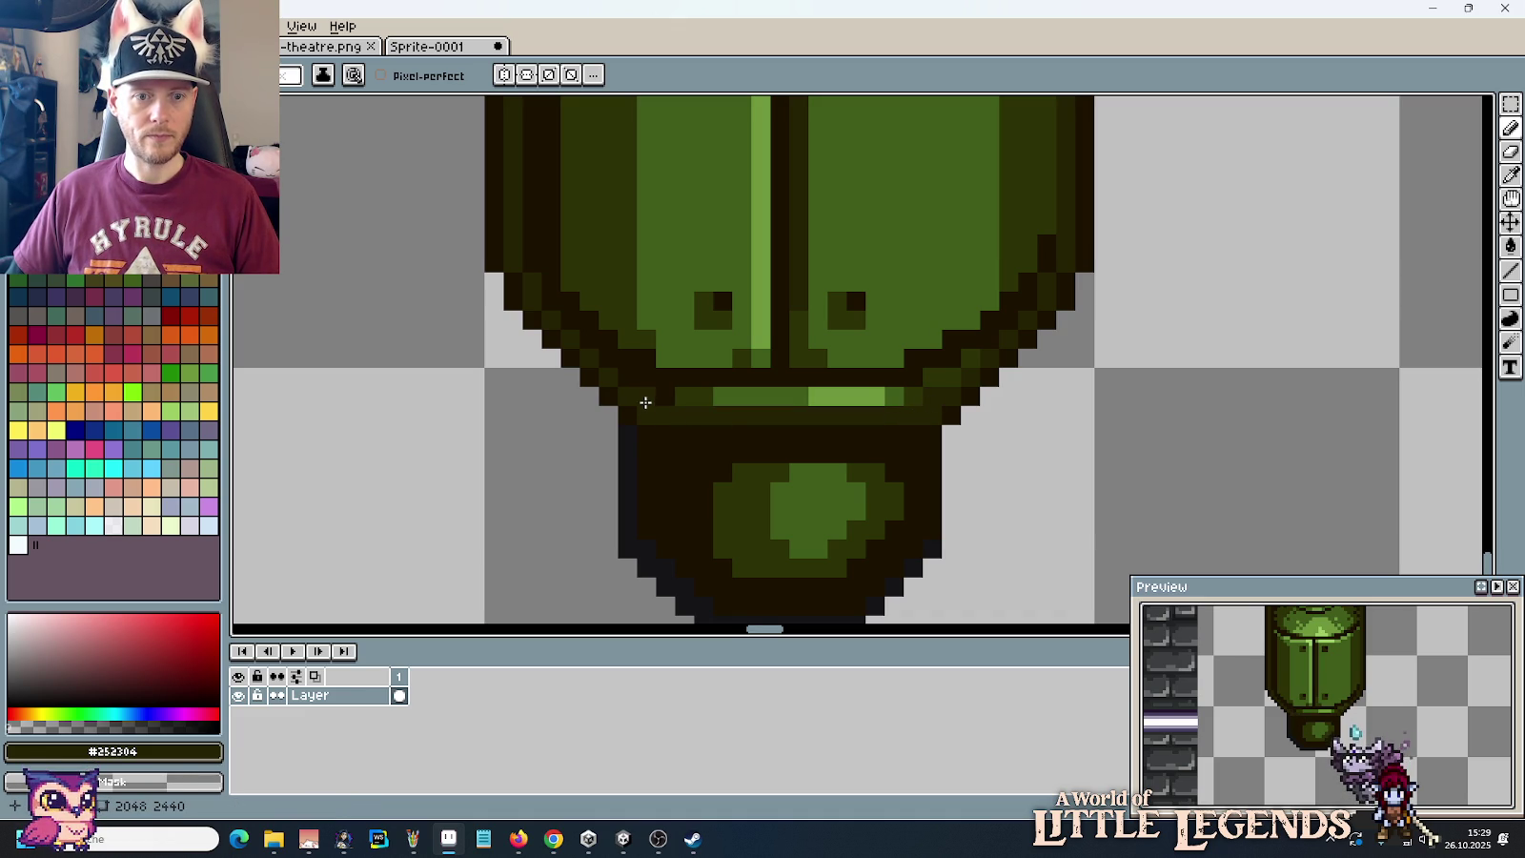
Step: Bucket-fill the dark outline region with the lighter green and frame the whole canister
{"action": "key", "text": "g"}
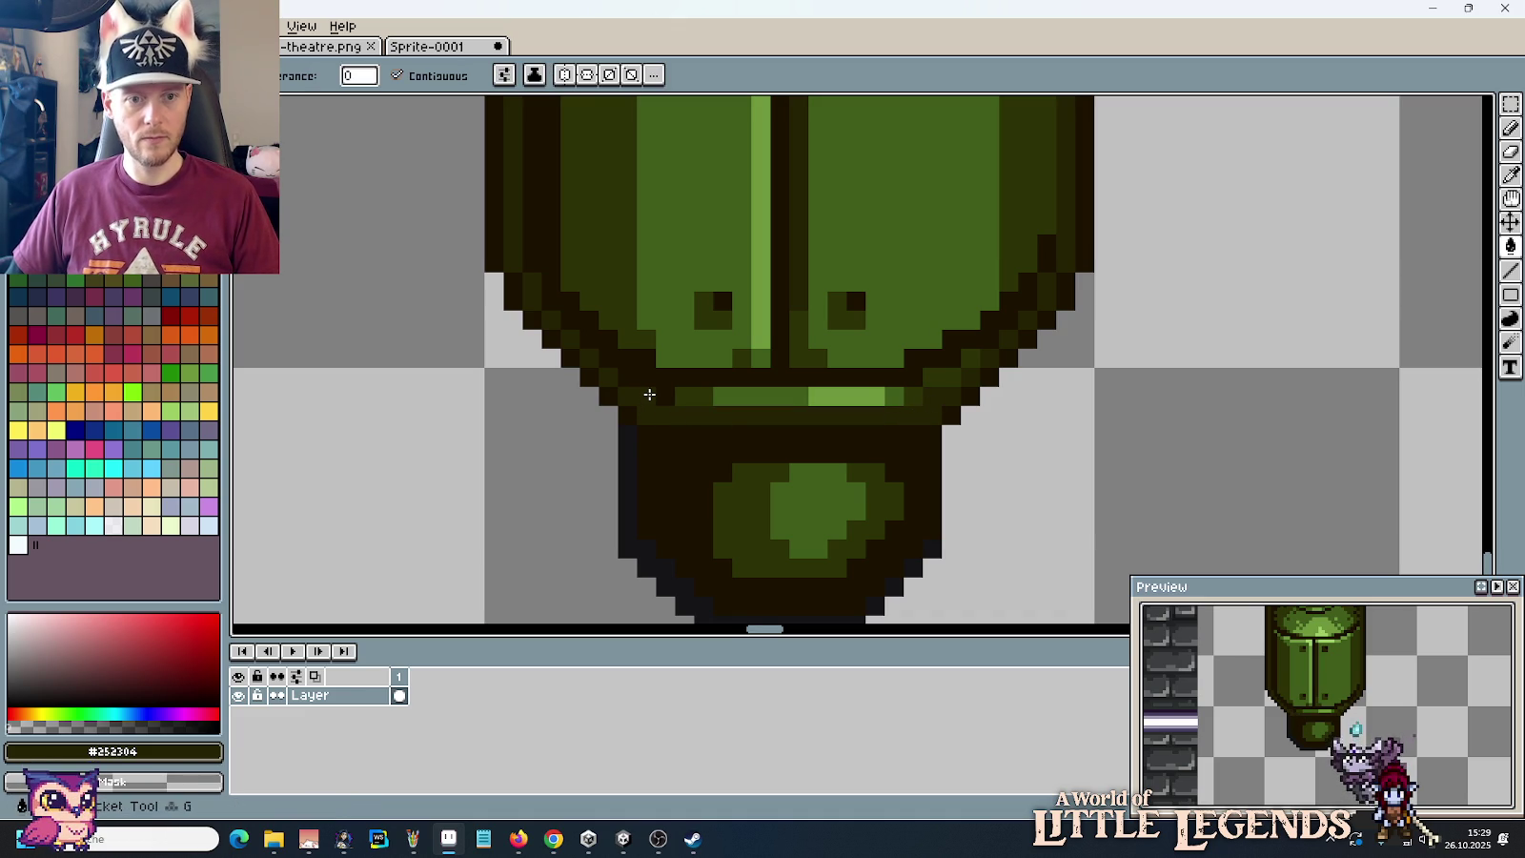
{"action": "left_click", "coordinate": [648, 380]}
{"action": "scroll", "coordinate": [648, 380], "scroll_direction": "down", "scroll_amount": 2}
{"action": "scroll", "coordinate": [648, 381], "scroll_direction": "down", "scroll_amount": 1}
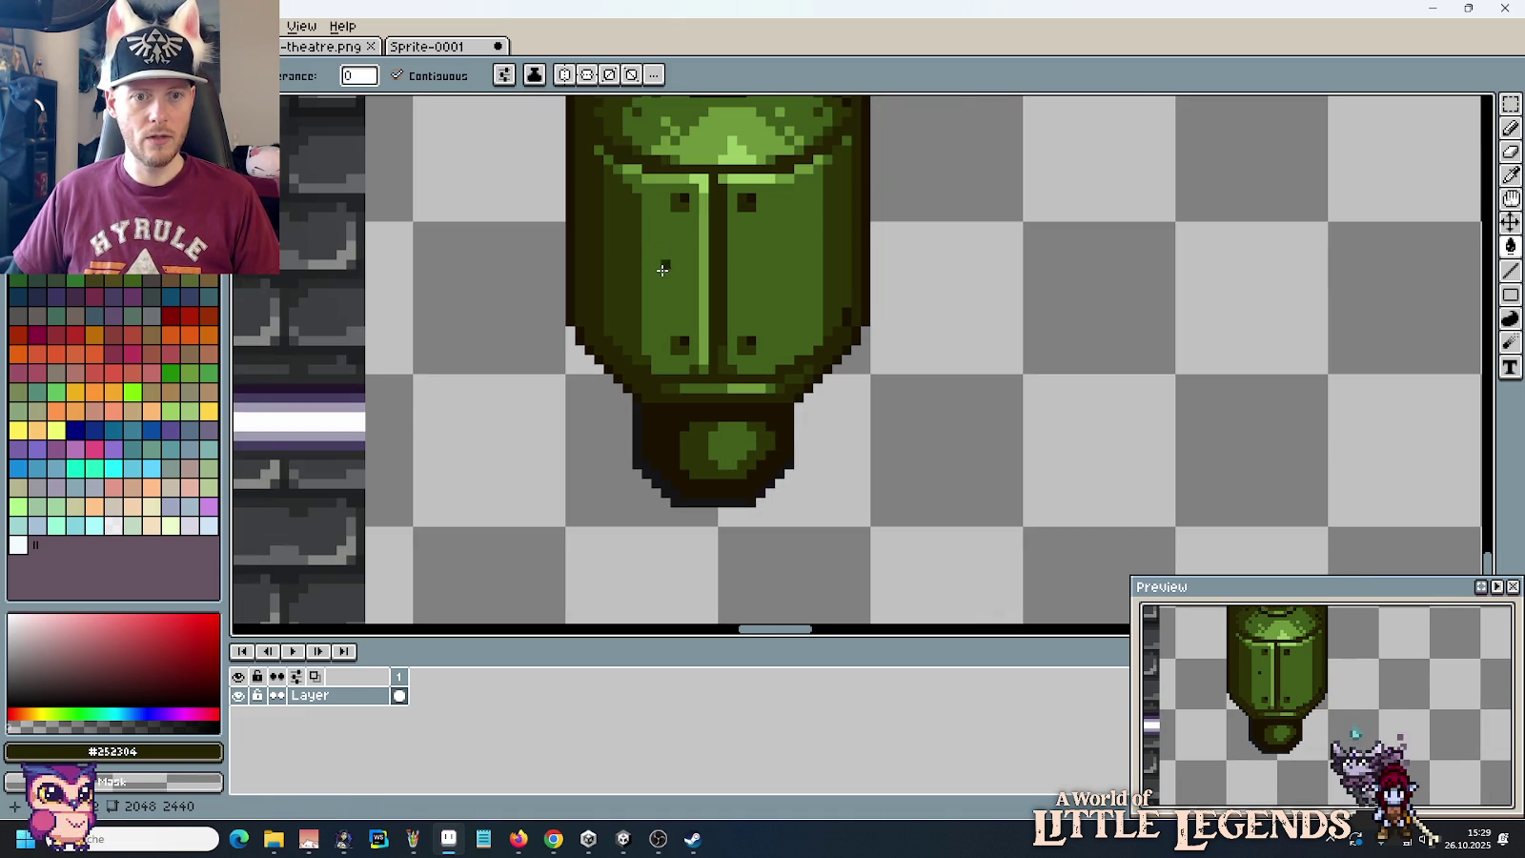
{"action": "left_click_drag", "start_coordinate": [671, 255], "coordinate": [685, 449]}
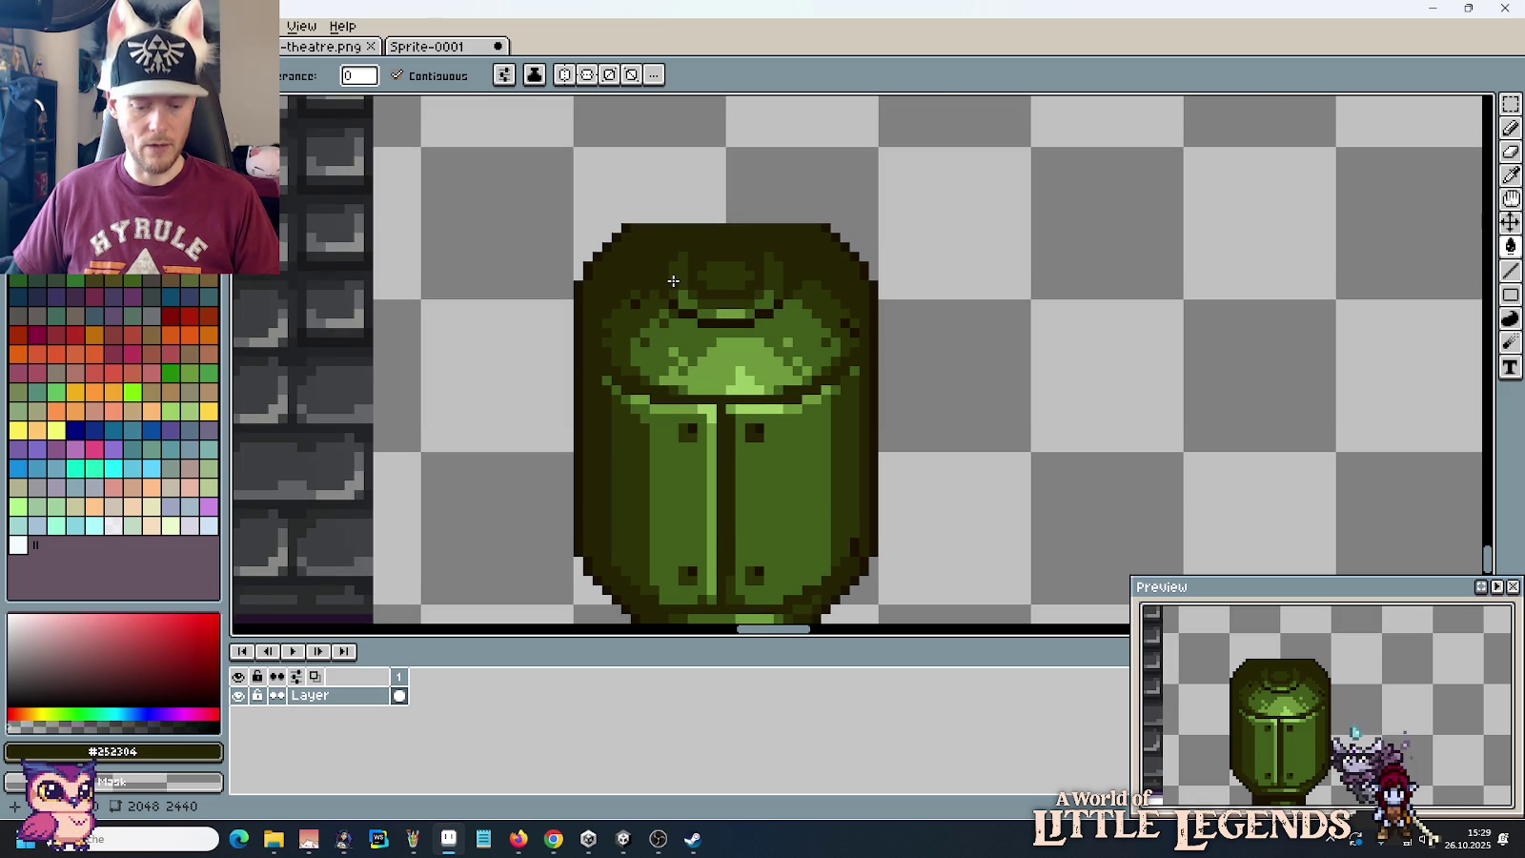
{"action": "scroll", "coordinate": [672, 282], "scroll_direction": "up", "scroll_amount": 3}
{"action": "key", "text": "b"}
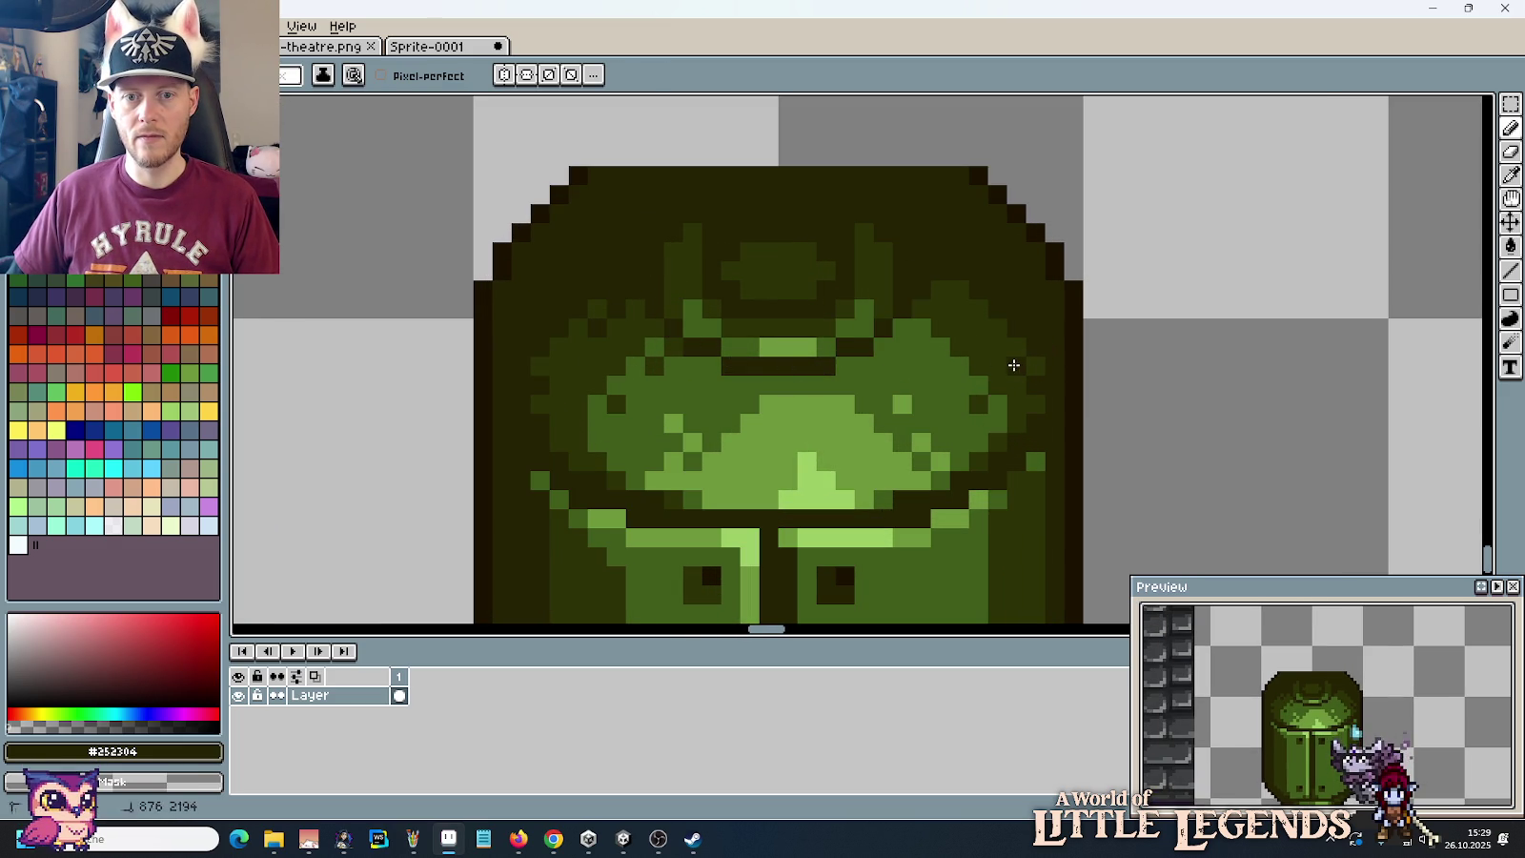
{"action": "scroll", "coordinate": [1013, 365], "scroll_direction": "down", "scroll_amount": 4}
{"action": "scroll", "coordinate": [894, 355], "scroll_direction": "up", "scroll_amount": 1}
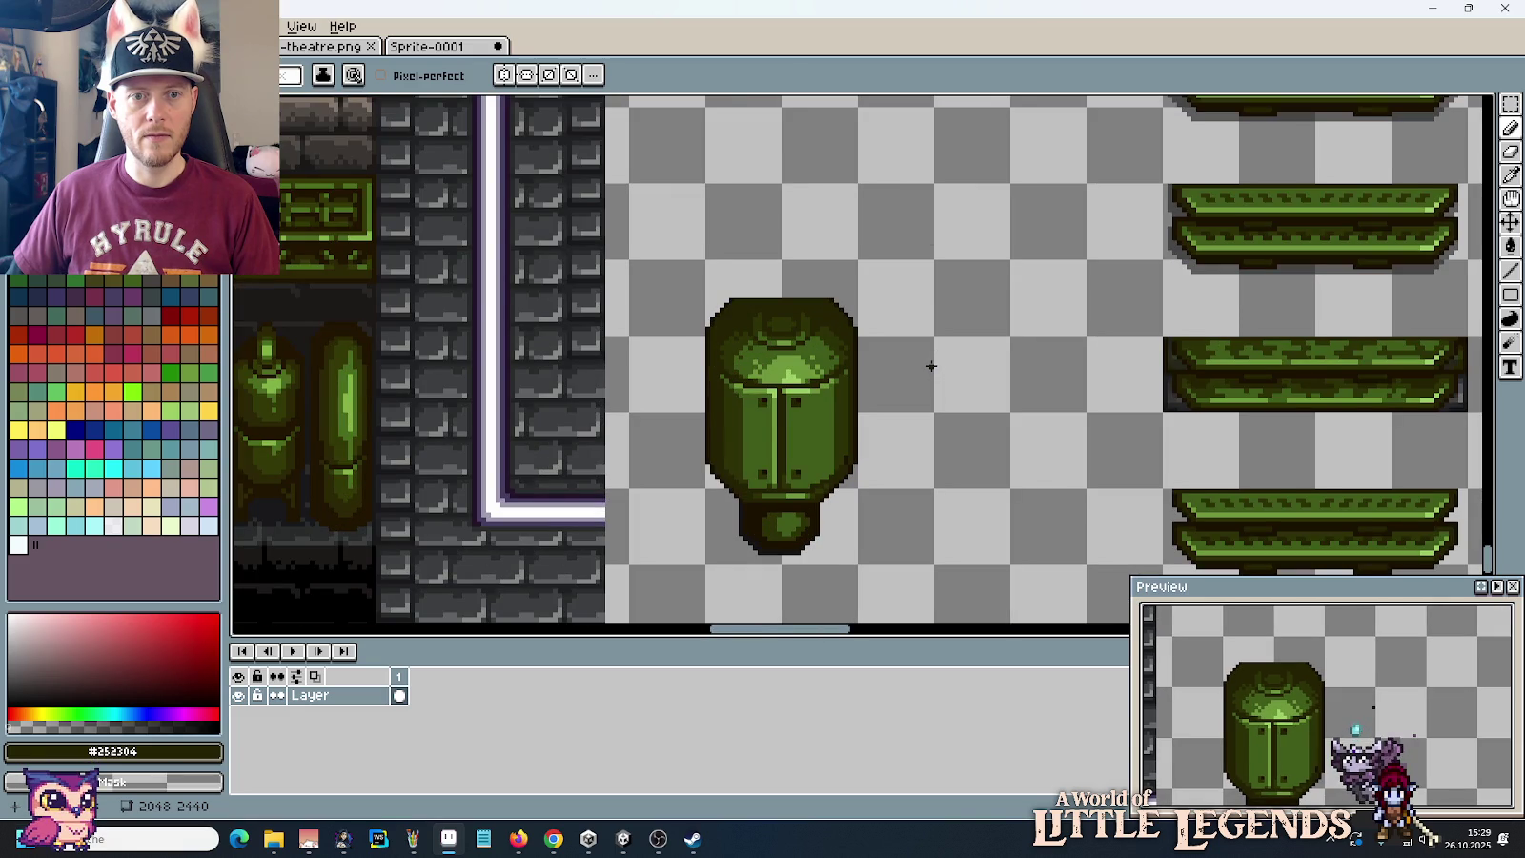
Step: Zoom and pan around the tileset to inspect the canister and the wall tiles to its left
{"action": "scroll", "coordinate": [887, 345], "scroll_direction": "down", "scroll_amount": 1}
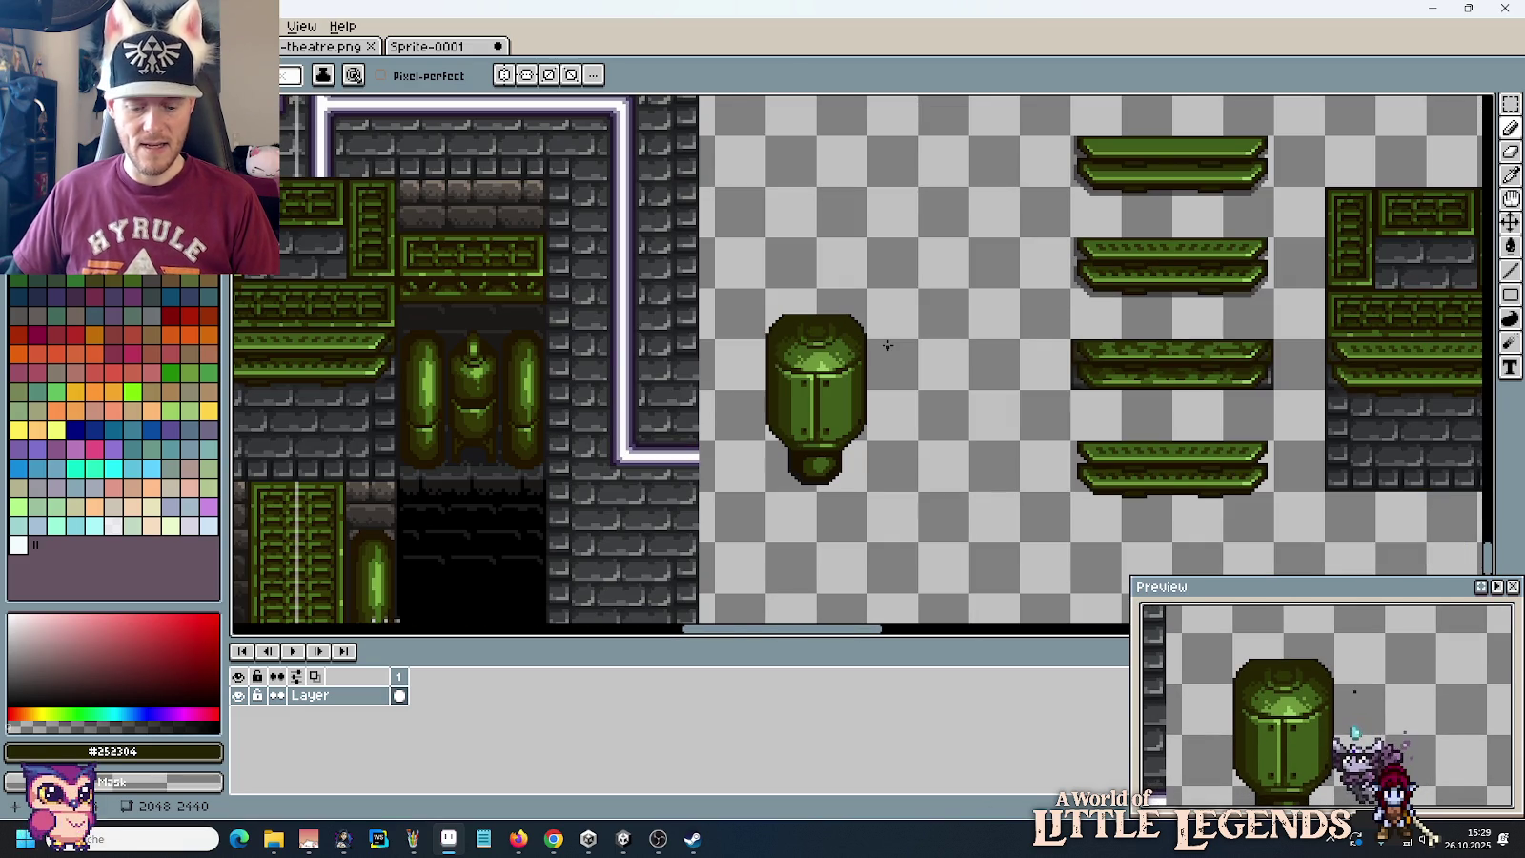
{"action": "scroll", "coordinate": [888, 345], "scroll_direction": "up", "scroll_amount": 3}
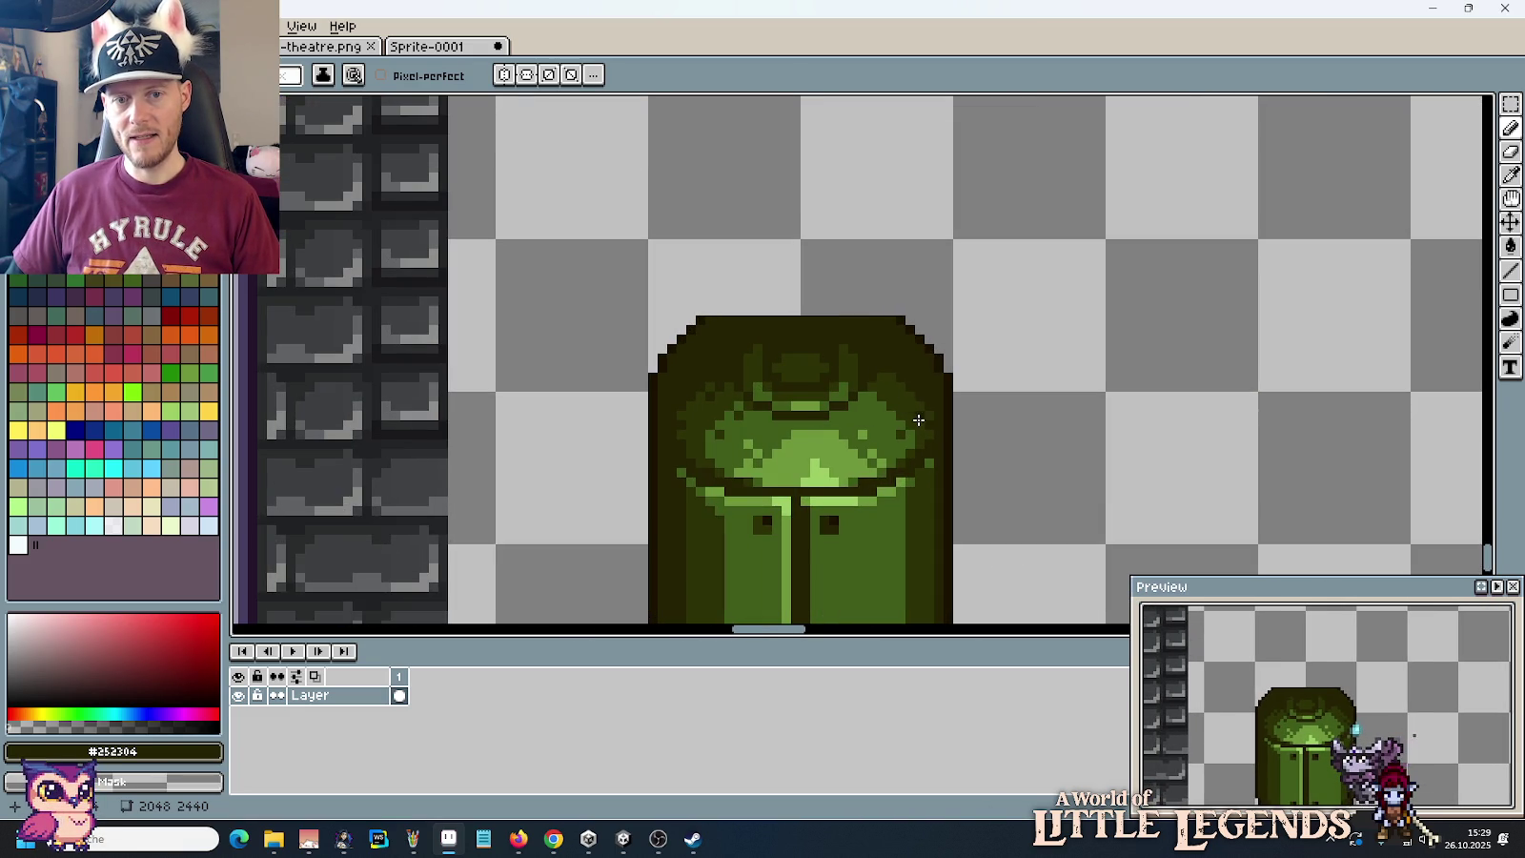
{"action": "scroll", "coordinate": [665, 397], "scroll_direction": "down", "scroll_amount": 1}
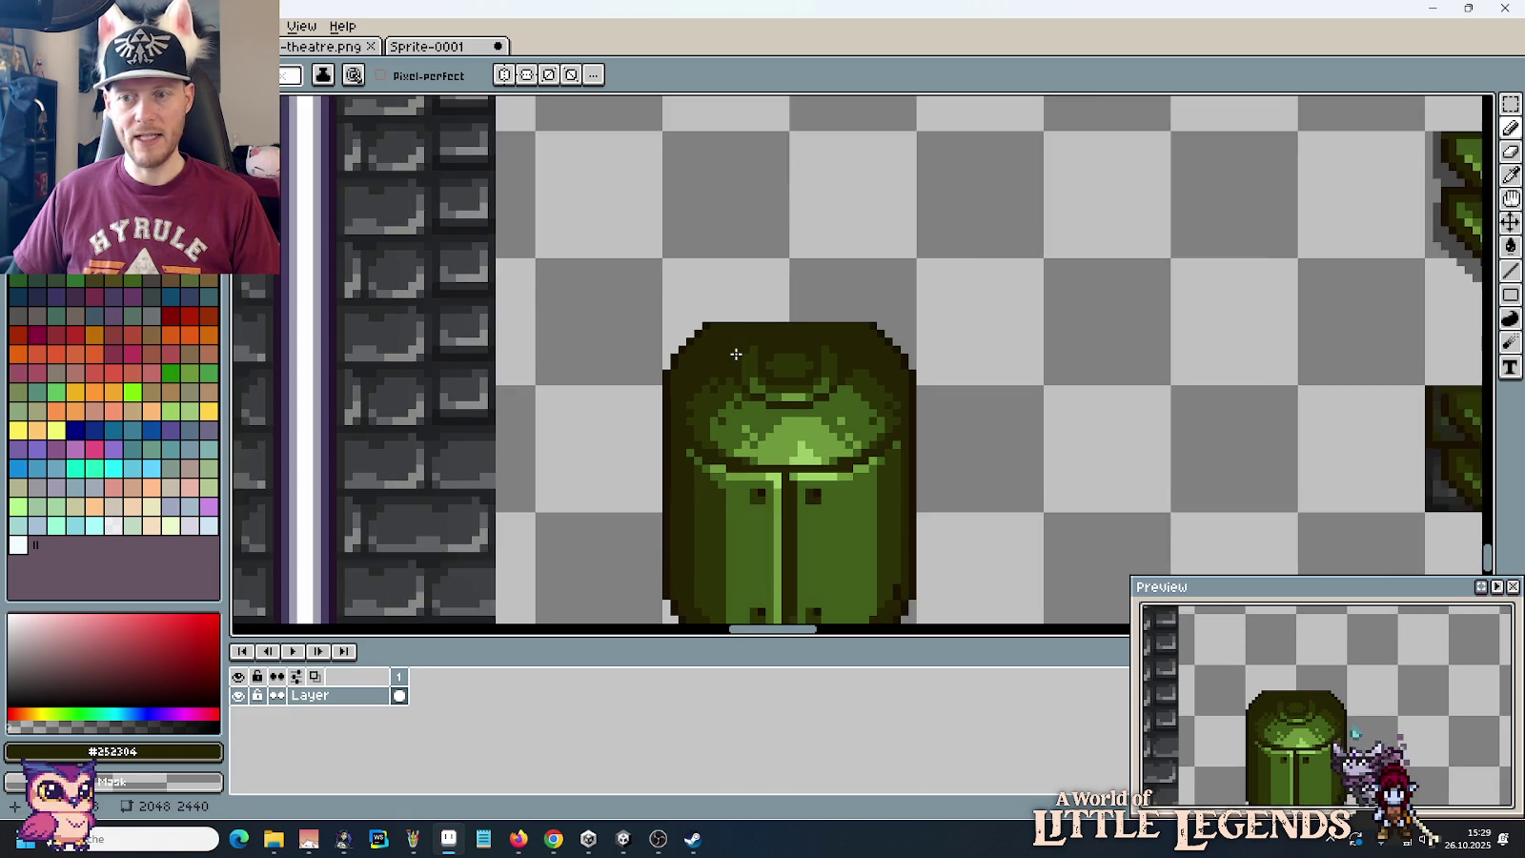
{"action": "scroll", "coordinate": [666, 397], "scroll_direction": "down", "scroll_amount": 3}
{"action": "scroll", "coordinate": [666, 397], "scroll_direction": "down", "scroll_amount": 2}
{"action": "scroll", "coordinate": [736, 355], "scroll_direction": "up", "scroll_amount": 4}
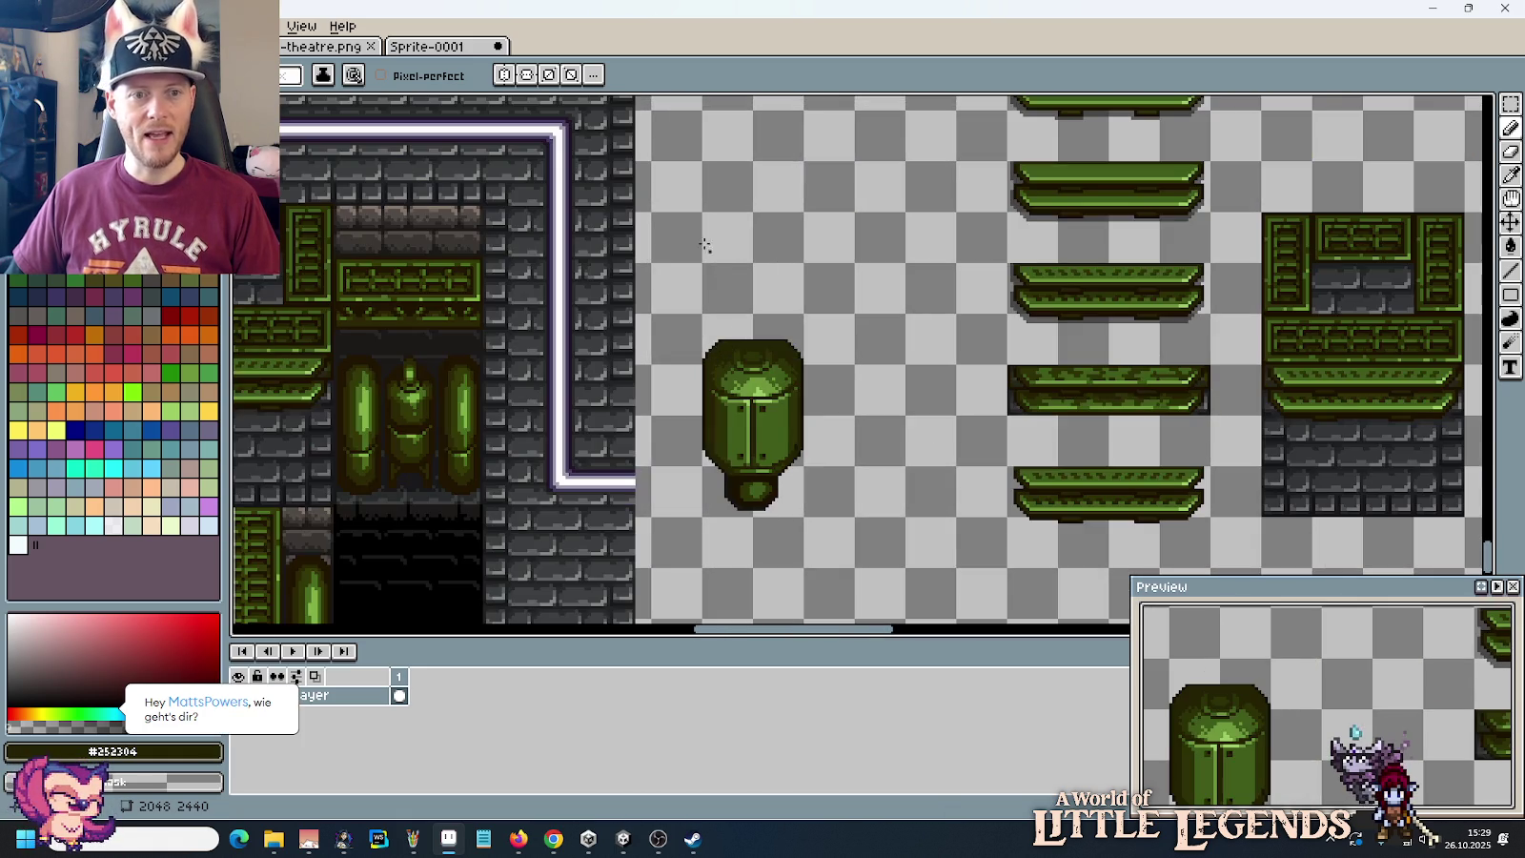
{"action": "mouse_move", "coordinate": [697, 248]}
{"action": "left_mouse_down"}
{"action": "mouse_move", "coordinate": [733, 337]}
{"action": "mouse_move", "coordinate": [698, 466]}
{"action": "left_mouse_up"}
{"action": "scroll", "coordinate": [720, 327], "scroll_direction": "down", "scroll_amount": 2}
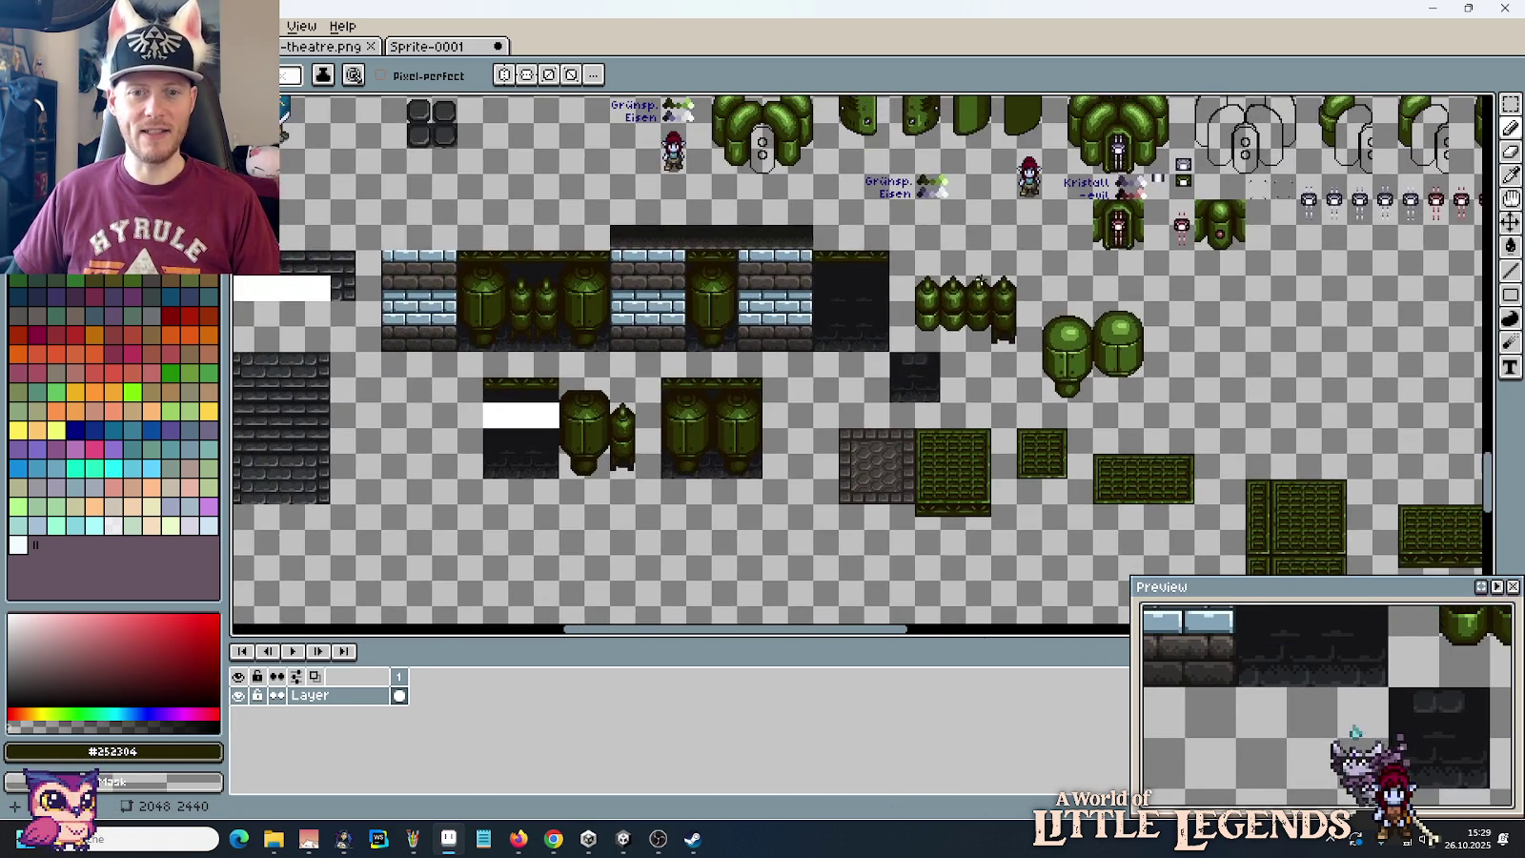
{"action": "scroll", "coordinate": [979, 279], "scroll_direction": "up", "scroll_amount": 5}
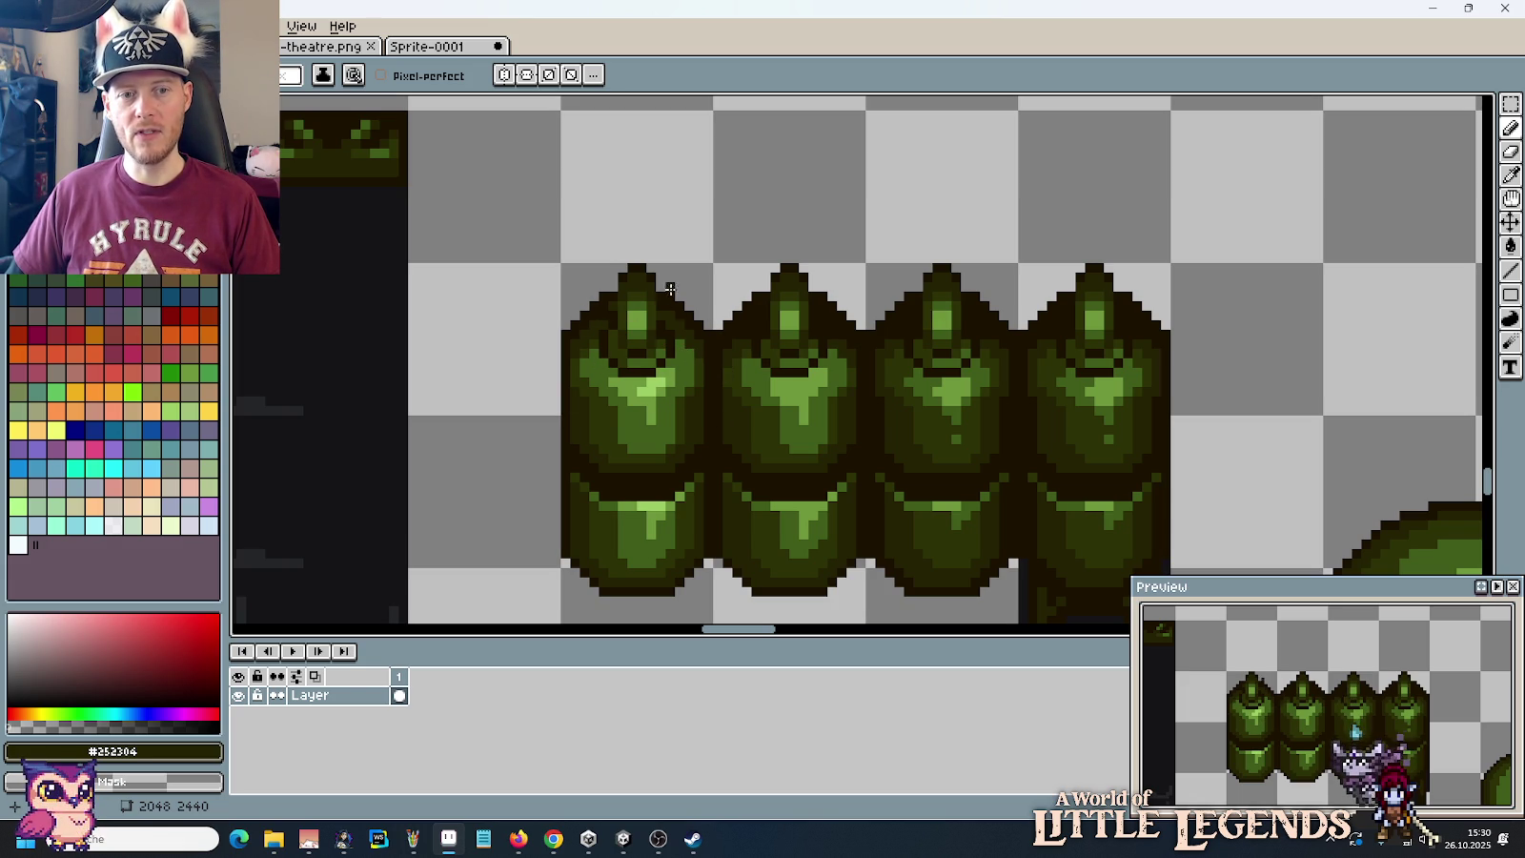
{"action": "scroll", "coordinate": [987, 374], "scroll_direction": "down", "scroll_amount": 1}
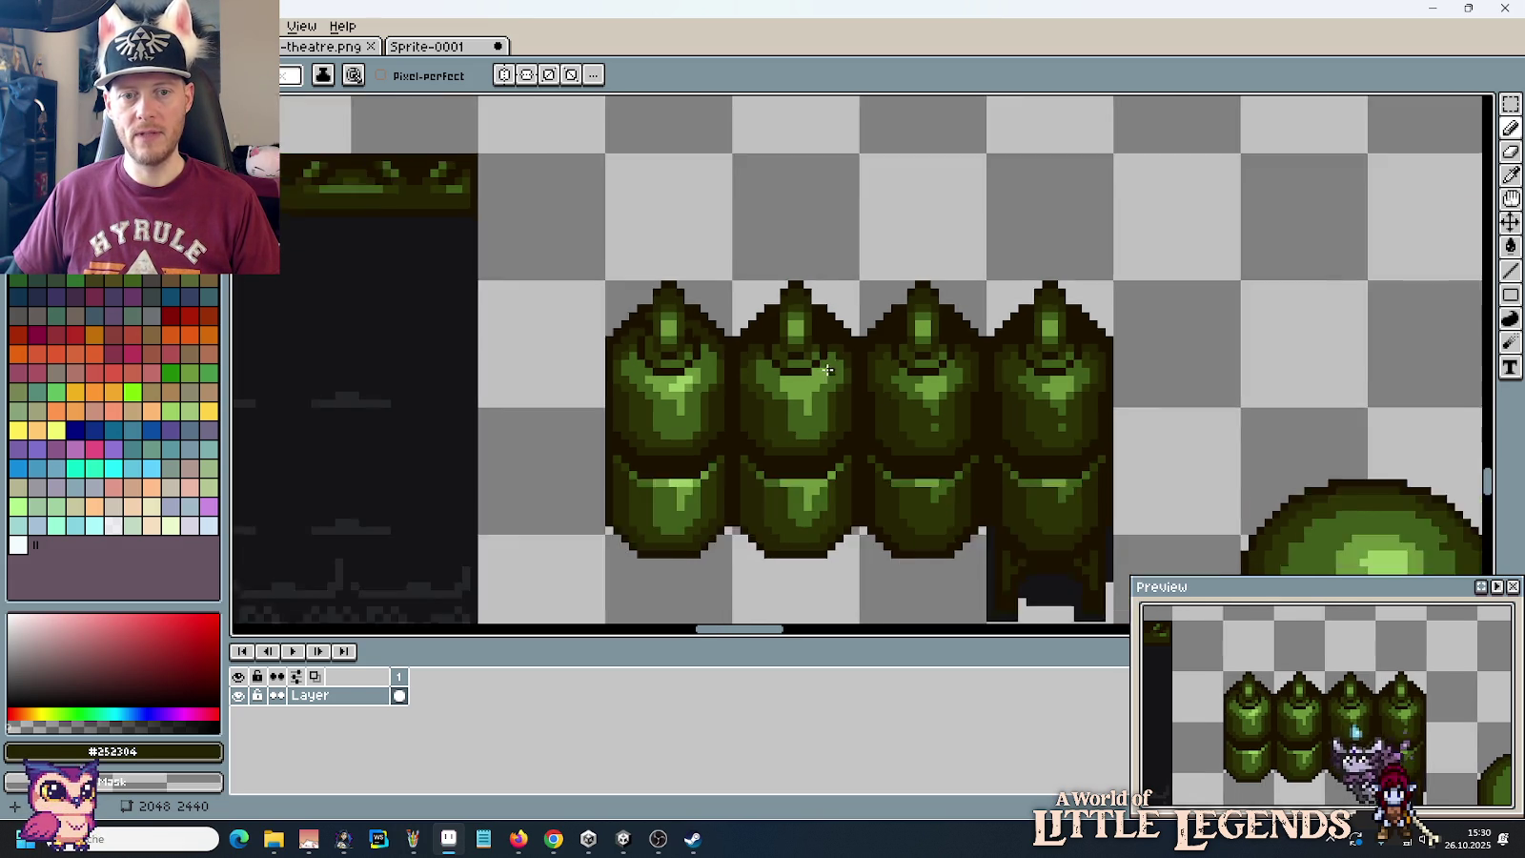
{"action": "scroll", "coordinate": [954, 381], "scroll_direction": "down", "scroll_amount": 1}
{"action": "scroll", "coordinate": [857, 429], "scroll_direction": "down", "scroll_amount": 1}
{"action": "scroll", "coordinate": [314, 610], "scroll_direction": "up", "scroll_amount": 2}
{"action": "scroll", "coordinate": [572, 429], "scroll_direction": "up", "scroll_amount": 1}
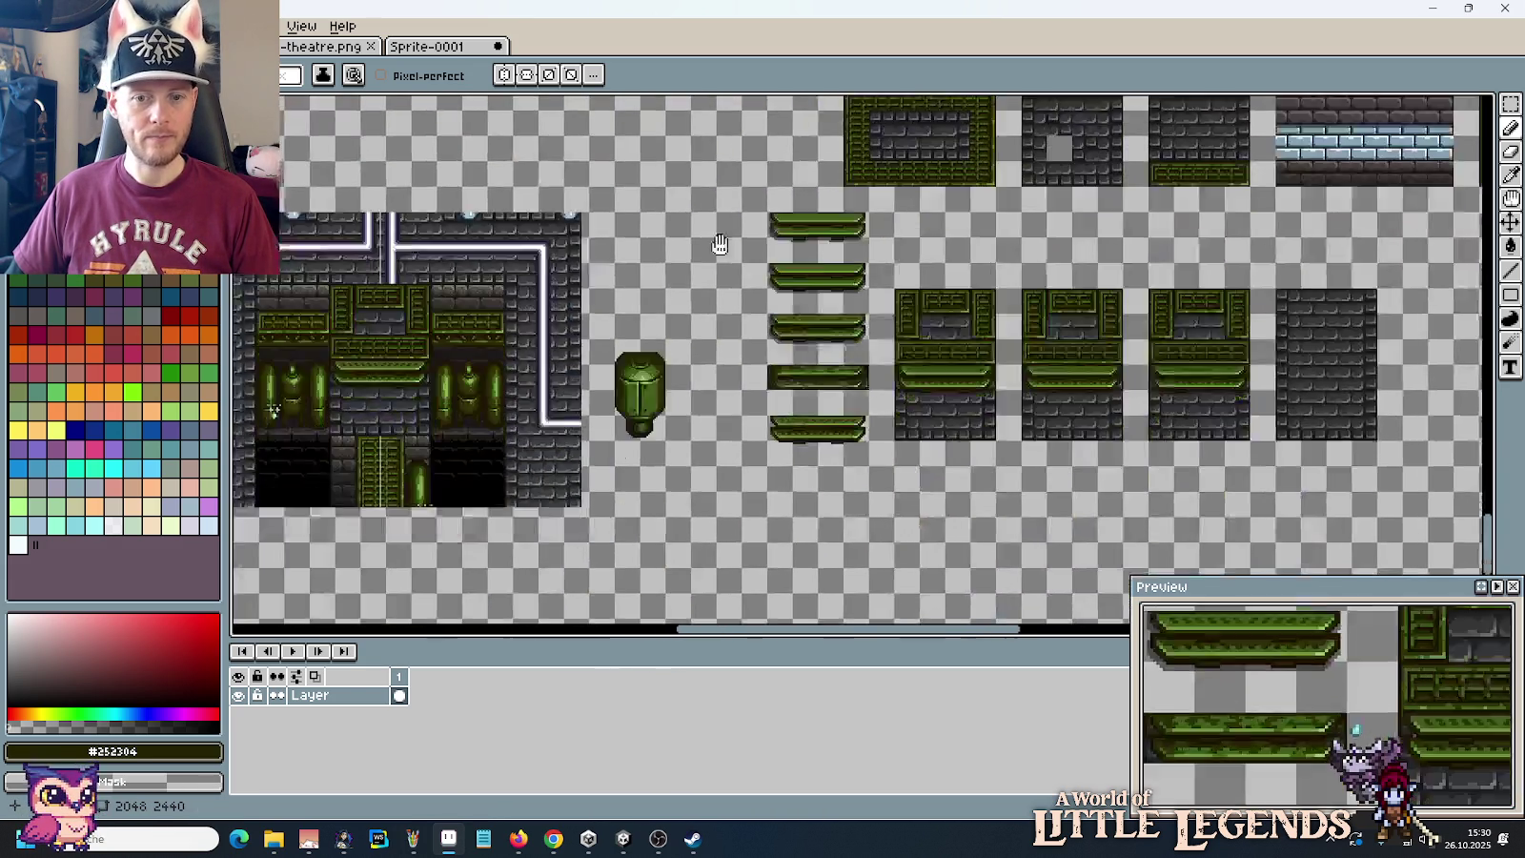
{"action": "scroll", "coordinate": [755, 293], "scroll_direction": "up", "scroll_amount": 2}
{"action": "scroll", "coordinate": [732, 351], "scroll_direction": "up", "scroll_amount": 1}
{"action": "scroll", "coordinate": [652, 311], "scroll_direction": "up", "scroll_amount": 1}
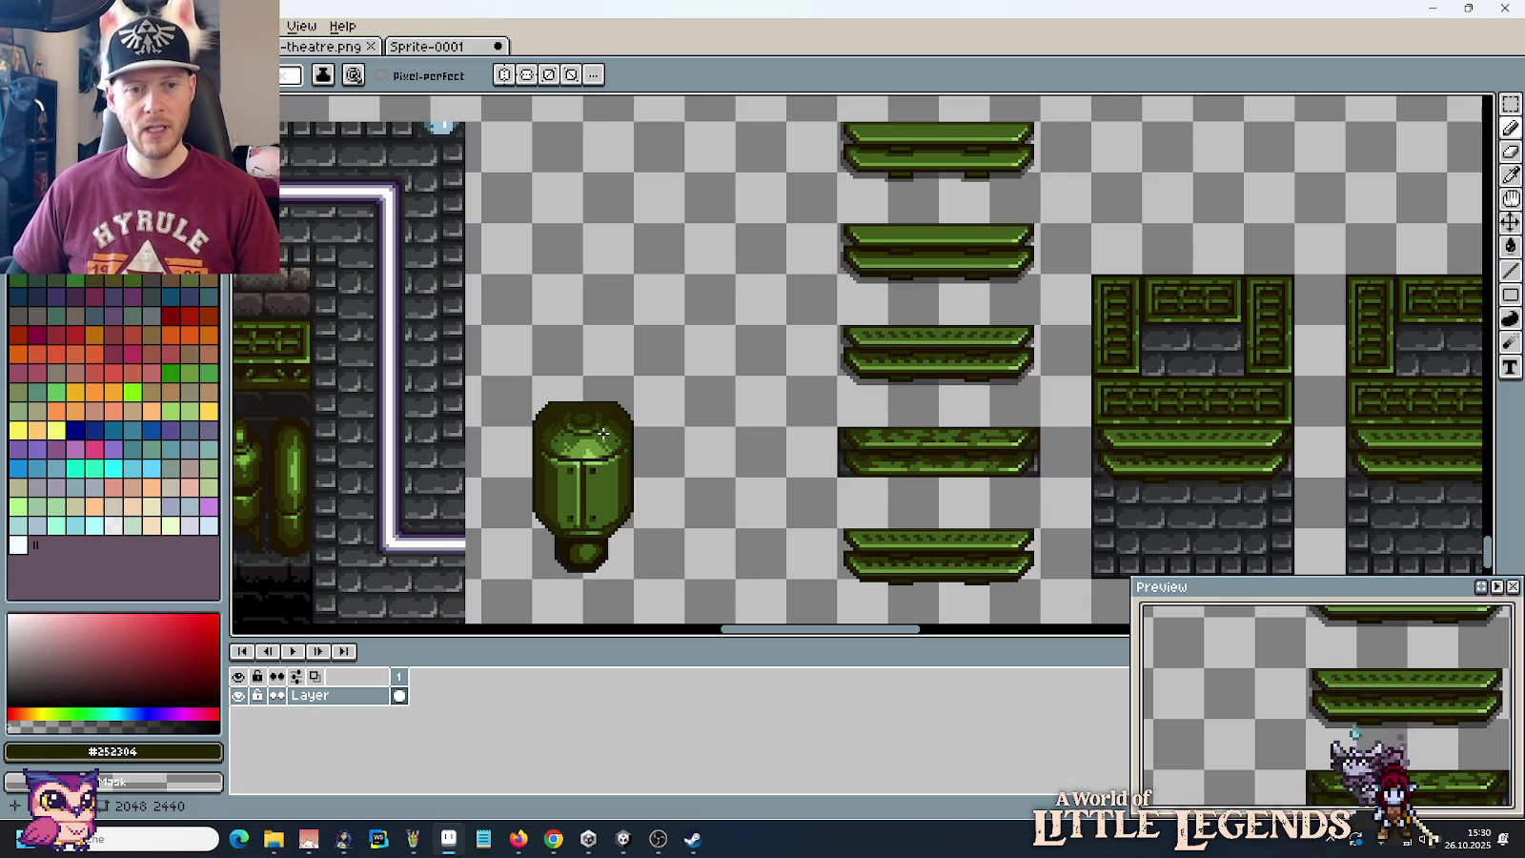
{"action": "left_click_drag", "start_coordinate": [628, 439], "coordinate": [790, 394]}
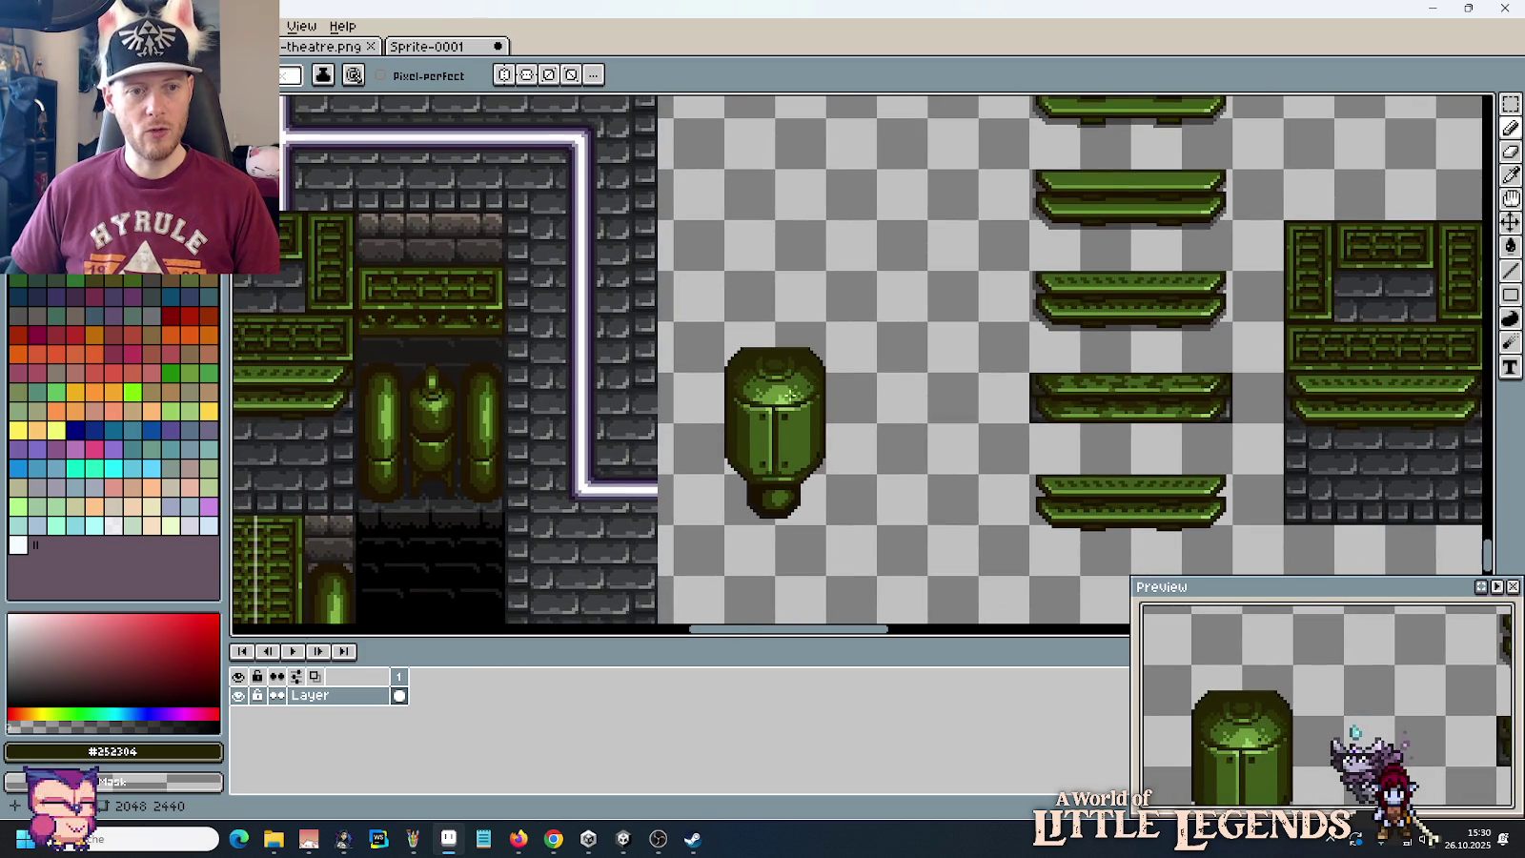
Step: Draw a rectangular selection around the row of four small canisters
{"action": "key", "text": "m"}
{"action": "scroll", "coordinate": [816, 377], "scroll_direction": "down", "scroll_amount": 2}
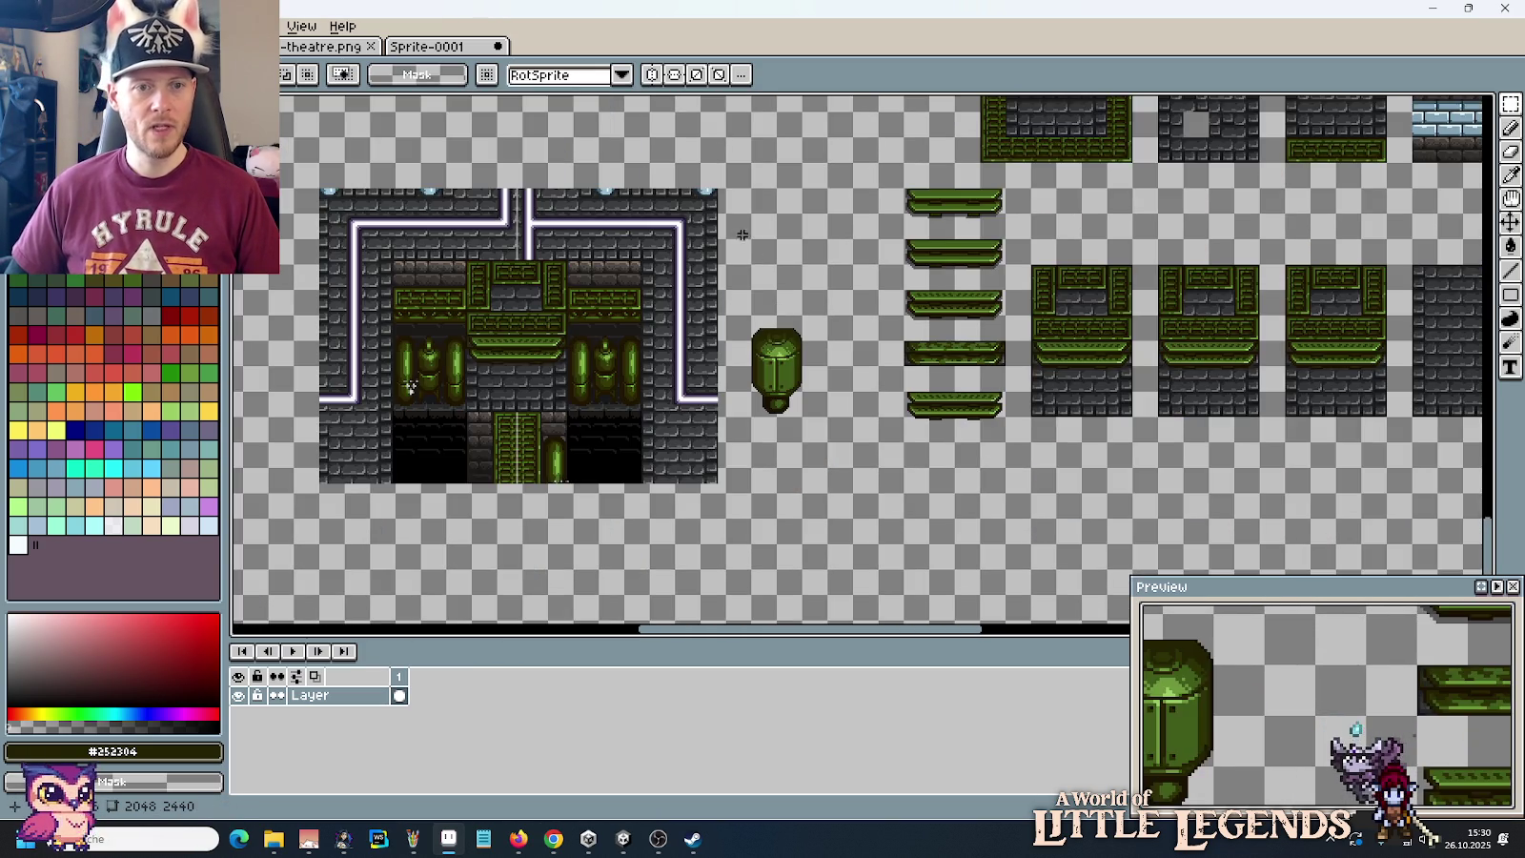
{"action": "scroll", "coordinate": [816, 377], "scroll_direction": "up", "scroll_amount": 1}
{"action": "scroll", "coordinate": [847, 306], "scroll_direction": "up", "scroll_amount": 2}
{"action": "scroll", "coordinate": [847, 306], "scroll_direction": "up", "scroll_amount": 1}
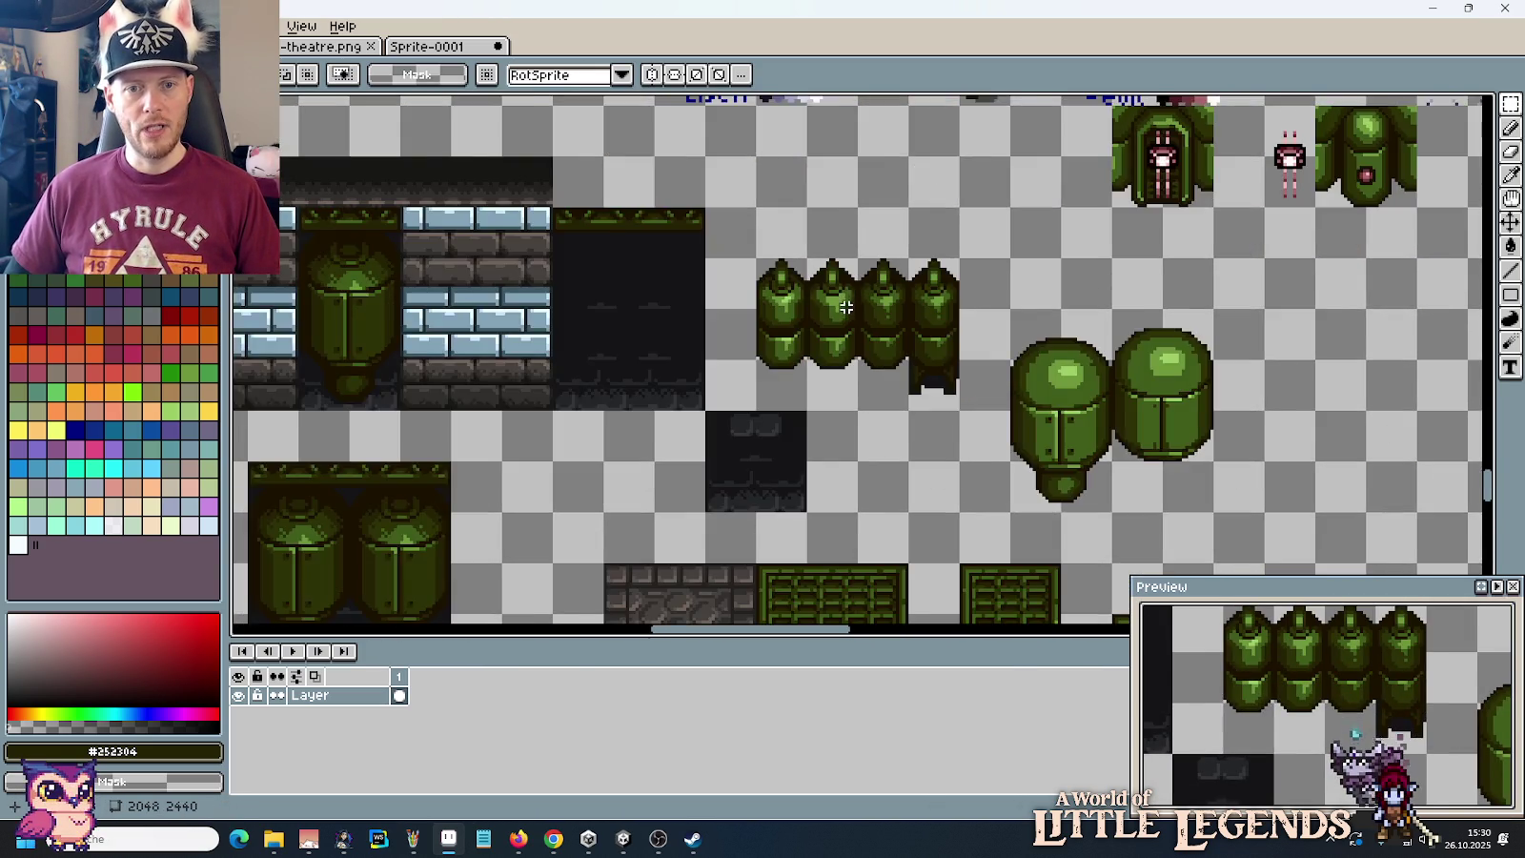
{"action": "scroll", "coordinate": [848, 306], "scroll_direction": "up", "scroll_amount": 1}
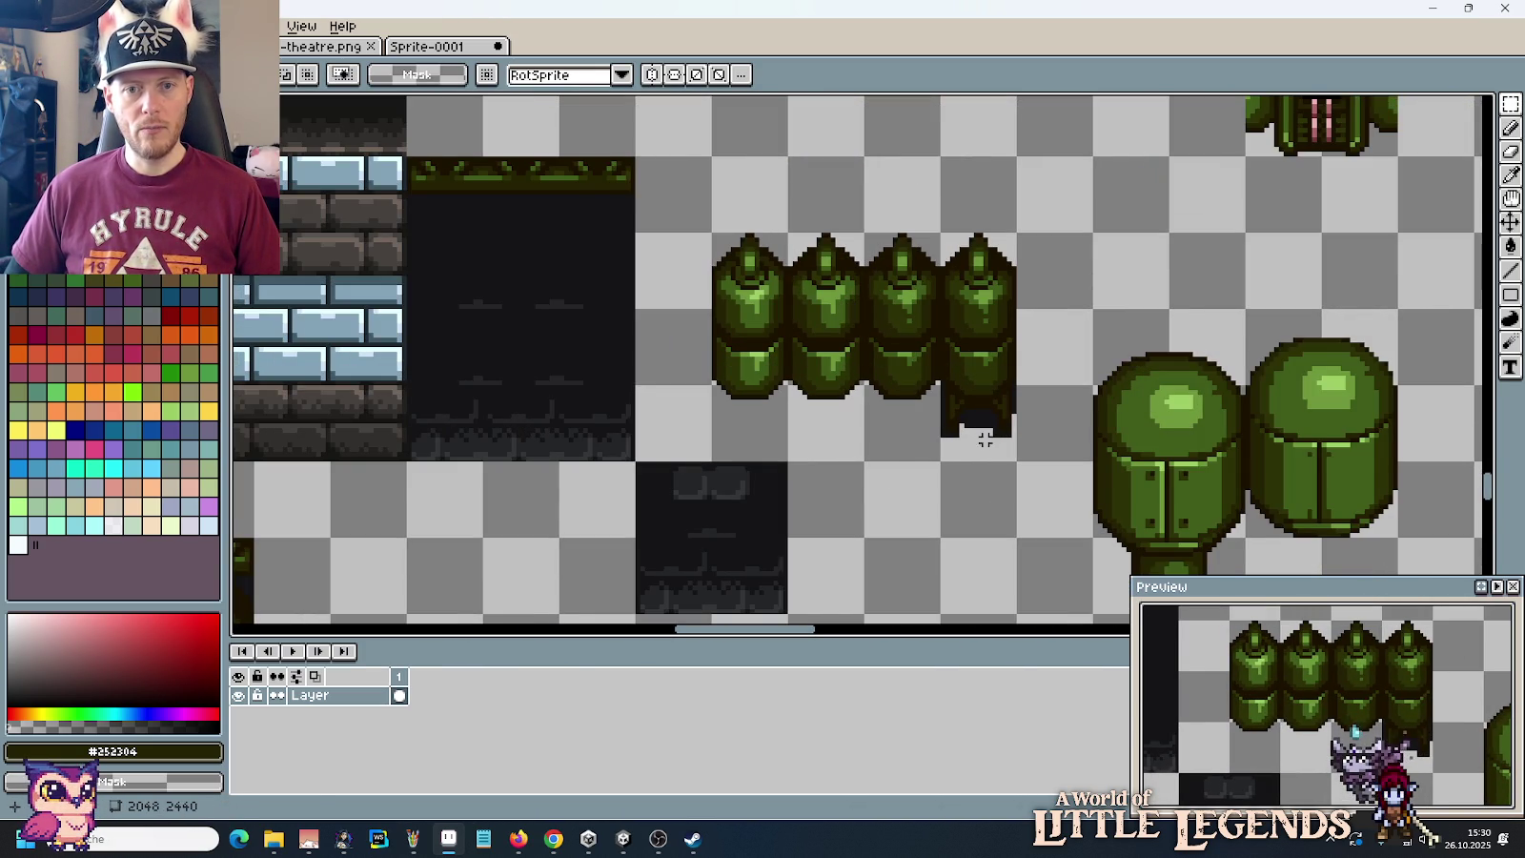
{"action": "left_click_drag", "start_coordinate": [1015, 461], "coordinate": [710, 234]}
{"action": "scroll", "coordinate": [763, 346], "scroll_direction": "down", "scroll_amount": 3}
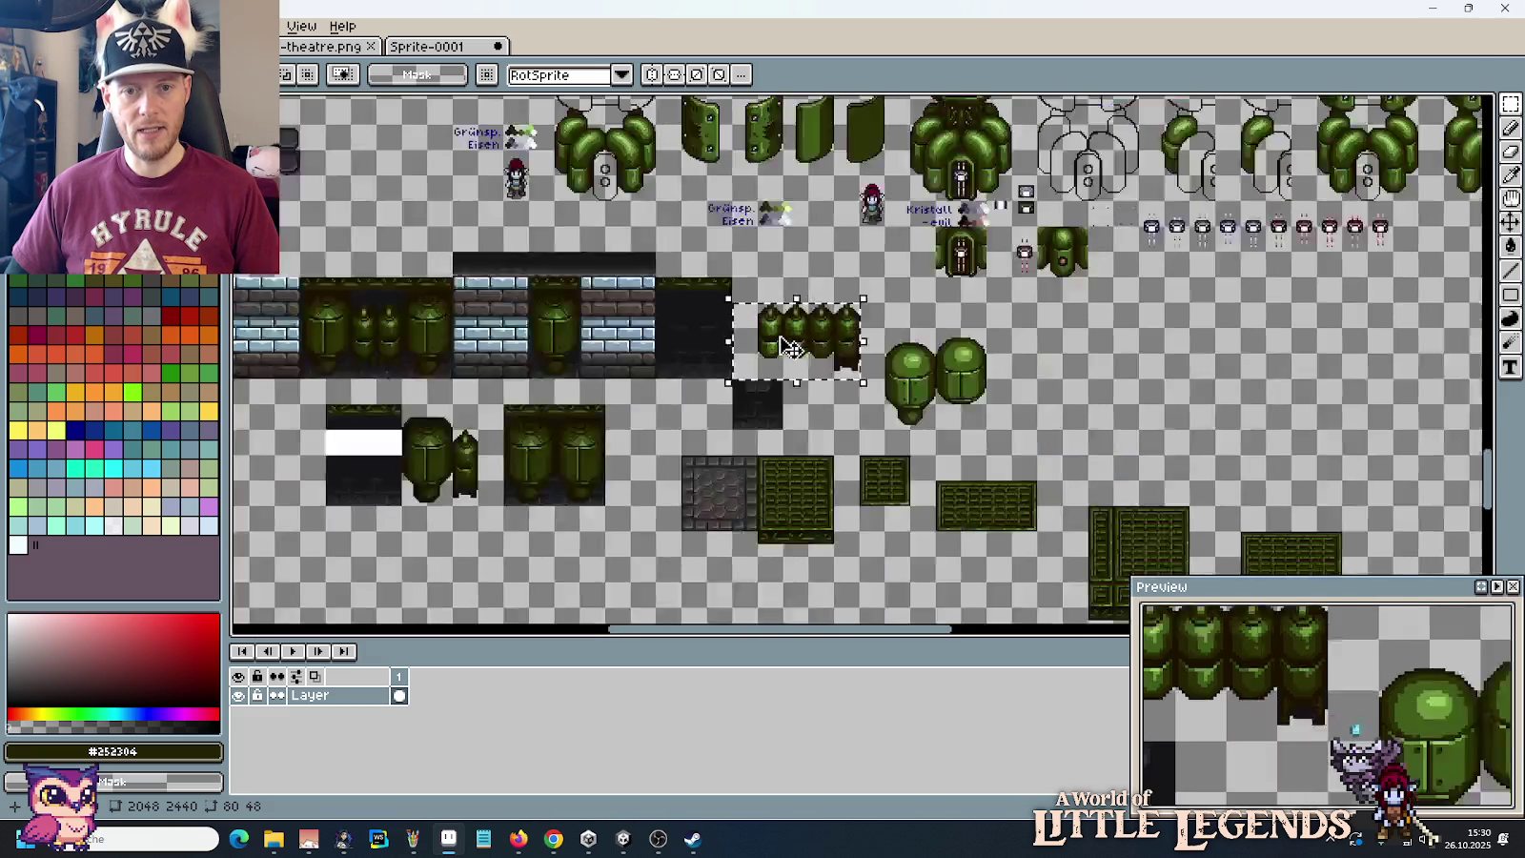
Step: Paste the copied canister row and drop it in the middle of the sheet
{"action": "scroll", "coordinate": [633, 162], "scroll_direction": "down", "scroll_amount": 1}
{"action": "scroll", "coordinate": [633, 163], "scroll_direction": "up", "scroll_amount": 2}
{"action": "scroll", "coordinate": [756, 353], "scroll_direction": "up", "scroll_amount": 1}
{"action": "scroll", "coordinate": [853, 268], "scroll_direction": "up", "scroll_amount": 1}
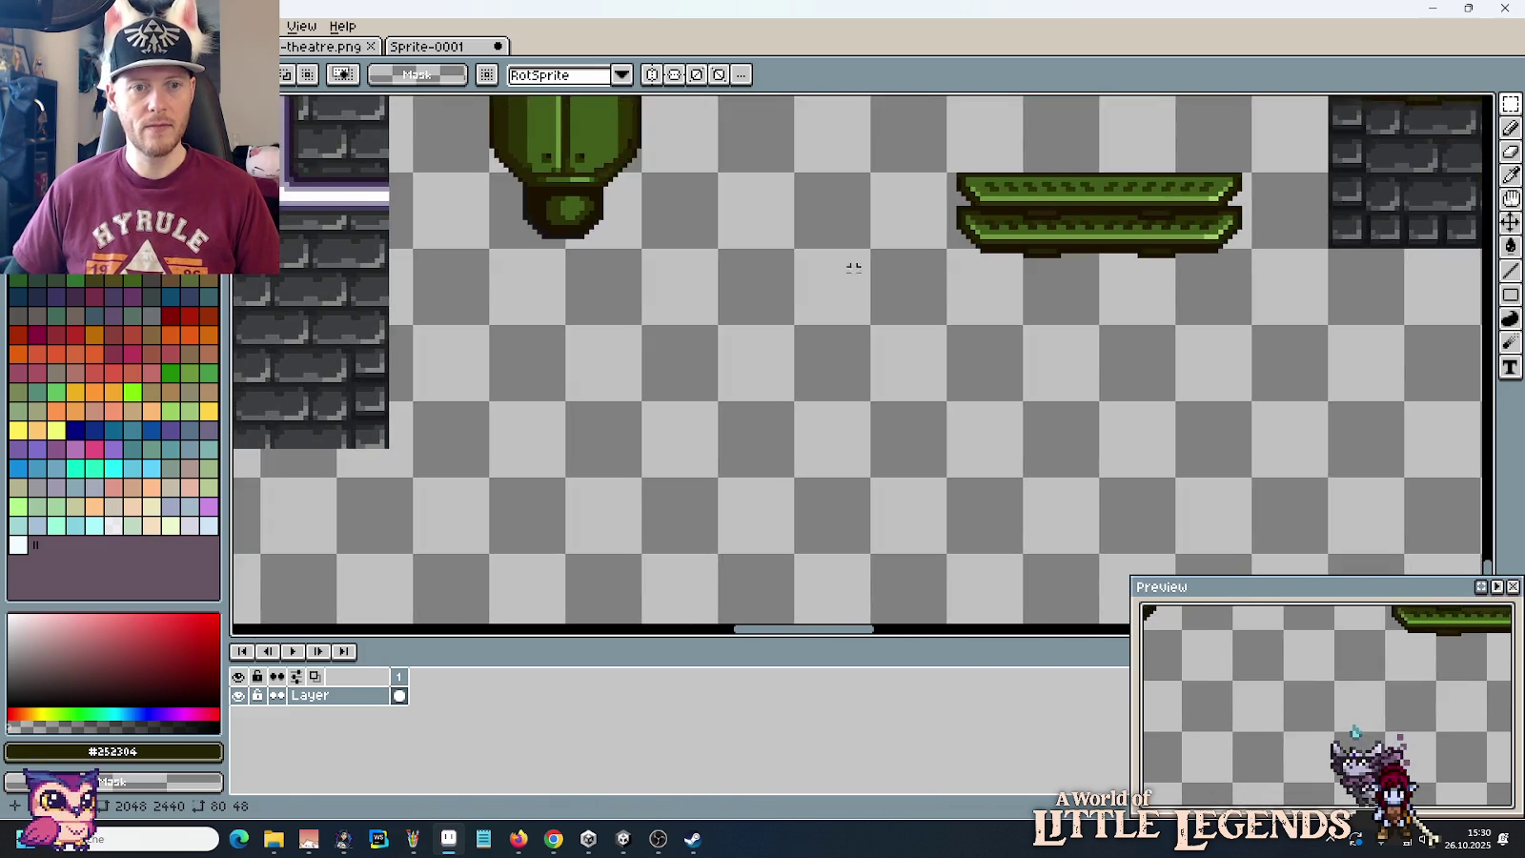
{"action": "key", "text": "ctrl+v"}
{"action": "mouse_move", "coordinate": [367, 377]}
{"action": "left_mouse_down"}
{"action": "mouse_move", "coordinate": [841, 481]}
{"action": "mouse_move", "coordinate": [1068, 468]}
{"action": "left_mouse_up"}
{"action": "left_click", "coordinate": [953, 510]}
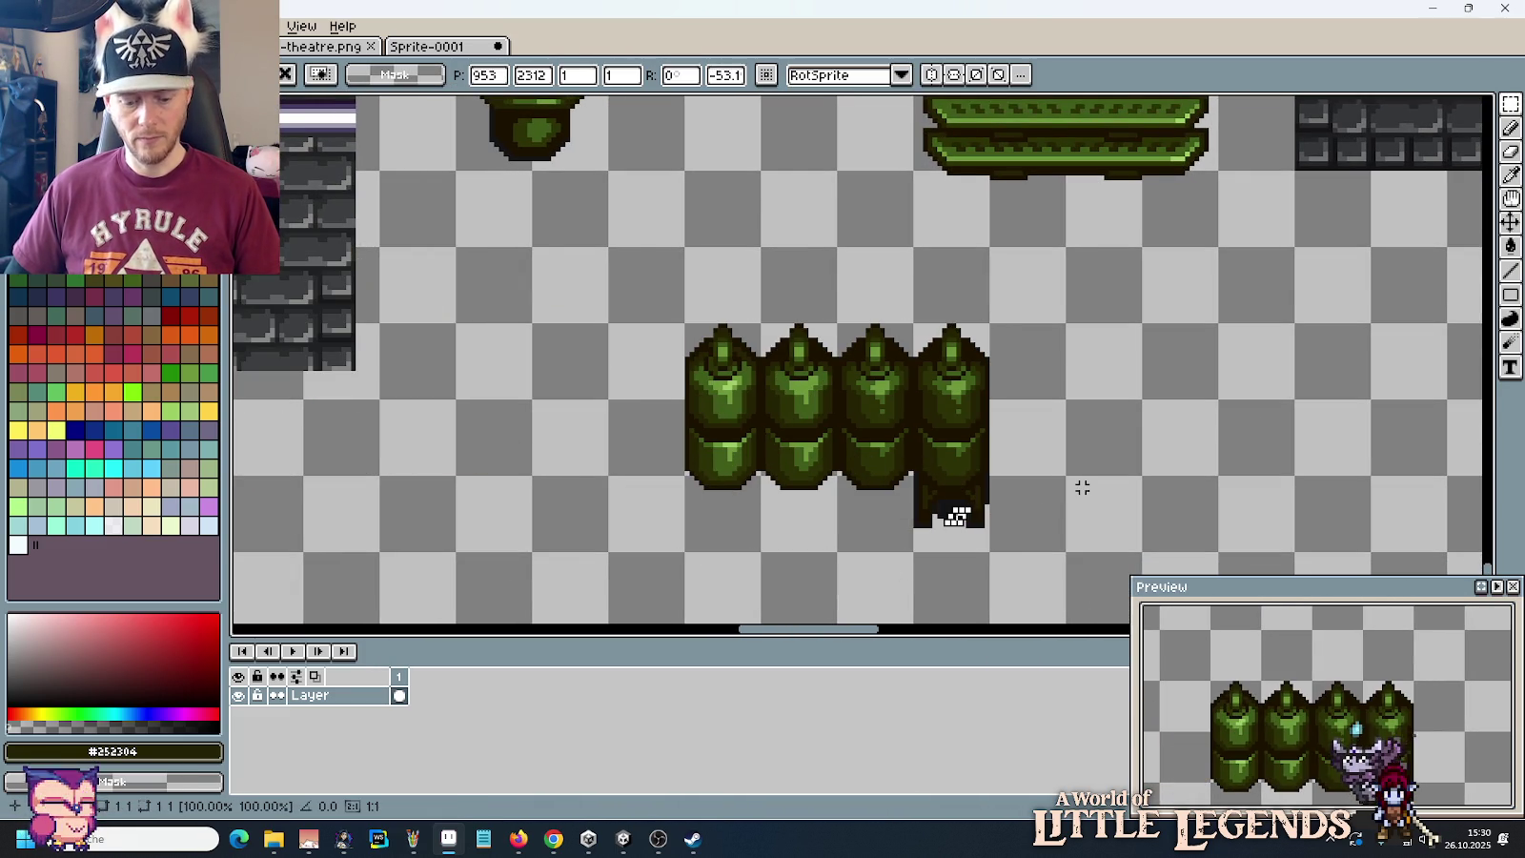
{"action": "key", "text": "ctrl+z"}
Step: Copy the rightmost canister off to the right to form a separate pair
{"action": "left_click_drag", "start_coordinate": [991, 551], "coordinate": [913, 322]}
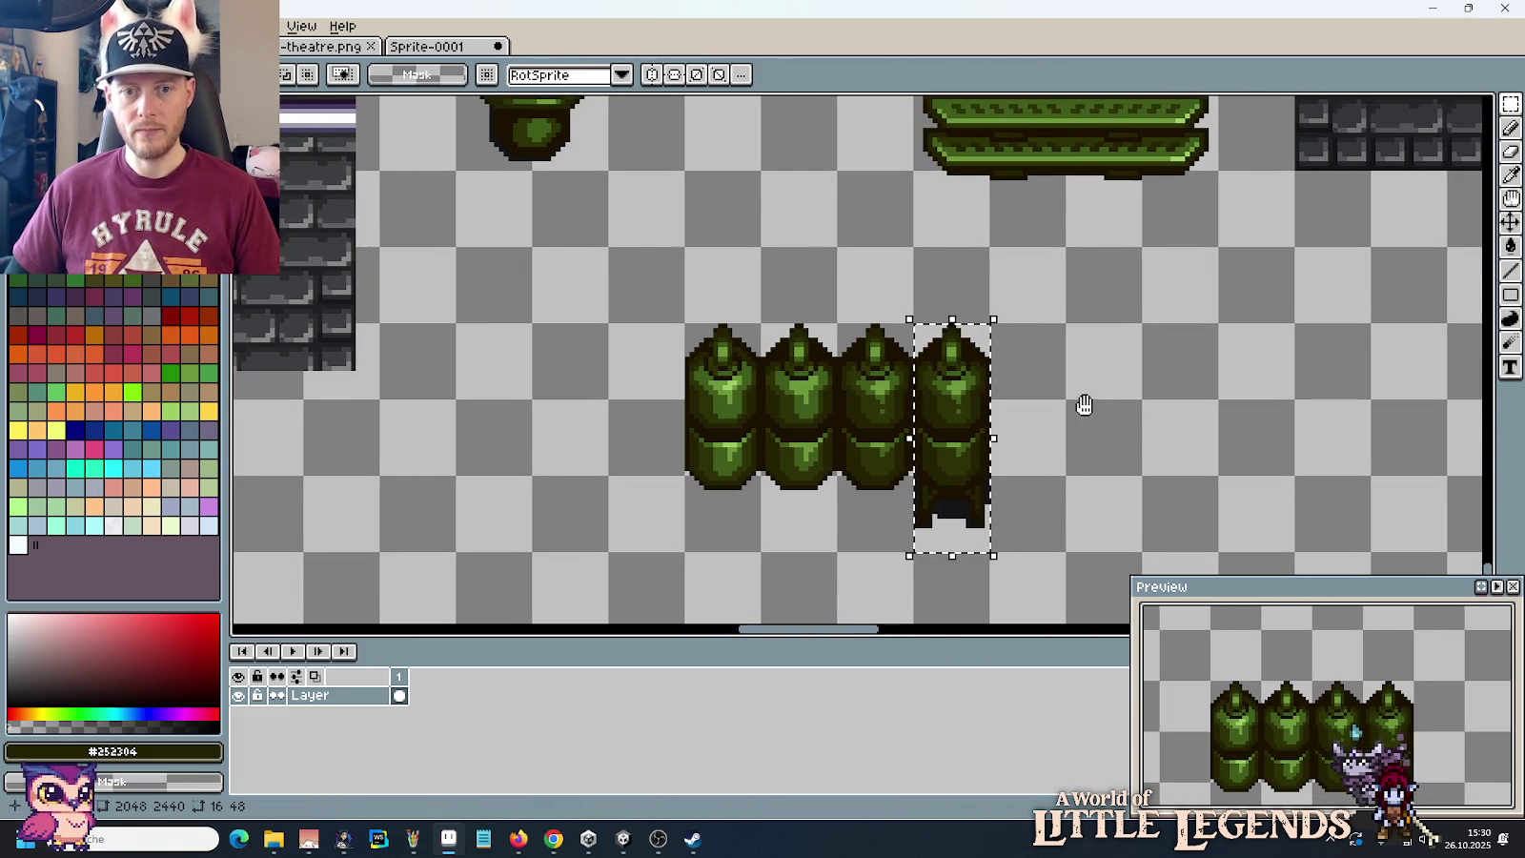
{"action": "scroll", "coordinate": [1083, 405], "scroll_direction": "right", "scroll_amount": 2}
{"action": "left_click_drag", "start_coordinate": [790, 436], "coordinate": [1125, 476]}
{"action": "key", "text": "ctrl+z"}
{"action": "left_click", "coordinate": [865, 273]}
Step: Move the large barrel over next to the canister pair
{"action": "scroll", "coordinate": [864, 273], "scroll_direction": "up", "scroll_amount": 3}
{"action": "scroll", "coordinate": [769, 400], "scroll_direction": "down", "scroll_amount": 1}
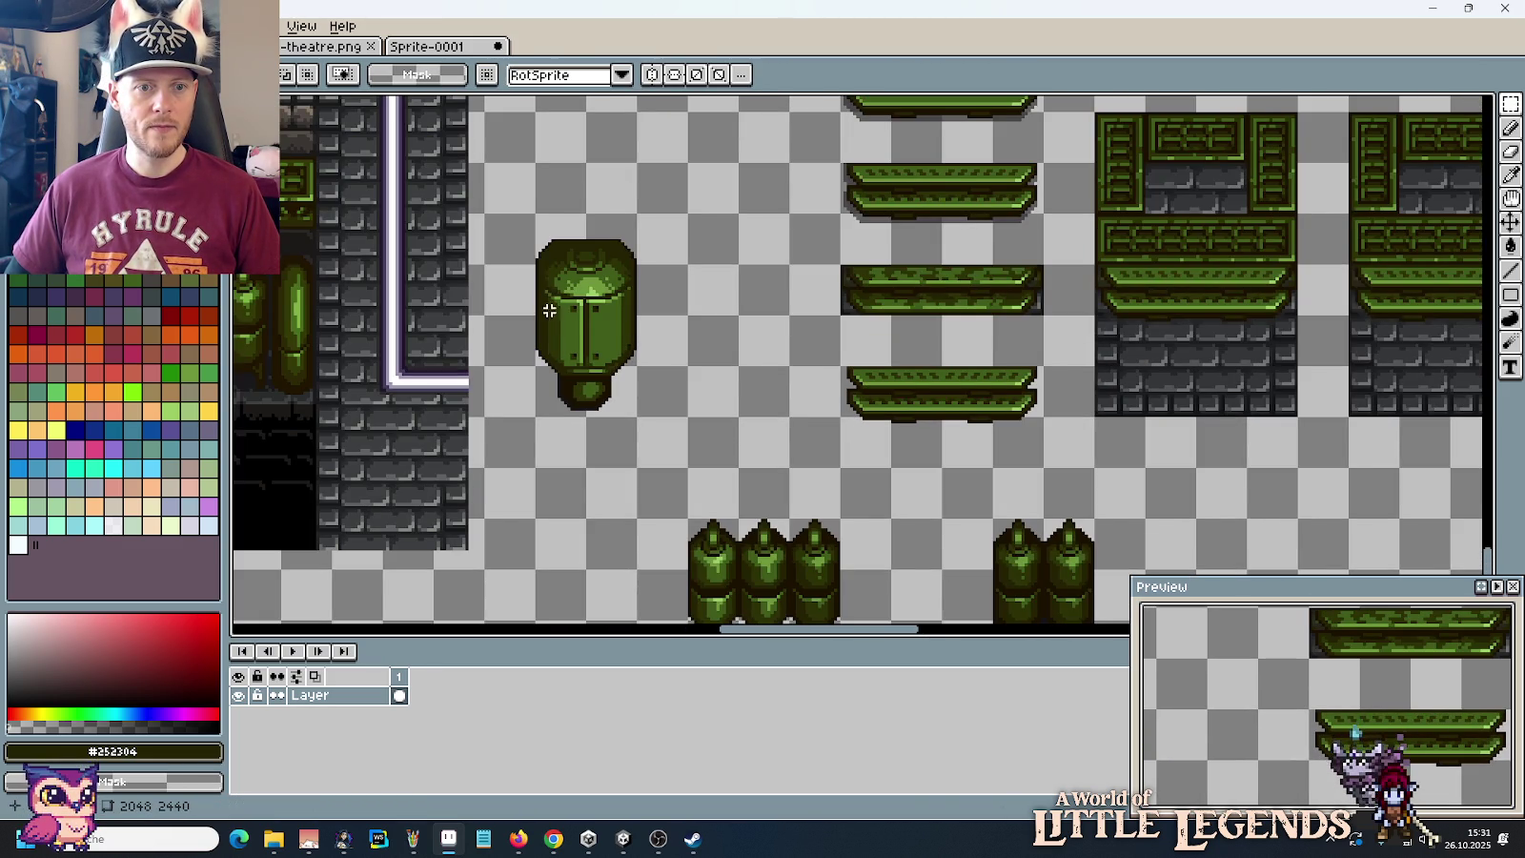
{"action": "left_click_drag", "start_coordinate": [529, 418], "coordinate": [643, 215]}
{"action": "left_click_drag", "start_coordinate": [586, 324], "coordinate": [1034, 444]}
{"action": "key", "text": "Return"}
{"action": "scroll", "coordinate": [1076, 453], "scroll_direction": "up", "scroll_amount": 1}
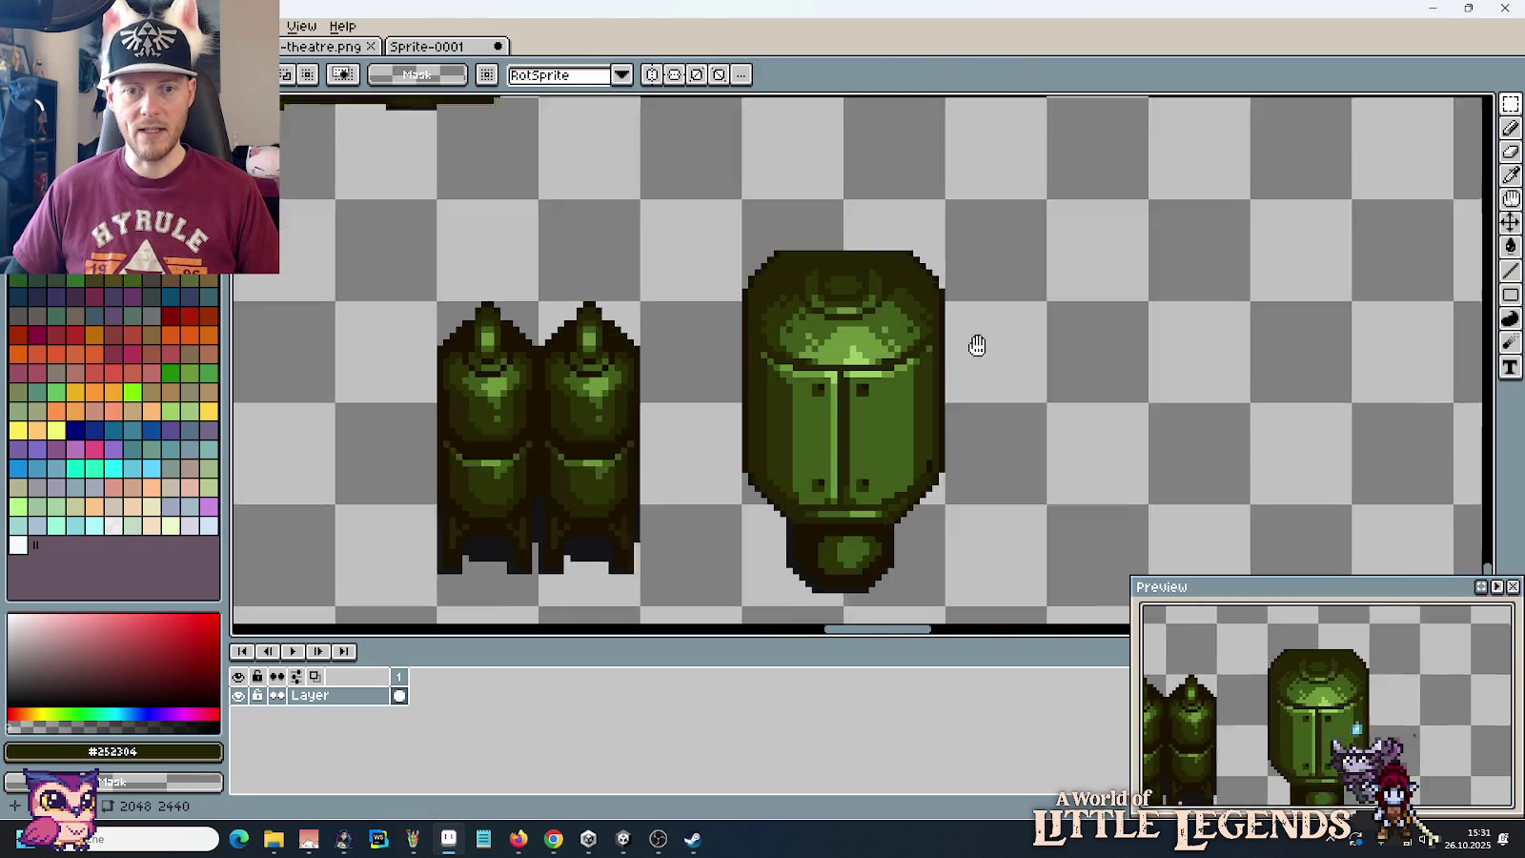
Step: Duplicate the large barrel and place the copy to its right
{"action": "scroll", "coordinate": [976, 340], "scroll_direction": "up", "scroll_amount": 1}
{"action": "left_click_drag", "start_coordinate": [843, 514], "coordinate": [641, 111]}
{"action": "left_click_drag", "start_coordinate": [791, 244], "coordinate": [1280, 245]}
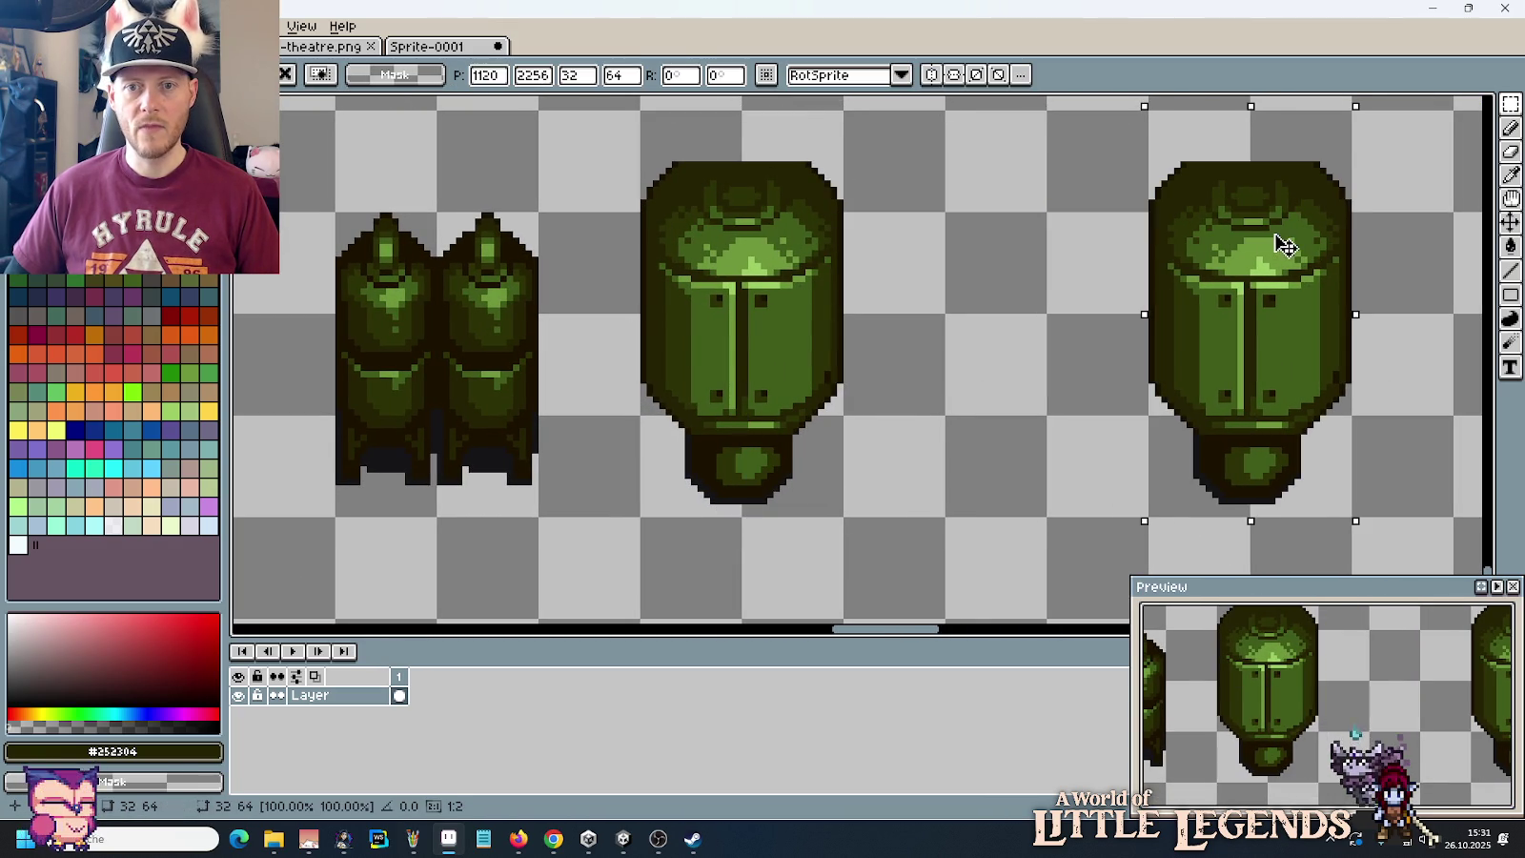
{"action": "left_click", "coordinate": [805, 425]}
{"action": "left_click", "coordinate": [895, 392]}
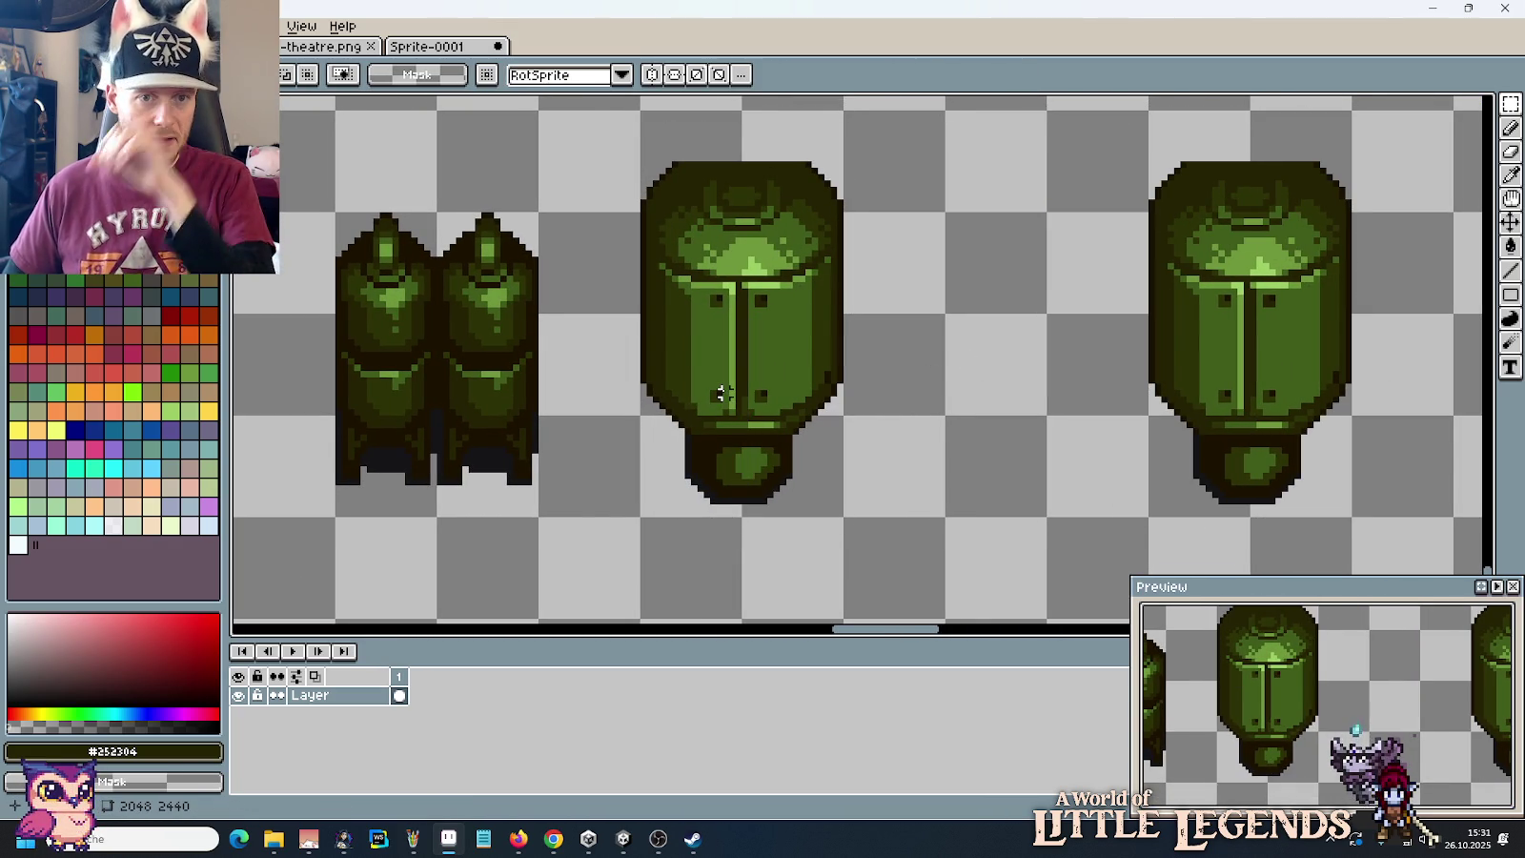
Step: Select and delete the bottom nozzle under the left barrel
{"action": "scroll", "coordinate": [705, 334], "scroll_direction": "up", "scroll_amount": 1}
{"action": "scroll", "coordinate": [705, 334], "scroll_direction": "up", "scroll_amount": 1}
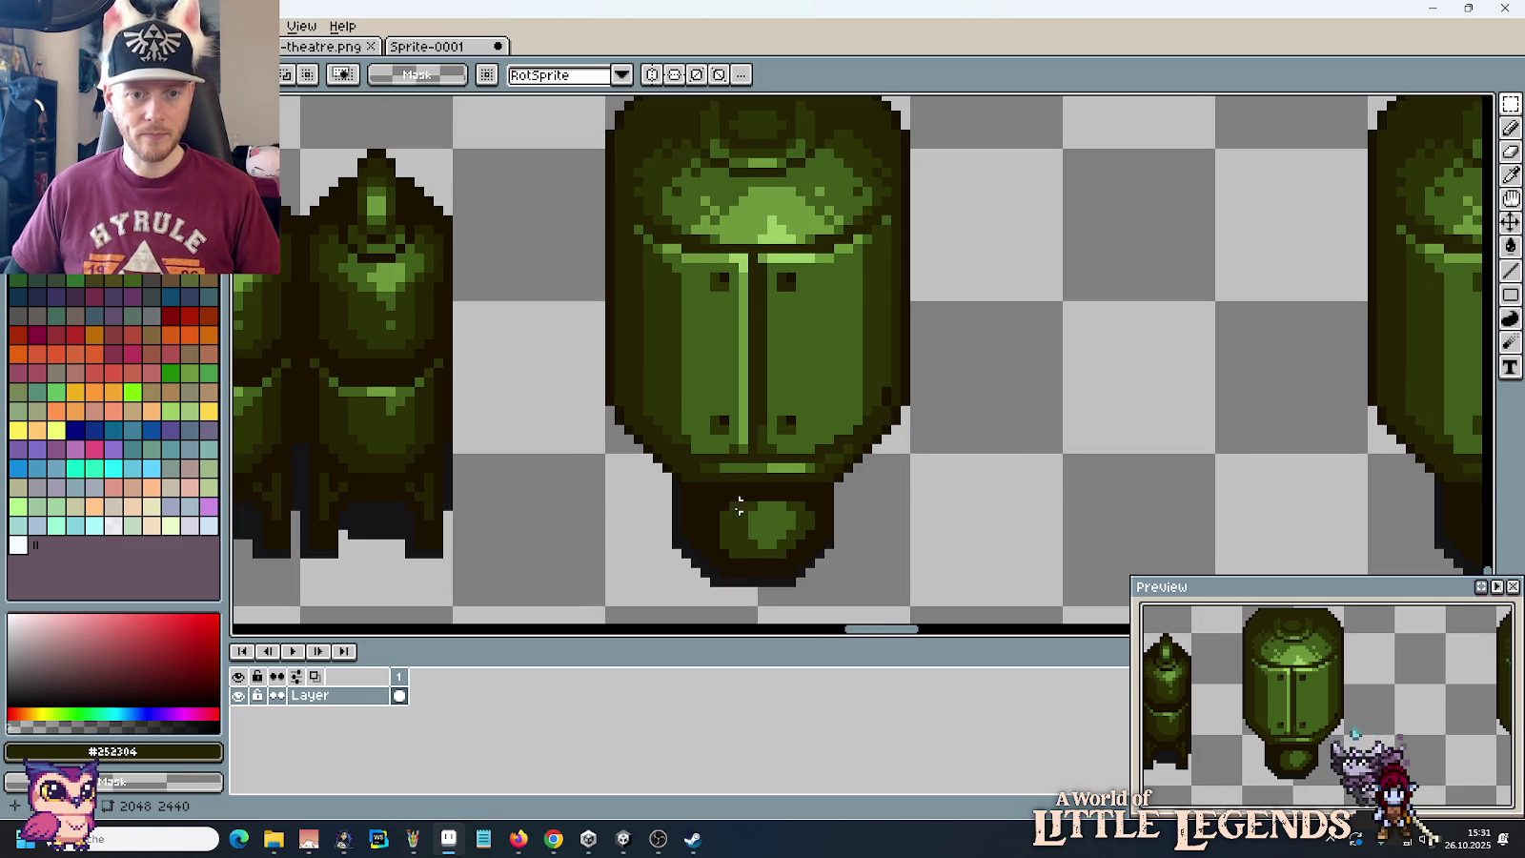
{"action": "left_click_drag", "start_coordinate": [635, 603], "coordinate": [907, 484]}
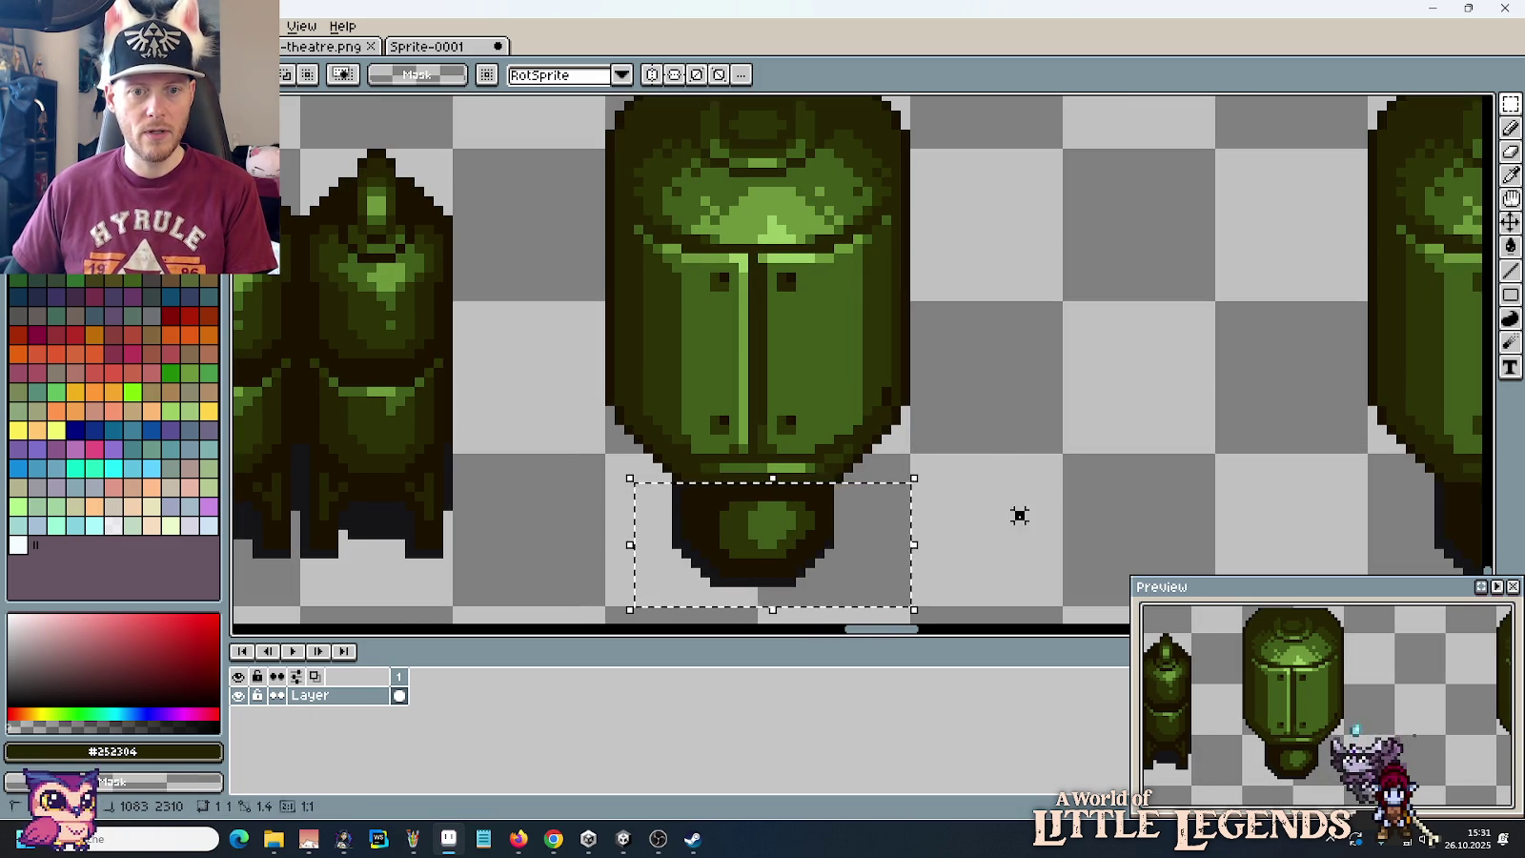
{"action": "key", "text": "Delete"}
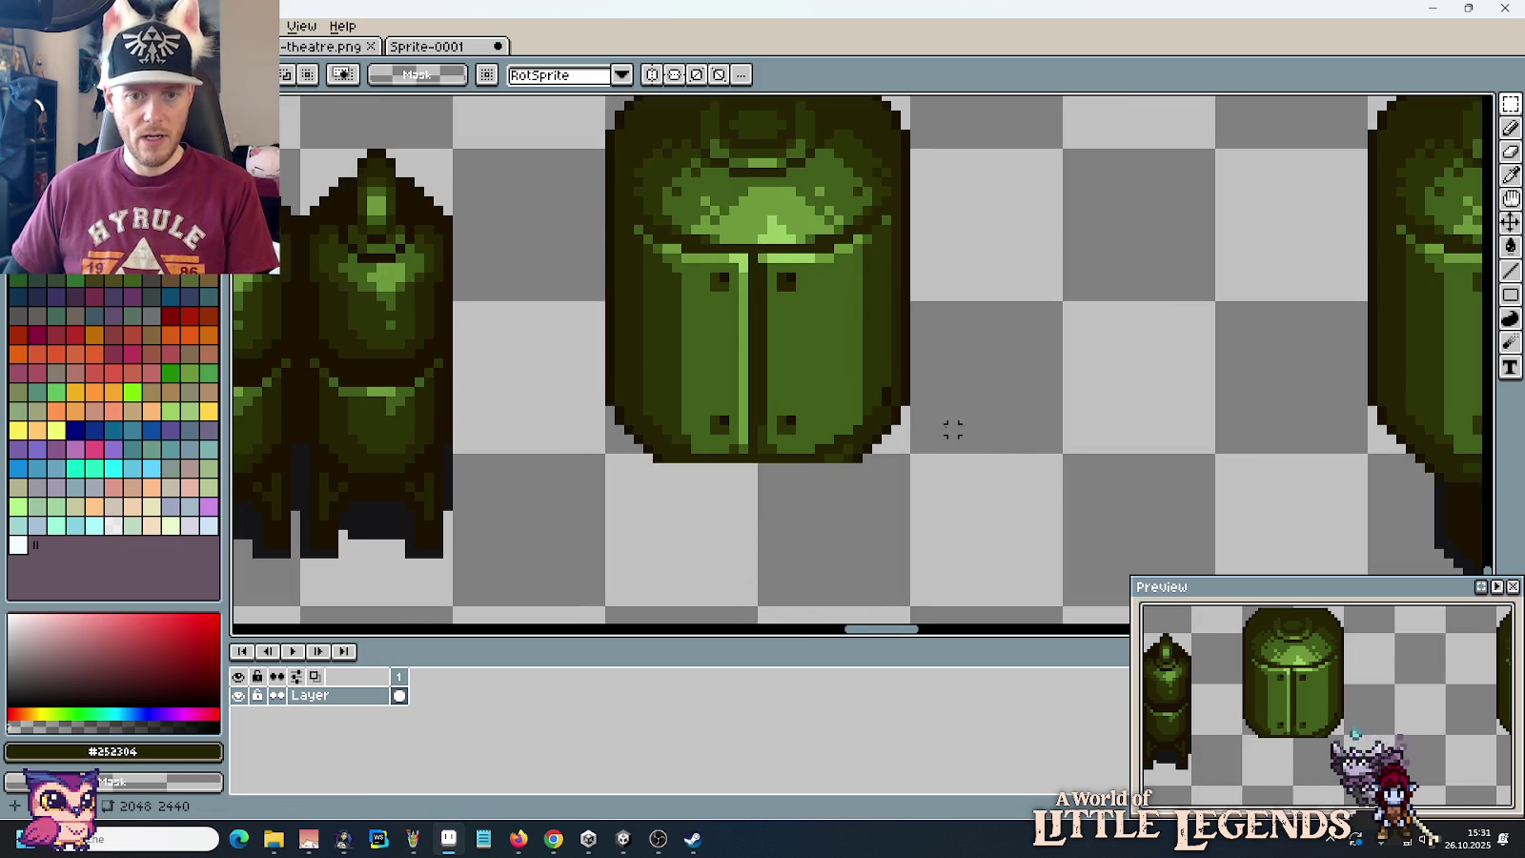
Step: Redraw the barrel's bottom edge pixels and dark outline into a rounded base, then select its lower part
{"action": "scroll", "coordinate": [892, 418], "scroll_direction": "up", "scroll_amount": 3}
{"action": "key", "text": "e"}
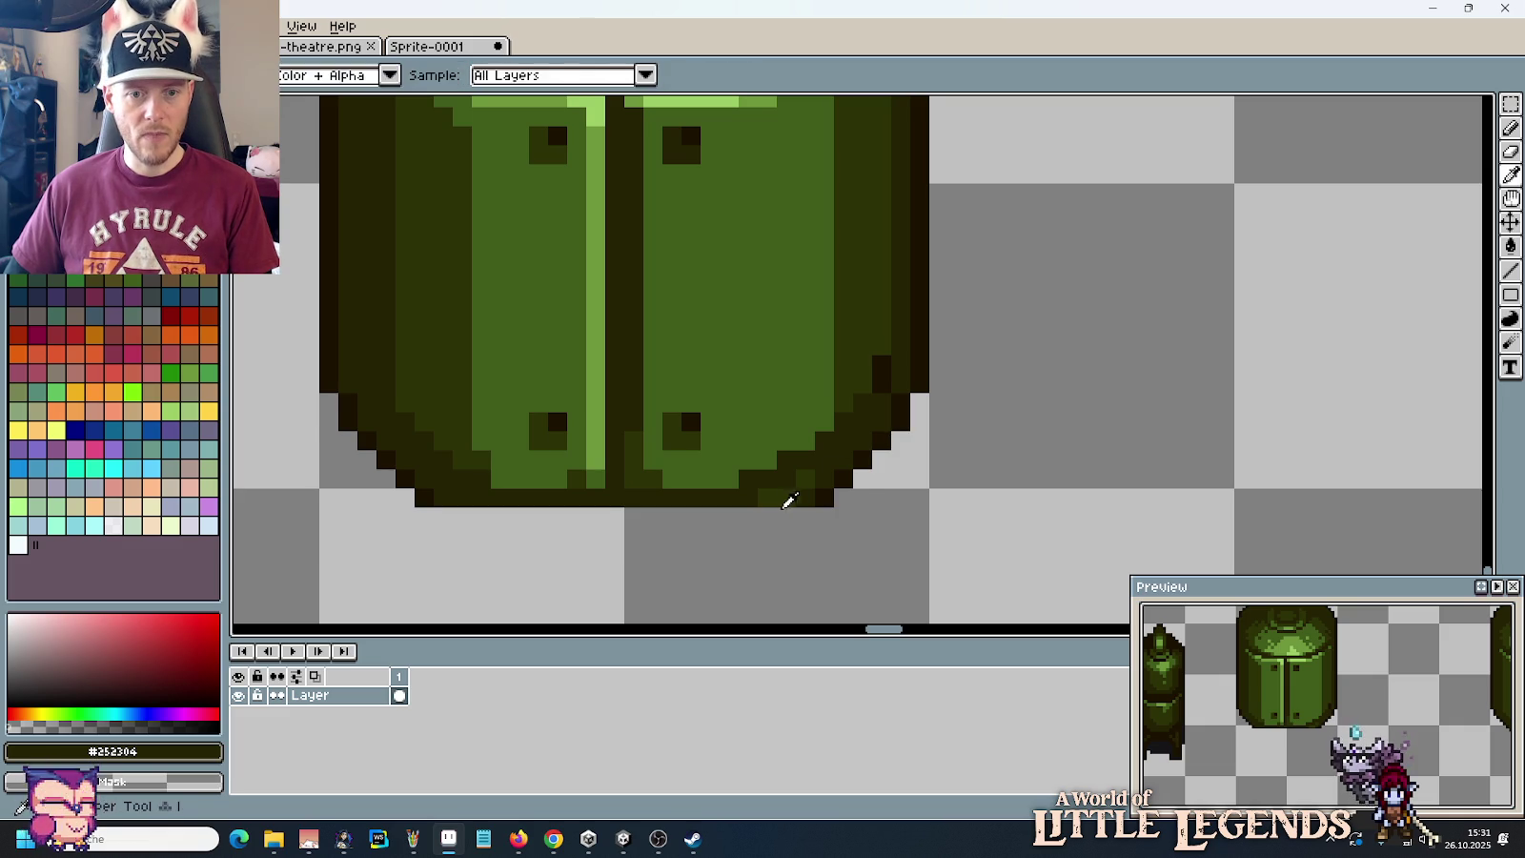
{"action": "mouse_move", "coordinate": [825, 498]}
{"action": "left_mouse_down"}
{"action": "mouse_move", "coordinate": [767, 497]}
{"action": "mouse_move", "coordinate": [858, 479]}
{"action": "mouse_move", "coordinate": [843, 460]}
{"action": "mouse_move", "coordinate": [901, 440]}
{"action": "mouse_move", "coordinate": [933, 378]}
{"action": "left_mouse_up"}
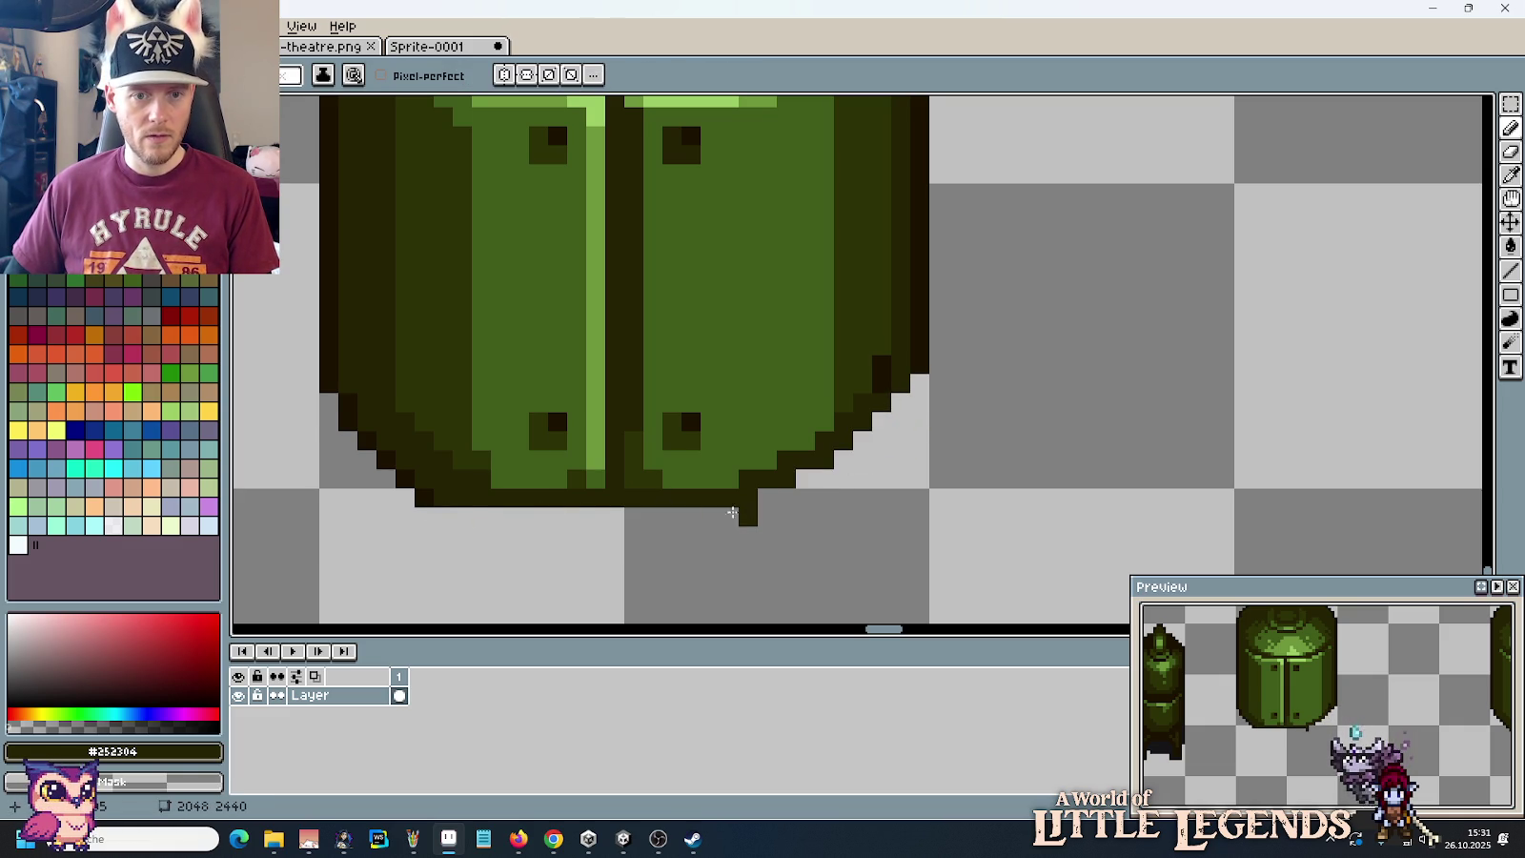
{"action": "mouse_move", "coordinate": [457, 502]}
{"action": "left_mouse_down"}
{"action": "mouse_move", "coordinate": [407, 495]}
{"action": "mouse_move", "coordinate": [367, 429]}
{"action": "mouse_move", "coordinate": [314, 414]}
{"action": "mouse_move", "coordinate": [330, 386]}
{"action": "left_mouse_up"}
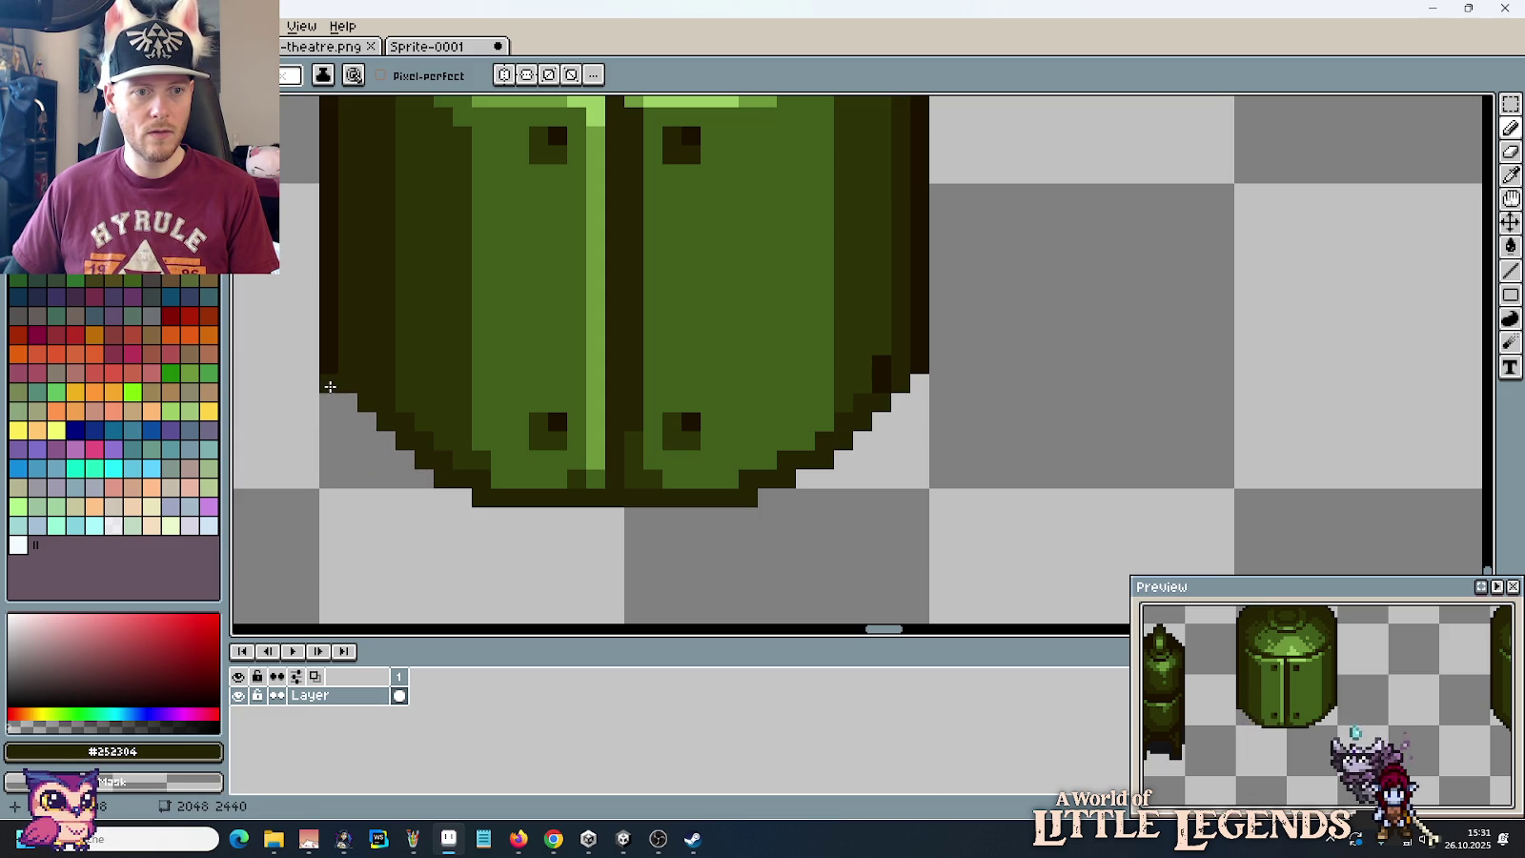
{"action": "scroll", "coordinate": [346, 474], "scroll_direction": "down", "scroll_amount": 3}
{"action": "scroll", "coordinate": [423, 452], "scroll_direction": "down", "scroll_amount": 1}
{"action": "scroll", "coordinate": [422, 453], "scroll_direction": "up", "scroll_amount": 2}
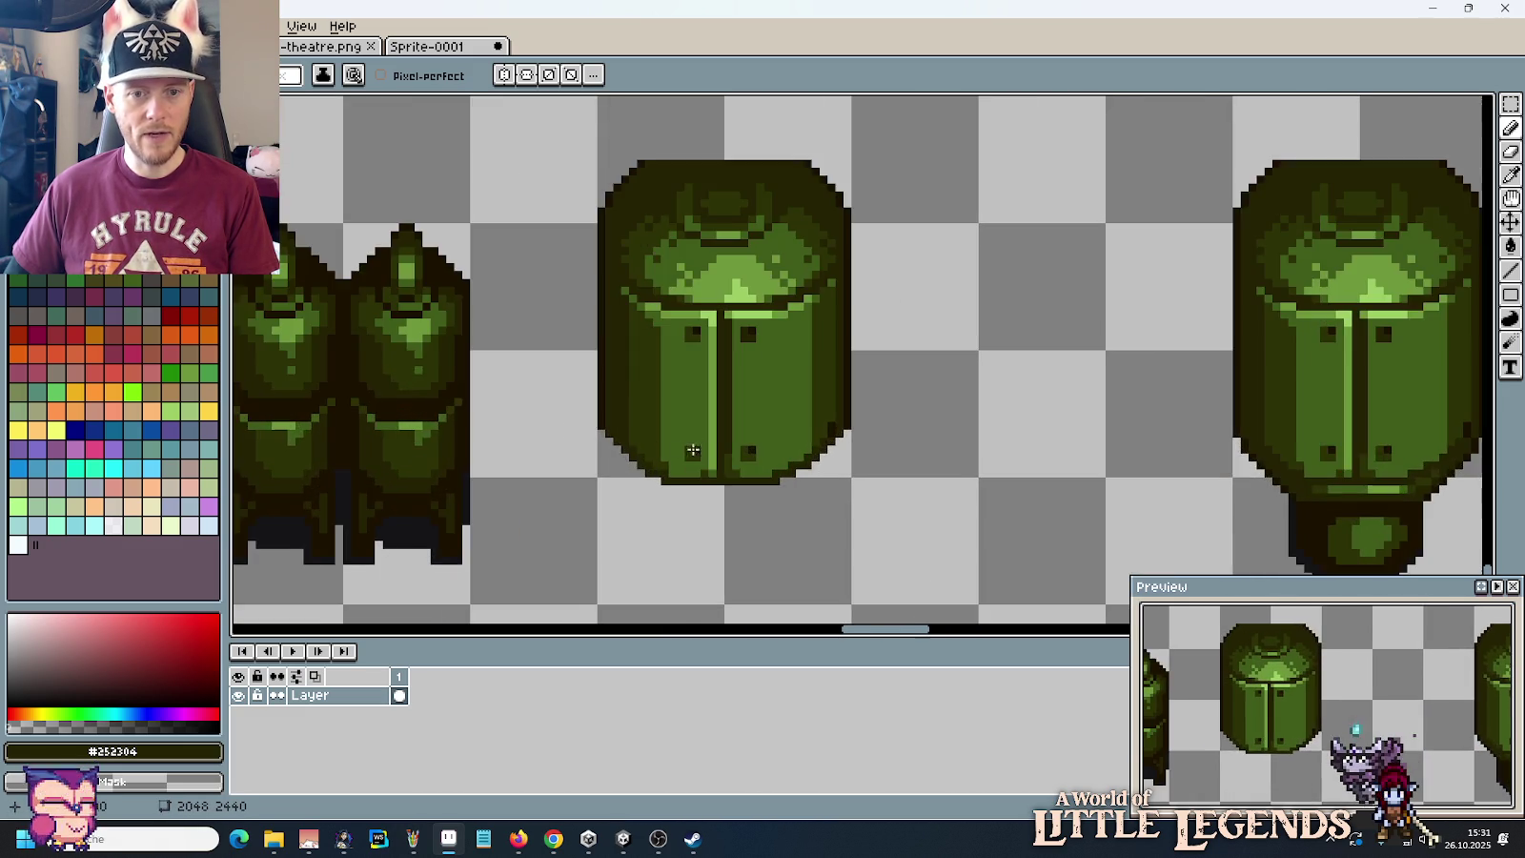
{"action": "scroll", "coordinate": [840, 418], "scroll_direction": "up", "scroll_amount": 1}
{"action": "key", "text": "m"}
{"action": "left_click_drag", "start_coordinate": [1066, 519], "coordinate": [757, 399]}
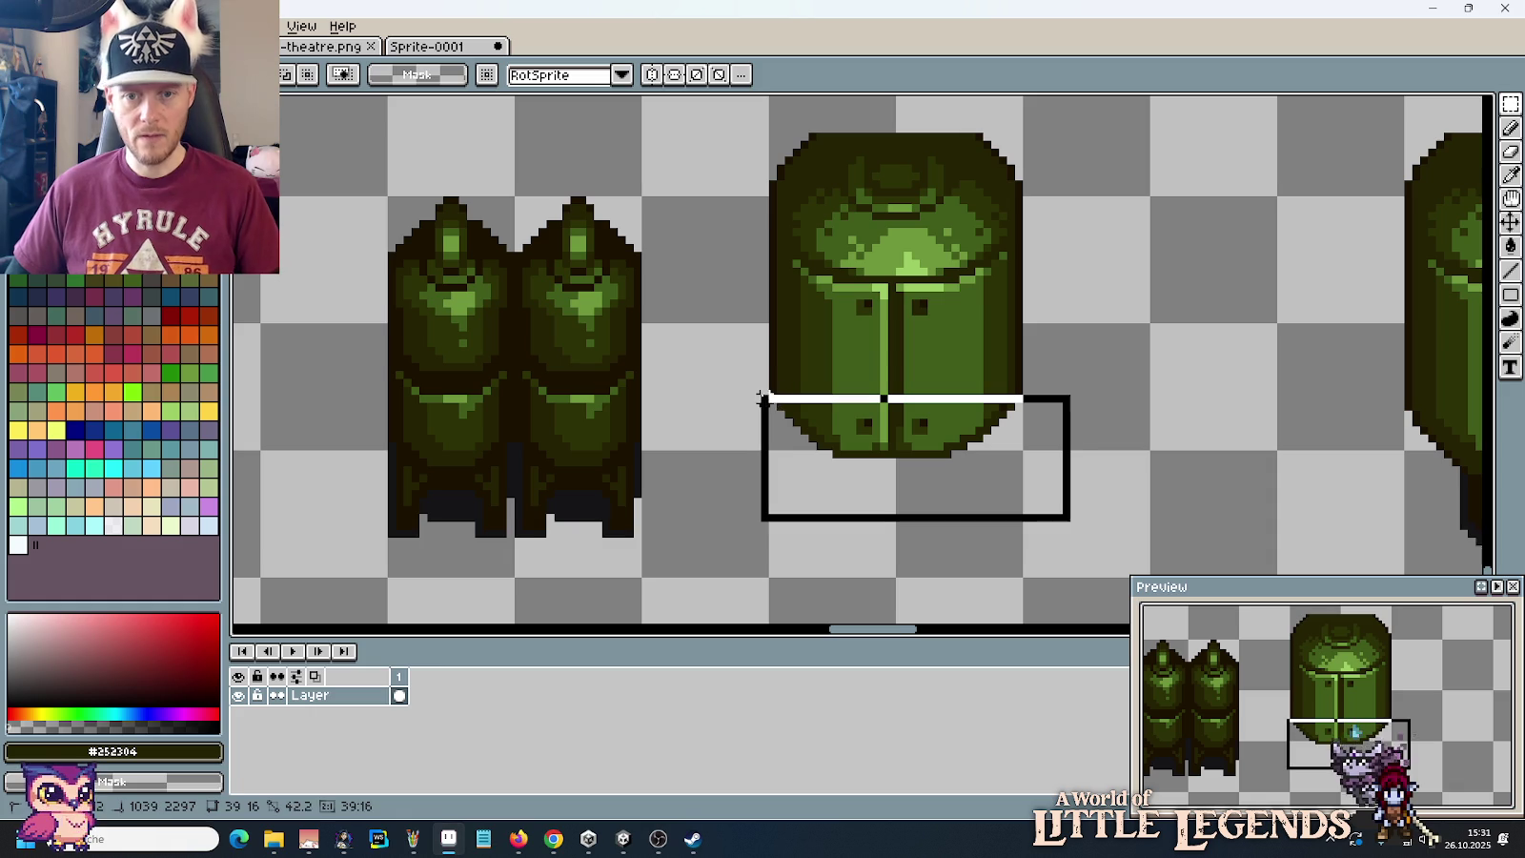
Step: Separate the barrel's lower part and delete its middle band
{"action": "mouse_move", "coordinate": [892, 452]}
{"action": "left_mouse_down"}
{"action": "mouse_move", "coordinate": [896, 364]}
{"action": "mouse_move", "coordinate": [892, 483]}
{"action": "left_mouse_up"}
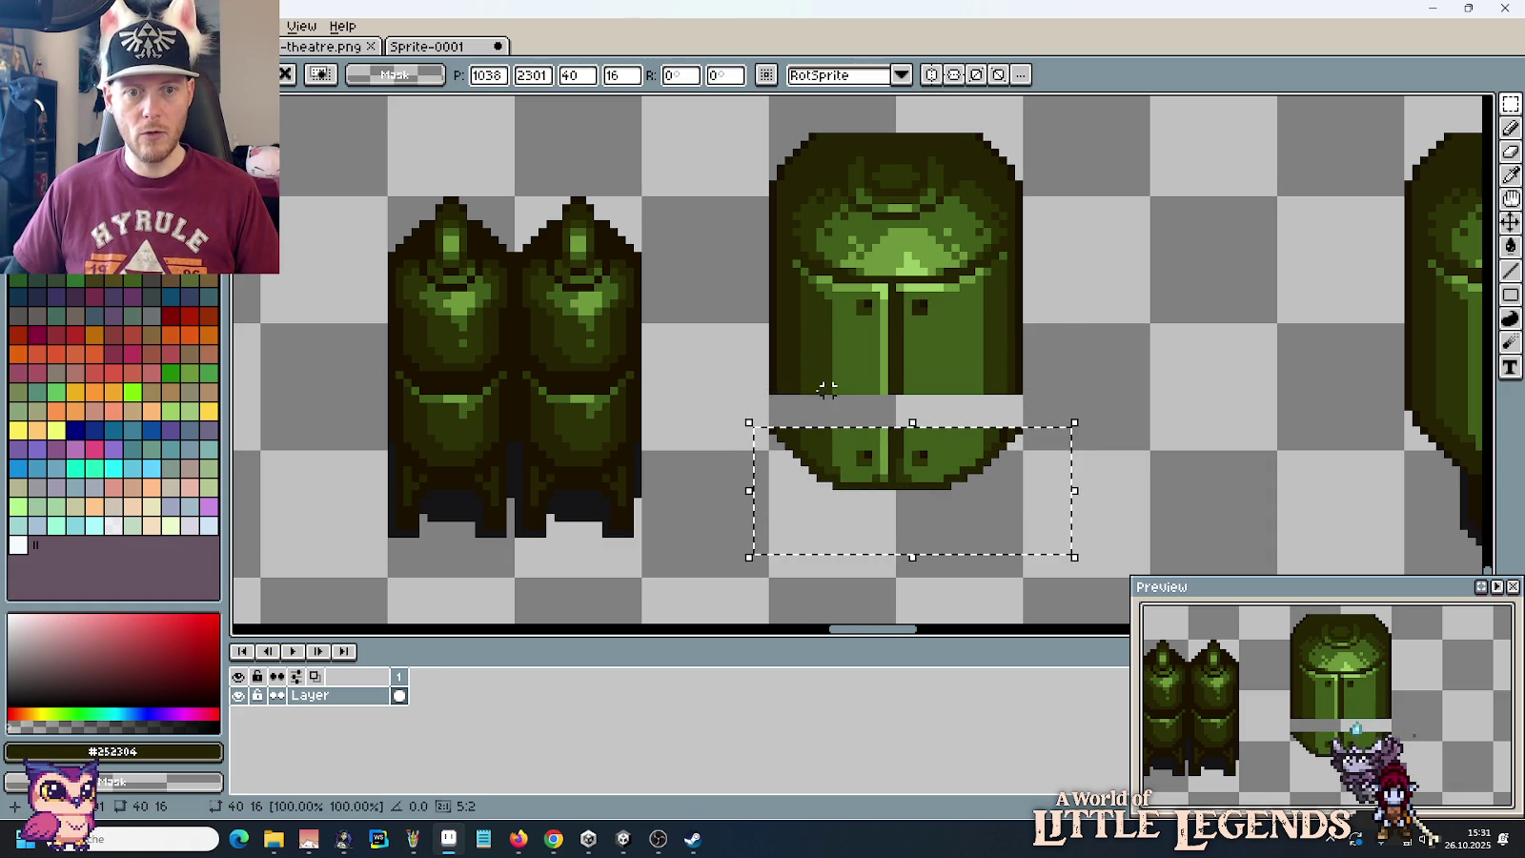
{"action": "left_click", "coordinate": [750, 393]}
{"action": "left_click_drag", "start_coordinate": [740, 398], "coordinate": [1066, 303]}
{"action": "key", "text": "Delete"}
{"action": "left_click_drag", "start_coordinate": [739, 518], "coordinate": [1059, 375]}
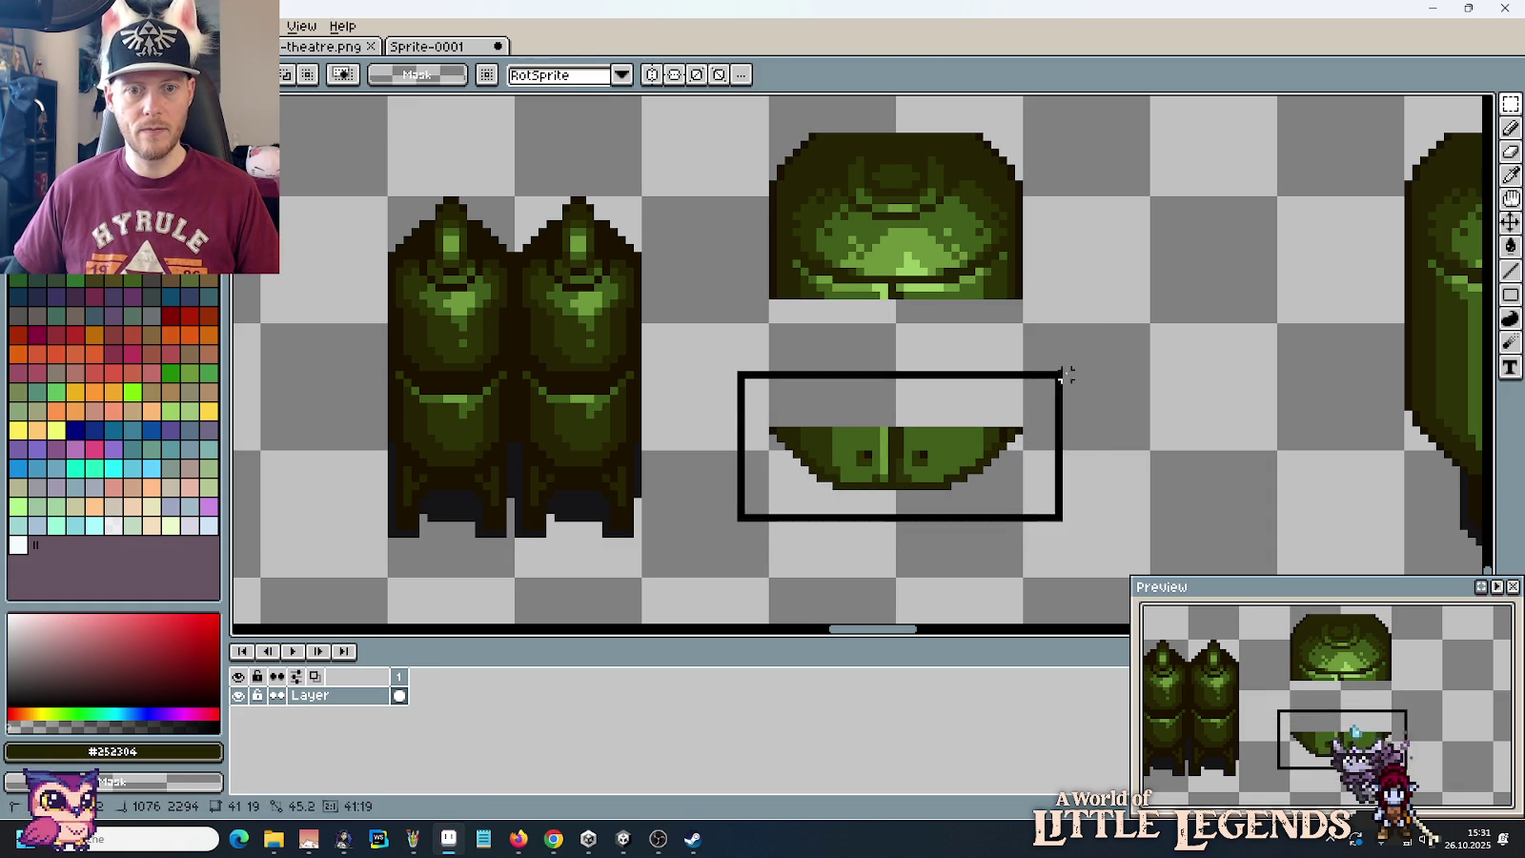
{"action": "left_click", "coordinate": [1174, 422]}
Step: Trim the lower piece's top rows and move it up to join the barrel's top
{"action": "left_click_drag", "start_coordinate": [977, 443], "coordinate": [801, 391]}
{"action": "key", "text": "Delete"}
{"action": "mouse_move", "coordinate": [702, 399]}
{"action": "left_mouse_down"}
{"action": "mouse_move", "coordinate": [1066, 539]}
{"action": "mouse_move", "coordinate": [1015, 372]}
{"action": "left_mouse_up"}
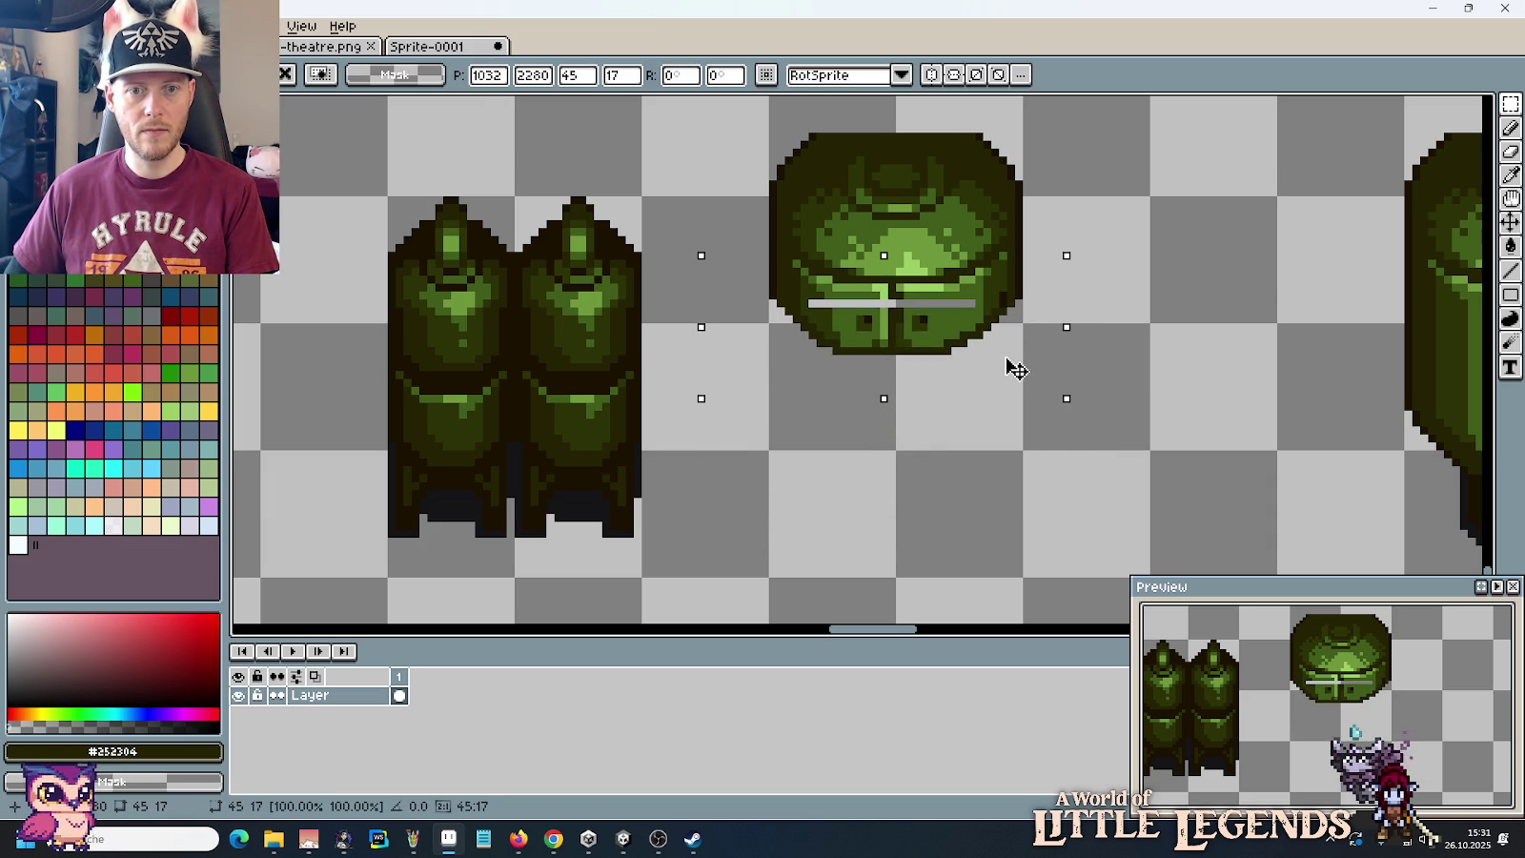
{"action": "left_click", "coordinate": [1126, 354]}
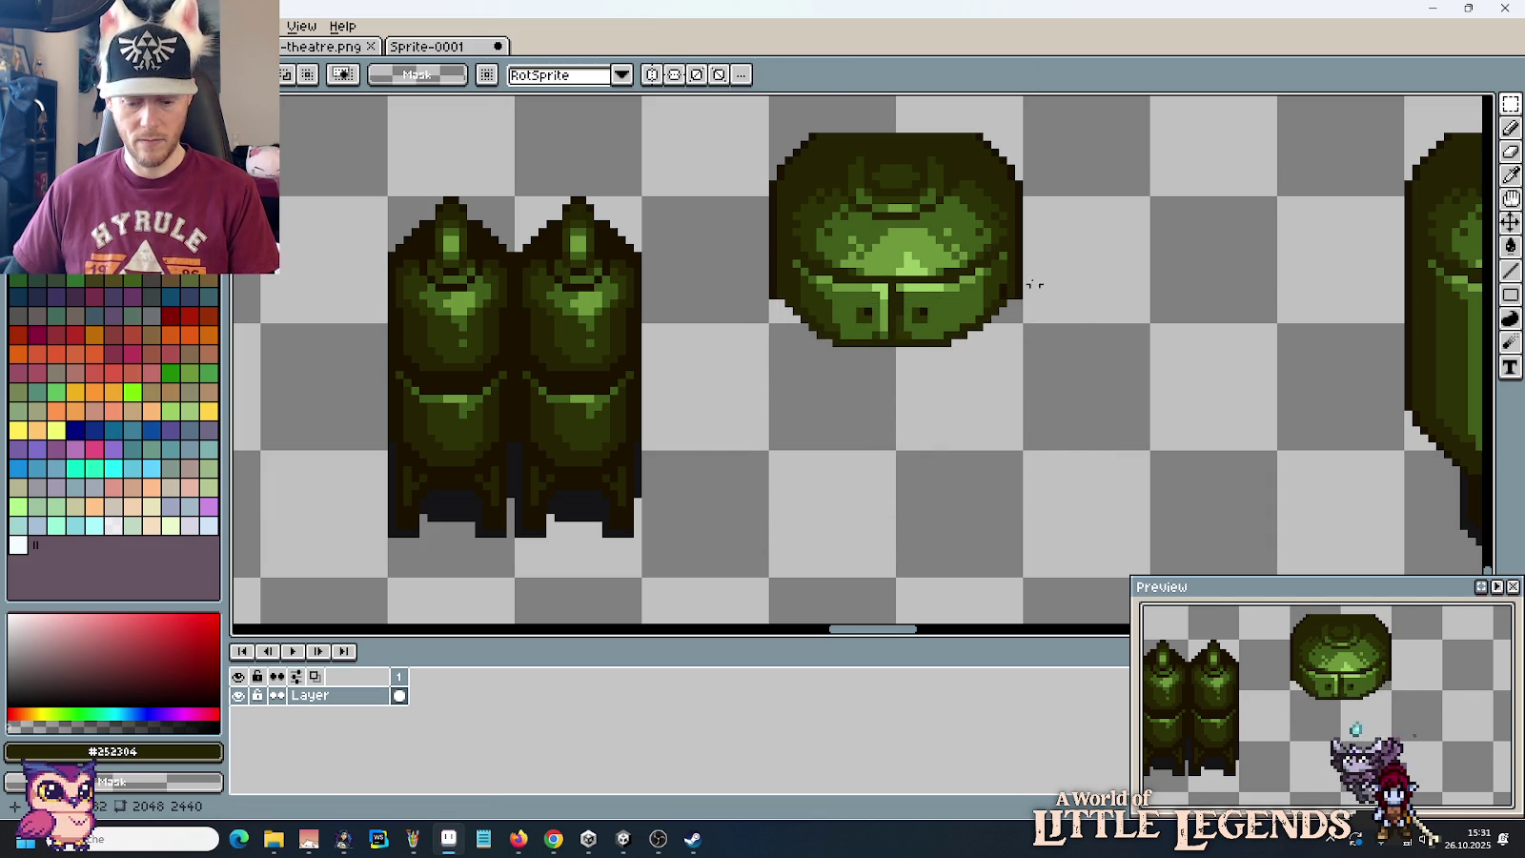
{"action": "scroll", "coordinate": [982, 291], "scroll_direction": "up", "scroll_amount": 2}
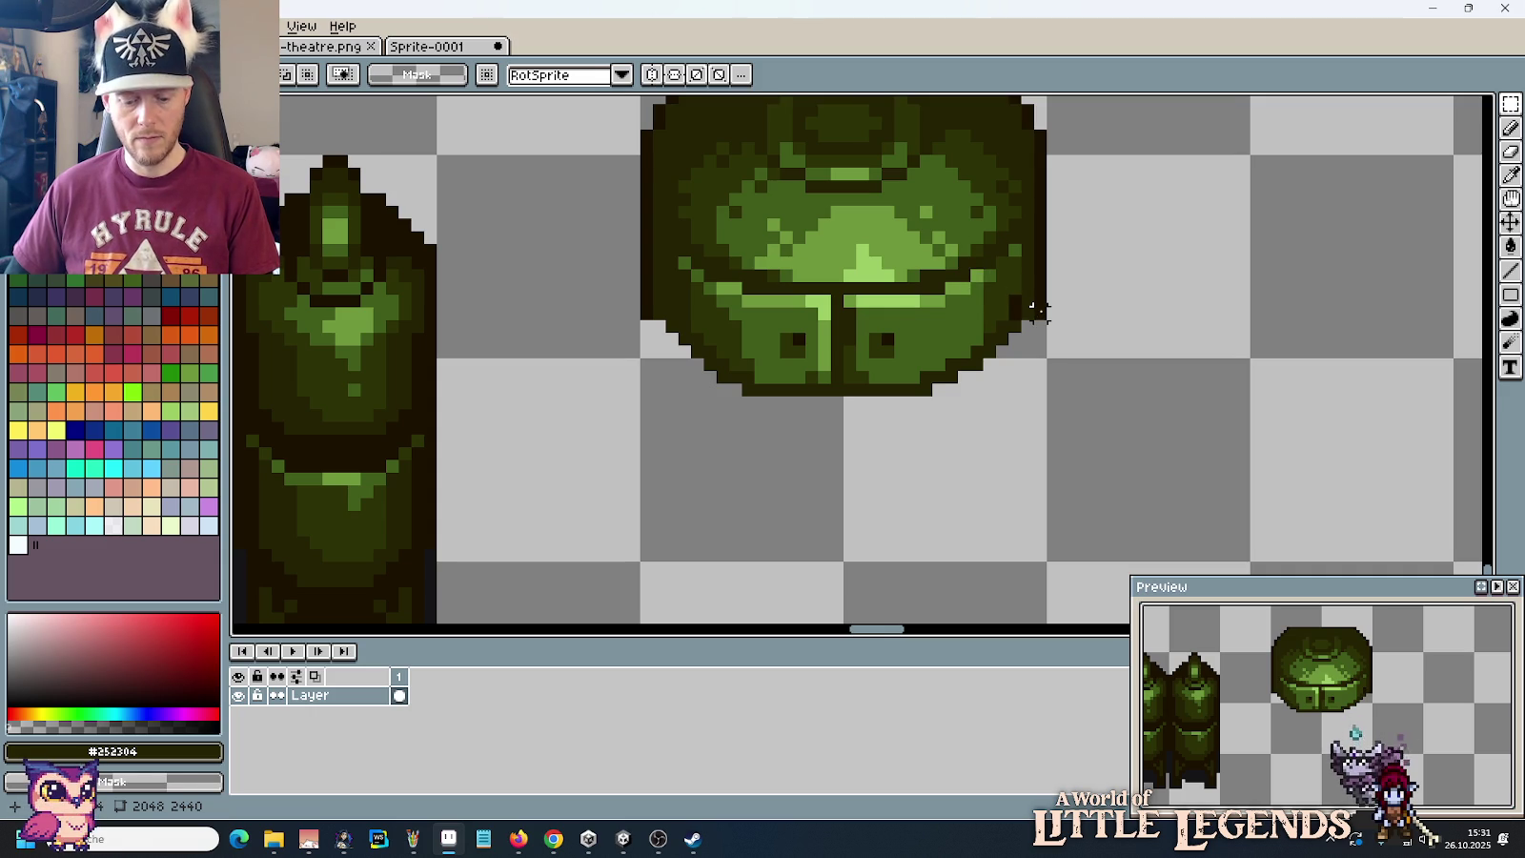
{"action": "key", "text": "b"}
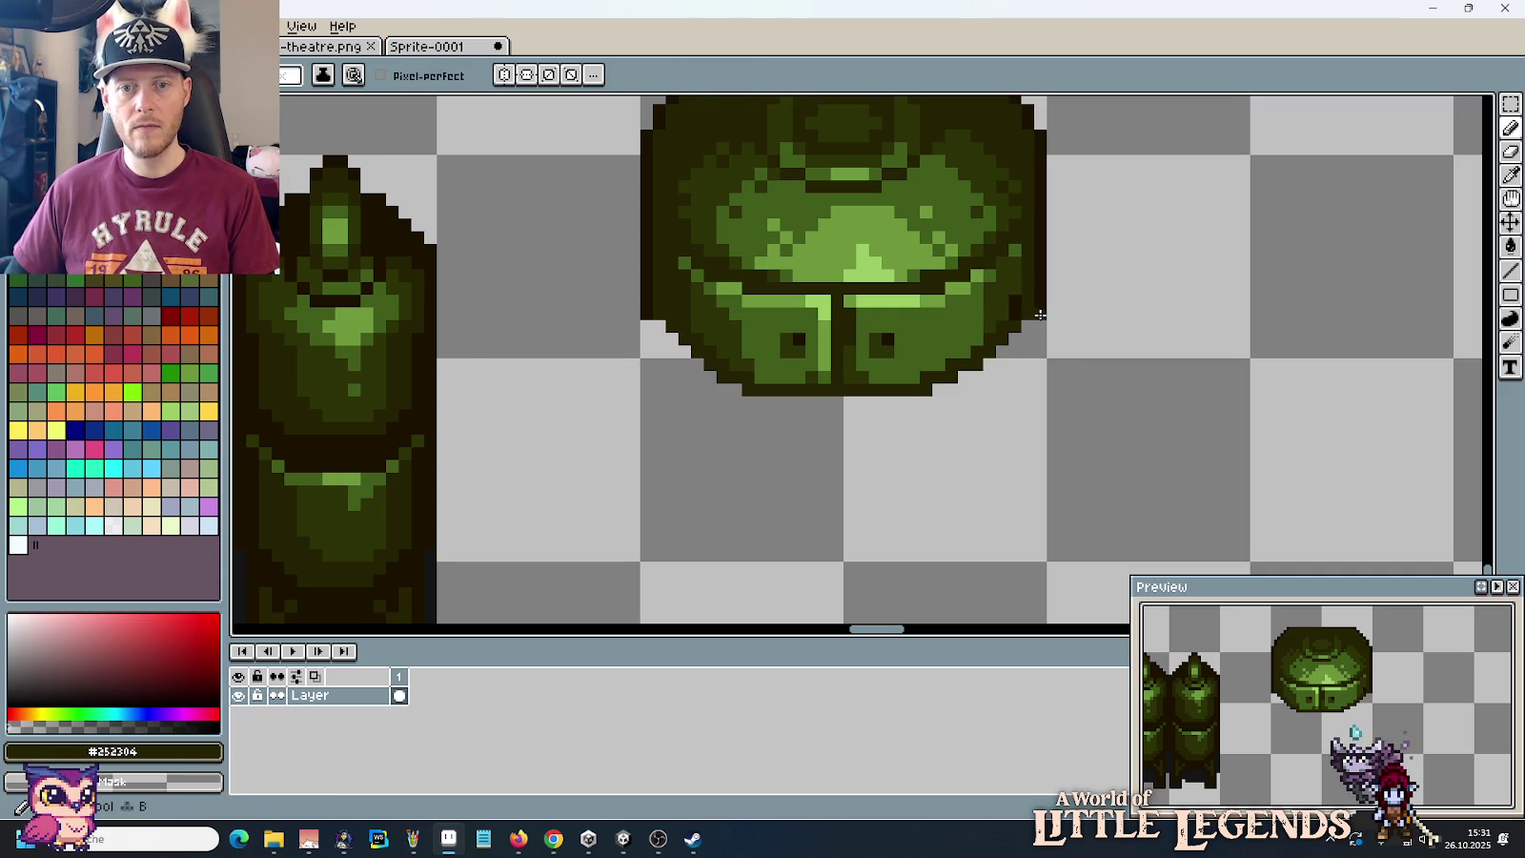
{"action": "scroll", "coordinate": [647, 315], "scroll_direction": "down", "scroll_amount": 2}
{"action": "scroll", "coordinate": [691, 425], "scroll_direction": "down", "scroll_amount": 1}
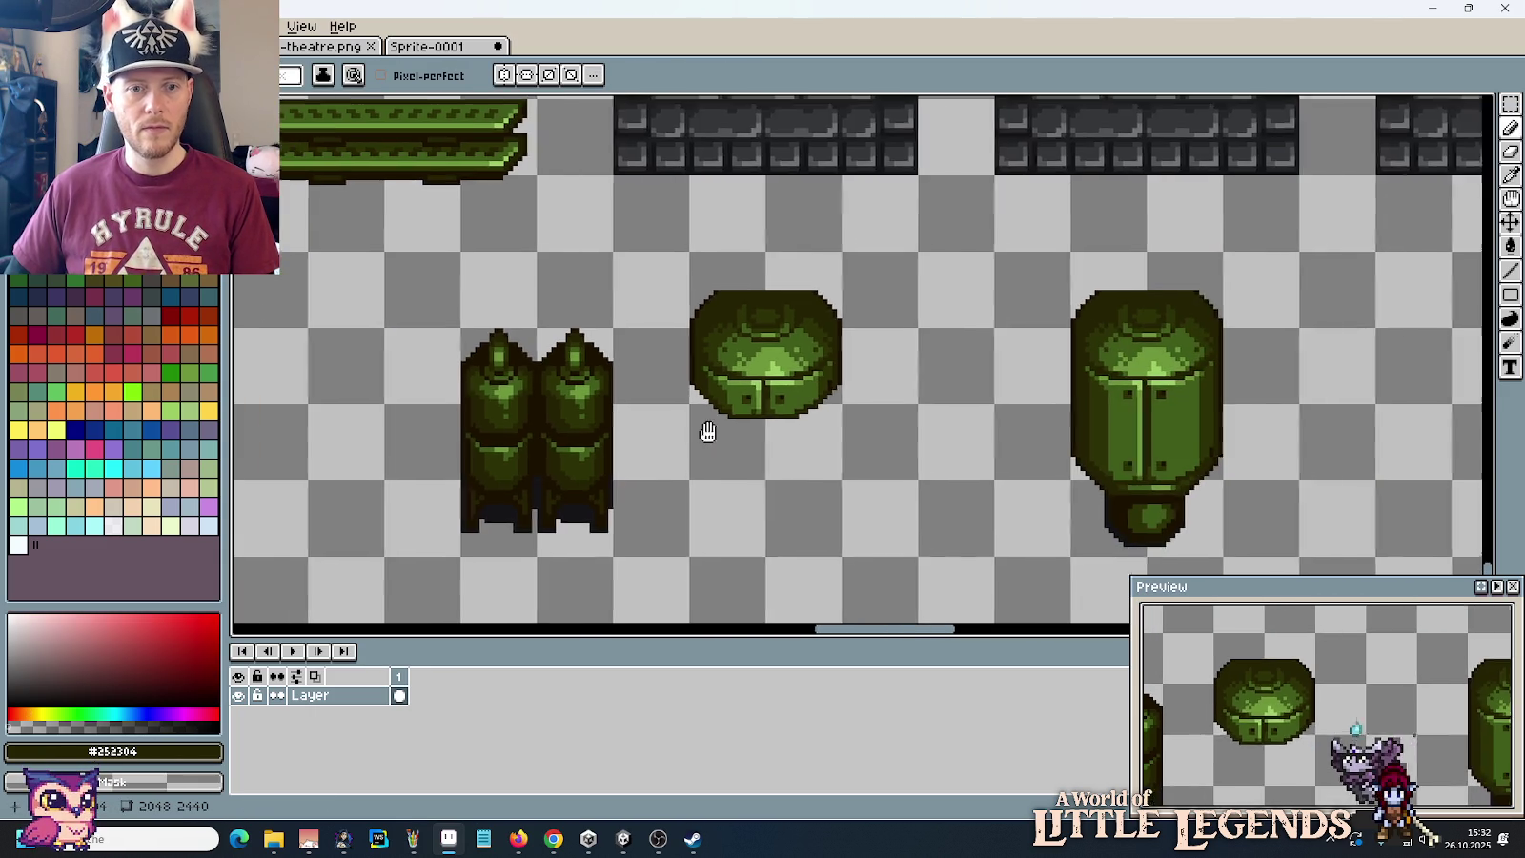
{"action": "left_click_drag", "start_coordinate": [708, 432], "coordinate": [895, 431]}
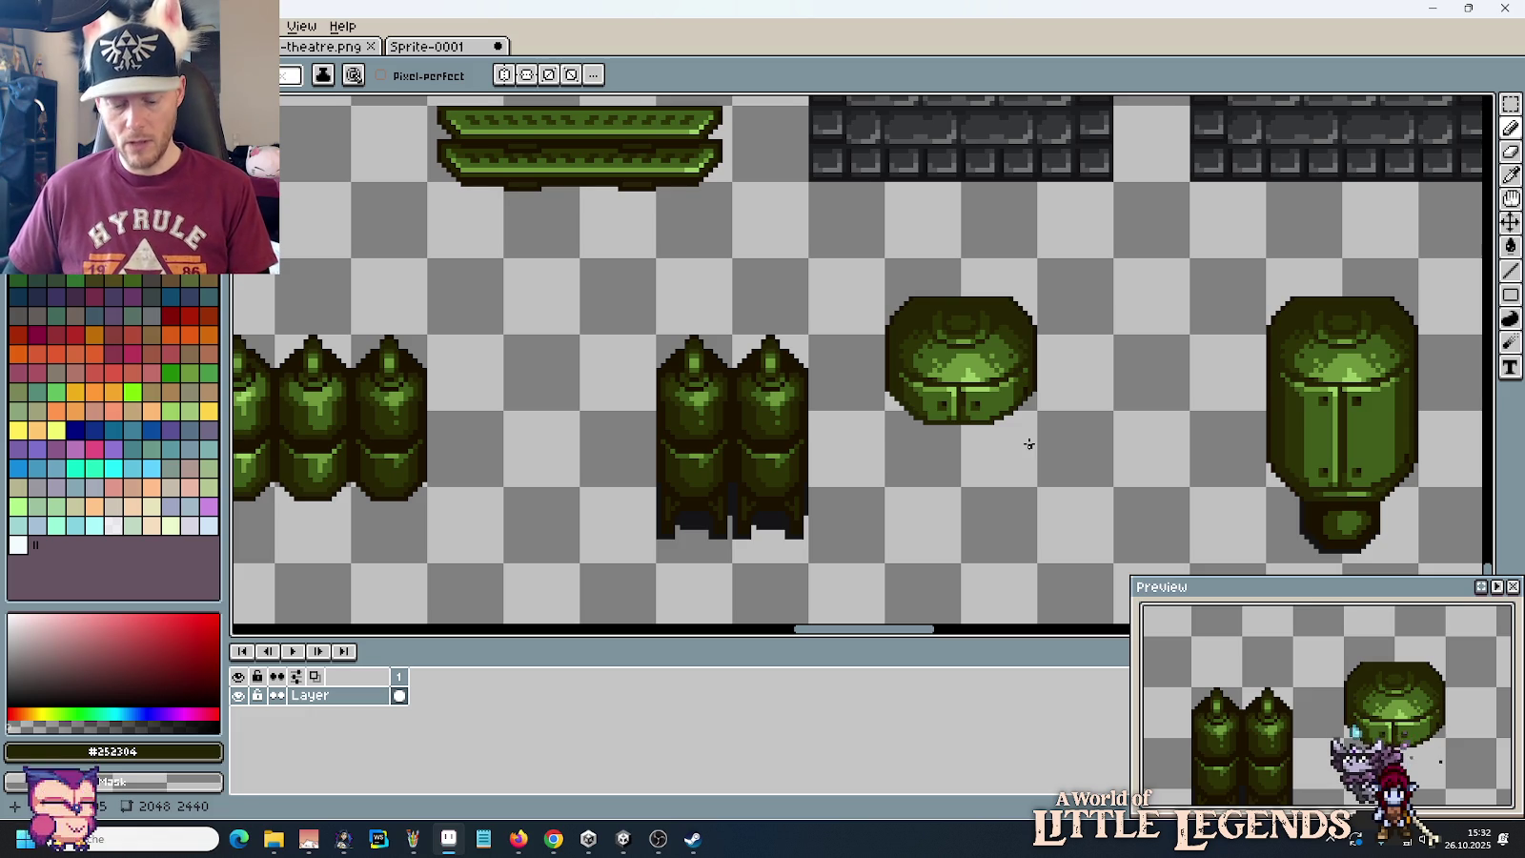
{"action": "key", "text": "m"}
{"action": "mouse_move", "coordinate": [886, 261]}
{"action": "left_mouse_down"}
{"action": "mouse_move", "coordinate": [1024, 437]}
{"action": "mouse_move", "coordinate": [783, 454]}
{"action": "left_mouse_up"}
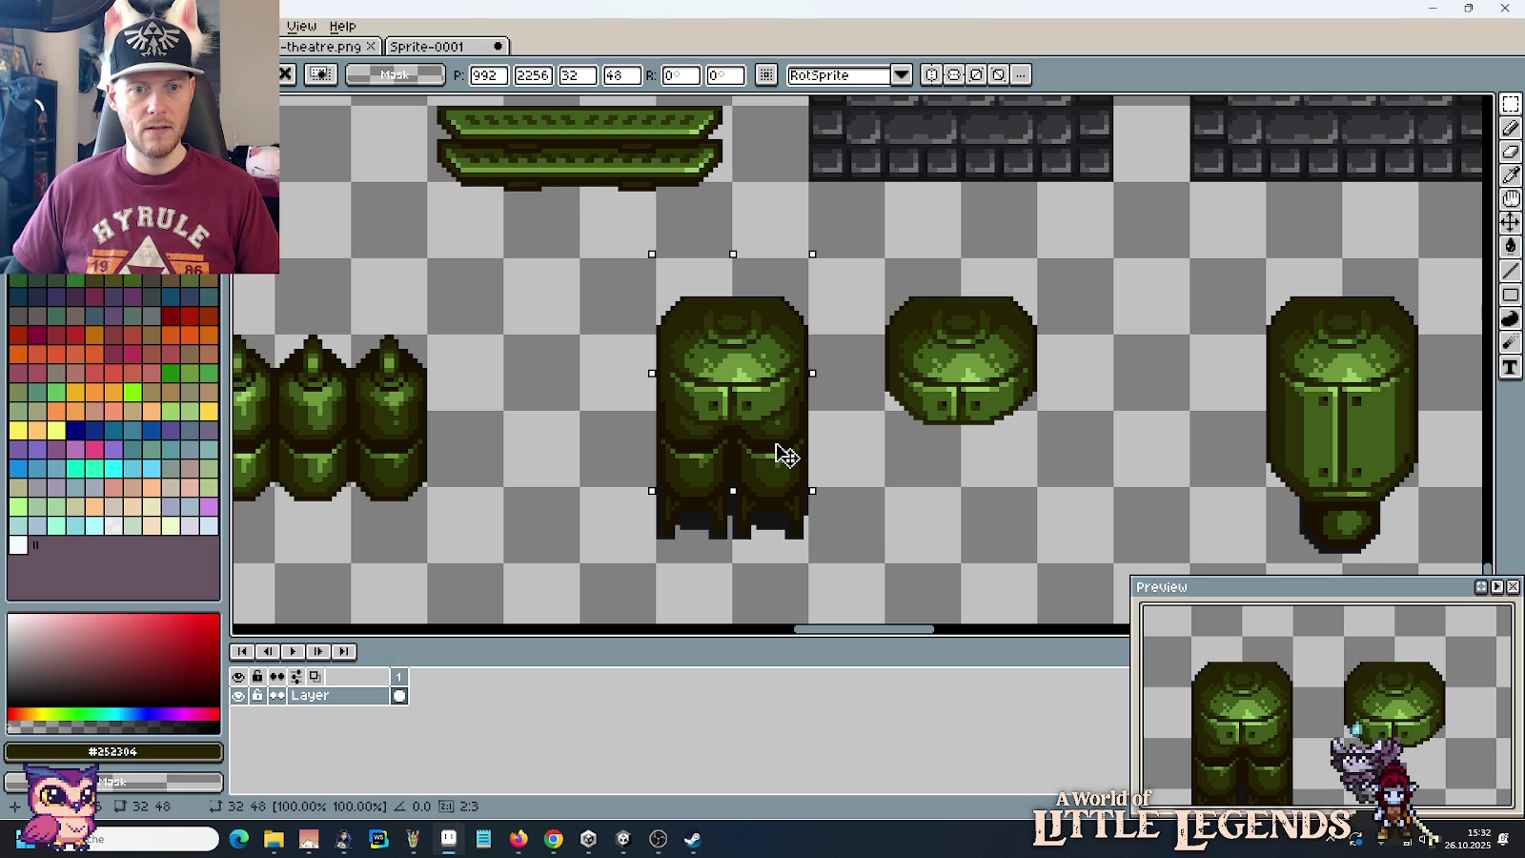
{"action": "scroll", "coordinate": [842, 458], "scroll_direction": "down", "scroll_amount": 1}
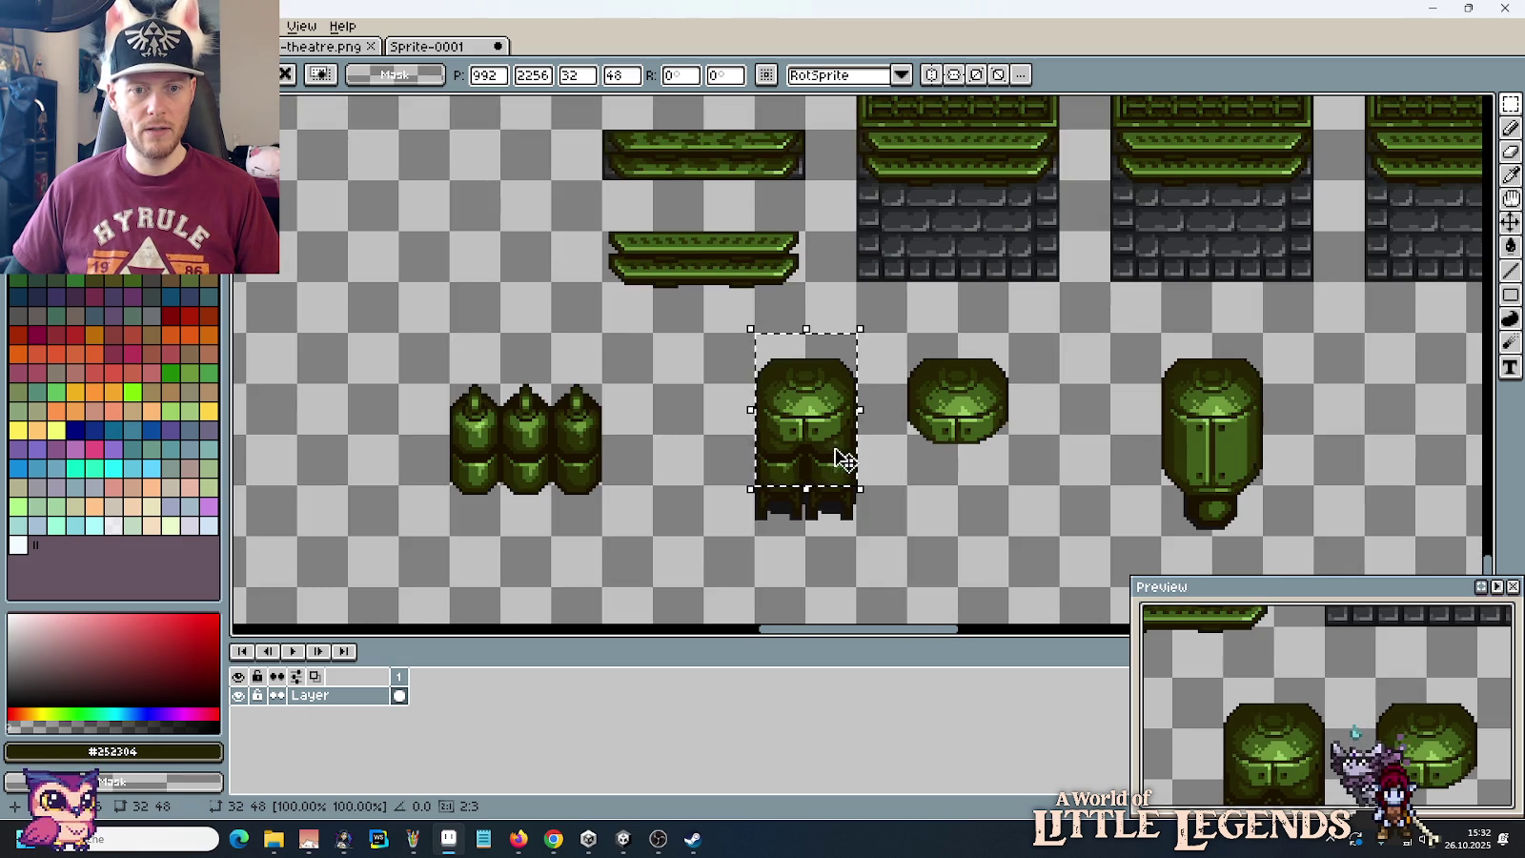
{"action": "left_click_drag", "start_coordinate": [832, 464], "coordinate": [832, 459]}
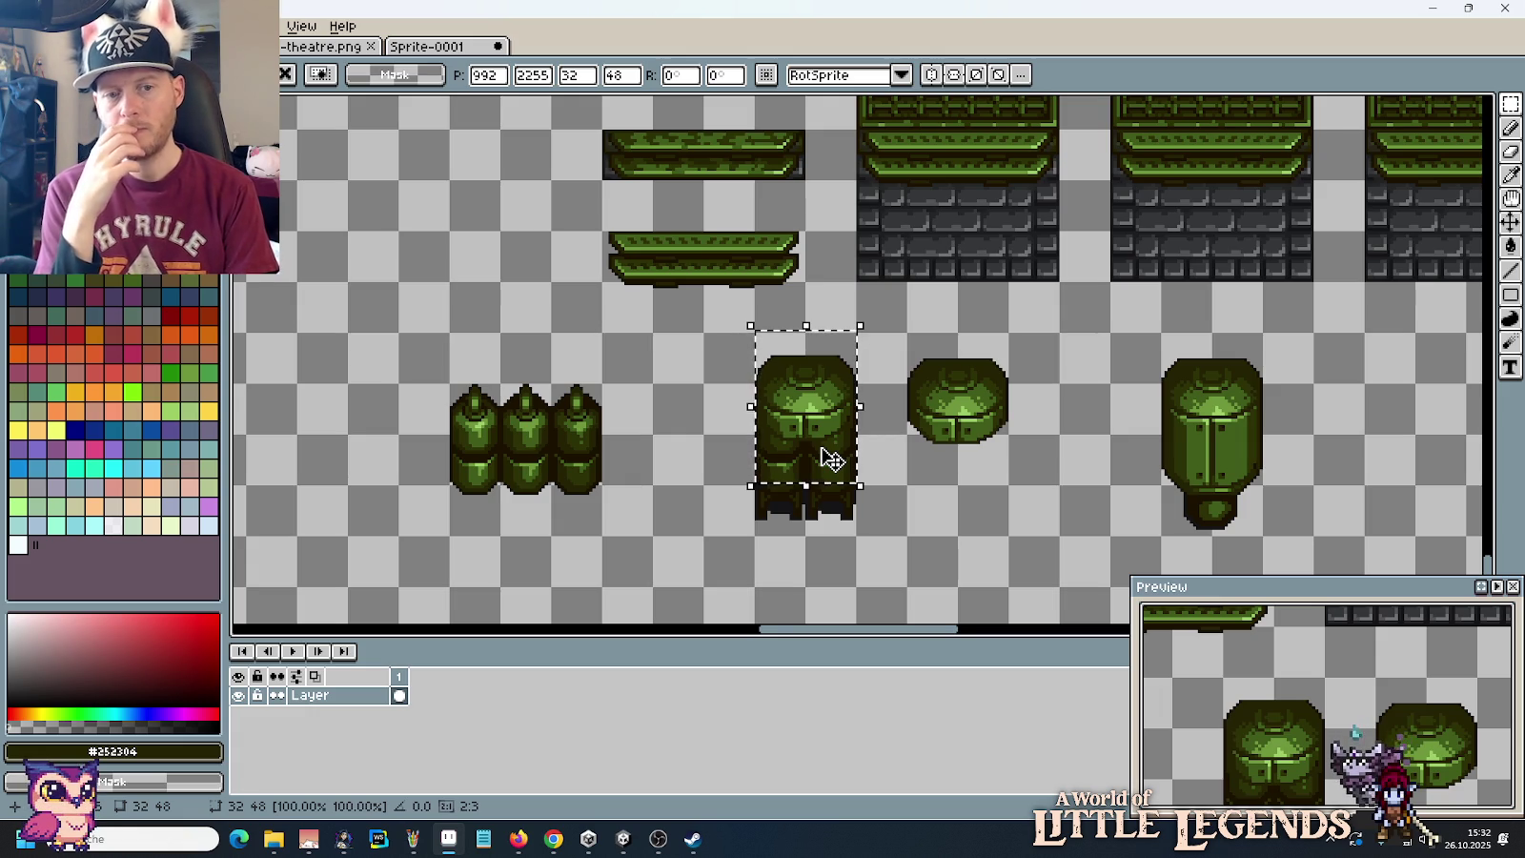
{"action": "key", "text": "ctrl+d"}
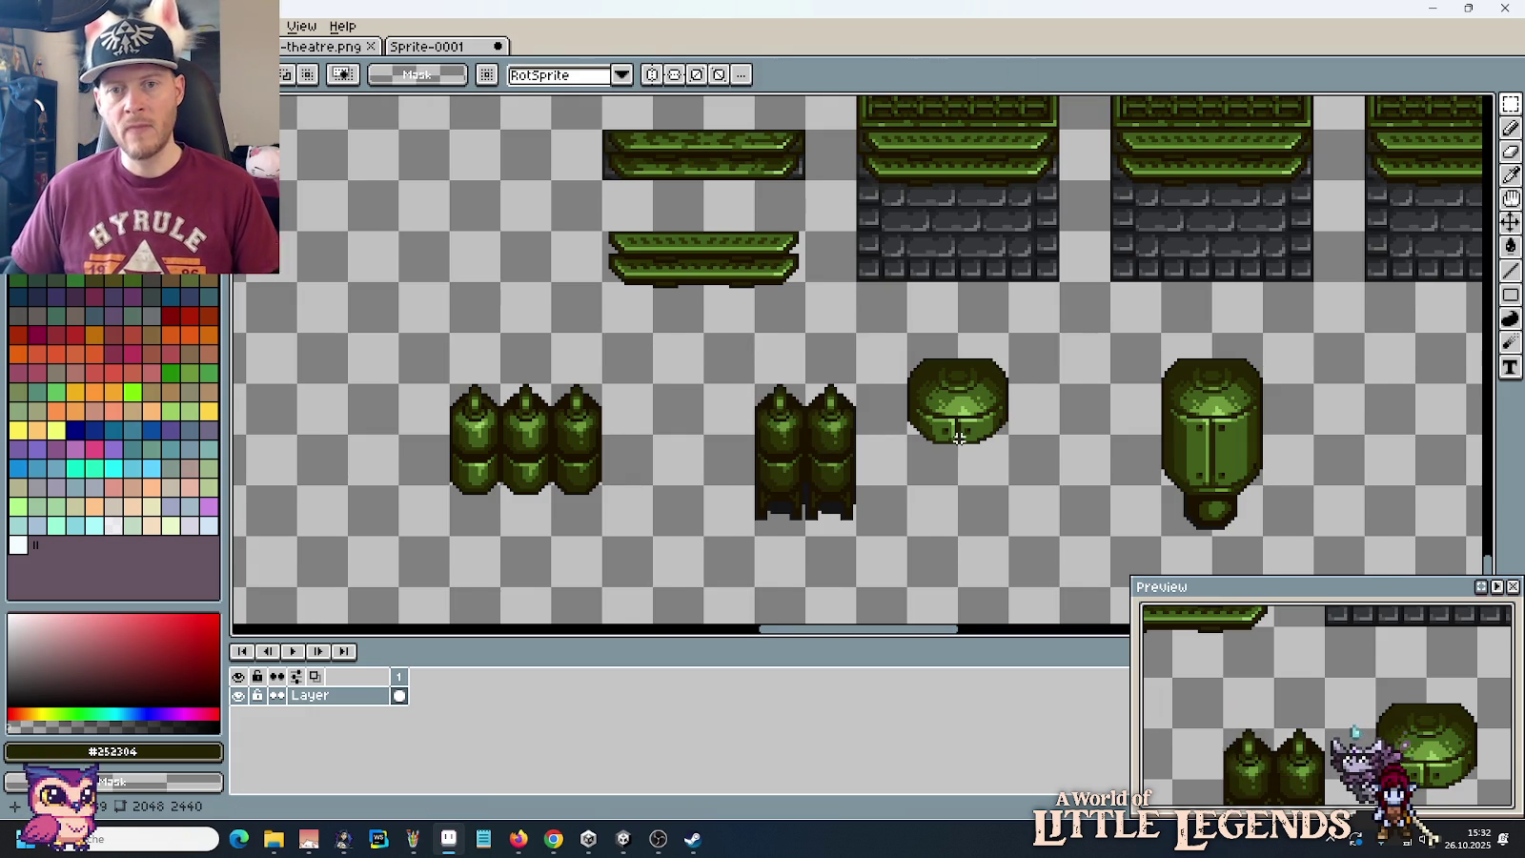
{"action": "scroll", "coordinate": [1040, 332], "scroll_direction": "down", "scroll_amount": 2}
{"action": "scroll", "coordinate": [1041, 333], "scroll_direction": "right", "scroll_amount": 10}
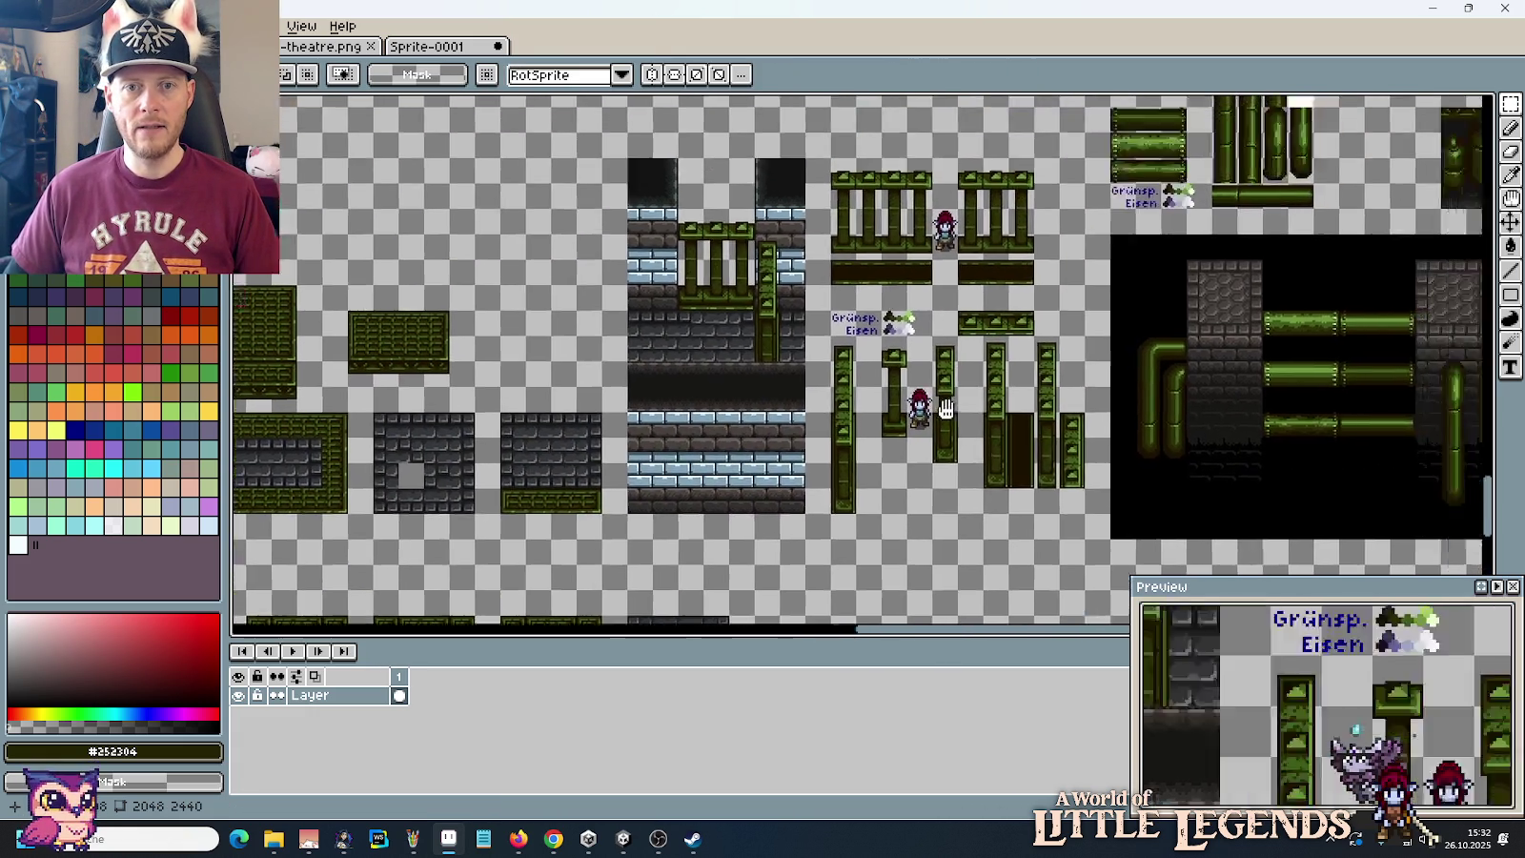
Step: Select the curved green pipe tiles together with the neighbouring pipe column
{"action": "scroll", "coordinate": [808, 460], "scroll_direction": "up", "scroll_amount": 3}
{"action": "scroll", "coordinate": [949, 364], "scroll_direction": "up", "scroll_amount": 2}
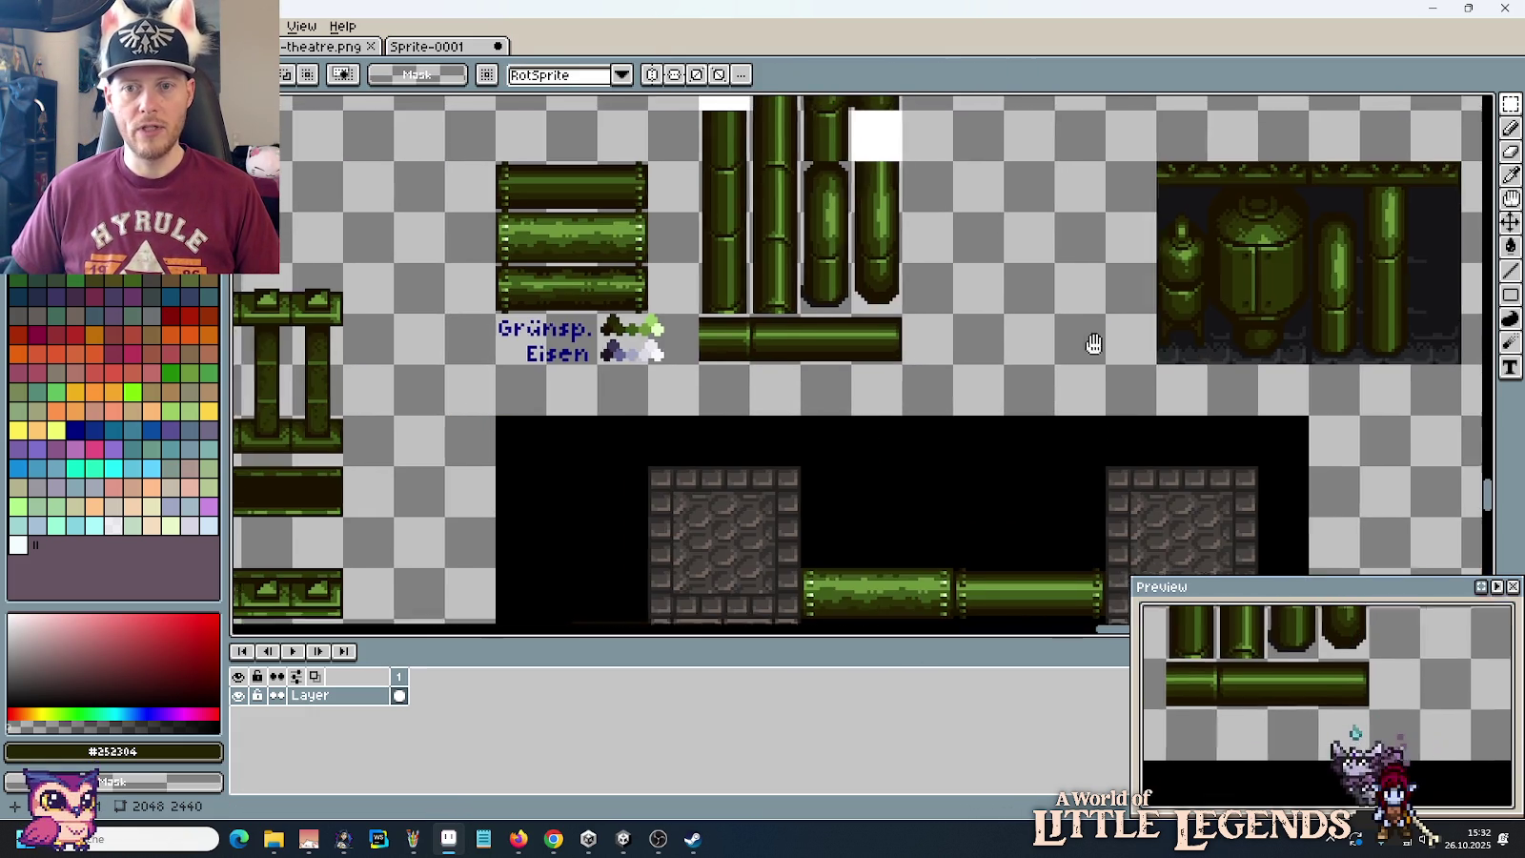
{"action": "scroll", "coordinate": [1048, 348], "scroll_direction": "right", "scroll_amount": 2}
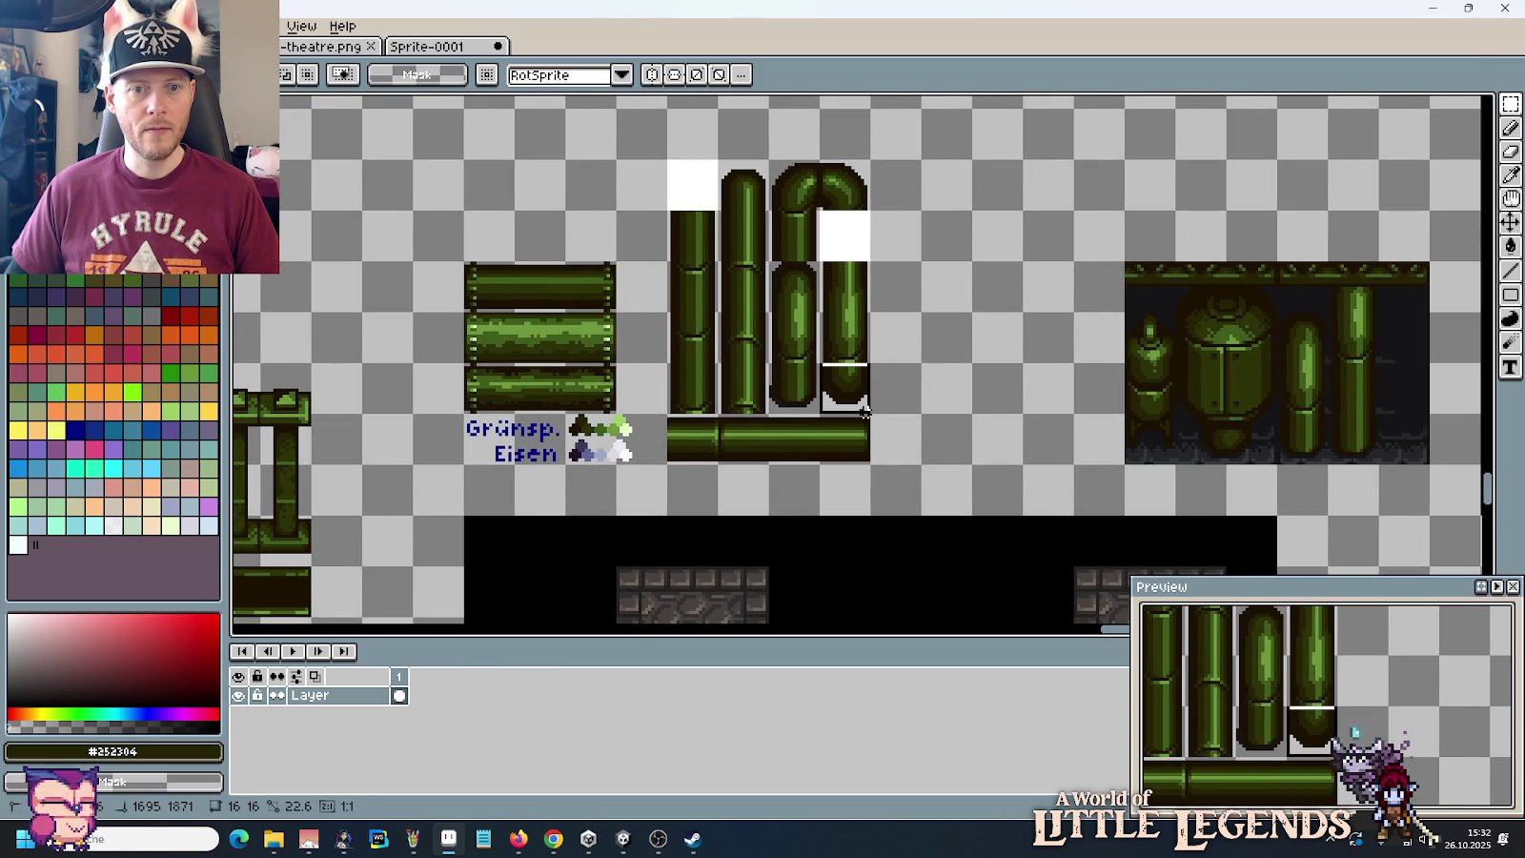
{"action": "left_click_drag", "start_coordinate": [874, 417], "coordinate": [764, 156]}
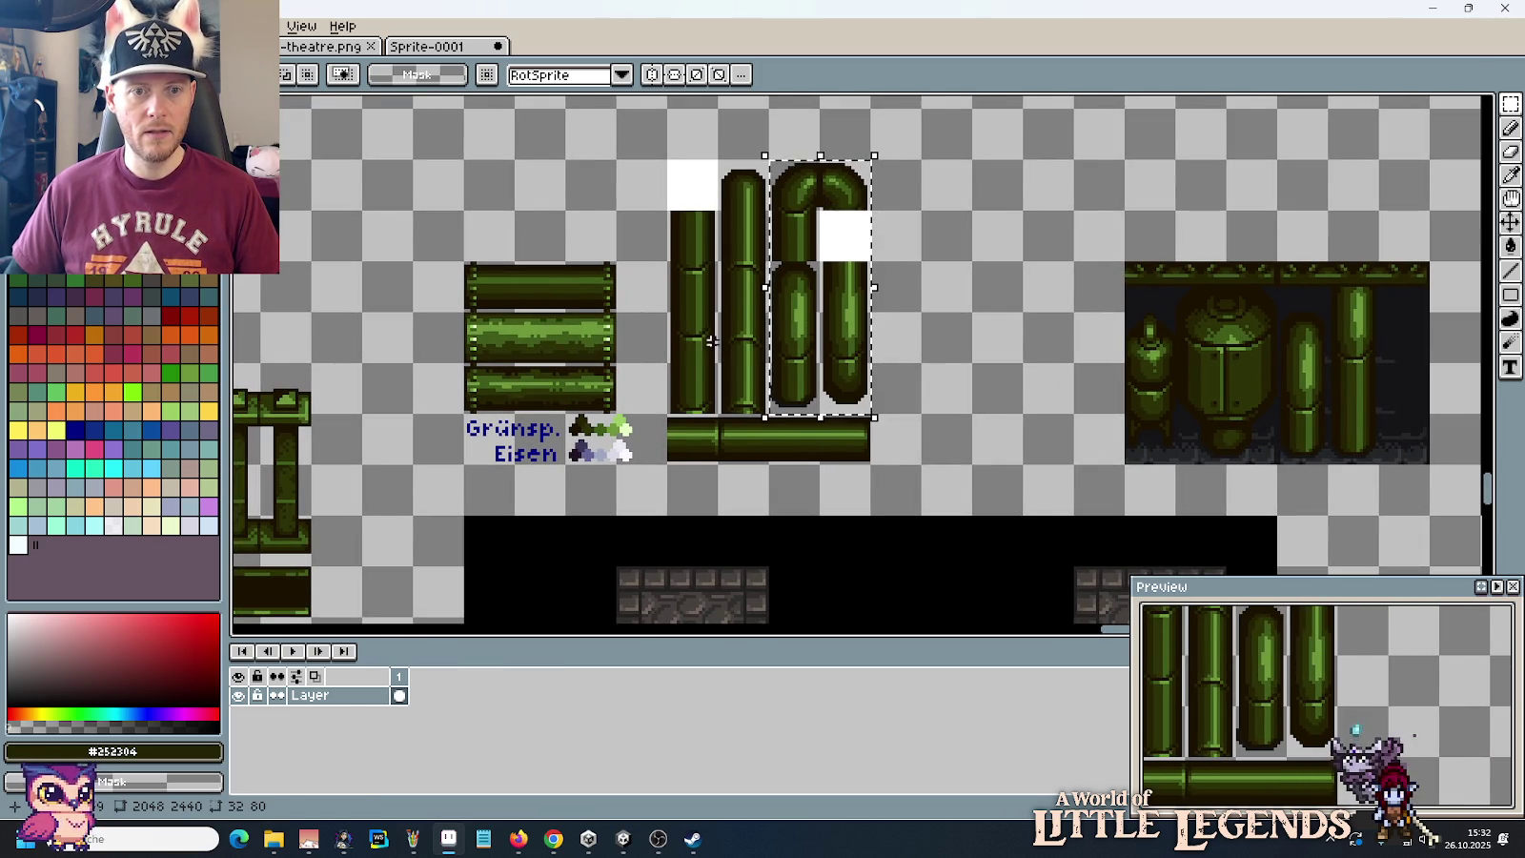
{"action": "left_click_drag", "start_coordinate": [874, 468], "coordinate": [664, 155]}
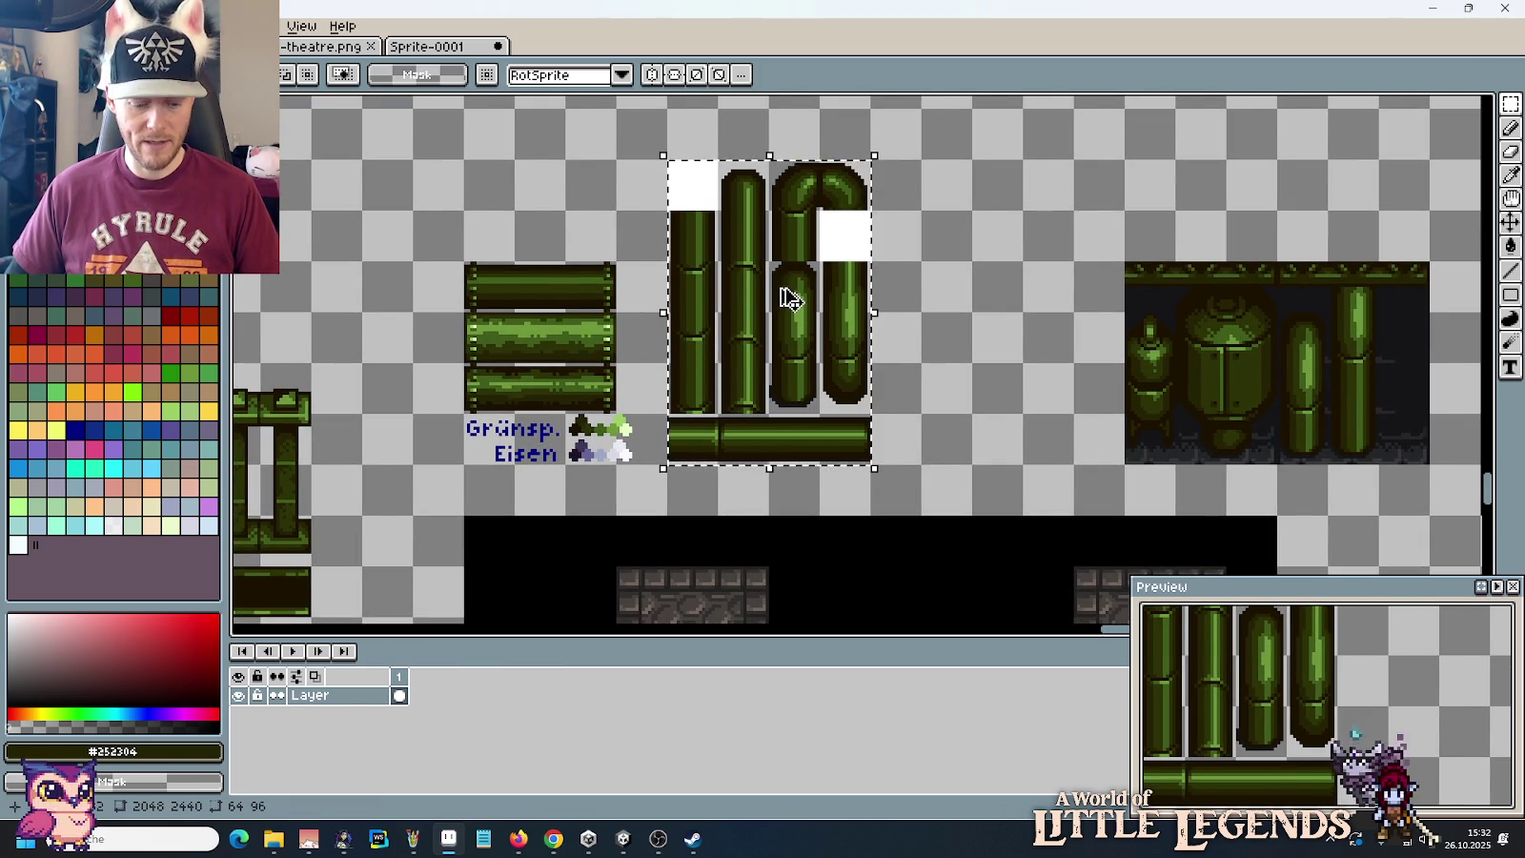
Step: Paste the pipe block right of the dome, then copy a pipe-end piece below the canisters
{"action": "scroll", "coordinate": [783, 300], "scroll_direction": "down", "scroll_amount": 1}
{"action": "scroll", "coordinate": [782, 299], "scroll_direction": "left", "scroll_amount": 3}
{"action": "scroll", "coordinate": [782, 299], "scroll_direction": "down", "scroll_amount": 2}
{"action": "scroll", "coordinate": [926, 286], "scroll_direction": "left", "scroll_amount": 2}
{"action": "scroll", "coordinate": [926, 286], "scroll_direction": "down", "scroll_amount": 2}
{"action": "scroll", "coordinate": [927, 286], "scroll_direction": "left", "scroll_amount": 3}
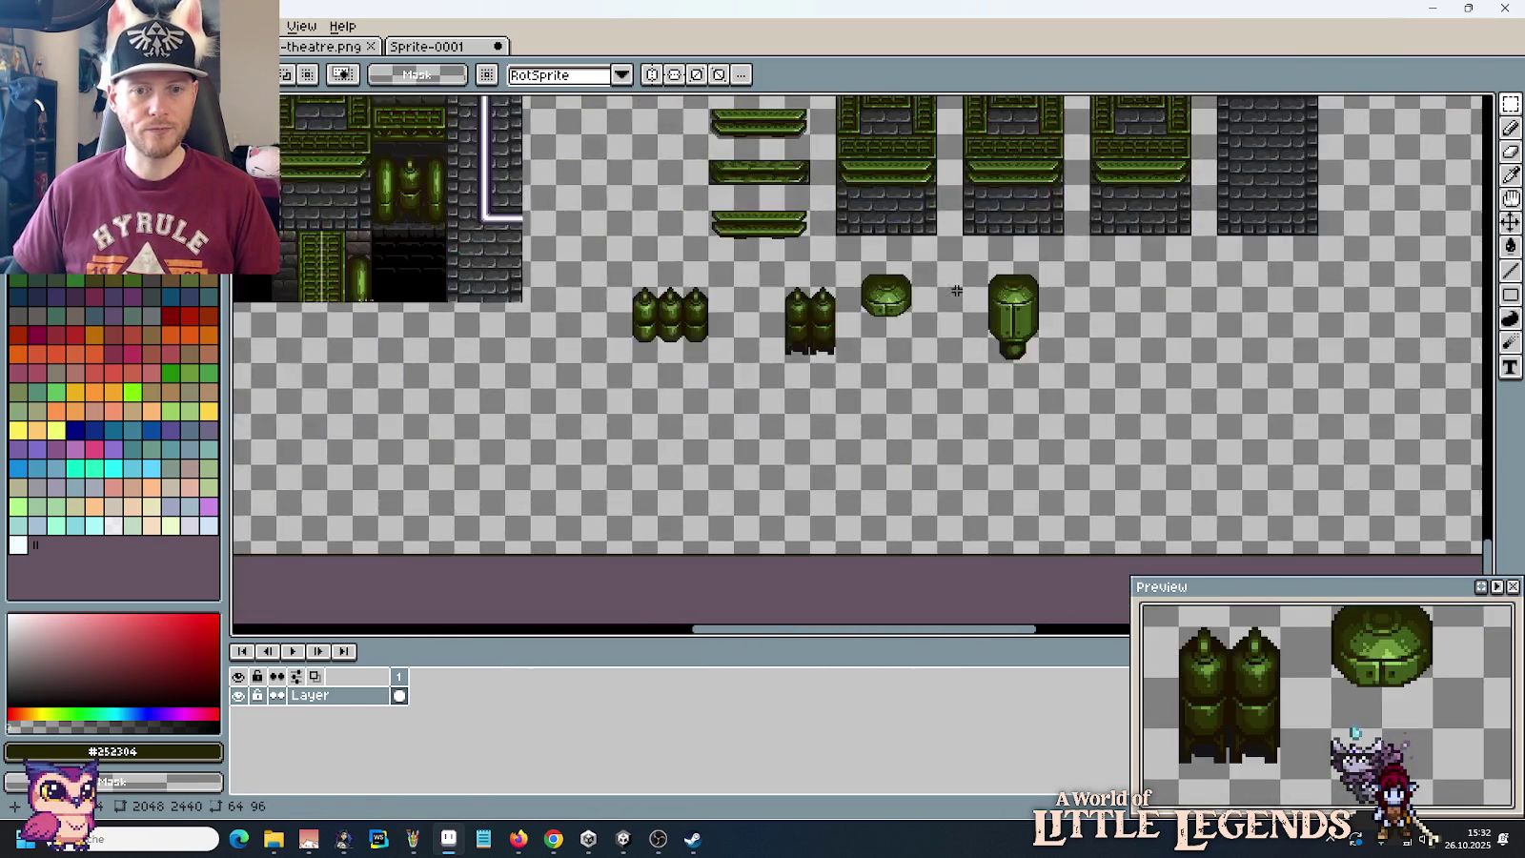
{"action": "scroll", "coordinate": [926, 286], "scroll_direction": "up", "scroll_amount": 1}
{"action": "key", "text": "ctrl+v"}
{"action": "left_click_drag", "start_coordinate": [878, 389], "coordinate": [1289, 417]}
{"action": "left_click", "coordinate": [919, 408]}
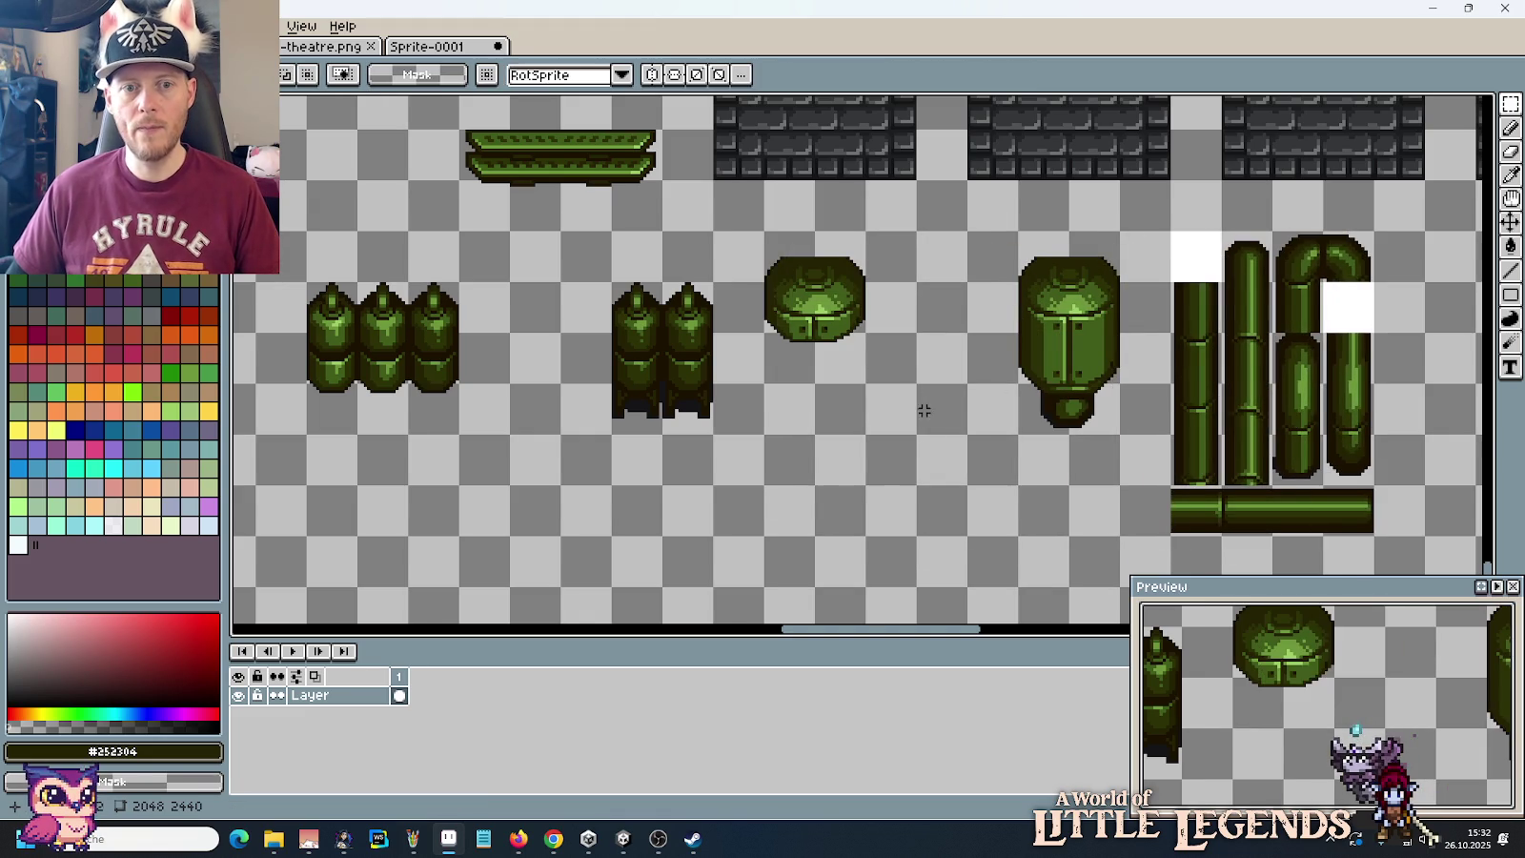
{"action": "scroll", "coordinate": [922, 391], "scroll_direction": "down", "scroll_amount": 1}
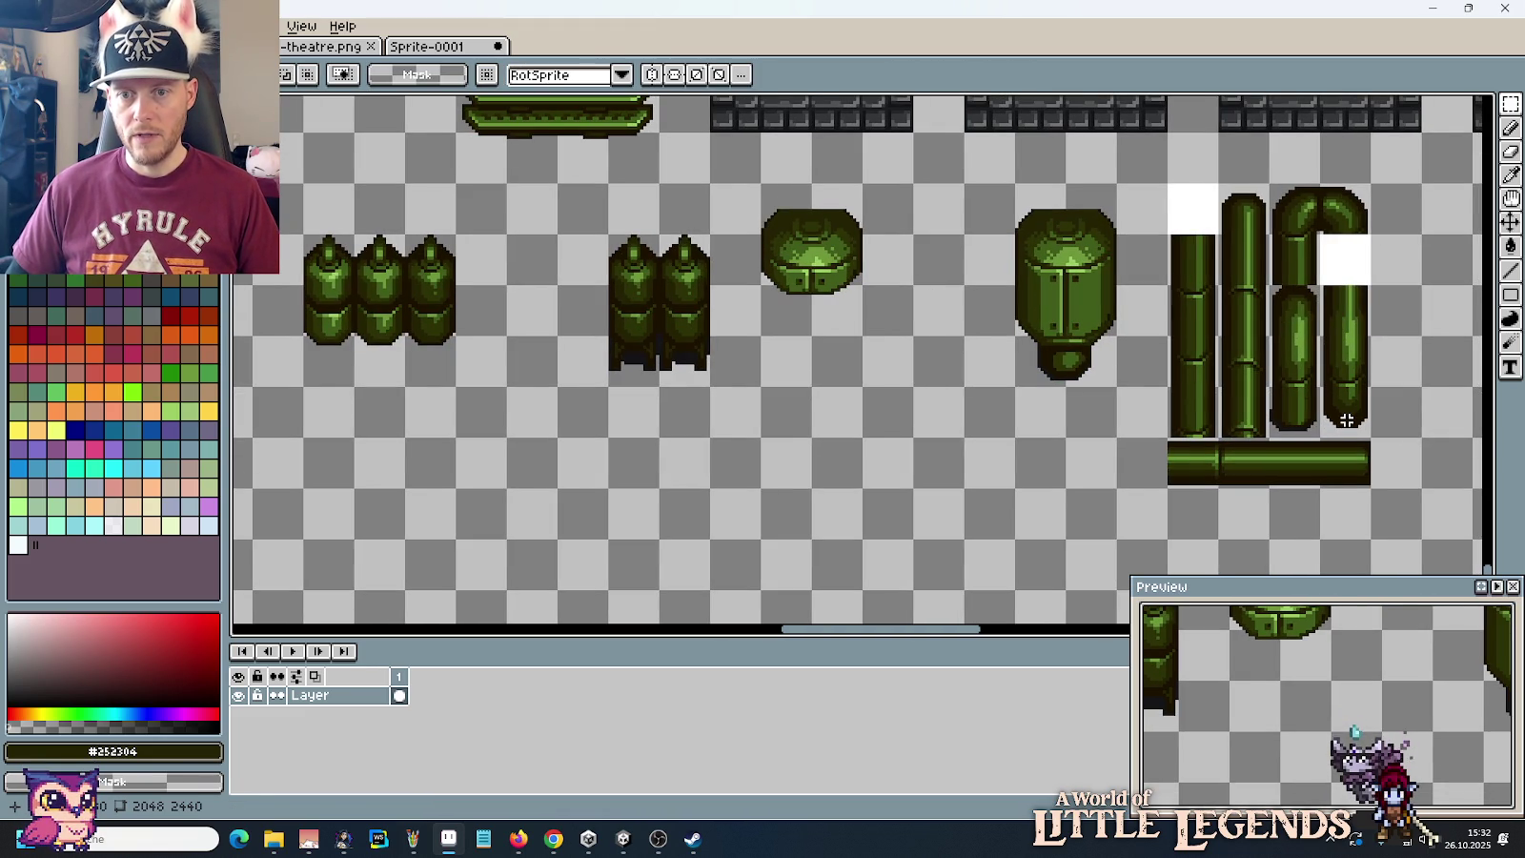
{"action": "mouse_move", "coordinate": [1322, 381]}
{"action": "left_mouse_down"}
{"action": "mouse_move", "coordinate": [1368, 431]}
{"action": "mouse_move", "coordinate": [784, 540]}
{"action": "mouse_move", "coordinate": [885, 534]}
{"action": "left_mouse_up"}
Step: Build two short pipes below the canisters from copied pipe ends and vertical segments
{"action": "left_click", "coordinate": [1074, 484]}
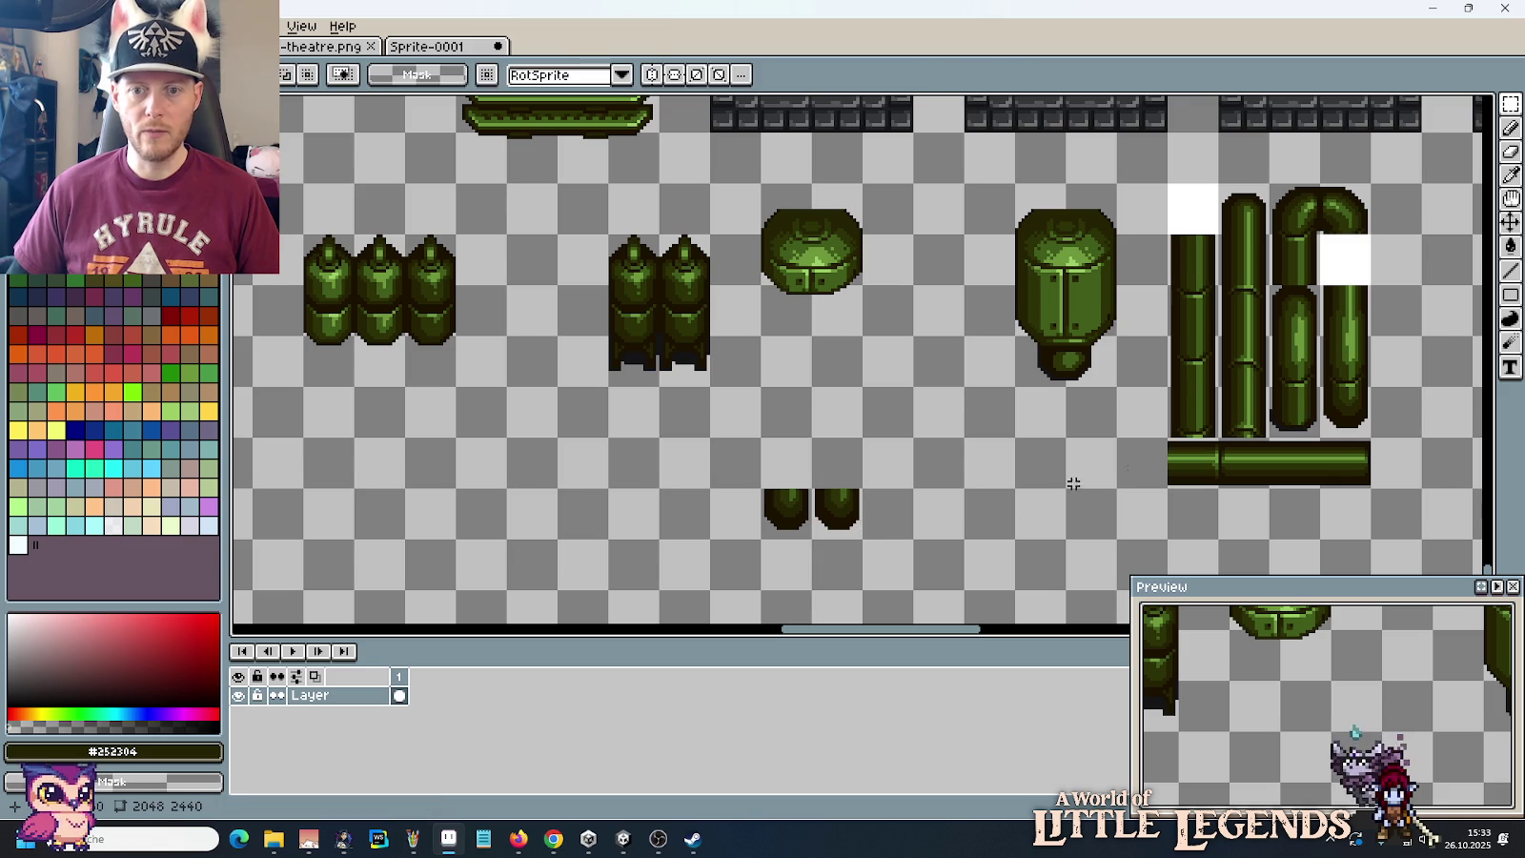
{"action": "mouse_move", "coordinate": [1169, 381]}
{"action": "left_mouse_down"}
{"action": "mouse_move", "coordinate": [1220, 438]}
{"action": "mouse_move", "coordinate": [782, 476]}
{"action": "mouse_move", "coordinate": [787, 464]}
{"action": "left_mouse_up"}
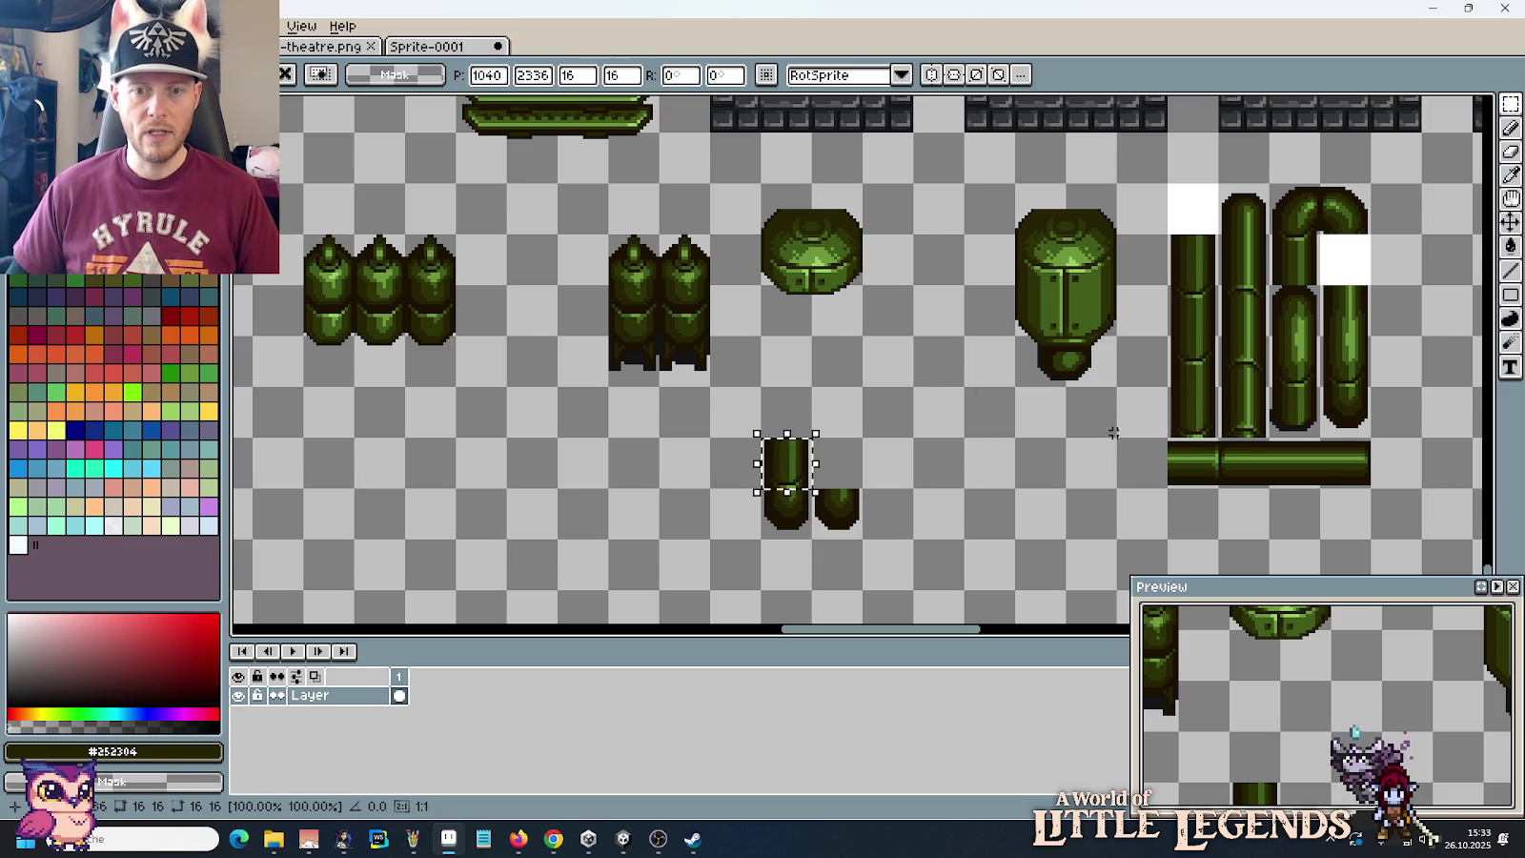
{"action": "left_click", "coordinate": [1201, 353]}
{"action": "mouse_move", "coordinate": [1169, 336]}
{"action": "left_mouse_down"}
{"action": "mouse_move", "coordinate": [1218, 387]}
{"action": "mouse_move", "coordinate": [832, 460]}
{"action": "left_mouse_up"}
{"action": "left_click", "coordinate": [925, 462]}
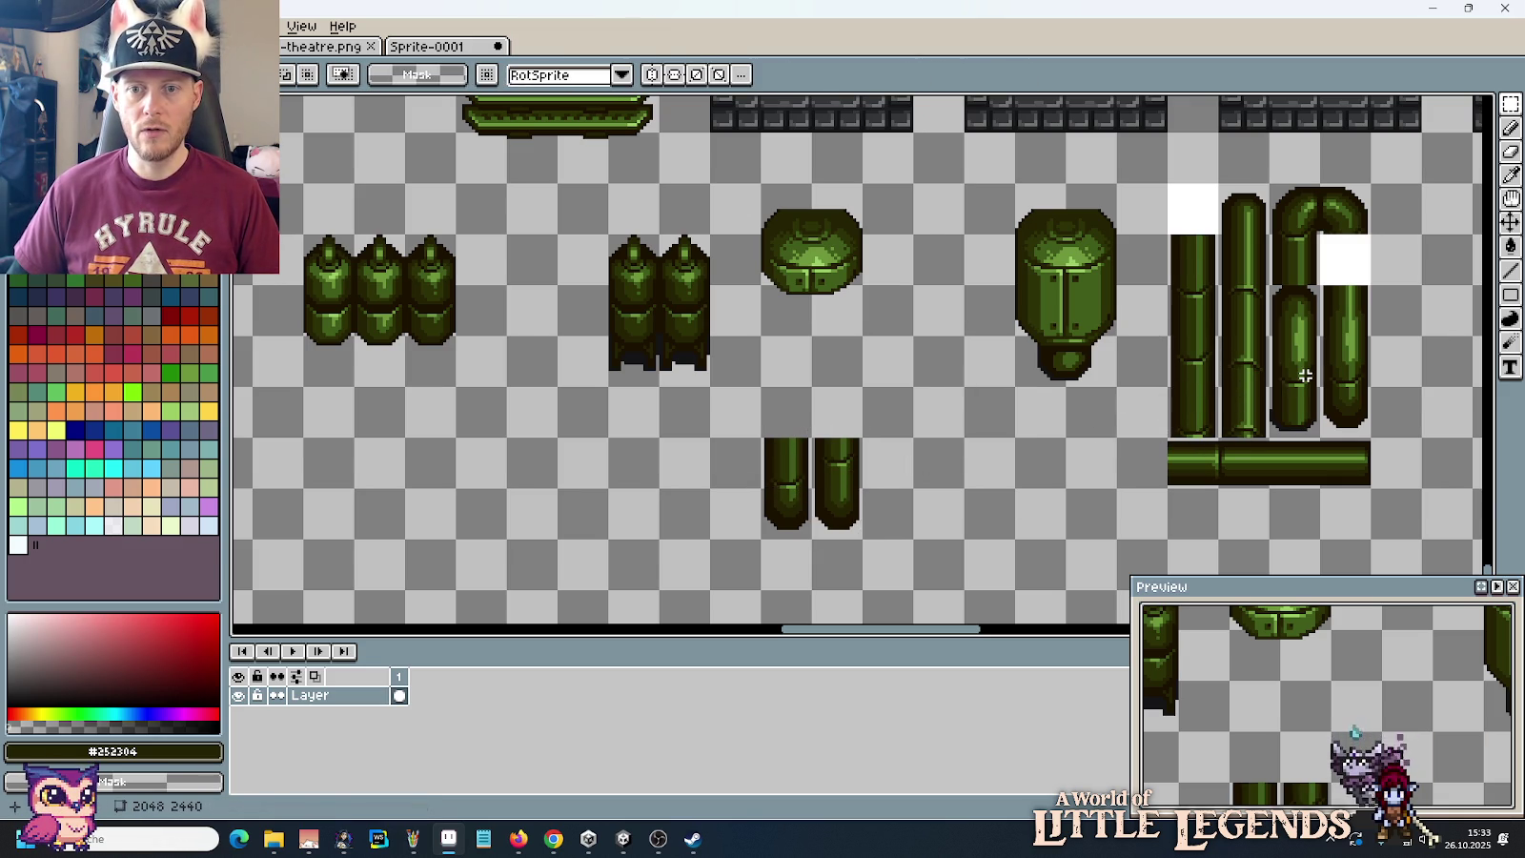
{"action": "left_click_drag", "start_coordinate": [1267, 284], "coordinate": [1323, 393]}
{"action": "left_click_drag", "start_coordinate": [1290, 320], "coordinate": [780, 418]}
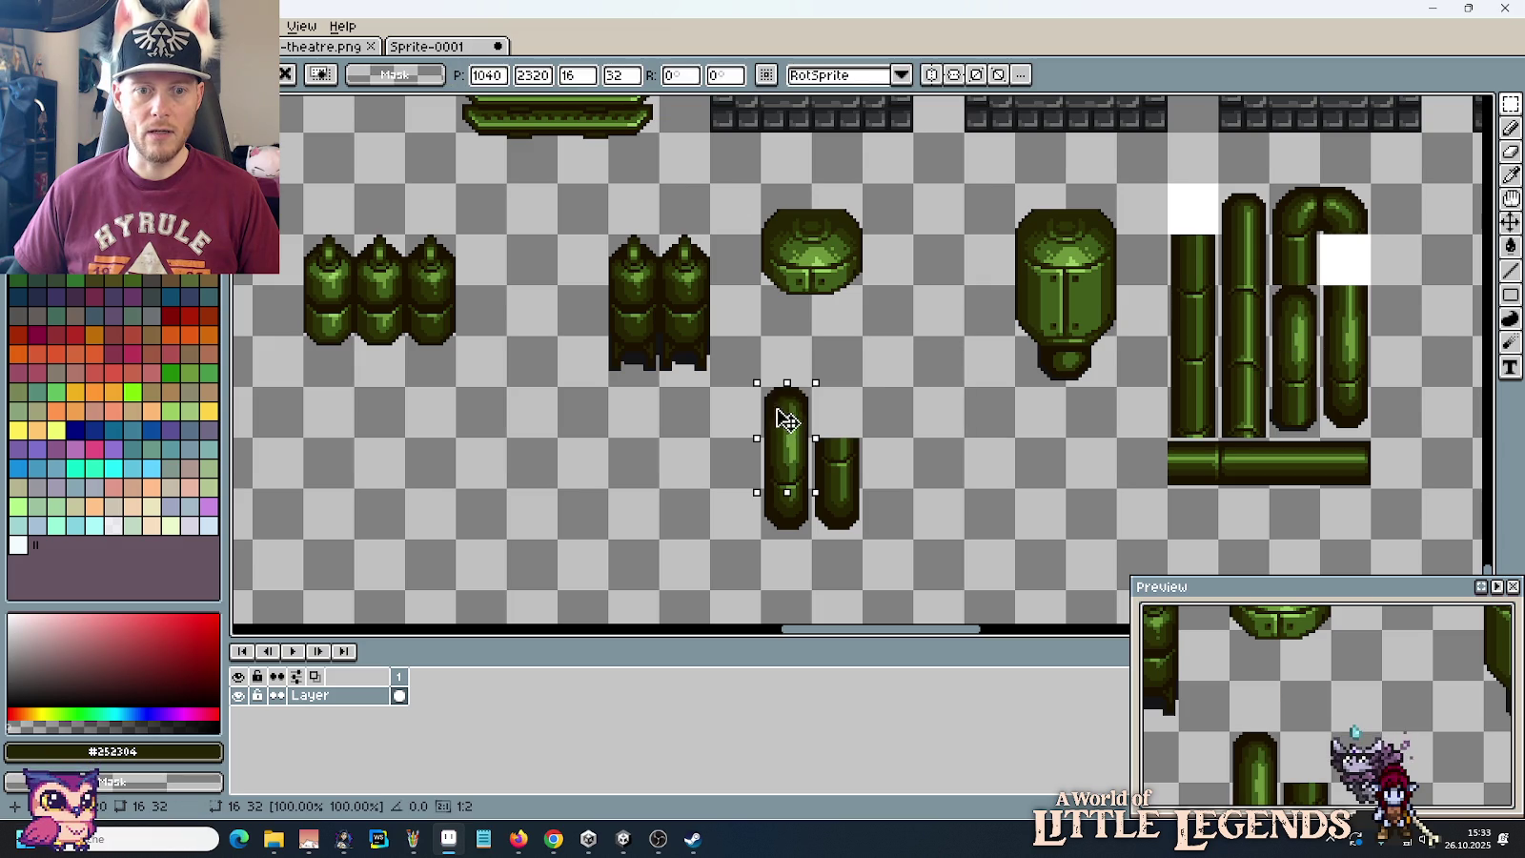
{"action": "left_click", "coordinate": [907, 426]}
Step: Try a dome copy over the pipe stubs, undo it, and return to the image results
{"action": "left_click_drag", "start_coordinate": [863, 336], "coordinate": [757, 181]}
{"action": "left_click_drag", "start_coordinate": [797, 255], "coordinate": [837, 500]}
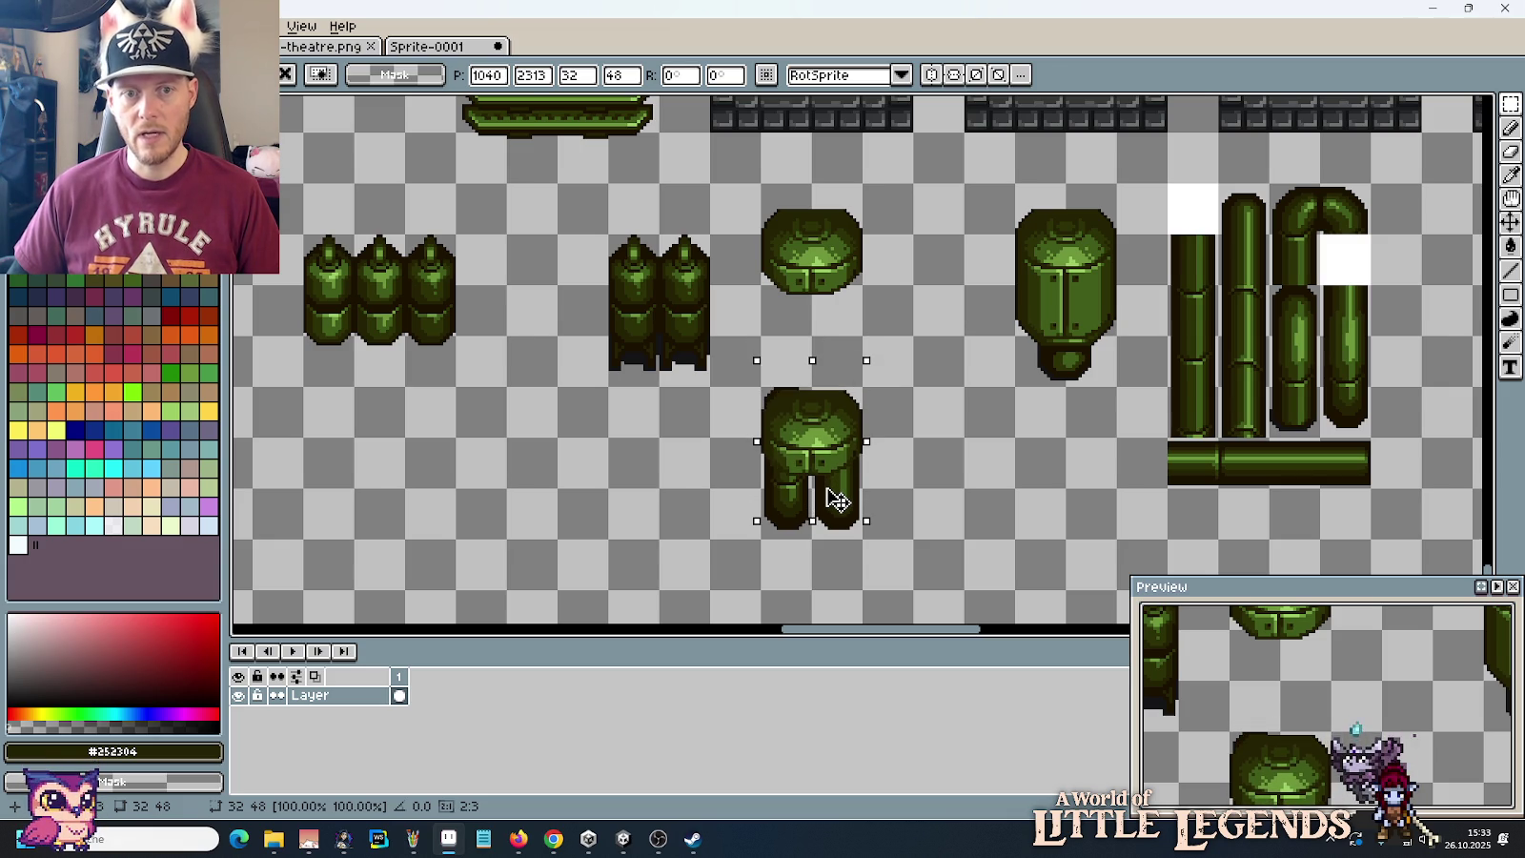
{"action": "key", "text": "ctrl+z"}
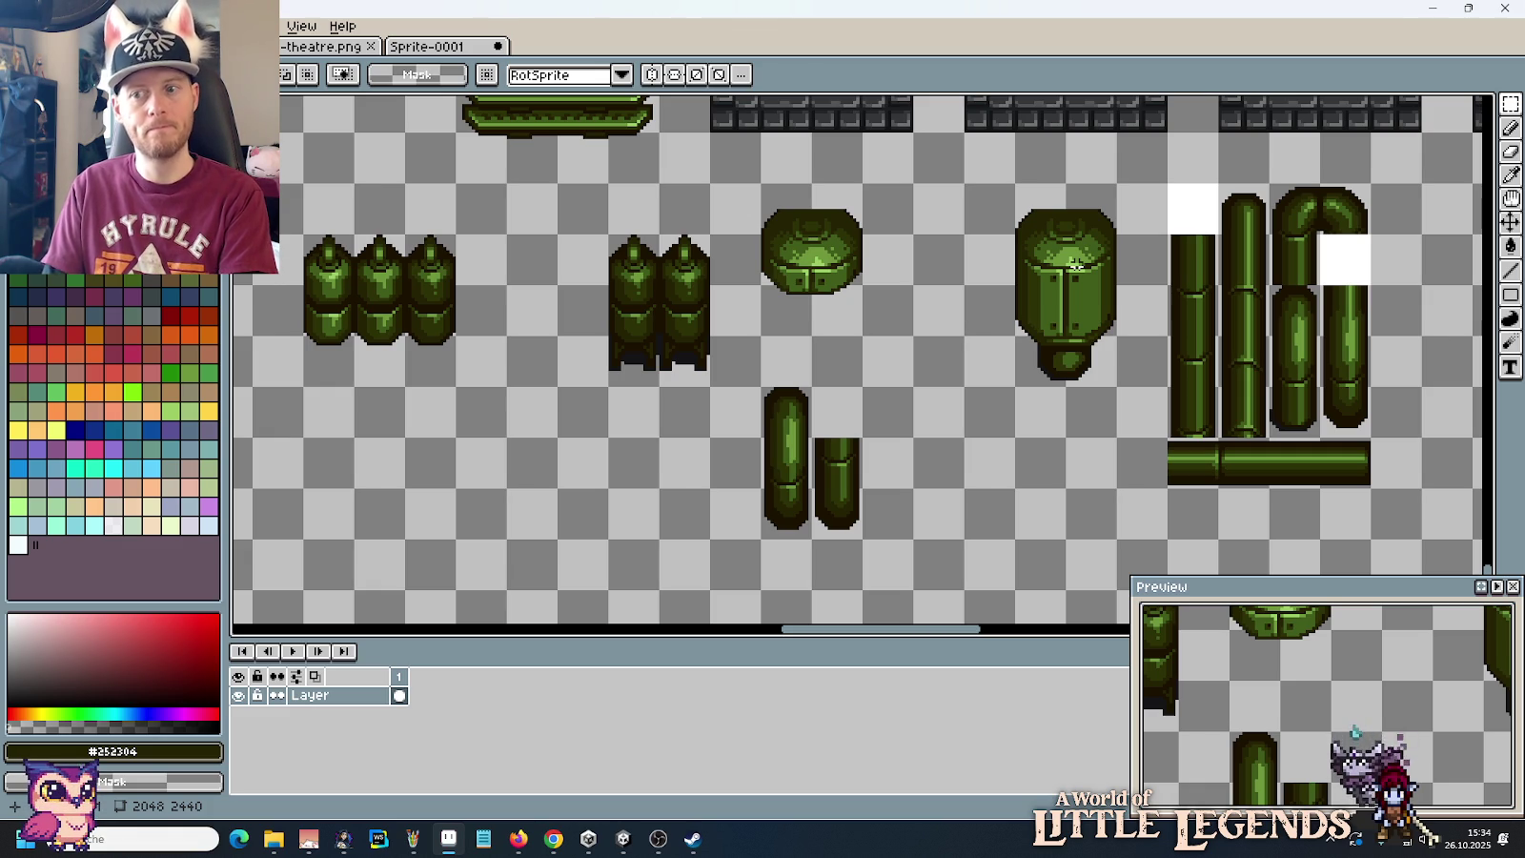
{"action": "key", "text": "alt+Tab"}
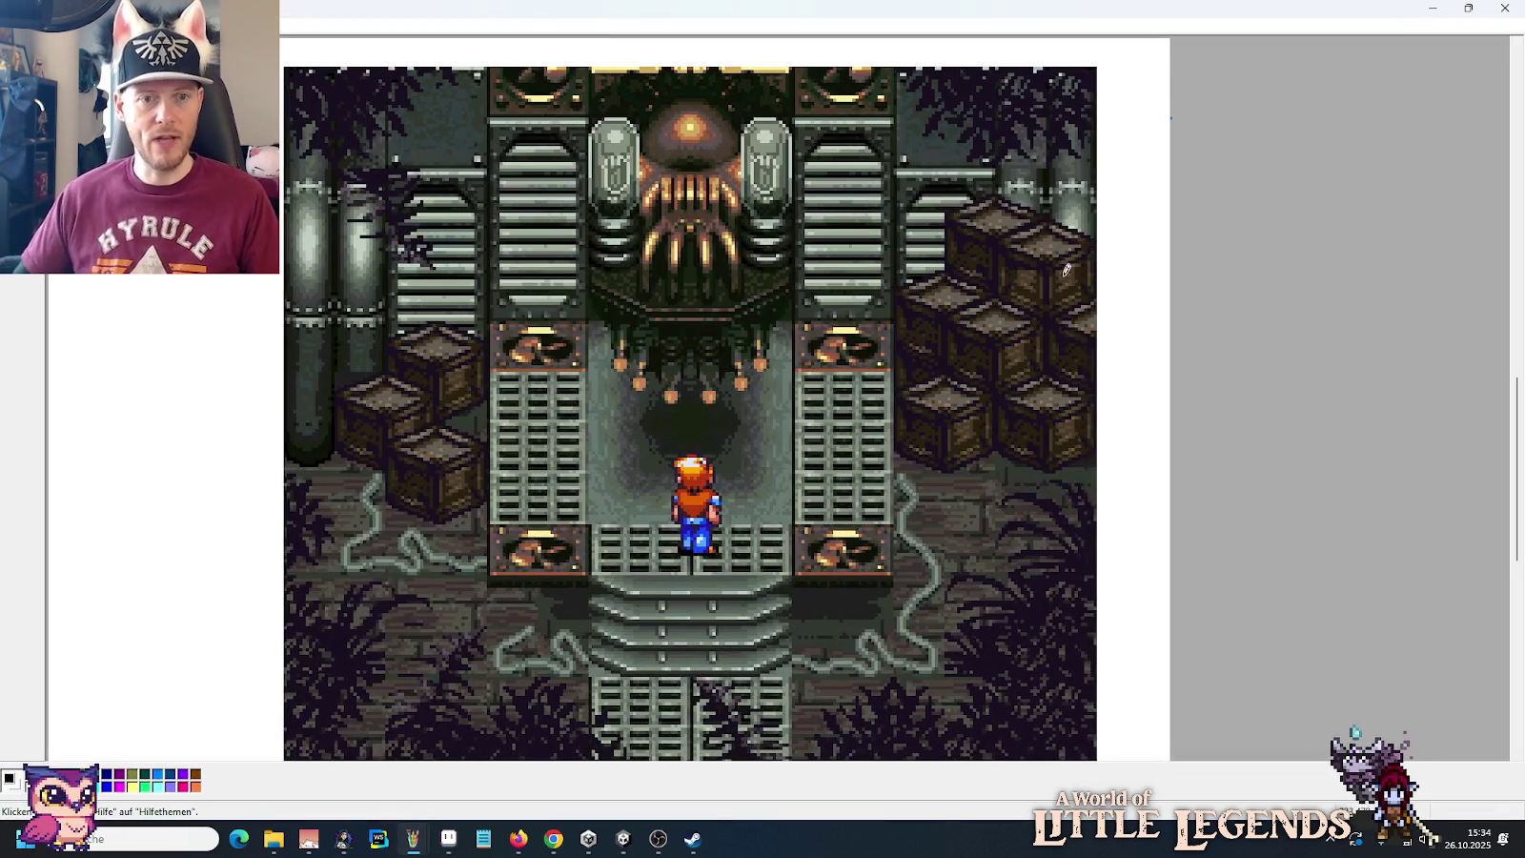
{"action": "left_click", "coordinate": [553, 838]}
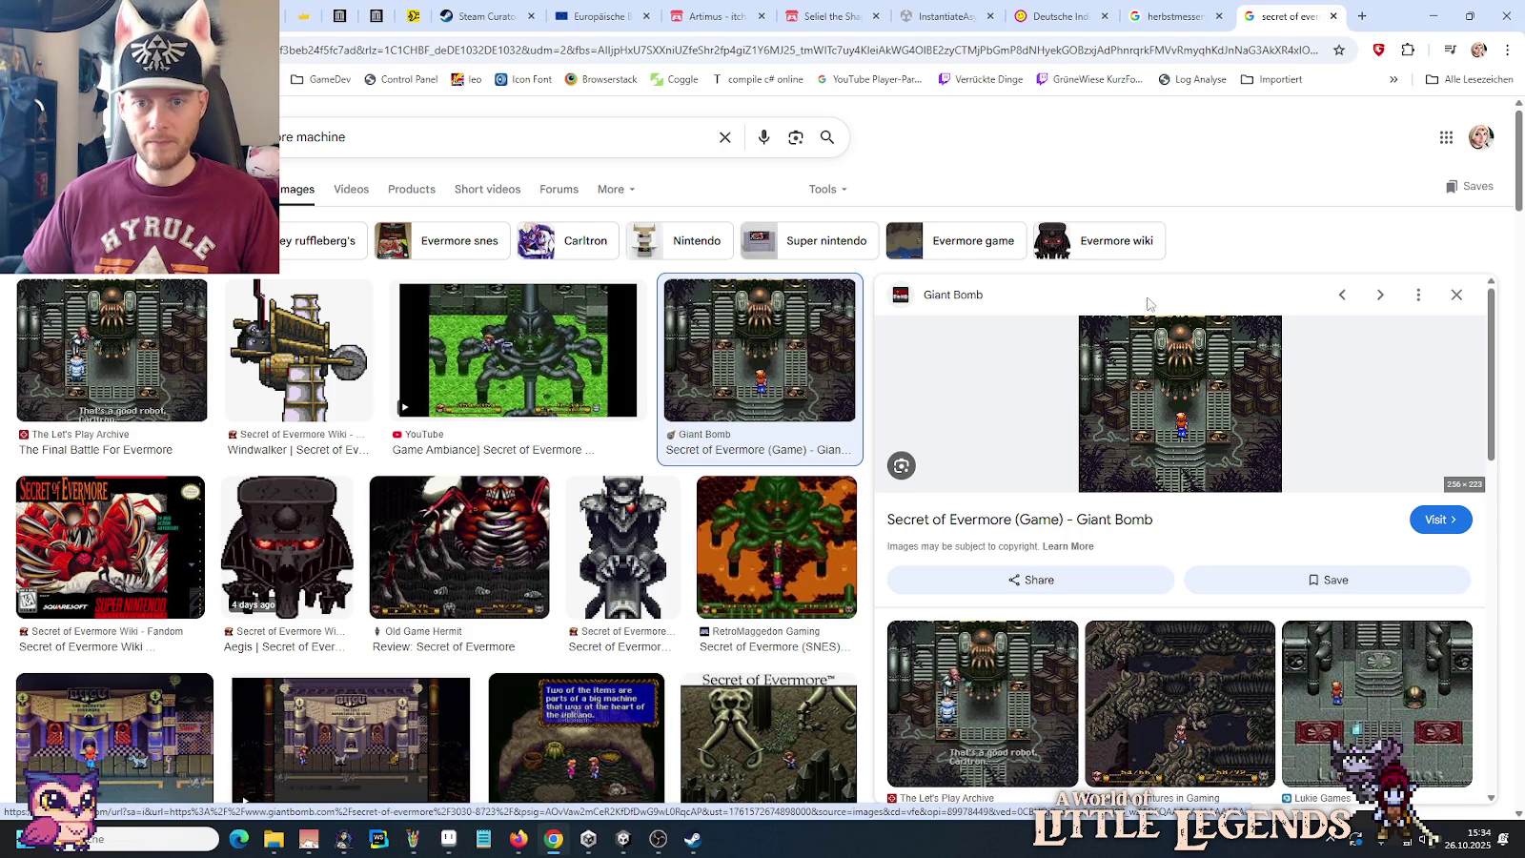
Step: Preview the Robot Dog YouTube result and copy its image with Bild kopieren
{"action": "left_click", "coordinate": [524, 338]}
{"action": "mouse_move", "coordinate": [1144, 462]}
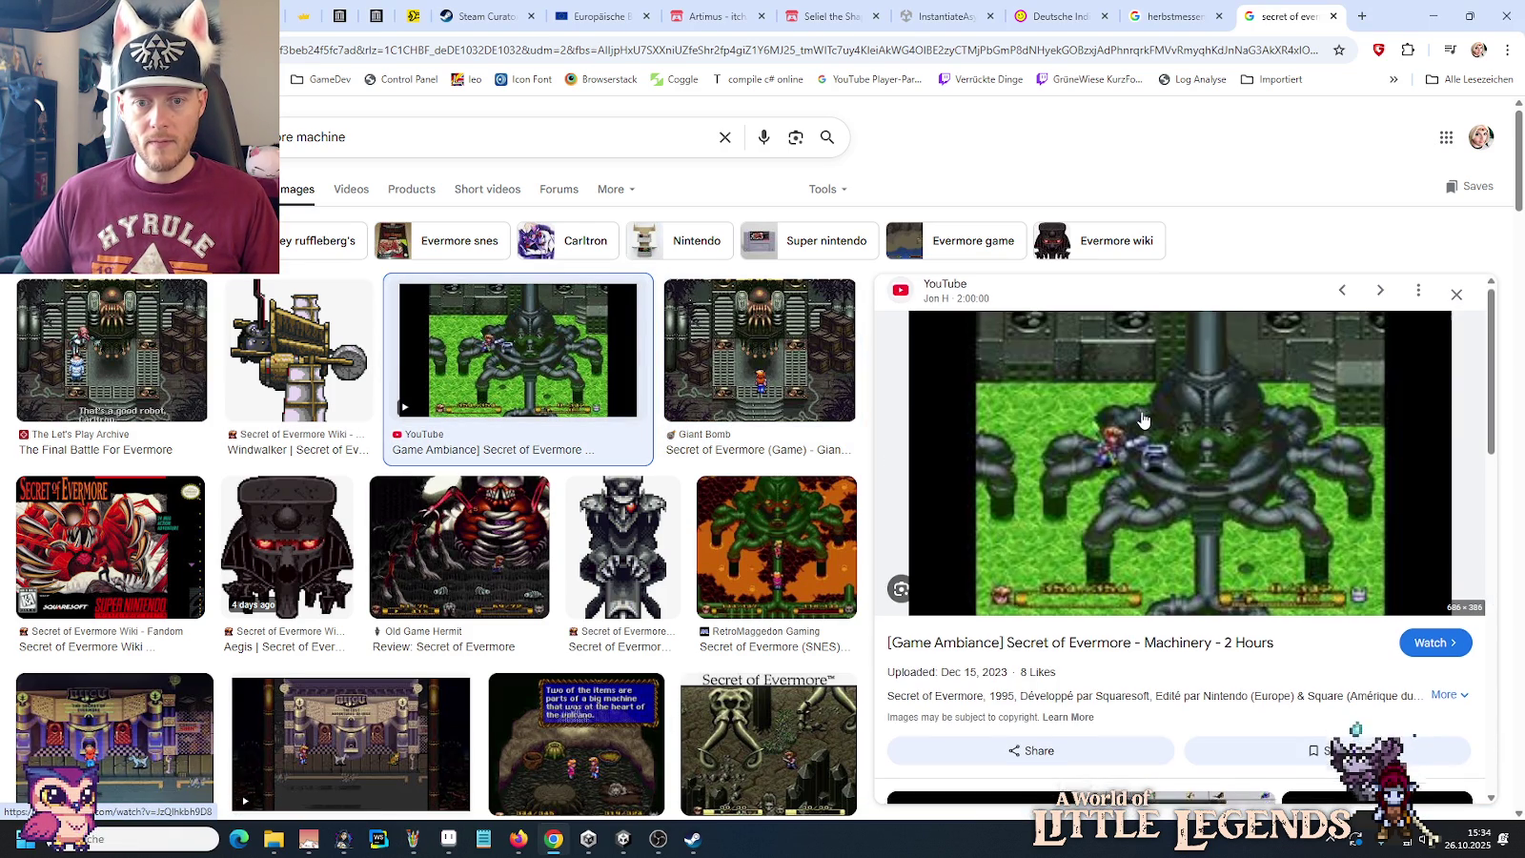
{"action": "scroll", "coordinate": [1143, 420], "scroll_direction": "down", "scroll_amount": 3}
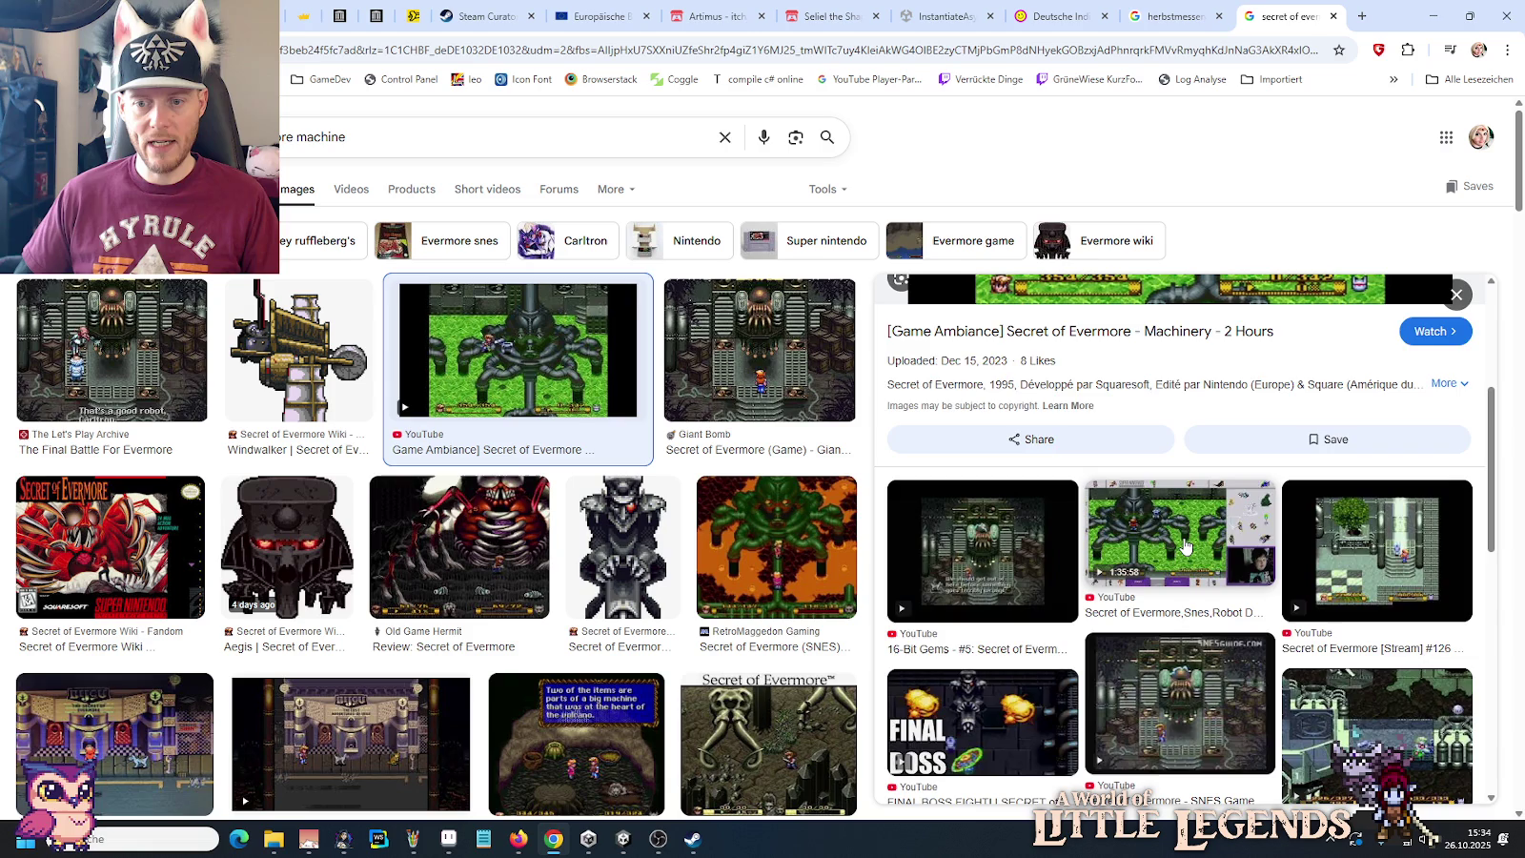
{"action": "left_click", "coordinate": [1185, 545]}
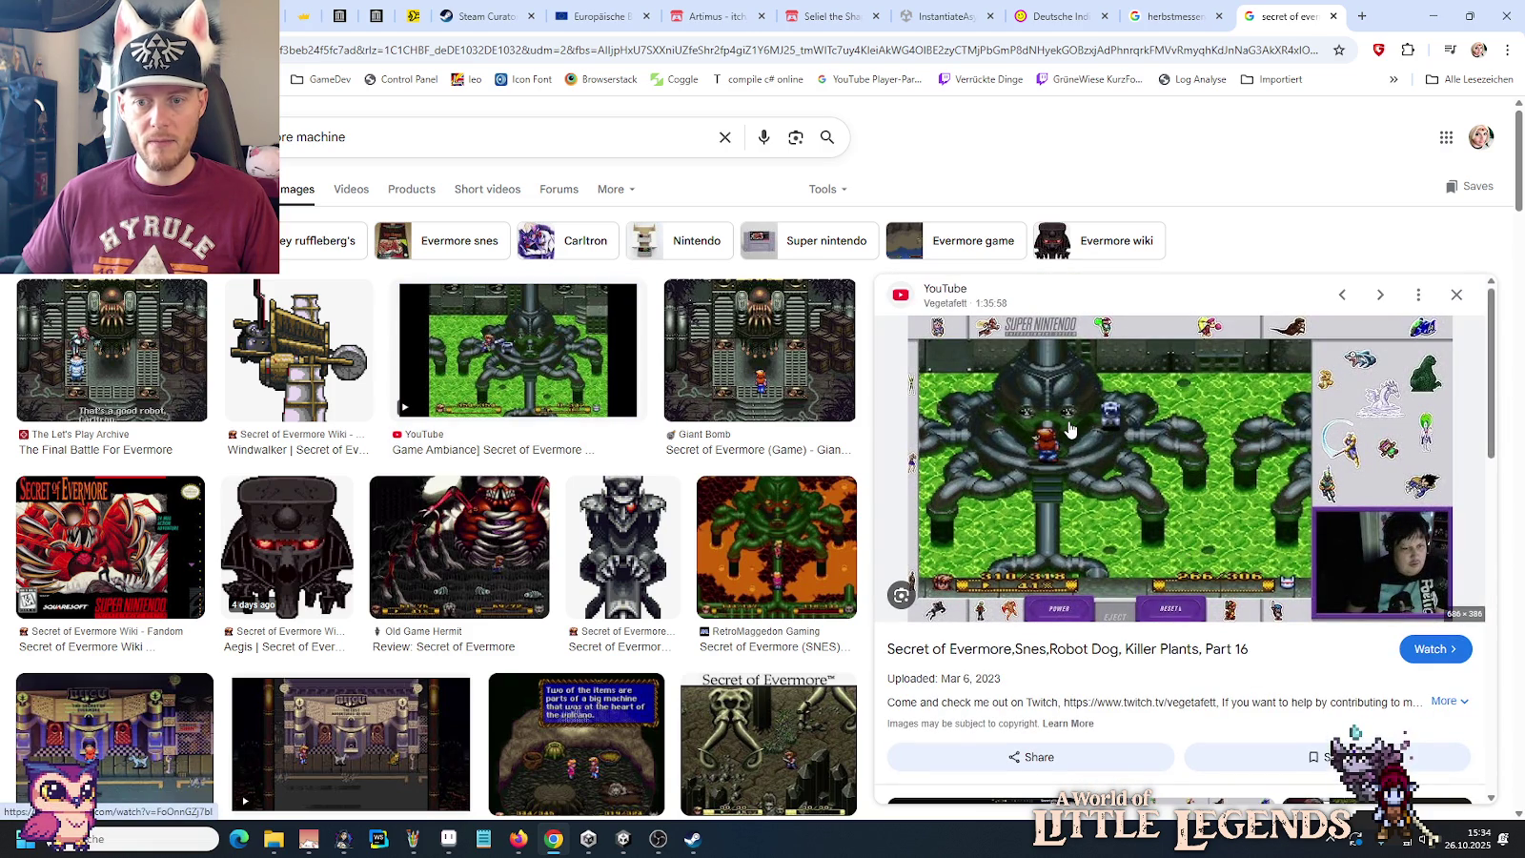
{"action": "right_click", "coordinate": [1069, 431]}
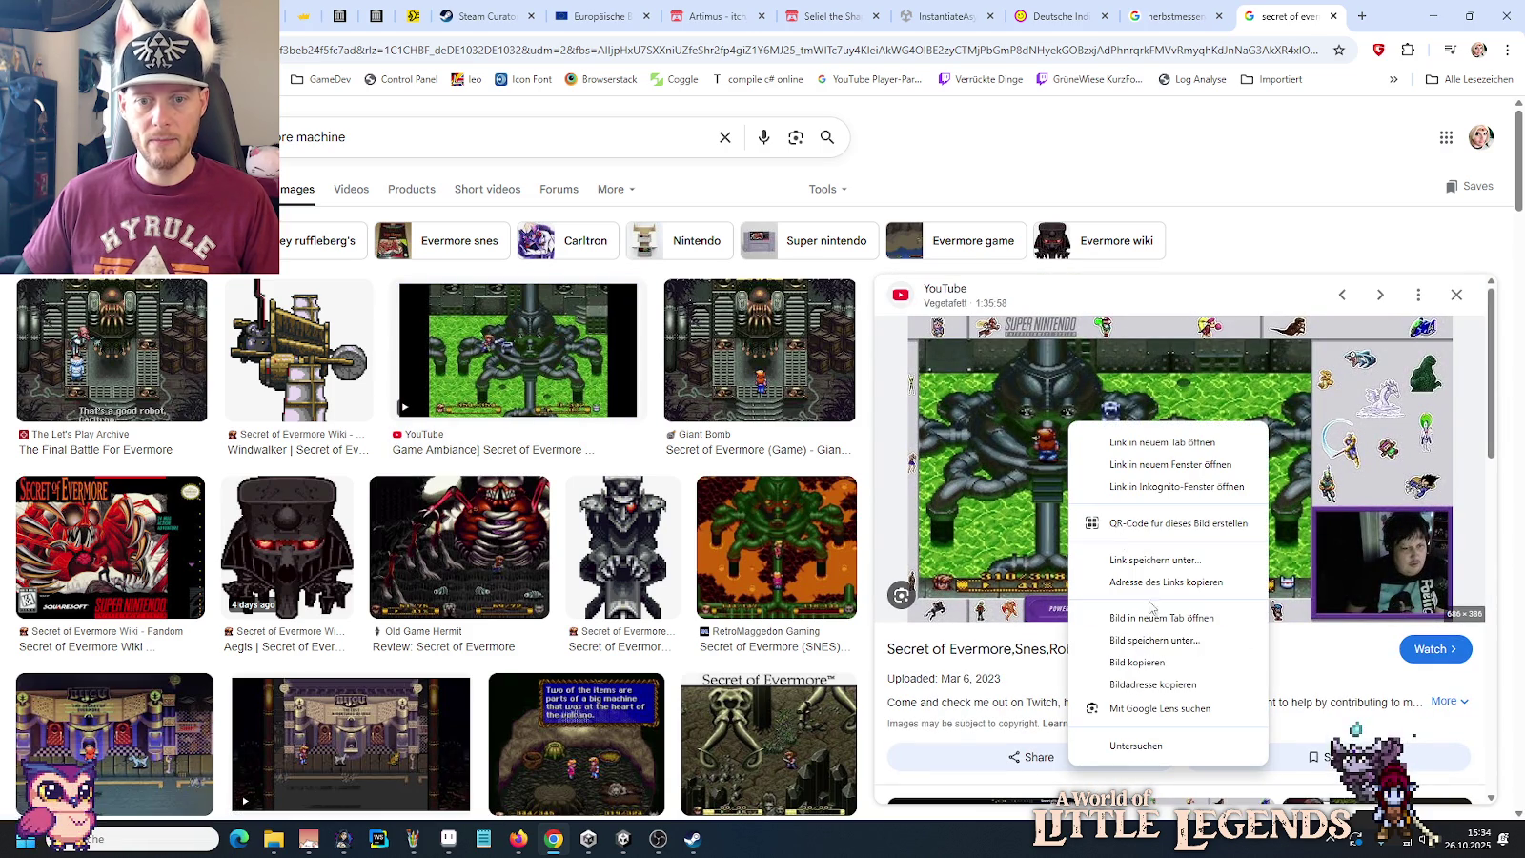
{"action": "left_click", "coordinate": [1143, 654]}
Step: Open a new Paint window from the taskbar jump list and paste the screenshot
{"action": "right_click", "coordinate": [412, 839]}
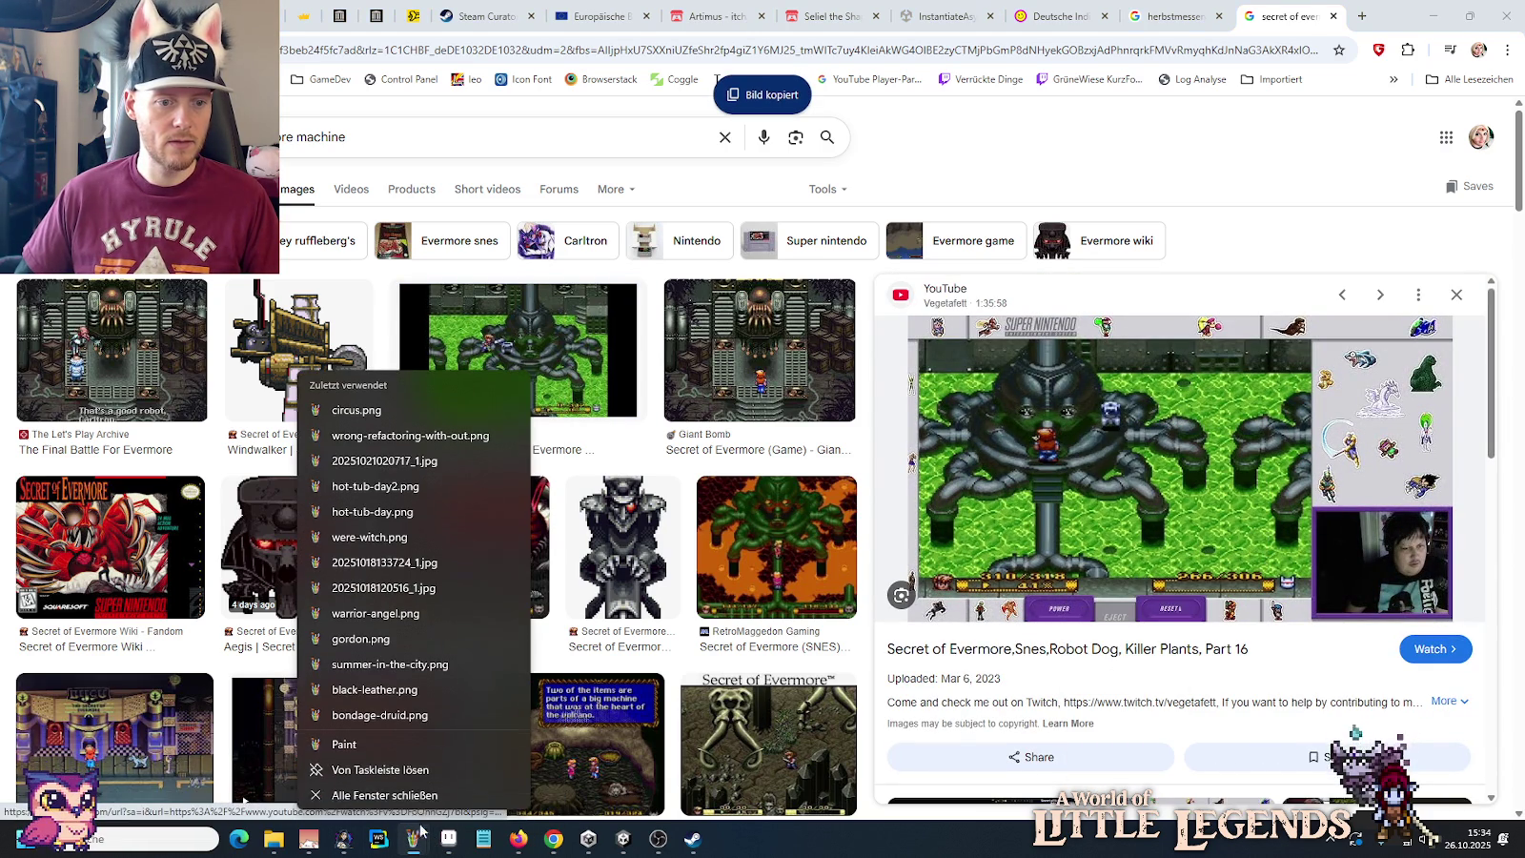
{"action": "left_click", "coordinate": [391, 748]}
{"action": "key", "text": "ctrl+v"}
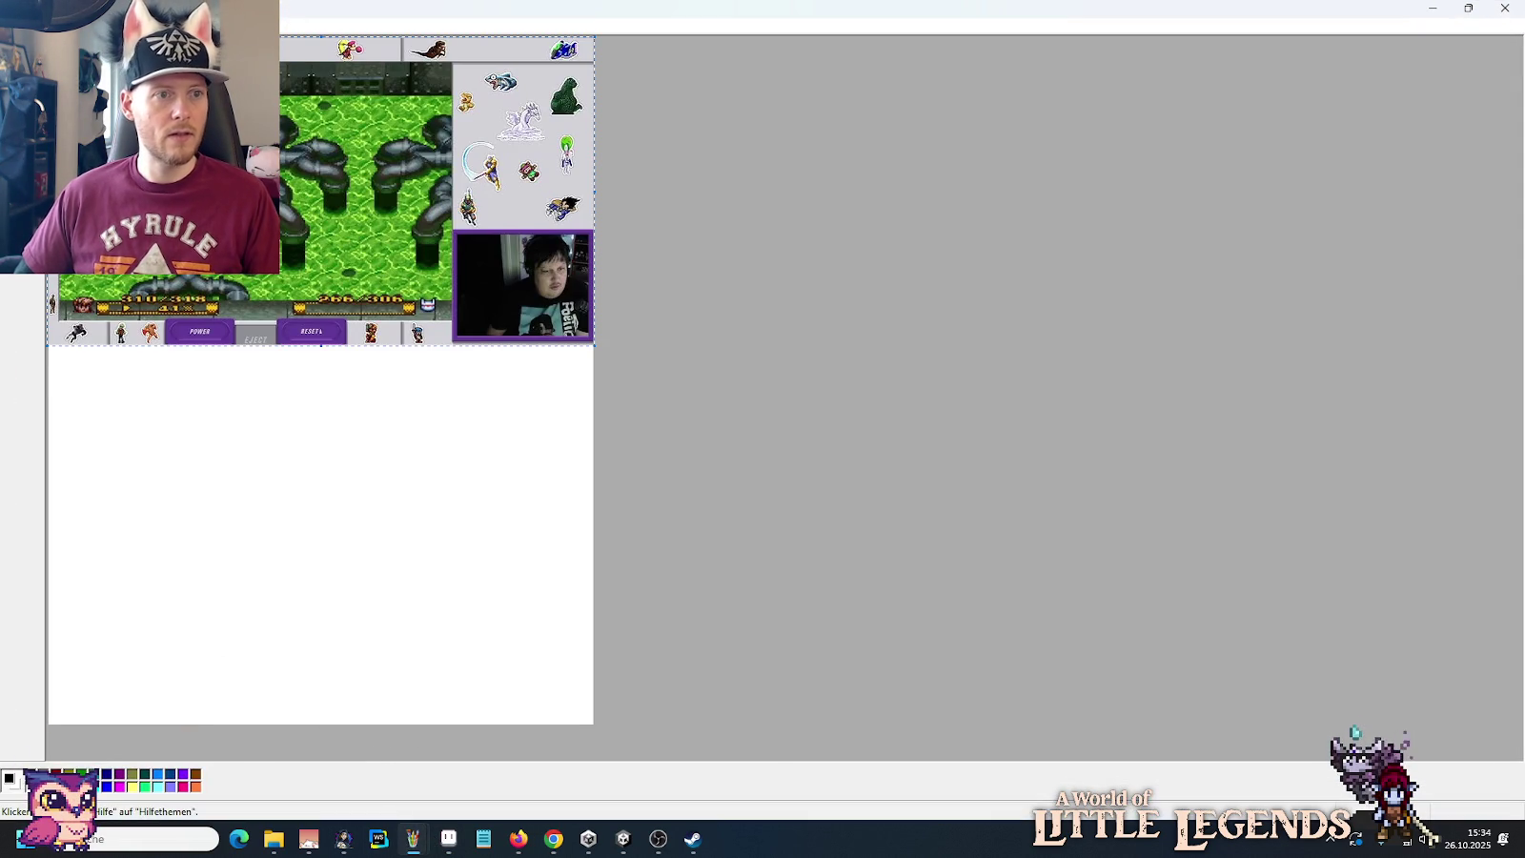
Step: Reposition and zoom the pasted screenshot, then copy the Pixel-Maniac green monster image
{"action": "left_click_drag", "start_coordinate": [84, 139], "coordinate": [239, 335]}
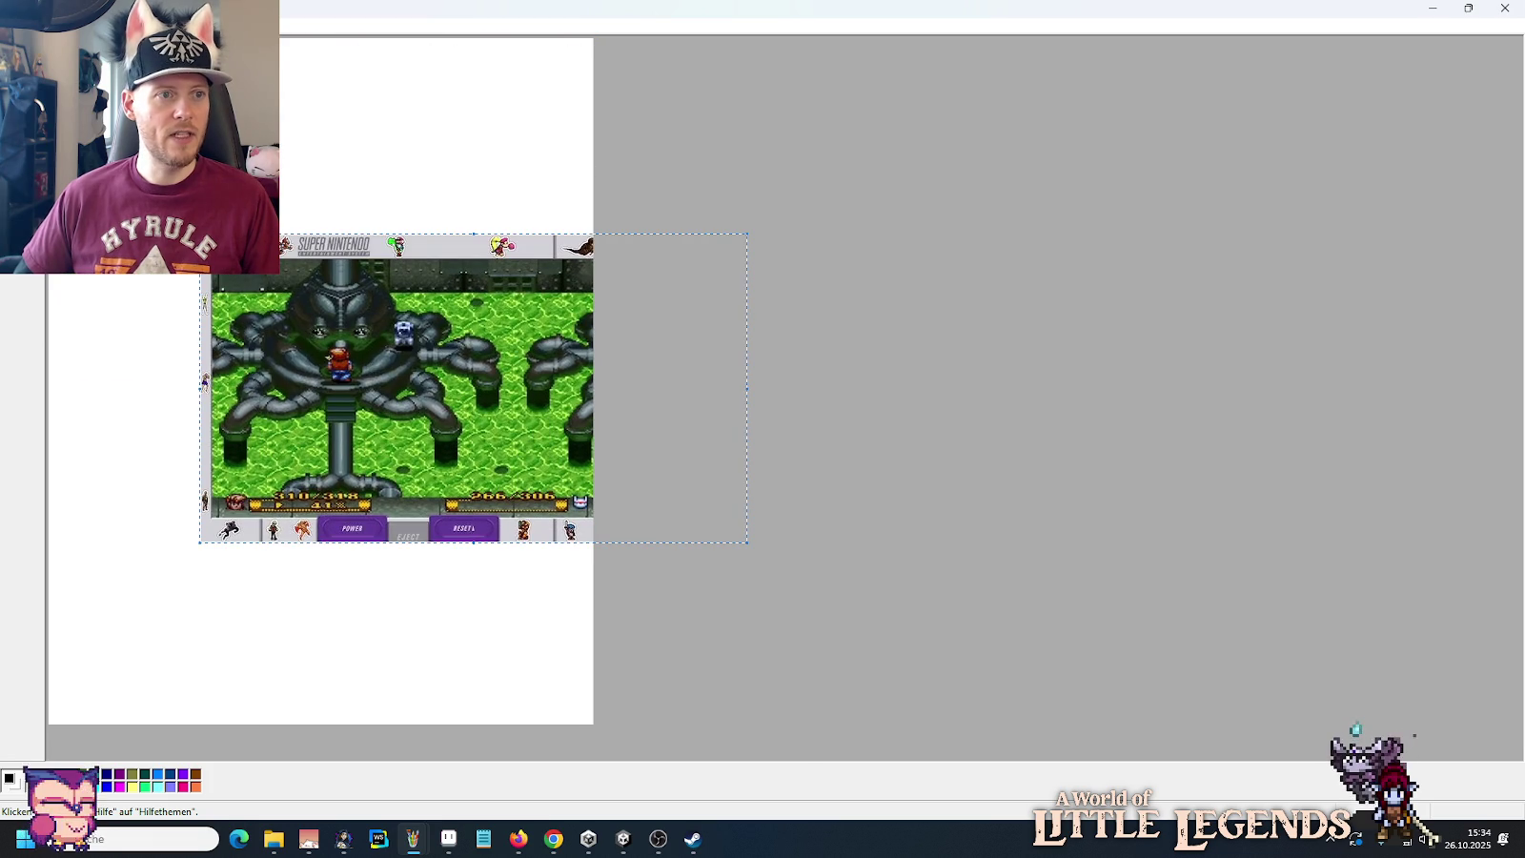
{"action": "key", "text": "ctrl+Page_Up"}
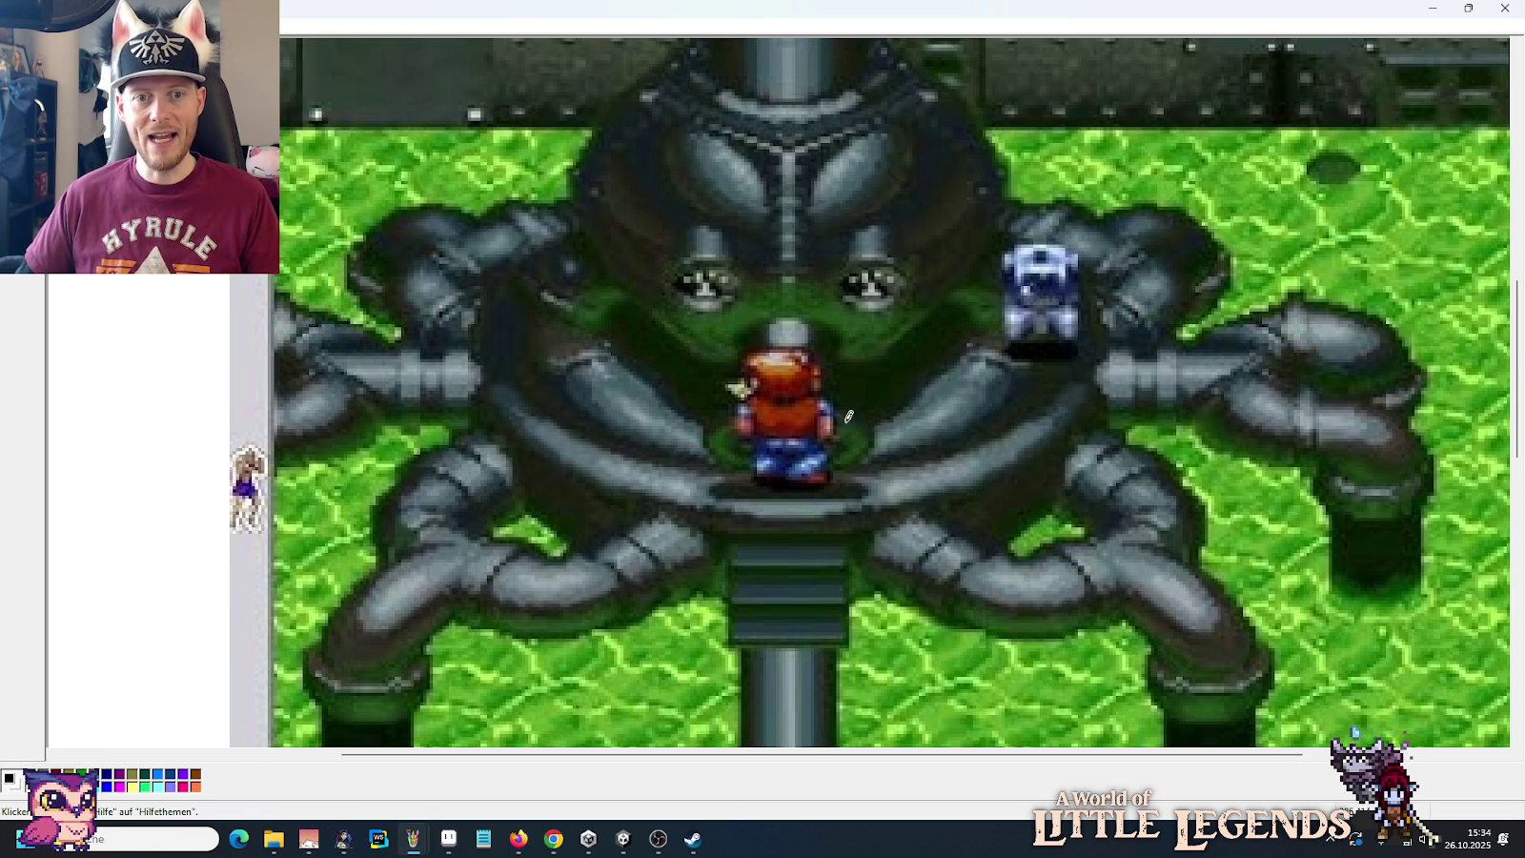
{"action": "left_click", "coordinate": [563, 837]}
{"action": "scroll", "coordinate": [1184, 513], "scroll_direction": "down", "scroll_amount": 2}
{"action": "scroll", "coordinate": [1183, 512], "scroll_direction": "down", "scroll_amount": 4}
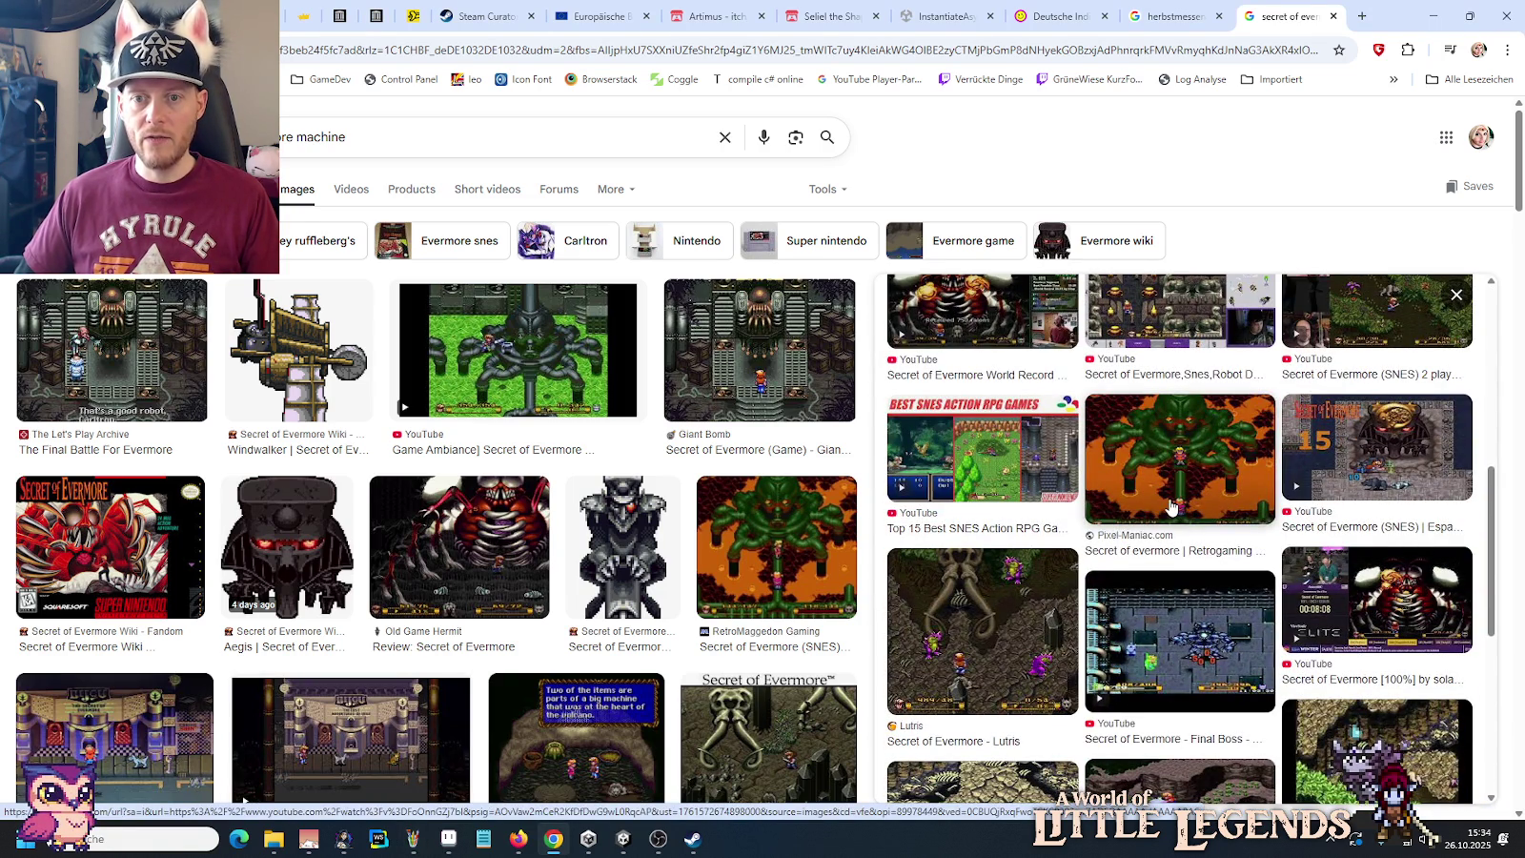
{"action": "left_click", "coordinate": [1200, 432]}
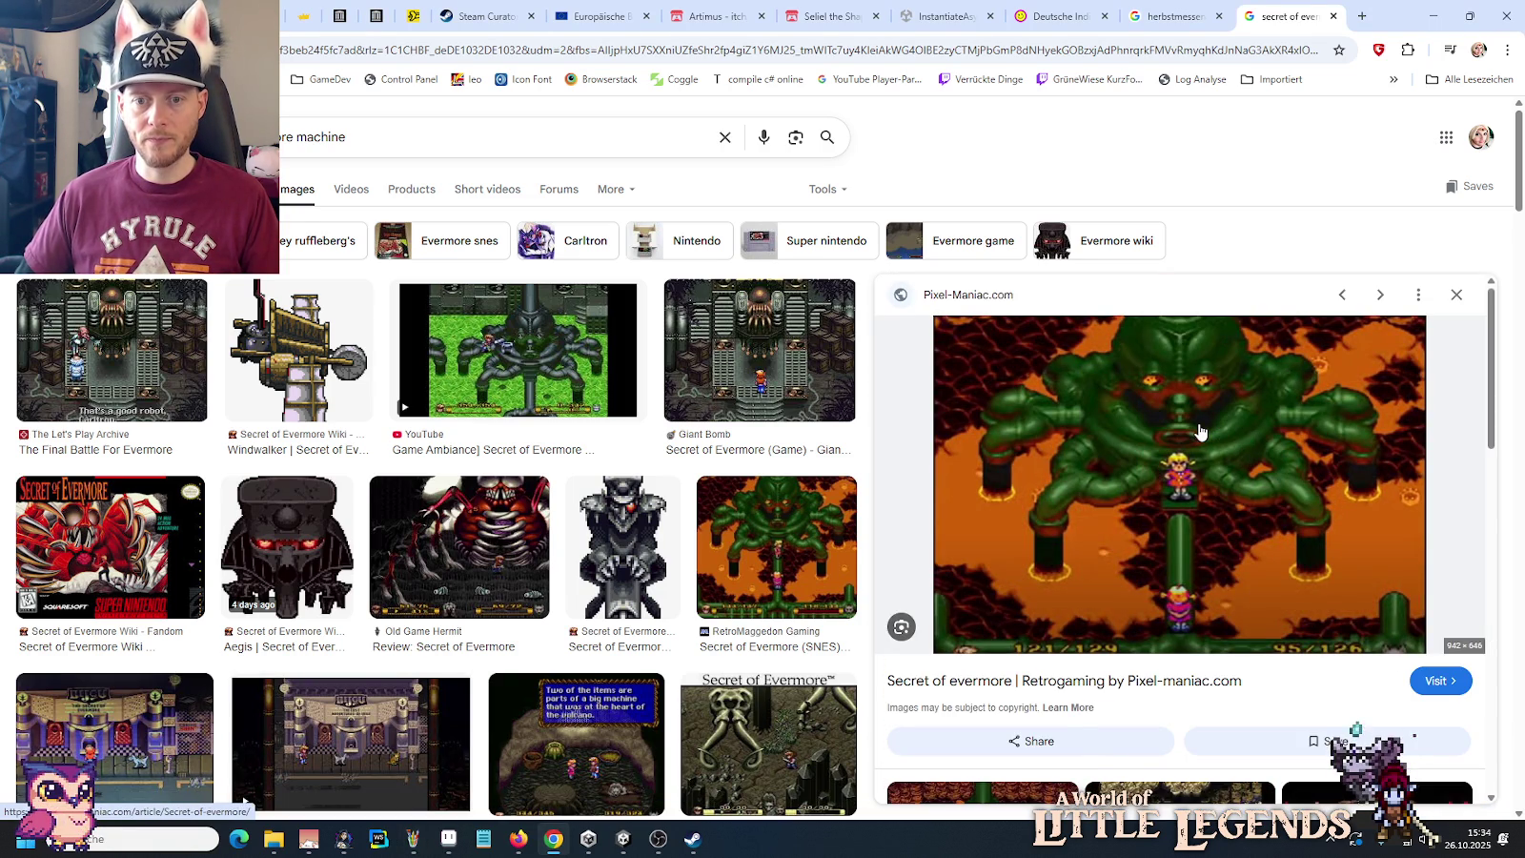
{"action": "right_click", "coordinate": [1200, 432]}
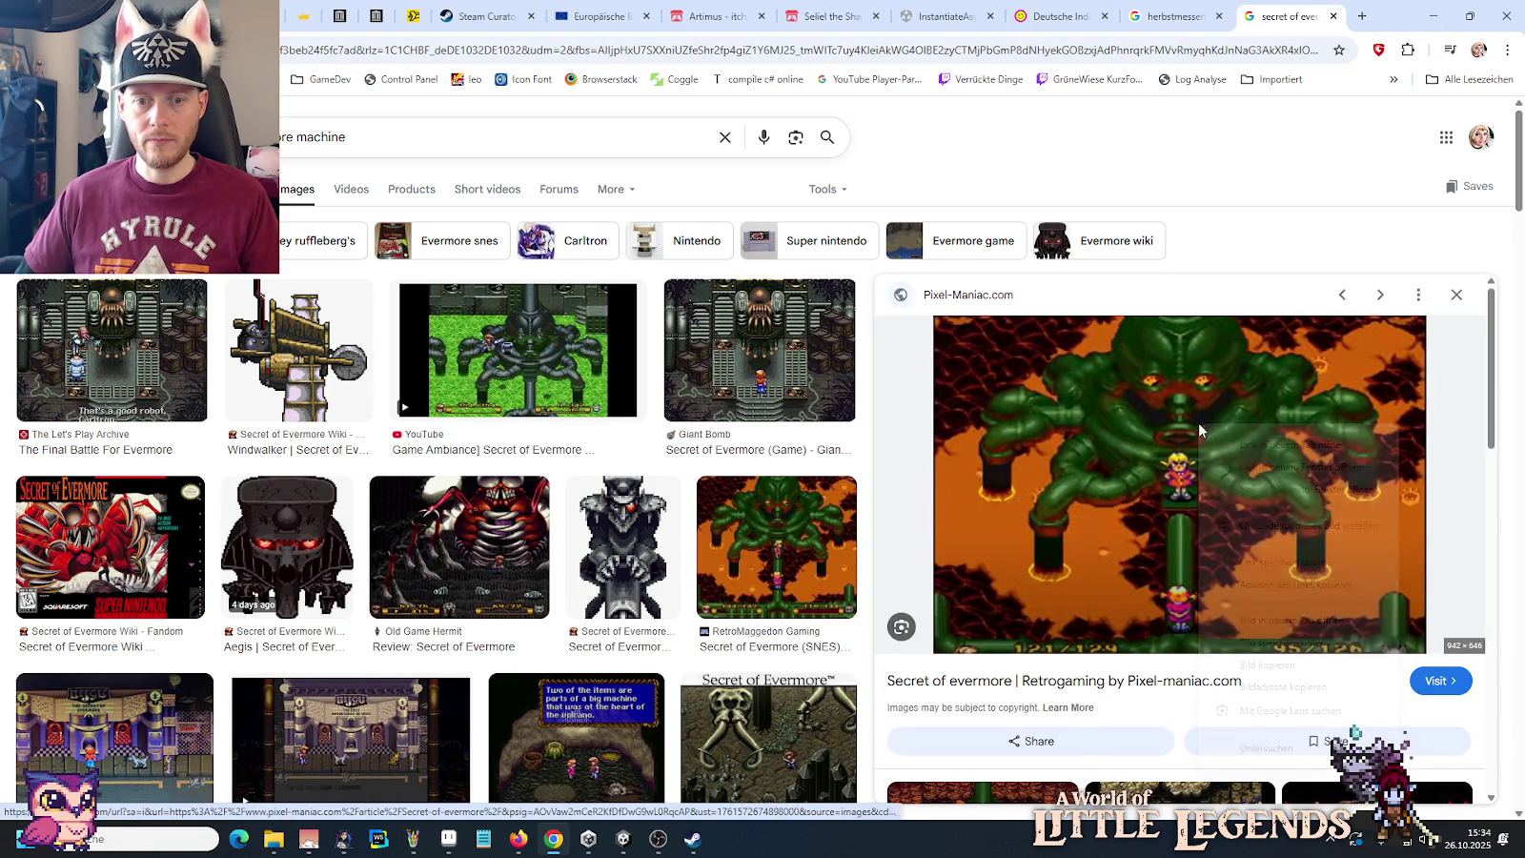
{"action": "left_click", "coordinate": [1239, 664]}
Step: Paste the monster screenshot into Paint, move it up-left, and return to the browser
{"action": "mouse_move", "coordinate": [412, 839]}
{"action": "left_click", "coordinate": [579, 775]}
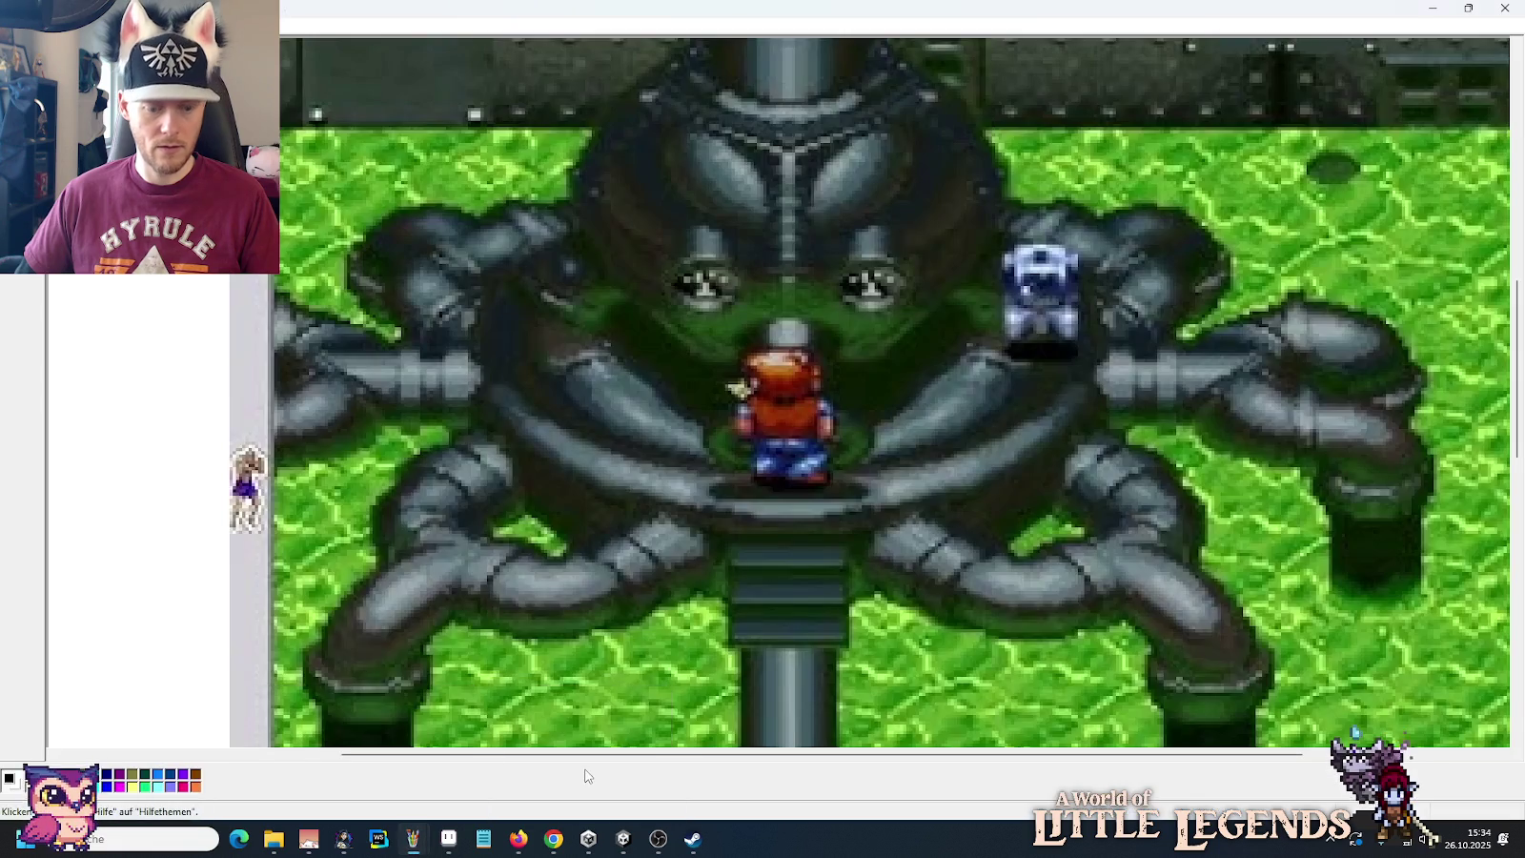
{"action": "key", "text": "ctrl+v"}
{"action": "mouse_move", "coordinate": [1100, 595]}
{"action": "left_mouse_down"}
{"action": "mouse_move", "coordinate": [470, 305]}
{"action": "mouse_move", "coordinate": [544, 270]}
{"action": "left_mouse_up"}
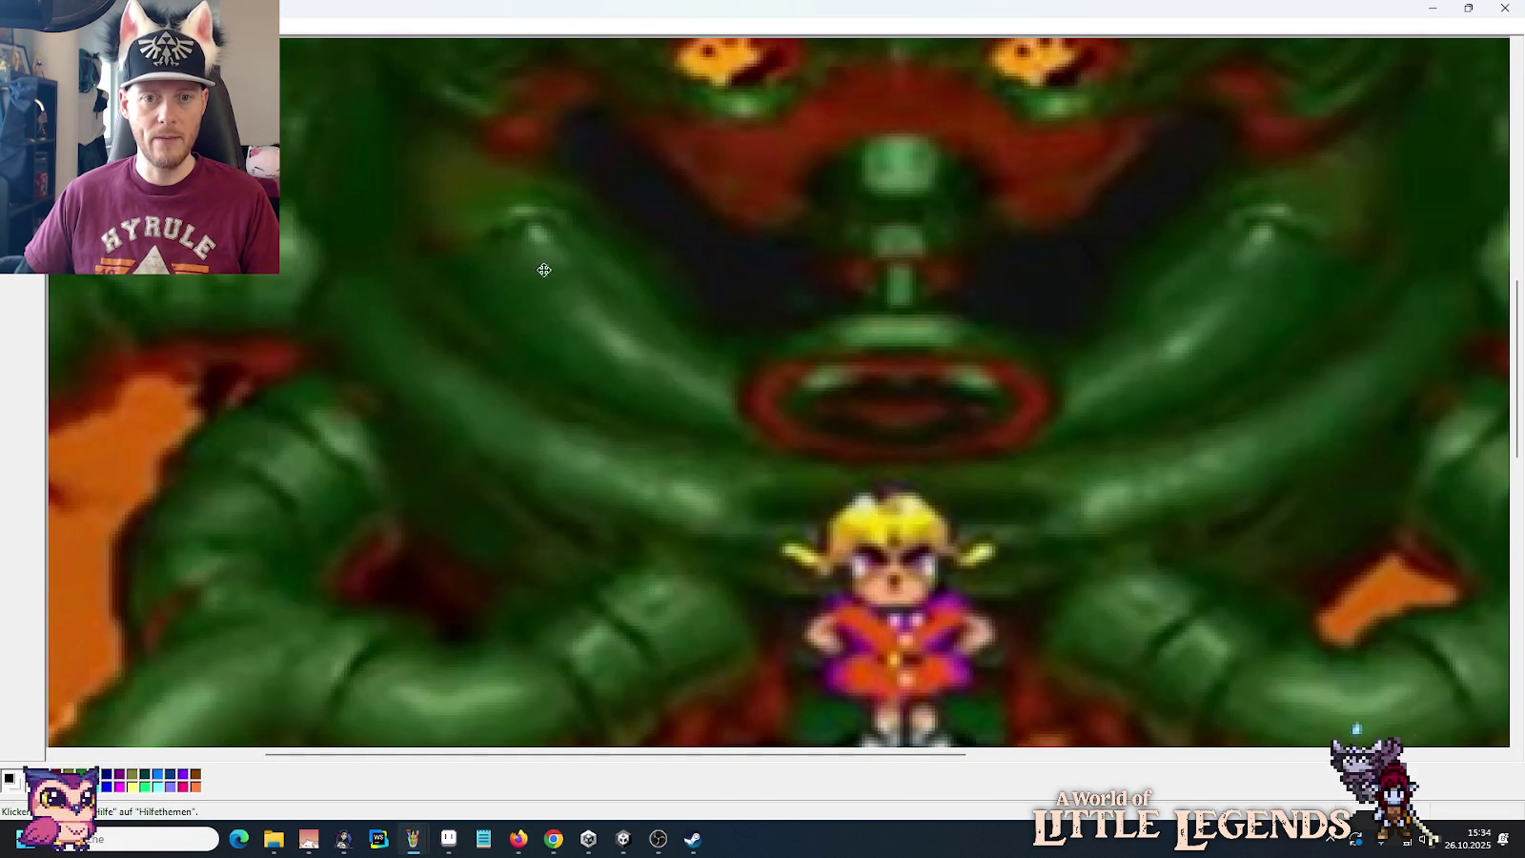
{"action": "key", "text": "alt+Tab"}
Step: Preview the Final Battle For Evermore screenshot, then bring up the buildings folder in File Explorer
{"action": "scroll", "coordinate": [1204, 557], "scroll_direction": "down", "scroll_amount": 1}
{"action": "scroll", "coordinate": [1203, 557], "scroll_direction": "down", "scroll_amount": 2}
{"action": "scroll", "coordinate": [1204, 558], "scroll_direction": "down", "scroll_amount": 1}
{"action": "scroll", "coordinate": [1203, 558], "scroll_direction": "down", "scroll_amount": 2}
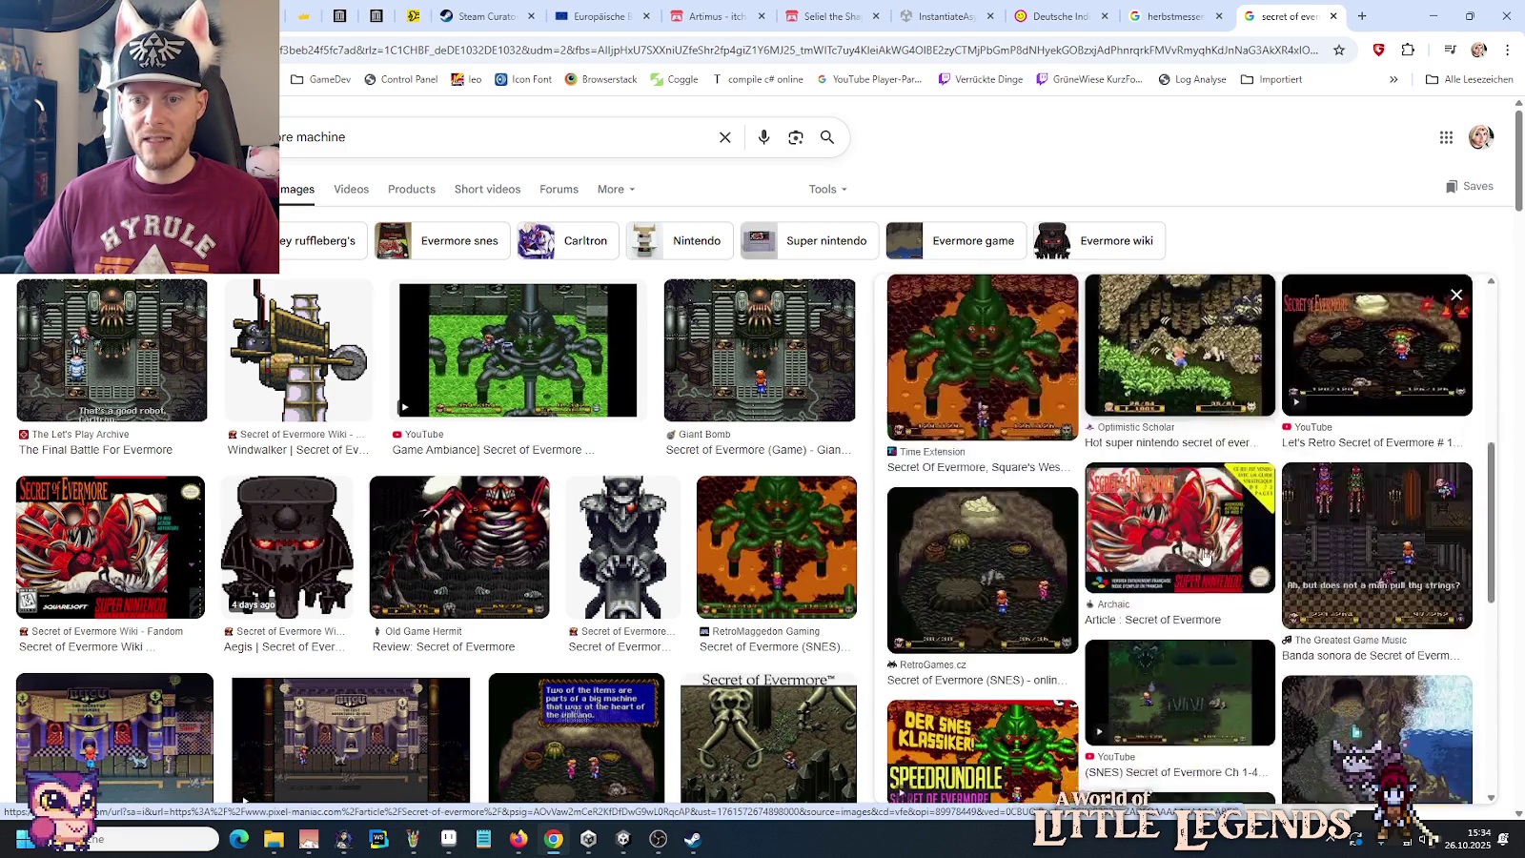
{"action": "scroll", "coordinate": [1204, 558], "scroll_direction": "down", "scroll_amount": 2}
{"action": "scroll", "coordinate": [1206, 556], "scroll_direction": "down", "scroll_amount": 2}
{"action": "scroll", "coordinate": [1210, 553], "scroll_direction": "down", "scroll_amount": 2}
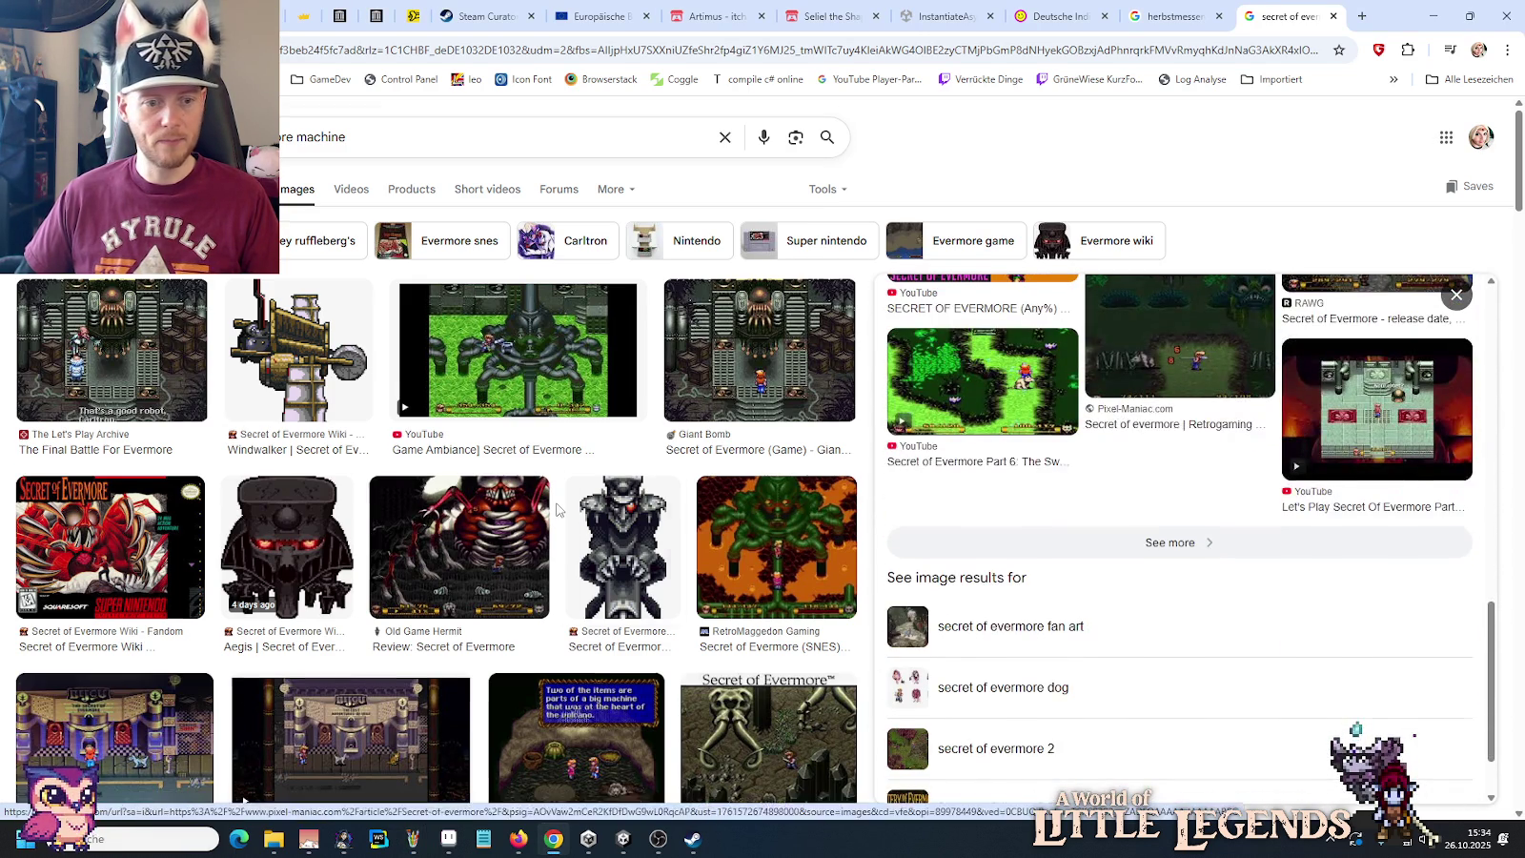
{"action": "scroll", "coordinate": [557, 510], "scroll_direction": "down", "scroll_amount": 5}
{"action": "scroll", "coordinate": [558, 510], "scroll_direction": "down", "scroll_amount": 3}
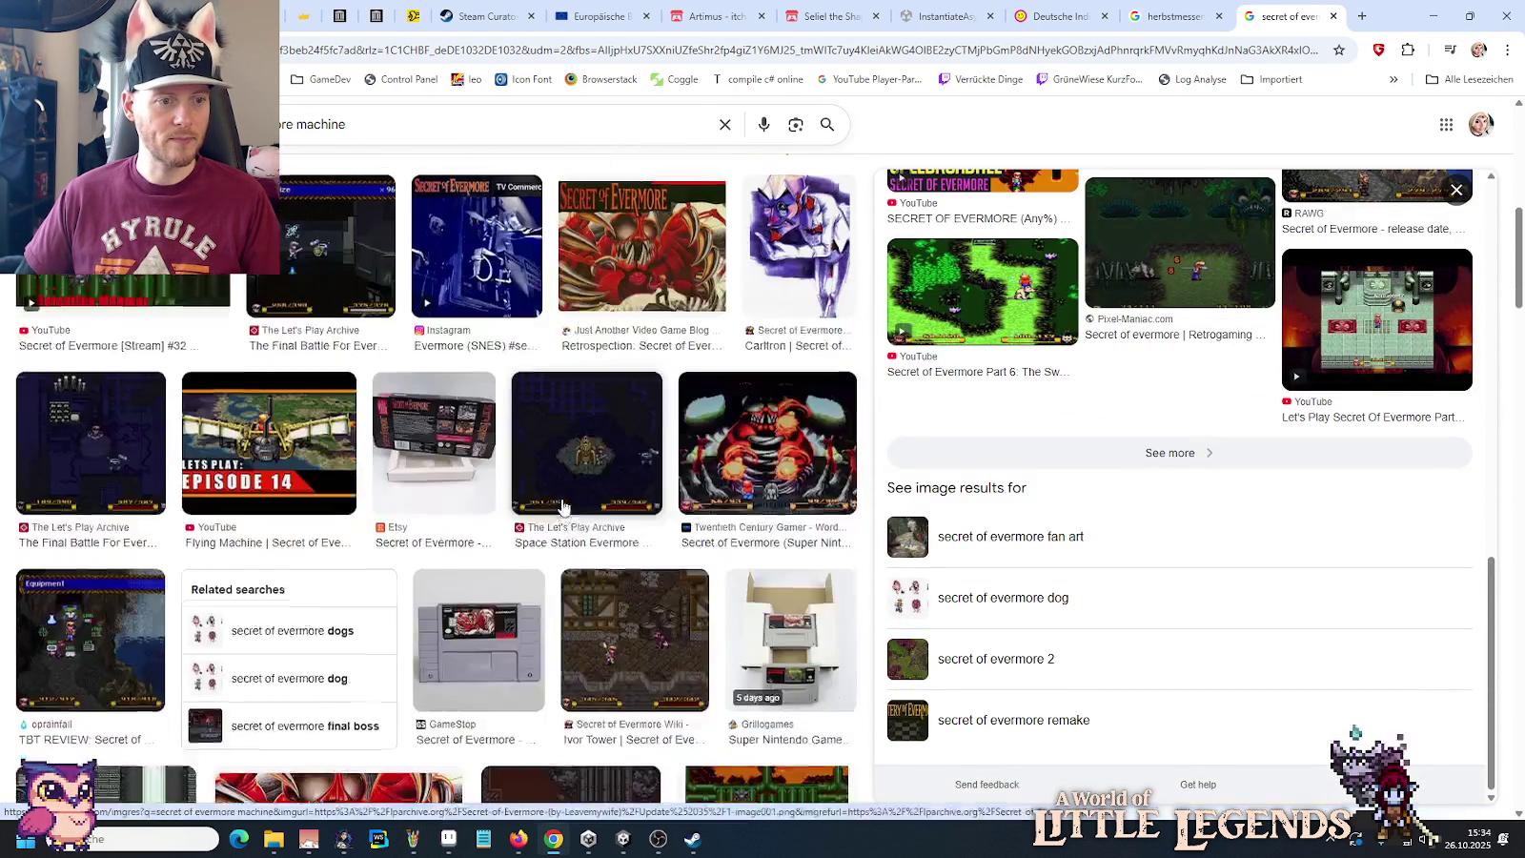
{"action": "left_click", "coordinate": [96, 408]}
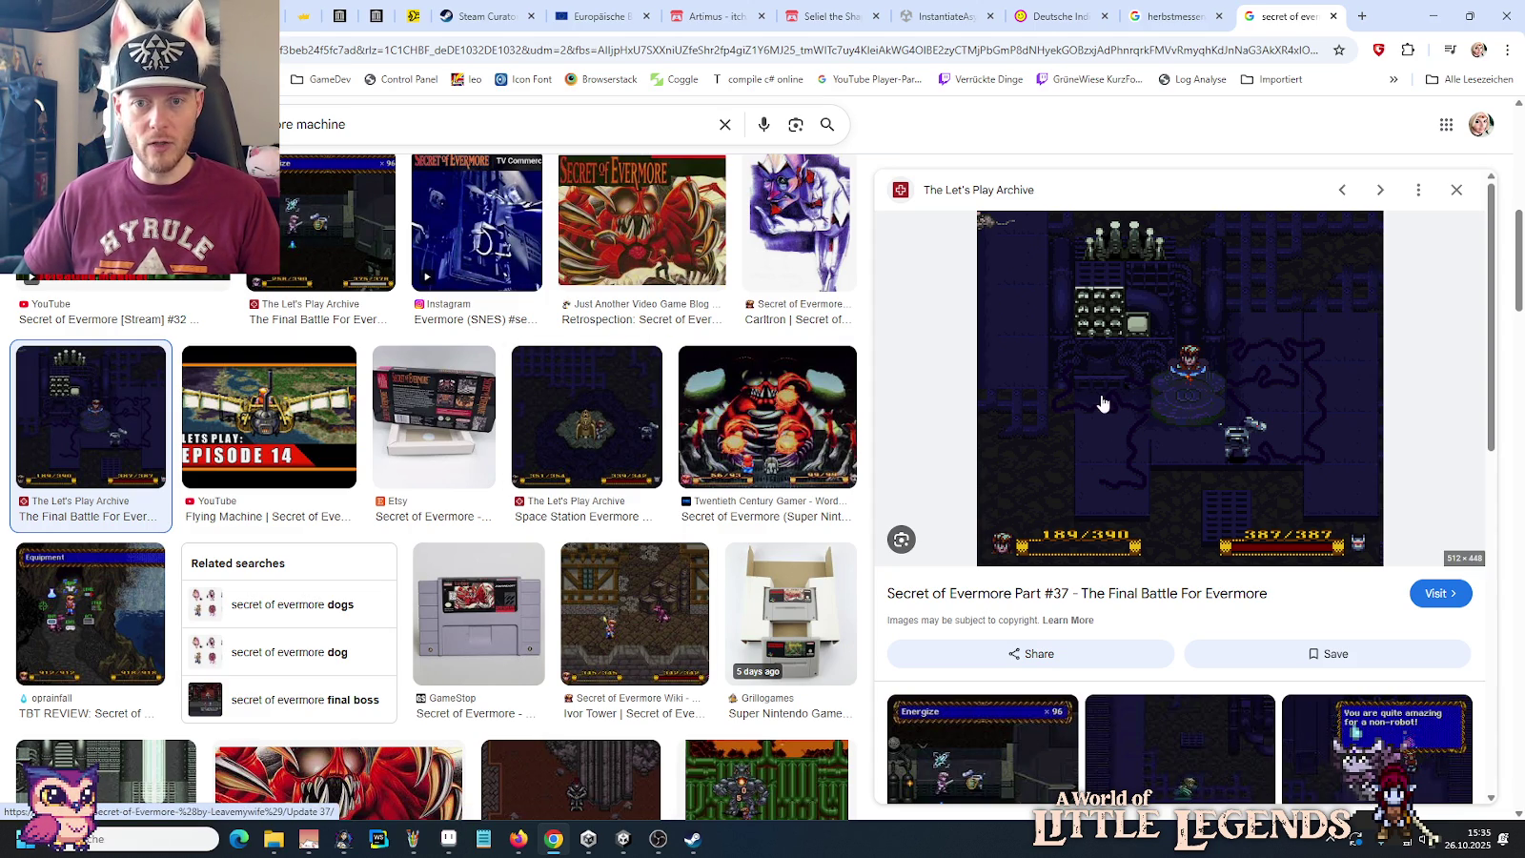
{"action": "left_click", "coordinate": [274, 838]}
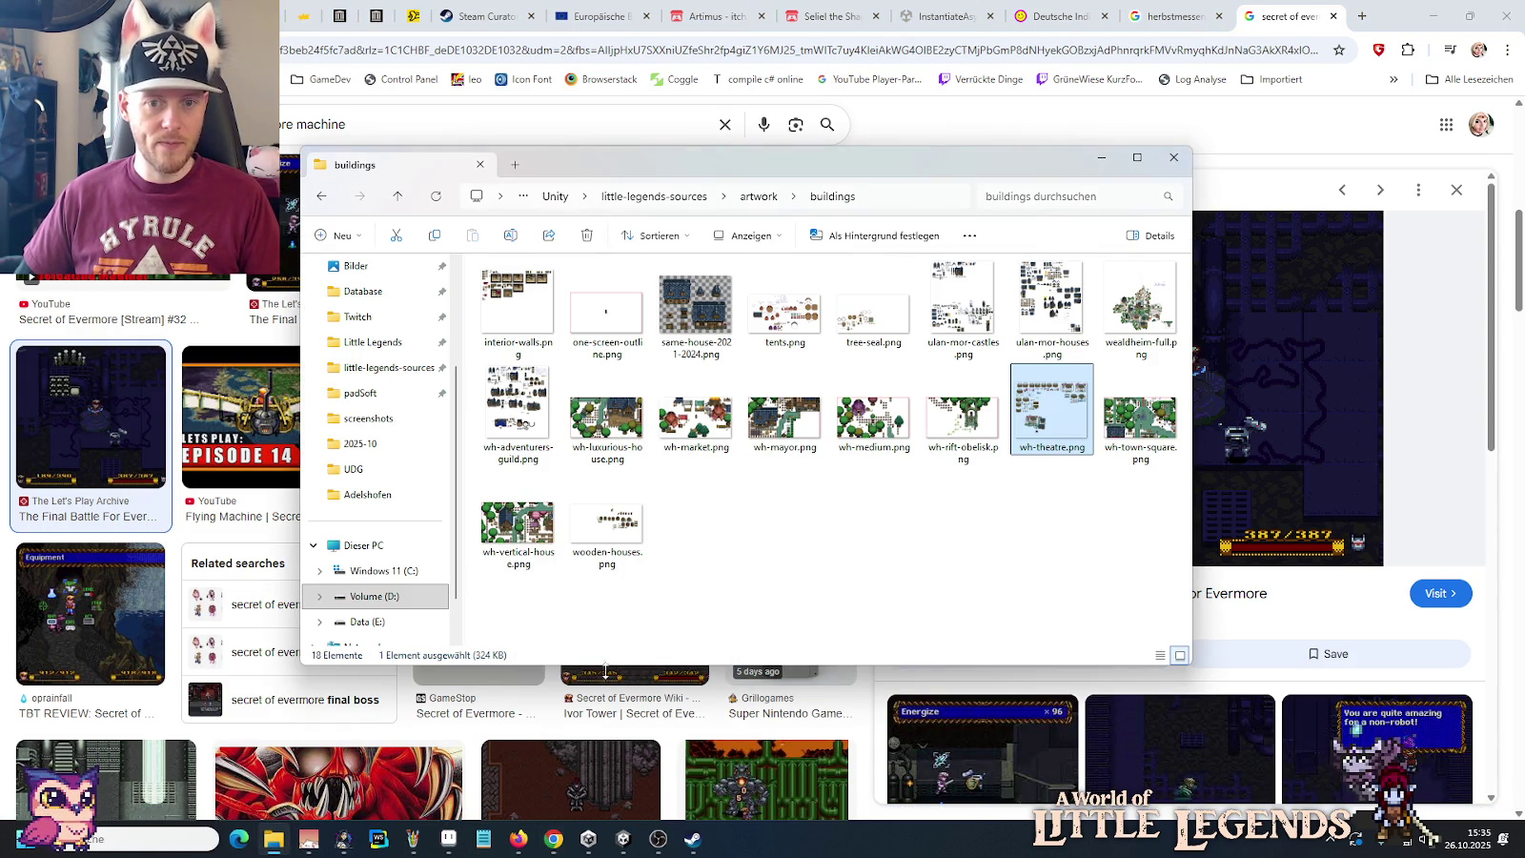
Step: Go up to the artwork folder and look through the map design folder
{"action": "left_click", "coordinate": [759, 197]}
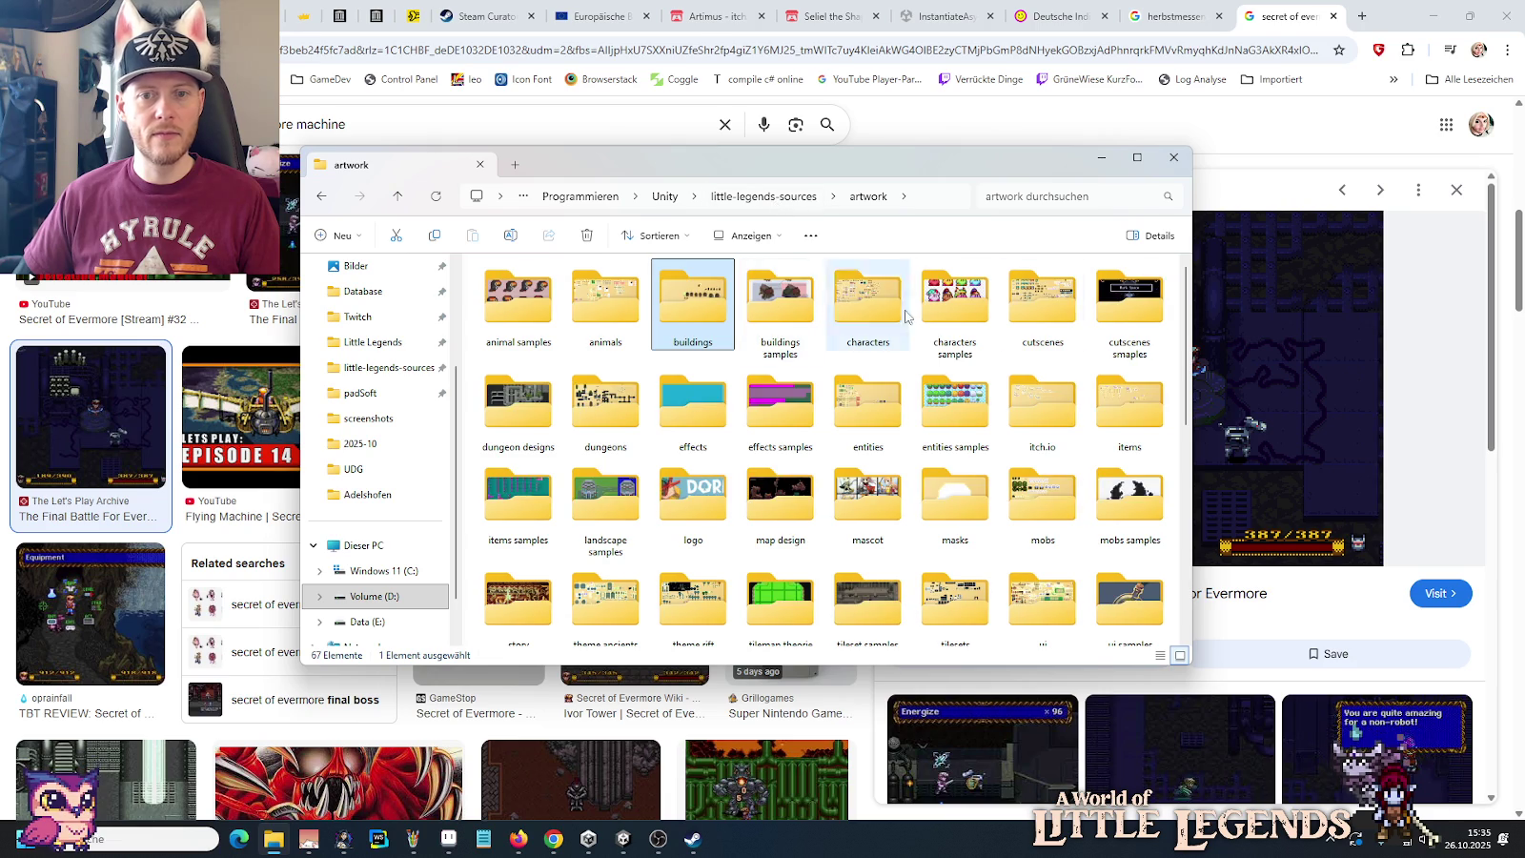
{"action": "double_click", "coordinate": [780, 514]}
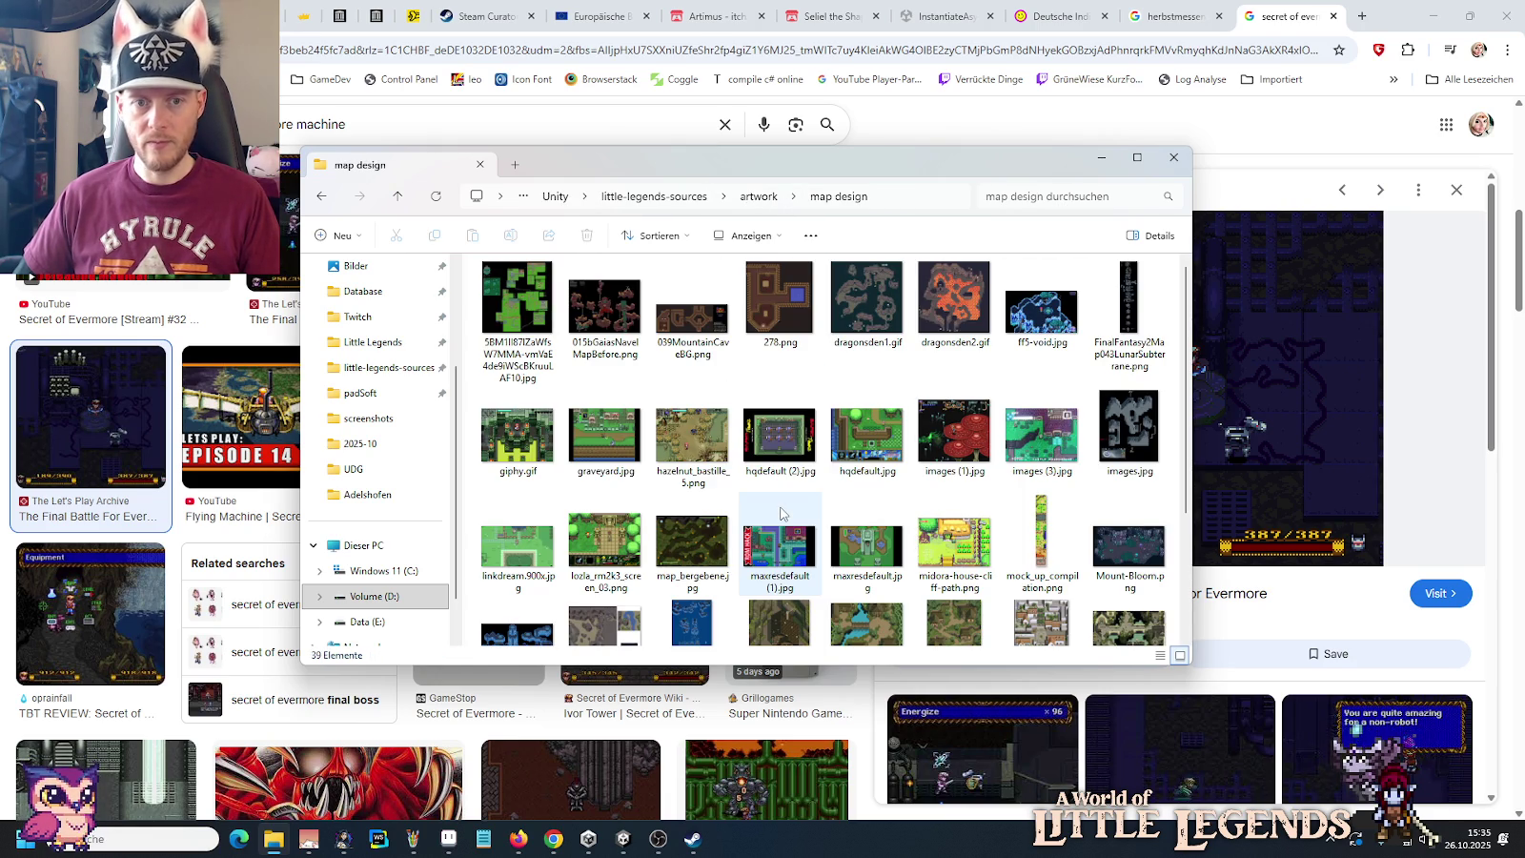
{"action": "scroll", "coordinate": [781, 513], "scroll_direction": "down", "scroll_amount": 2}
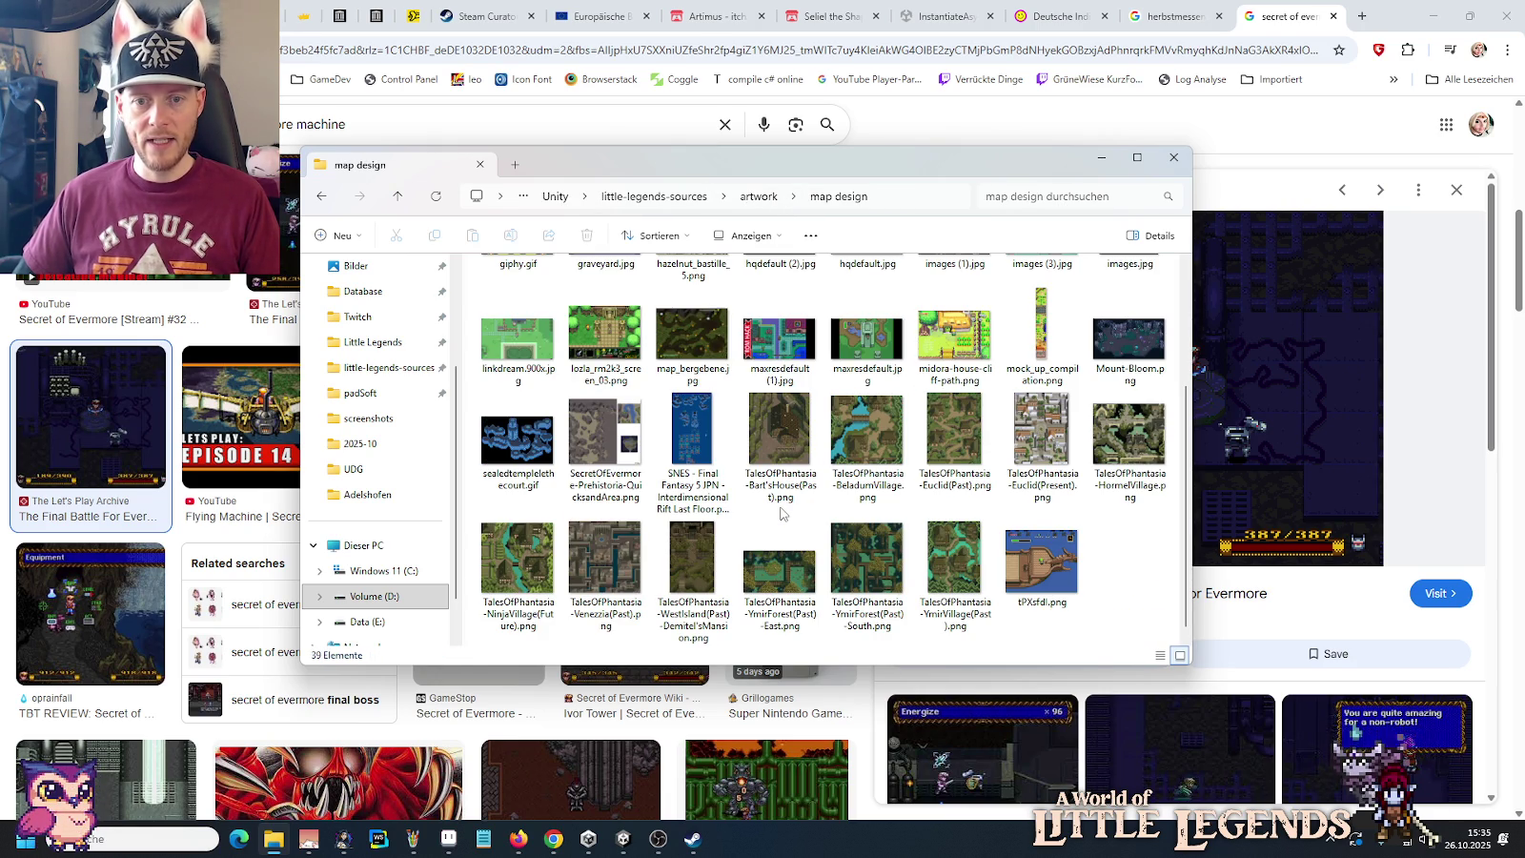
{"action": "scroll", "coordinate": [780, 514], "scroll_direction": "up", "scroll_amount": 2}
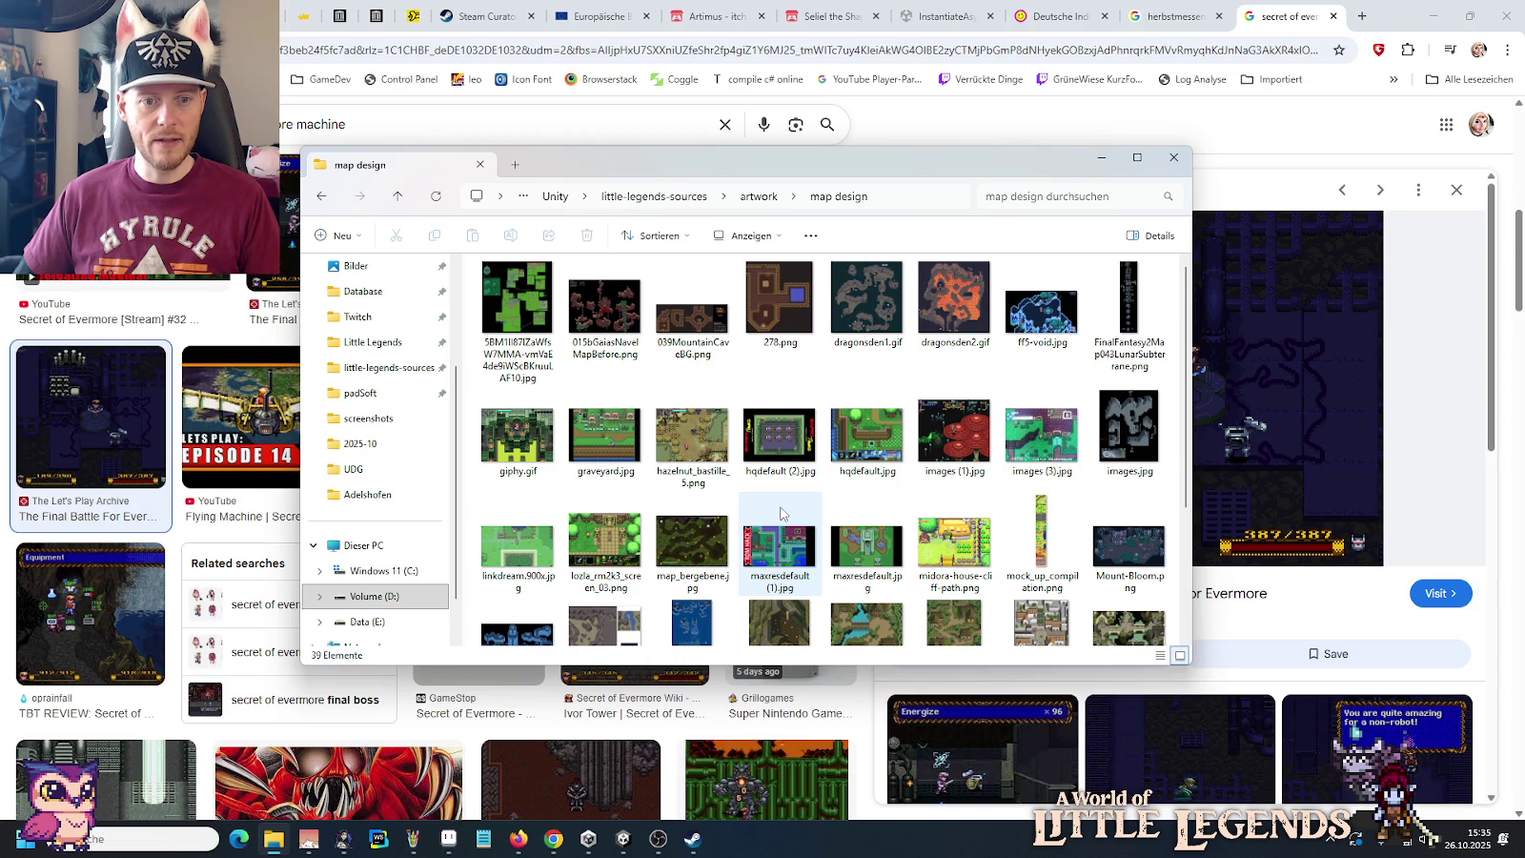
{"action": "key", "text": "alt+Left"}
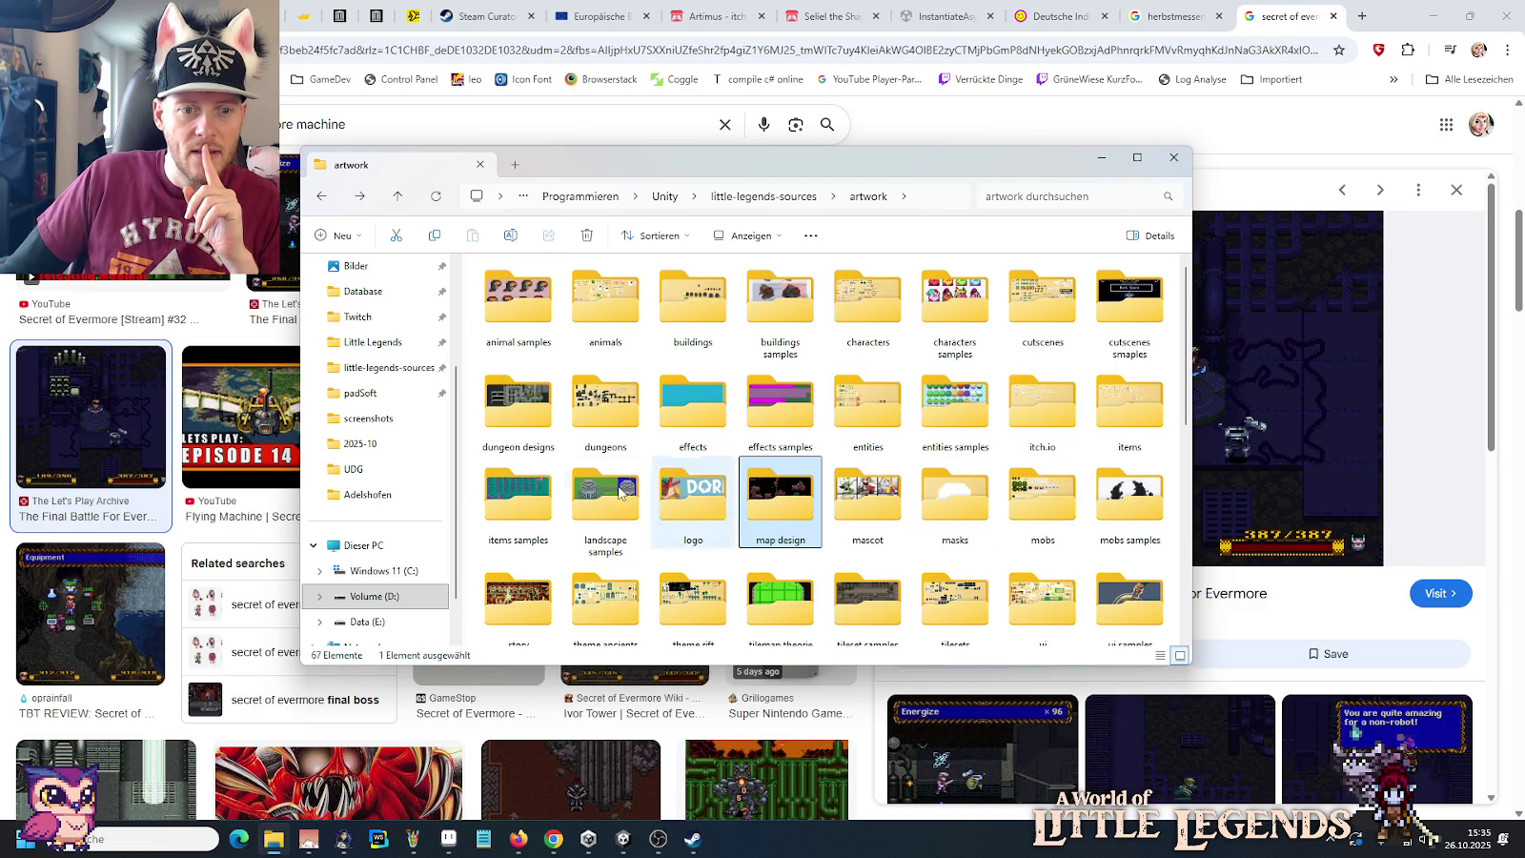
Step: Browse the landscape samples folder, go back, and open the Let's Play Archive Part 37 page
{"action": "left_click", "coordinate": [594, 486]}
{"action": "double_click", "coordinate": [594, 486]}
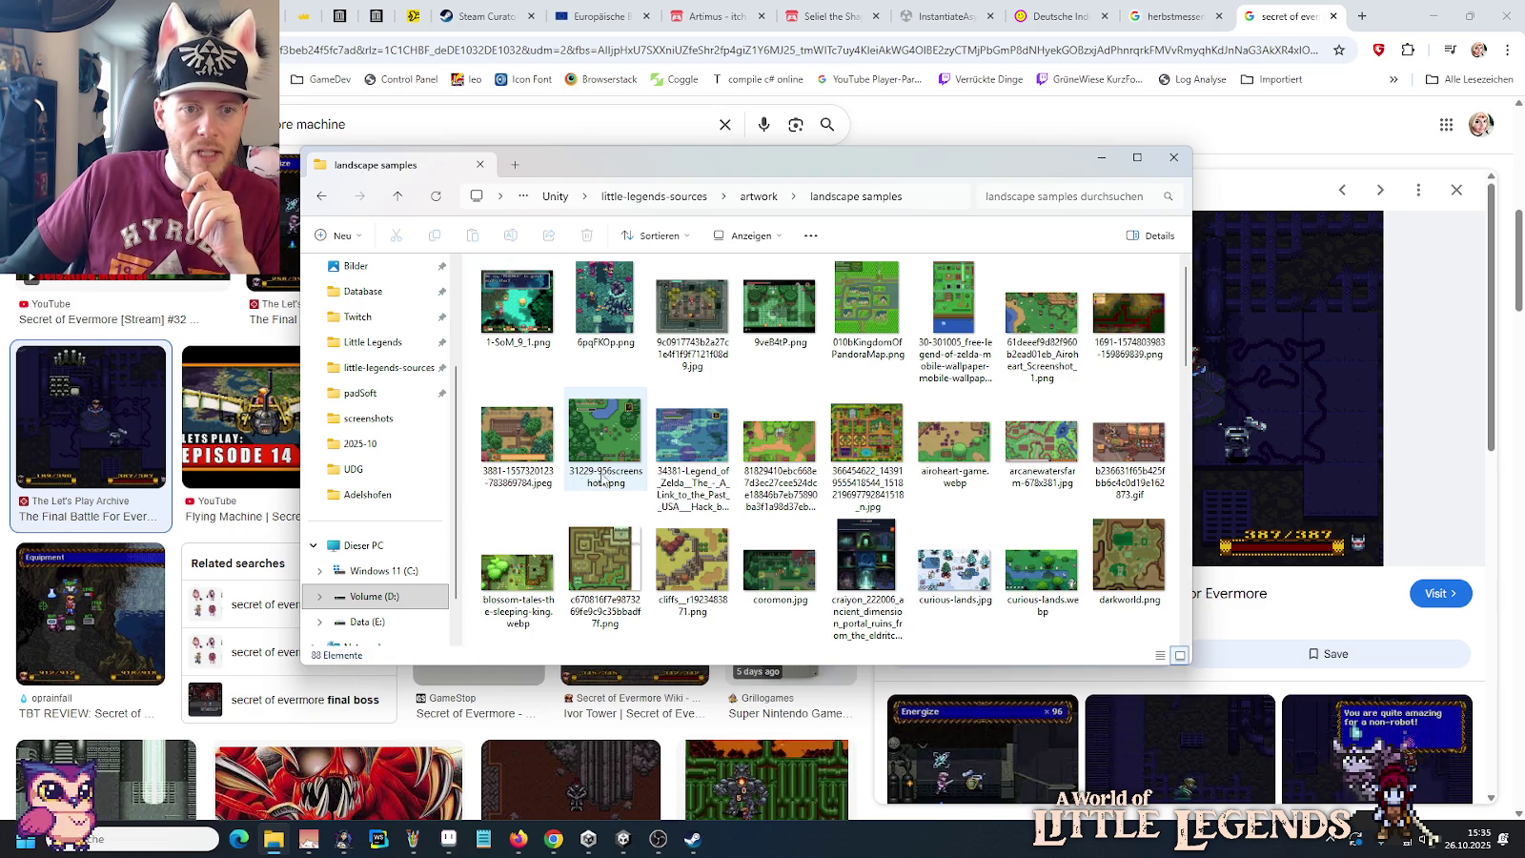
{"action": "scroll", "coordinate": [610, 472], "scroll_direction": "down", "scroll_amount": 1}
{"action": "scroll", "coordinate": [614, 463], "scroll_direction": "down", "scroll_amount": 3}
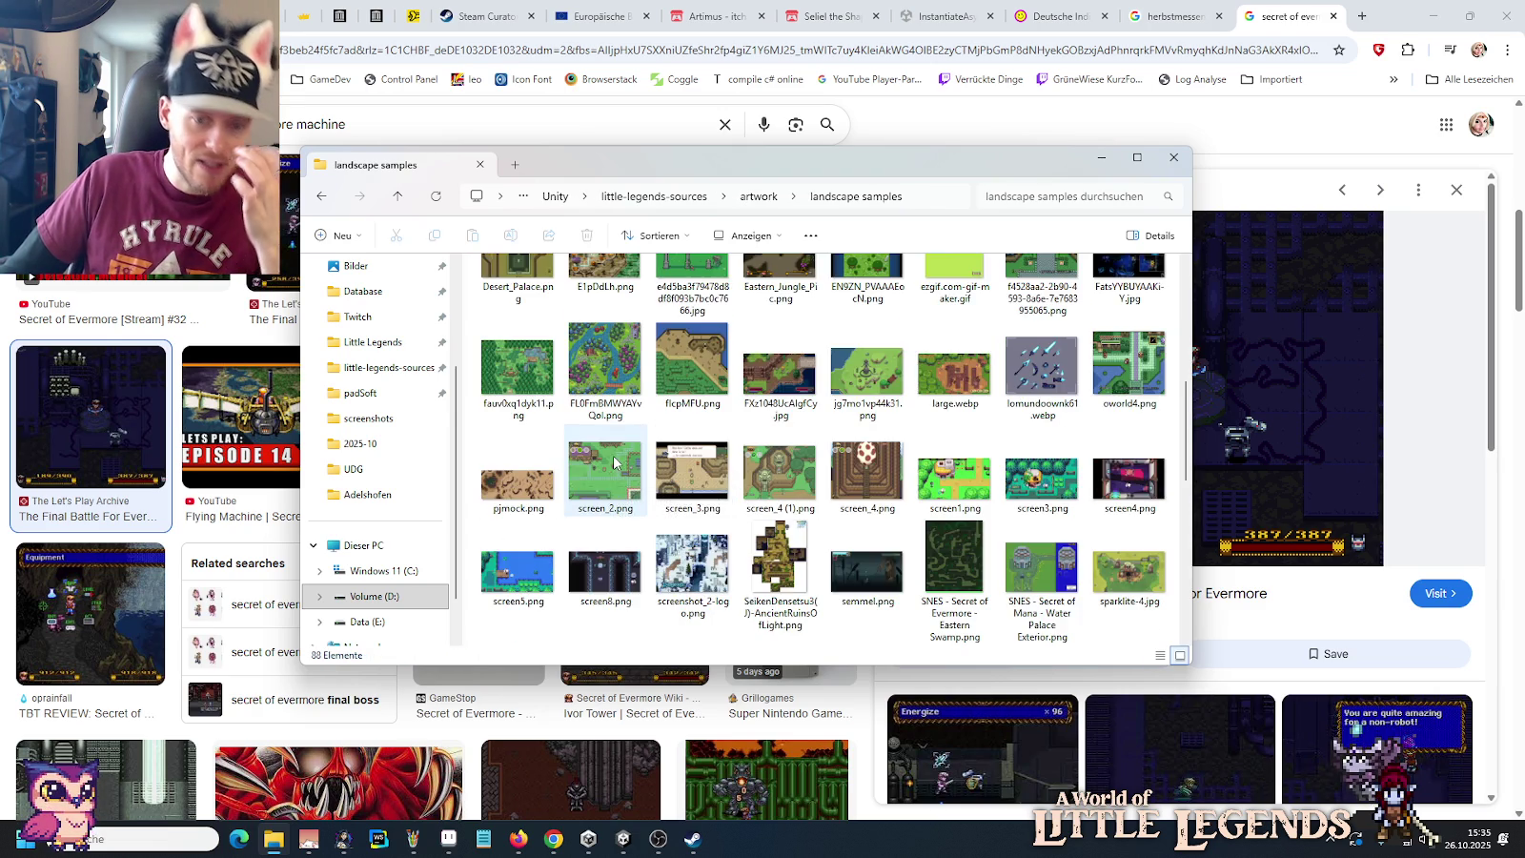
{"action": "scroll", "coordinate": [614, 463], "scroll_direction": "down", "scroll_amount": 3}
{"action": "key", "text": "alt+Left"}
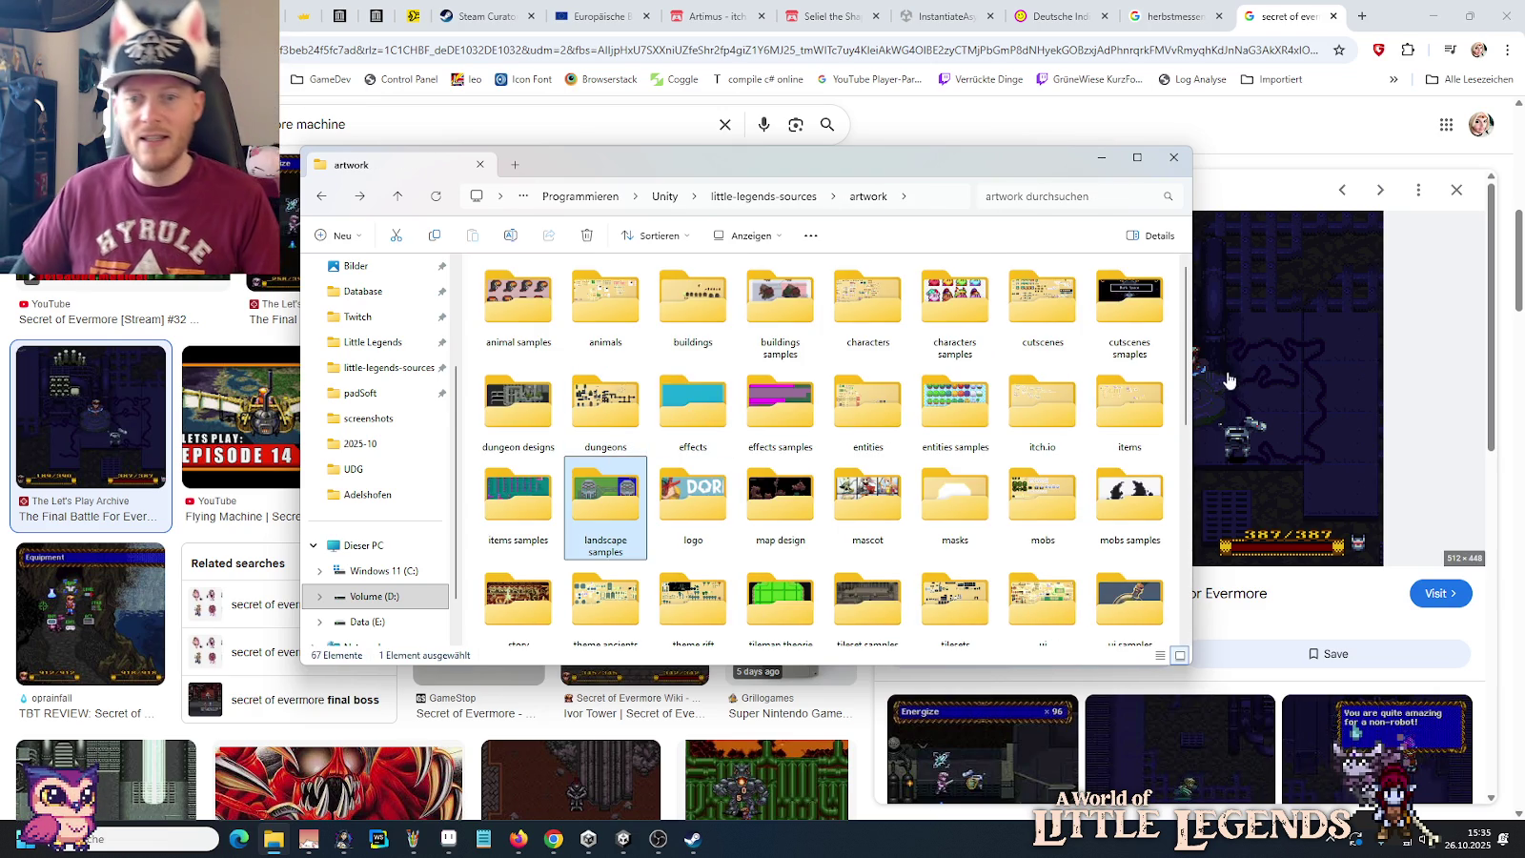
{"action": "left_click", "coordinate": [1304, 179]}
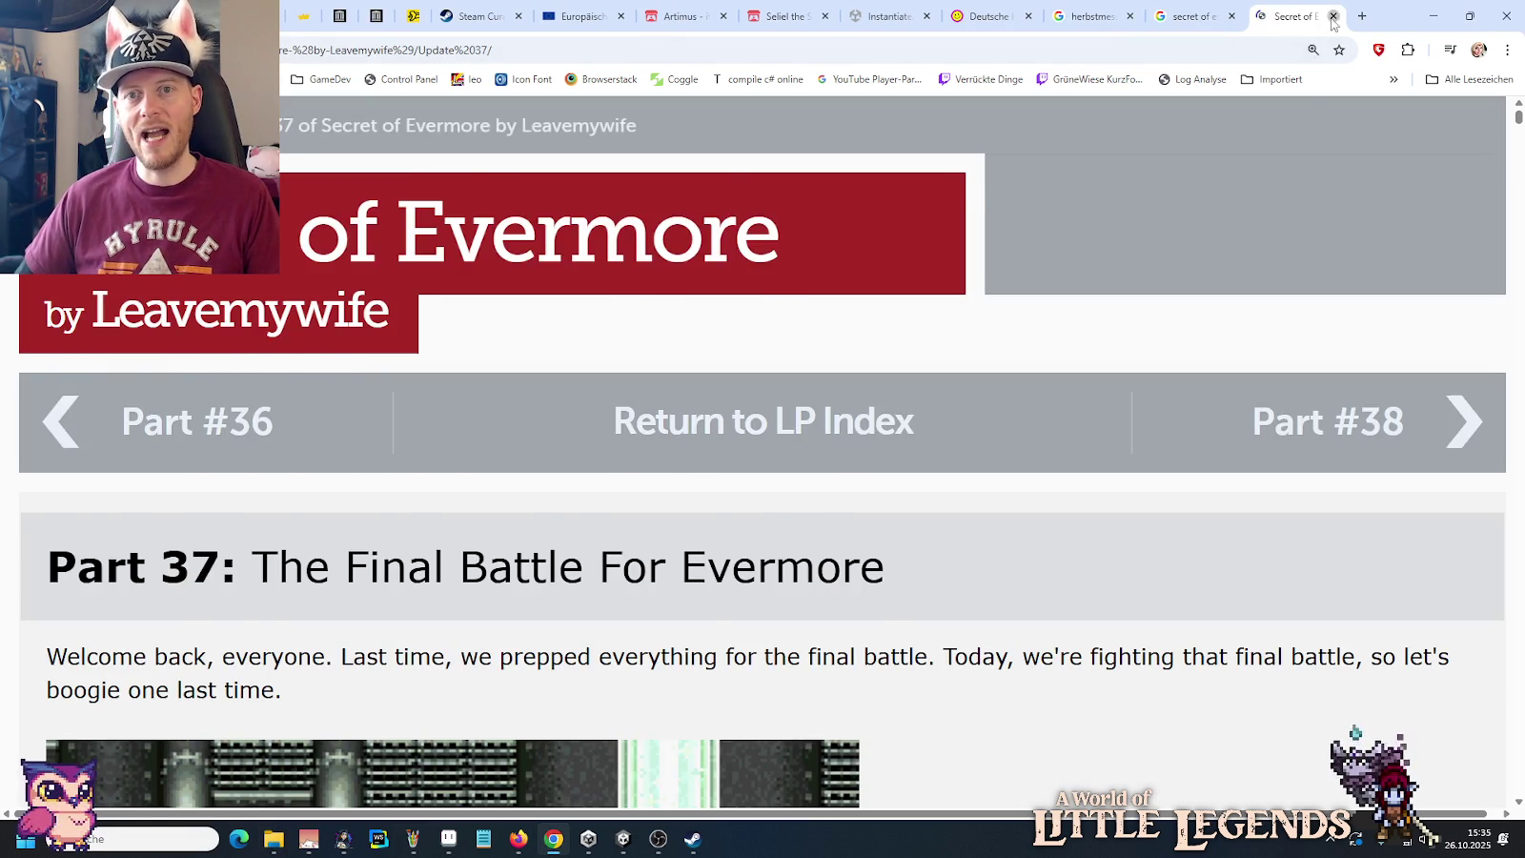
Step: Close the Let's Play Archive tab and preview the grey corridor Final Battle screenshot
{"action": "left_click", "coordinate": [1332, 16]}
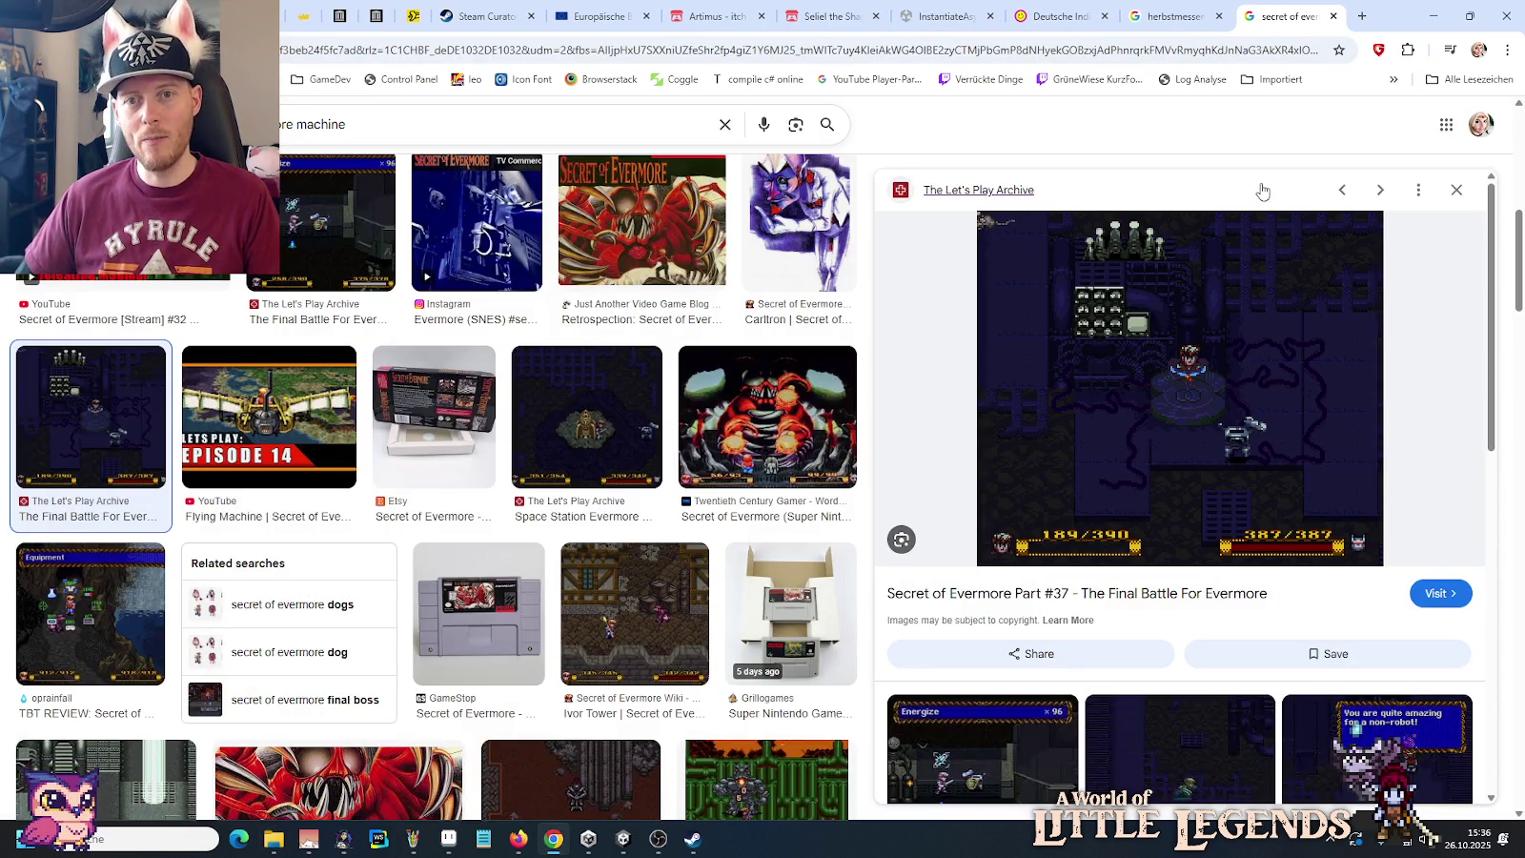
{"action": "scroll", "coordinate": [1149, 434], "scroll_direction": "down", "scroll_amount": 2}
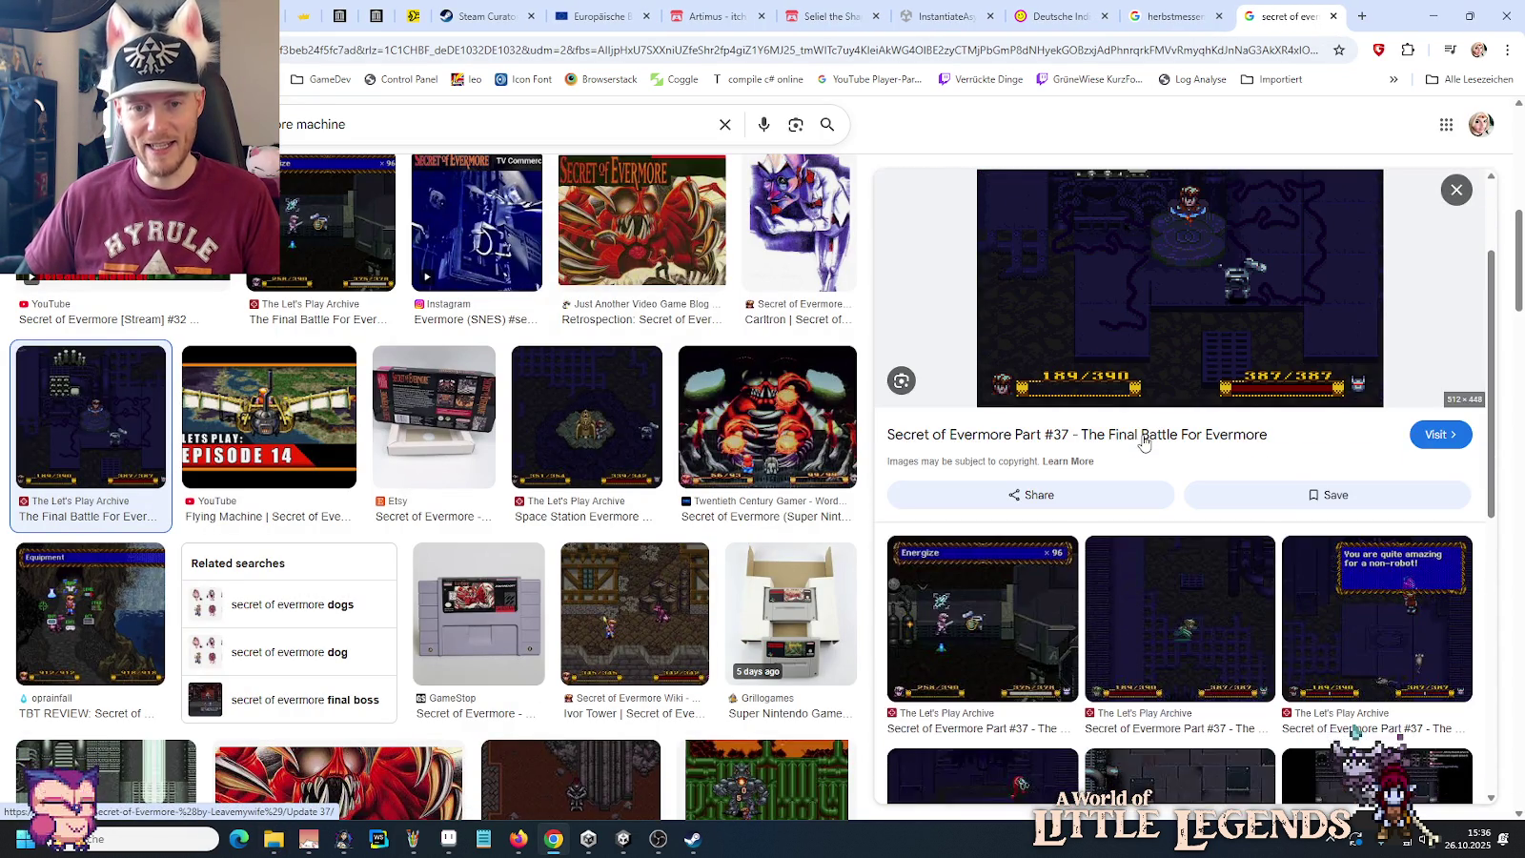
{"action": "scroll", "coordinate": [955, 445], "scroll_direction": "down", "scroll_amount": 1}
{"action": "scroll", "coordinate": [667, 448], "scroll_direction": "down", "scroll_amount": 5}
{"action": "scroll", "coordinate": [1101, 570], "scroll_direction": "down", "scroll_amount": 1}
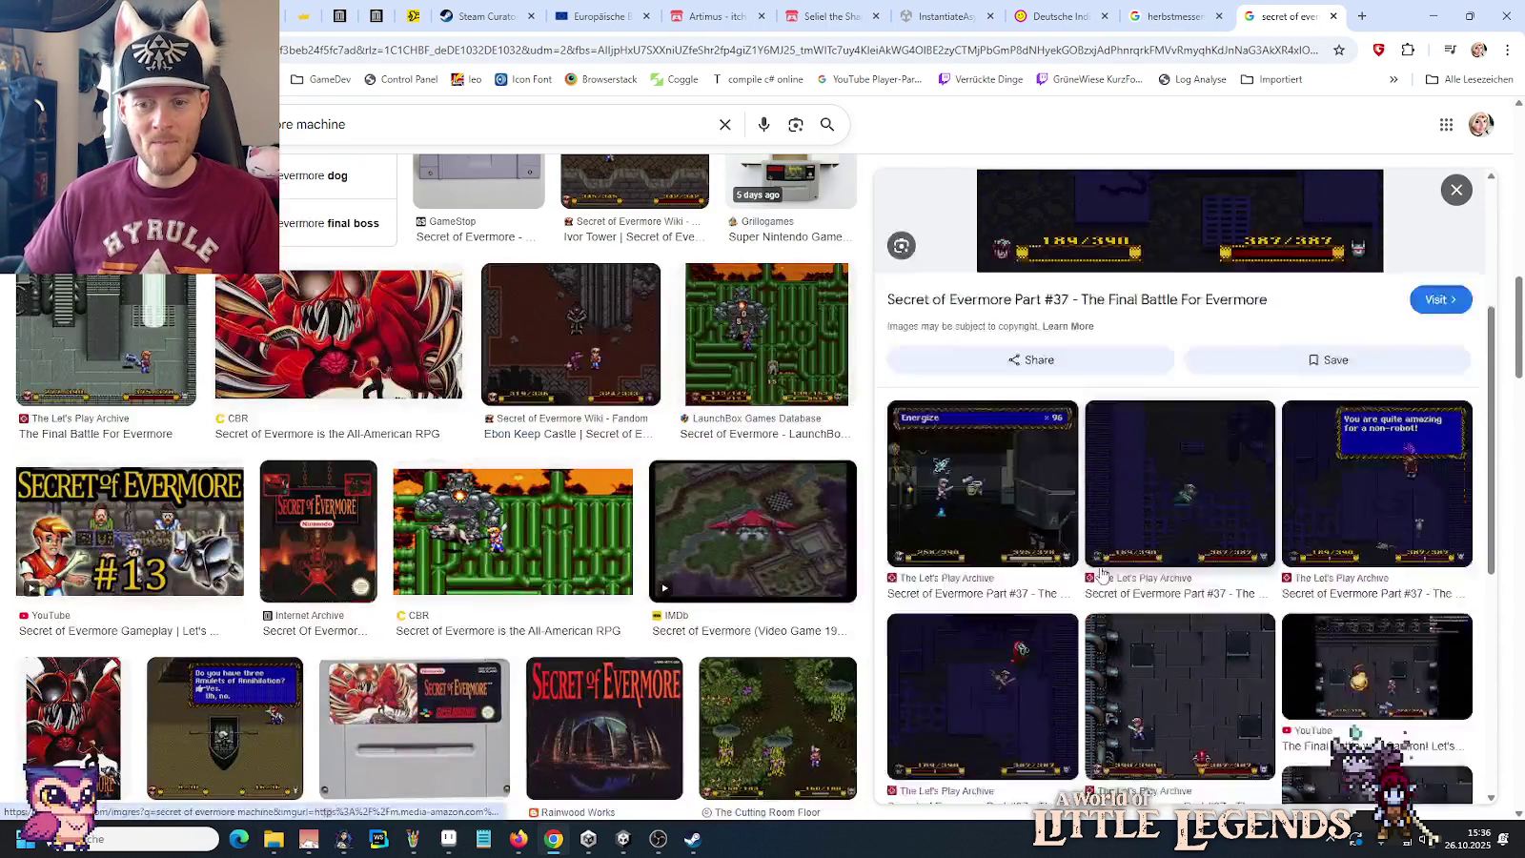
{"action": "scroll", "coordinate": [1100, 570], "scroll_direction": "down", "scroll_amount": 3}
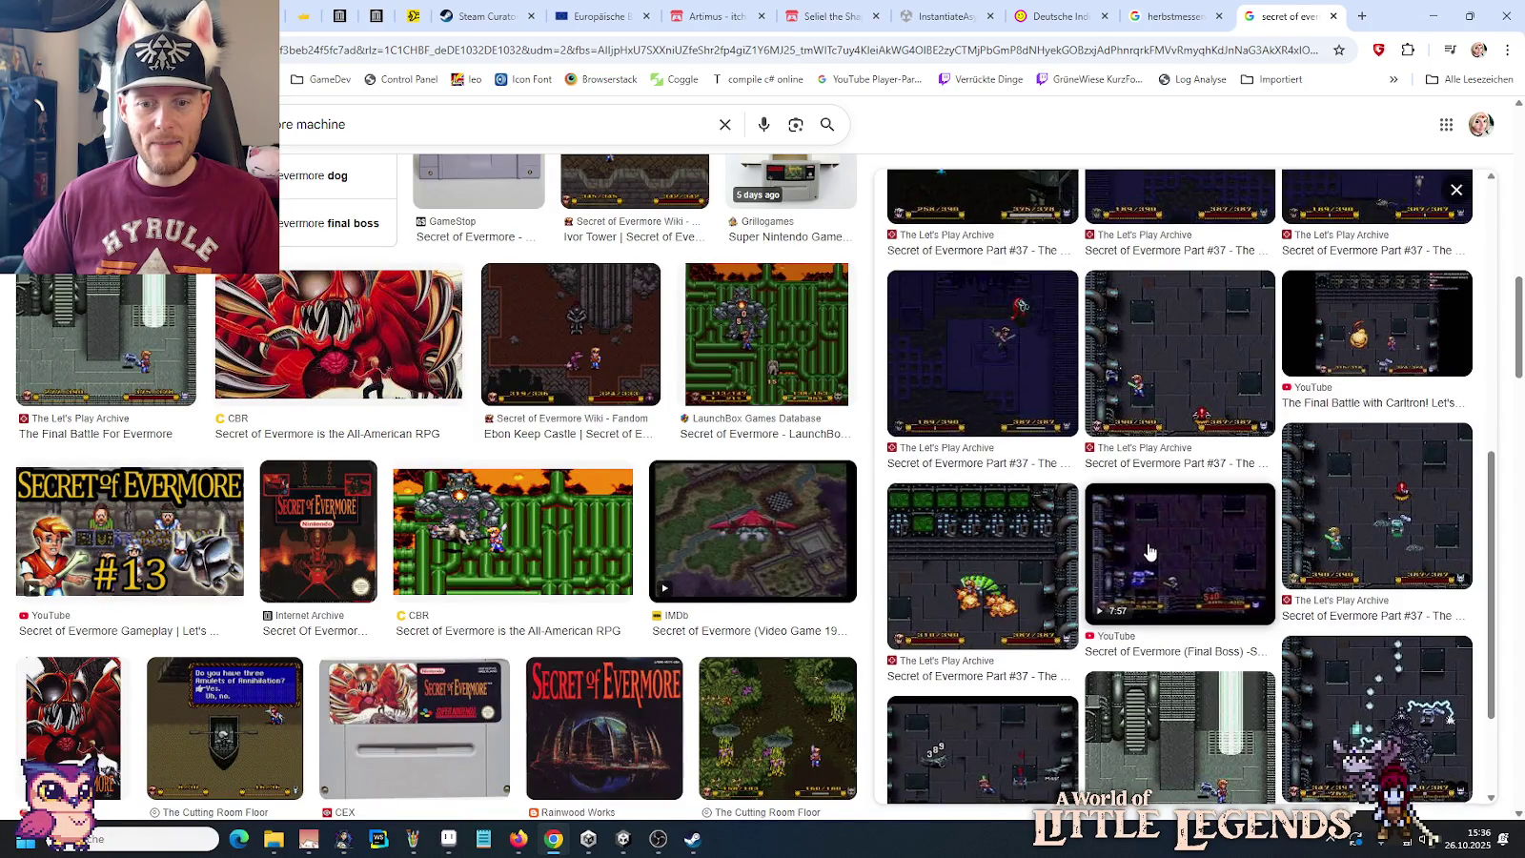
{"action": "scroll", "coordinate": [1148, 551], "scroll_direction": "down", "scroll_amount": 1}
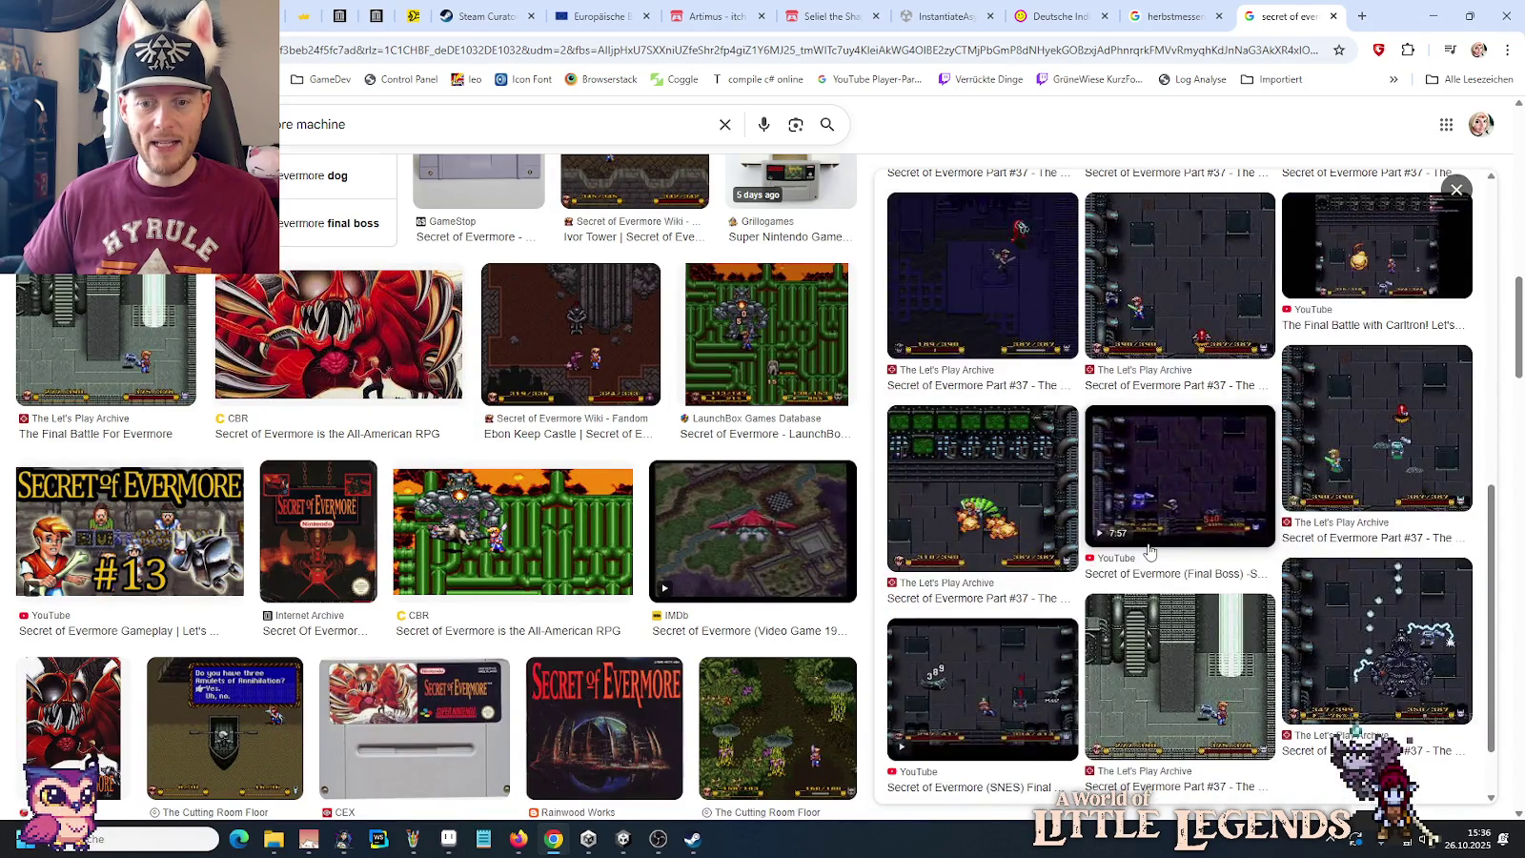
{"action": "left_click", "coordinate": [1113, 667]}
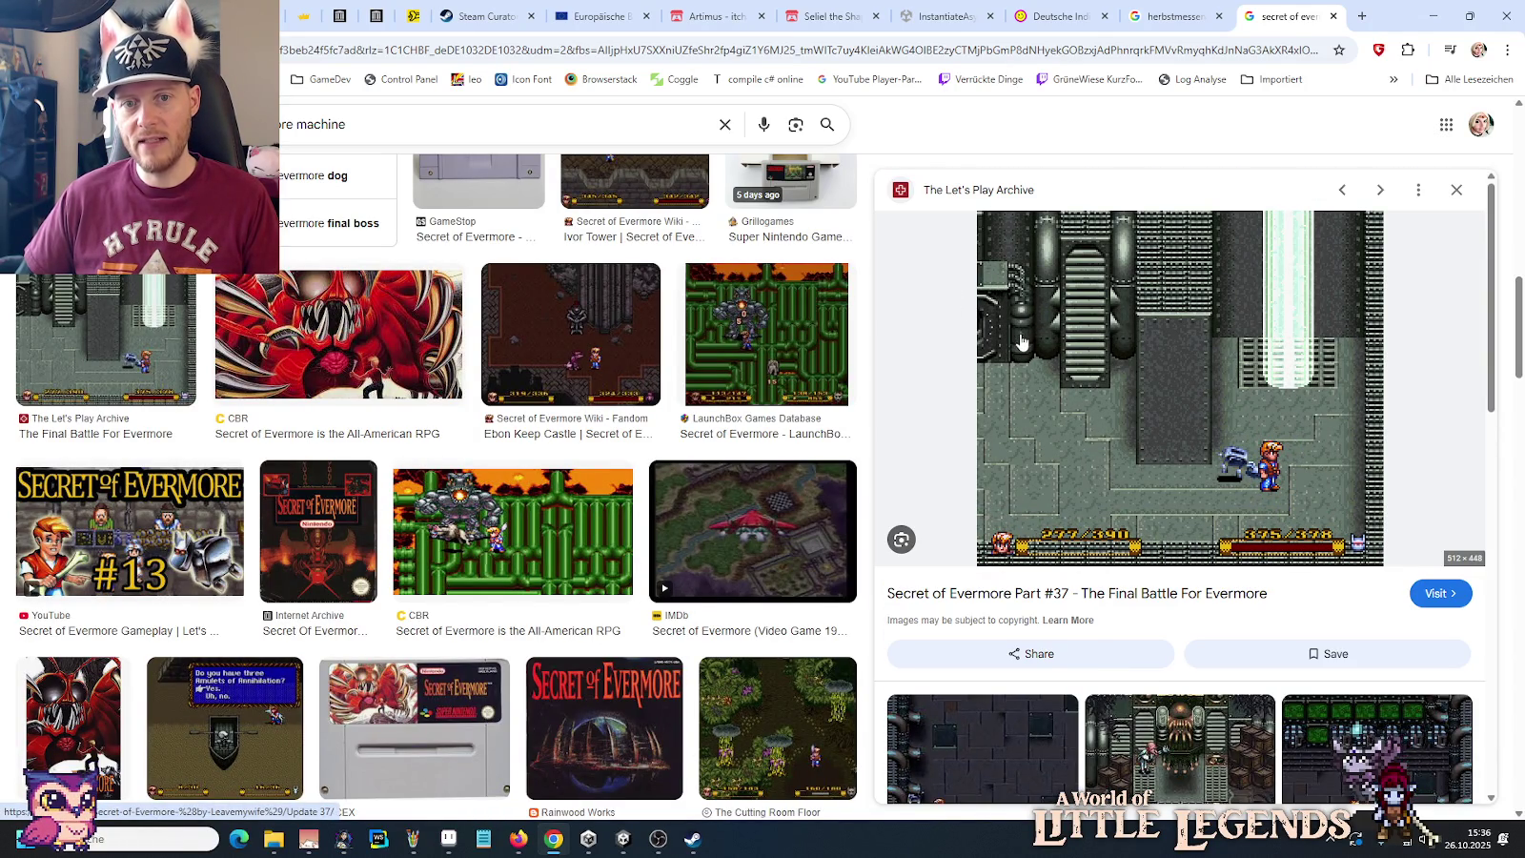
Step: Scroll the preview panel, then switch through Paint back to the Aseprite tileset
{"action": "scroll", "coordinate": [1115, 419], "scroll_direction": "down", "scroll_amount": 2}
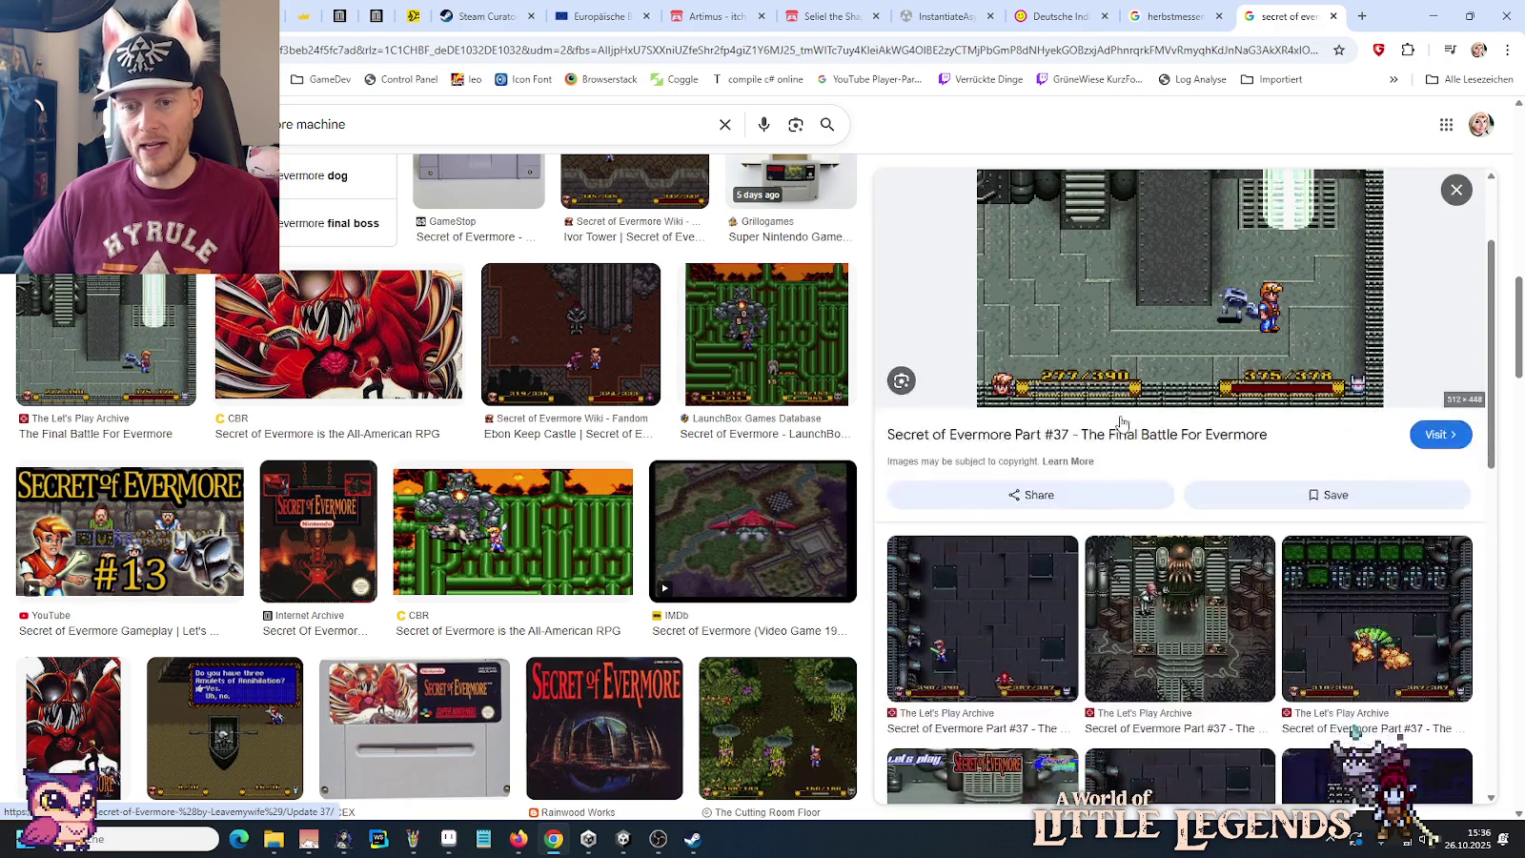
{"action": "scroll", "coordinate": [1121, 422], "scroll_direction": "down", "scroll_amount": 1}
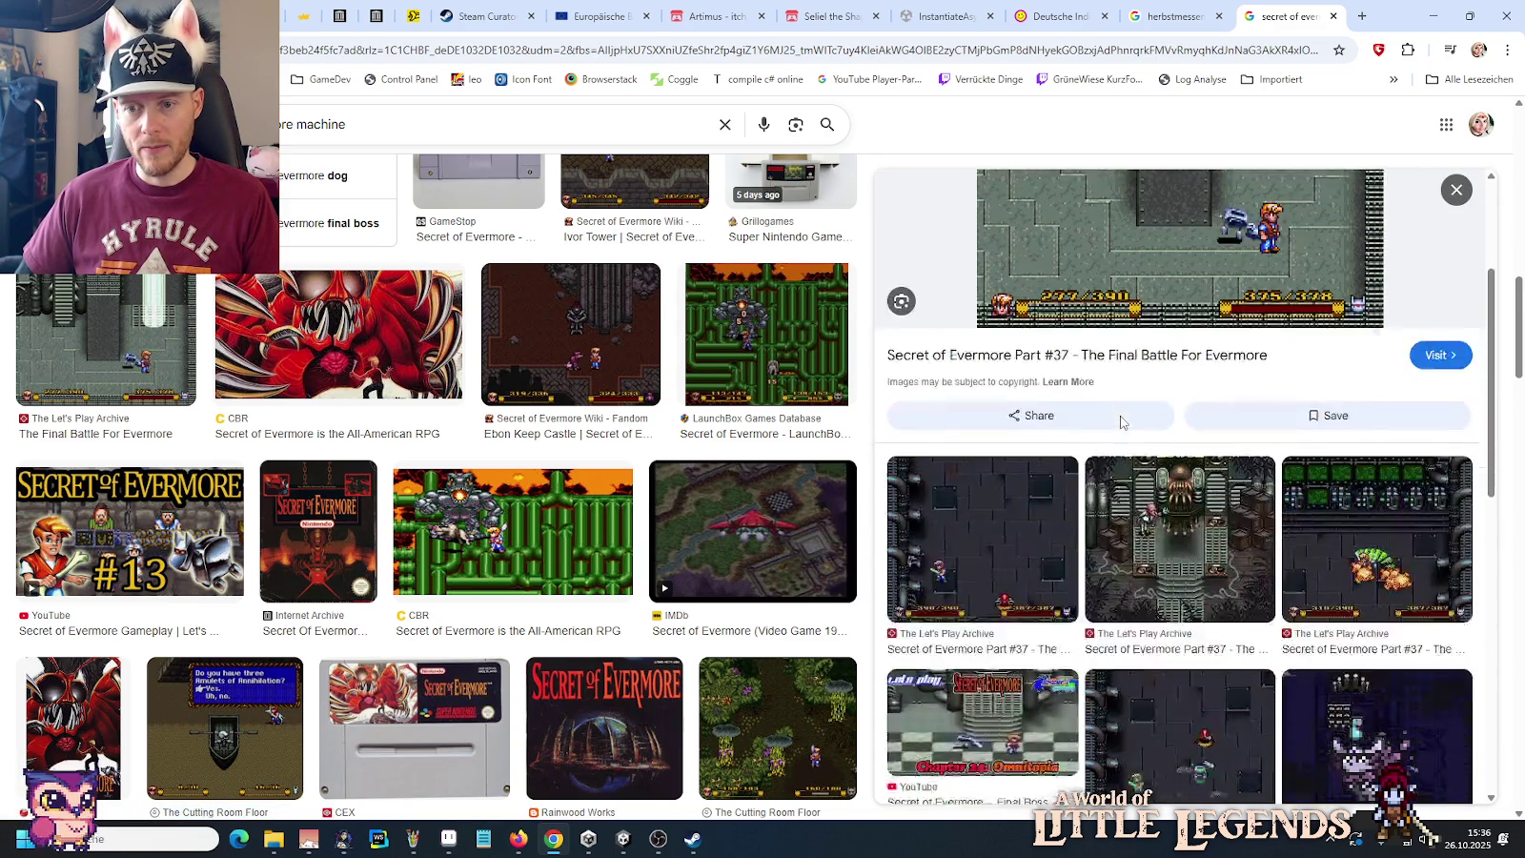
{"action": "scroll", "coordinate": [1120, 422], "scroll_direction": "down", "scroll_amount": 2}
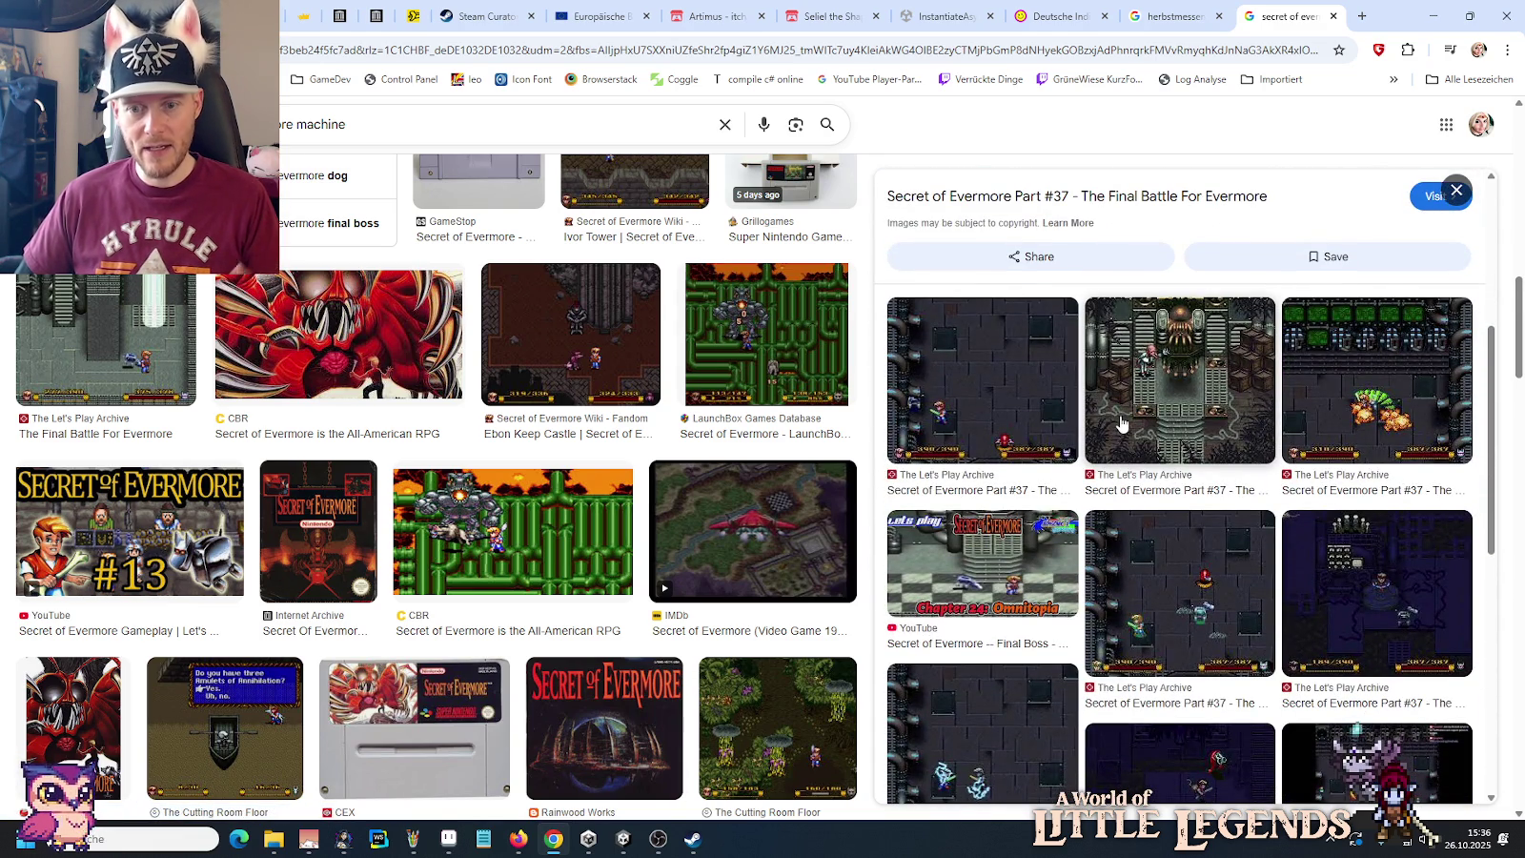
{"action": "scroll", "coordinate": [1121, 422], "scroll_direction": "down", "scroll_amount": 4}
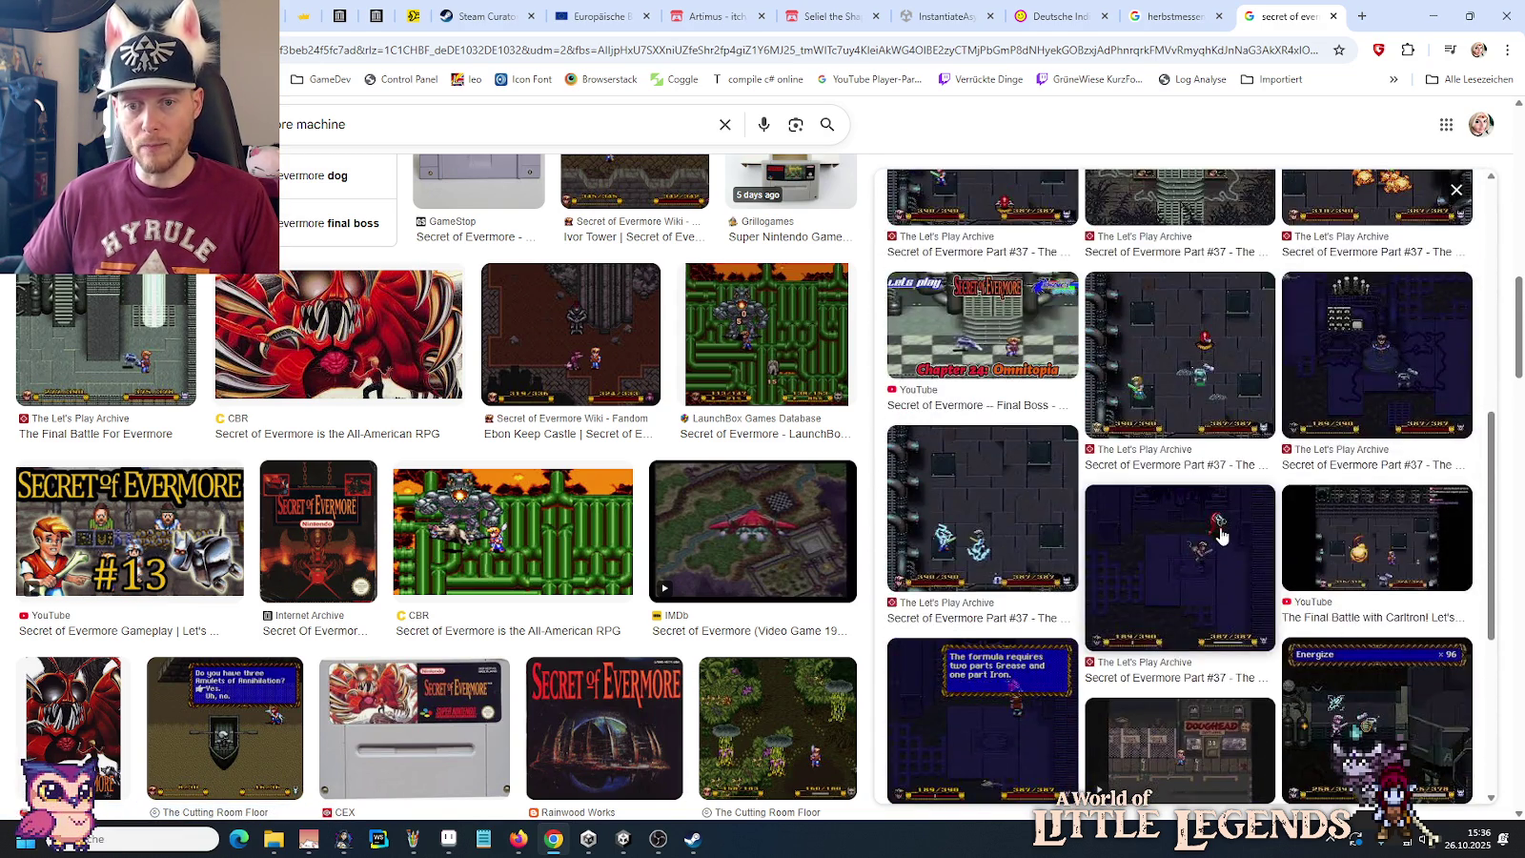
{"action": "scroll", "coordinate": [1222, 535], "scroll_direction": "down", "scroll_amount": 1}
{"action": "key", "text": "alt+Tab"}
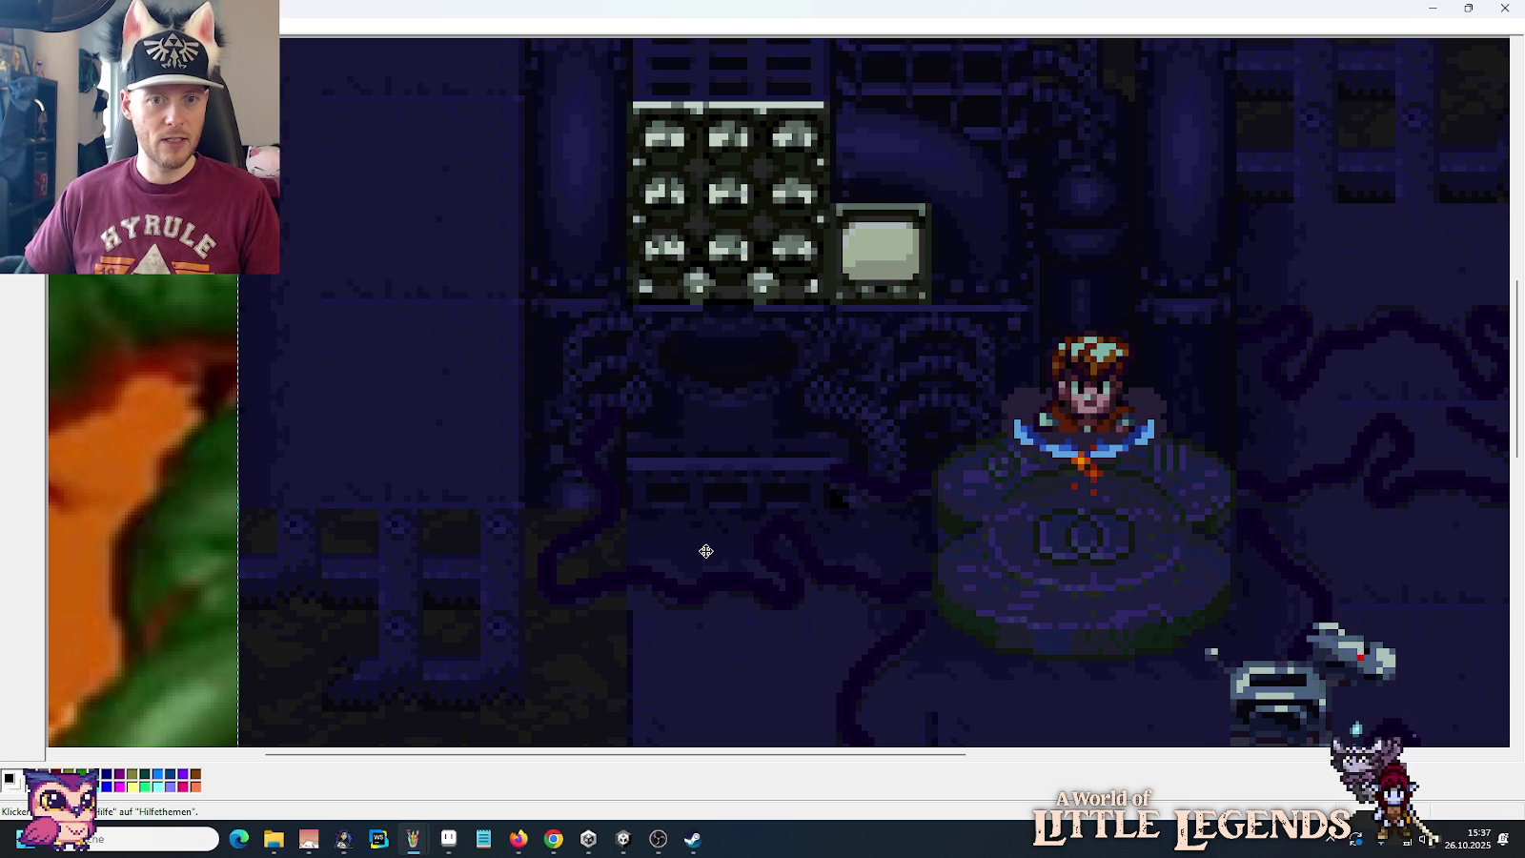
{"action": "key", "text": "alt+Tab"}
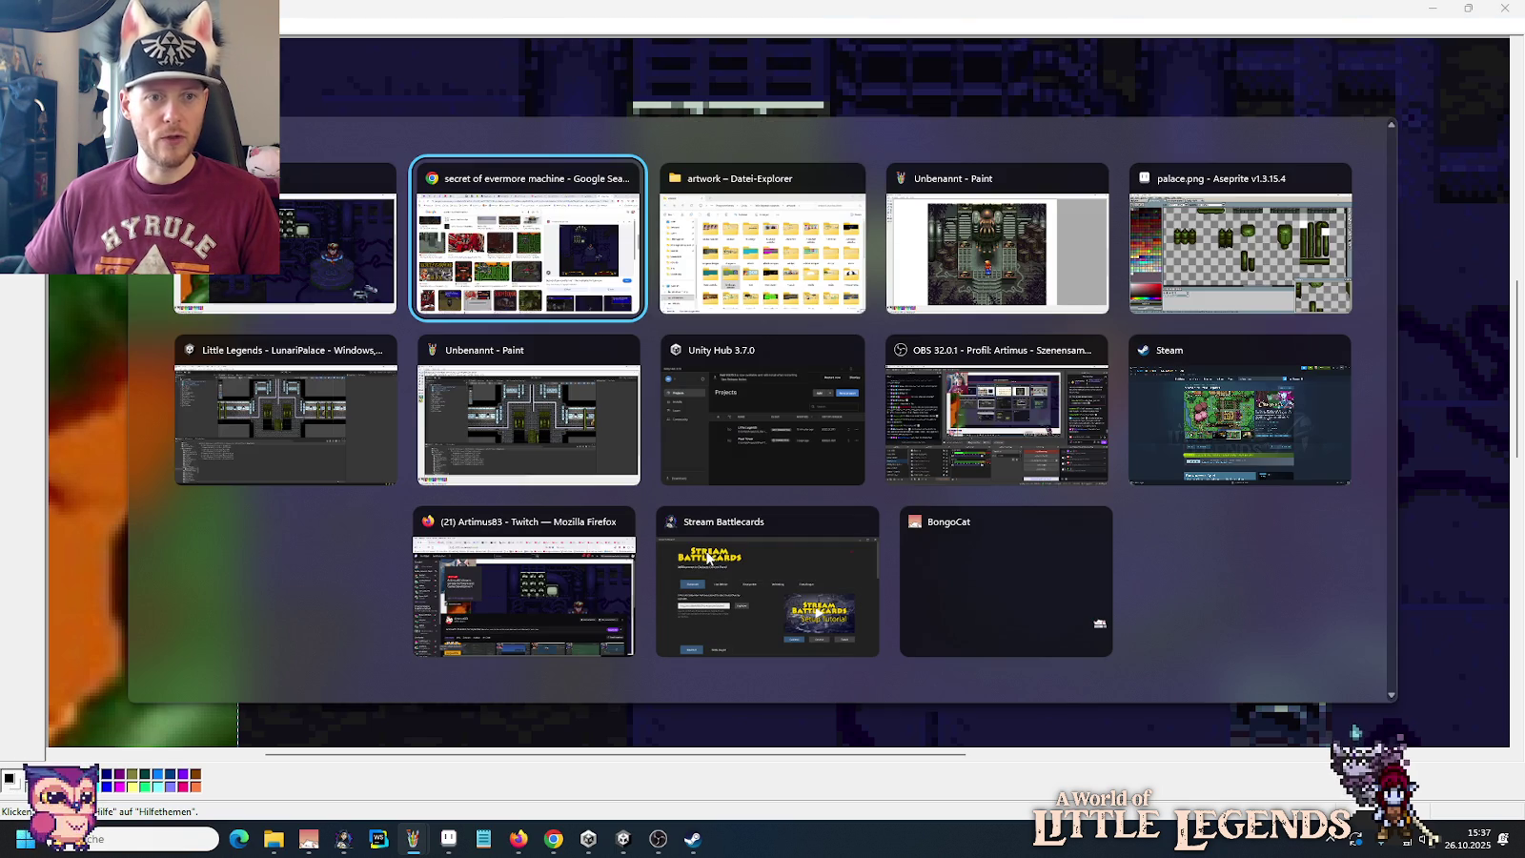
{"action": "key", "text": "alt+Tab"}
{"action": "key", "text": "alt+Tab"}
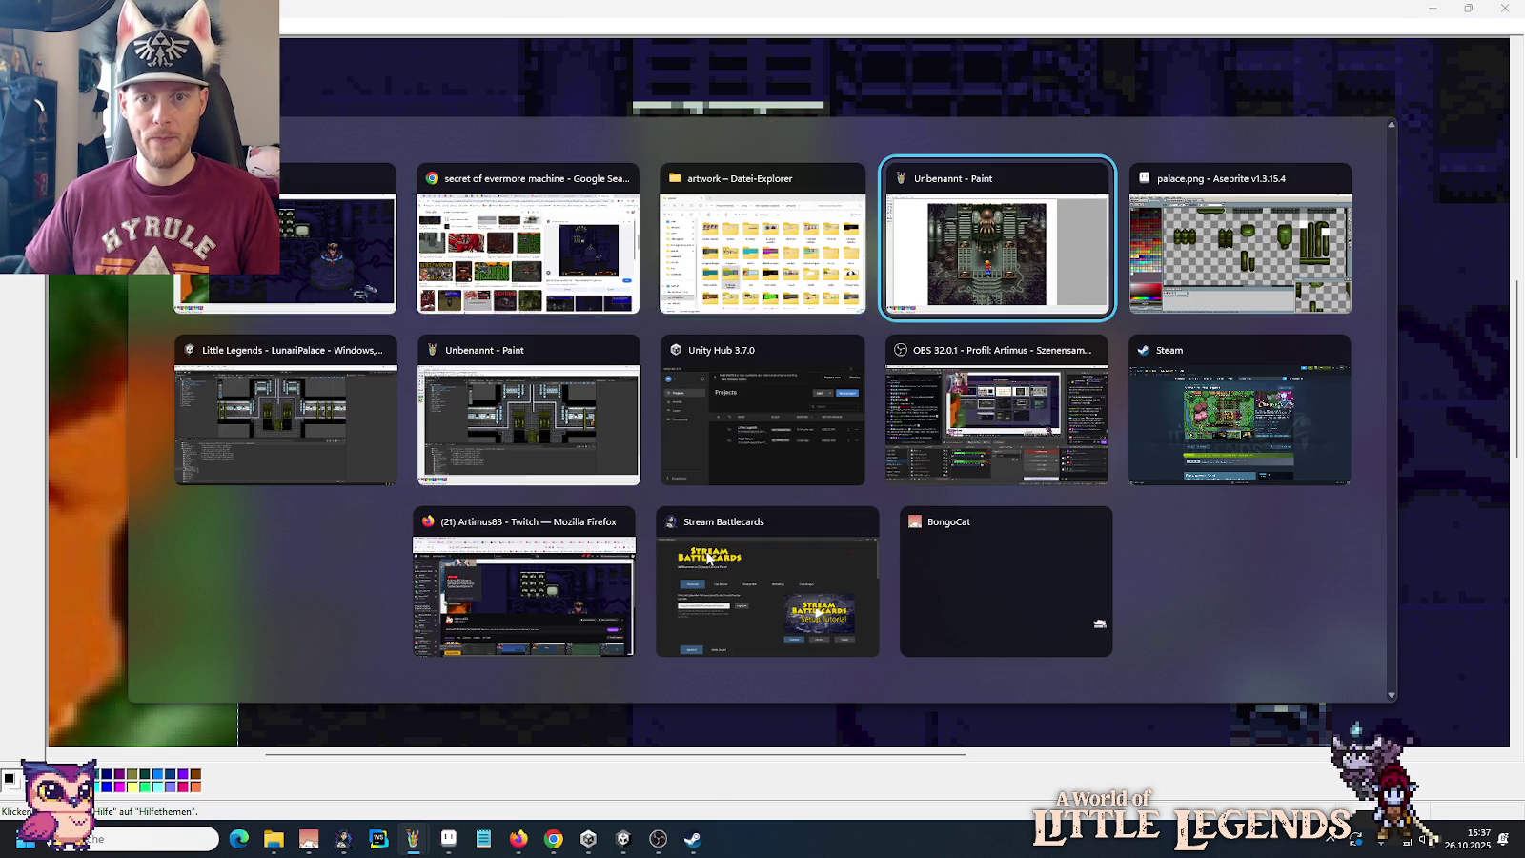
{"action": "key", "text": "alt+Tab"}
{"action": "scroll", "coordinate": [801, 381], "scroll_direction": "left", "scroll_amount": 5}
{"action": "scroll", "coordinate": [801, 381], "scroll_direction": "up", "scroll_amount": 2}
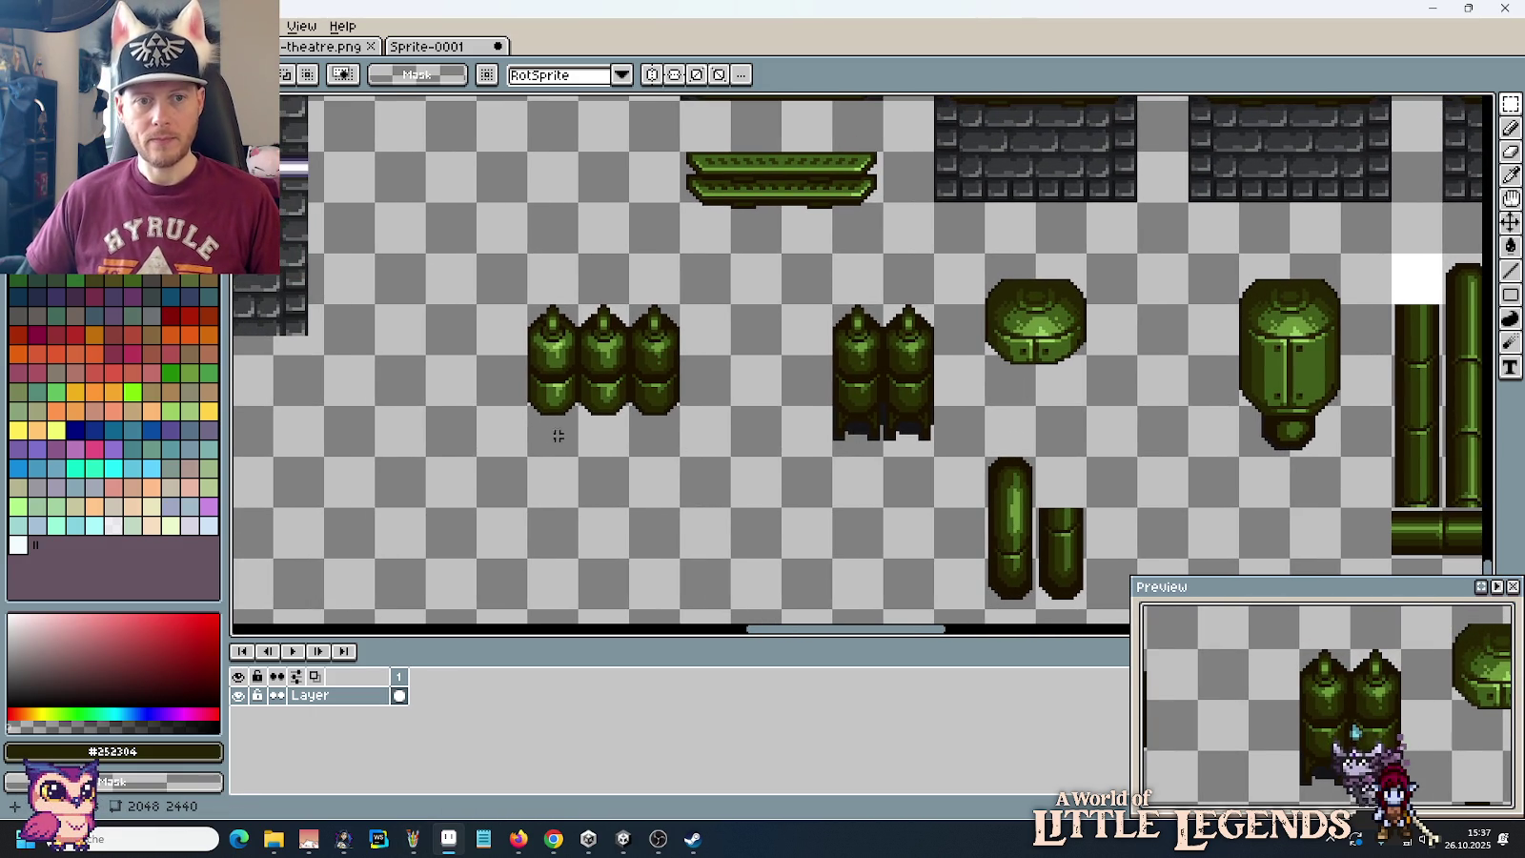
Step: Try several selections over the green canisters, settling on the leftmost canister column
{"action": "left_click_drag", "start_coordinate": [551, 436], "coordinate": [555, 319]}
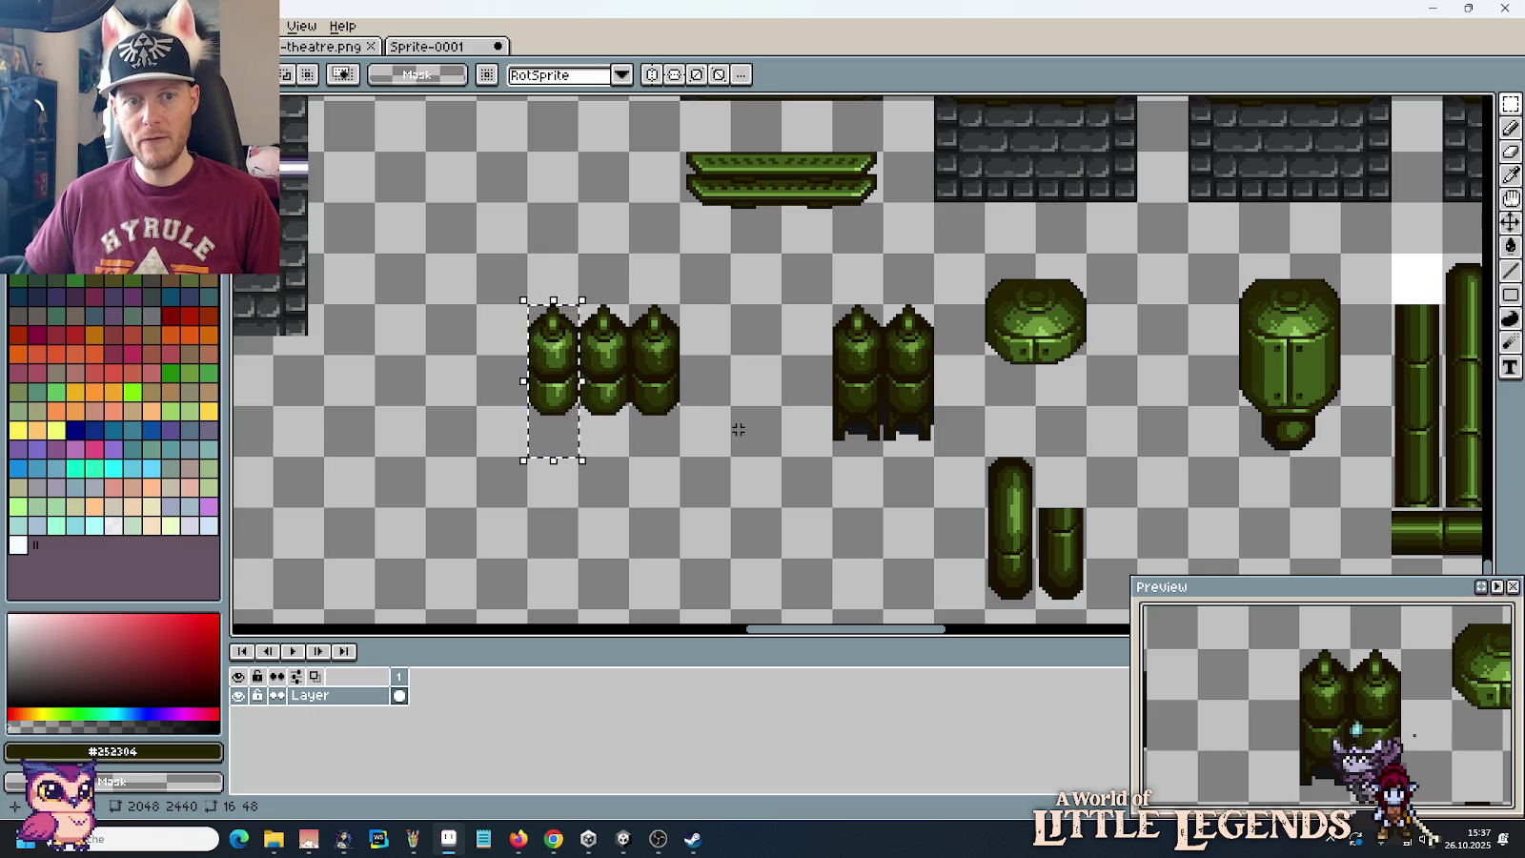
{"action": "left_click_drag", "start_coordinate": [649, 419], "coordinate": [651, 314]}
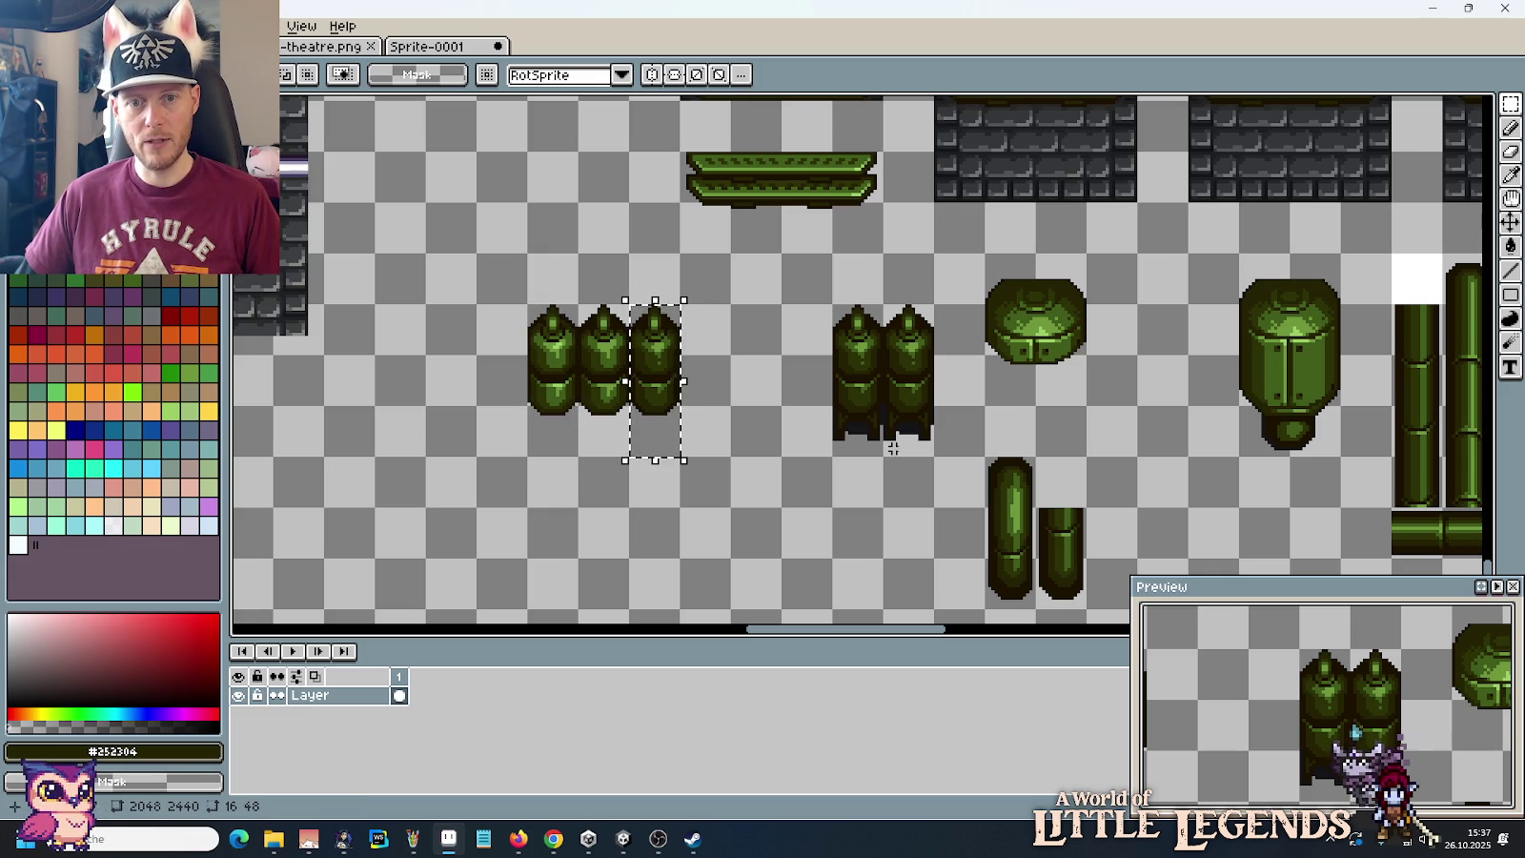
{"action": "left_click_drag", "start_coordinate": [840, 310], "coordinate": [931, 455]}
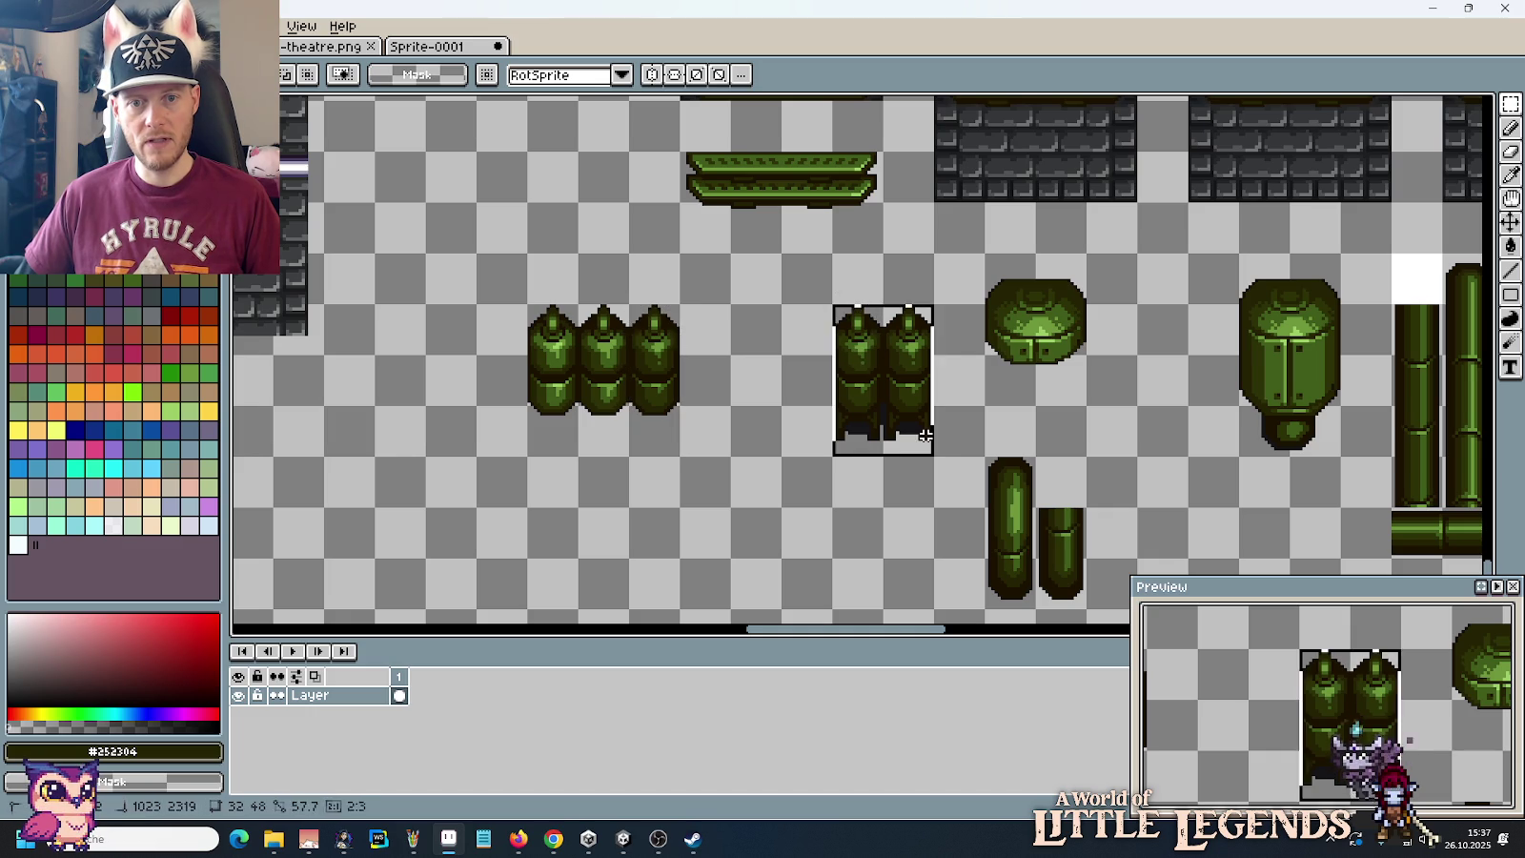
{"action": "mouse_move", "coordinate": [581, 357]}
{"action": "left_mouse_down"}
{"action": "mouse_move", "coordinate": [615, 400]}
{"action": "mouse_move", "coordinate": [556, 345]}
{"action": "left_mouse_up"}
{"action": "left_click_drag", "start_coordinate": [627, 451], "coordinate": [529, 307]}
{"action": "left_click", "coordinate": [576, 426]}
{"action": "left_click_drag", "start_coordinate": [576, 459], "coordinate": [519, 302]}
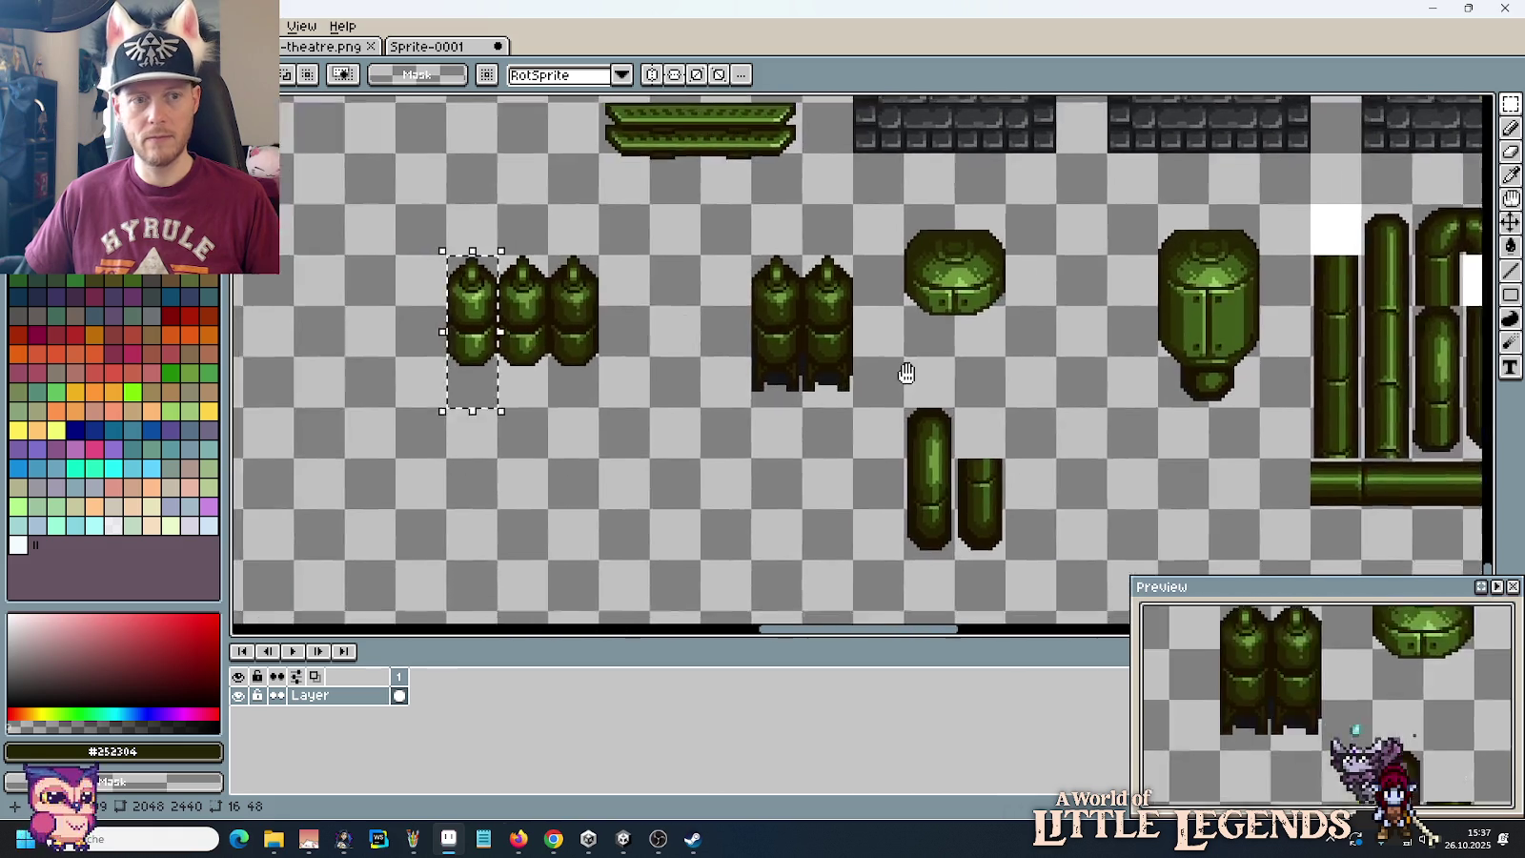
{"action": "left_click_drag", "start_coordinate": [967, 422], "coordinate": [1019, 354]}
Step: Move the leftmost canister down-left away from the group, then undo the move
{"action": "left_click", "coordinate": [615, 371]}
{"action": "left_click_drag", "start_coordinate": [615, 372], "coordinate": [519, 505]}
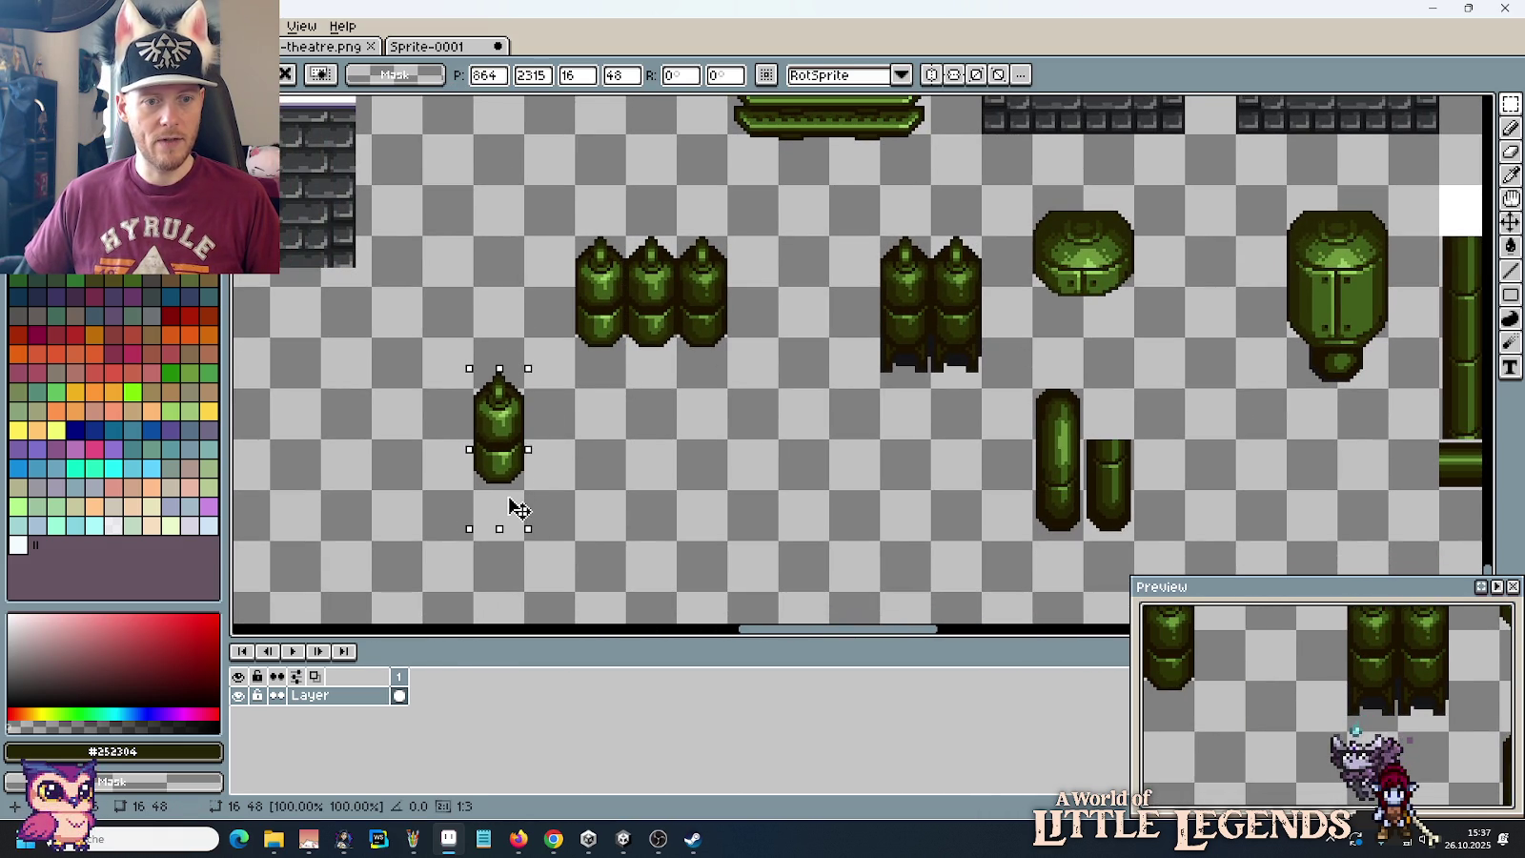
{"action": "left_click", "coordinate": [547, 479]}
{"action": "key", "text": "ctrl+z"}
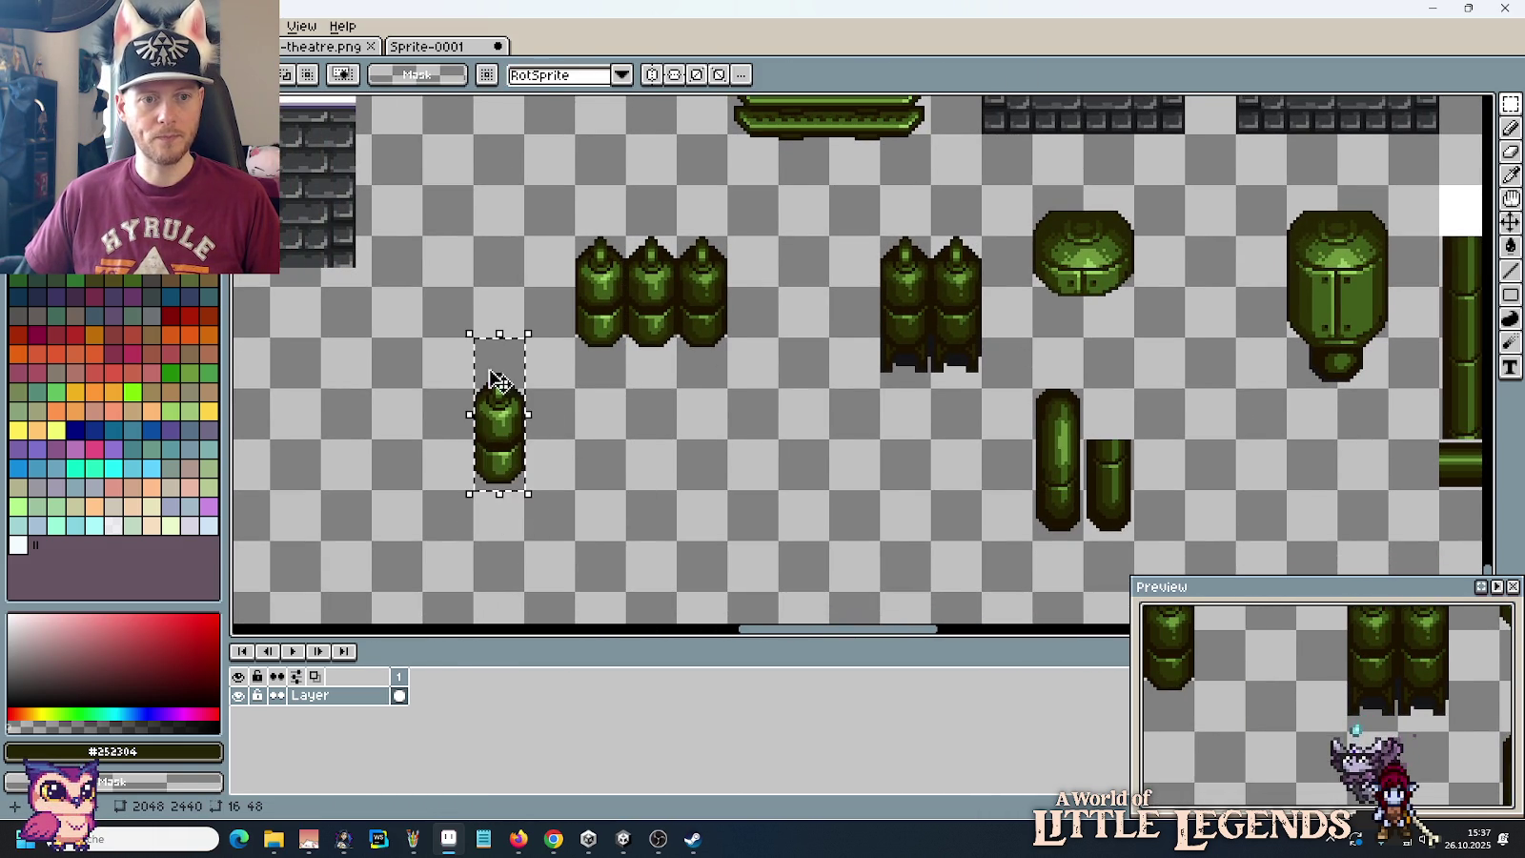
{"action": "scroll", "coordinate": [510, 474], "scroll_direction": "down", "scroll_amount": 2}
{"action": "scroll", "coordinate": [657, 463], "scroll_direction": "up", "scroll_amount": 1}
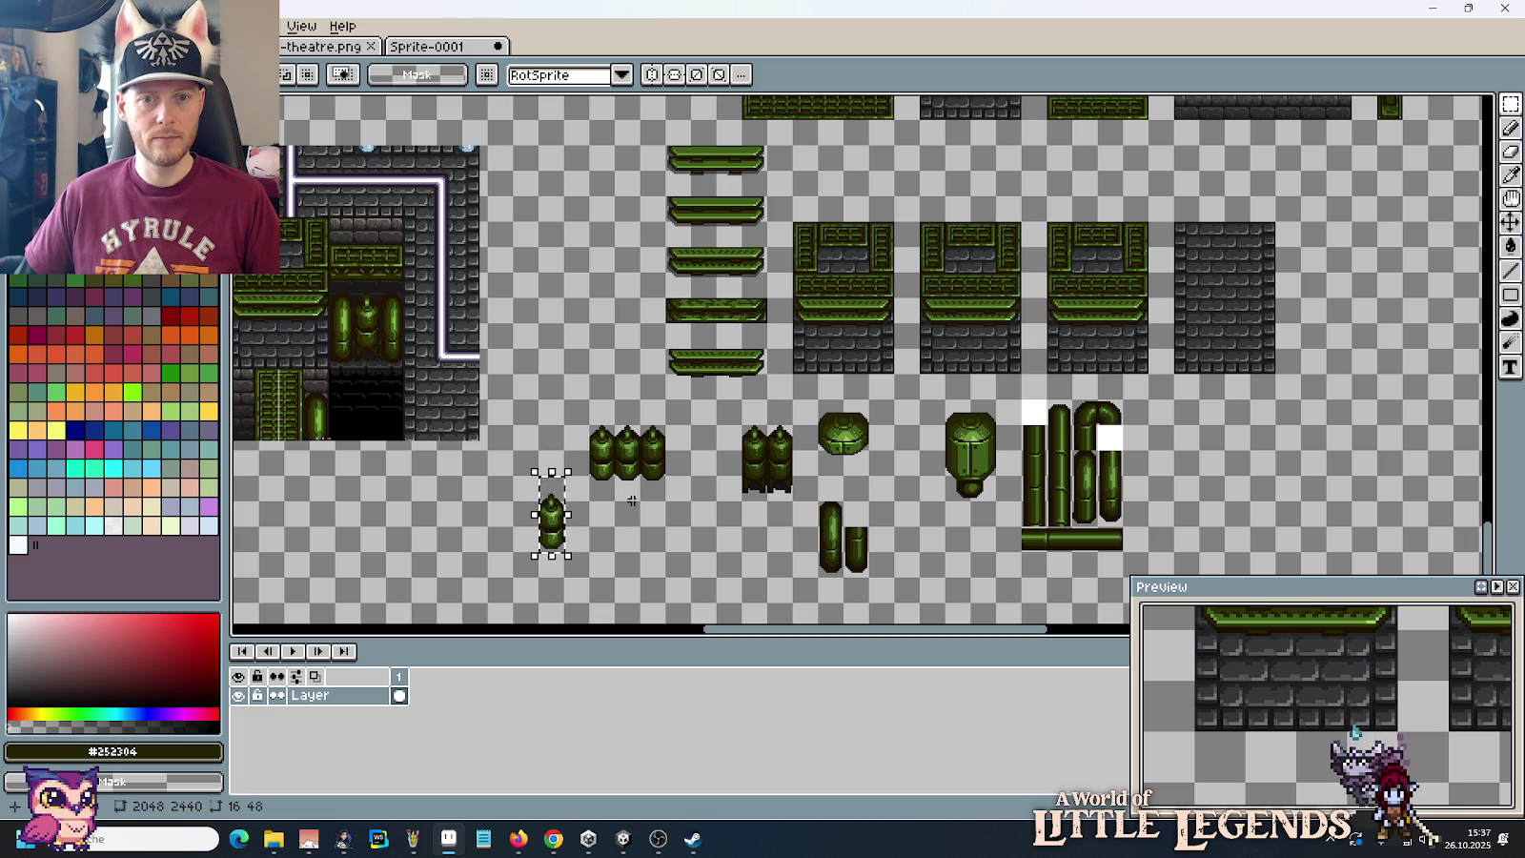
Step: Copy the left wall panel tile into the empty area of the tileset
{"action": "left_click", "coordinate": [632, 500]}
{"action": "left_click_drag", "start_coordinate": [632, 500], "coordinate": [517, 508]}
{"action": "mouse_move", "coordinate": [776, 380]}
{"action": "left_mouse_down"}
{"action": "mouse_move", "coordinate": [724, 271]}
{"action": "mouse_move", "coordinate": [678, 229]}
{"action": "left_mouse_up"}
{"action": "left_click_drag", "start_coordinate": [722, 280], "coordinate": [1129, 486]}
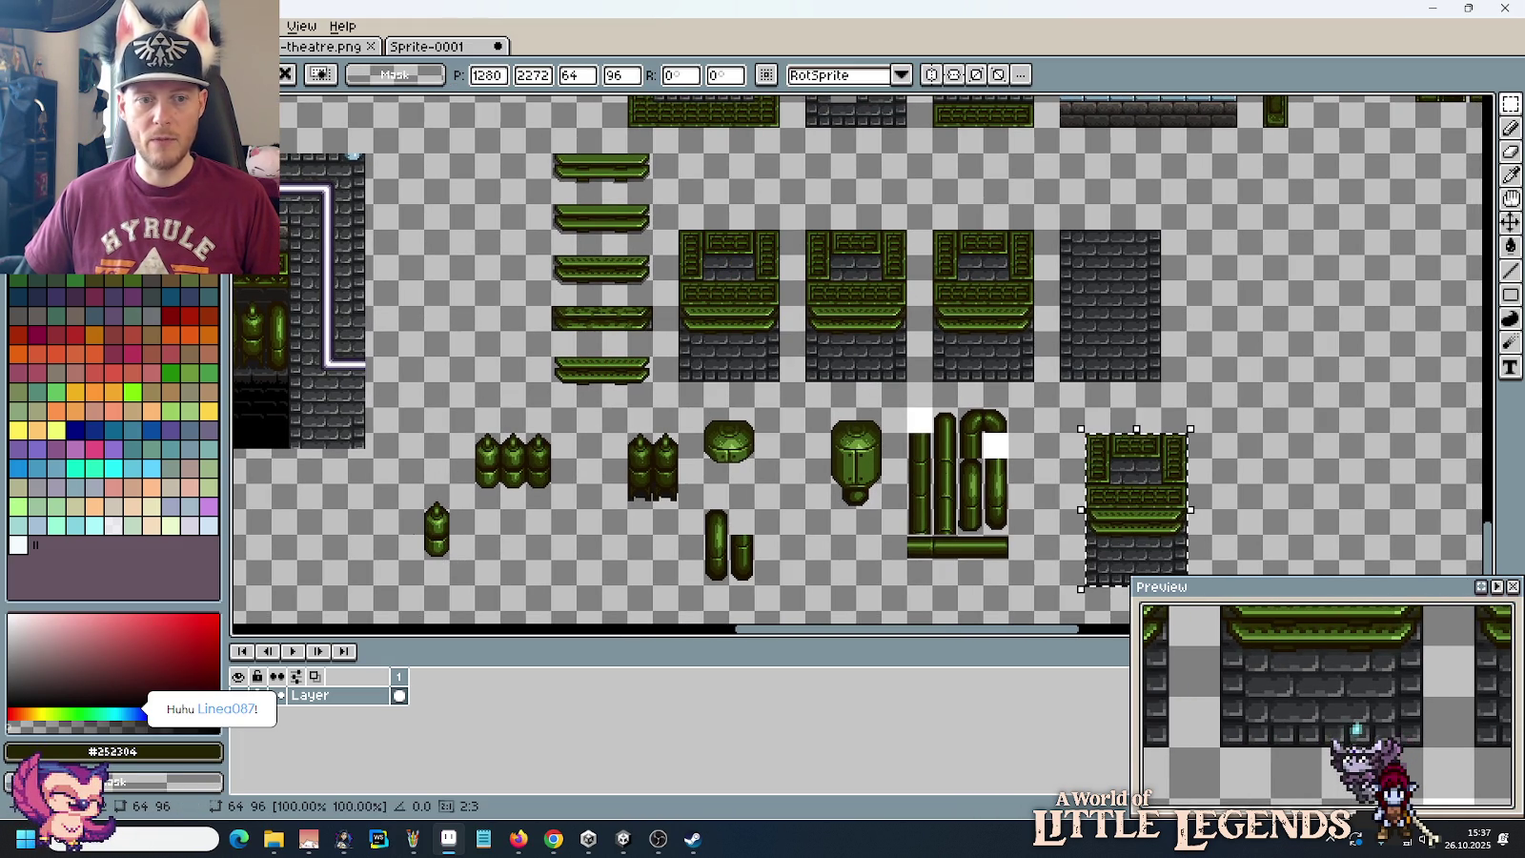
{"action": "key", "text": "Return"}
Step: Place the single canister onto the copied wall panel, nudged down 16 pixels
{"action": "left_click", "coordinate": [436, 519]}
{"action": "mouse_move", "coordinate": [436, 519]}
{"action": "left_mouse_down"}
{"action": "mouse_move", "coordinate": [1241, 463]}
{"action": "mouse_move", "coordinate": [848, 458]}
{"action": "mouse_move", "coordinate": [806, 442]}
{"action": "left_mouse_up"}
{"action": "scroll", "coordinate": [1240, 462], "scroll_direction": "up", "scroll_amount": 2}
{"action": "scroll", "coordinate": [803, 440], "scroll_direction": "down", "scroll_amount": 3}
{"action": "mouse_move", "coordinate": [808, 288]}
{"action": "left_mouse_down"}
{"action": "mouse_move", "coordinate": [815, 347]}
{"action": "mouse_move", "coordinate": [1038, 330]}
{"action": "mouse_move", "coordinate": [1043, 384]}
{"action": "left_mouse_up"}
{"action": "left_click", "coordinate": [1185, 424]}
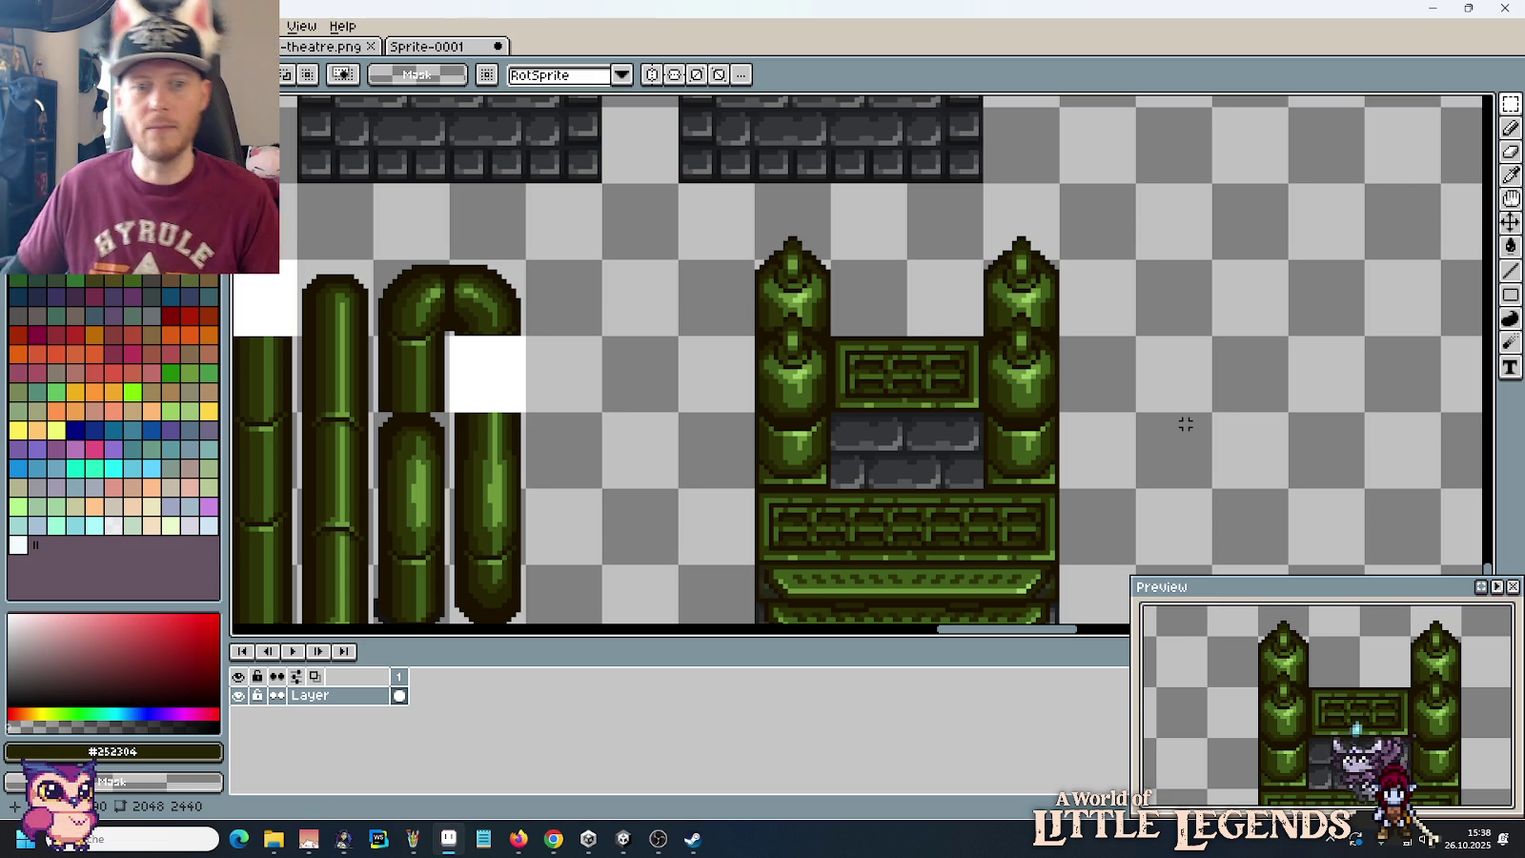
Step: Check the Paint reference, then select a 32x16 area around the small stage panel
{"action": "scroll", "coordinate": [1106, 420], "scroll_direction": "down", "scroll_amount": 1}
{"action": "scroll", "coordinate": [1105, 419], "scroll_direction": "down", "scroll_amount": 1}
{"action": "scroll", "coordinate": [1106, 419], "scroll_direction": "up", "scroll_amount": 1}
{"action": "scroll", "coordinate": [949, 435], "scroll_direction": "down", "scroll_amount": 1}
{"action": "scroll", "coordinate": [1044, 421], "scroll_direction": "up", "scroll_amount": 1}
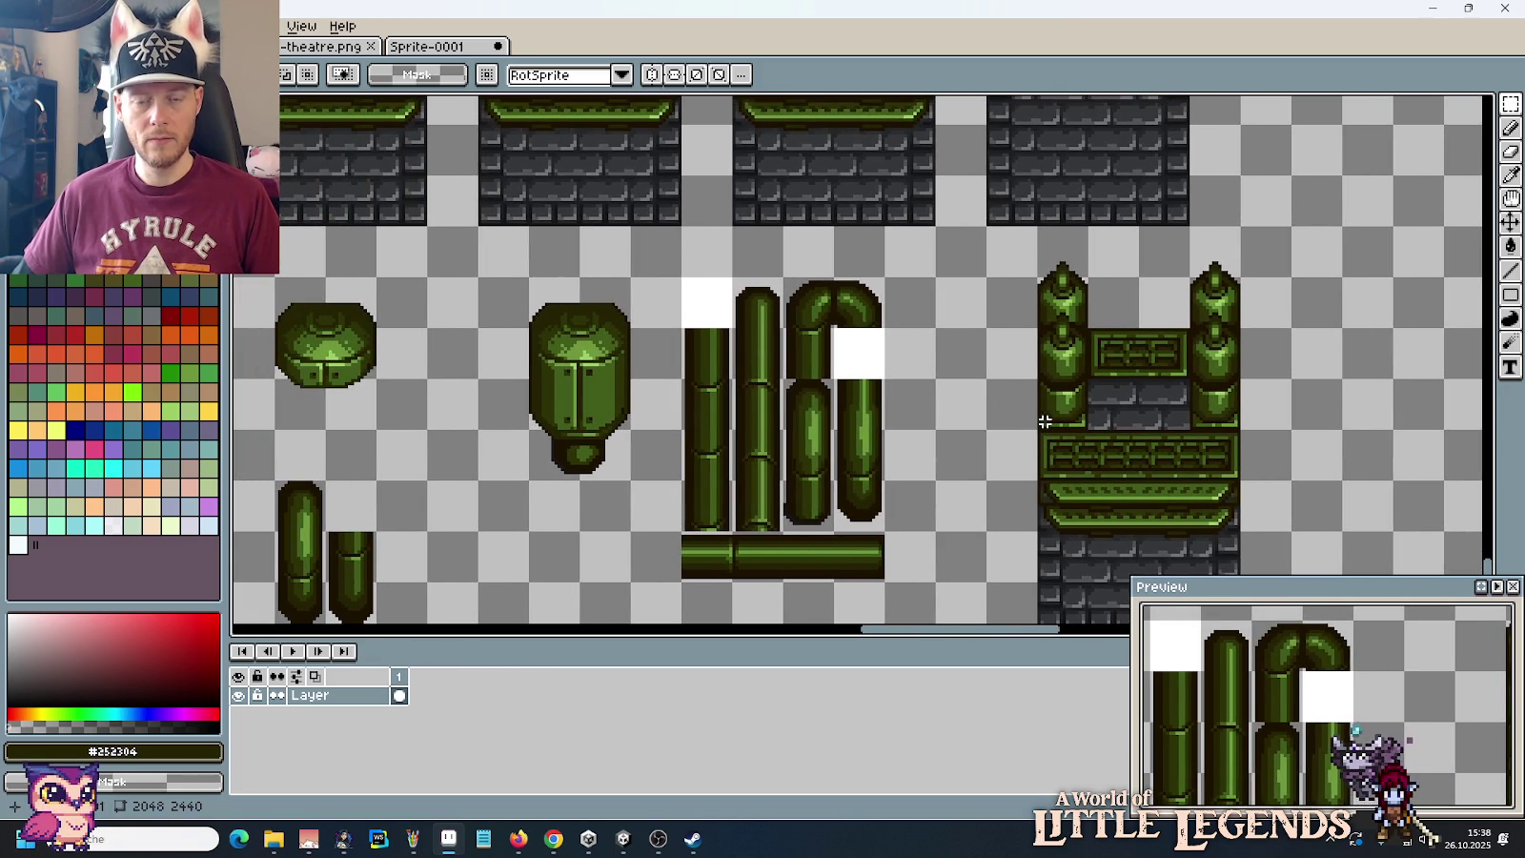
{"action": "left_click_drag", "start_coordinate": [963, 414], "coordinate": [1133, 396]}
{"action": "key", "text": "alt+Tab"}
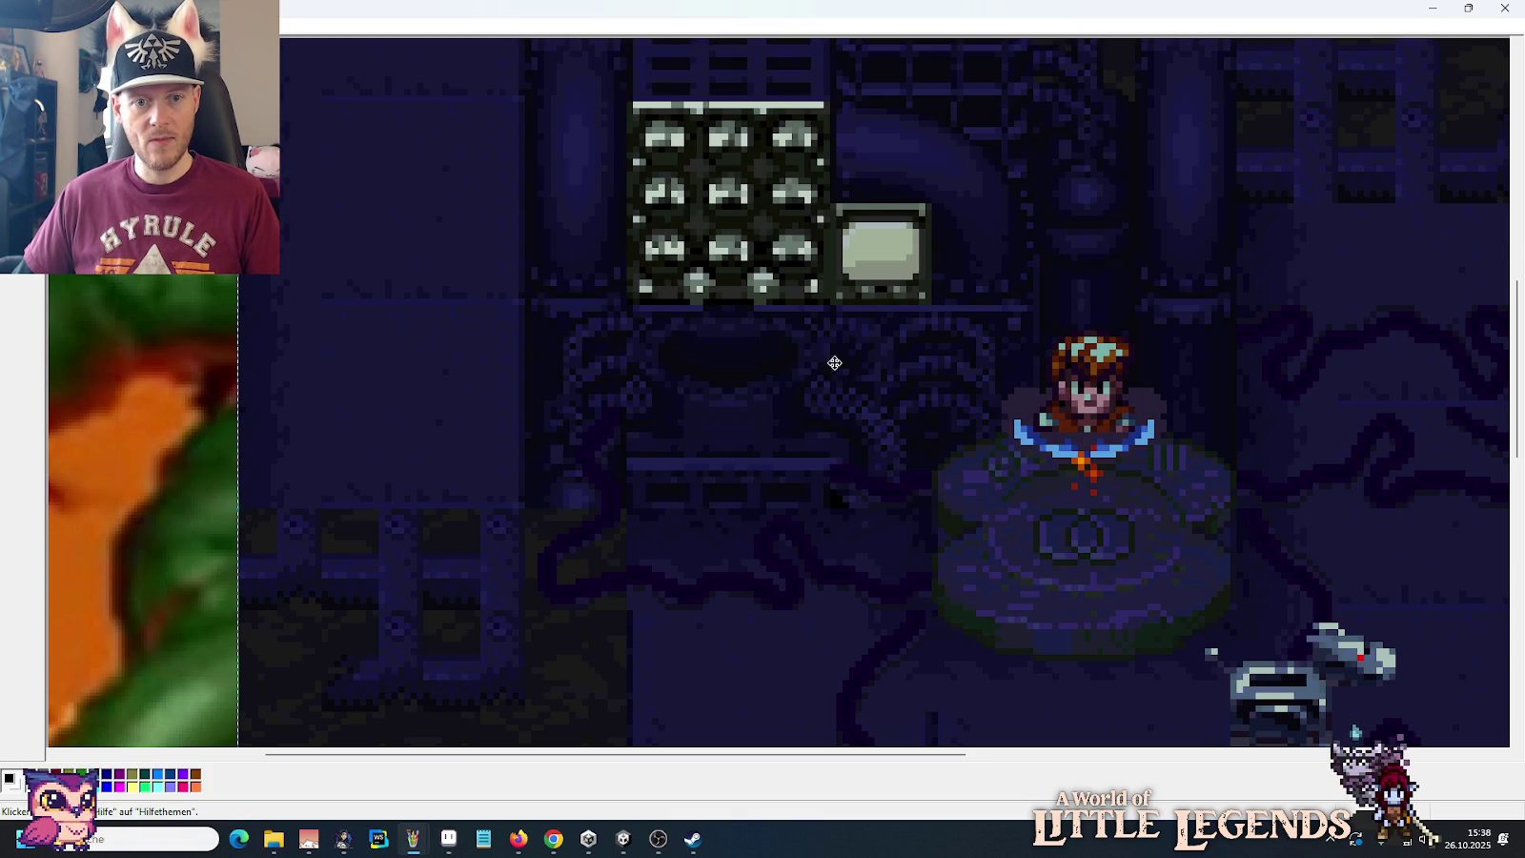
{"action": "key", "text": "alt+Tab"}
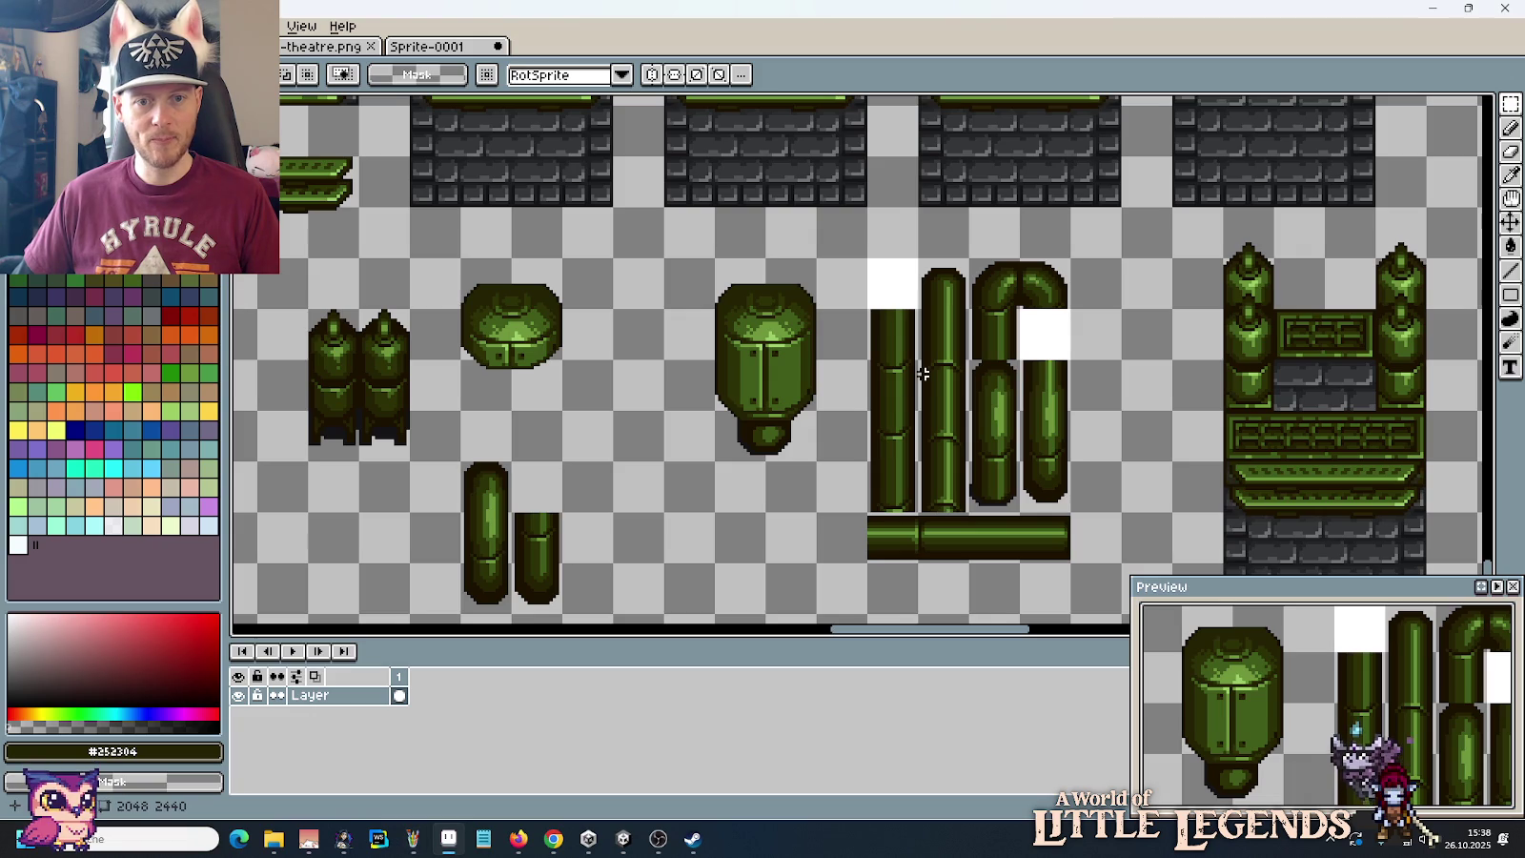
{"action": "scroll", "coordinate": [883, 396], "scroll_direction": "up", "scroll_amount": 3}
{"action": "scroll", "coordinate": [790, 476], "scroll_direction": "up", "scroll_amount": 3}
{"action": "scroll", "coordinate": [816, 467], "scroll_direction": "up", "scroll_amount": 1}
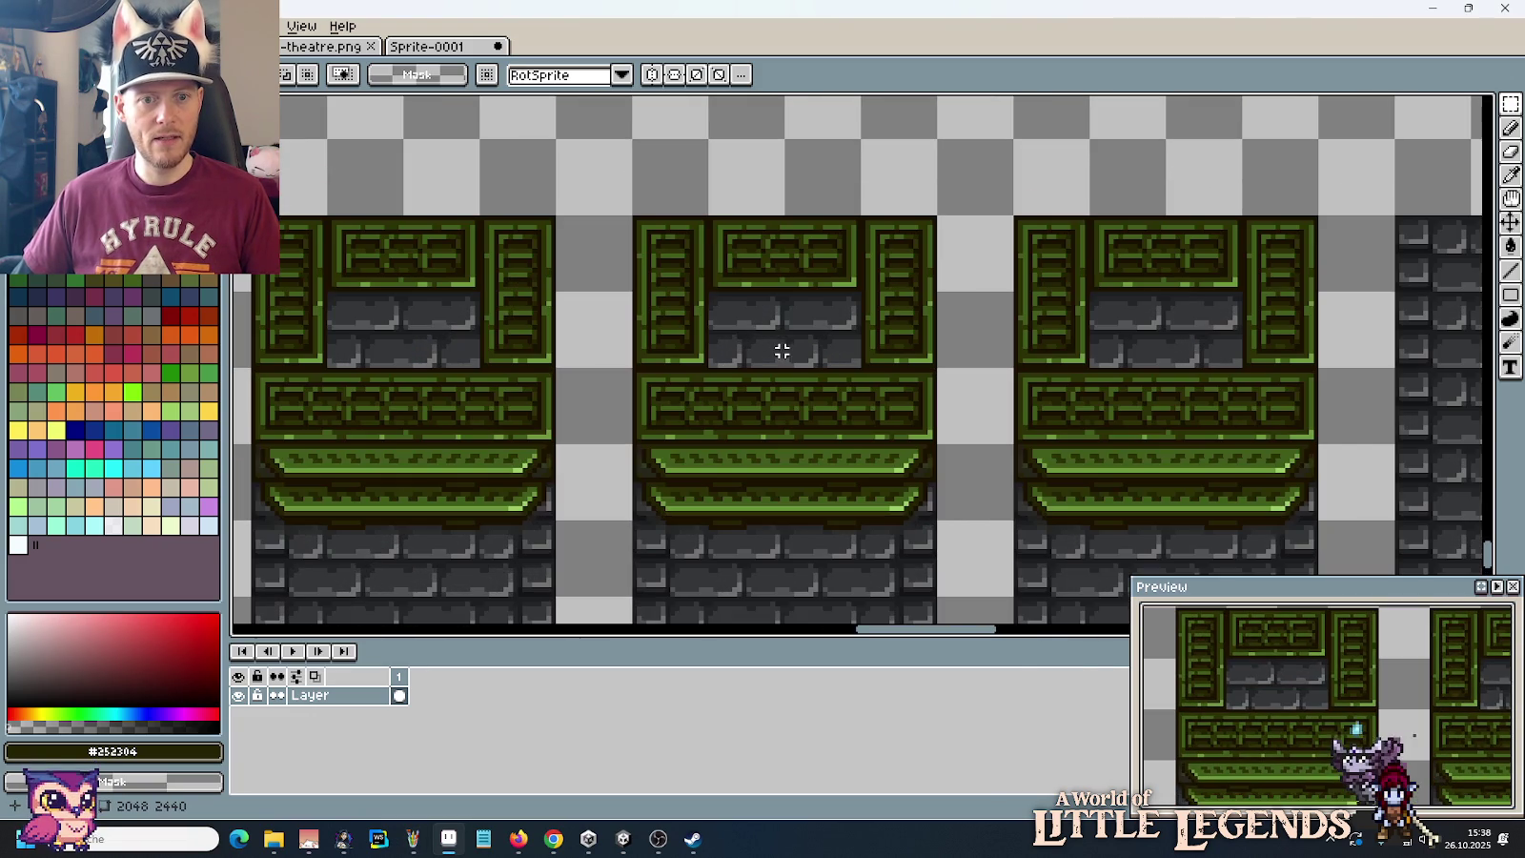
{"action": "left_click_drag", "start_coordinate": [729, 264], "coordinate": [817, 265]}
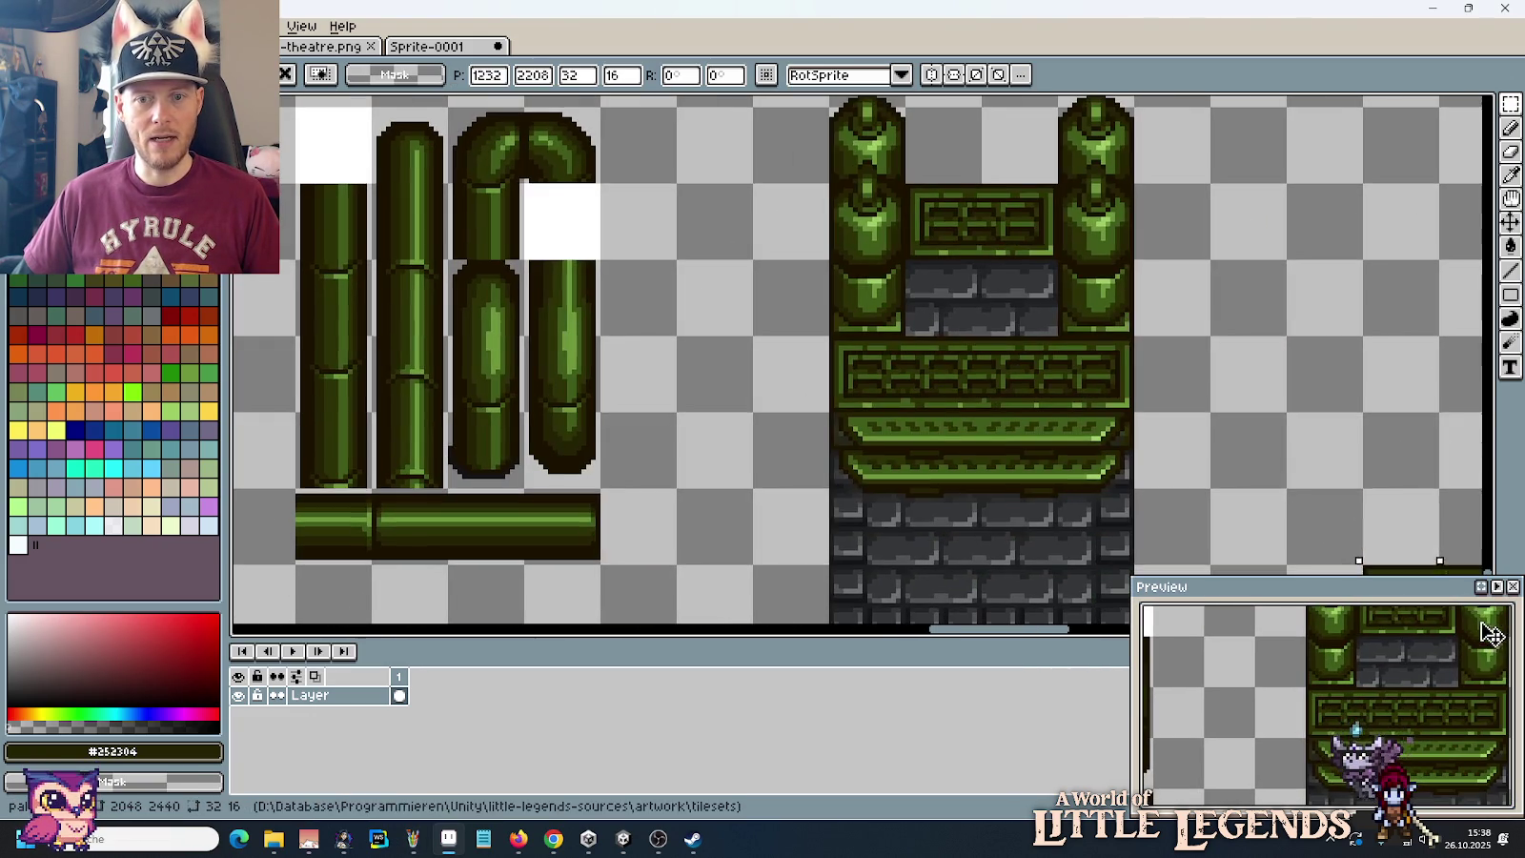
Step: Place the pasted three-section panel copy in empty space right of the canister tile
{"action": "mouse_move", "coordinate": [1490, 634]}
{"action": "left_mouse_down"}
{"action": "mouse_move", "coordinate": [996, 317]}
{"action": "mouse_move", "coordinate": [1311, 364]}
{"action": "left_mouse_up"}
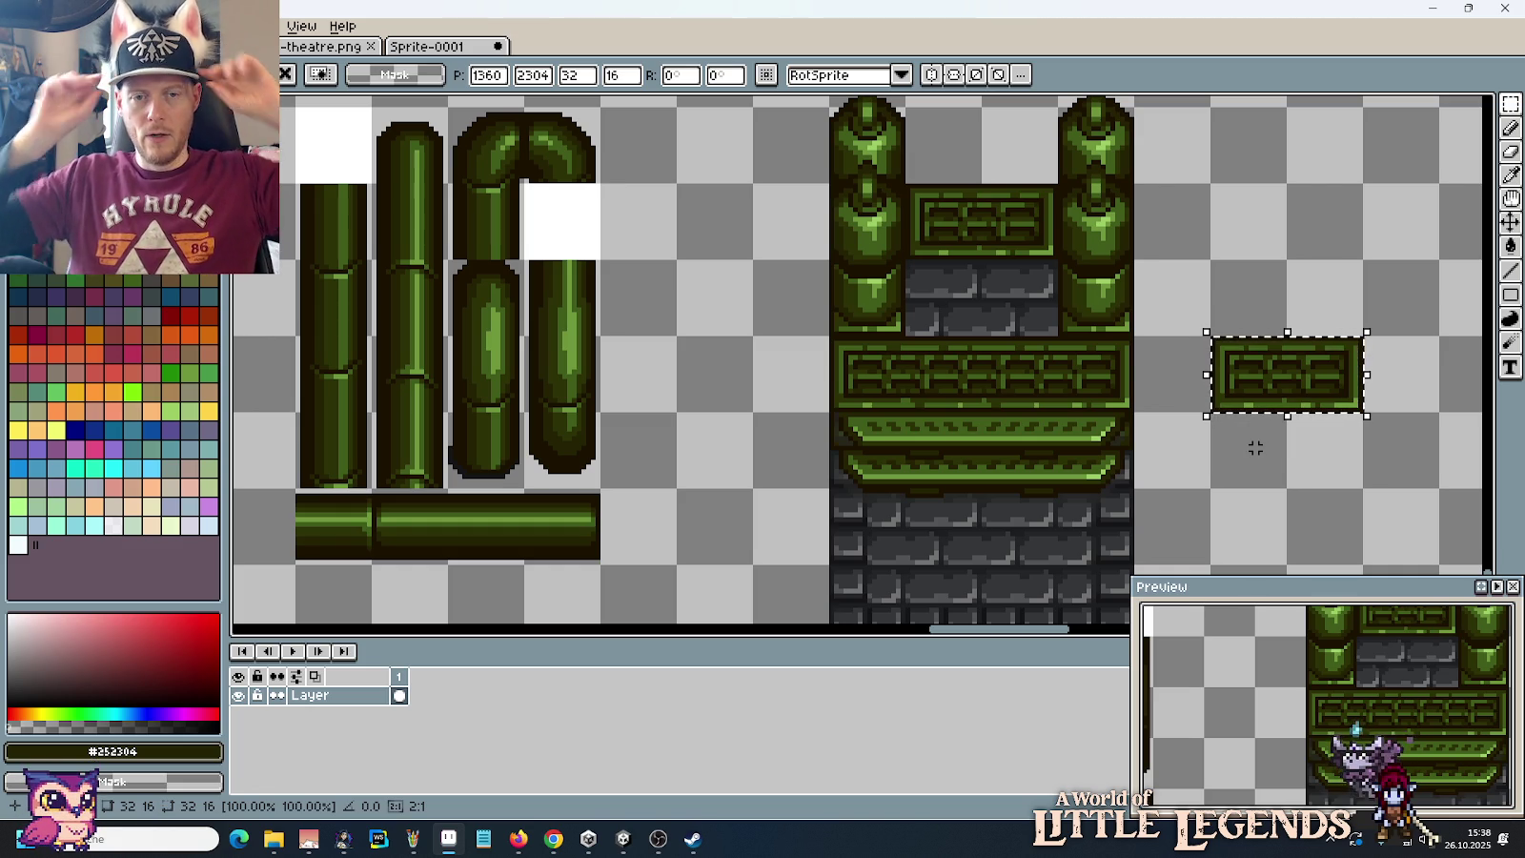
{"action": "key", "text": "alt+Tab"}
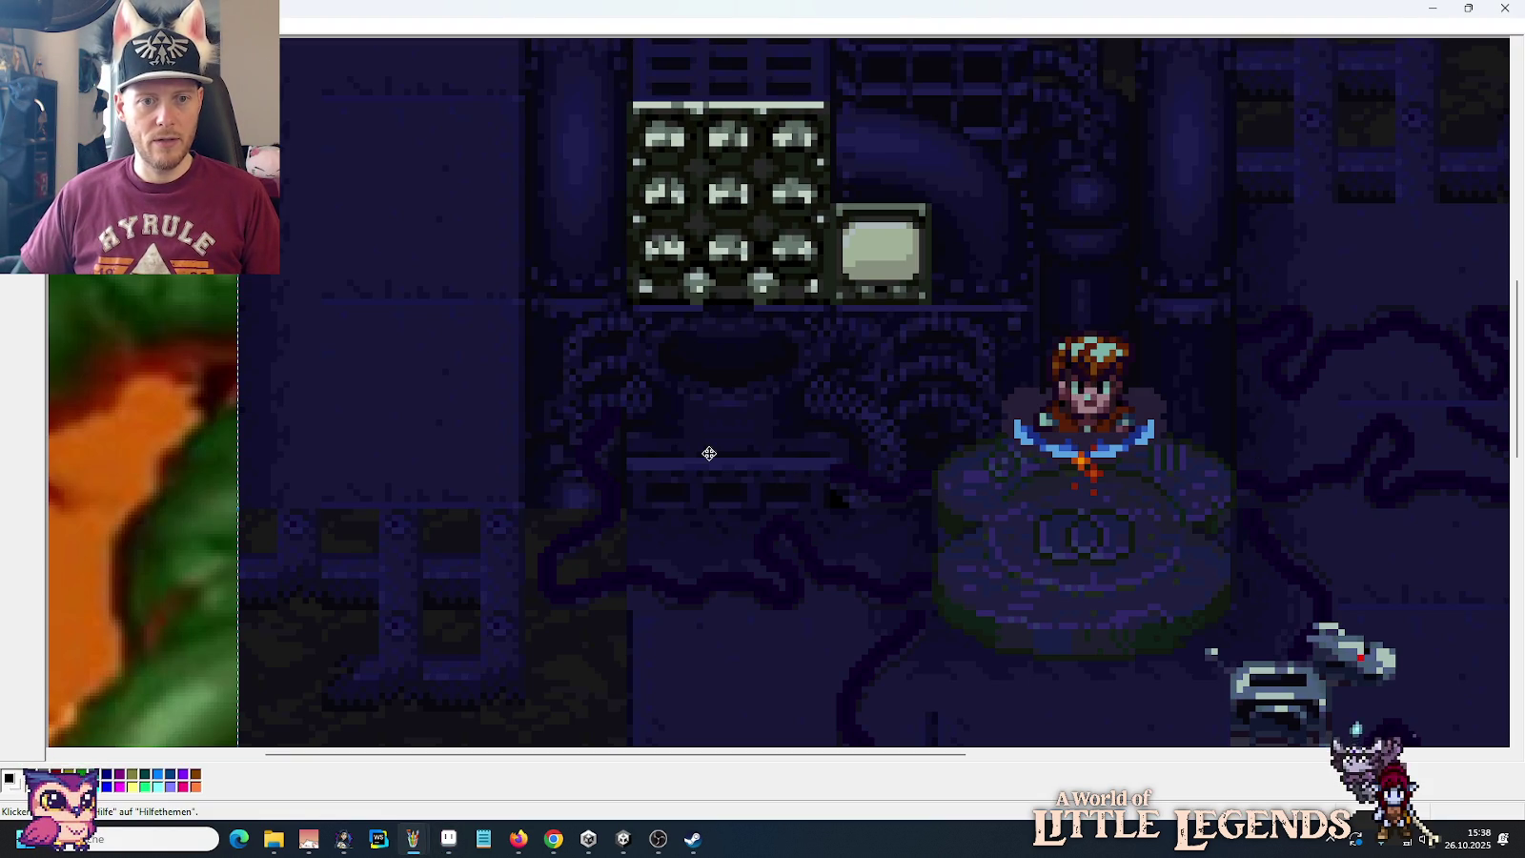
{"action": "key", "text": "alt+Tab"}
{"action": "scroll", "coordinate": [629, 386], "scroll_direction": "down", "scroll_amount": 1}
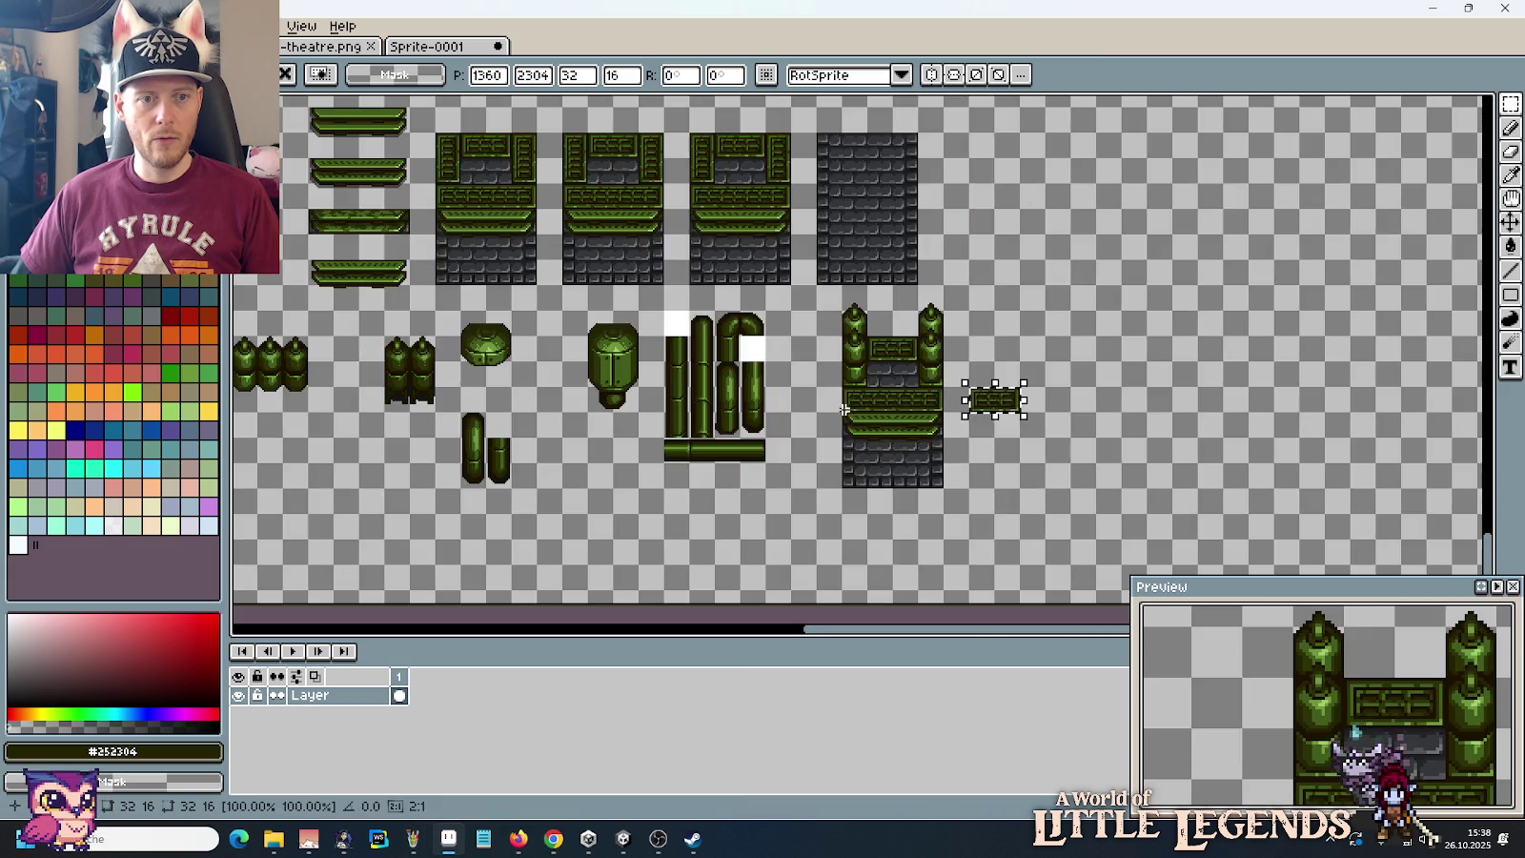
{"action": "scroll", "coordinate": [648, 400], "scroll_direction": "up", "scroll_amount": 1}
{"action": "scroll", "coordinate": [626, 398], "scroll_direction": "up", "scroll_amount": 2}
{"action": "scroll", "coordinate": [626, 399], "scroll_direction": "up", "scroll_amount": 1}
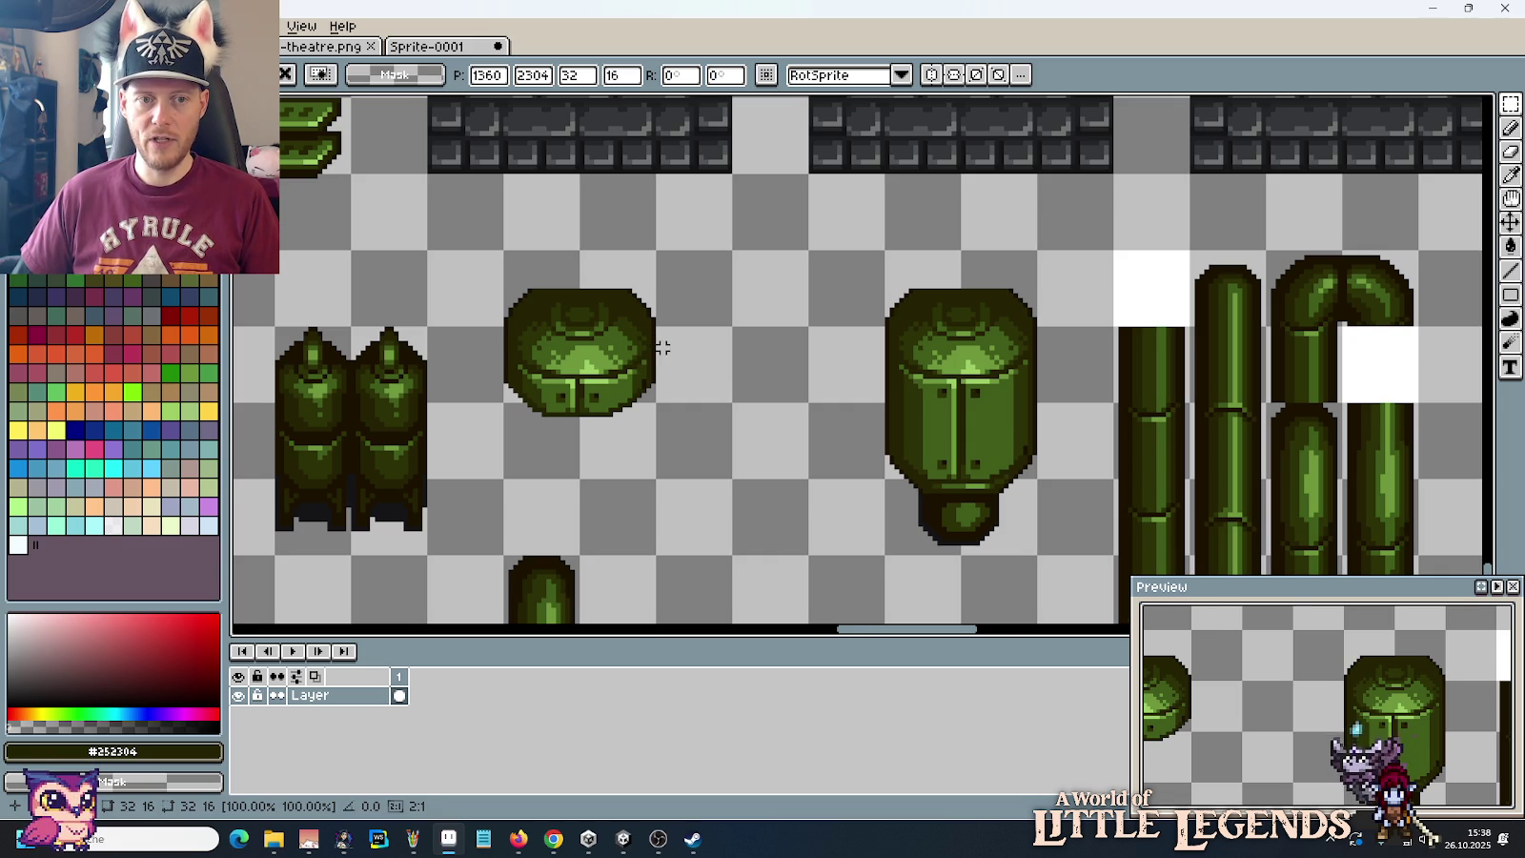
{"action": "scroll", "coordinate": [662, 348], "scroll_direction": "down", "scroll_amount": 2}
{"action": "left_click_drag", "start_coordinate": [838, 373], "coordinate": [405, 356]}
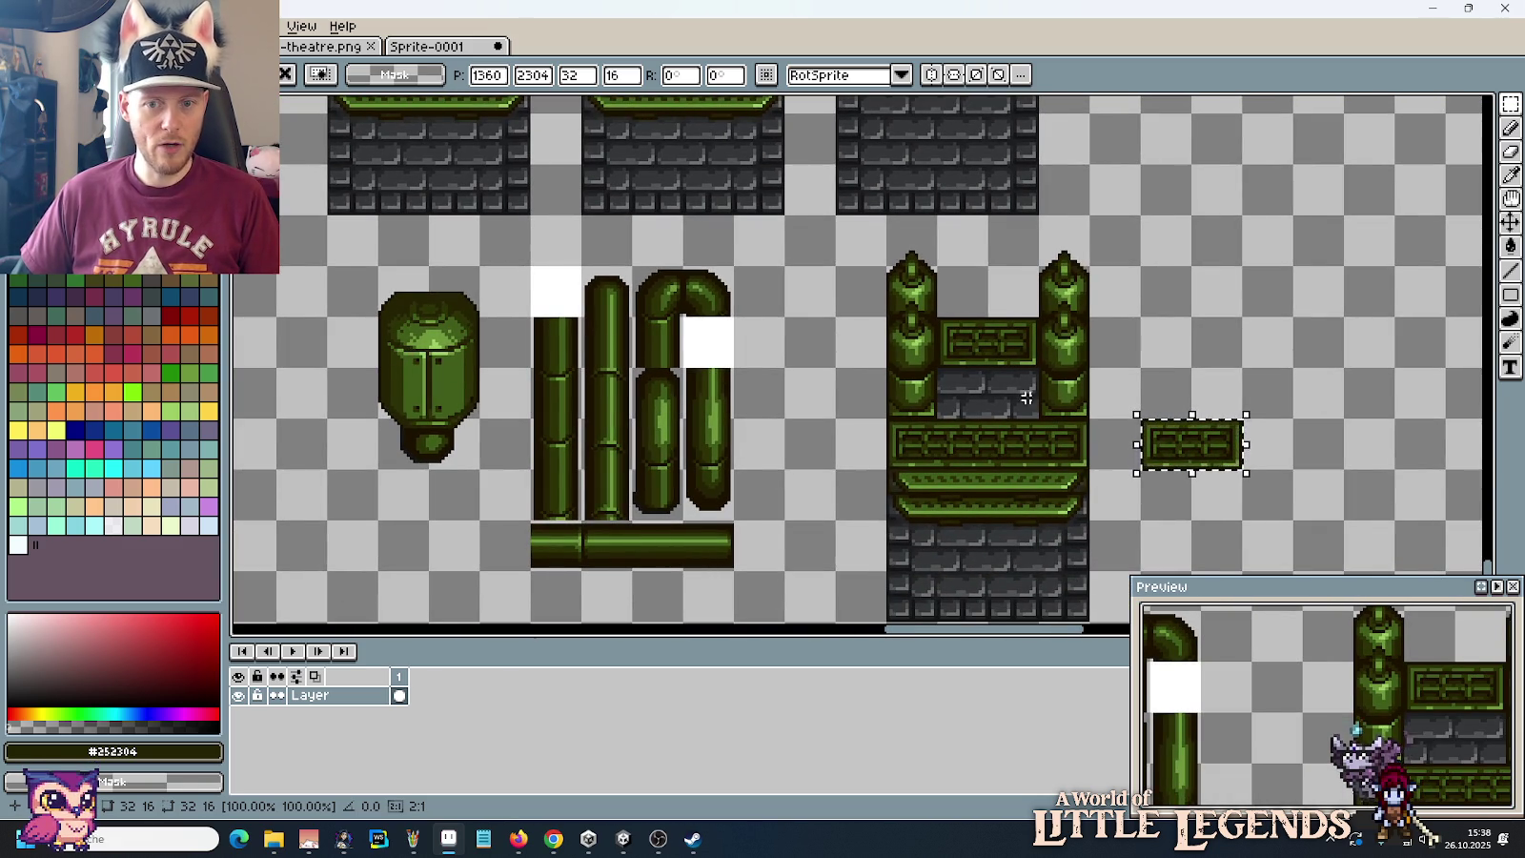
{"action": "left_click", "coordinate": [1143, 353]}
Step: Pick the dark brown #1c1201 outline colour from the canvas
{"action": "scroll", "coordinate": [1158, 367], "scroll_direction": "up", "scroll_amount": 1}
{"action": "left_click_drag", "start_coordinate": [1123, 364], "coordinate": [1028, 340]}
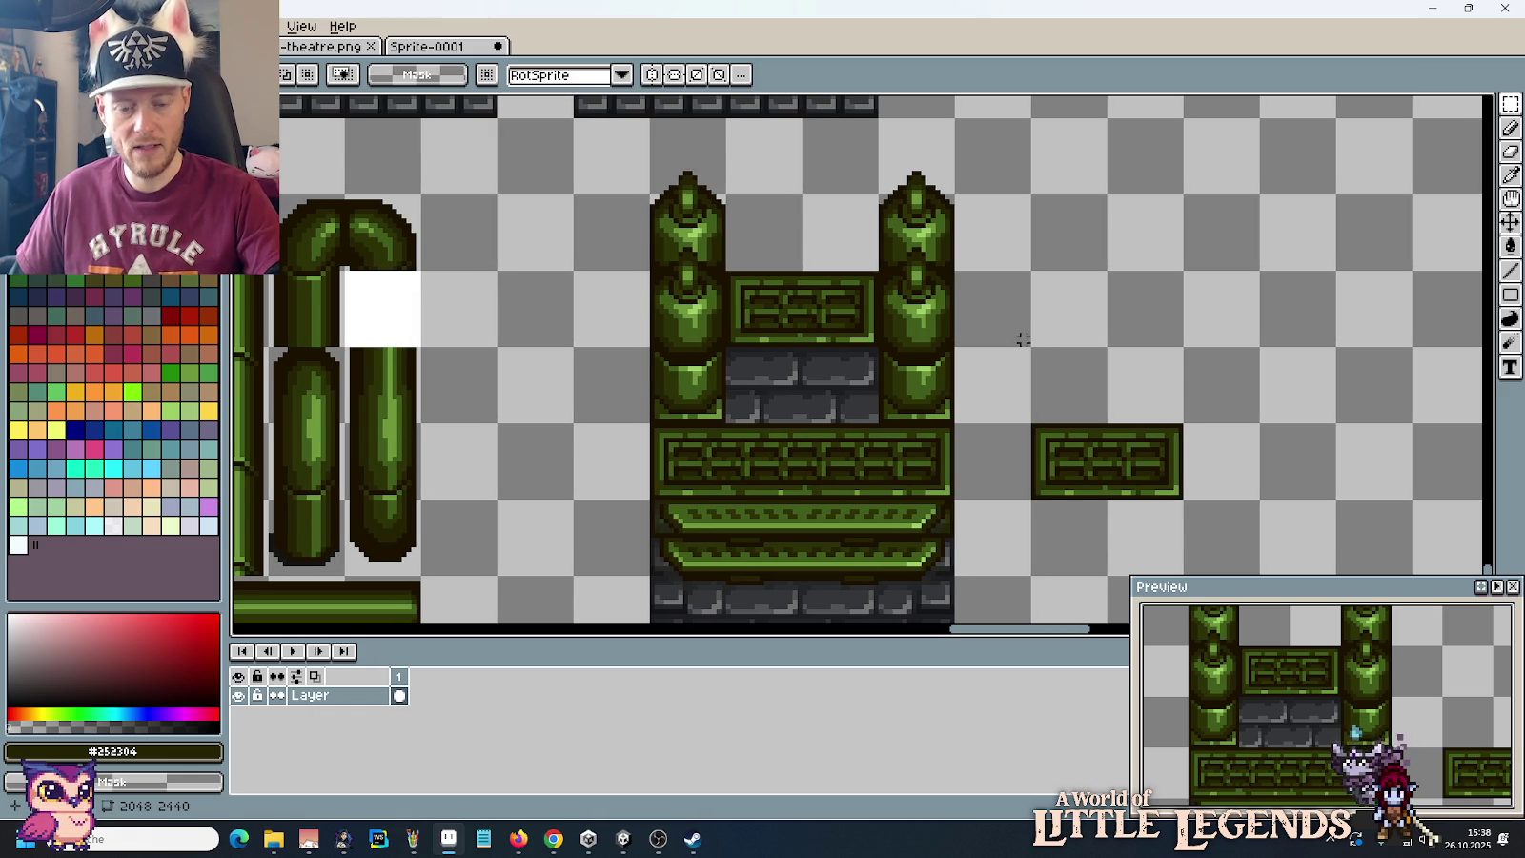
{"action": "scroll", "coordinate": [1034, 353], "scroll_direction": "up", "scroll_amount": 1}
{"action": "left_click_drag", "start_coordinate": [1038, 358], "coordinate": [1049, 317]}
{"action": "scroll", "coordinate": [1048, 316], "scroll_direction": "up", "scroll_amount": 1}
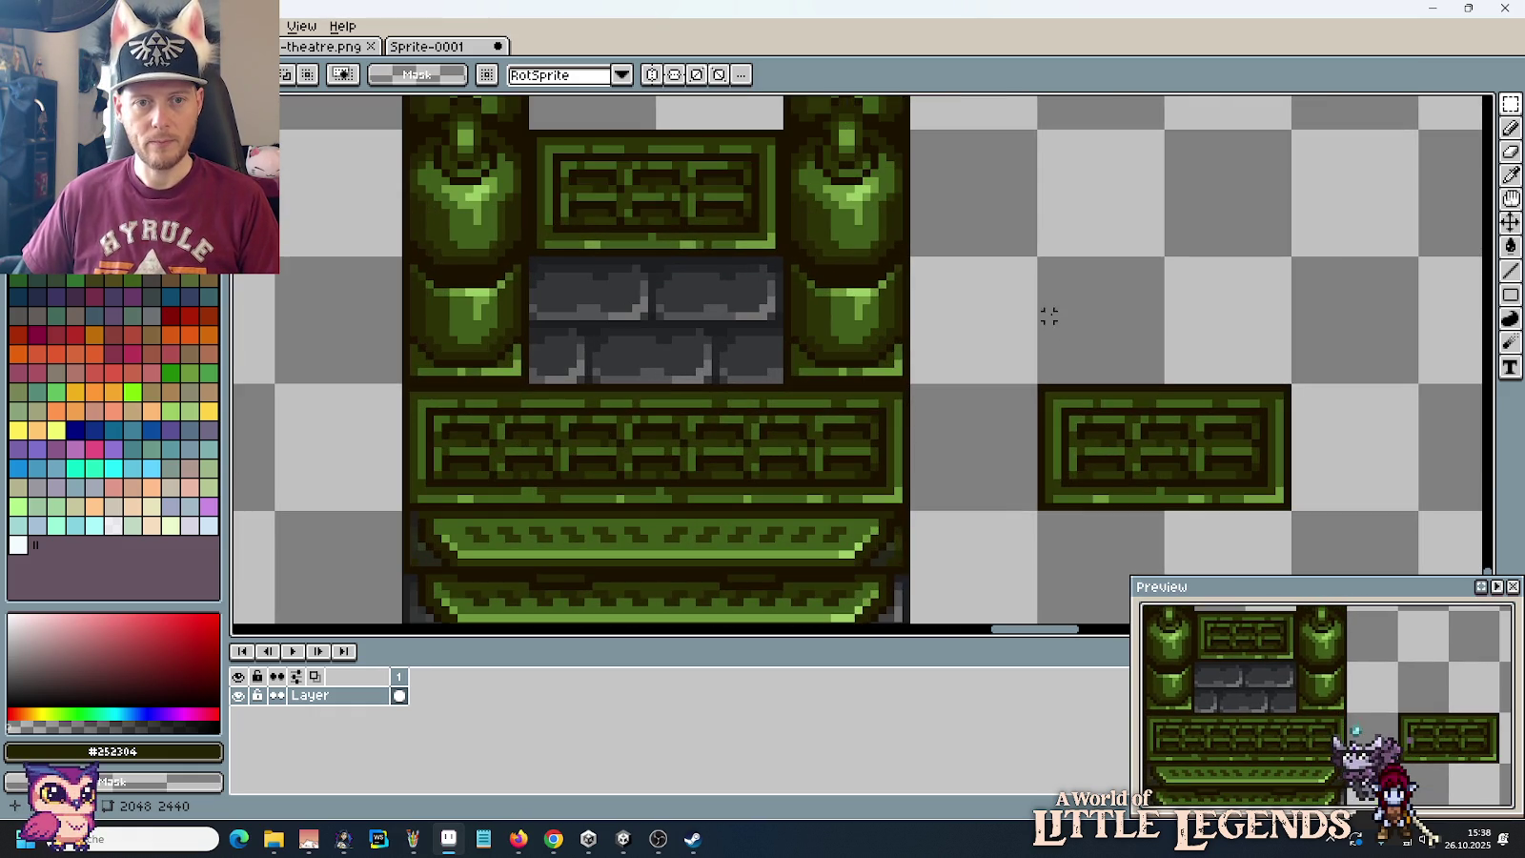
{"action": "key", "text": "i"}
{"action": "left_click", "coordinate": [1061, 497]}
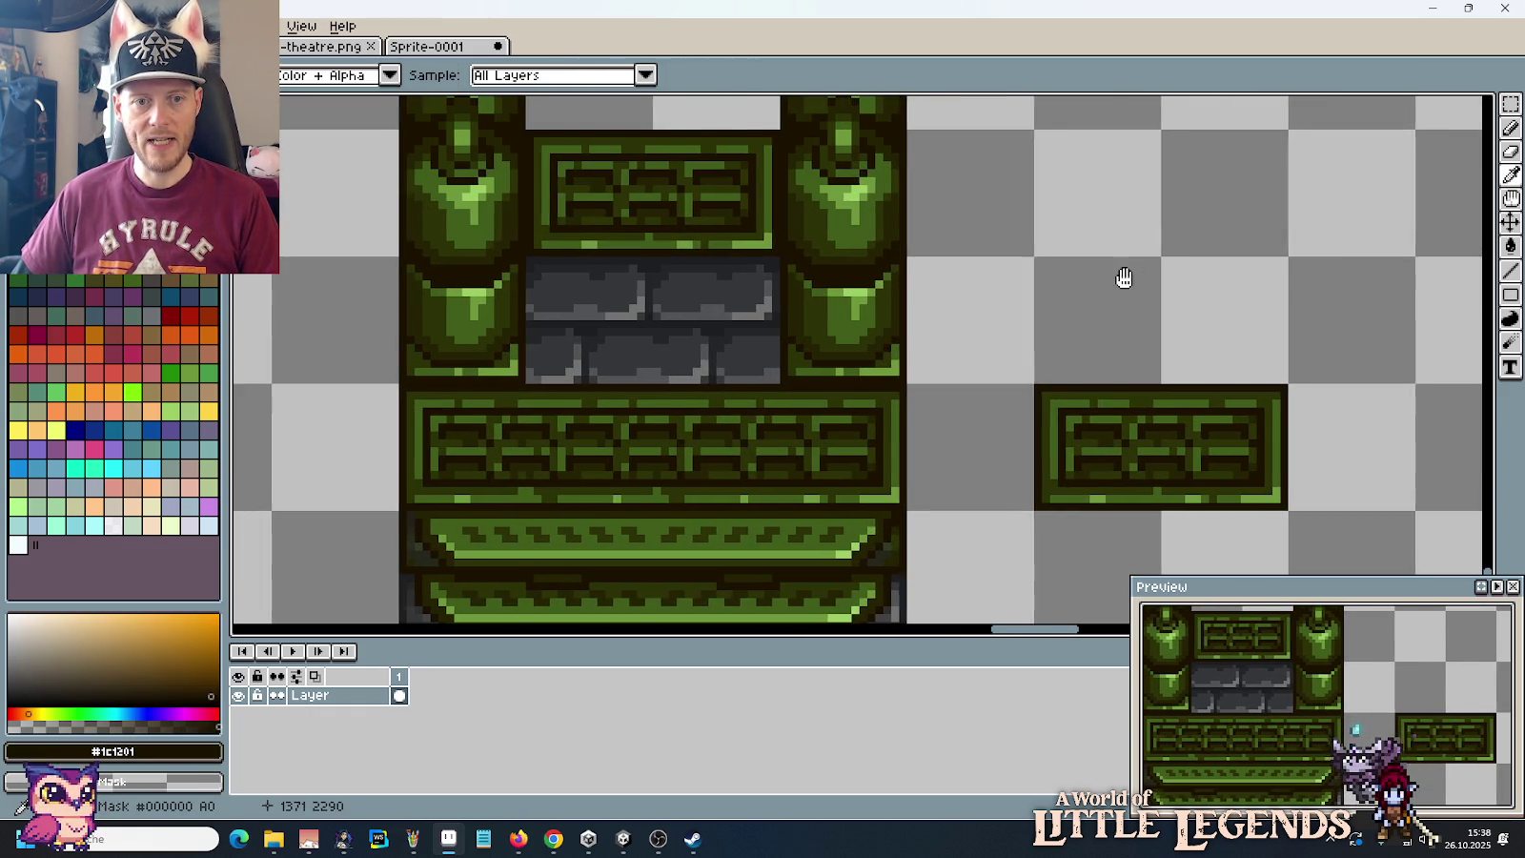
Step: Move the copied panel one grid cell further right and commit it
{"action": "left_click_drag", "start_coordinate": [1123, 273], "coordinate": [906, 292]}
{"action": "key", "text": "w"}
{"action": "scroll", "coordinate": [944, 400], "scroll_direction": "down", "scroll_amount": 1}
{"action": "left_click", "coordinate": [963, 415]}
{"action": "mouse_move", "coordinate": [964, 416]}
{"action": "left_mouse_down"}
{"action": "mouse_move", "coordinate": [1250, 402]}
{"action": "mouse_move", "coordinate": [1279, 416]}
{"action": "left_mouse_up"}
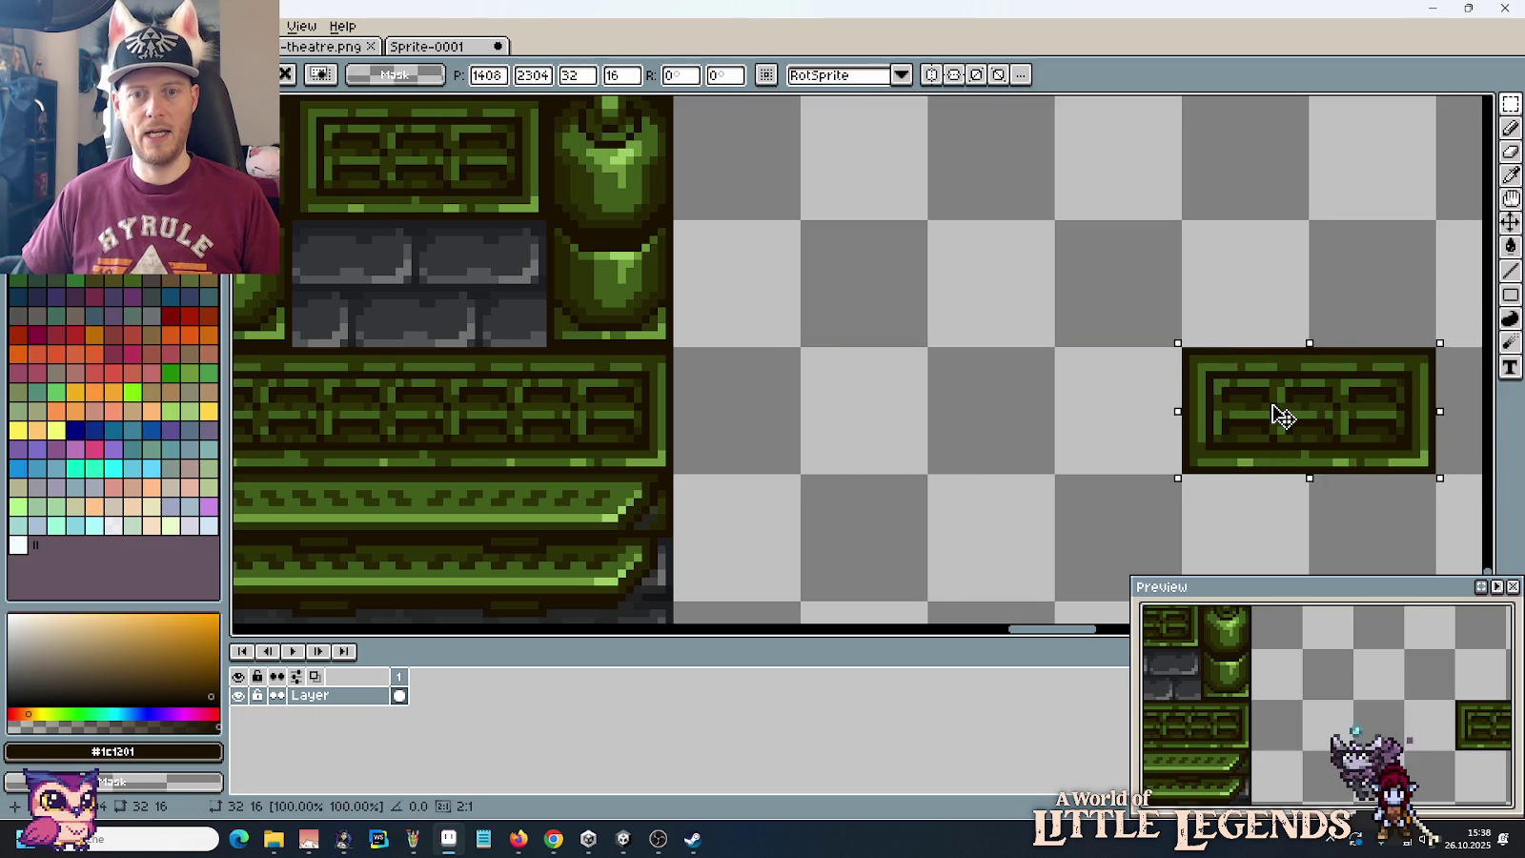
{"action": "left_click", "coordinate": [963, 302]}
Step: Draw a dark brown U-shaped box outline with the Pencil
{"action": "key", "text": "i"}
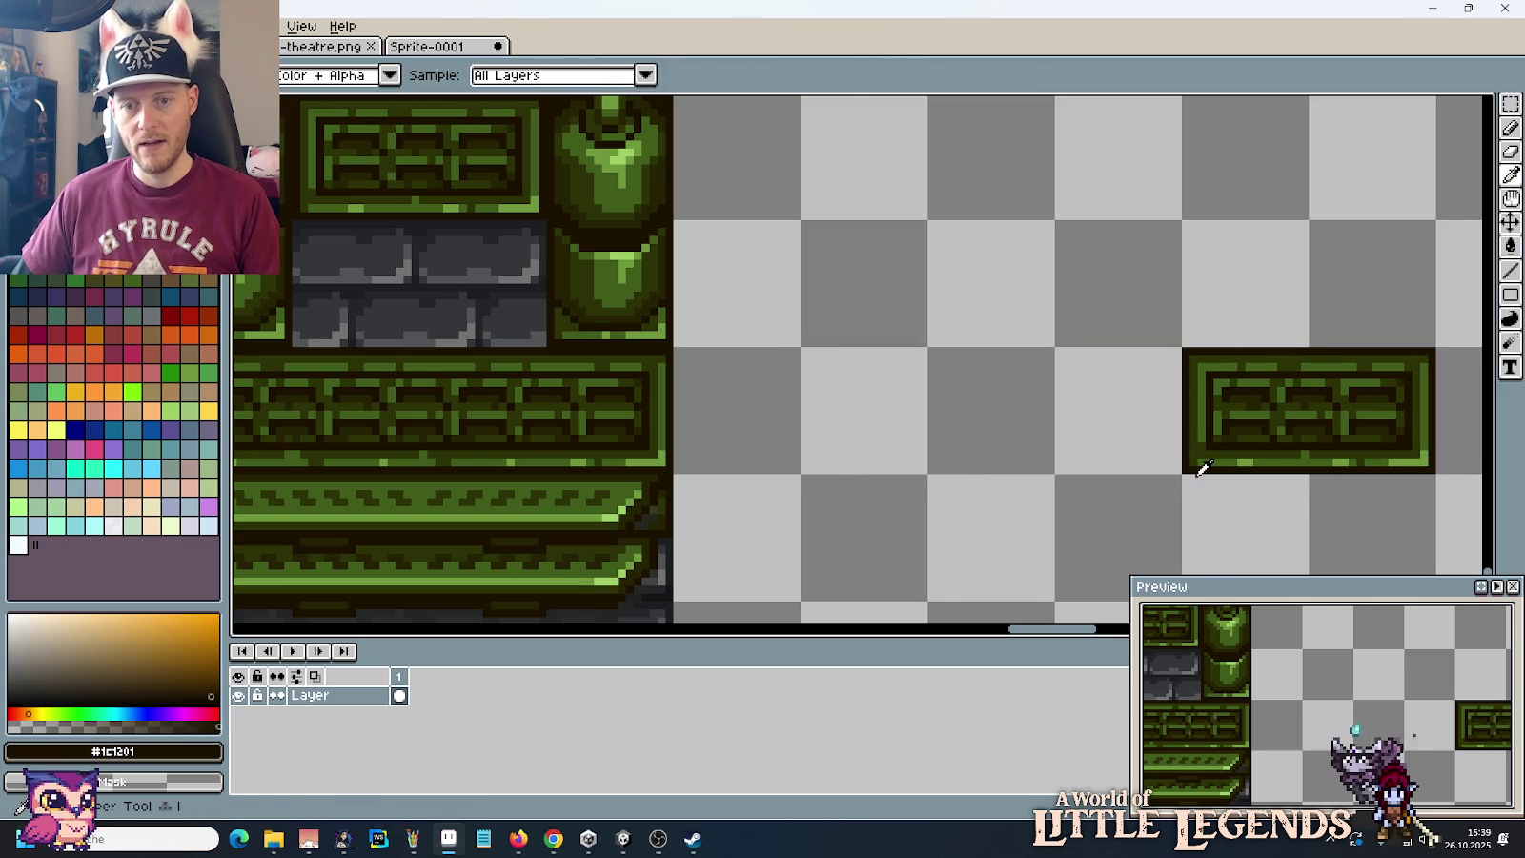
{"action": "key", "text": "b"}
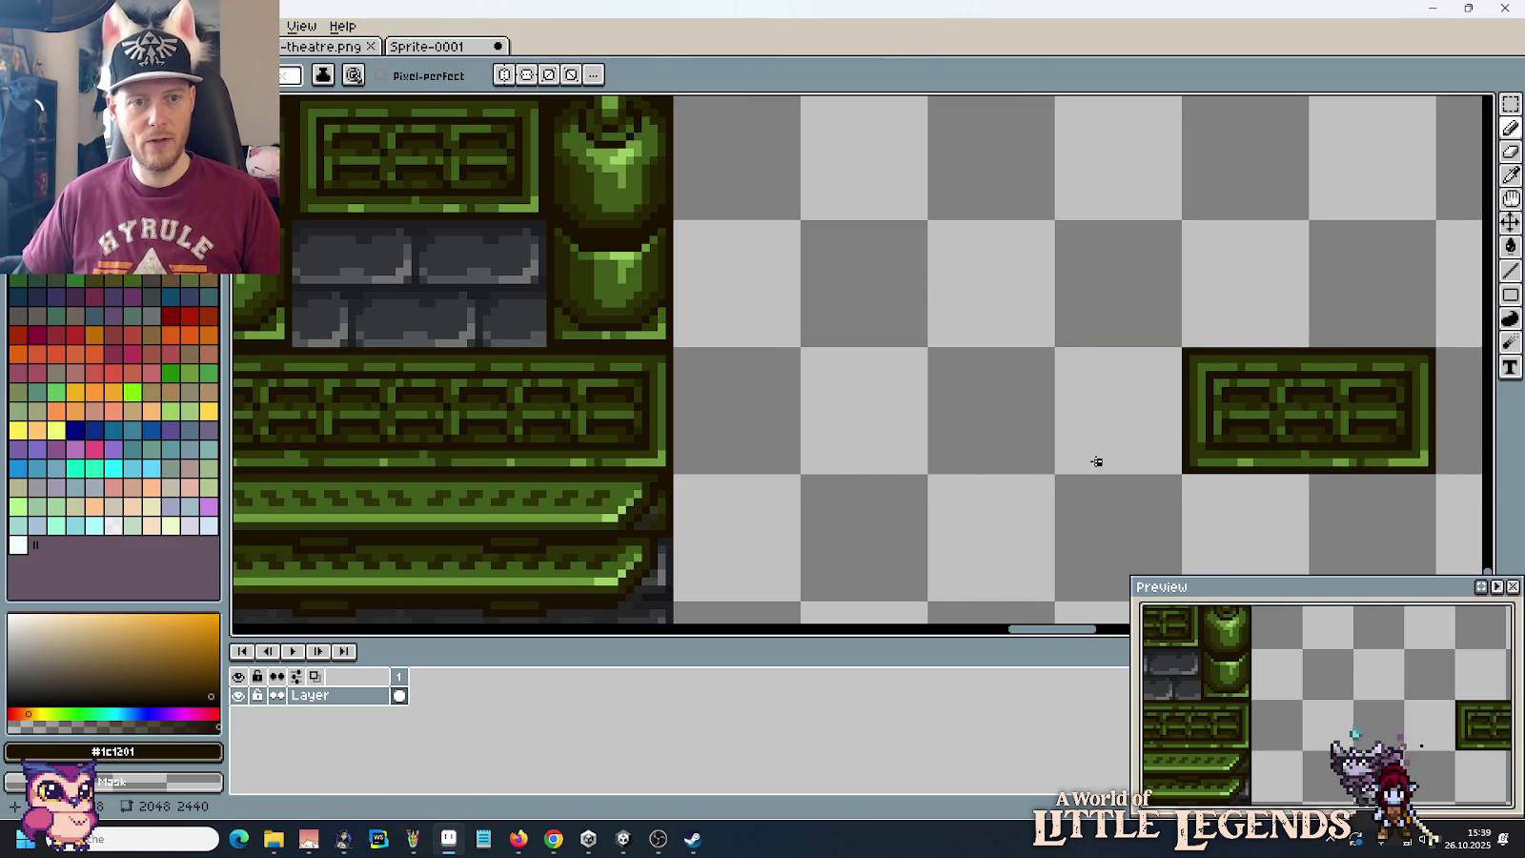
{"action": "left_click_drag", "start_coordinate": [1051, 468], "coordinate": [803, 377]}
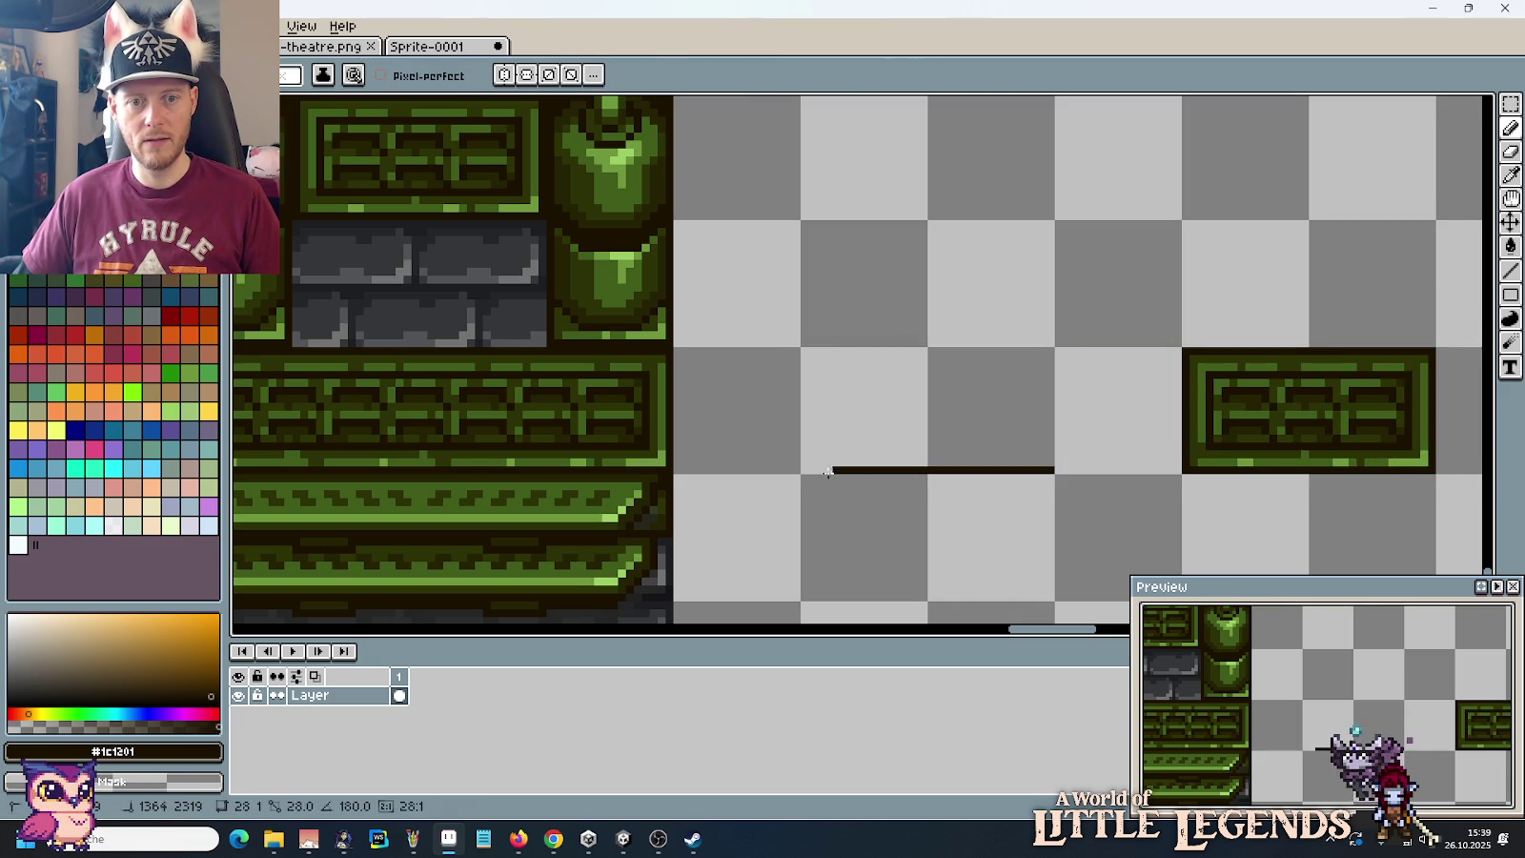
{"action": "left_click", "coordinate": [955, 422]}
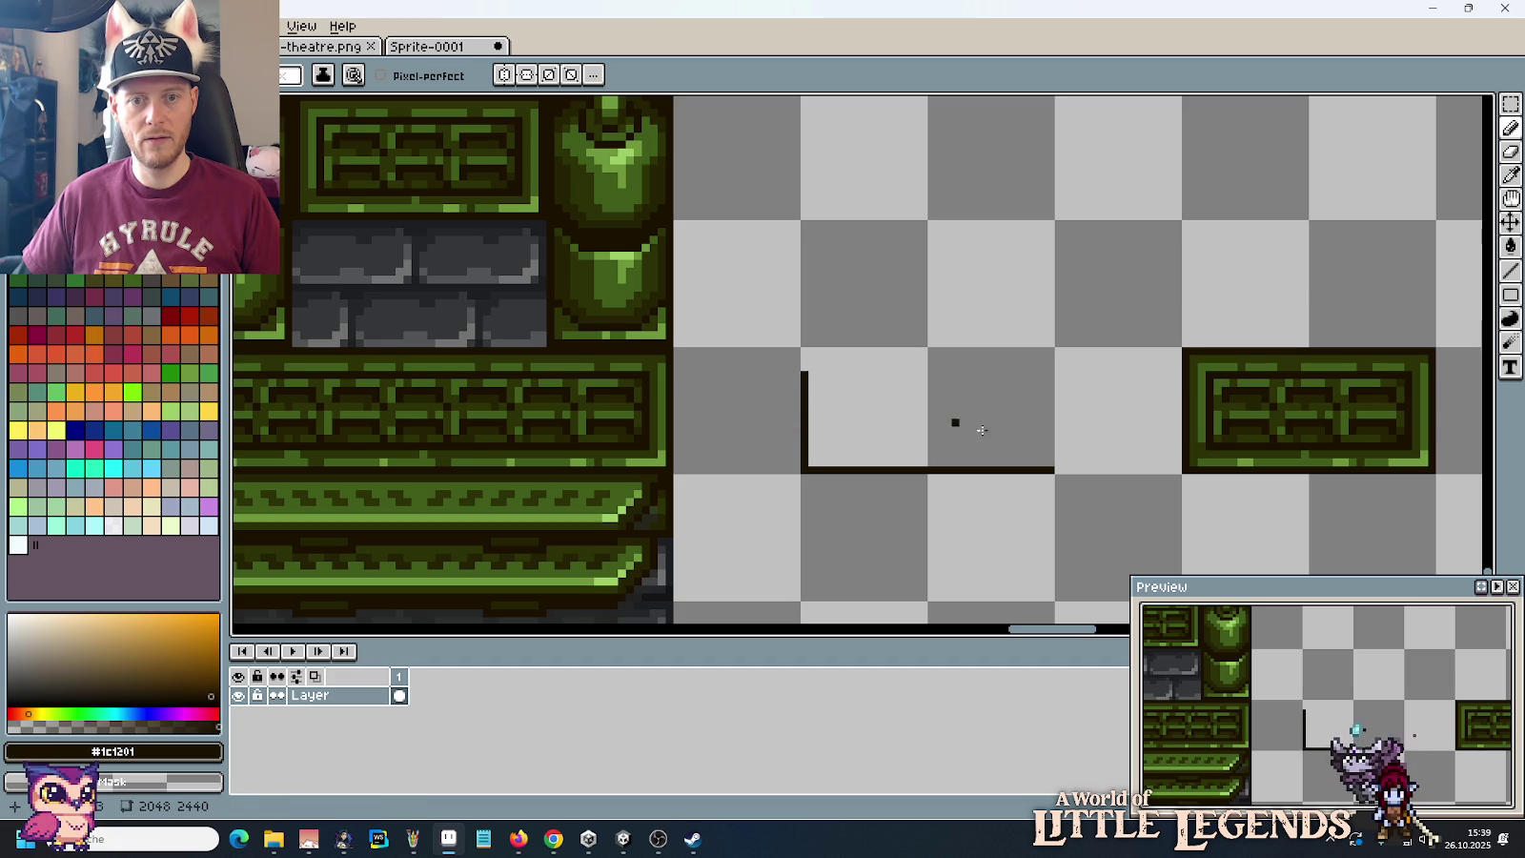
{"action": "left_click_drag", "start_coordinate": [1050, 464], "coordinate": [1050, 373]}
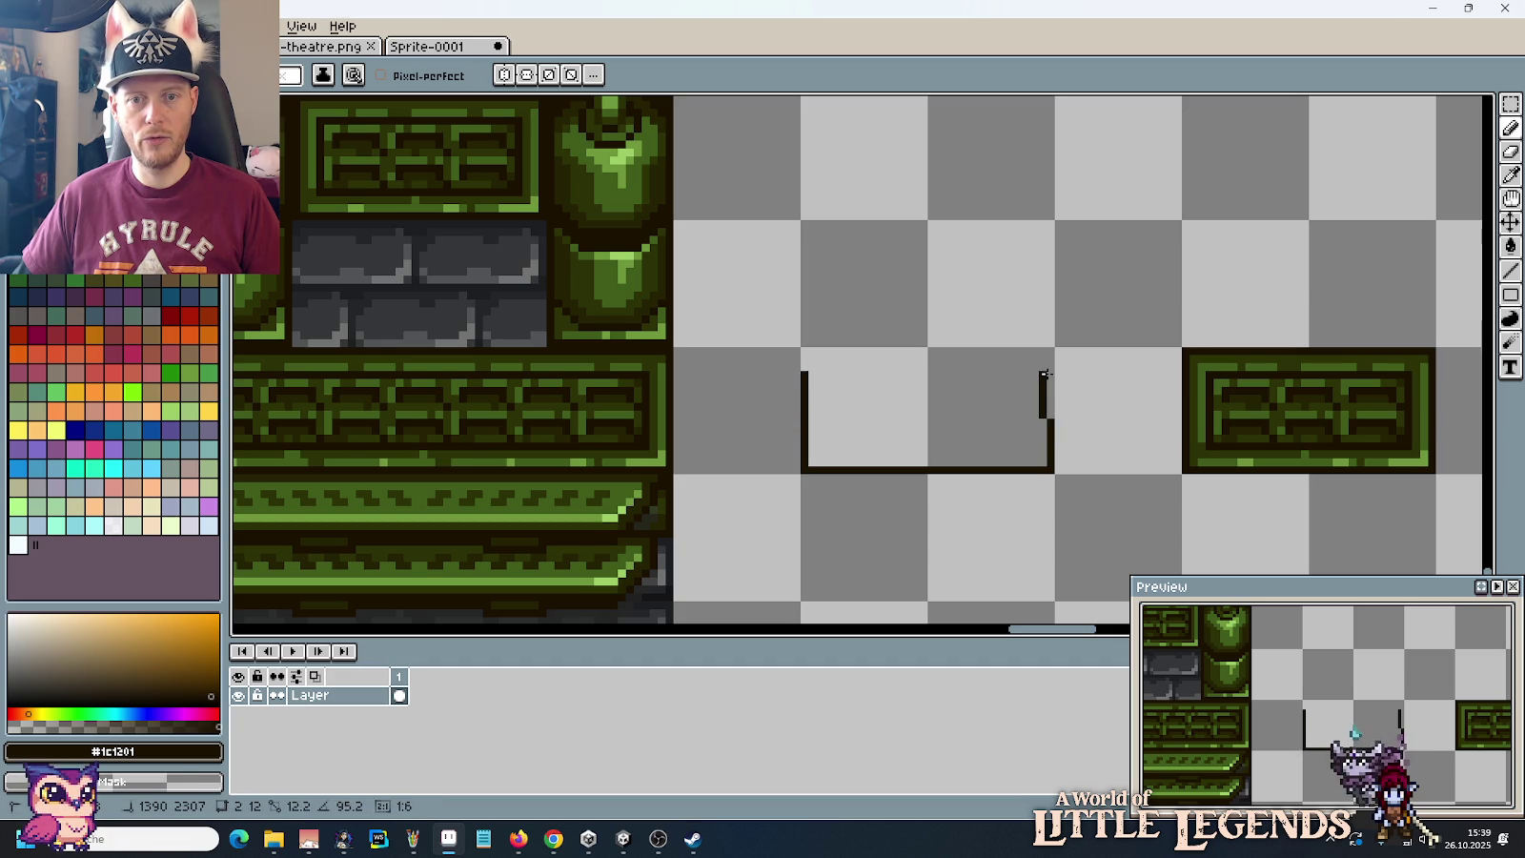
Step: Draw a small dark rectangular block inside the U outline
{"action": "key", "text": "Tab"}
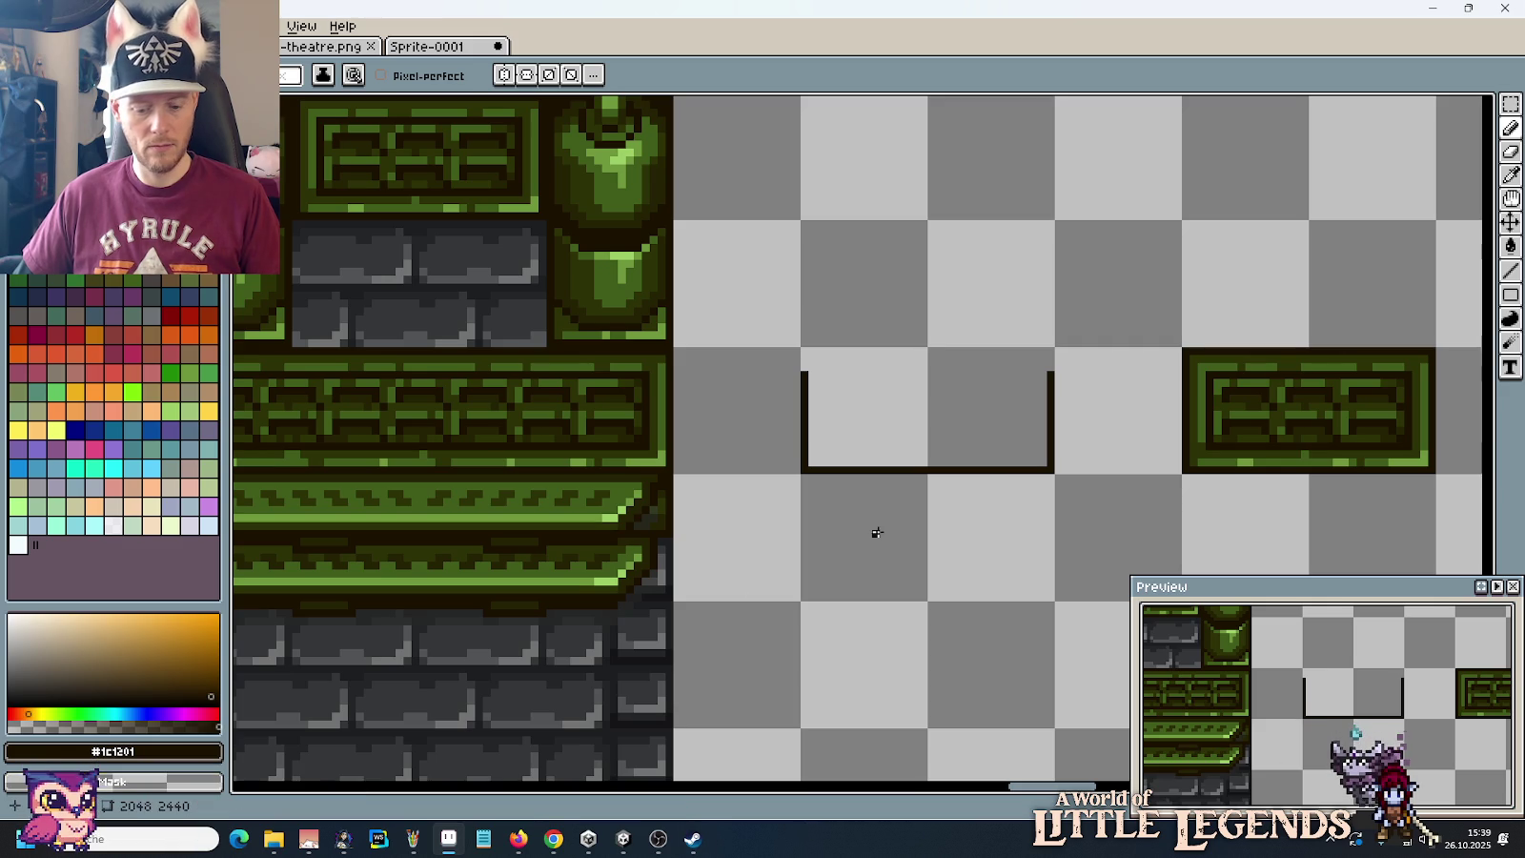
{"action": "key", "text": "i"}
{"action": "left_click", "coordinate": [1122, 402]}
{"action": "left_click", "coordinate": [1187, 394]}
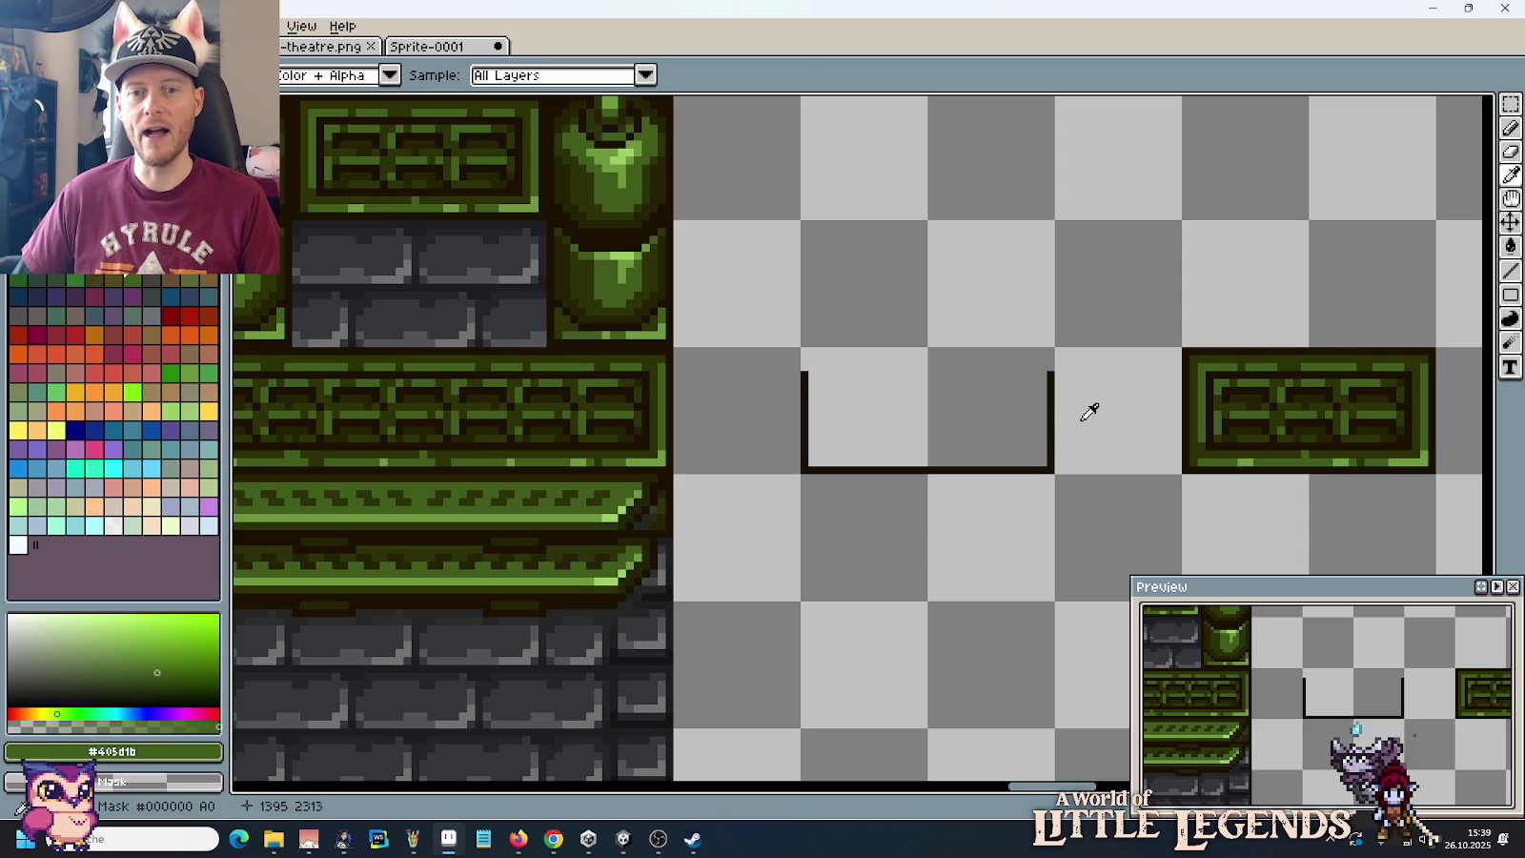
{"action": "left_click", "coordinate": [1050, 410]}
{"action": "key", "text": "b"}
{"action": "left_click", "coordinate": [851, 438]}
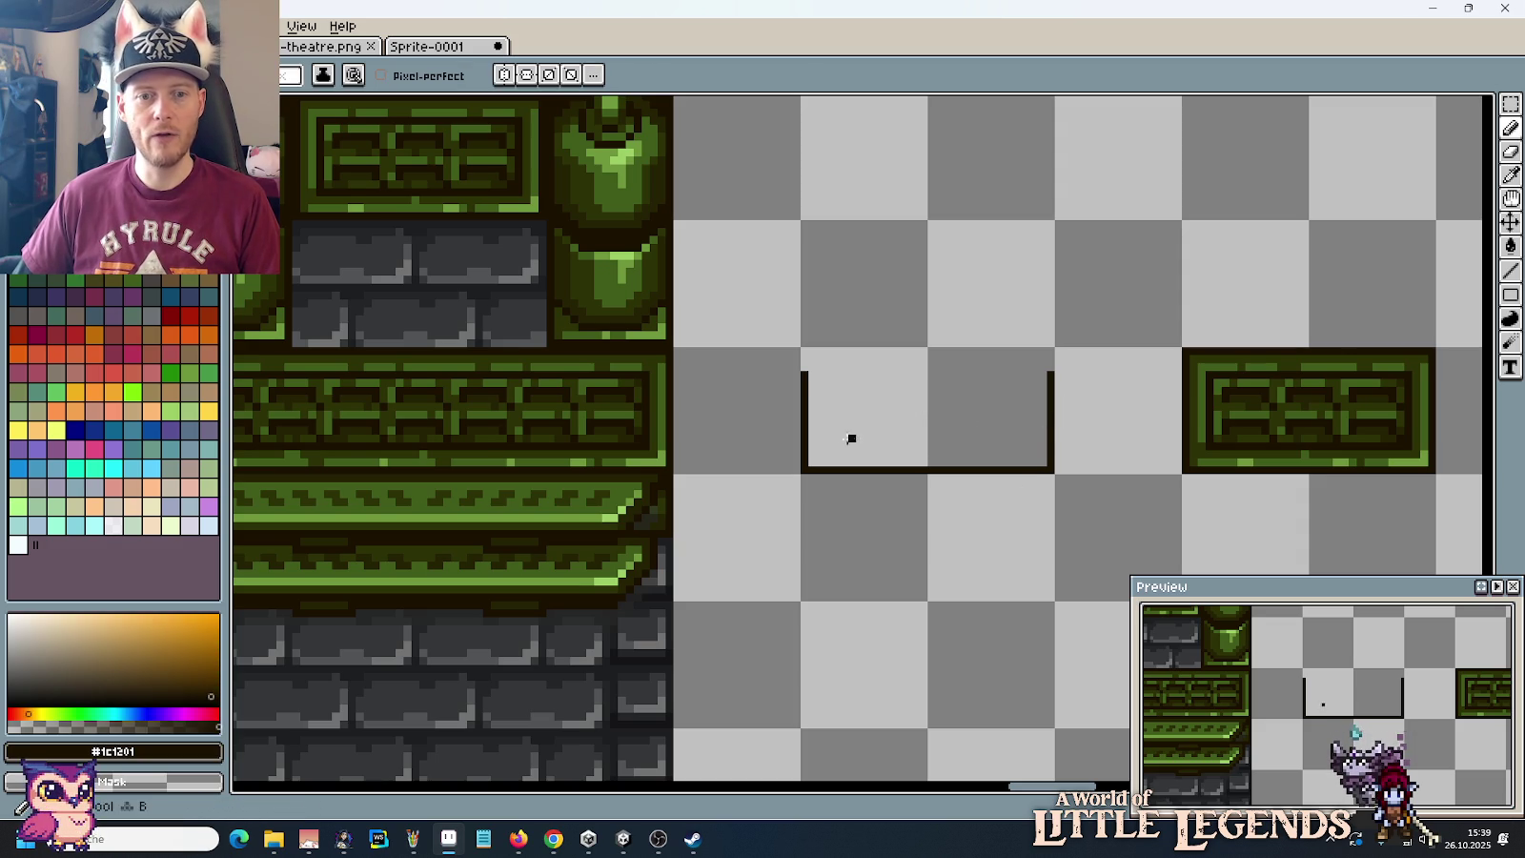
{"action": "left_click_drag", "start_coordinate": [825, 447], "coordinate": [827, 440]}
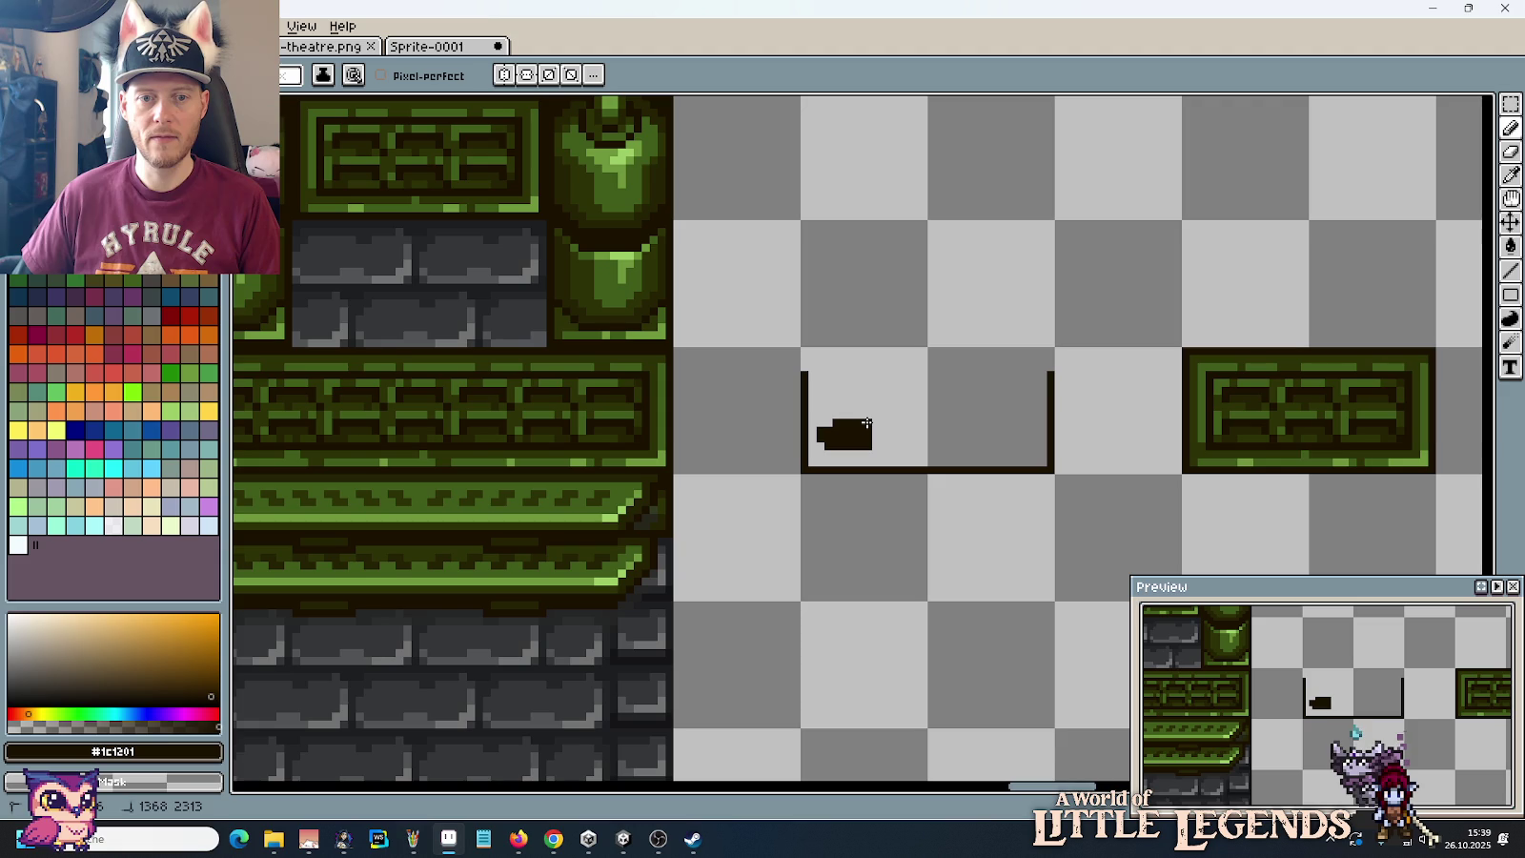
Step: Duplicate the dark block to make three slots and widen the middle one by a column
{"action": "key", "text": "m"}
{"action": "mouse_move", "coordinate": [818, 396]}
{"action": "left_mouse_down"}
{"action": "mouse_move", "coordinate": [891, 462]}
{"action": "mouse_move", "coordinate": [996, 454]}
{"action": "mouse_move", "coordinate": [923, 453]}
{"action": "left_mouse_up"}
{"action": "left_click", "coordinate": [1077, 493]}
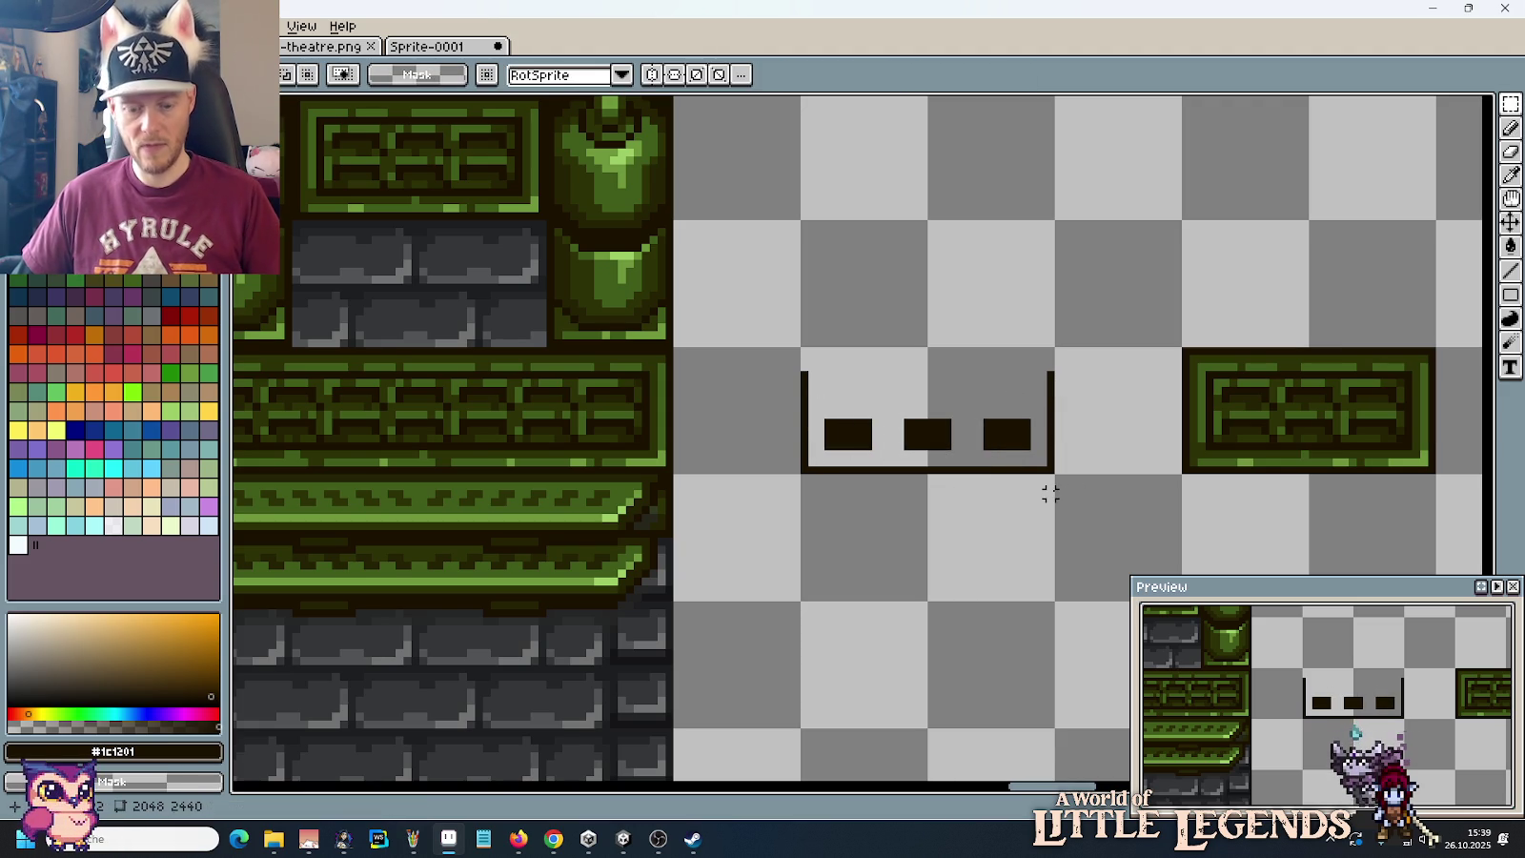
{"action": "key", "text": "i"}
{"action": "key", "text": "b"}
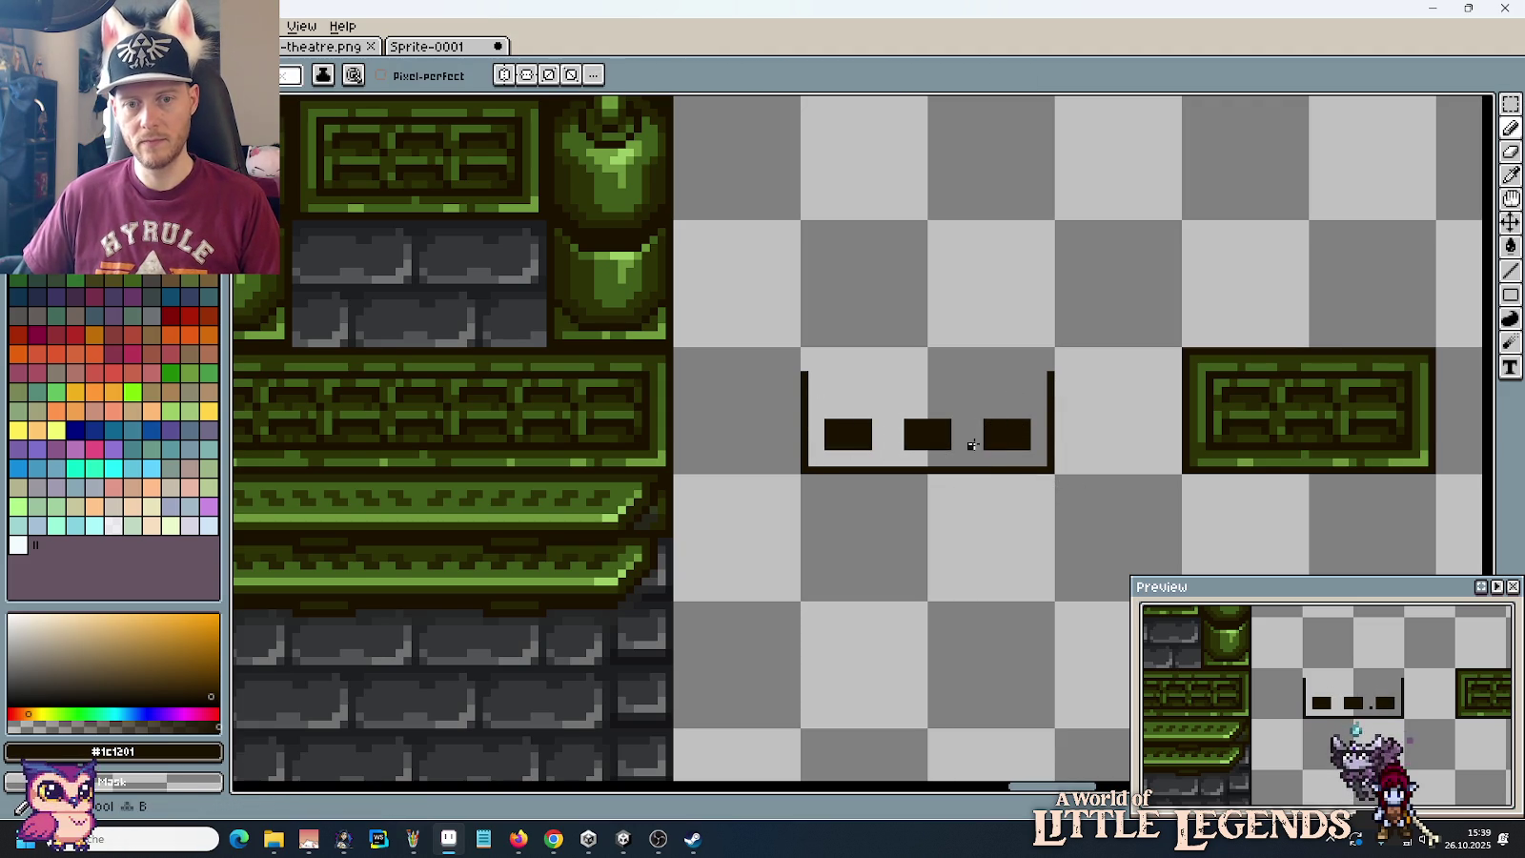
{"action": "mouse_move", "coordinate": [961, 421]}
{"action": "left_mouse_down"}
{"action": "mouse_move", "coordinate": [955, 436]}
{"action": "mouse_move", "coordinate": [900, 421]}
{"action": "left_mouse_up"}
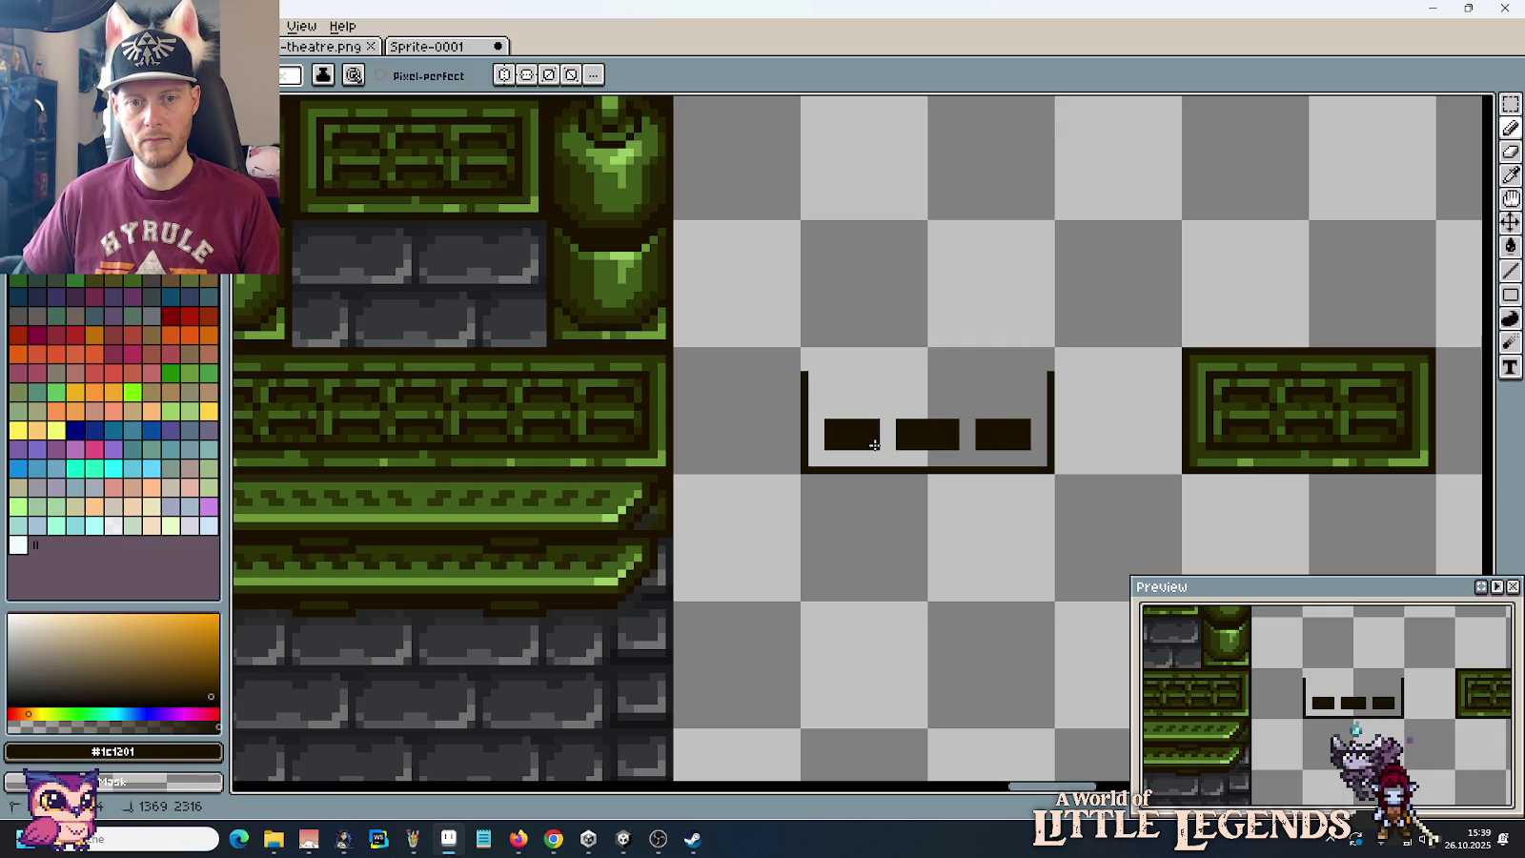
{"action": "scroll", "coordinate": [961, 501], "scroll_direction": "down", "scroll_amount": 2}
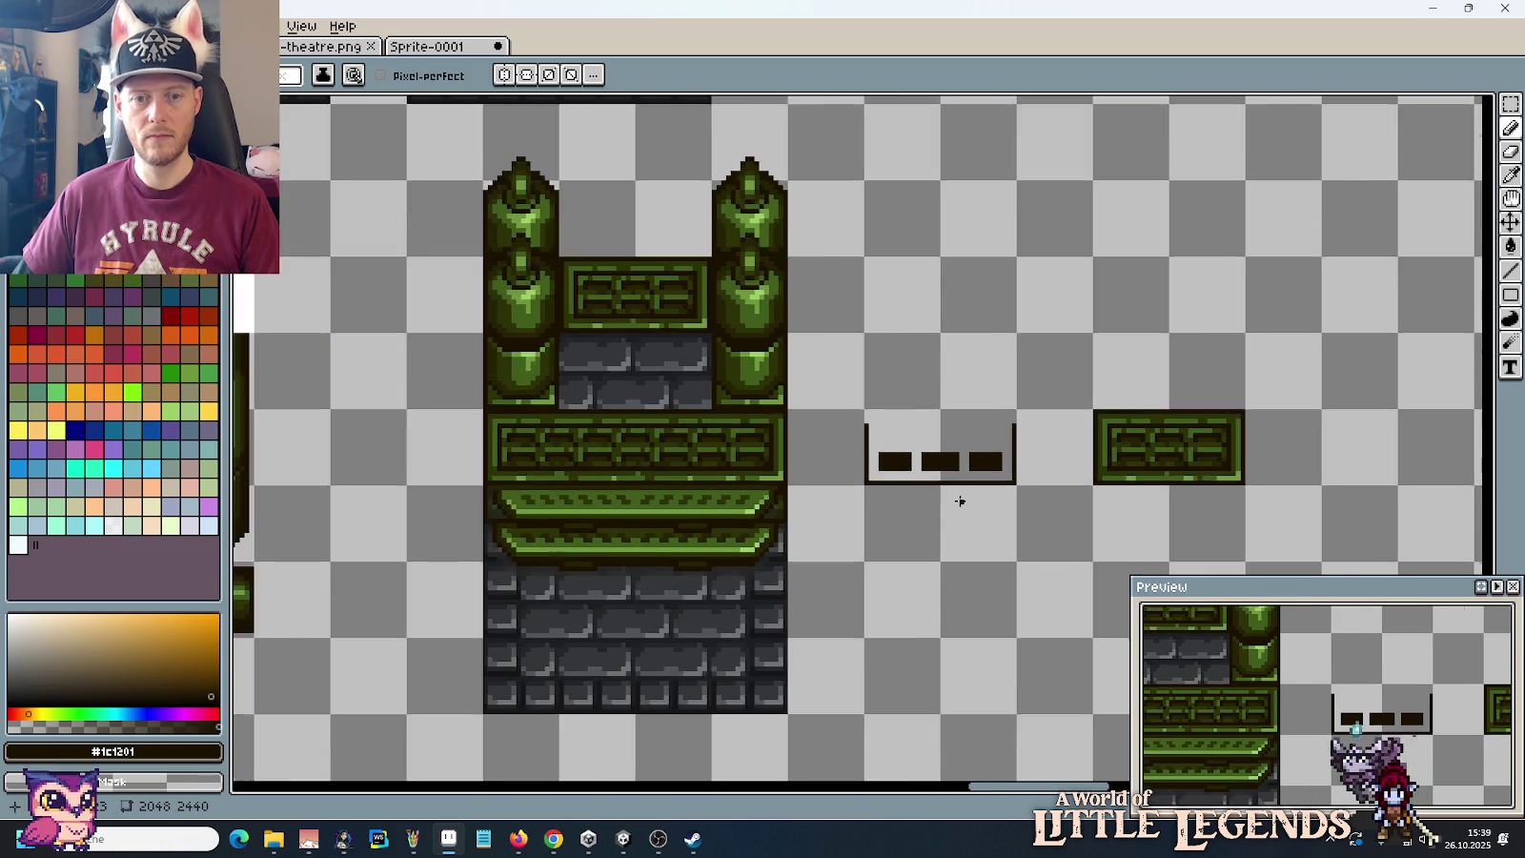
Step: Check the game reference screenshot, then return to the tilesheet
{"action": "scroll", "coordinate": [960, 500], "scroll_direction": "down", "scroll_amount": 1}
{"action": "scroll", "coordinate": [960, 500], "scroll_direction": "up", "scroll_amount": 1}
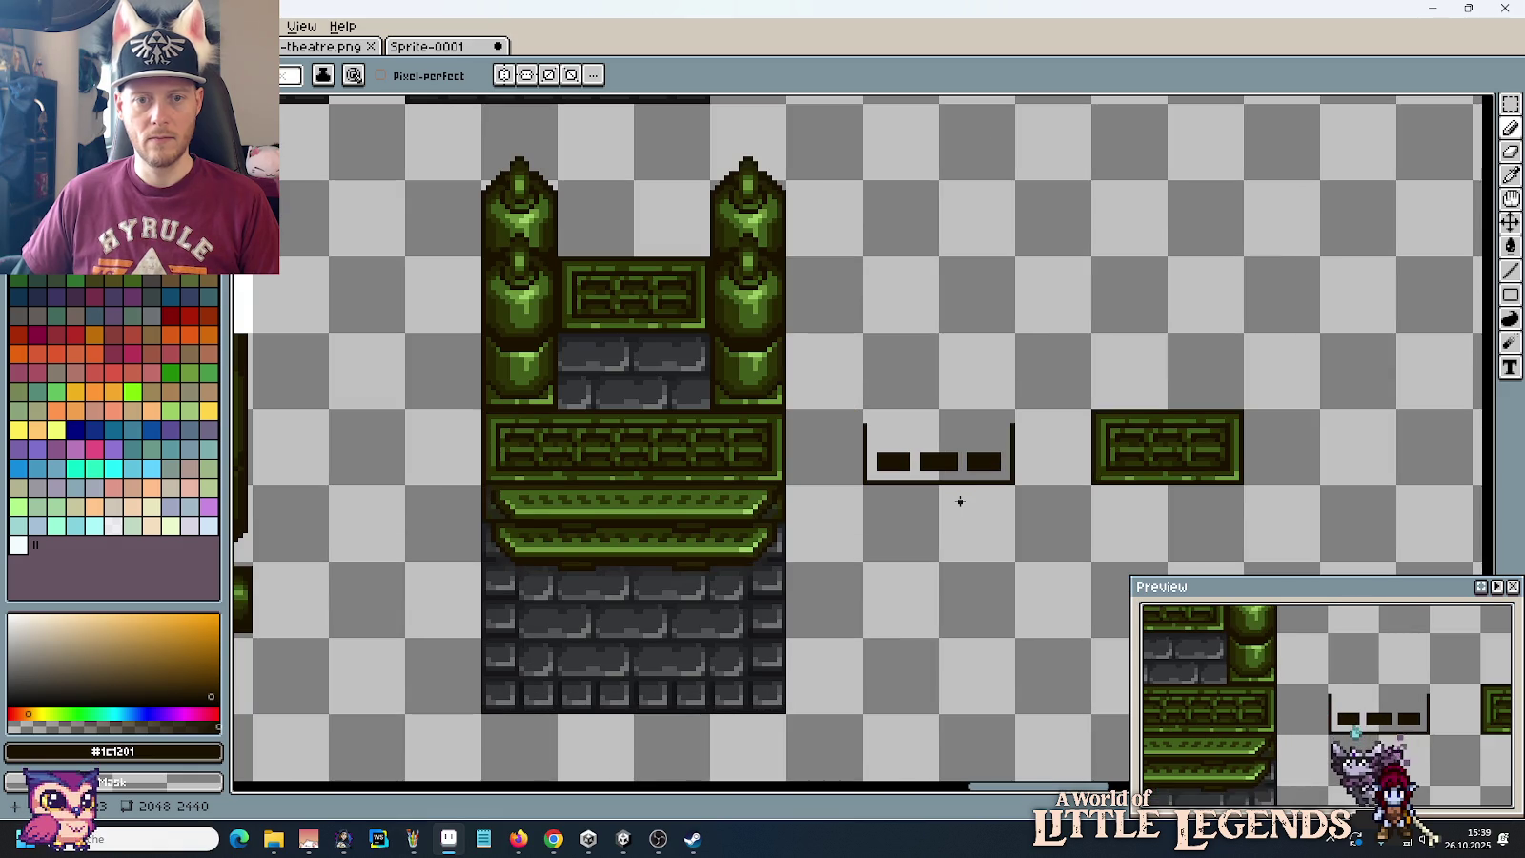
{"action": "key", "text": "alt+Tab"}
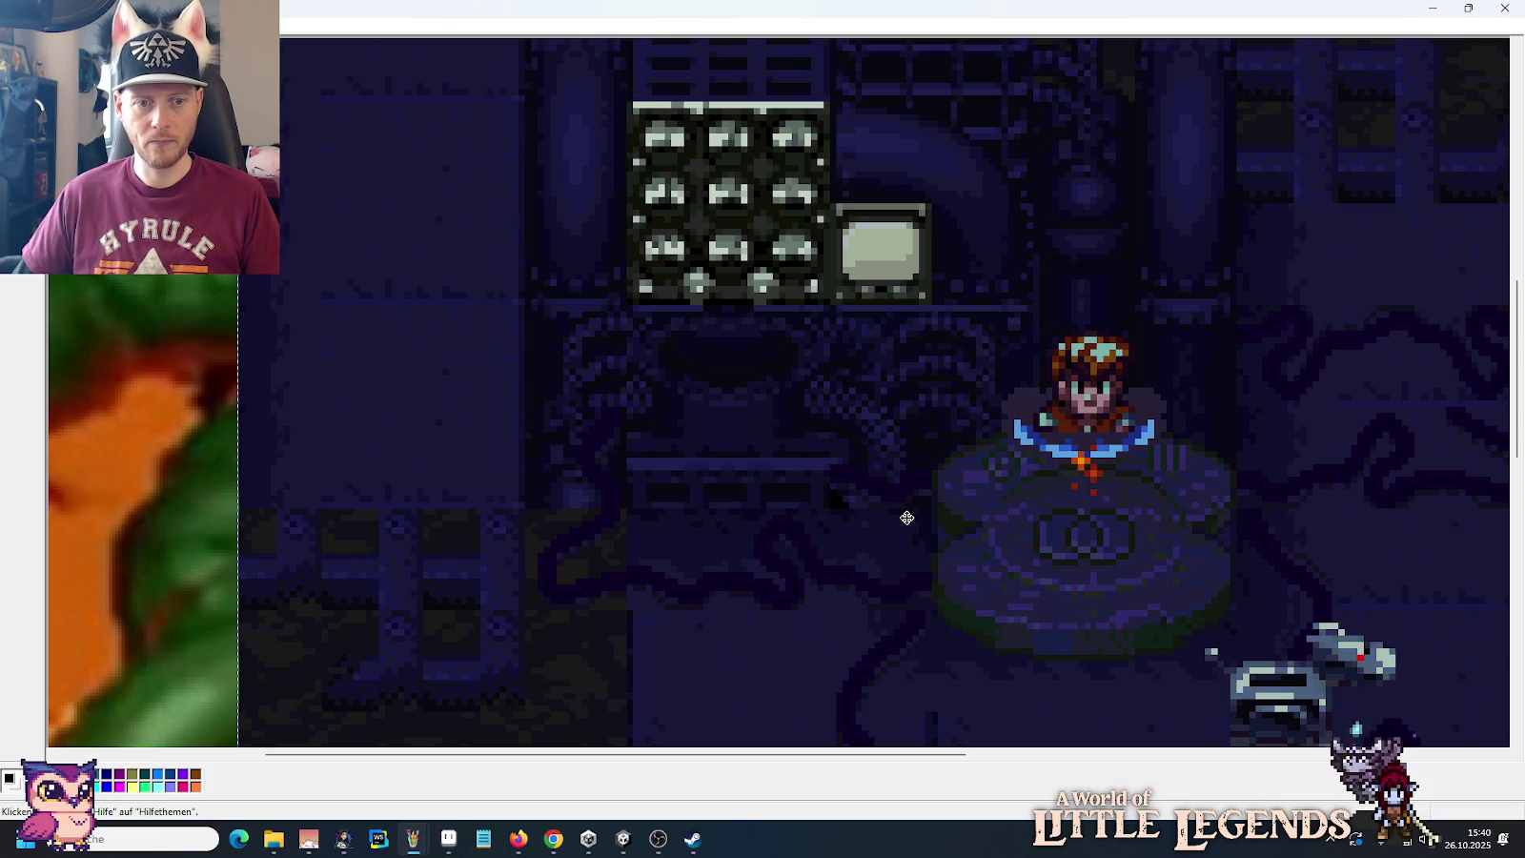
{"action": "key", "text": "alt+Tab"}
{"action": "scroll", "coordinate": [906, 518], "scroll_direction": "down", "scroll_amount": 1}
{"action": "scroll", "coordinate": [906, 517], "scroll_direction": "down", "scroll_amount": 1}
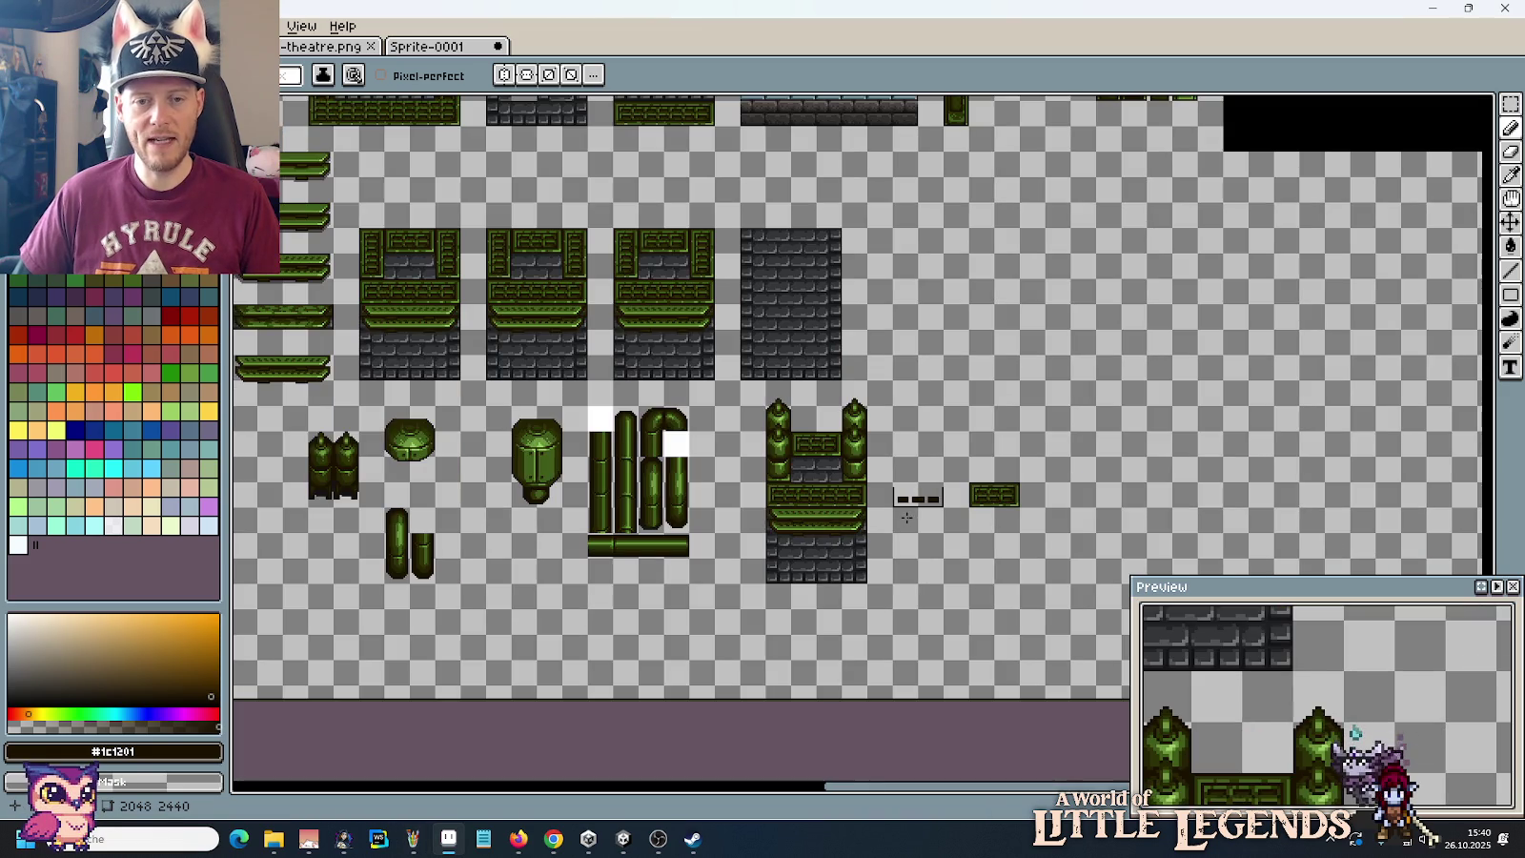
{"action": "scroll", "coordinate": [906, 518], "scroll_direction": "left", "scroll_amount": 1}
{"action": "scroll", "coordinate": [953, 375], "scroll_direction": "left", "scroll_amount": 3}
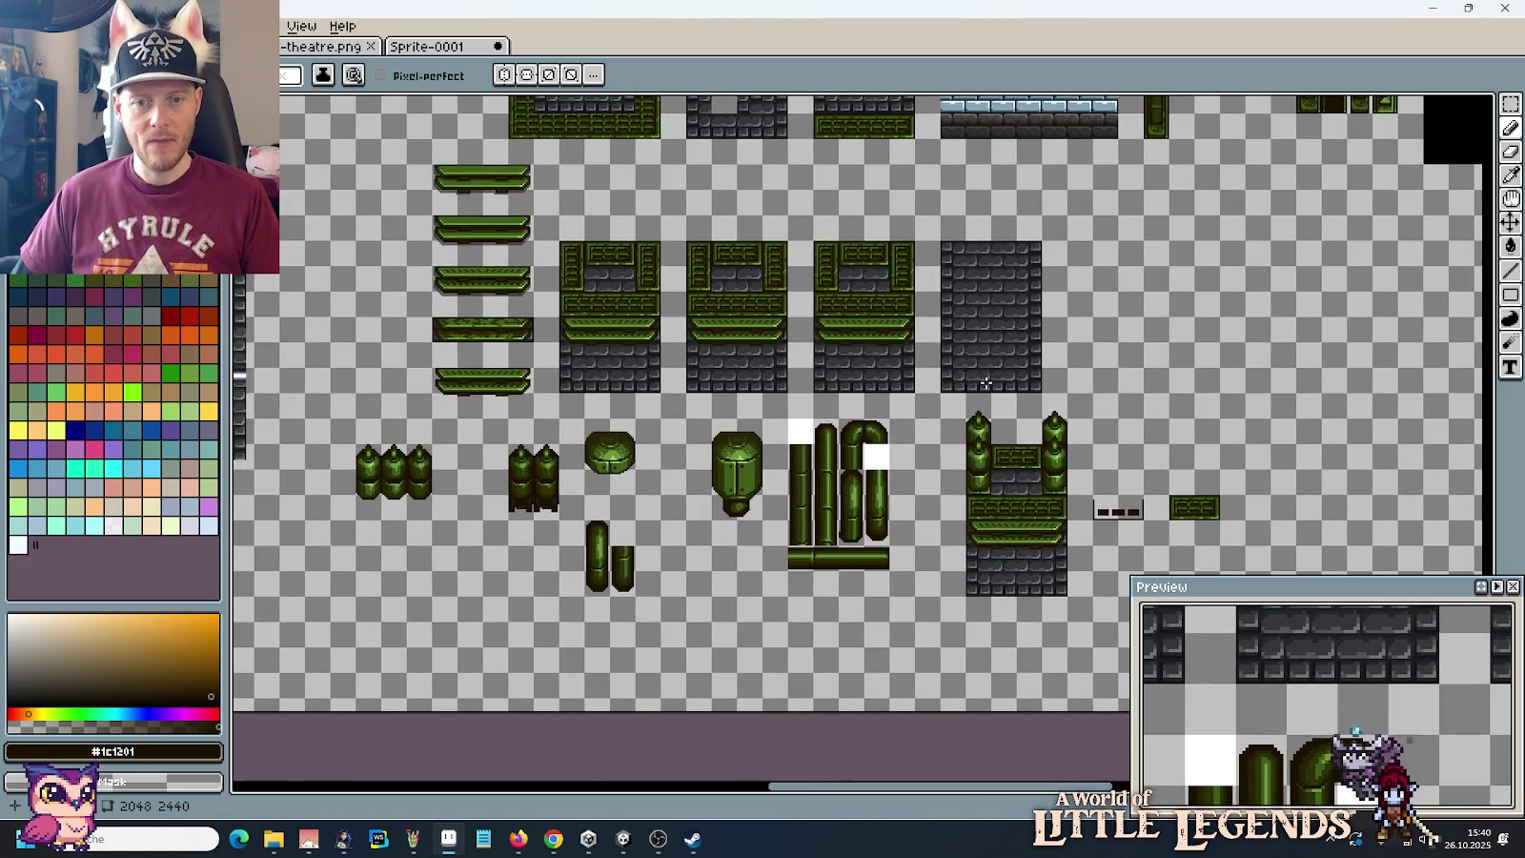
{"action": "scroll", "coordinate": [1128, 488], "scroll_direction": "up", "scroll_amount": 1}
Step: Extend the box's right wall upward and draw its new top edge
{"action": "left_click_drag", "start_coordinate": [1129, 487], "coordinate": [905, 358]}
{"action": "scroll", "coordinate": [987, 435], "scroll_direction": "up", "scroll_amount": 1}
{"action": "left_click_drag", "start_coordinate": [987, 436], "coordinate": [1044, 433]}
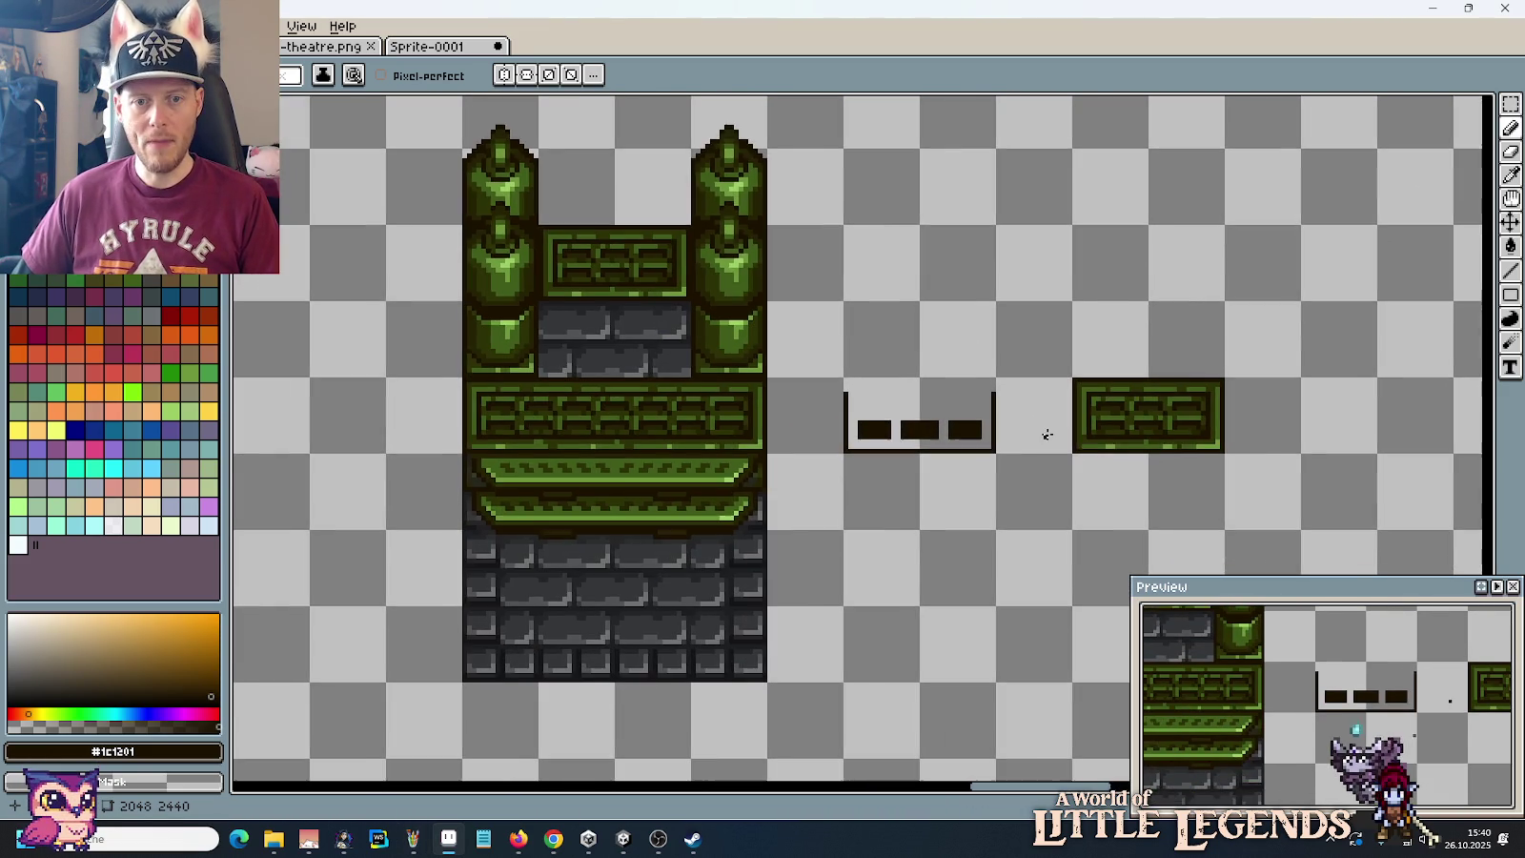
{"action": "scroll", "coordinate": [1040, 430], "scroll_direction": "up", "scroll_amount": 1}
{"action": "key", "text": "alt"}
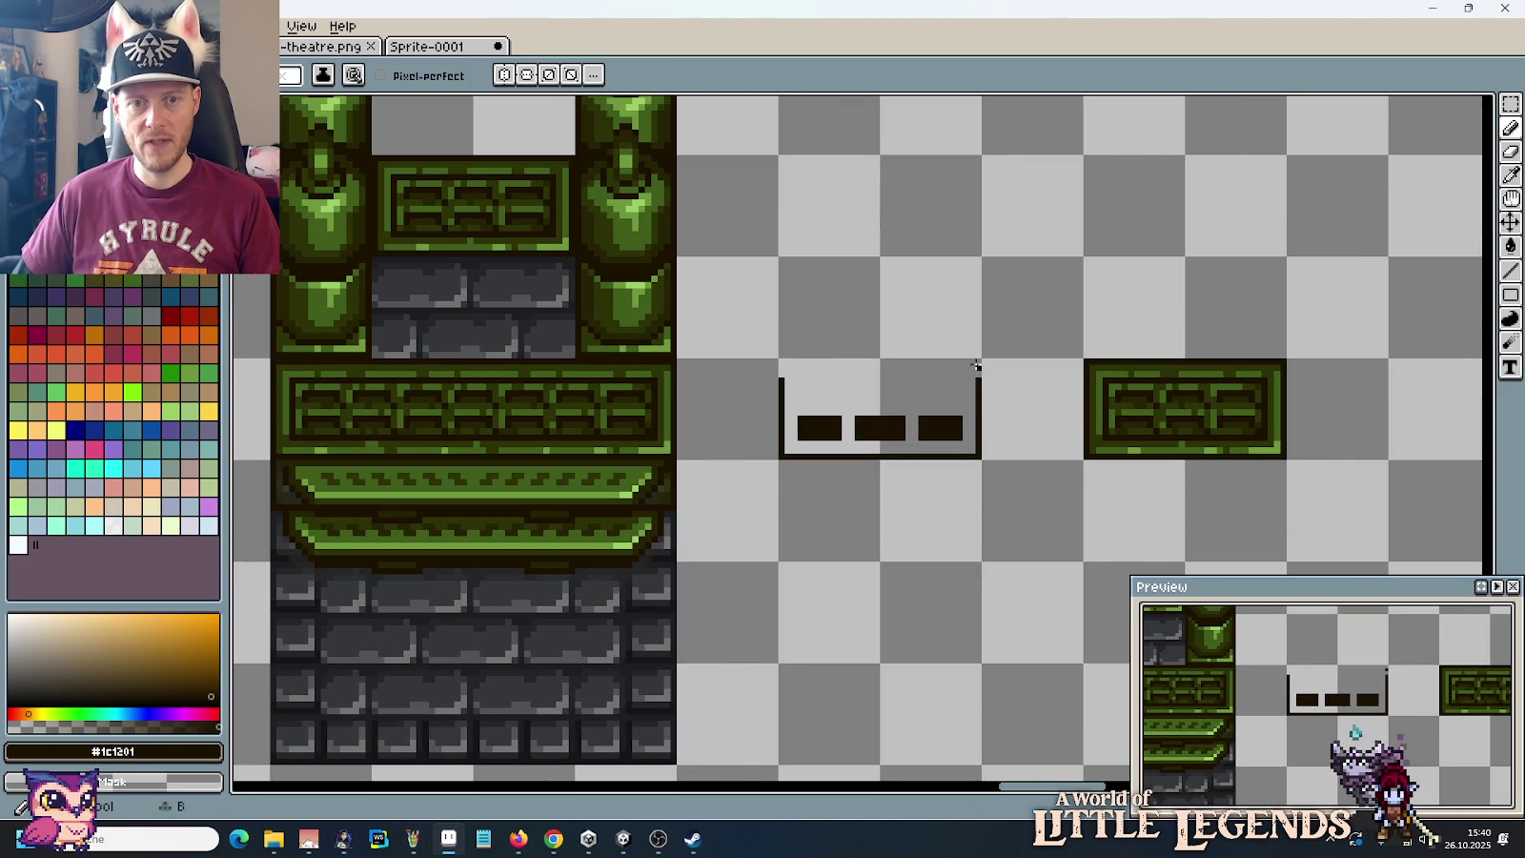
{"action": "left_click", "coordinate": [977, 214], "text": "shift"}
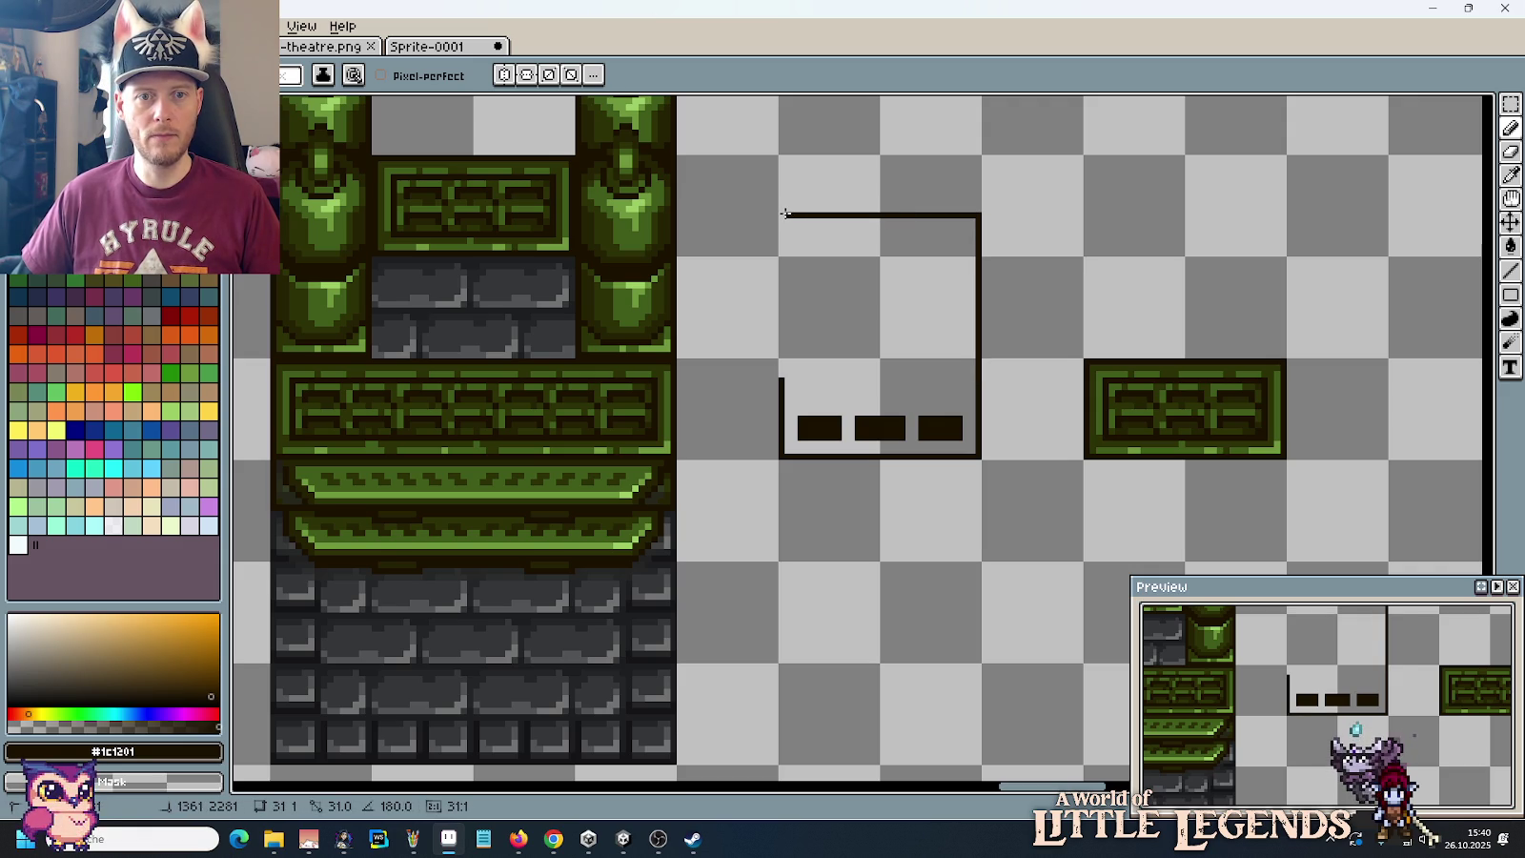
{"action": "left_click", "coordinate": [782, 214], "text": "shift"}
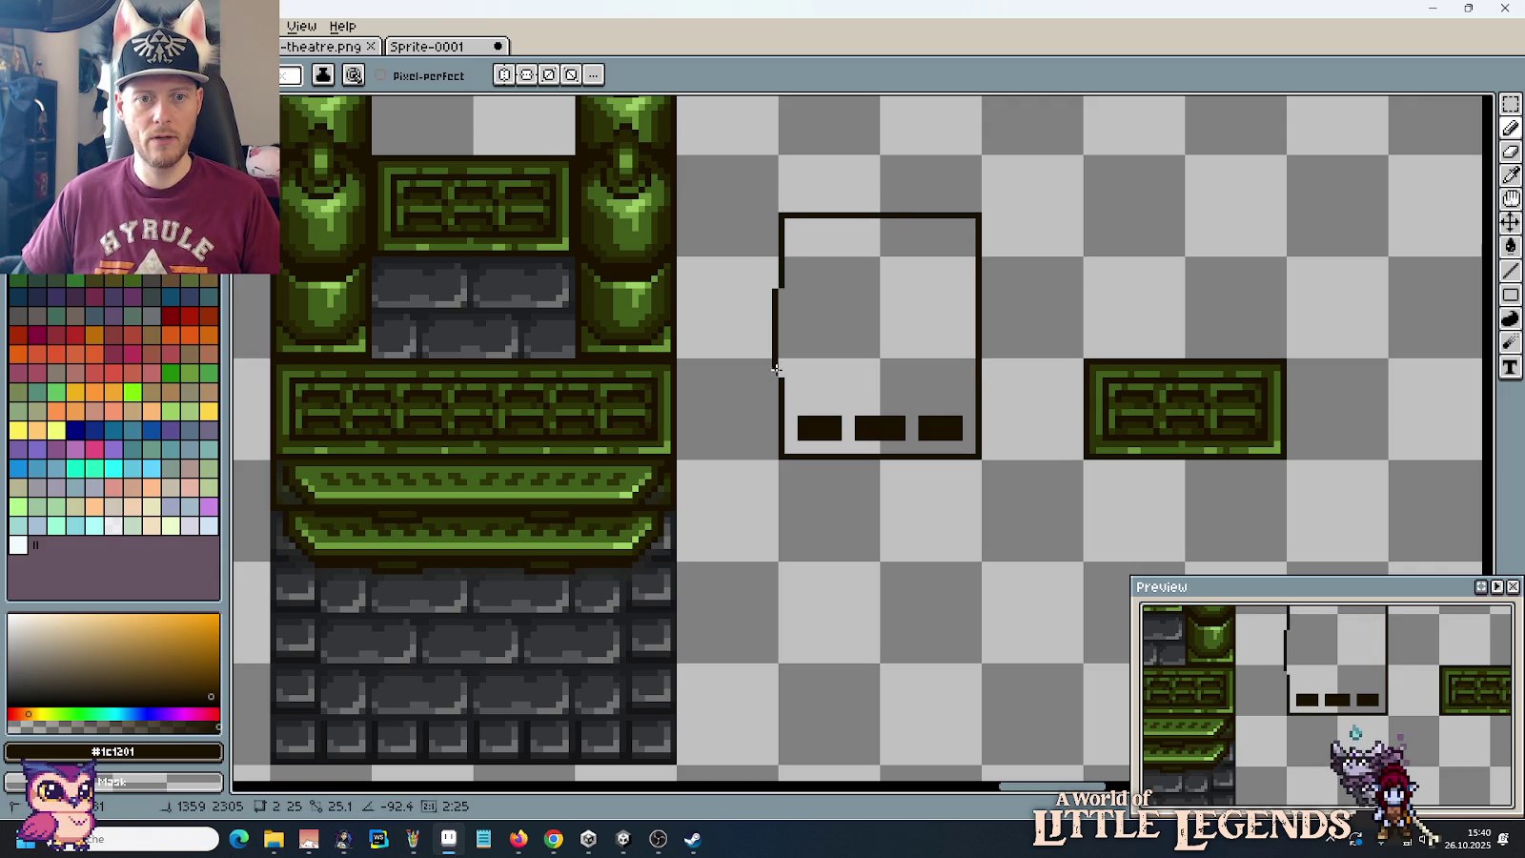
Step: Recentre on the tall panel and pick the mid-green from a canister
{"action": "key", "text": "m"}
{"action": "left_click_drag", "start_coordinate": [944, 293], "coordinate": [1017, 414]}
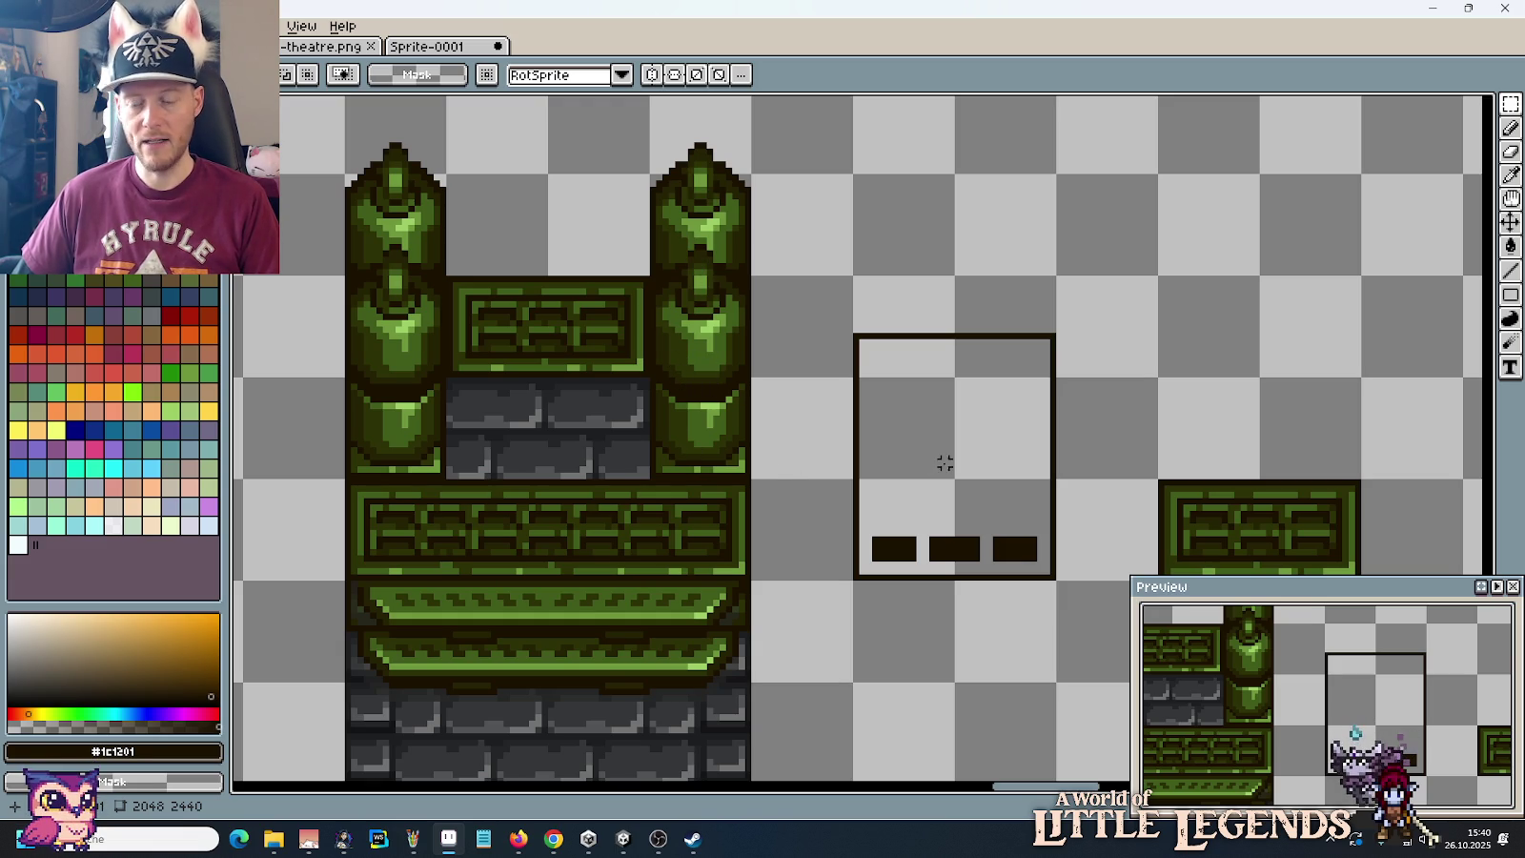
{"action": "scroll", "coordinate": [961, 473], "scroll_direction": "down", "scroll_amount": 1}
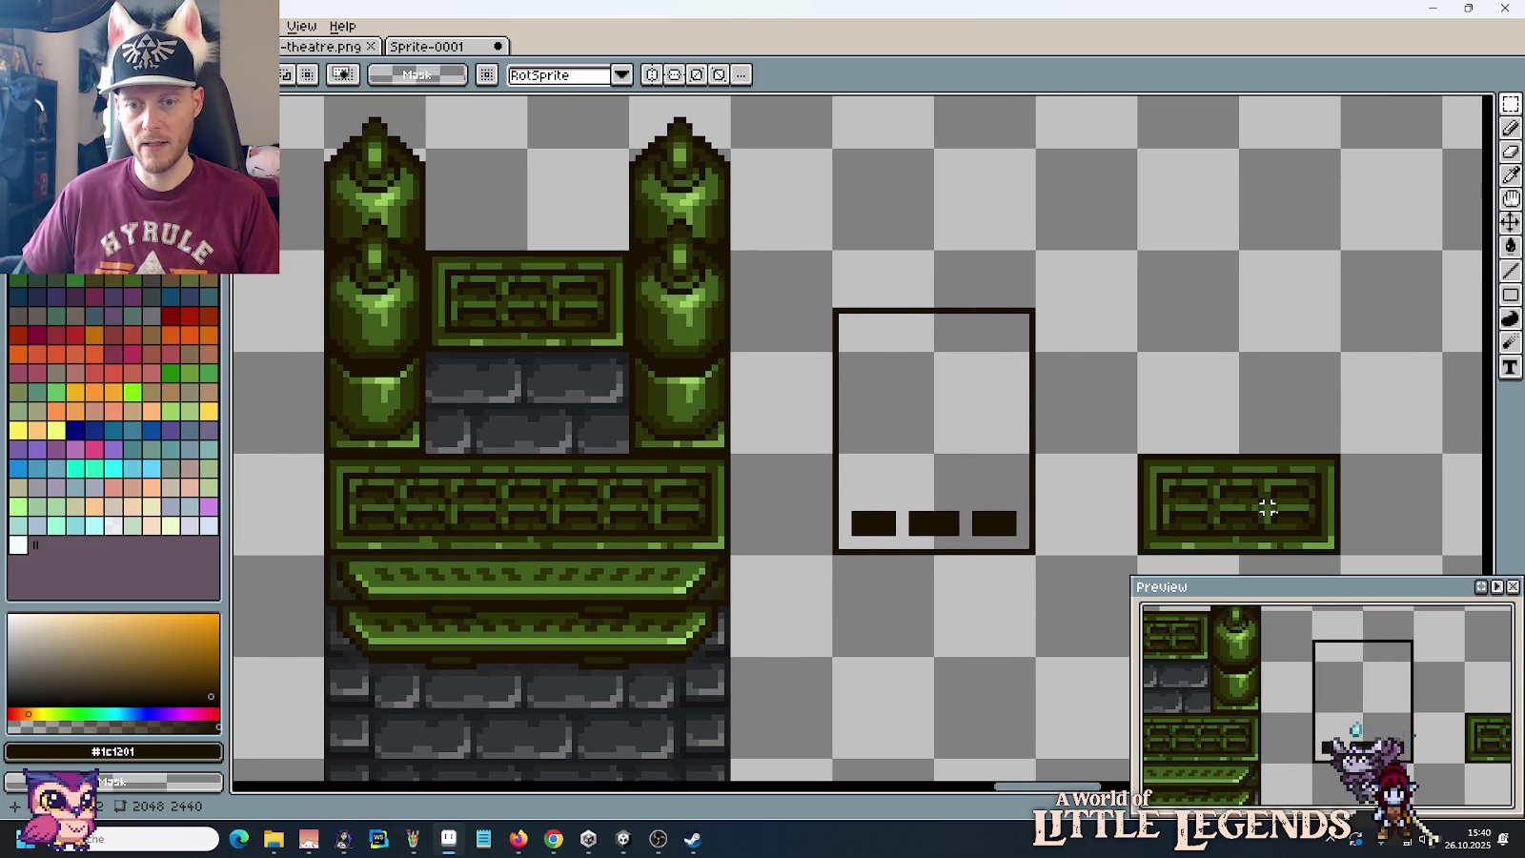
{"action": "key", "text": "i"}
{"action": "left_click", "coordinate": [686, 395]}
Step: Fill the tall panel with mid-green and draw a dark line down its left side
{"action": "key", "text": "g"}
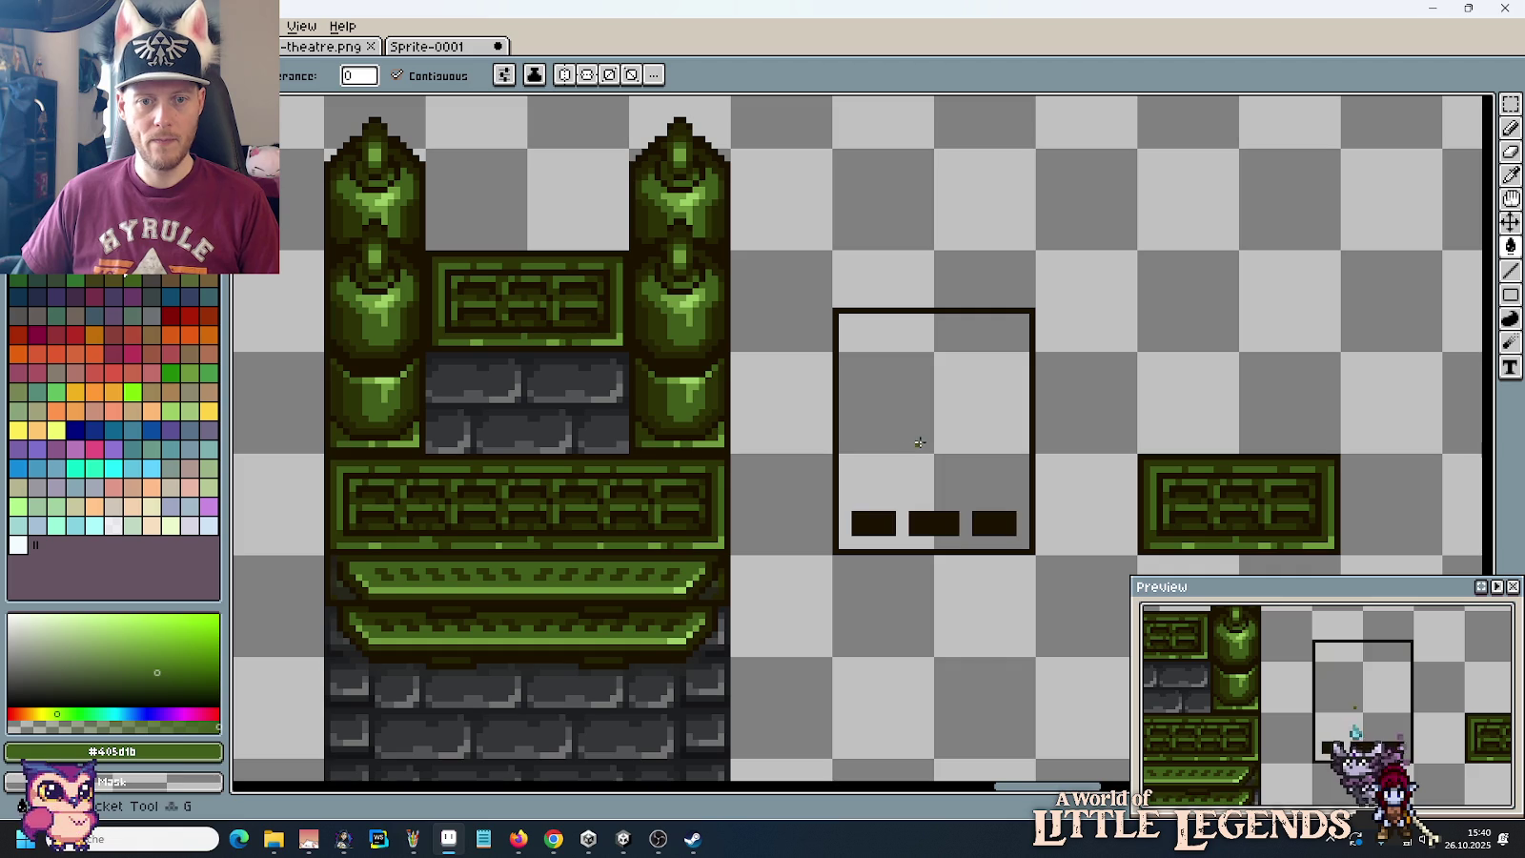
{"action": "left_click", "coordinate": [920, 442]}
{"action": "key", "text": "i"}
{"action": "left_click", "coordinate": [660, 391]}
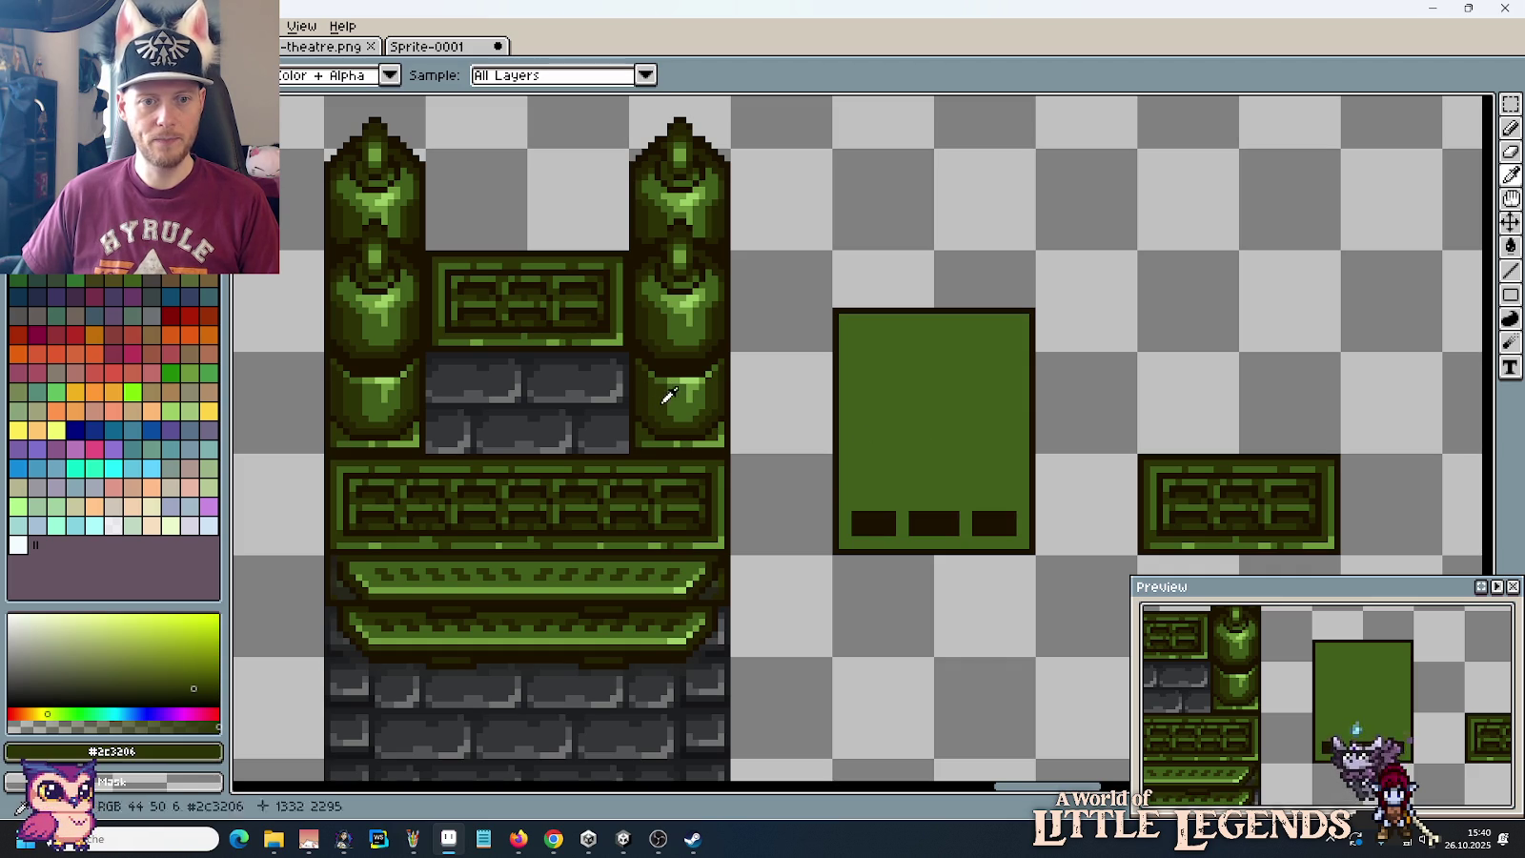
{"action": "key", "text": "b"}
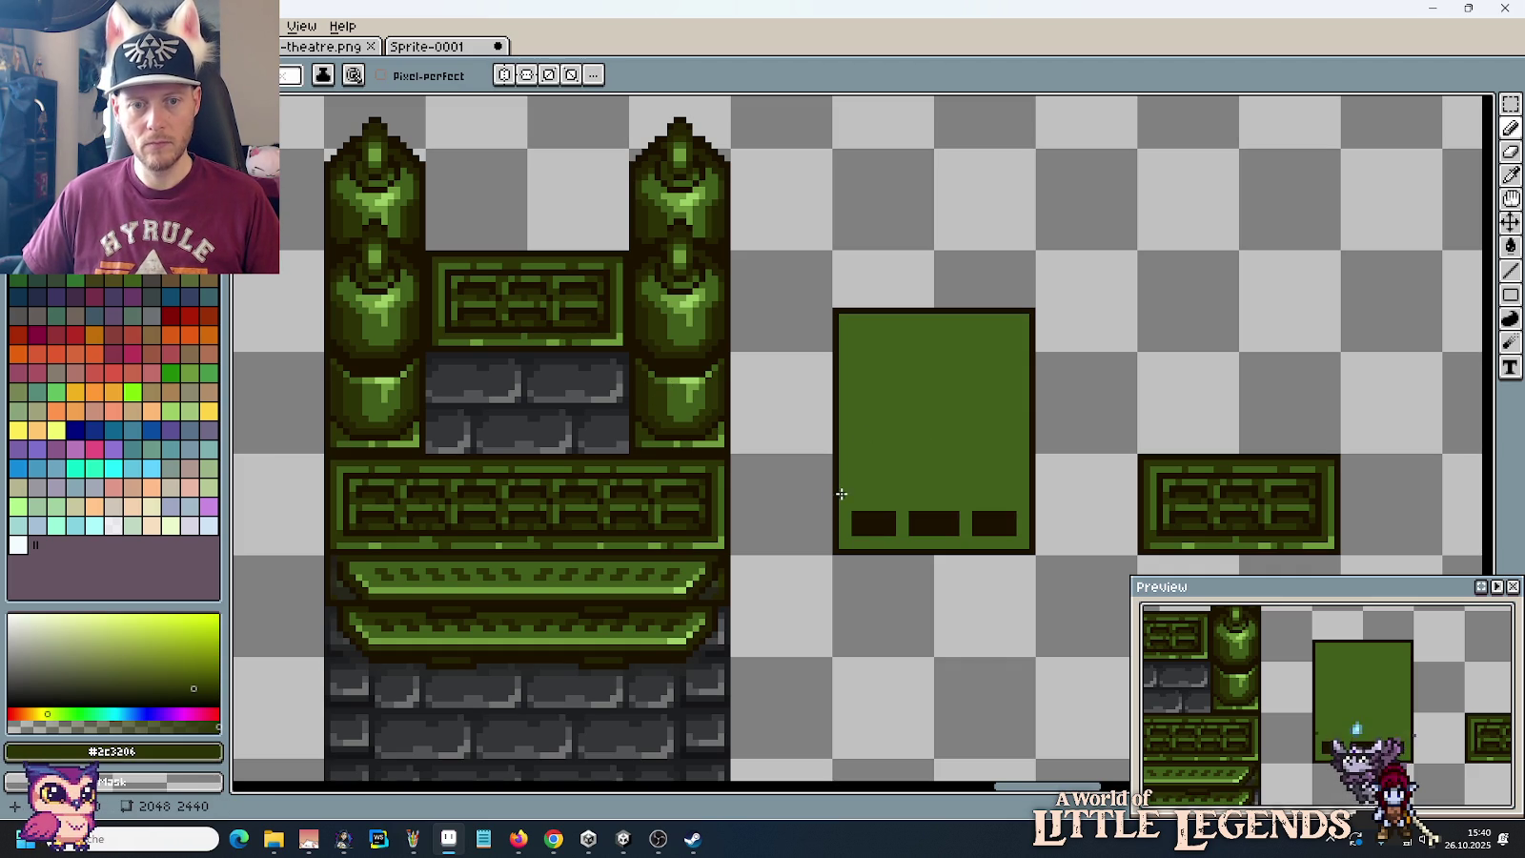
{"action": "key", "text": "v"}
{"action": "key", "text": "b"}
{"action": "mouse_move", "coordinate": [841, 494]}
{"action": "left_mouse_down"}
{"action": "mouse_move", "coordinate": [841, 546]}
{"action": "mouse_move", "coordinate": [1002, 544]}
{"action": "left_mouse_up"}
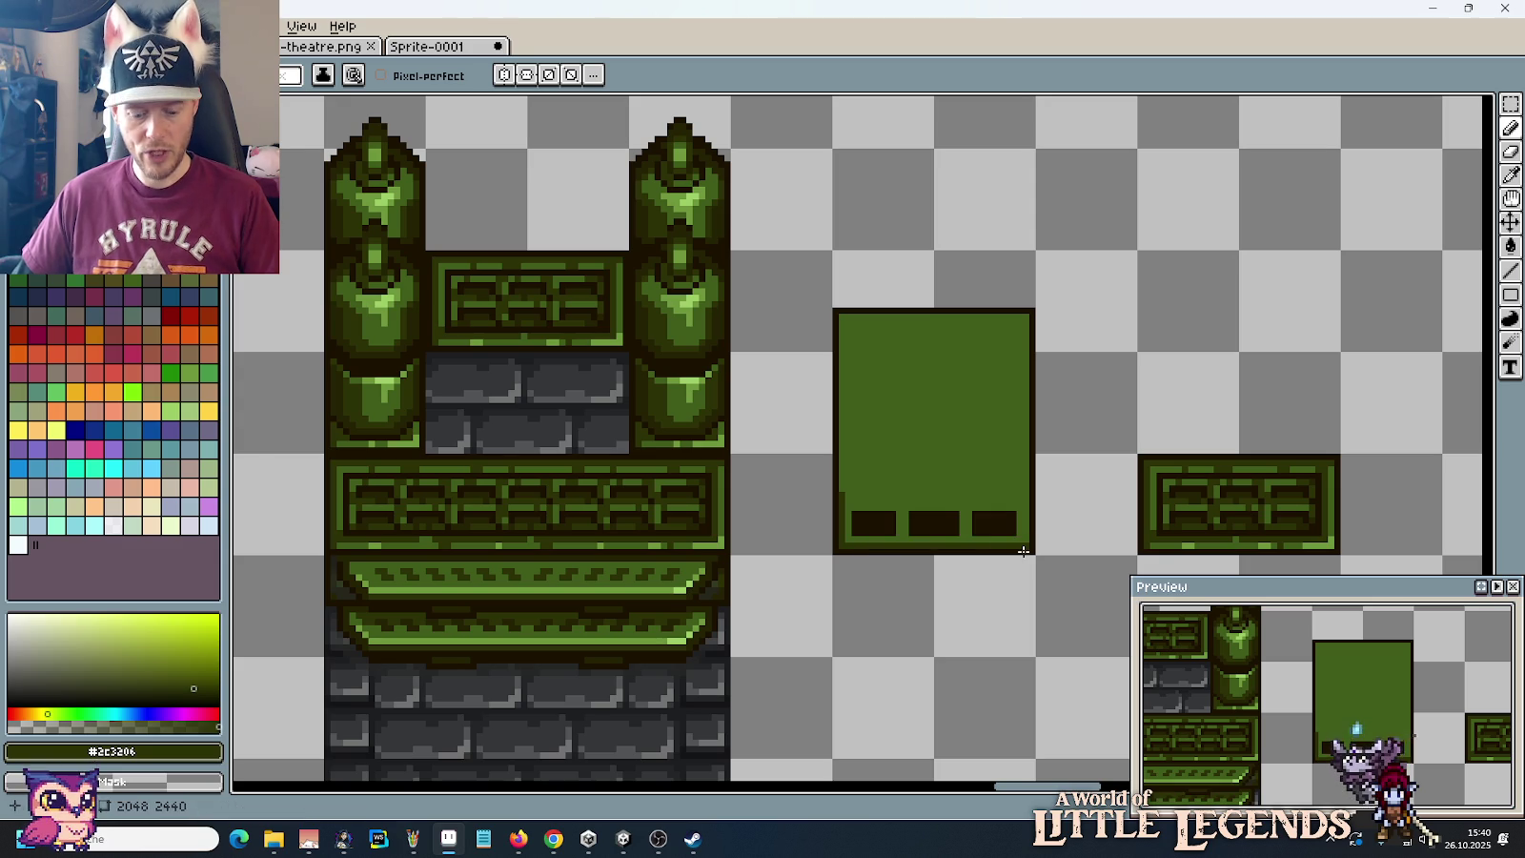
Step: Add a light-green stripe across the panel just above the three slots
{"action": "key", "text": "i"}
{"action": "left_click", "coordinate": [1272, 546]}
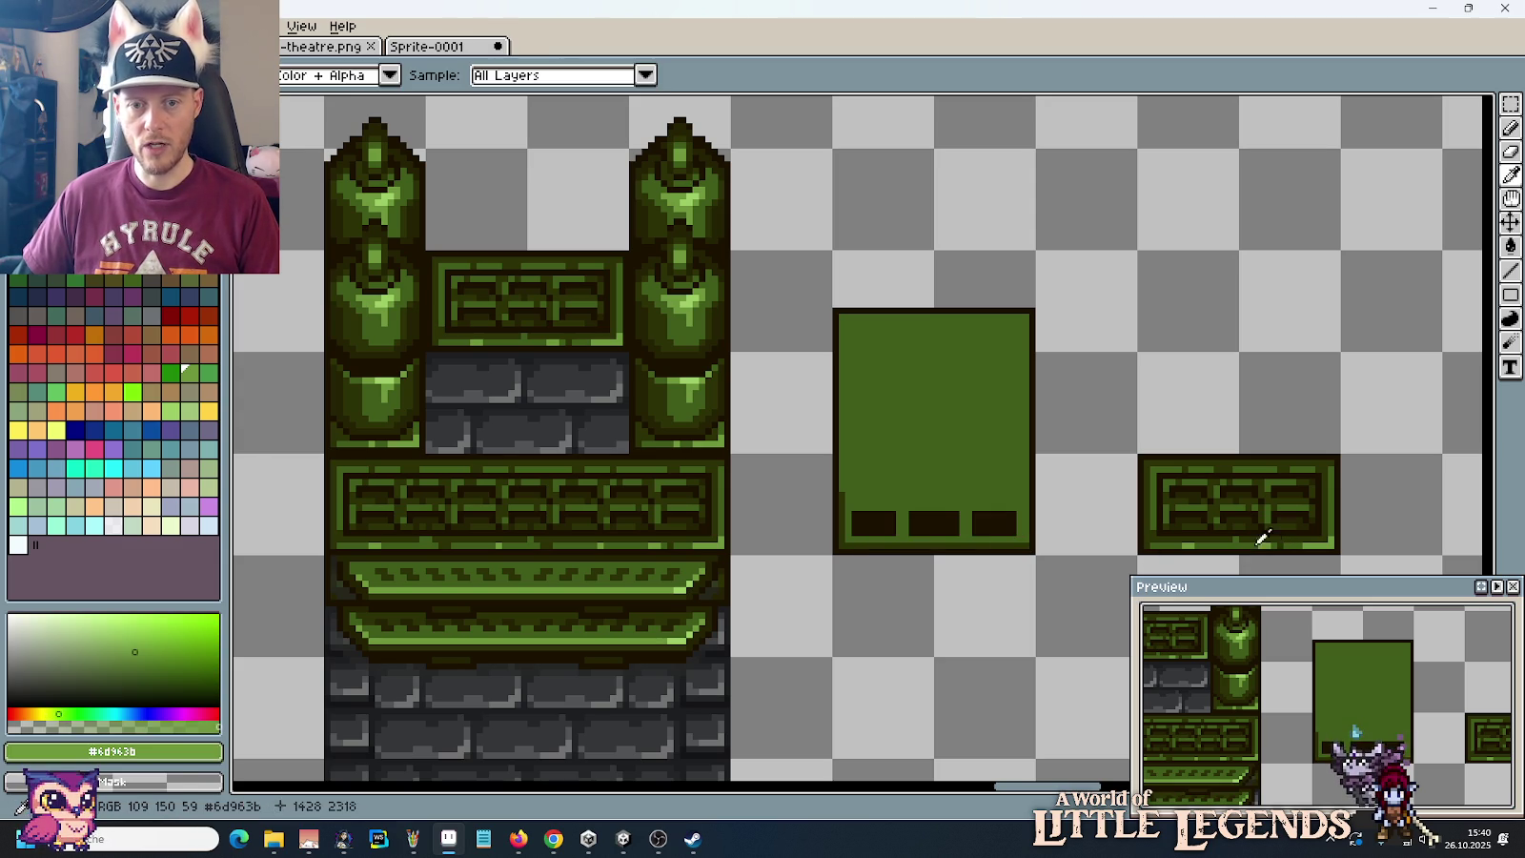
{"action": "key", "text": "b"}
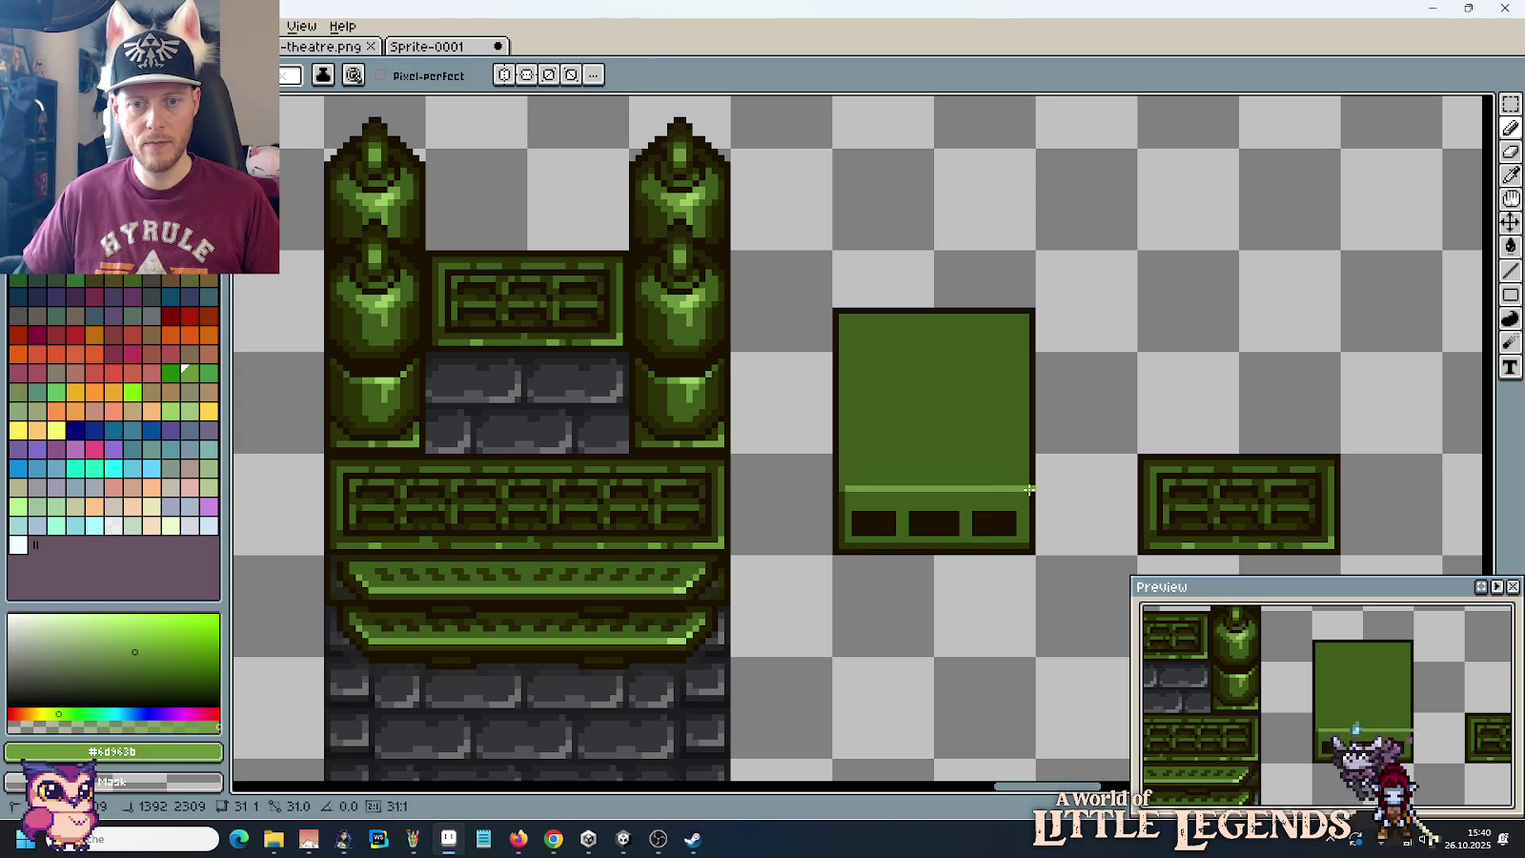
{"action": "left_click", "coordinate": [856, 480], "text": "shift"}
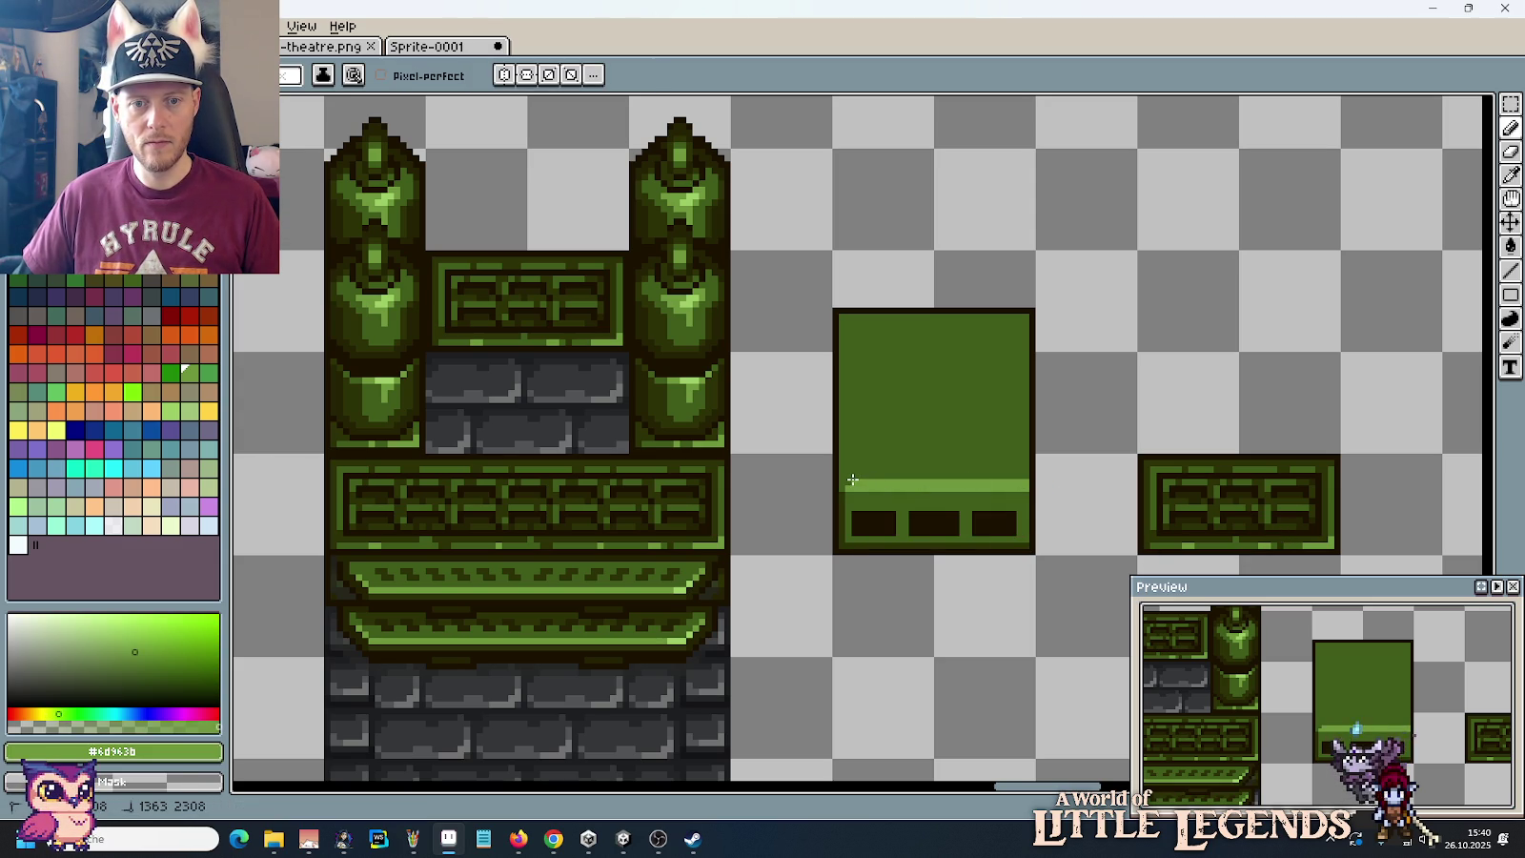
{"action": "key", "text": "i"}
{"action": "left_click", "coordinate": [851, 490]}
Step: Redraw the dark outline along the panel's top and right edges
{"action": "key", "text": "b"}
{"action": "left_click", "coordinate": [844, 317], "text": "shift"}
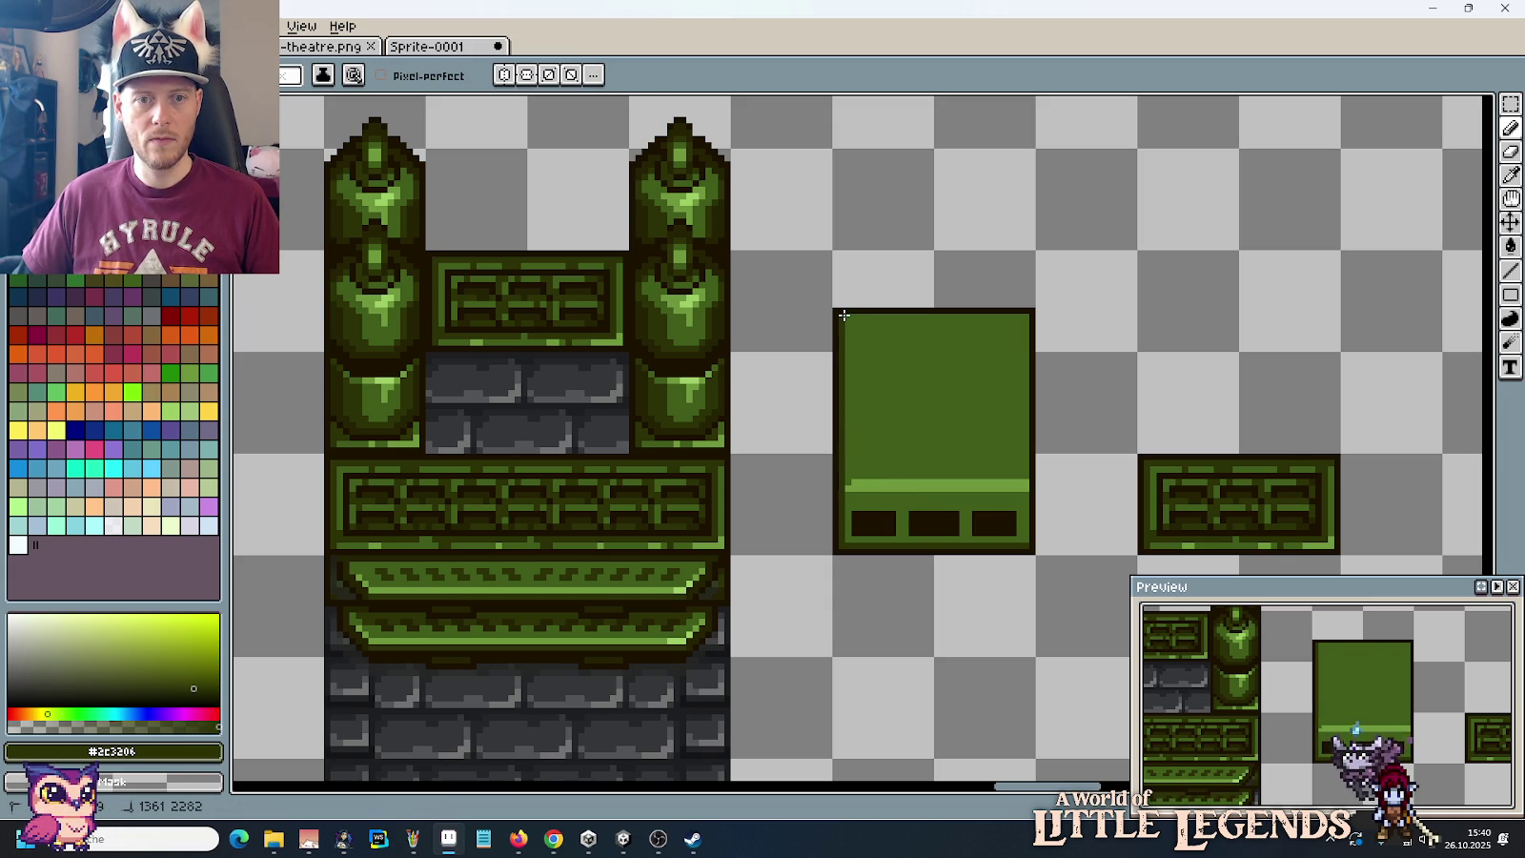
{"action": "left_click", "coordinate": [1028, 317], "text": "shift"}
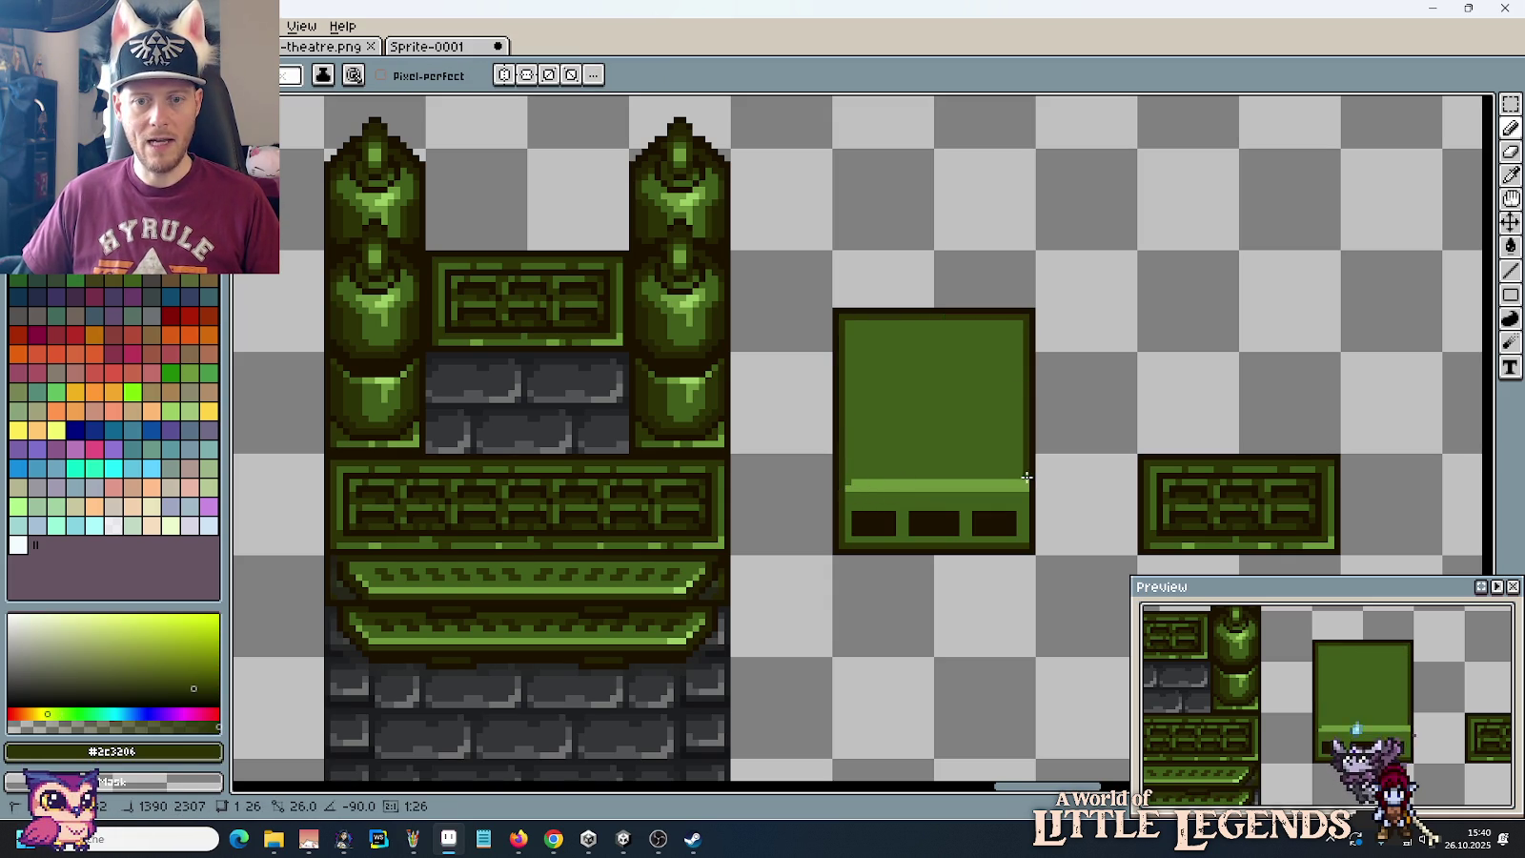
{"action": "left_click", "coordinate": [1027, 545], "text": "shift"}
{"action": "scroll", "coordinate": [1054, 492], "scroll_direction": "down", "scroll_amount": 1}
{"action": "scroll", "coordinate": [1054, 492], "scroll_direction": "up", "scroll_amount": 1}
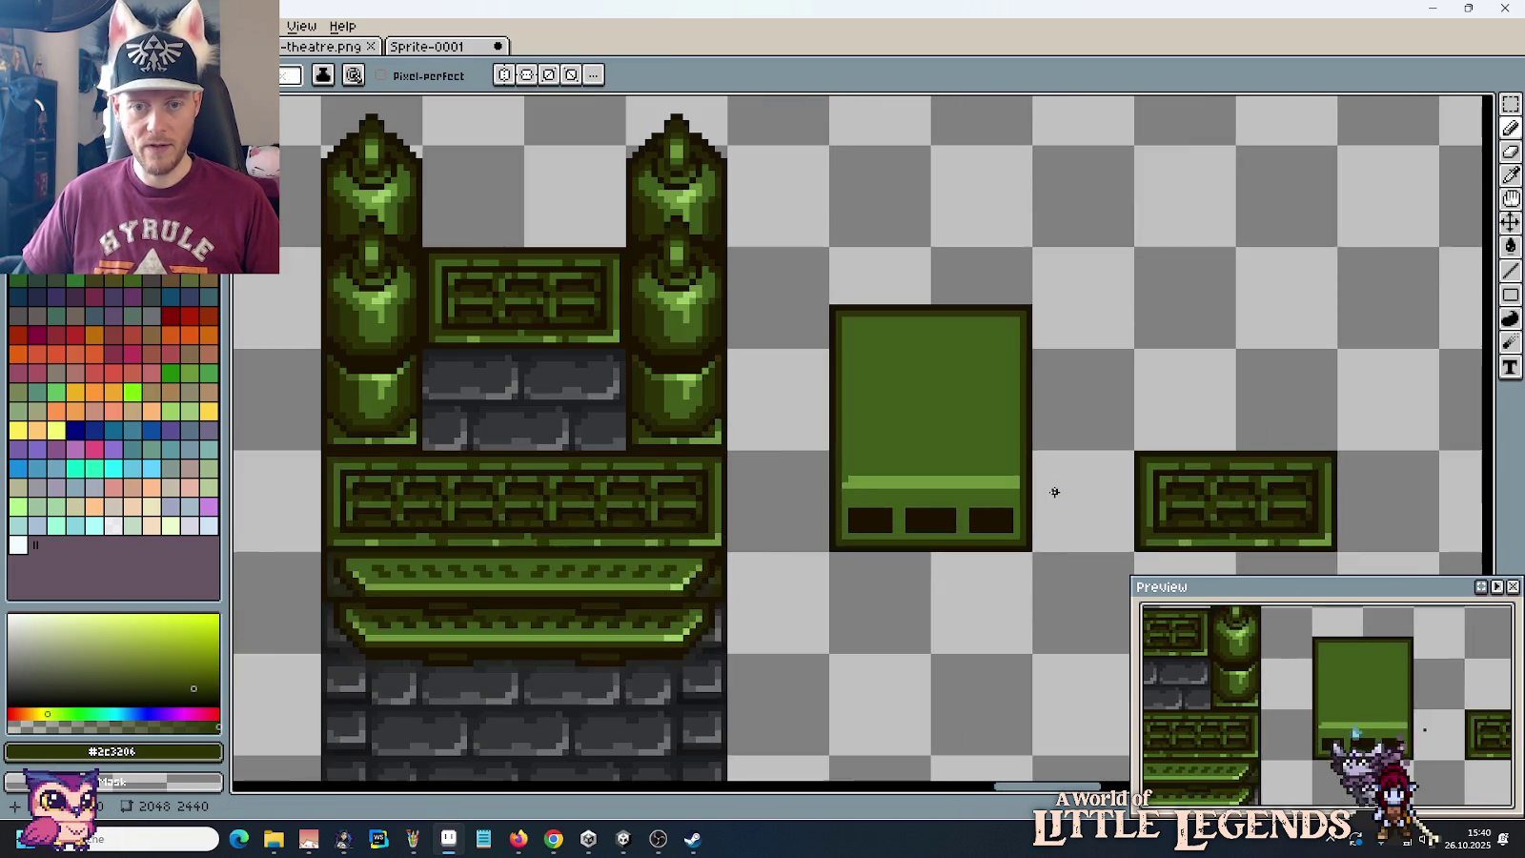
Step: Place a copy of the 32x48 green panel between the two canister stacks
{"action": "key", "text": "m"}
{"action": "mouse_move", "coordinate": [935, 454]}
{"action": "left_mouse_down"}
{"action": "mouse_move", "coordinate": [1024, 548]}
{"action": "mouse_move", "coordinate": [830, 249]}
{"action": "left_mouse_up"}
{"action": "mouse_move", "coordinate": [882, 351]}
{"action": "left_mouse_down"}
{"action": "mouse_move", "coordinate": [1246, 455]}
{"action": "mouse_move", "coordinate": [869, 394]}
{"action": "left_mouse_up"}
{"action": "left_click", "coordinate": [1248, 500]}
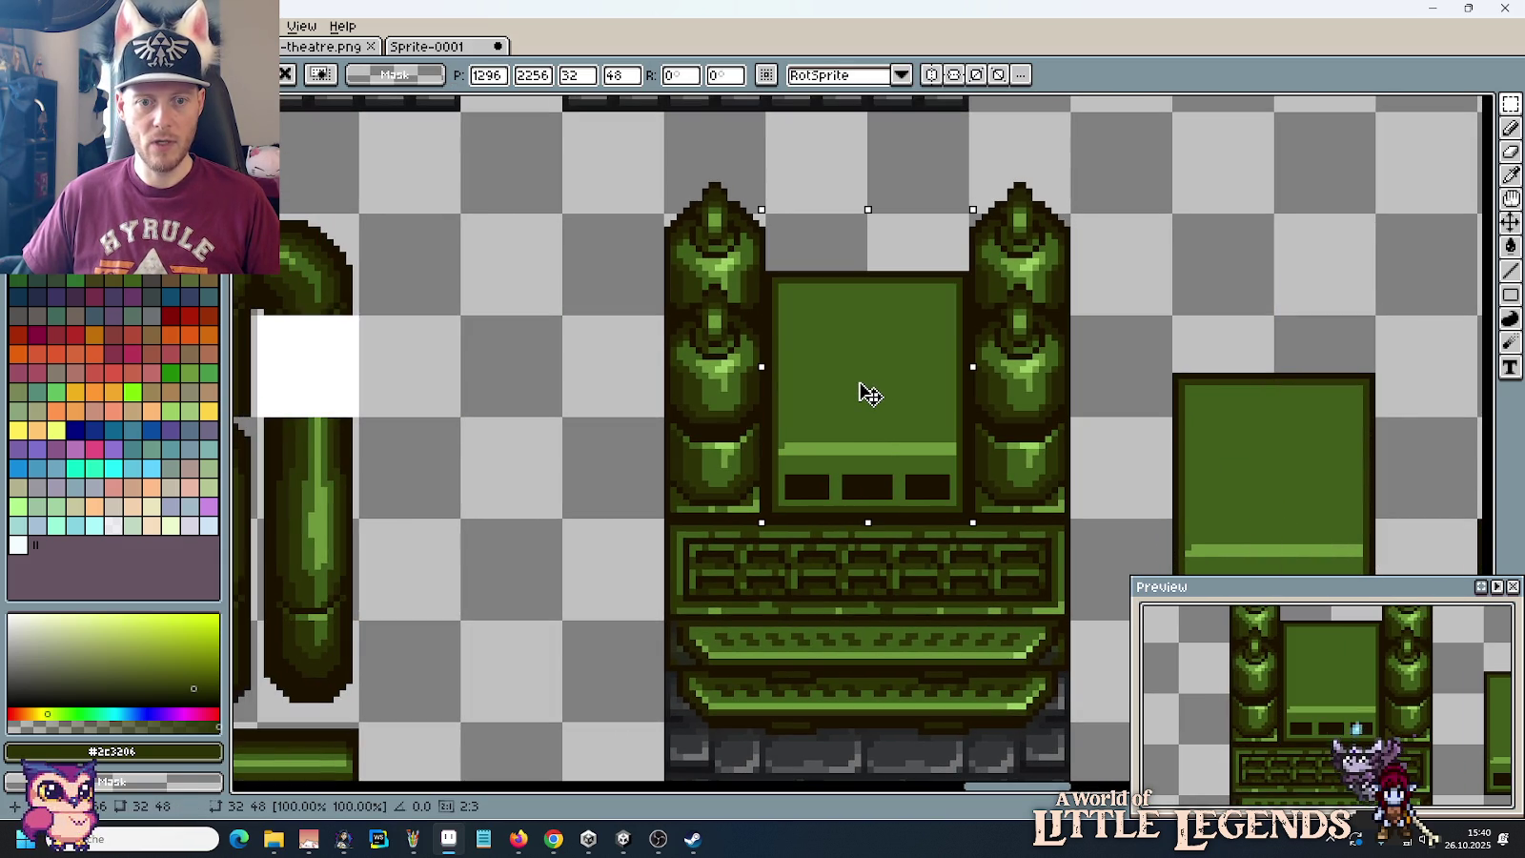
{"action": "scroll", "coordinate": [1088, 503], "scroll_direction": "down", "scroll_amount": 2}
{"action": "left_click", "coordinate": [1091, 510]}
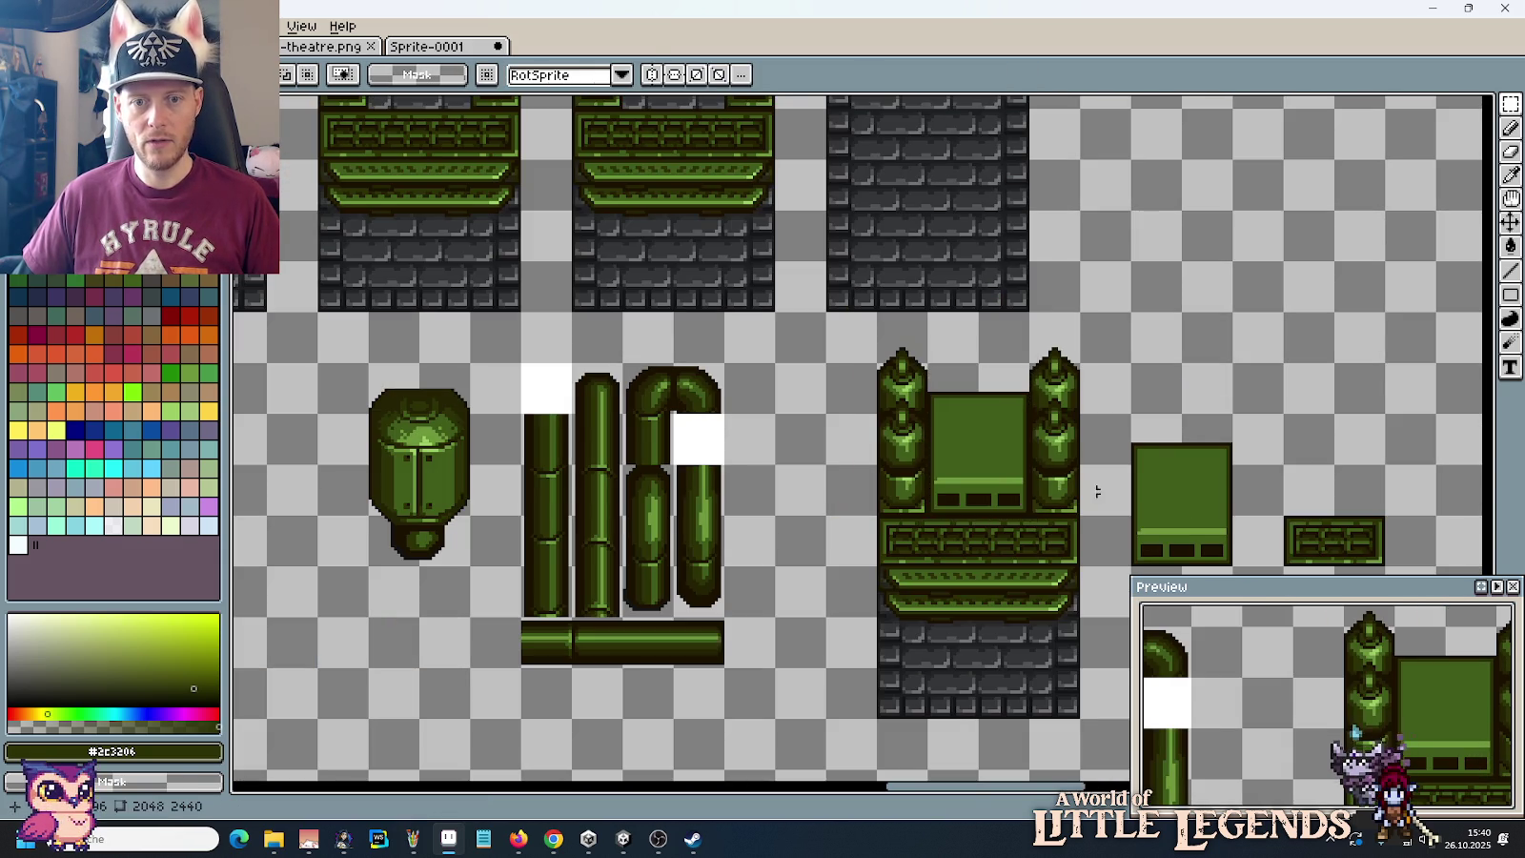
Step: Move the green dome sprite onto the panel between the canisters
{"action": "left_click_drag", "start_coordinate": [572, 359], "coordinate": [1104, 441]}
{"action": "scroll", "coordinate": [724, 501], "scroll_direction": "up", "scroll_amount": 2}
{"action": "scroll", "coordinate": [725, 503], "scroll_direction": "up", "scroll_amount": 1}
{"action": "mouse_move", "coordinate": [691, 422]}
{"action": "left_mouse_down"}
{"action": "mouse_move", "coordinate": [887, 648]}
{"action": "mouse_move", "coordinate": [1152, 510]}
{"action": "mouse_move", "coordinate": [705, 433]}
{"action": "mouse_move", "coordinate": [705, 381]}
{"action": "mouse_move", "coordinate": [706, 444]}
{"action": "mouse_move", "coordinate": [698, 429]}
{"action": "left_mouse_up"}
{"action": "scroll", "coordinate": [886, 649], "scroll_direction": "down", "scroll_amount": 2}
{"action": "key", "text": "Return"}
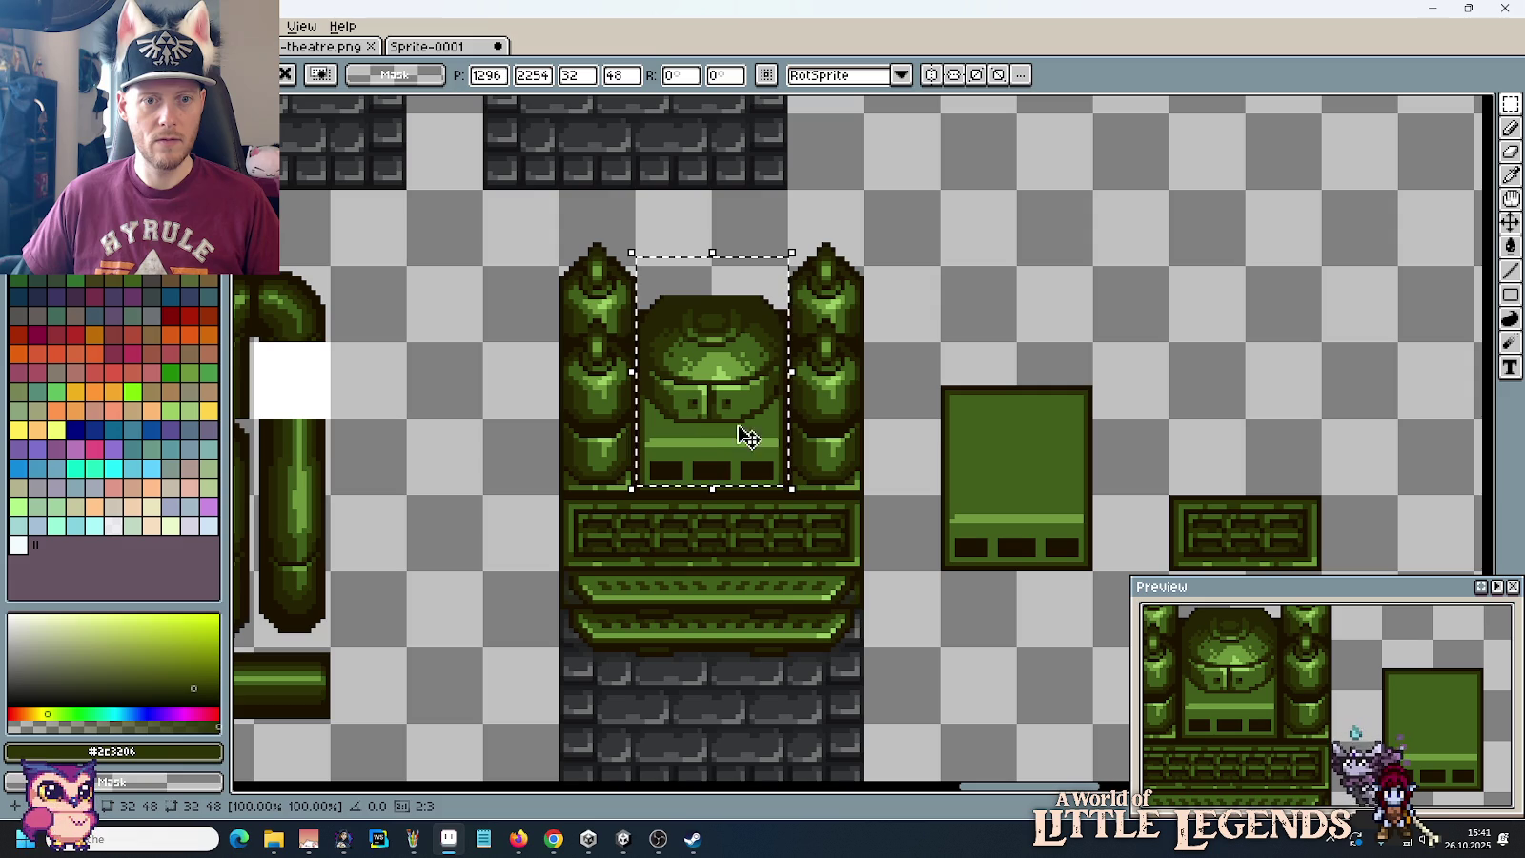
{"action": "left_click", "coordinate": [918, 459]}
{"action": "scroll", "coordinate": [918, 458], "scroll_direction": "down", "scroll_amount": 1}
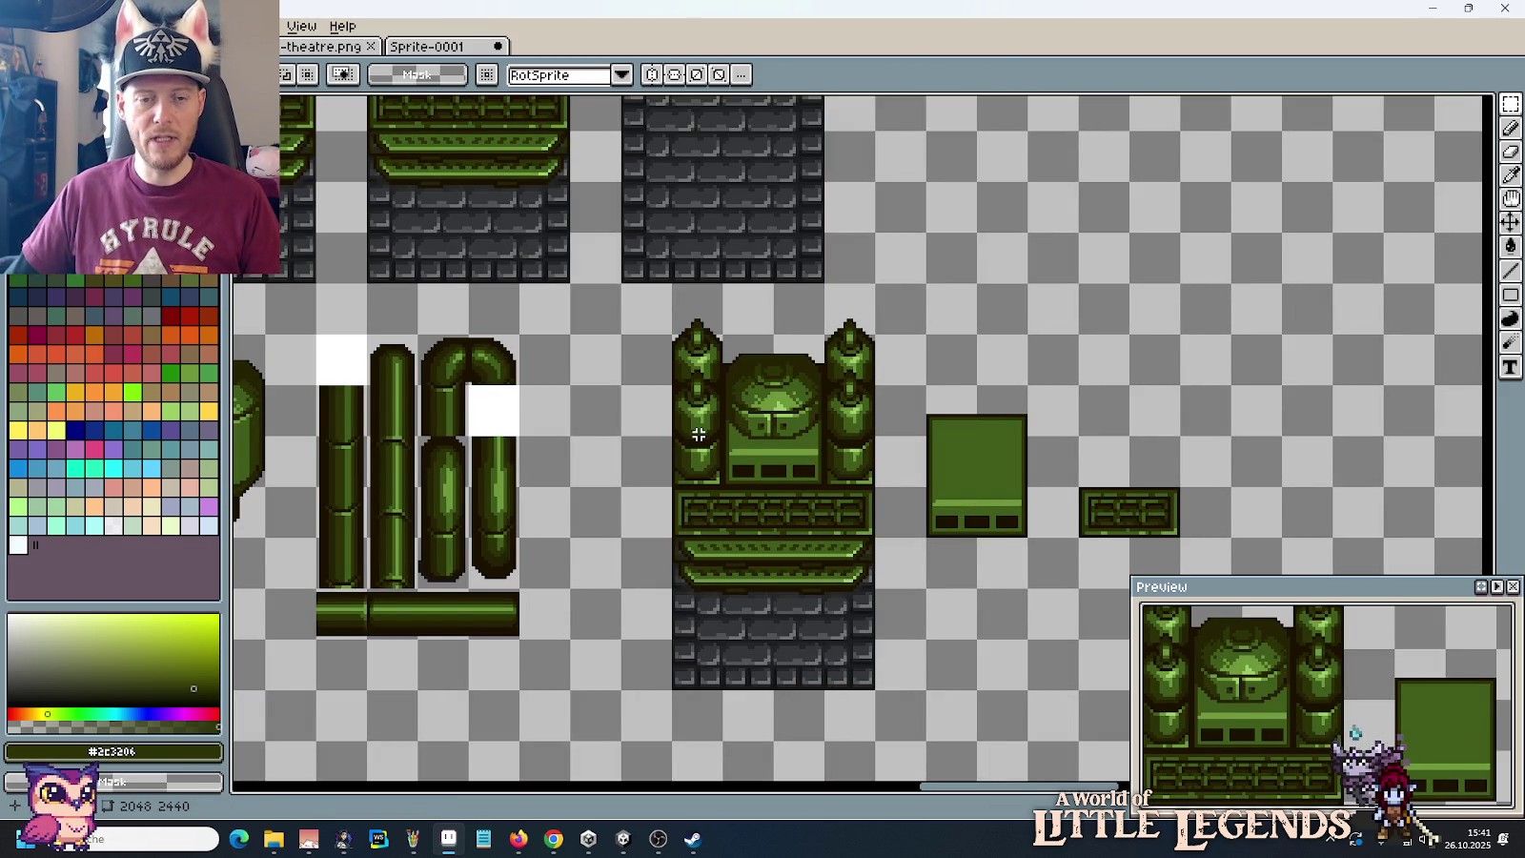
{"action": "key", "text": "alt+Tab"}
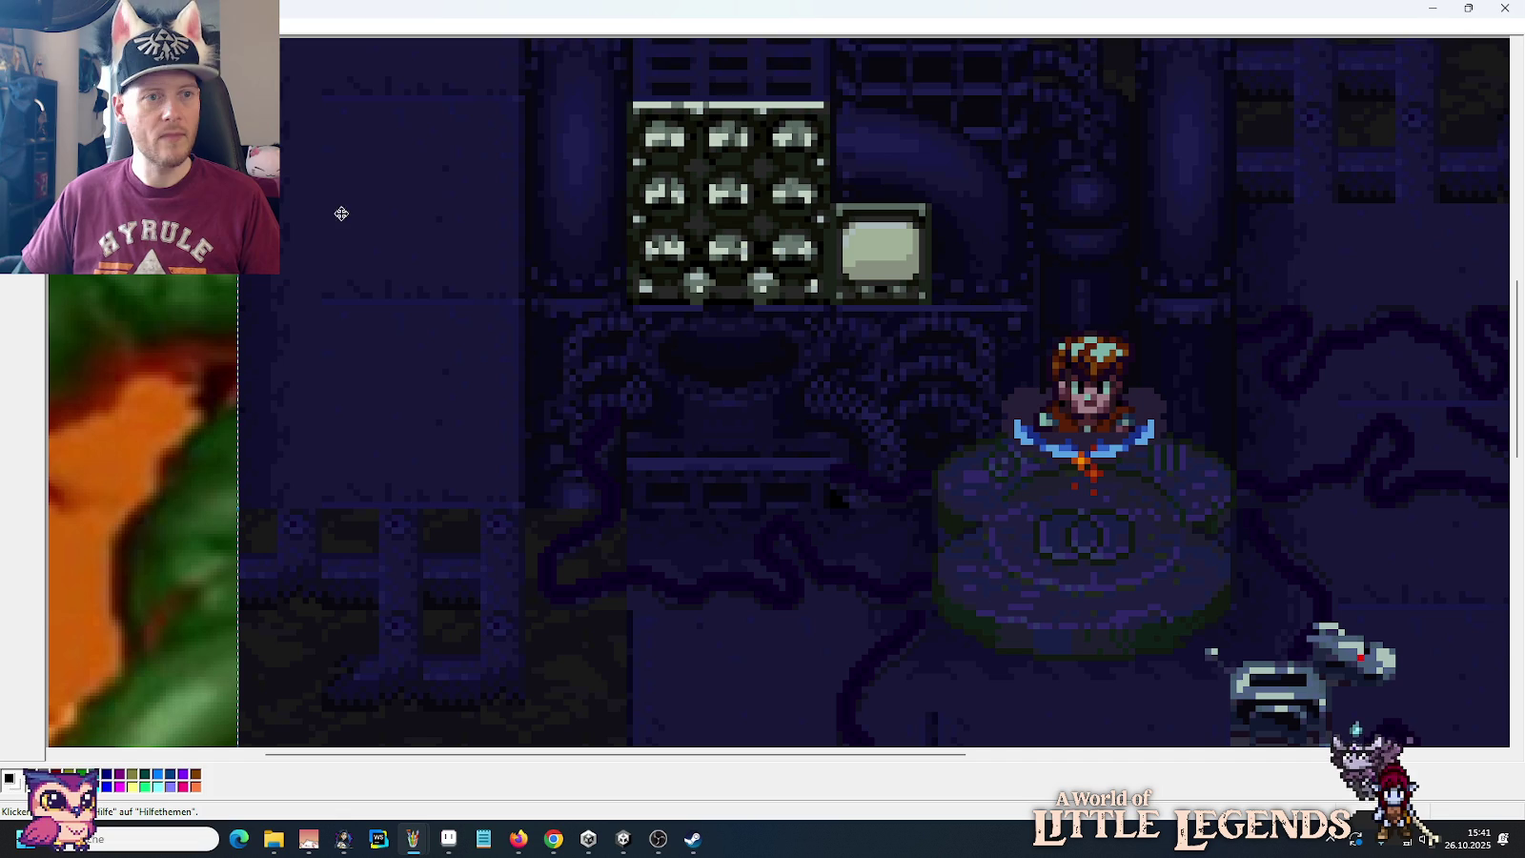
Step: Search Google Images for 'secret of evermore assitopia'
{"action": "left_click", "coordinate": [553, 839]}
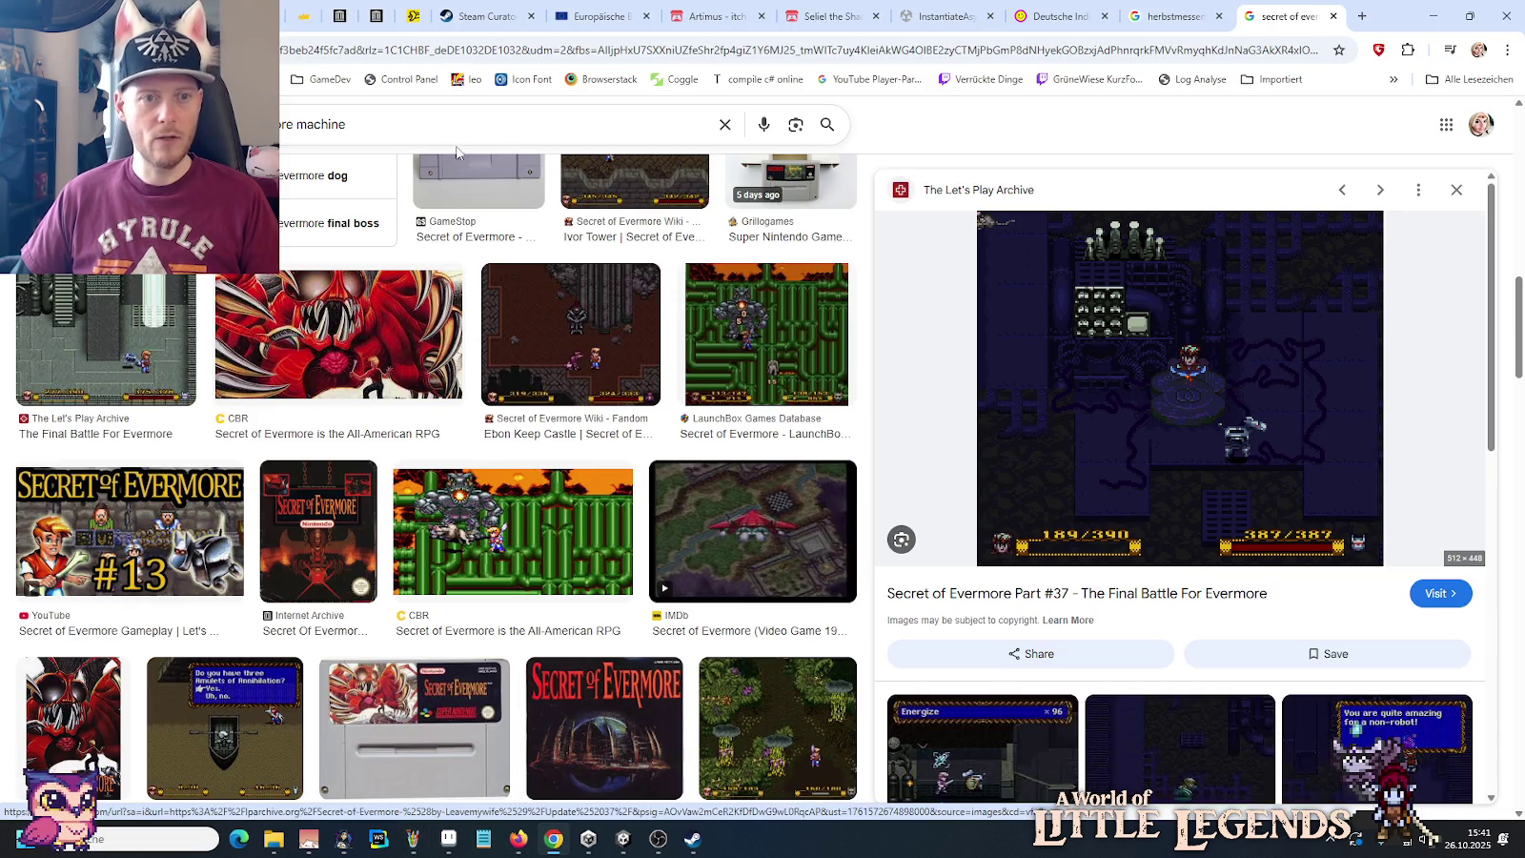
{"action": "double_click", "coordinate": [320, 124]}
{"action": "type", "text": "assitopia"}
{"action": "key", "text": "Return"}
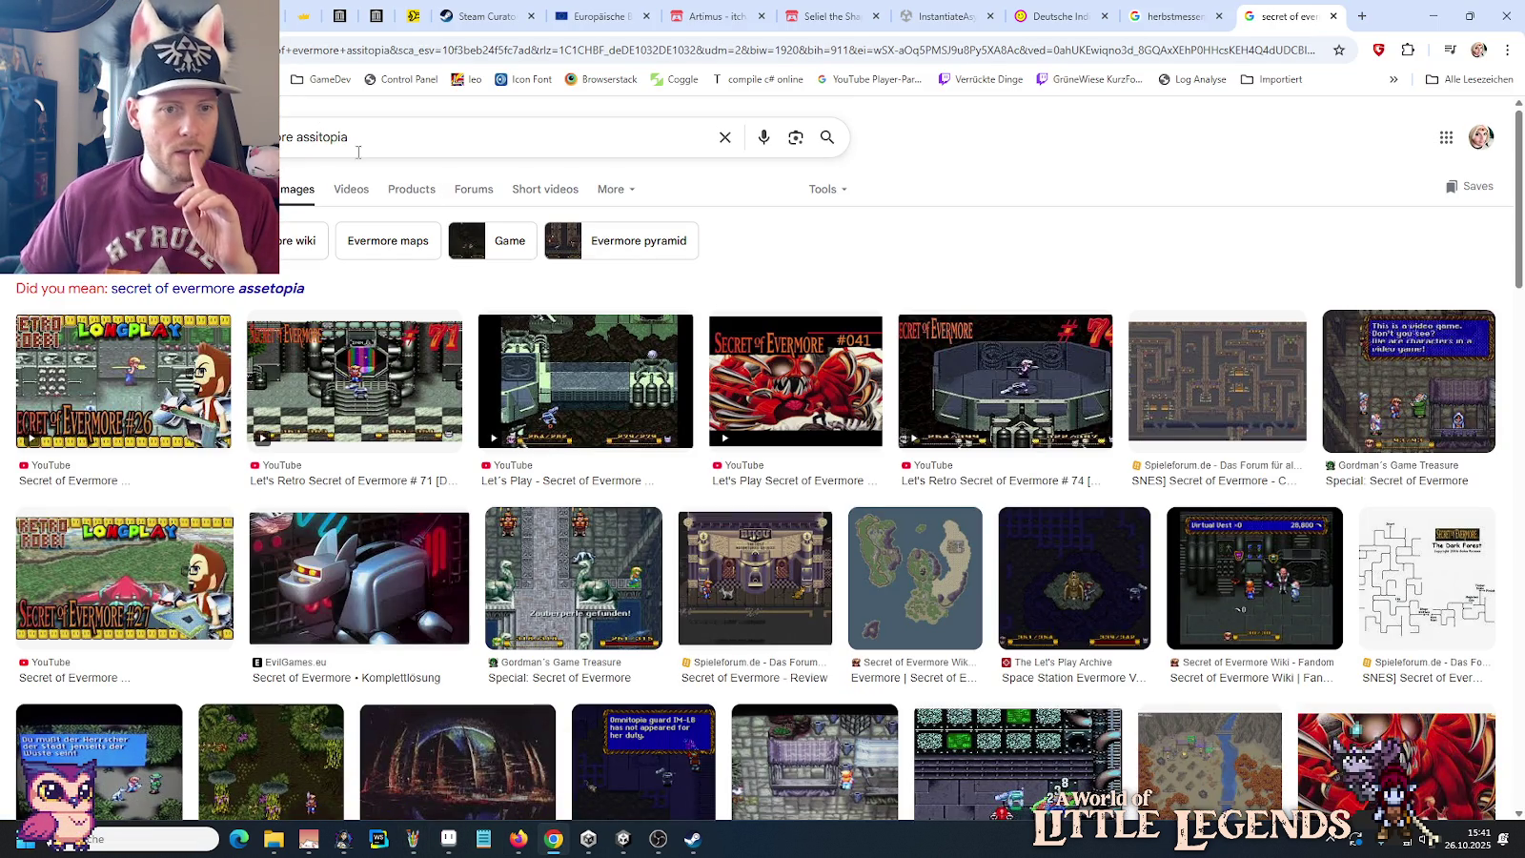
Step: Preview a Let's Play result and compare it with the Paint reference
{"action": "left_click", "coordinate": [610, 382]}
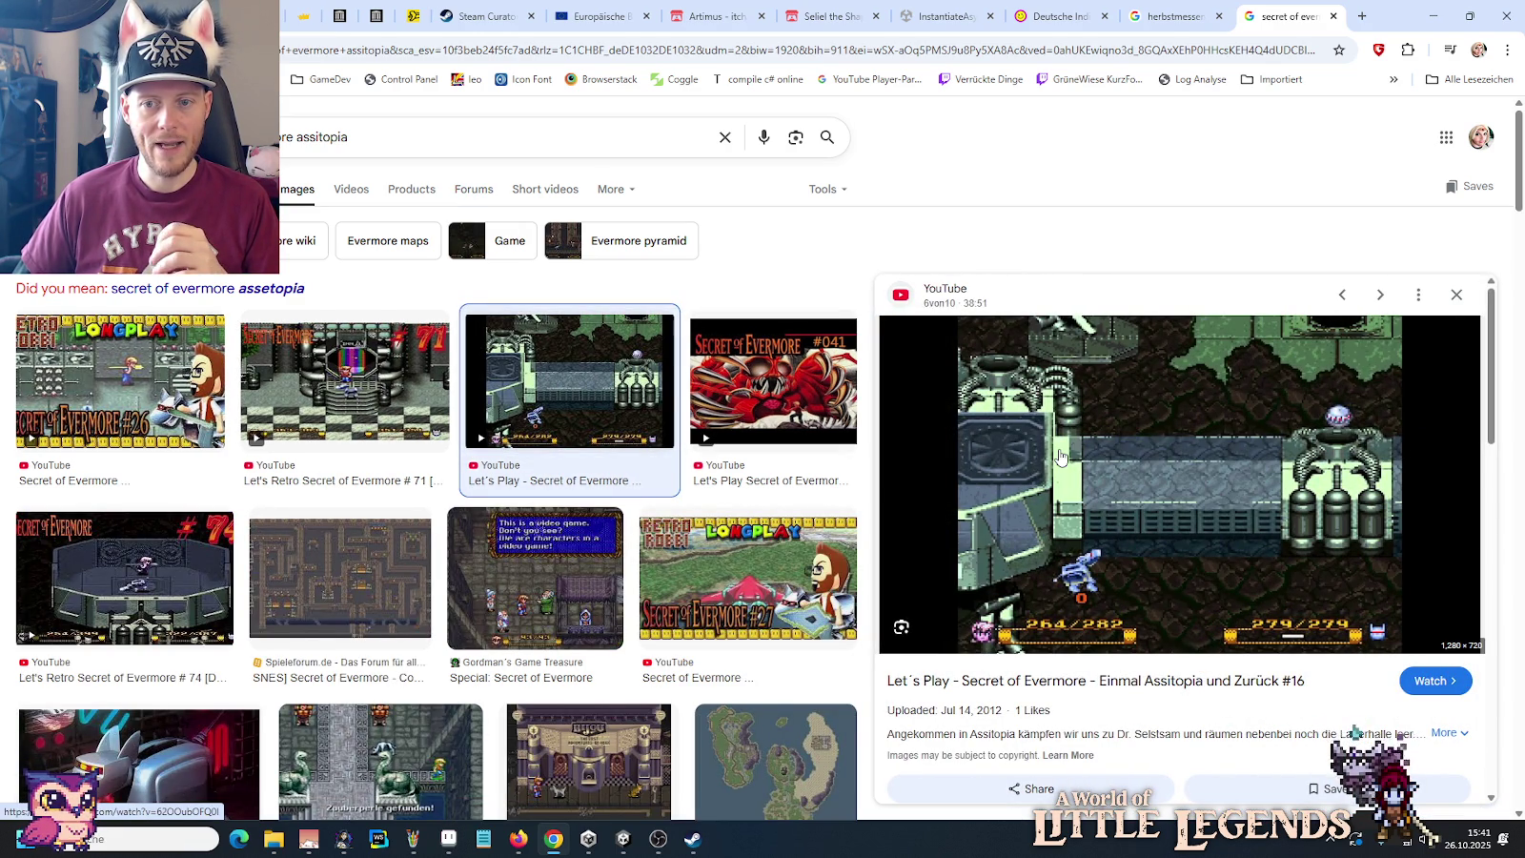
{"action": "key", "text": "alt+Tab"}
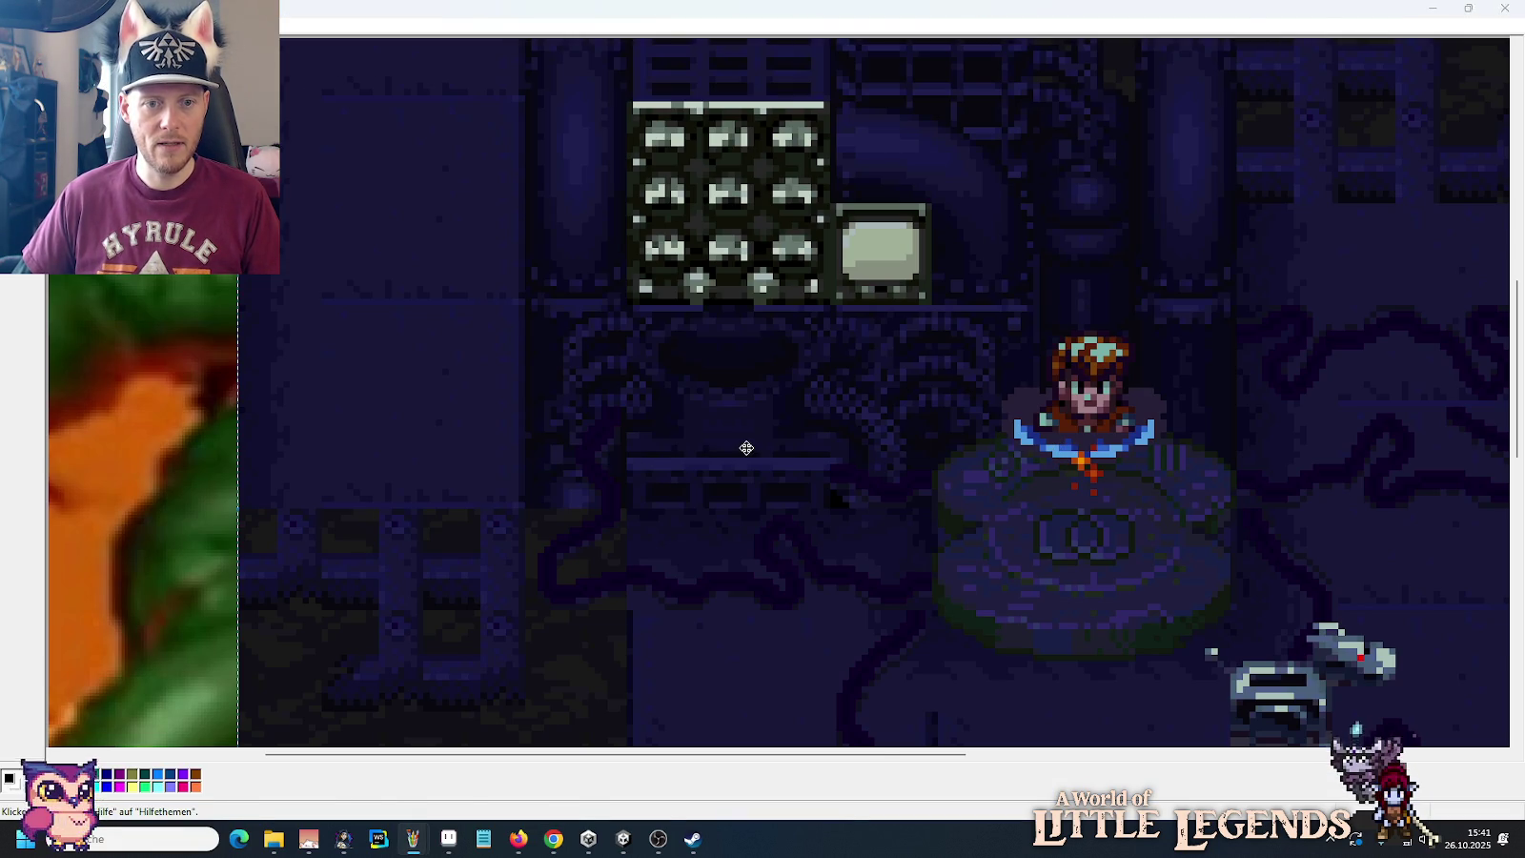
{"action": "key", "text": "alt+Tab"}
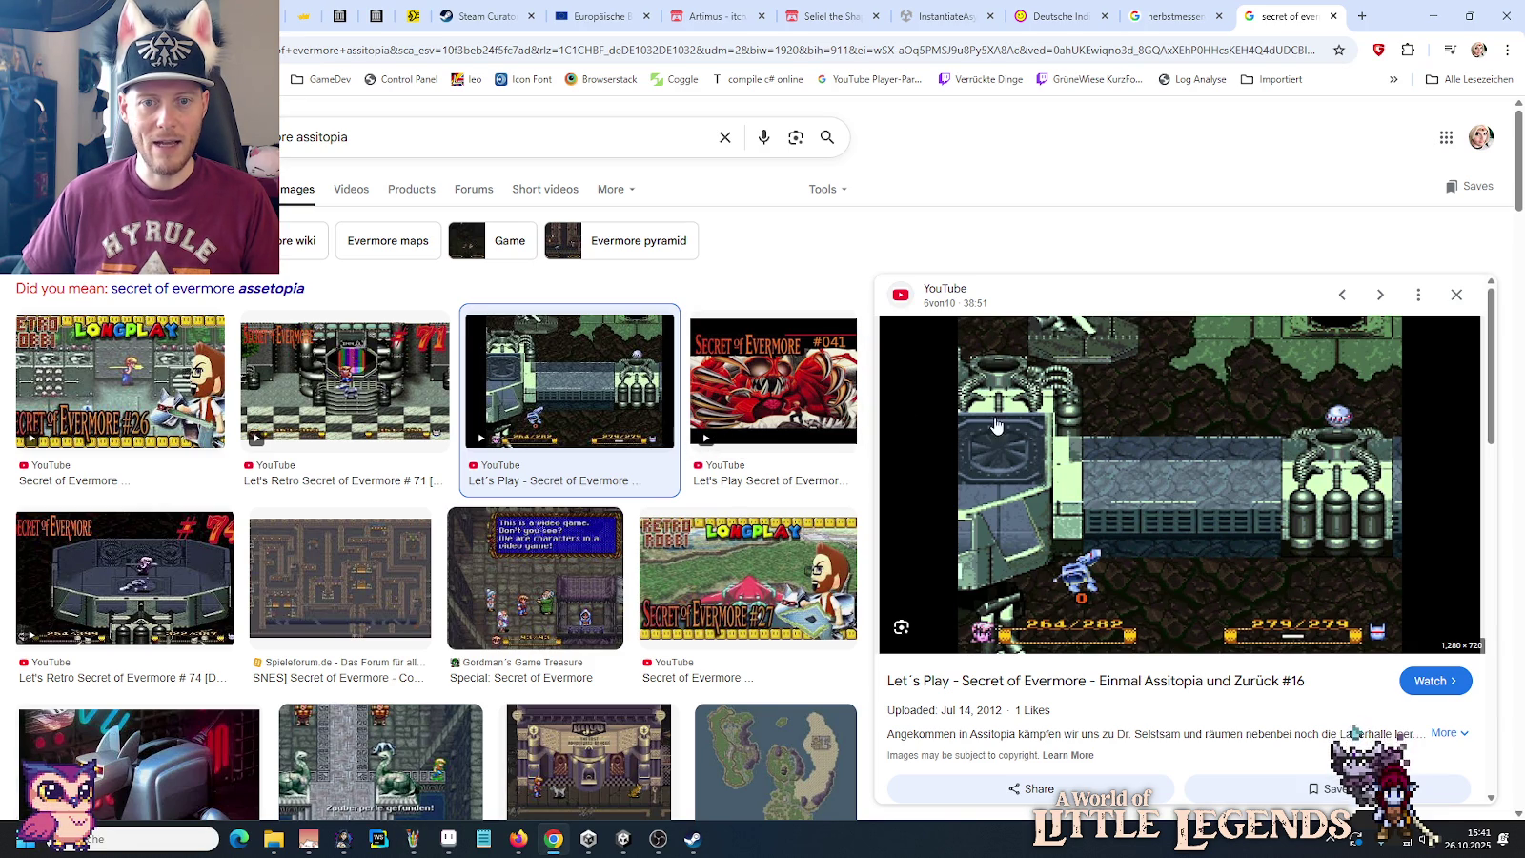
{"action": "key", "text": "alt+Tab"}
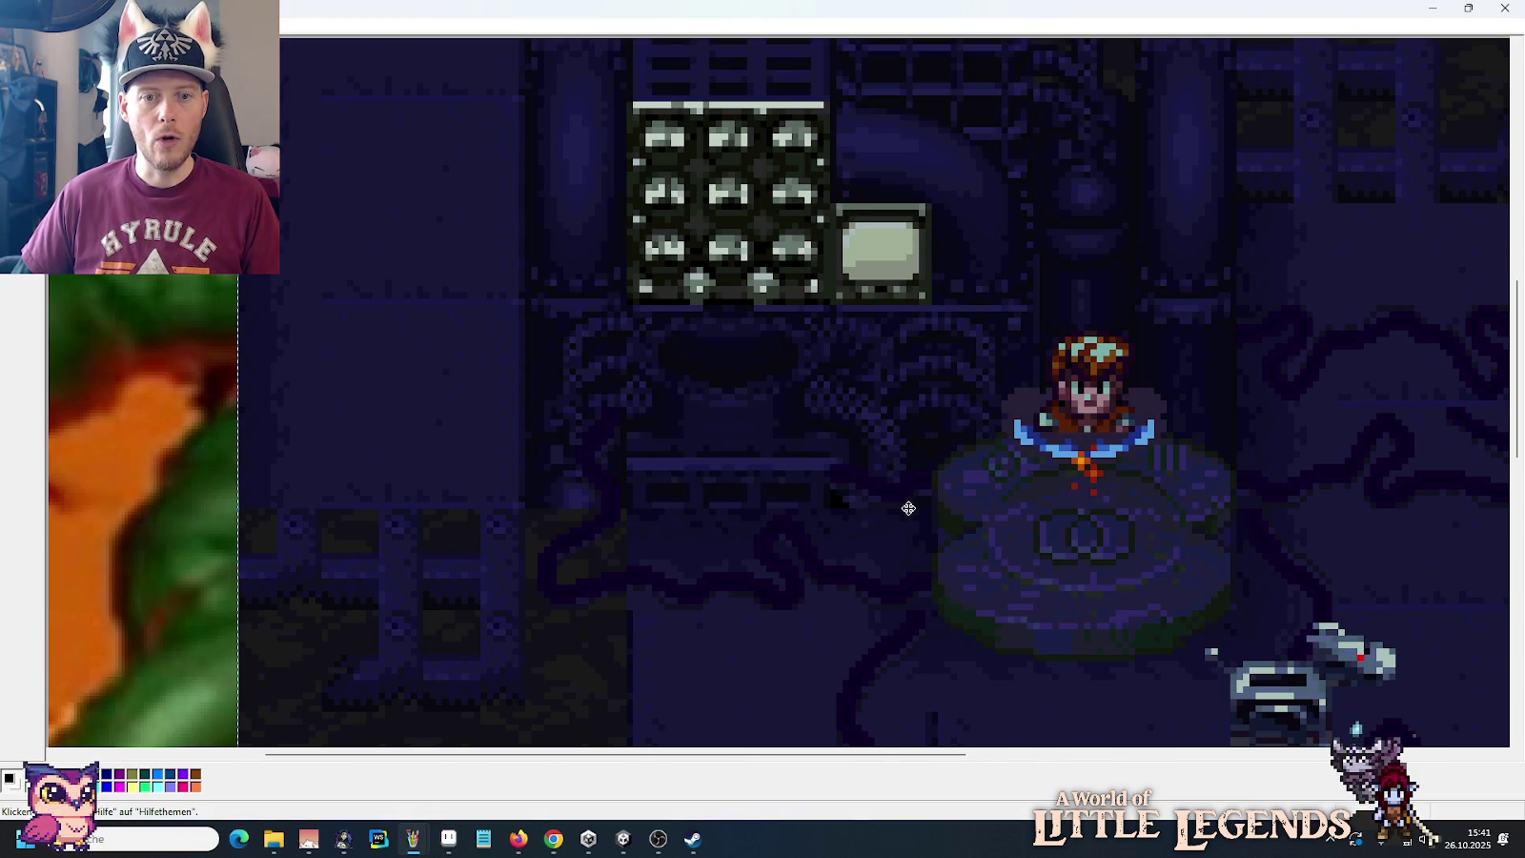
{"action": "key", "text": "alt+Tab"}
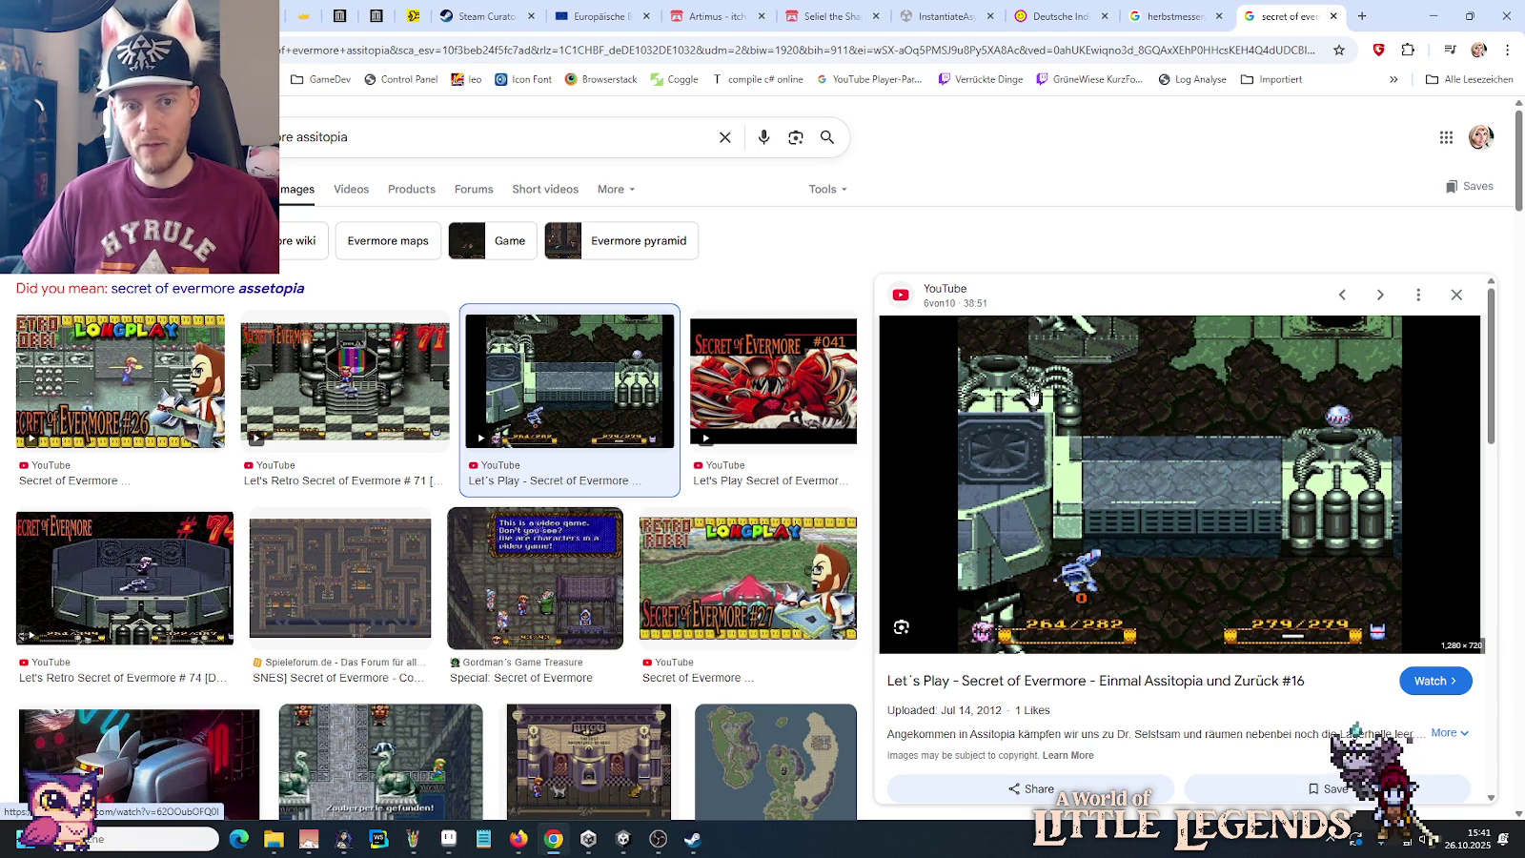
Step: Copy the Let's Play #23 preview image
{"action": "scroll", "coordinate": [1032, 393], "scroll_direction": "down", "scroll_amount": 2}
{"action": "scroll", "coordinate": [1032, 394], "scroll_direction": "down", "scroll_amount": 2}
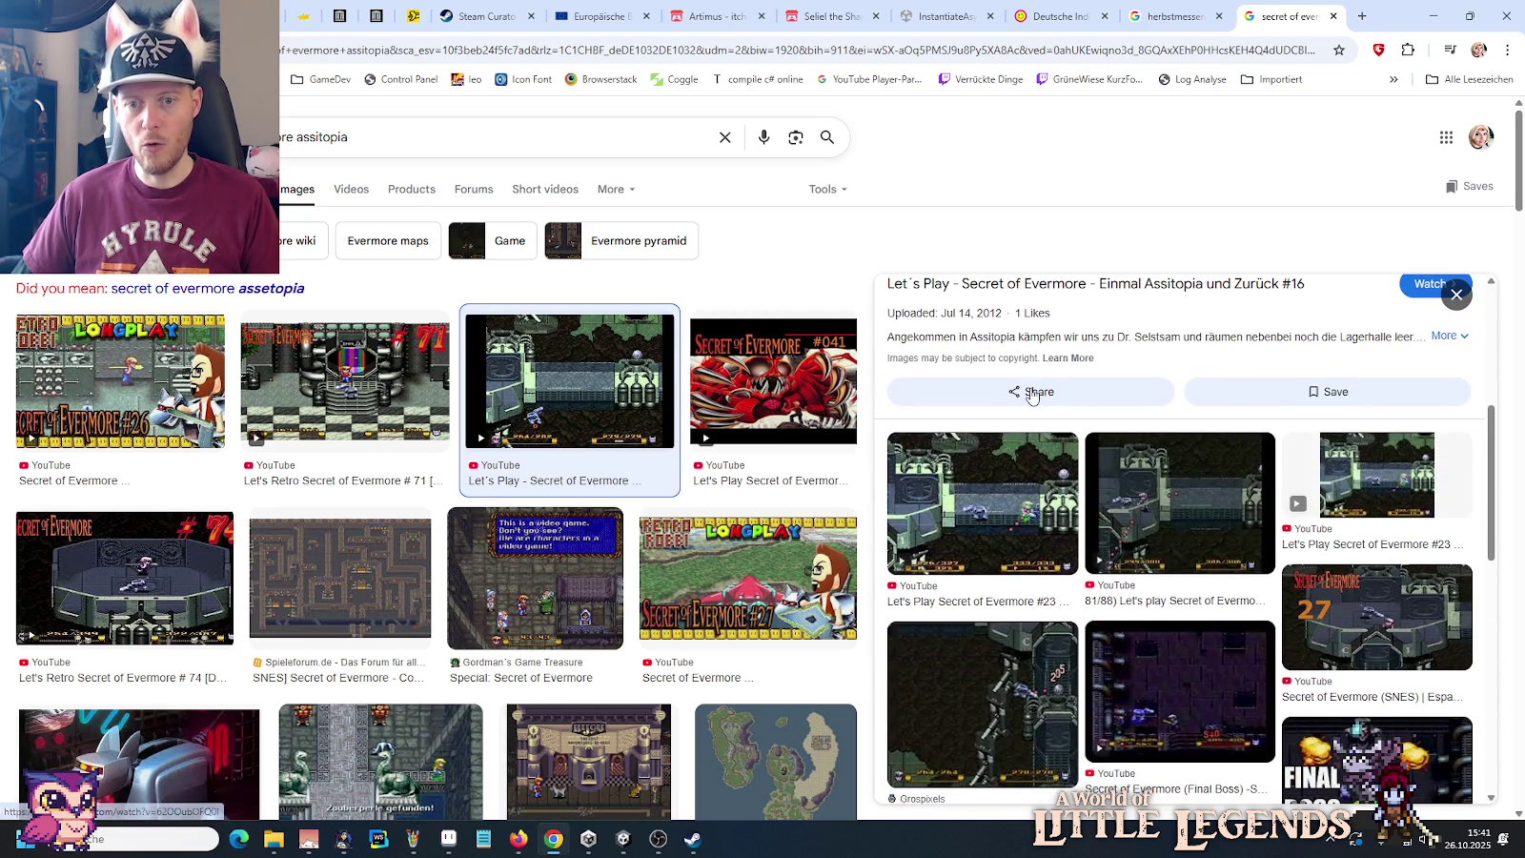
{"action": "left_click", "coordinate": [978, 519]}
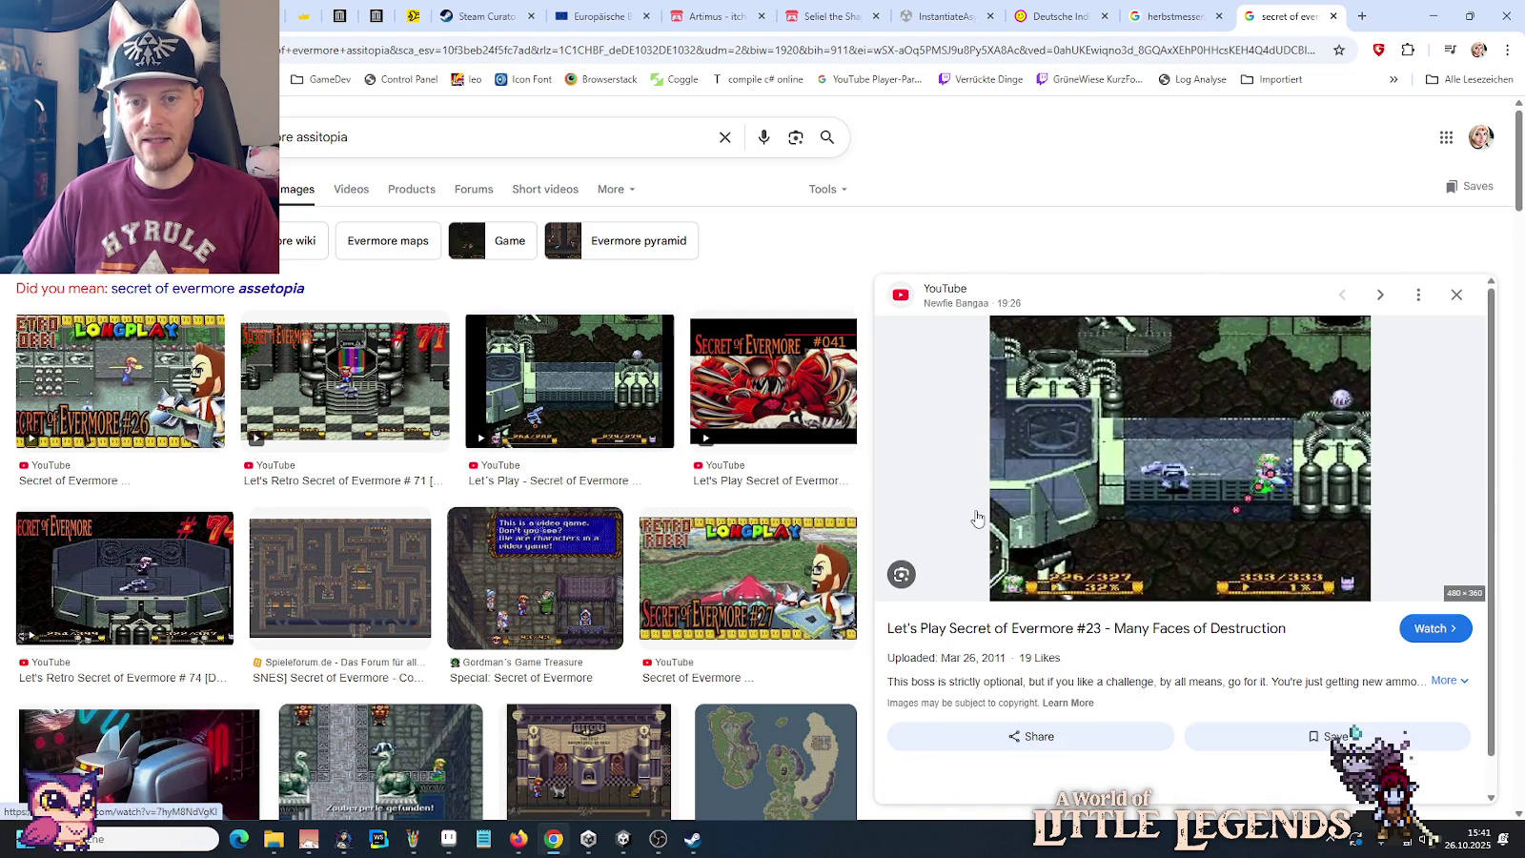
{"action": "right_click", "coordinate": [1035, 376]}
{"action": "left_click", "coordinate": [1102, 611]}
{"action": "mouse_move", "coordinate": [413, 839]}
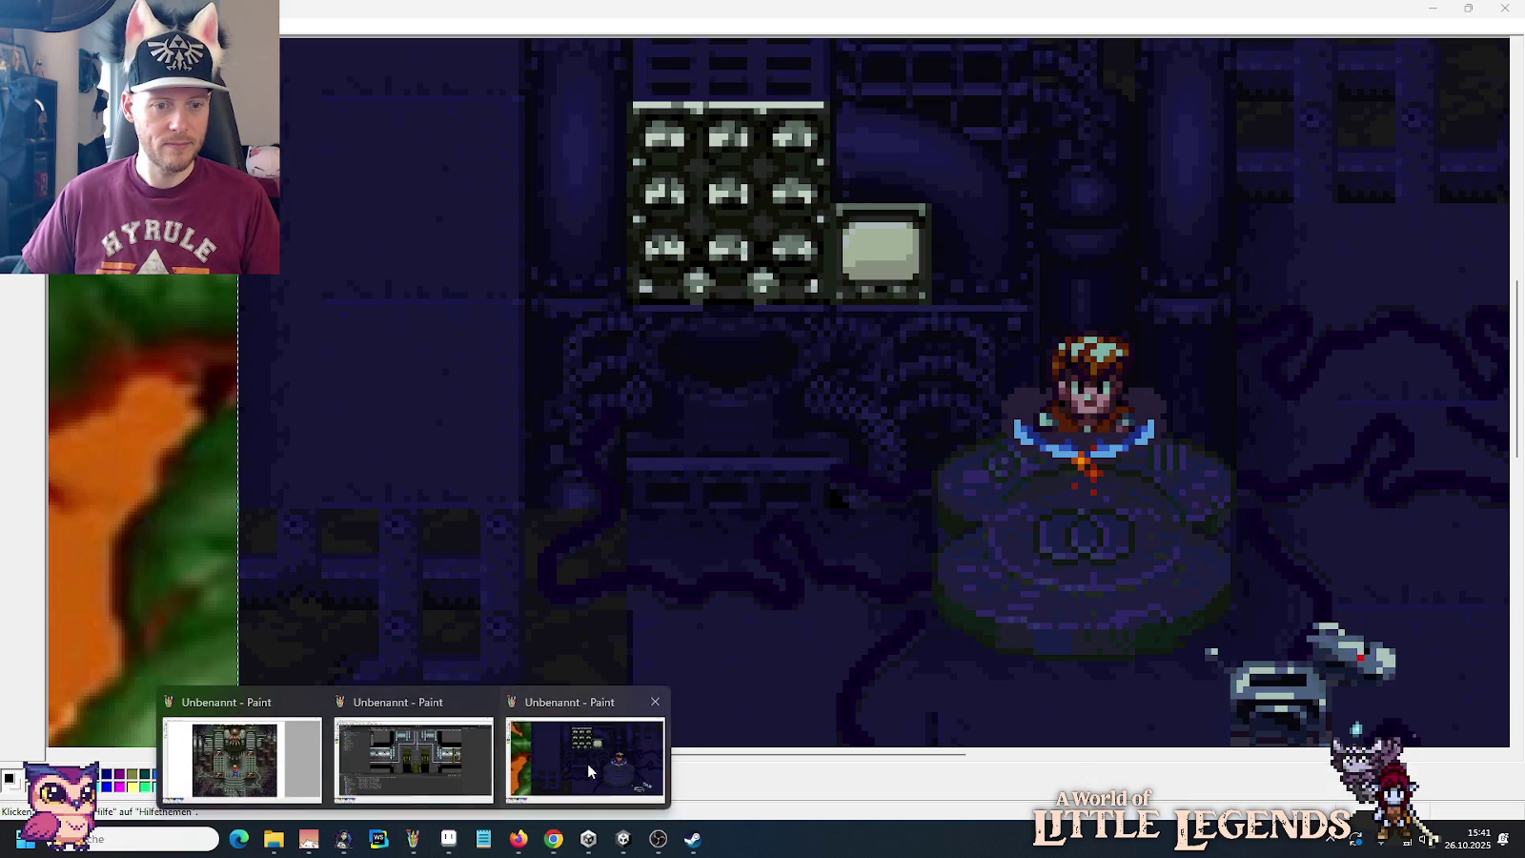
{"action": "left_click", "coordinate": [587, 763]}
Step: Paste the Evermore screenshot into Paint, move it right and commit it
{"action": "key", "text": "ctrl+v"}
{"action": "mouse_move", "coordinate": [725, 518]}
{"action": "left_mouse_down"}
{"action": "mouse_move", "coordinate": [1225, 485]}
{"action": "mouse_move", "coordinate": [1417, 566]}
{"action": "left_mouse_up"}
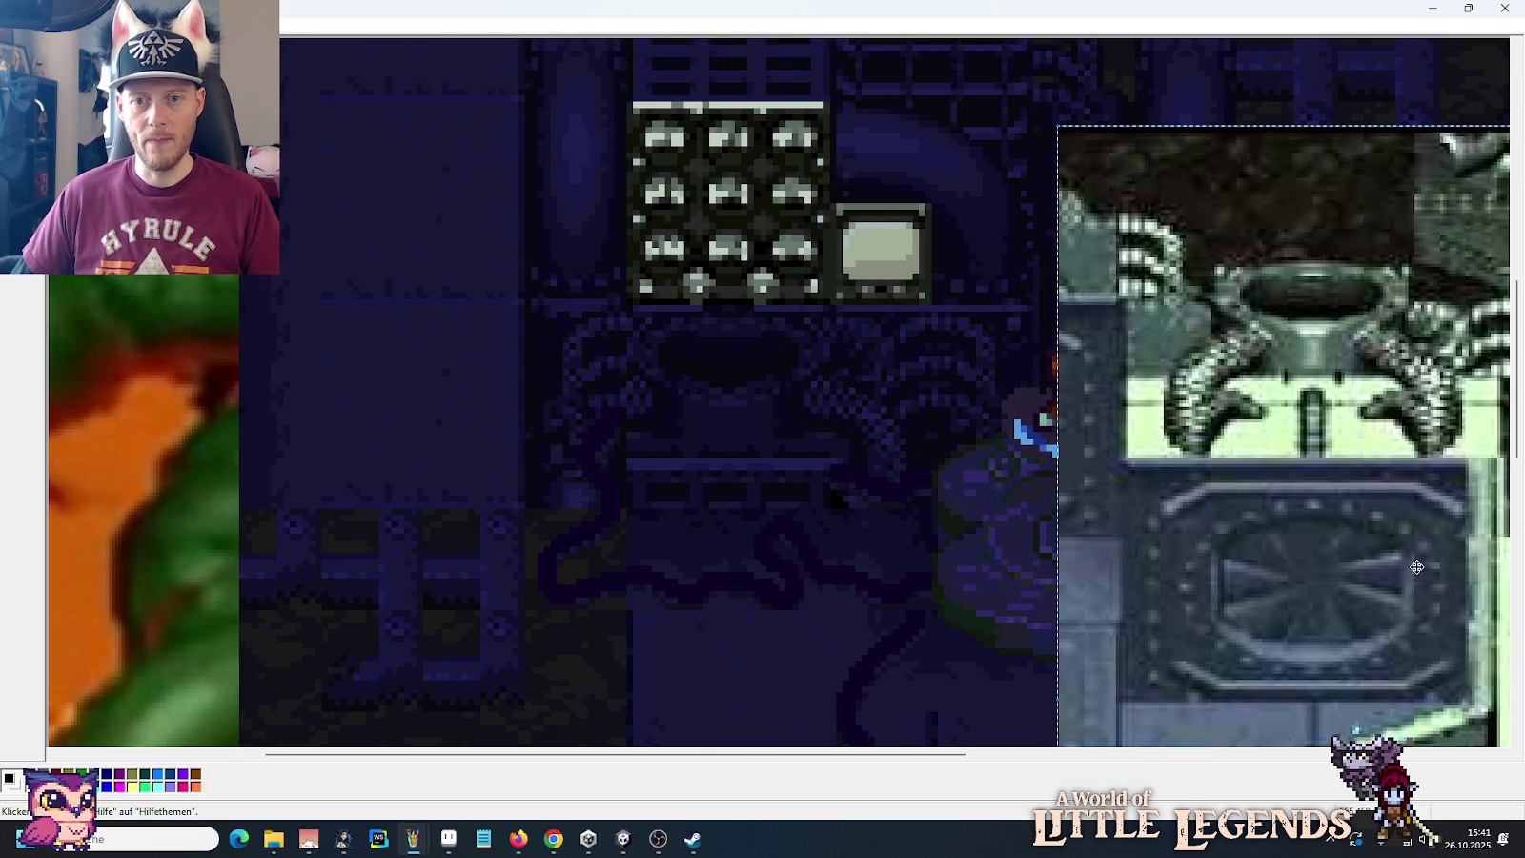
{"action": "left_click_drag", "start_coordinate": [621, 311], "coordinate": [624, 491]}
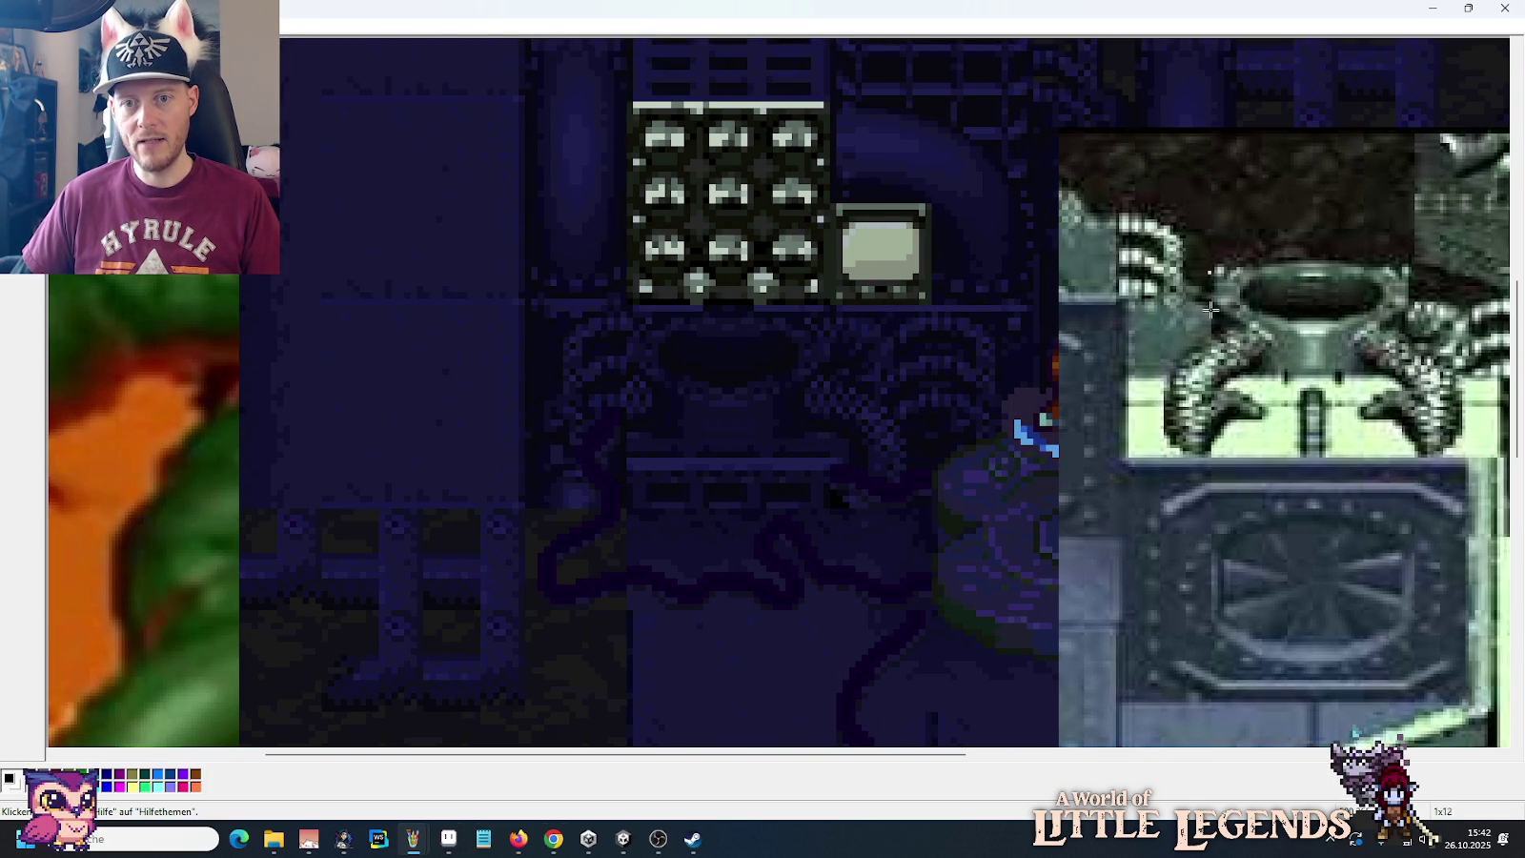
Step: Measure details such as the pipe with rectangle selections on the screenshot
{"action": "left_click_drag", "start_coordinate": [1209, 269], "coordinate": [1122, 481]}
{"action": "left_click", "coordinate": [1294, 379]}
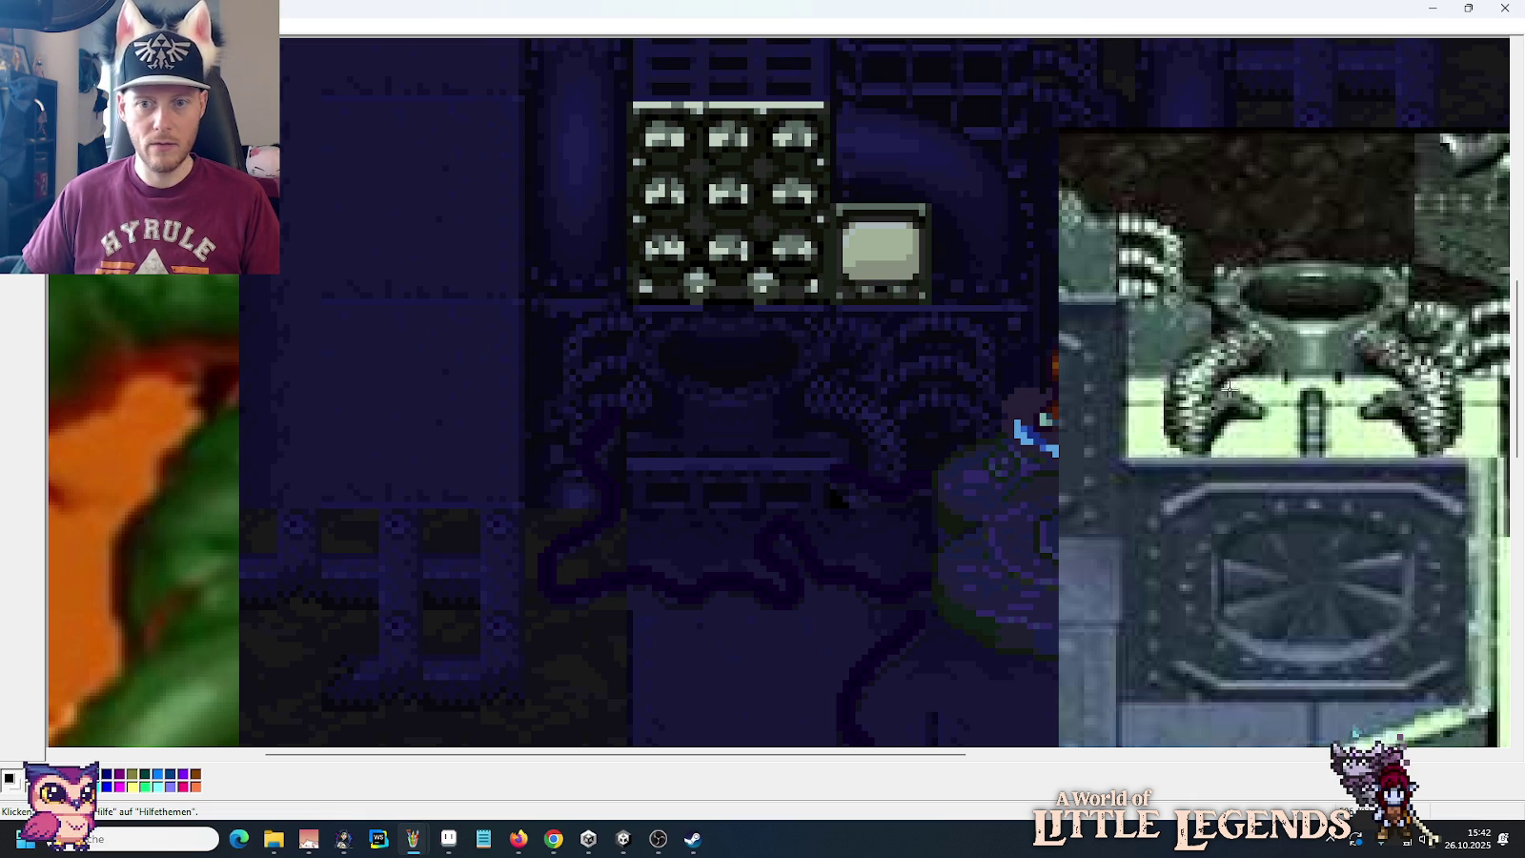
{"action": "left_click_drag", "start_coordinate": [1244, 394], "coordinate": [1384, 420]}
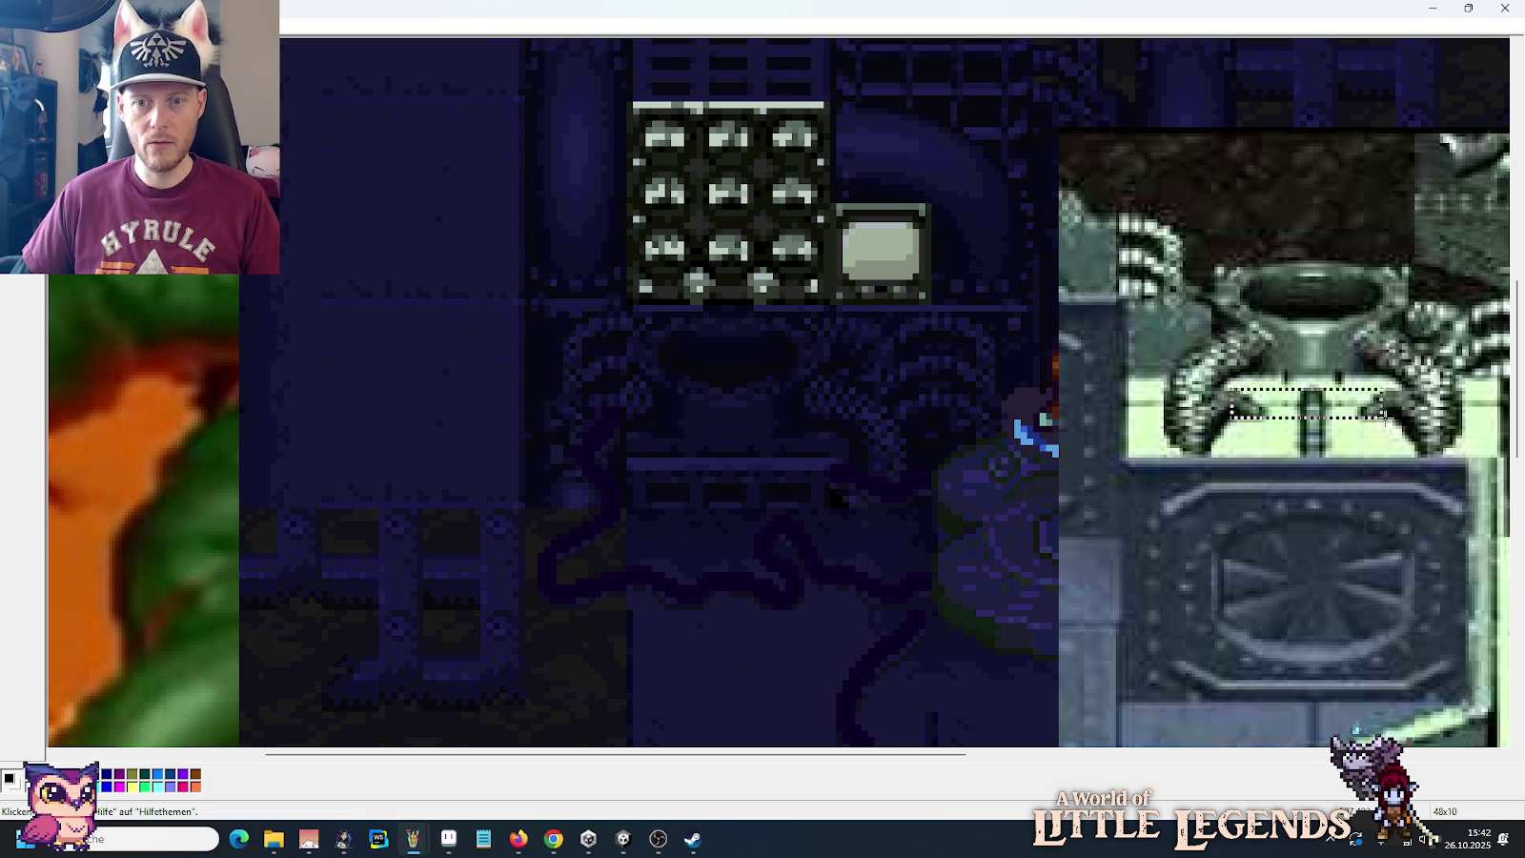
{"action": "left_click", "coordinate": [1388, 417]}
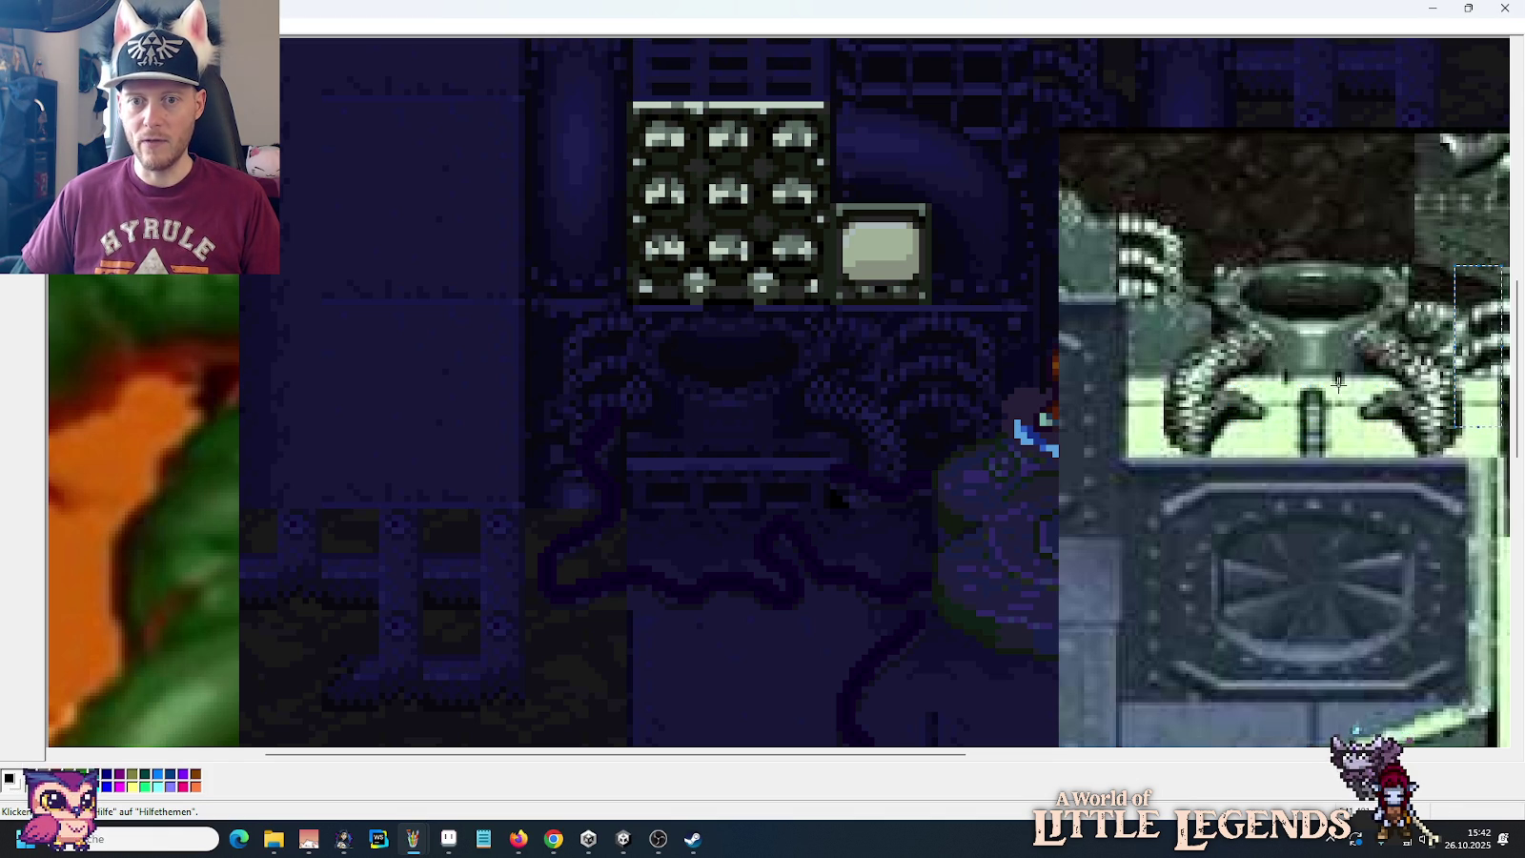
{"action": "left_click_drag", "start_coordinate": [950, 754], "coordinate": [1042, 758]}
{"action": "left_click_drag", "start_coordinate": [1374, 394], "coordinate": [1251, 302]}
{"action": "left_click", "coordinate": [1072, 410]}
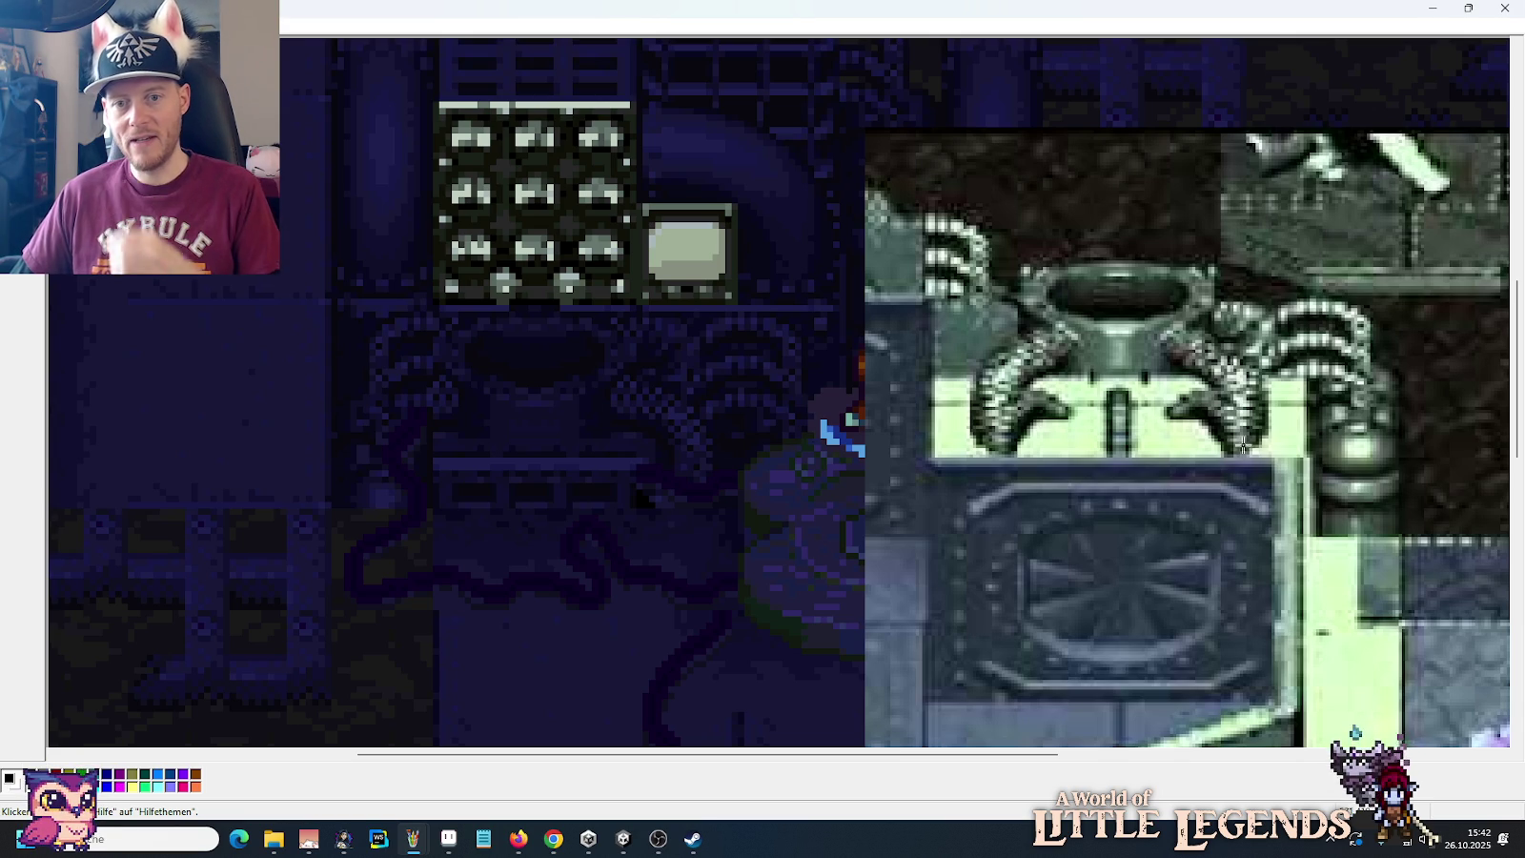
{"action": "key", "text": "alt+Tab"}
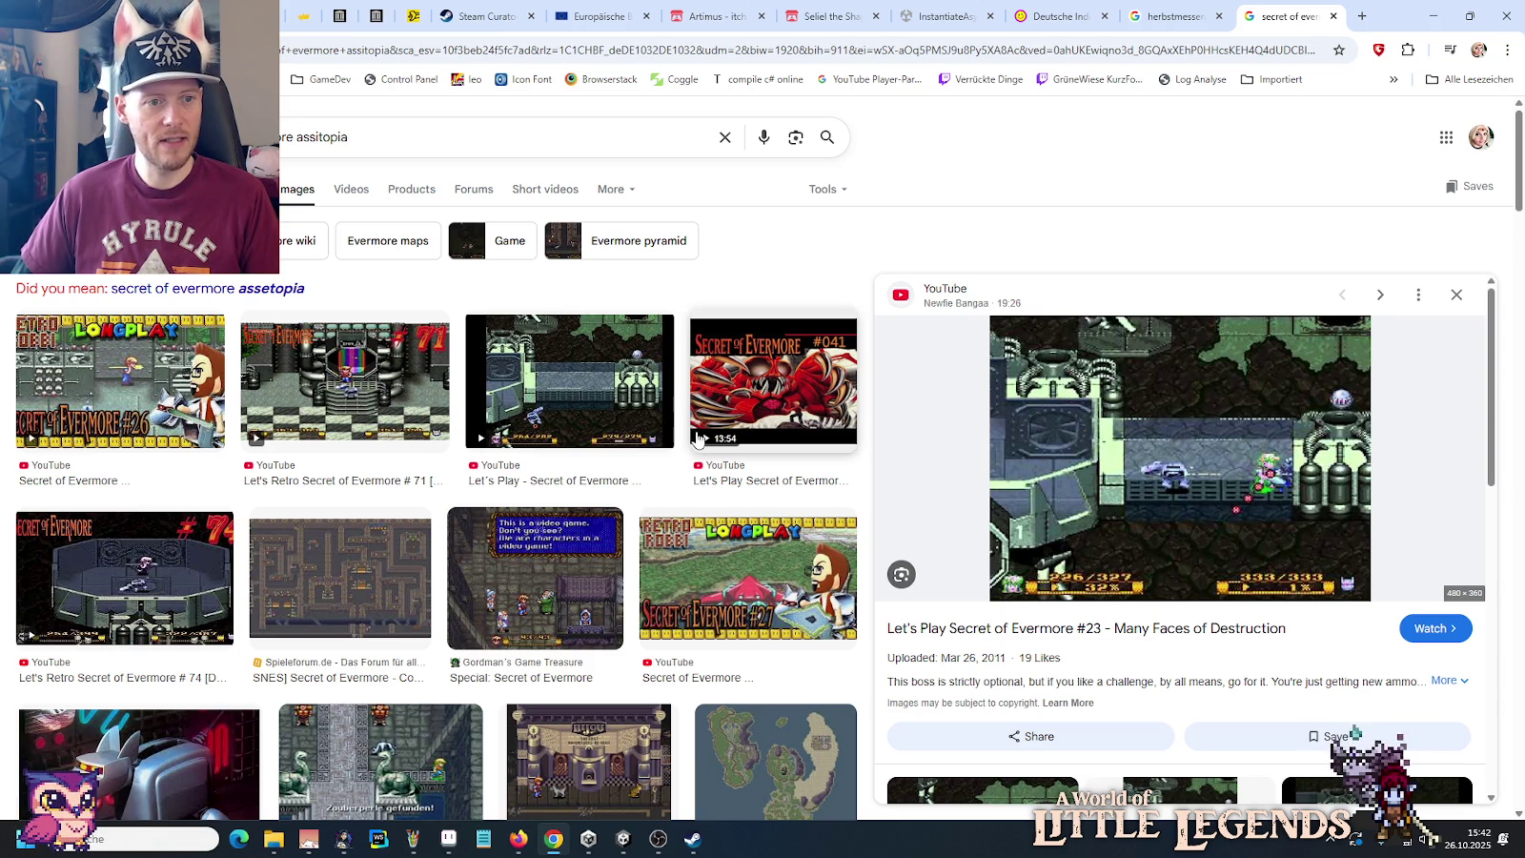
Step: Preview the Evermore #71 video result and scroll through the Evermore image results
{"action": "left_click", "coordinate": [379, 381]}
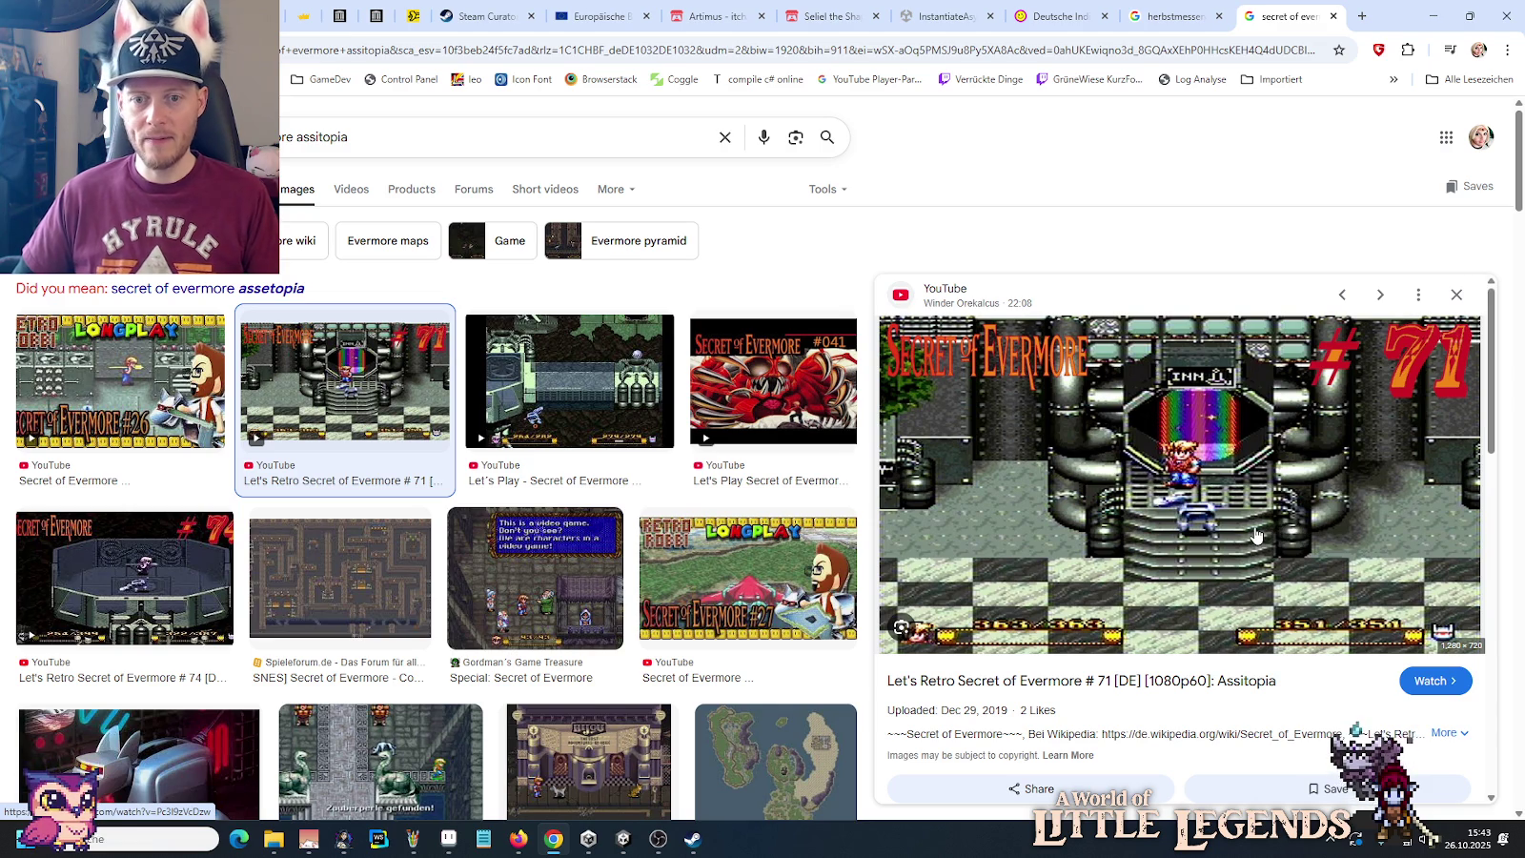
{"action": "scroll", "coordinate": [1255, 536], "scroll_direction": "down", "scroll_amount": 5}
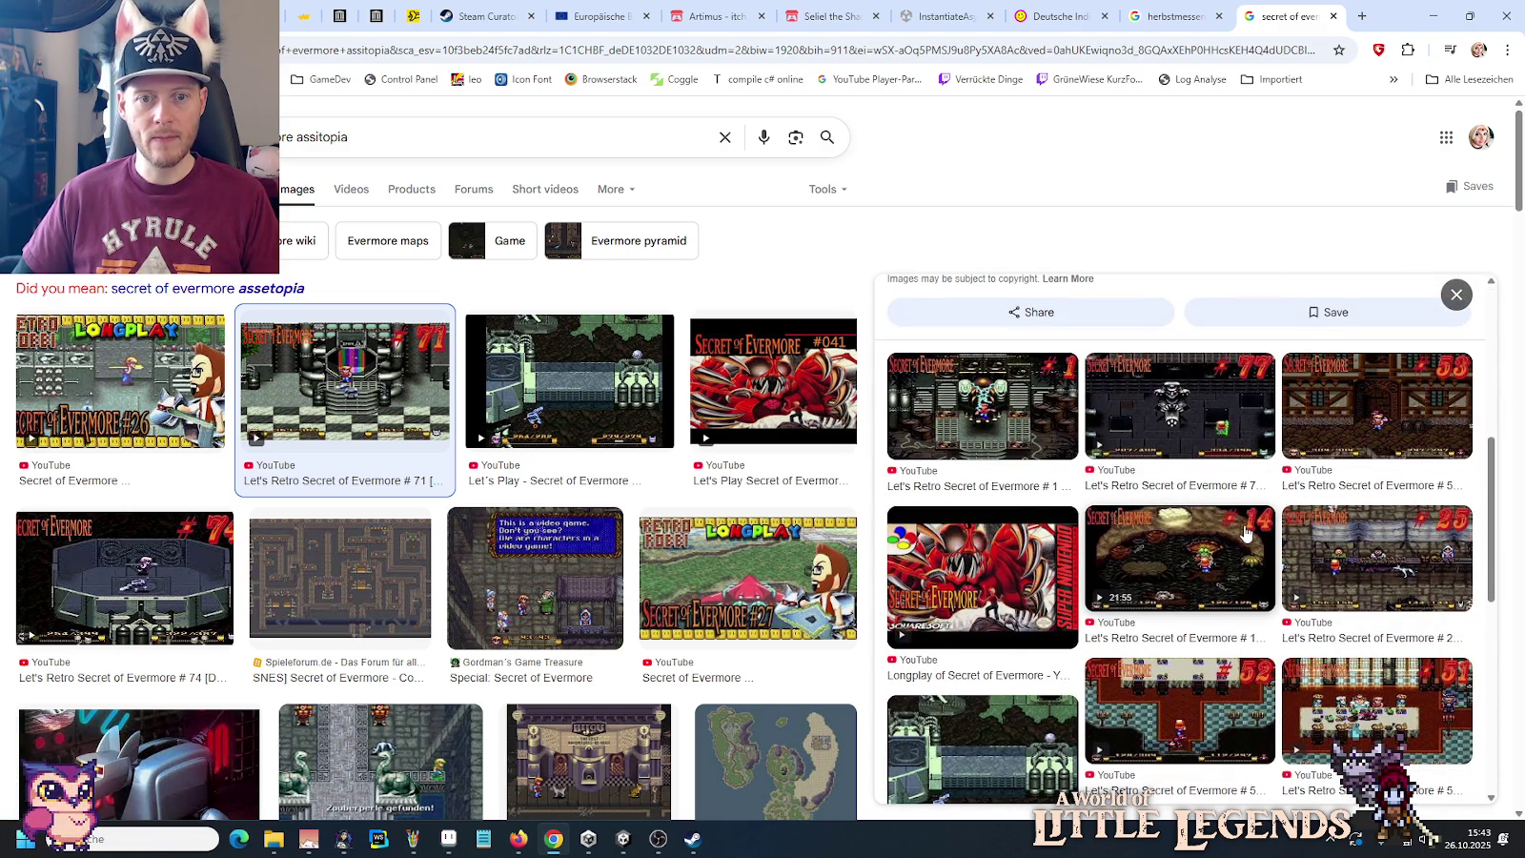
{"action": "scroll", "coordinate": [962, 497], "scroll_direction": "down", "scroll_amount": 3}
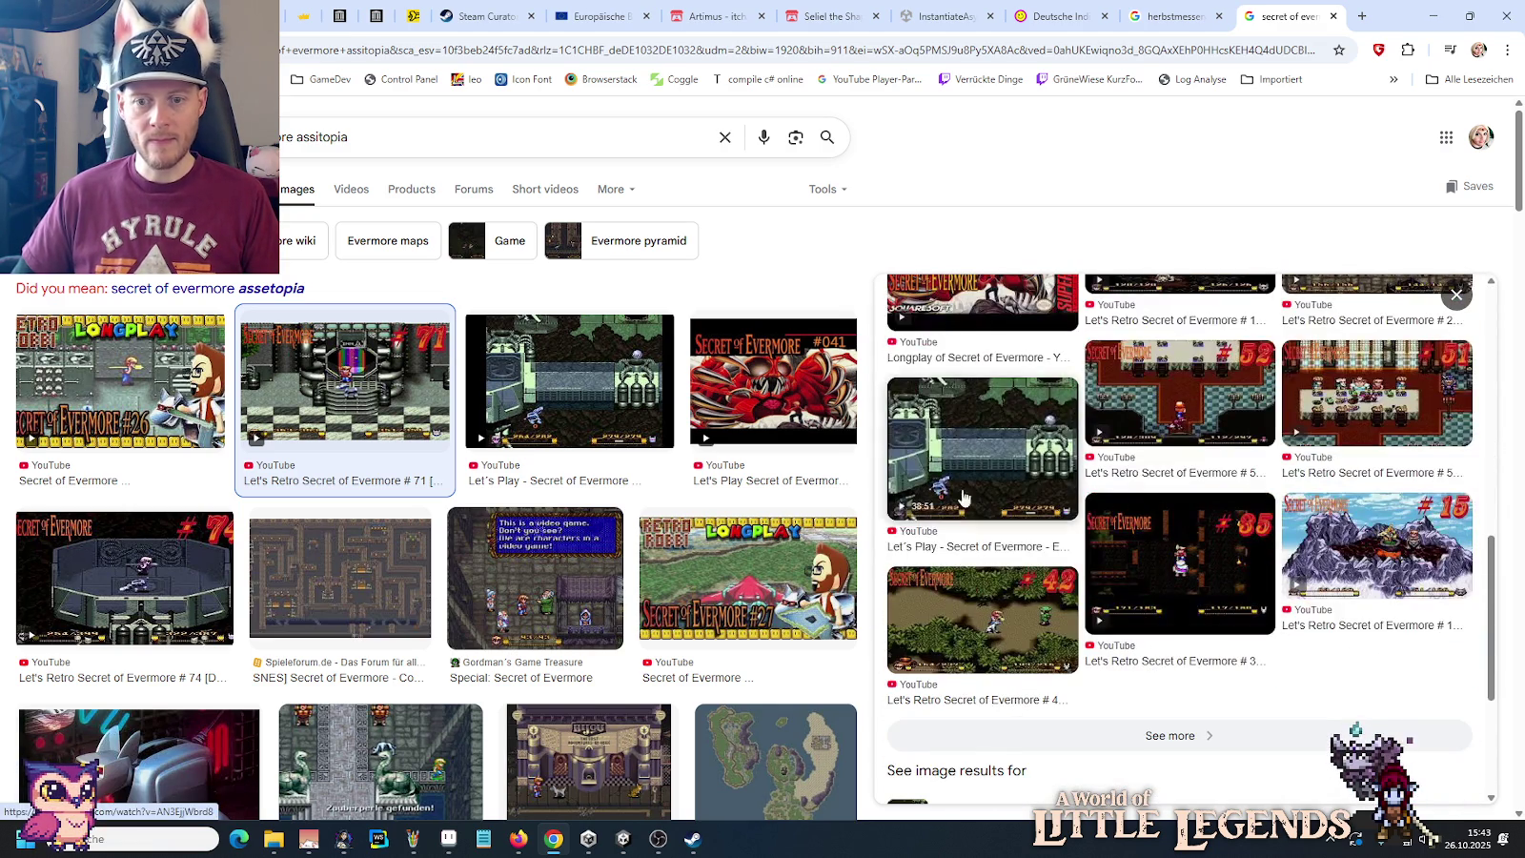
{"action": "scroll", "coordinate": [426, 451], "scroll_direction": "down", "scroll_amount": 2}
{"action": "scroll", "coordinate": [426, 451], "scroll_direction": "down", "scroll_amount": 2}
{"action": "scroll", "coordinate": [426, 450], "scroll_direction": "up", "scroll_amount": 3}
{"action": "scroll", "coordinate": [426, 451], "scroll_direction": "down", "scroll_amount": 3}
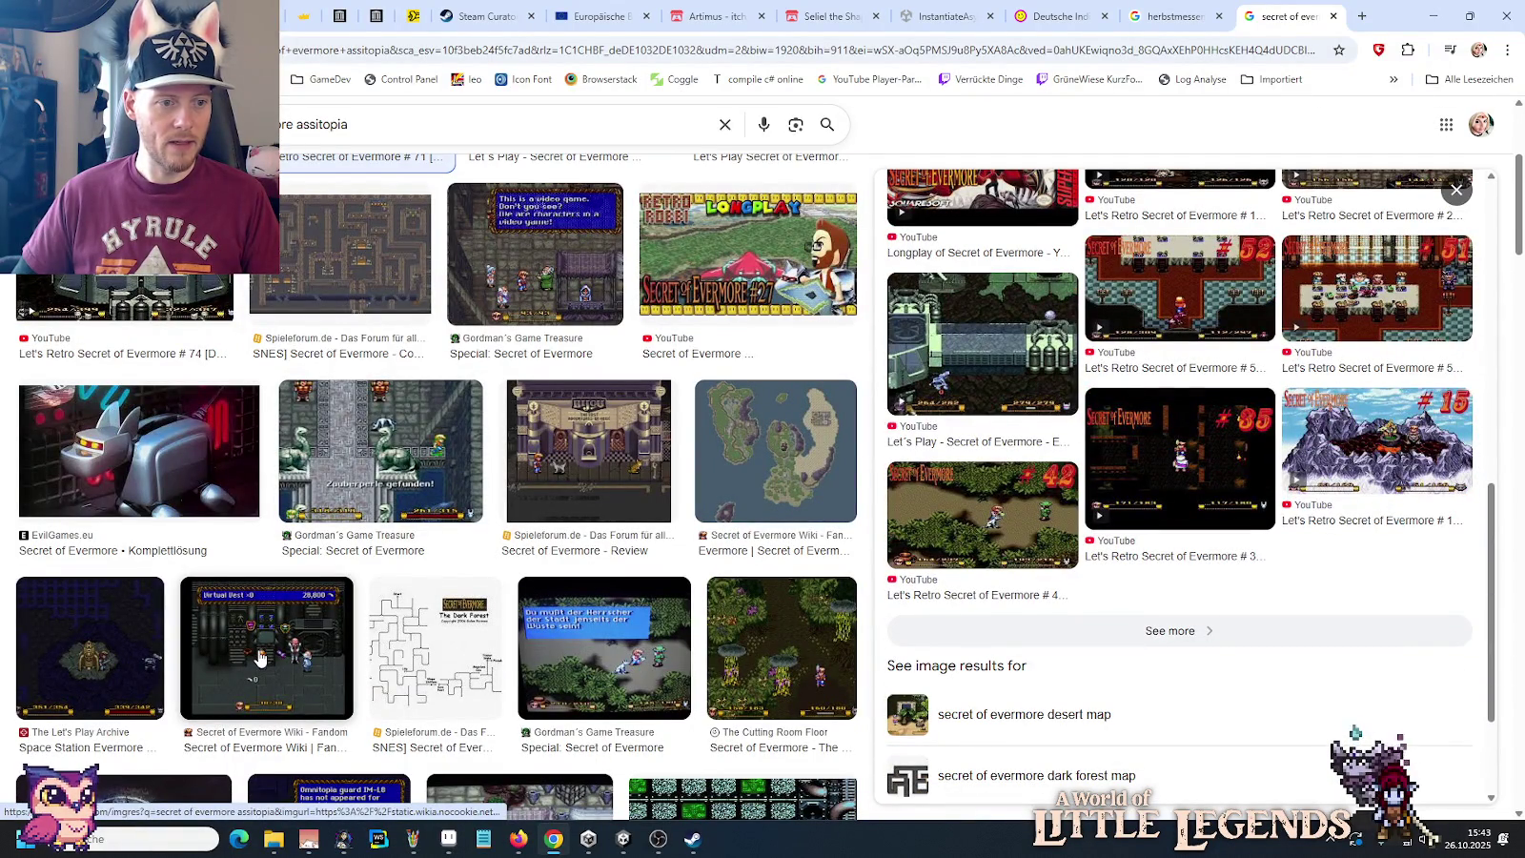
Step: Preview the Ruffleberg's Lab, Security Access and Greenhouse Evermore screenshots
{"action": "left_click", "coordinate": [260, 658]}
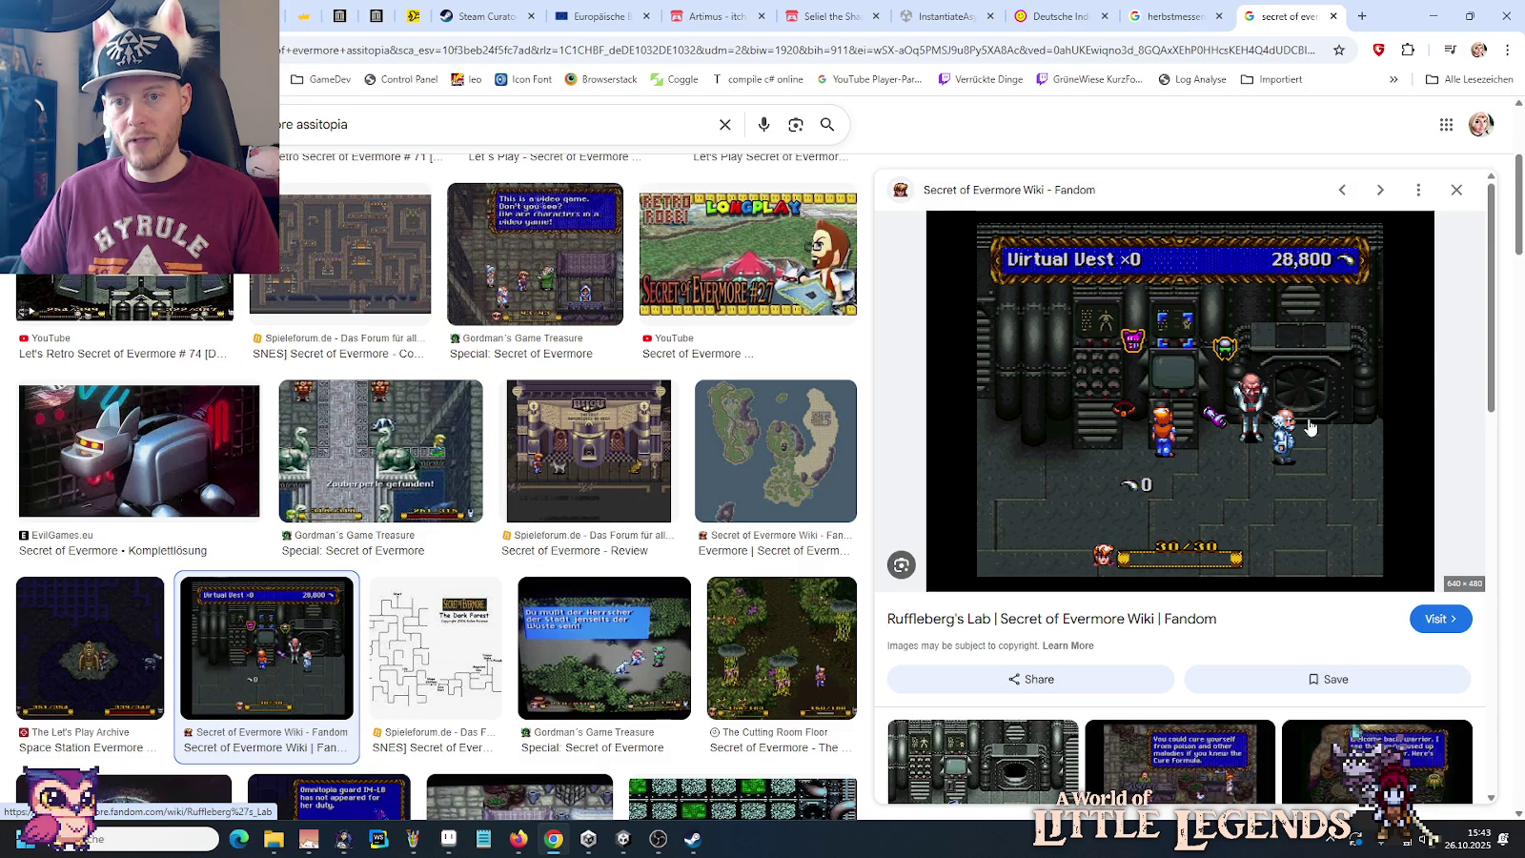
{"action": "scroll", "coordinate": [1298, 348], "scroll_direction": "down", "scroll_amount": 3}
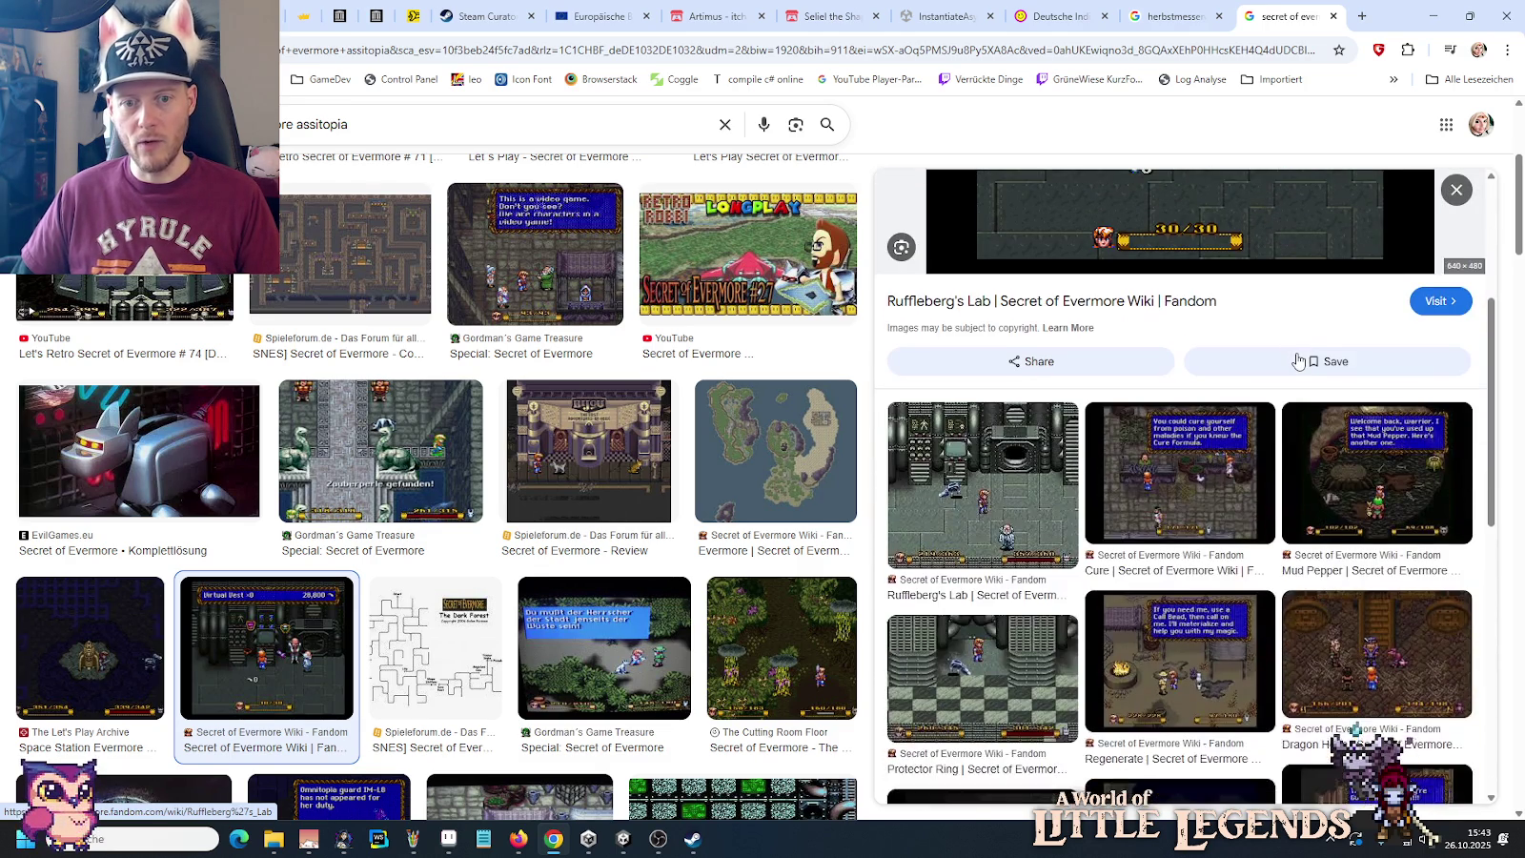
{"action": "scroll", "coordinate": [1016, 495], "scroll_direction": "down", "scroll_amount": 1}
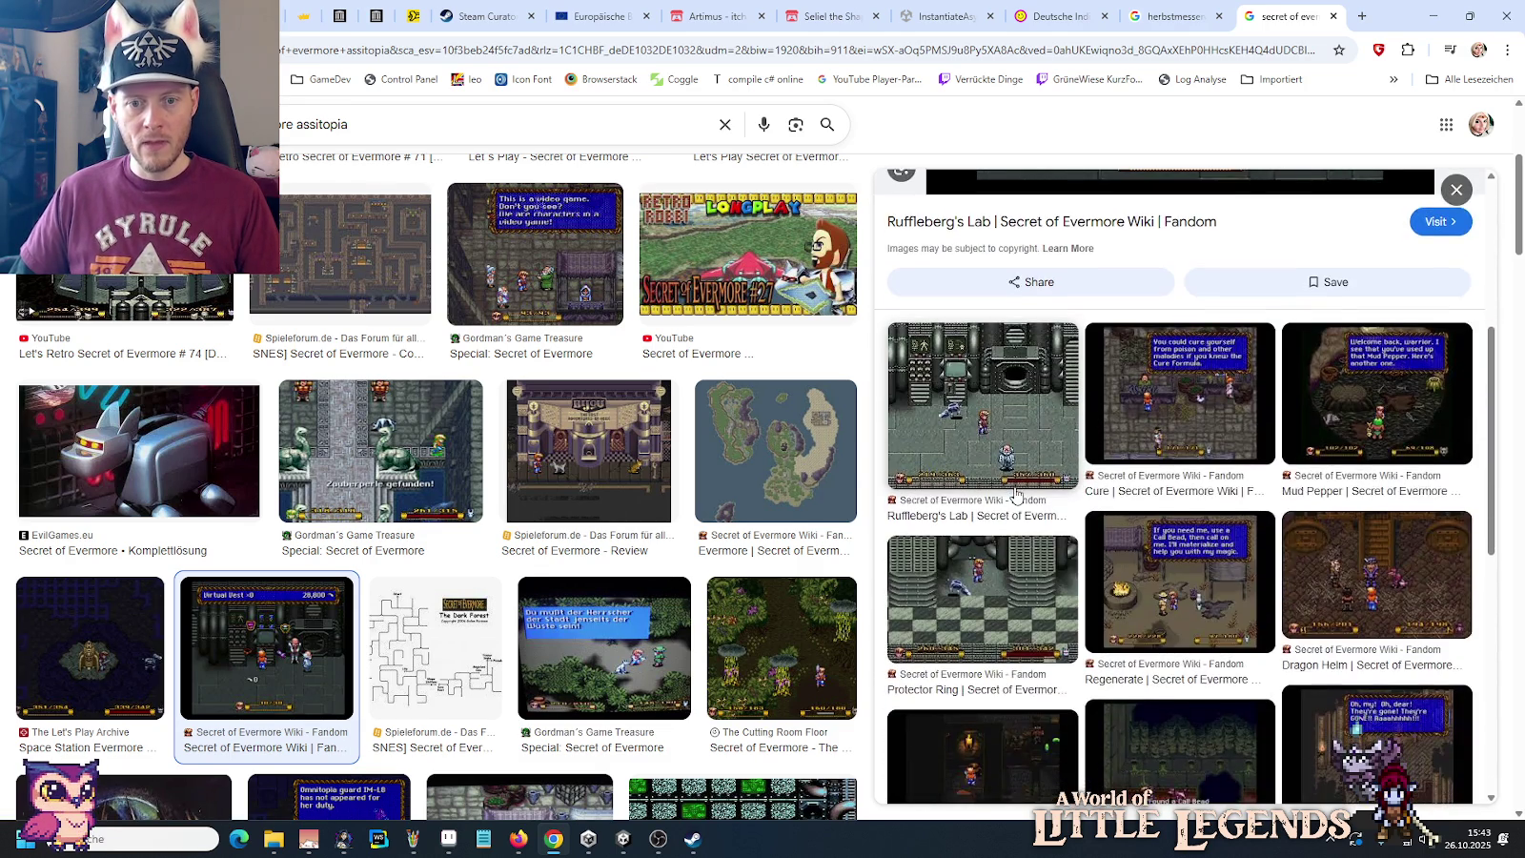
{"action": "scroll", "coordinate": [1016, 494], "scroll_direction": "down", "scroll_amount": 2}
{"action": "scroll", "coordinate": [1016, 495], "scroll_direction": "down", "scroll_amount": 2}
{"action": "scroll", "coordinate": [1016, 495], "scroll_direction": "down", "scroll_amount": 3}
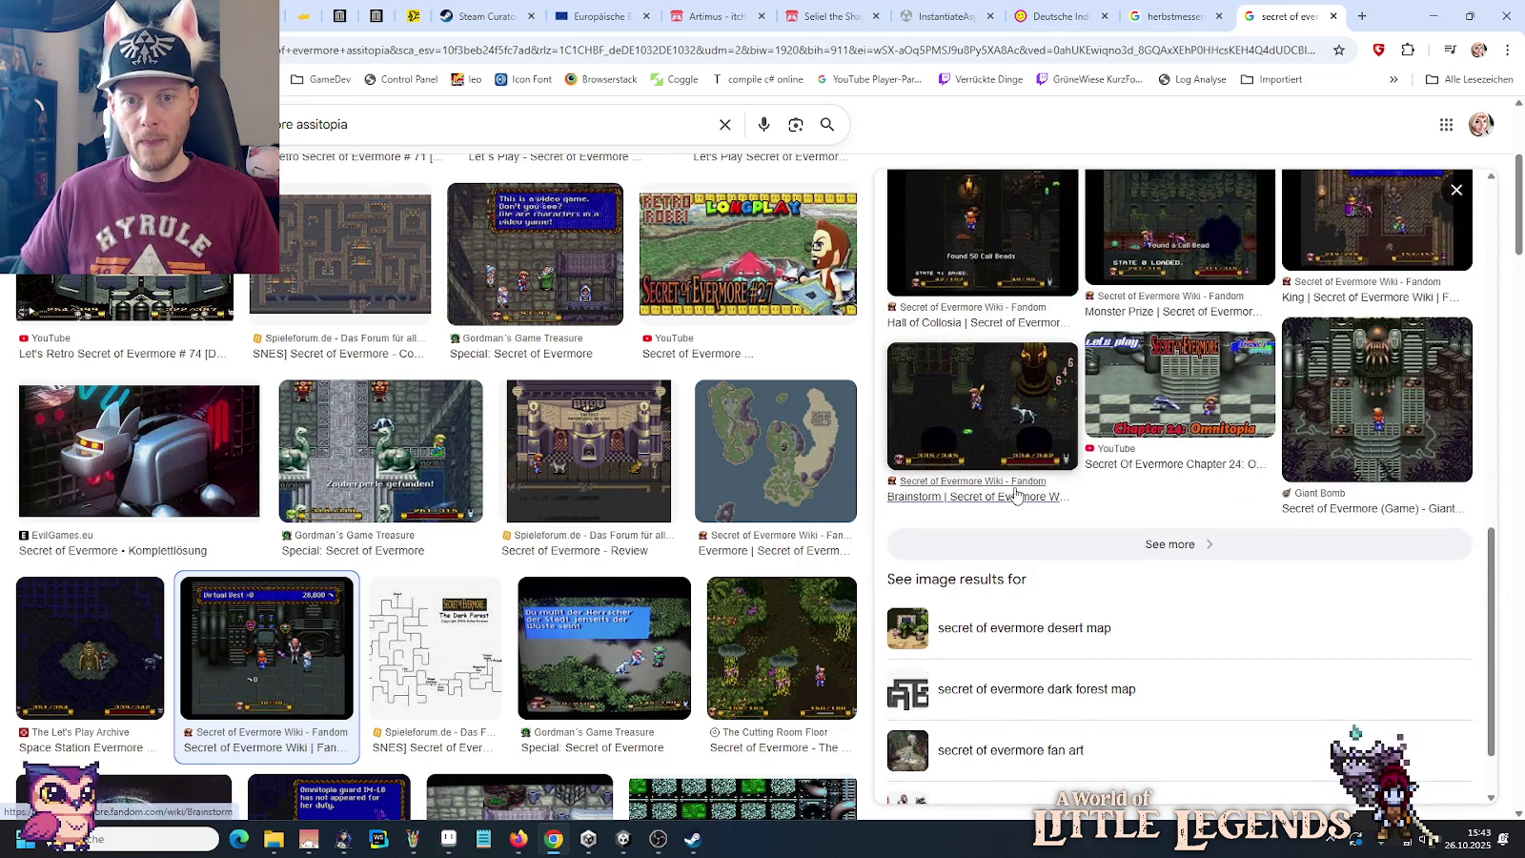
{"action": "scroll", "coordinate": [727, 418], "scroll_direction": "down", "scroll_amount": 4}
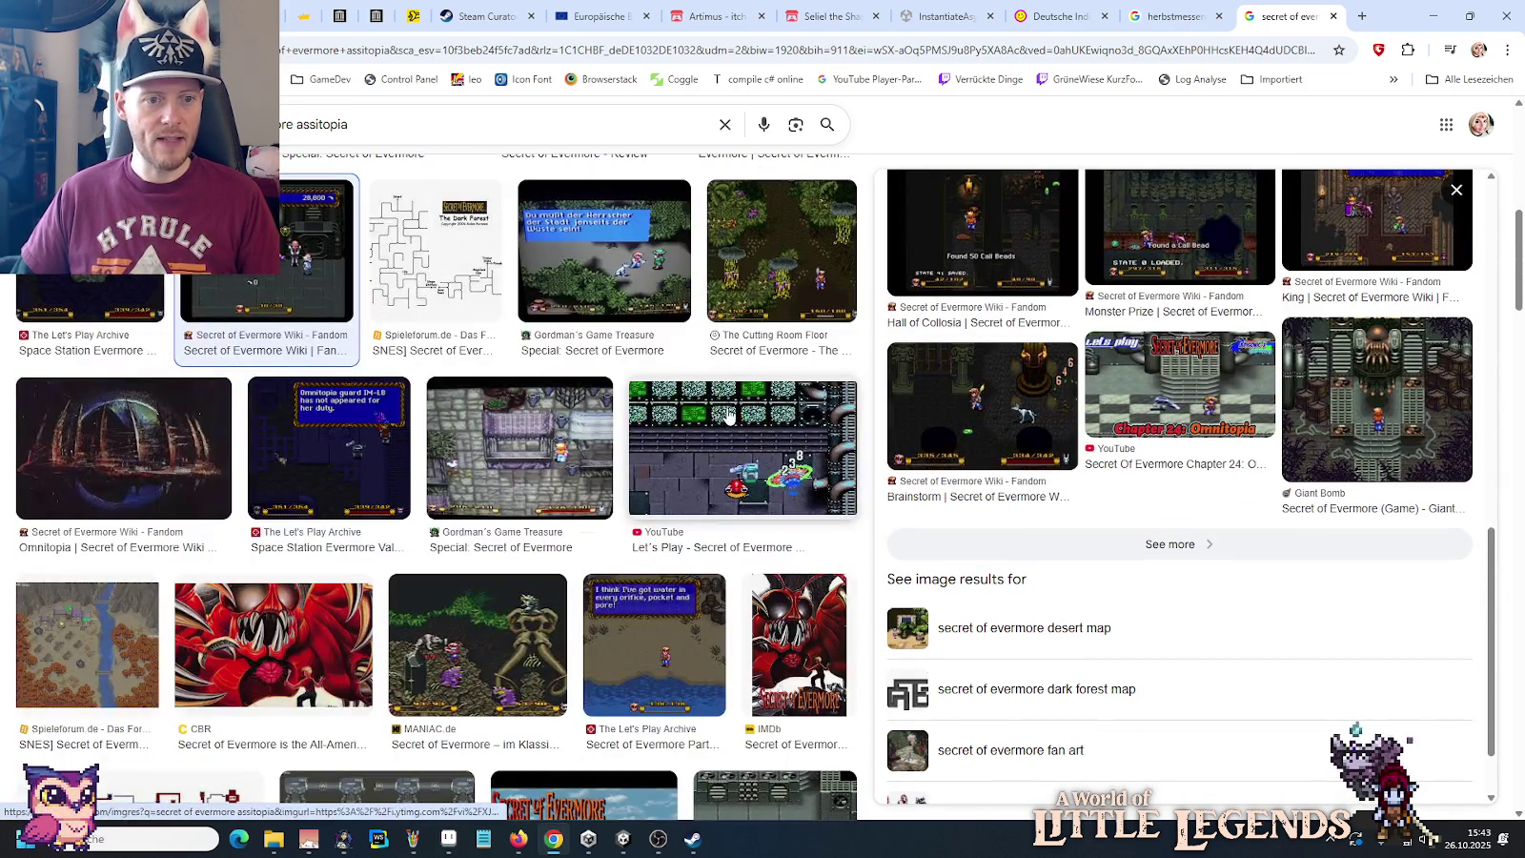
{"action": "scroll", "coordinate": [187, 405], "scroll_direction": "down", "scroll_amount": 4}
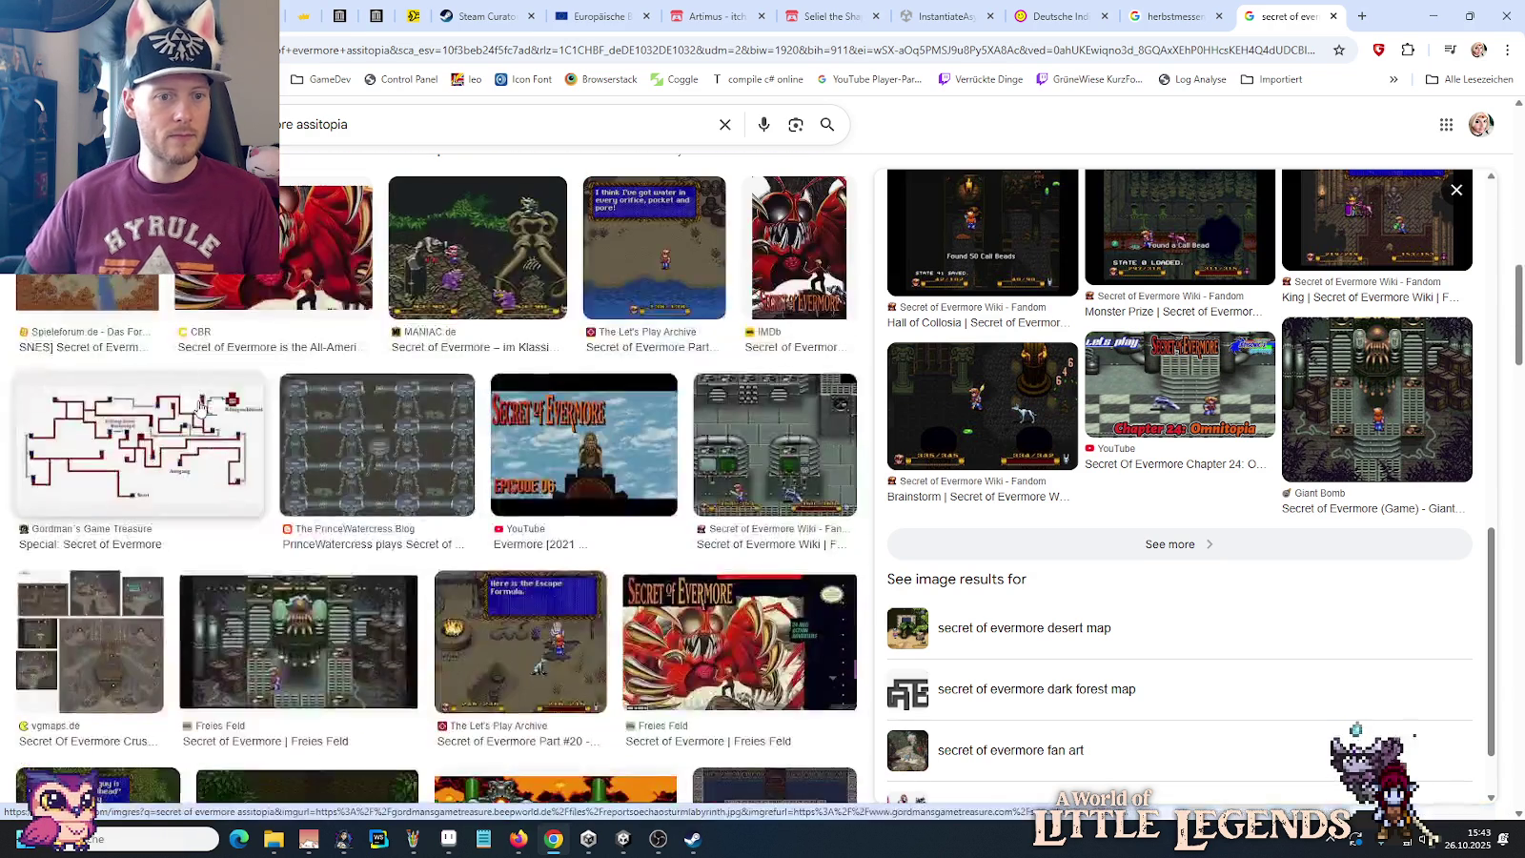
{"action": "left_click", "coordinate": [779, 439]}
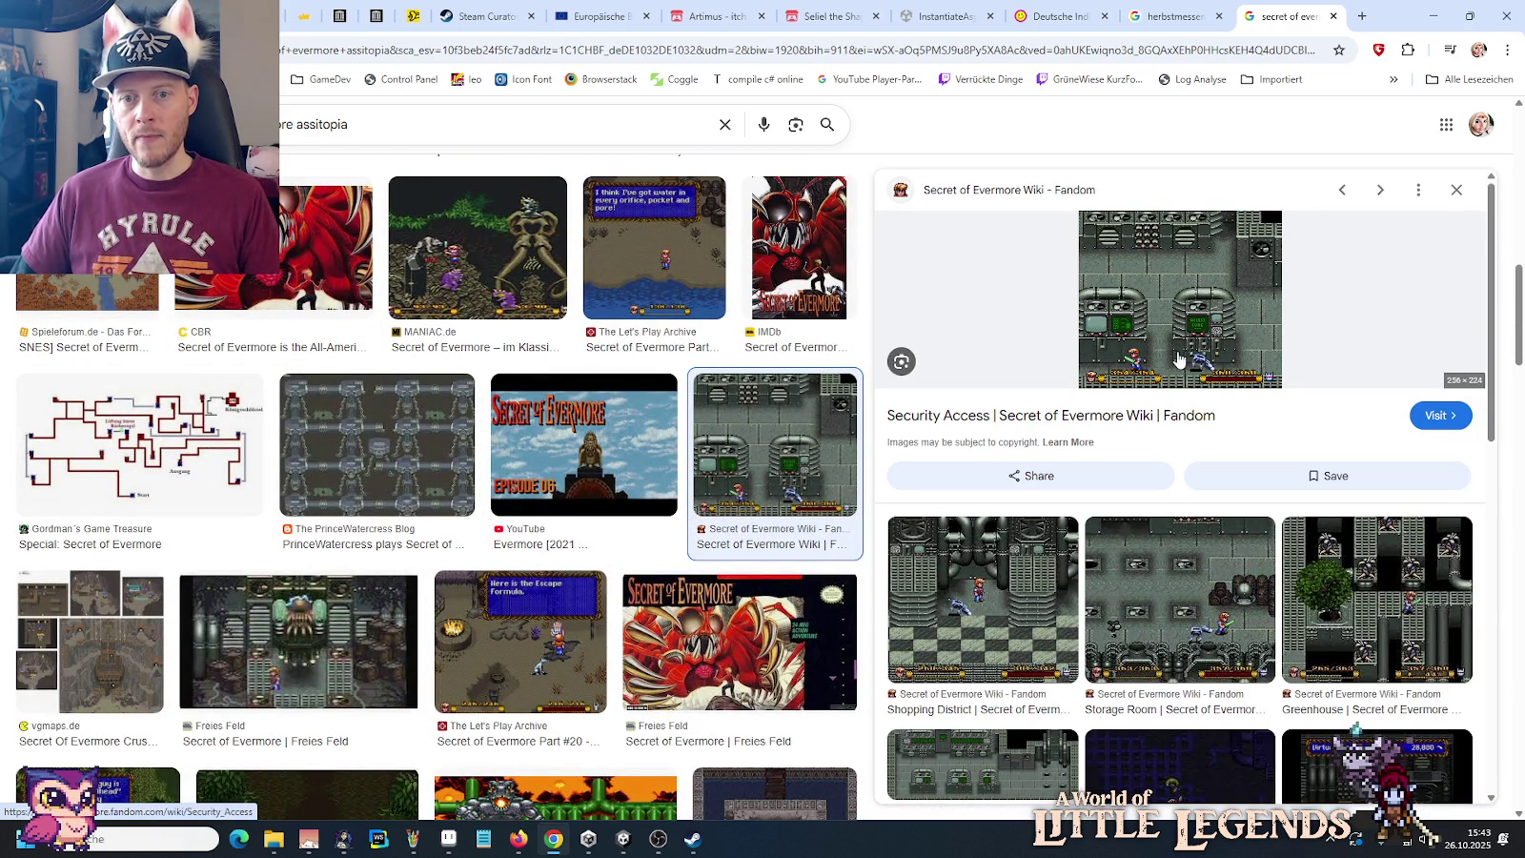
{"action": "left_click", "coordinate": [1344, 583]}
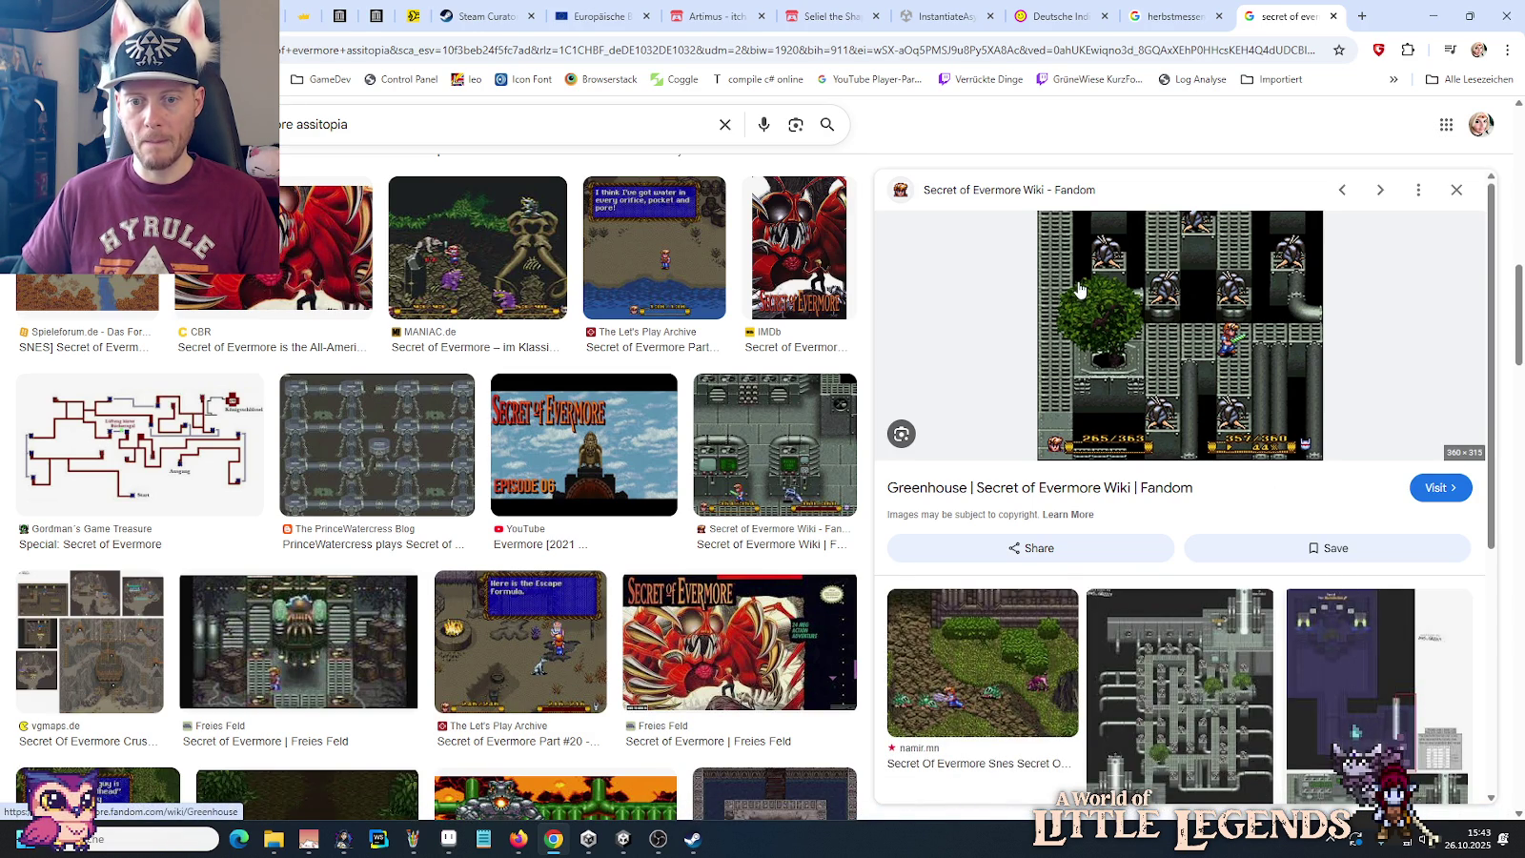
Step: Copy the blog's Secret of Evermore Part 33 pipe-room map image with Bild kopieren
{"action": "left_click", "coordinate": [1181, 667]}
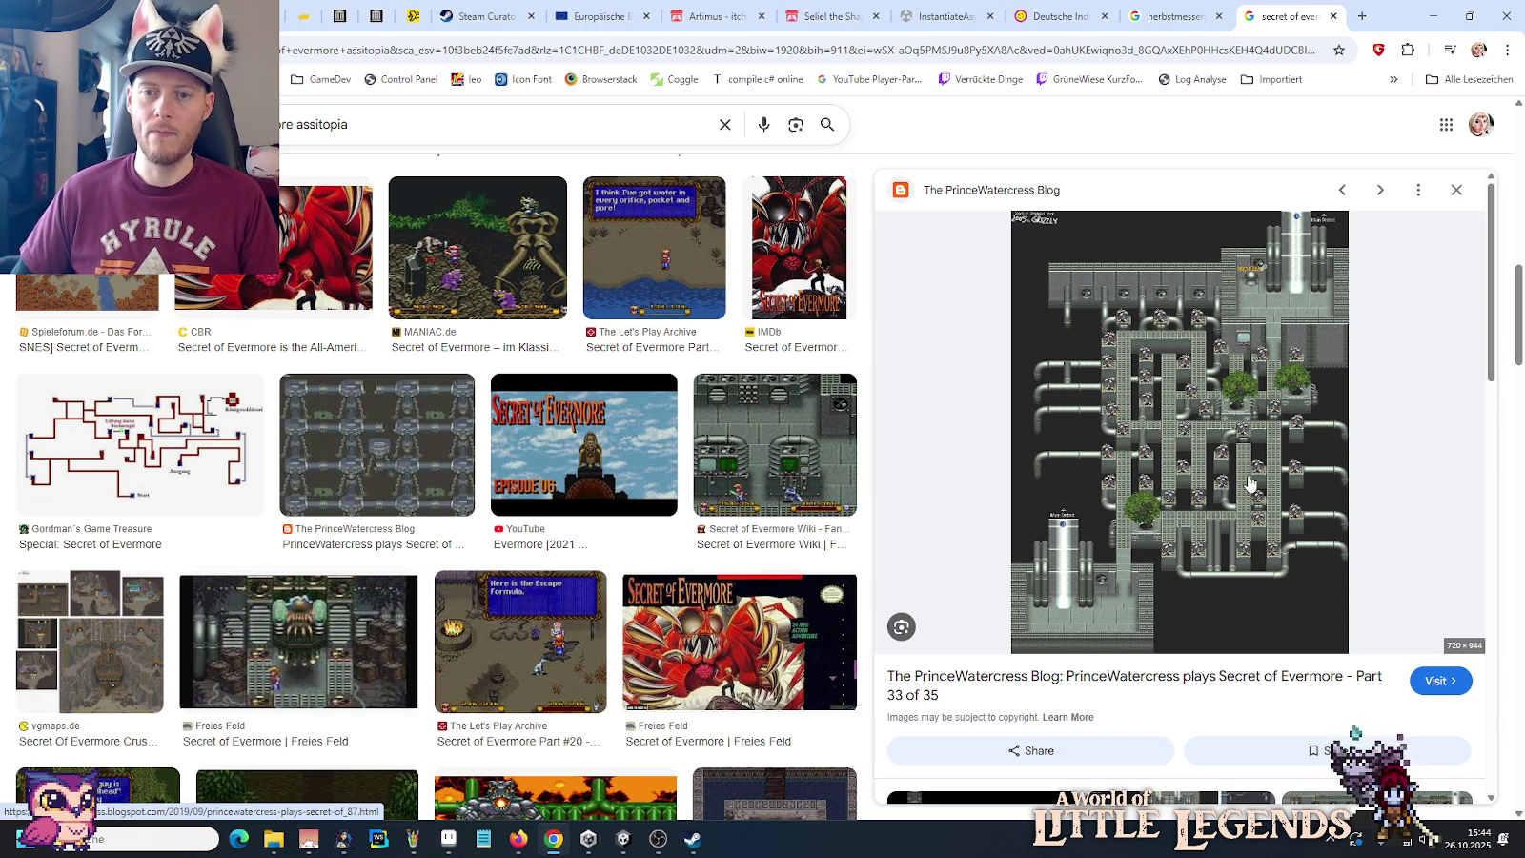
{"action": "right_click", "coordinate": [1293, 423]}
{"action": "left_click", "coordinate": [1332, 661]}
{"action": "mouse_move", "coordinate": [412, 839]}
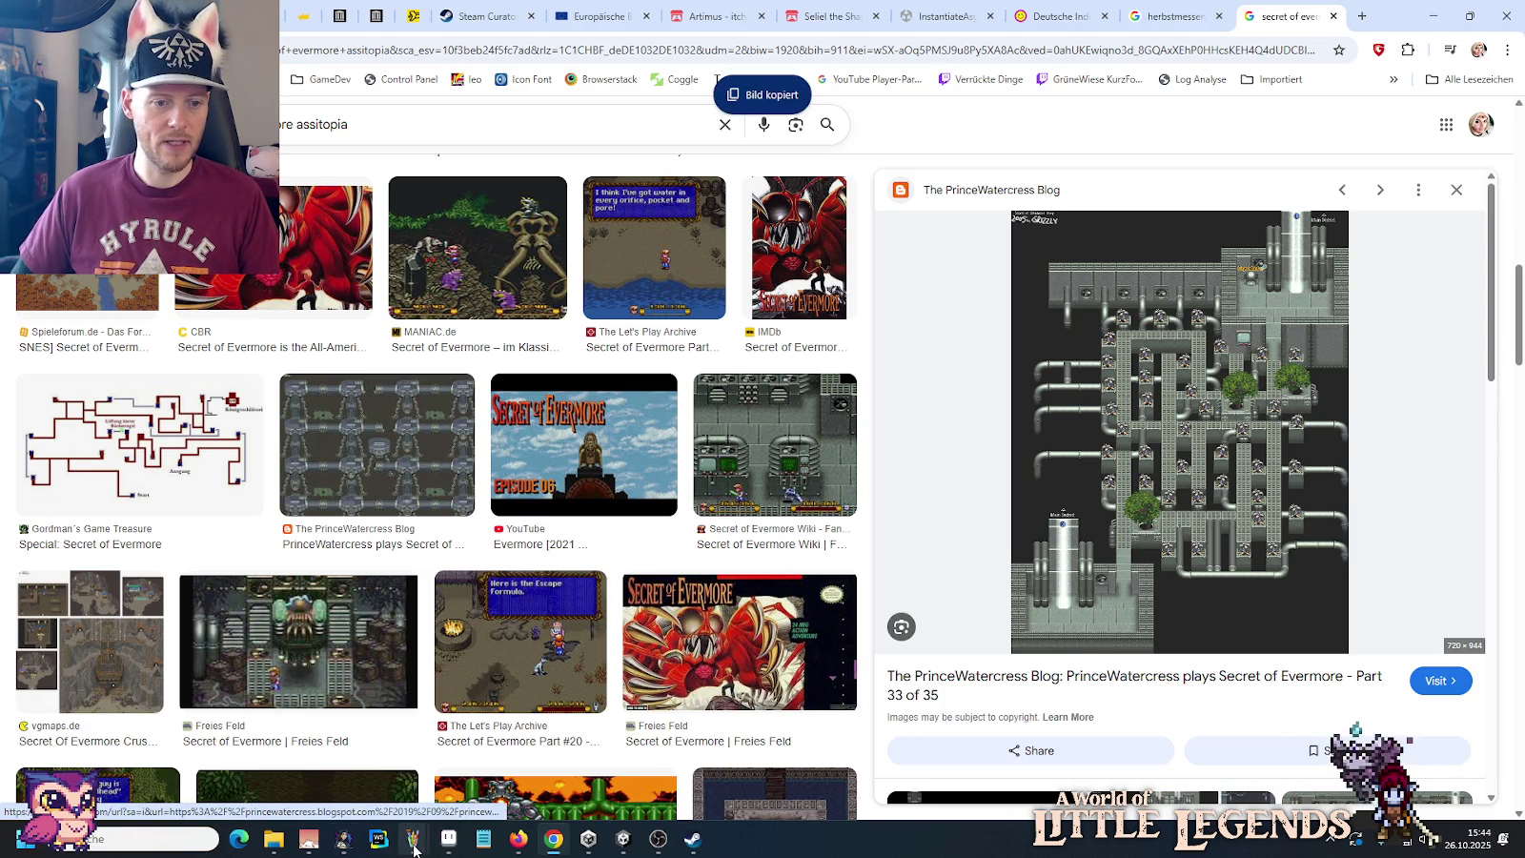
{"action": "left_click", "coordinate": [591, 774]}
Step: Paste the Part 33 map into Paint, then copy in the Storage Room screenshot, shifted left
{"action": "key", "text": "ctrl+v"}
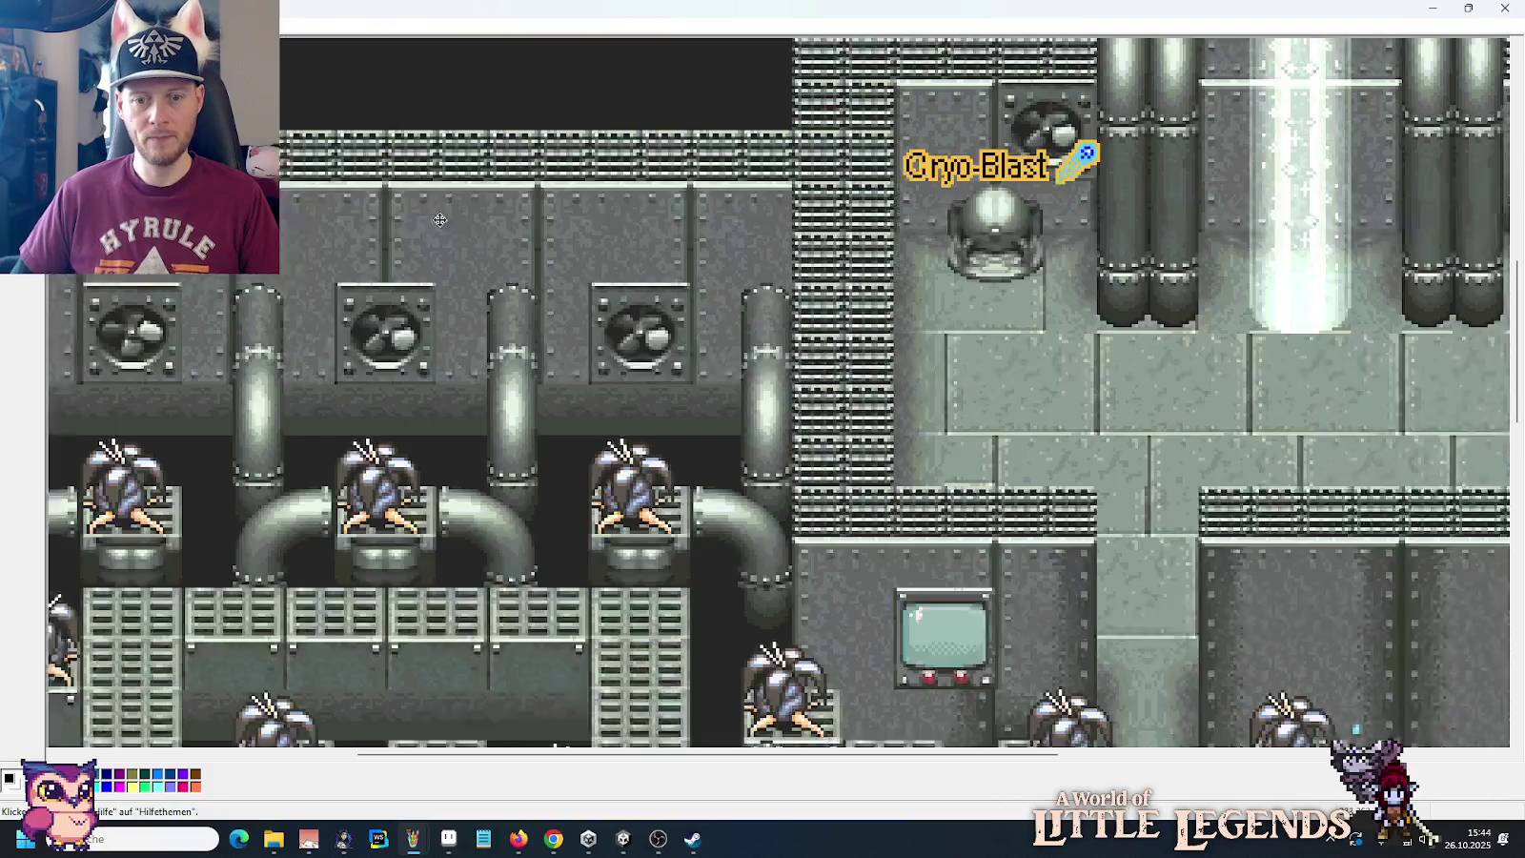
{"action": "left_click_drag", "start_coordinate": [1239, 667], "coordinate": [934, 267]}
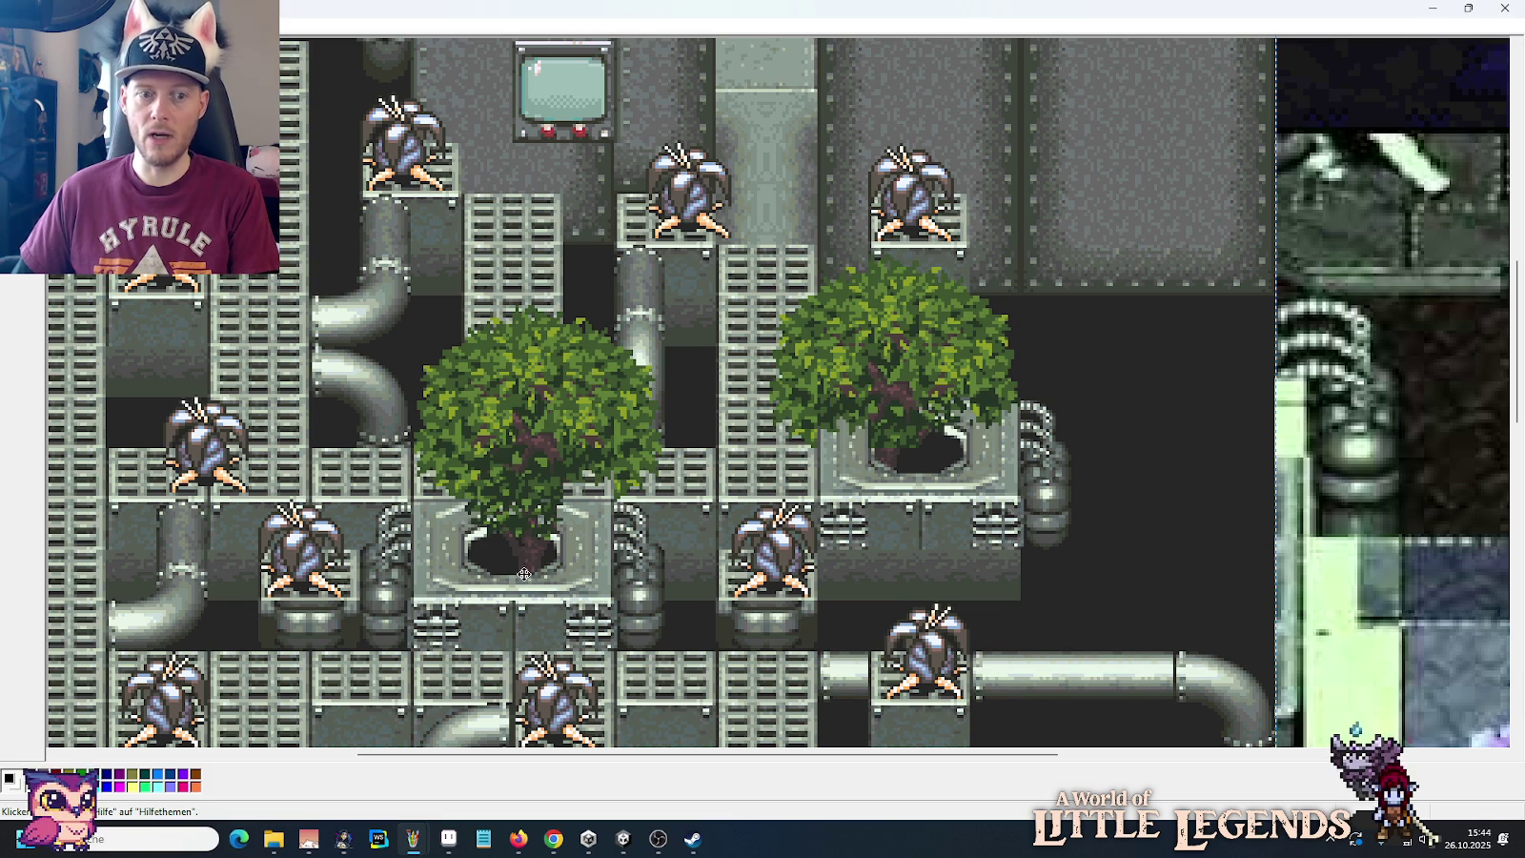
{"action": "key", "text": "alt+Tab"}
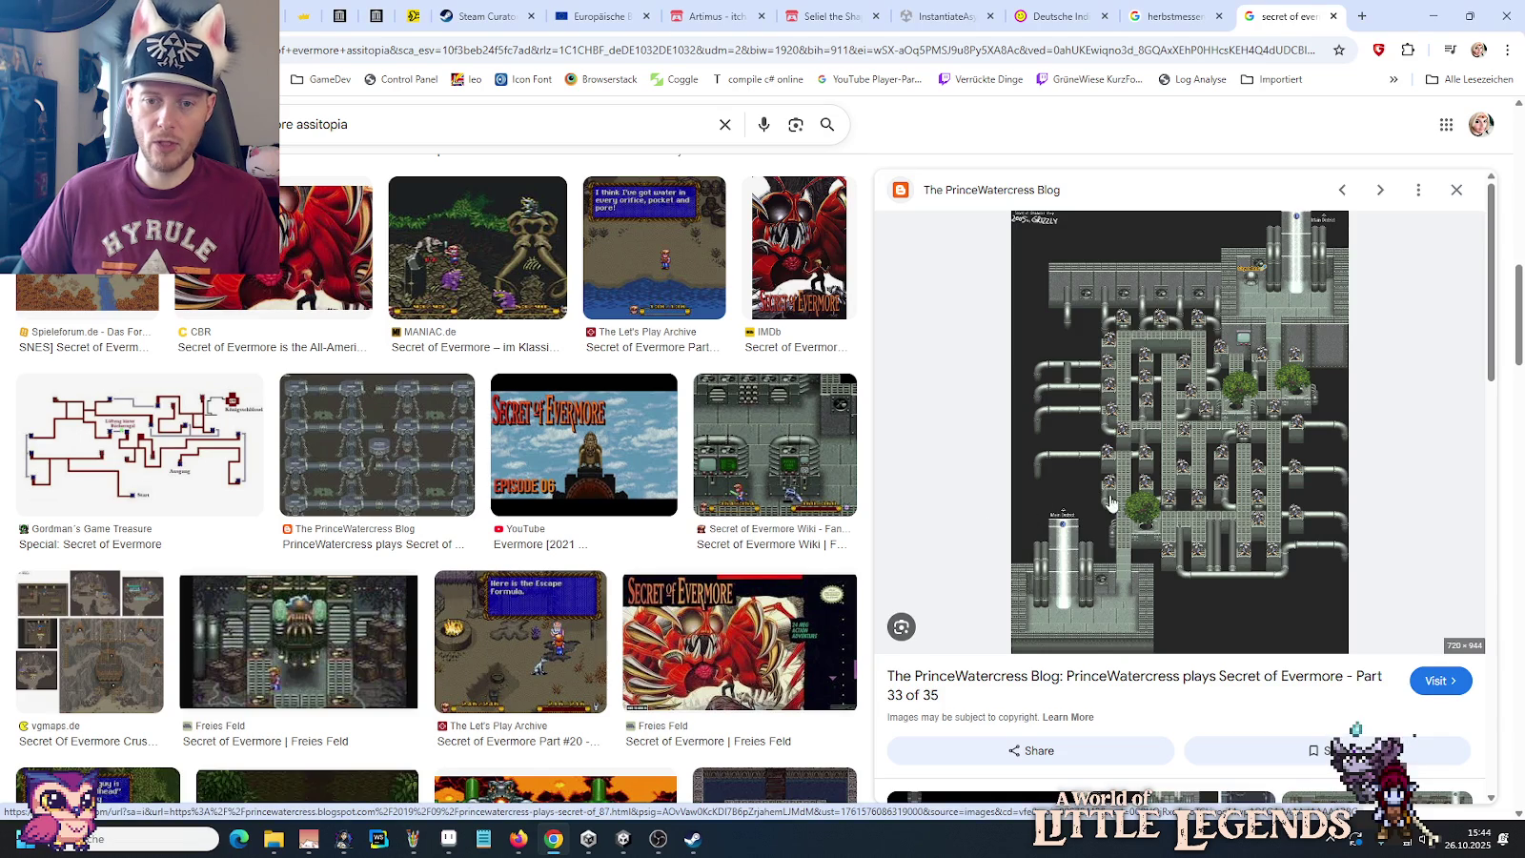
{"action": "scroll", "coordinate": [1118, 503], "scroll_direction": "down", "scroll_amount": 1}
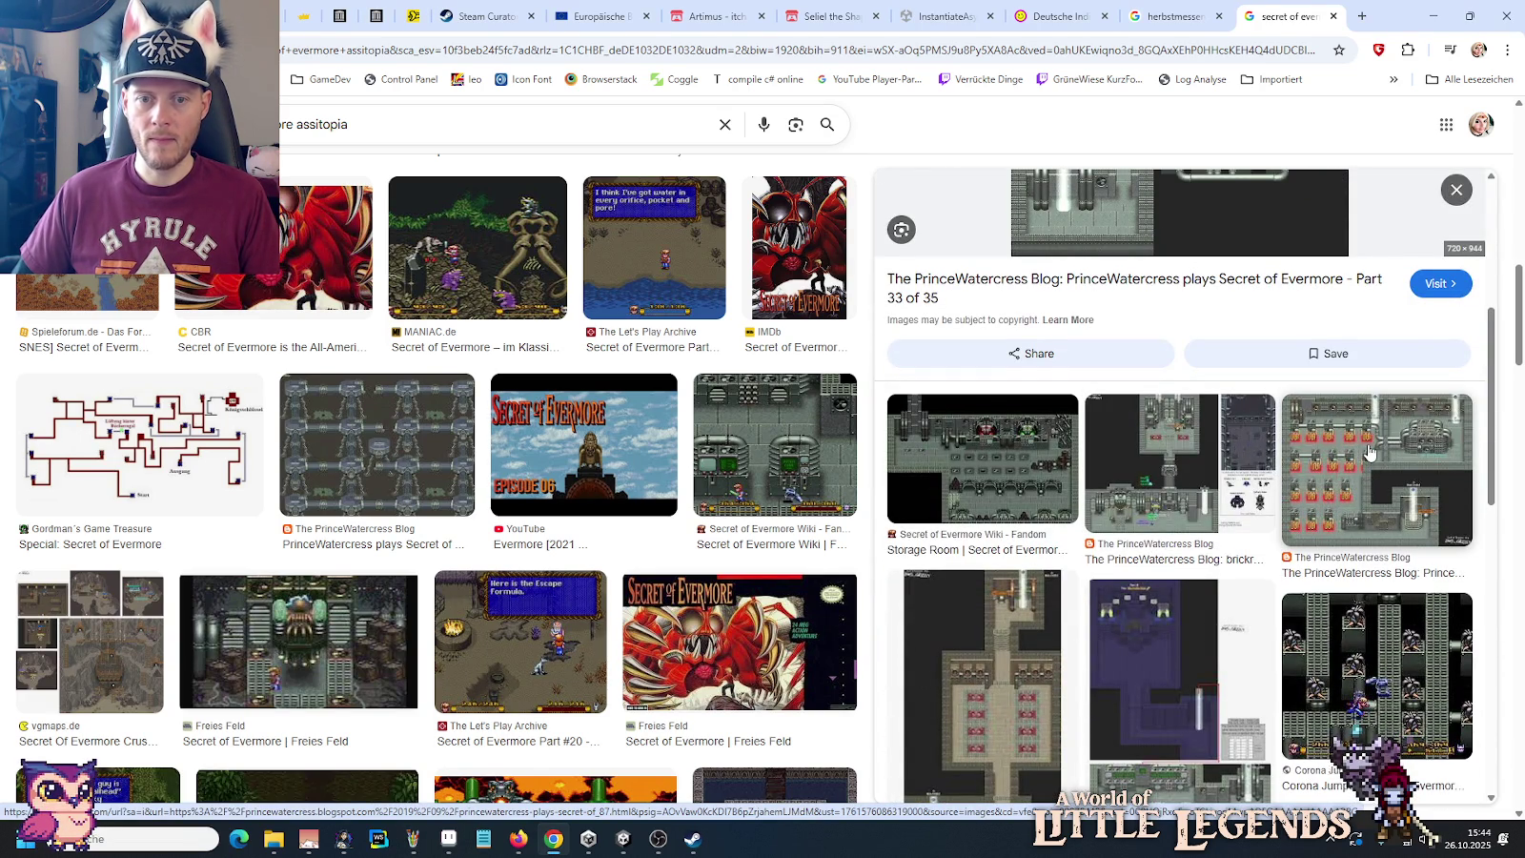
{"action": "left_click", "coordinate": [1012, 464]}
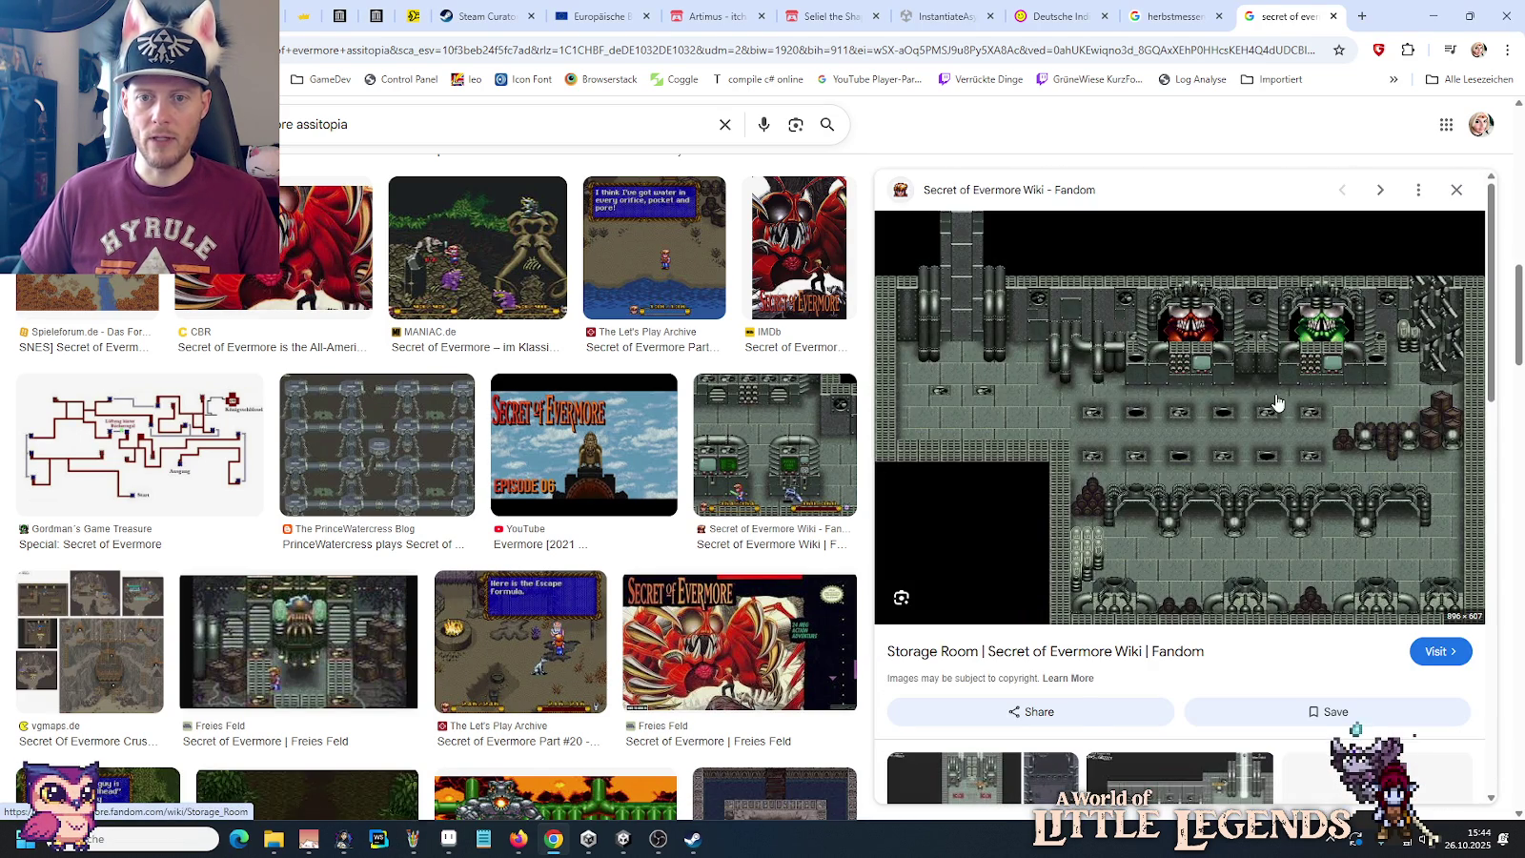
{"action": "right_click", "coordinate": [1231, 379]}
{"action": "left_click", "coordinate": [1301, 613]}
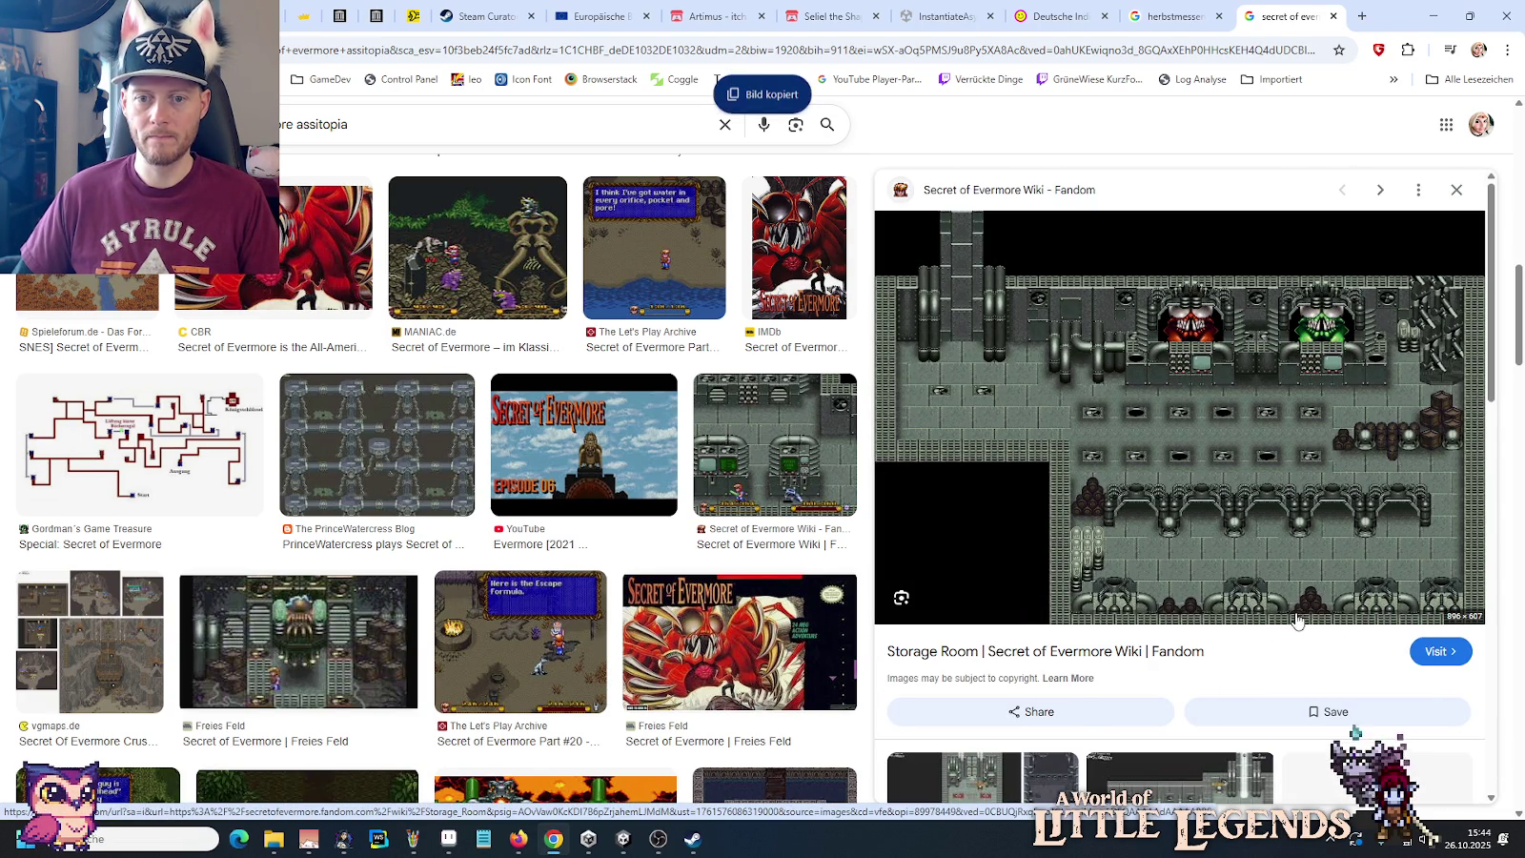
{"action": "mouse_move", "coordinate": [412, 838]}
{"action": "left_click", "coordinate": [566, 760]}
{"action": "key", "text": "ctrl+v"}
{"action": "mouse_move", "coordinate": [1171, 586]}
{"action": "left_mouse_down"}
{"action": "mouse_move", "coordinate": [804, 549]}
{"action": "mouse_move", "coordinate": [658, 420]}
{"action": "left_mouse_up"}
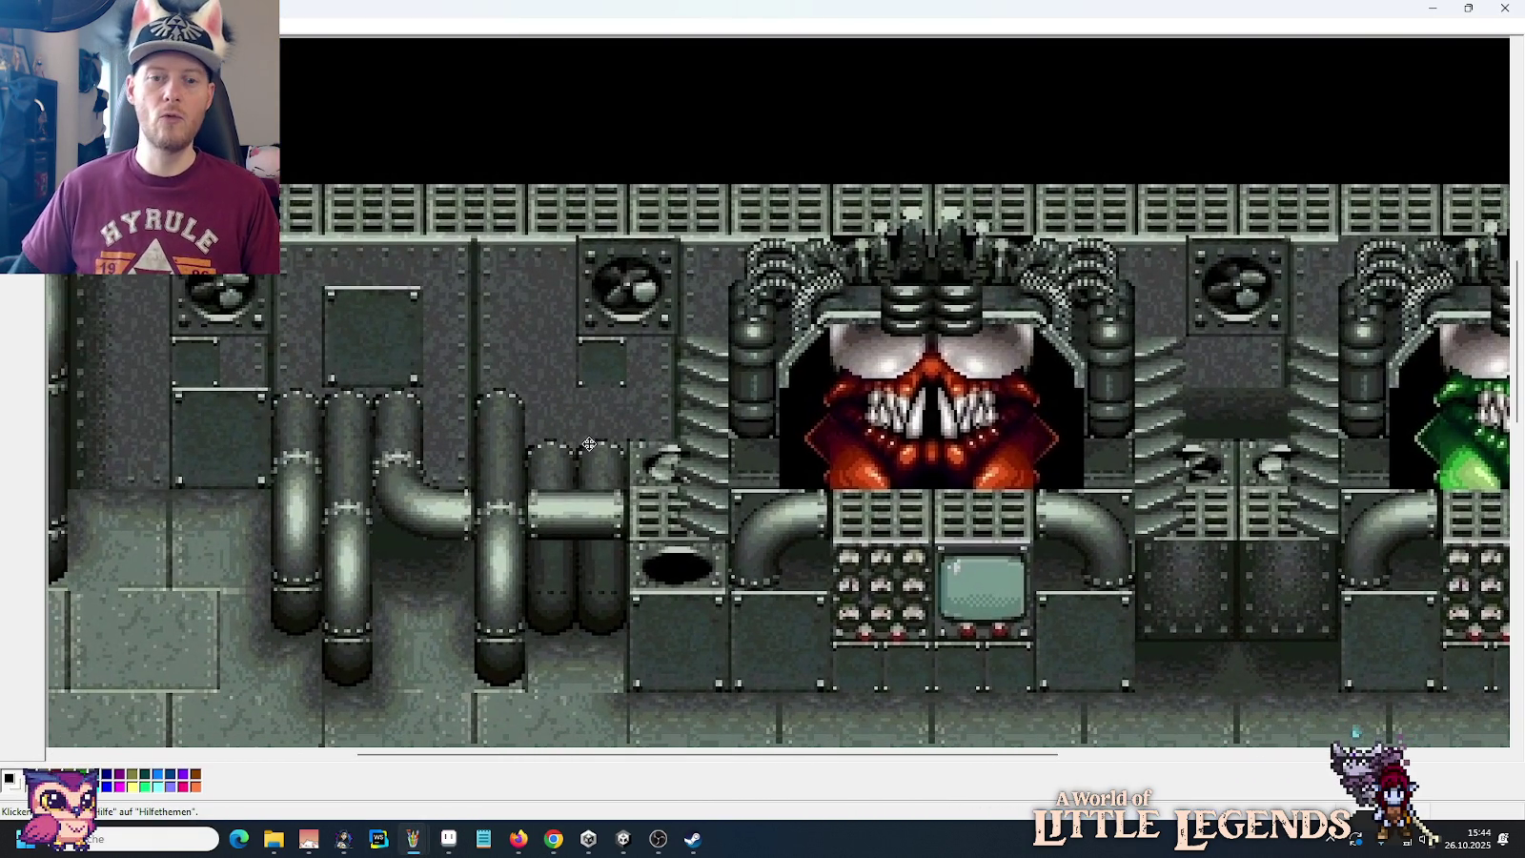
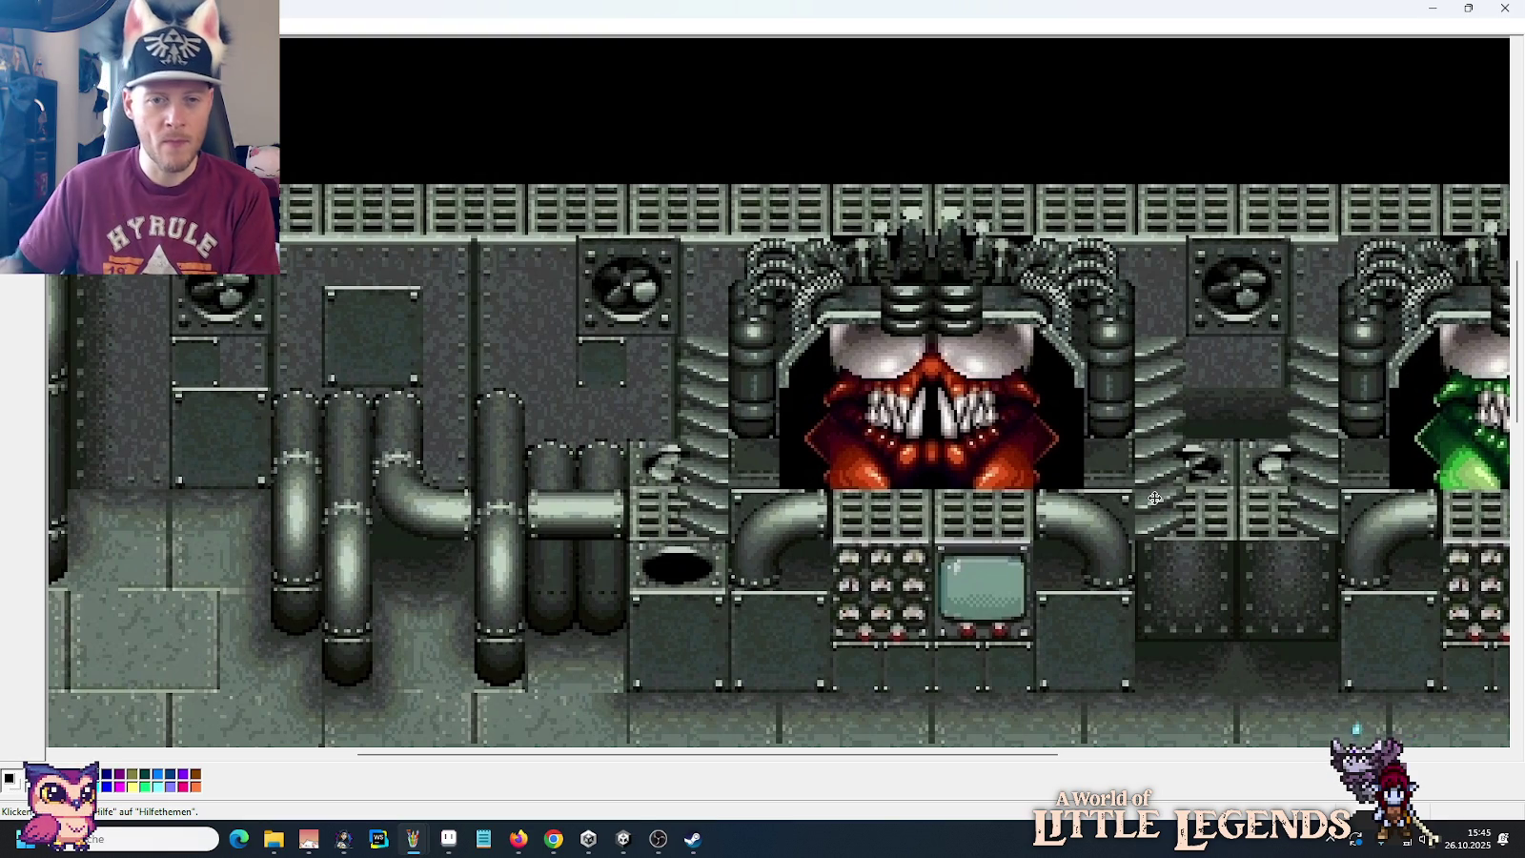
Step: Pan the pasted factory screenshot in Paint to inspect the arched pipe machines and barrels
{"action": "scroll", "coordinate": [1153, 498], "scroll_direction": "down", "scroll_amount": 3}
{"action": "scroll", "coordinate": [821, 399], "scroll_direction": "down", "scroll_amount": 5}
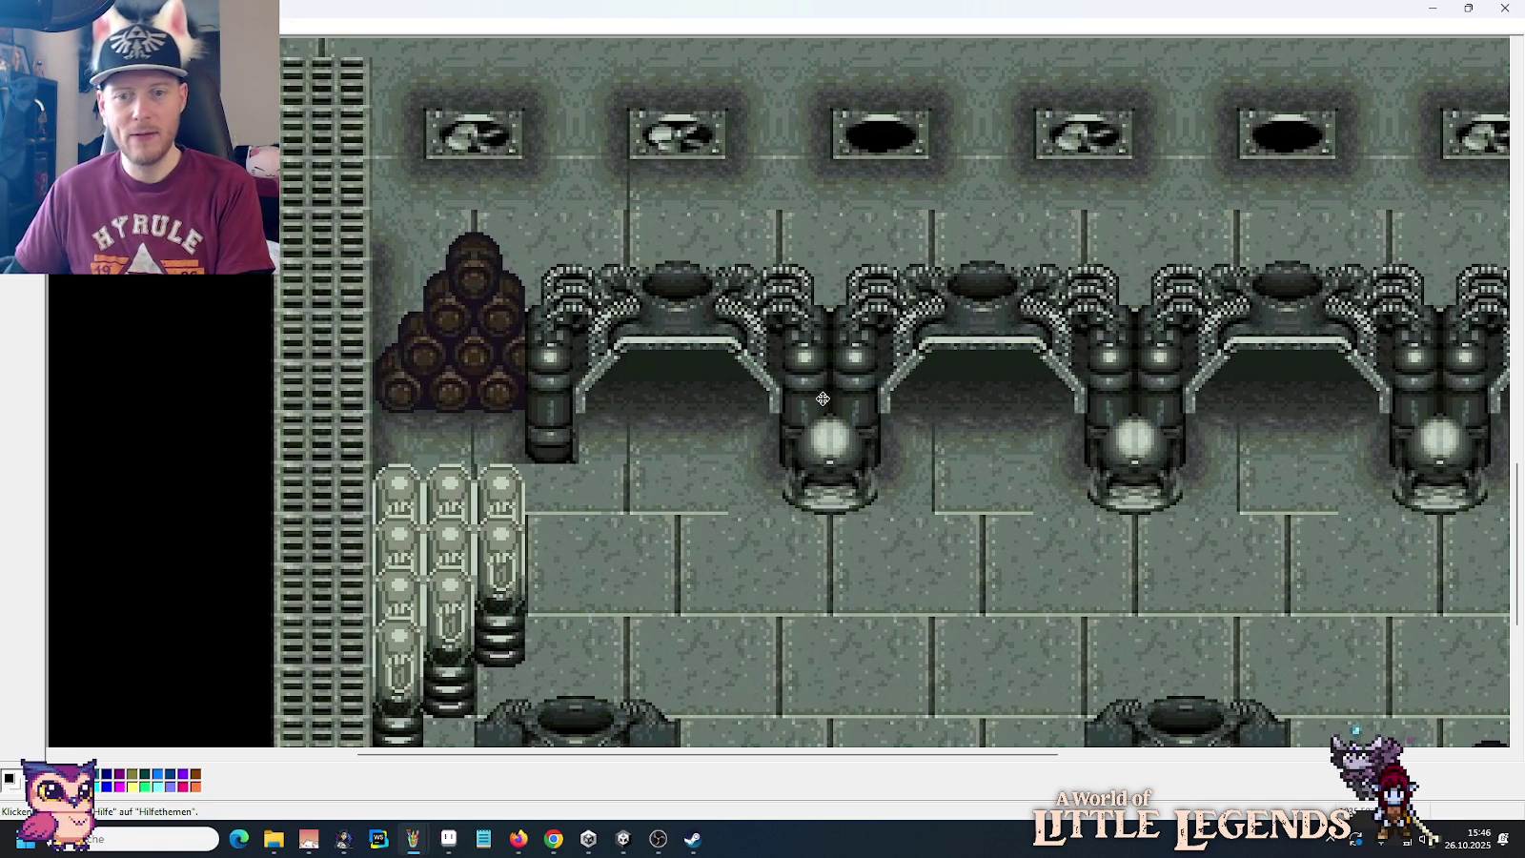
{"action": "mouse_move", "coordinate": [1096, 411]}
{"action": "left_mouse_down"}
{"action": "mouse_move", "coordinate": [1151, 501]}
{"action": "mouse_move", "coordinate": [1042, 406]}
{"action": "left_mouse_up"}
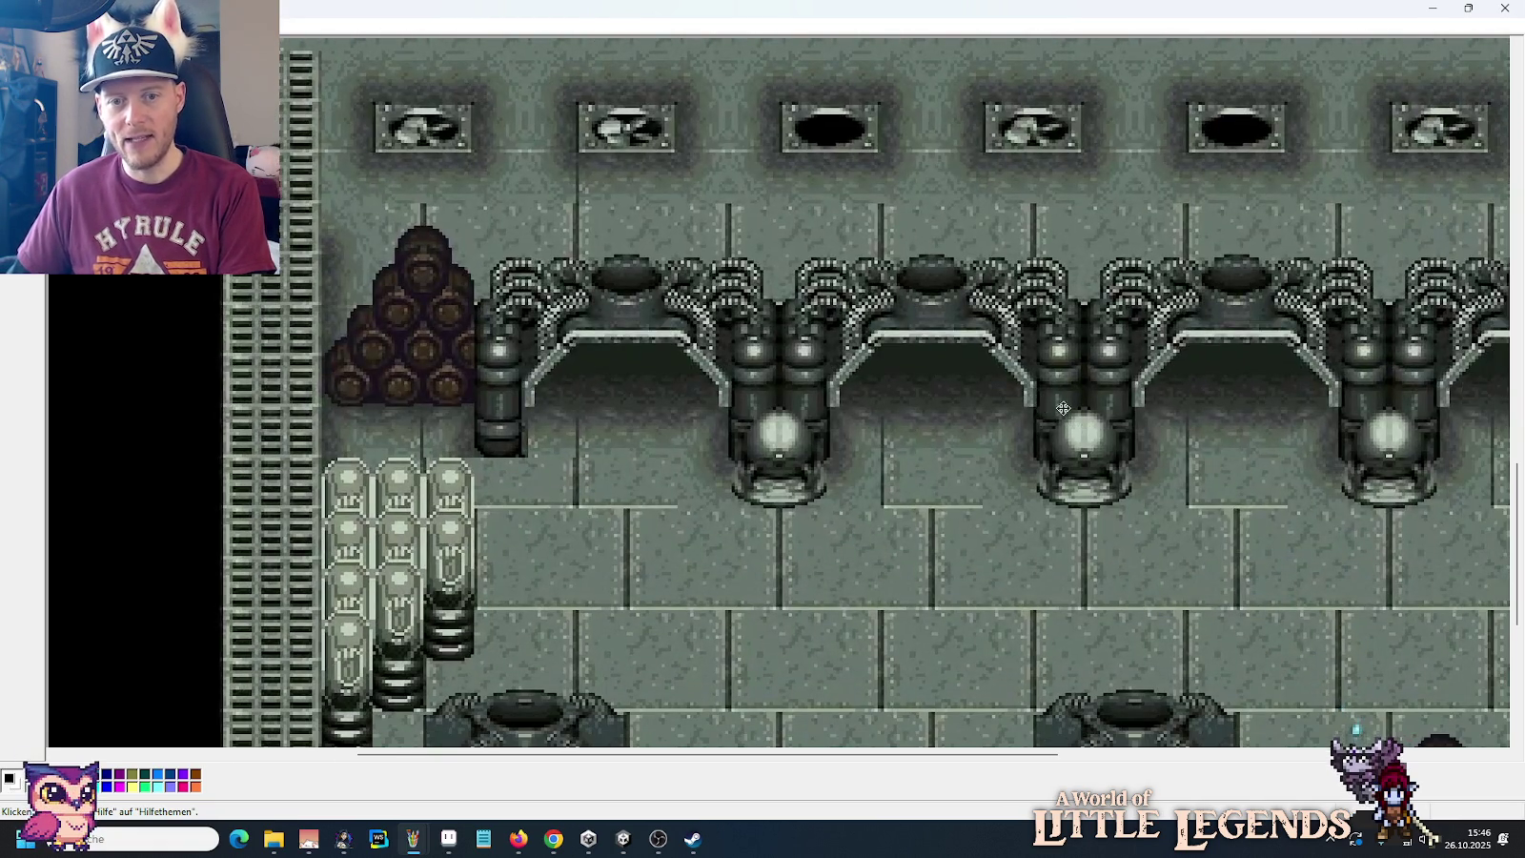
{"action": "left_click_drag", "start_coordinate": [661, 553], "coordinate": [761, 357]}
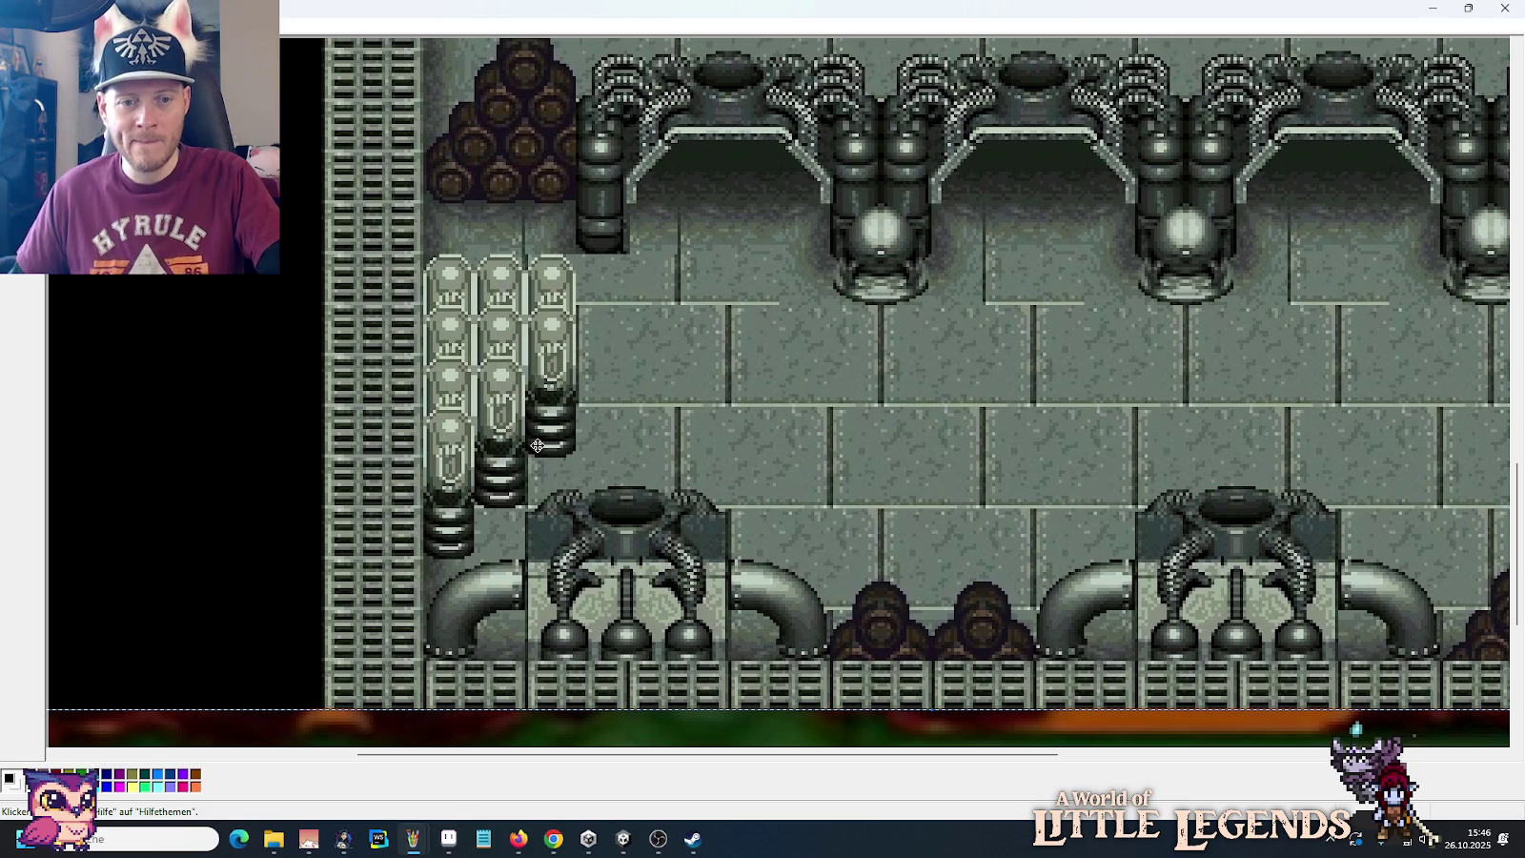
{"action": "mouse_move", "coordinate": [537, 445]}
{"action": "left_mouse_down"}
{"action": "mouse_move", "coordinate": [447, 321]}
{"action": "mouse_move", "coordinate": [954, 435]}
{"action": "left_mouse_up"}
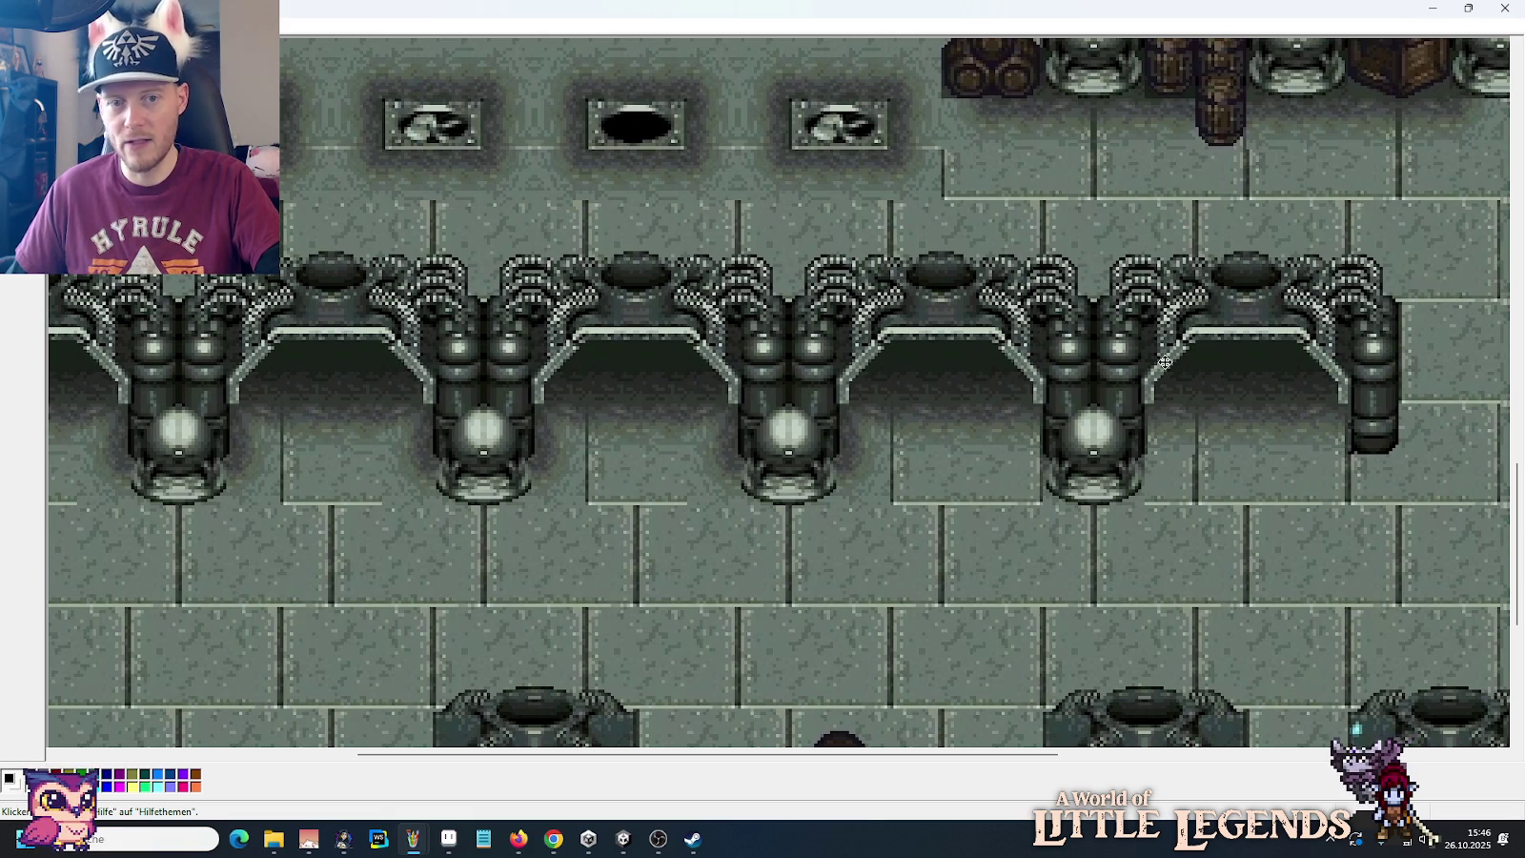
{"action": "left_click_drag", "start_coordinate": [1146, 366], "coordinate": [936, 423]}
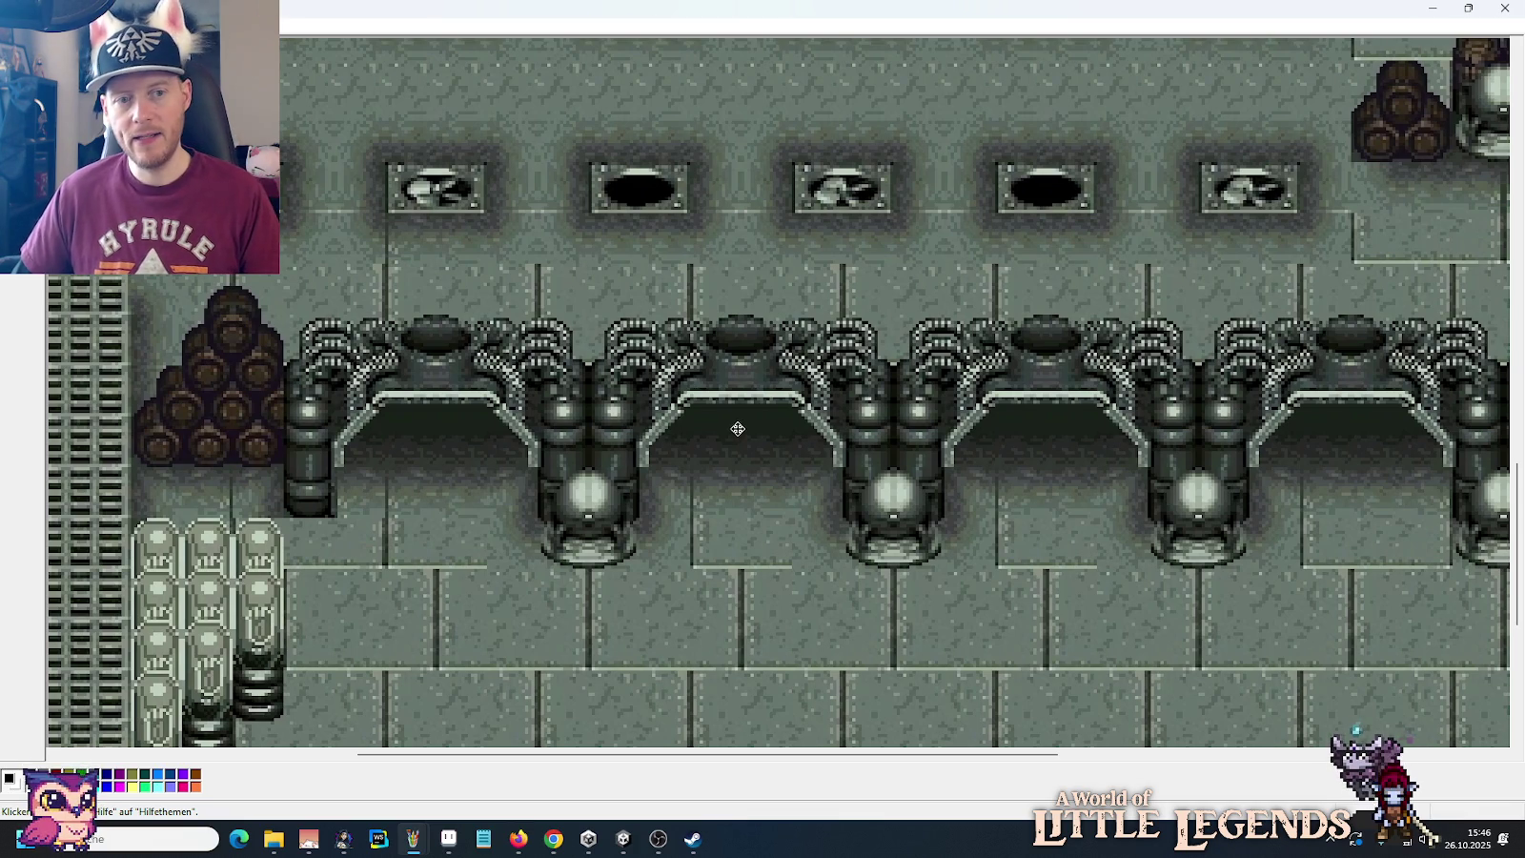
Step: Return to Aseprite and select the arched crystal door sprite on the tile sheet
{"action": "left_click", "coordinate": [448, 838]}
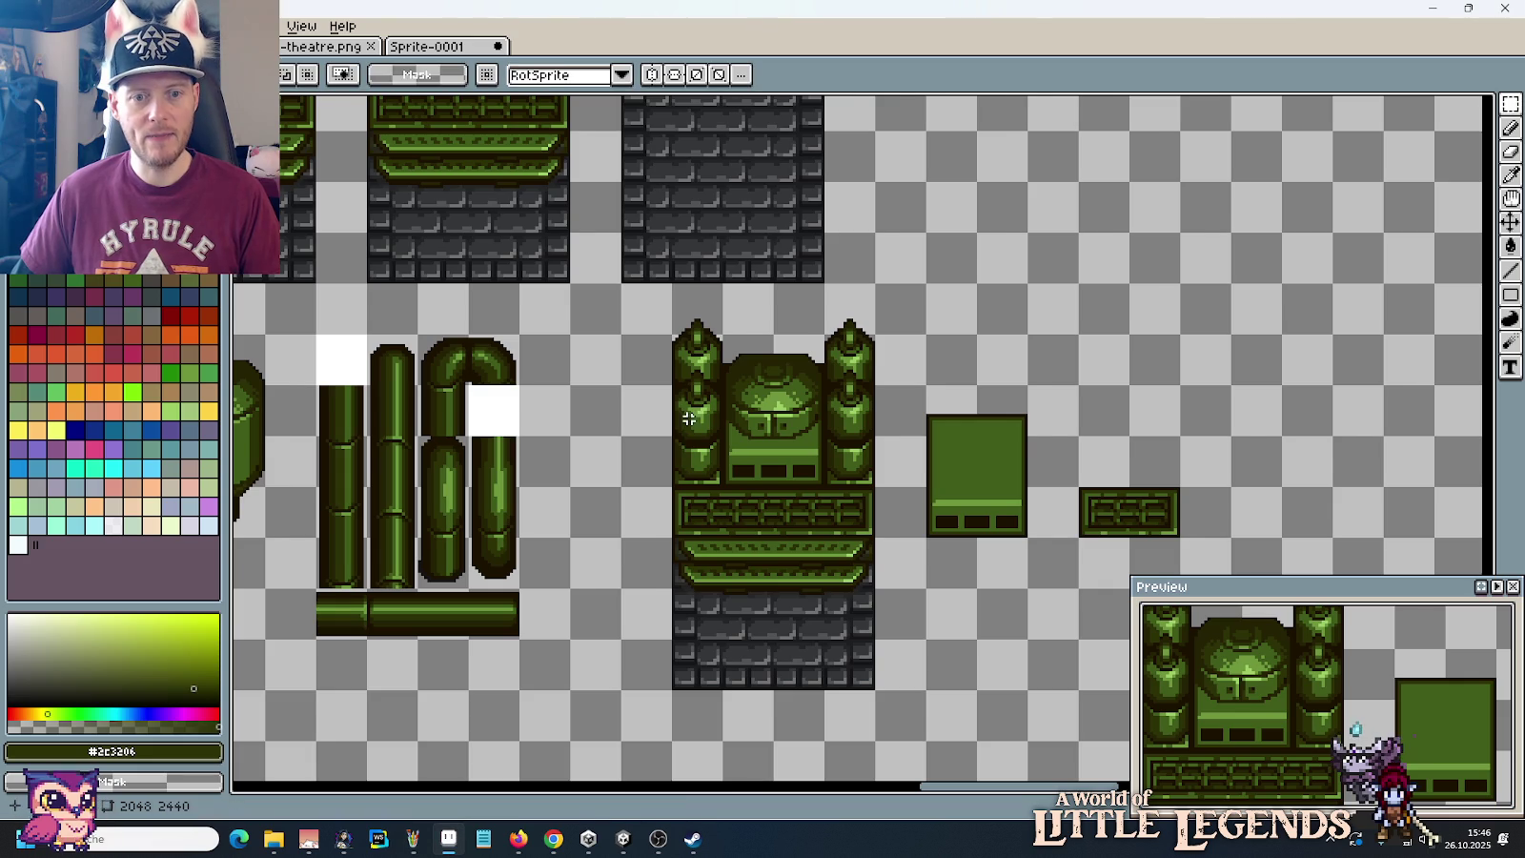
{"action": "scroll", "coordinate": [810, 293], "scroll_direction": "down", "scroll_amount": 2}
{"action": "left_click_drag", "start_coordinate": [689, 202], "coordinate": [549, 309]}
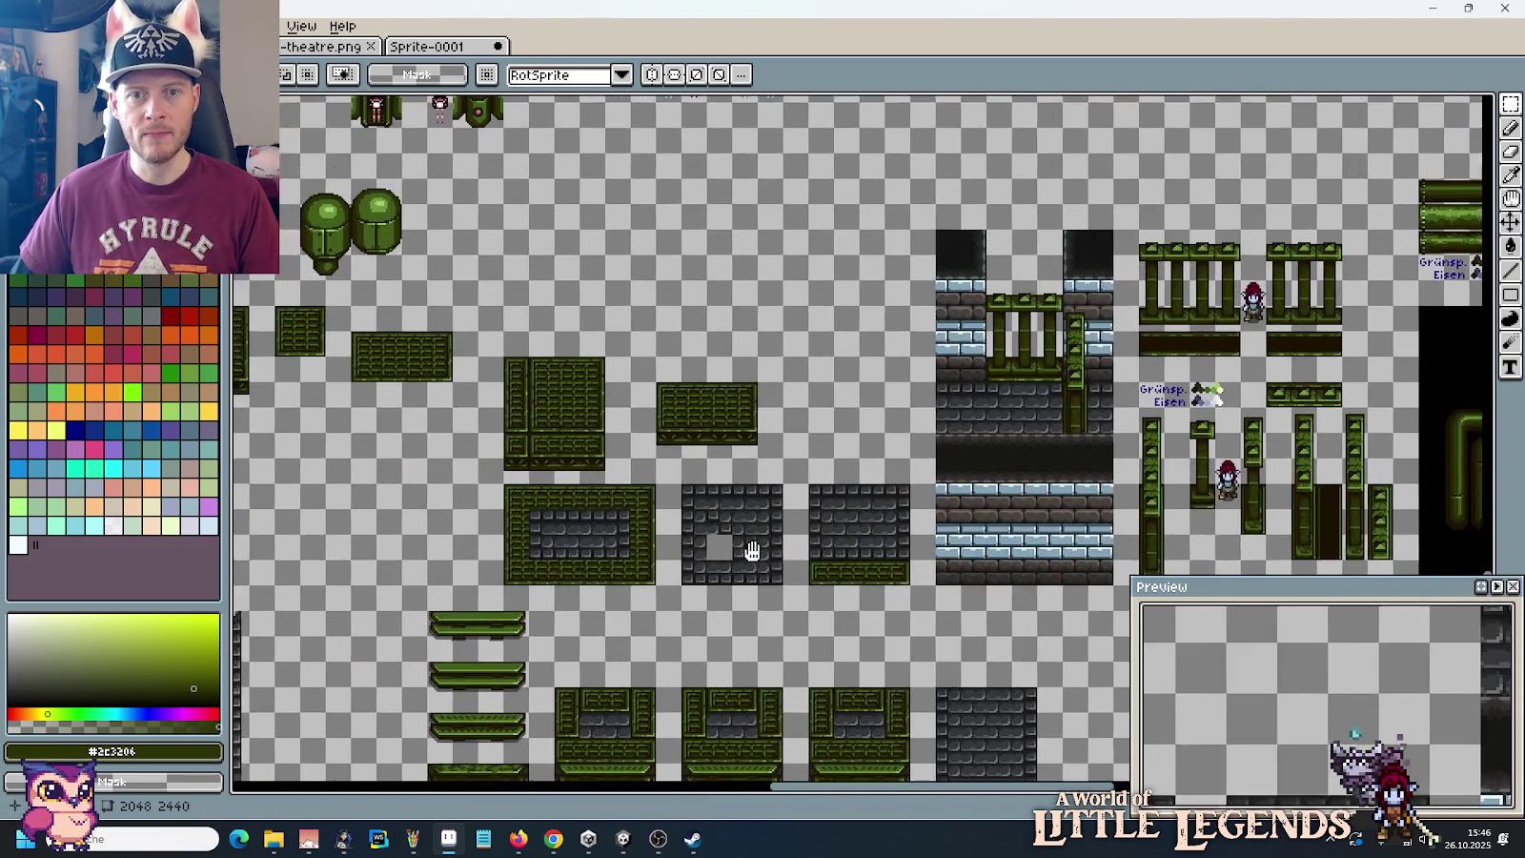
{"action": "scroll", "coordinate": [549, 309], "scroll_direction": "up", "scroll_amount": 3}
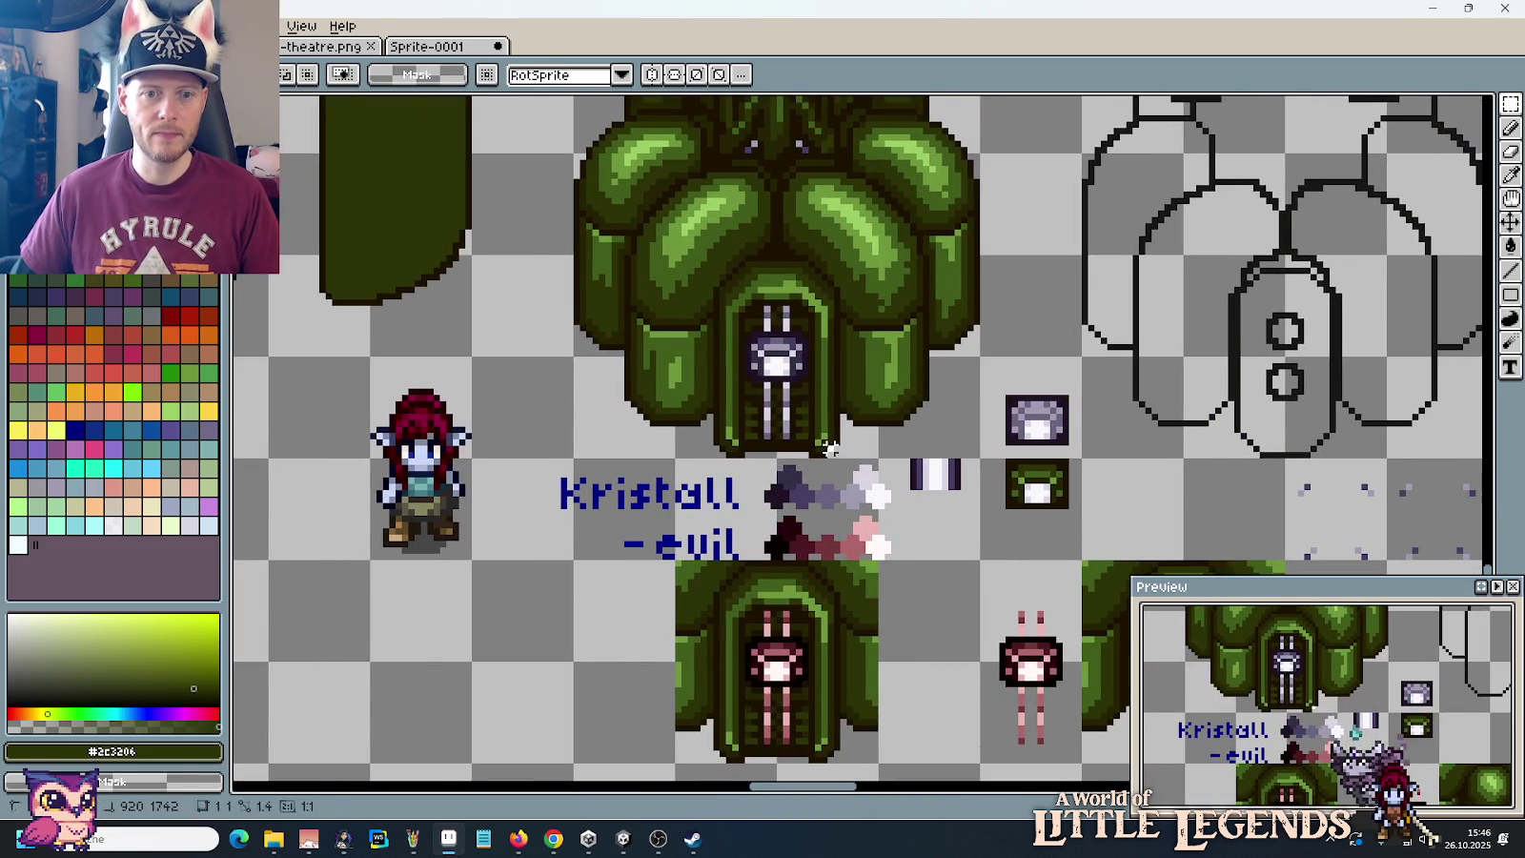
{"action": "left_click_drag", "start_coordinate": [829, 448], "coordinate": [678, 258]}
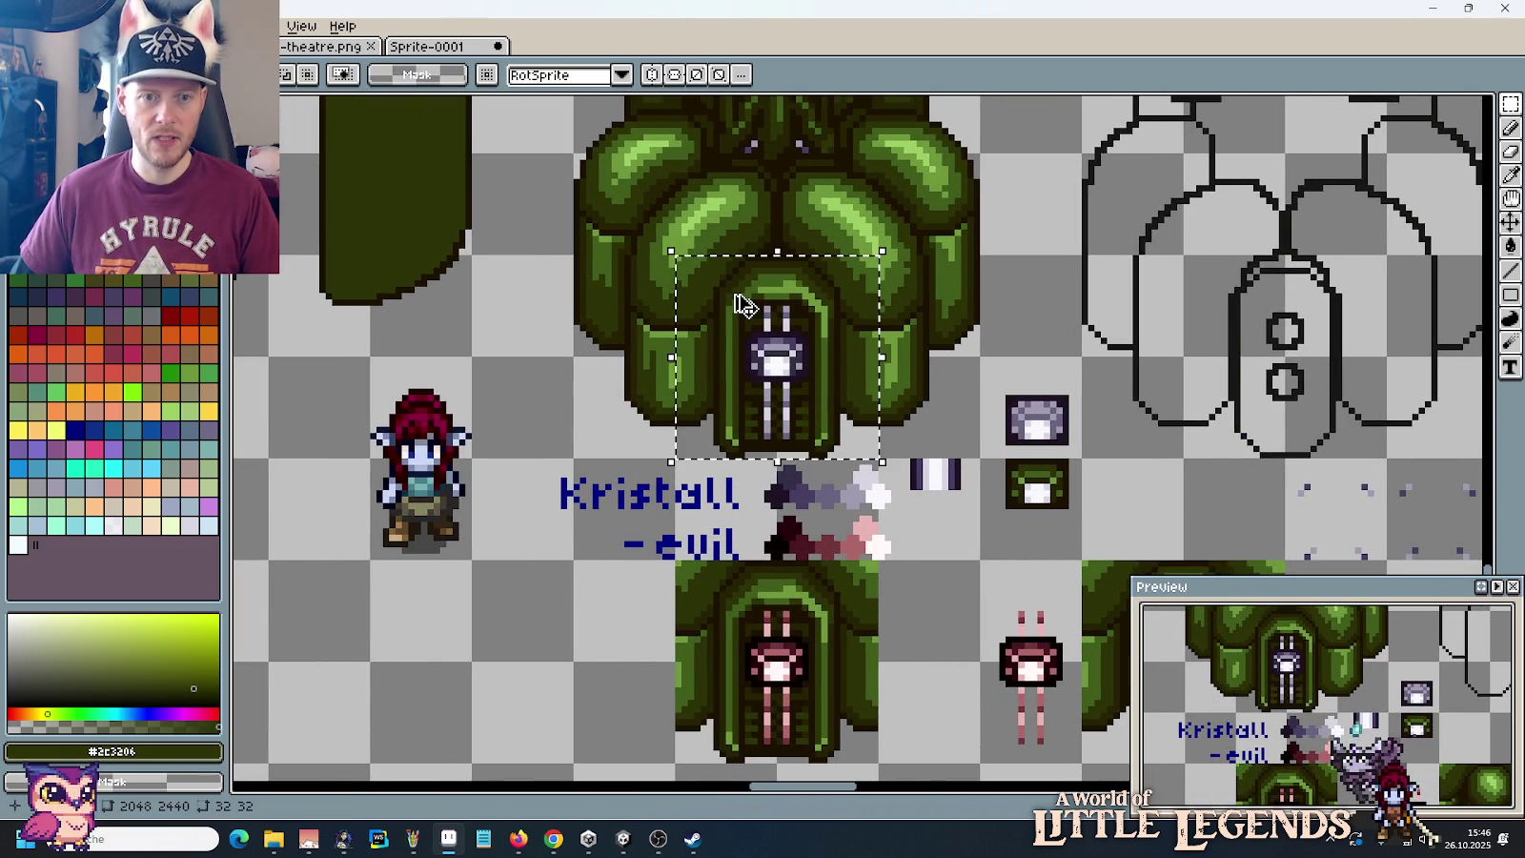
Step: Move the tank's 32x48 domed centre body onto empty canvas at right
{"action": "scroll", "coordinate": [744, 301], "scroll_direction": "down", "scroll_amount": 2}
{"action": "scroll", "coordinate": [743, 305], "scroll_direction": "down", "scroll_amount": 2}
{"action": "scroll", "coordinate": [741, 401], "scroll_direction": "down", "scroll_amount": 5}
{"action": "scroll", "coordinate": [776, 520], "scroll_direction": "right", "scroll_amount": 4}
{"action": "scroll", "coordinate": [910, 583], "scroll_direction": "down", "scroll_amount": 3}
{"action": "scroll", "coordinate": [879, 407], "scroll_direction": "up", "scroll_amount": 3}
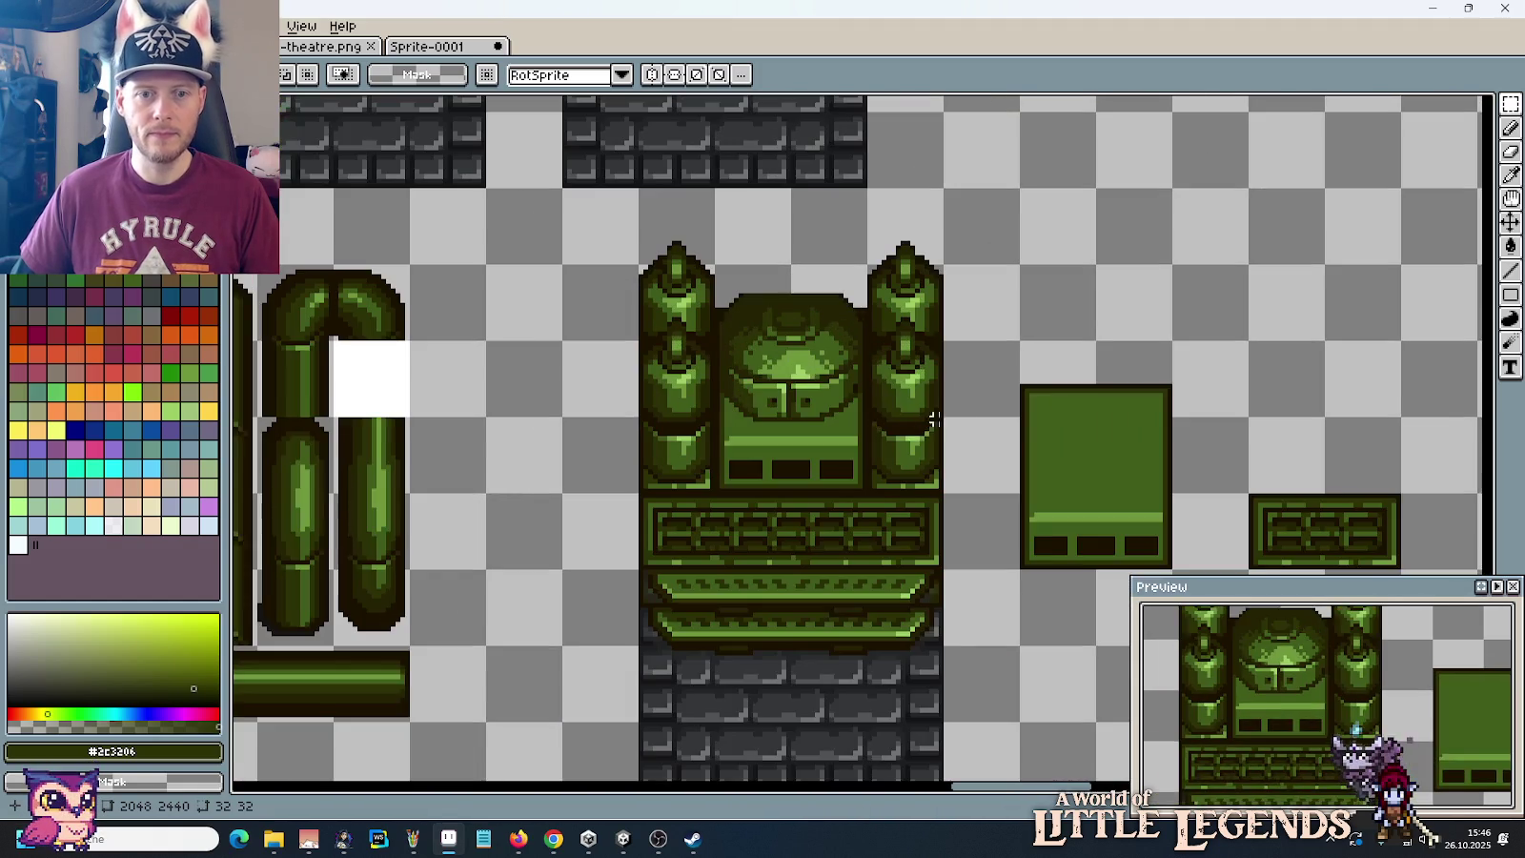
{"action": "scroll", "coordinate": [879, 407], "scroll_direction": "right", "scroll_amount": 1}
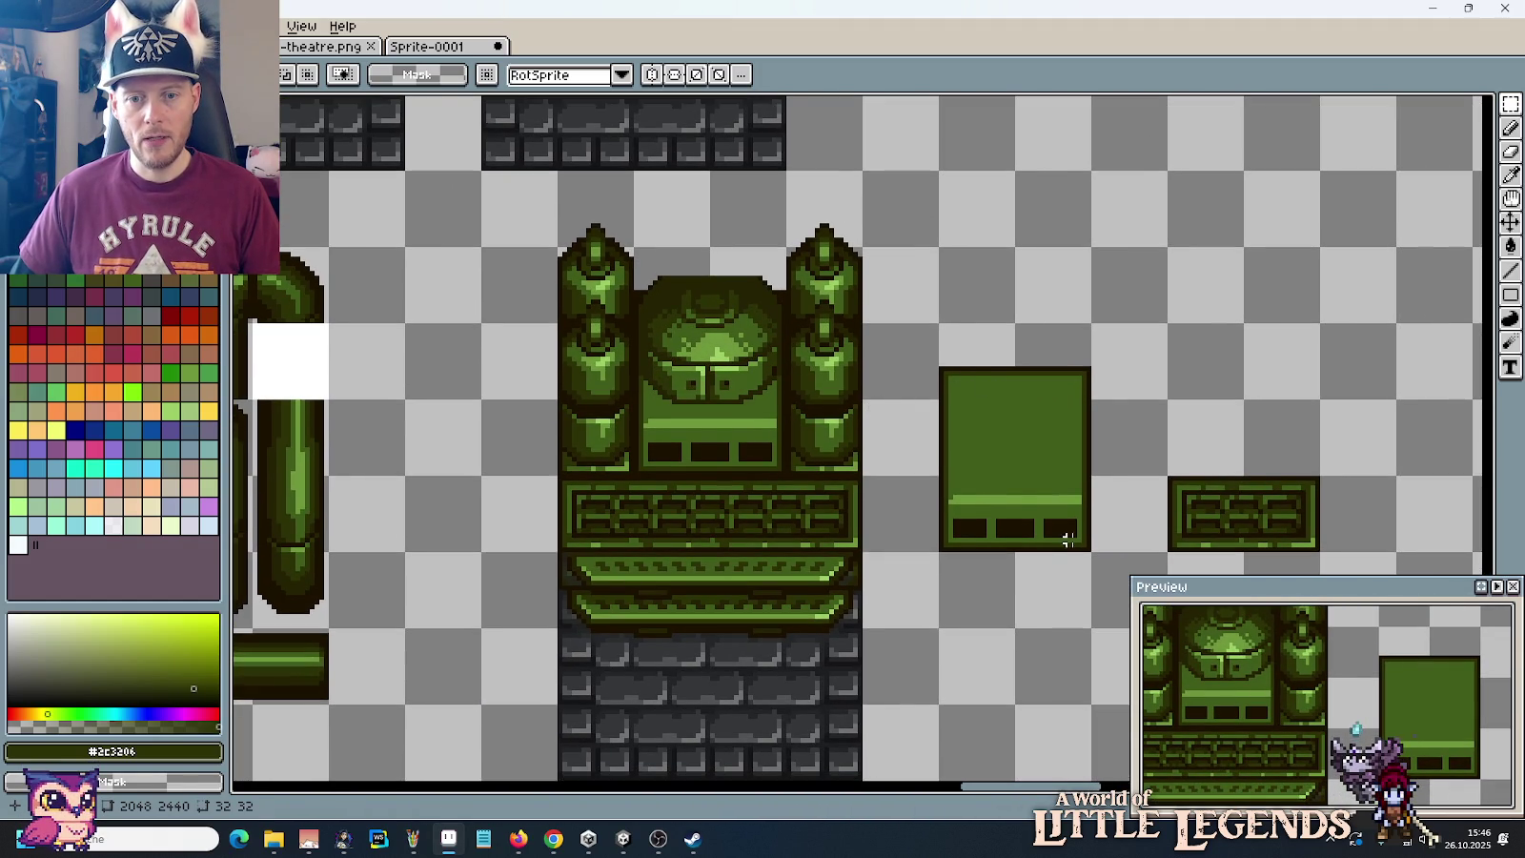
{"action": "left_click_drag", "start_coordinate": [1067, 540], "coordinate": [991, 381]}
{"action": "left_click_drag", "start_coordinate": [741, 439], "coordinate": [641, 256]}
{"action": "mouse_move", "coordinate": [704, 385]}
{"action": "left_mouse_down"}
{"action": "mouse_move", "coordinate": [1314, 309]}
{"action": "mouse_move", "coordinate": [1237, 309]}
{"action": "left_mouse_up"}
Step: Paste the arched crystal door and place it above the plain green block
{"action": "key", "text": "ctrl+v"}
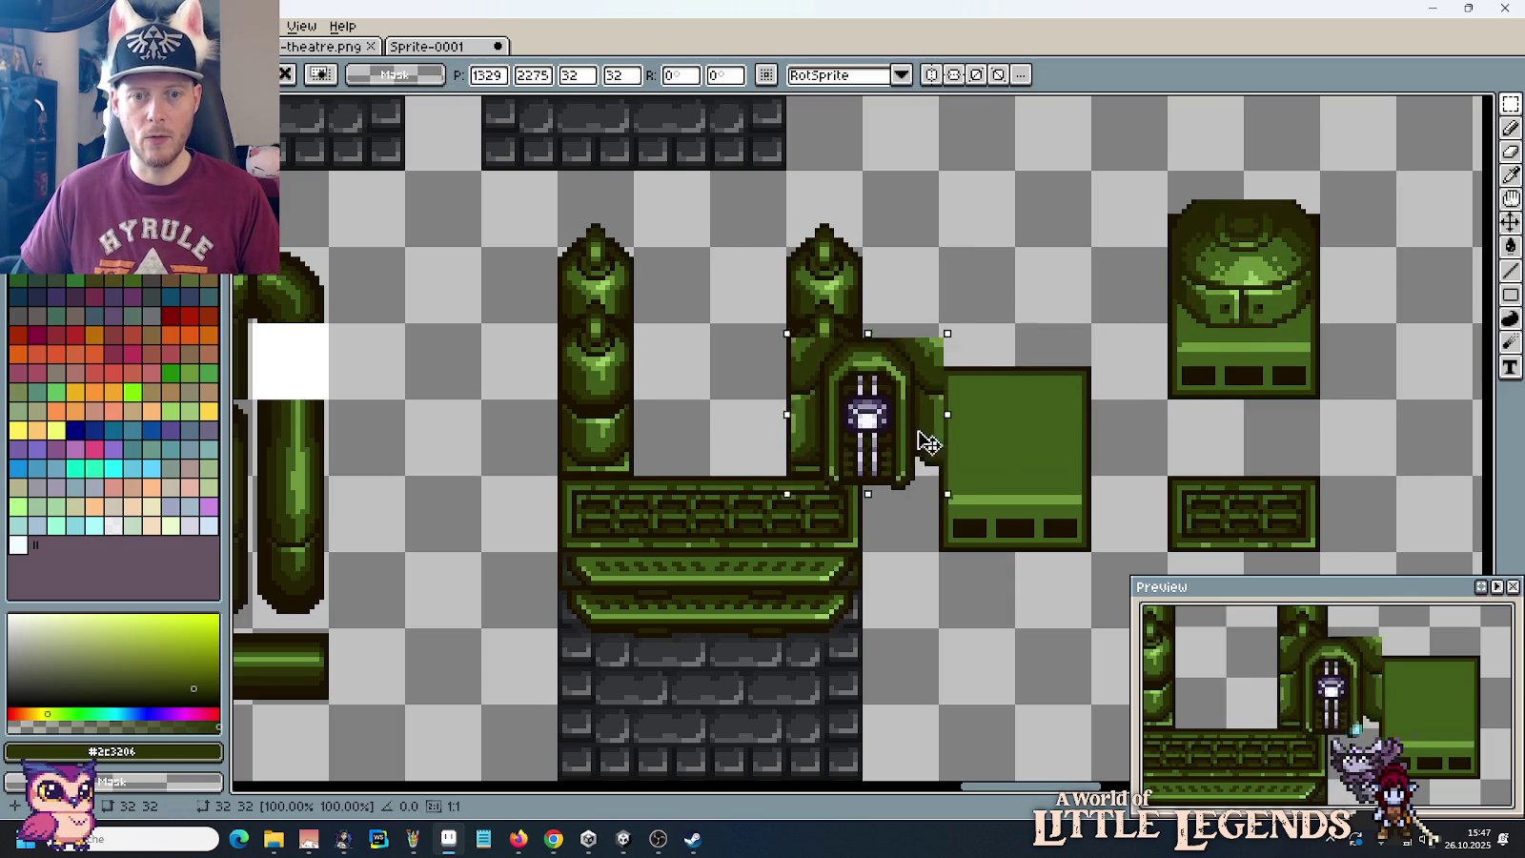
{"action": "left_click_drag", "start_coordinate": [924, 440], "coordinate": [1069, 278]}
{"action": "left_click_drag", "start_coordinate": [1134, 232], "coordinate": [1123, 306]}
{"action": "left_click", "coordinate": [1105, 387]}
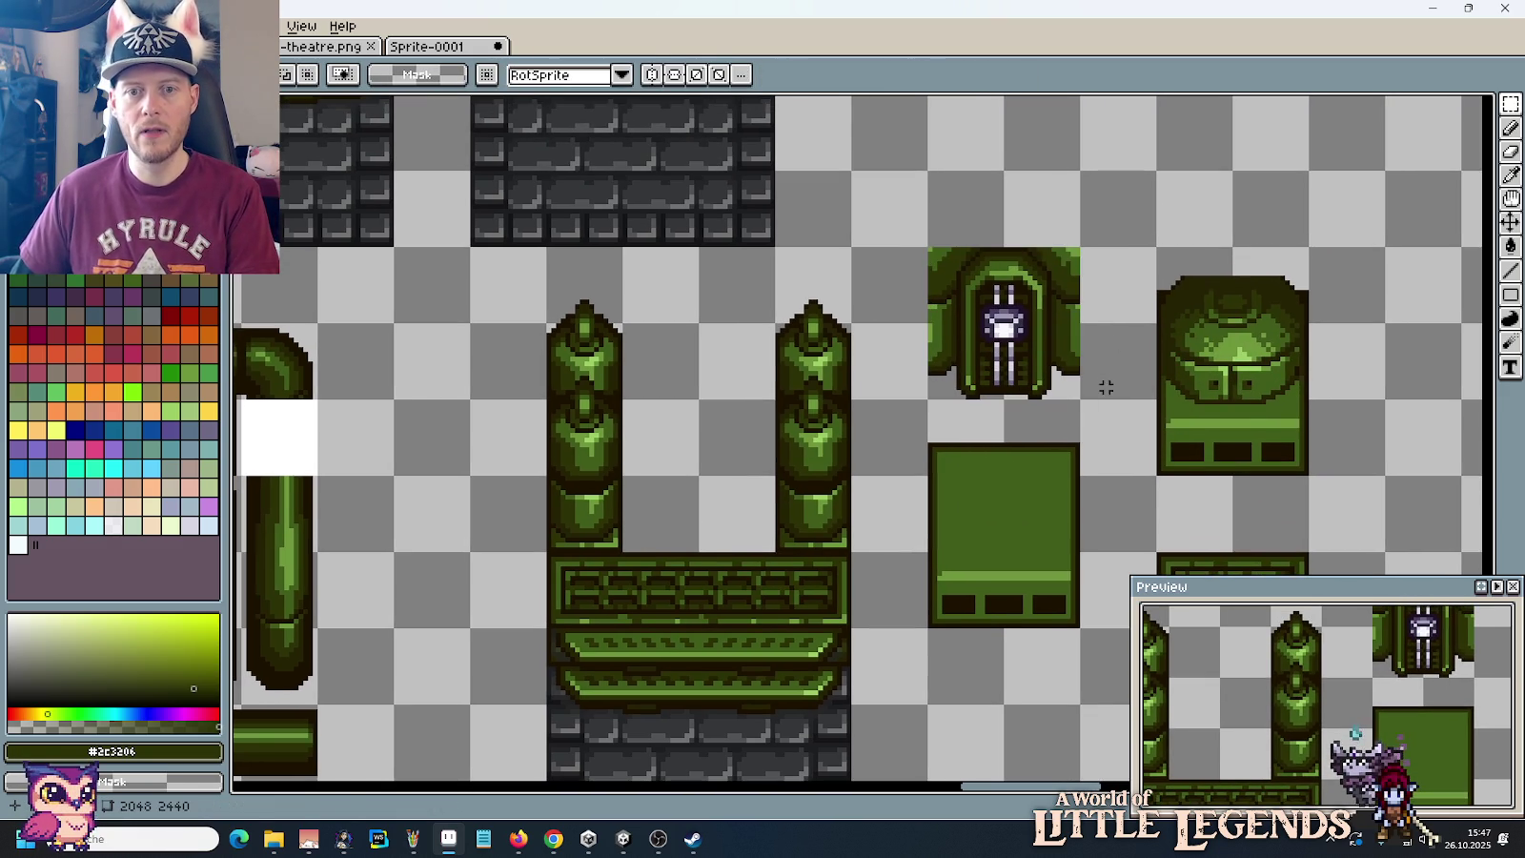
Step: Erase the door's left and right strips and cut its top-left corner diagonally
{"action": "left_click_drag", "start_coordinate": [1106, 387], "coordinate": [1049, 233]}
{"action": "key", "text": "Delete"}
{"action": "mouse_move", "coordinate": [896, 233]}
{"action": "left_mouse_down"}
{"action": "mouse_move", "coordinate": [919, 371]}
{"action": "mouse_move", "coordinate": [954, 373]}
{"action": "left_mouse_up"}
{"action": "key", "text": "Delete"}
{"action": "scroll", "coordinate": [948, 220], "scroll_direction": "up", "scroll_amount": 3}
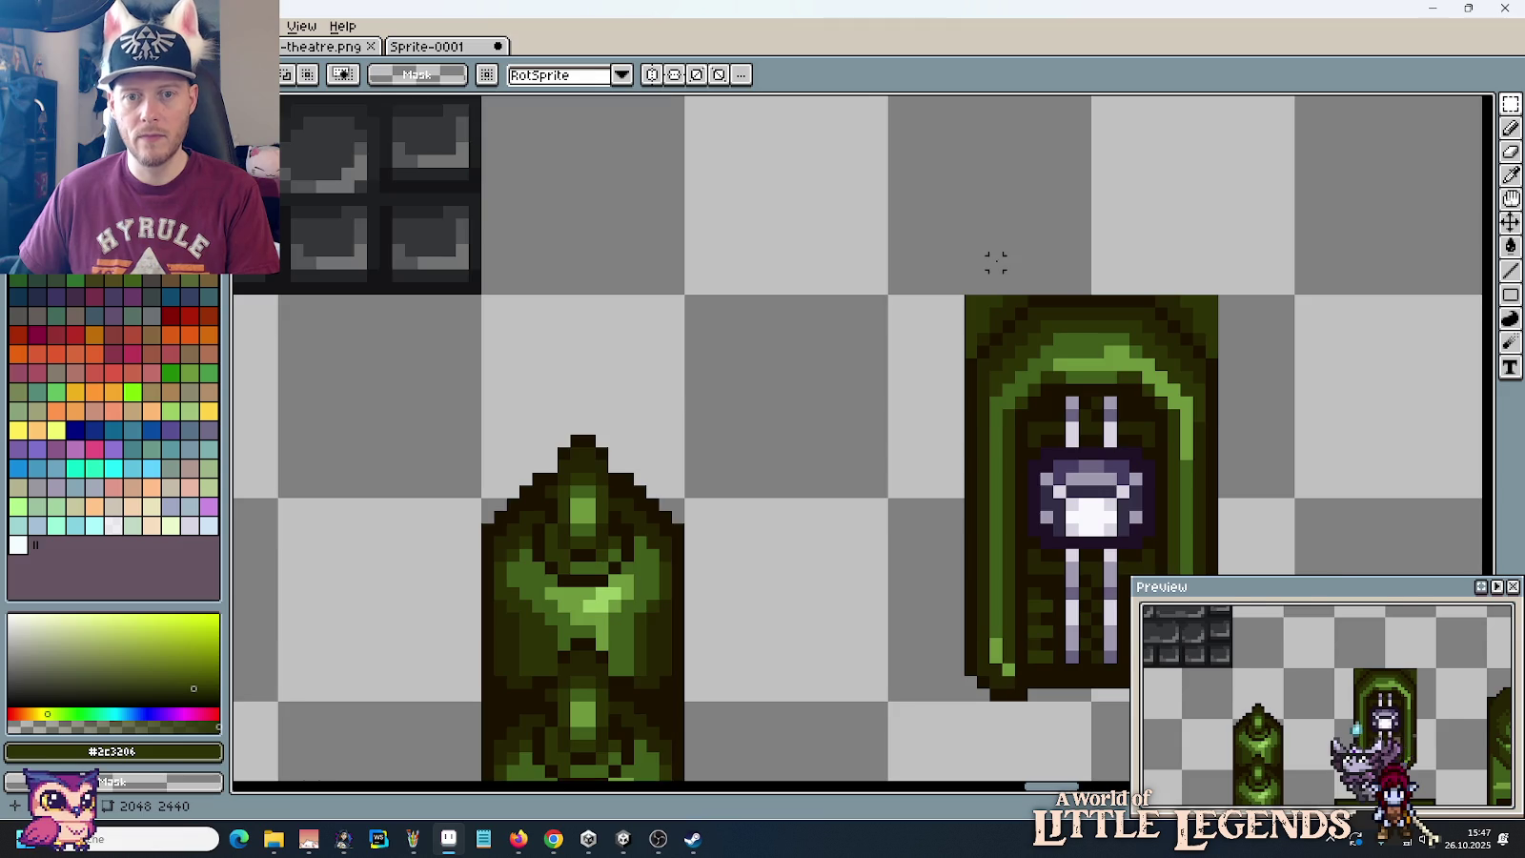
{"action": "scroll", "coordinate": [997, 258], "scroll_direction": "up", "scroll_amount": 2}
{"action": "key", "text": "b"}
{"action": "left_click_drag", "start_coordinate": [794, 432], "coordinate": [895, 353]}
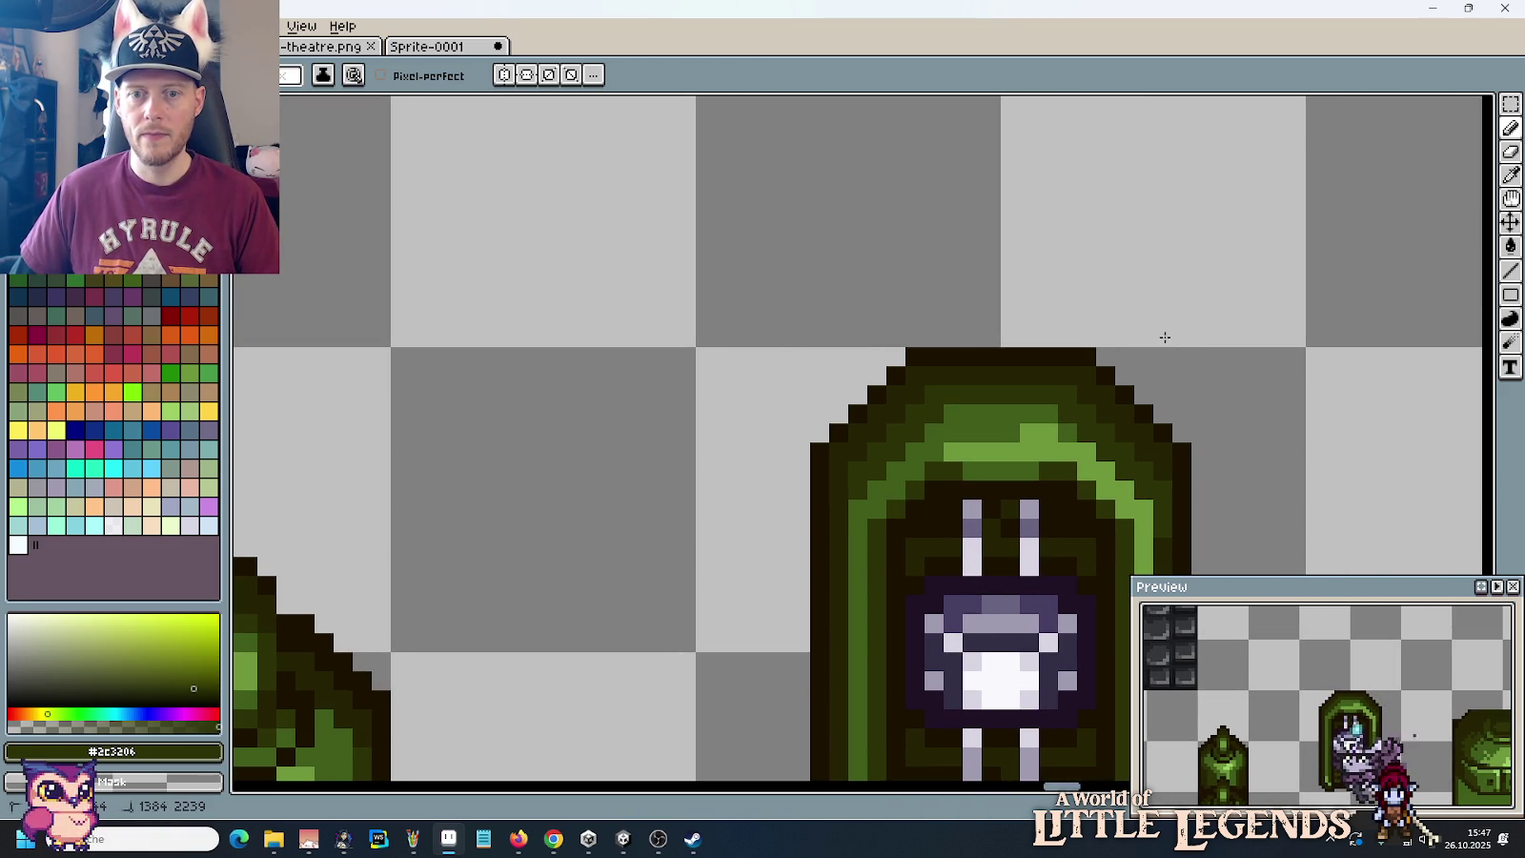
{"action": "scroll", "coordinate": [1164, 338], "scroll_direction": "down", "scroll_amount": 4}
{"action": "scroll", "coordinate": [1158, 329], "scroll_direction": "down", "scroll_amount": 2}
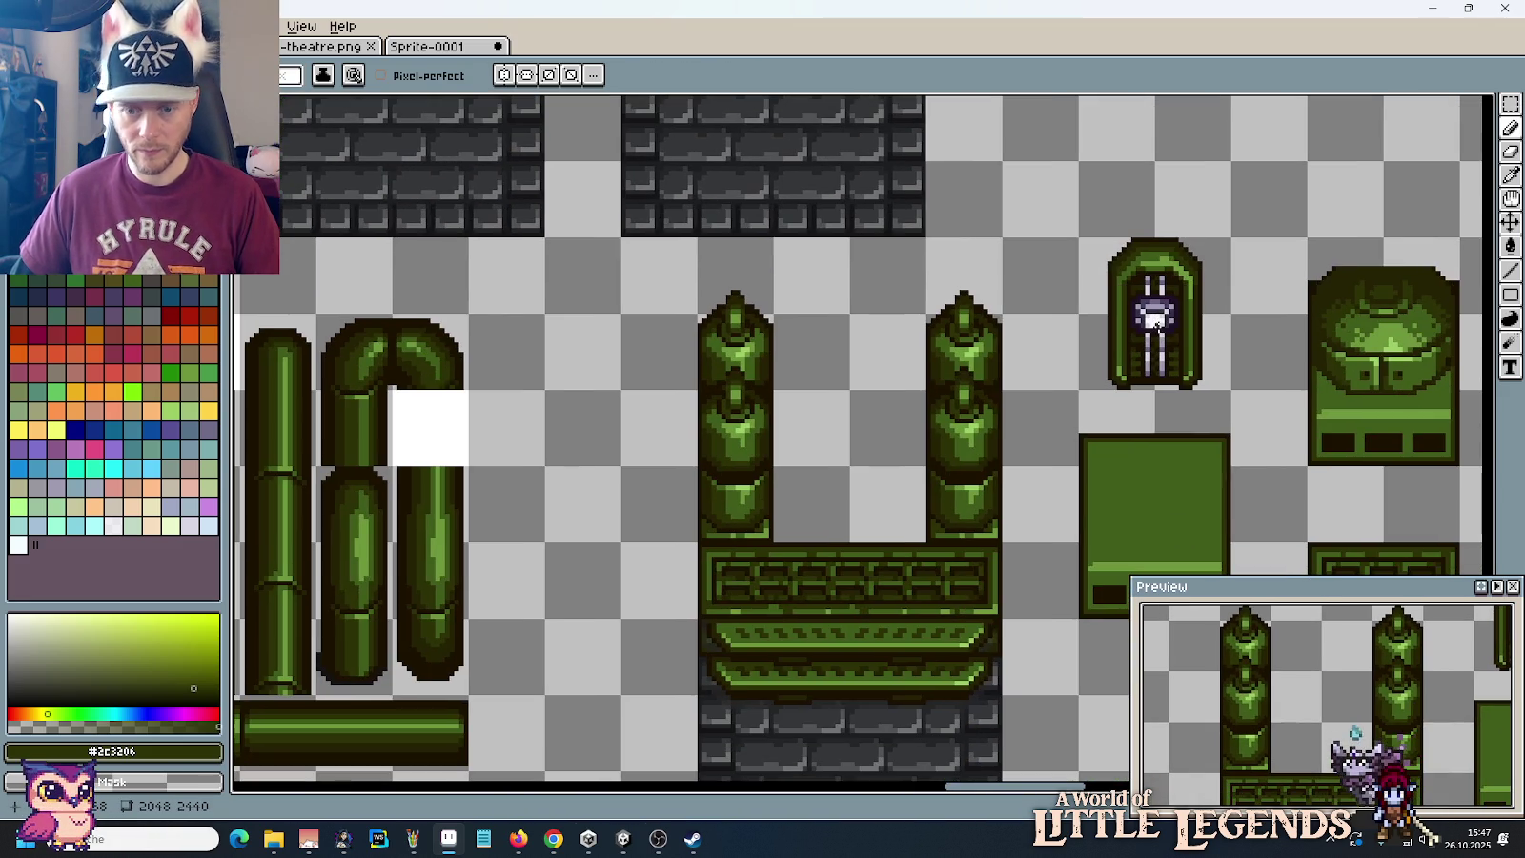
Step: Delete the door's inner crystal, bars and bottom frame bar
{"action": "key", "text": "m"}
{"action": "scroll", "coordinate": [1151, 328], "scroll_direction": "up", "scroll_amount": 1}
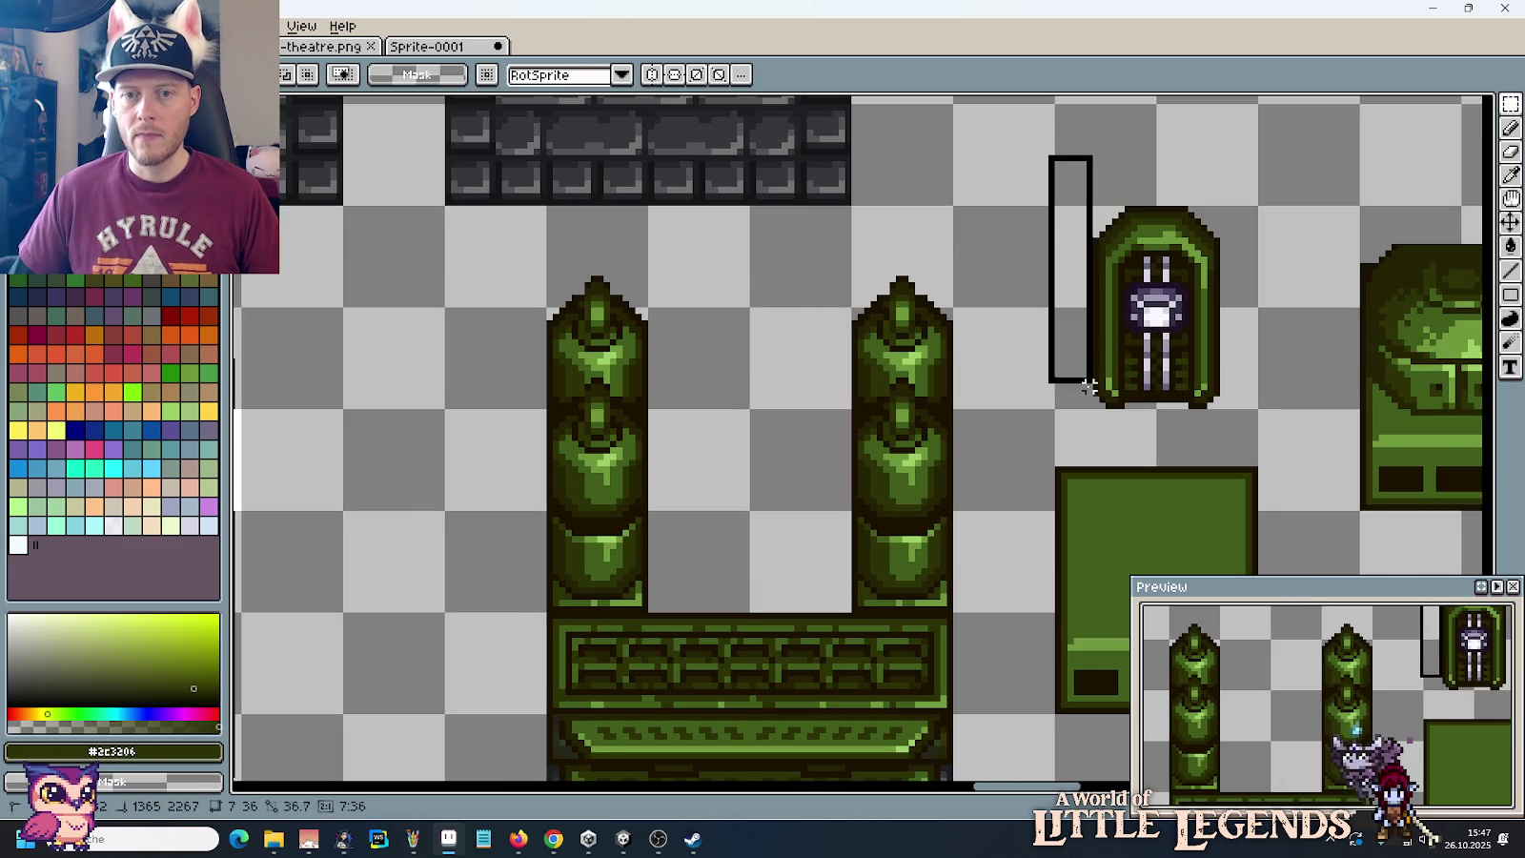
{"action": "left_click_drag", "start_coordinate": [1050, 158], "coordinate": [1022, 307]}
{"action": "left_click", "coordinate": [1209, 298]}
{"action": "scroll", "coordinate": [1213, 299], "scroll_direction": "up", "scroll_amount": 1}
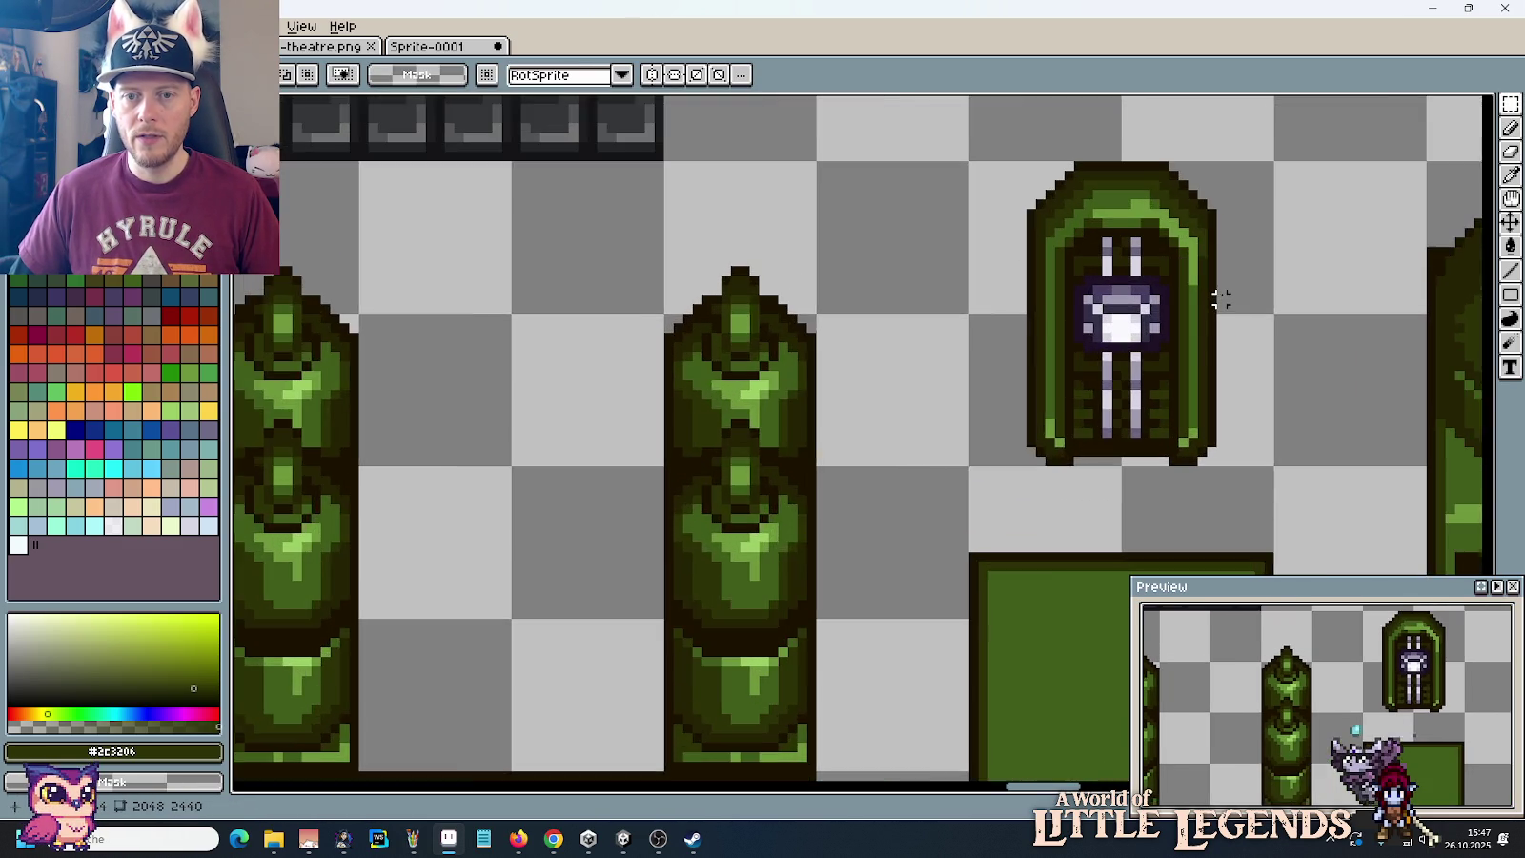
{"action": "scroll", "coordinate": [1218, 299], "scroll_direction": "up", "scroll_amount": 1}
{"action": "scroll", "coordinate": [1192, 300], "scroll_direction": "up", "scroll_amount": 1}
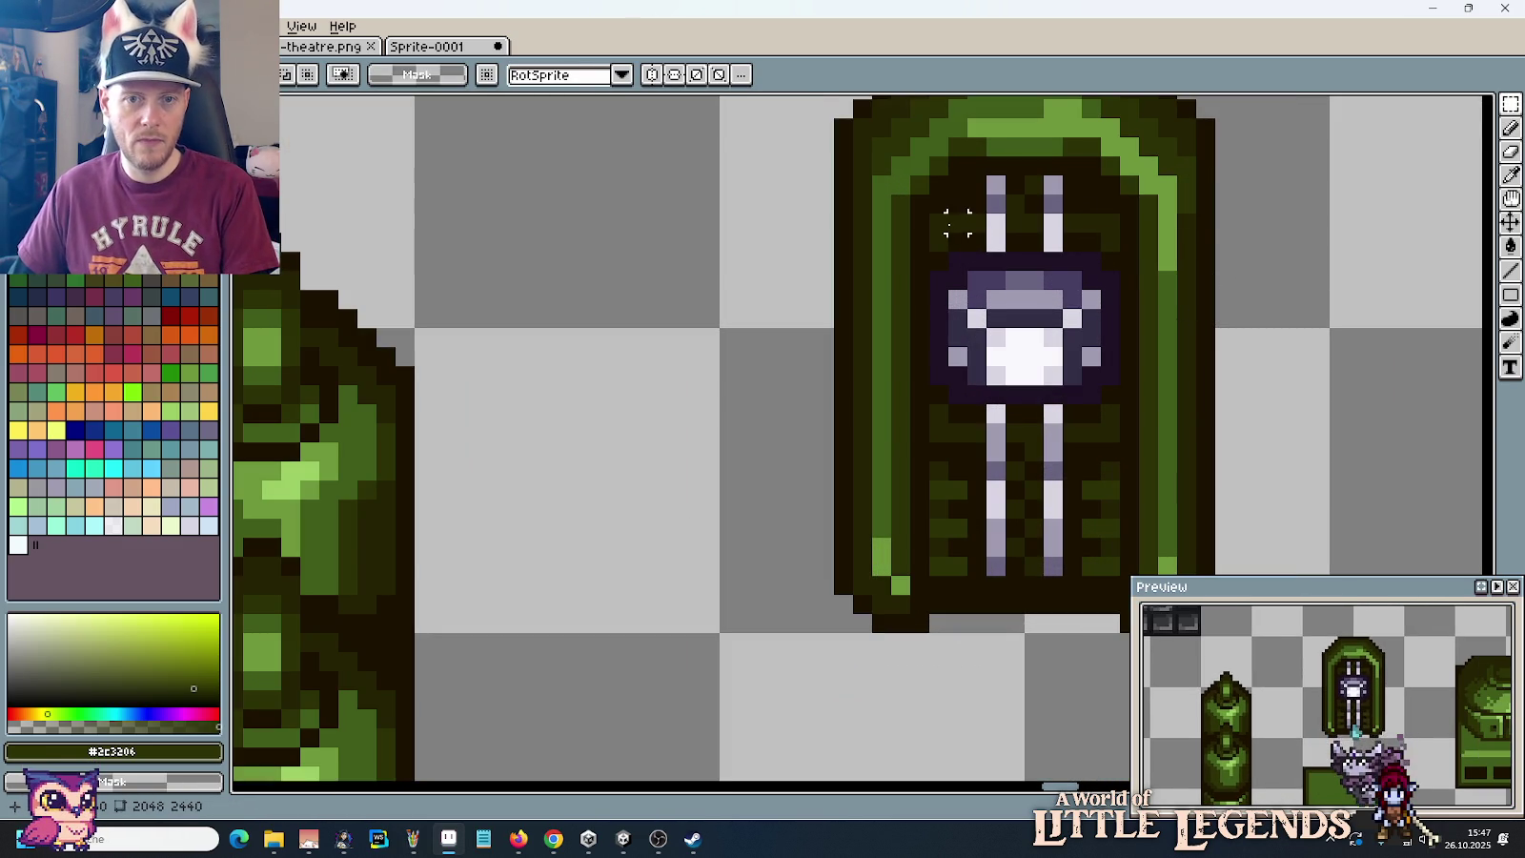
{"action": "left_click_drag", "start_coordinate": [939, 222], "coordinate": [1122, 577]}
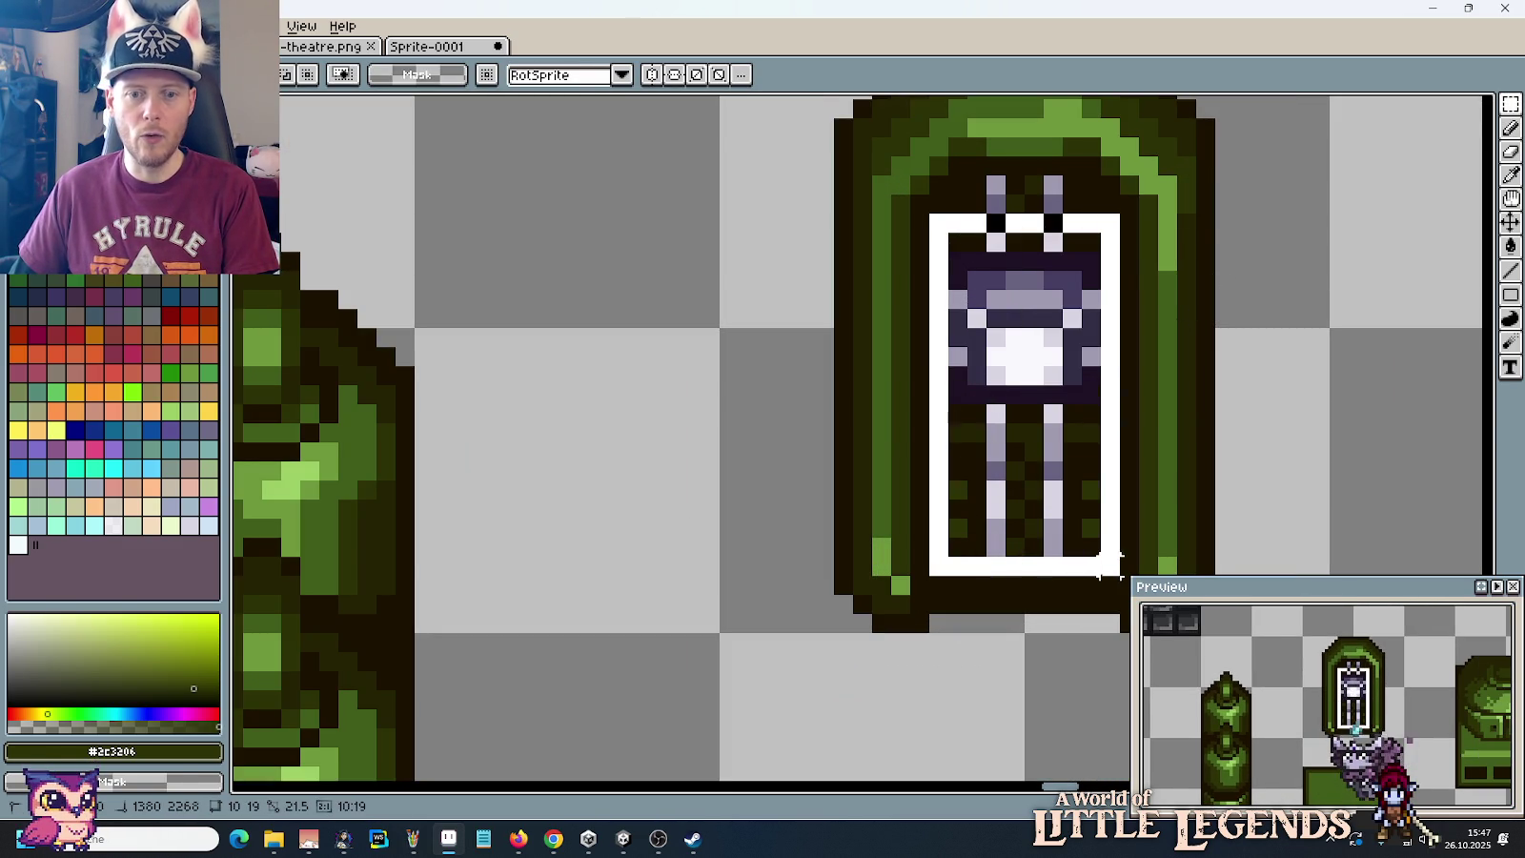
{"action": "key", "text": "Delete"}
{"action": "left_click_drag", "start_coordinate": [895, 472], "coordinate": [1088, 534]}
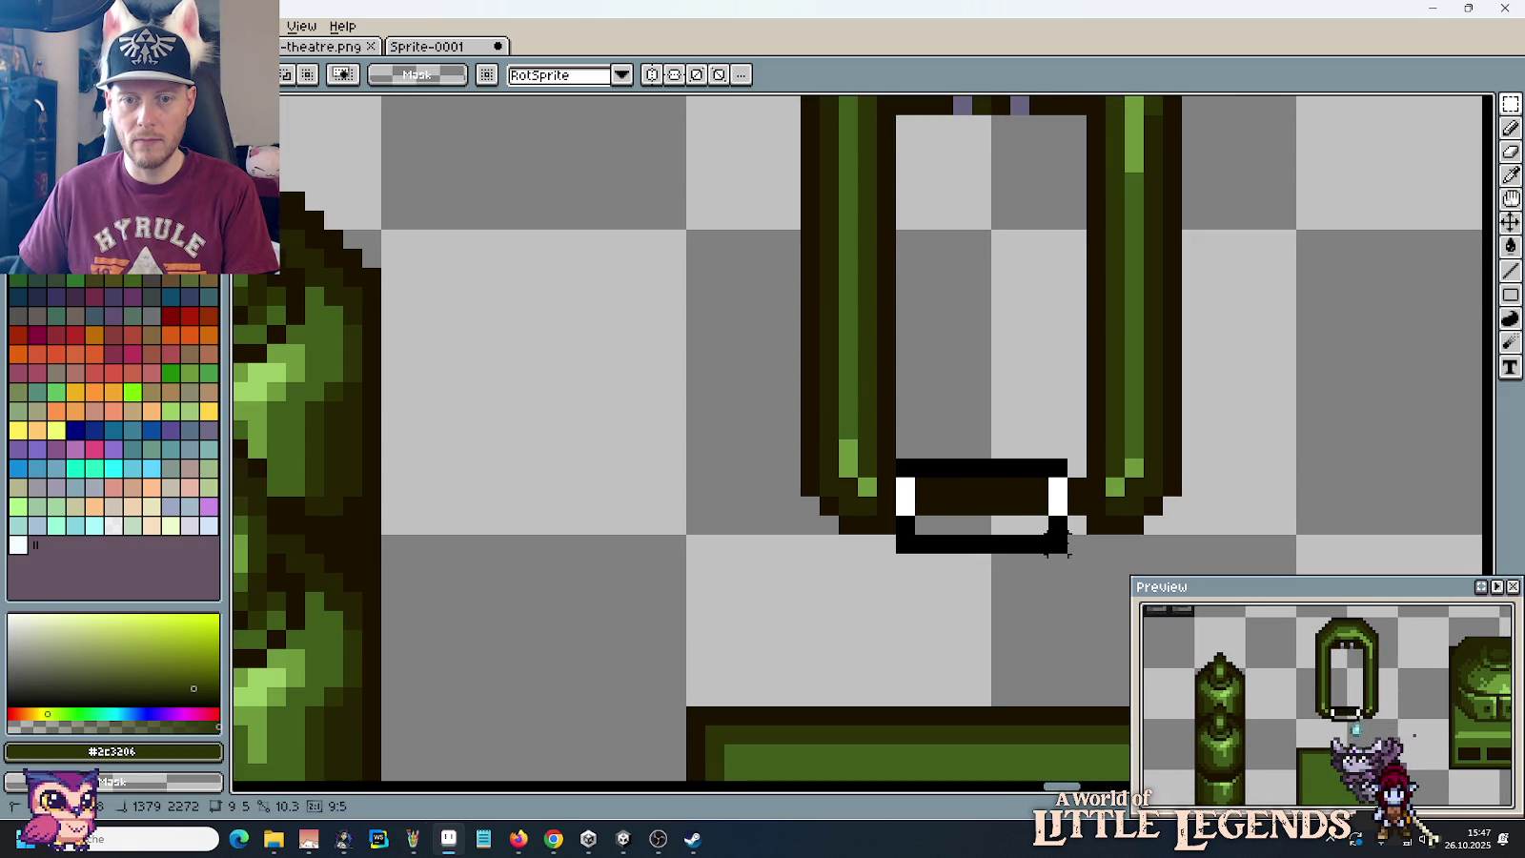
{"action": "key", "text": "Delete"}
Step: Clear the leftover dark row under the arch top, leaving a hollow green arch
{"action": "scroll", "coordinate": [1029, 334], "scroll_direction": "up", "scroll_amount": 3}
{"action": "mouse_move", "coordinate": [917, 329]}
{"action": "left_mouse_down"}
{"action": "mouse_move", "coordinate": [1069, 347]}
{"action": "mouse_move", "coordinate": [934, 370]}
{"action": "mouse_move", "coordinate": [1227, 271]}
{"action": "left_mouse_up"}
{"action": "key", "text": "Delete"}
{"action": "key", "text": "Delete"}
{"action": "scroll", "coordinate": [943, 353], "scroll_direction": "down", "scroll_amount": 1}
{"action": "scroll", "coordinate": [940, 362], "scroll_direction": "down", "scroll_amount": 1}
{"action": "left_click_drag", "start_coordinate": [1164, 187], "coordinate": [1227, 408]}
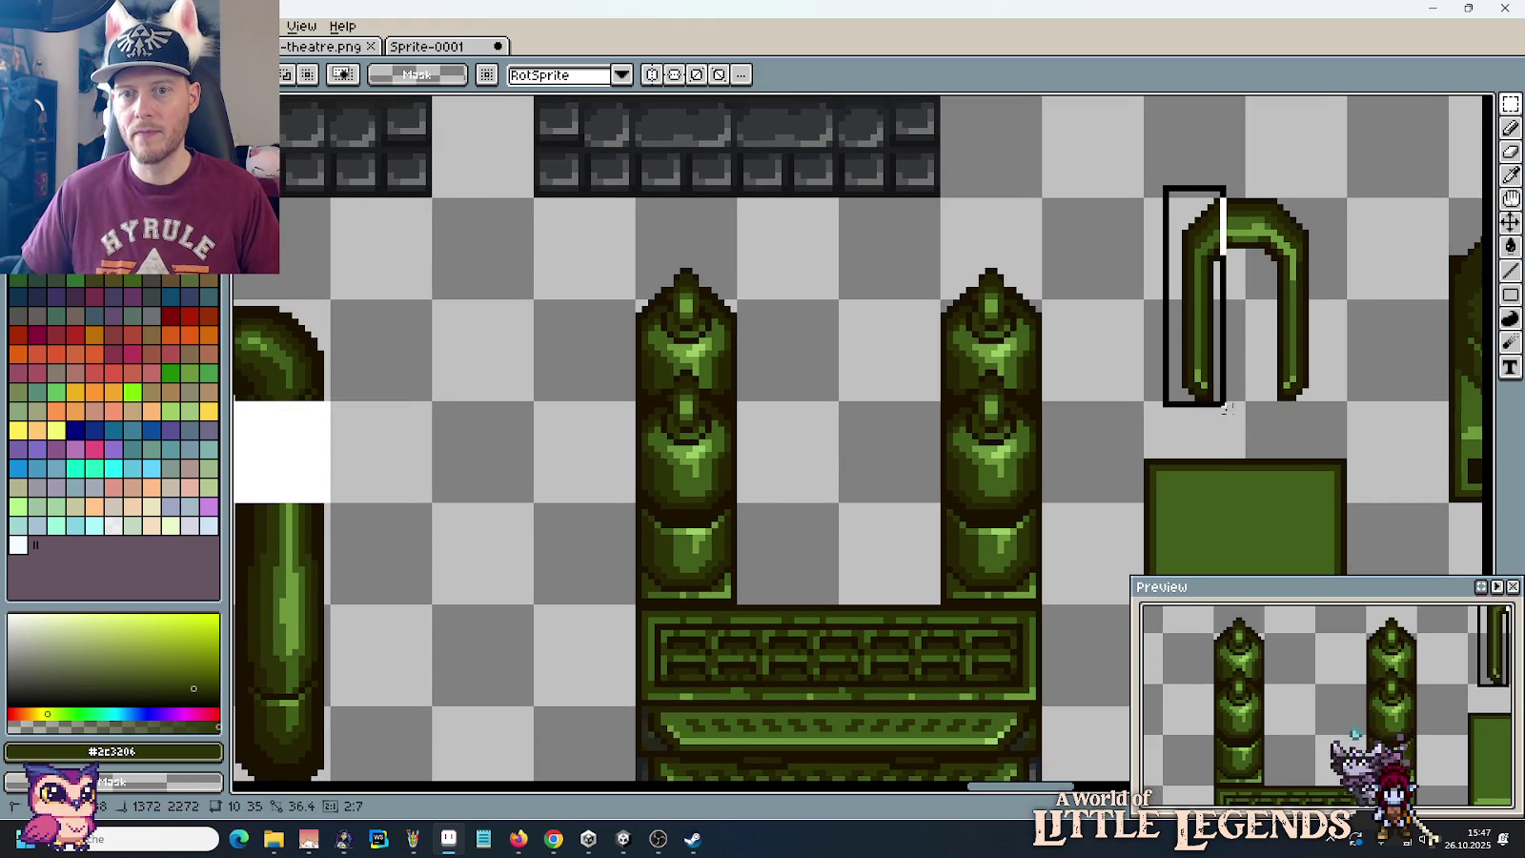
Step: Move both arch legs beside the twin towers, shifting the left leg's tip one pixel right
{"action": "mouse_move", "coordinate": [1202, 325]}
{"action": "left_mouse_down"}
{"action": "mouse_move", "coordinate": [908, 431]}
{"action": "mouse_move", "coordinate": [770, 522]}
{"action": "left_mouse_up"}
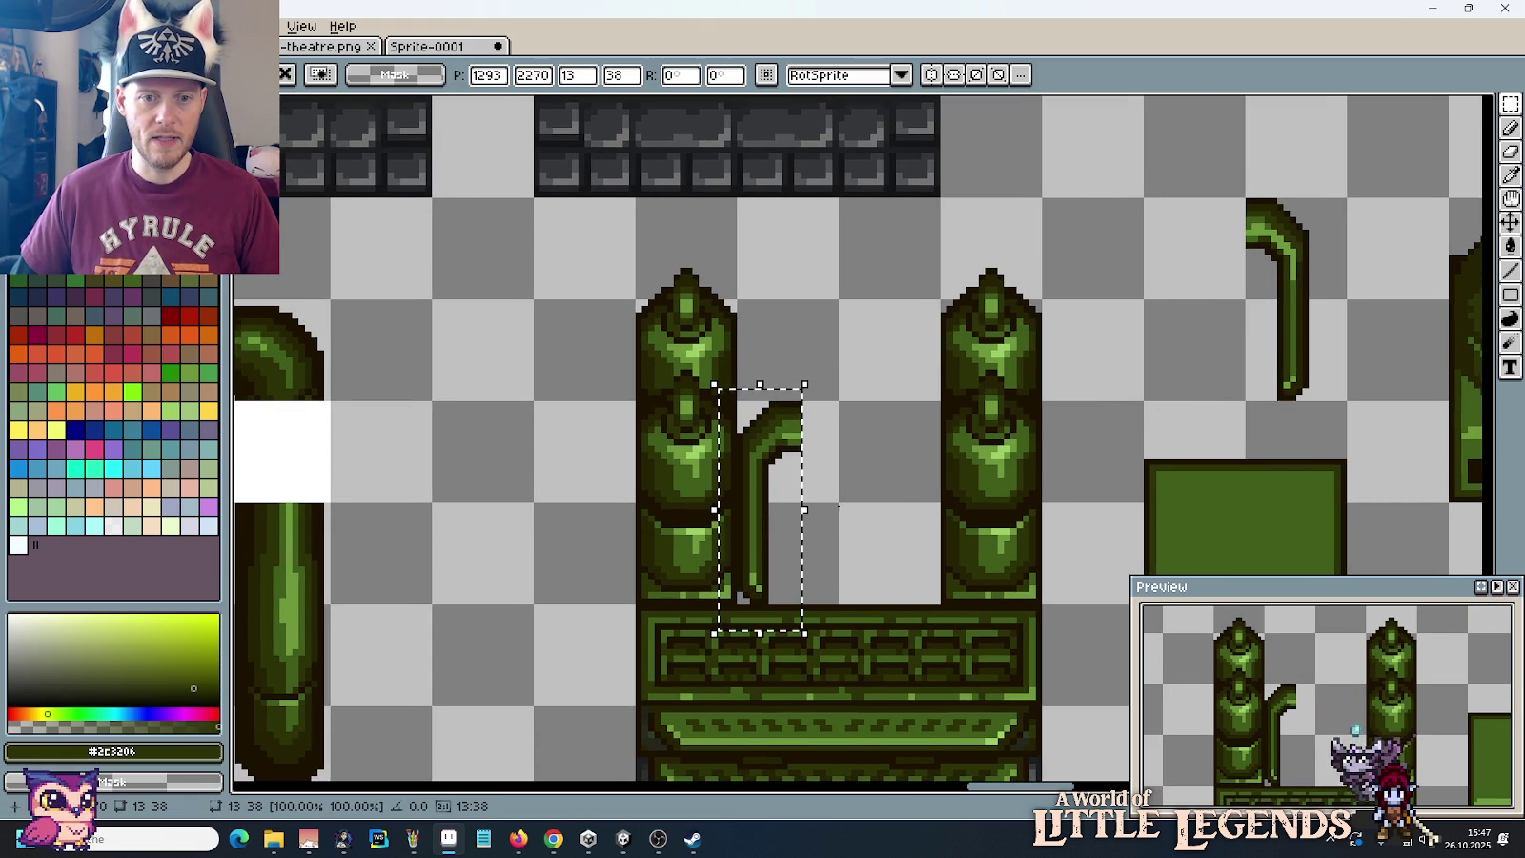
{"action": "left_click_drag", "start_coordinate": [1223, 169], "coordinate": [1358, 423]}
{"action": "mouse_move", "coordinate": [1332, 276]}
{"action": "left_mouse_down"}
{"action": "mouse_move", "coordinate": [912, 477]}
{"action": "mouse_move", "coordinate": [958, 479]}
{"action": "left_mouse_up"}
{"action": "left_click", "coordinate": [1146, 447]}
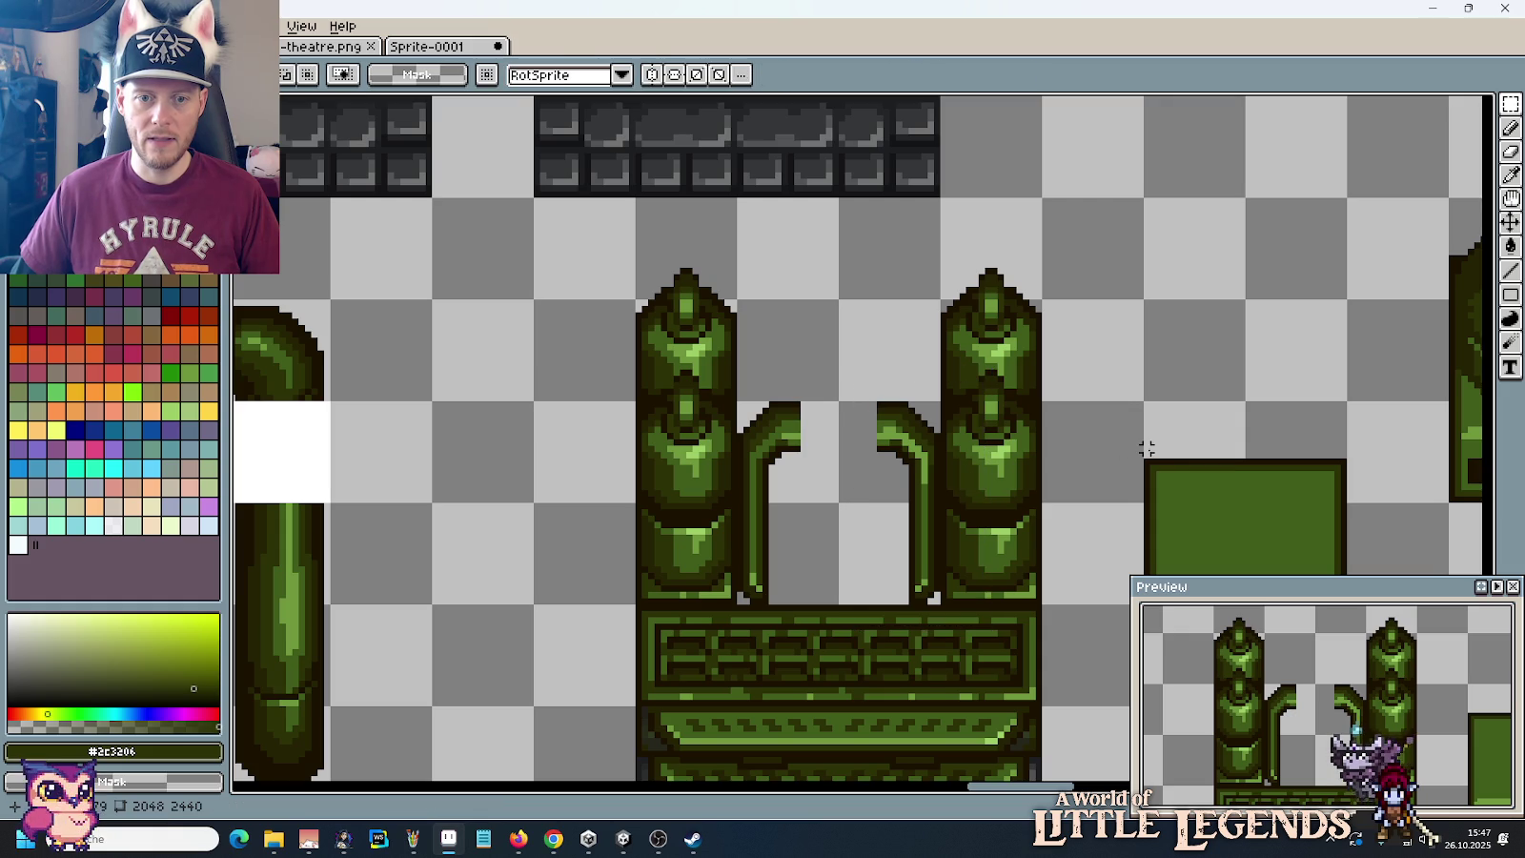
{"action": "scroll", "coordinate": [896, 465], "scroll_direction": "up", "scroll_amount": 2}
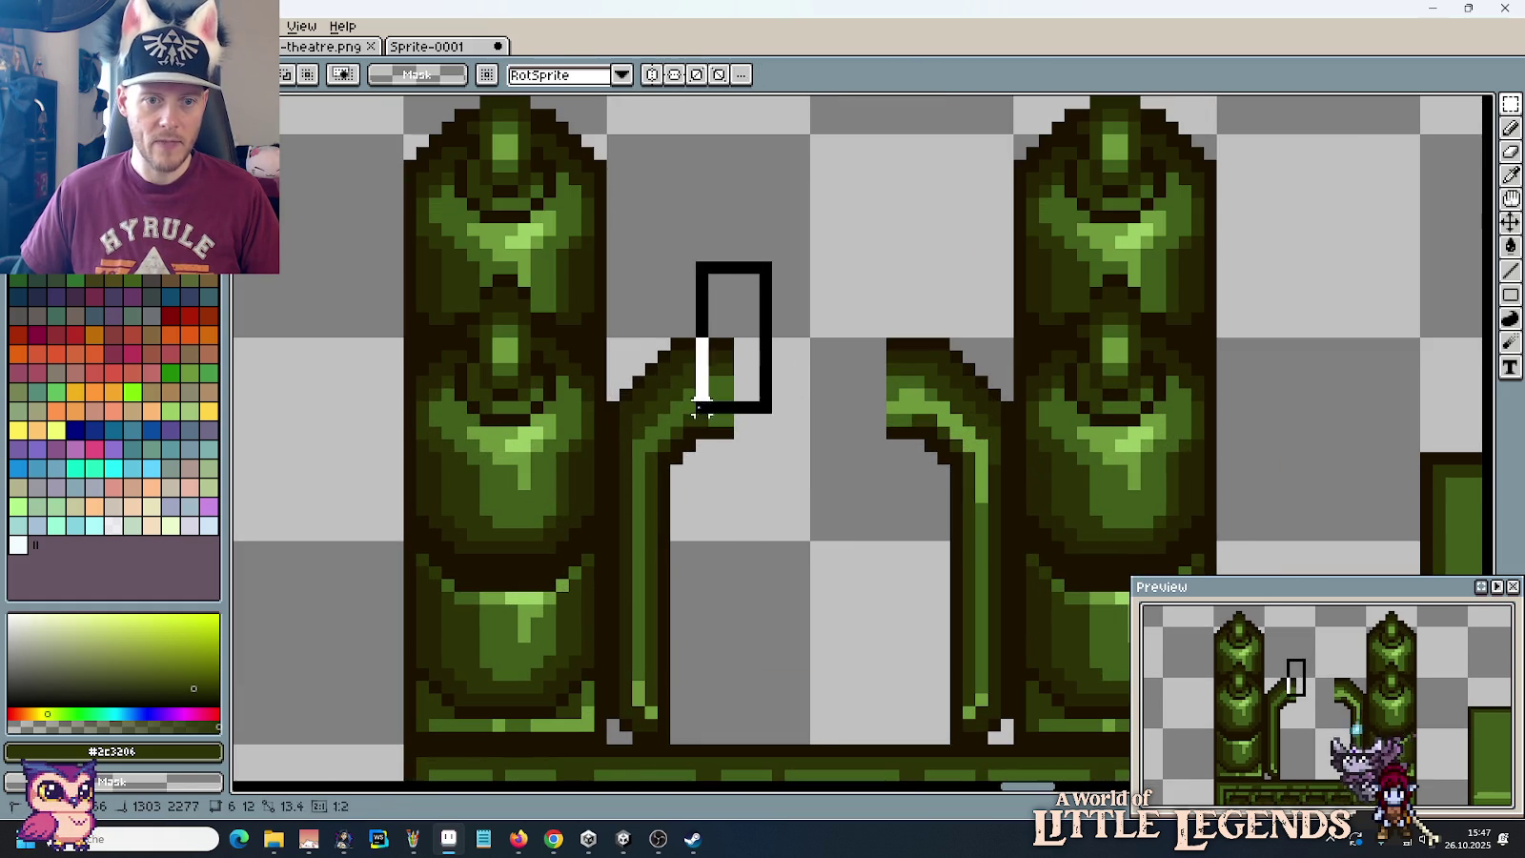
{"action": "left_click_drag", "start_coordinate": [766, 268], "coordinate": [672, 448]}
{"action": "left_click", "coordinate": [796, 420]}
{"action": "left_click_drag", "start_coordinate": [804, 279], "coordinate": [677, 443]}
{"action": "left_click_drag", "start_coordinate": [734, 391], "coordinate": [758, 368]}
{"action": "left_click", "coordinate": [699, 401]}
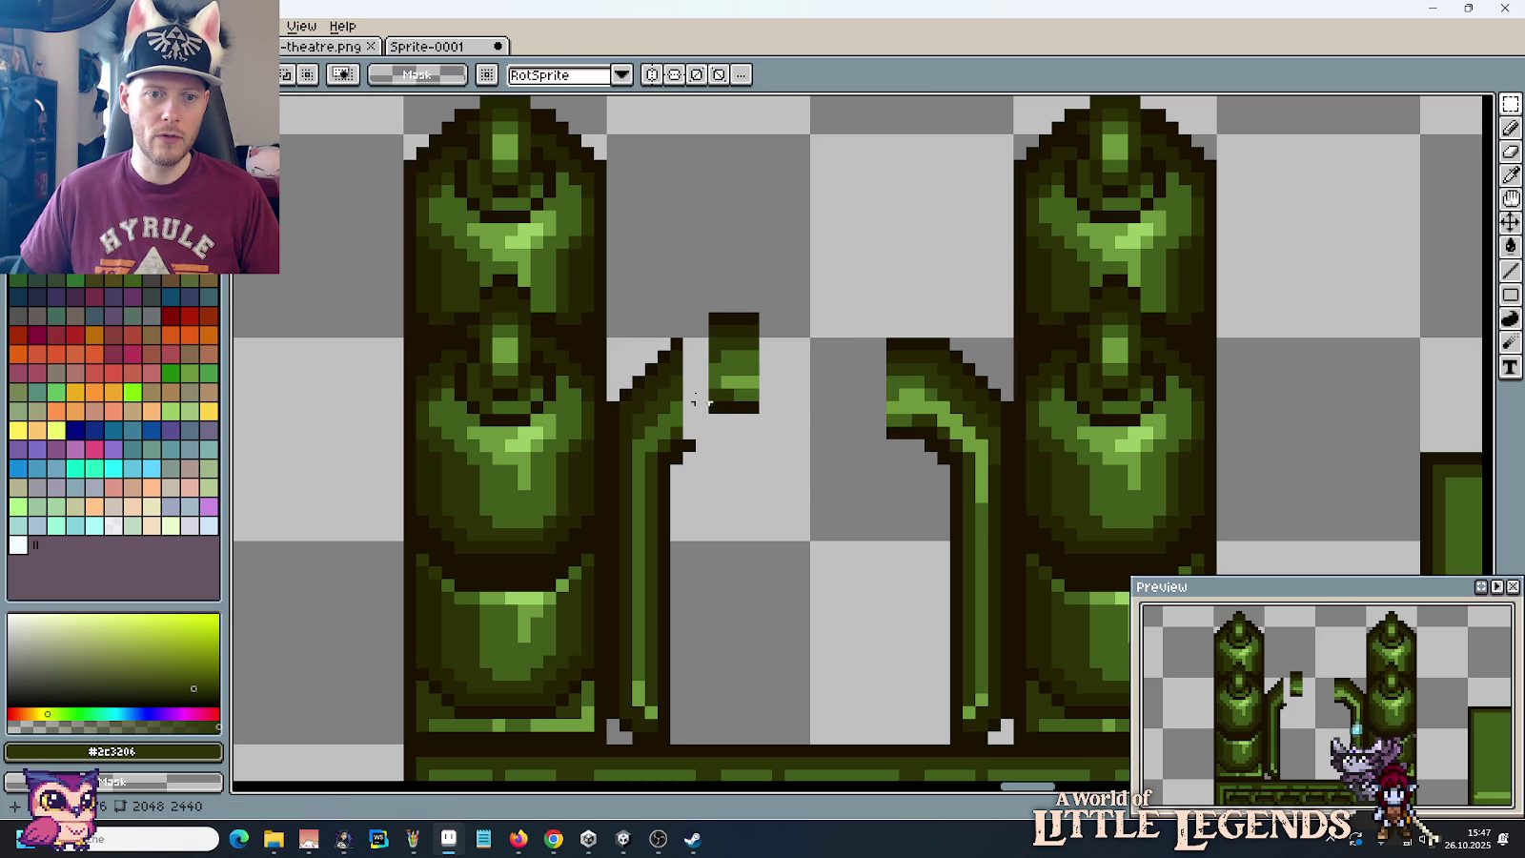
Step: Shift the leg tops inward and bridge the gap to close the pipe arch
{"action": "mouse_move", "coordinate": [663, 330]}
{"action": "left_mouse_down"}
{"action": "mouse_move", "coordinate": [687, 446]}
{"action": "mouse_move", "coordinate": [722, 421]}
{"action": "left_mouse_up"}
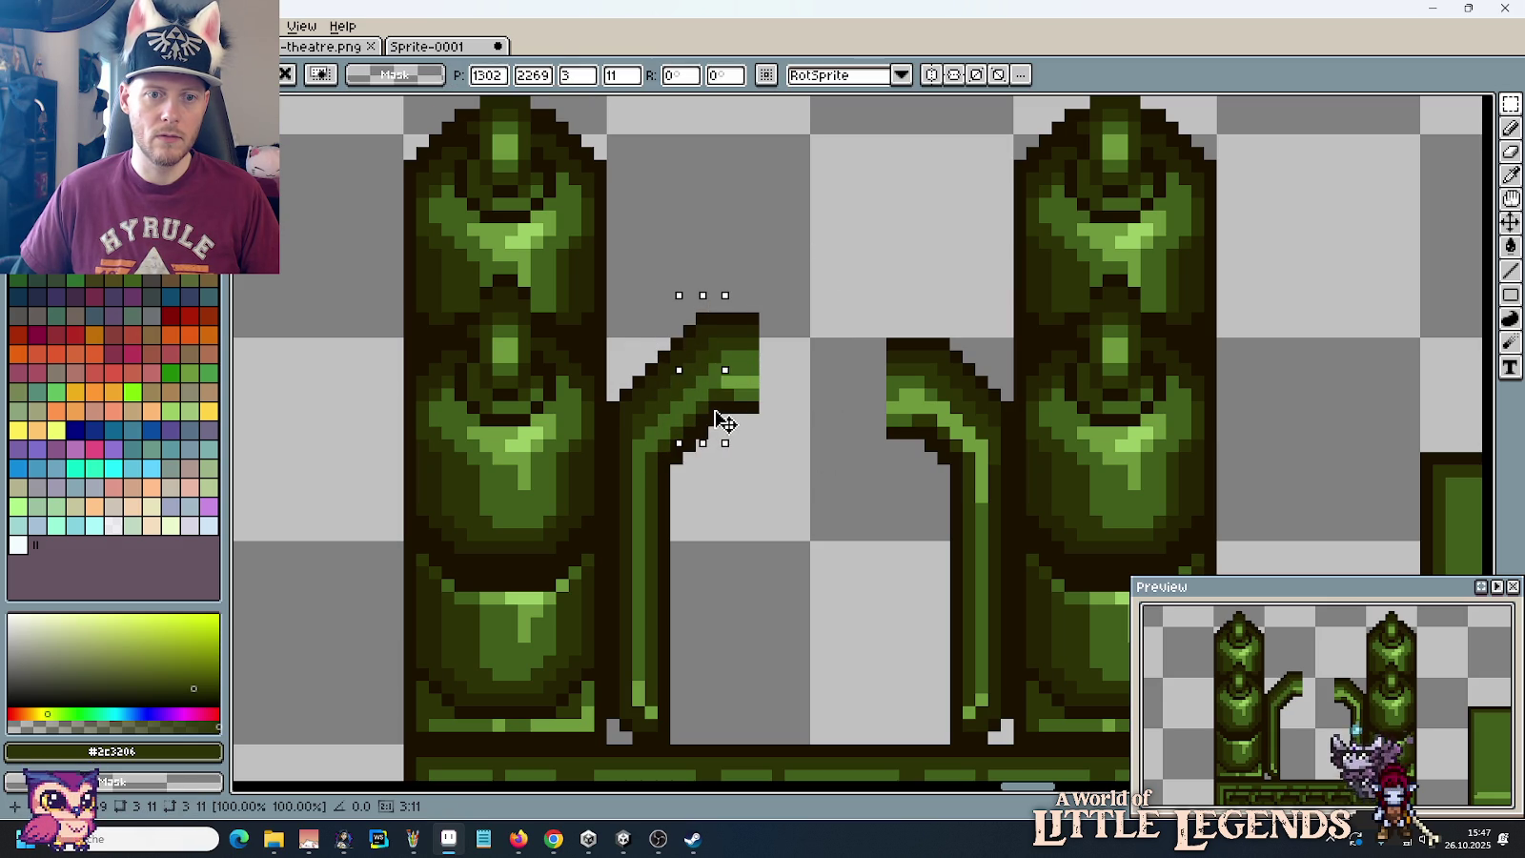
{"action": "key", "text": "Return"}
{"action": "mouse_move", "coordinate": [857, 297]}
{"action": "left_mouse_down"}
{"action": "mouse_move", "coordinate": [940, 443]}
{"action": "mouse_move", "coordinate": [906, 411]}
{"action": "mouse_move", "coordinate": [884, 415]}
{"action": "mouse_move", "coordinate": [890, 392]}
{"action": "left_mouse_up"}
{"action": "key", "text": "Return"}
{"action": "mouse_move", "coordinate": [917, 316]}
{"action": "left_mouse_down"}
{"action": "mouse_move", "coordinate": [958, 462]}
{"action": "mouse_move", "coordinate": [920, 434]}
{"action": "left_mouse_up"}
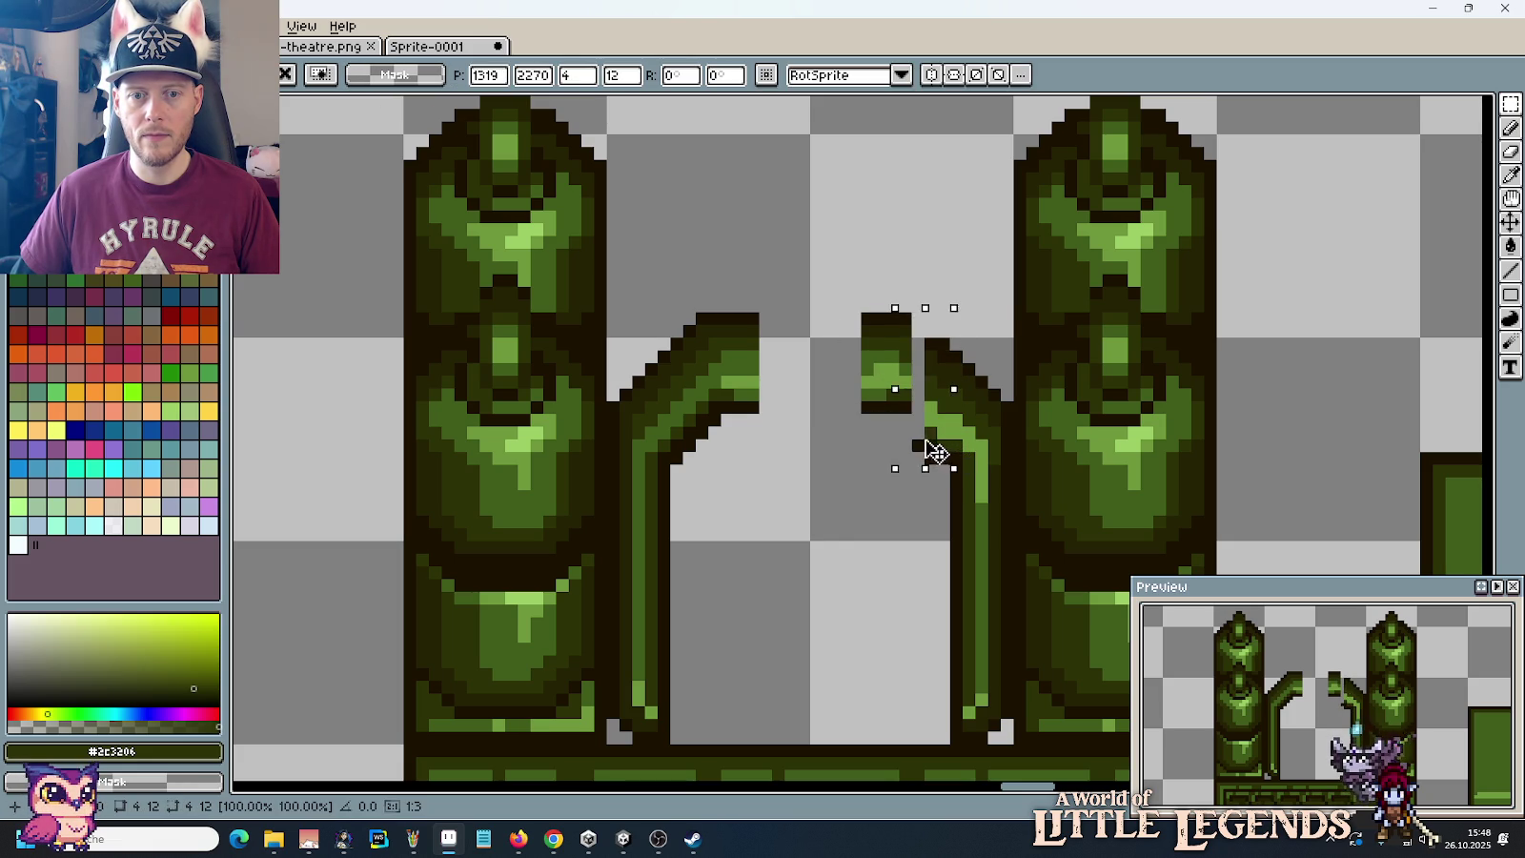
{"action": "key", "text": "Return"}
{"action": "scroll", "coordinate": [823, 473], "scroll_direction": "down", "scroll_amount": 1}
{"action": "scroll", "coordinate": [803, 409], "scroll_direction": "up", "scroll_amount": 1}
{"action": "mouse_move", "coordinate": [809, 259]}
{"action": "left_mouse_down"}
{"action": "mouse_move", "coordinate": [753, 469]}
{"action": "mouse_move", "coordinate": [821, 443]}
{"action": "mouse_move", "coordinate": [878, 445]}
{"action": "left_mouse_up"}
{"action": "left_click", "coordinate": [770, 439]}
{"action": "scroll", "coordinate": [771, 439], "scroll_direction": "down", "scroll_amount": 3}
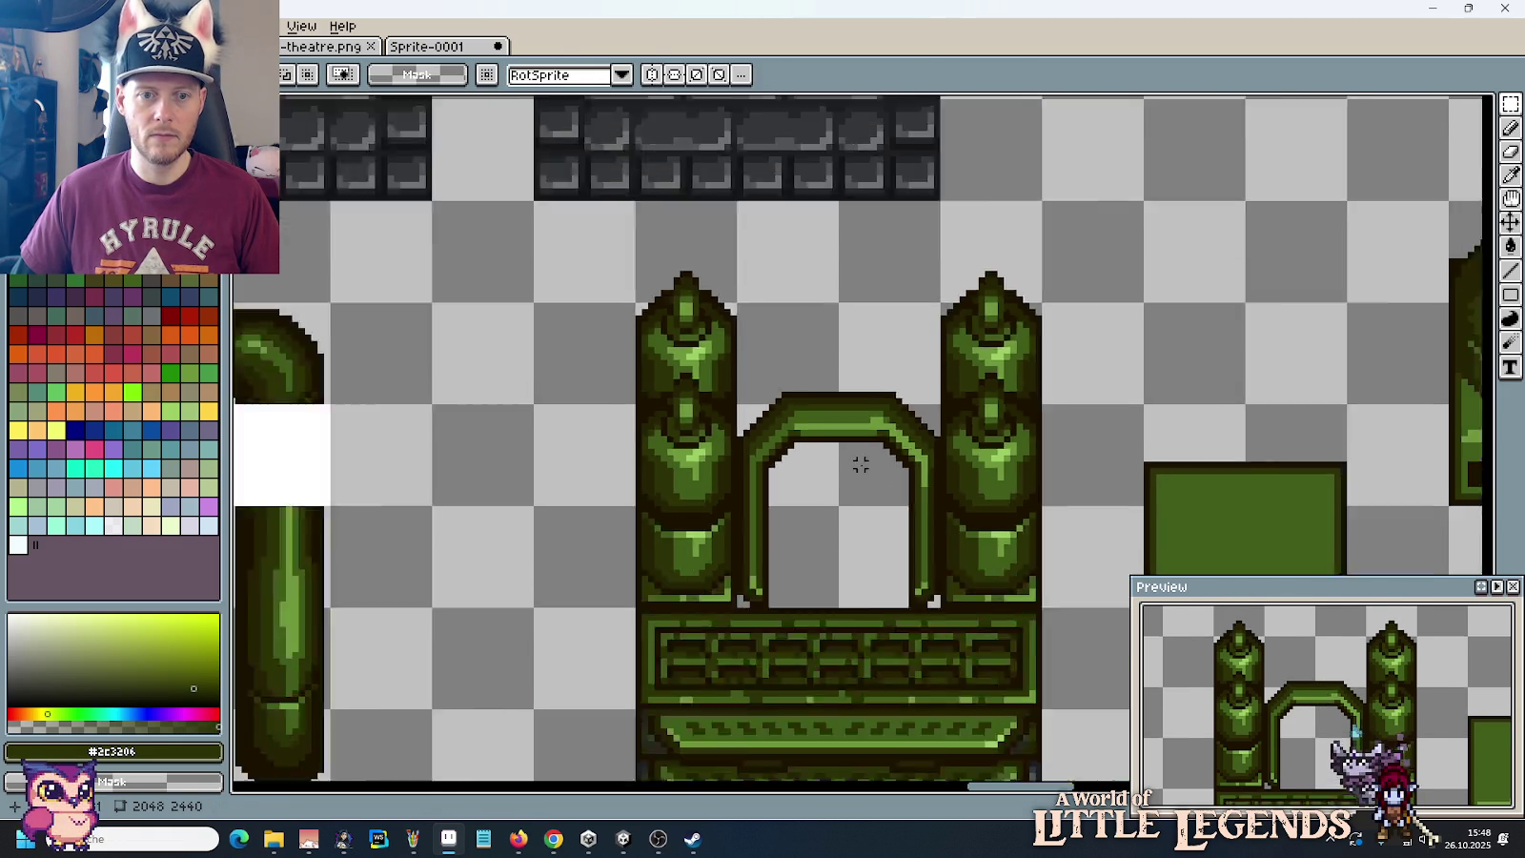
Step: Lower the pipe arch's top bar three pixels and undo a stray rectangle
{"action": "scroll", "coordinate": [829, 467], "scroll_direction": "down", "scroll_amount": 3}
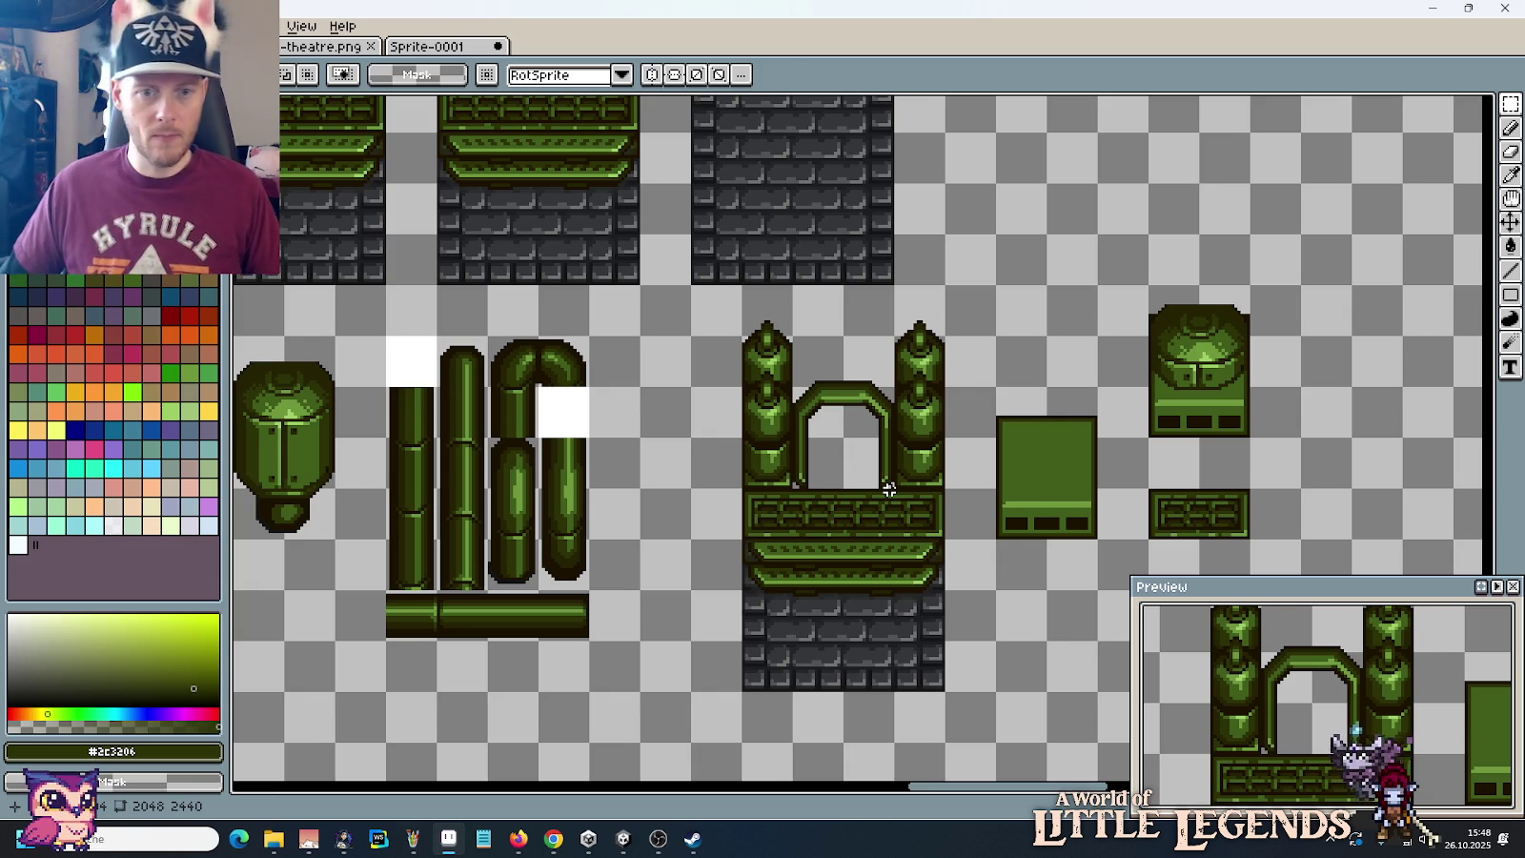
{"action": "scroll", "coordinate": [889, 489], "scroll_direction": "up", "scroll_amount": 2}
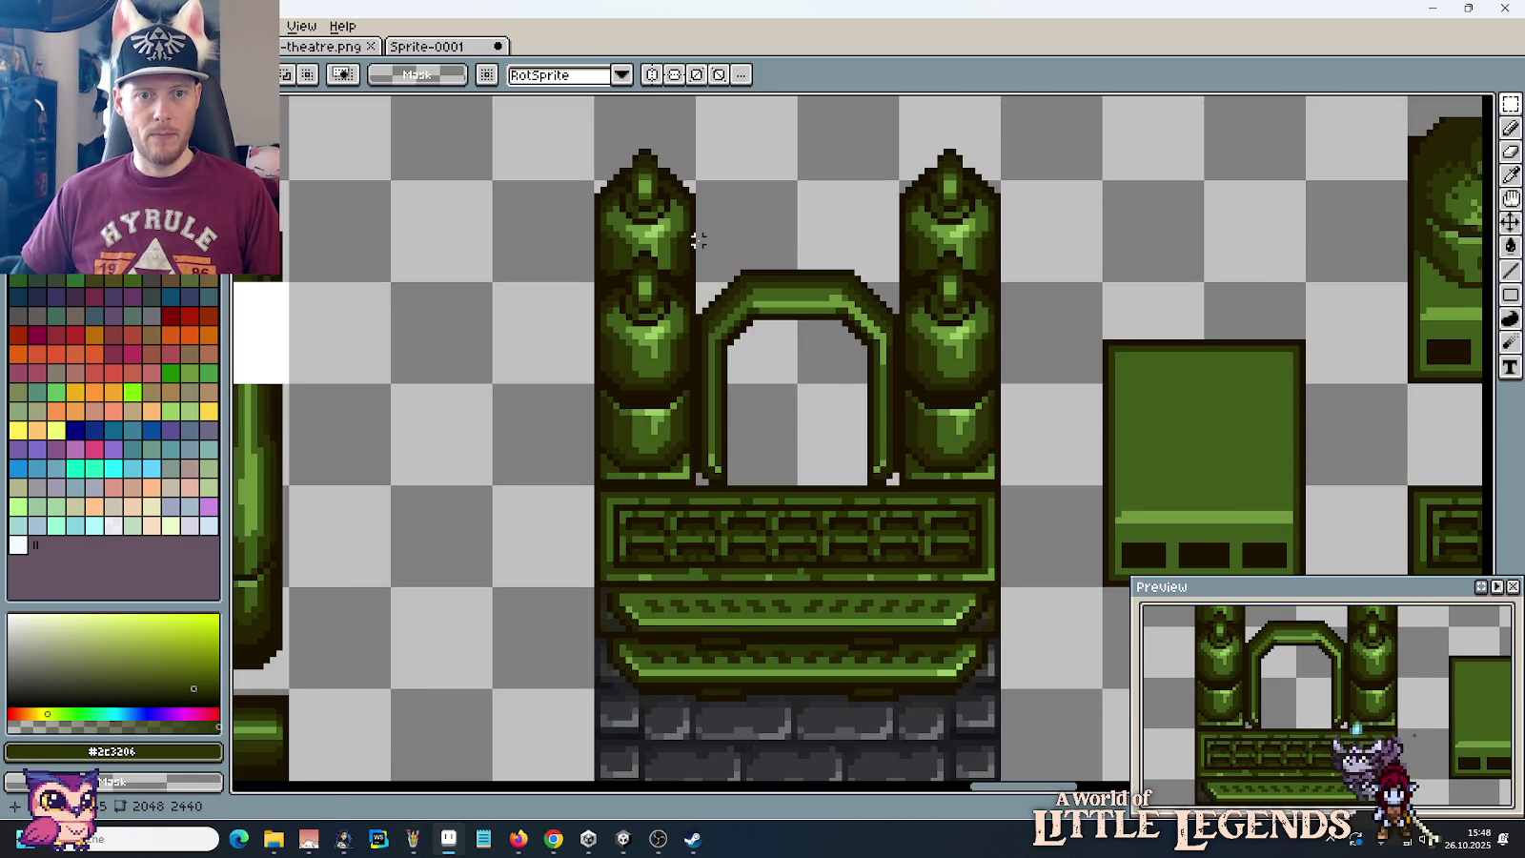
{"action": "left_click_drag", "start_coordinate": [694, 236], "coordinate": [900, 379]}
{"action": "left_click_drag", "start_coordinate": [862, 305], "coordinate": [865, 333]}
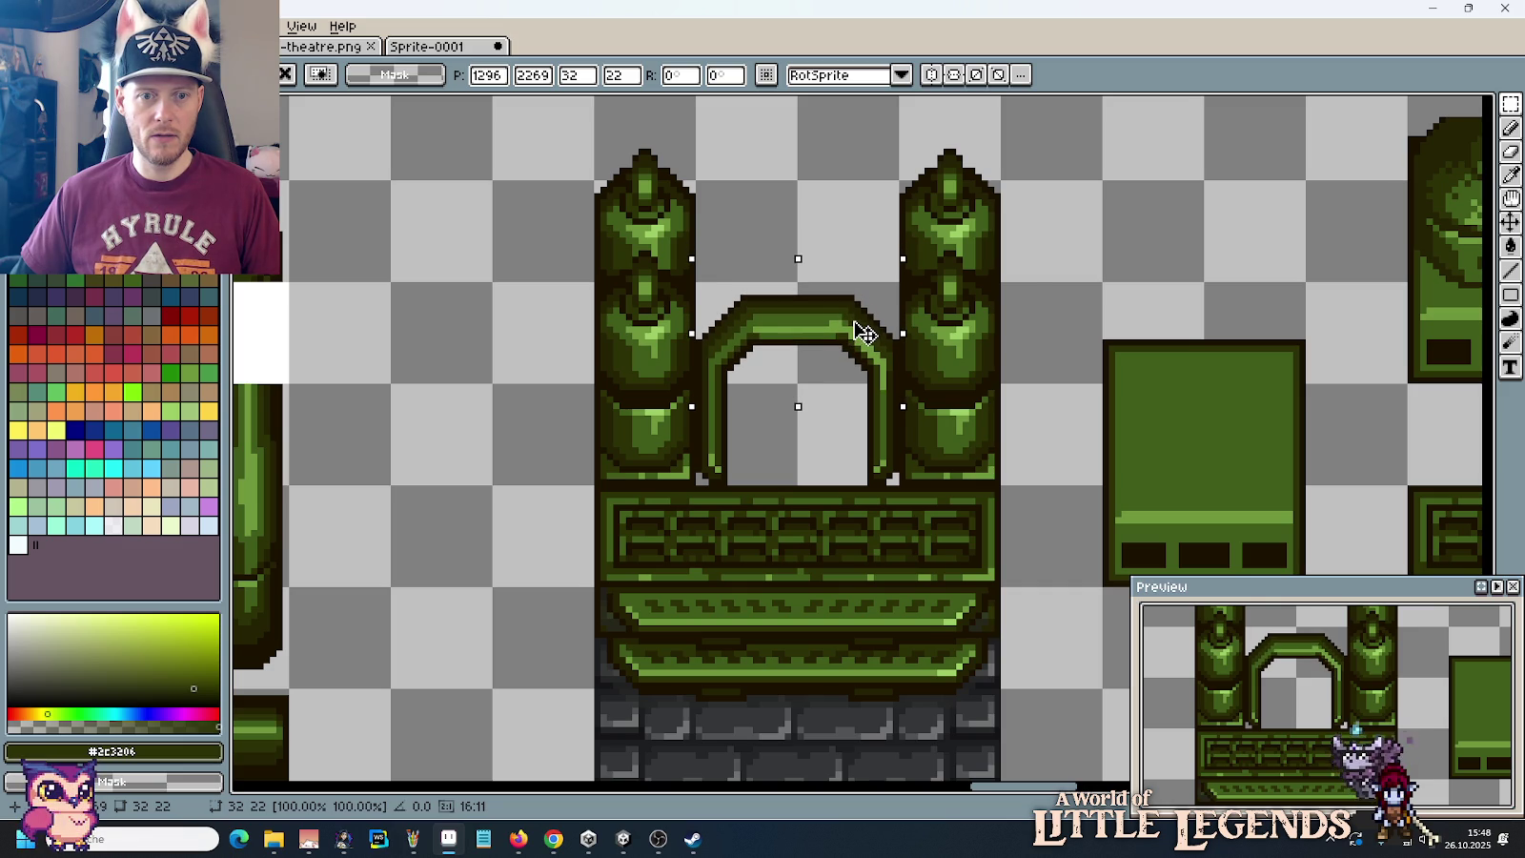
{"action": "key", "text": "Down"}
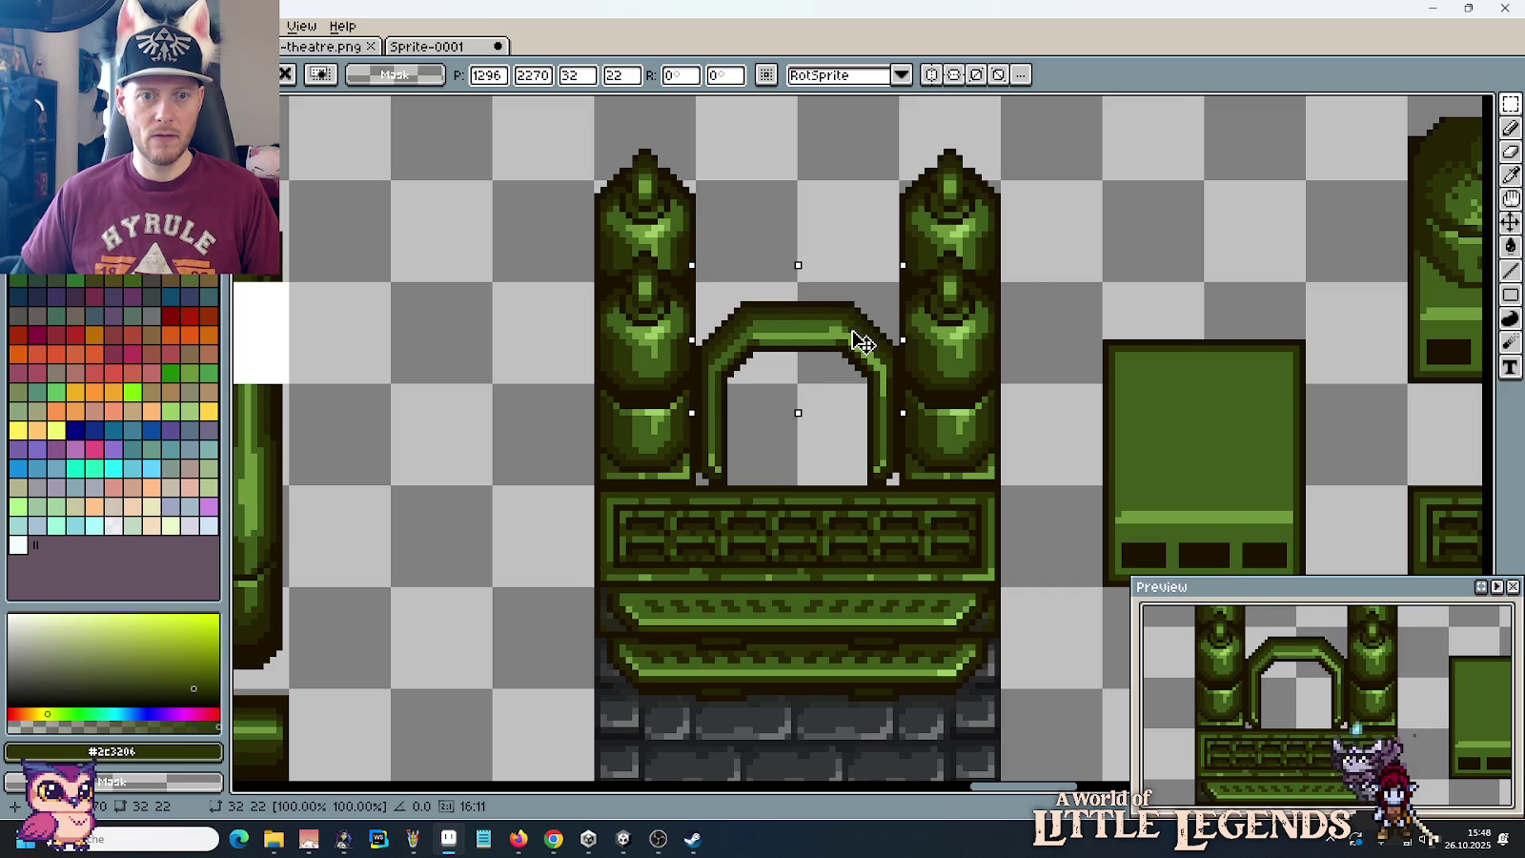
{"action": "key", "text": "Down"}
{"action": "key", "text": "Return"}
{"action": "left_click_drag", "start_coordinate": [775, 302], "coordinate": [798, 277]}
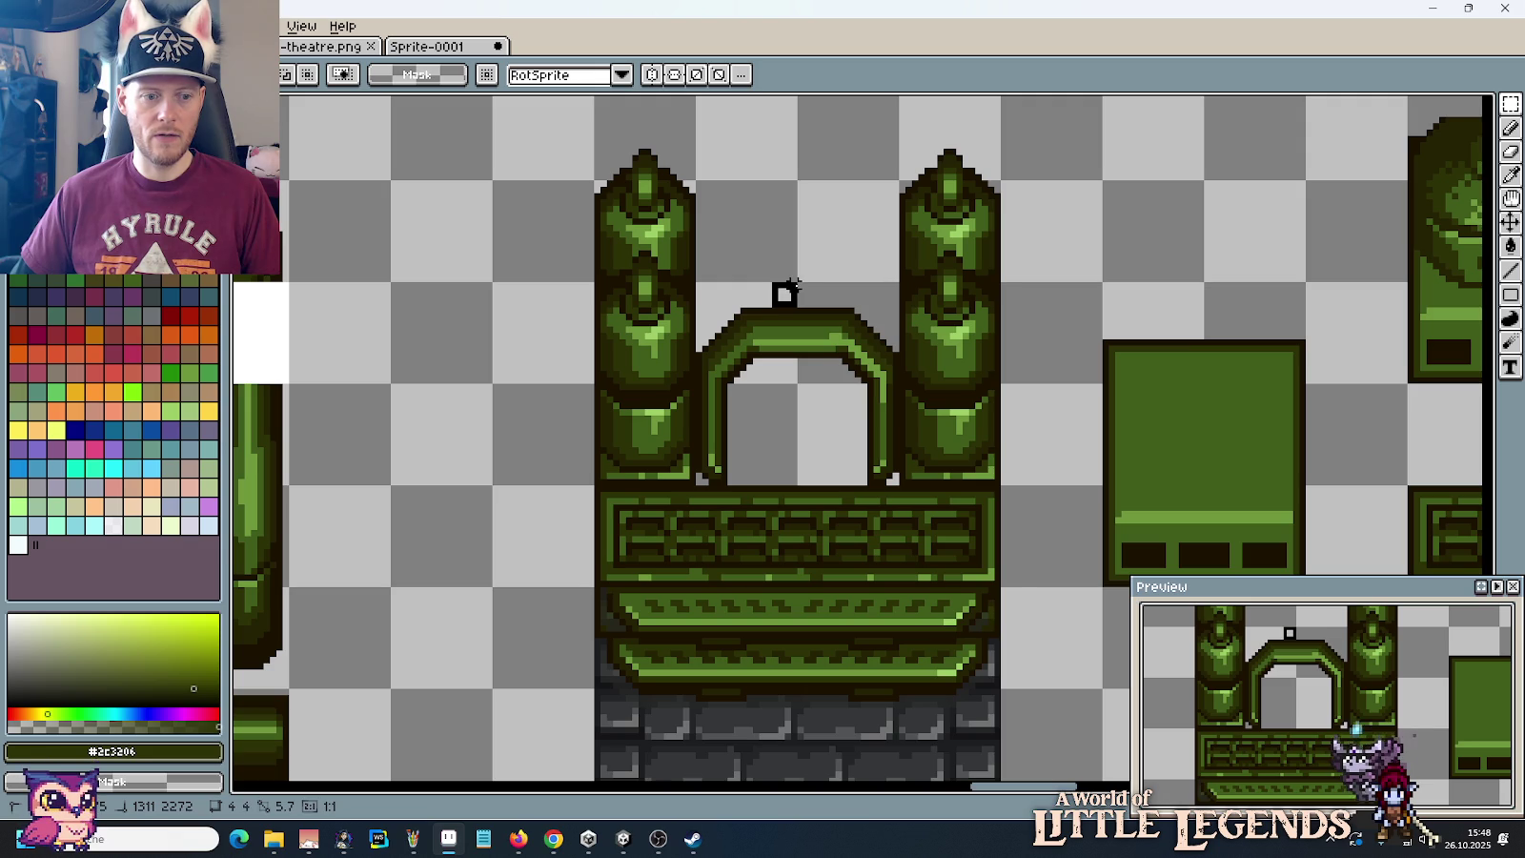
{"action": "key", "text": "ctrl+z"}
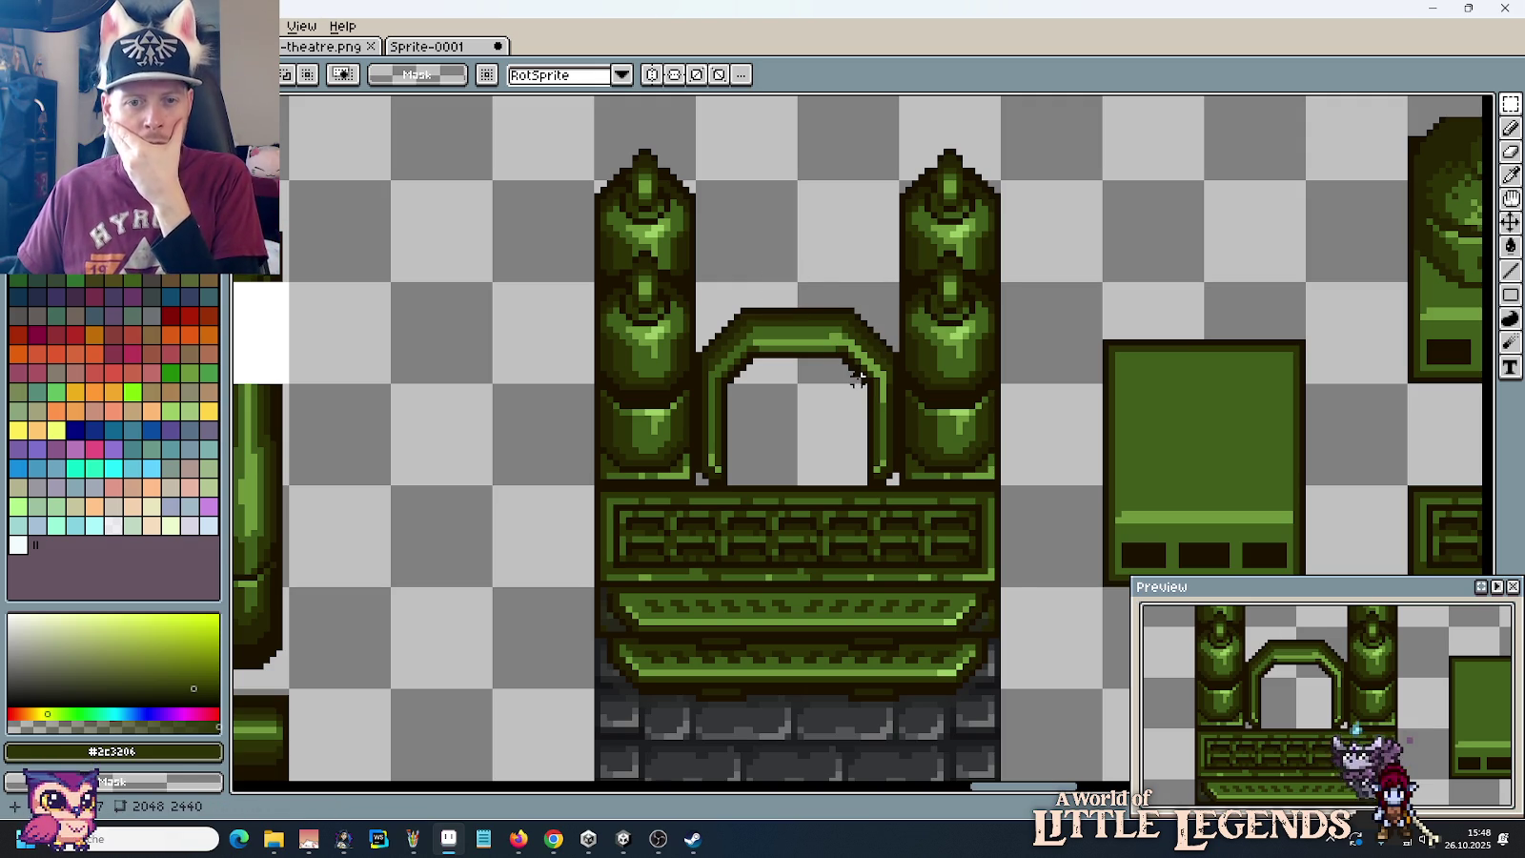
{"action": "scroll", "coordinate": [858, 377], "scroll_direction": "down", "scroll_amount": 1}
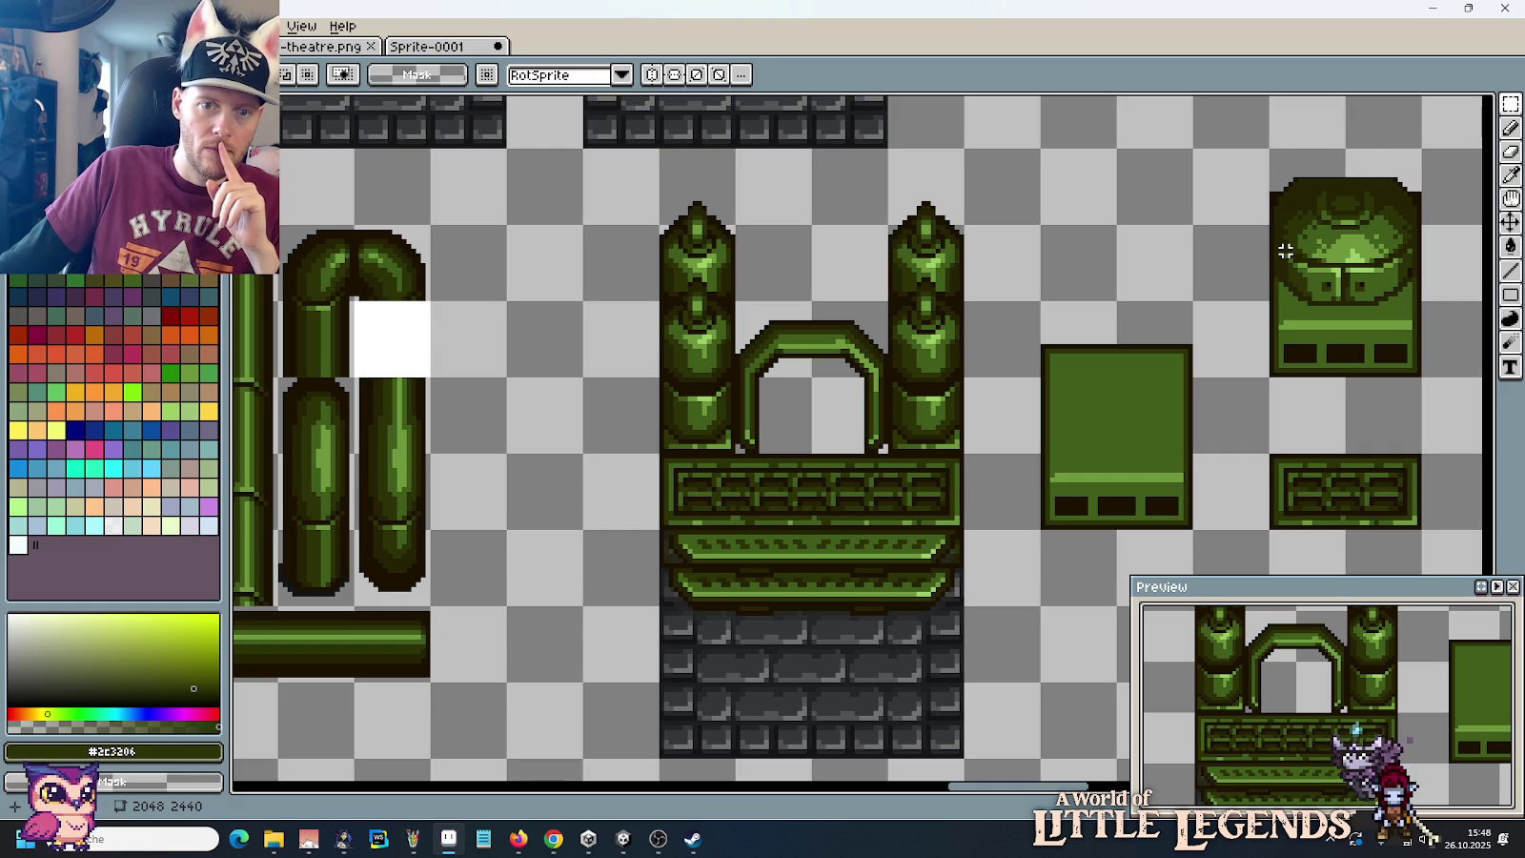
Step: Compare the green sheet against the grey dungeon reference tileset
{"action": "key", "text": "i"}
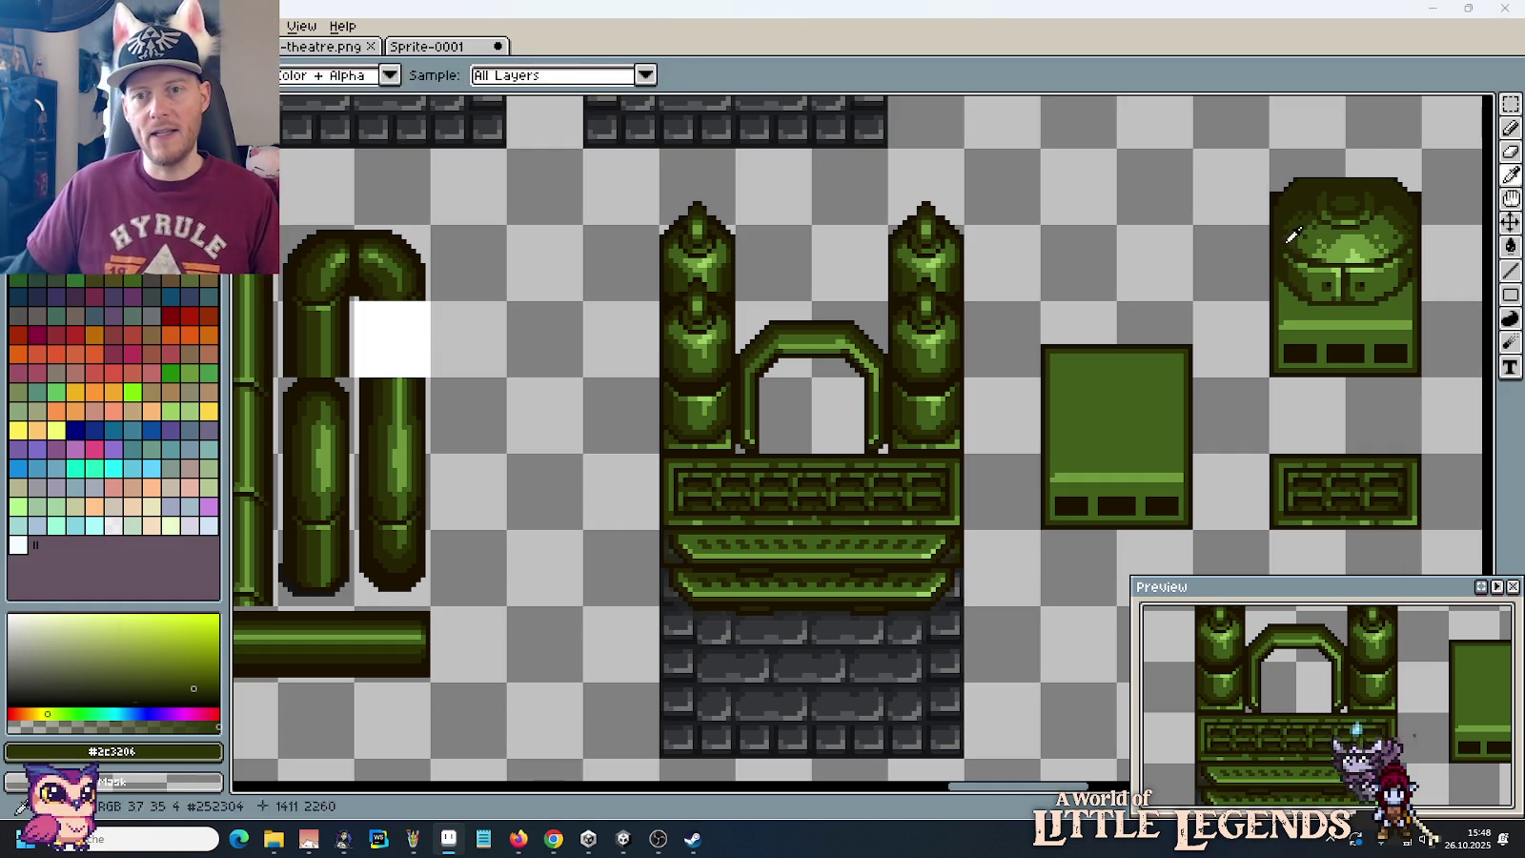
{"action": "key", "text": "alt+Tab"}
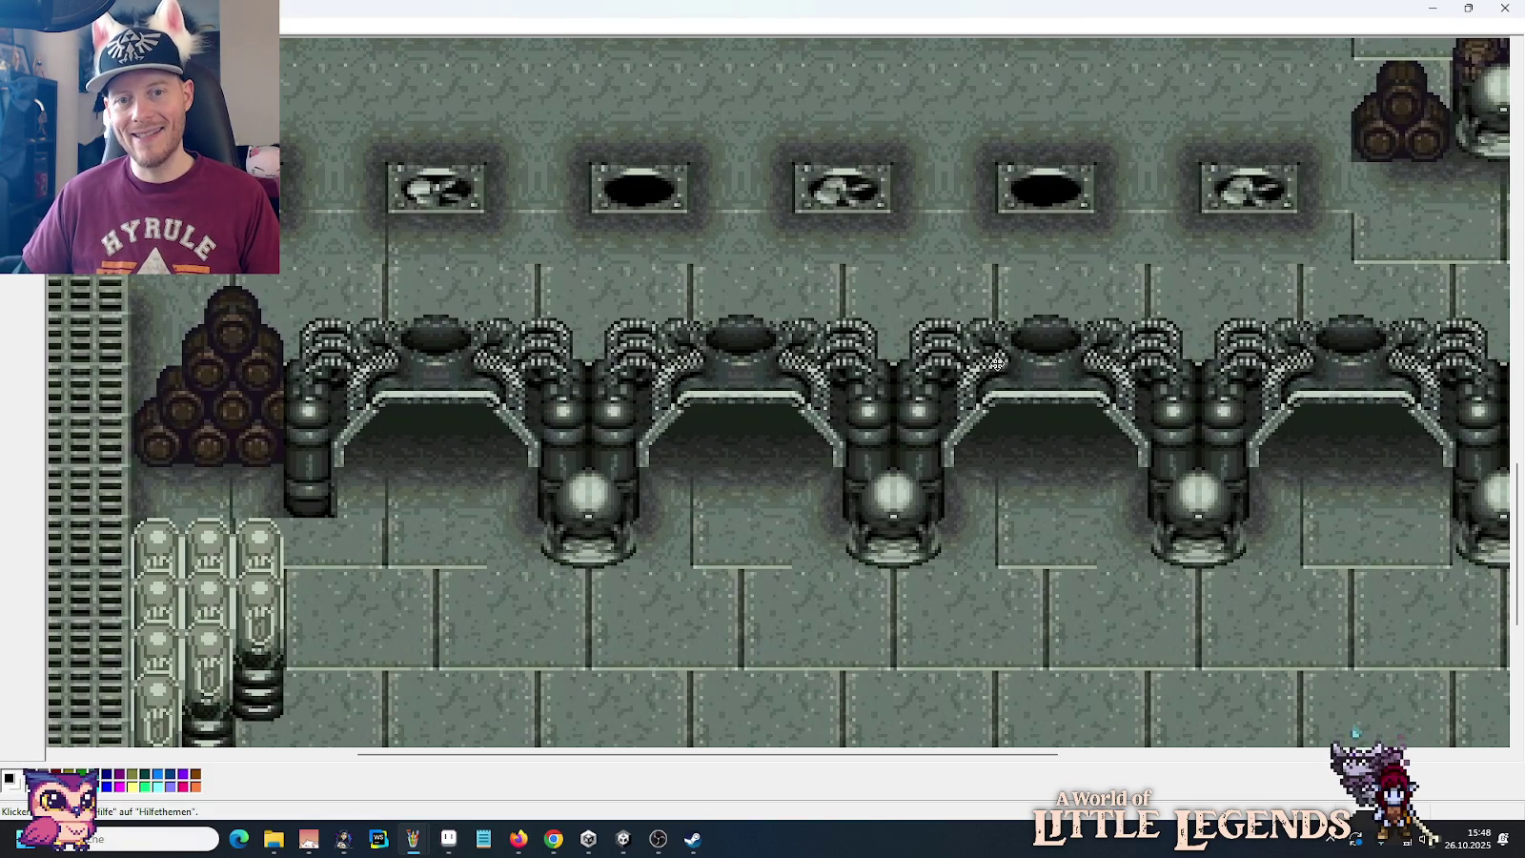
{"action": "key", "text": "alt+Tab"}
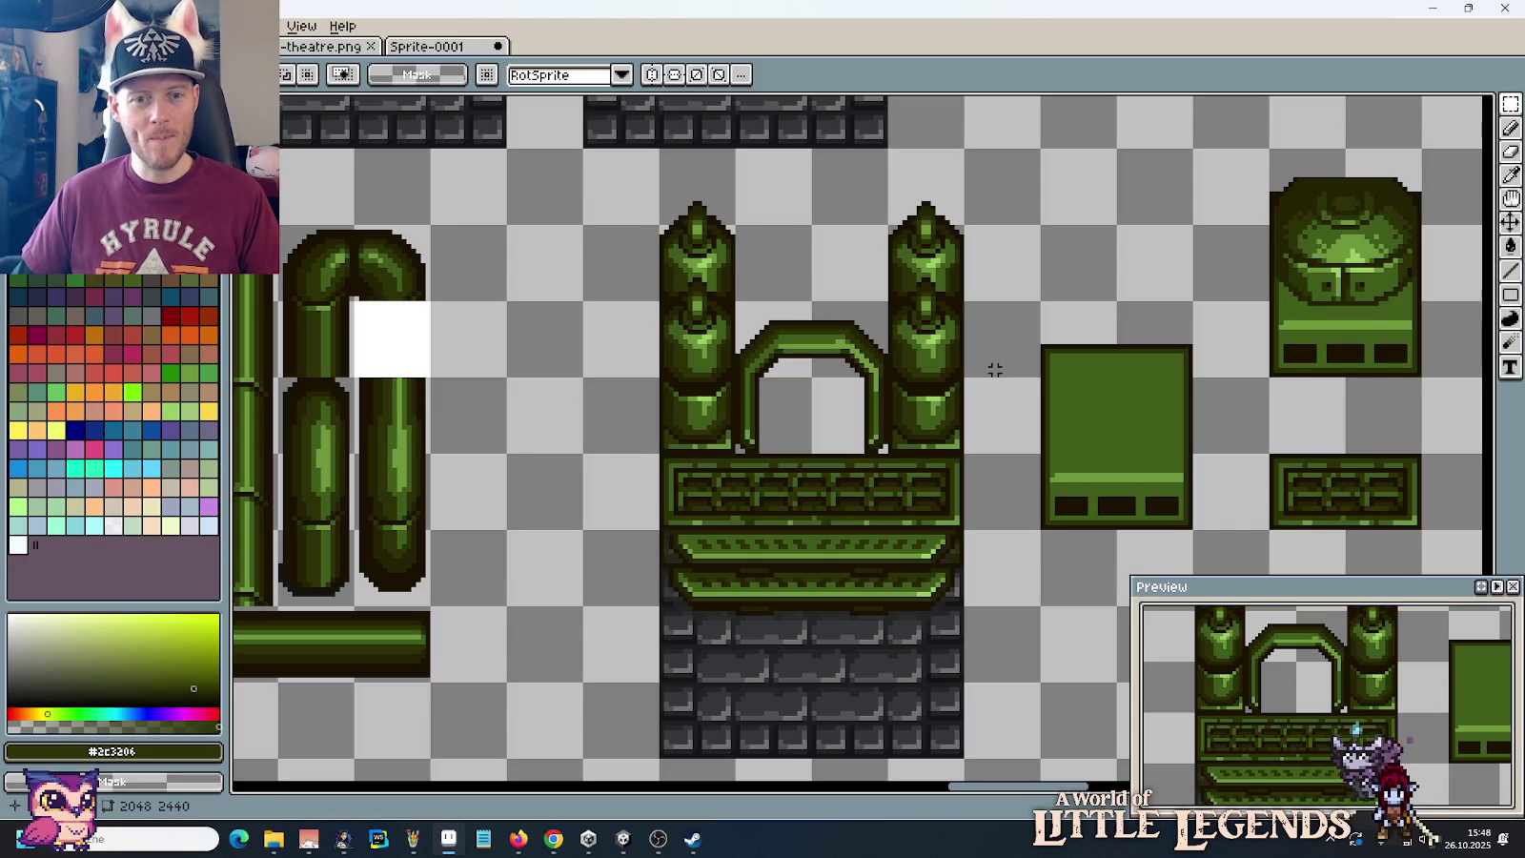
{"action": "mouse_move", "coordinate": [1207, 195]}
{"action": "left_mouse_down"}
{"action": "mouse_move", "coordinate": [1021, 262]}
{"action": "mouse_move", "coordinate": [956, 251]}
{"action": "left_mouse_up"}
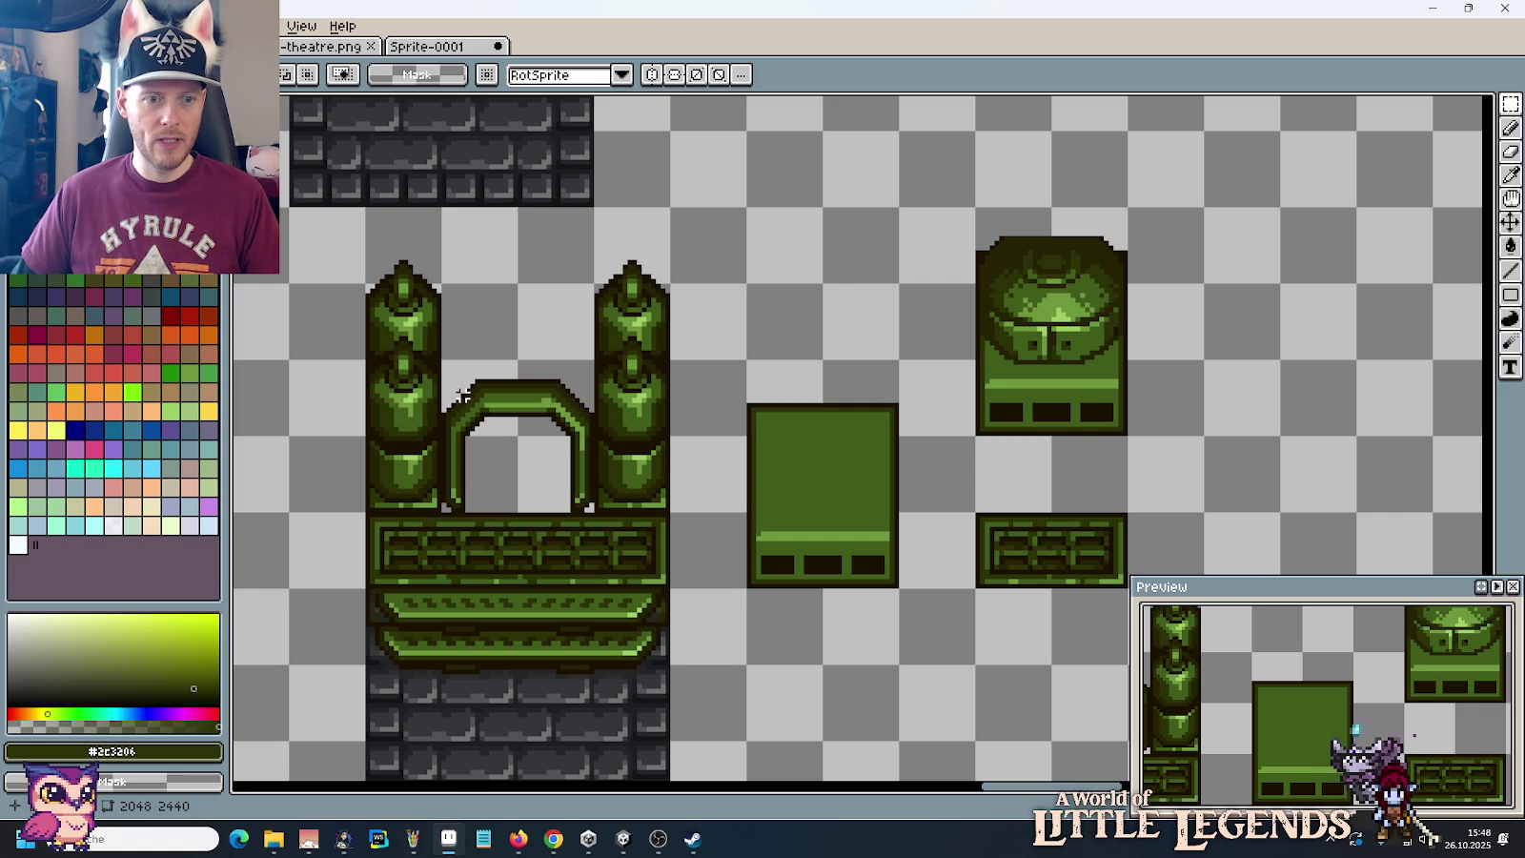
{"action": "key", "text": "alt+Tab"}
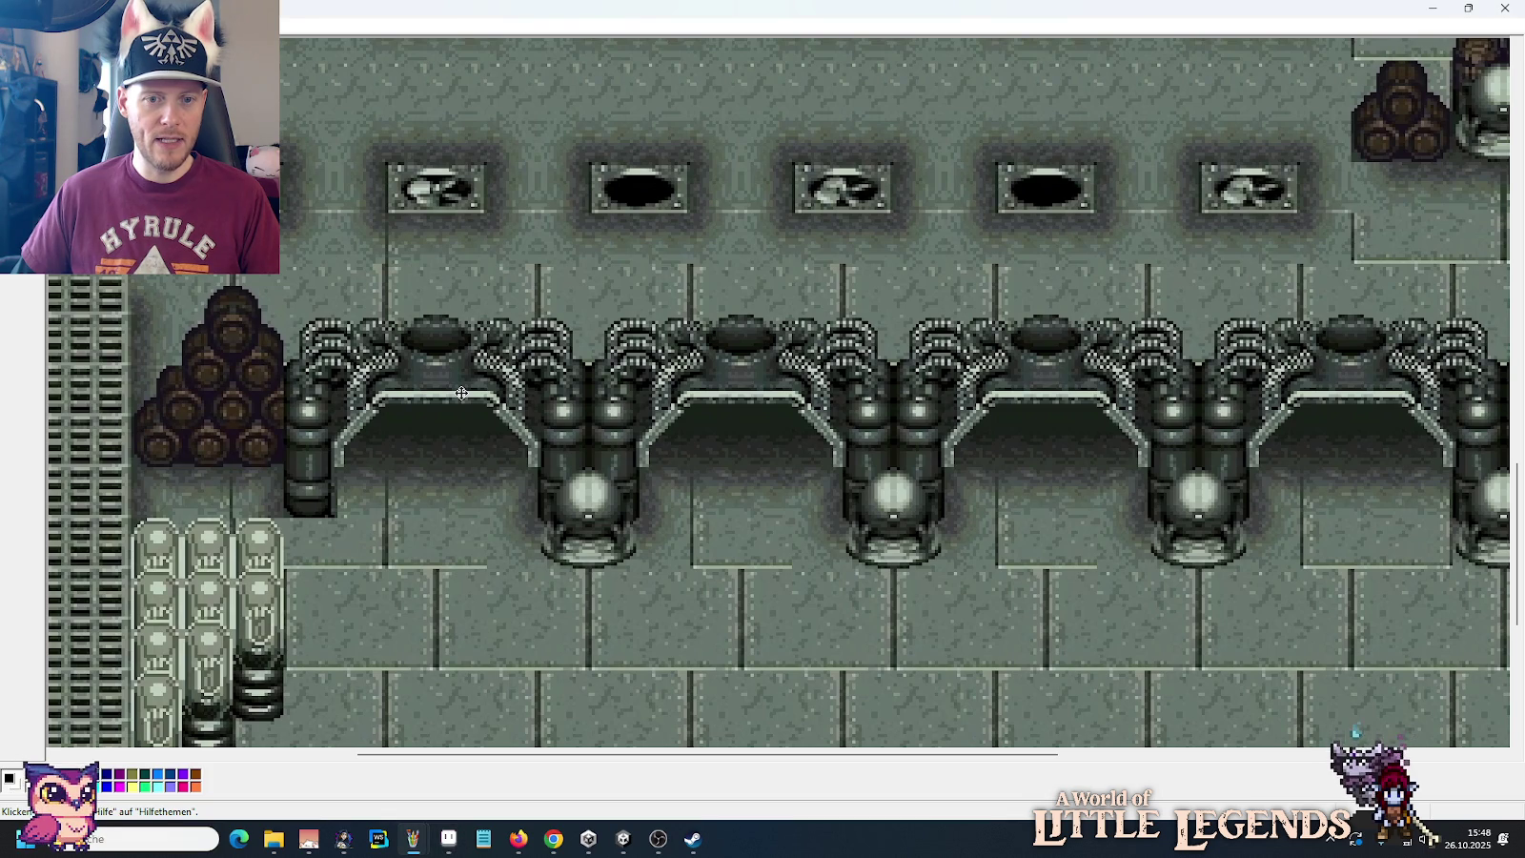
{"action": "key", "text": "alt+Tab"}
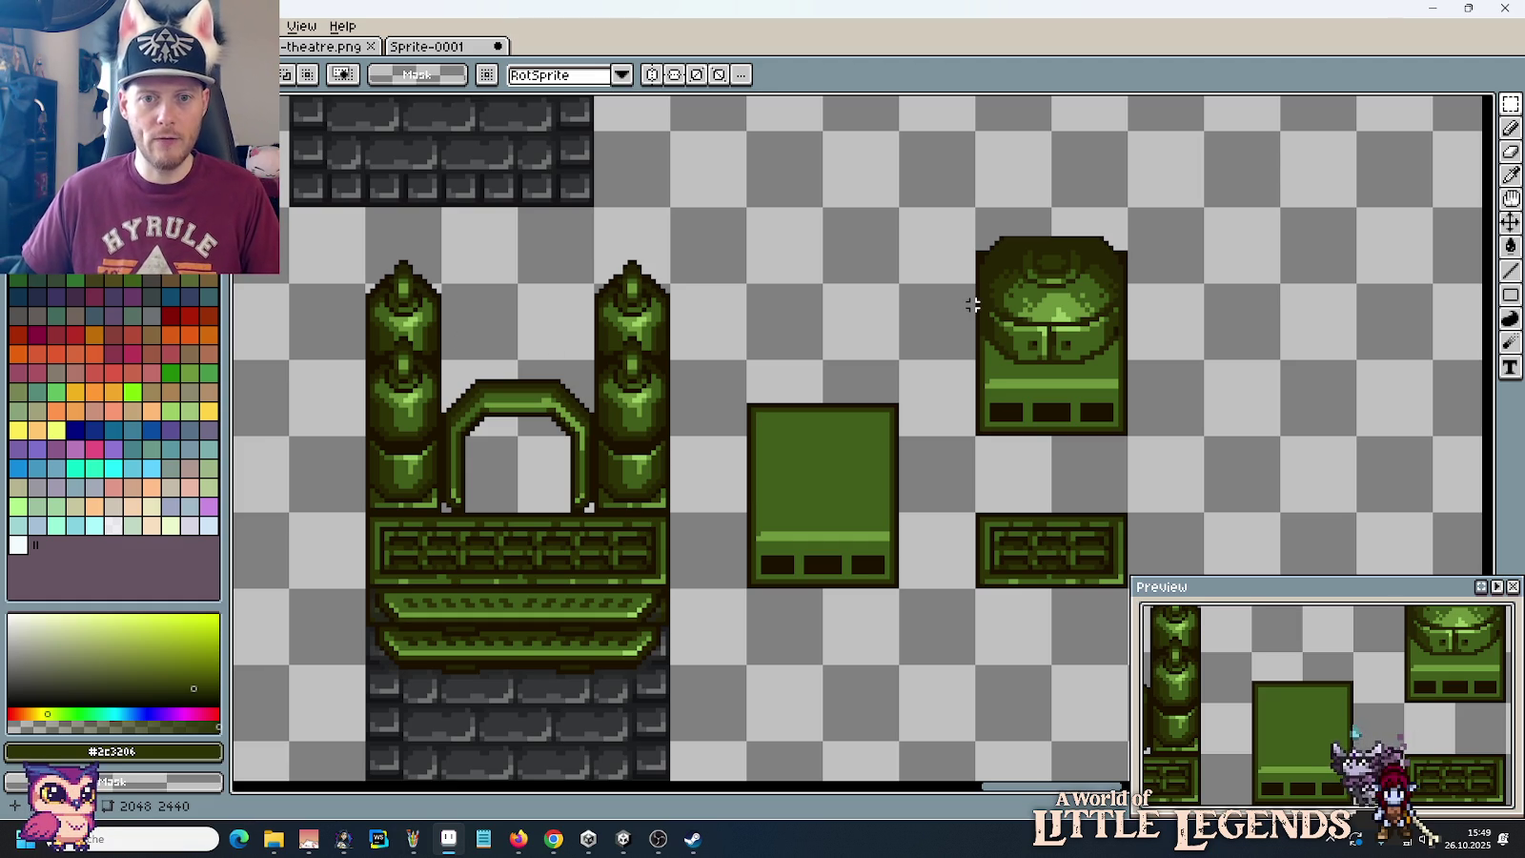
Step: Copy the domed cap from the dome tile to a spot on its right
{"action": "scroll", "coordinate": [1087, 240], "scroll_direction": "up", "scroll_amount": 2}
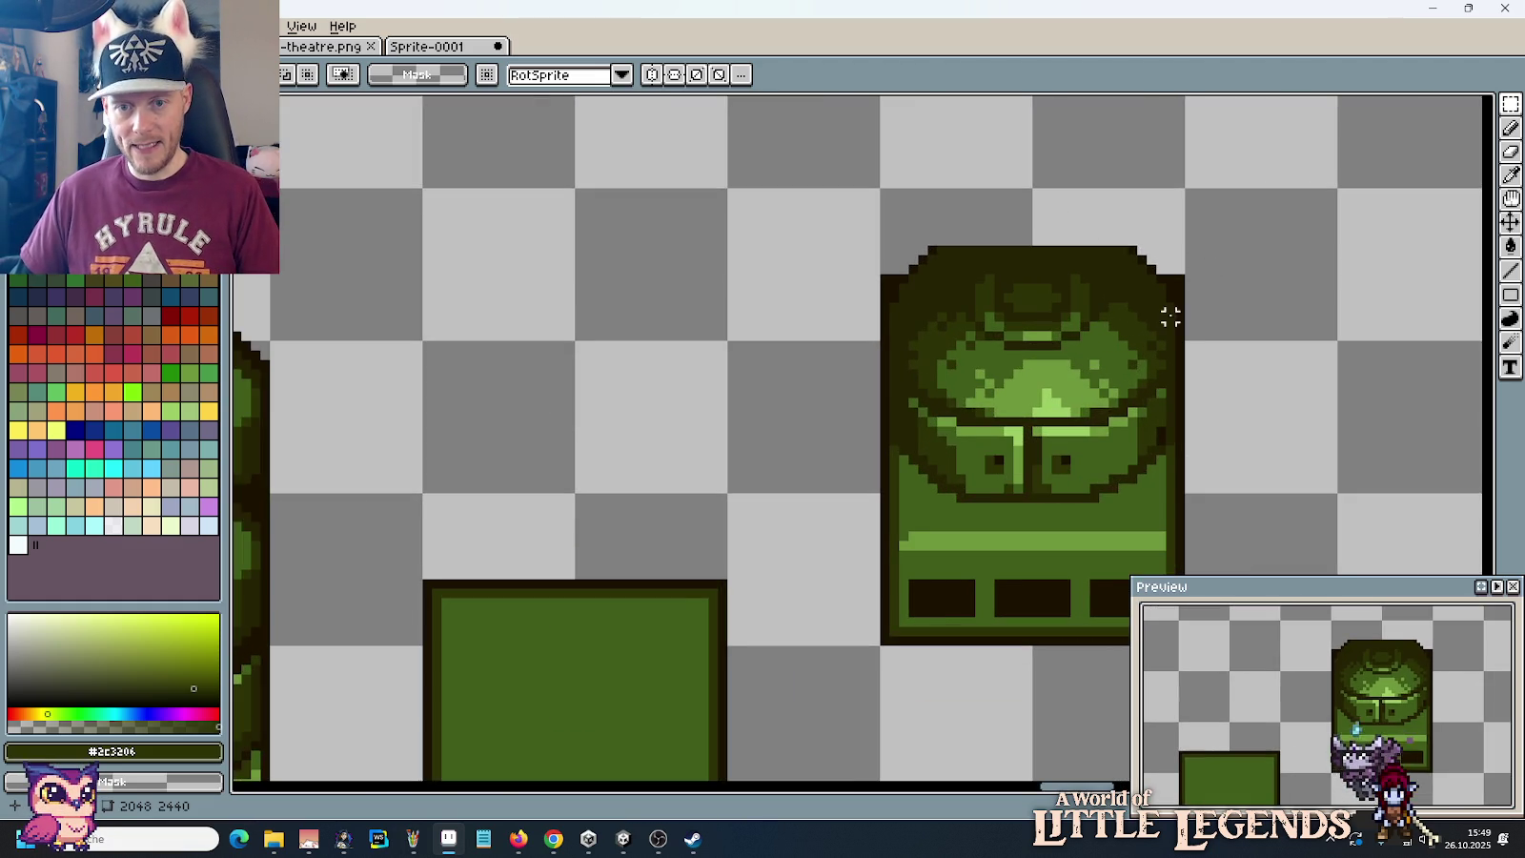
{"action": "scroll", "coordinate": [756, 241], "scroll_direction": "up", "scroll_amount": 2}
{"action": "scroll", "coordinate": [737, 274], "scroll_direction": "down", "scroll_amount": 2}
{"action": "scroll", "coordinate": [738, 274], "scroll_direction": "down", "scroll_amount": 2}
{"action": "scroll", "coordinate": [1001, 327], "scroll_direction": "down", "scroll_amount": 1}
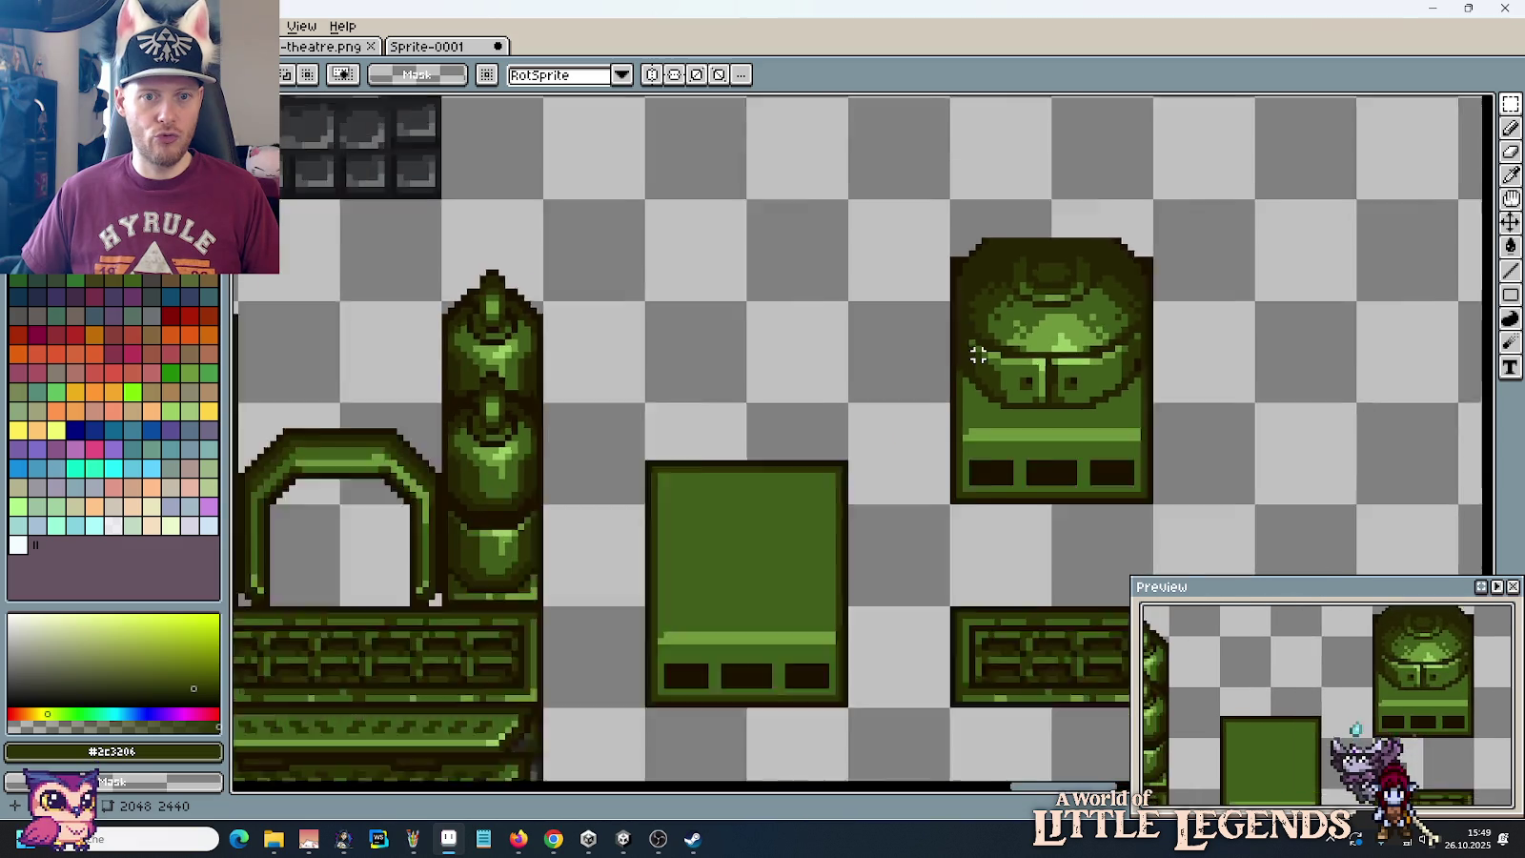
{"action": "scroll", "coordinate": [977, 351], "scroll_direction": "down", "scroll_amount": 1}
{"action": "scroll", "coordinate": [1144, 380], "scroll_direction": "up", "scroll_amount": 3}
{"action": "left_click_drag", "start_coordinate": [1144, 380], "coordinate": [1323, 191]}
{"action": "left_click_drag", "start_coordinate": [606, 484], "coordinate": [449, 253]}
{"action": "left_click_drag", "start_coordinate": [527, 353], "coordinate": [1201, 310]}
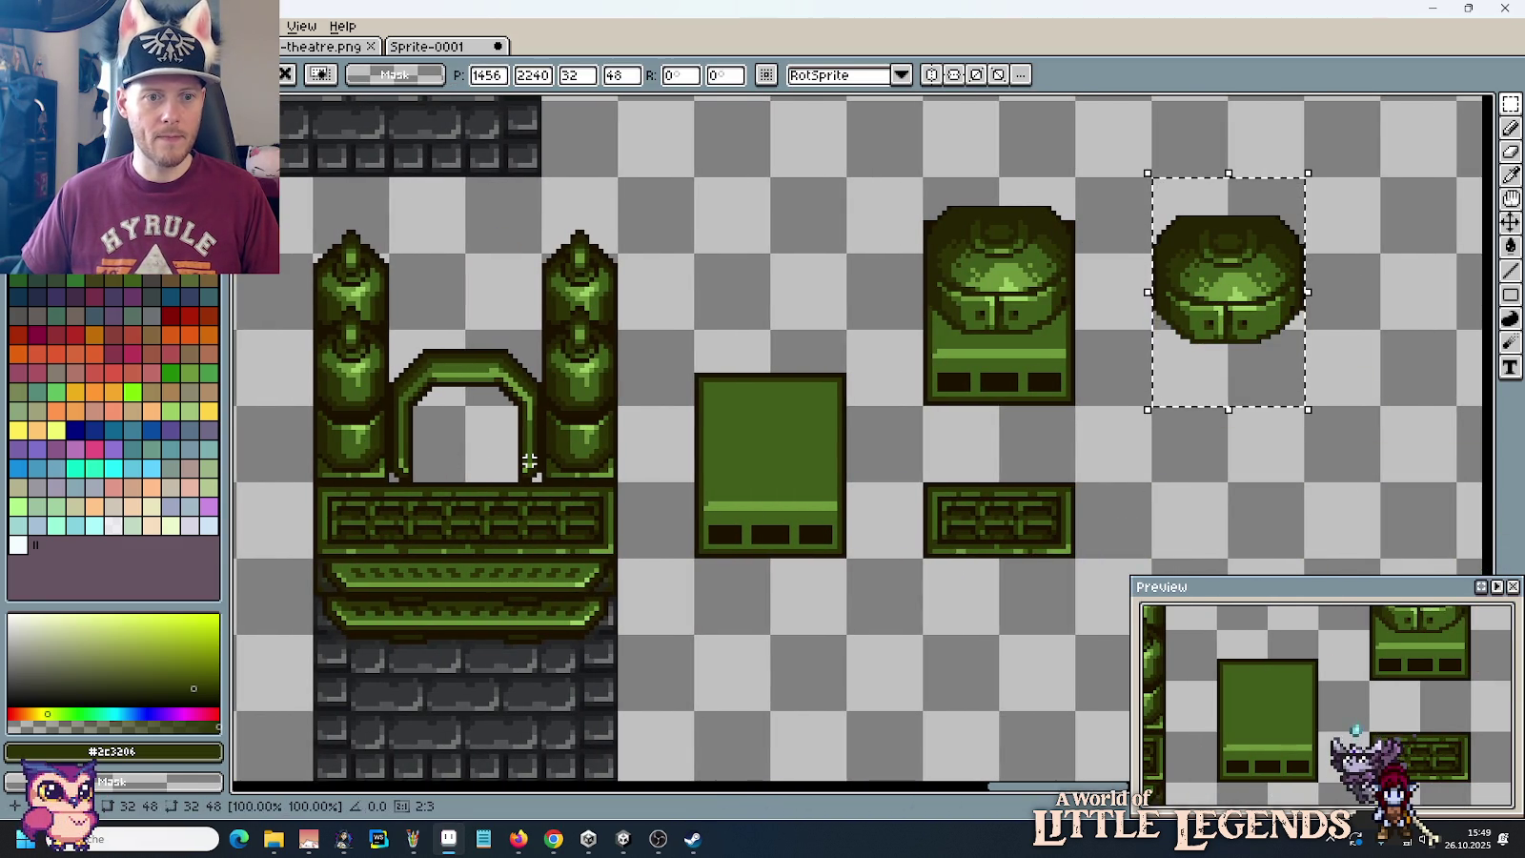
Step: Undo the dome copy and lower the pipe arch a couple of pixels
{"action": "key", "text": "ctrl+z"}
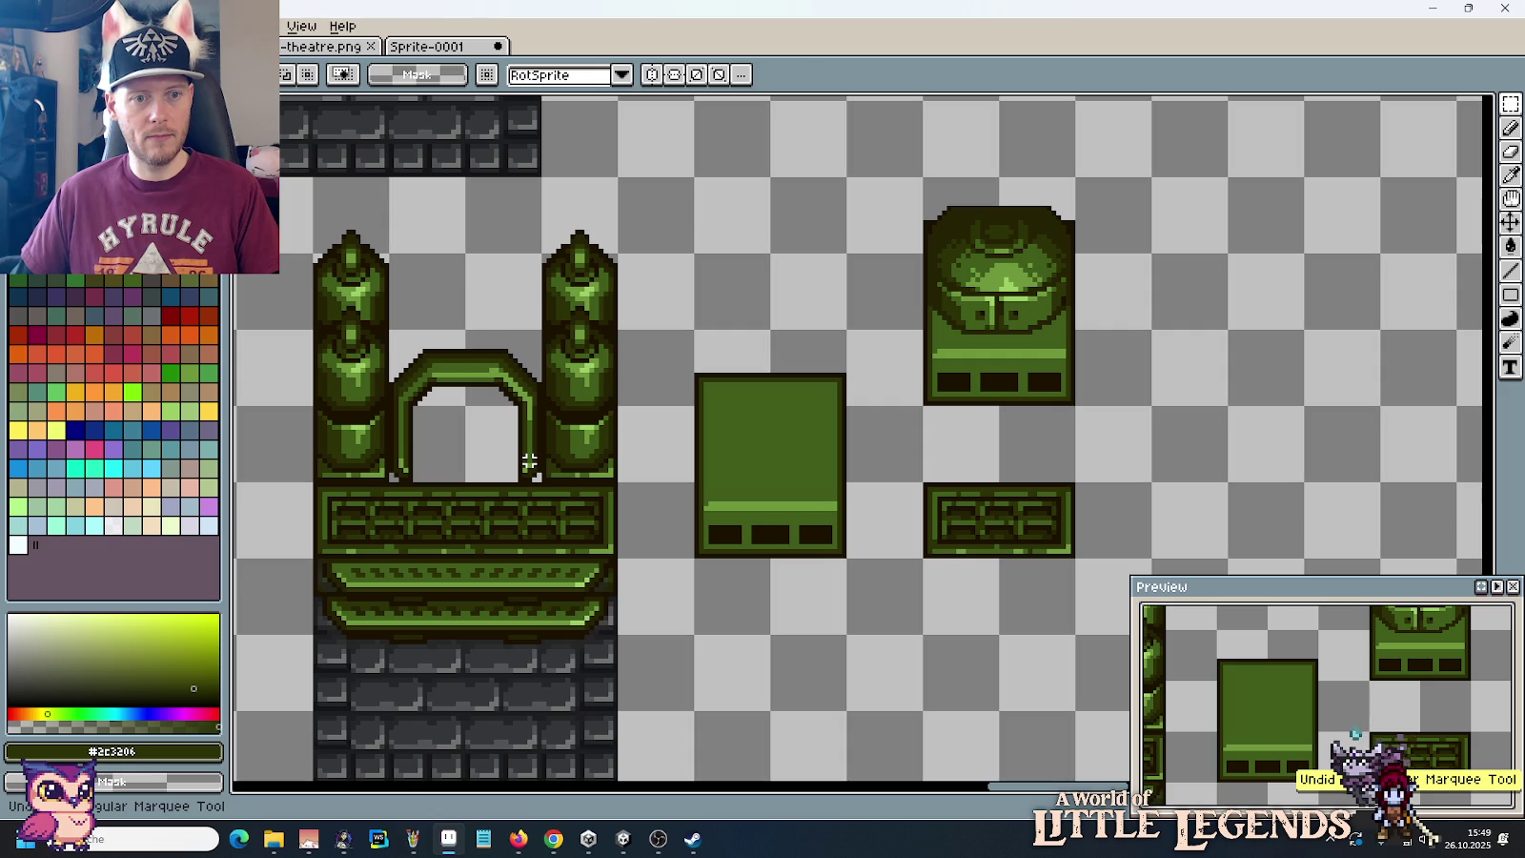
{"action": "left_click_drag", "start_coordinate": [529, 461], "coordinate": [391, 295]}
{"action": "scroll", "coordinate": [1069, 348], "scroll_direction": "left", "scroll_amount": 5}
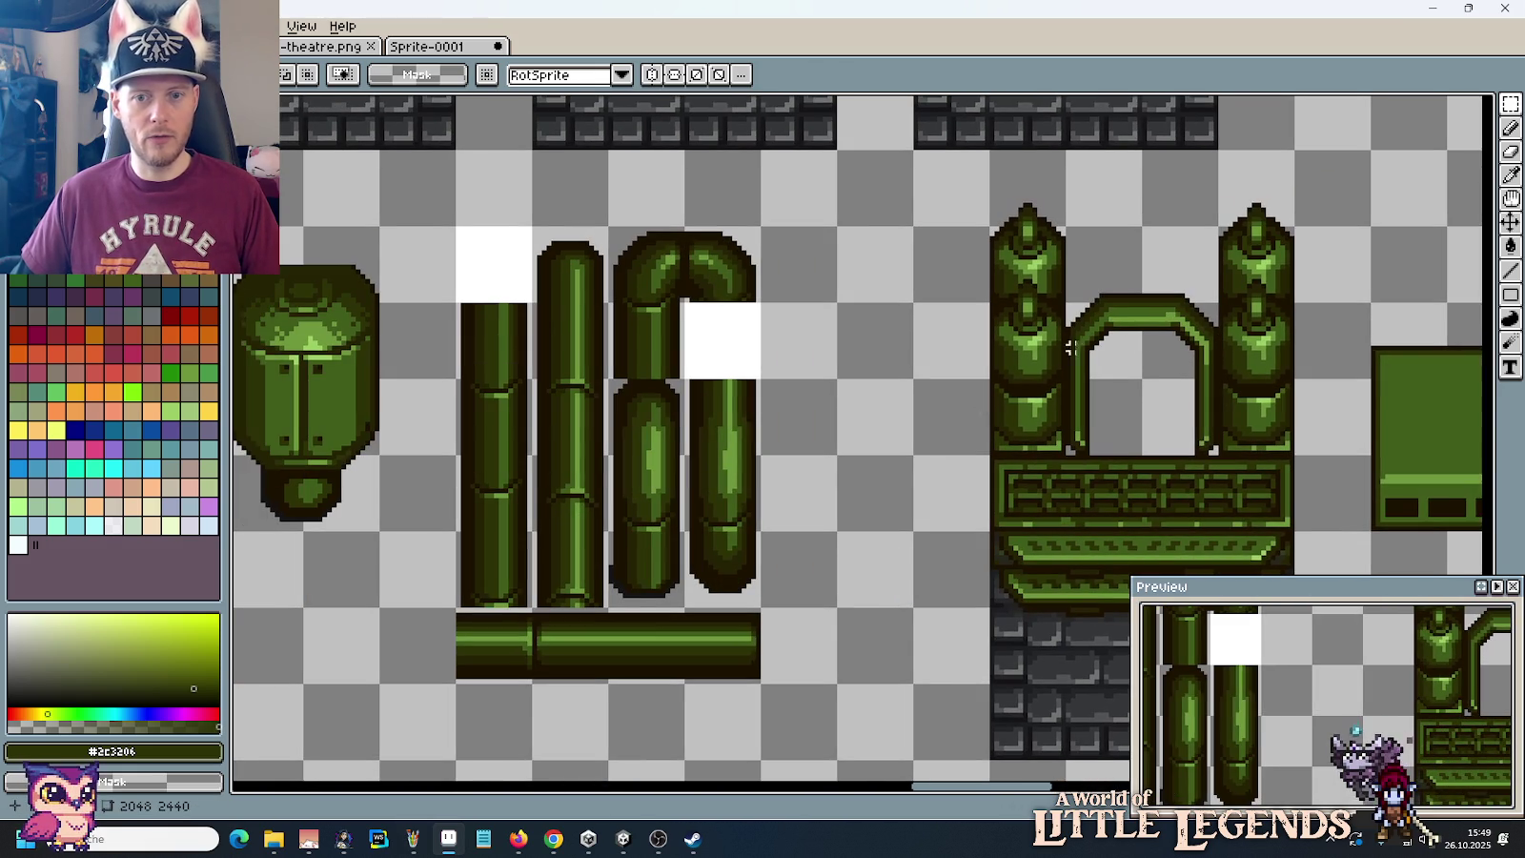
{"action": "left_click_drag", "start_coordinate": [1220, 271], "coordinate": [1062, 378]}
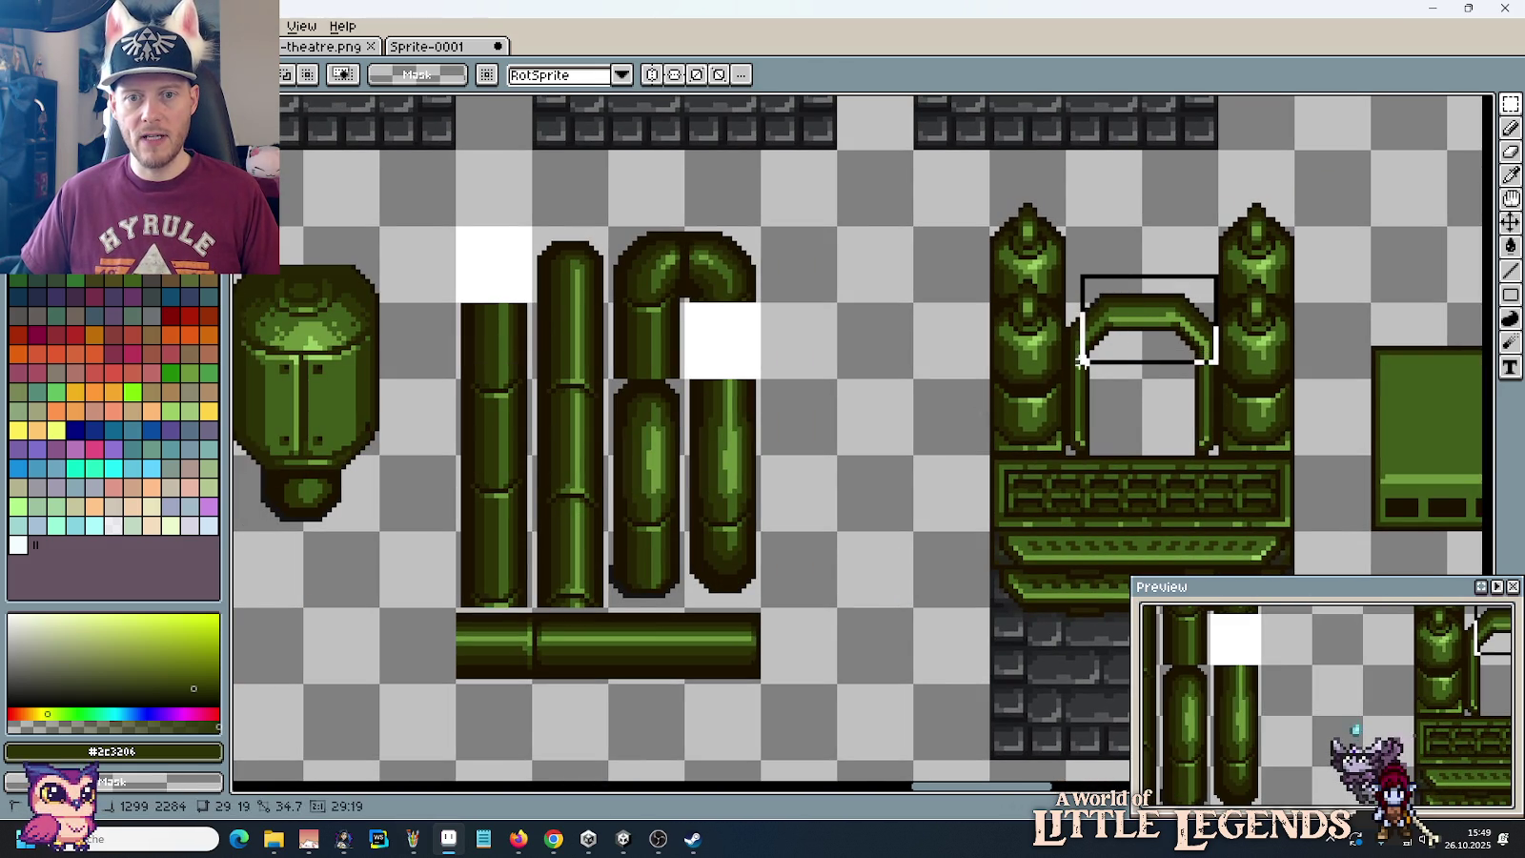
{"action": "left_click", "coordinate": [1114, 359]}
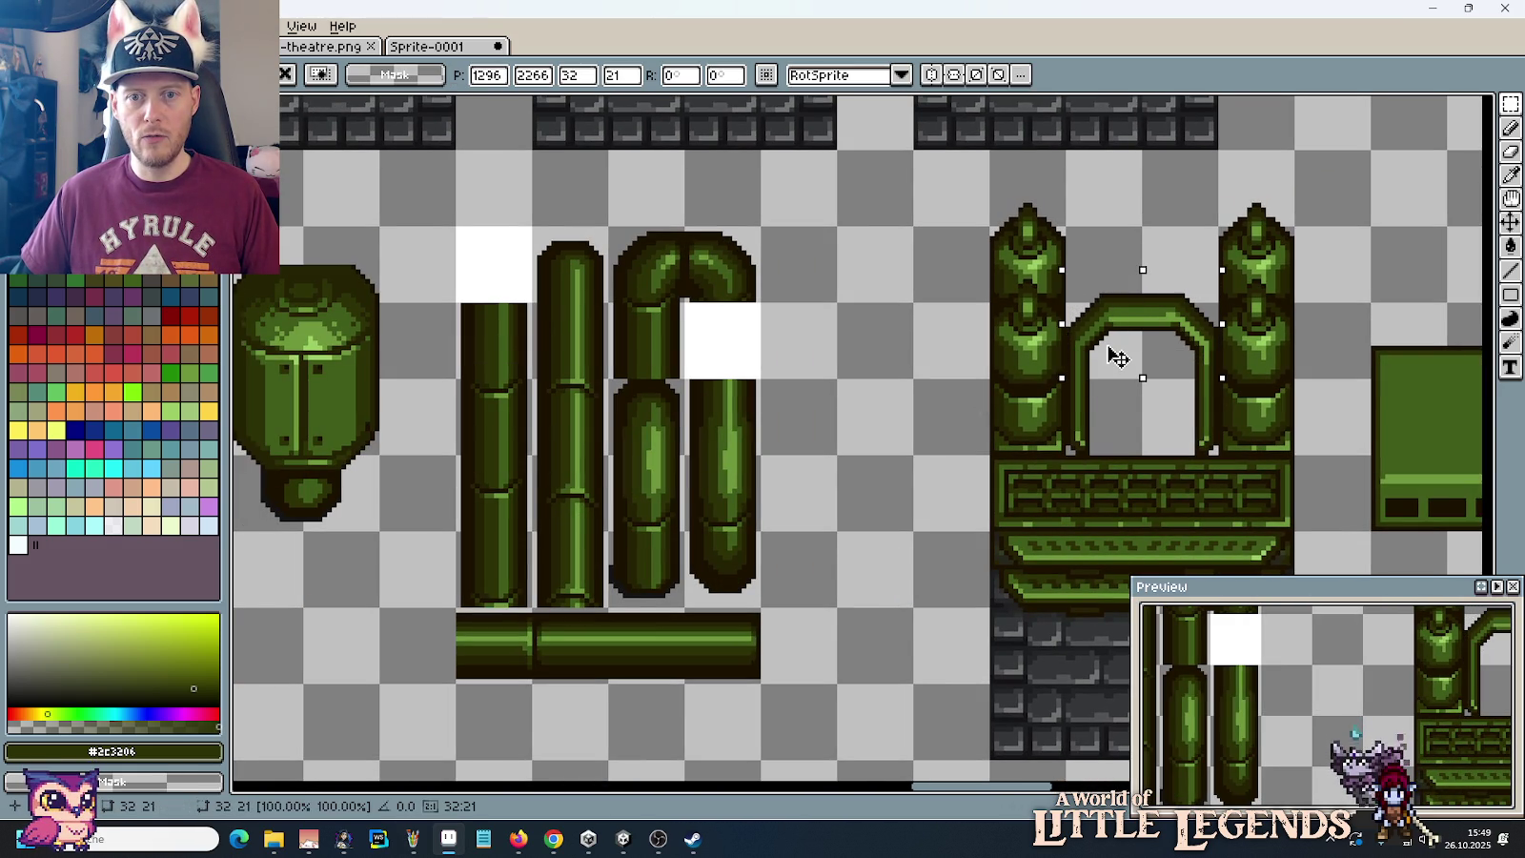
{"action": "left_click_drag", "start_coordinate": [1113, 358], "coordinate": [1113, 364]}
{"action": "key", "text": "Return"}
Step: Reposition the standalone domed cap further right on empty canvas
{"action": "scroll", "coordinate": [858, 439], "scroll_direction": "left", "scroll_amount": 5}
{"action": "left_click_drag", "start_coordinate": [535, 465], "coordinate": [380, 234]}
{"action": "mouse_move", "coordinate": [441, 343]}
{"action": "left_mouse_down"}
{"action": "mouse_move", "coordinate": [1439, 496]}
{"action": "mouse_move", "coordinate": [998, 258]}
{"action": "mouse_move", "coordinate": [920, 266]}
{"action": "mouse_move", "coordinate": [1157, 305]}
{"action": "mouse_move", "coordinate": [1209, 364]}
{"action": "left_mouse_up"}
{"action": "key", "text": "Delete"}
{"action": "left_click_drag", "start_coordinate": [1003, 364], "coordinate": [861, 160]}
{"action": "mouse_move", "coordinate": [927, 303]}
{"action": "left_mouse_down"}
{"action": "mouse_move", "coordinate": [1077, 303]}
{"action": "mouse_move", "coordinate": [1001, 379]}
{"action": "left_mouse_up"}
{"action": "left_click", "coordinate": [792, 398]}
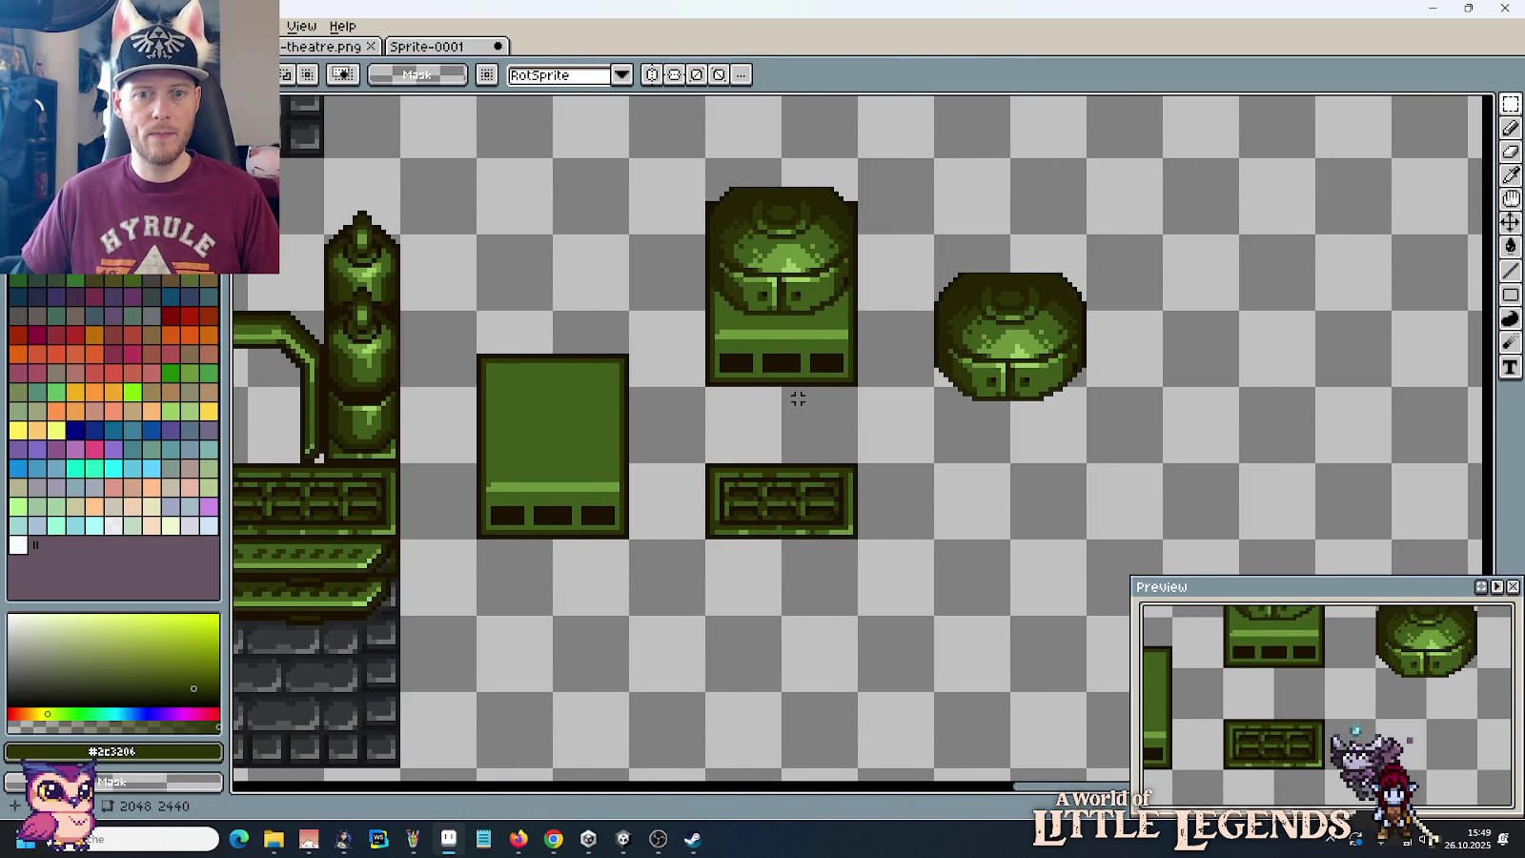
Step: Move the pipe arch beneath the domed cap, raise it two pixels, then view the Paint reference
{"action": "scroll", "coordinate": [853, 364], "scroll_direction": "left", "scroll_amount": 1}
{"action": "scroll", "coordinate": [854, 364], "scroll_direction": "left", "scroll_amount": 4}
{"action": "left_click_drag", "start_coordinate": [648, 400], "coordinate": [485, 234]}
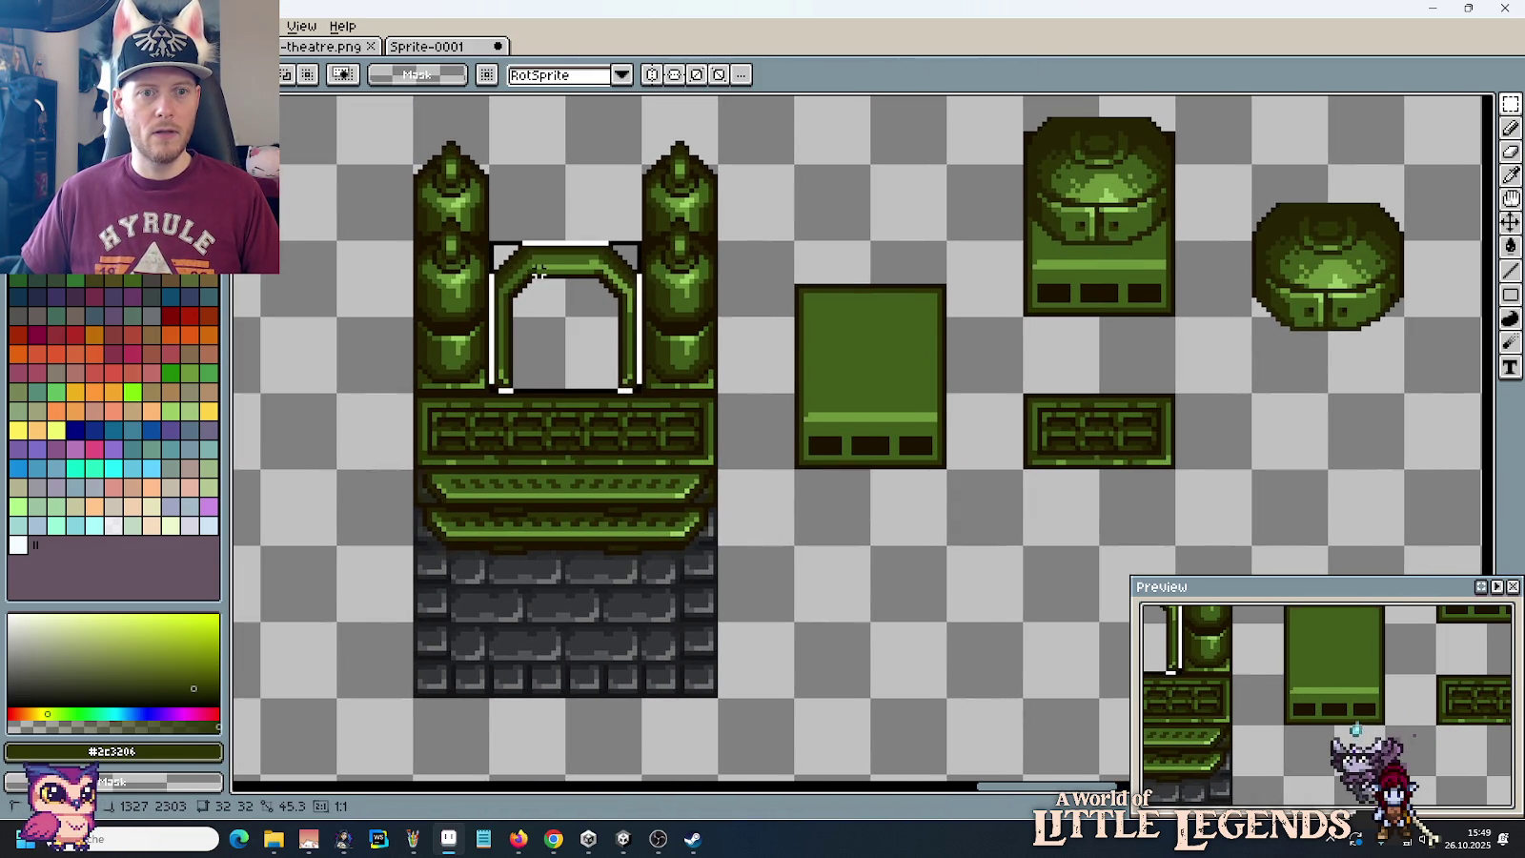
{"action": "mouse_move", "coordinate": [550, 299]}
{"action": "left_mouse_down"}
{"action": "mouse_move", "coordinate": [1359, 381]}
{"action": "mouse_move", "coordinate": [1332, 374]}
{"action": "left_mouse_up"}
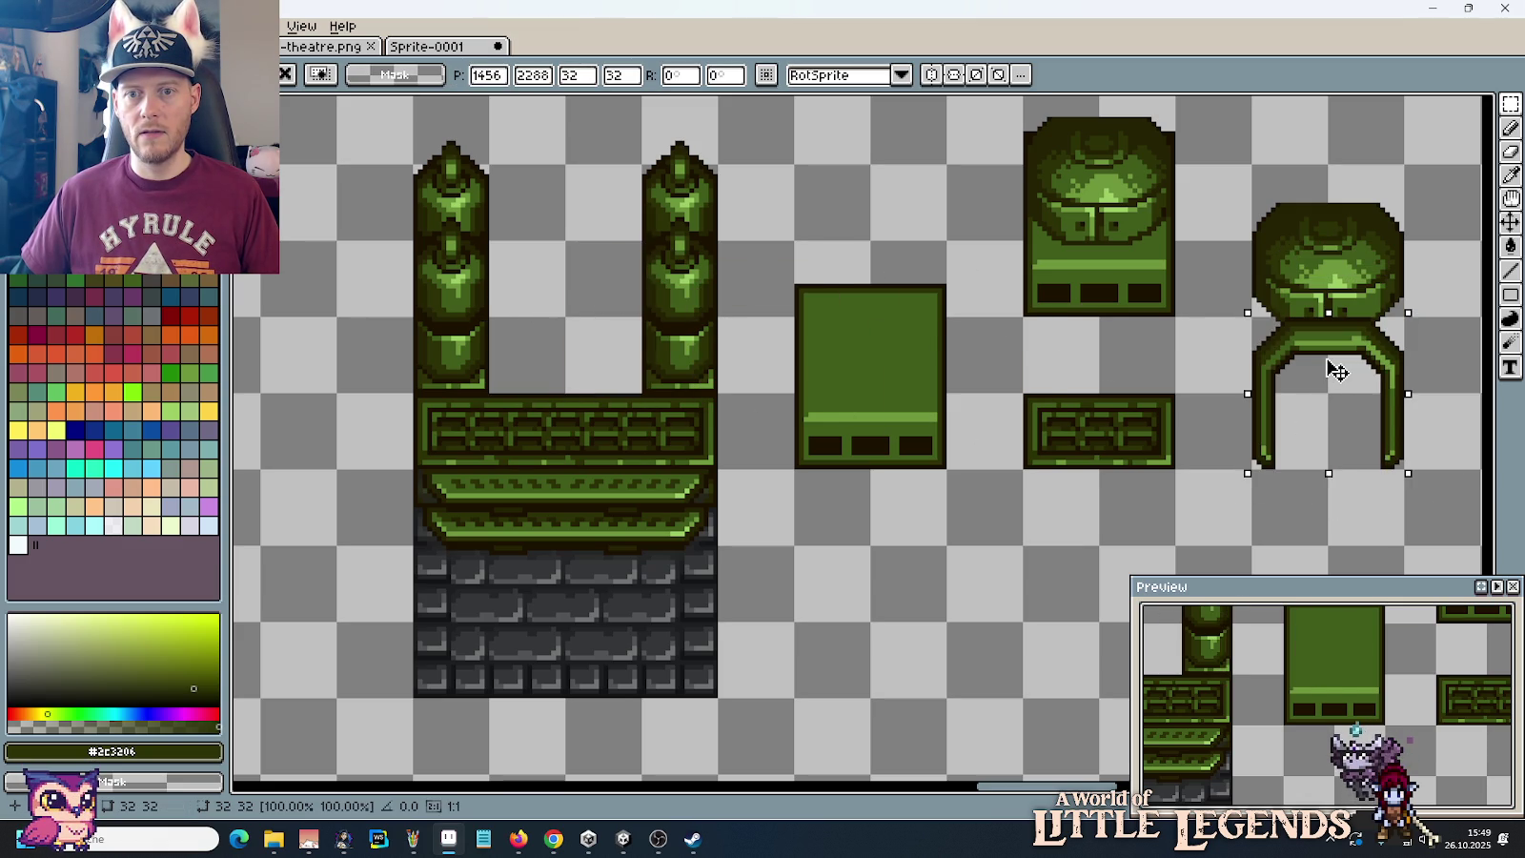
{"action": "key", "text": "Up"}
{"action": "key", "text": "Up"}
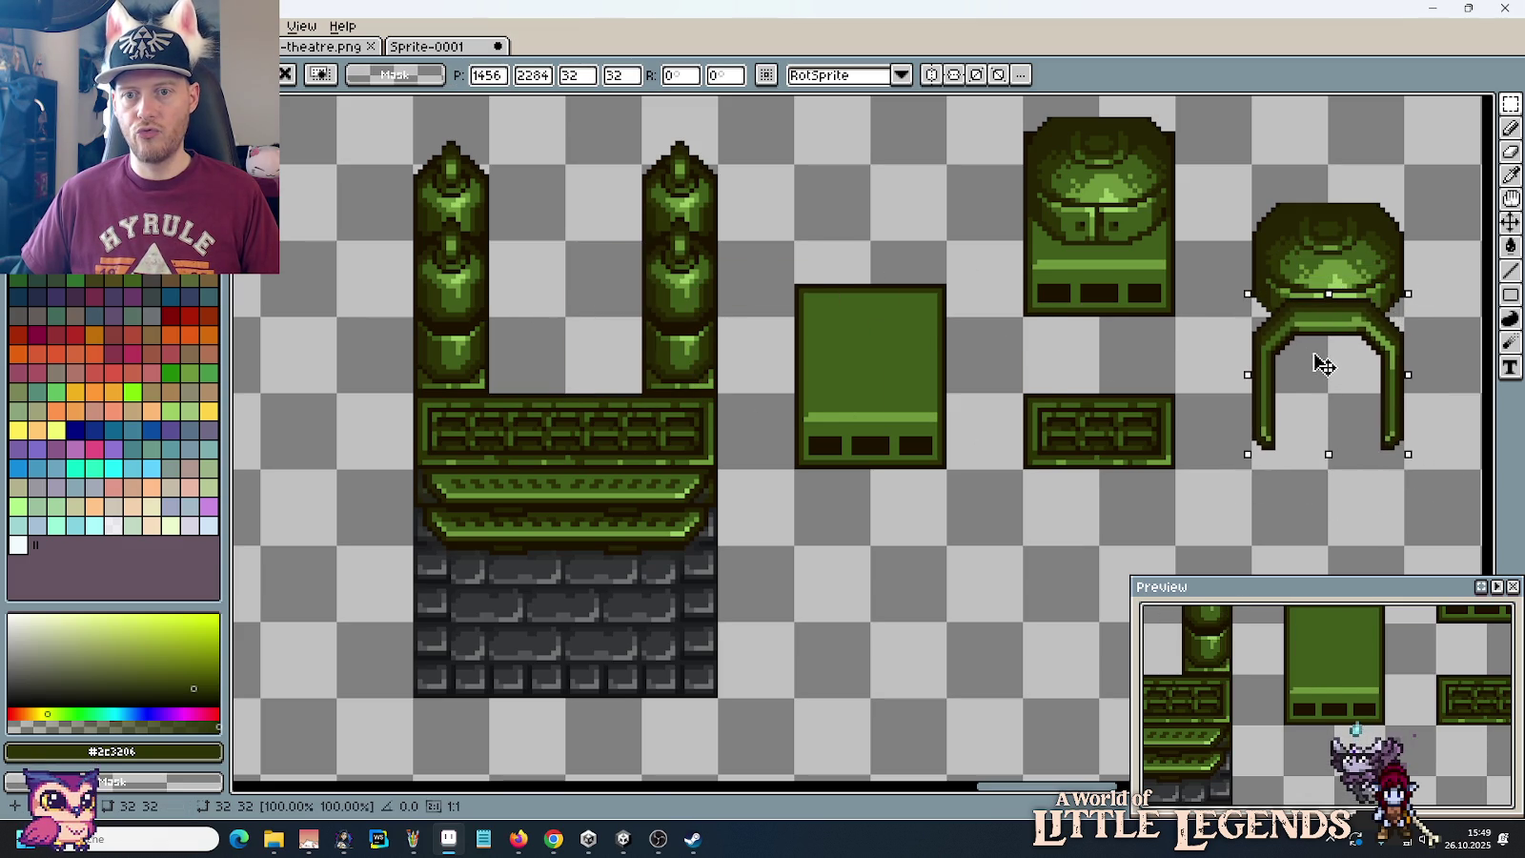
{"action": "key", "text": "Up"}
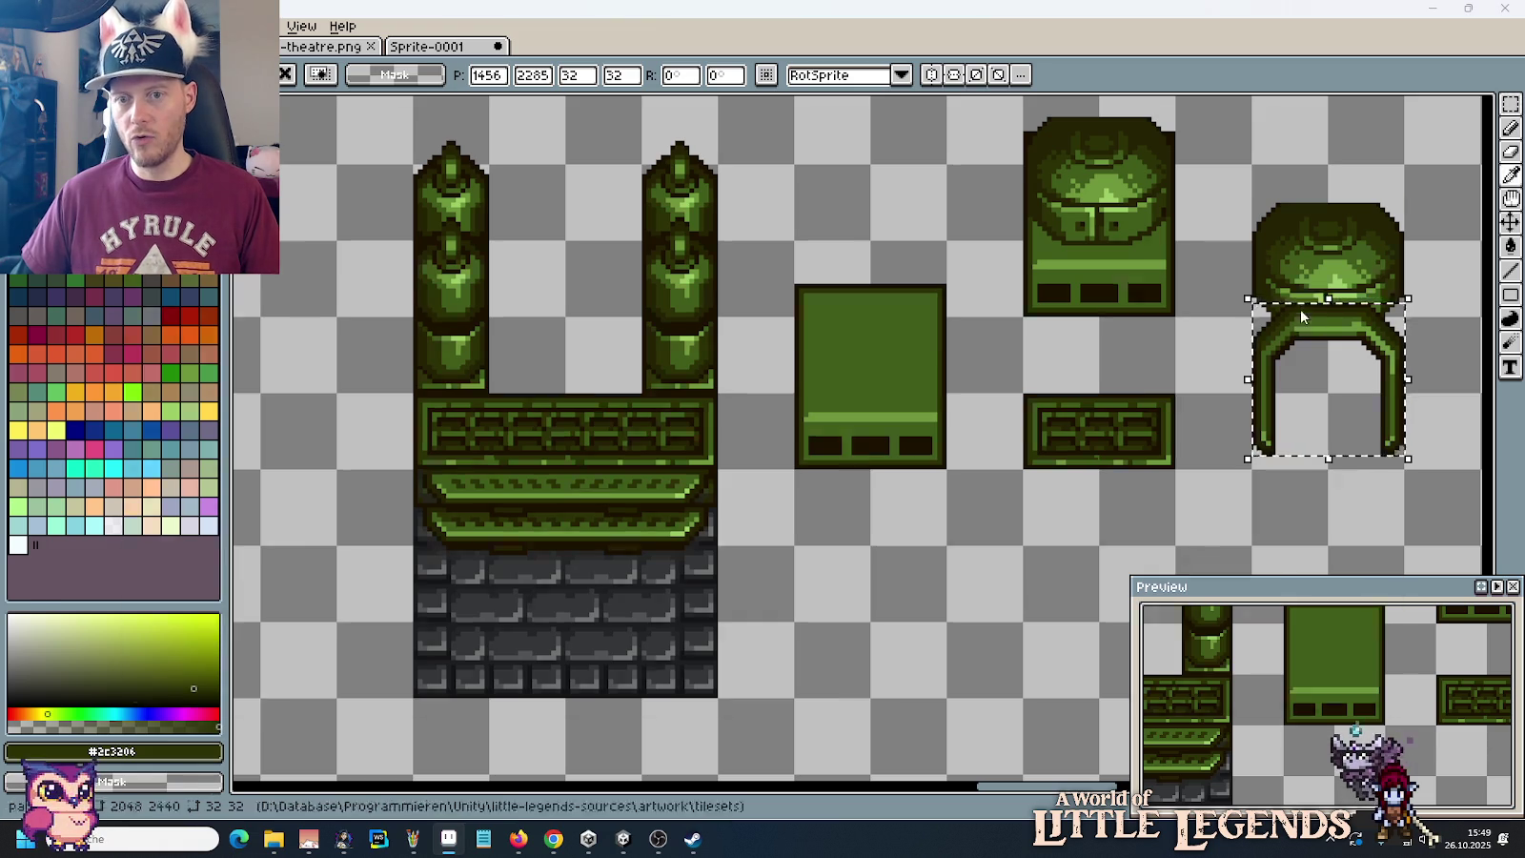
{"action": "key", "text": "alt+Tab"}
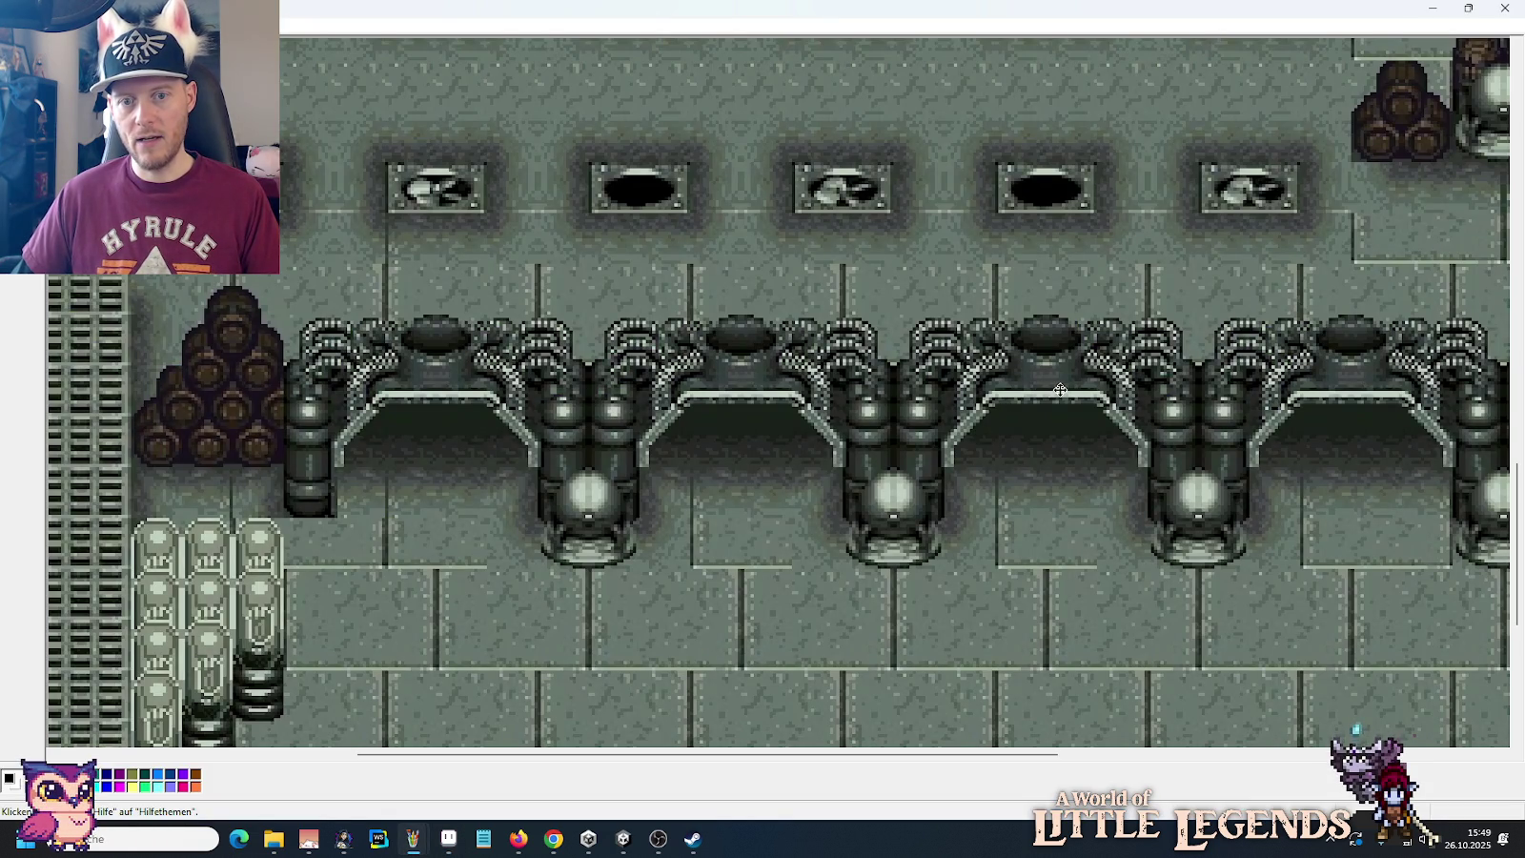
Step: Move the domed cap and pipe arch together between the twin green towers and deselect
{"action": "key", "text": "alt+Tab"}
{"action": "left_click_drag", "start_coordinate": [1335, 367], "coordinate": [1335, 369]}
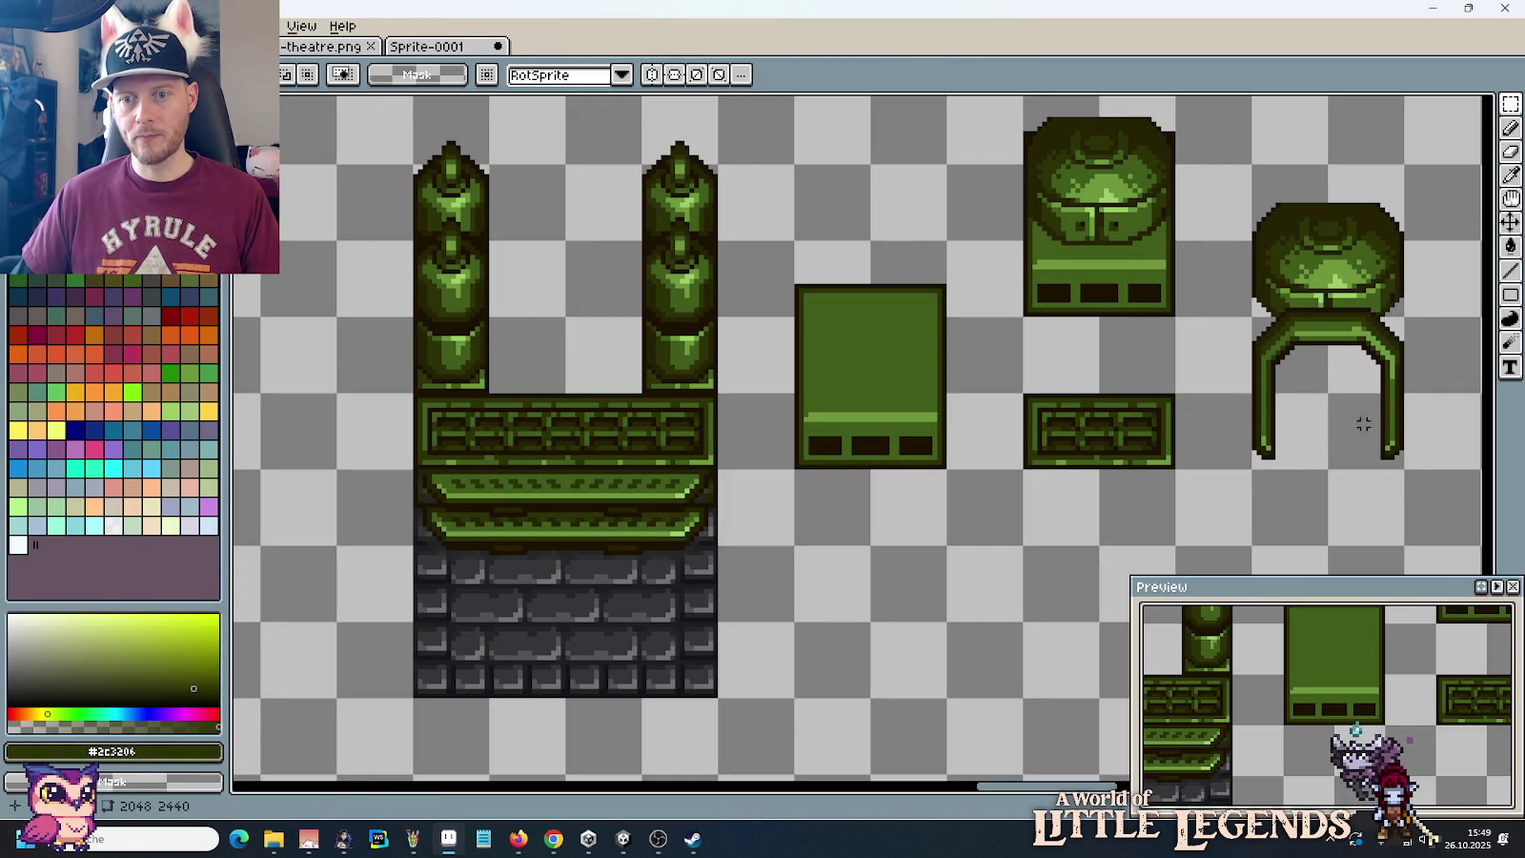
{"action": "left_click_drag", "start_coordinate": [1408, 463], "coordinate": [1247, 150]}
{"action": "mouse_move", "coordinate": [1244, 289]}
{"action": "left_mouse_down"}
{"action": "mouse_move", "coordinate": [967, 243]}
{"action": "mouse_move", "coordinate": [607, 252]}
{"action": "left_mouse_up"}
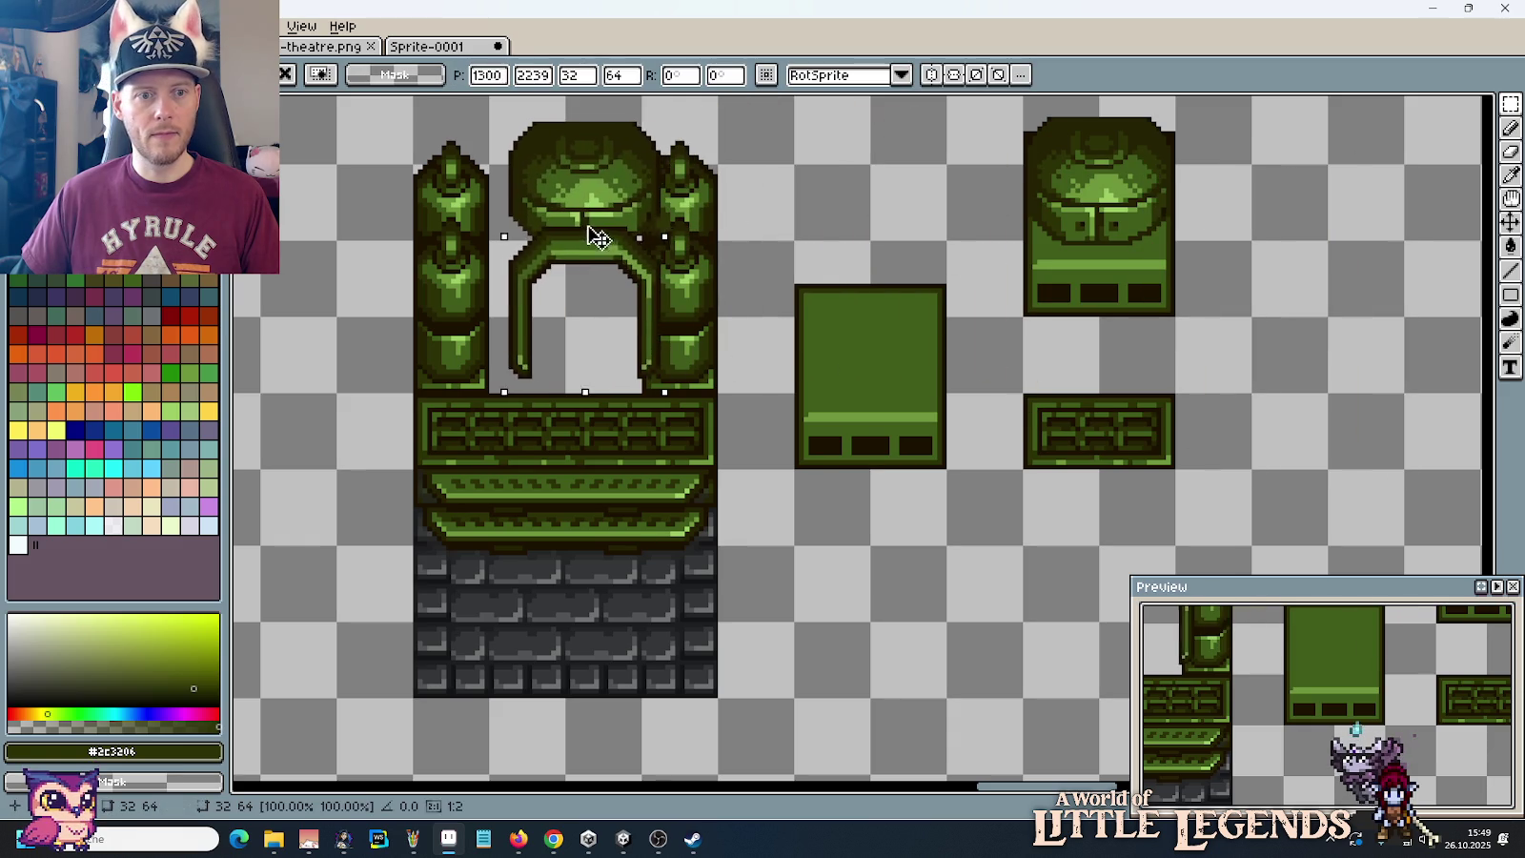
{"action": "key", "text": "ctrl+d"}
{"action": "left_click_drag", "start_coordinate": [724, 248], "coordinate": [928, 358]}
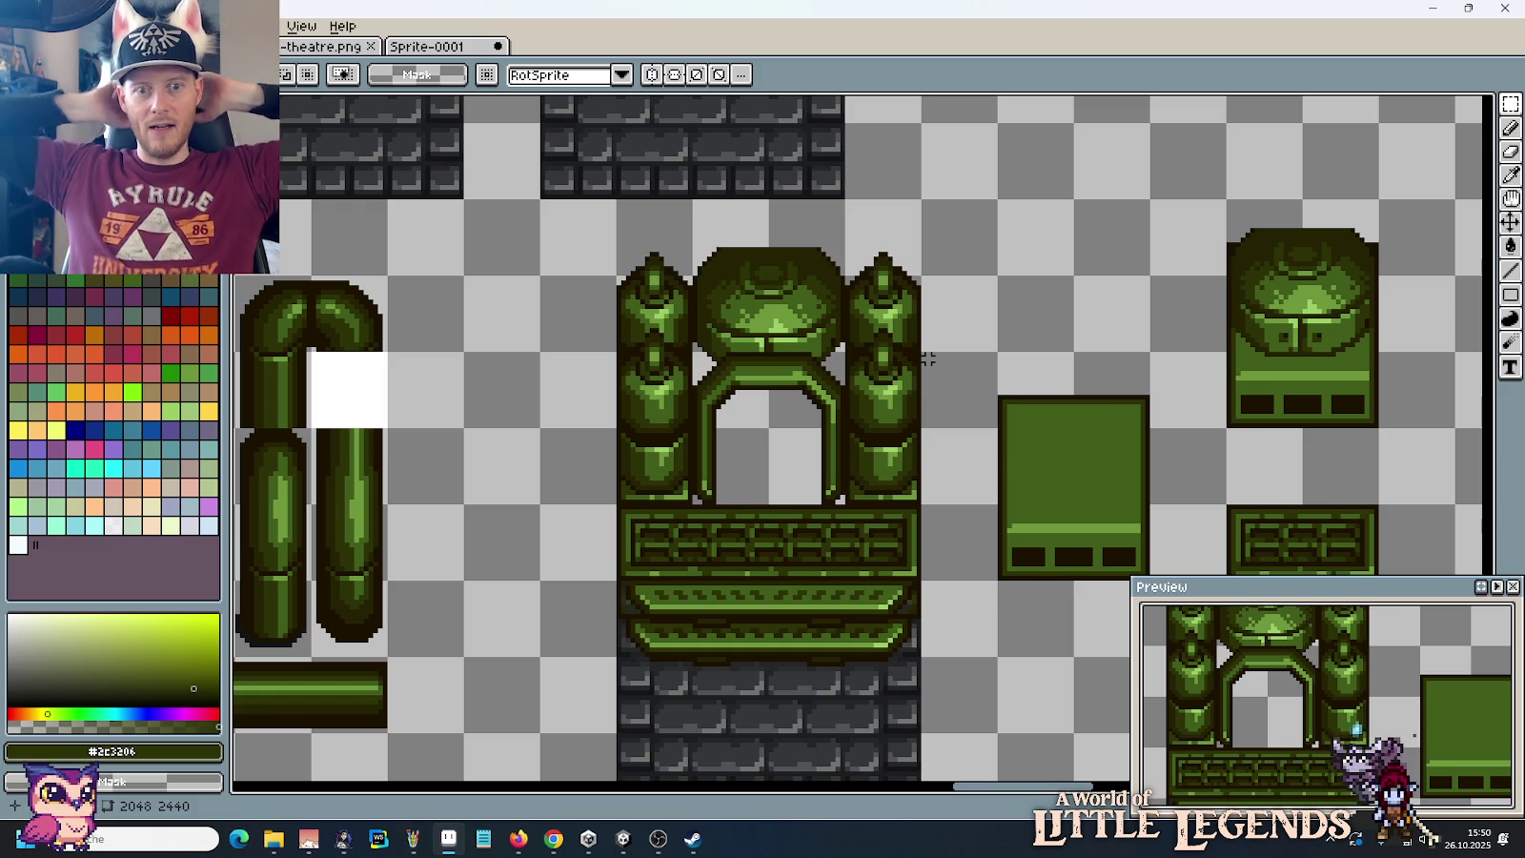
{"action": "scroll", "coordinate": [762, 384], "scroll_direction": "up", "scroll_amount": 1}
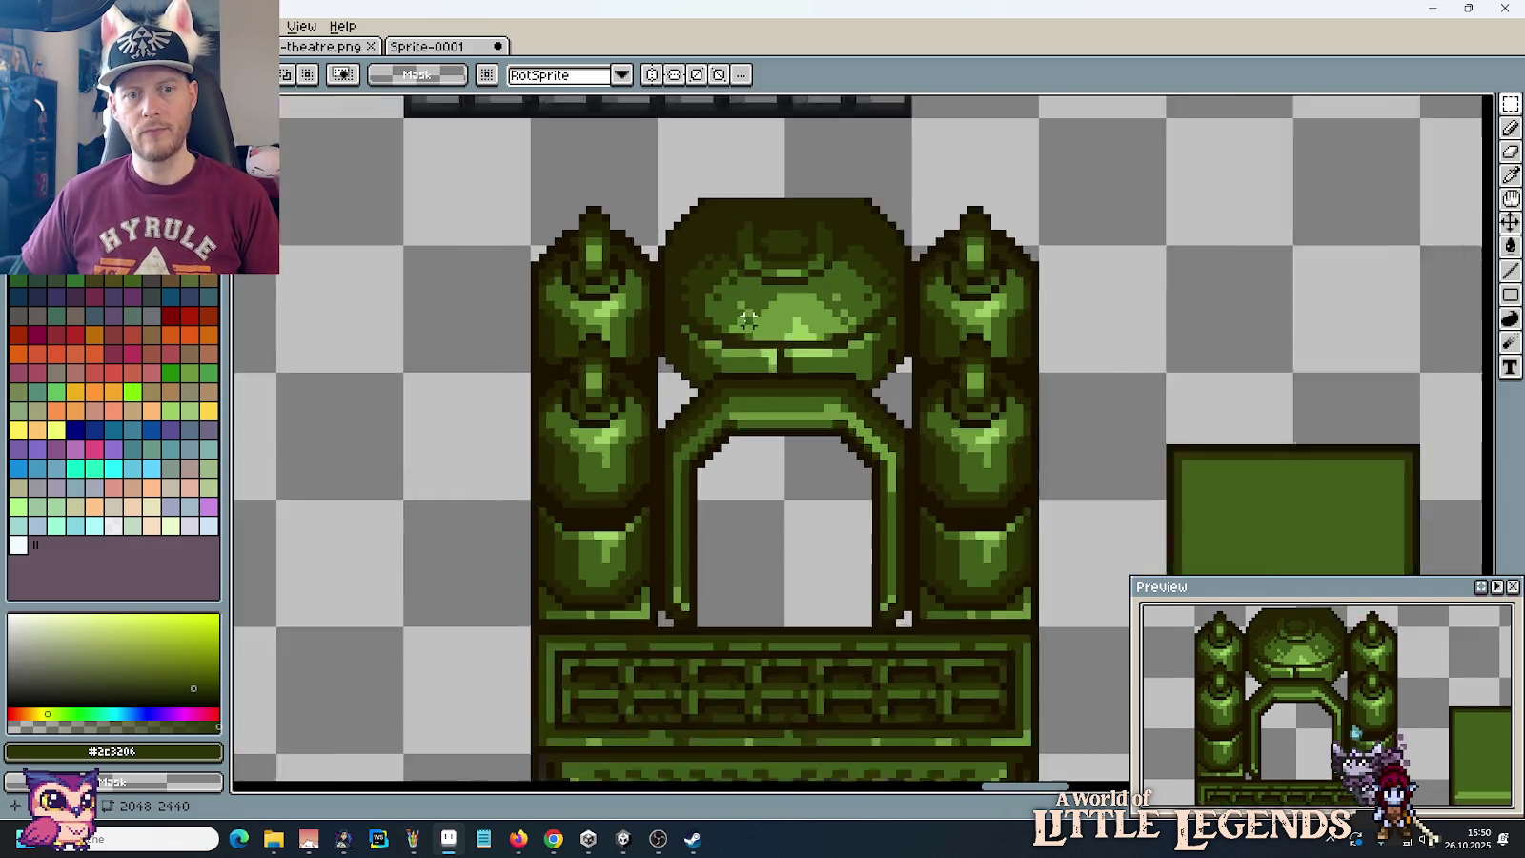
Step: Paint a dark pixel column in the dome shading and darken the grey column beside the arch
{"action": "scroll", "coordinate": [763, 384], "scroll_direction": "up", "scroll_amount": 1}
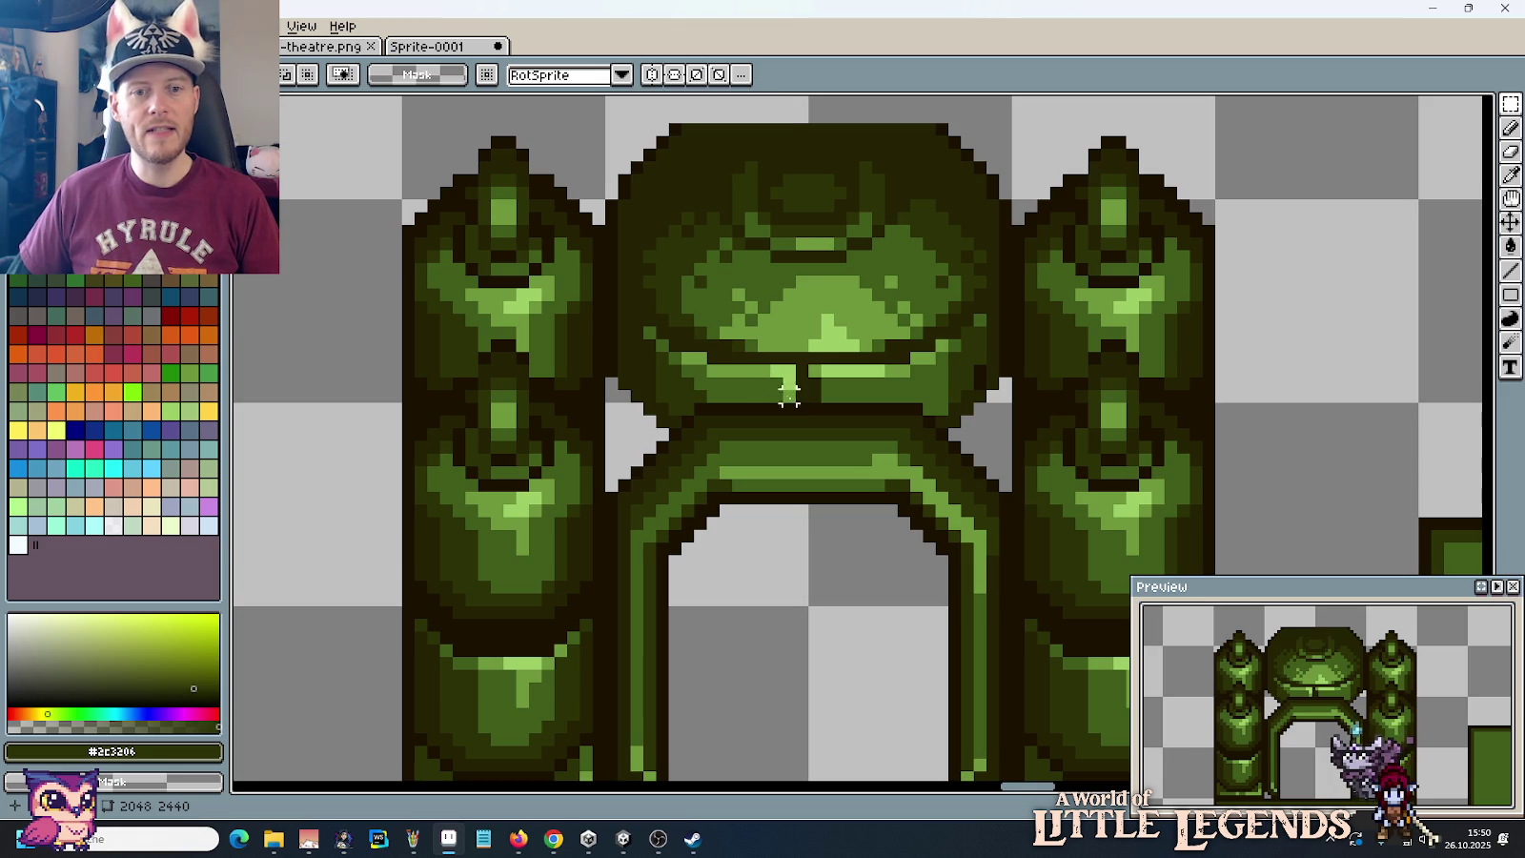
{"action": "scroll", "coordinate": [647, 422], "scroll_direction": "up", "scroll_amount": 1}
{"action": "scroll", "coordinate": [621, 421], "scroll_direction": "up", "scroll_amount": 2}
{"action": "scroll", "coordinate": [622, 421], "scroll_direction": "down", "scroll_amount": 1}
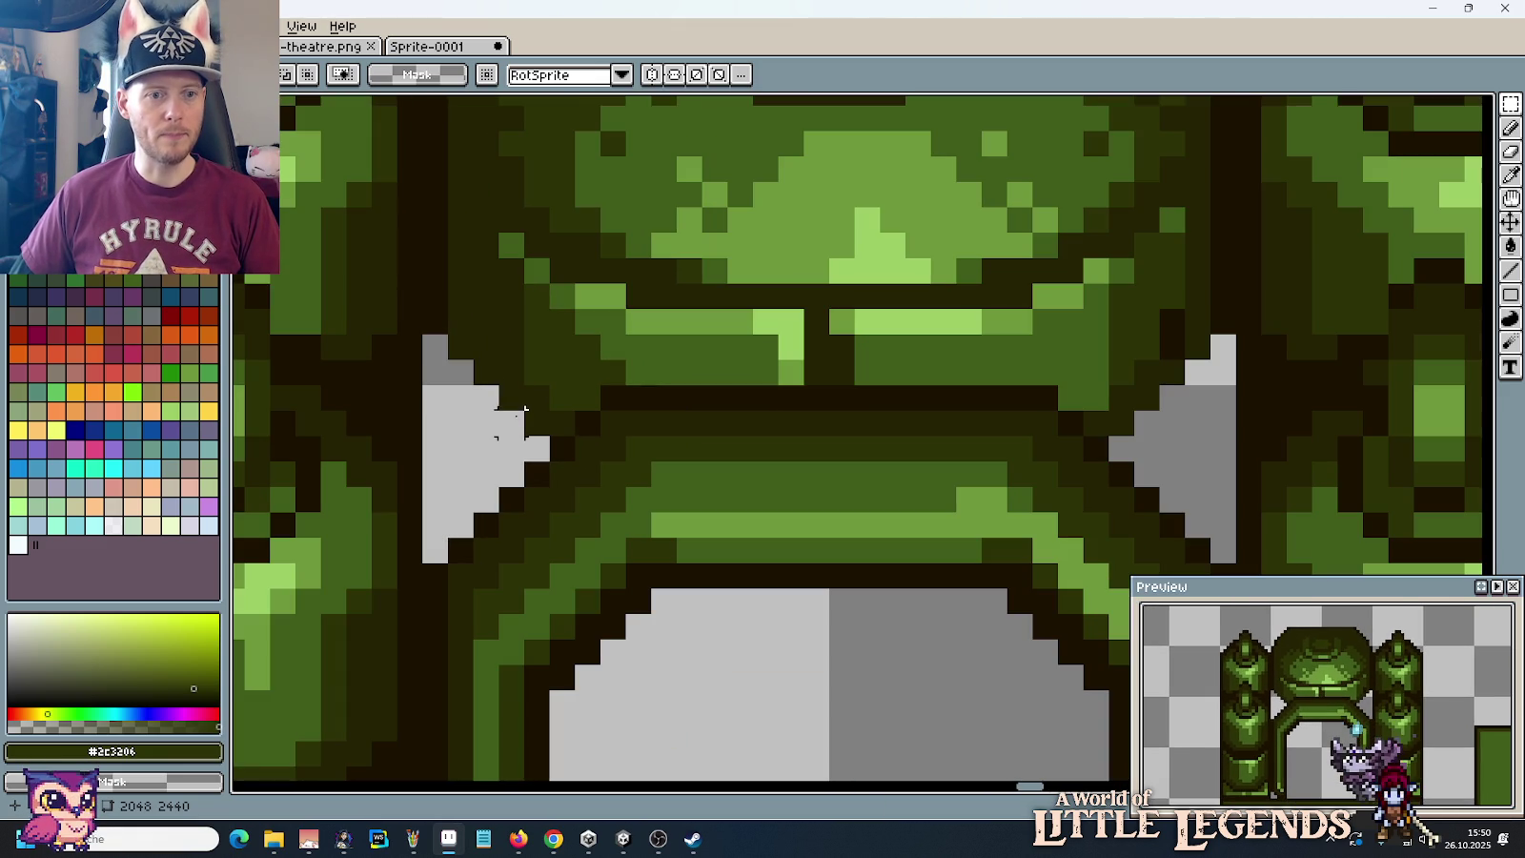
{"action": "key", "text": "b"}
{"action": "left_click", "coordinate": [436, 319], "text": "alt"}
{"action": "left_click_drag", "start_coordinate": [435, 347], "coordinate": [435, 527]}
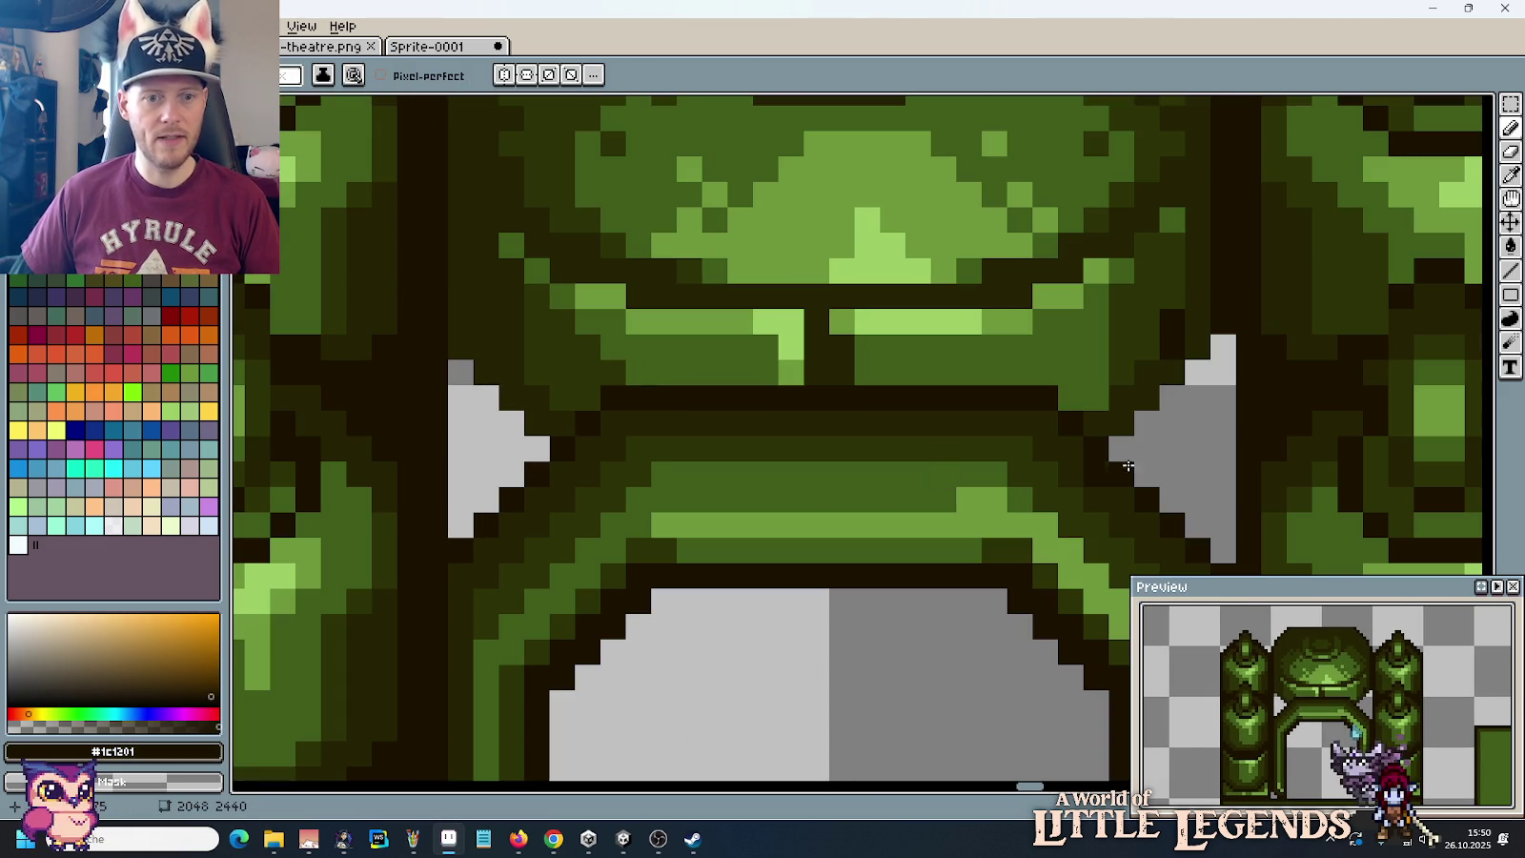
{"action": "left_click_drag", "start_coordinate": [1231, 356], "coordinate": [1227, 525]}
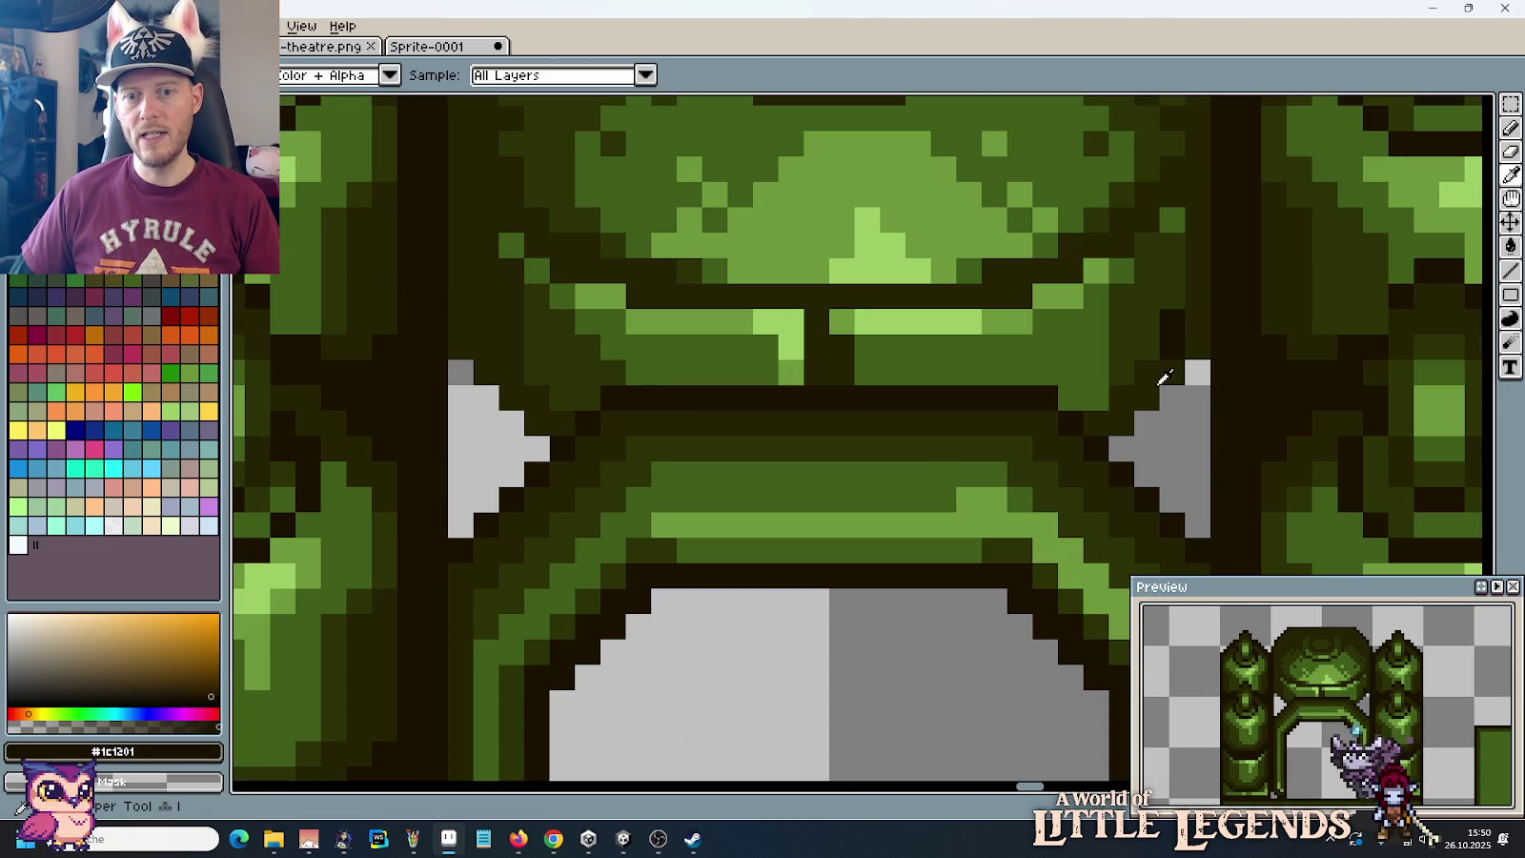
Step: Bucket-fill the grey notches on both sides of the arch top with the dark olive outline colour
{"action": "left_click", "coordinate": [1148, 390], "text": "alt"}
{"action": "key", "text": "g"}
{"action": "left_click", "coordinate": [1150, 439]}
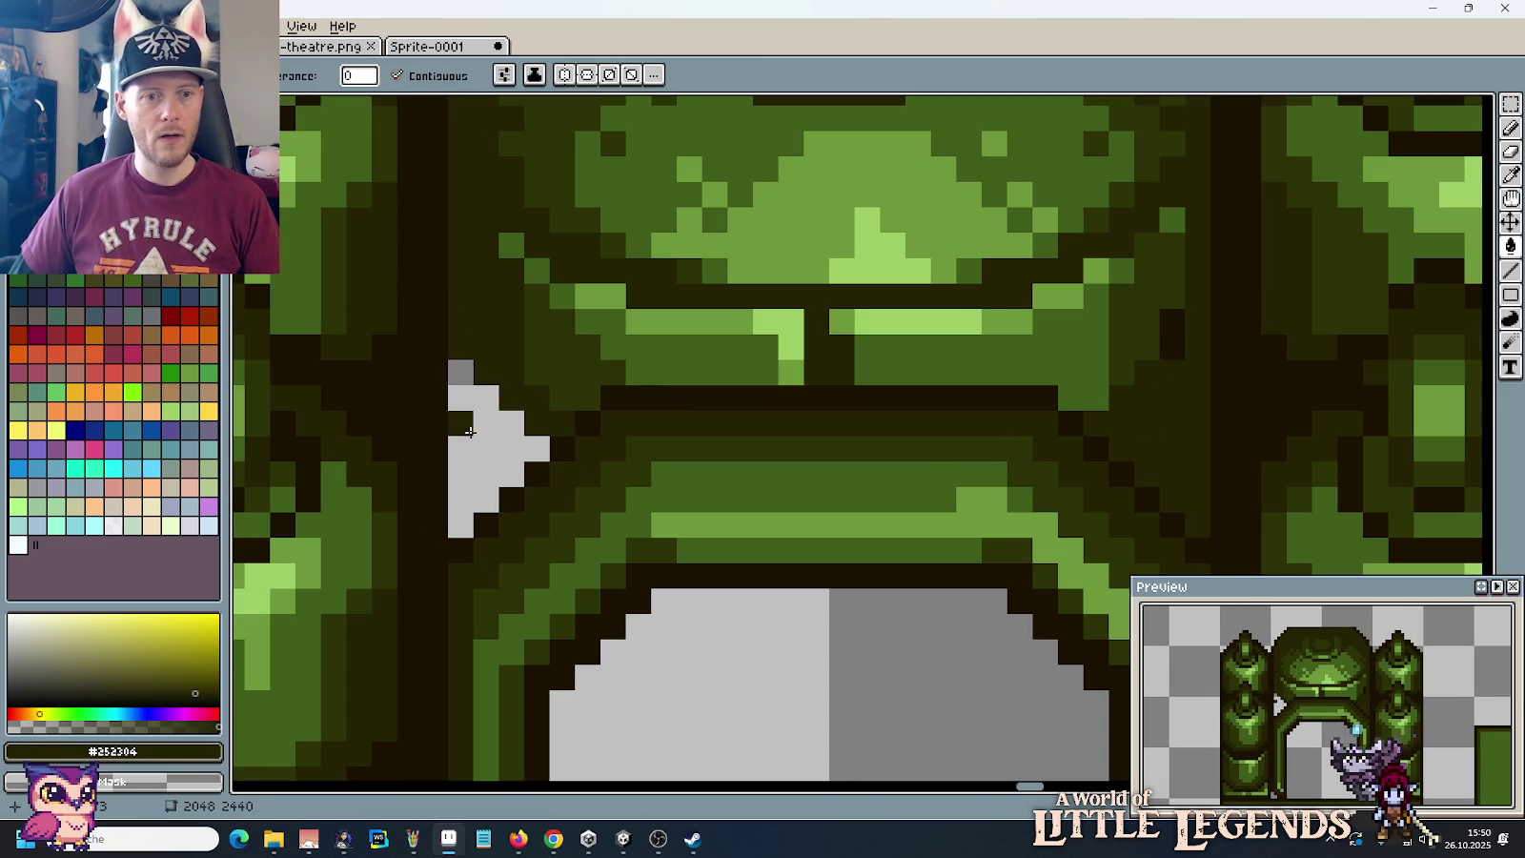
{"action": "left_click", "coordinate": [469, 432]}
{"action": "scroll", "coordinate": [514, 418], "scroll_direction": "down", "scroll_amount": 4}
{"action": "scroll", "coordinate": [831, 418], "scroll_direction": "up", "scroll_amount": 2}
{"action": "scroll", "coordinate": [864, 436], "scroll_direction": "up", "scroll_amount": 2}
{"action": "key", "text": "i"}
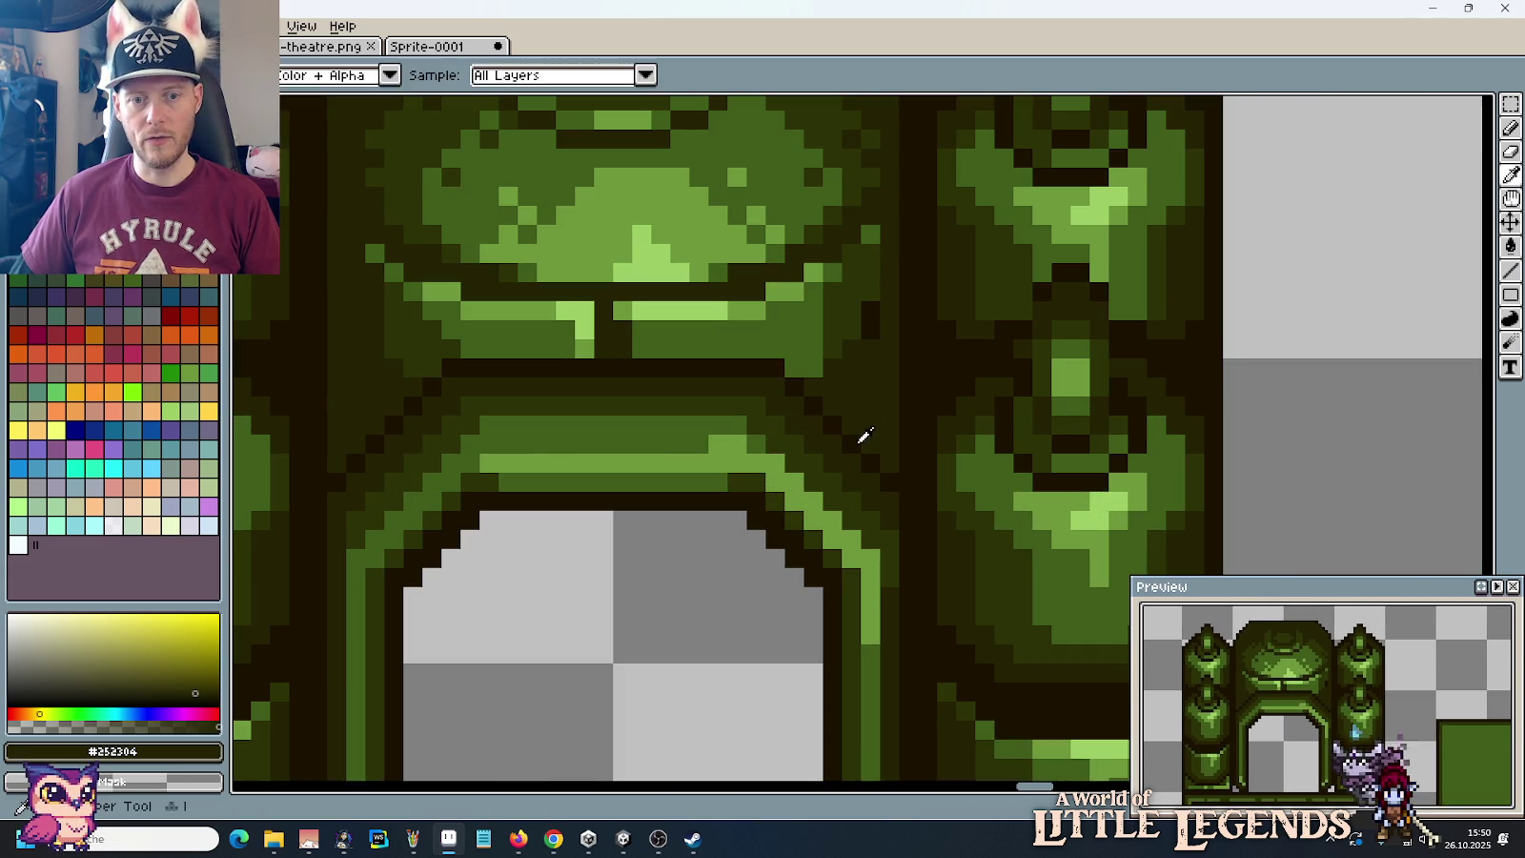
{"action": "left_click", "coordinate": [863, 437]}
{"action": "key", "text": "b"}
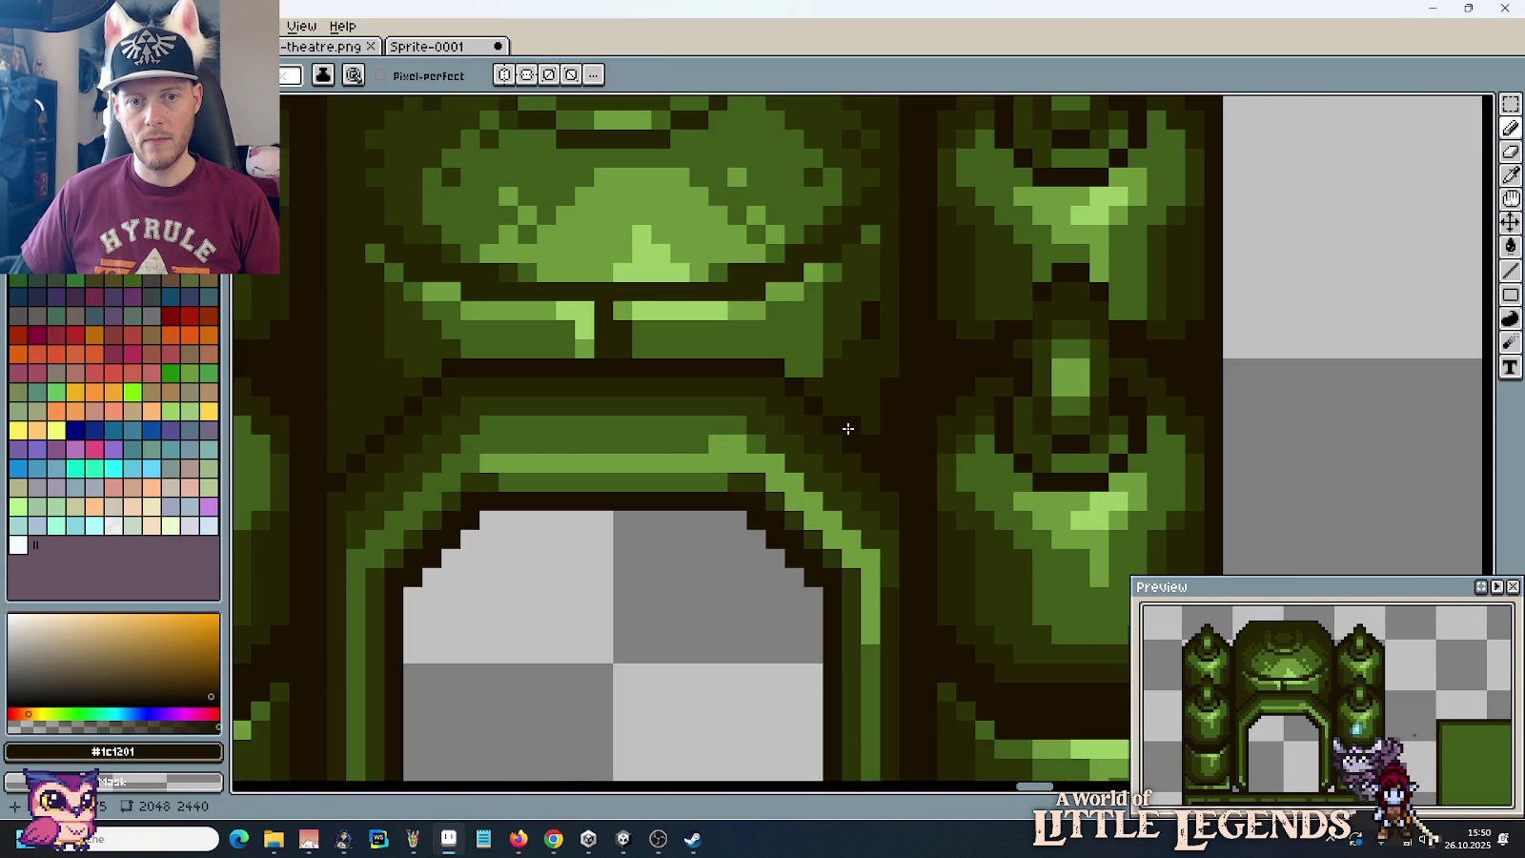
Step: Repaint the pixels just beneath the dome's bright band in mid-green
{"action": "scroll", "coordinate": [889, 370], "scroll_direction": "down", "scroll_amount": 3}
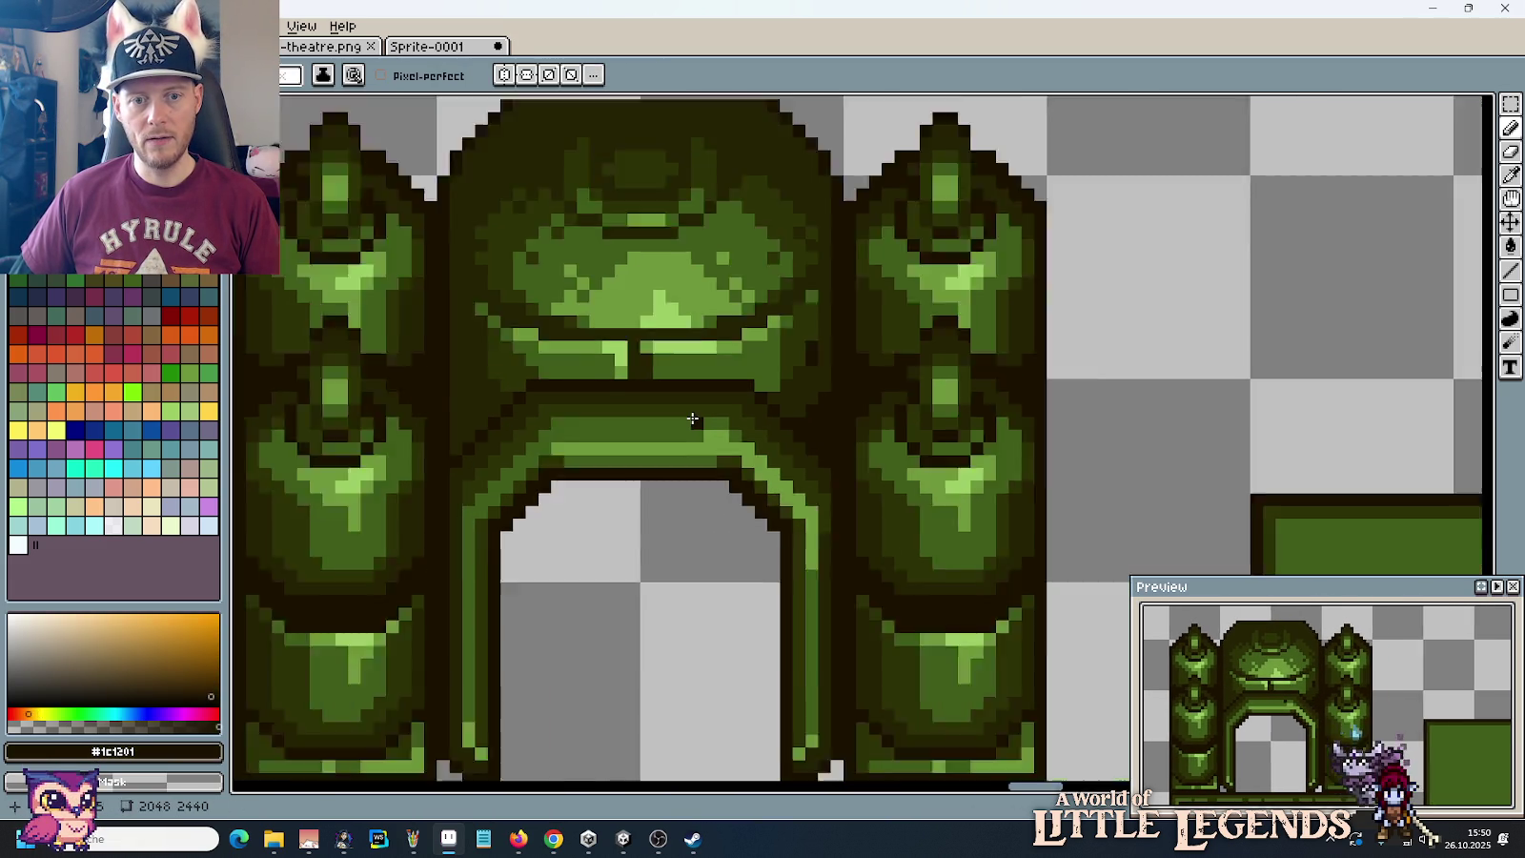
{"action": "scroll", "coordinate": [695, 422], "scroll_direction": "down", "scroll_amount": 2}
{"action": "scroll", "coordinate": [572, 410], "scroll_direction": "up", "scroll_amount": 2}
{"action": "scroll", "coordinate": [532, 406], "scroll_direction": "up", "scroll_amount": 3}
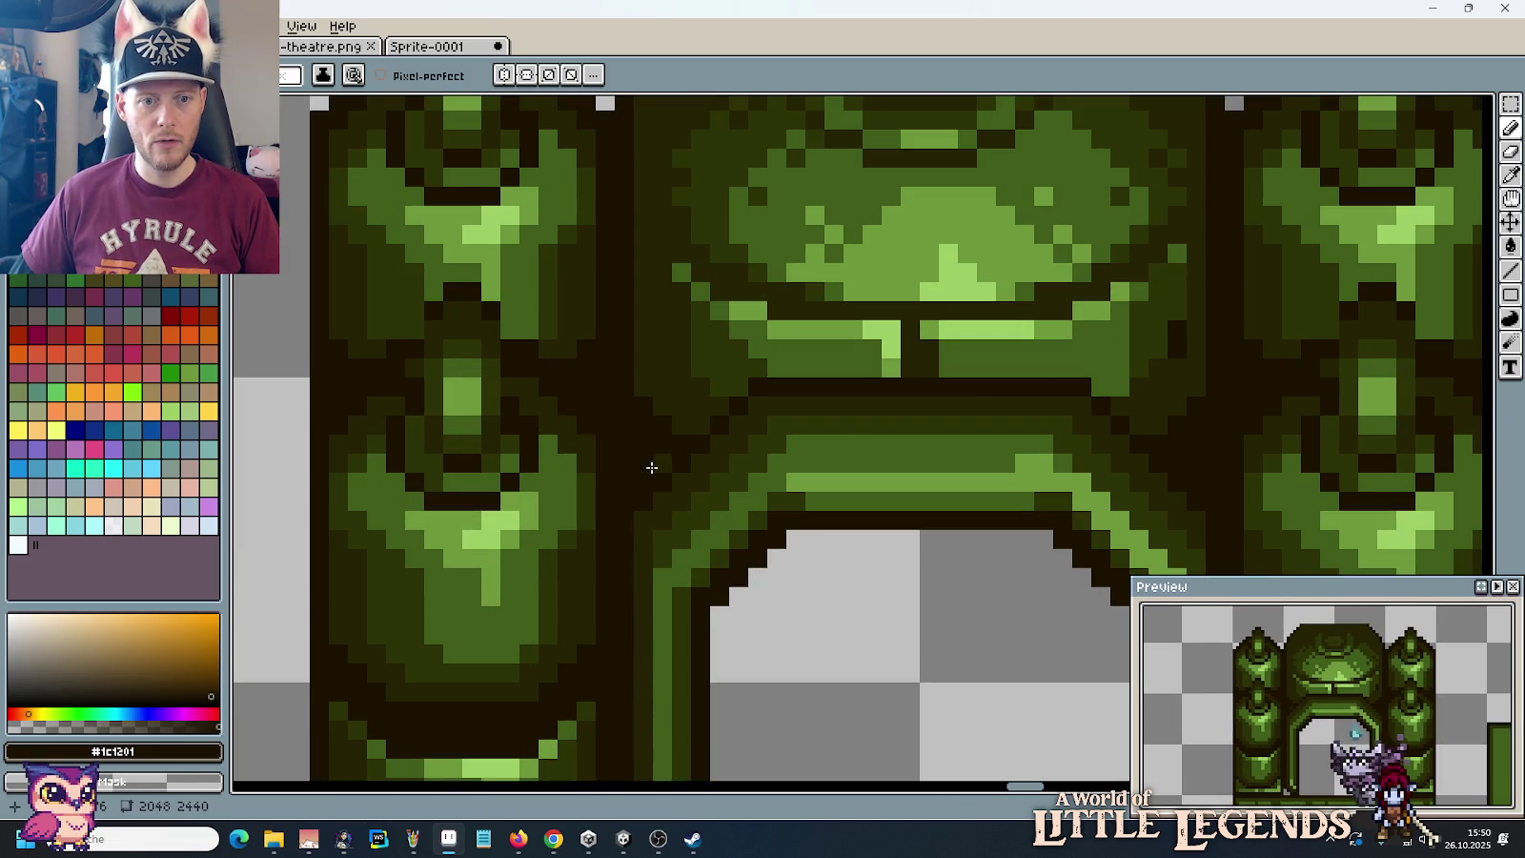
{"action": "scroll", "coordinate": [644, 417], "scroll_direction": "down", "scroll_amount": 3}
{"action": "scroll", "coordinate": [758, 465], "scroll_direction": "up", "scroll_amount": 3}
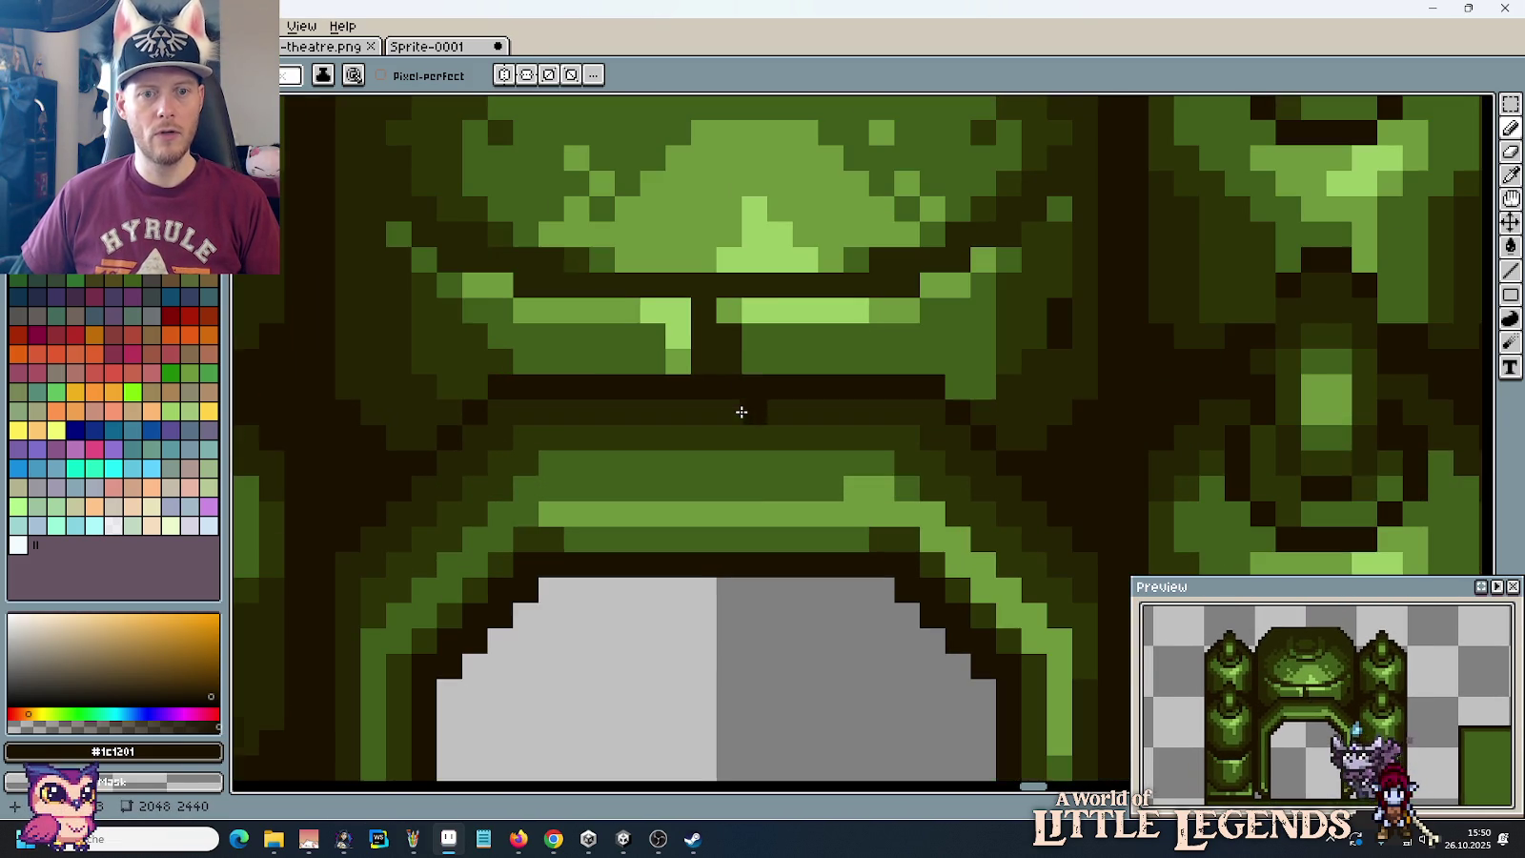
{"action": "key", "text": "i"}
{"action": "left_click", "coordinate": [736, 308]}
{"action": "key", "text": "b"}
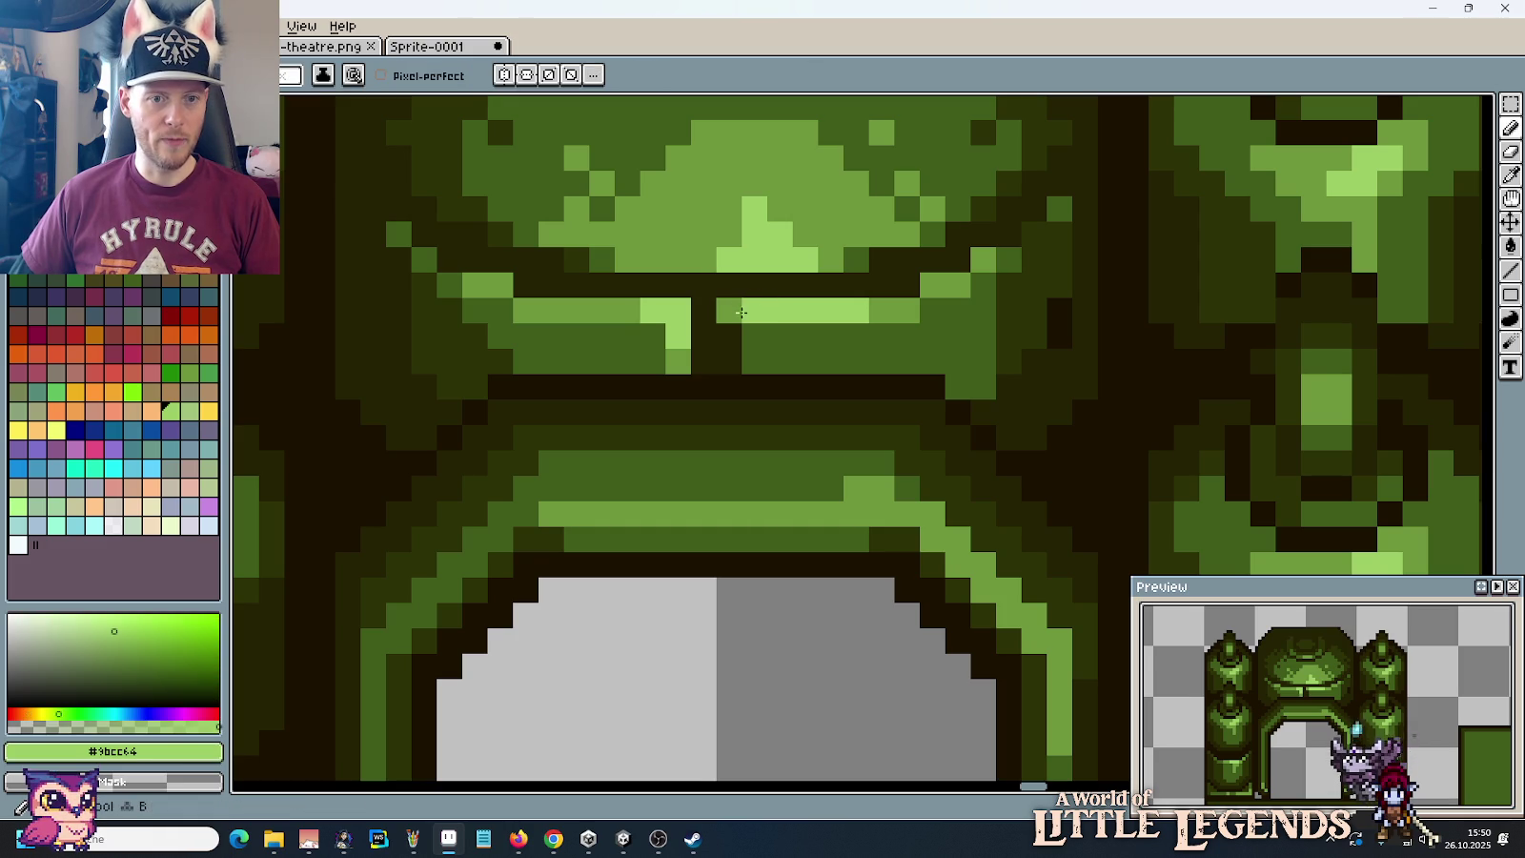
{"action": "left_click", "coordinate": [616, 306], "text": "alt"}
{"action": "left_click", "coordinate": [639, 334], "text": "alt"}
{"action": "mouse_move", "coordinate": [678, 335]}
{"action": "left_mouse_down"}
{"action": "mouse_move", "coordinate": [722, 346]}
{"action": "mouse_move", "coordinate": [677, 357]}
{"action": "left_mouse_up"}
Step: Paint dark olive pixels at the end of the bright band and beside it
{"action": "scroll", "coordinate": [786, 354], "scroll_direction": "down", "scroll_amount": 2}
{"action": "scroll", "coordinate": [831, 361], "scroll_direction": "up", "scroll_amount": 3}
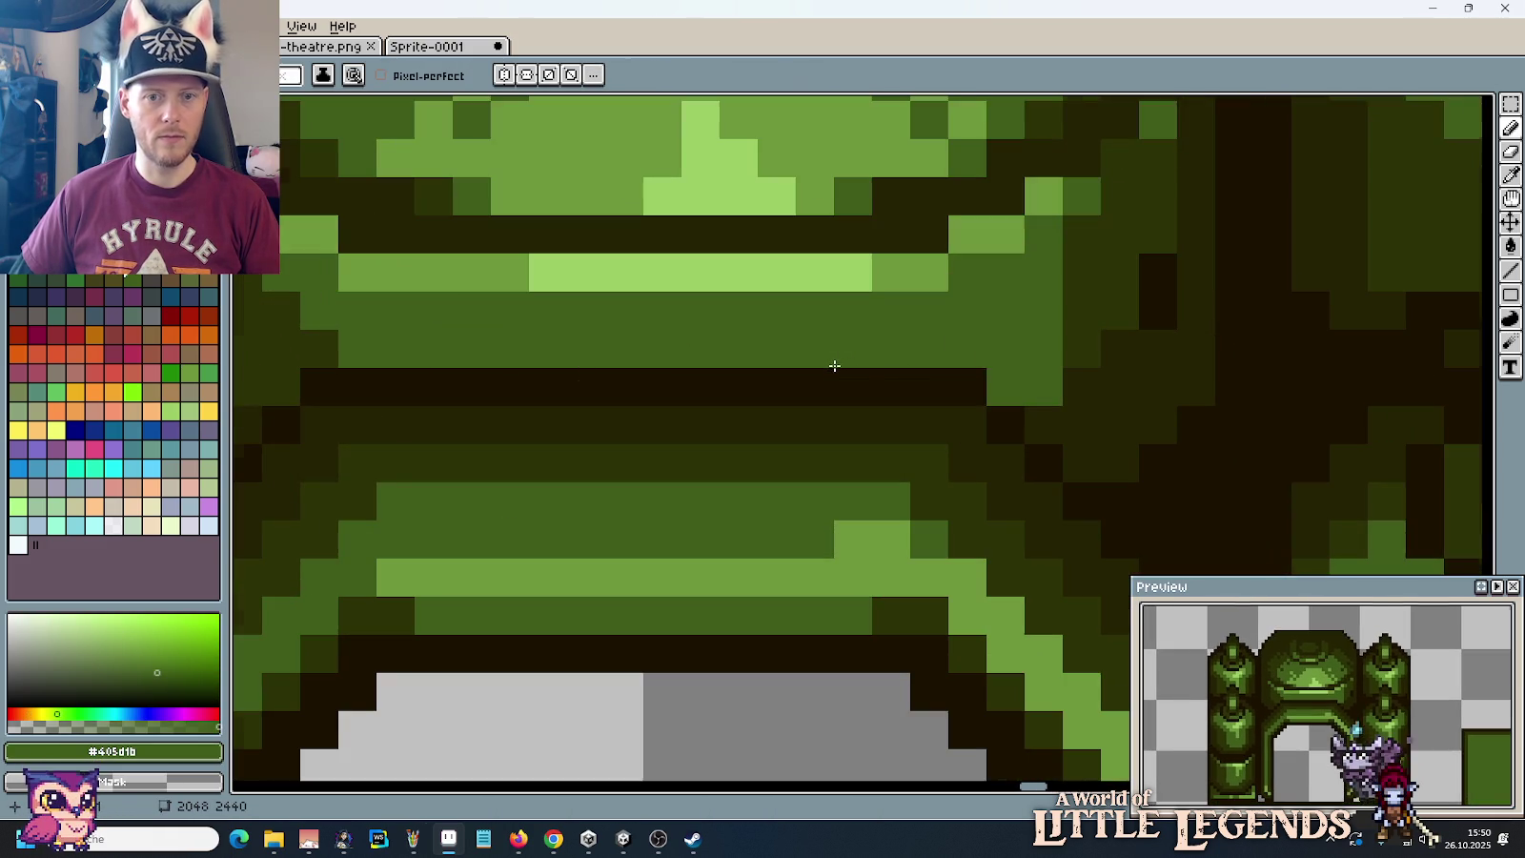
{"action": "key", "text": "i"}
{"action": "left_click", "coordinate": [1087, 416]}
{"action": "key", "text": "b"}
{"action": "left_click", "coordinate": [1005, 386]}
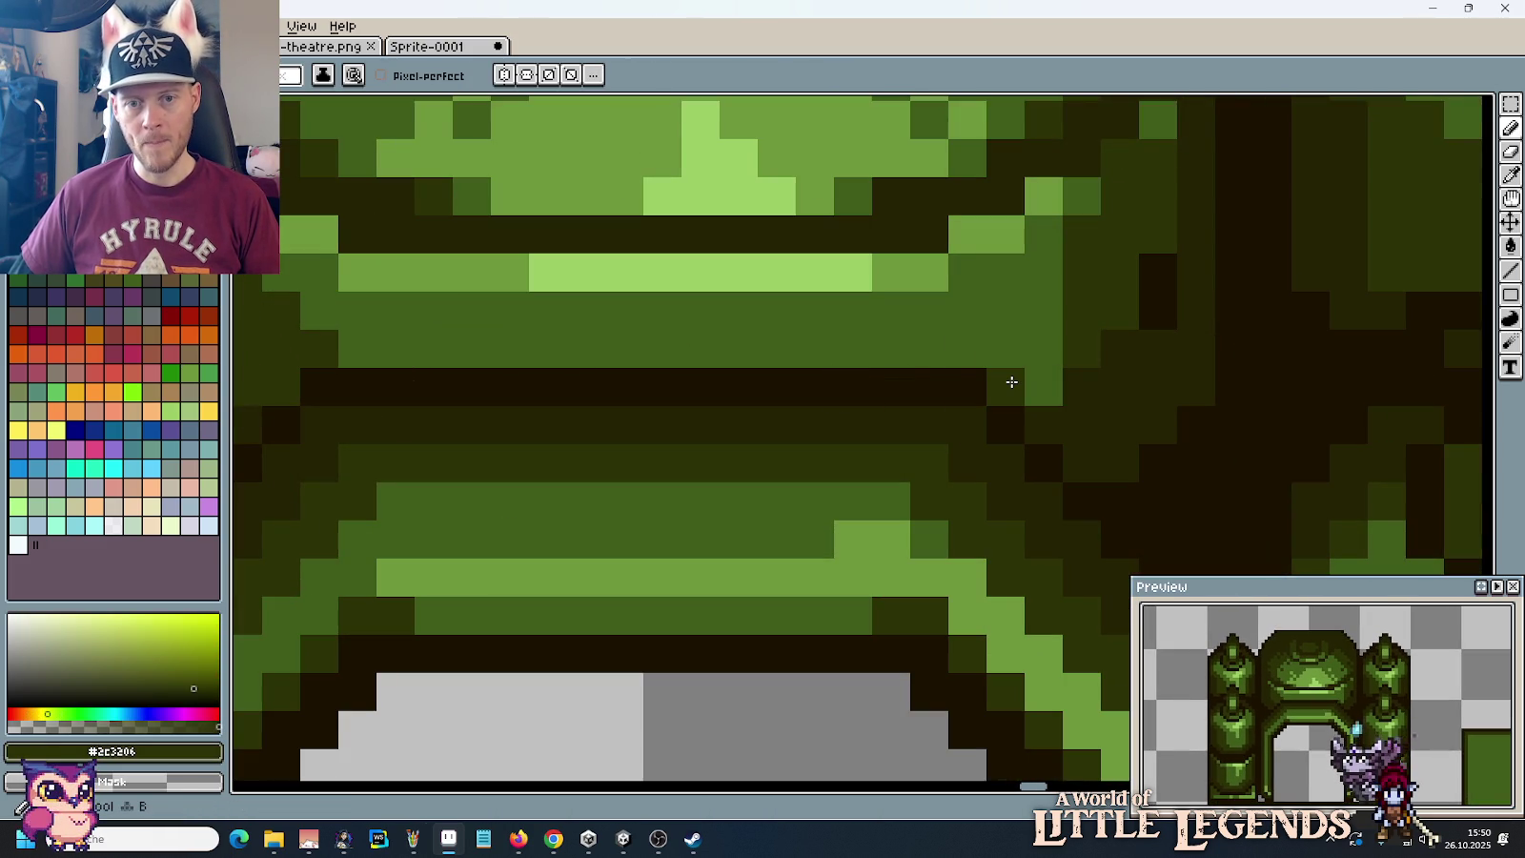
{"action": "left_click", "coordinate": [1041, 346]}
{"action": "left_click", "coordinate": [1044, 386]}
{"action": "scroll", "coordinate": [1065, 410], "scroll_direction": "down", "scroll_amount": 2}
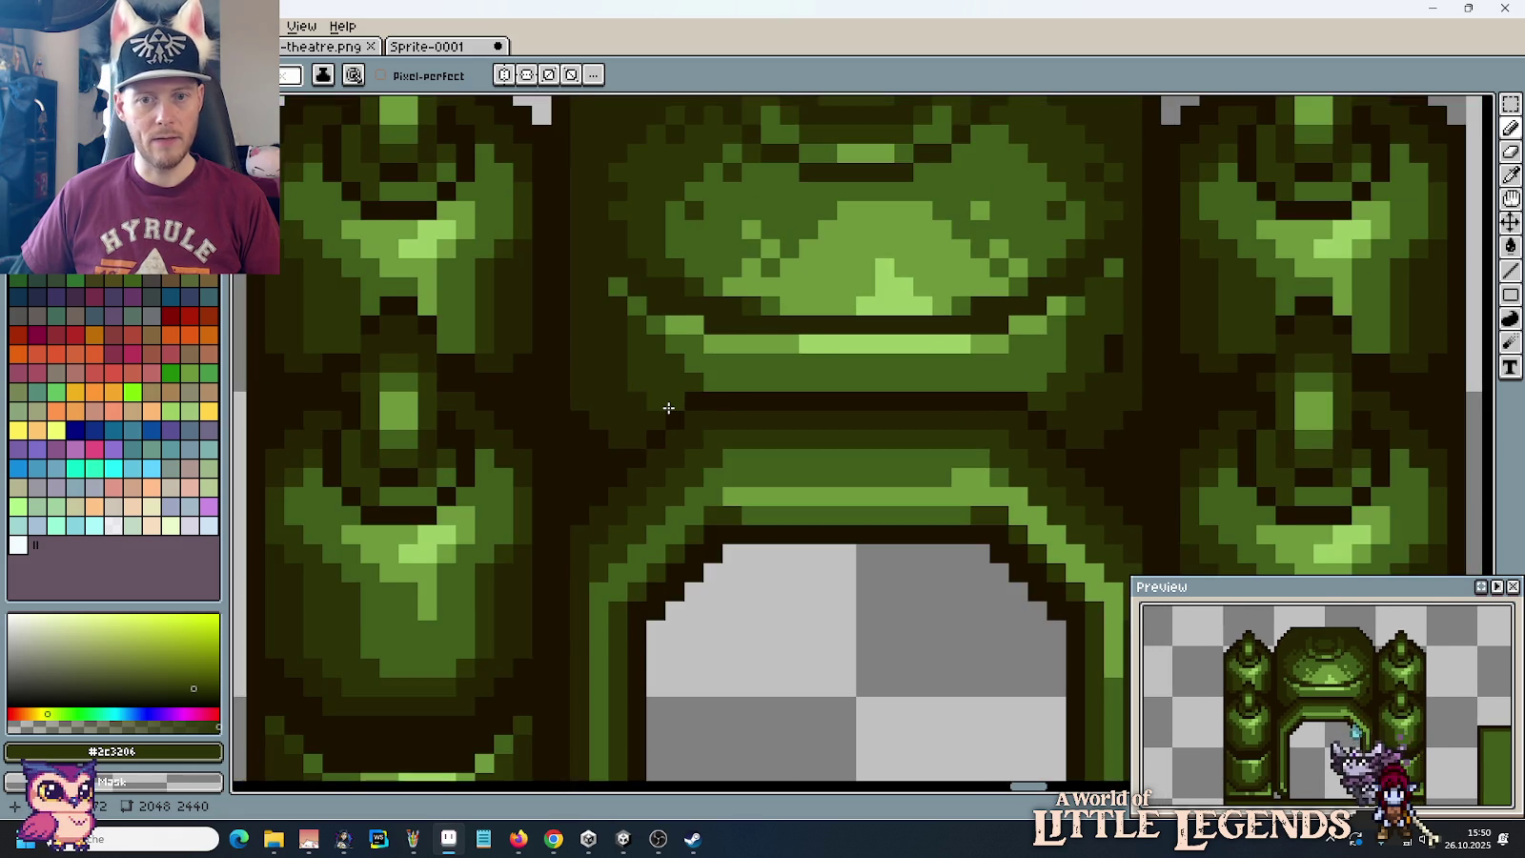
{"action": "scroll", "coordinate": [668, 408], "scroll_direction": "up", "scroll_amount": 1}
{"action": "scroll", "coordinate": [669, 408], "scroll_direction": "down", "scroll_amount": 2}
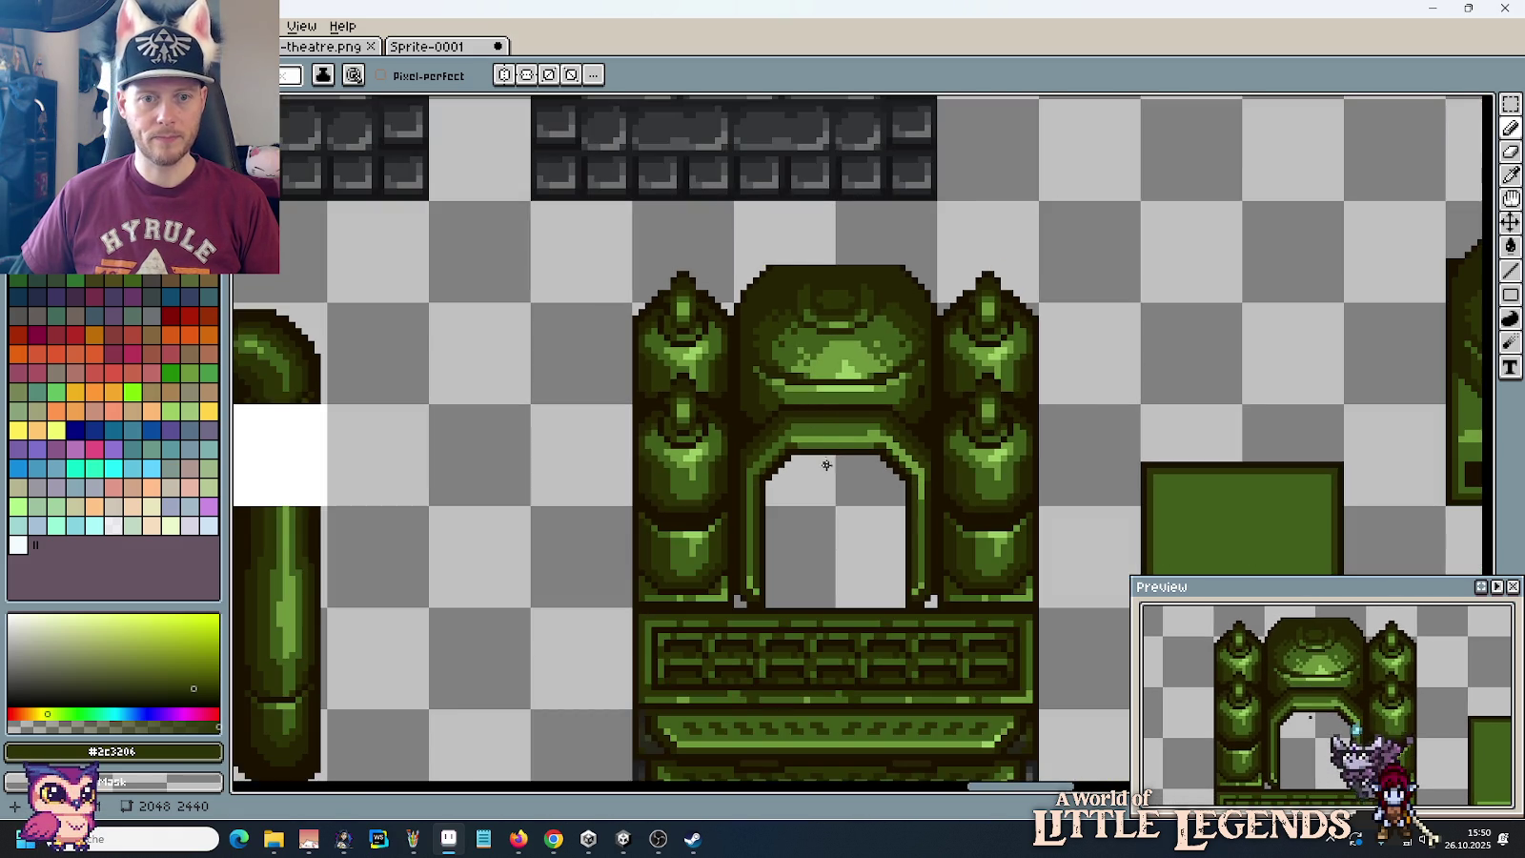
Step: Paint two dark olive rows across the gap under the dome and recolour stray dark pixels
{"action": "scroll", "coordinate": [821, 412], "scroll_direction": "up", "scroll_amount": 2}
{"action": "left_click_drag", "start_coordinate": [663, 365], "coordinate": [1132, 355]}
{"action": "scroll", "coordinate": [1081, 450], "scroll_direction": "down", "scroll_amount": 2}
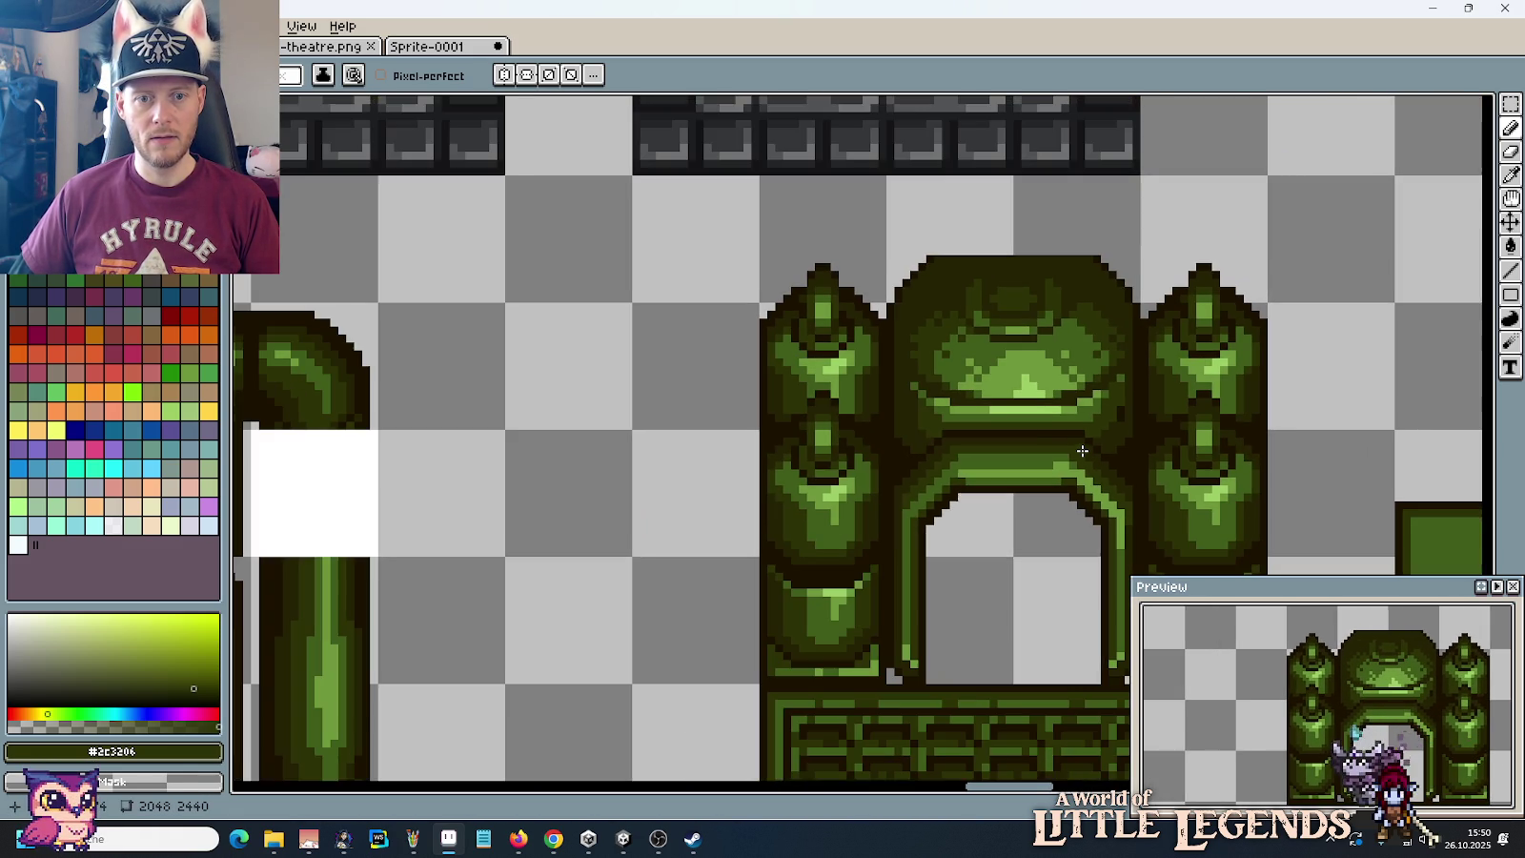
{"action": "scroll", "coordinate": [1079, 427], "scroll_direction": "up", "scroll_amount": 2}
{"action": "left_click_drag", "start_coordinate": [1096, 442], "coordinate": [616, 453]}
{"action": "left_click", "coordinate": [616, 467], "text": "alt"}
{"action": "left_click_drag", "start_coordinate": [1090, 466], "coordinate": [1068, 446]}
Step: Re-sample the dark olive and repaint a row of pixels above the arch top
{"action": "scroll", "coordinate": [1068, 446], "scroll_direction": "down", "scroll_amount": 2}
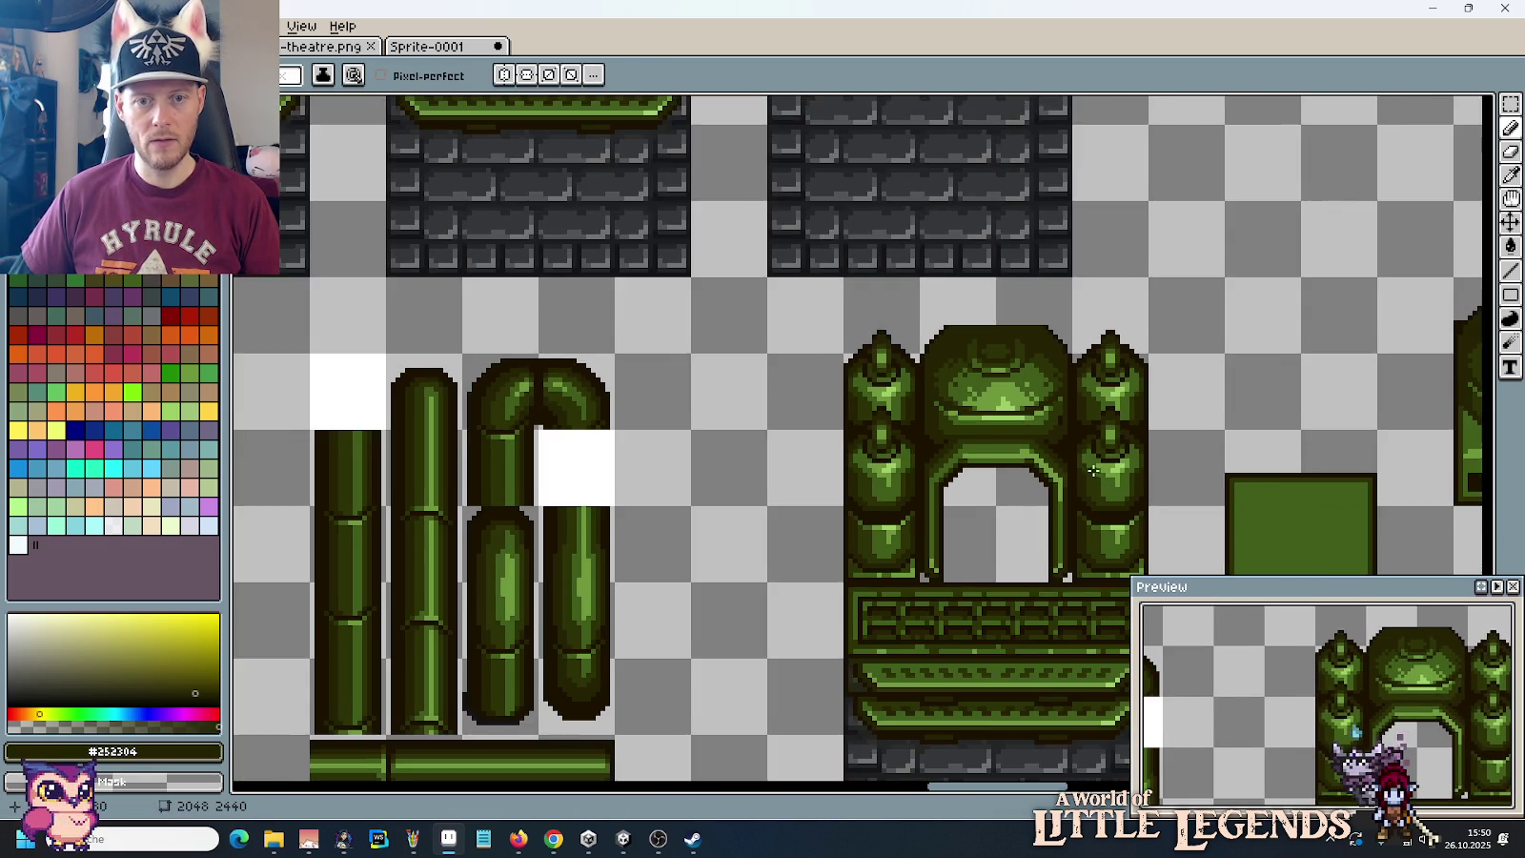
{"action": "scroll", "coordinate": [743, 388], "scroll_direction": "up", "scroll_amount": 1}
{"action": "scroll", "coordinate": [742, 388], "scroll_direction": "up", "scroll_amount": 1}
{"action": "left_click", "coordinate": [860, 364], "text": "alt"}
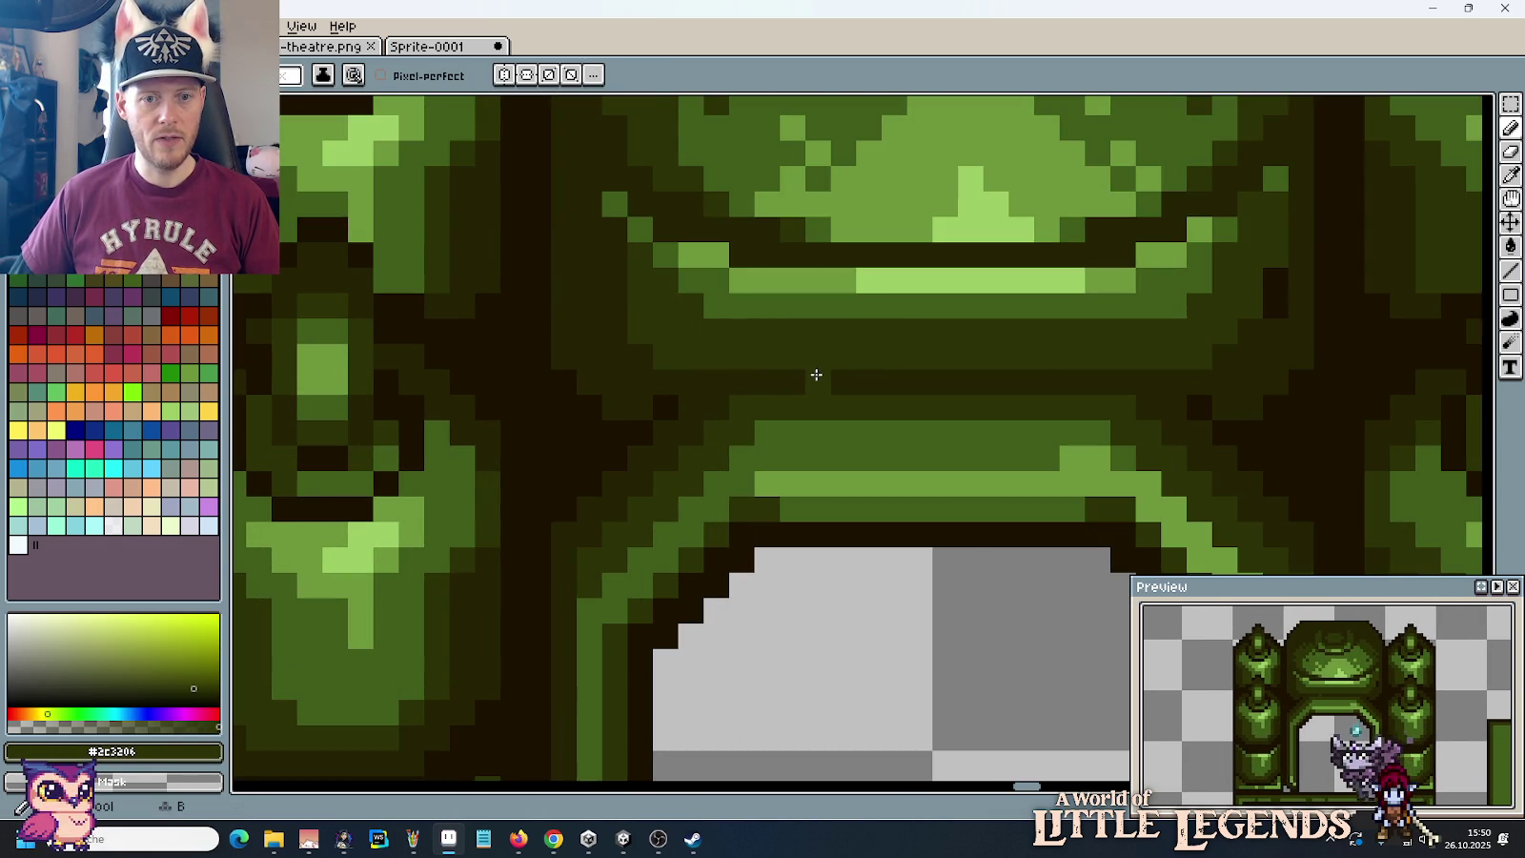
{"action": "left_click_drag", "start_coordinate": [811, 379], "coordinate": [1077, 381]}
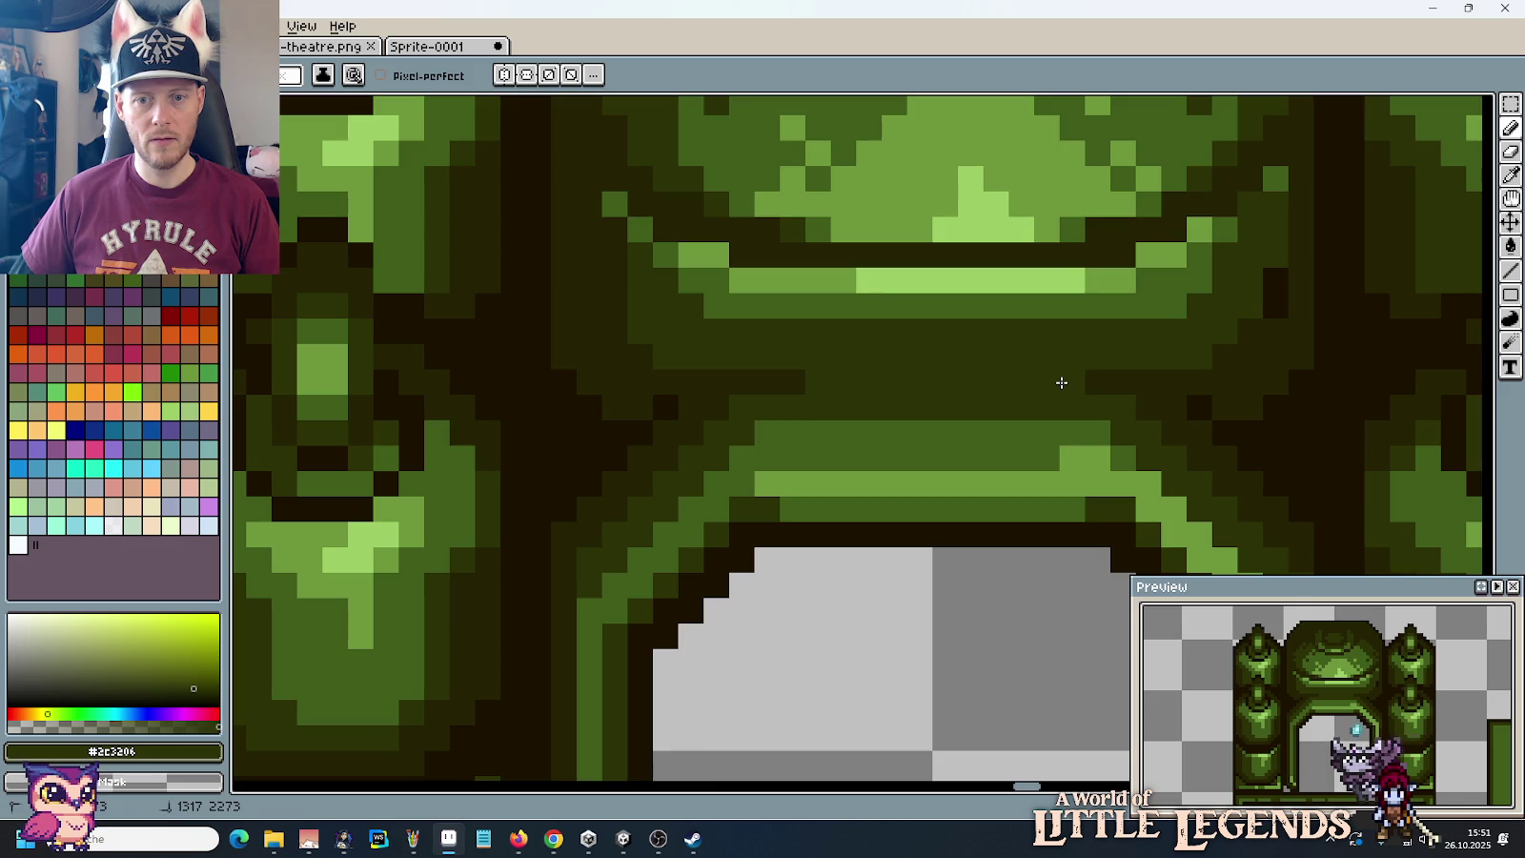
{"action": "scroll", "coordinate": [1068, 381], "scroll_direction": "down", "scroll_amount": 2}
{"action": "scroll", "coordinate": [960, 474], "scroll_direction": "up", "scroll_amount": 1}
{"action": "scroll", "coordinate": [858, 400], "scroll_direction": "up", "scroll_amount": 1}
{"action": "scroll", "coordinate": [837, 380], "scroll_direction": "up", "scroll_amount": 1}
Step: Re-sample the outline and olive colours and touch up a short diagonal of pixels in the gap
{"action": "left_click", "coordinate": [836, 381], "text": "alt"}
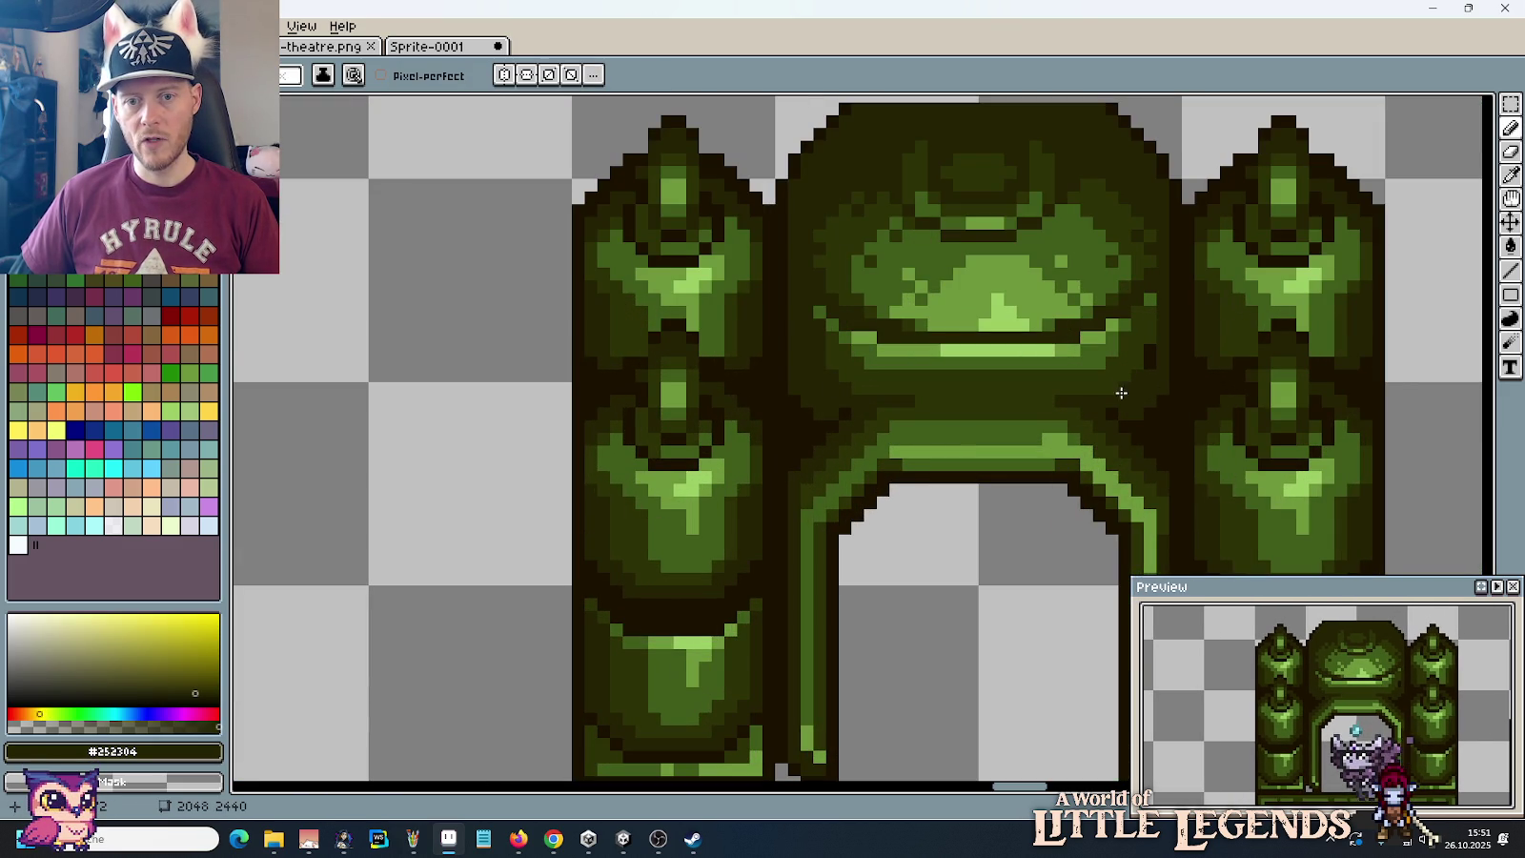
{"action": "left_click", "coordinate": [1151, 350], "text": "alt"}
{"action": "scroll", "coordinate": [1119, 426], "scroll_direction": "down", "scroll_amount": 1}
{"action": "scroll", "coordinate": [1118, 426], "scroll_direction": "up", "scroll_amount": 1}
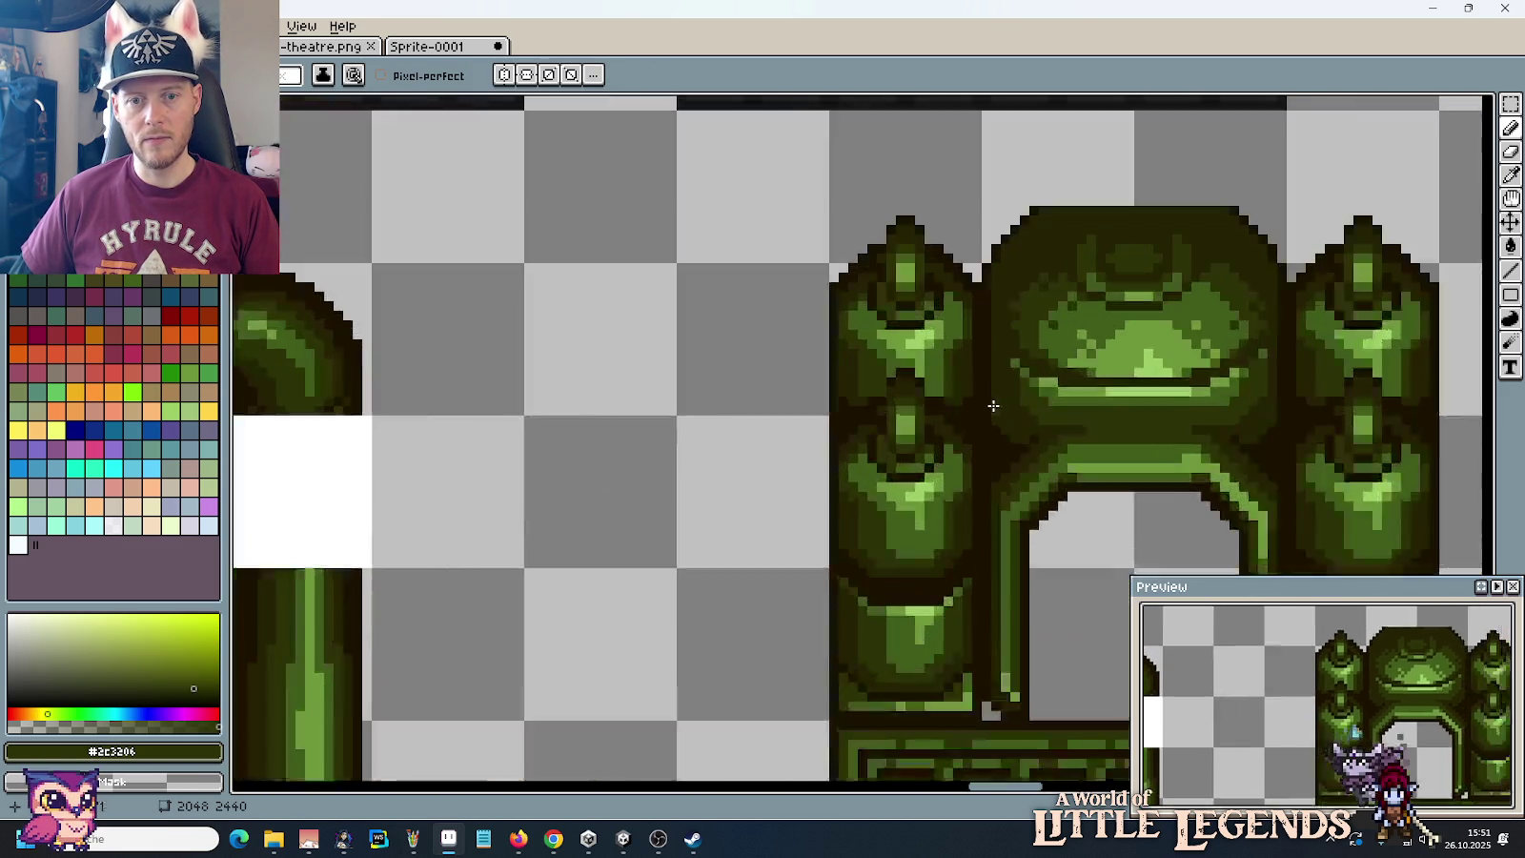
{"action": "scroll", "coordinate": [1016, 410], "scroll_direction": "up", "scroll_amount": 3}
{"action": "scroll", "coordinate": [1018, 413], "scroll_direction": "down", "scroll_amount": 6}
{"action": "left_click_drag", "start_coordinate": [1018, 413], "coordinate": [985, 440]}
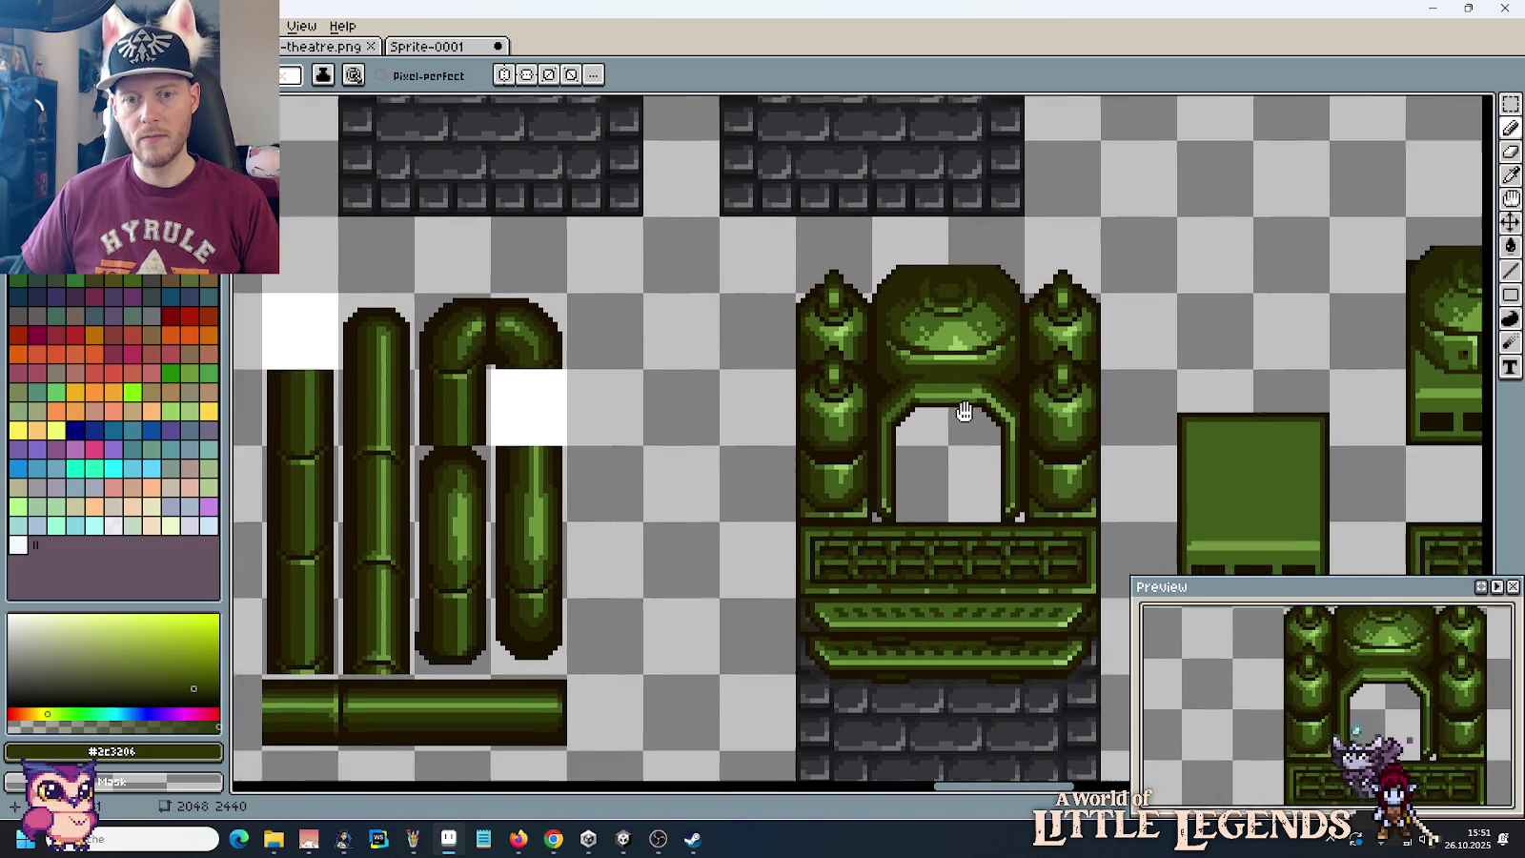
{"action": "scroll", "coordinate": [985, 439], "scroll_direction": "down", "scroll_amount": 1}
{"action": "scroll", "coordinate": [985, 436], "scroll_direction": "down", "scroll_amount": 1}
{"action": "scroll", "coordinate": [864, 400], "scroll_direction": "up", "scroll_amount": 1}
{"action": "scroll", "coordinate": [882, 341], "scroll_direction": "up", "scroll_amount": 2}
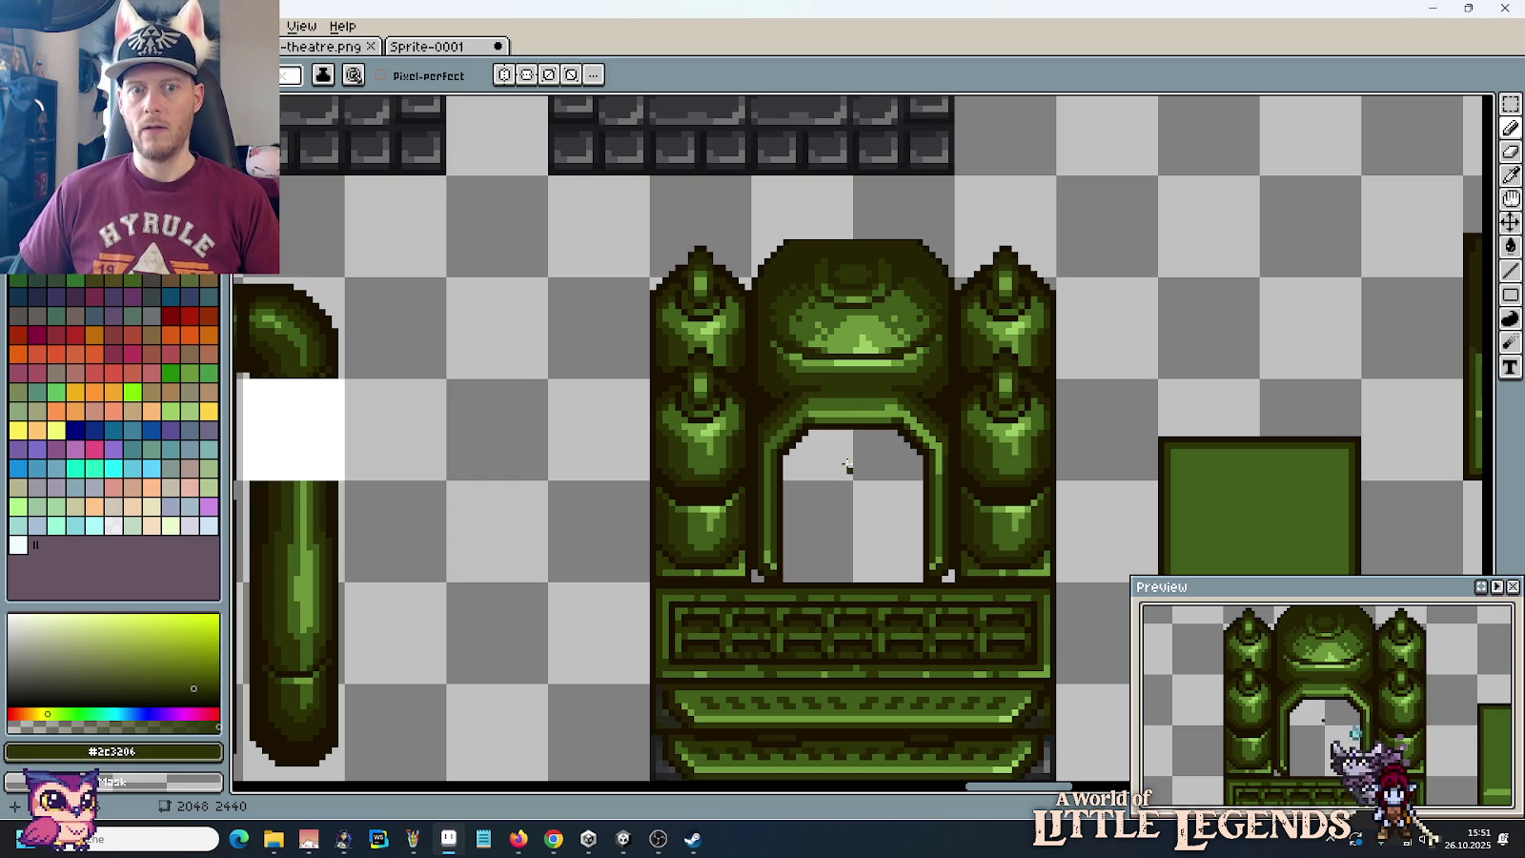
{"action": "scroll", "coordinate": [842, 441], "scroll_direction": "up", "scroll_amount": 1}
{"action": "scroll", "coordinate": [839, 436], "scroll_direction": "up", "scroll_amount": 2}
{"action": "left_click", "coordinate": [1163, 442], "text": "alt"}
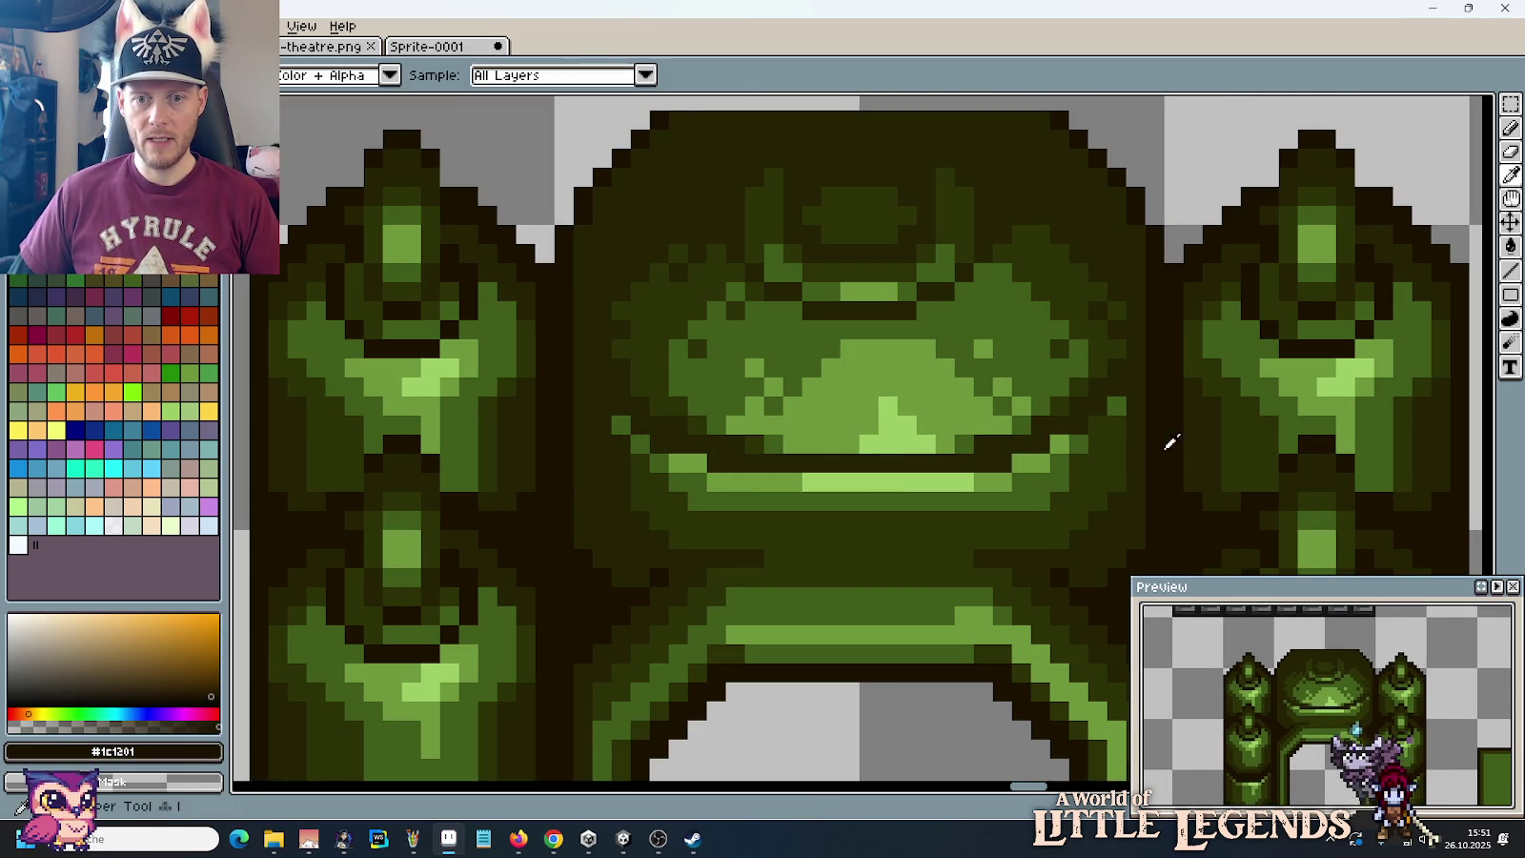
{"action": "scroll", "coordinate": [1116, 386], "scroll_direction": "down", "scroll_amount": 3}
{"action": "scroll", "coordinate": [1116, 372], "scroll_direction": "left", "scroll_amount": 3}
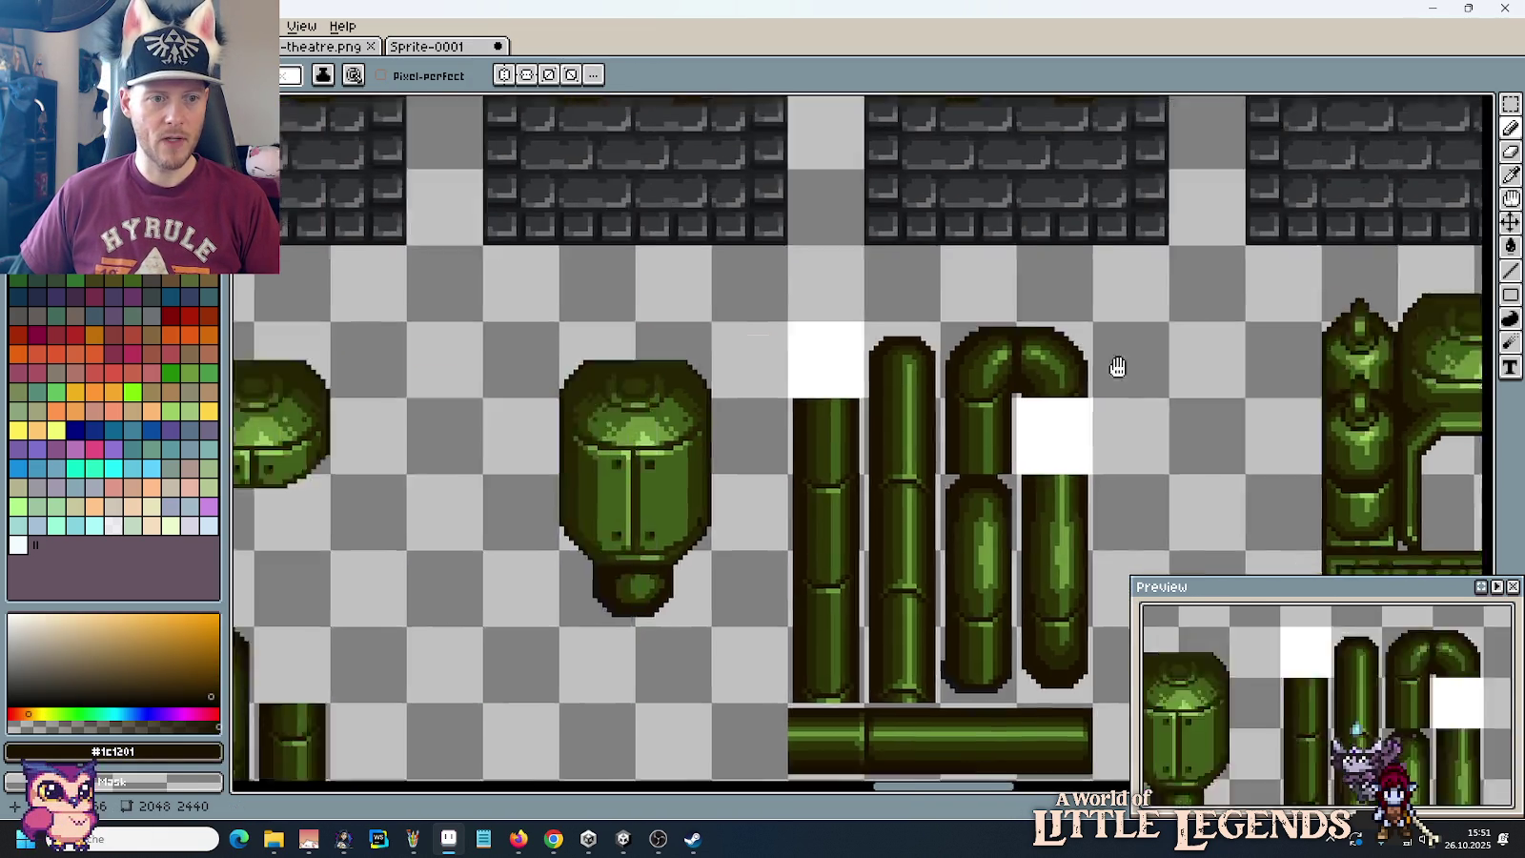
{"action": "scroll", "coordinate": [912, 398], "scroll_direction": "up", "scroll_amount": 2}
{"action": "scroll", "coordinate": [702, 474], "scroll_direction": "up", "scroll_amount": 1}
{"action": "scroll", "coordinate": [906, 480], "scroll_direction": "down", "scroll_amount": 3}
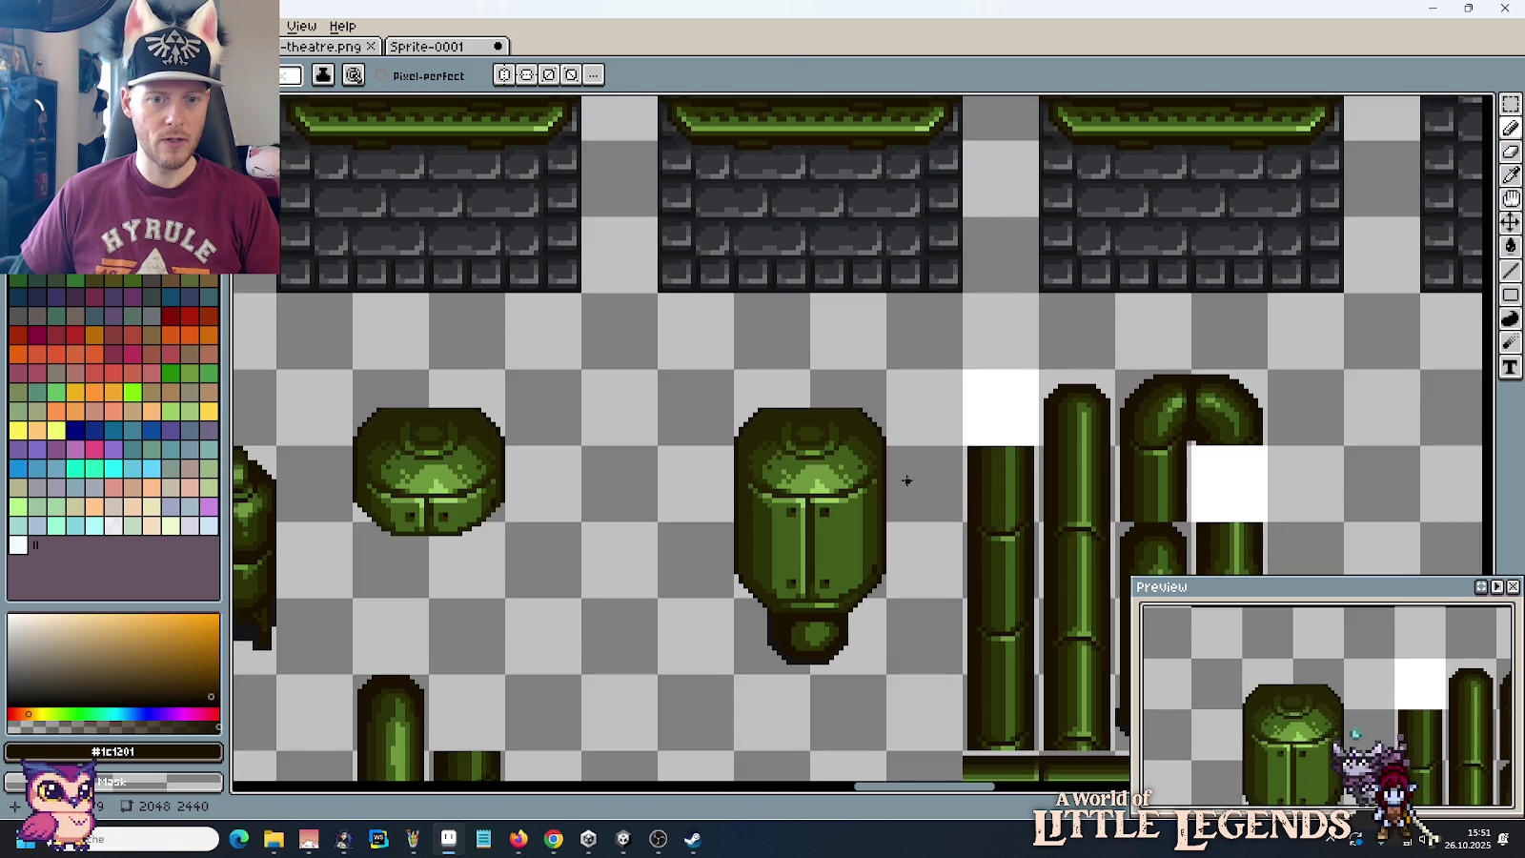
{"action": "scroll", "coordinate": [906, 480], "scroll_direction": "down", "scroll_amount": 1}
{"action": "scroll", "coordinate": [1194, 418], "scroll_direction": "left", "scroll_amount": 1}
{"action": "scroll", "coordinate": [1167, 409], "scroll_direction": "left", "scroll_amount": 1}
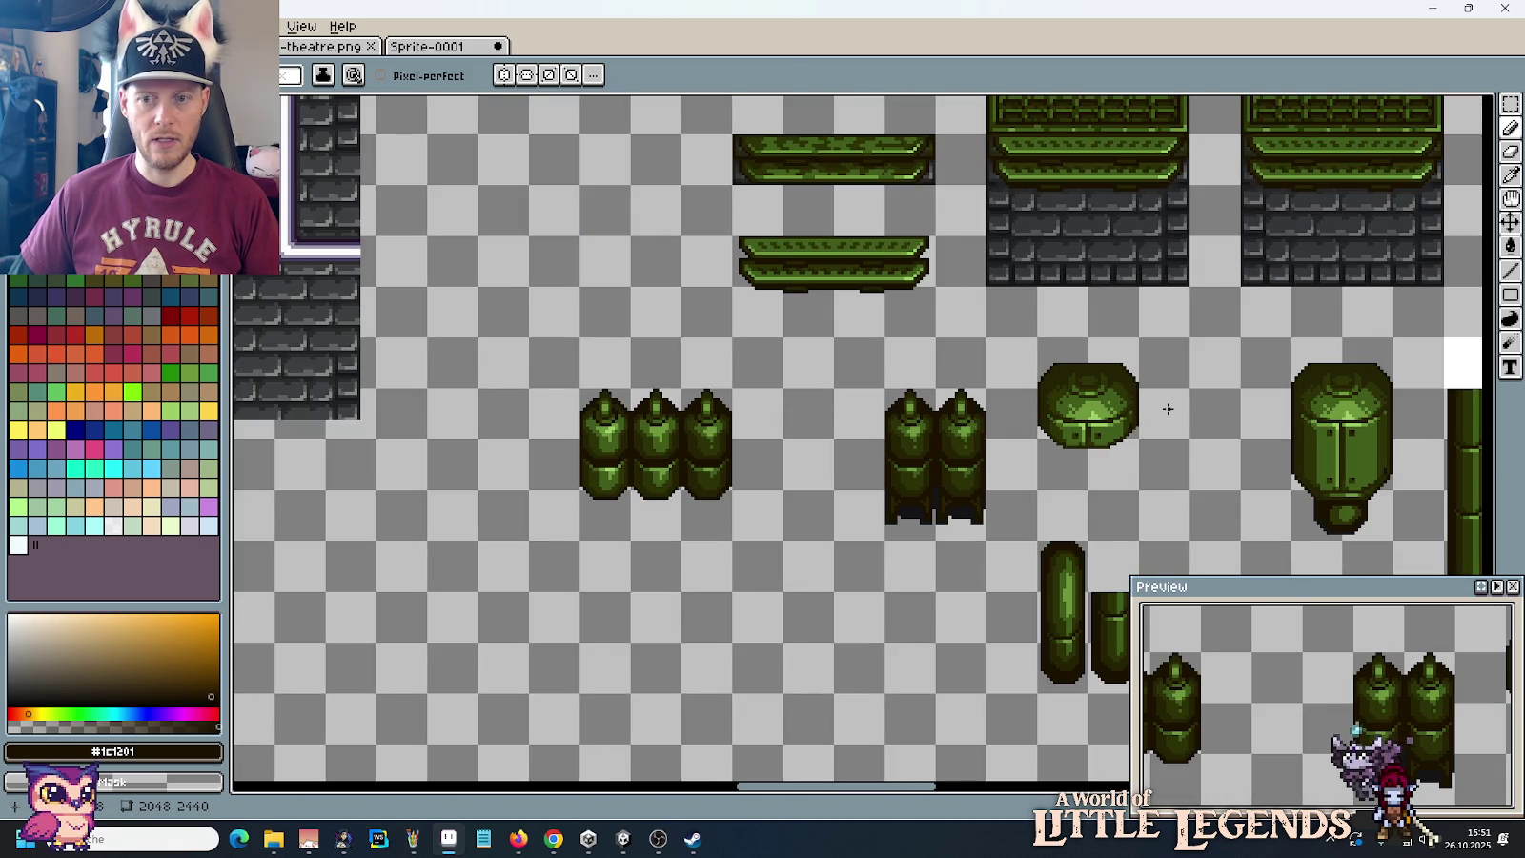
{"action": "scroll", "coordinate": [1392, 420], "scroll_direction": "up", "scroll_amount": 2}
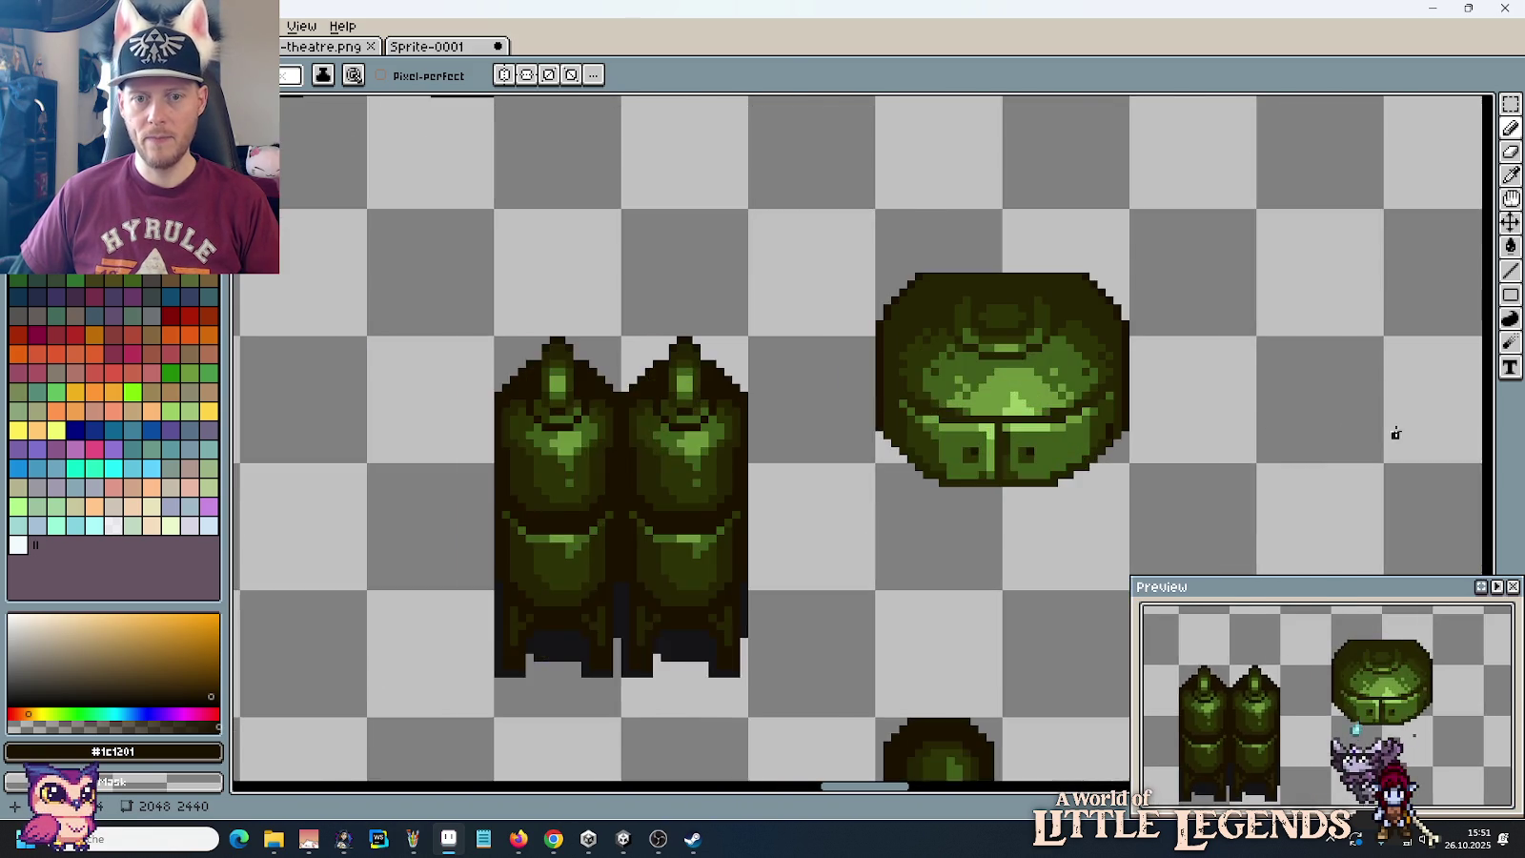
{"action": "scroll", "coordinate": [1334, 410], "scroll_direction": "up", "scroll_amount": 1}
{"action": "scroll", "coordinate": [956, 396], "scroll_direction": "up", "scroll_amount": 1}
{"action": "scroll", "coordinate": [956, 397], "scroll_direction": "down", "scroll_amount": 2}
{"action": "scroll", "coordinate": [956, 397], "scroll_direction": "down", "scroll_amount": 1}
{"action": "scroll", "coordinate": [733, 442], "scroll_direction": "up", "scroll_amount": 2}
{"action": "scroll", "coordinate": [733, 442], "scroll_direction": "up", "scroll_amount": 1}
{"action": "scroll", "coordinate": [766, 327], "scroll_direction": "up", "scroll_amount": 2}
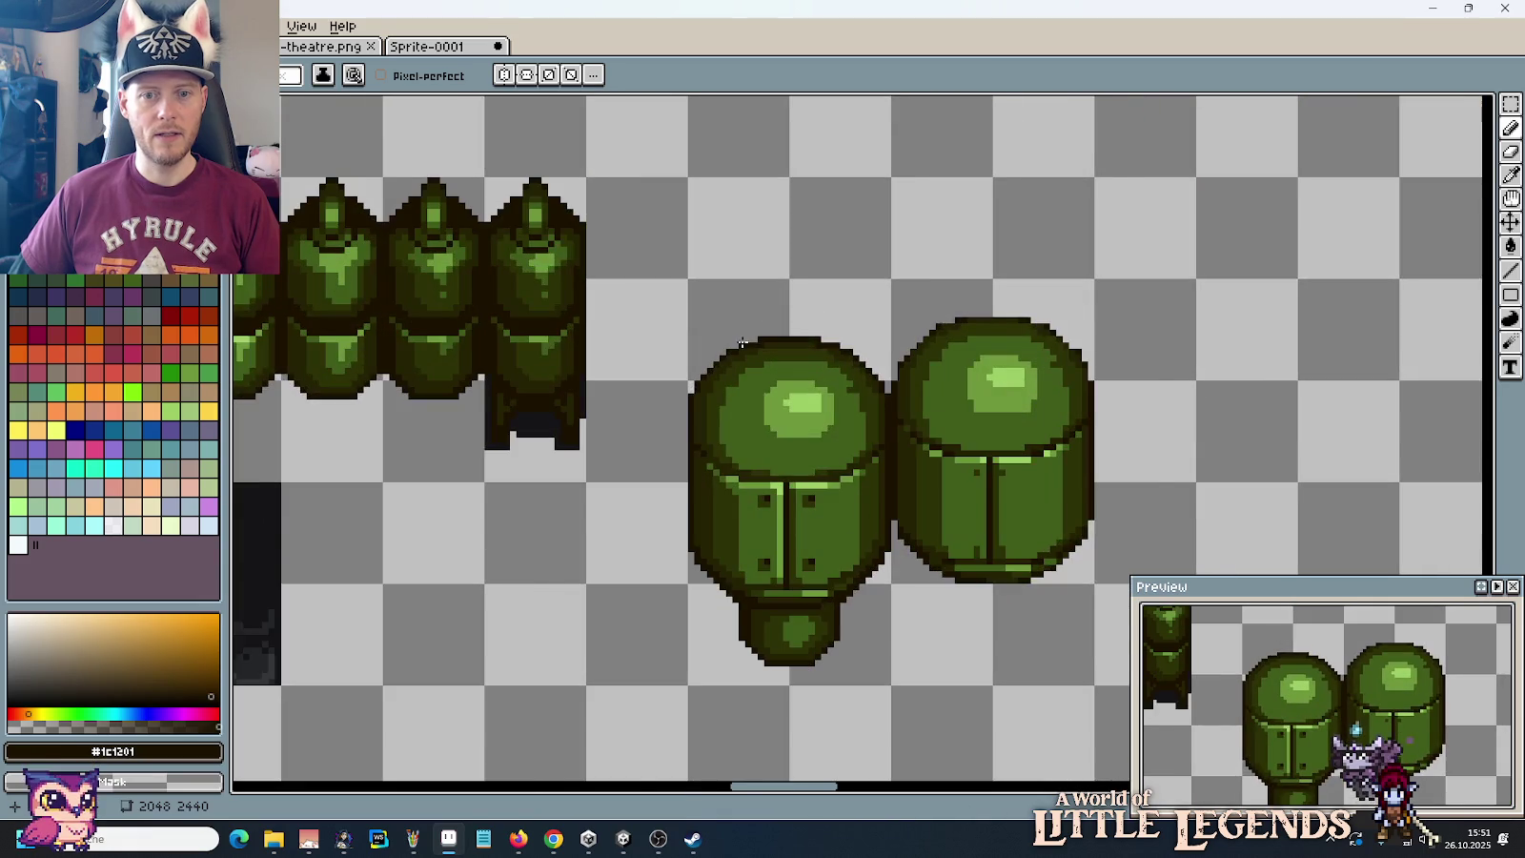
{"action": "scroll", "coordinate": [742, 343], "scroll_direction": "down", "scroll_amount": 2}
{"action": "left_click_drag", "start_coordinate": [562, 311], "coordinate": [1086, 367]}
{"action": "scroll", "coordinate": [964, 530], "scroll_direction": "up", "scroll_amount": 2}
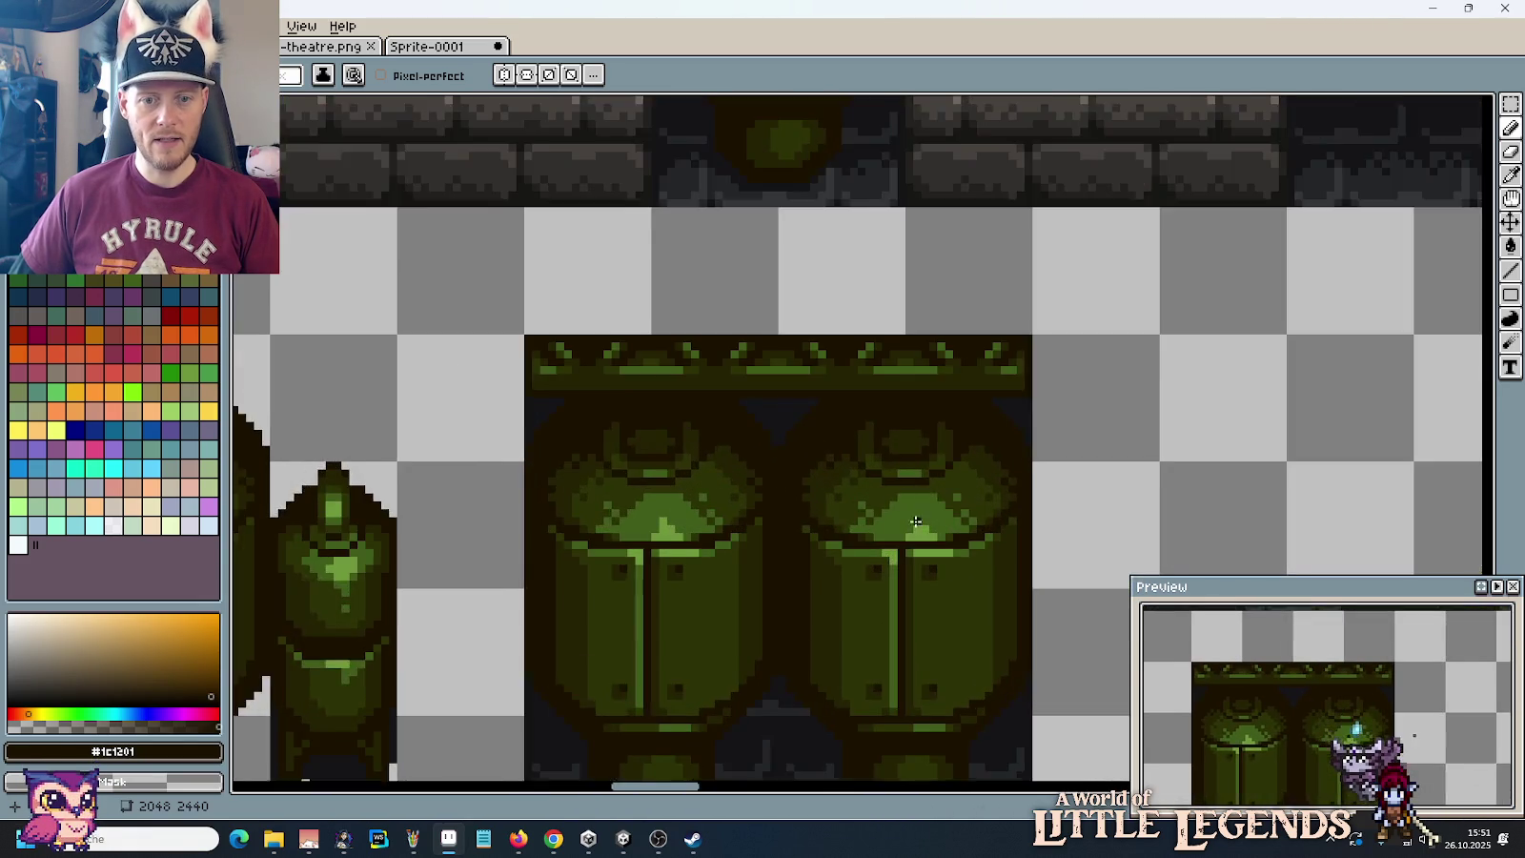
{"action": "scroll", "coordinate": [964, 530], "scroll_direction": "up", "scroll_amount": 2}
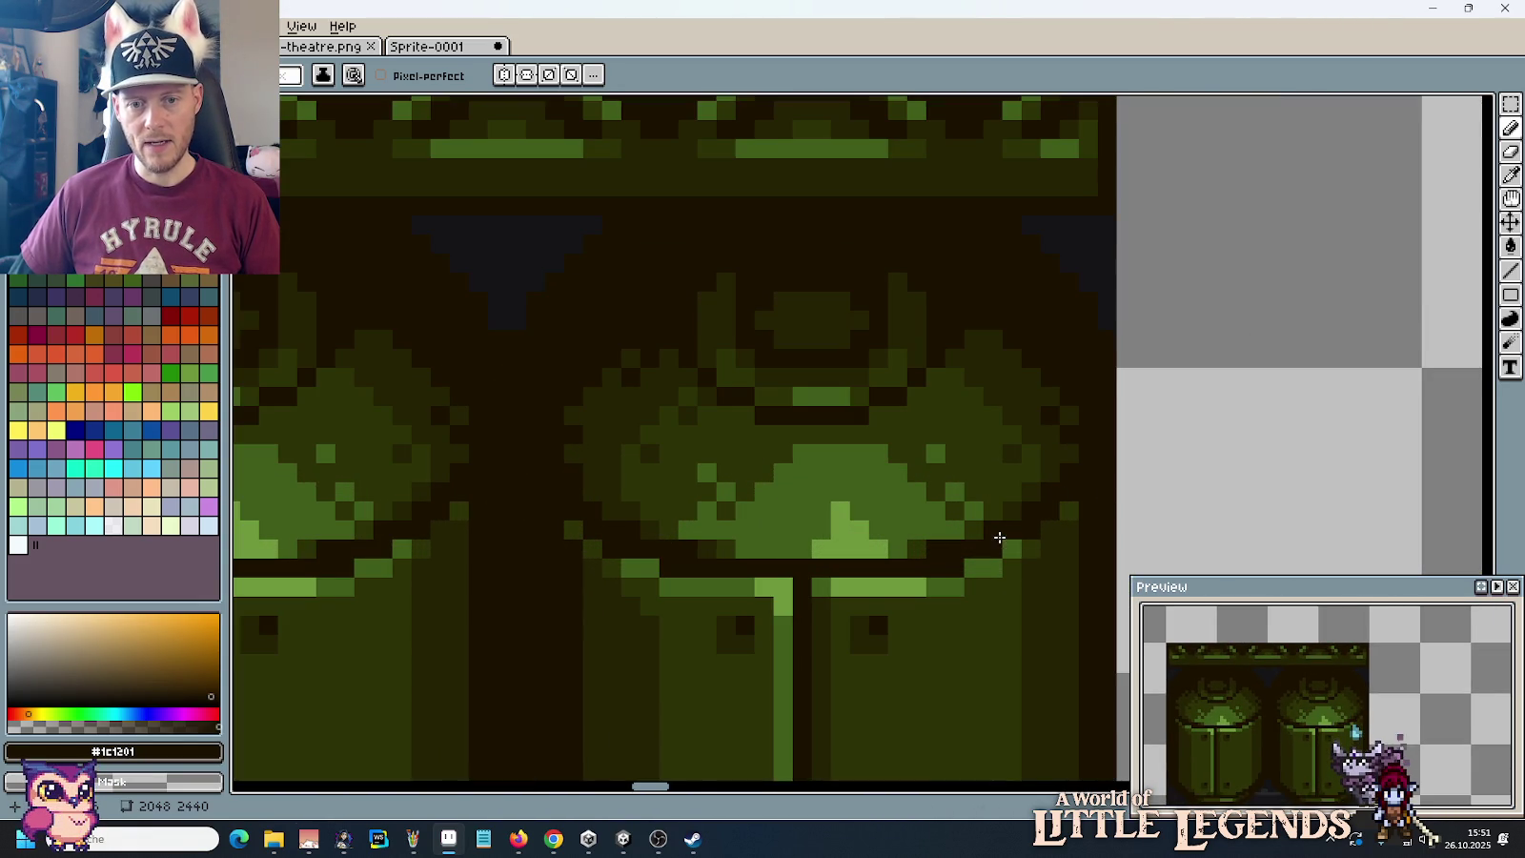
{"action": "scroll", "coordinate": [787, 564], "scroll_direction": "down", "scroll_amount": 2}
{"action": "scroll", "coordinate": [782, 564], "scroll_direction": "down", "scroll_amount": 1}
{"action": "scroll", "coordinate": [774, 563], "scroll_direction": "up", "scroll_amount": 2}
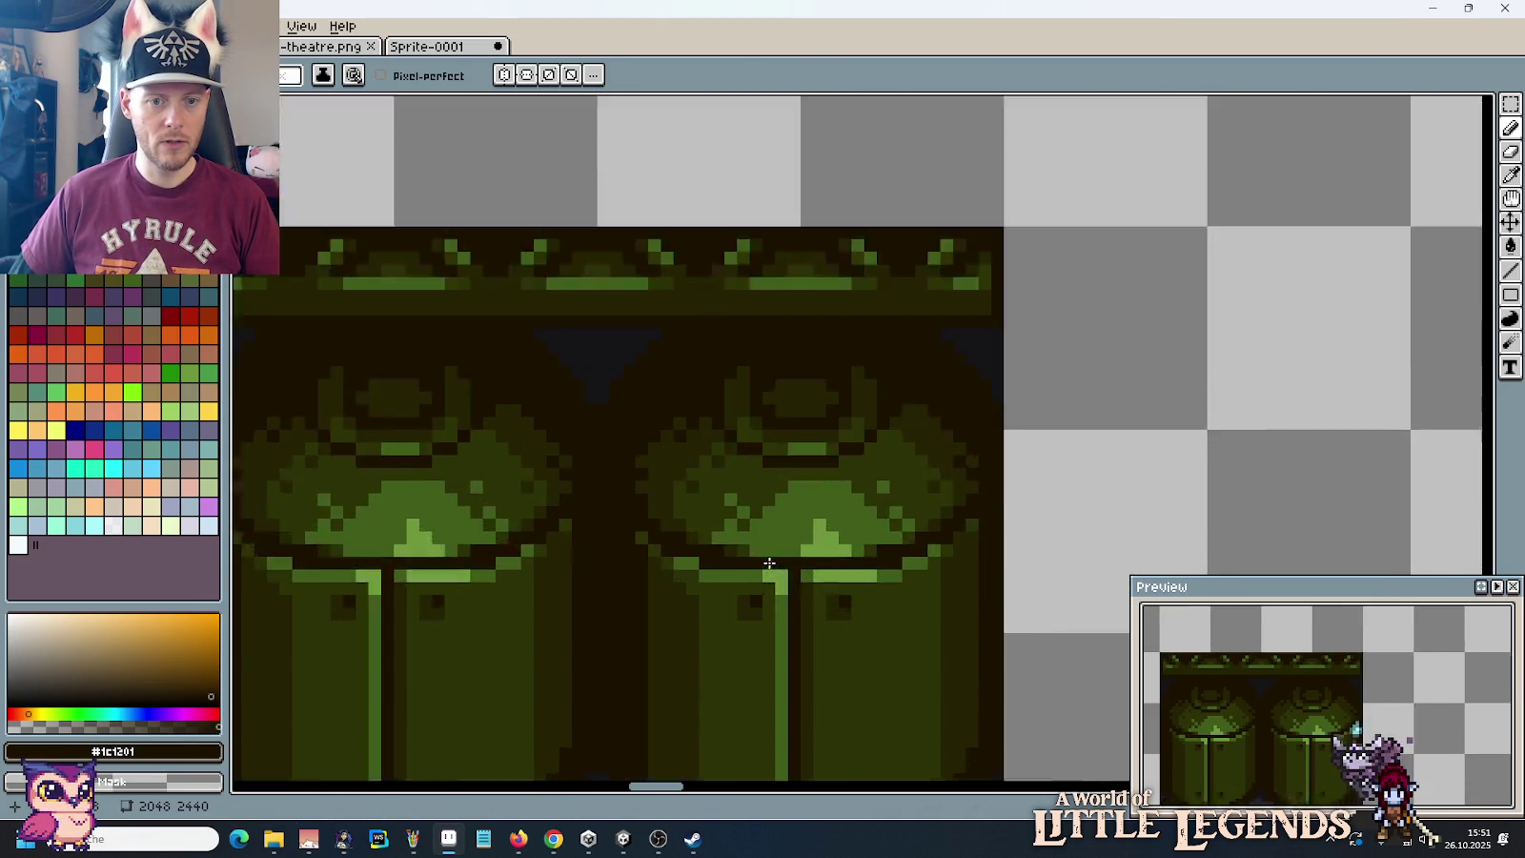
{"action": "scroll", "coordinate": [769, 563], "scroll_direction": "up", "scroll_amount": 1}
{"action": "scroll", "coordinate": [769, 563], "scroll_direction": "down", "scroll_amount": 2}
{"action": "scroll", "coordinate": [769, 563], "scroll_direction": "down", "scroll_amount": 1}
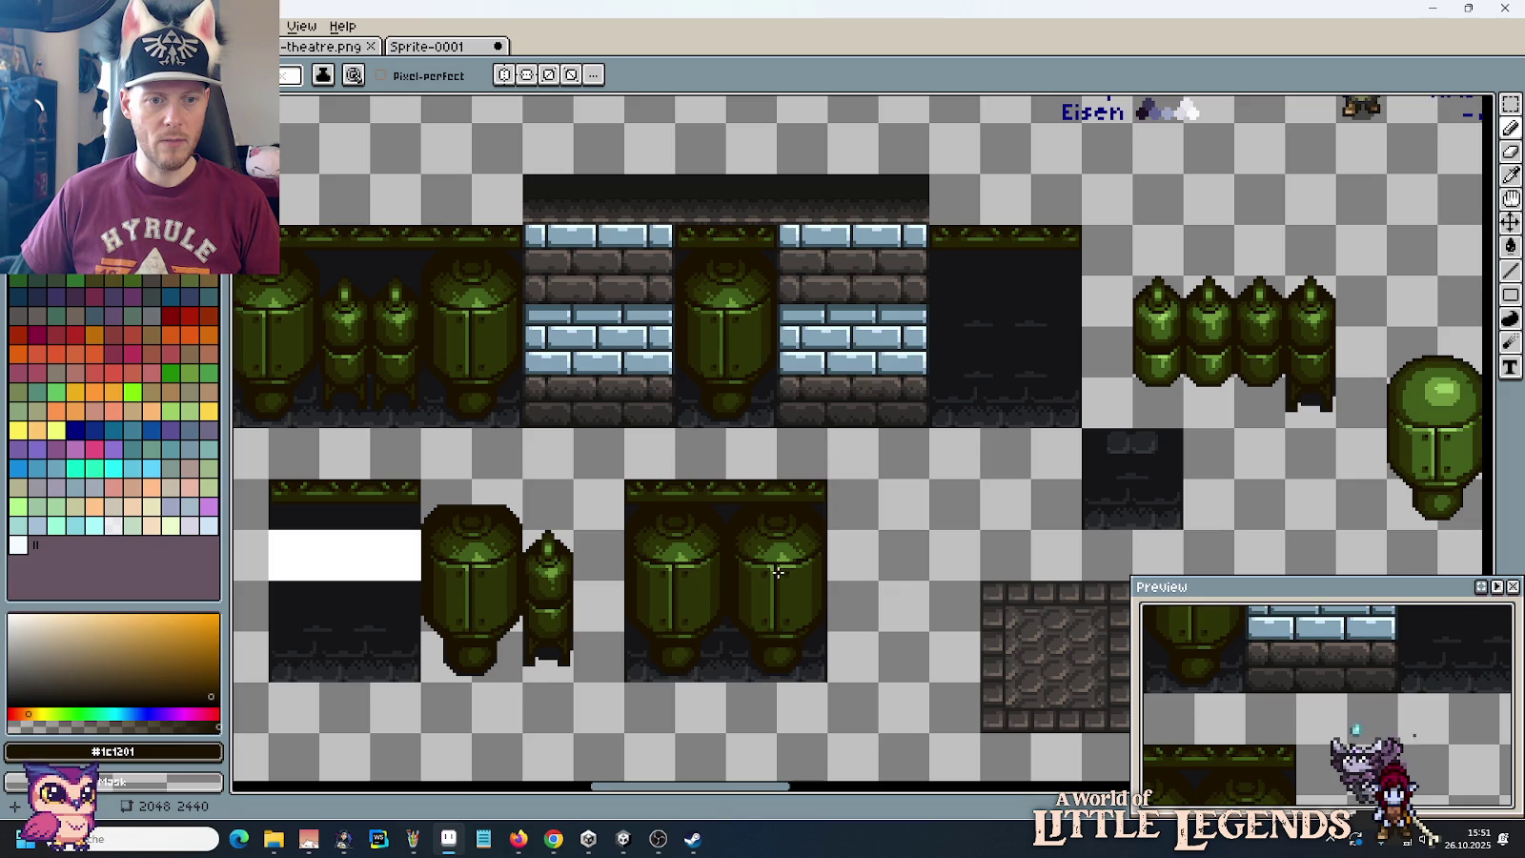
{"action": "left_click_drag", "start_coordinate": [761, 570], "coordinate": [888, 386]}
Step: Select and copy the tall tank sprite, dismissing the Canvas Size prompt unchanged
{"action": "key", "text": "m"}
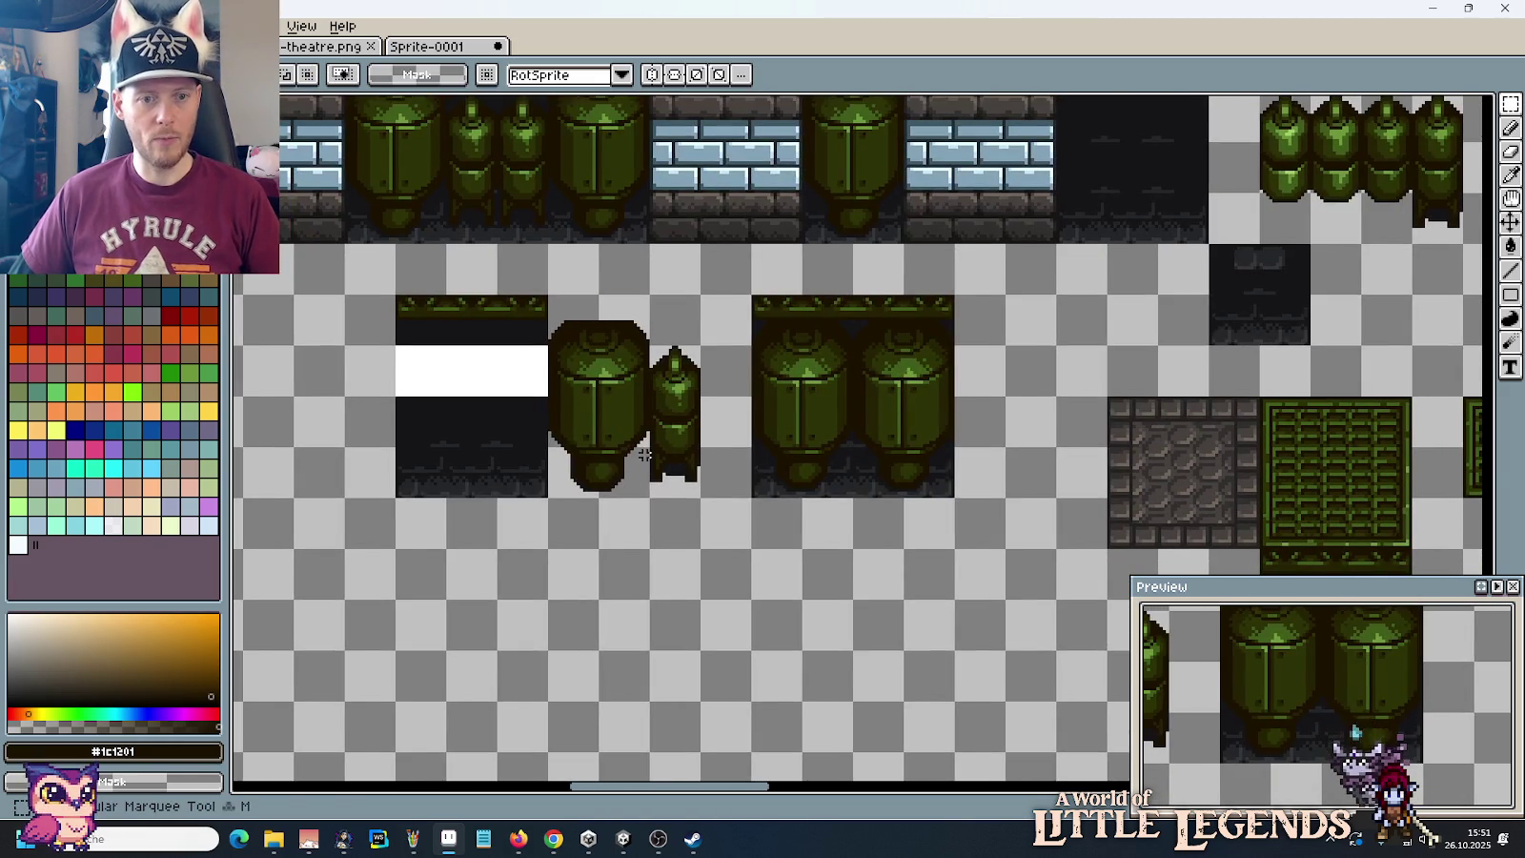
{"action": "left_click_drag", "start_coordinate": [641, 474], "coordinate": [593, 336]}
{"action": "key", "text": "ctrl+alt+c"}
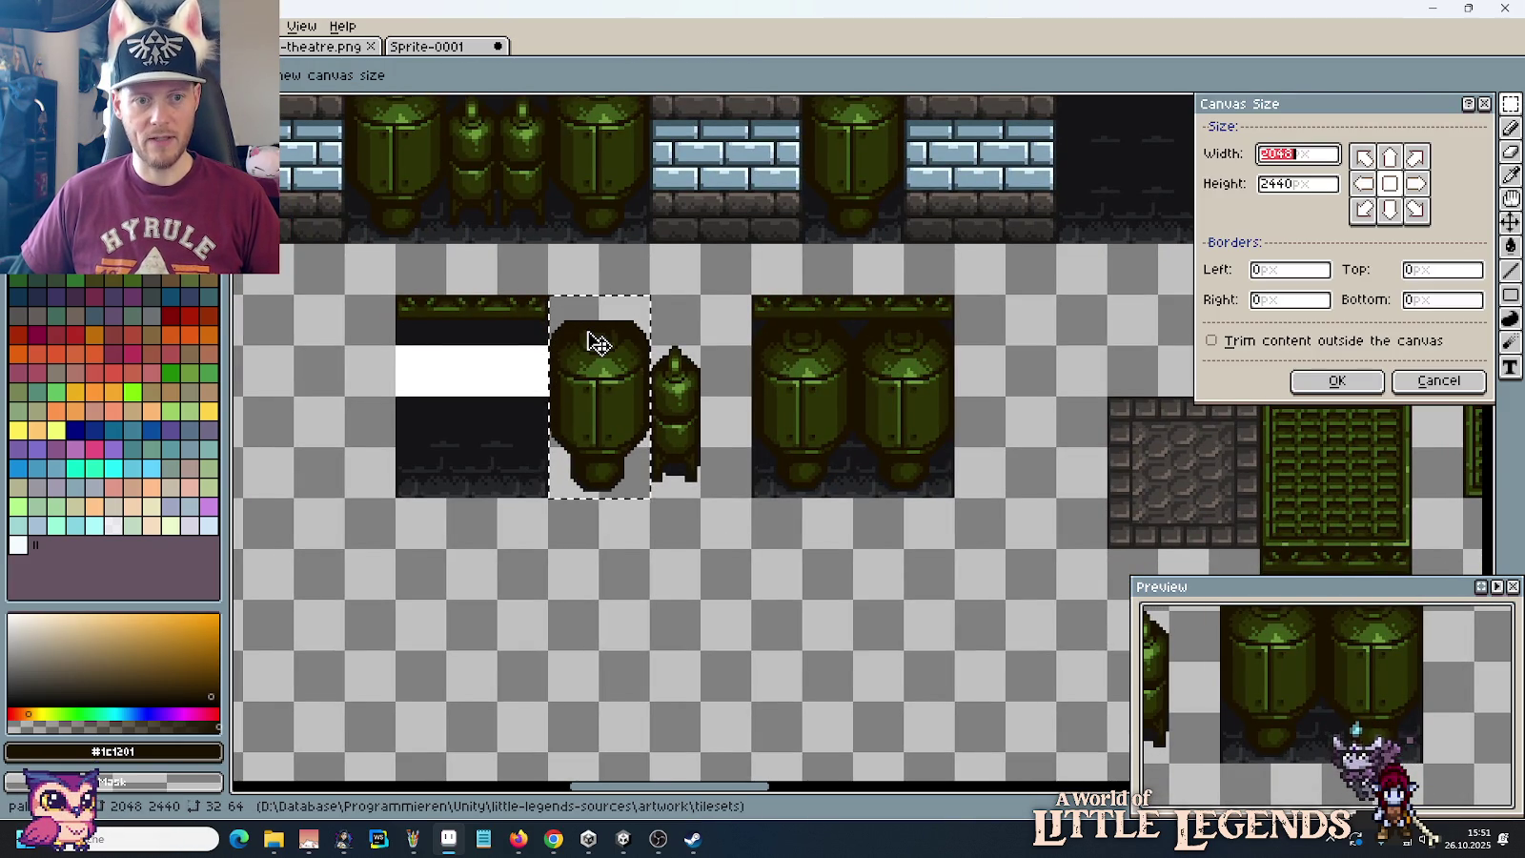
{"action": "key", "text": "Escape"}
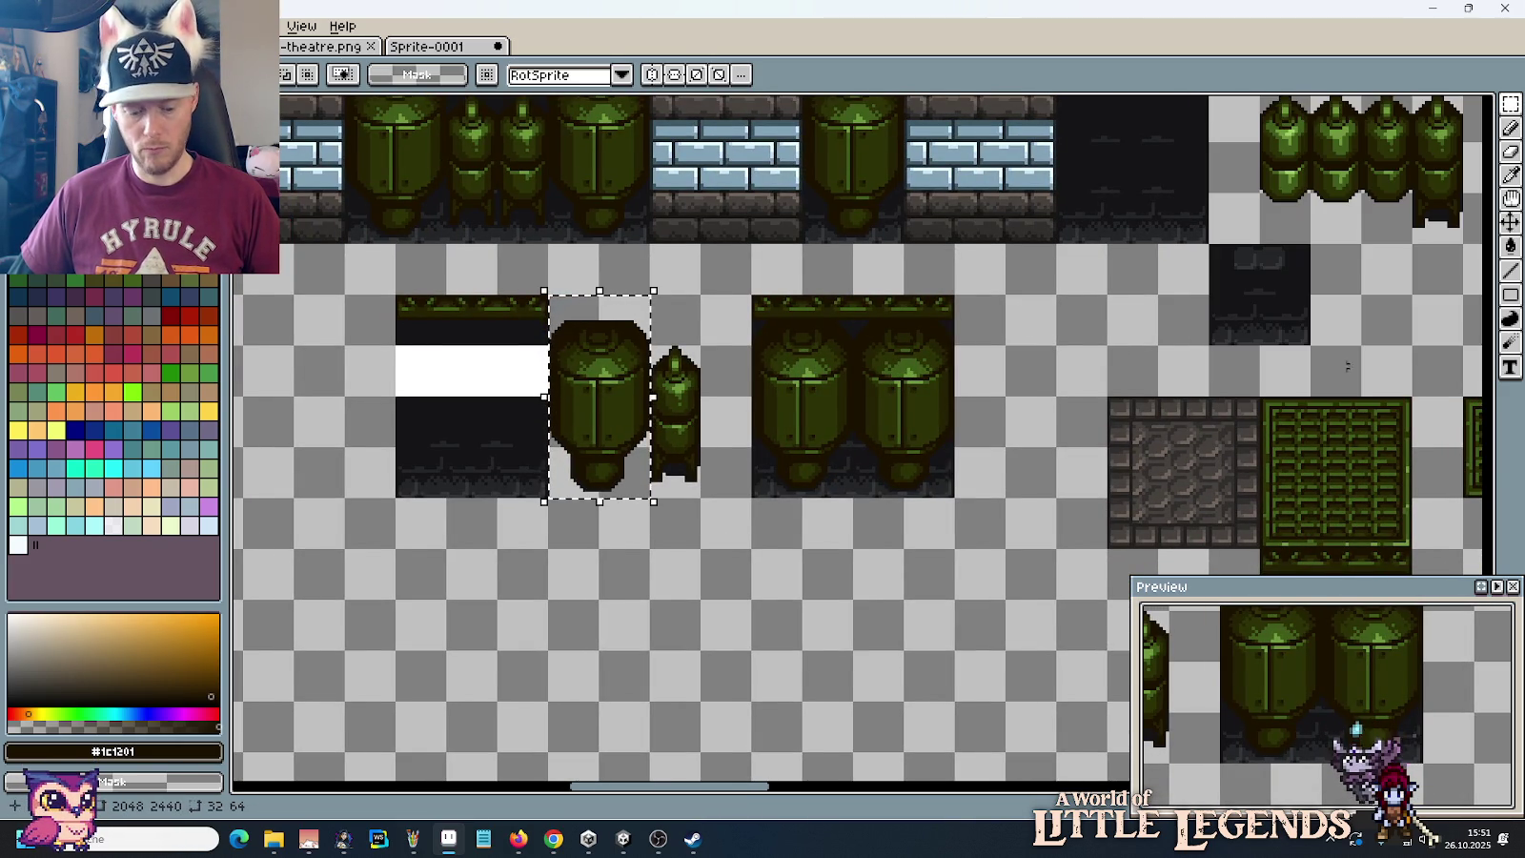
Step: Select the plain green block and delete it
{"action": "scroll", "coordinate": [761, 338], "scroll_direction": "down", "scroll_amount": 2}
{"action": "scroll", "coordinate": [761, 338], "scroll_direction": "down", "scroll_amount": 2}
{"action": "scroll", "coordinate": [992, 430], "scroll_direction": "up", "scroll_amount": 4}
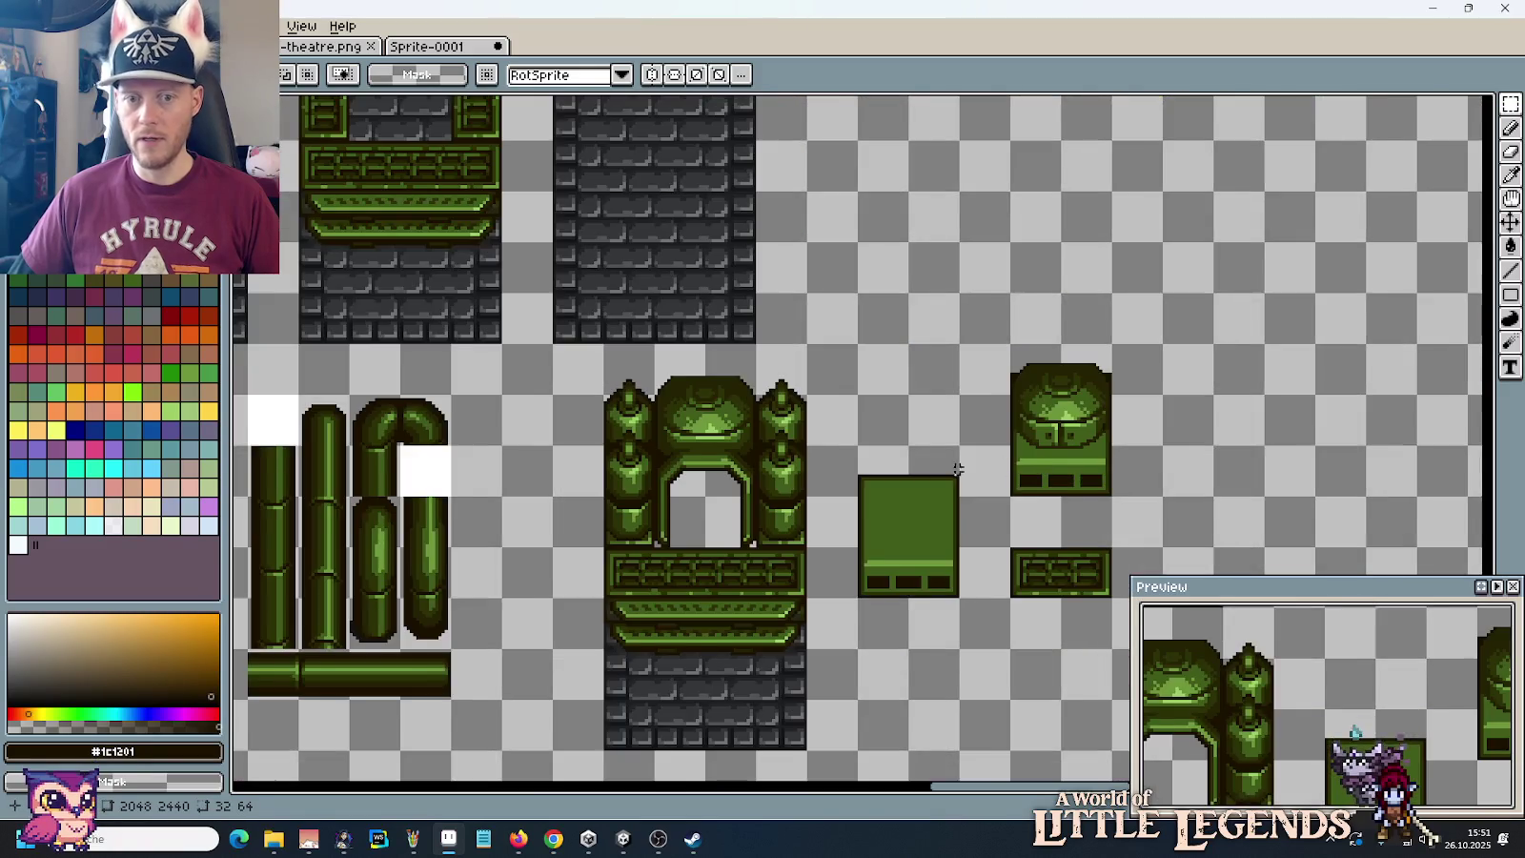
{"action": "scroll", "coordinate": [992, 430], "scroll_direction": "up", "scroll_amount": 2}
{"action": "left_click_drag", "start_coordinate": [938, 395], "coordinate": [1125, 631]}
{"action": "mouse_move", "coordinate": [1048, 569]}
{"action": "left_mouse_down"}
{"action": "mouse_move", "coordinate": [982, 409]}
{"action": "mouse_move", "coordinate": [970, 249]}
{"action": "left_mouse_up"}
{"action": "key", "text": "Delete"}
Step: Paste the tank copy and move it into the emptied slot beside the arch machine
{"action": "key", "text": "ctrl+v"}
{"action": "key", "text": "Return"}
{"action": "mouse_move", "coordinate": [670, 264]}
{"action": "left_mouse_down"}
{"action": "mouse_move", "coordinate": [758, 331]}
{"action": "mouse_move", "coordinate": [839, 438]}
{"action": "left_mouse_up"}
{"action": "scroll", "coordinate": [1096, 362], "scroll_direction": "up", "scroll_amount": 2}
{"action": "key", "text": "i"}
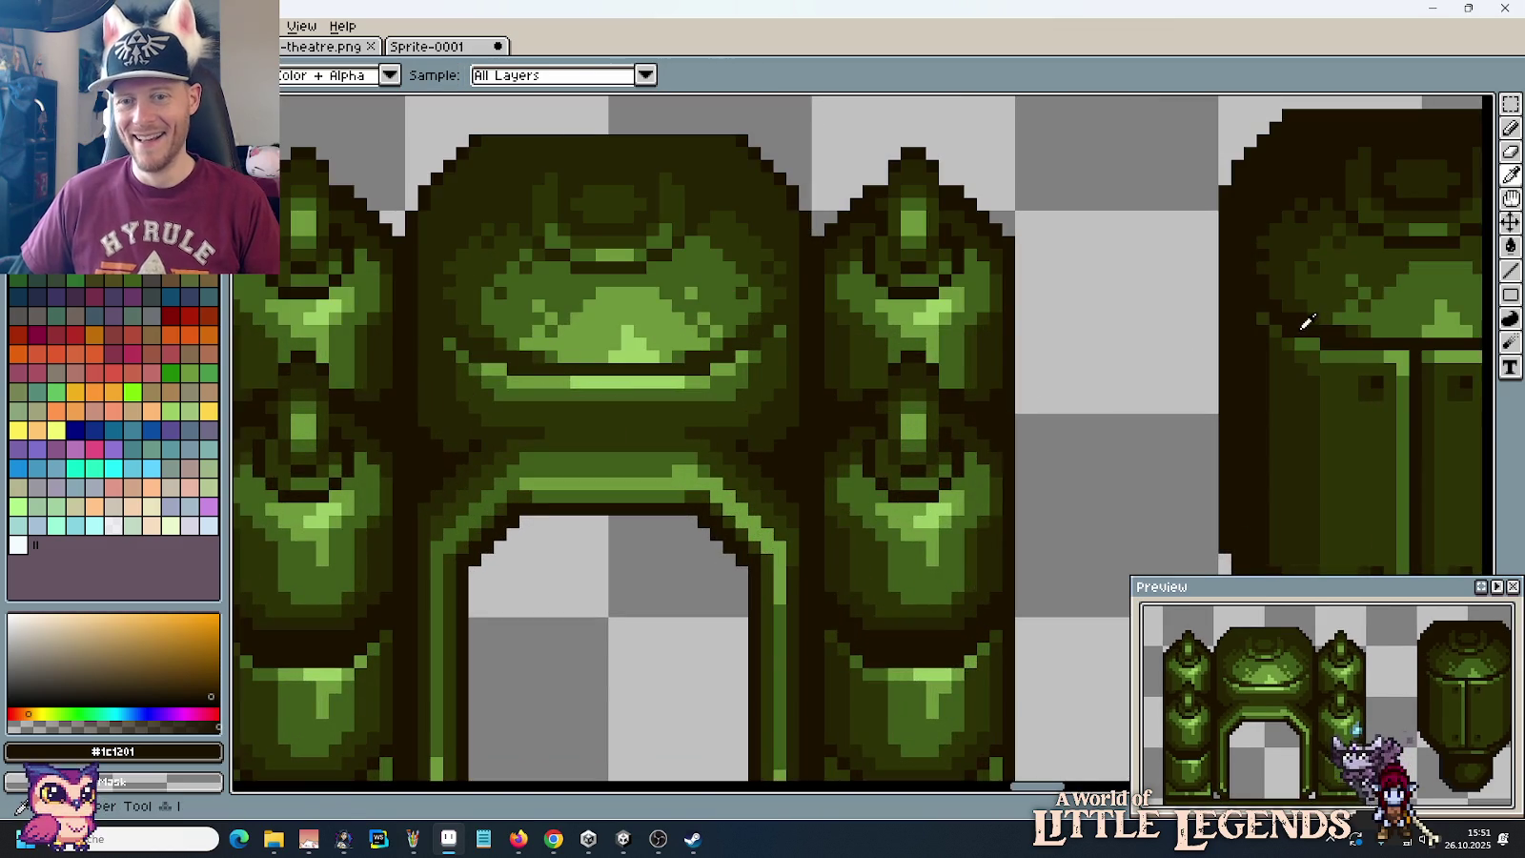
{"action": "scroll", "coordinate": [750, 301], "scroll_direction": "up", "scroll_amount": 1}
{"action": "scroll", "coordinate": [750, 301], "scroll_direction": "up", "scroll_amount": 1}
Step: Add dark #1c1201 pixels and a diagonal line up the dome's side
{"action": "key", "text": "b"}
{"action": "left_click", "coordinate": [782, 342]}
{"action": "left_click", "coordinate": [802, 321]}
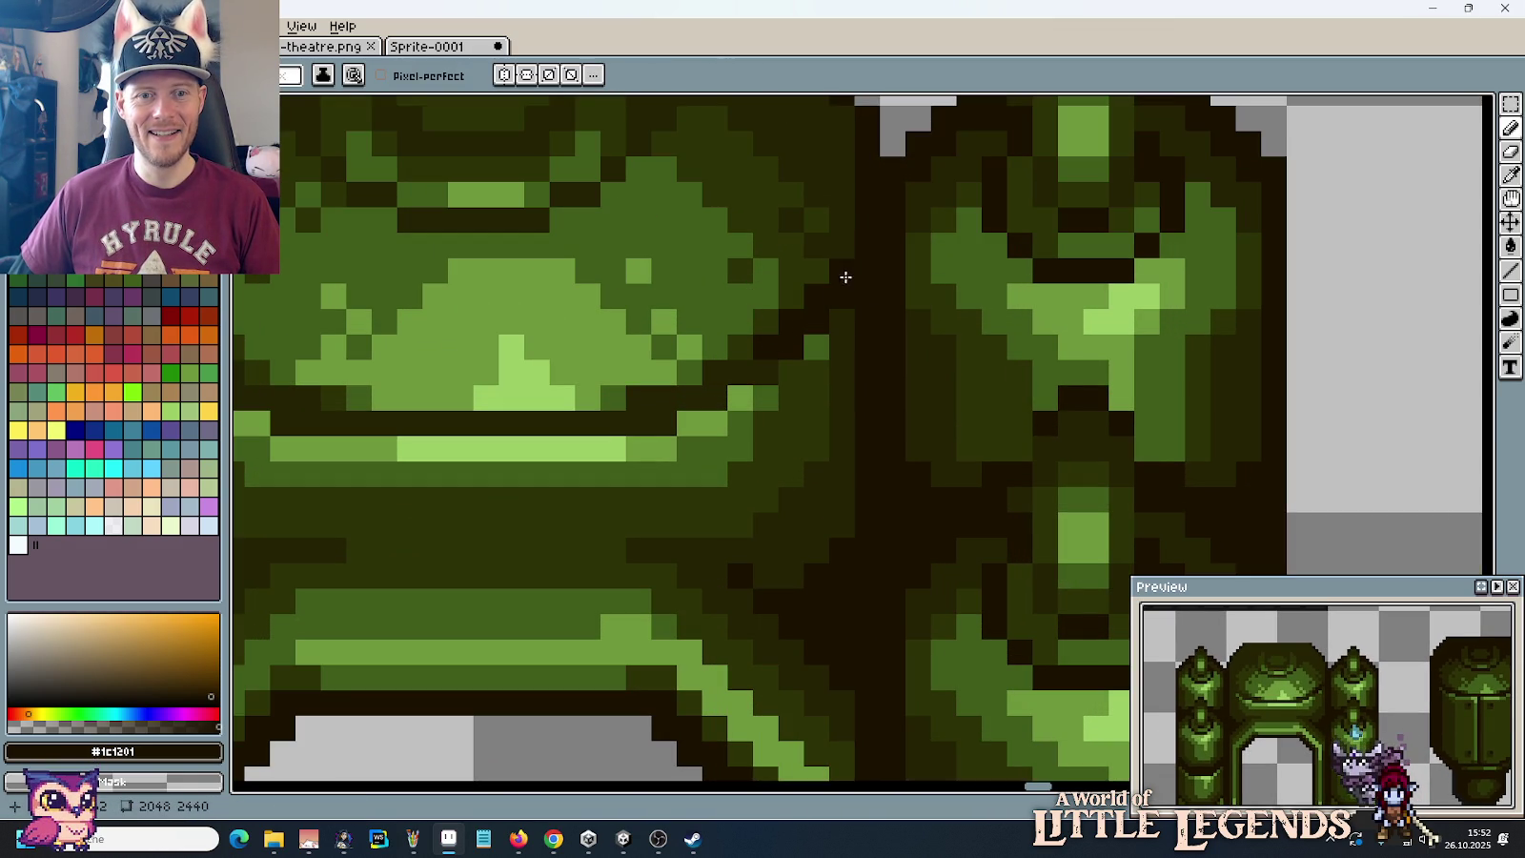
{"action": "scroll", "coordinate": [698, 385], "scroll_direction": "left", "scroll_amount": 5}
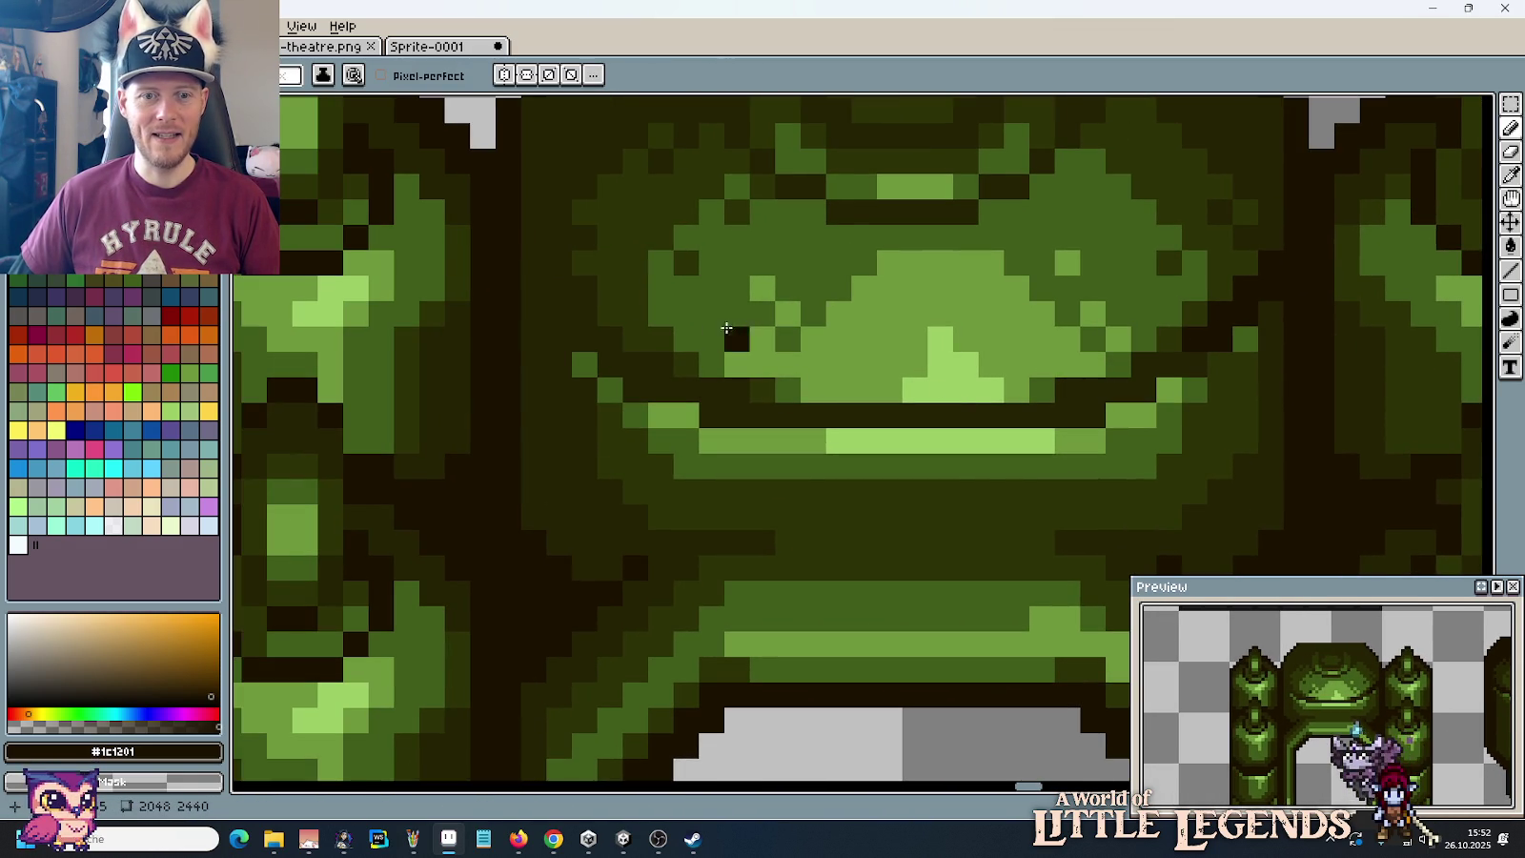
{"action": "left_click_drag", "start_coordinate": [573, 317], "coordinate": [529, 266]}
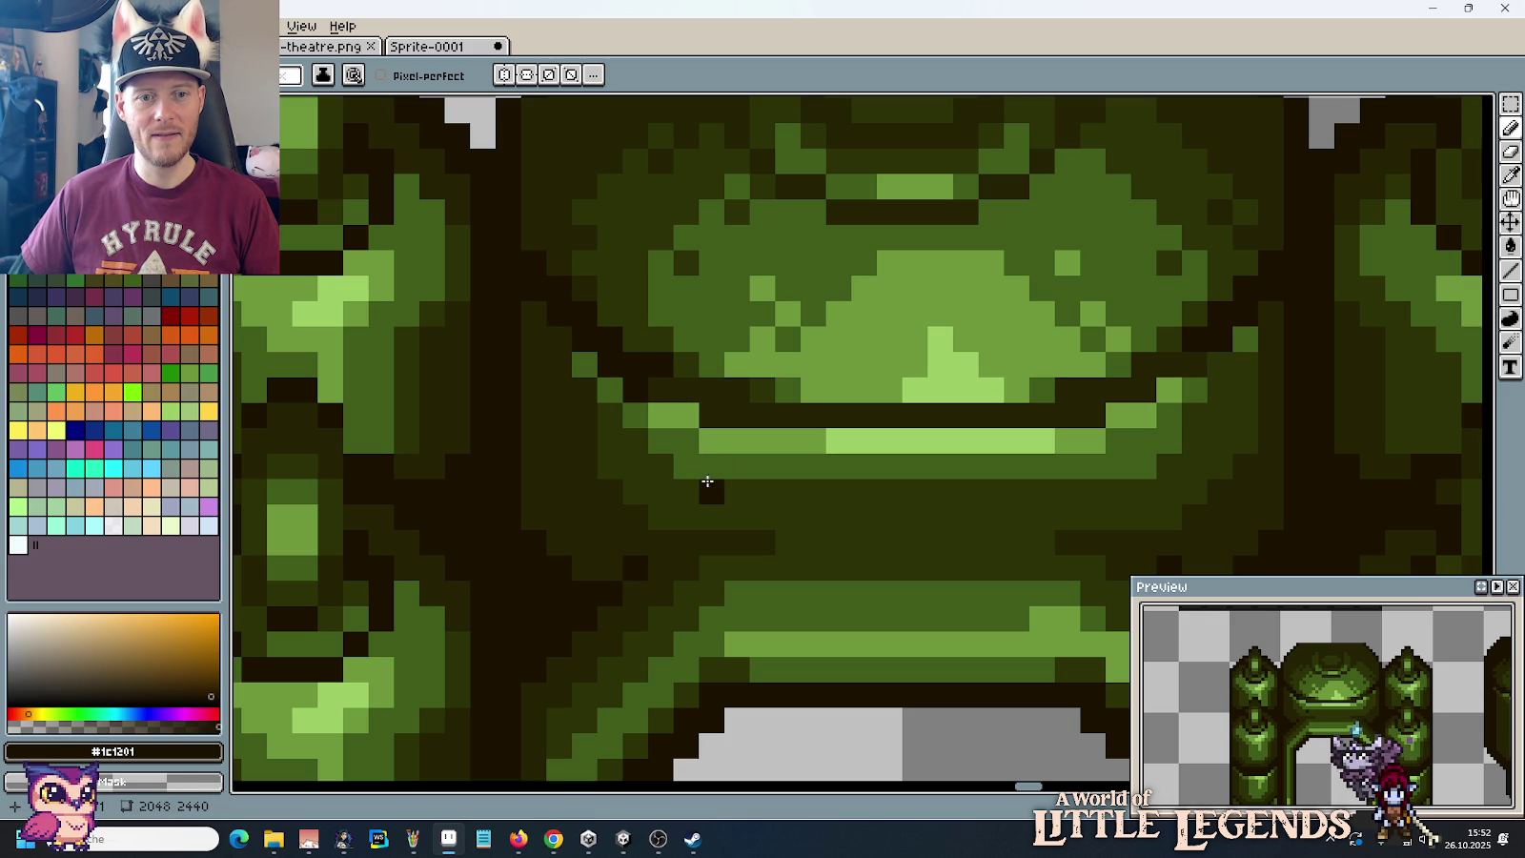
{"action": "key", "text": "alt"}
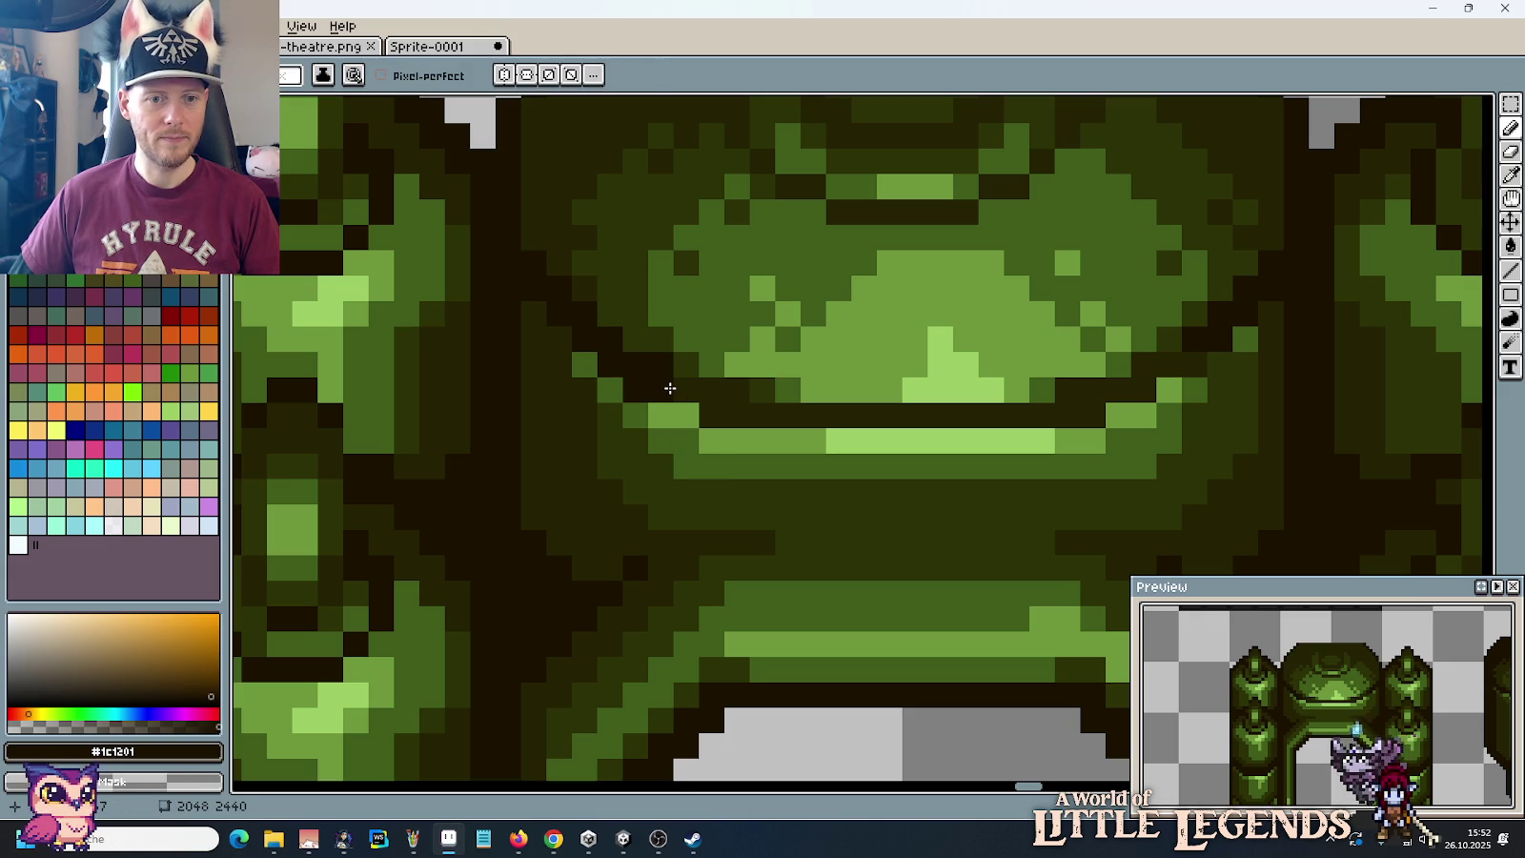
{"action": "left_click", "coordinate": [663, 353], "text": "alt"}
{"action": "left_click", "coordinate": [721, 444]}
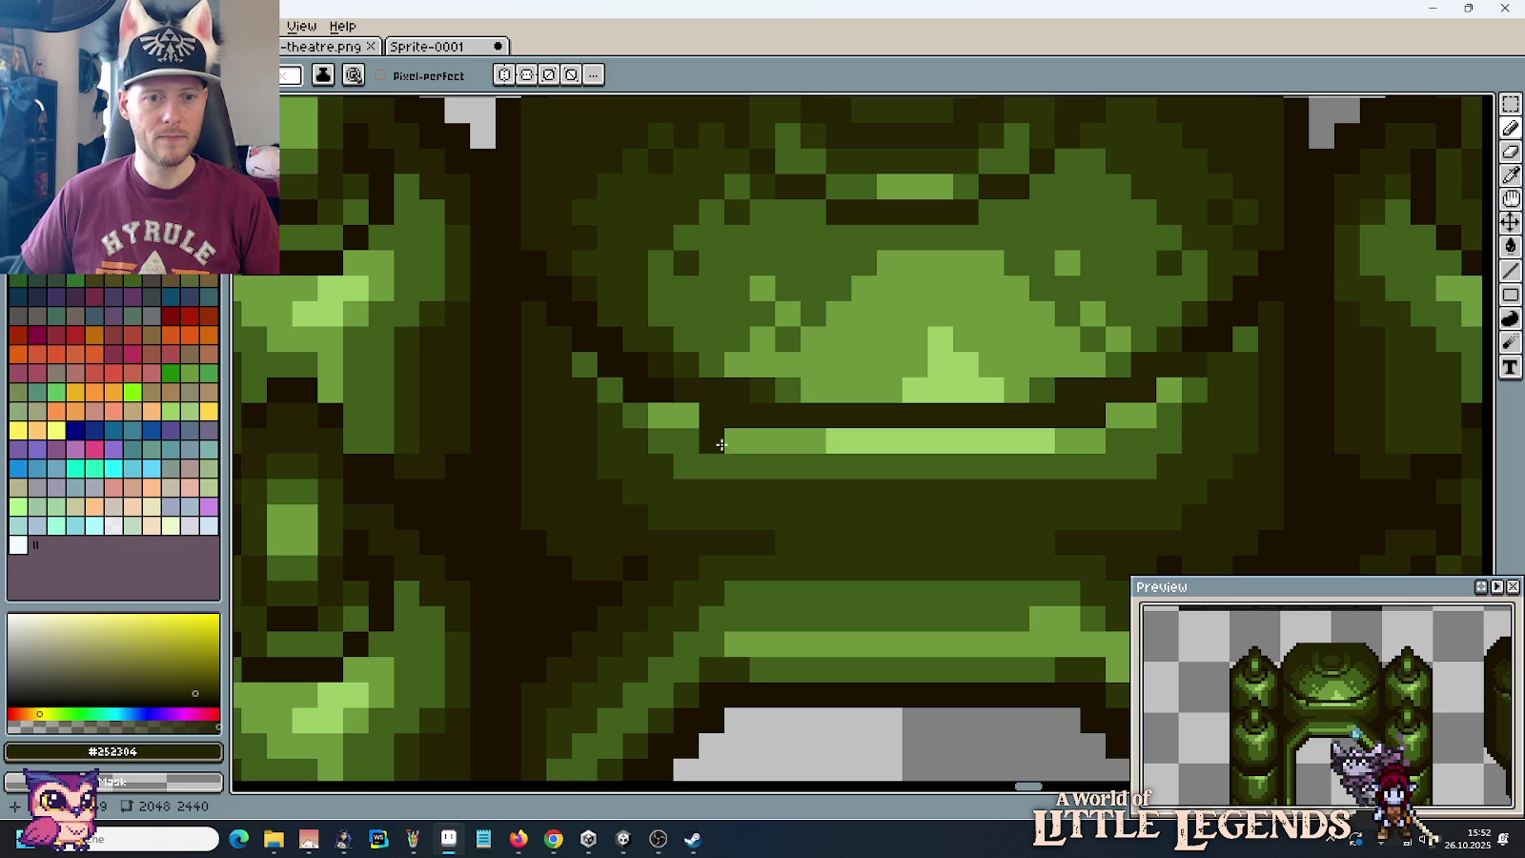
{"action": "left_click", "coordinate": [667, 386], "text": "alt"}
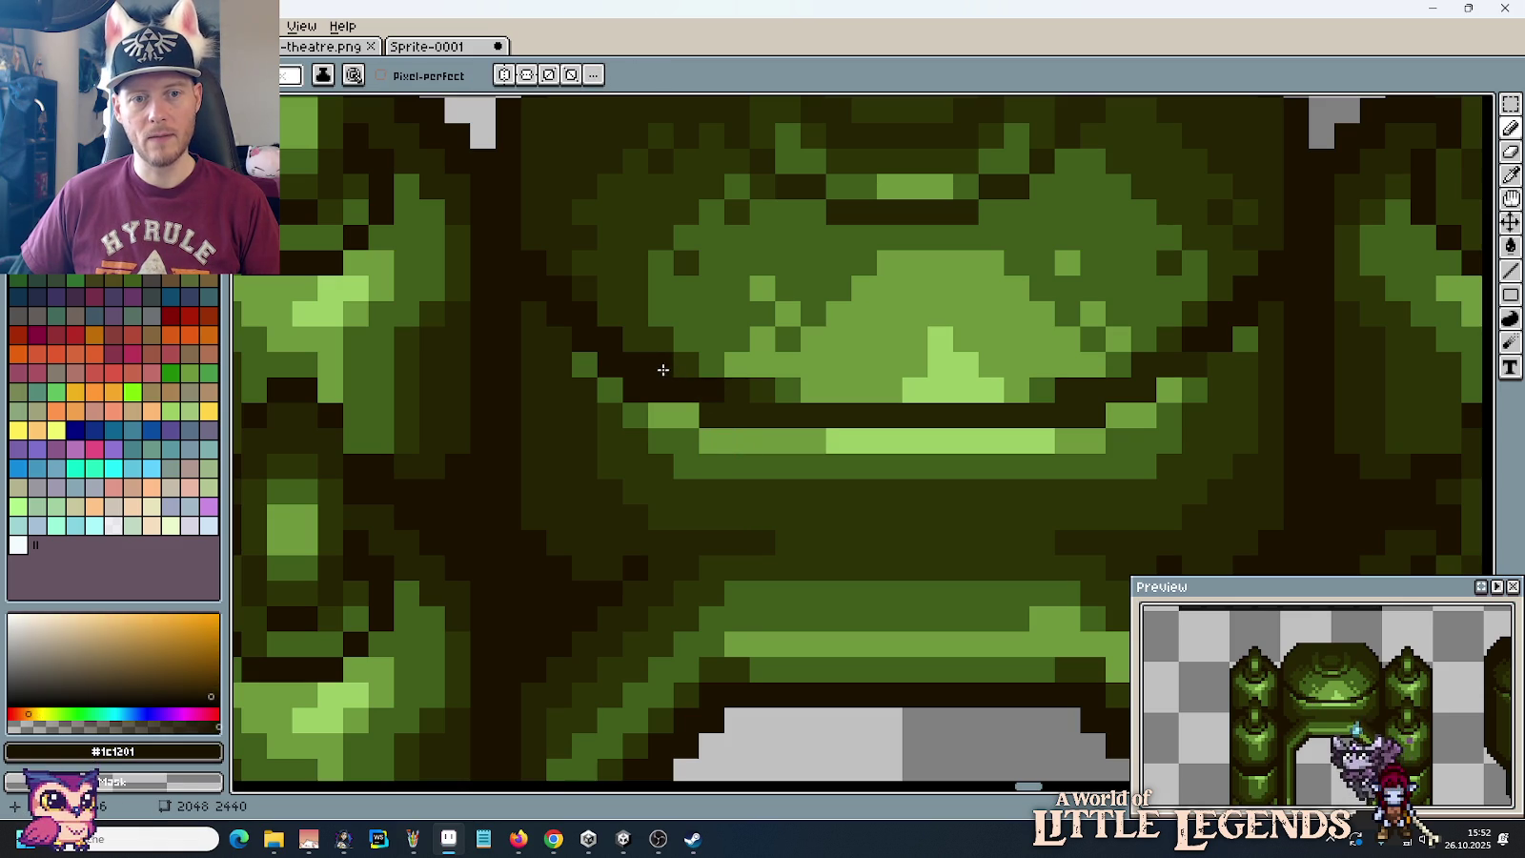
Step: Extend the dark outline with a row across the dome, side columns and a line at the top
{"action": "scroll", "coordinate": [648, 460], "scroll_direction": "down", "scroll_amount": 1}
{"action": "scroll", "coordinate": [649, 461], "scroll_direction": "down", "scroll_amount": 2}
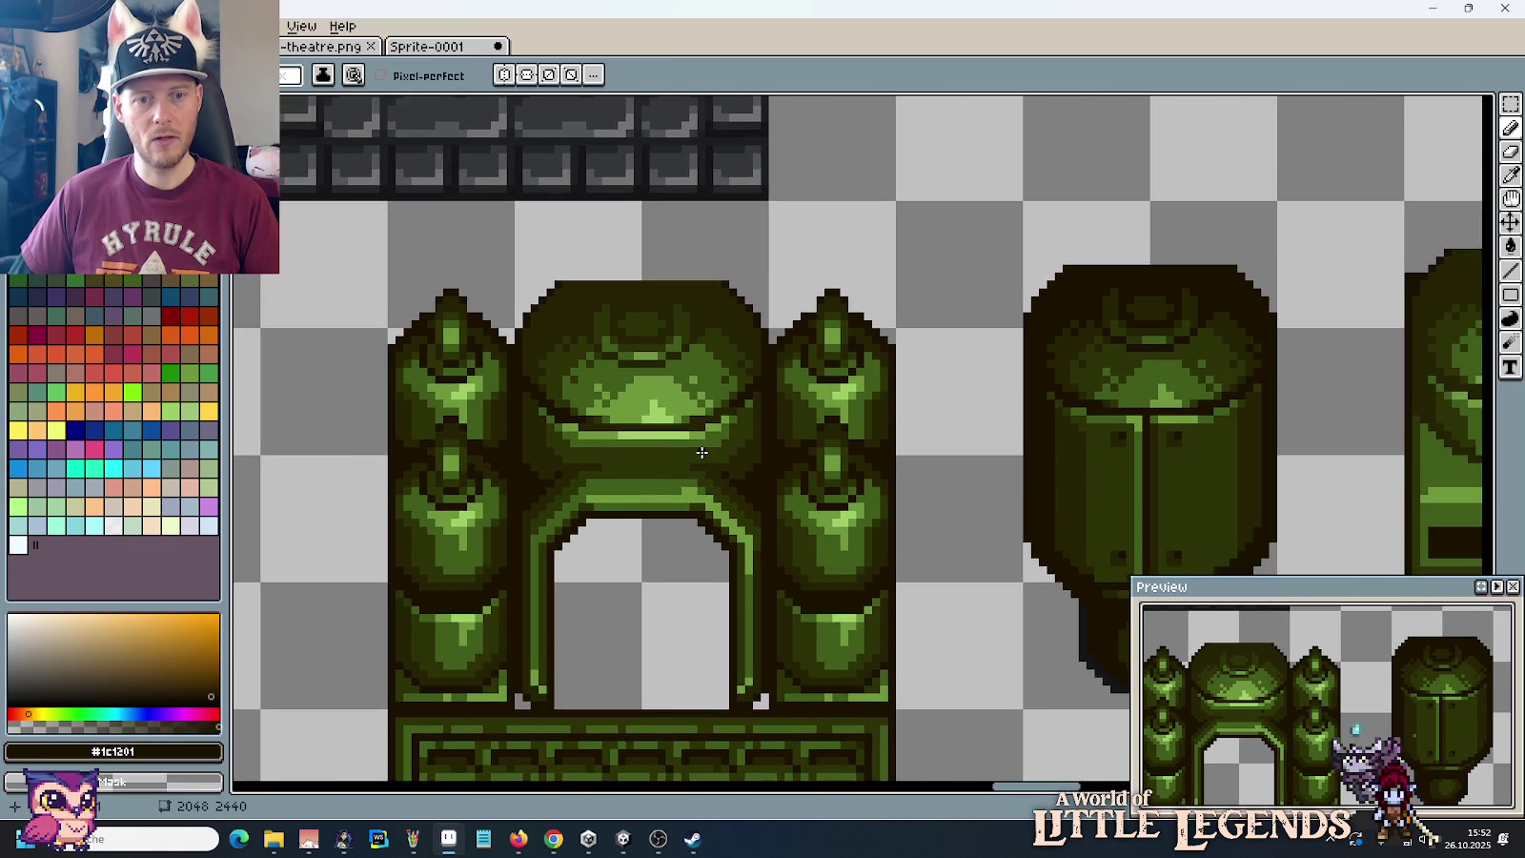
{"action": "scroll", "coordinate": [666, 447], "scroll_direction": "up", "scroll_amount": 1}
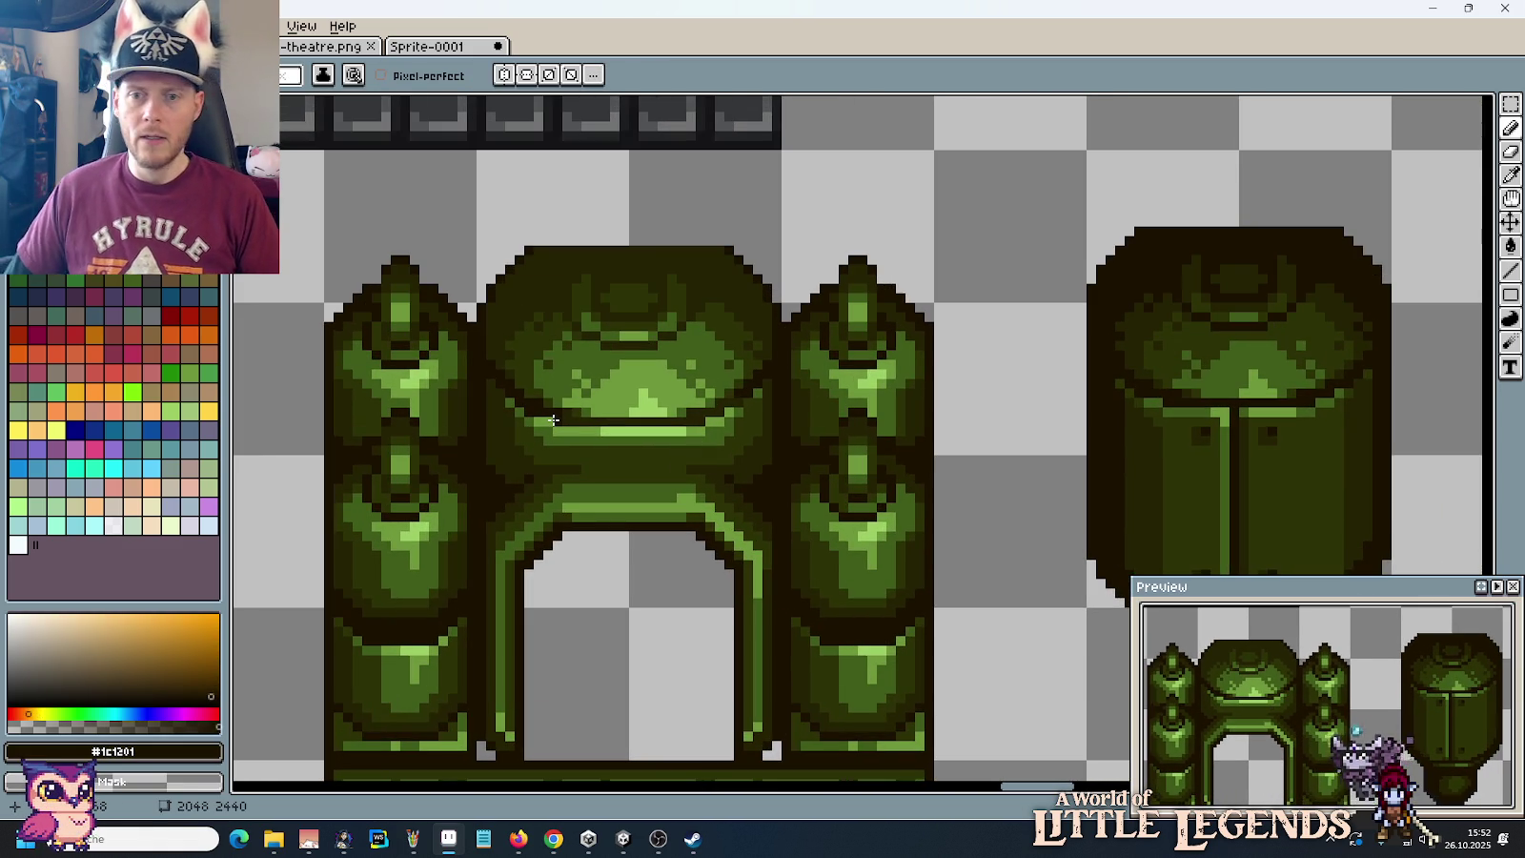
{"action": "scroll", "coordinate": [568, 291], "scroll_direction": "up", "scroll_amount": 2}
{"action": "scroll", "coordinate": [479, 340], "scroll_direction": "down", "scroll_amount": 1}
{"action": "scroll", "coordinate": [476, 339], "scroll_direction": "down", "scroll_amount": 1}
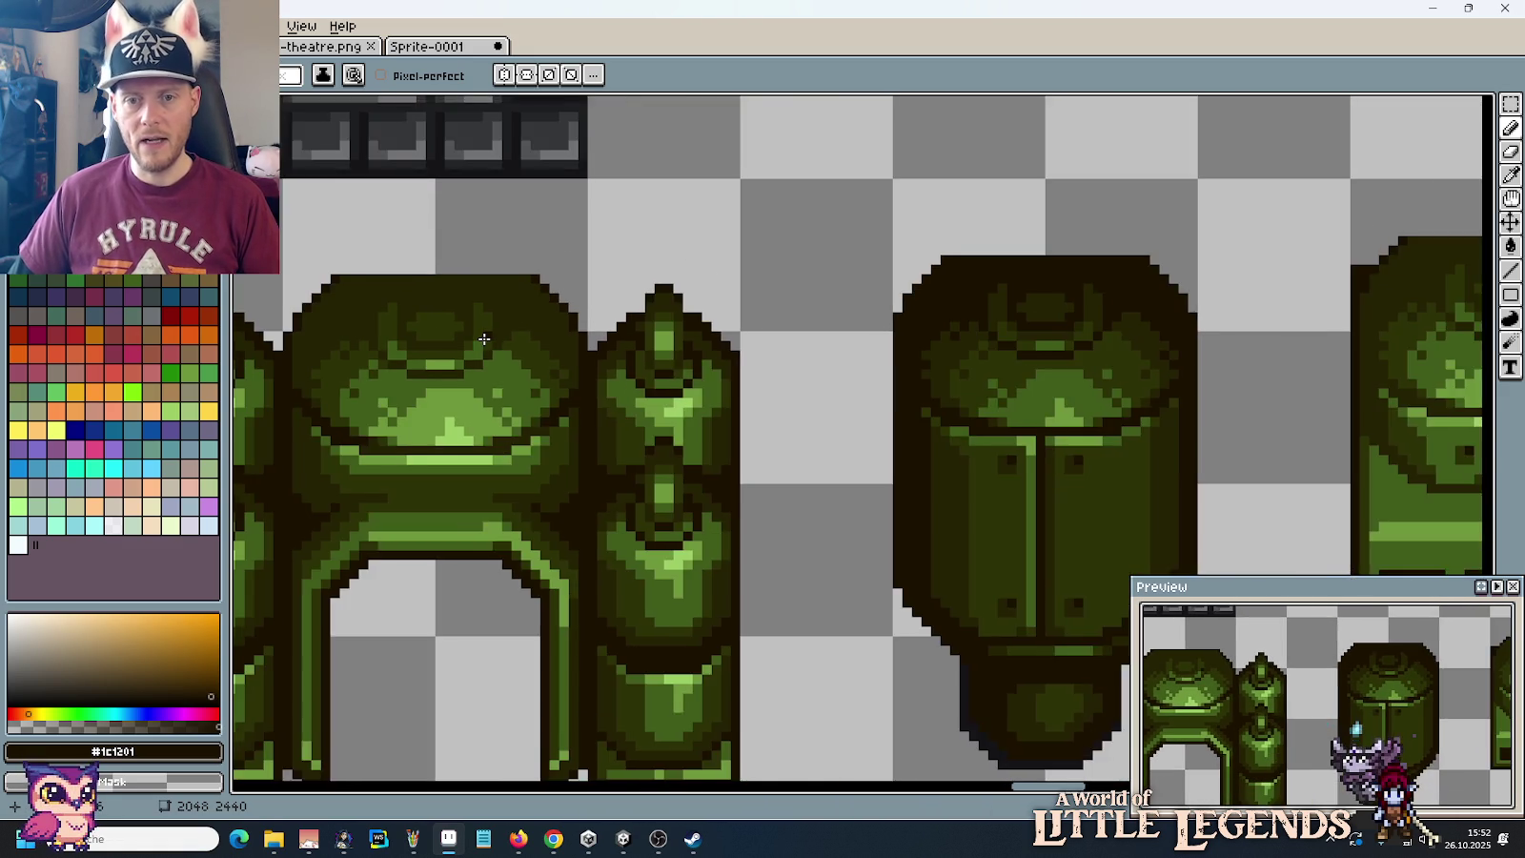
{"action": "scroll", "coordinate": [564, 338], "scroll_direction": "up", "scroll_amount": 1}
{"action": "scroll", "coordinate": [563, 337], "scroll_direction": "left", "scroll_amount": 2}
{"action": "left_click_drag", "start_coordinate": [592, 394], "coordinate": [656, 394]}
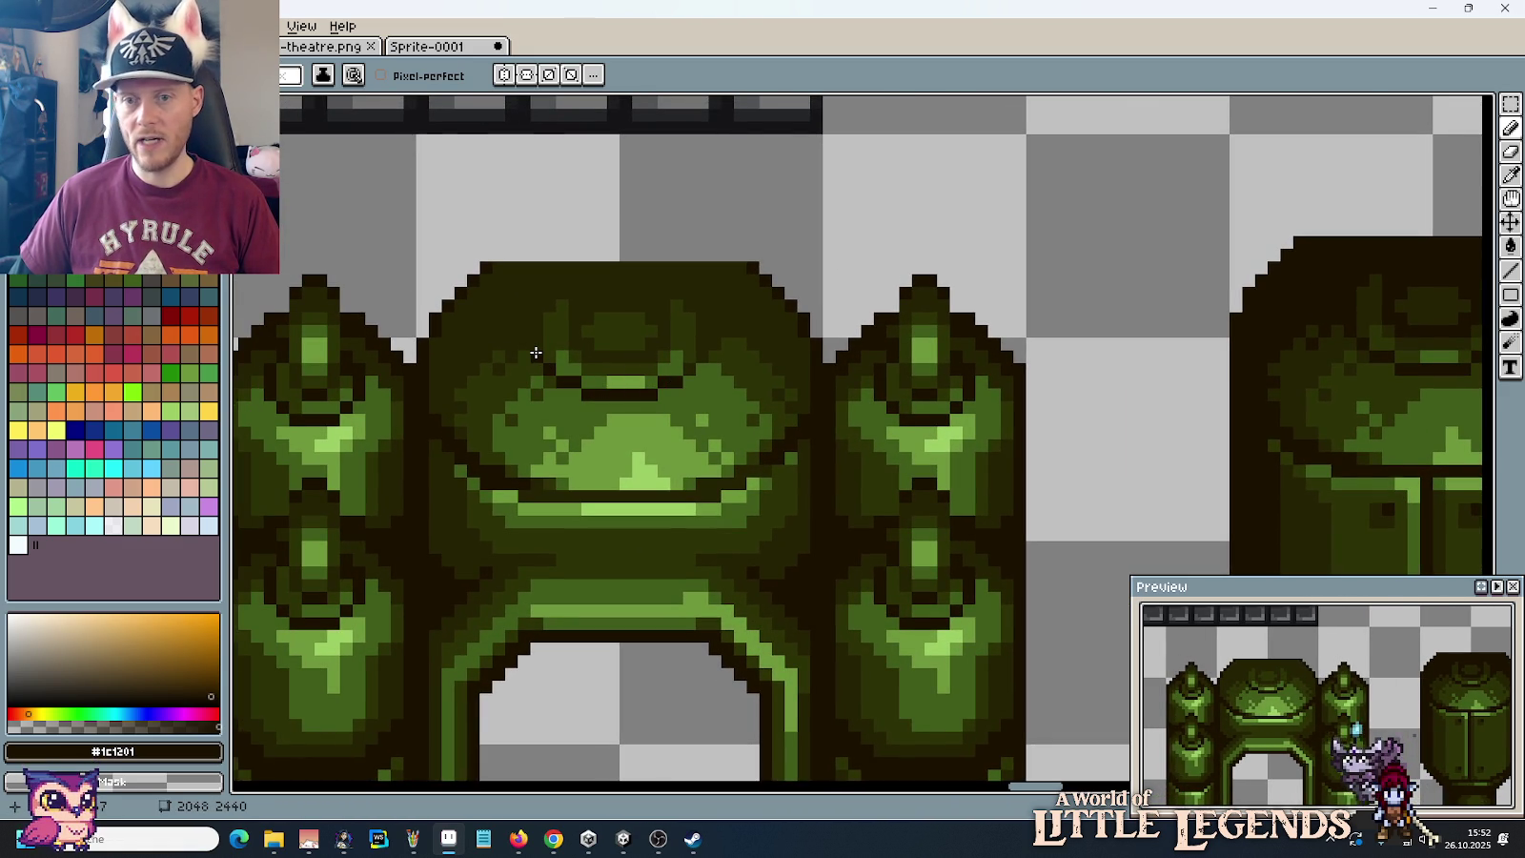
{"action": "left_click_drag", "start_coordinate": [538, 325], "coordinate": [543, 311]}
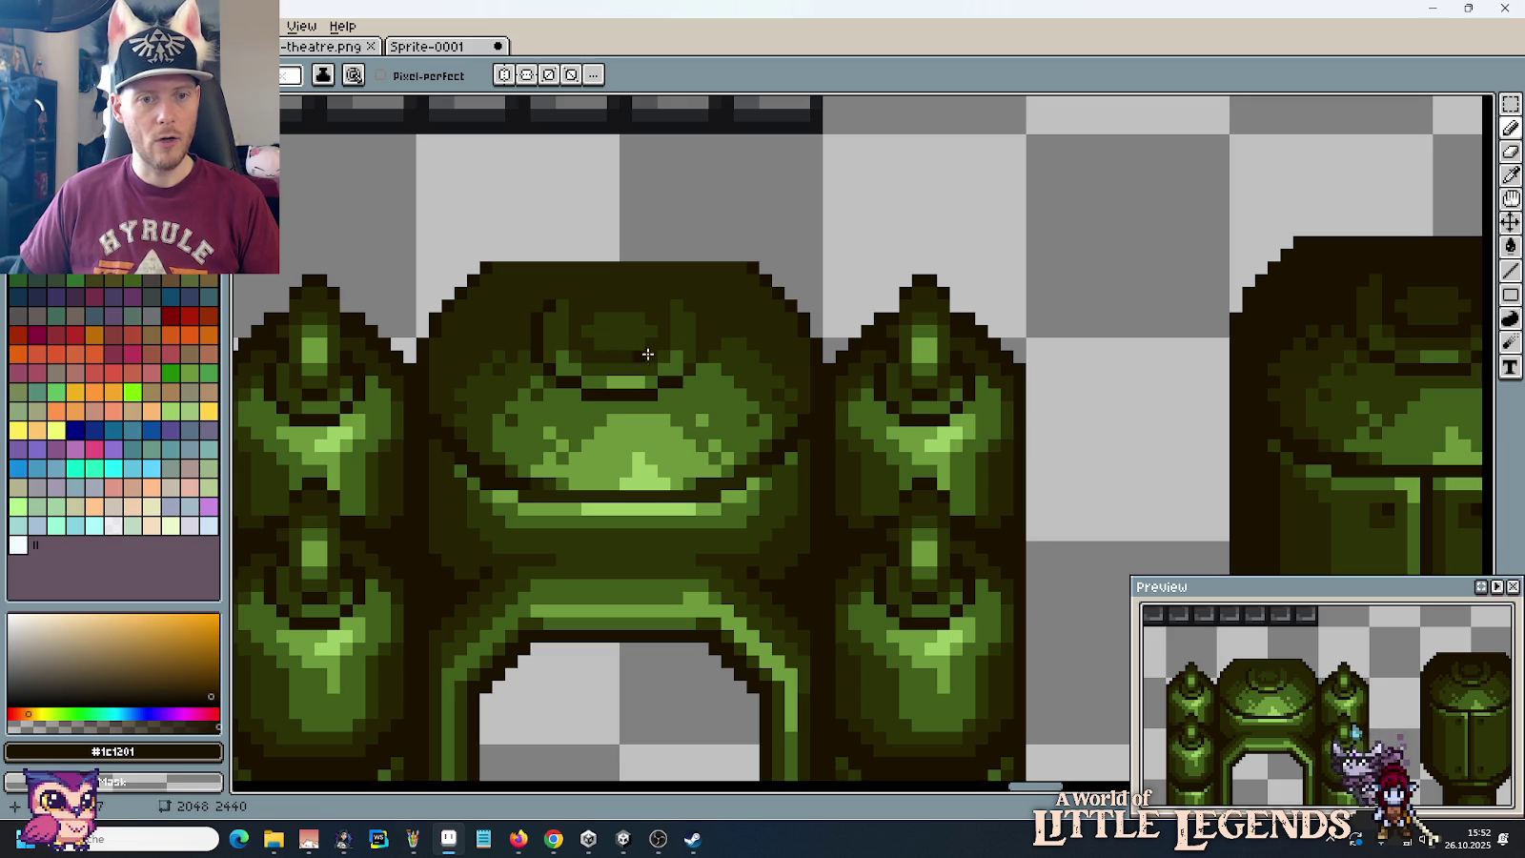
{"action": "left_click_drag", "start_coordinate": [699, 354], "coordinate": [696, 313]}
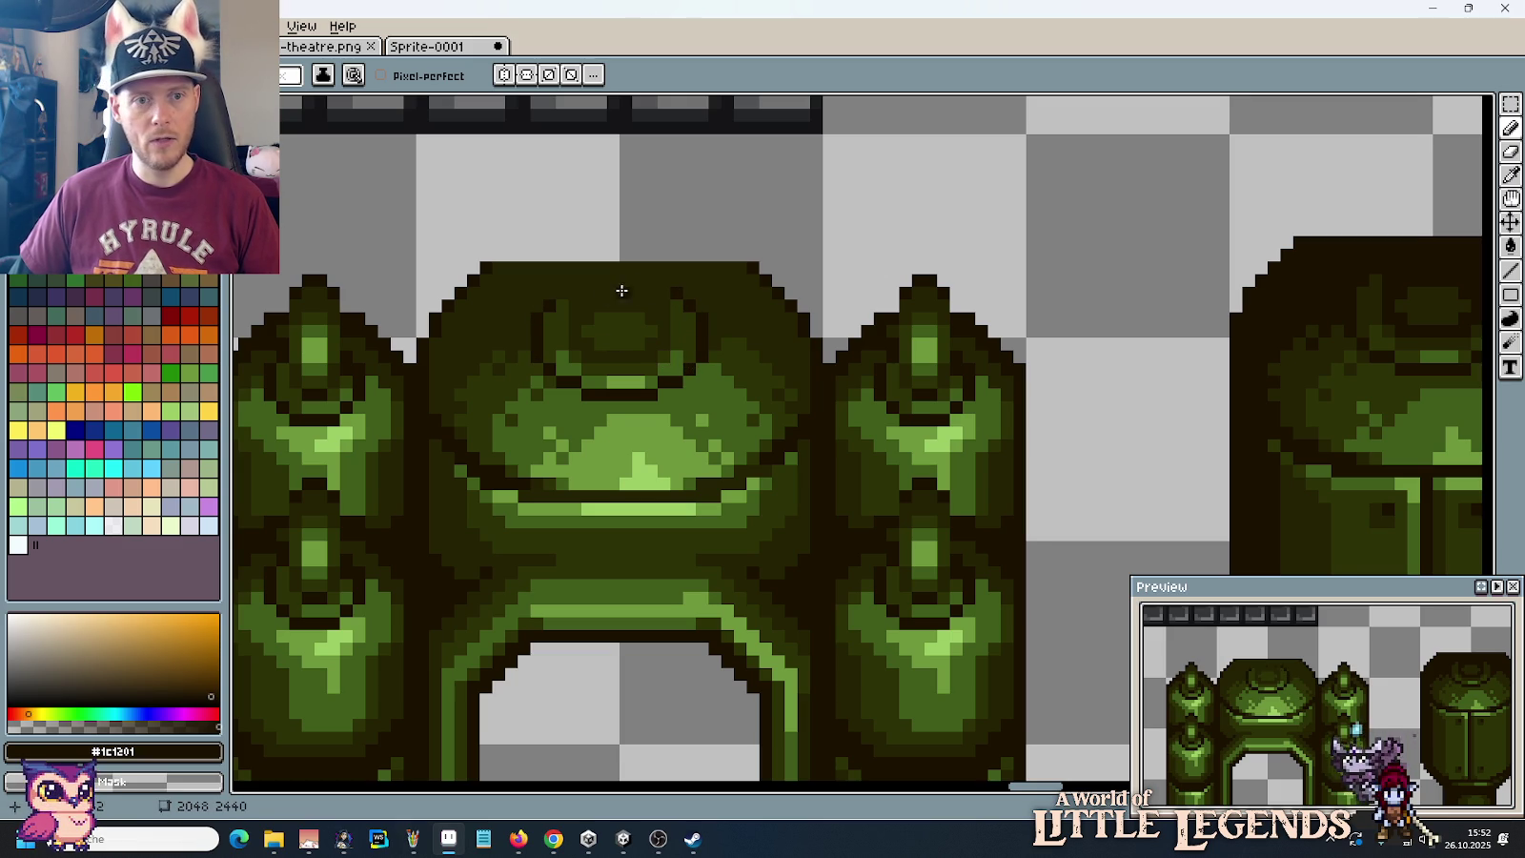
{"action": "mouse_move", "coordinate": [566, 295]}
{"action": "left_mouse_down"}
{"action": "mouse_move", "coordinate": [654, 296]}
{"action": "mouse_move", "coordinate": [570, 281]}
{"action": "left_mouse_up"}
Step: Bucket-fill the dome's top cap with the dark outline colour
{"action": "key", "text": "g"}
{"action": "left_click", "coordinate": [578, 311]}
{"action": "key", "text": "i"}
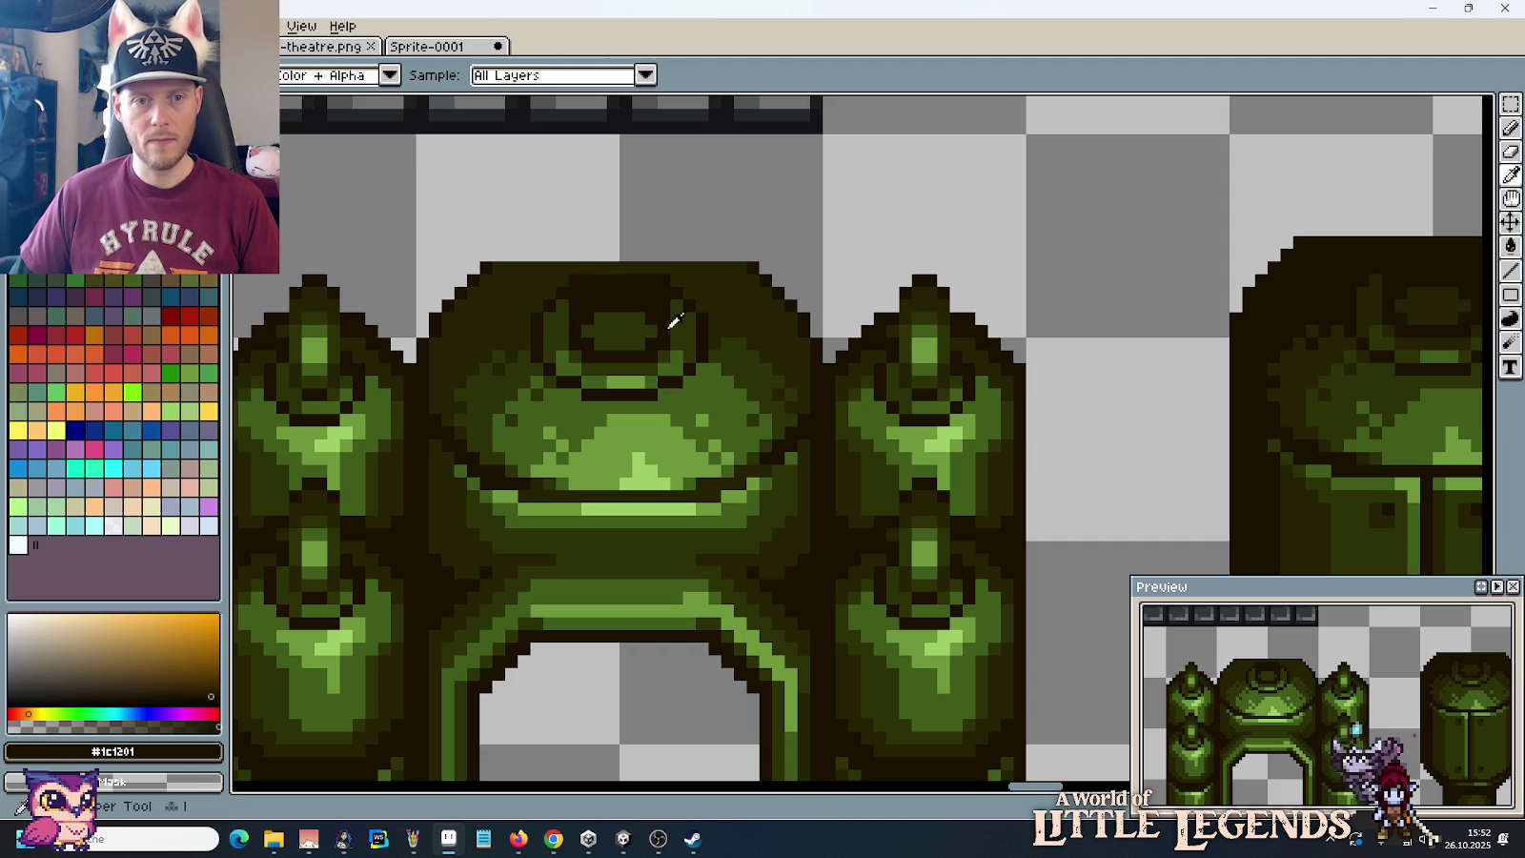
{"action": "left_click", "coordinate": [1375, 293]}
{"action": "key", "text": "b"}
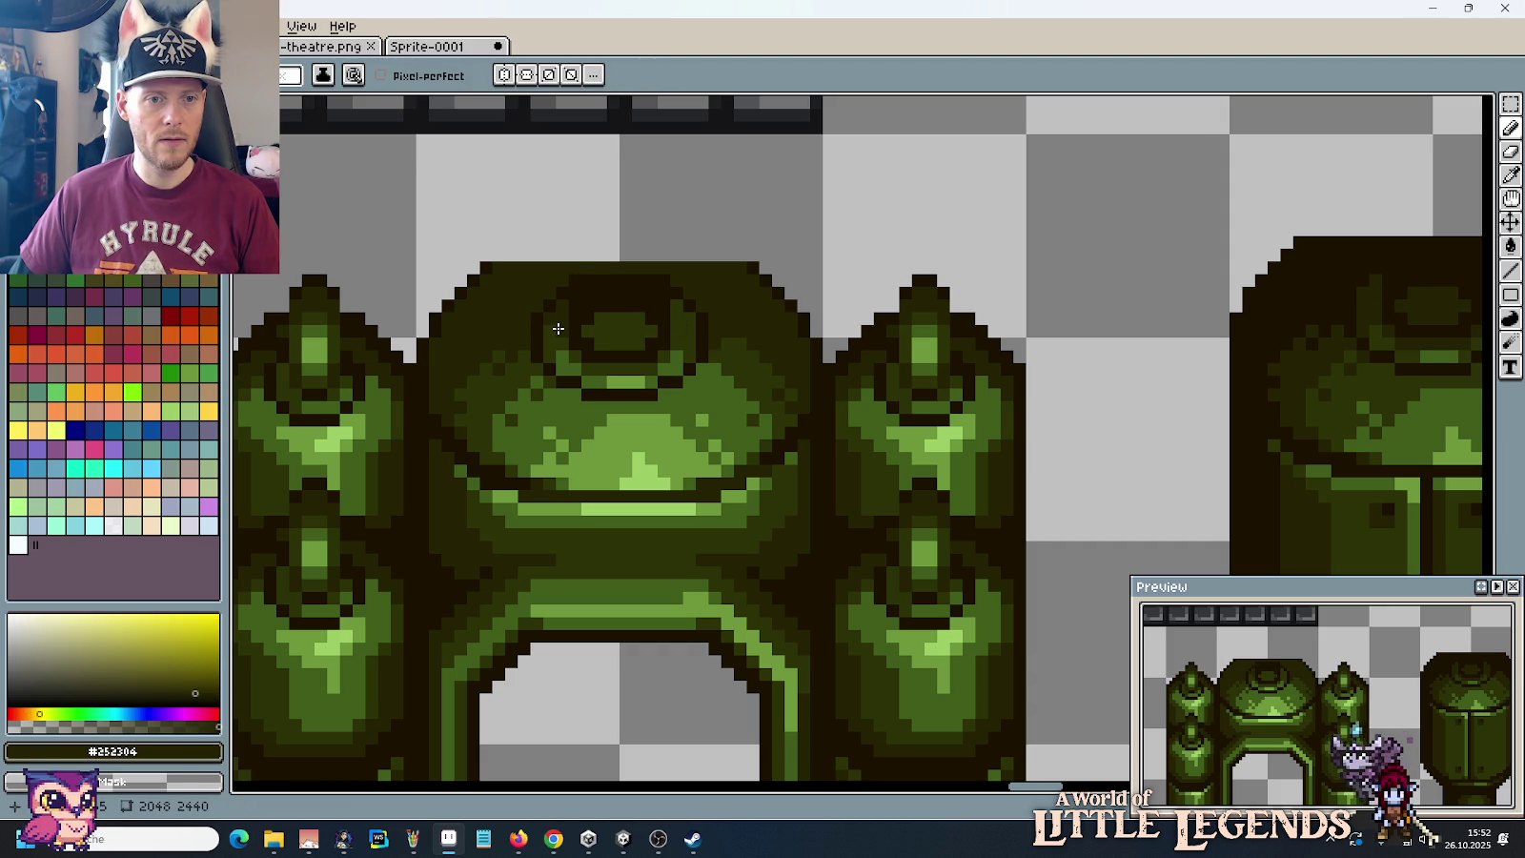
{"action": "key", "text": "alt"}
{"action": "key", "text": "alt"}
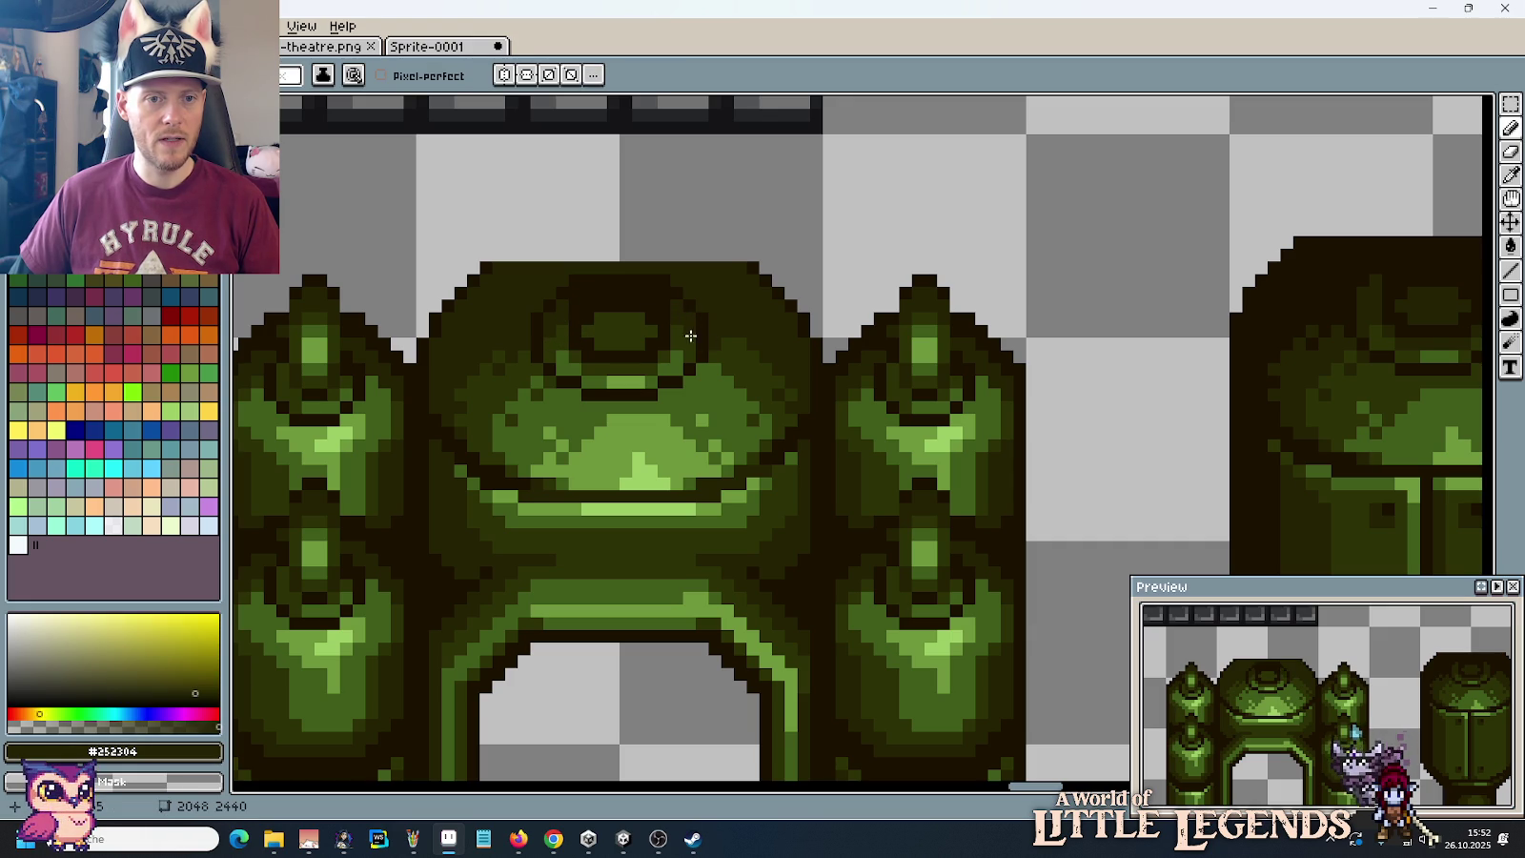
{"action": "scroll", "coordinate": [546, 368], "scroll_direction": "down", "scroll_amount": 2}
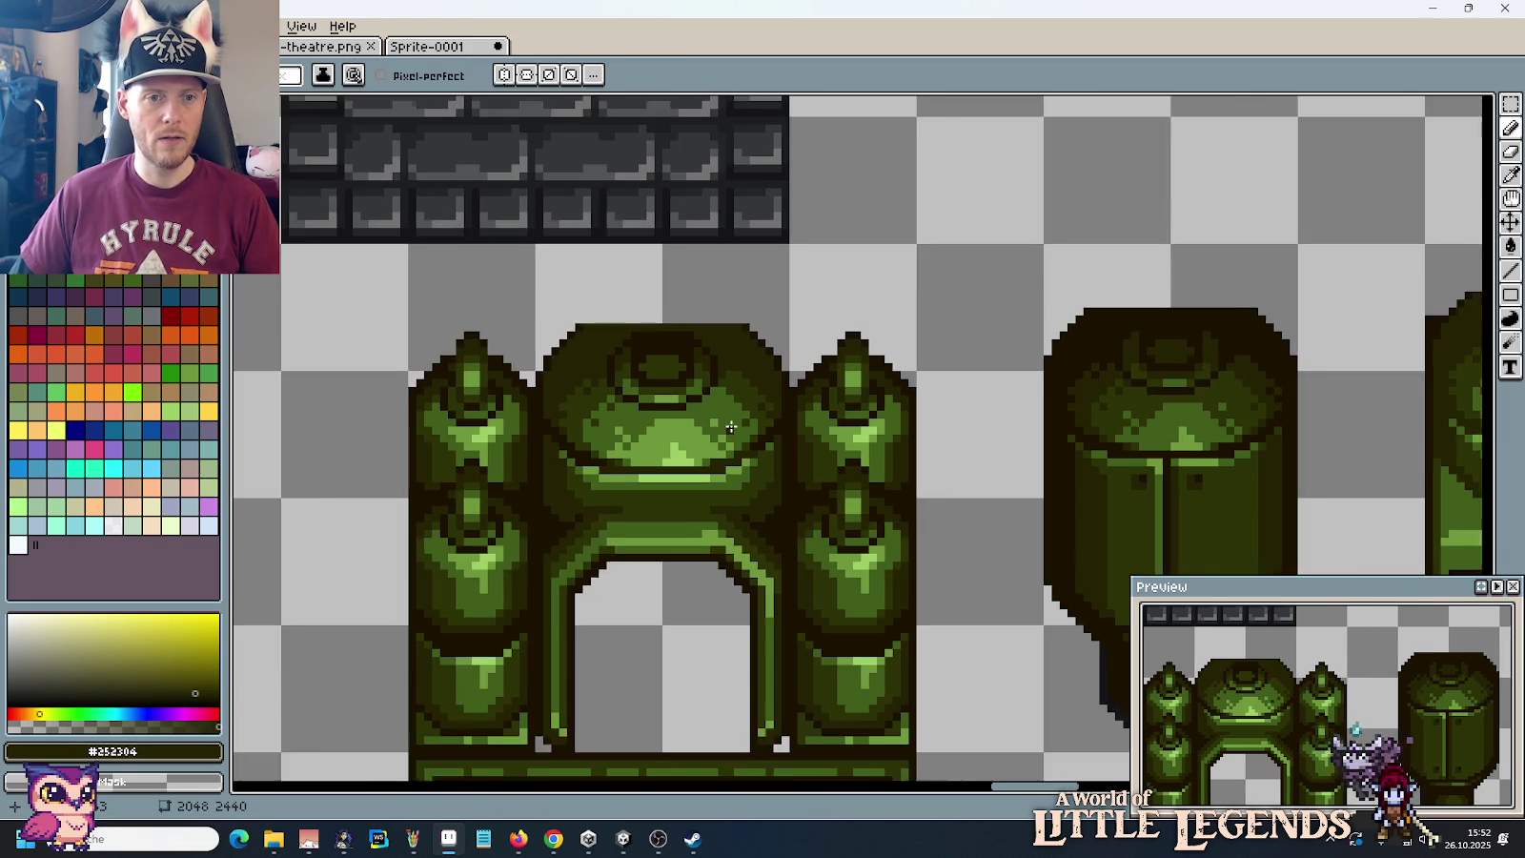
Step: Pick the #1c1201 outline colour and erase the dome's top corner pixels
{"action": "scroll", "coordinate": [546, 368], "scroll_direction": "down", "scroll_amount": 1}
{"action": "scroll", "coordinate": [690, 410], "scroll_direction": "up", "scroll_amount": 3}
{"action": "key", "text": "alt"}
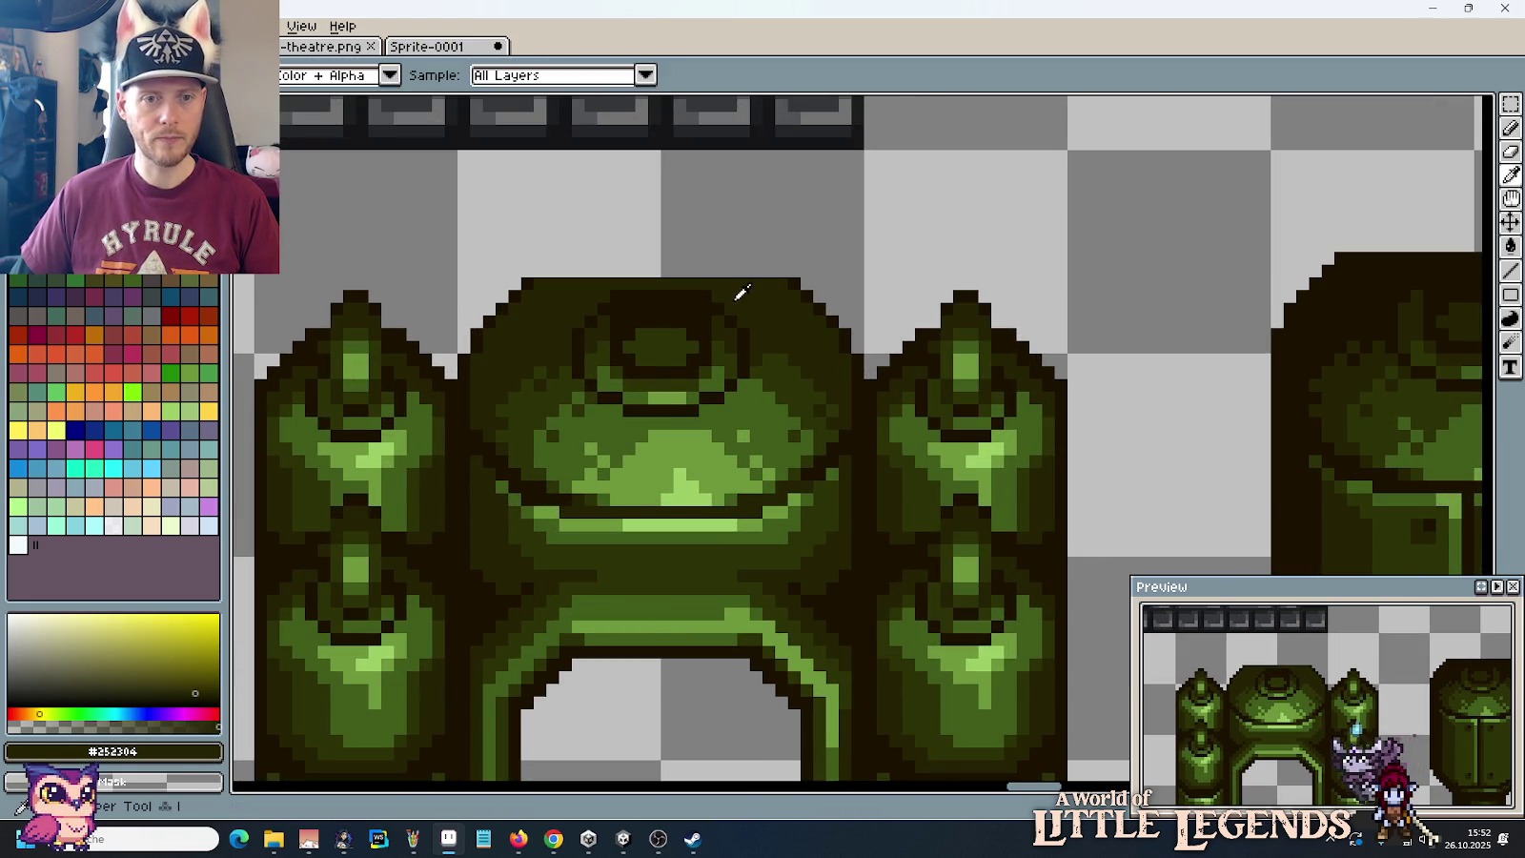
{"action": "left_click", "coordinate": [687, 296], "text": "alt"}
{"action": "scroll", "coordinate": [768, 359], "scroll_direction": "down", "scroll_amount": 2}
{"action": "scroll", "coordinate": [768, 359], "scroll_direction": "down", "scroll_amount": 1}
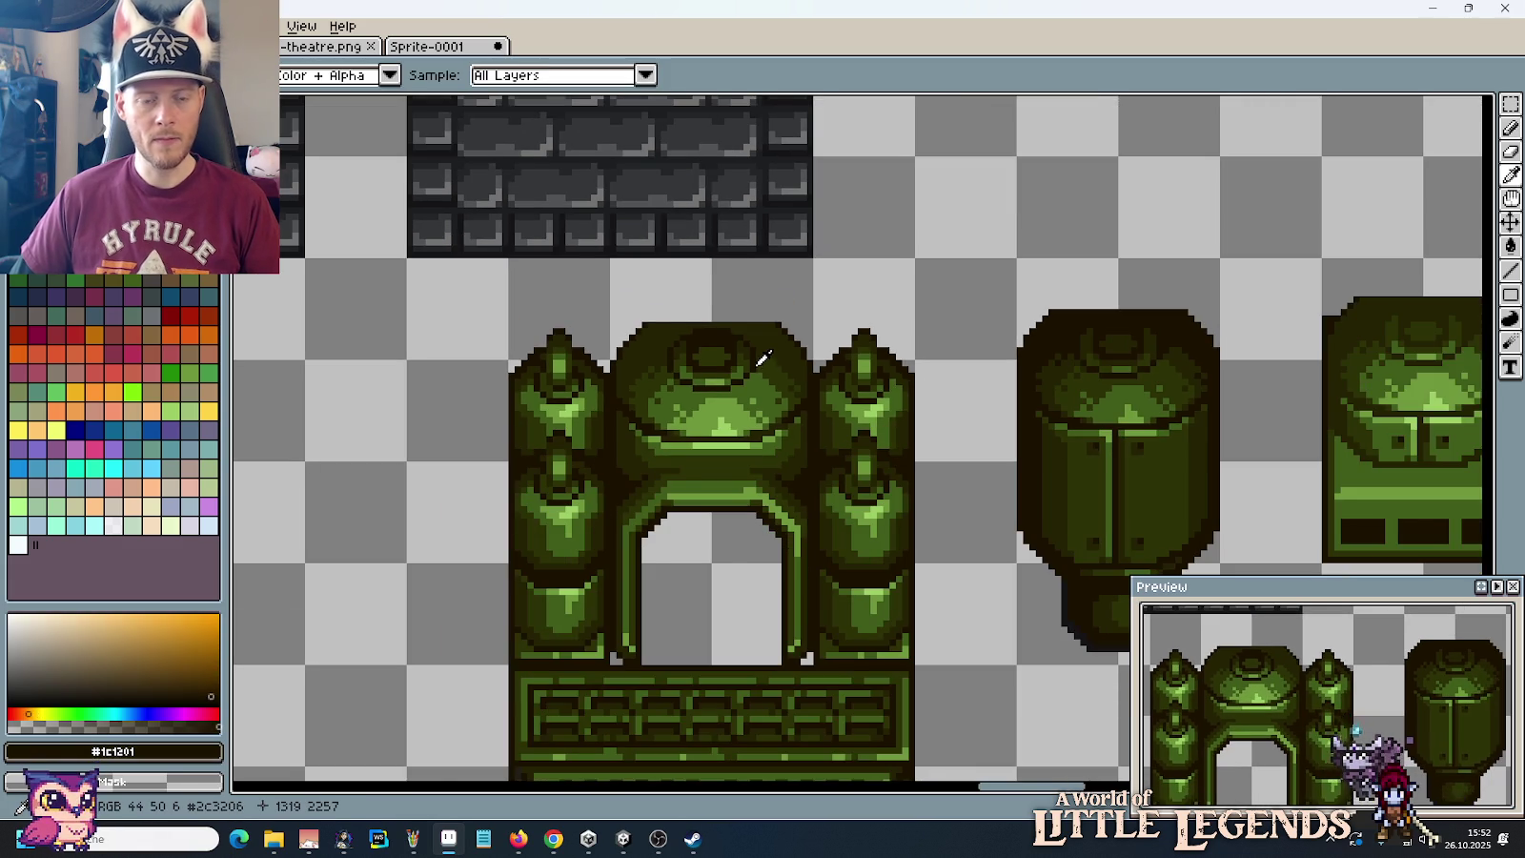
{"action": "scroll", "coordinate": [768, 359], "scroll_direction": "up", "scroll_amount": 2}
{"action": "scroll", "coordinate": [782, 364], "scroll_direction": "up", "scroll_amount": 1}
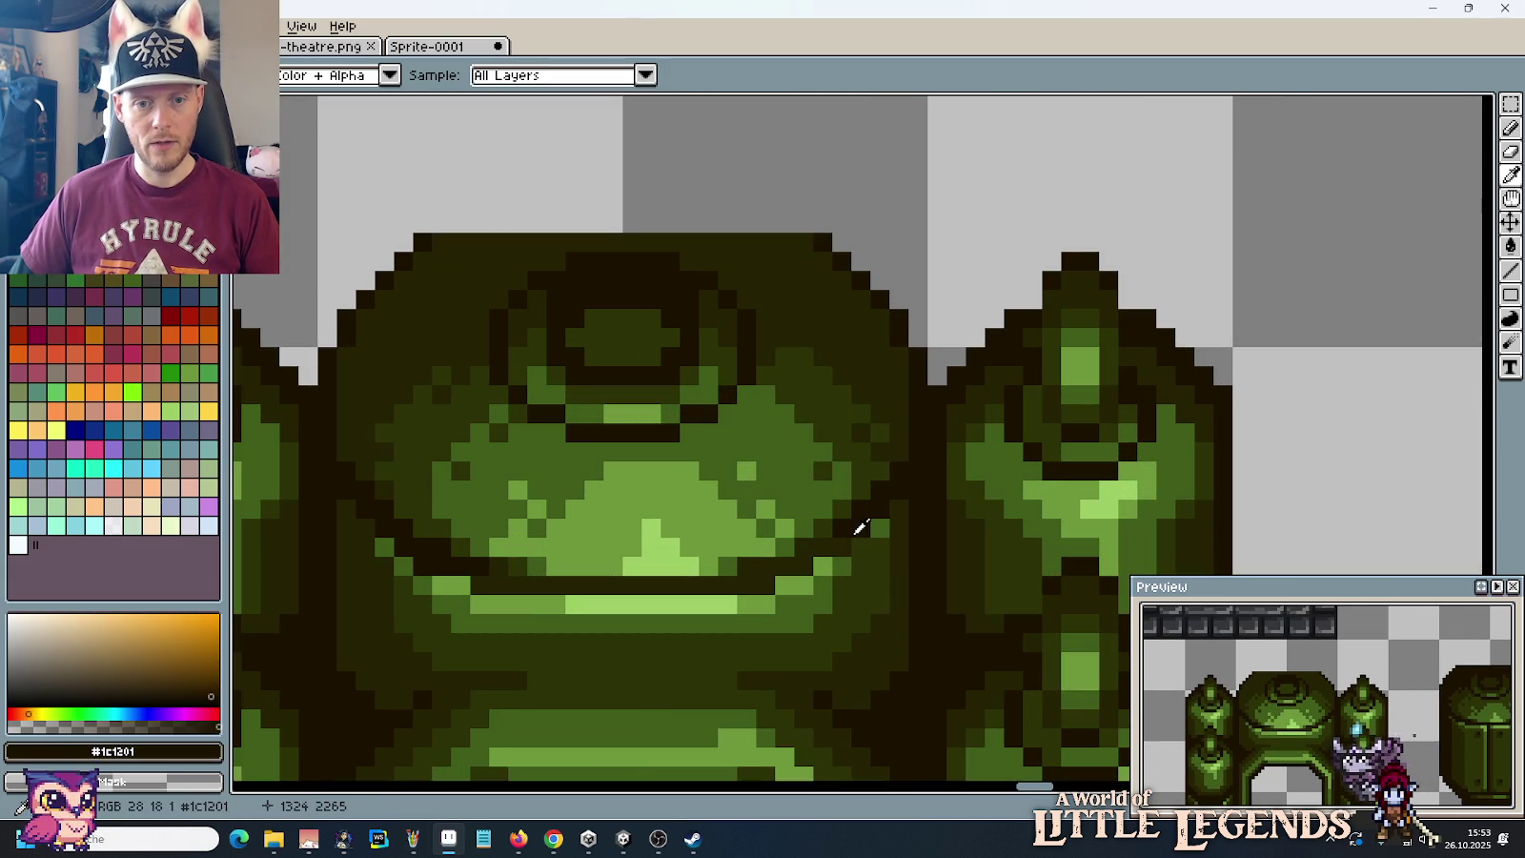
{"action": "key", "text": "b"}
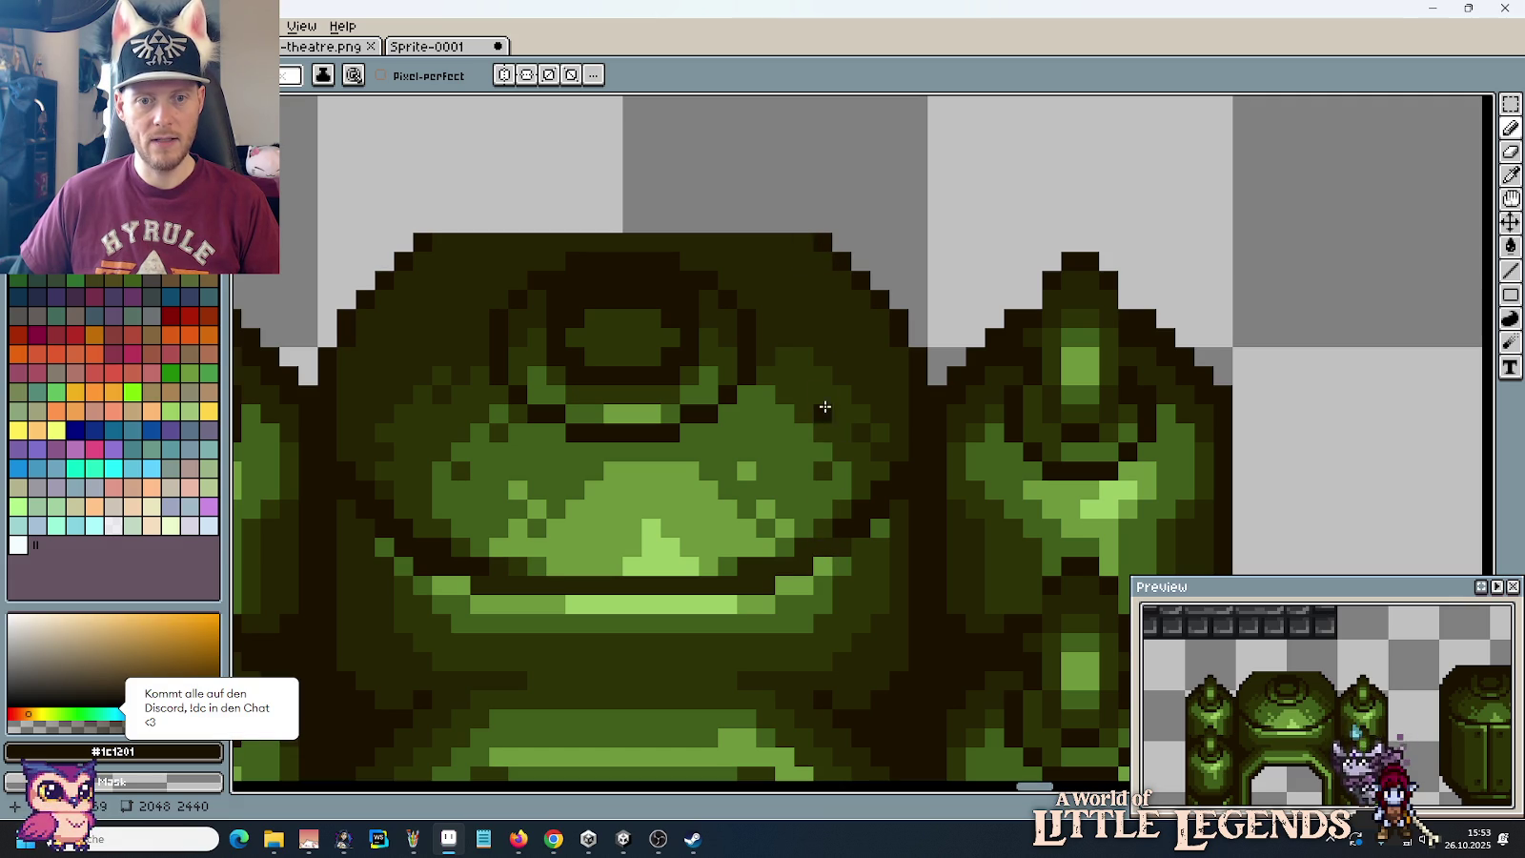
{"action": "right_click", "coordinate": [817, 246]}
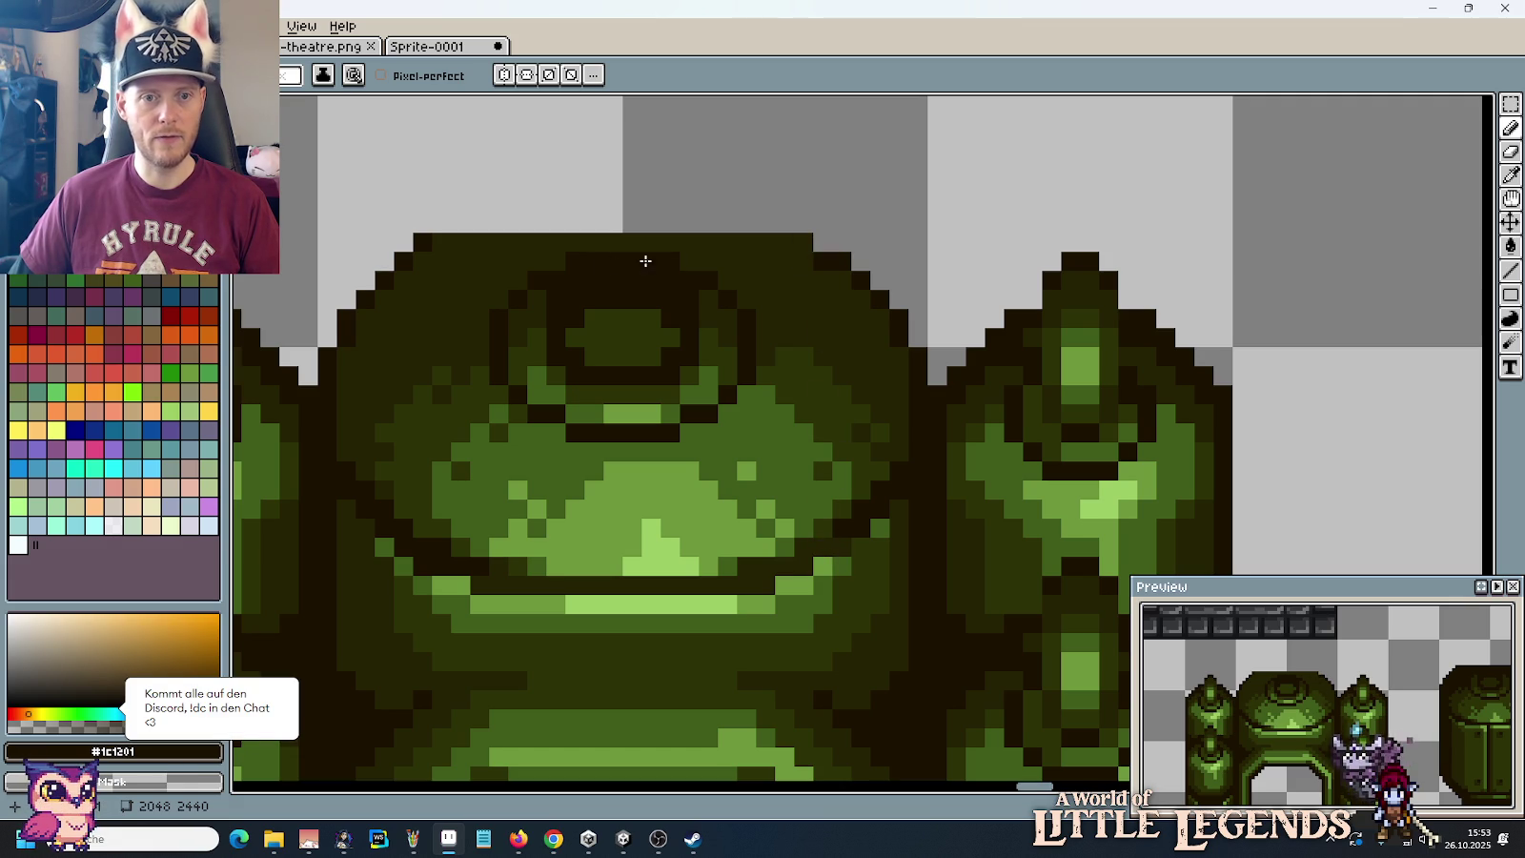
{"action": "right_click", "coordinate": [425, 246]}
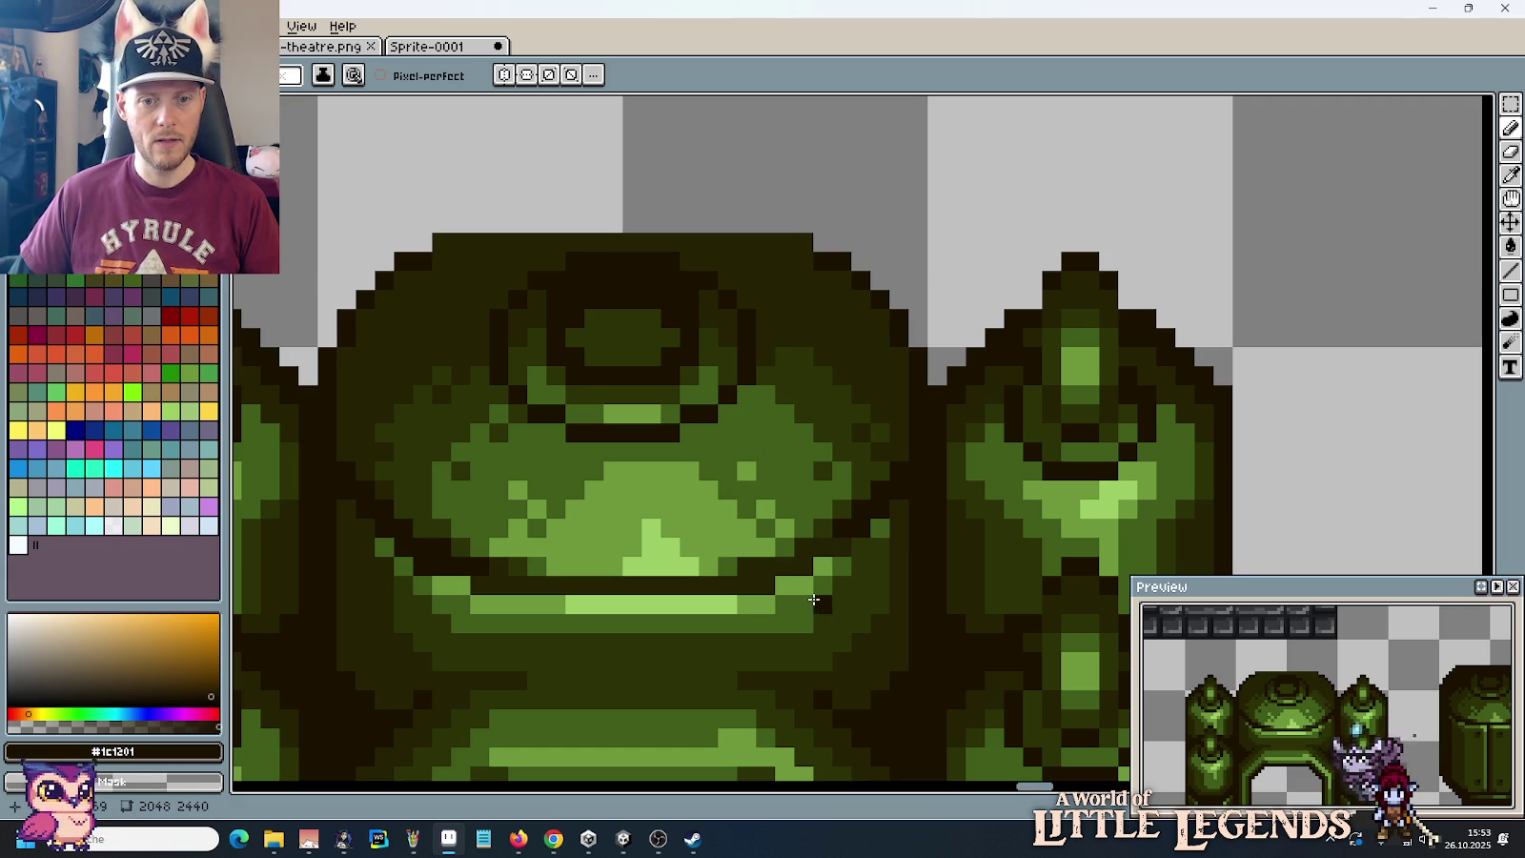
Step: Darken the dome's top-row edge pixels, the lower lip's left end and one pixel above the top
{"action": "left_click", "coordinate": [796, 242]}
{"action": "left_click", "coordinate": [451, 243]}
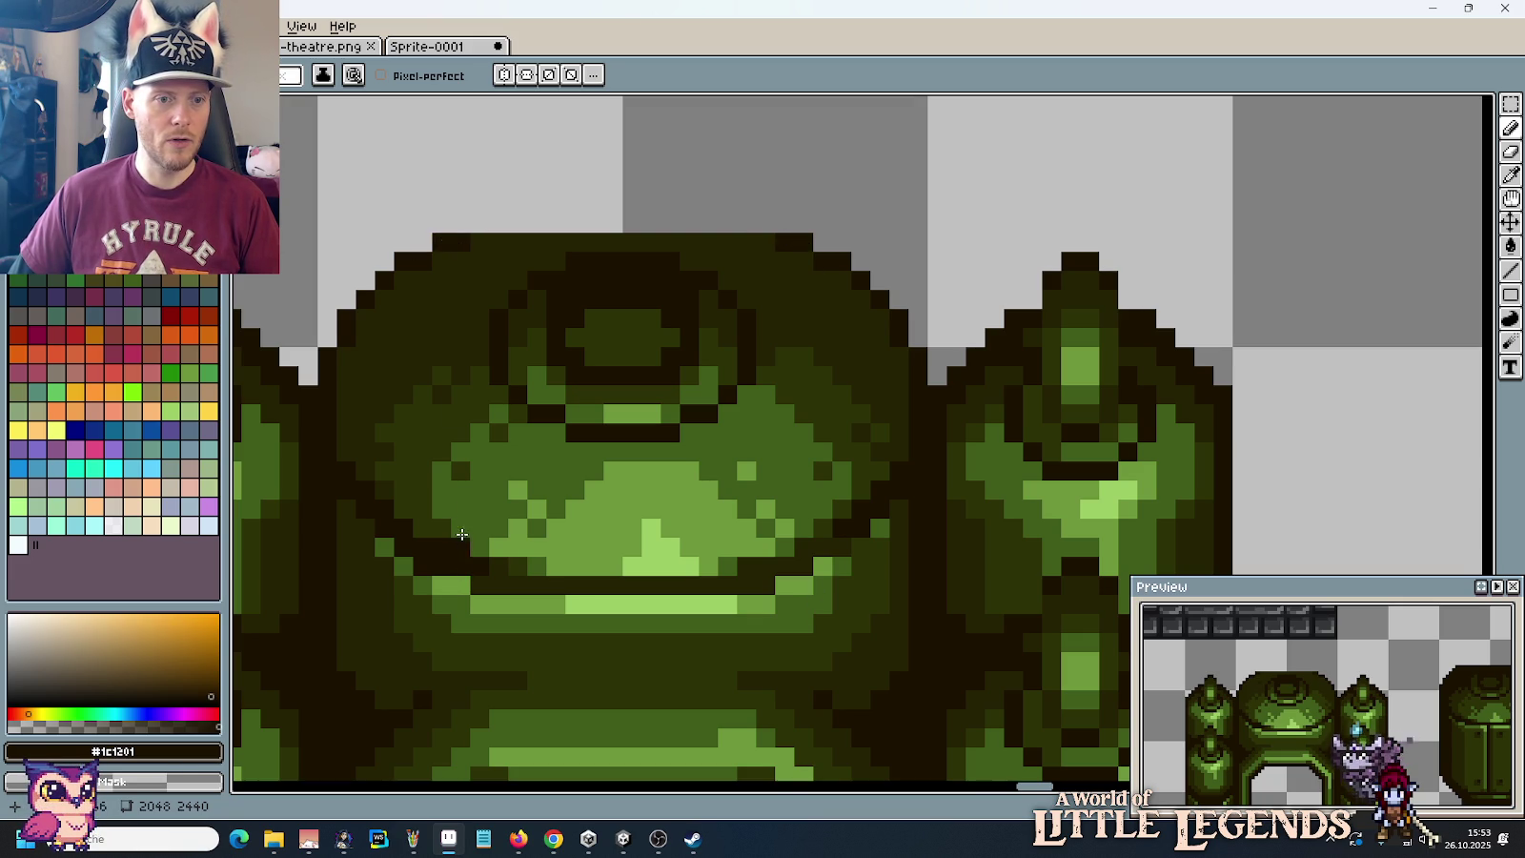
{"action": "left_click", "coordinate": [473, 599]}
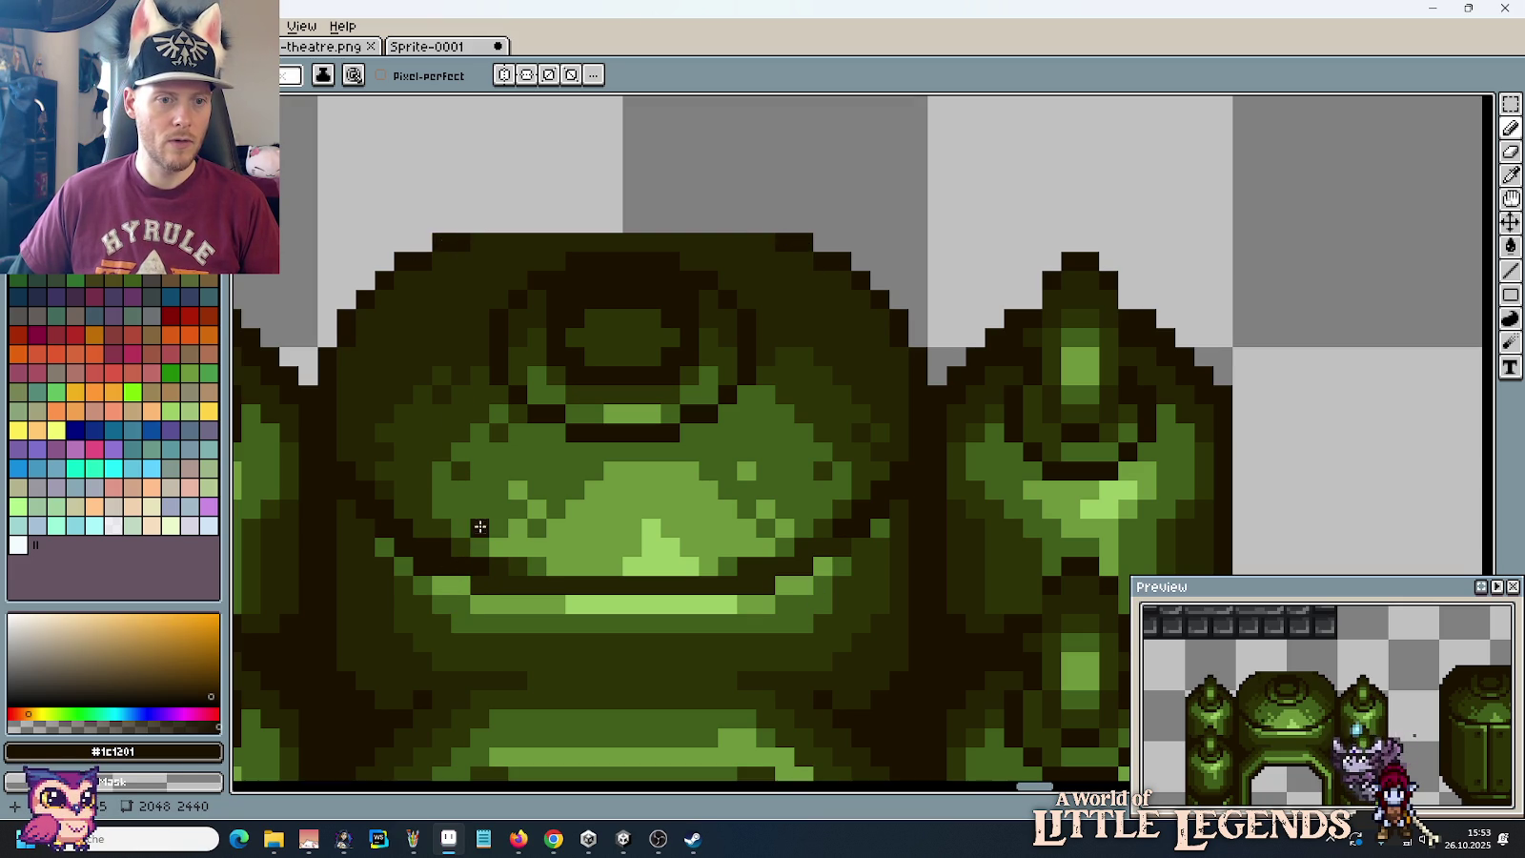
{"action": "left_click", "coordinate": [481, 223]}
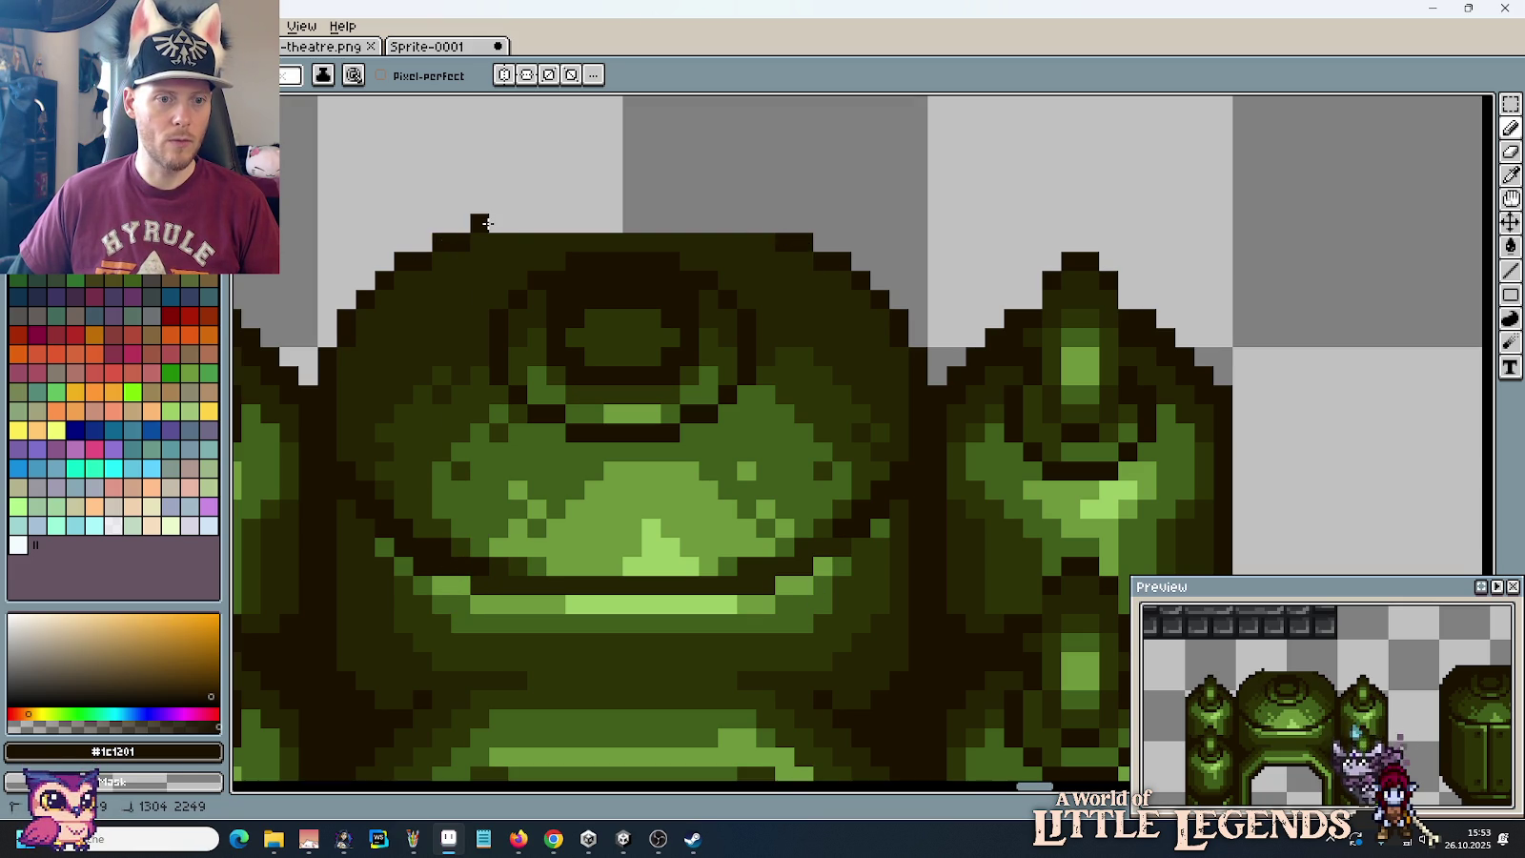